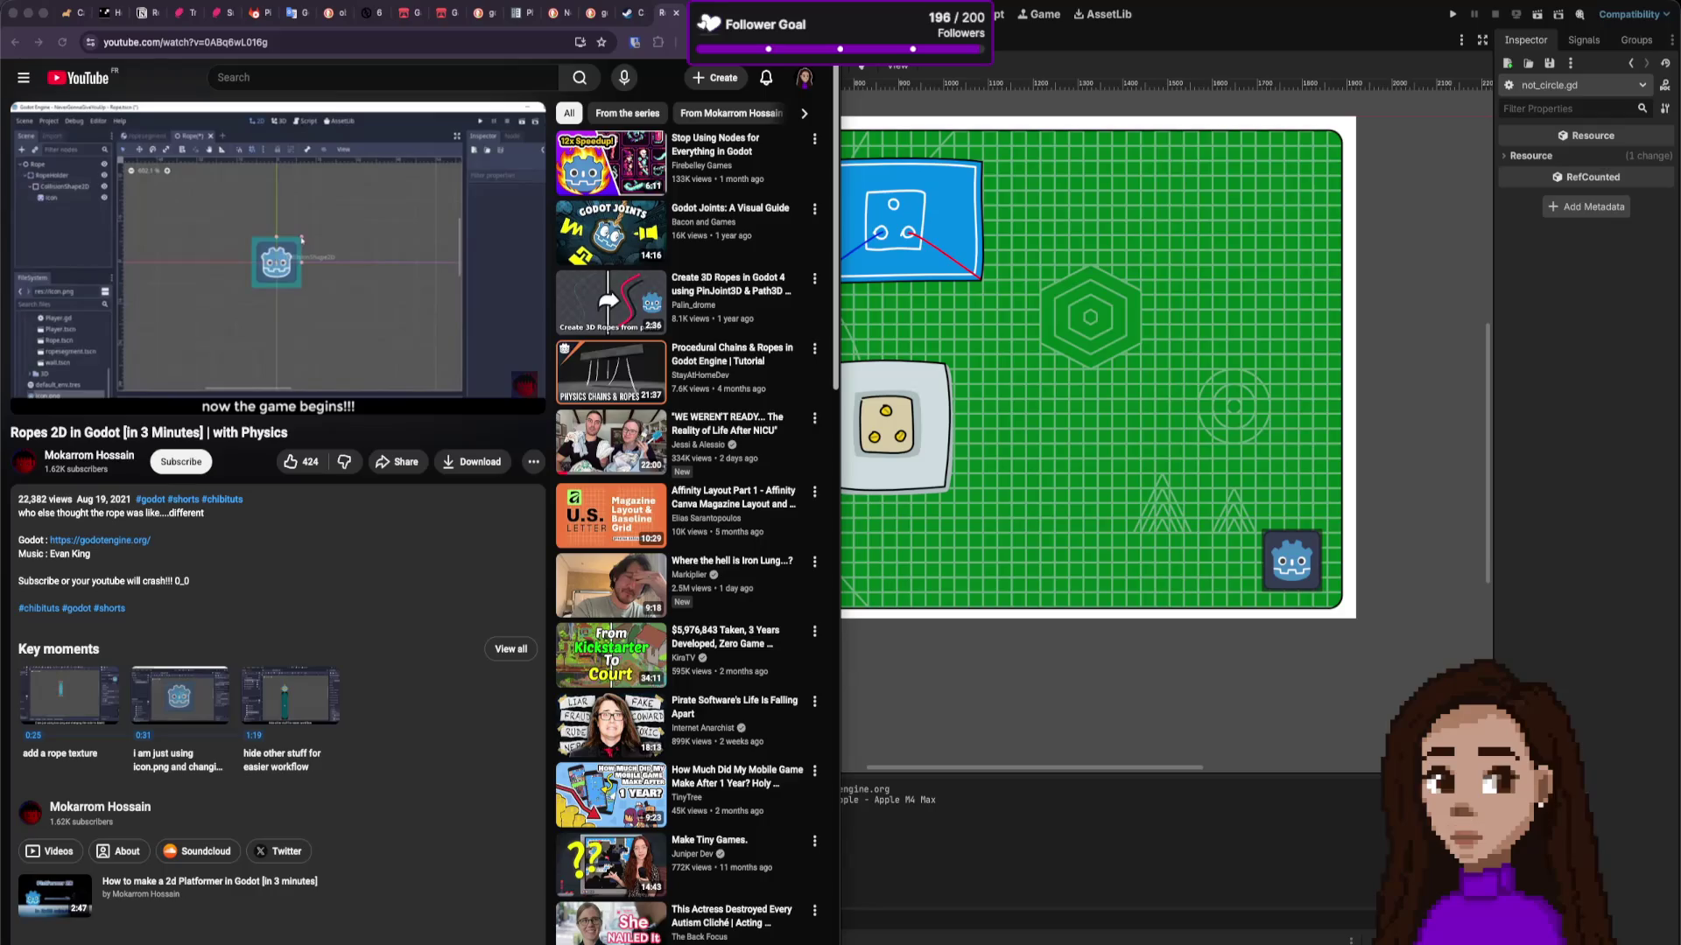
# Step: In the Godot editor, tick Disabled on the rope segment's CollisionShape2D under Node2D's RigidBody2D
pyautogui.click(1013, 624)
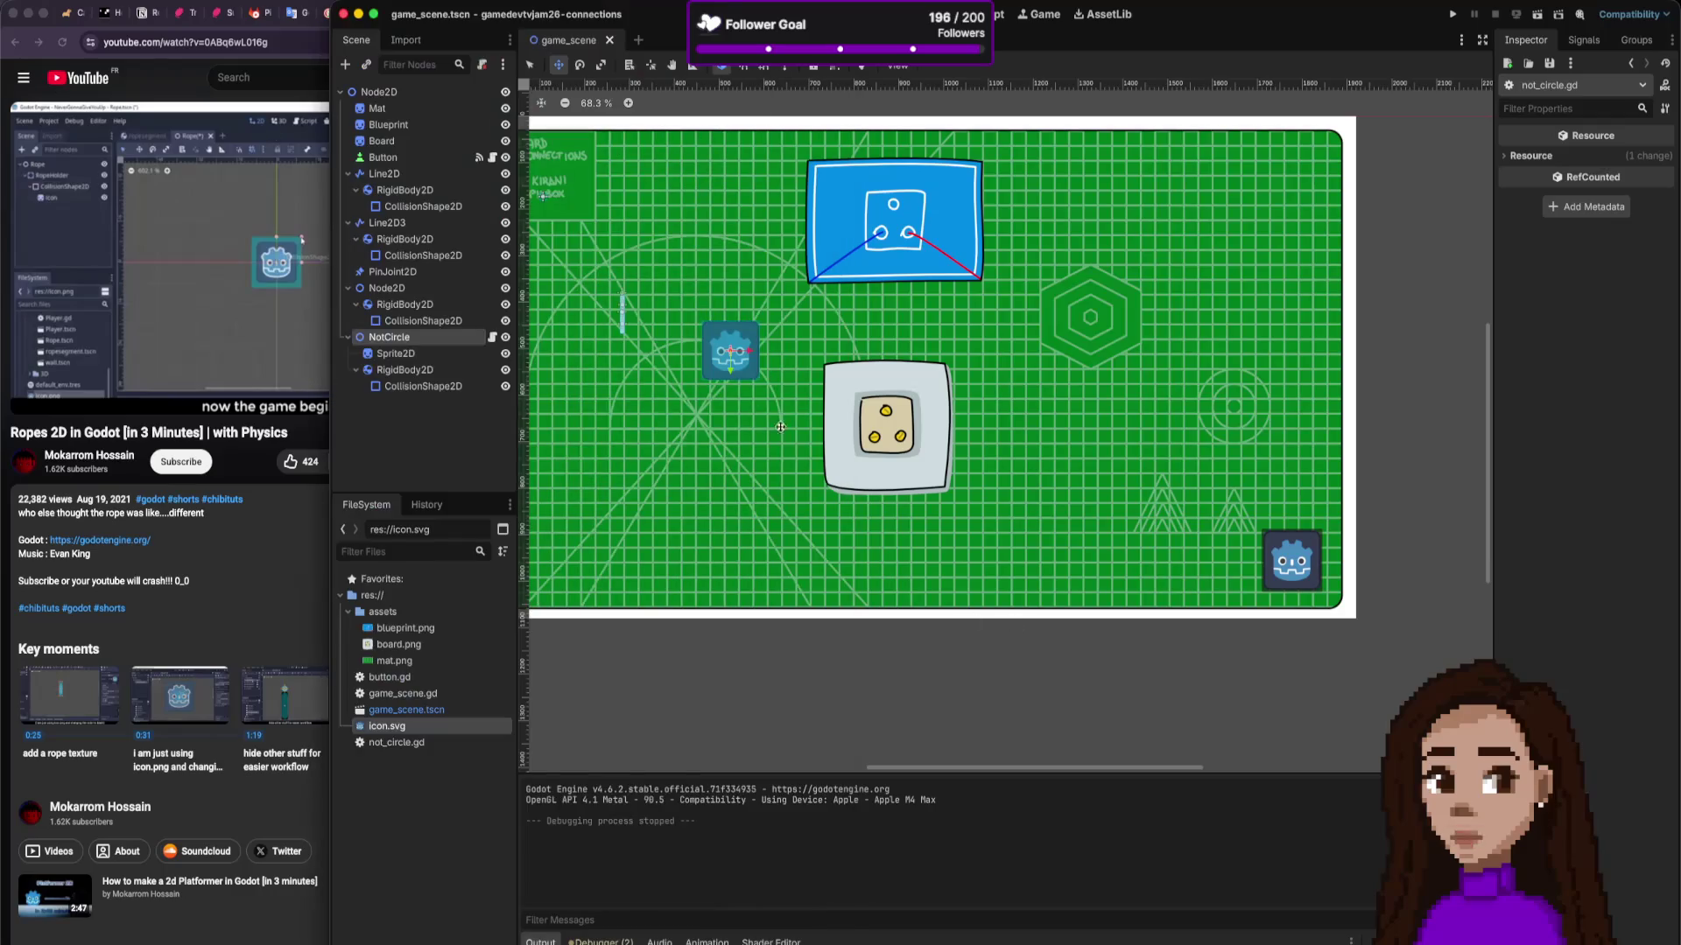
pyautogui.click(423, 320)
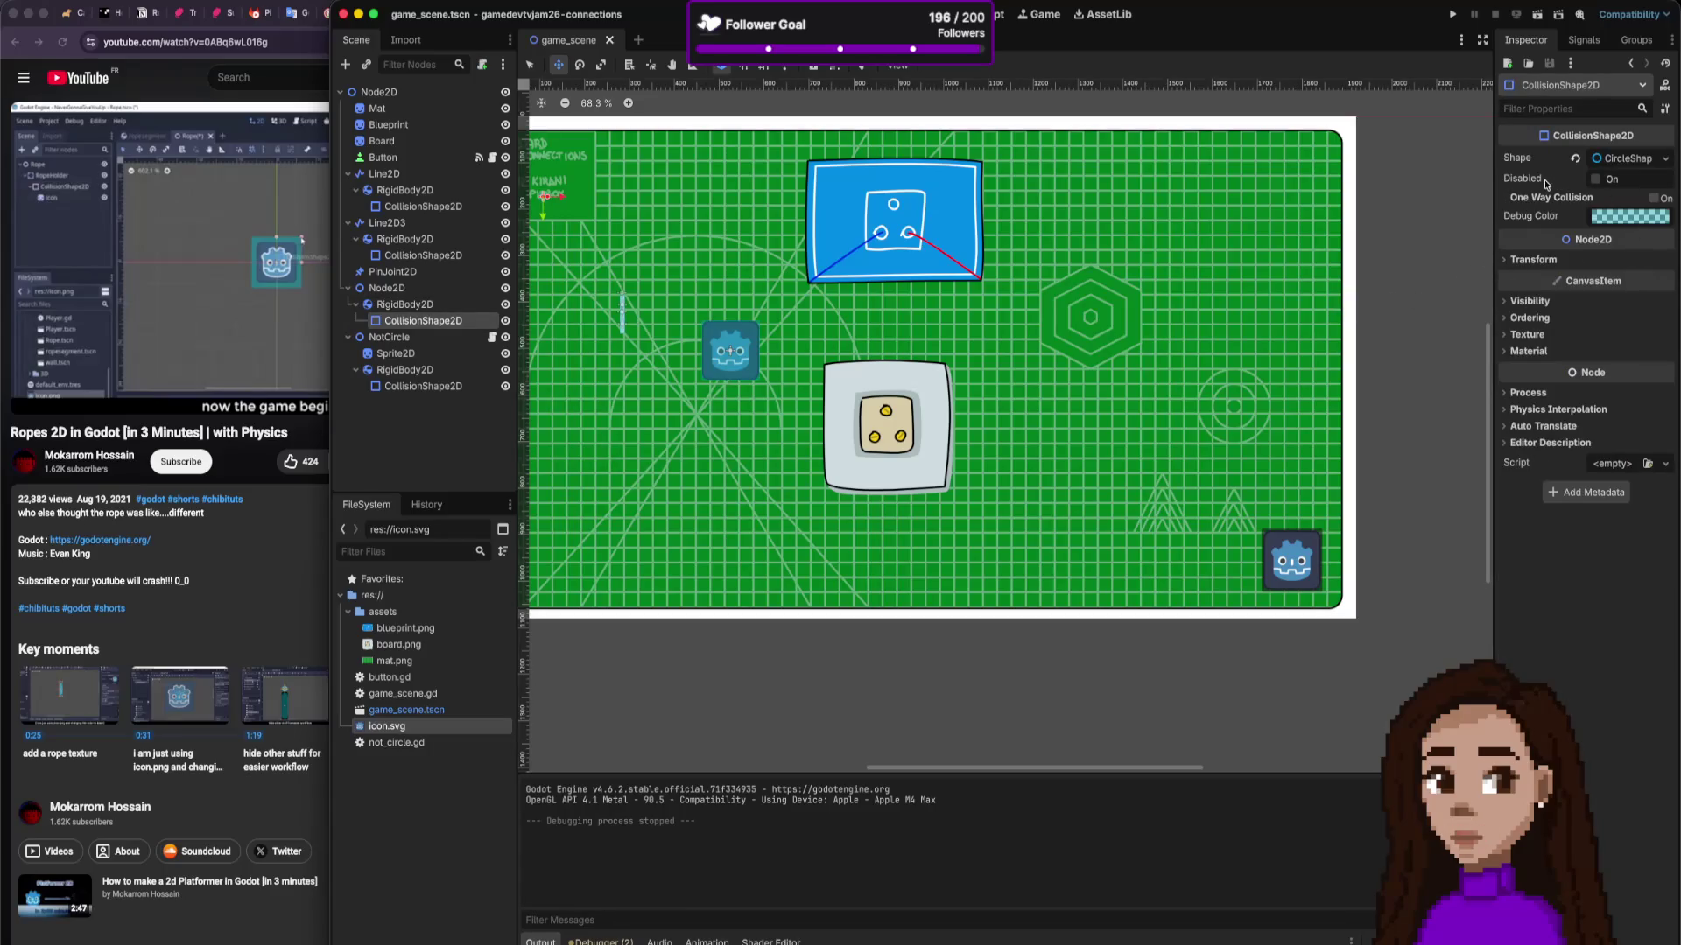
pyautogui.click(1626, 180)
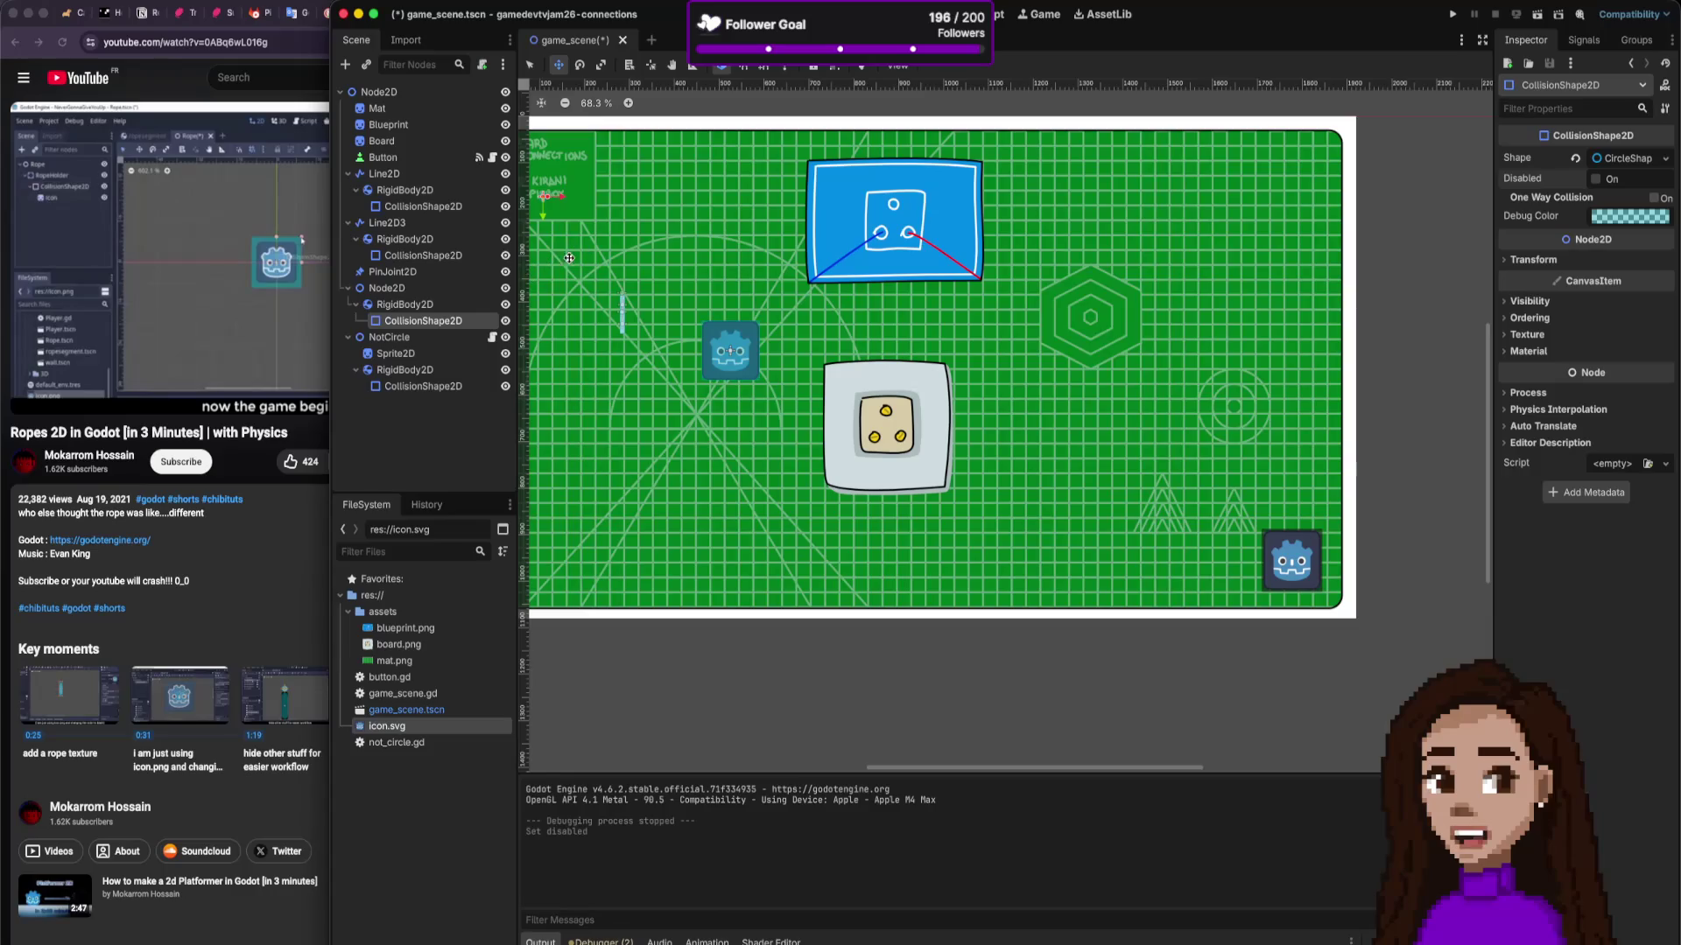
pyautogui.scroll(10, 631, 263)
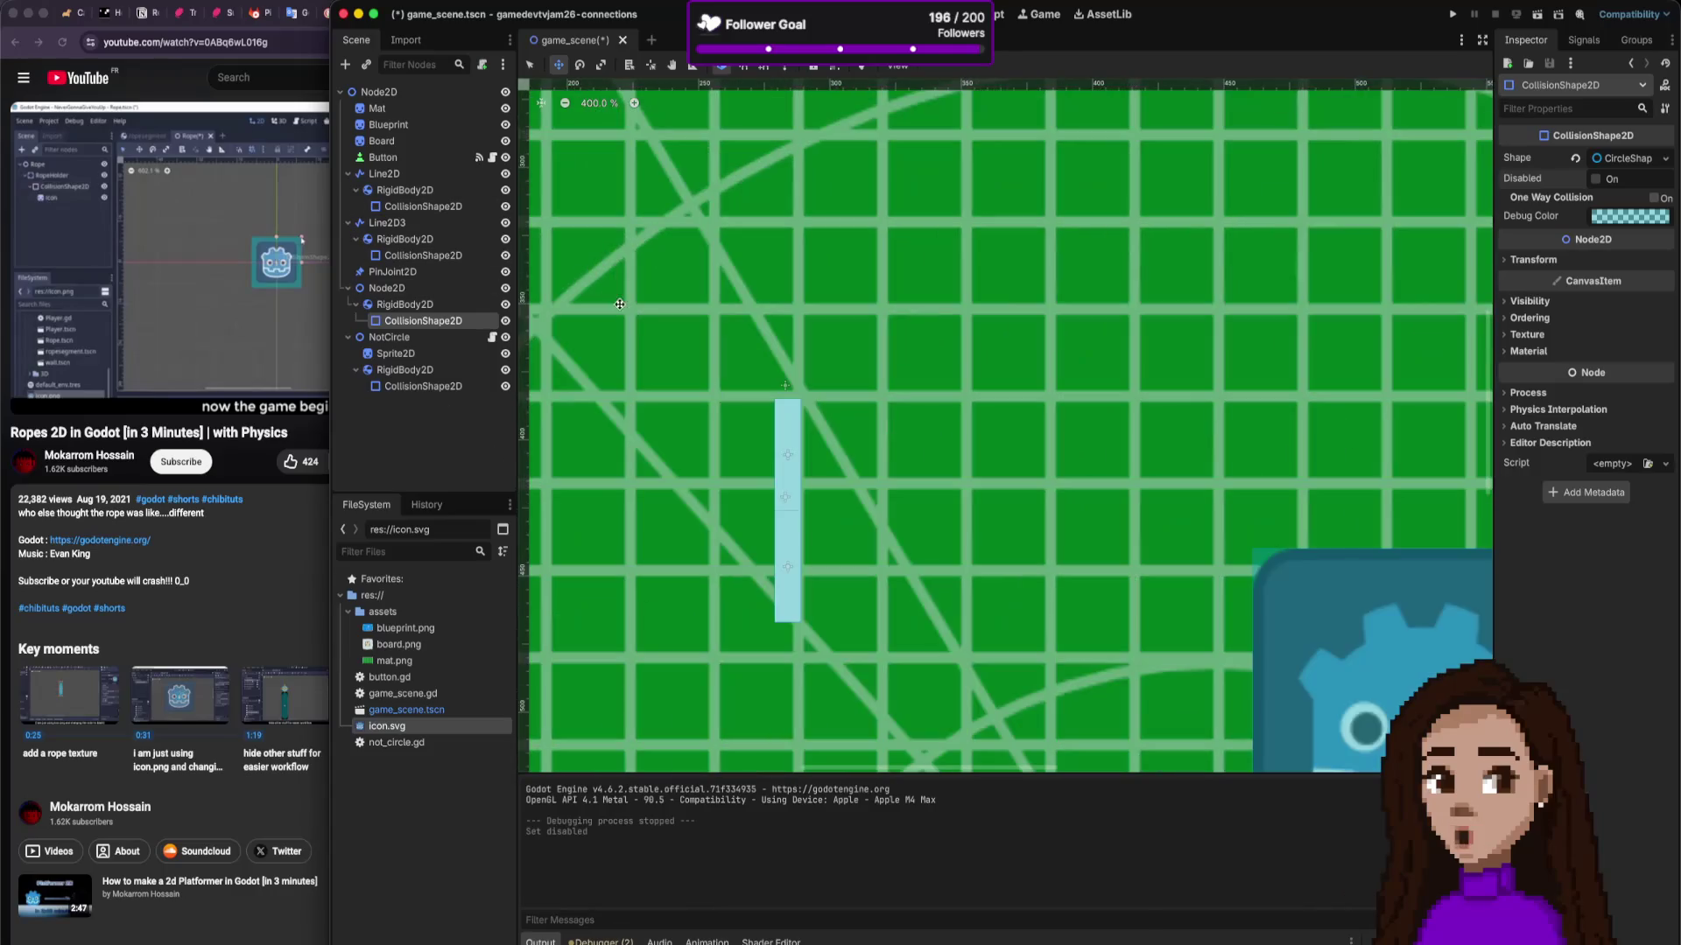
# Step: Move the PinJoint2D onto the middle of the vertical rope segment, at (284, 426)
pyautogui.click(426, 288)
pyautogui.click(427, 273)
pyautogui.scroll(-2, 870, 270)
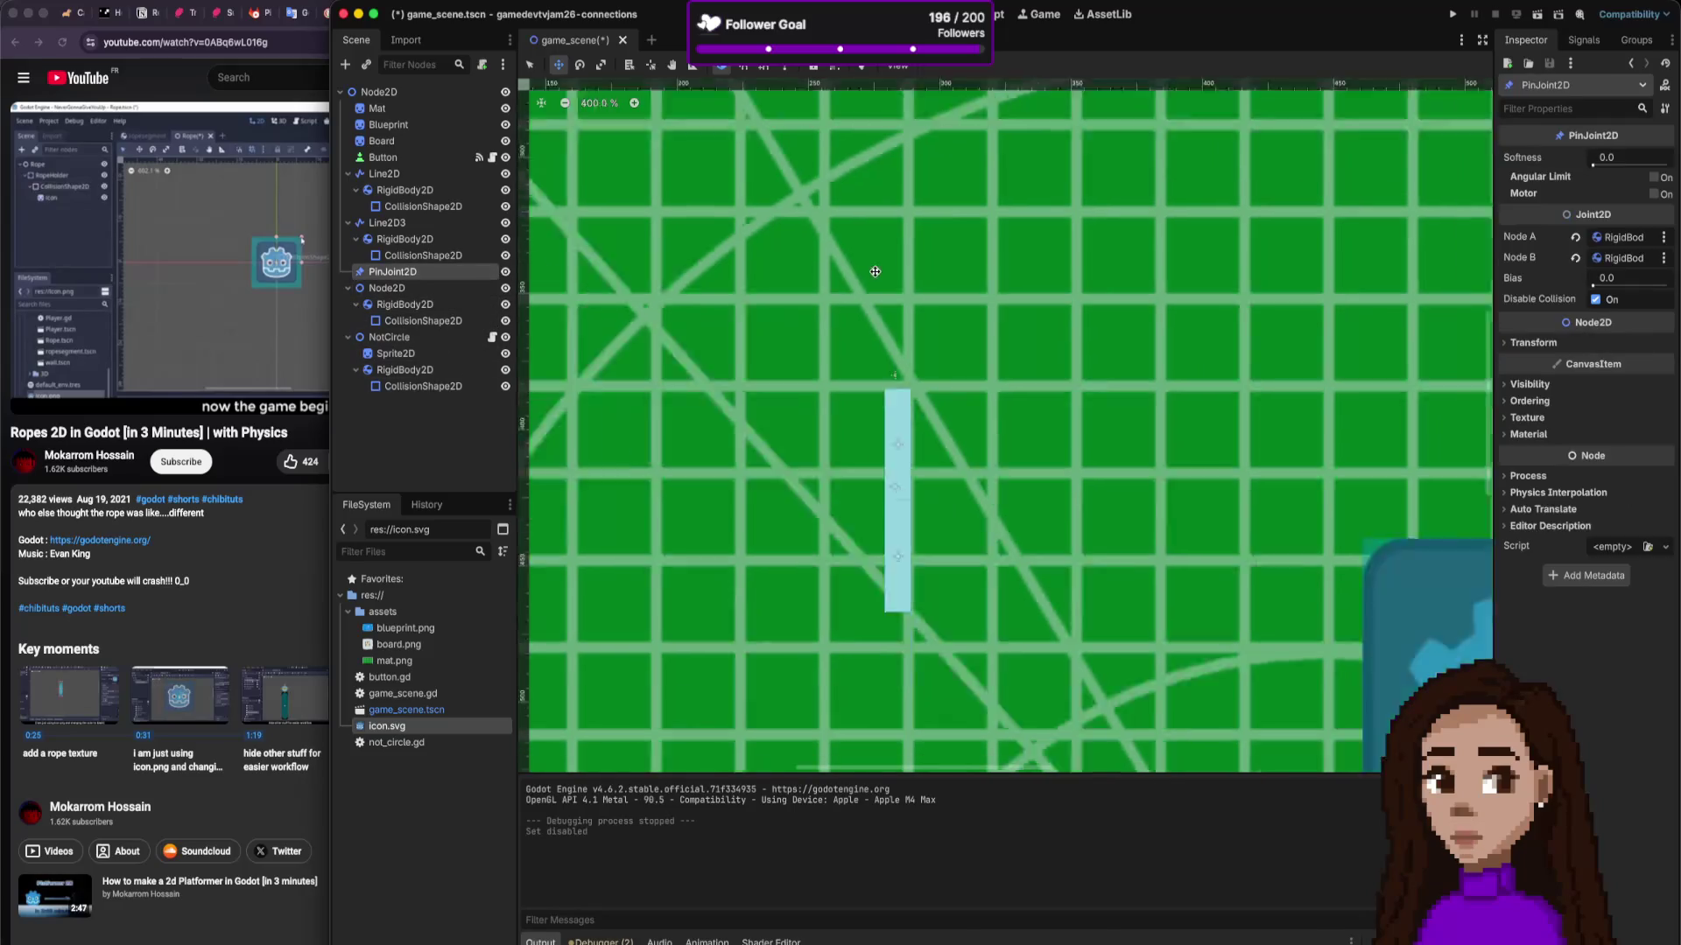
pyautogui.scroll(-6, 840, 250)
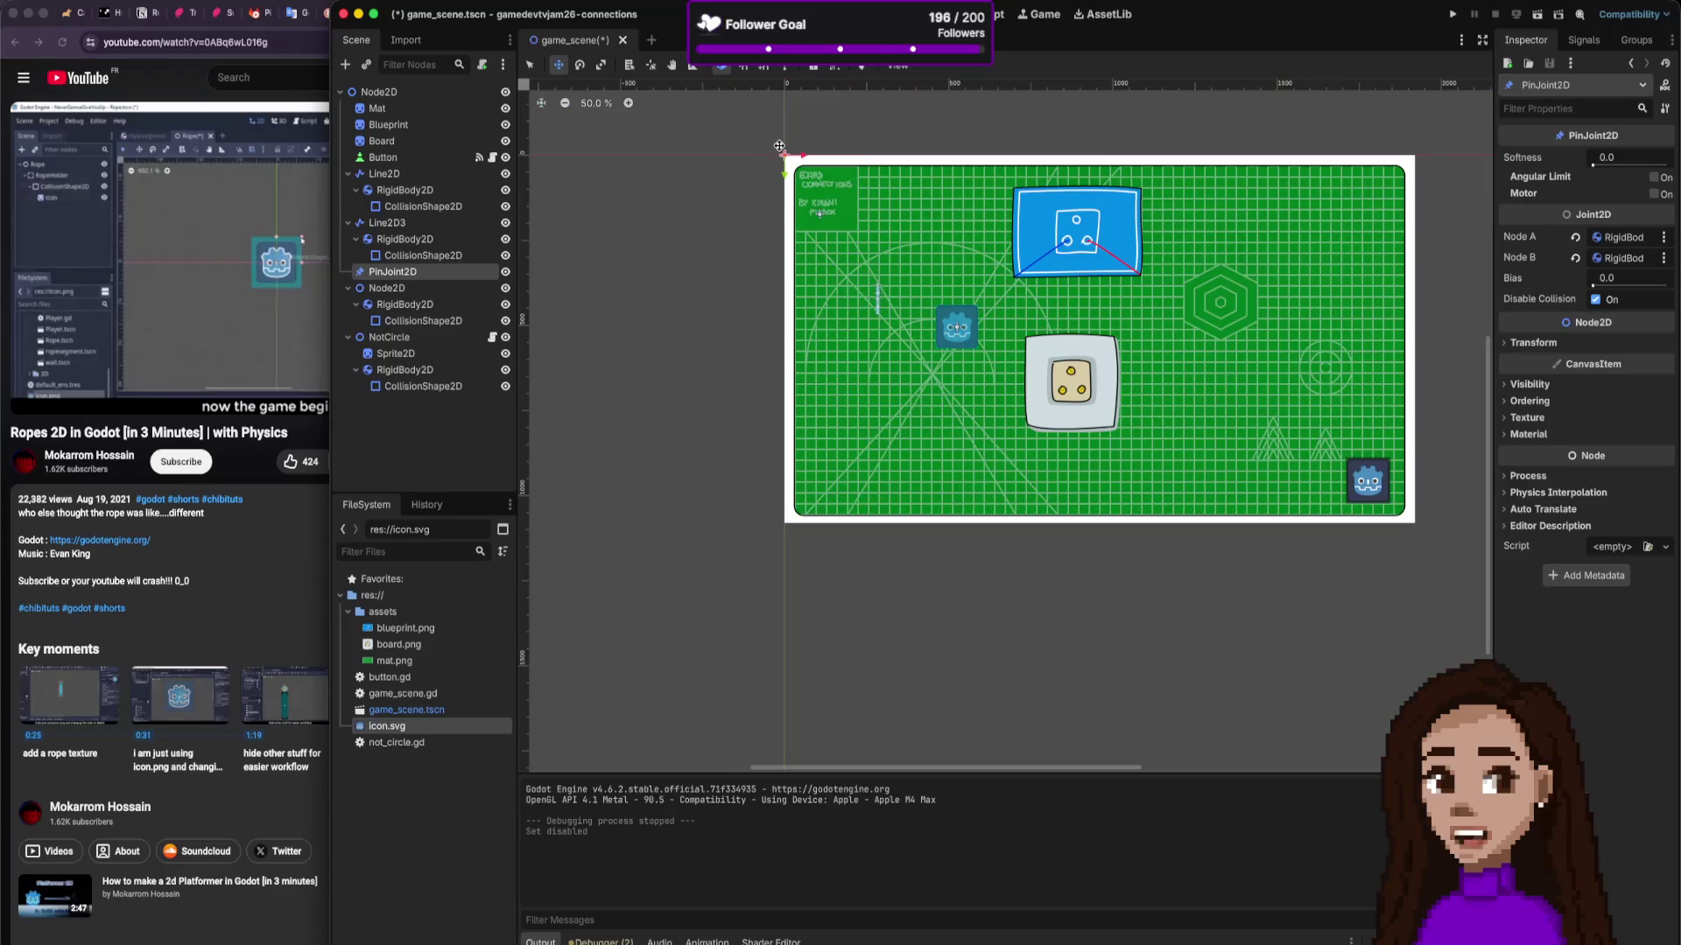
pyautogui.moveTo(785, 151)
pyautogui.mouseDown()
pyautogui.moveTo(871, 238)
pyautogui.moveTo(885, 477)
pyautogui.mouseUp()
pyautogui.scroll(6, 875, 274)
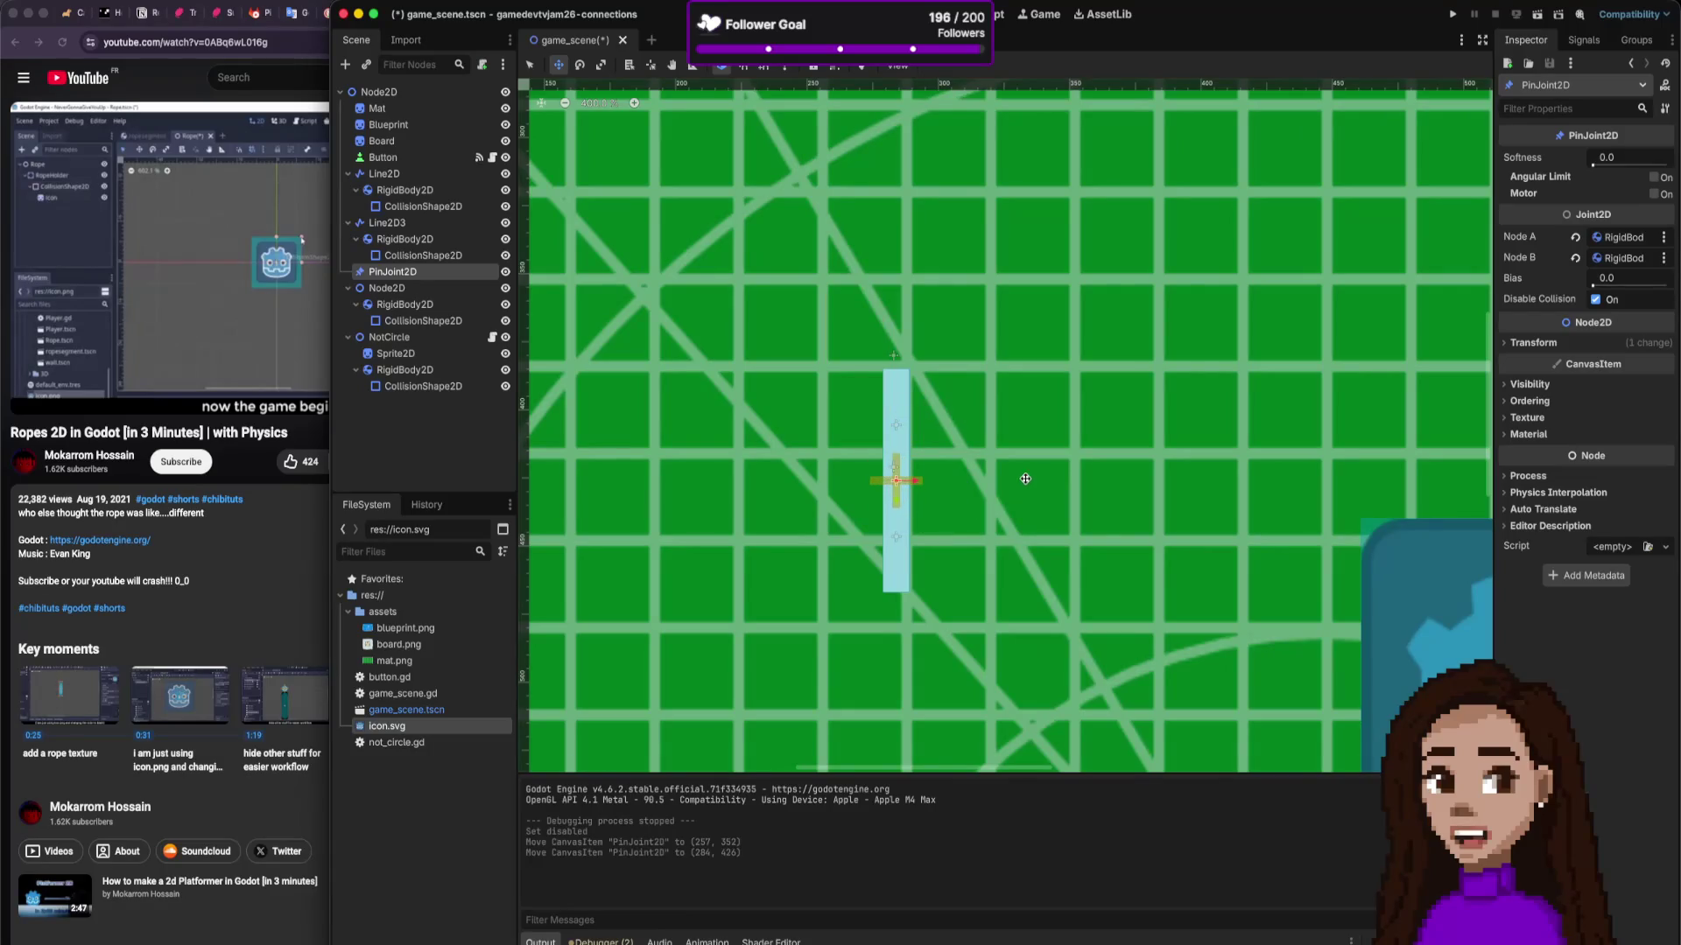
# Step: Test-run the scene, dragging the Godot icon around, then stop it
pyautogui.click(1452, 14)
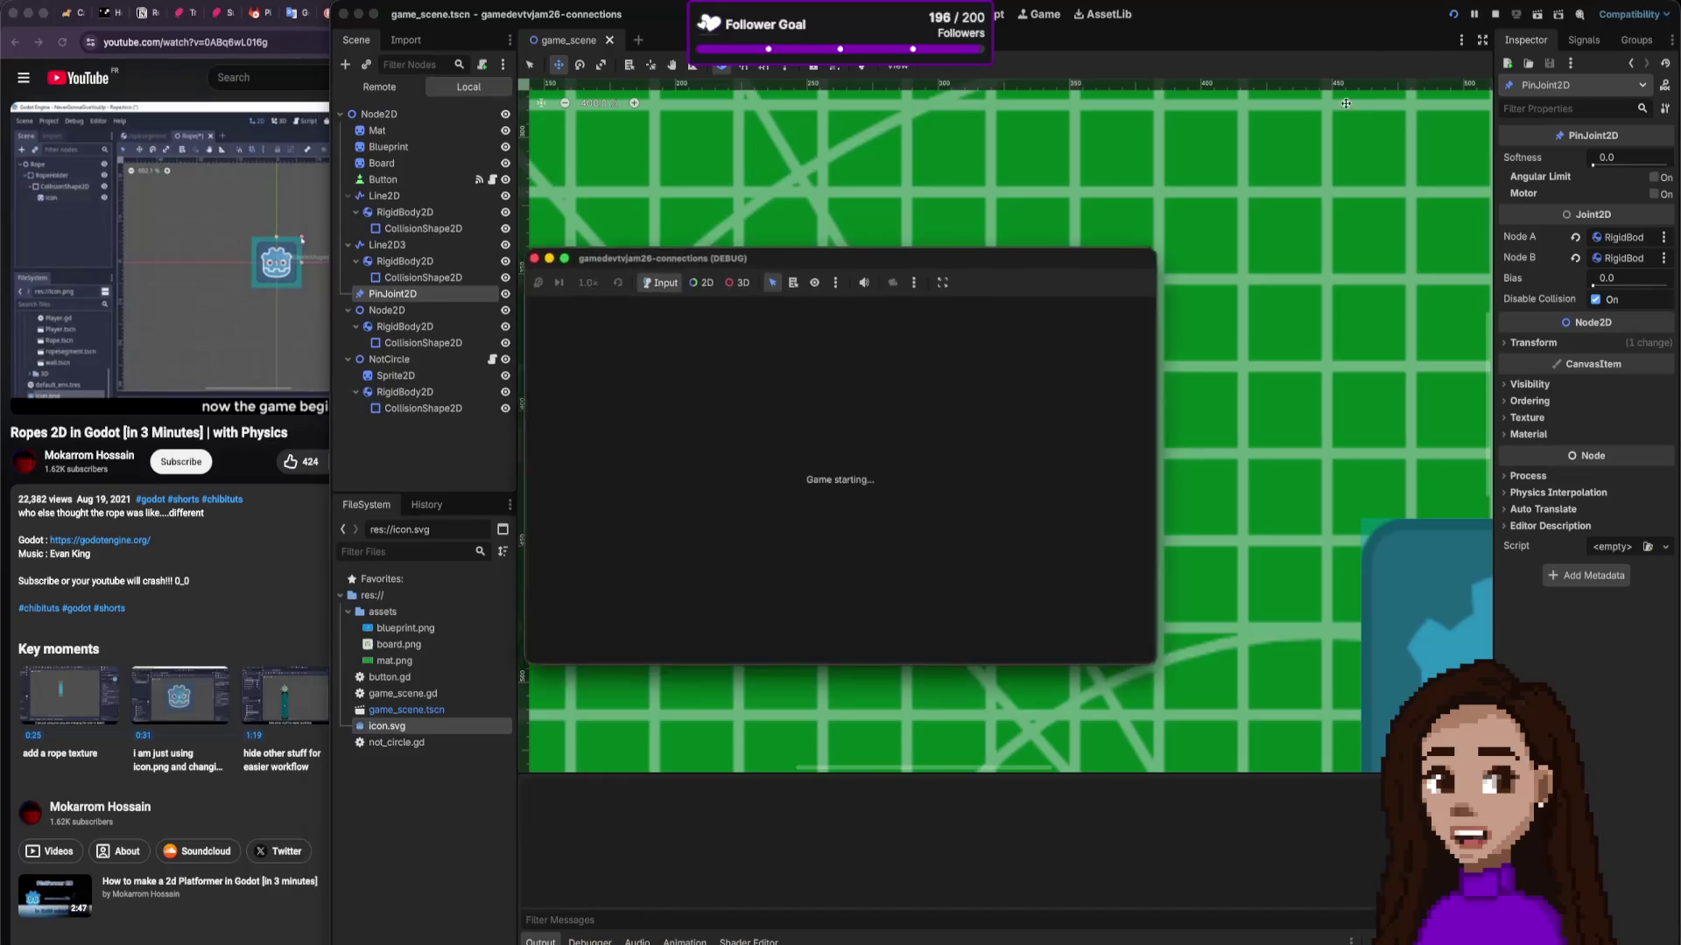
pyautogui.moveTo(648, 451)
pyautogui.mouseDown()
pyautogui.moveTo(600, 455)
pyautogui.moveTo(646, 447)
pyautogui.moveTo(602, 483)
pyautogui.moveTo(613, 472)
pyautogui.moveTo(550, 344)
pyautogui.mouseUp()
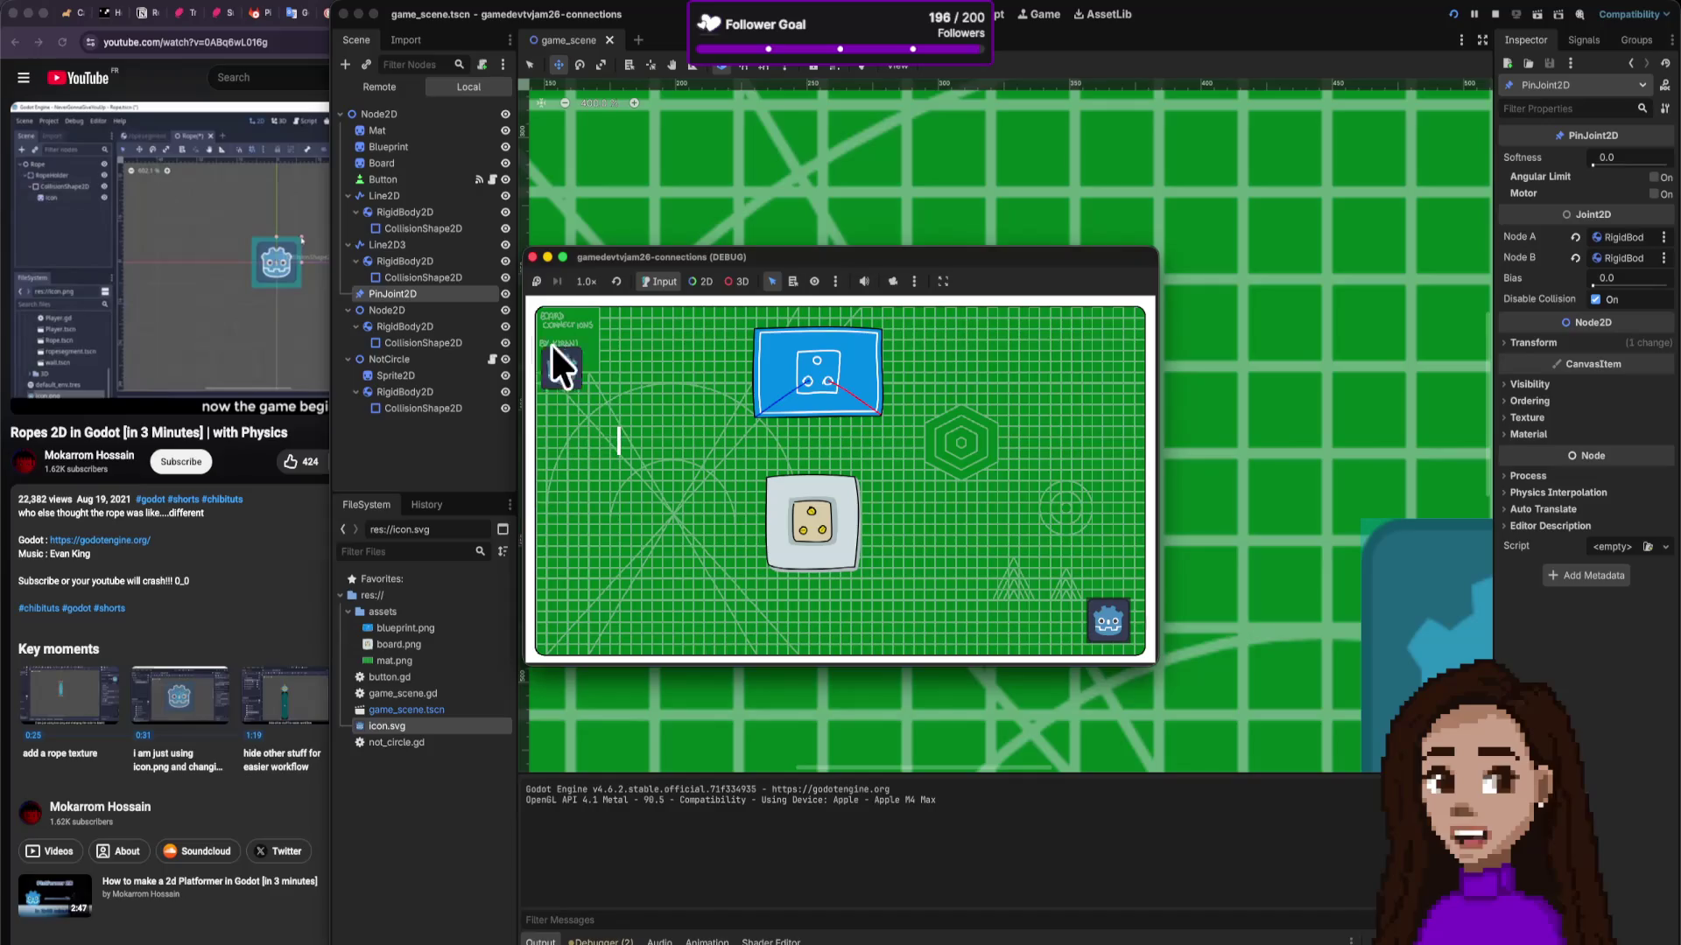
pyautogui.click(533, 256)
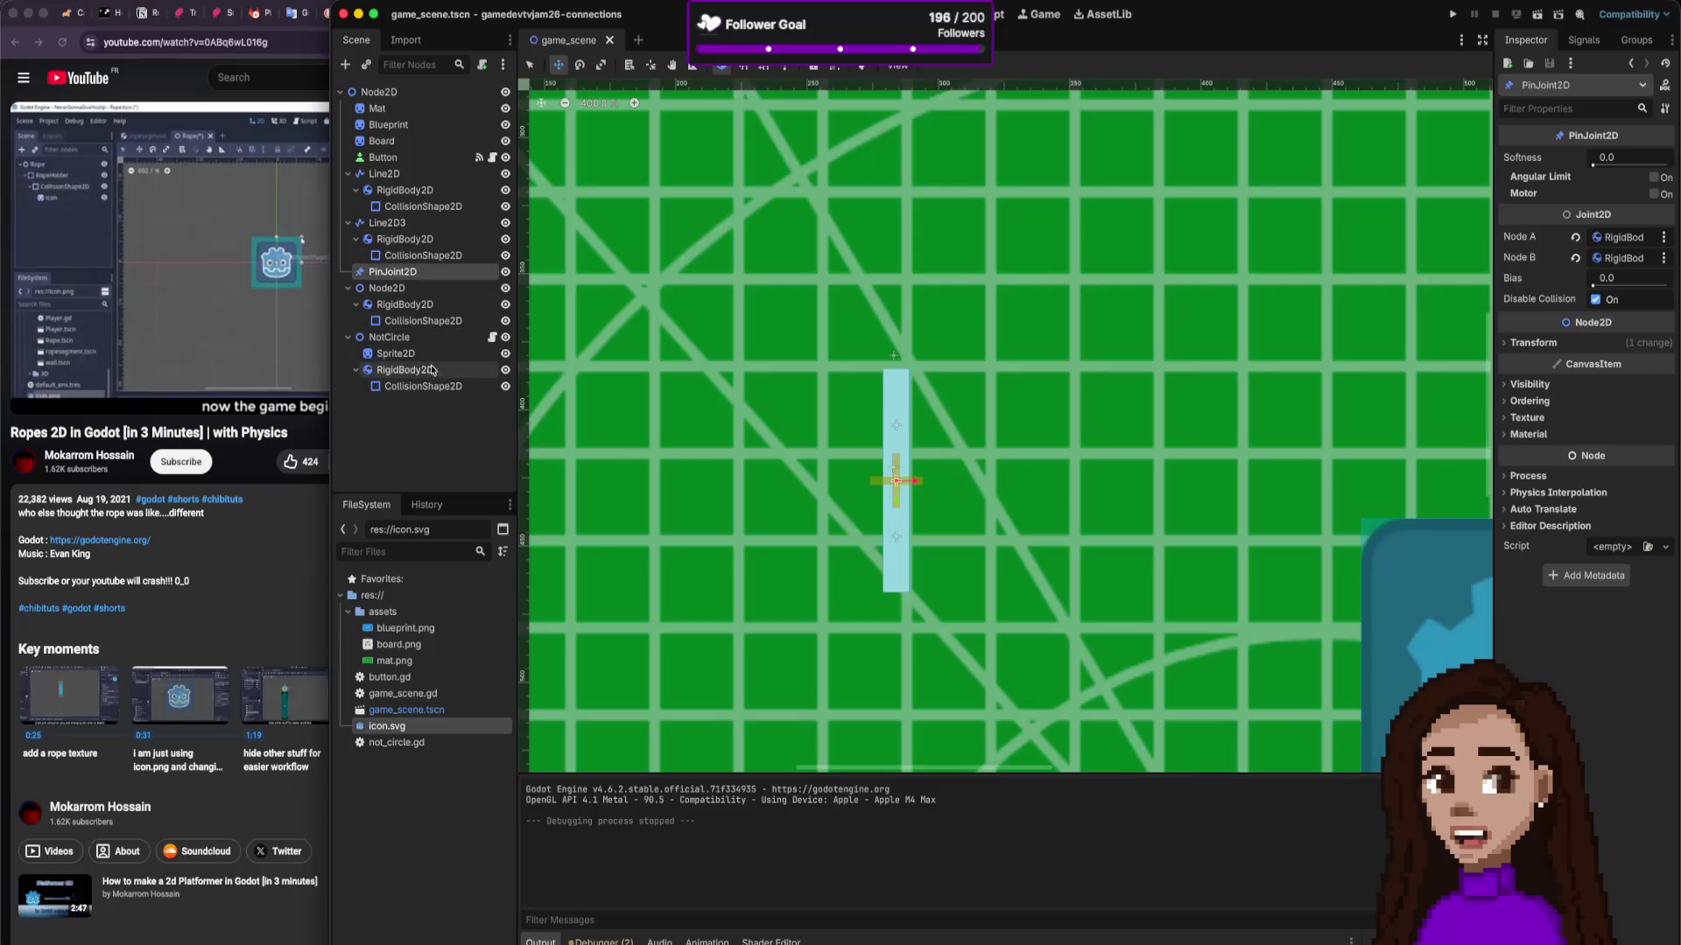
pyautogui.click(426, 388)
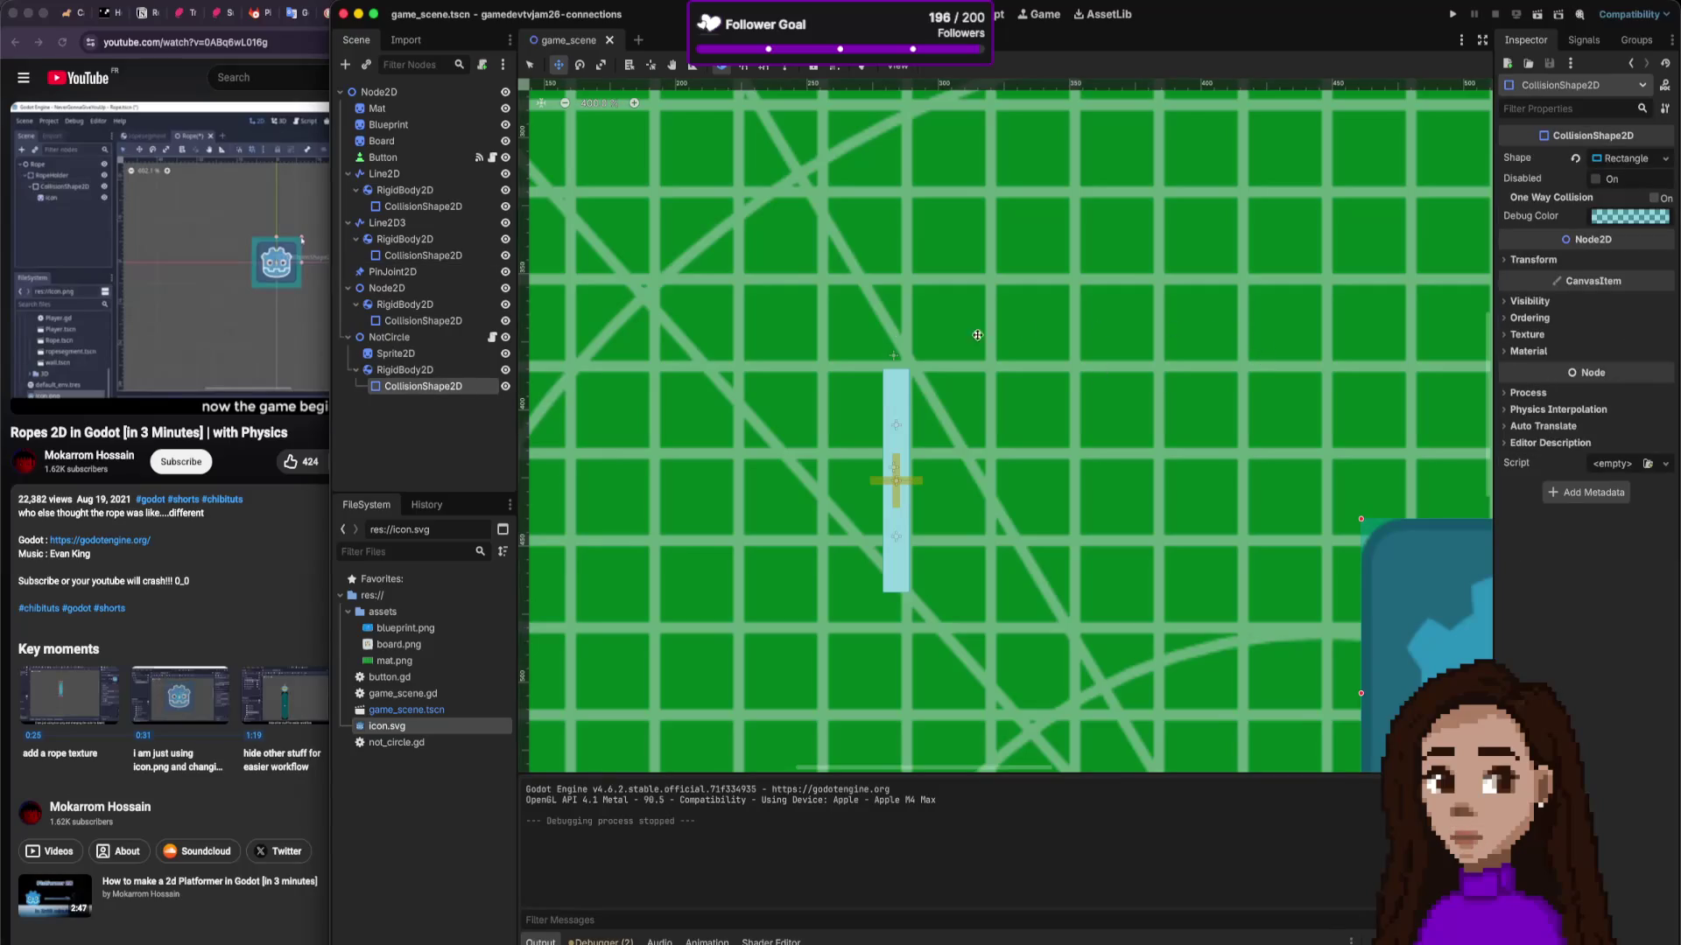
pyautogui.scroll(-1, 810, 256)
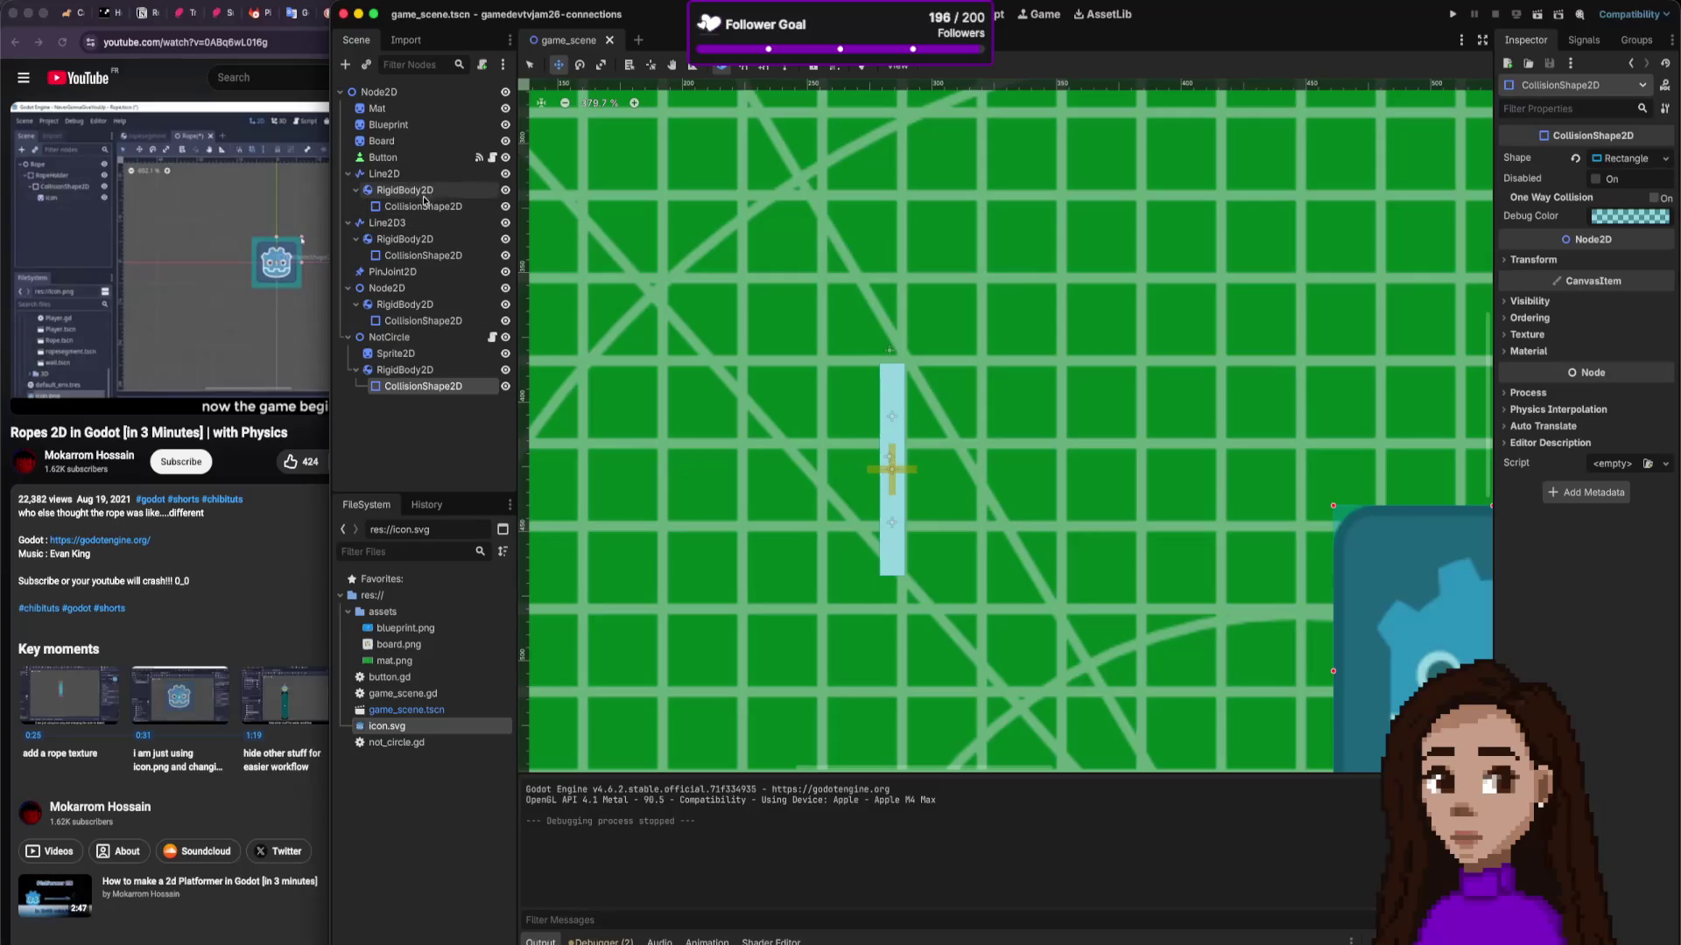
pyautogui.rightClick(437, 427)
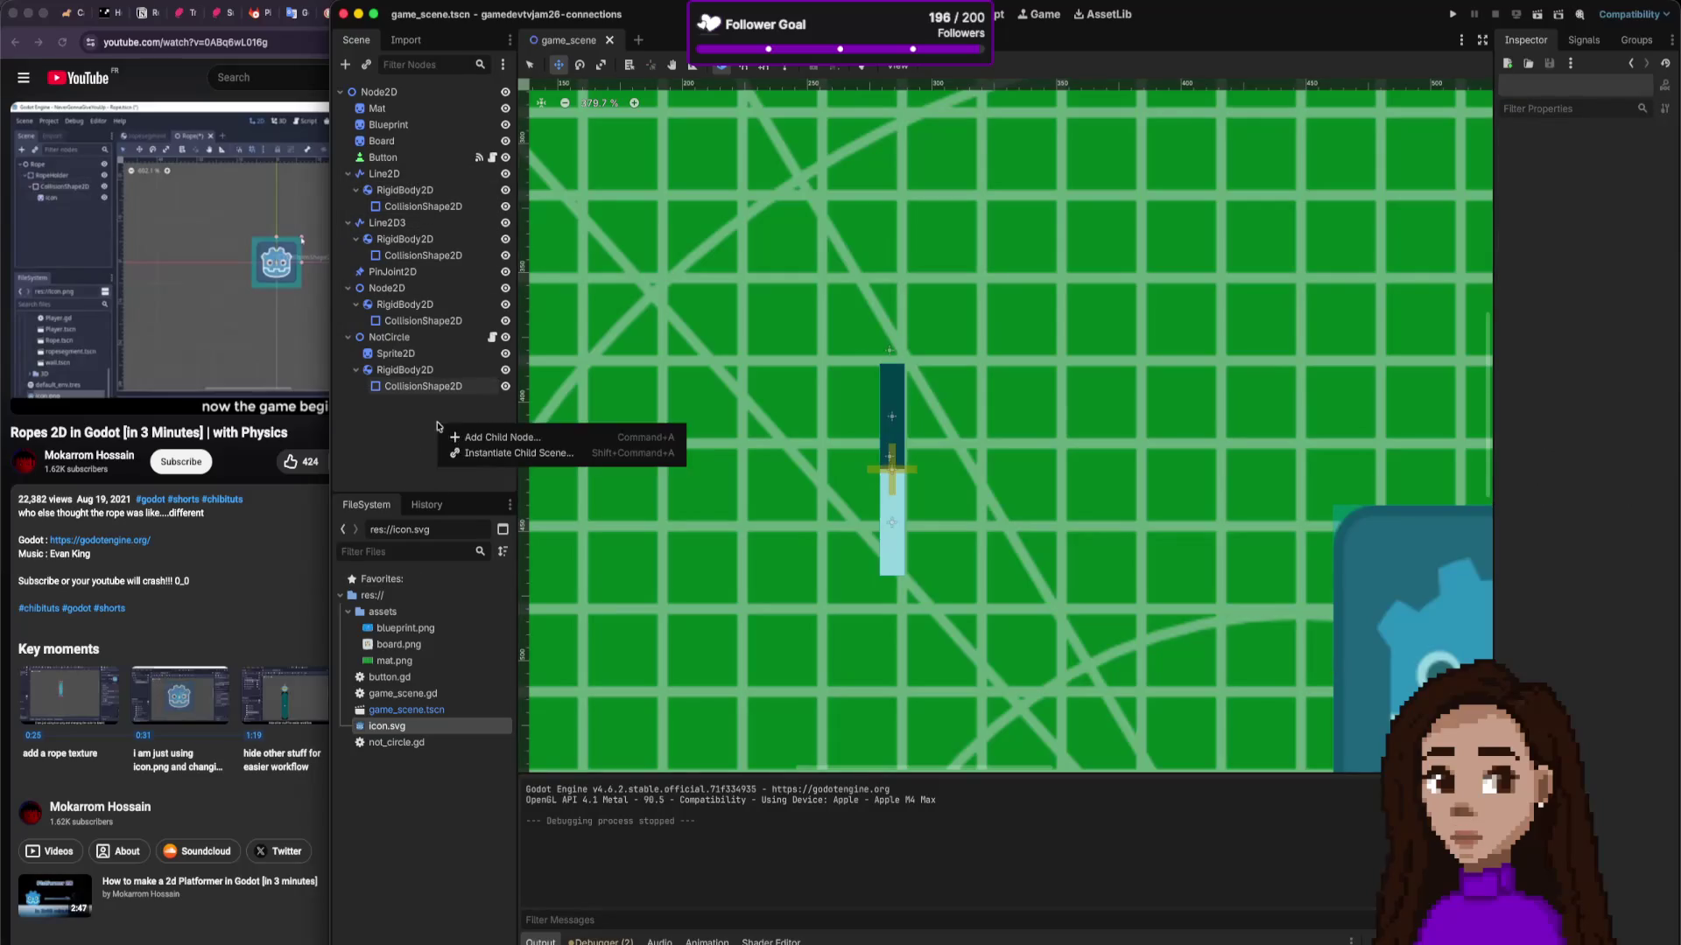
pyautogui.click(398, 452)
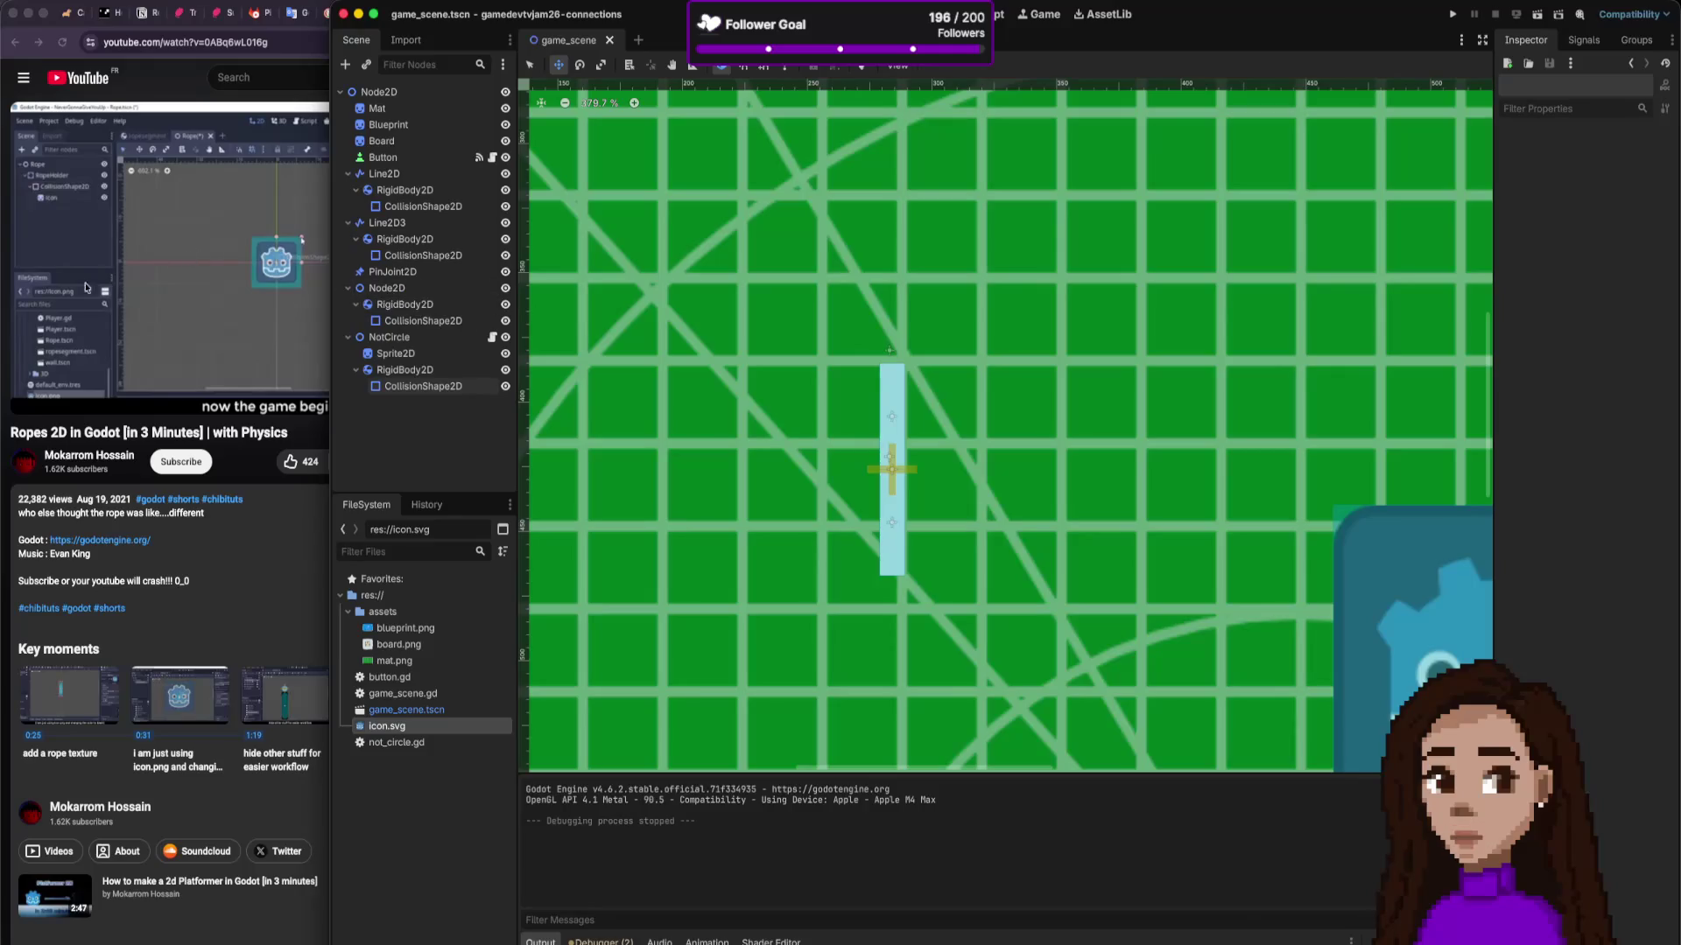
pyautogui.click(85, 225)
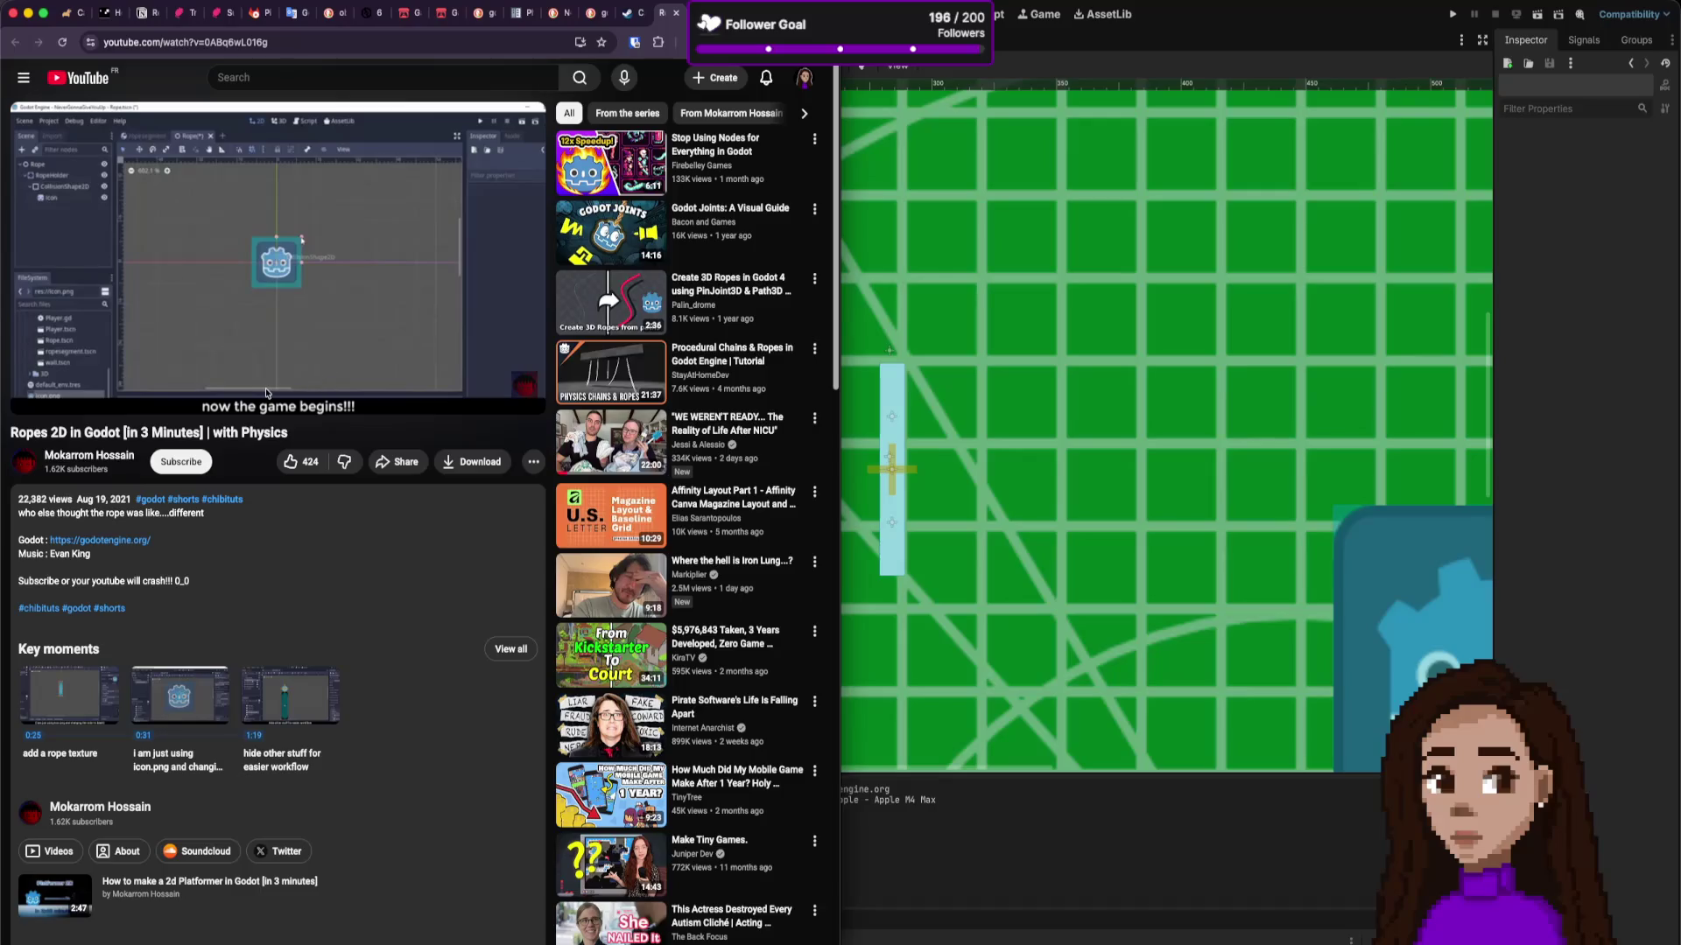
pyautogui.moveTo(266, 381)
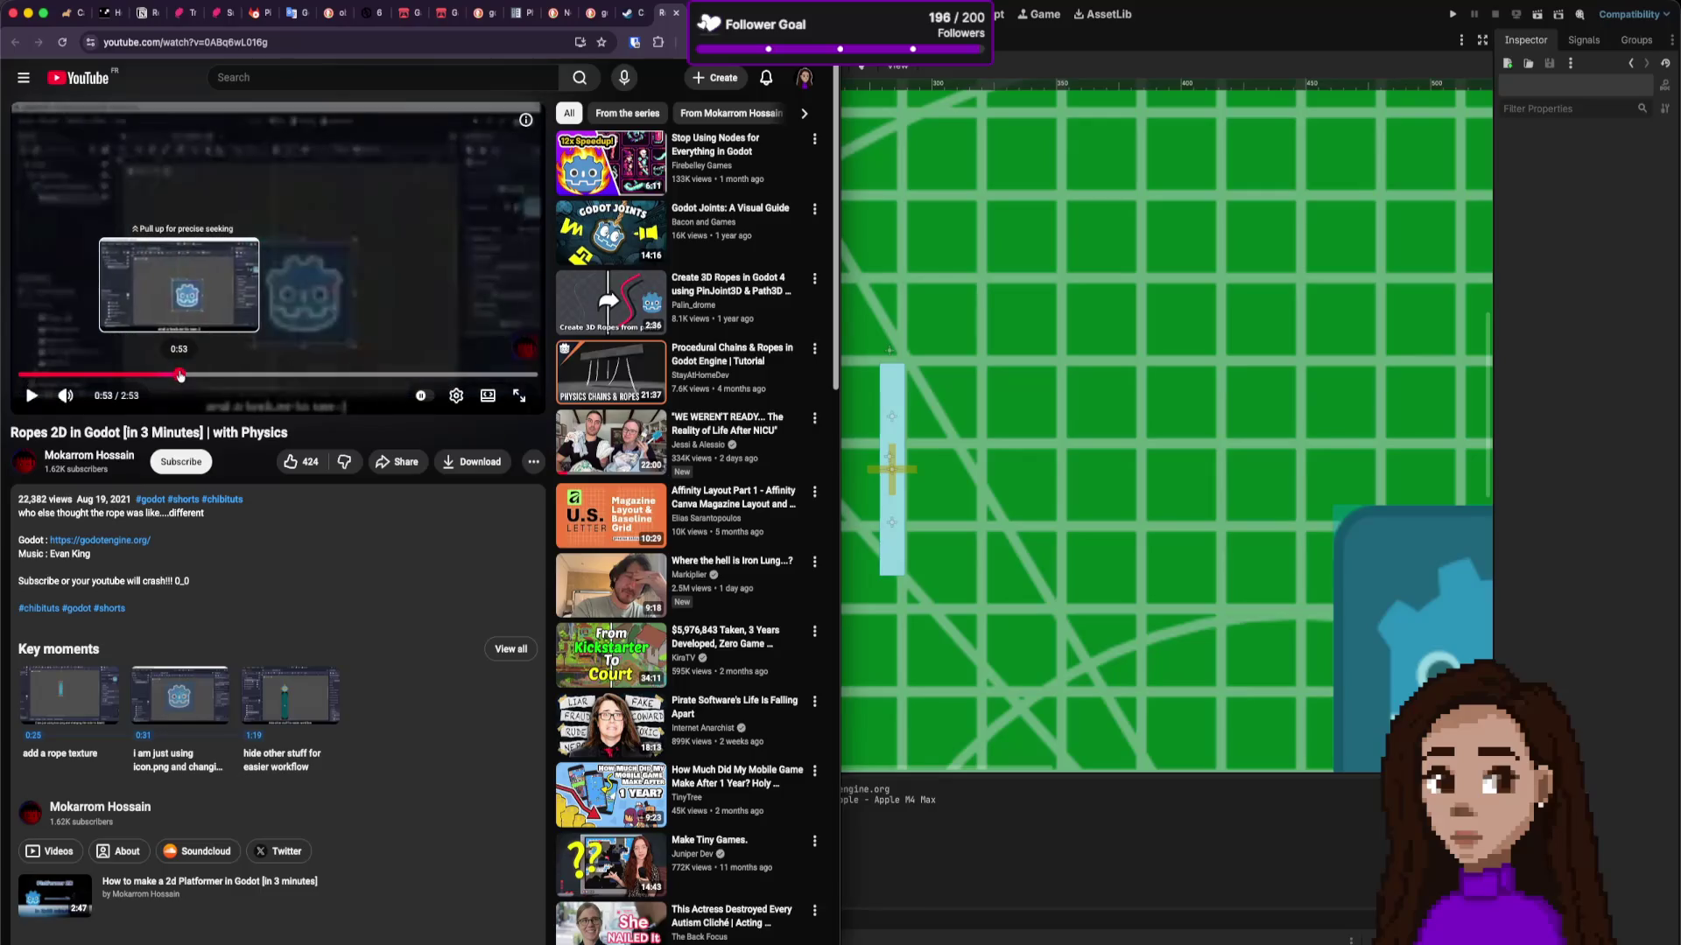
pyautogui.click(182, 374)
pyautogui.click(175, 375)
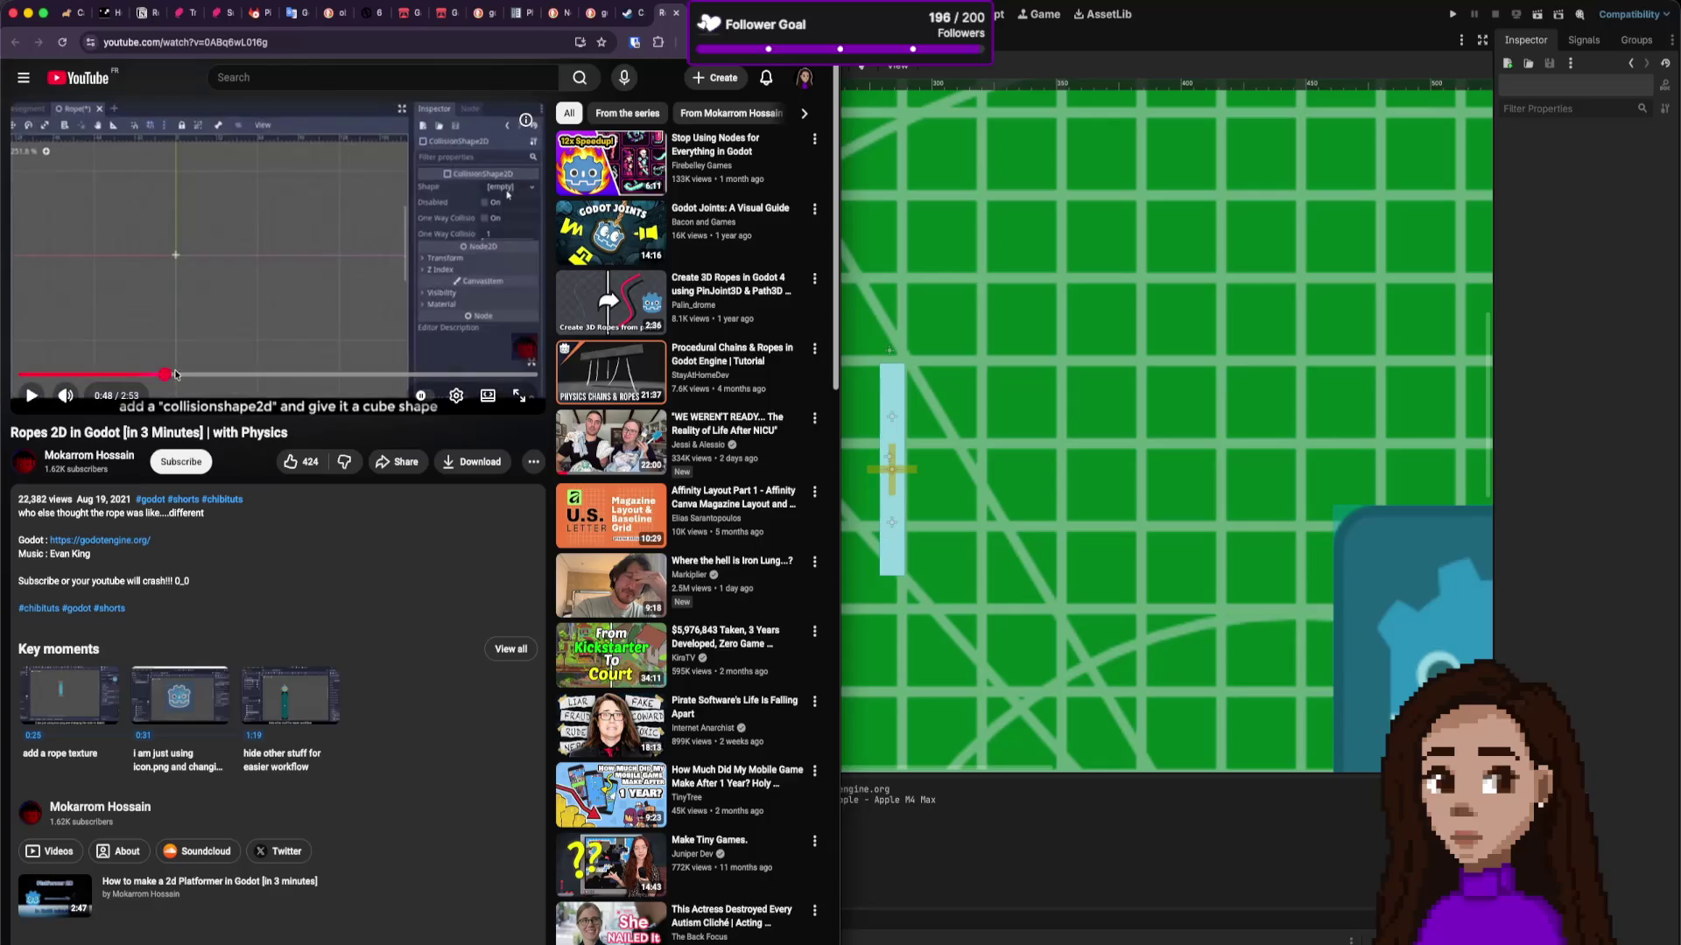
pyautogui.click(847, 333)
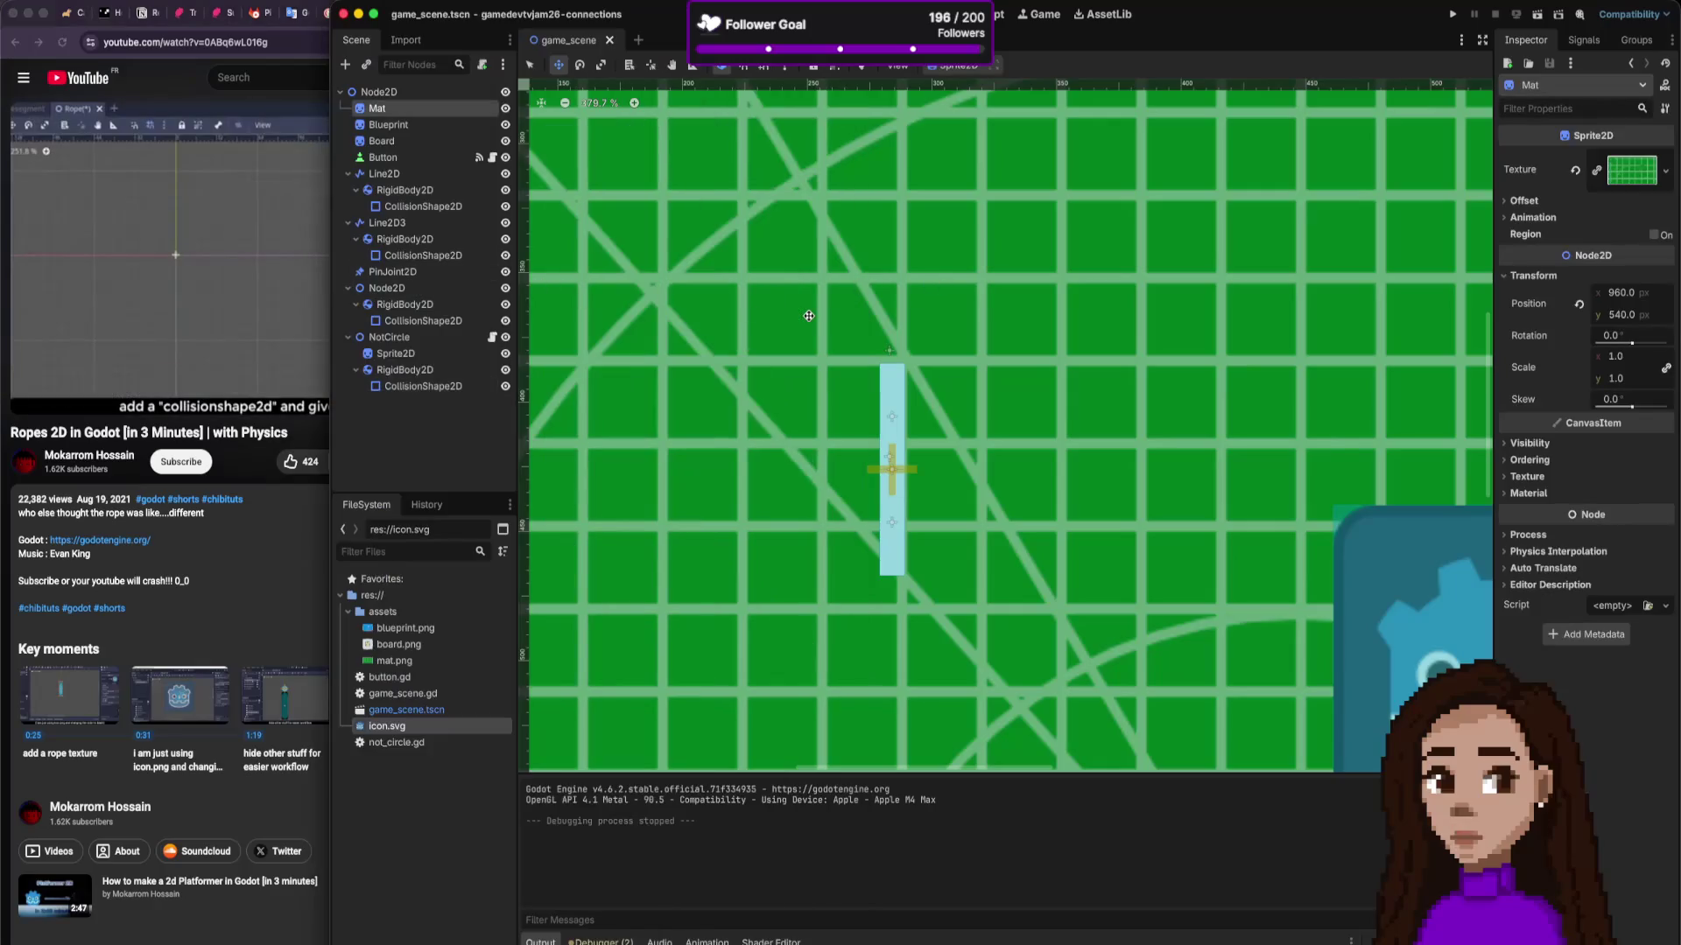
# Step: Add a StaticBody2D child node to the scene
pyautogui.rightClick(447, 414)
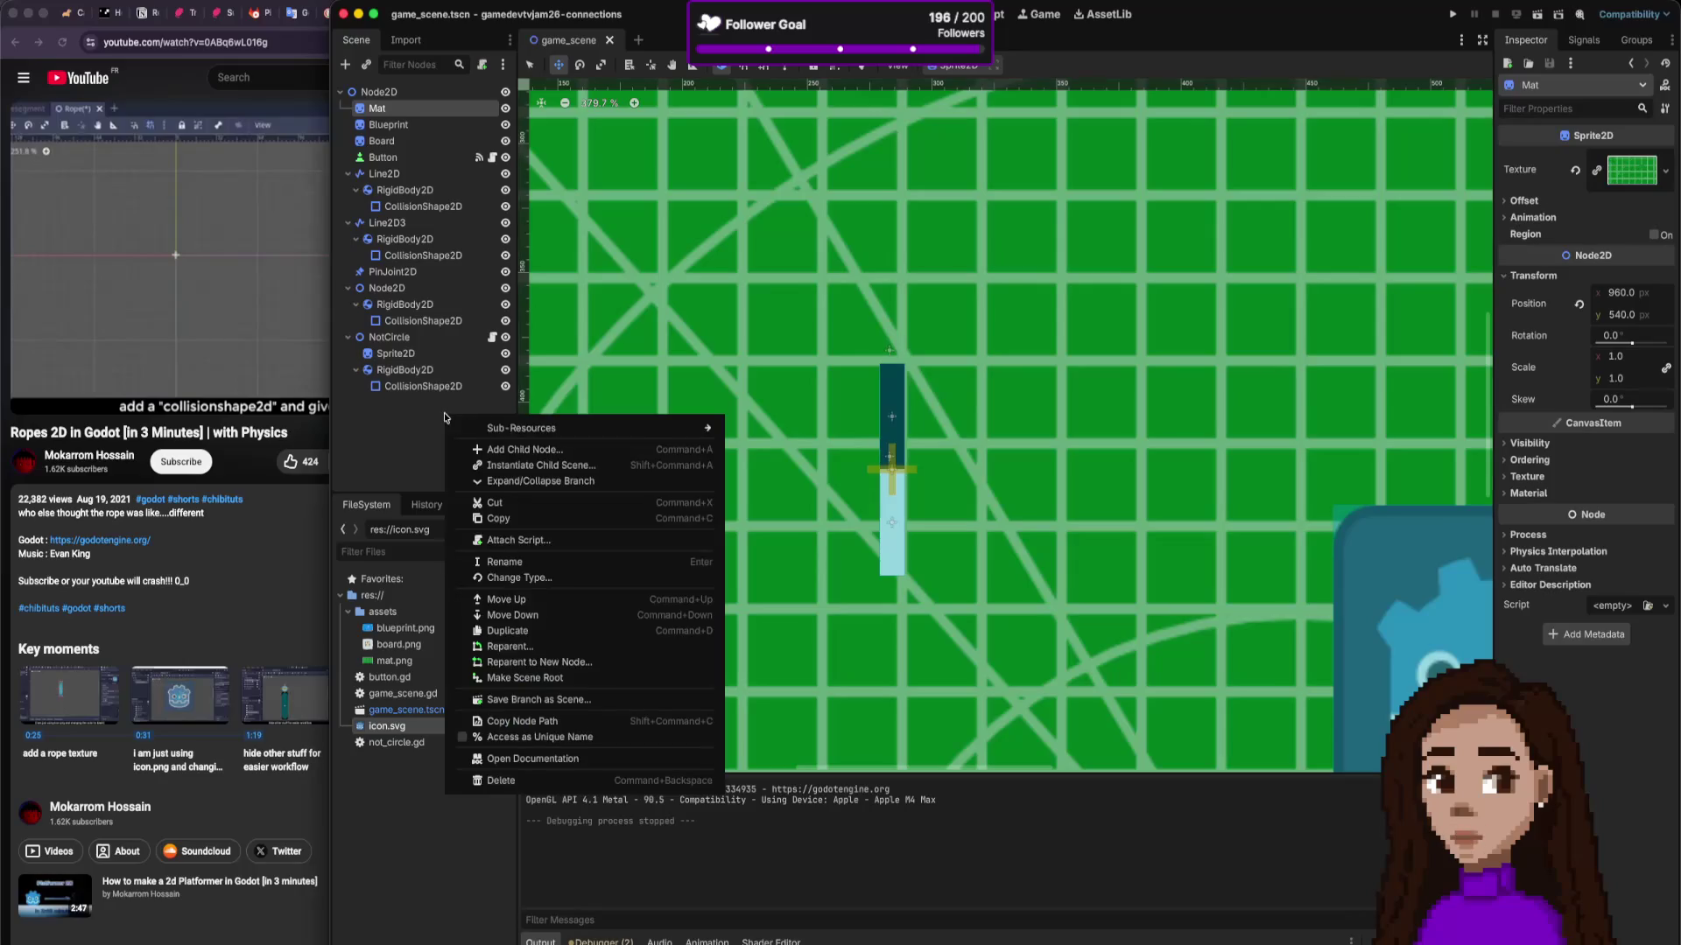
pyautogui.click(516, 449)
pyautogui.write('sta')
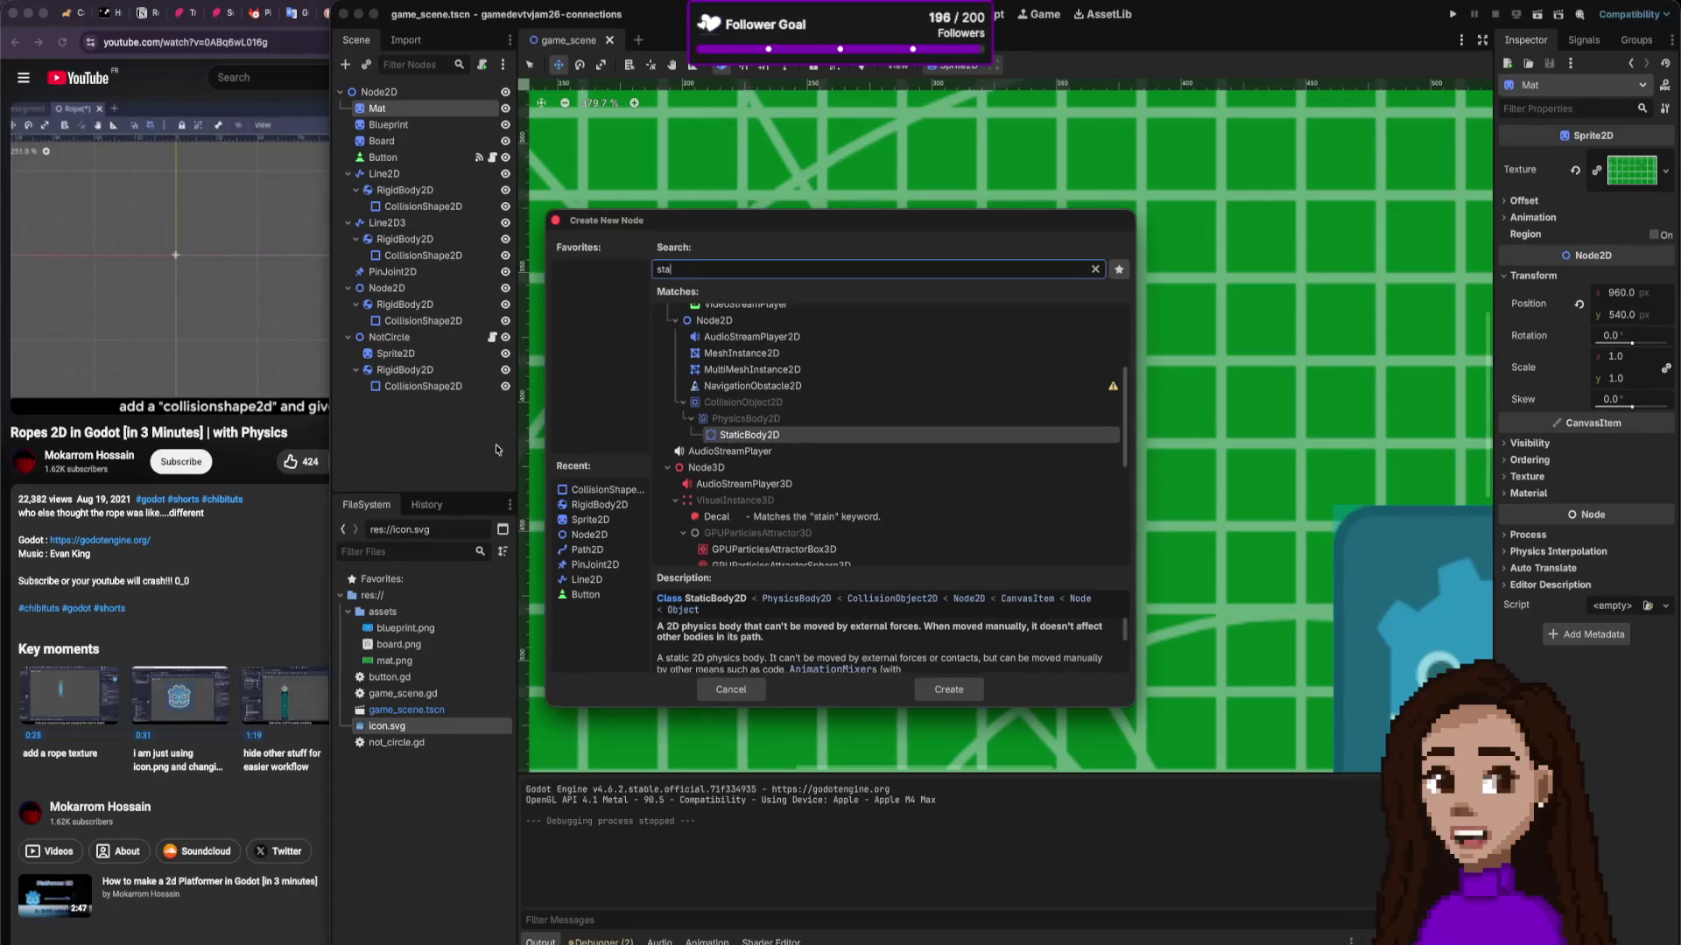
pyautogui.write('ti')
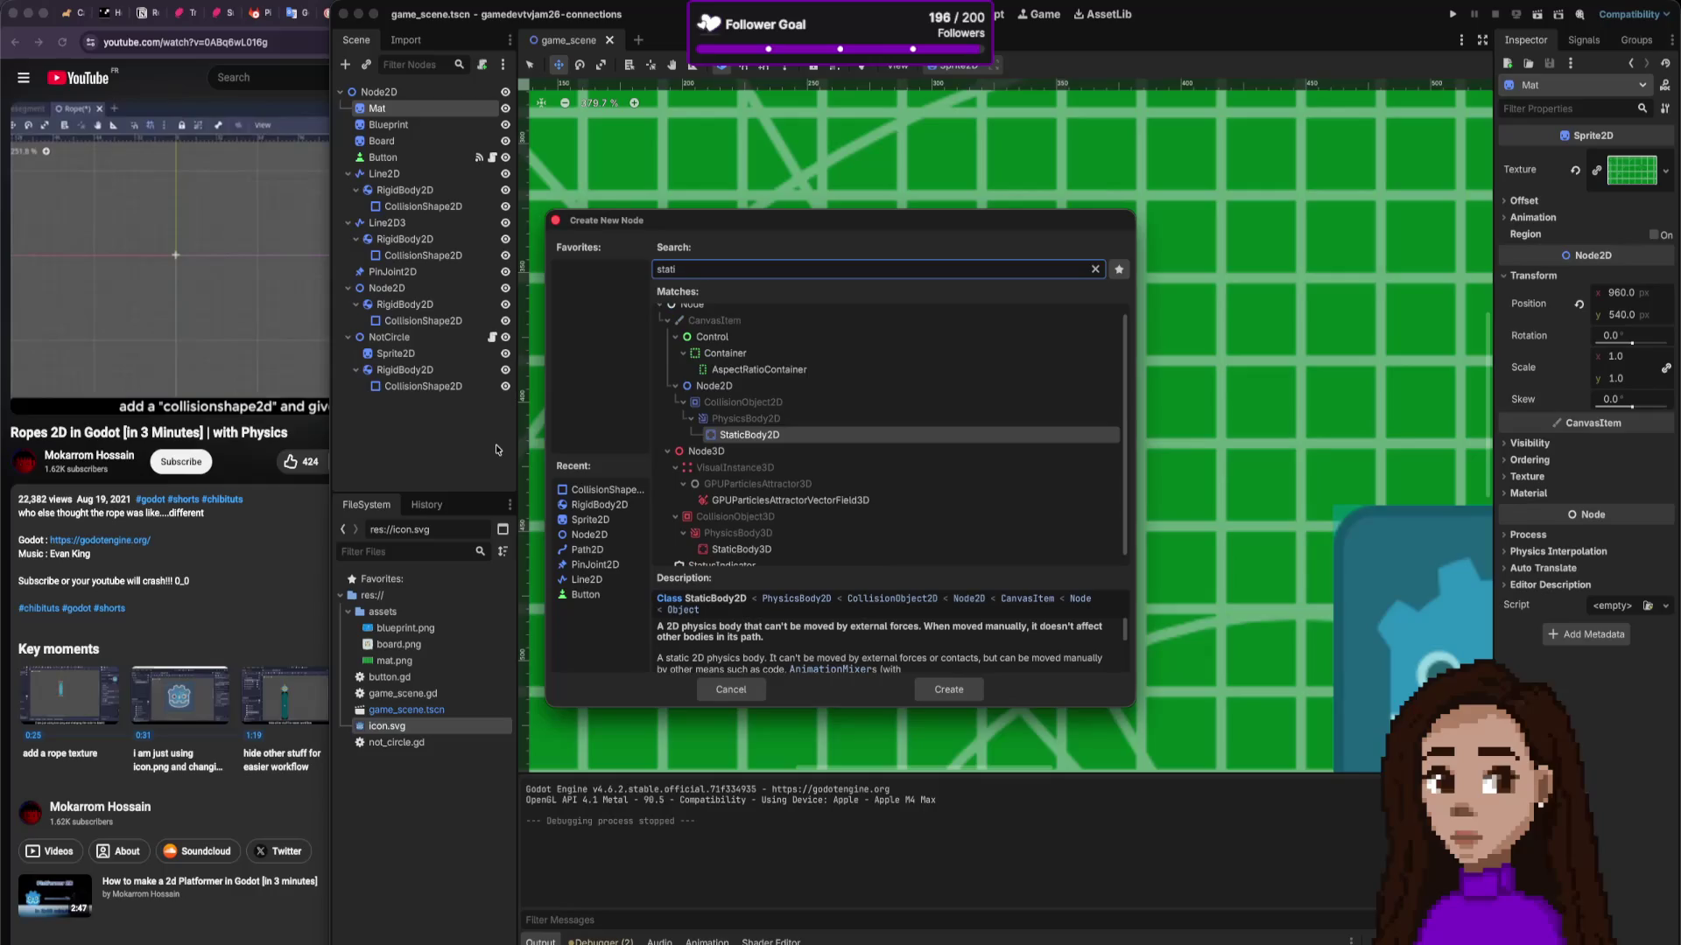
pyautogui.doubleClick(753, 435)
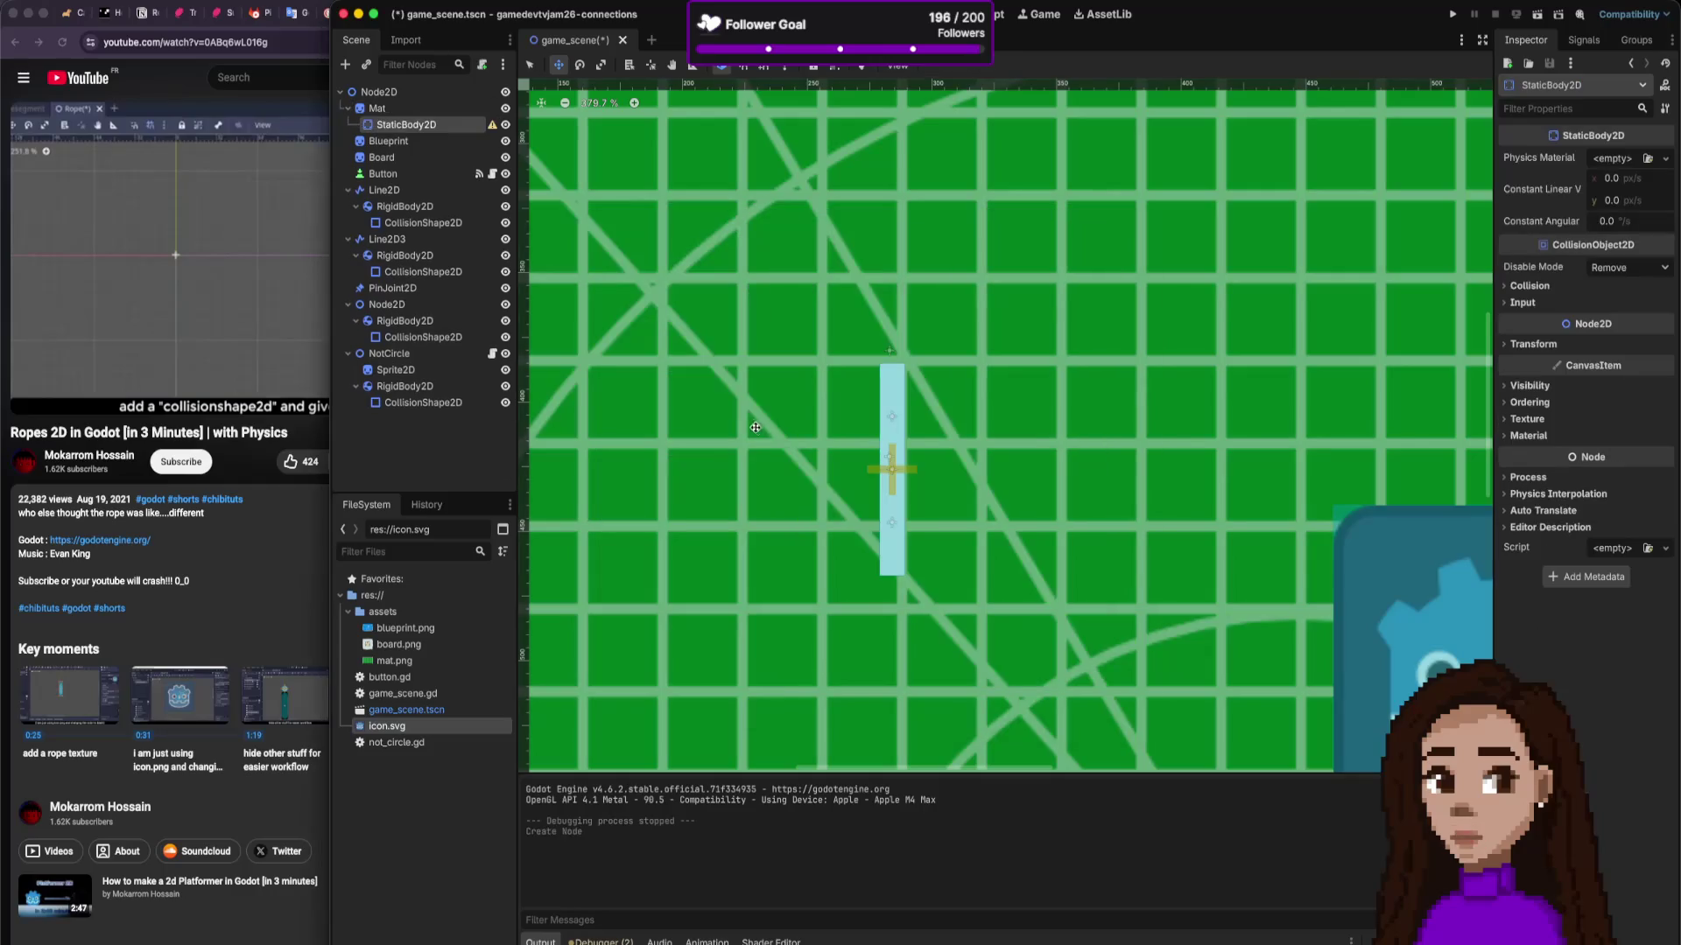
# Step: Move the StaticBody2D to the end of the tree and place it at (283, 368), above the rope
pyautogui.scroll(-9, 729, 333)
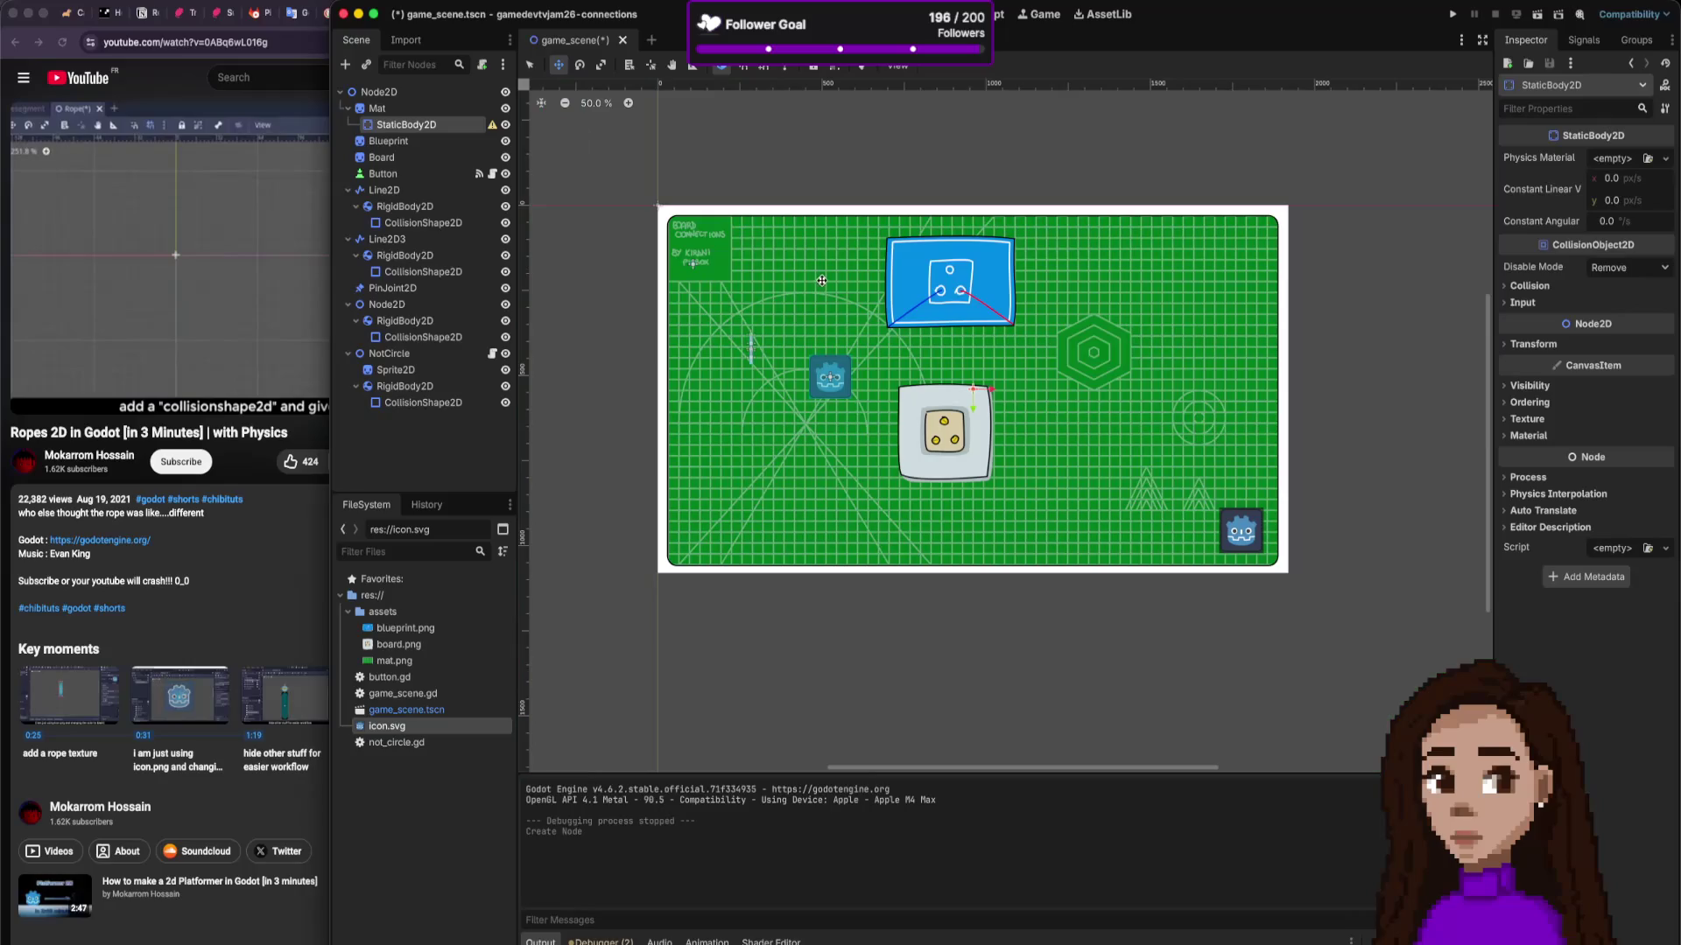
pyautogui.moveTo(407, 125); pyautogui.dragTo(392, 428)
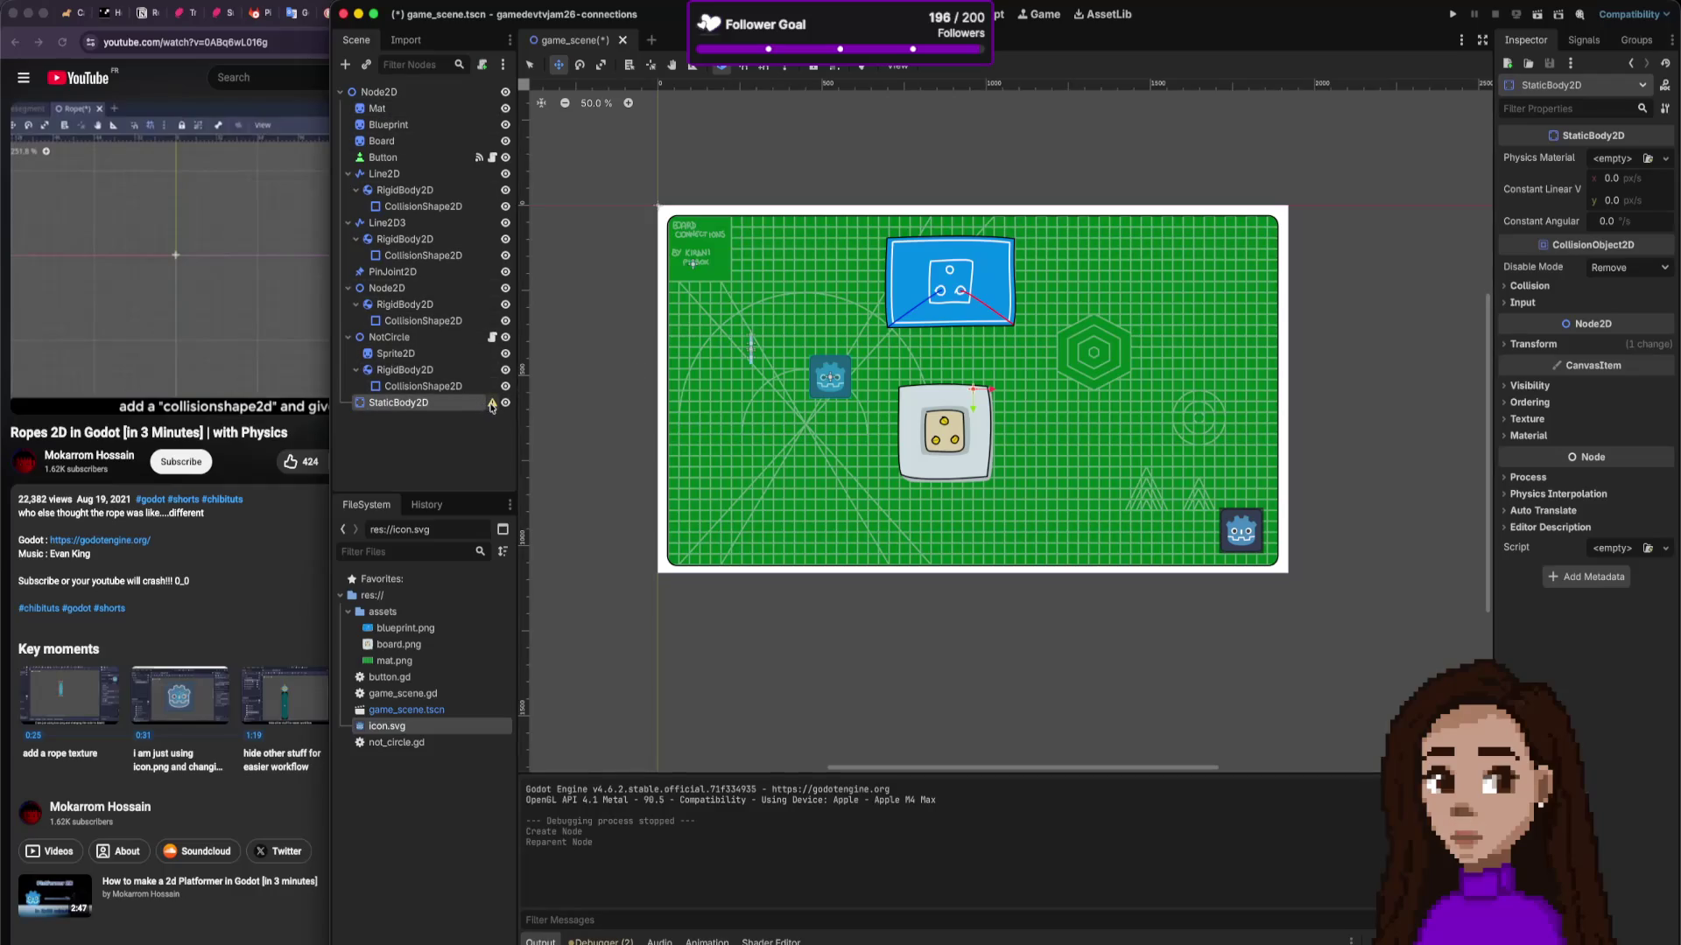
pyautogui.moveTo(492, 406)
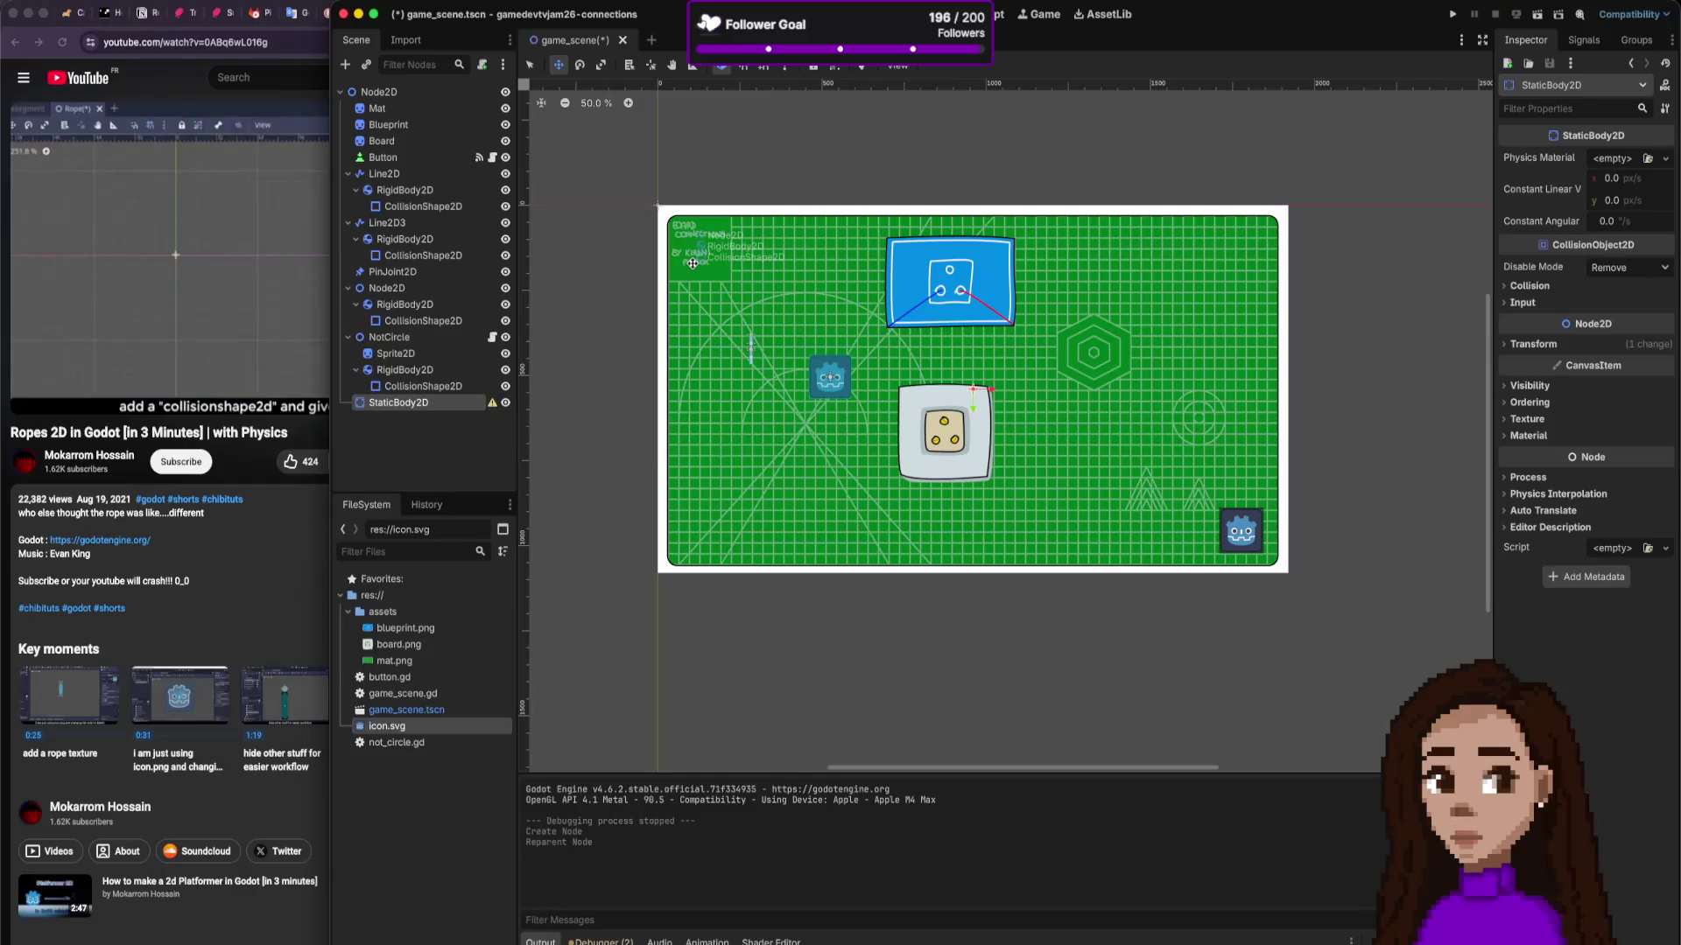
pyautogui.moveTo(721, 263)
pyautogui.mouseDown()
pyautogui.moveTo(798, 308)
pyautogui.moveTo(497, 198)
pyautogui.mouseUp()
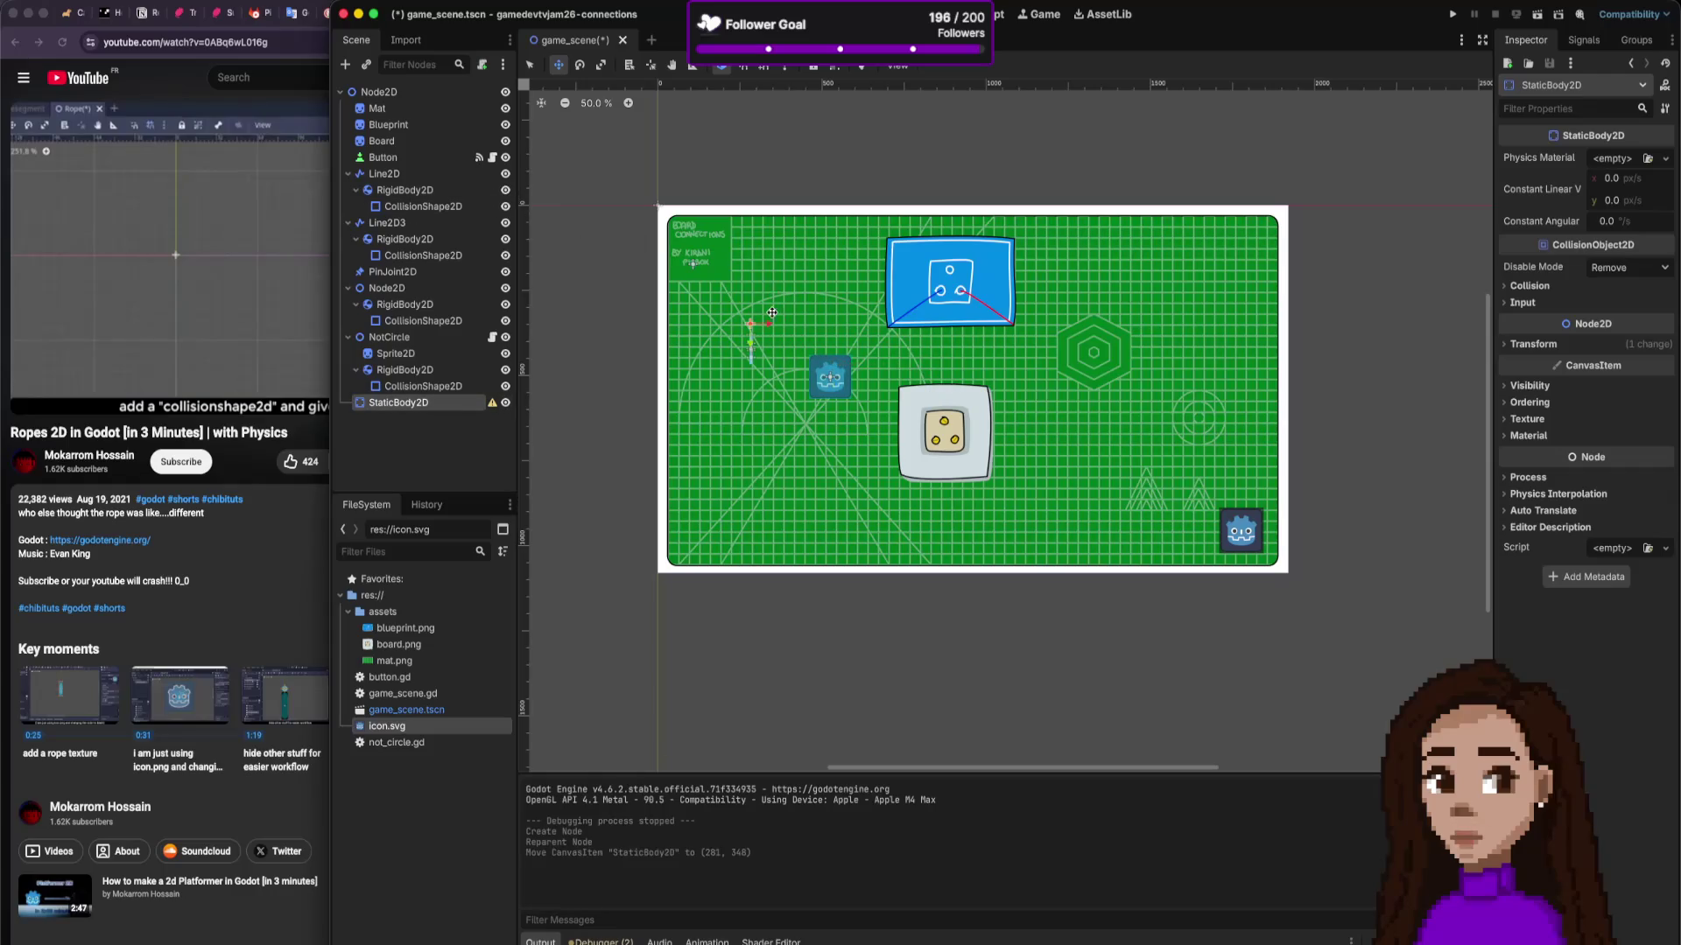
pyautogui.scroll(6, 770, 315)
pyautogui.moveTo(680, 458); pyautogui.dragTo(776, 386)
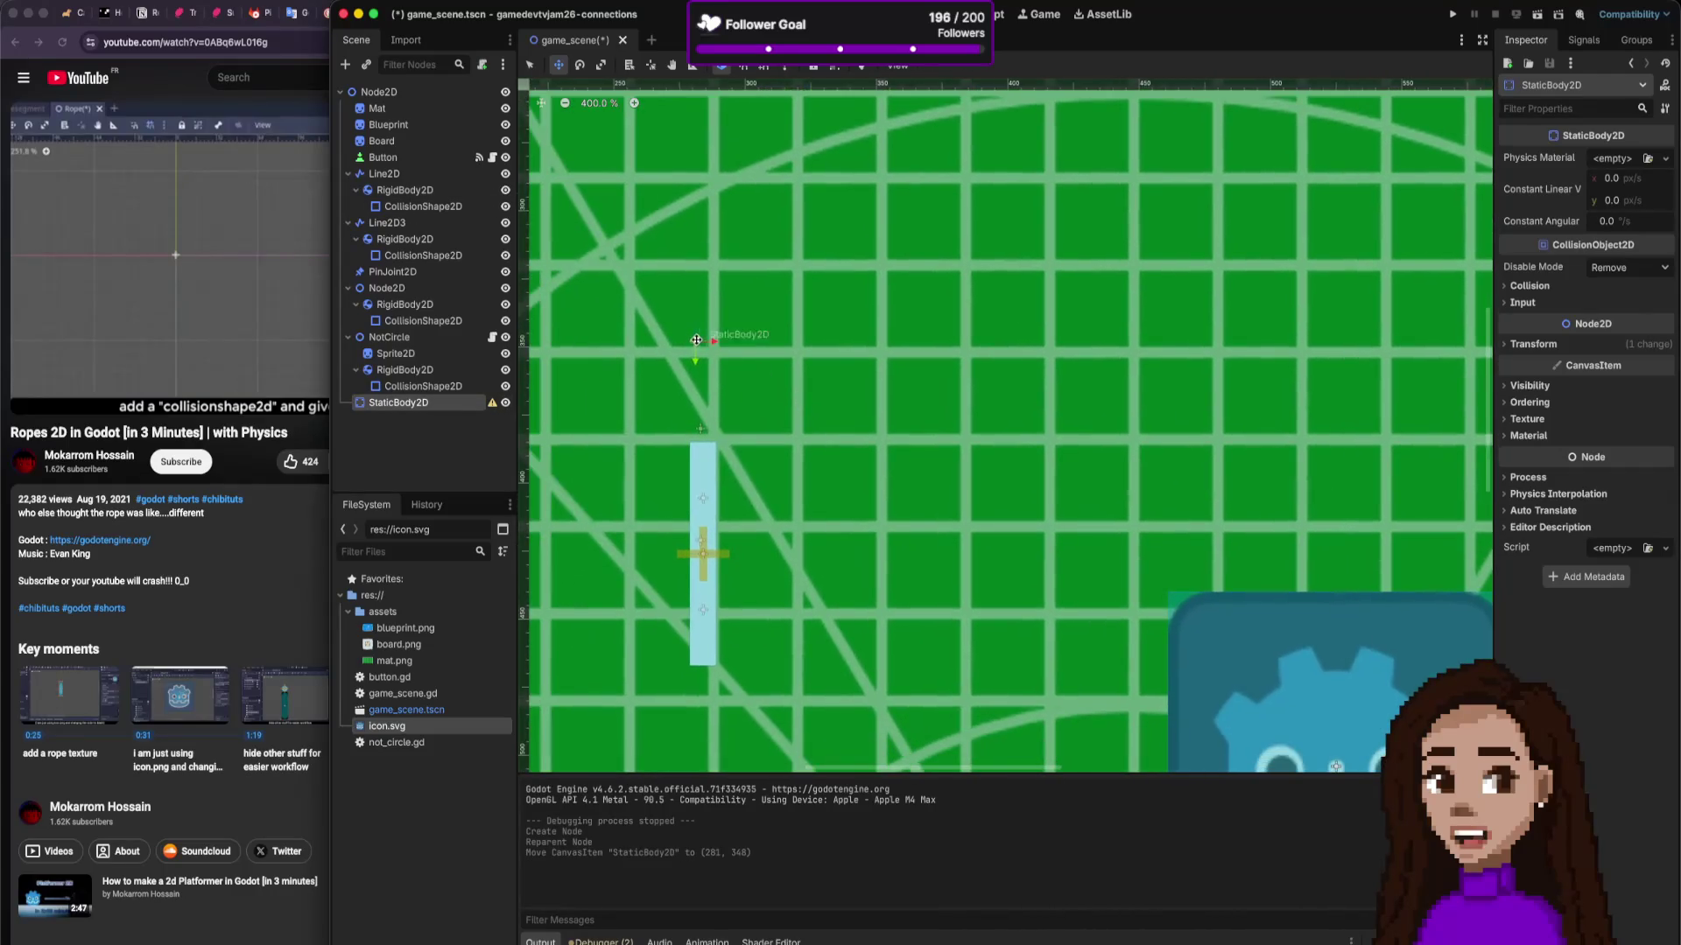
pyautogui.moveTo(695, 340)
pyautogui.mouseDown()
pyautogui.moveTo(703, 426)
pyautogui.moveTo(702, 398)
pyautogui.mouseUp()
pyautogui.scroll(-1, 915, 343)
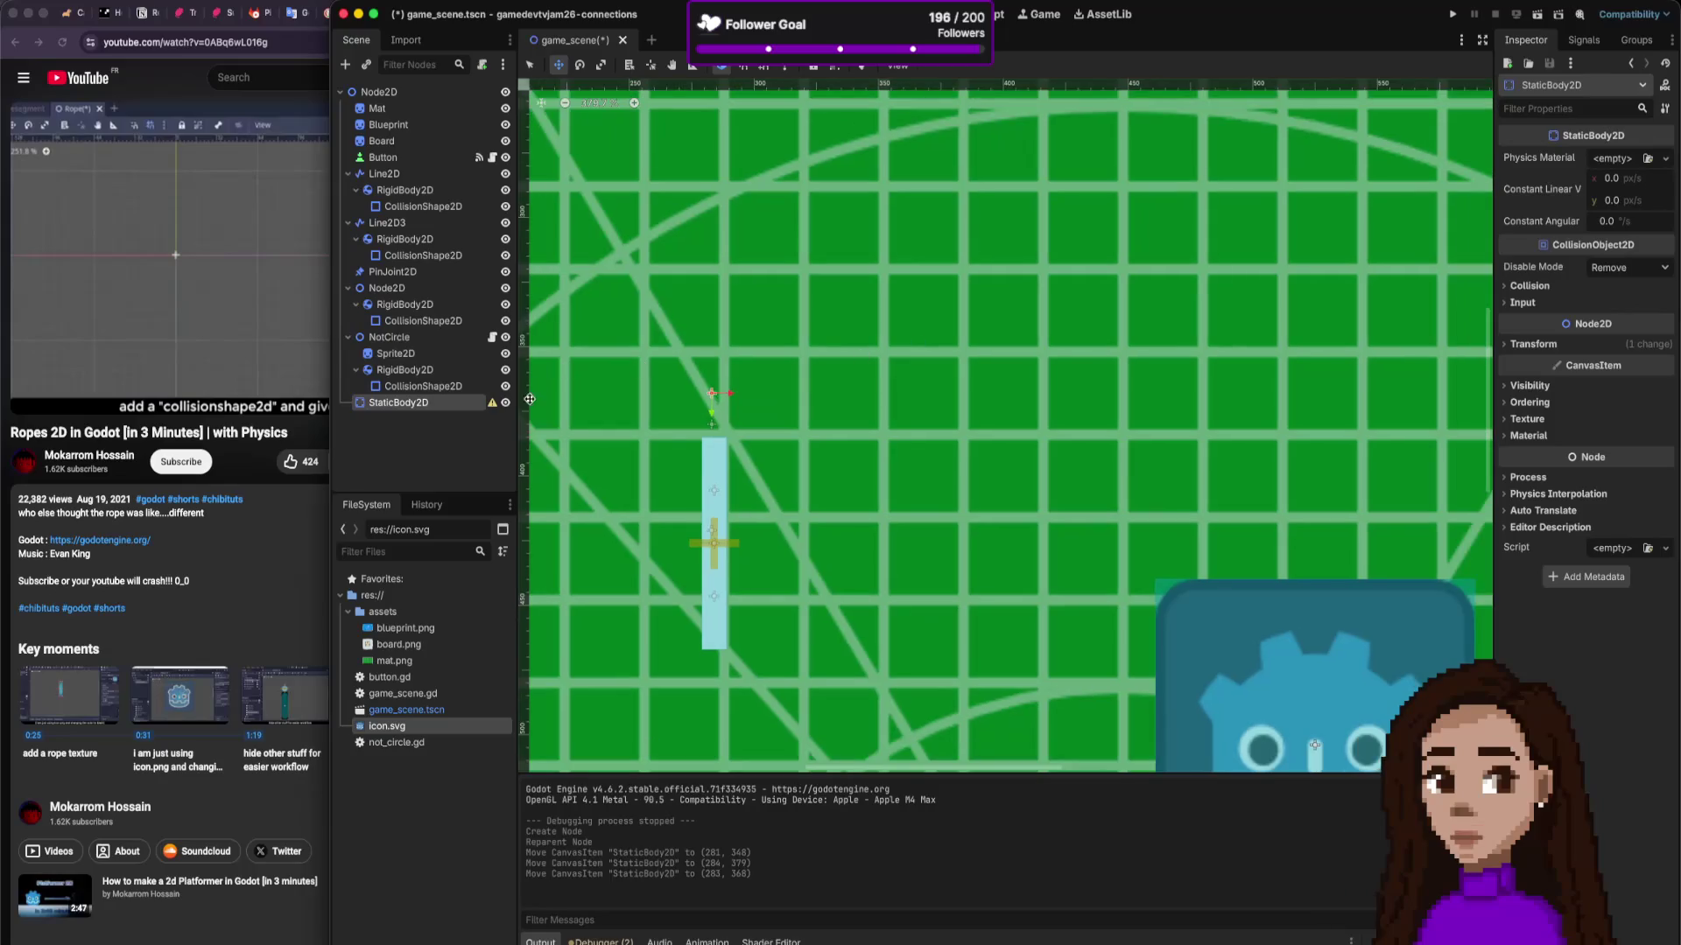
# Step: Give the StaticBody2D a CollisionShape2D child with a new RectangleShape2D
pyautogui.rightClick(436, 408)
pyautogui.click(508, 415)
pyautogui.write('sha')
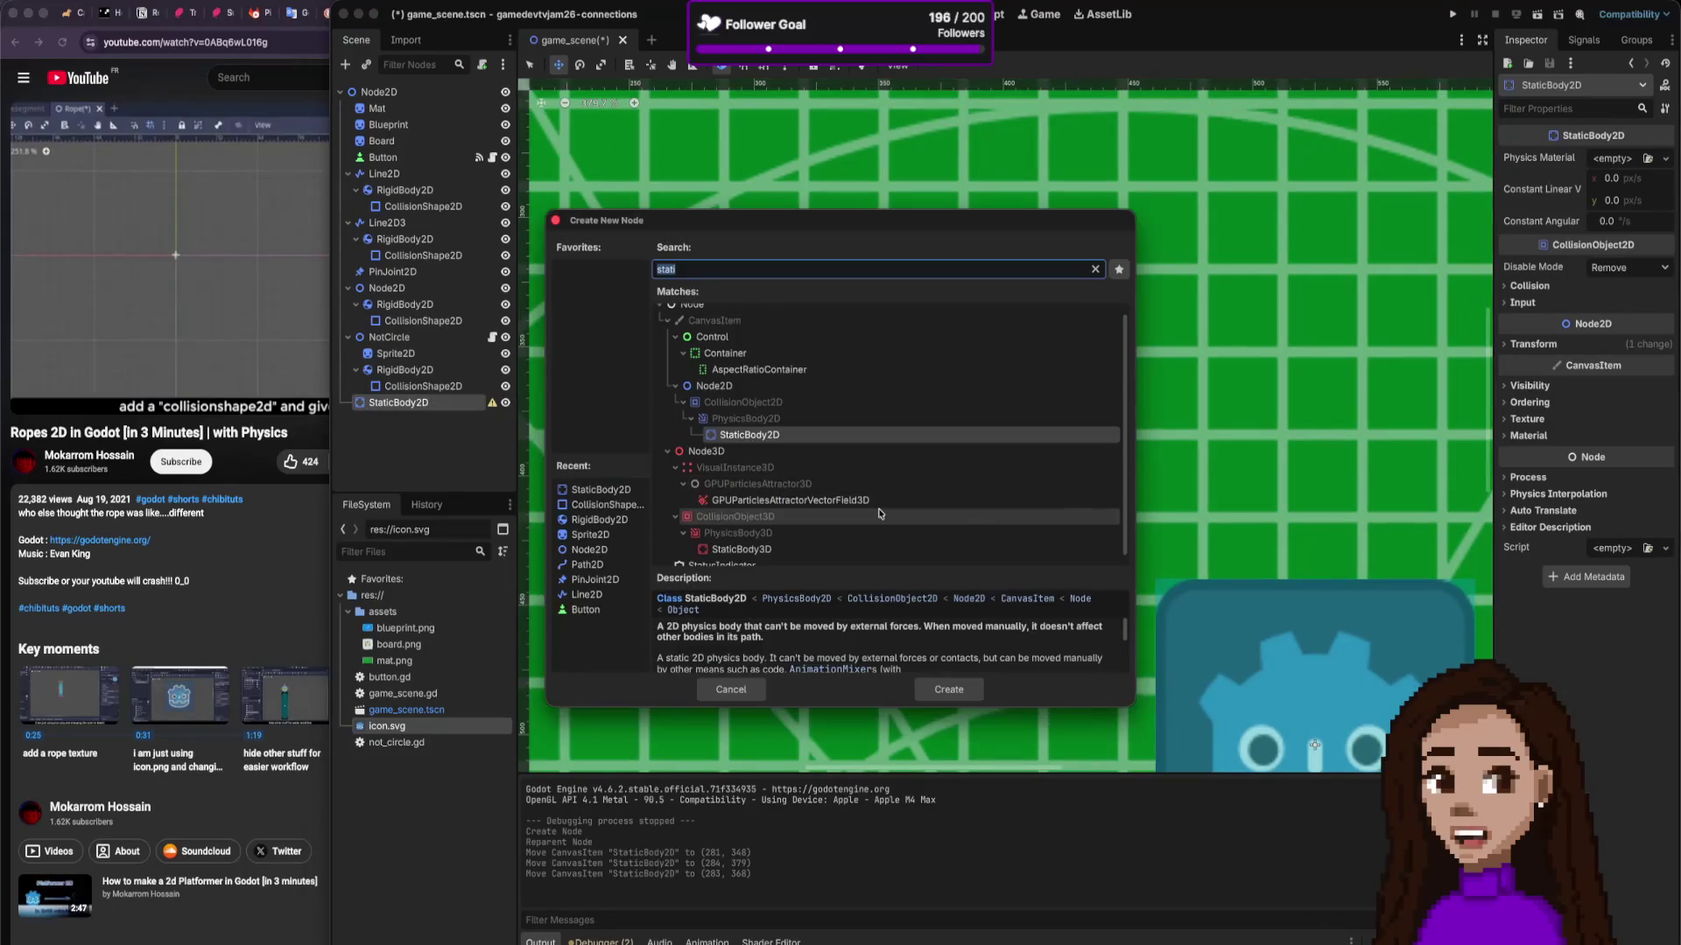
pyautogui.press('Up')
pyautogui.press('Up')
pyautogui.press('Up')
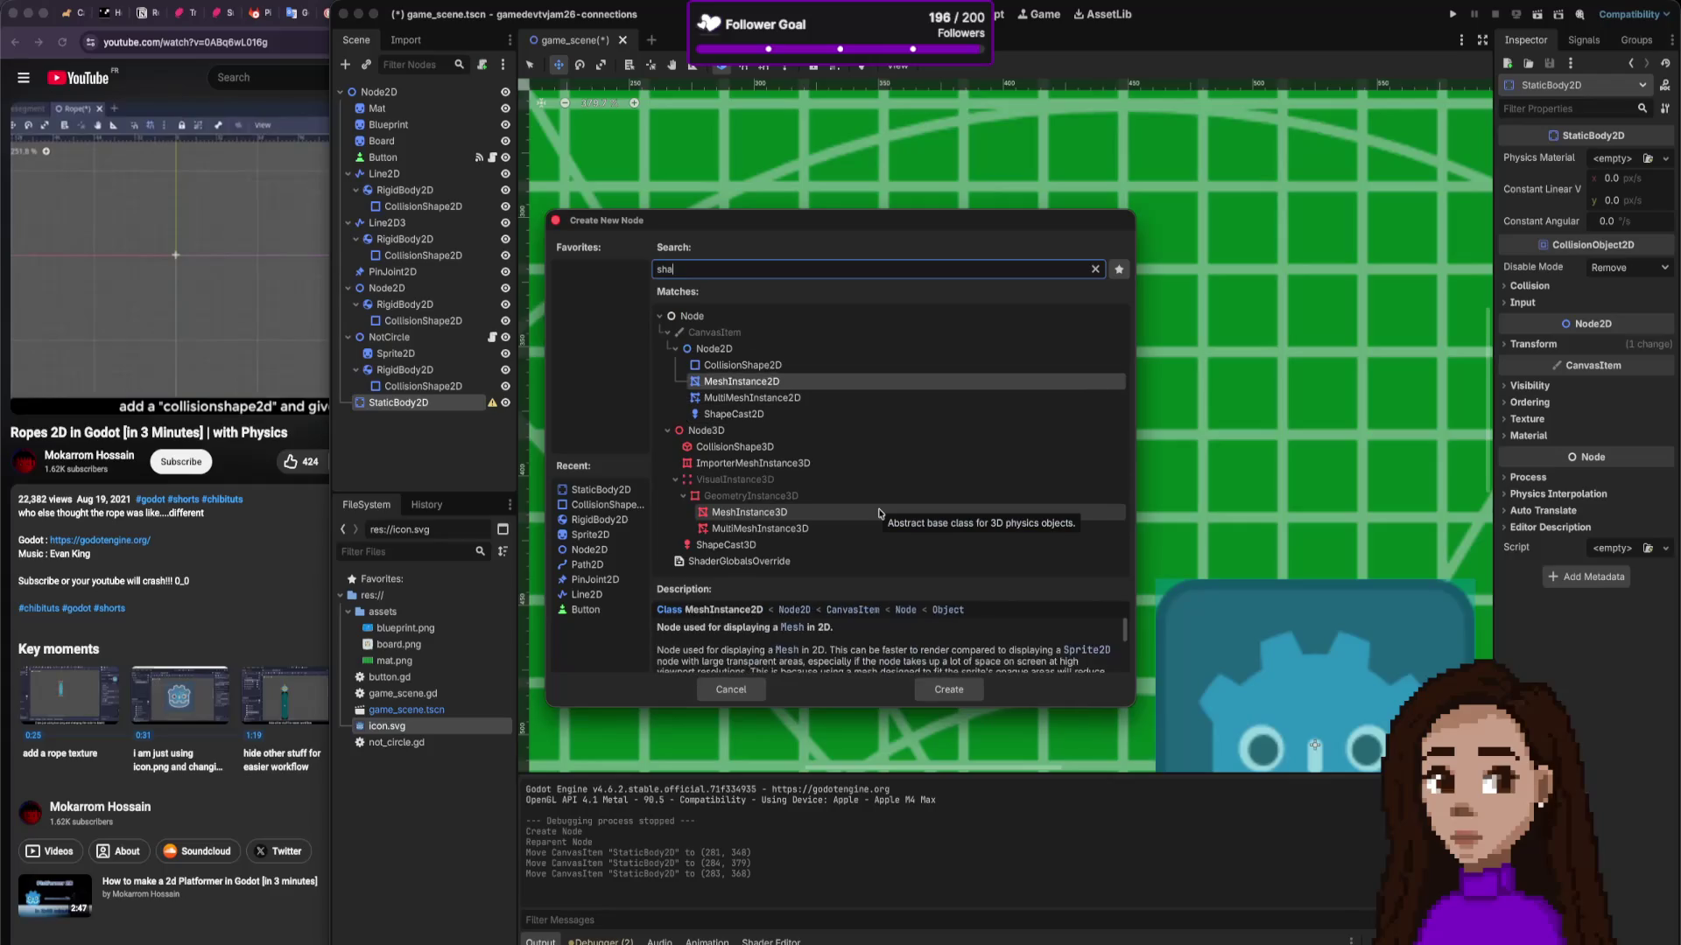
pyautogui.press('Return')
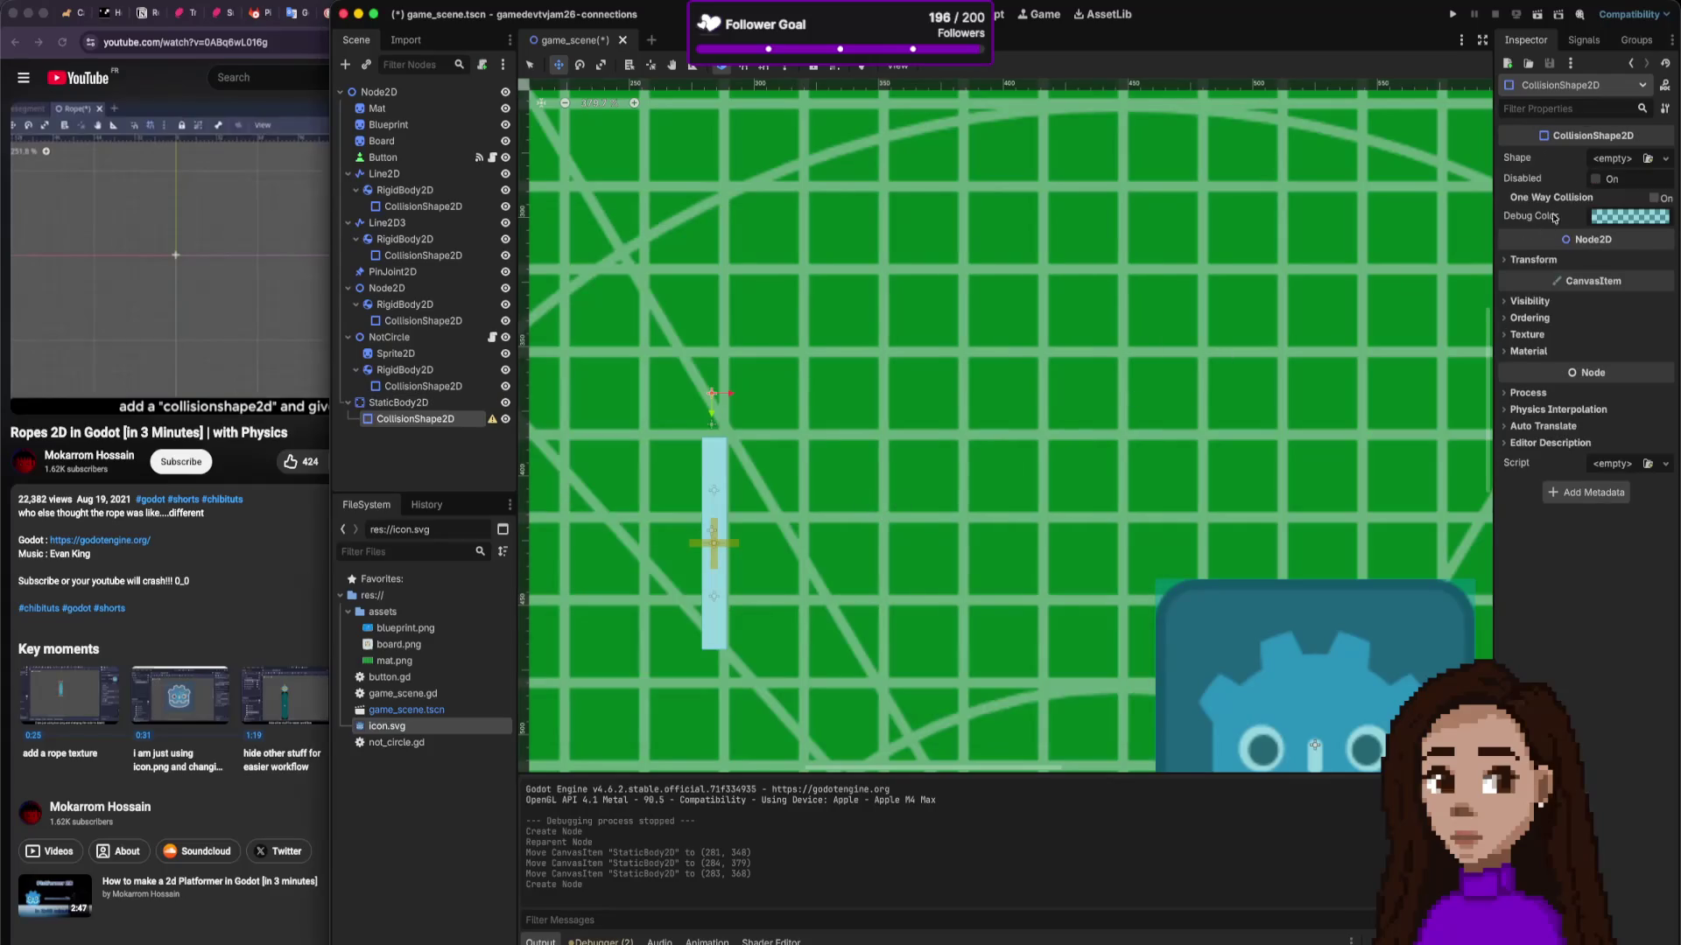
pyautogui.click(1664, 159)
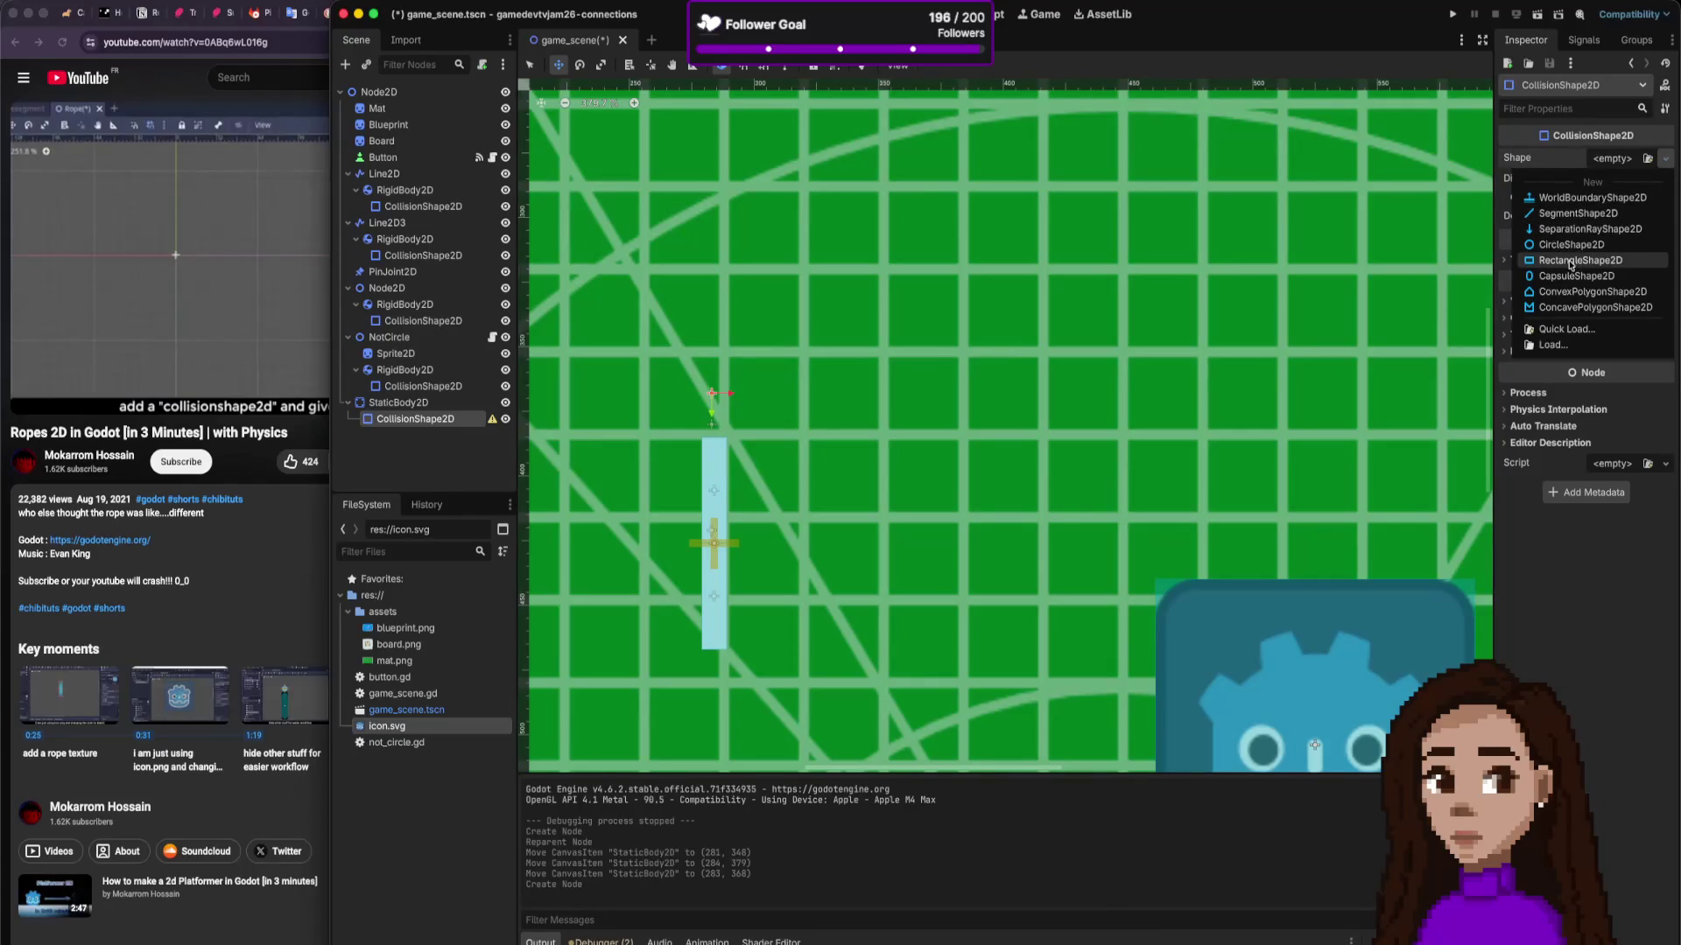
pyautogui.click(1571, 261)
pyautogui.moveTo(730, 399)
pyautogui.mouseDown()
pyautogui.moveTo(719, 410)
pyautogui.moveTo(714, 387)
pyautogui.moveTo(751, 359)
pyautogui.moveTo(769, 380)
pyautogui.moveTo(663, 348)
pyautogui.mouseUp()
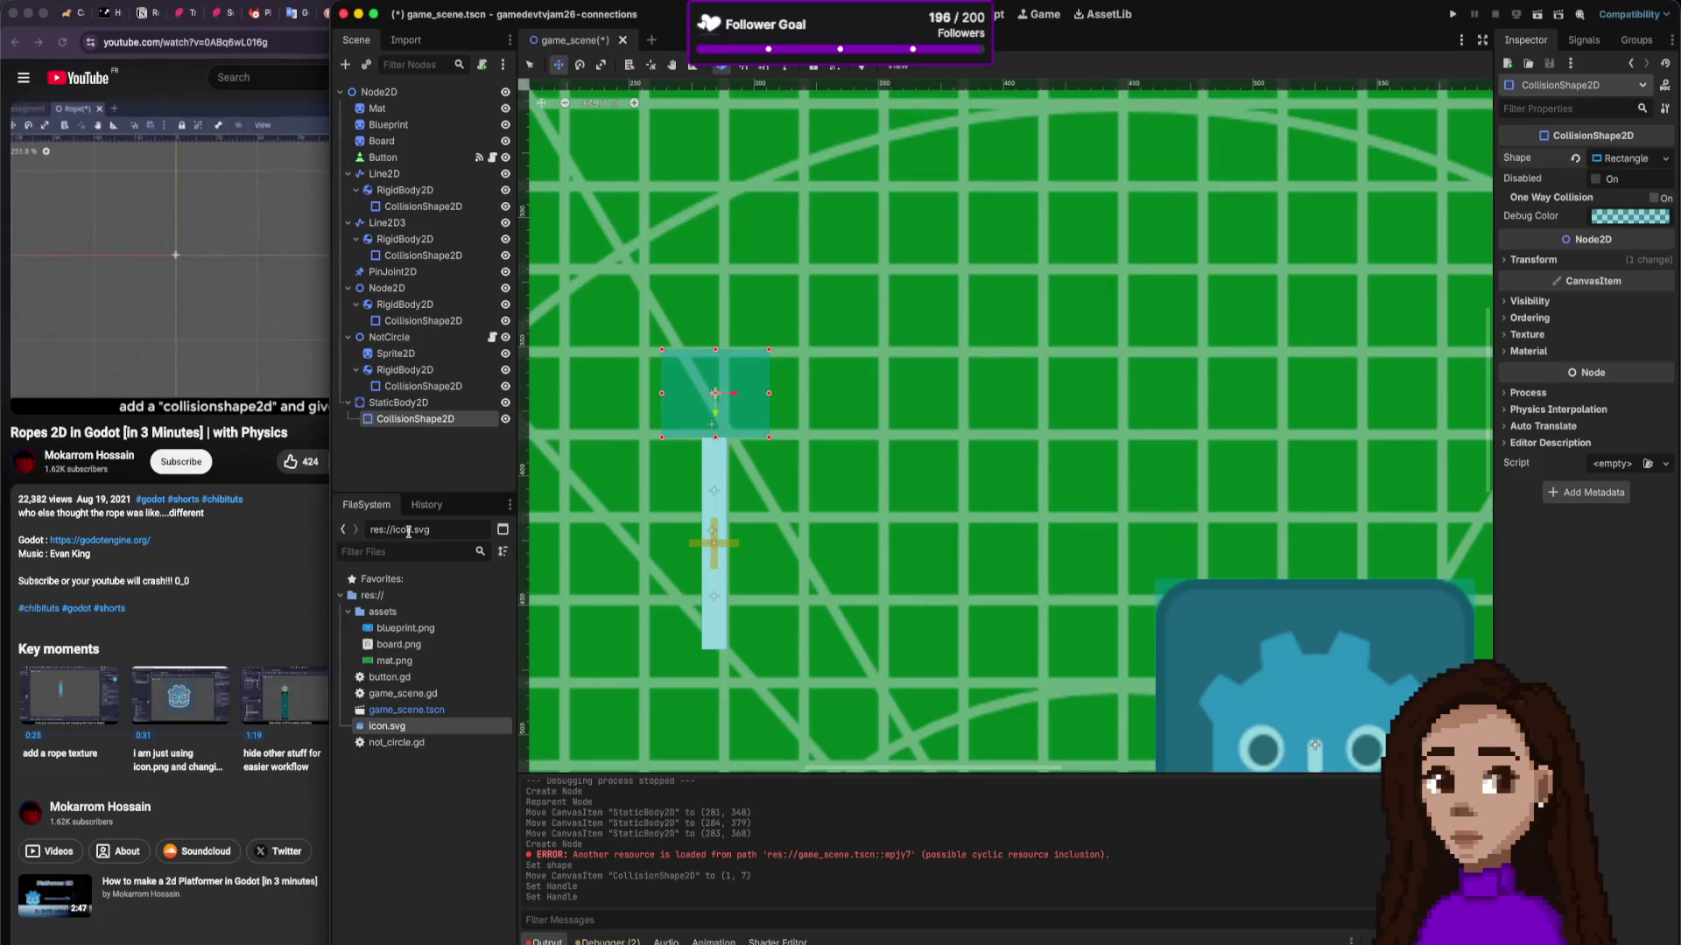
# Step: Add icon.svg as a sprite under StaticBody2D, placed atop the rope and scaled to (0.34, 0.27)
pyautogui.moveTo(399, 729)
pyautogui.mouseDown()
pyautogui.moveTo(465, 526)
pyautogui.moveTo(458, 420)
pyautogui.moveTo(707, 399)
pyautogui.mouseUp()
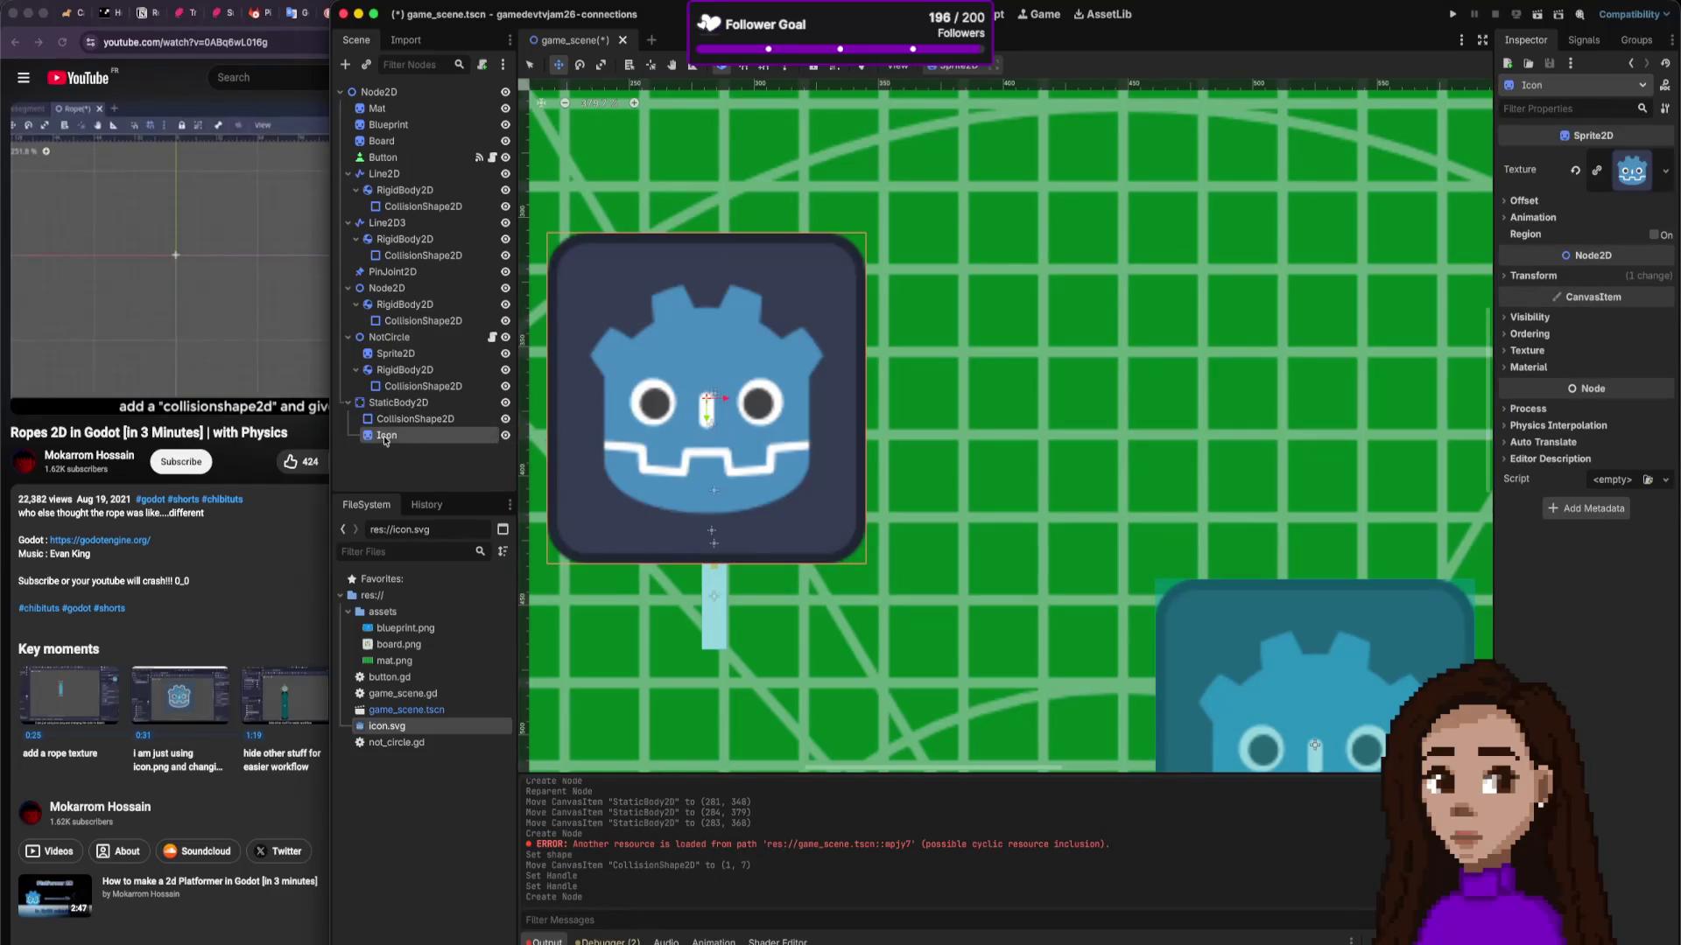
pyautogui.click(583, 251)
pyautogui.moveTo(583, 251)
pyautogui.mouseDown()
pyautogui.moveTo(721, 374)
pyautogui.moveTo(697, 369)
pyautogui.mouseUp()
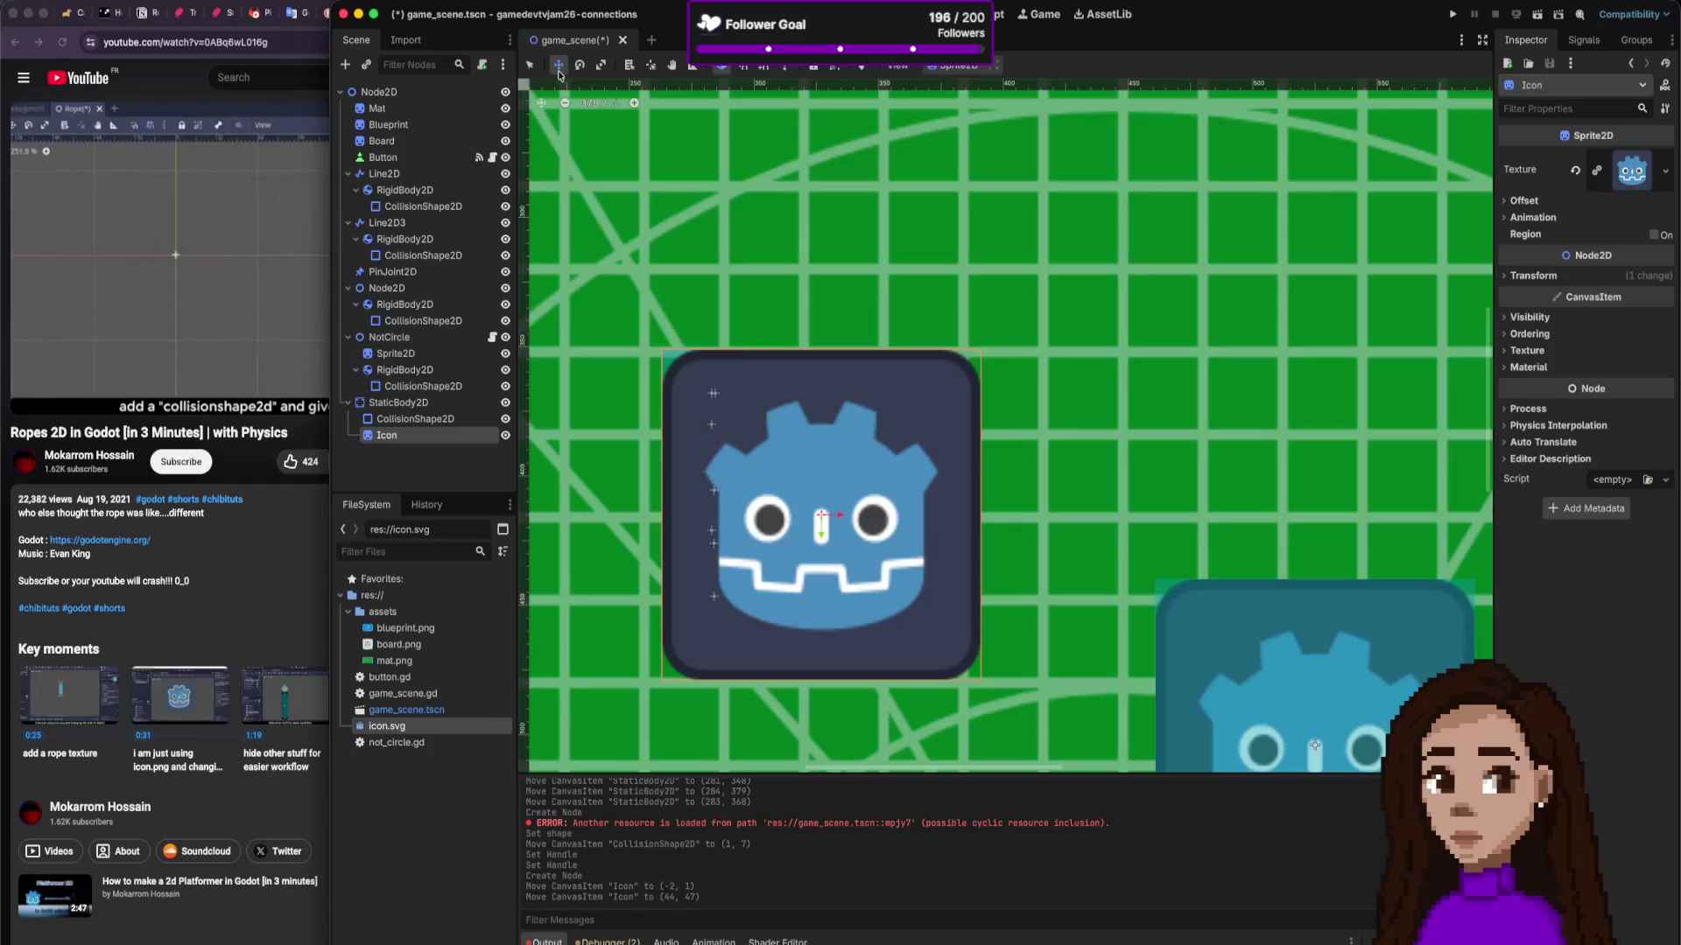
pyautogui.moveTo(984, 683)
pyautogui.mouseDown()
pyautogui.moveTo(751, 403)
pyautogui.moveTo(773, 442)
pyautogui.mouseUp()
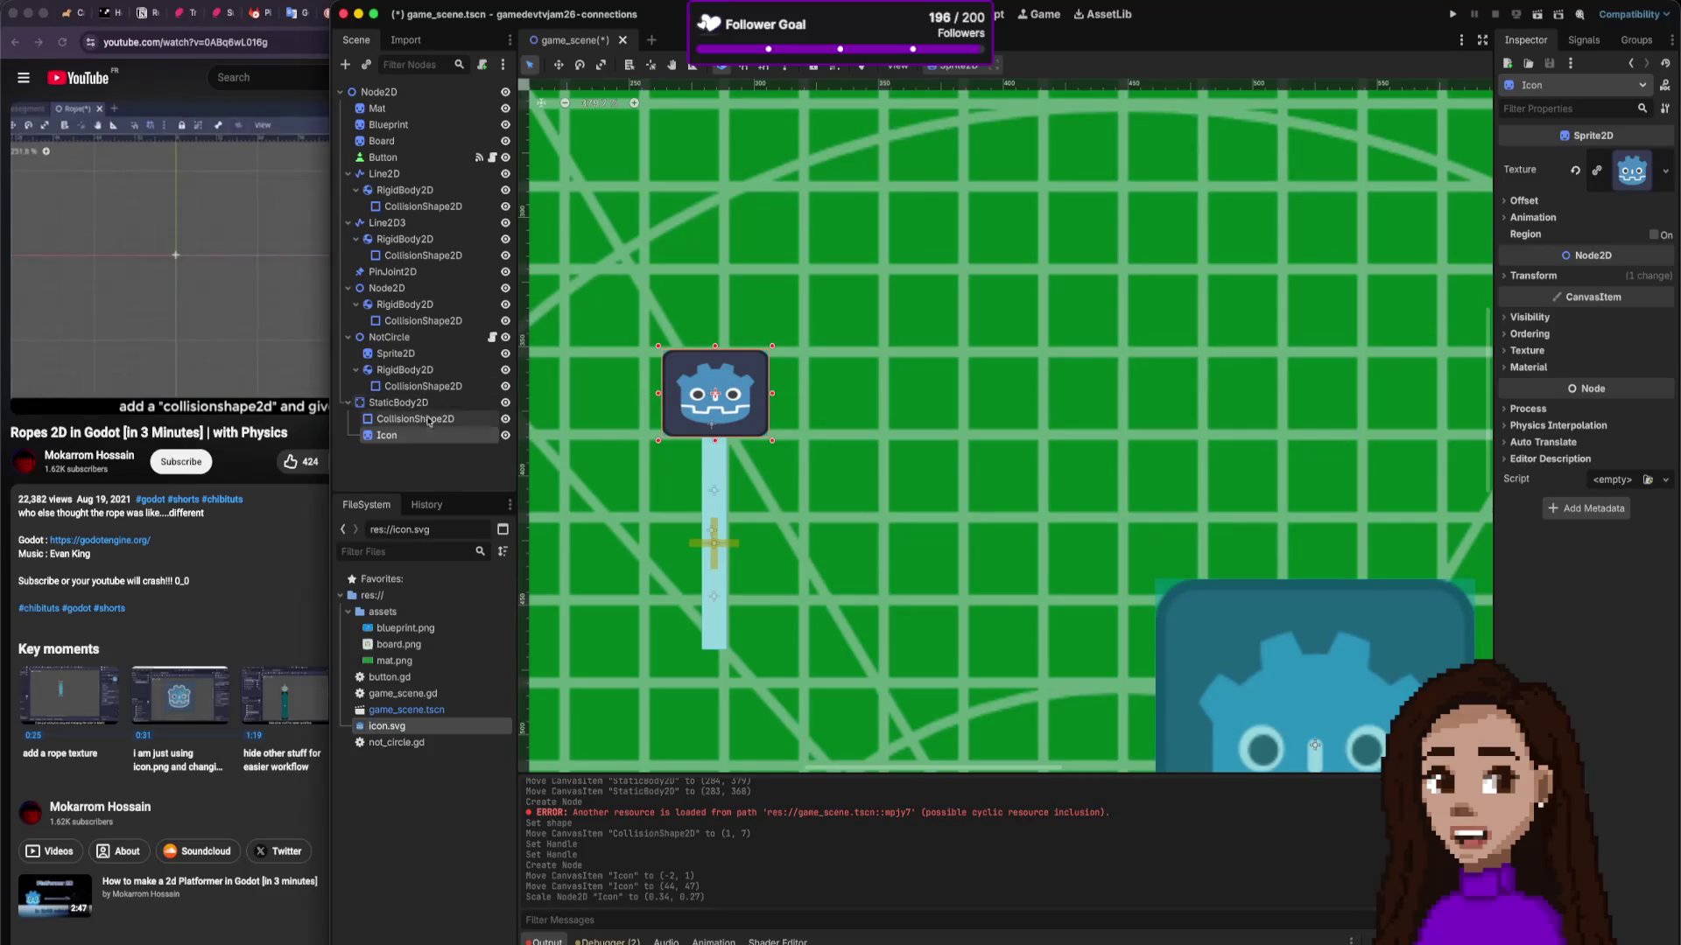
pyautogui.click(428, 470)
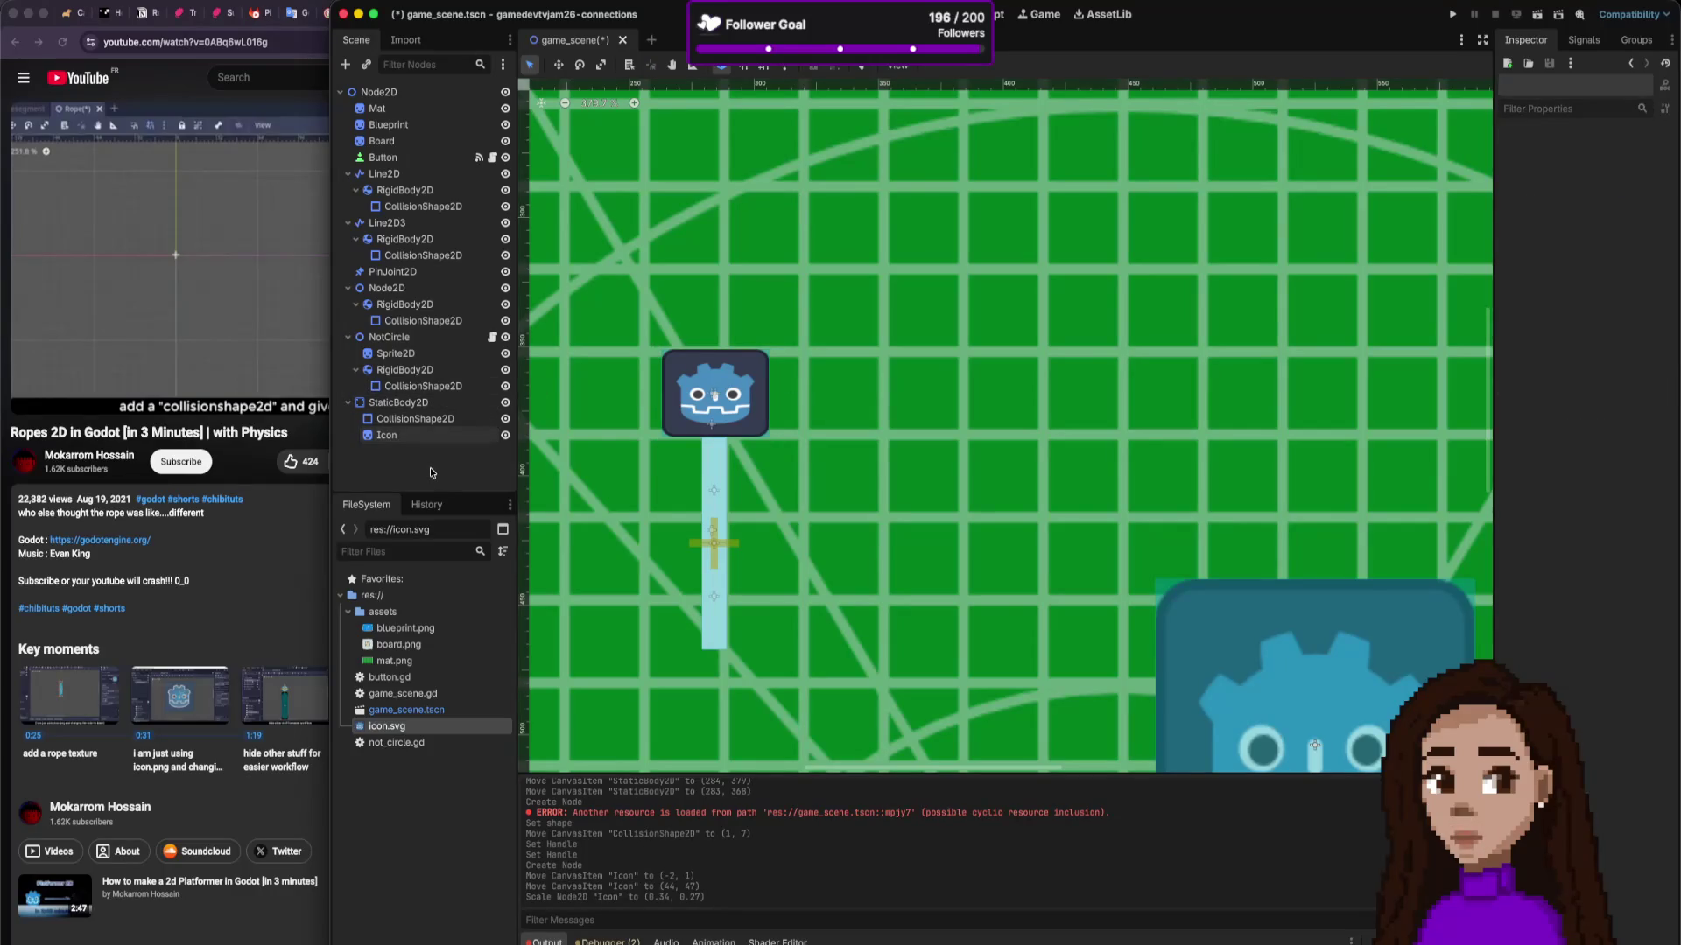
# Step: Create PinJoint2D2 and move it to (284, 381), where the icon meets the rope
pyautogui.hotkey('ctrl', 'a')
pyautogui.write('p')
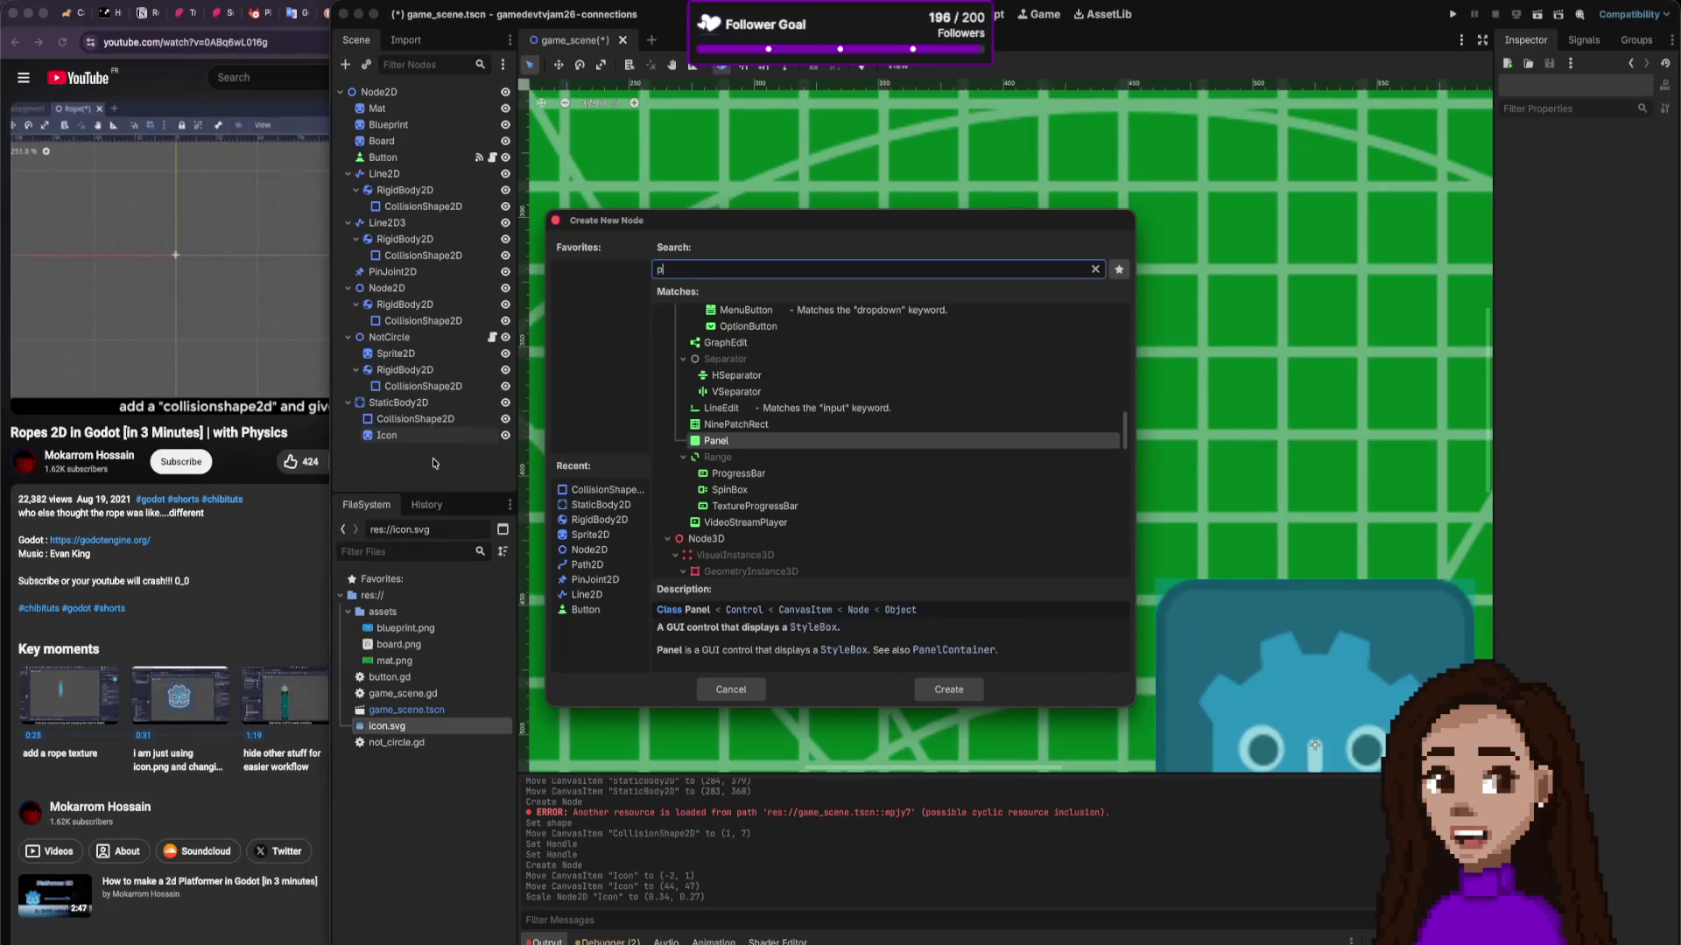
pyautogui.write('n')
pyautogui.press('BackSpace')
pyautogui.write('in')
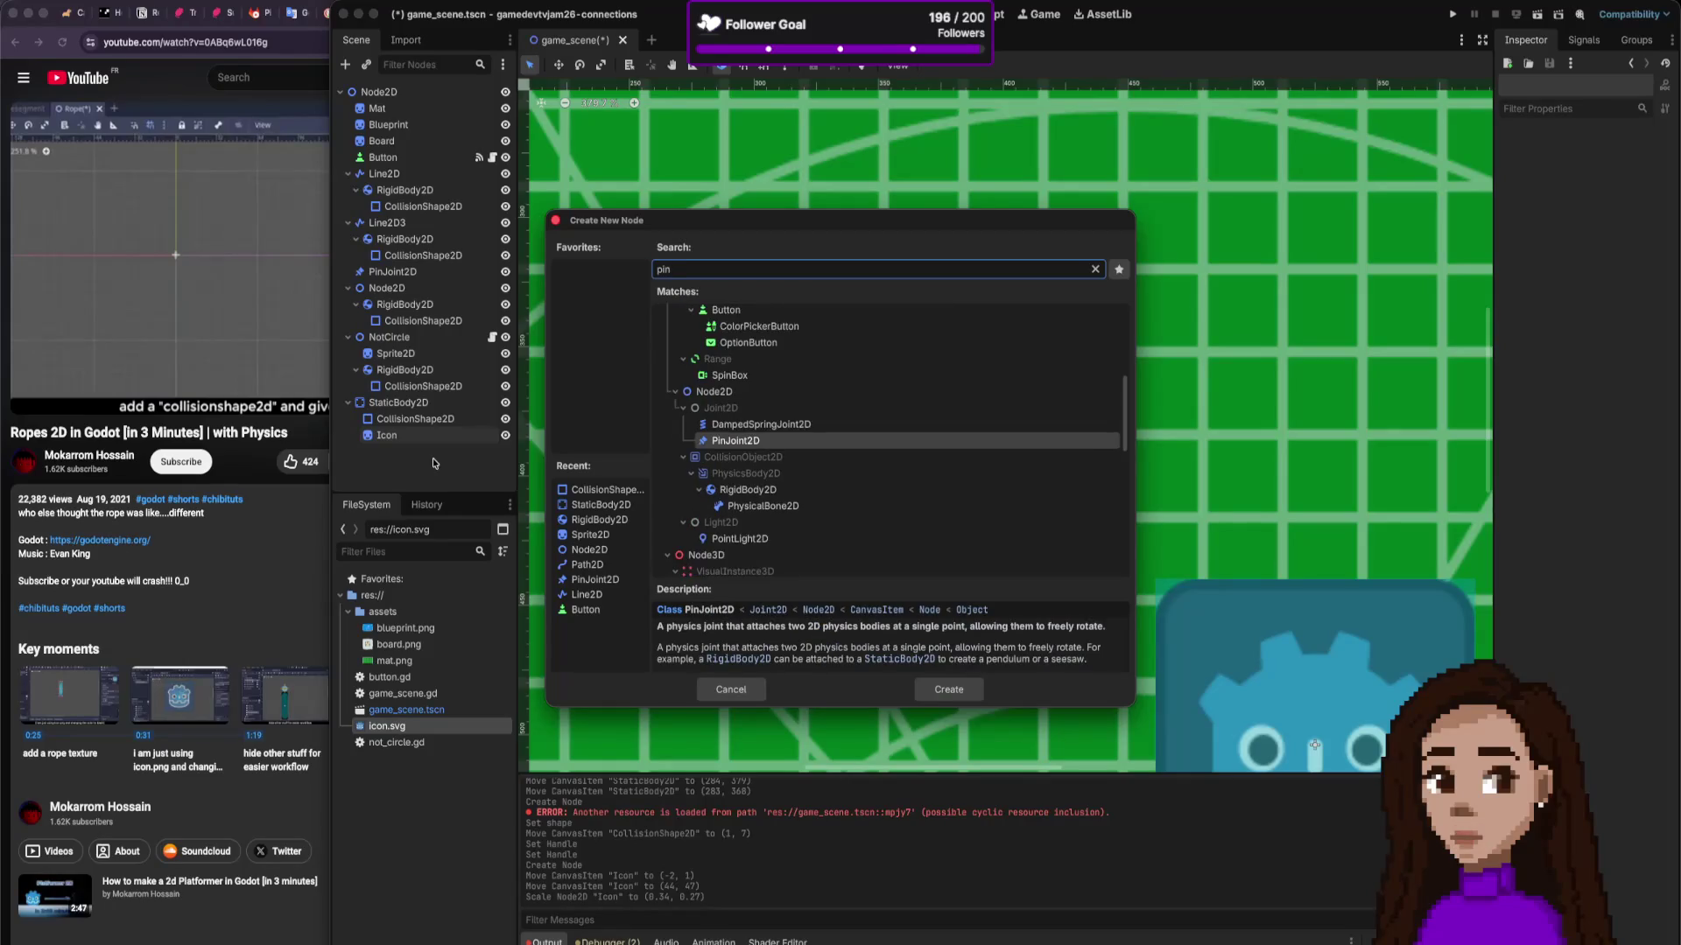
pyautogui.click(737, 429)
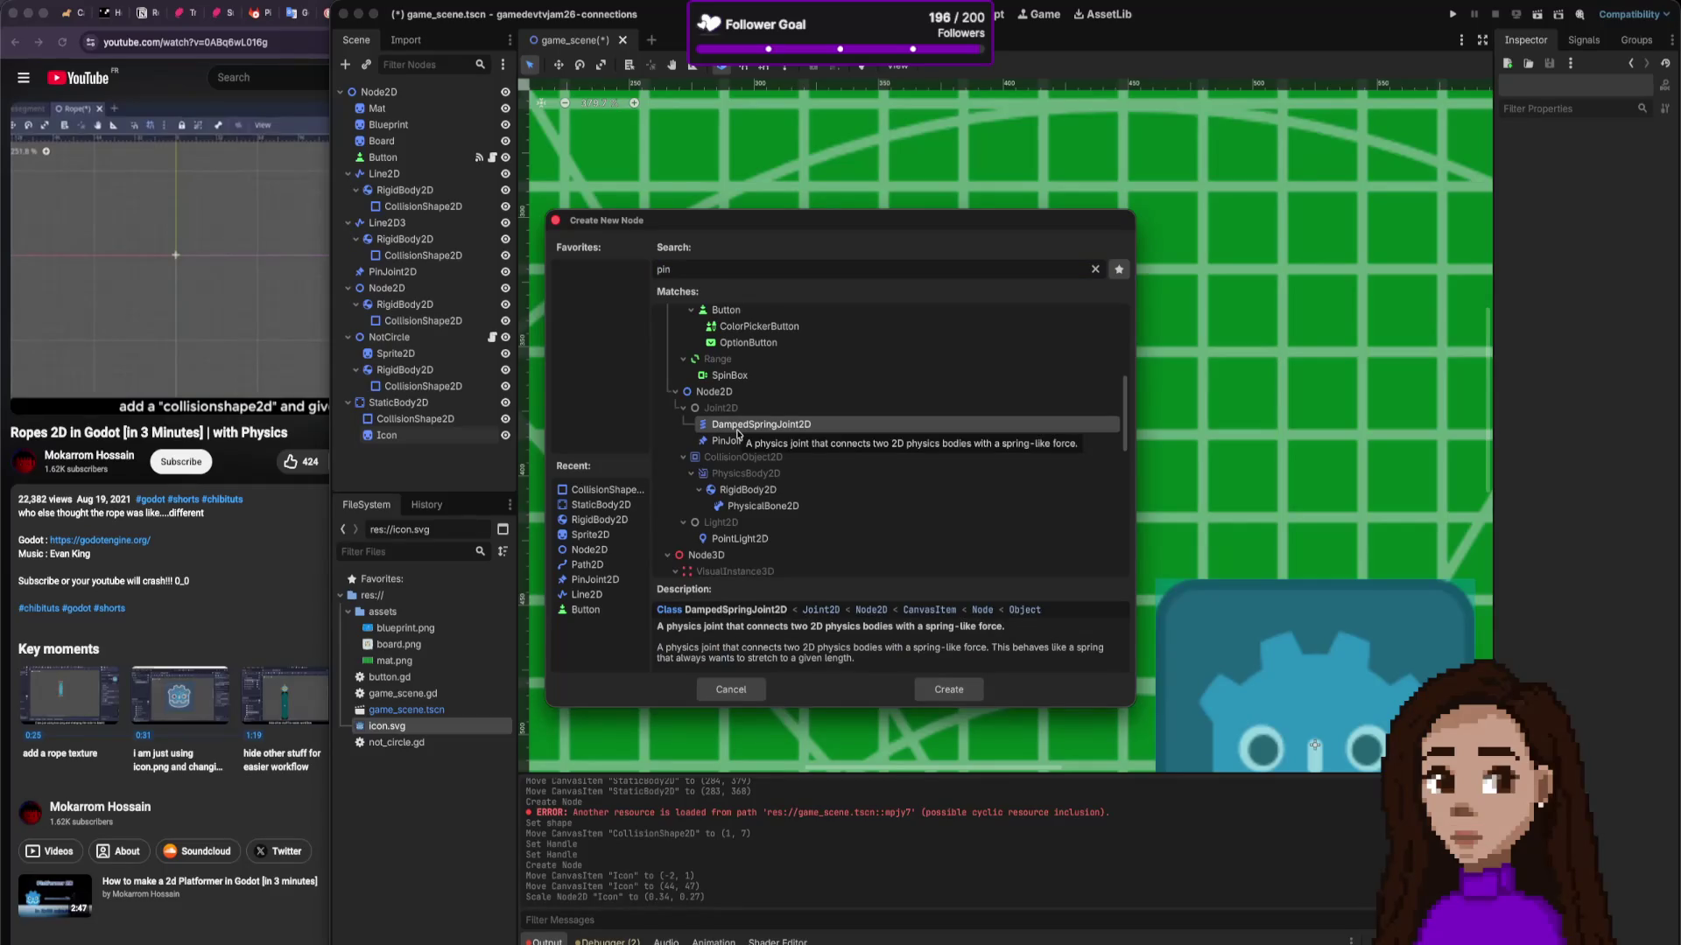
pyautogui.doubleClick(737, 440)
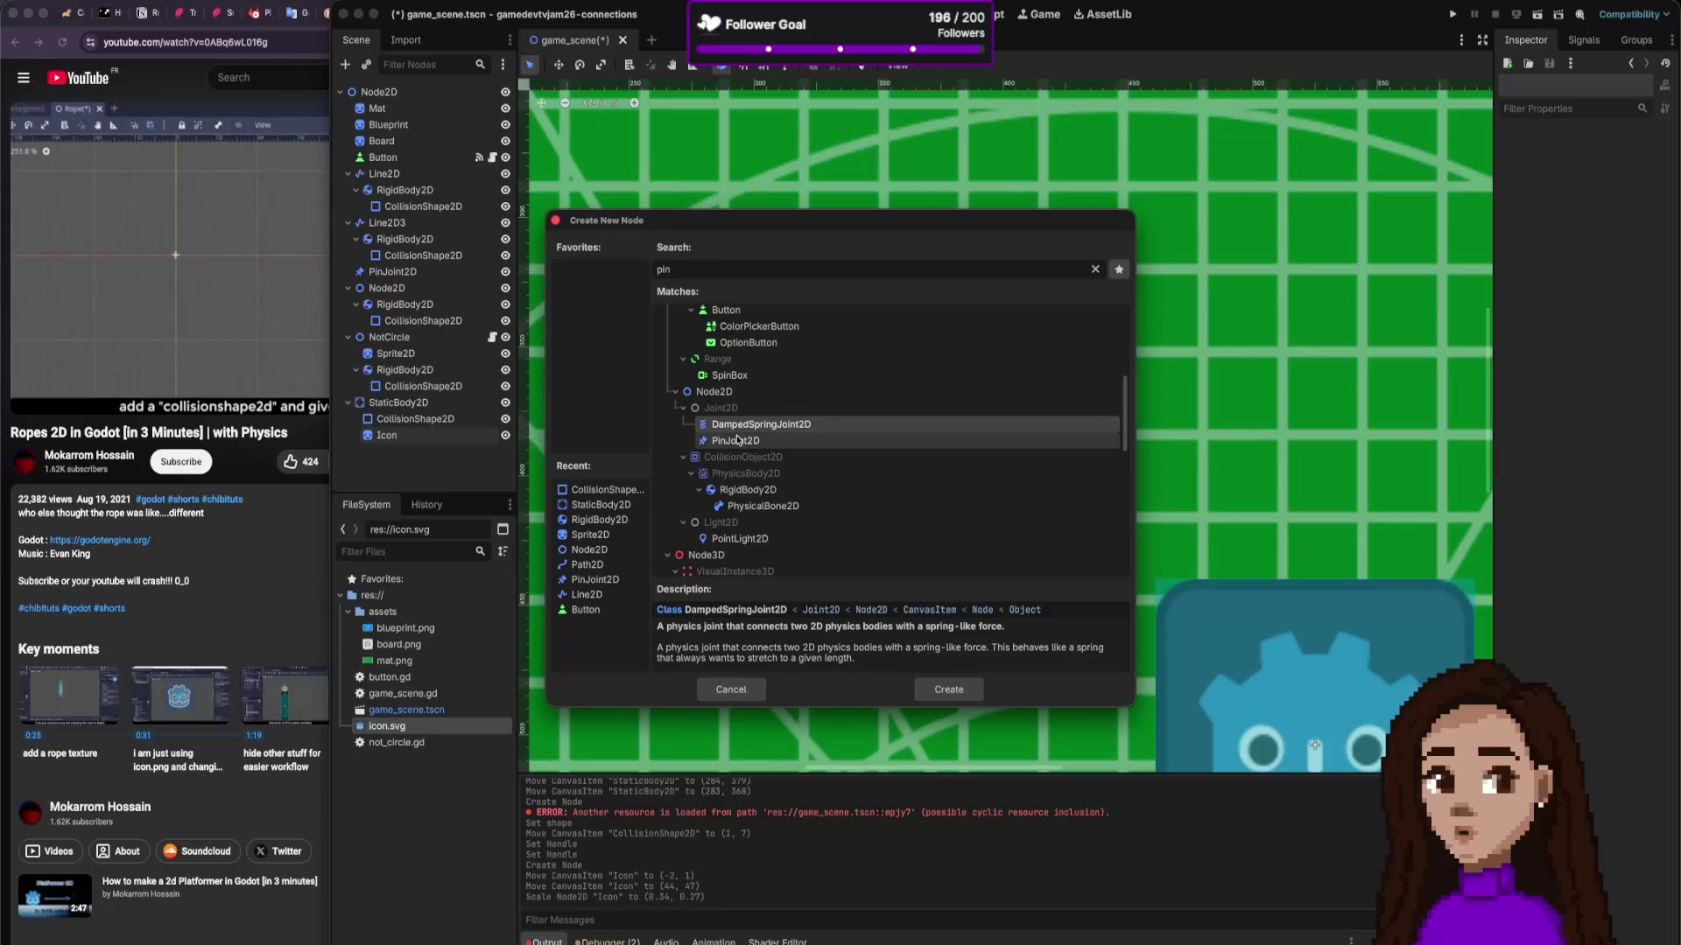
pyautogui.moveTo(710, 542)
pyautogui.mouseDown()
pyautogui.moveTo(722, 451)
pyautogui.moveTo(715, 544)
pyautogui.mouseUp()
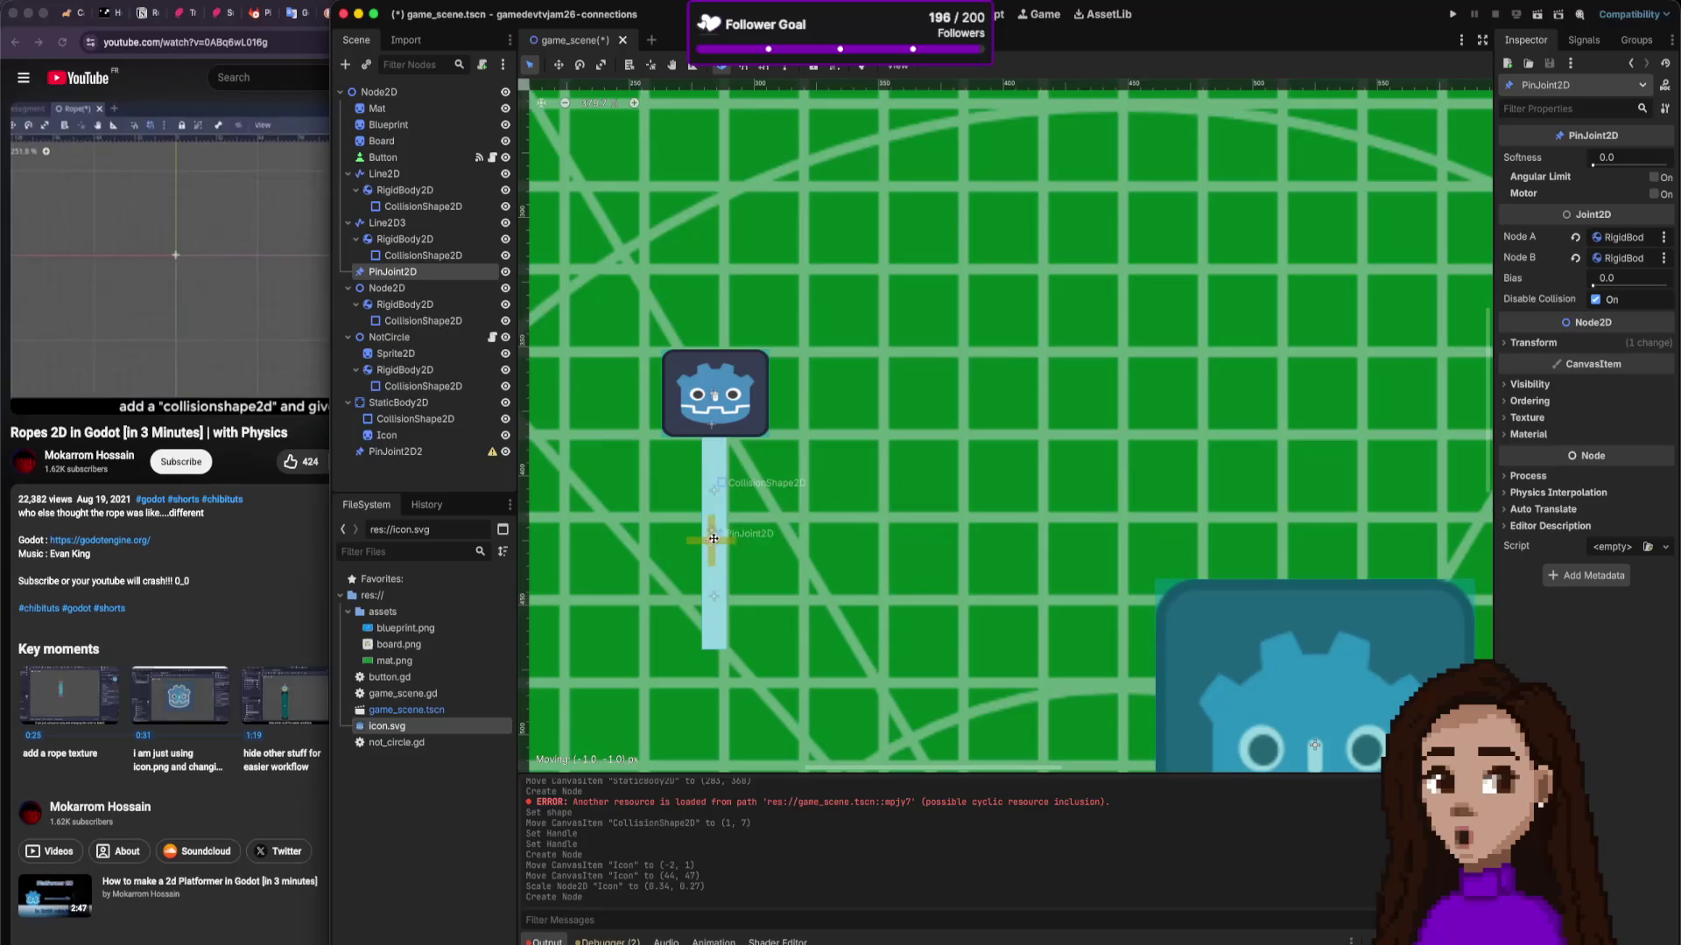
pyautogui.click(428, 453)
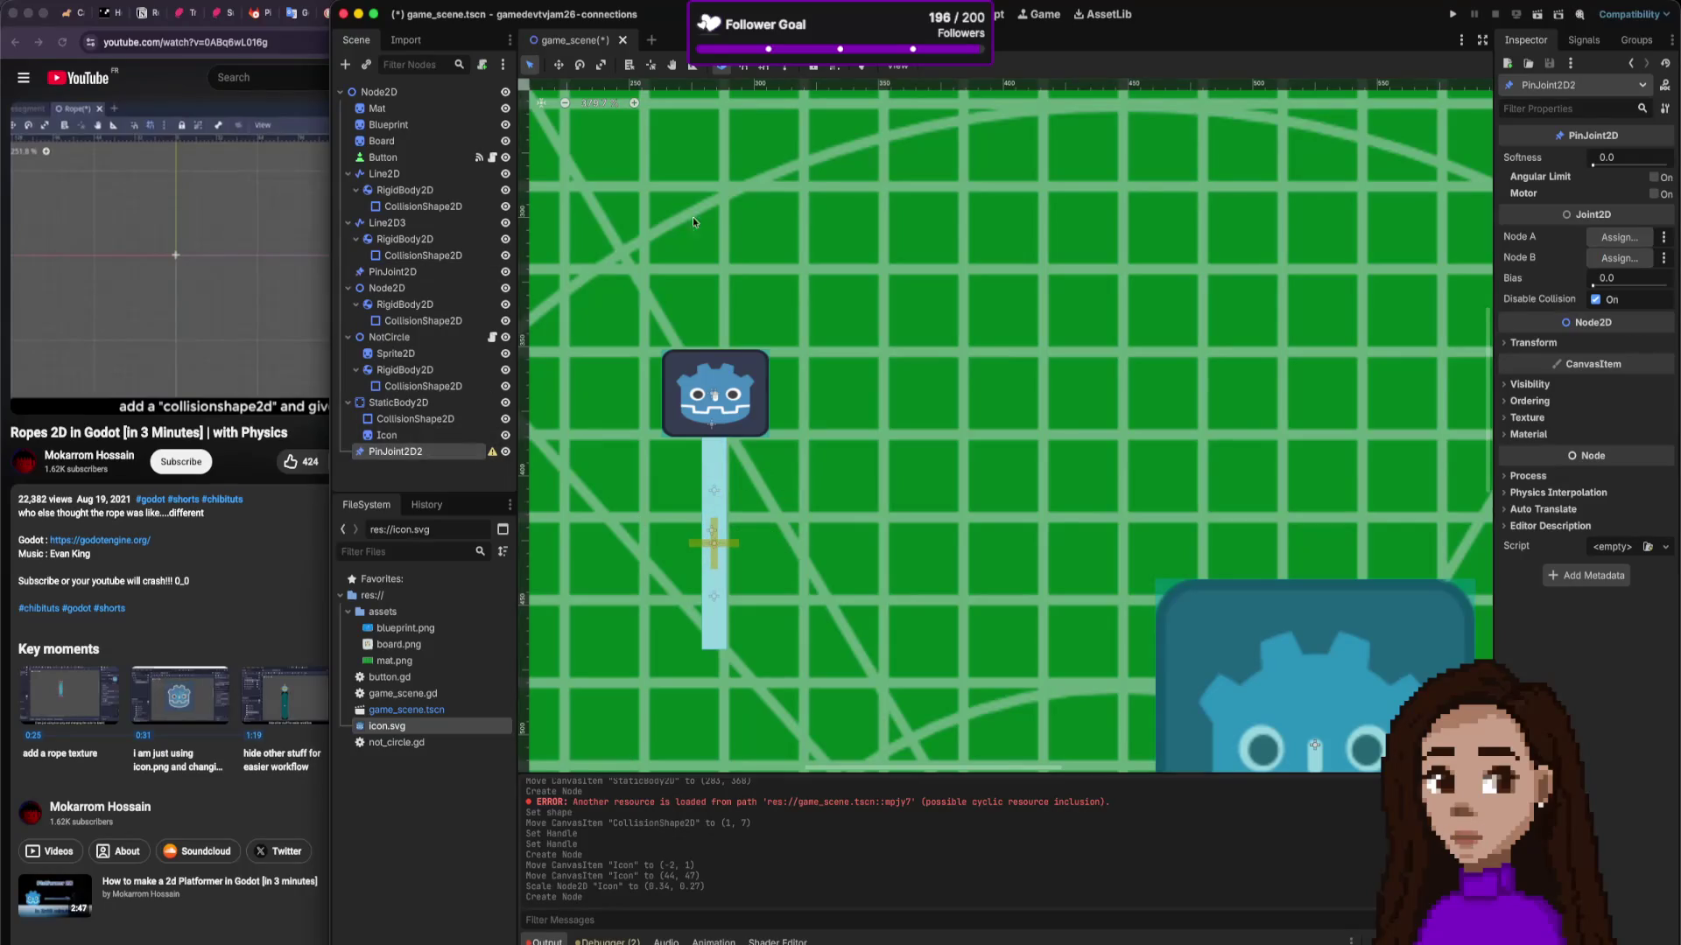
pyautogui.moveTo(575, 113); pyautogui.dragTo(1078, 542)
pyautogui.moveTo(714, 544)
pyautogui.mouseDown()
pyautogui.moveTo(1076, 455)
pyautogui.moveTo(1042, 429)
pyautogui.moveTo(1021, 486)
pyautogui.moveTo(1094, 536)
pyautogui.moveTo(956, 383)
pyautogui.moveTo(954, 431)
pyautogui.mouseUp()
pyautogui.scroll(-10, 706, 548)
pyautogui.scroll(15, 960, 390)
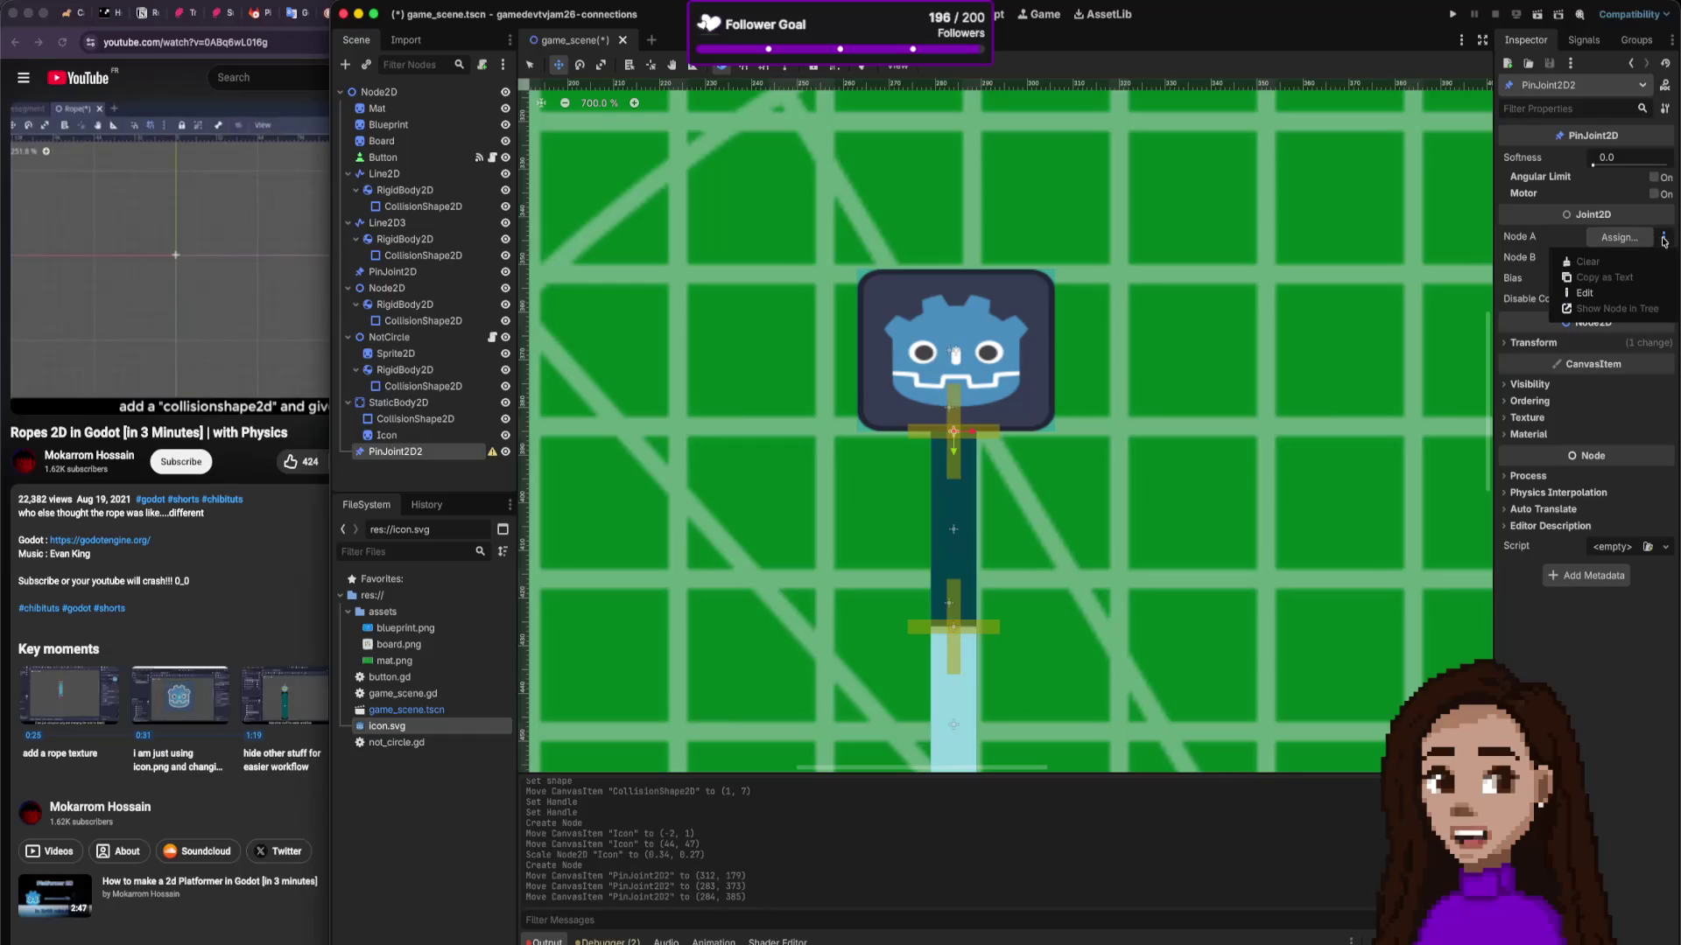
# Step: Set PinJoint2D2's Node A to StaticBody2D and Node B to the RigidBody2D under Line2D
pyautogui.click(1626, 237)
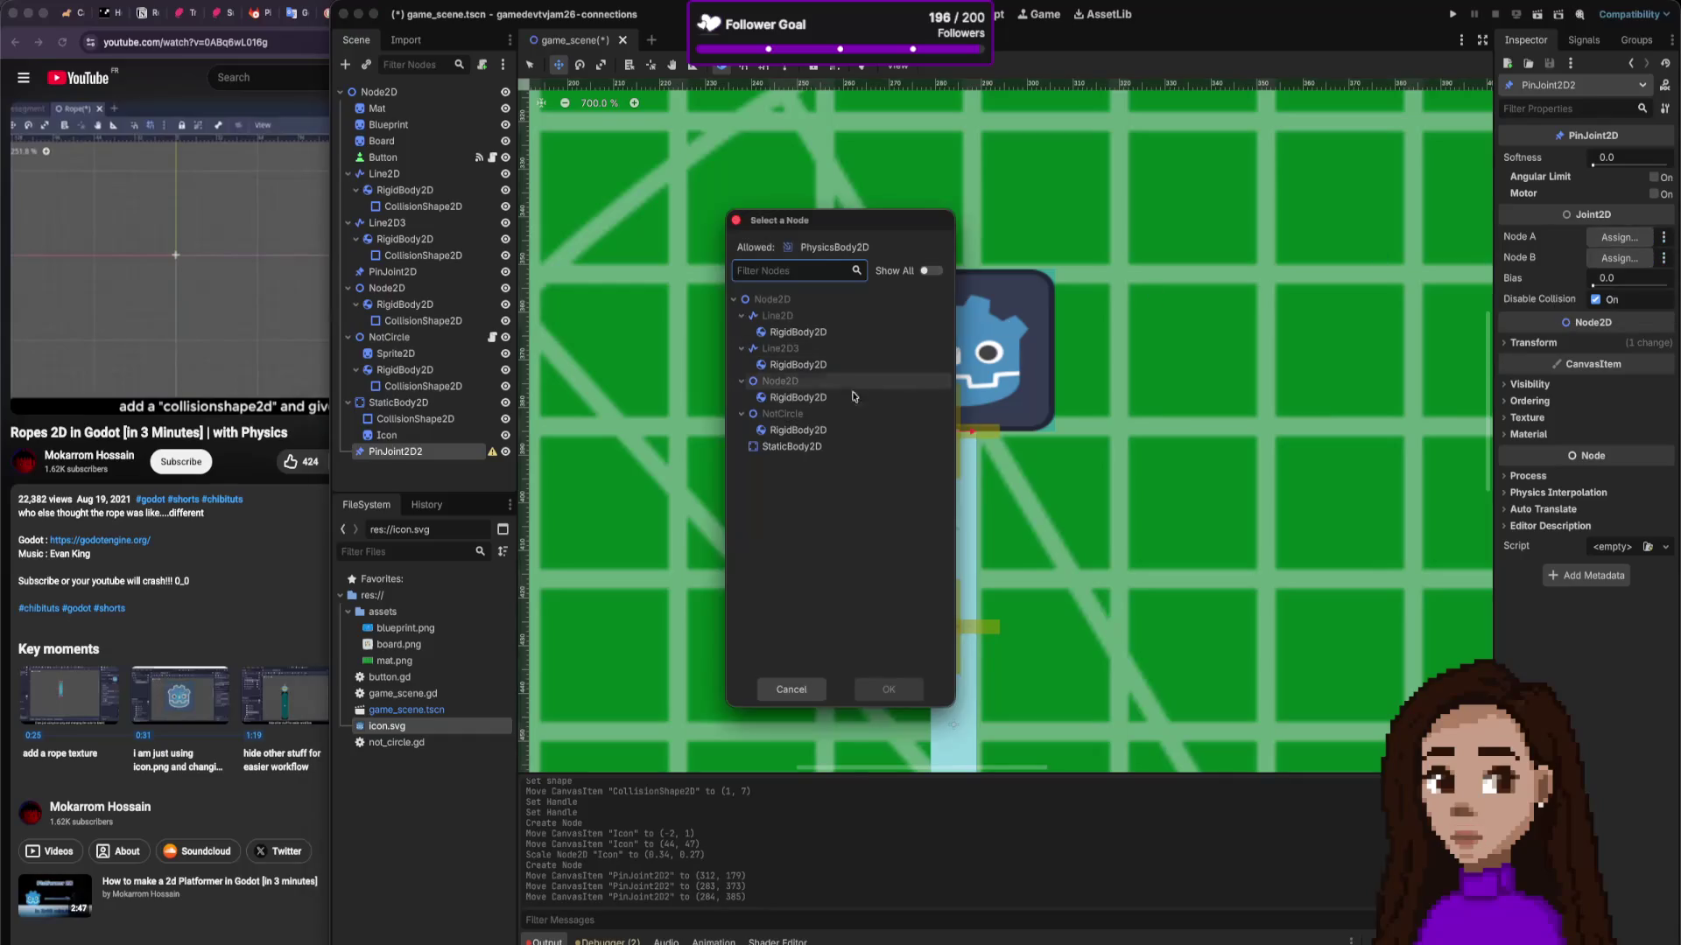
pyautogui.click(795, 447)
pyautogui.click(888, 691)
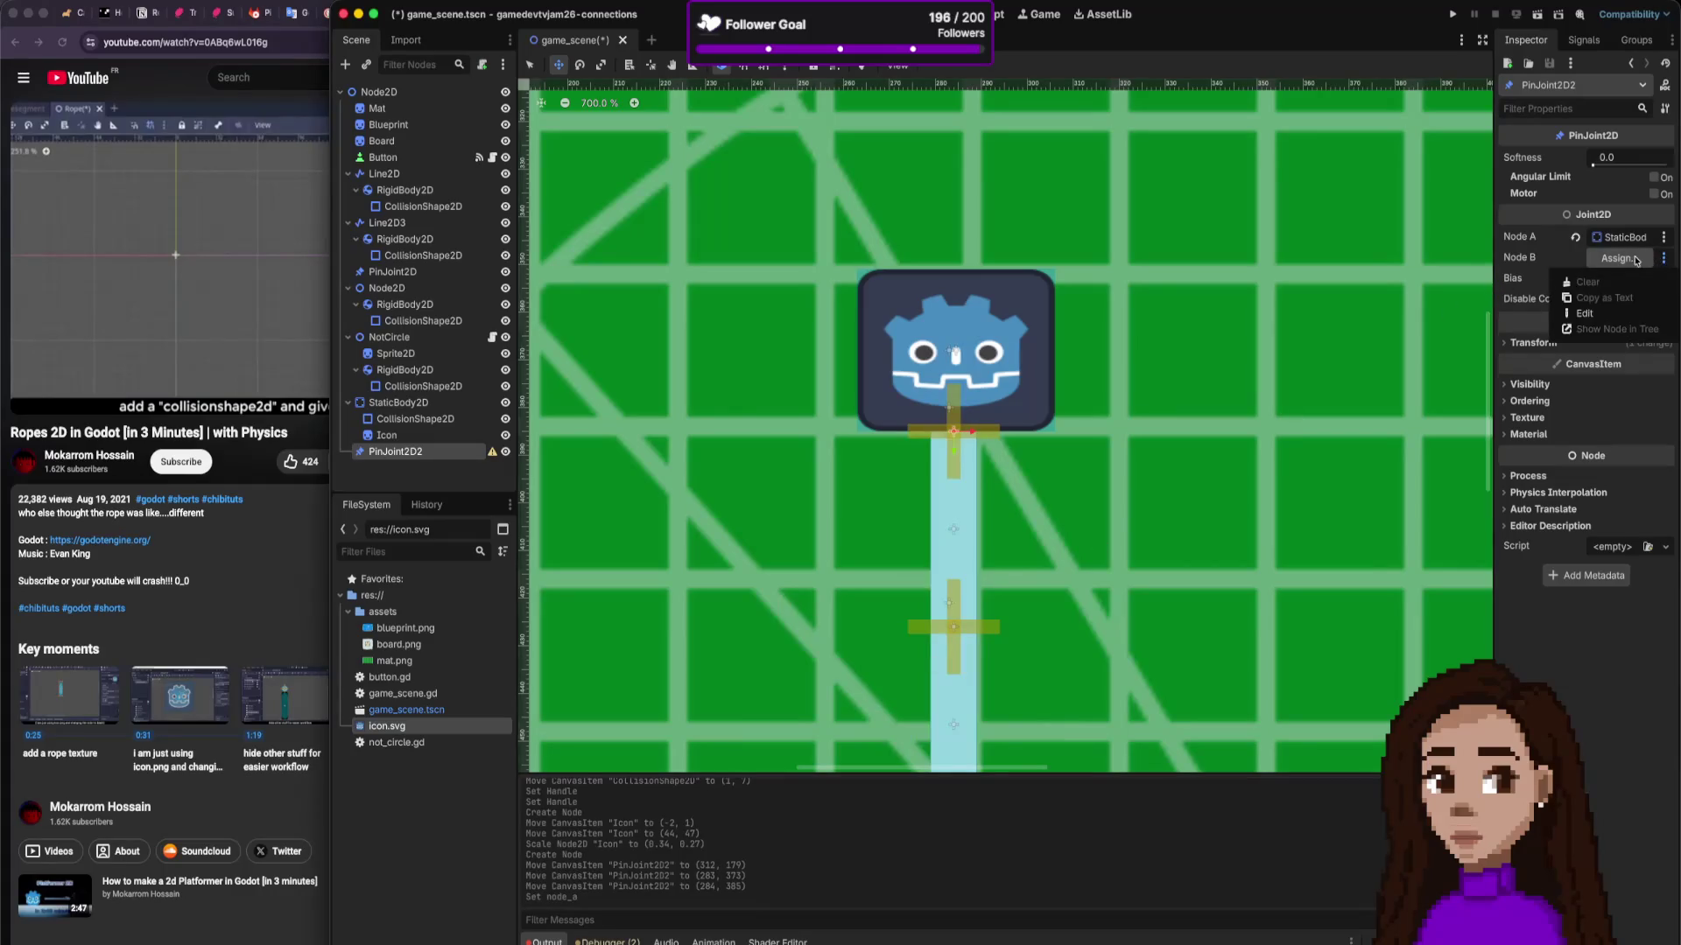
pyautogui.click(1663, 257)
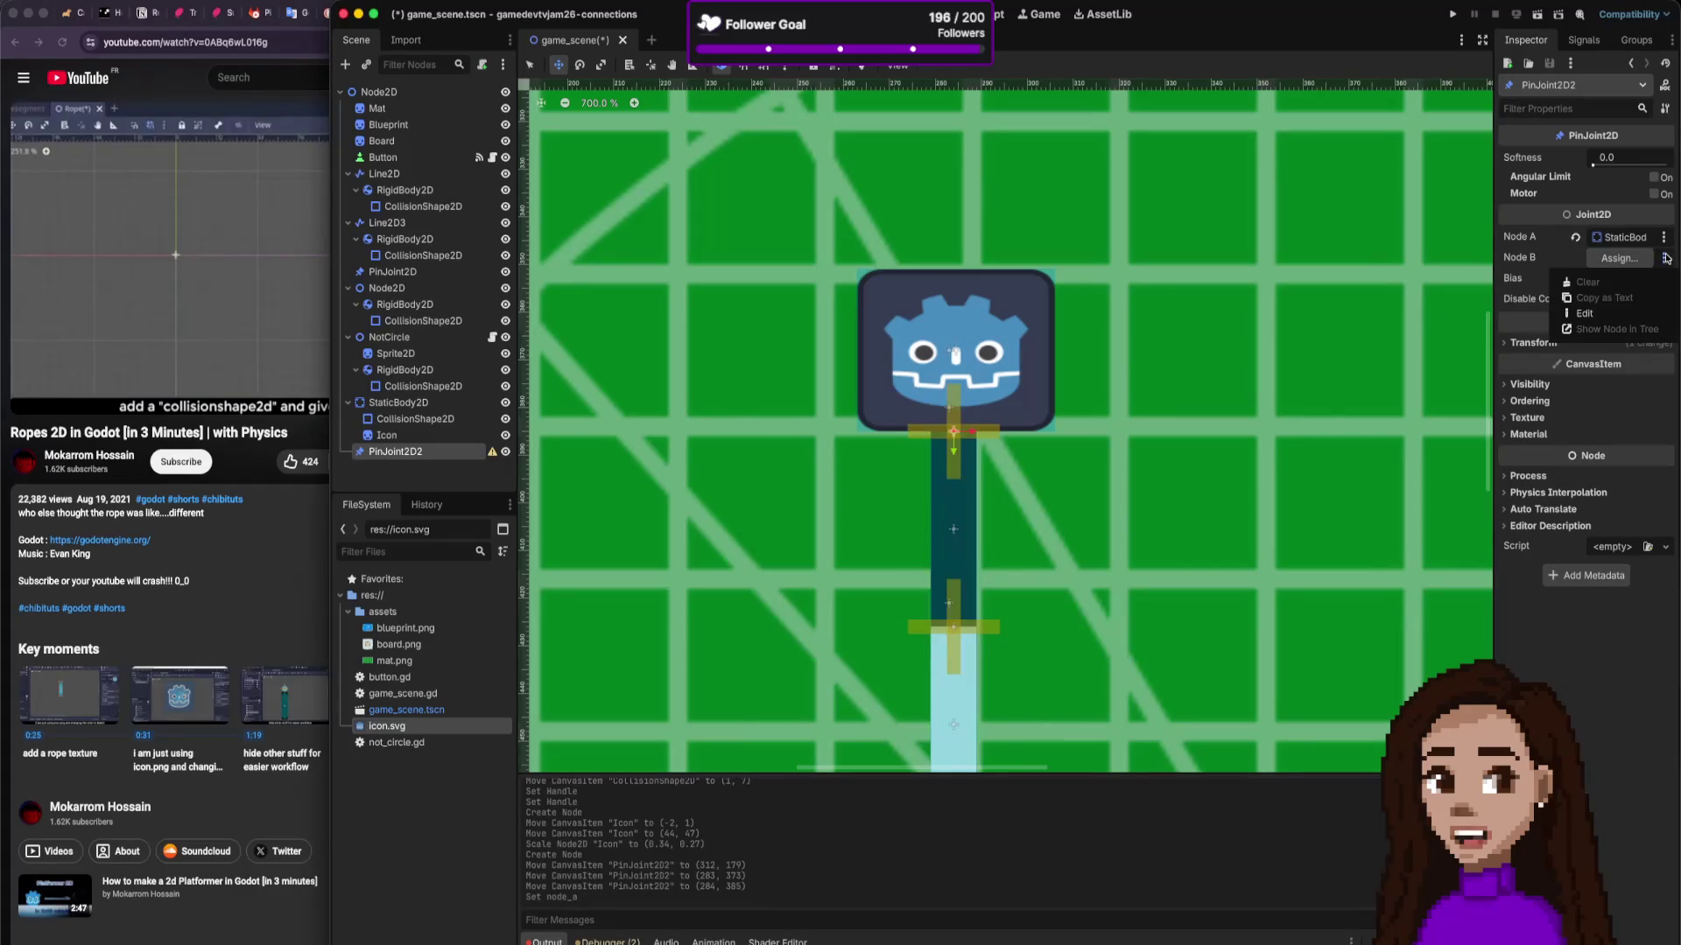
pyautogui.click(1618, 260)
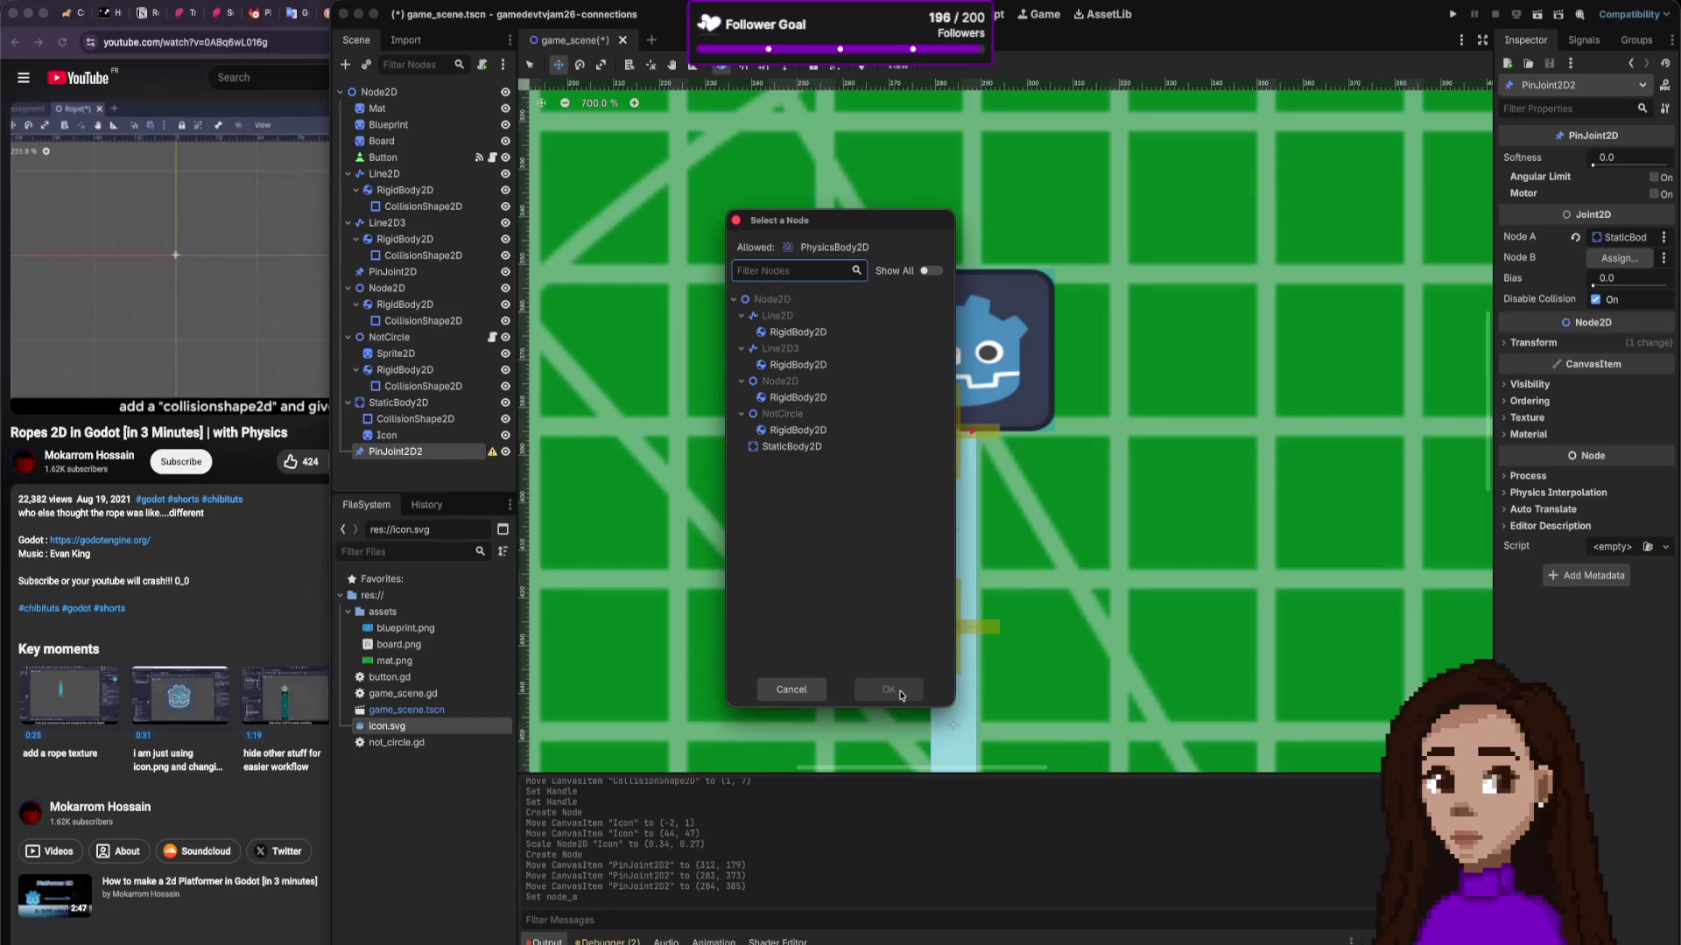
pyautogui.click(798, 331)
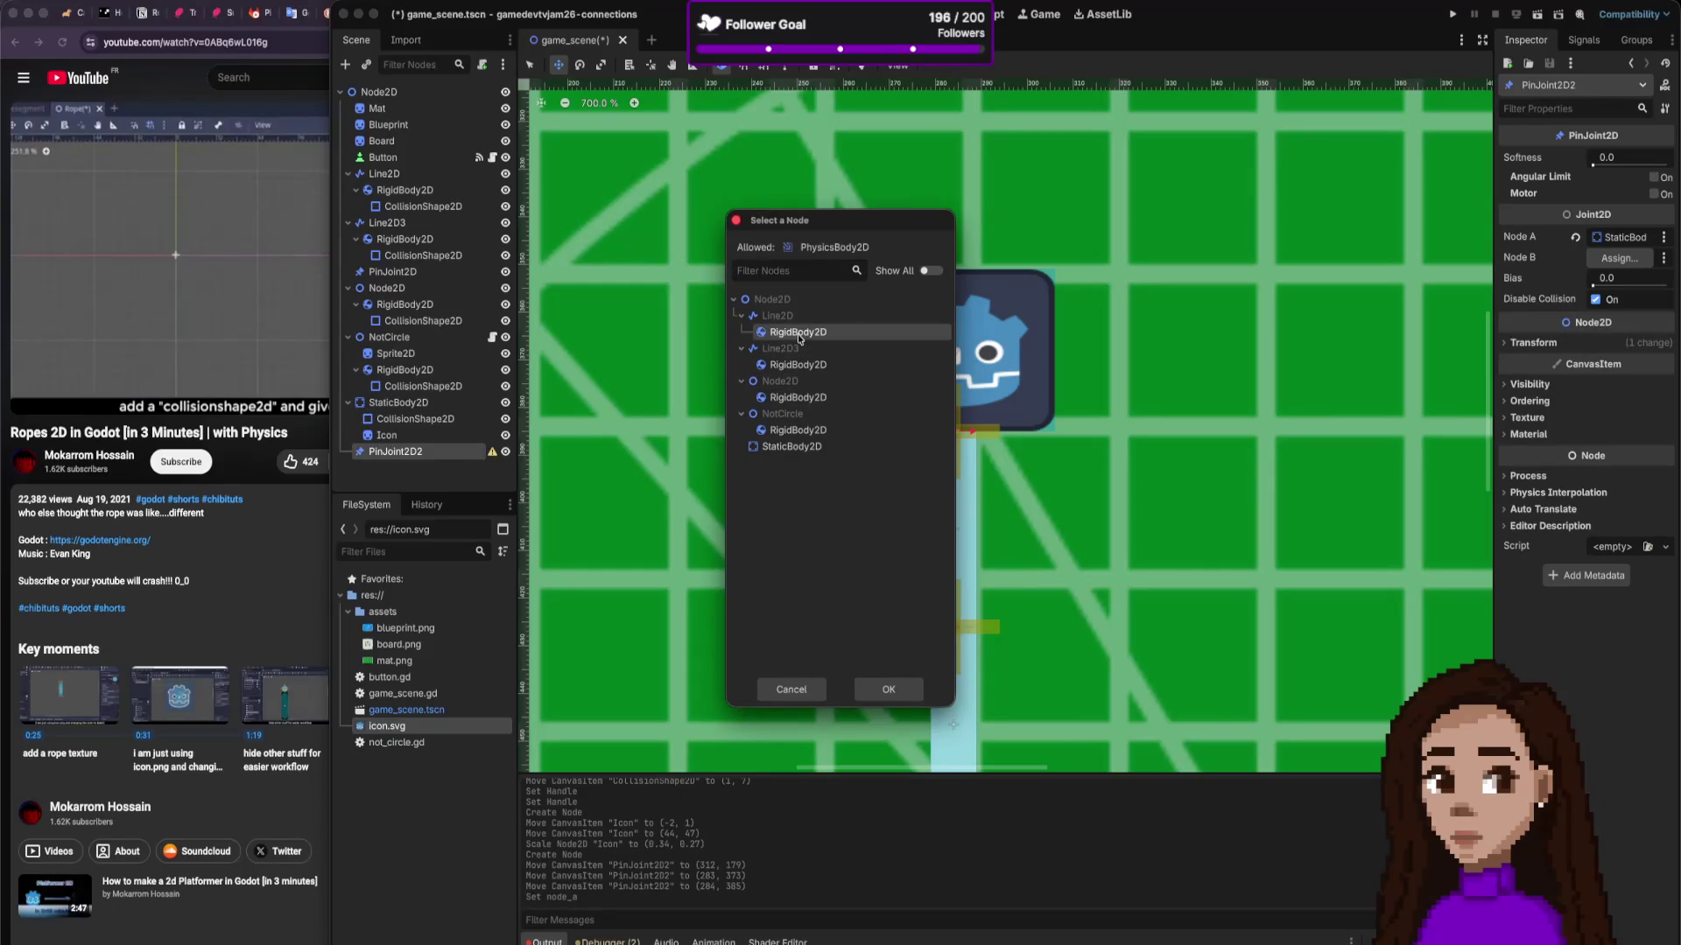
pyautogui.click(887, 690)
pyautogui.scroll(-4, 1068, 451)
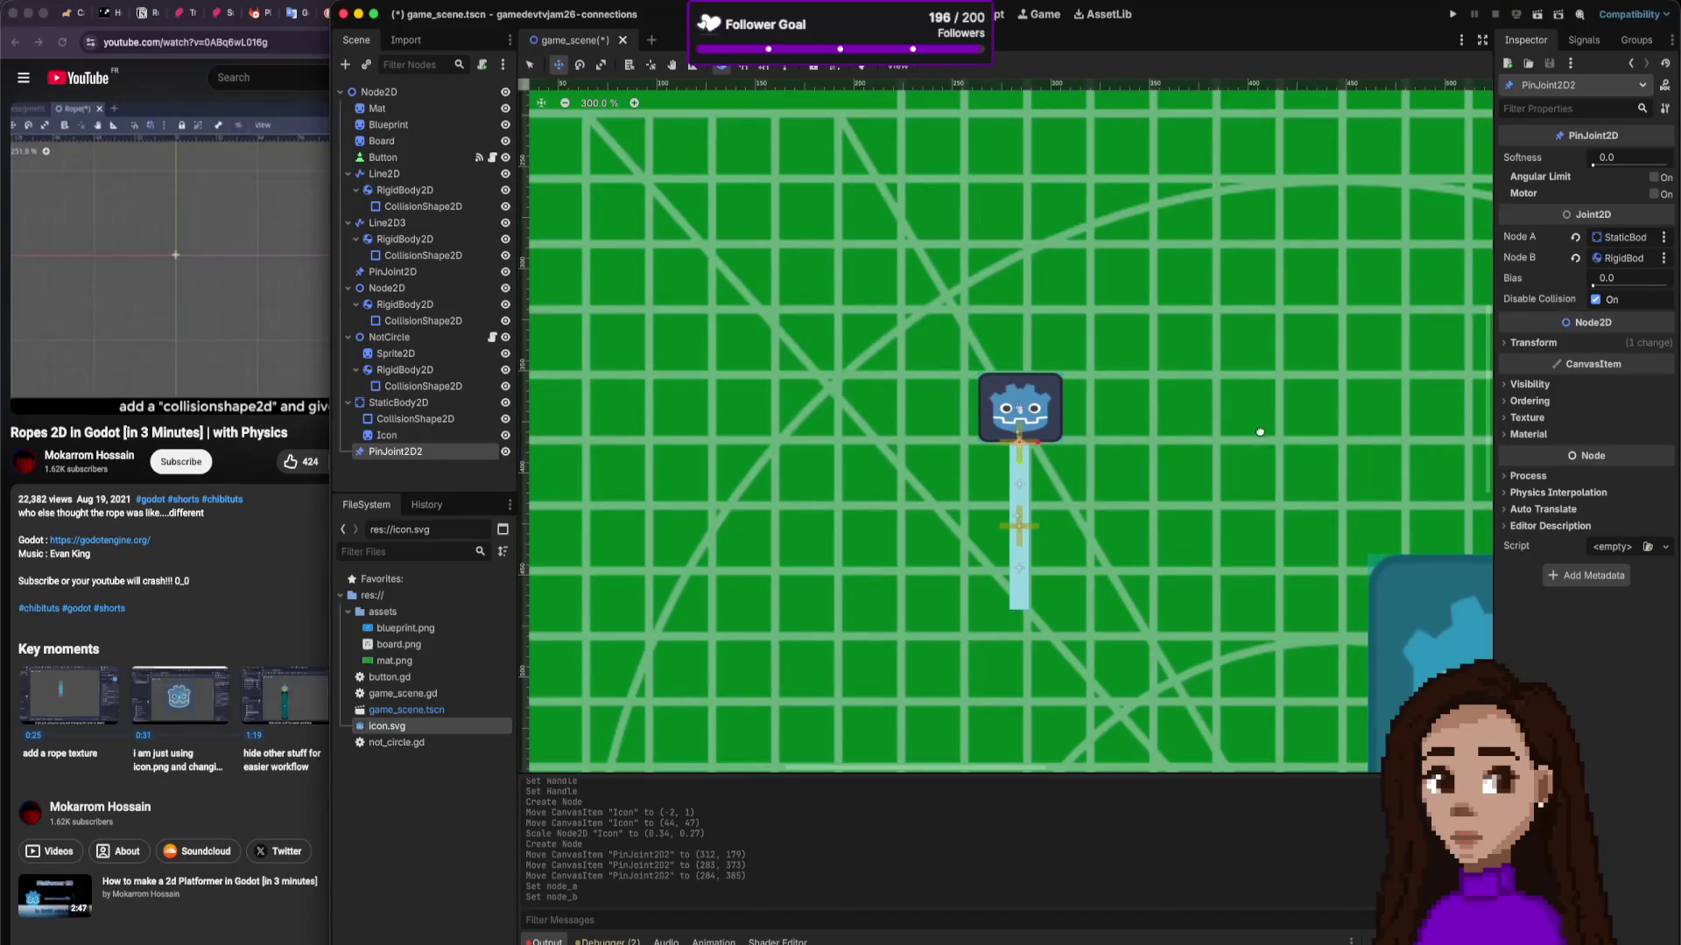
# Step: Test-run the scene, pulling the icon anchor around to swing the rope, then close the game
pyautogui.hscroll(5, 1259, 432)
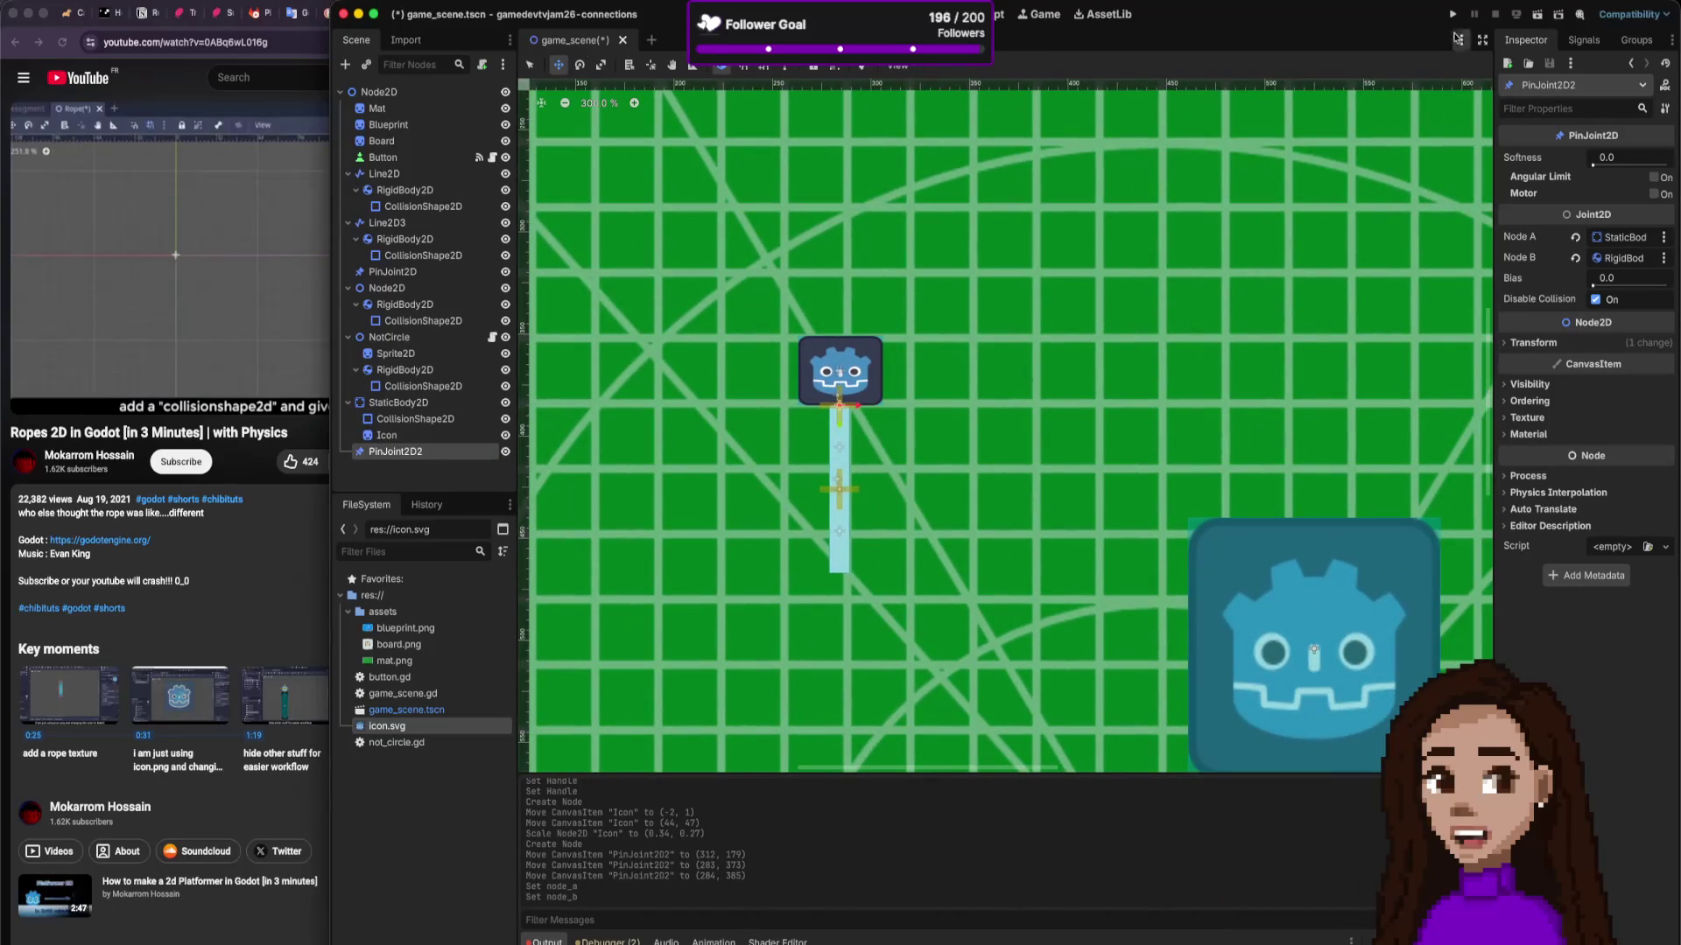
pyautogui.click(1451, 18)
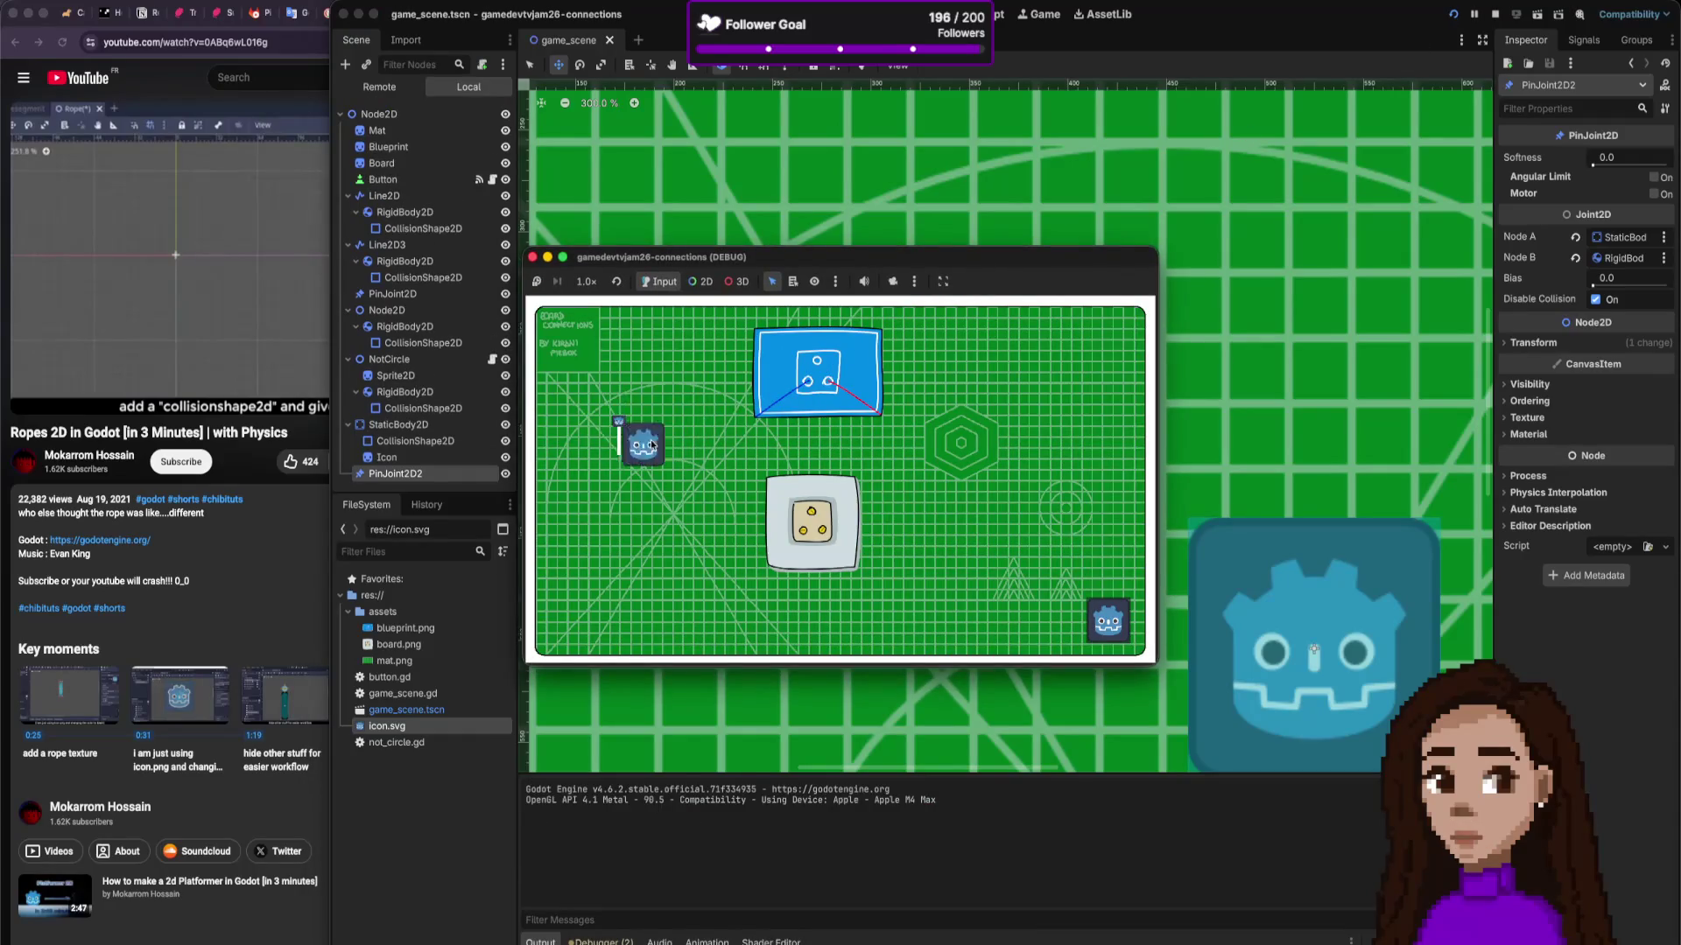
pyautogui.moveTo(649, 439)
pyautogui.mouseDown()
pyautogui.moveTo(632, 448)
pyautogui.moveTo(544, 243)
pyautogui.mouseUp()
pyautogui.click(533, 258)
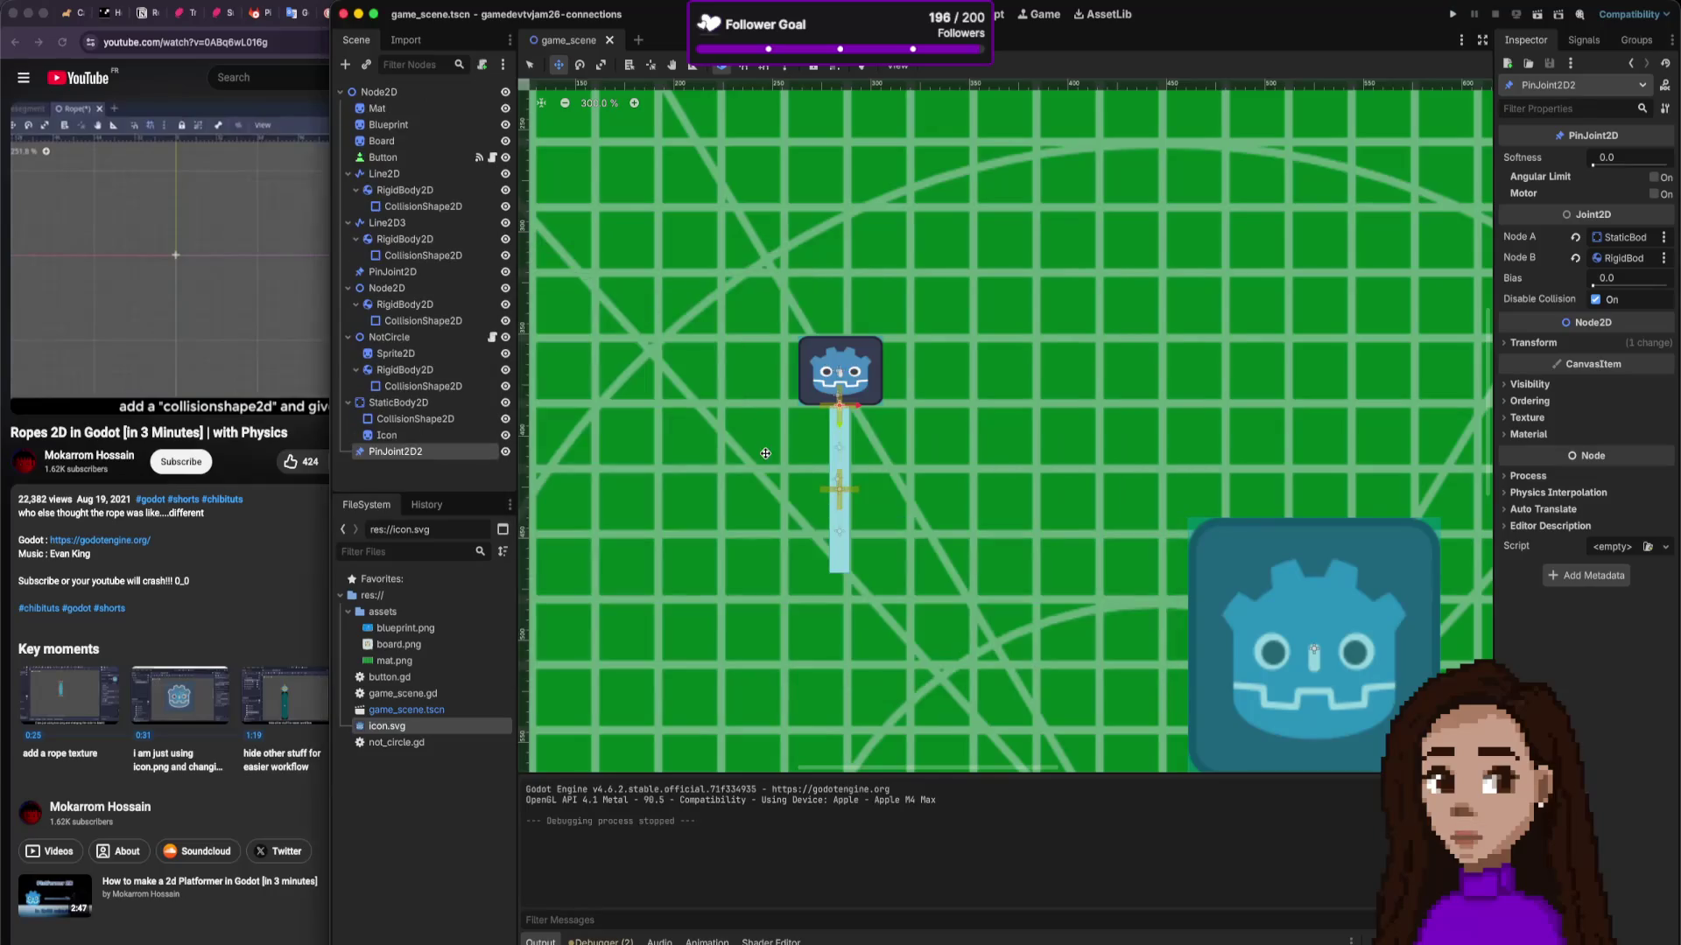
pyautogui.scroll(3, 839, 473)
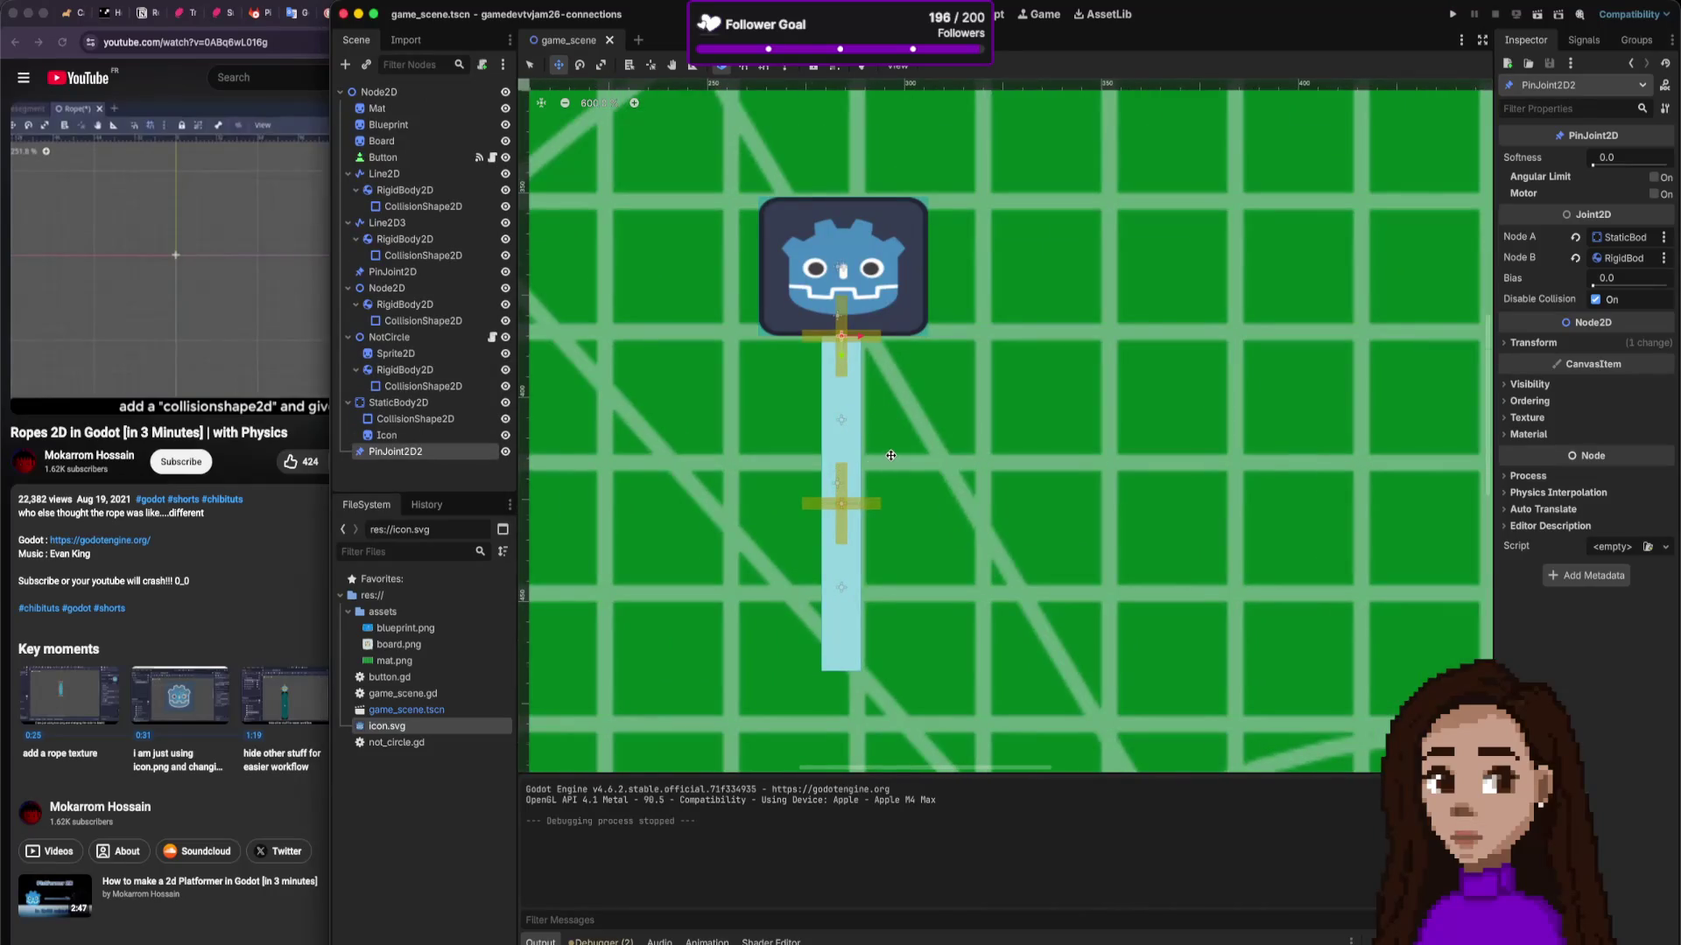
pyautogui.scroll(-2, 890, 455)
pyautogui.scroll(-6, 891, 451)
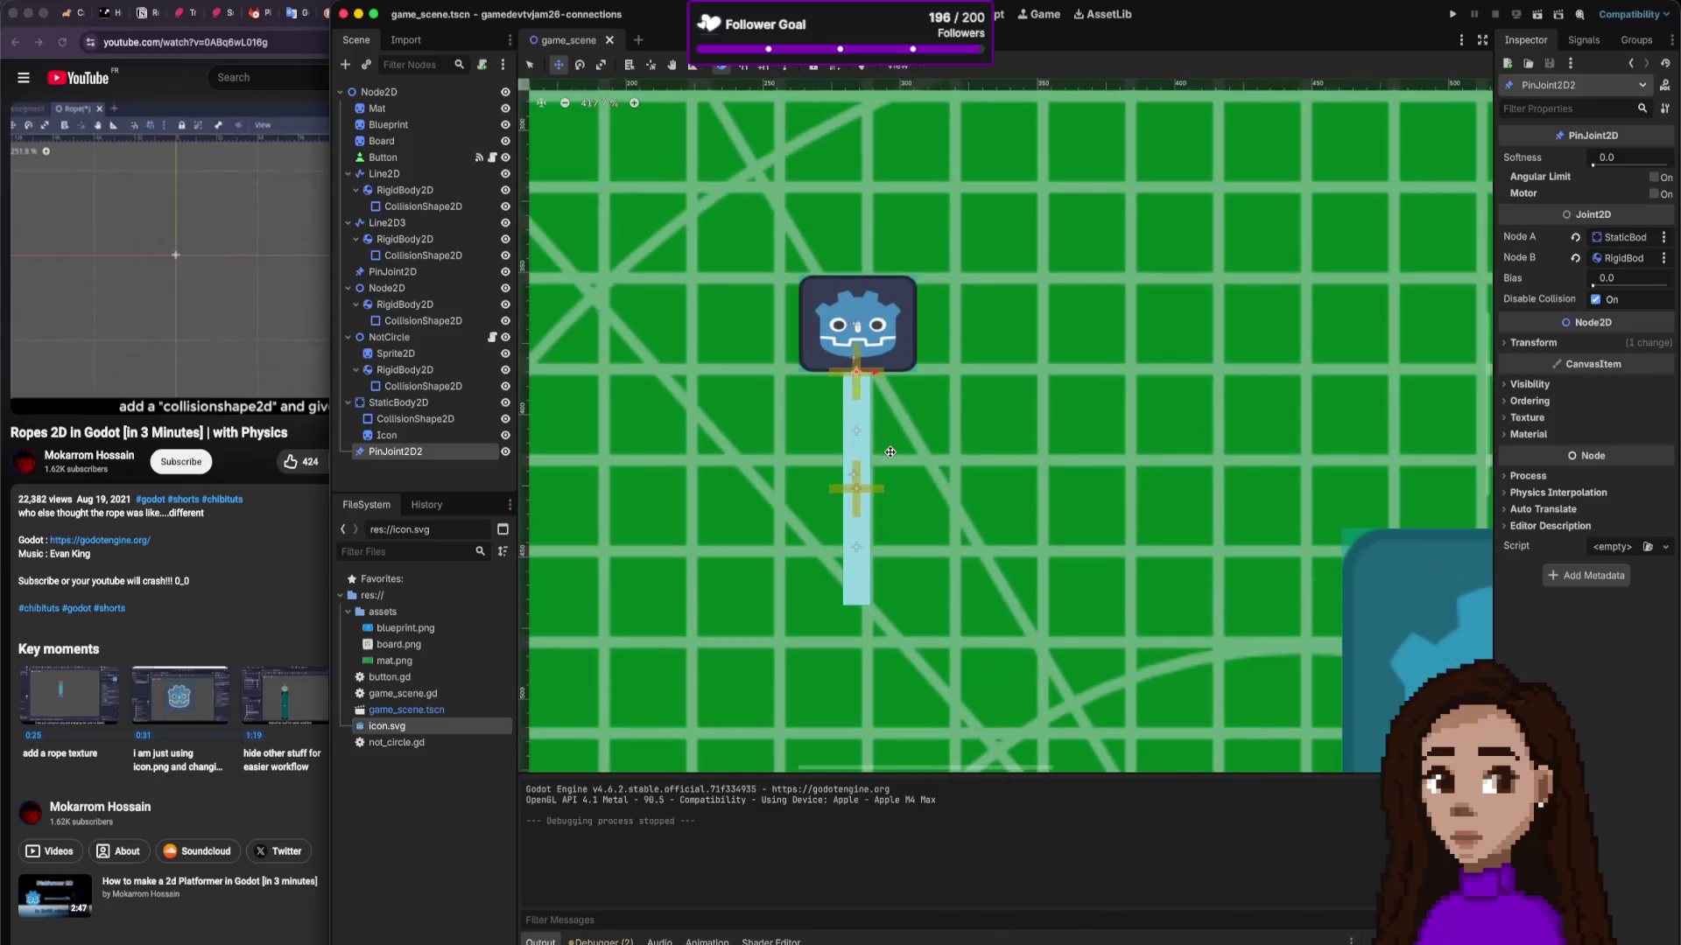
pyautogui.scroll(5, 890, 451)
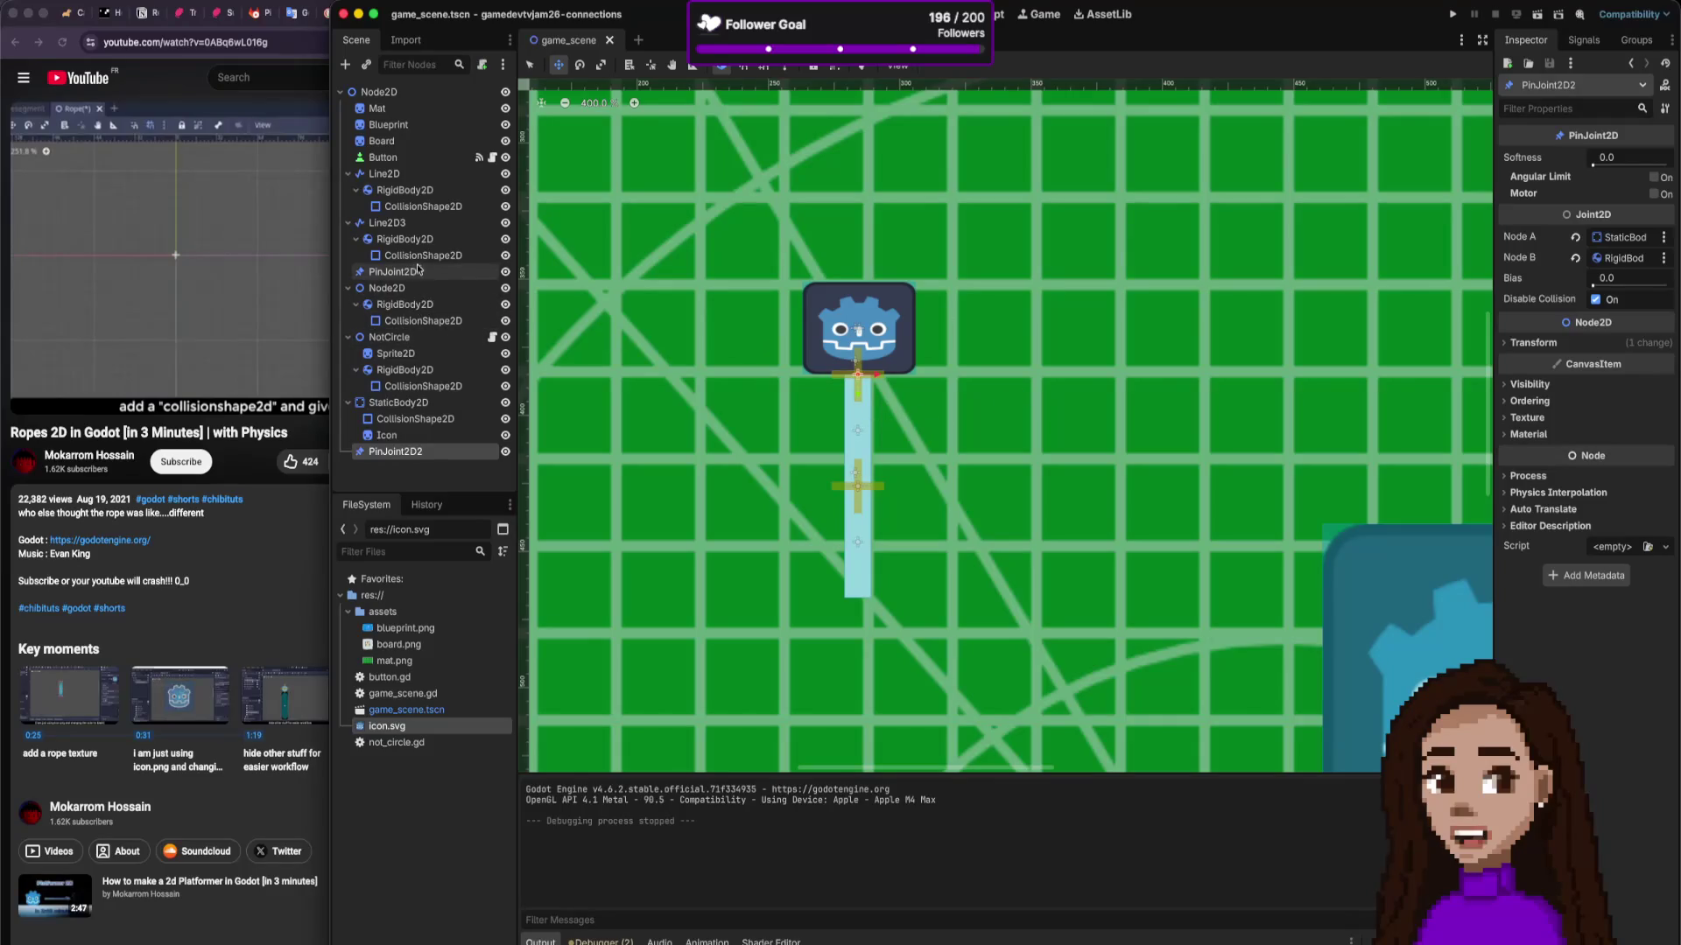
# Step: Move both RigidBody2D nodes to the scene root, each with its Line2D nested beneath it
pyautogui.moveTo(392, 240); pyautogui.dragTo(392, 239)
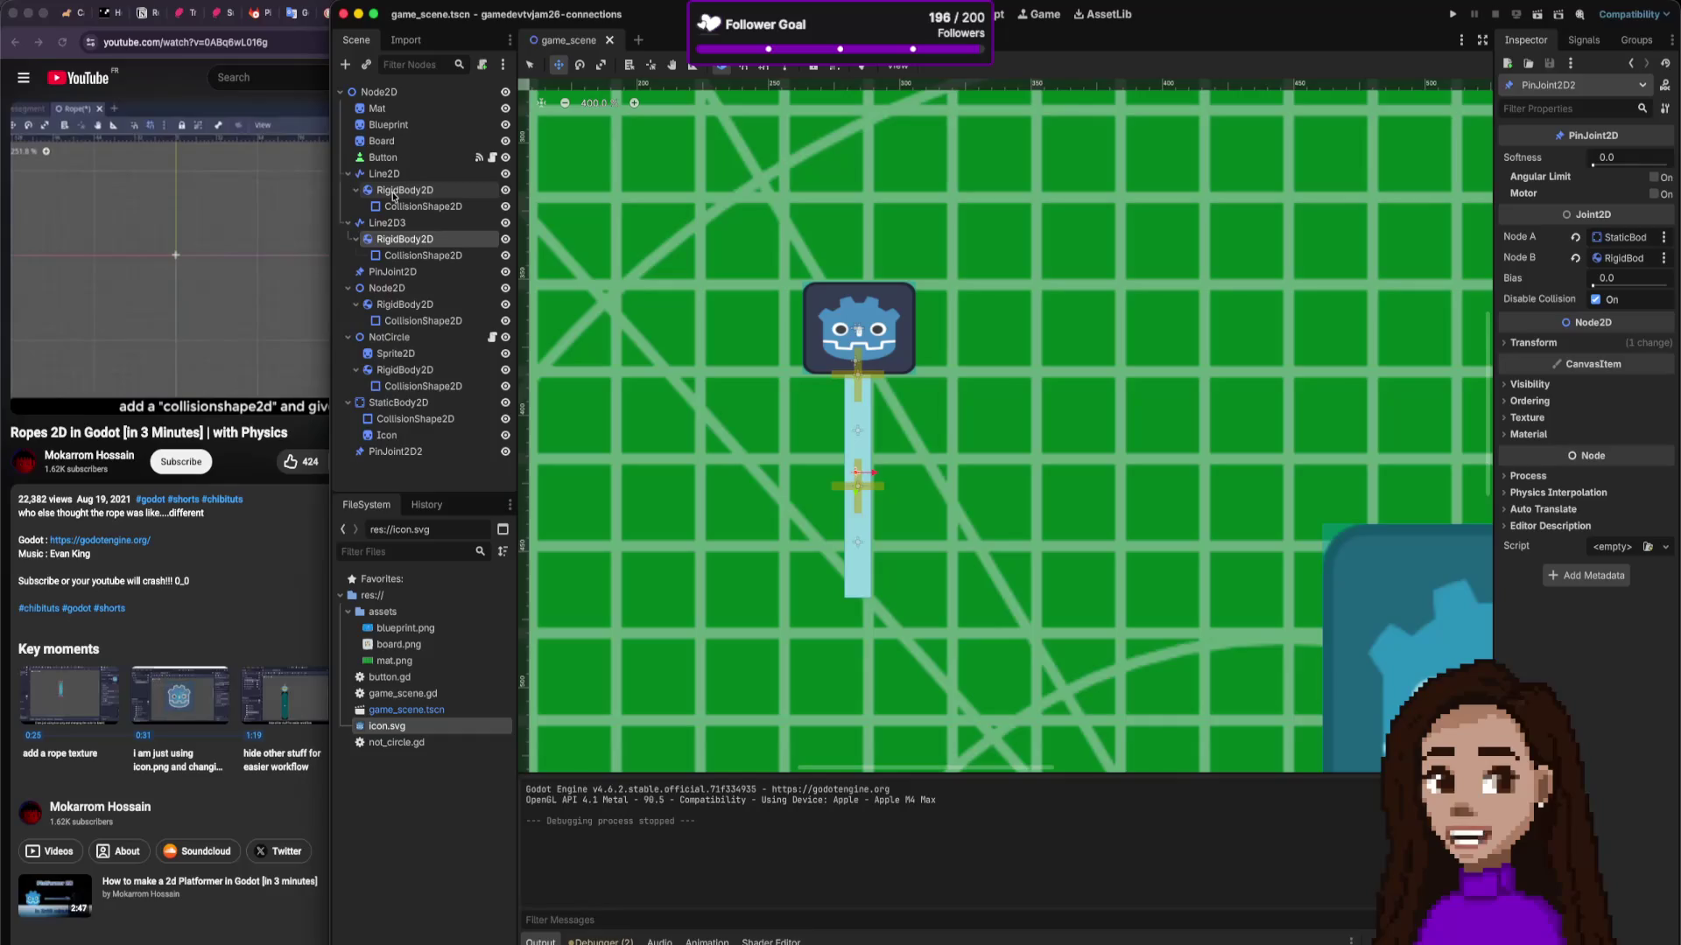
pyautogui.click(392, 193)
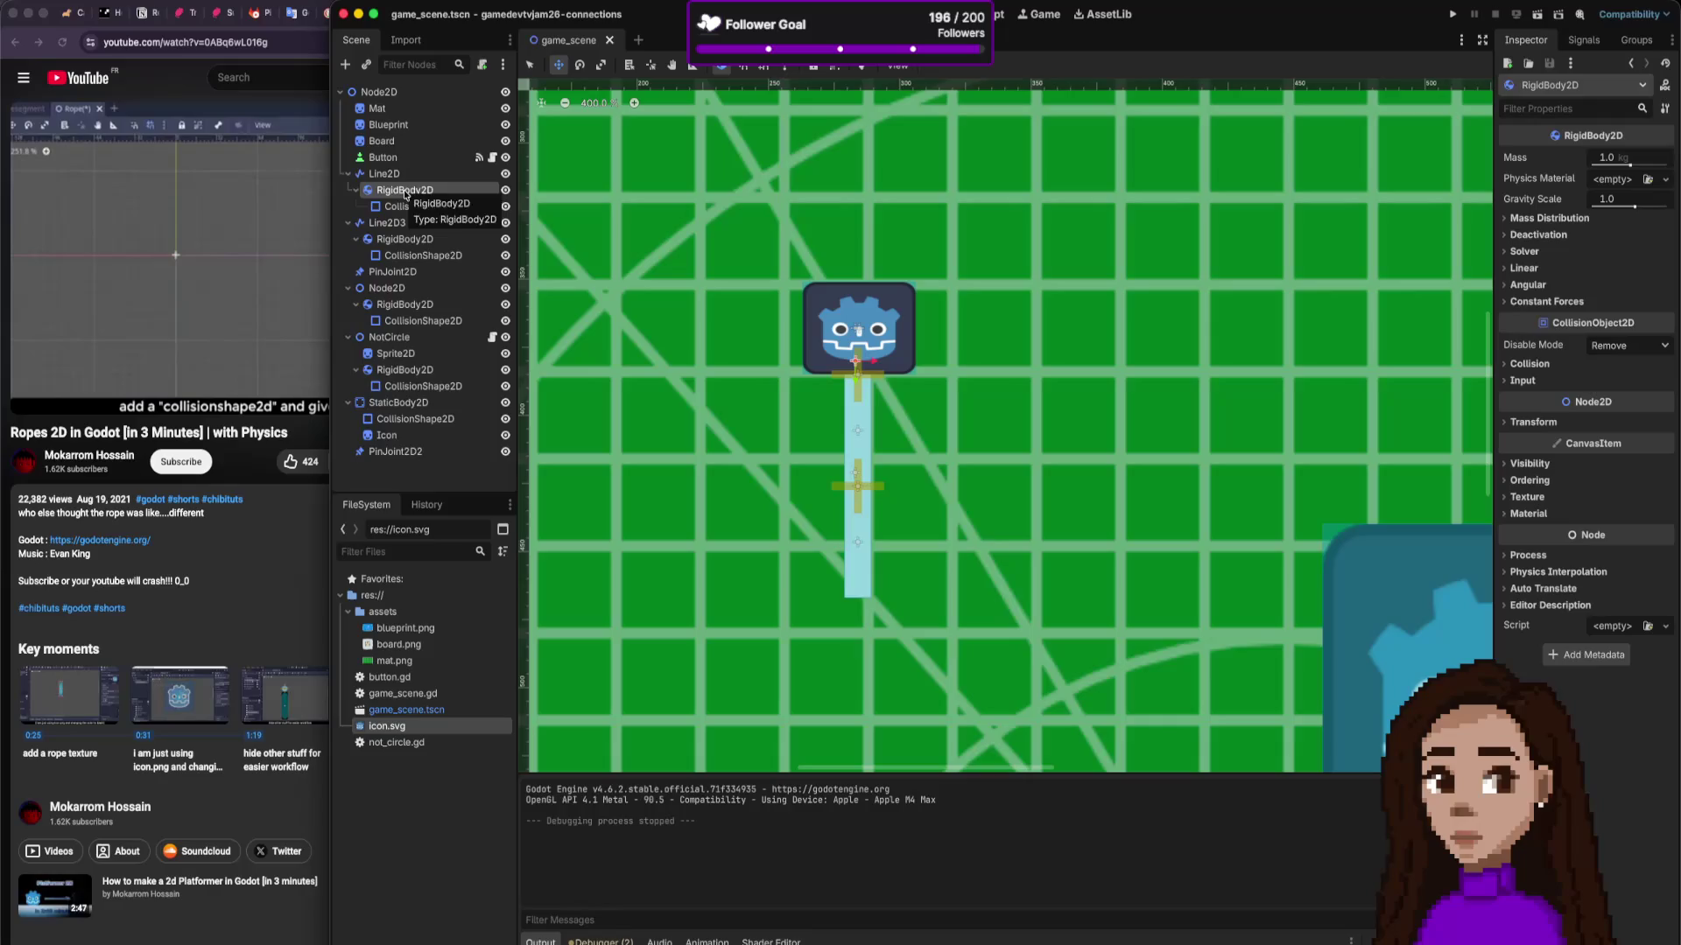
pyautogui.moveTo(405, 194); pyautogui.dragTo(378, 94)
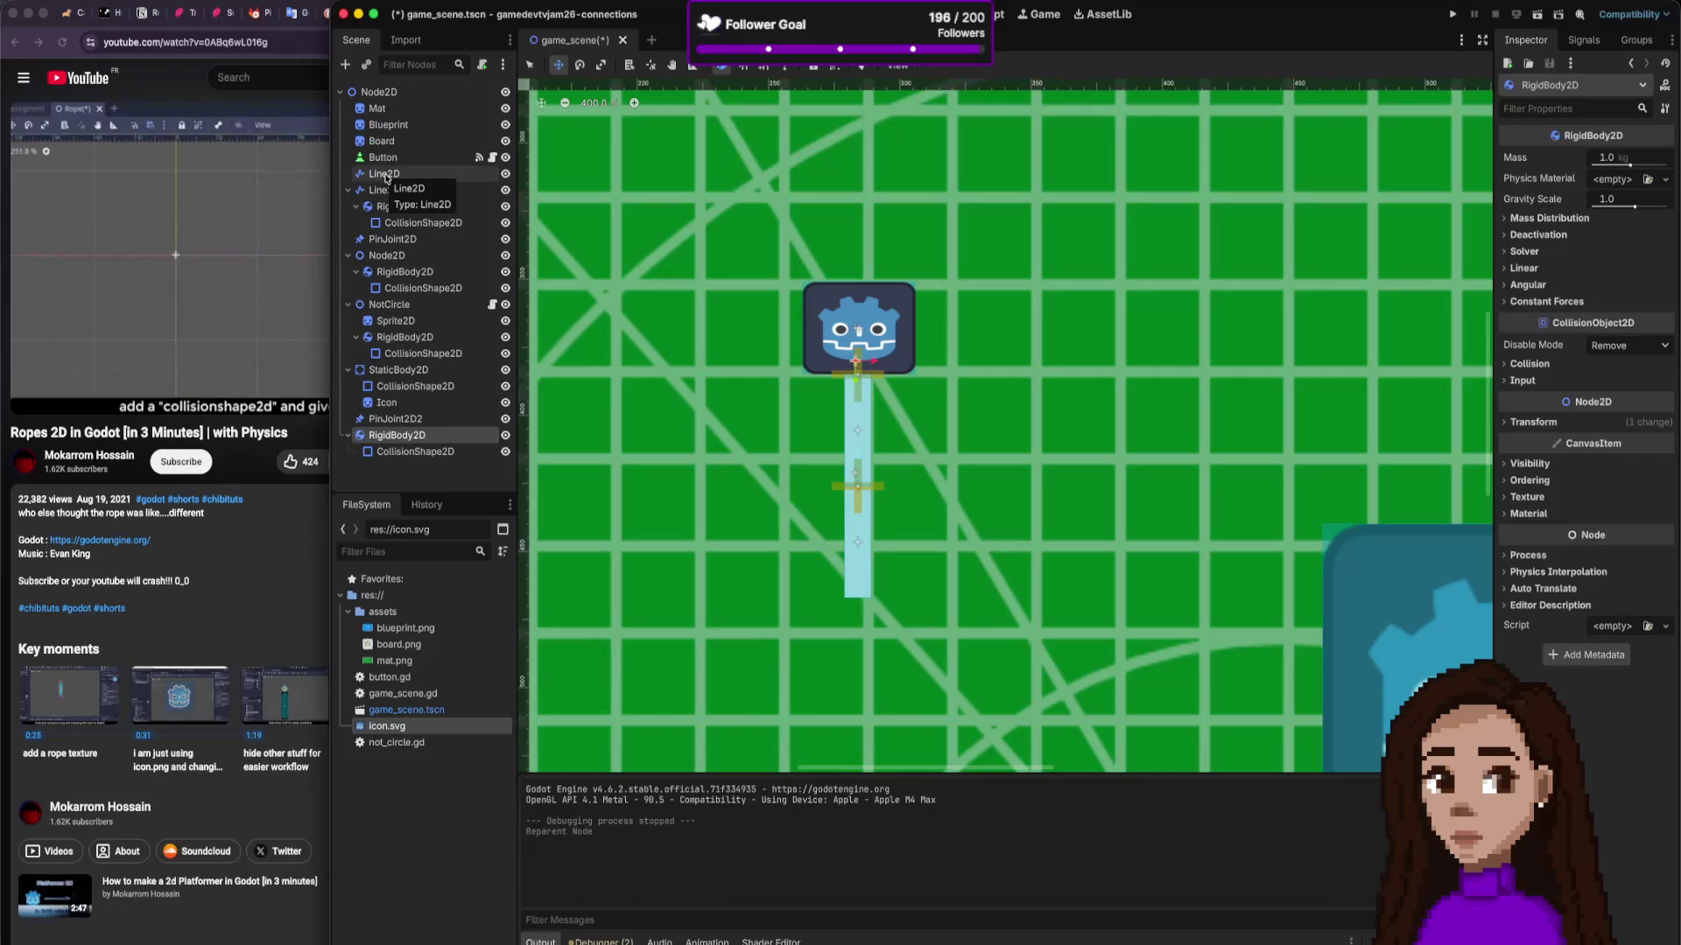
pyautogui.moveTo(386, 178)
pyautogui.mouseDown()
pyautogui.moveTo(425, 443)
pyautogui.moveTo(432, 421)
pyautogui.moveTo(419, 437)
pyautogui.mouseUp()
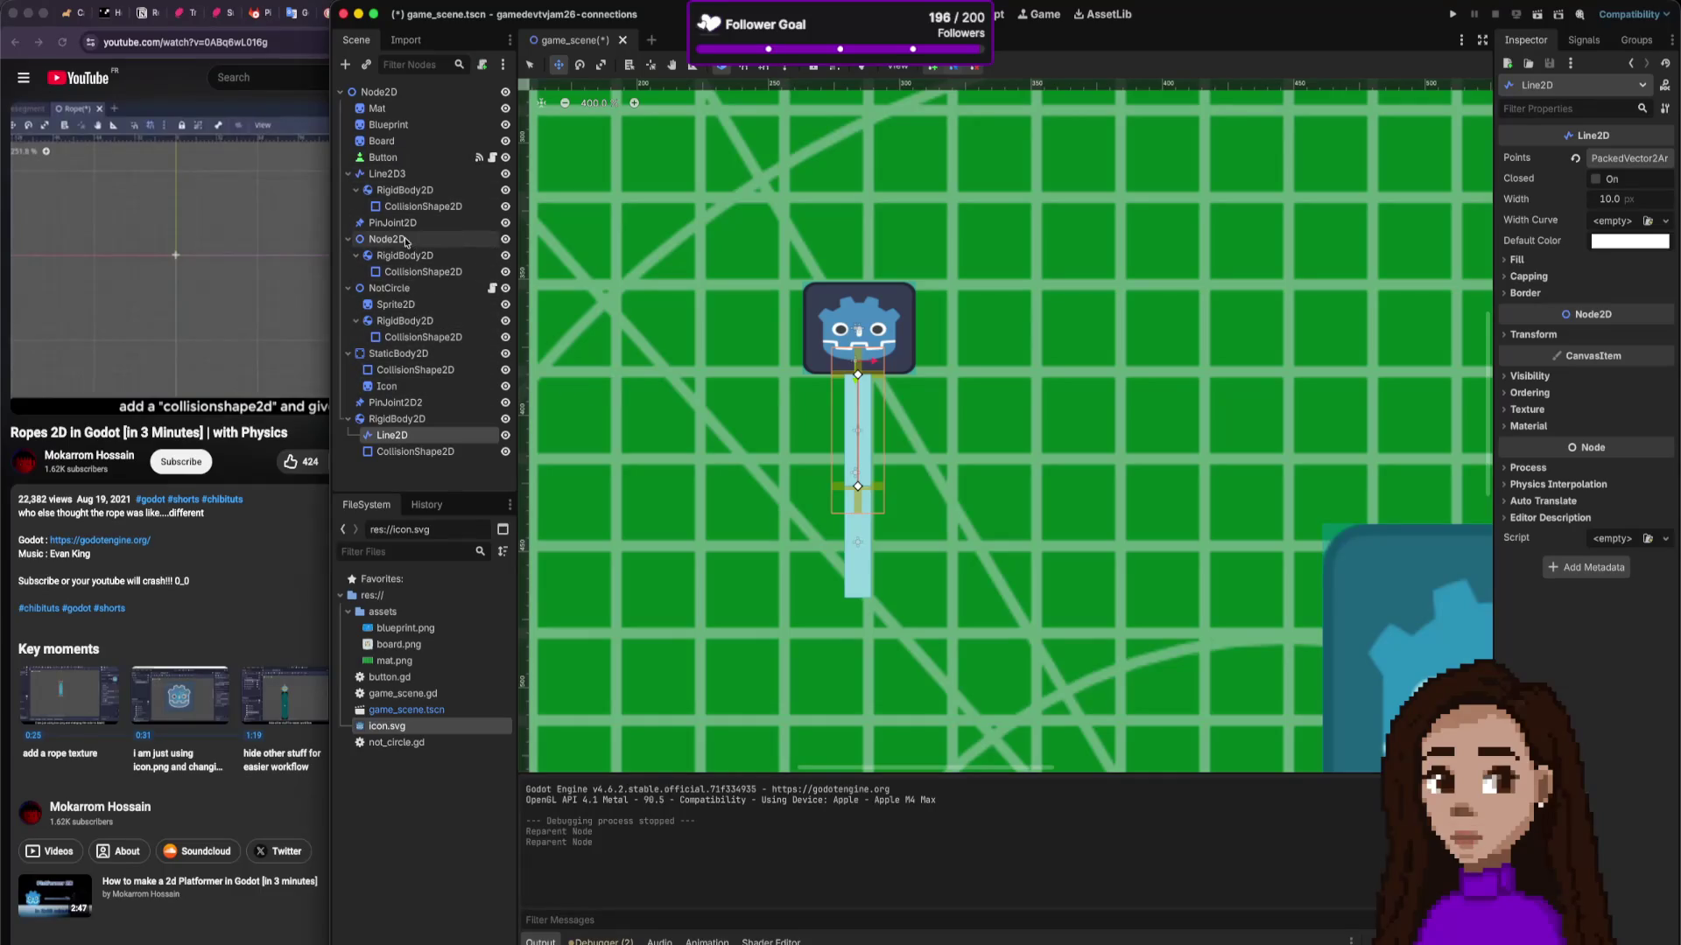
pyautogui.click(399, 175)
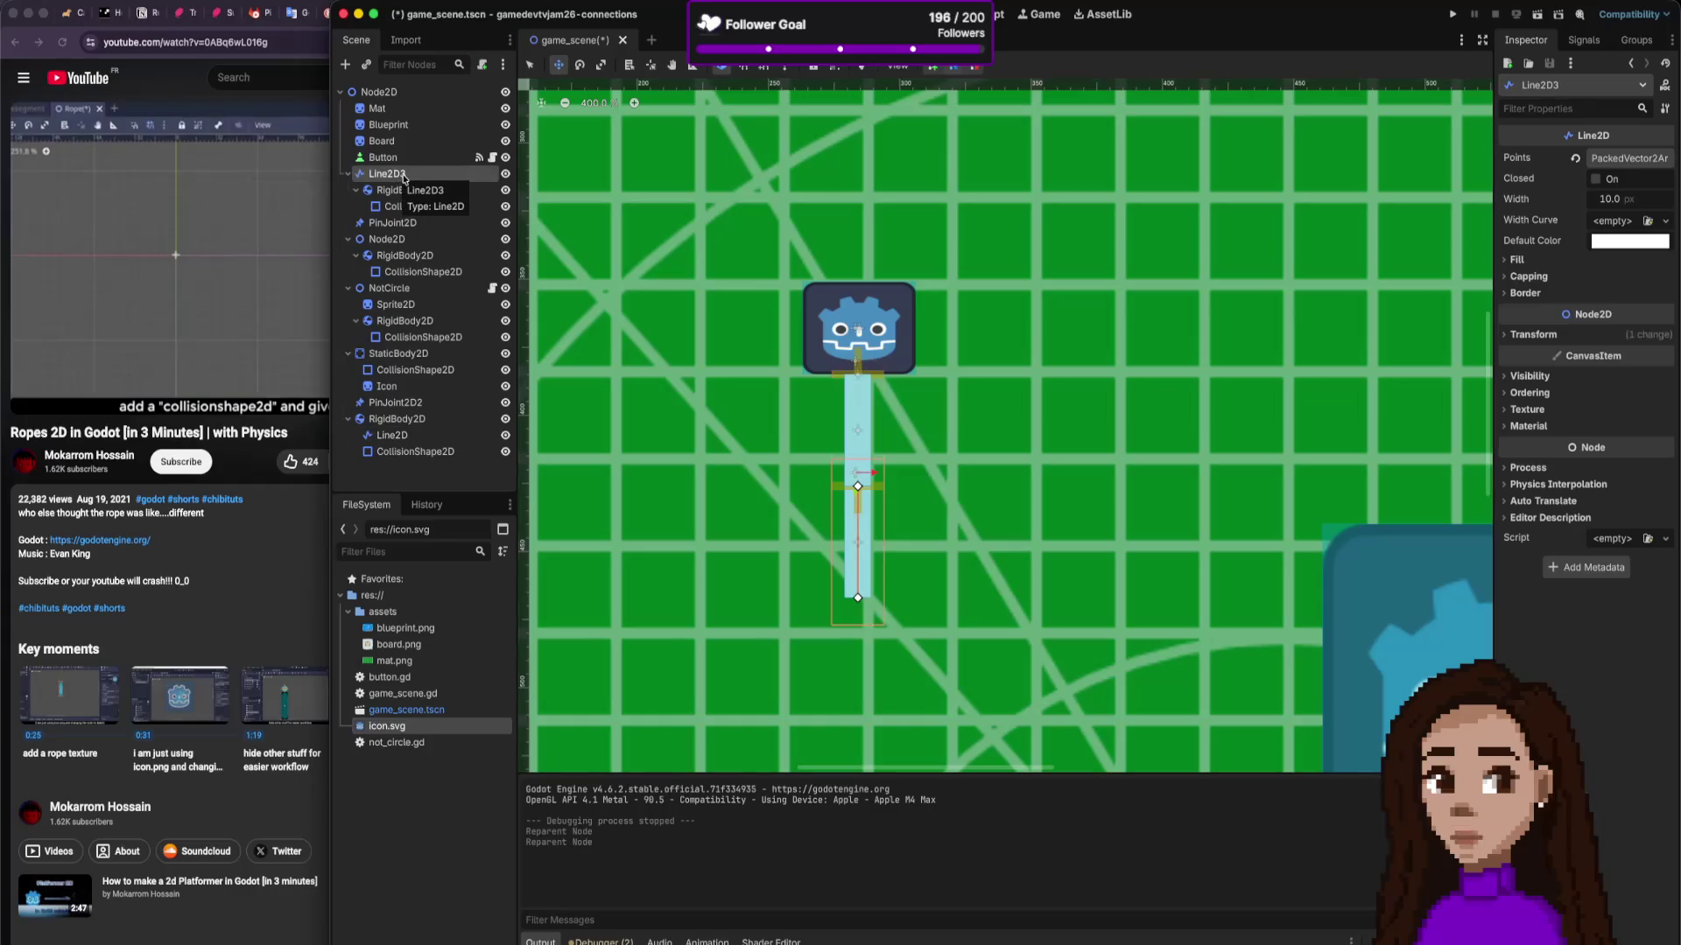
pyautogui.moveTo(405, 194); pyautogui.dragTo(384, 93)
pyautogui.moveTo(387, 172); pyautogui.dragTo(419, 439)
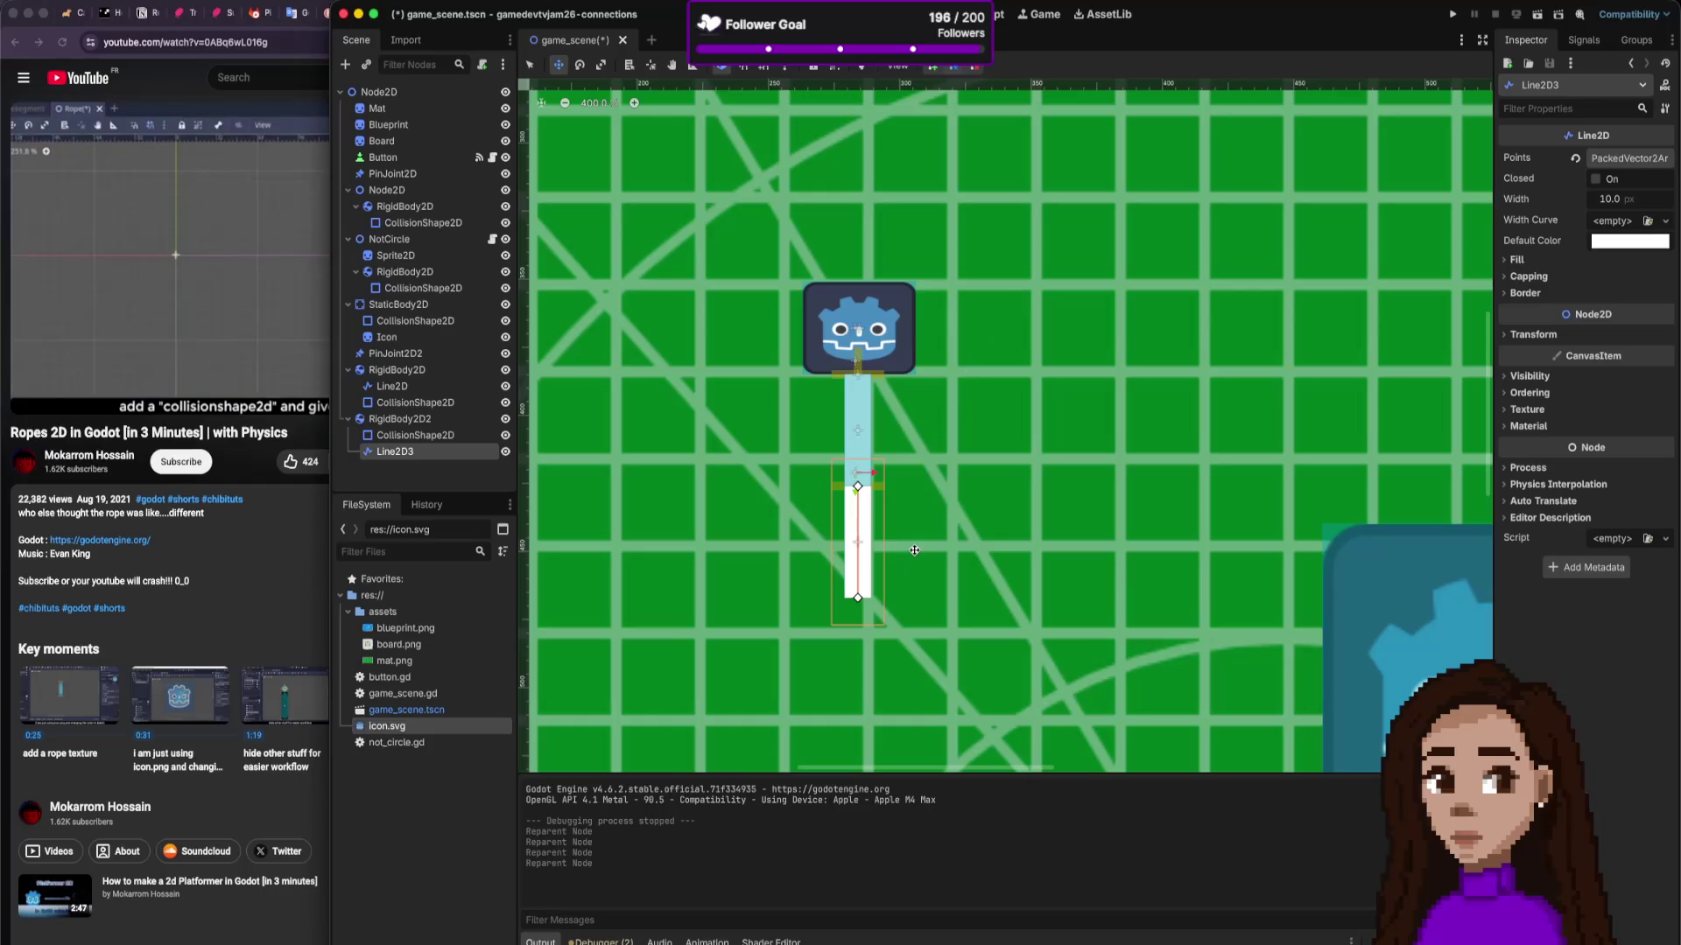
# Step: Put Line2D3 above RigidBody2D2's CollisionShape2D and nudge the shape just below the first segment
pyautogui.click(418, 435)
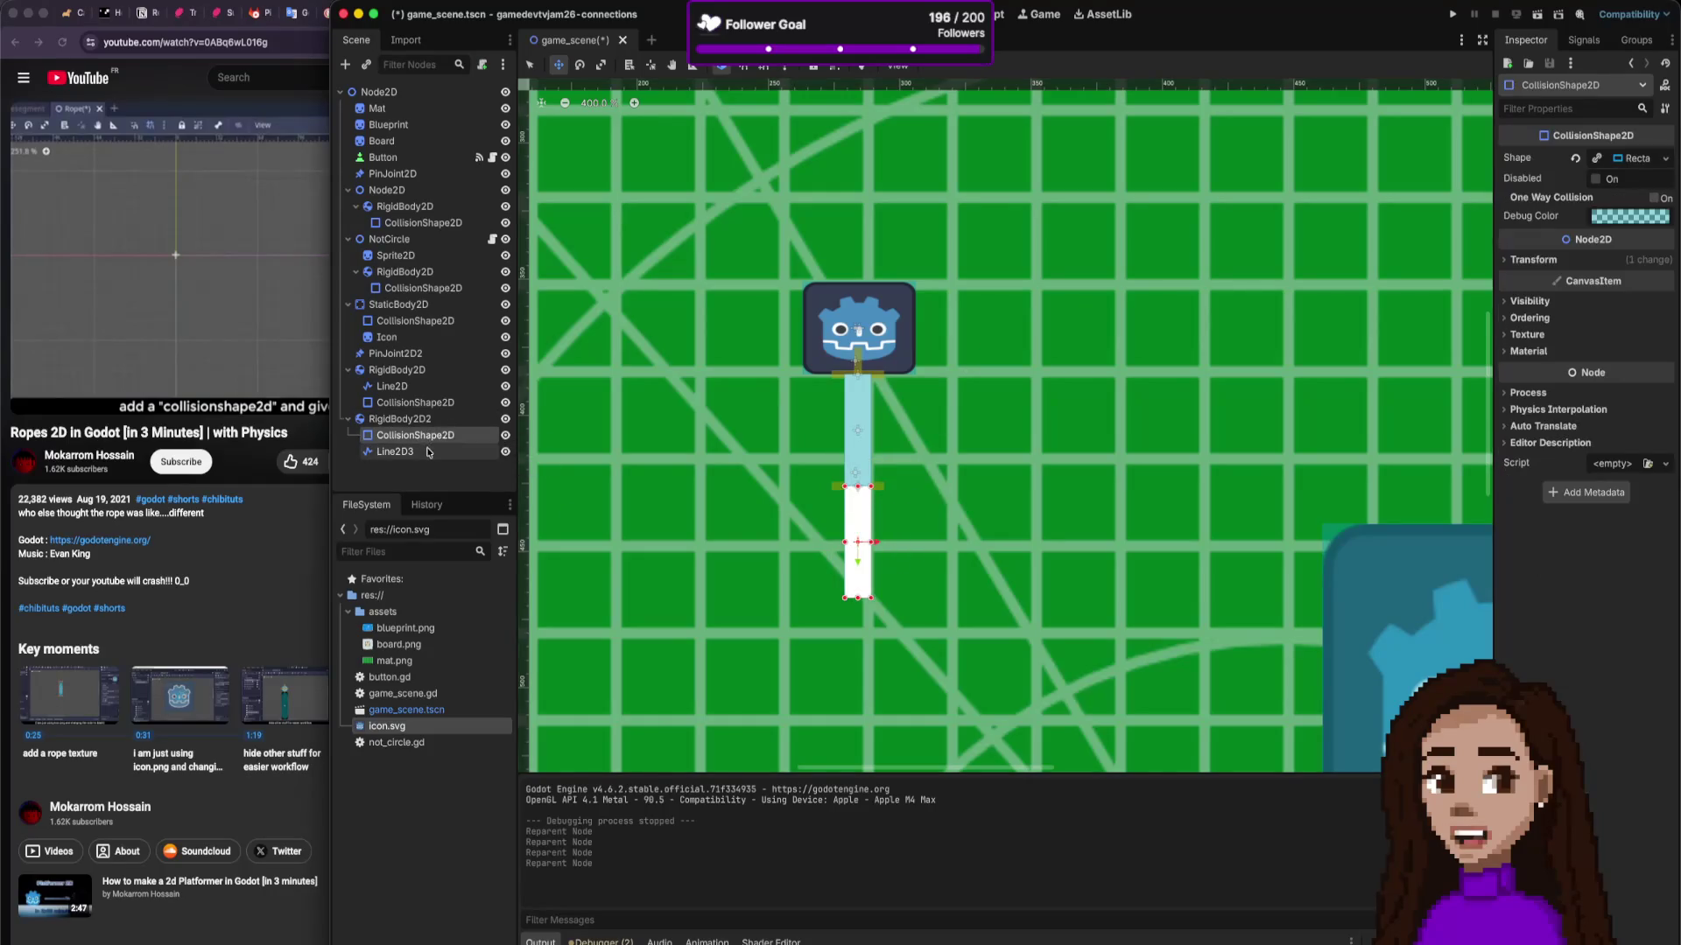
pyautogui.click(428, 452)
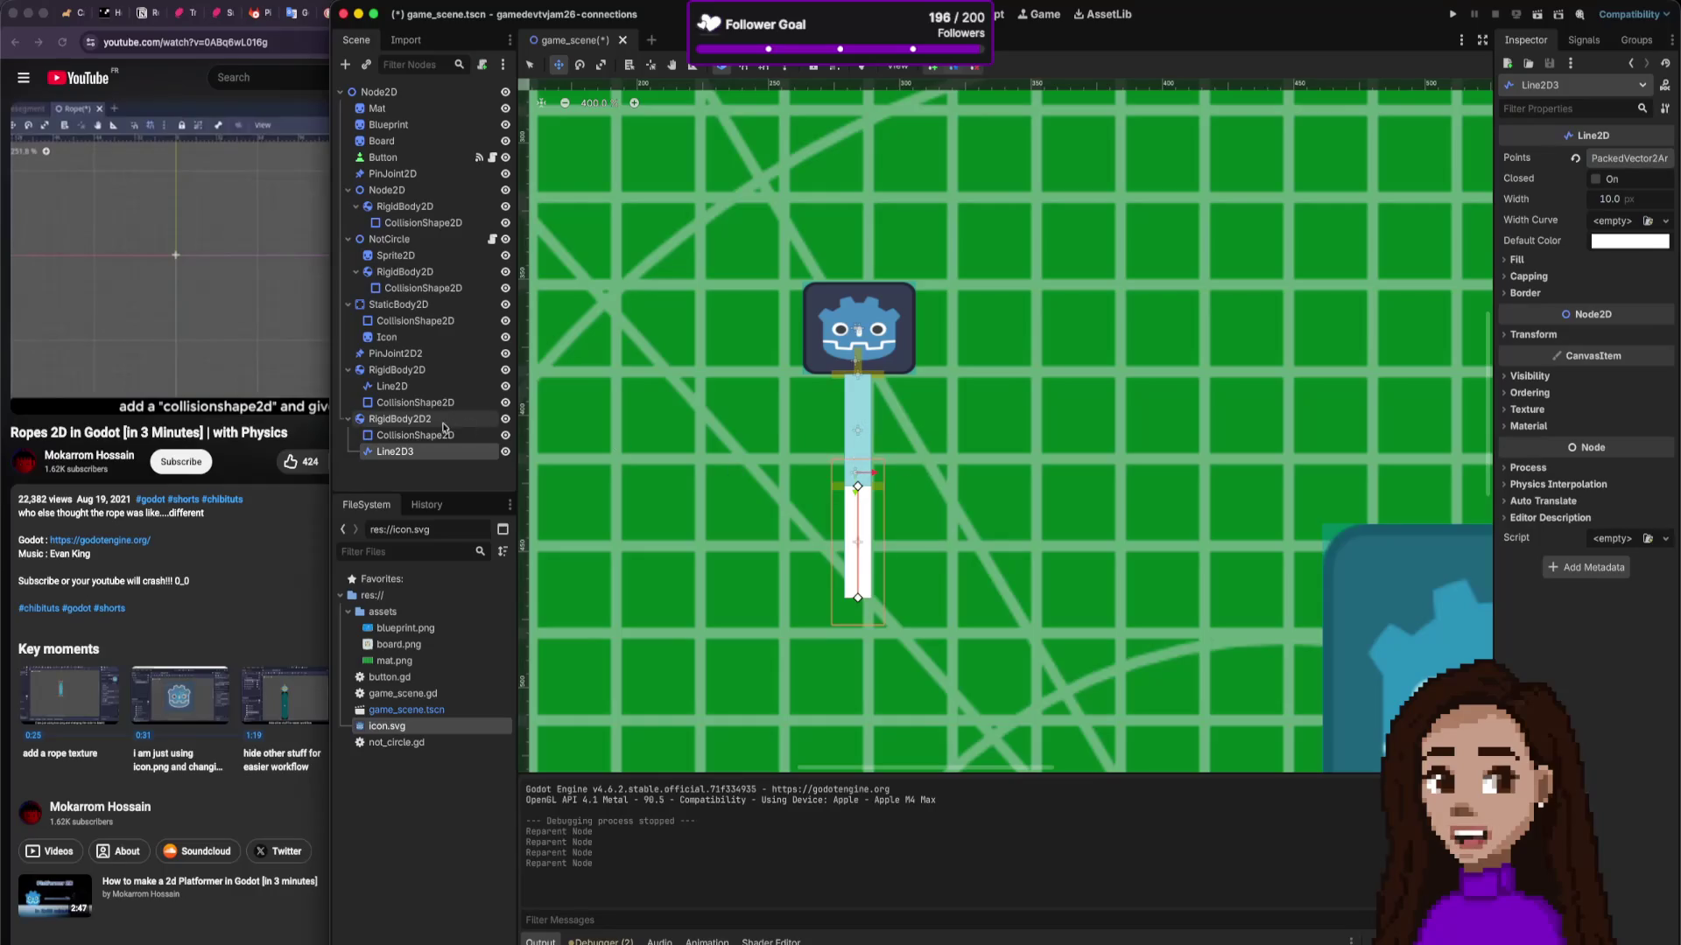
pyautogui.click(432, 438)
pyautogui.moveTo(733, 478); pyautogui.dragTo(733, 478)
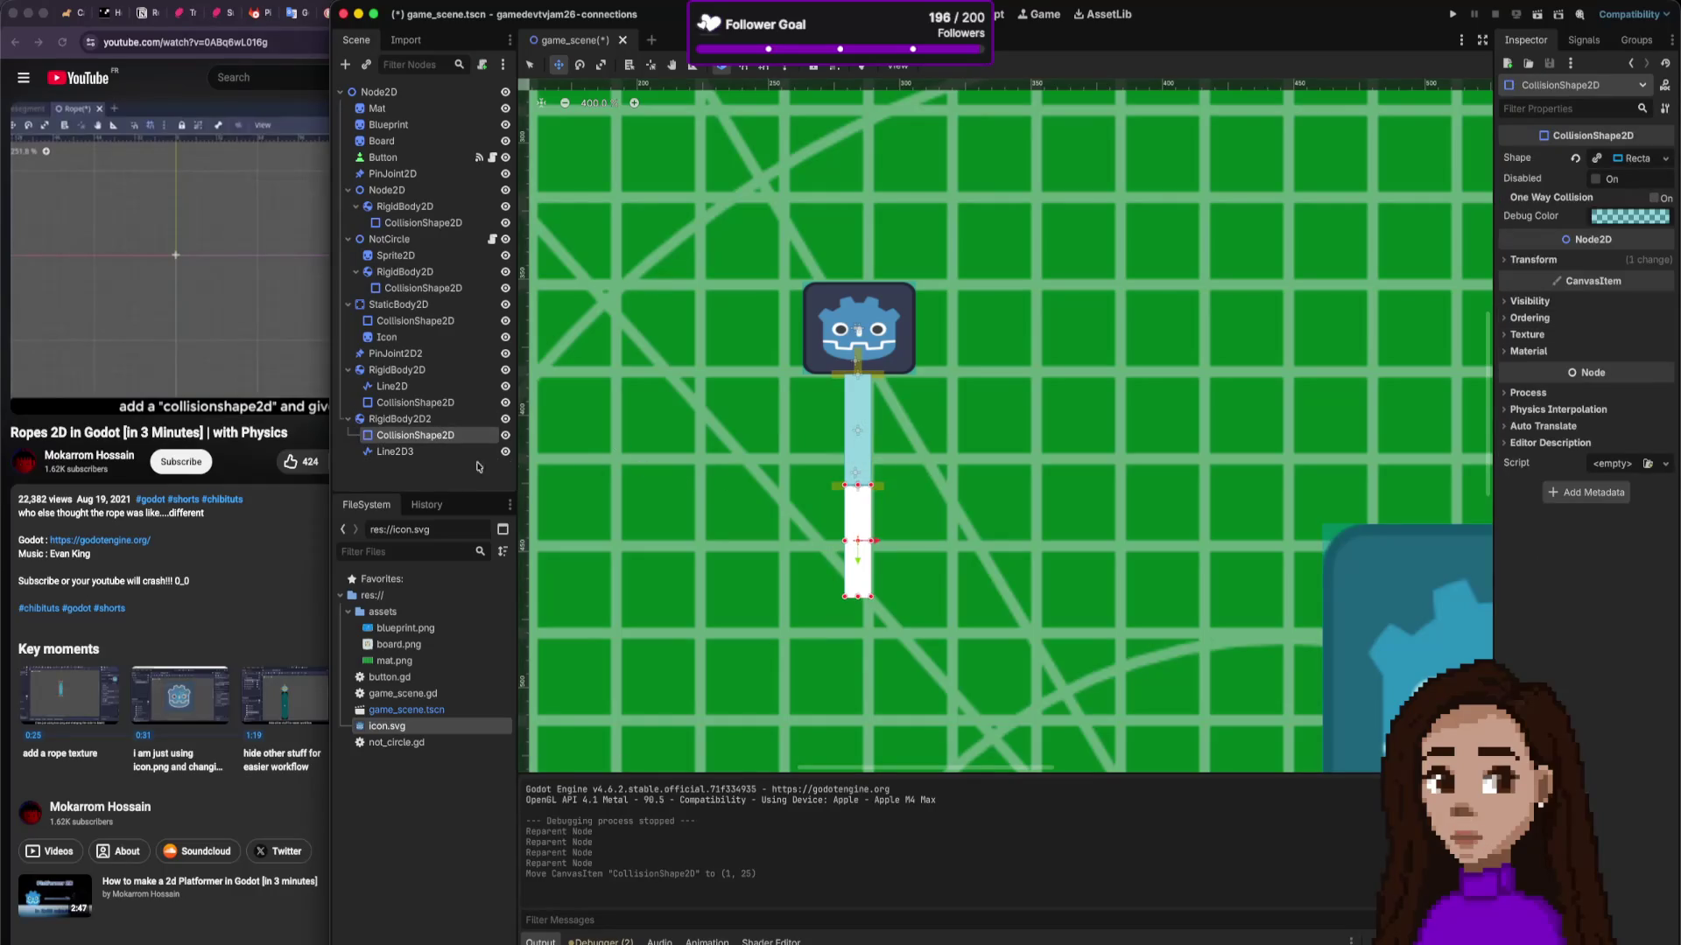
pyautogui.click(421, 453)
pyautogui.moveTo(420, 428); pyautogui.dragTo(420, 427)
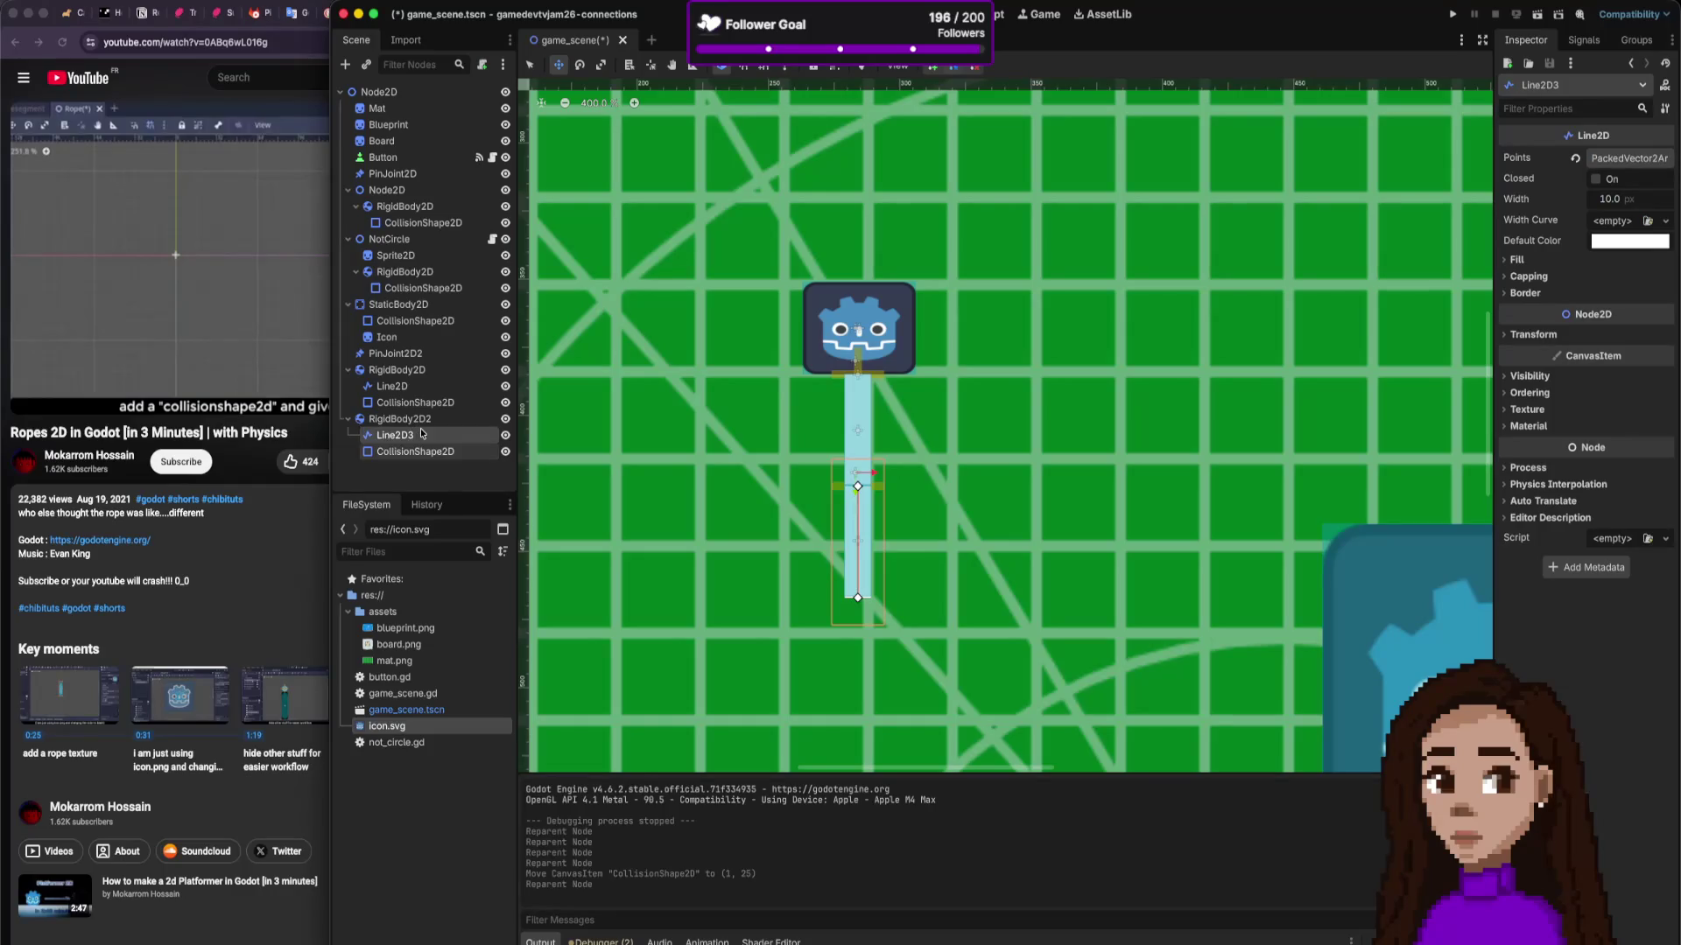
pyautogui.moveTo(867, 530); pyautogui.dragTo(867, 533)
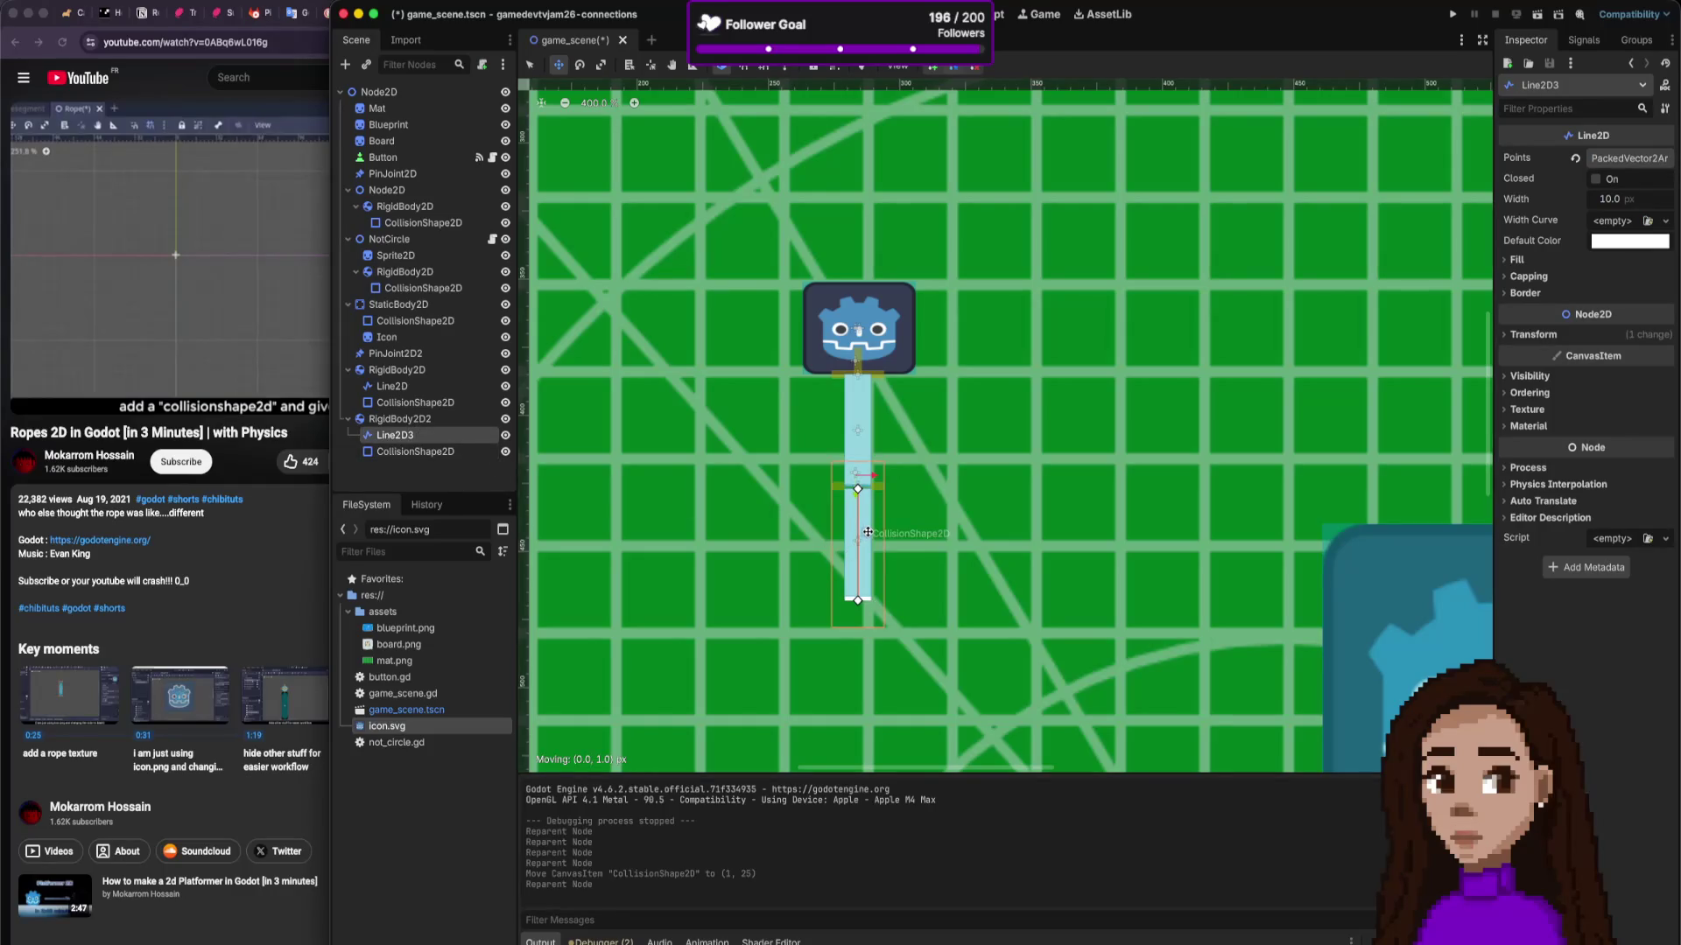
pyautogui.press('Down')
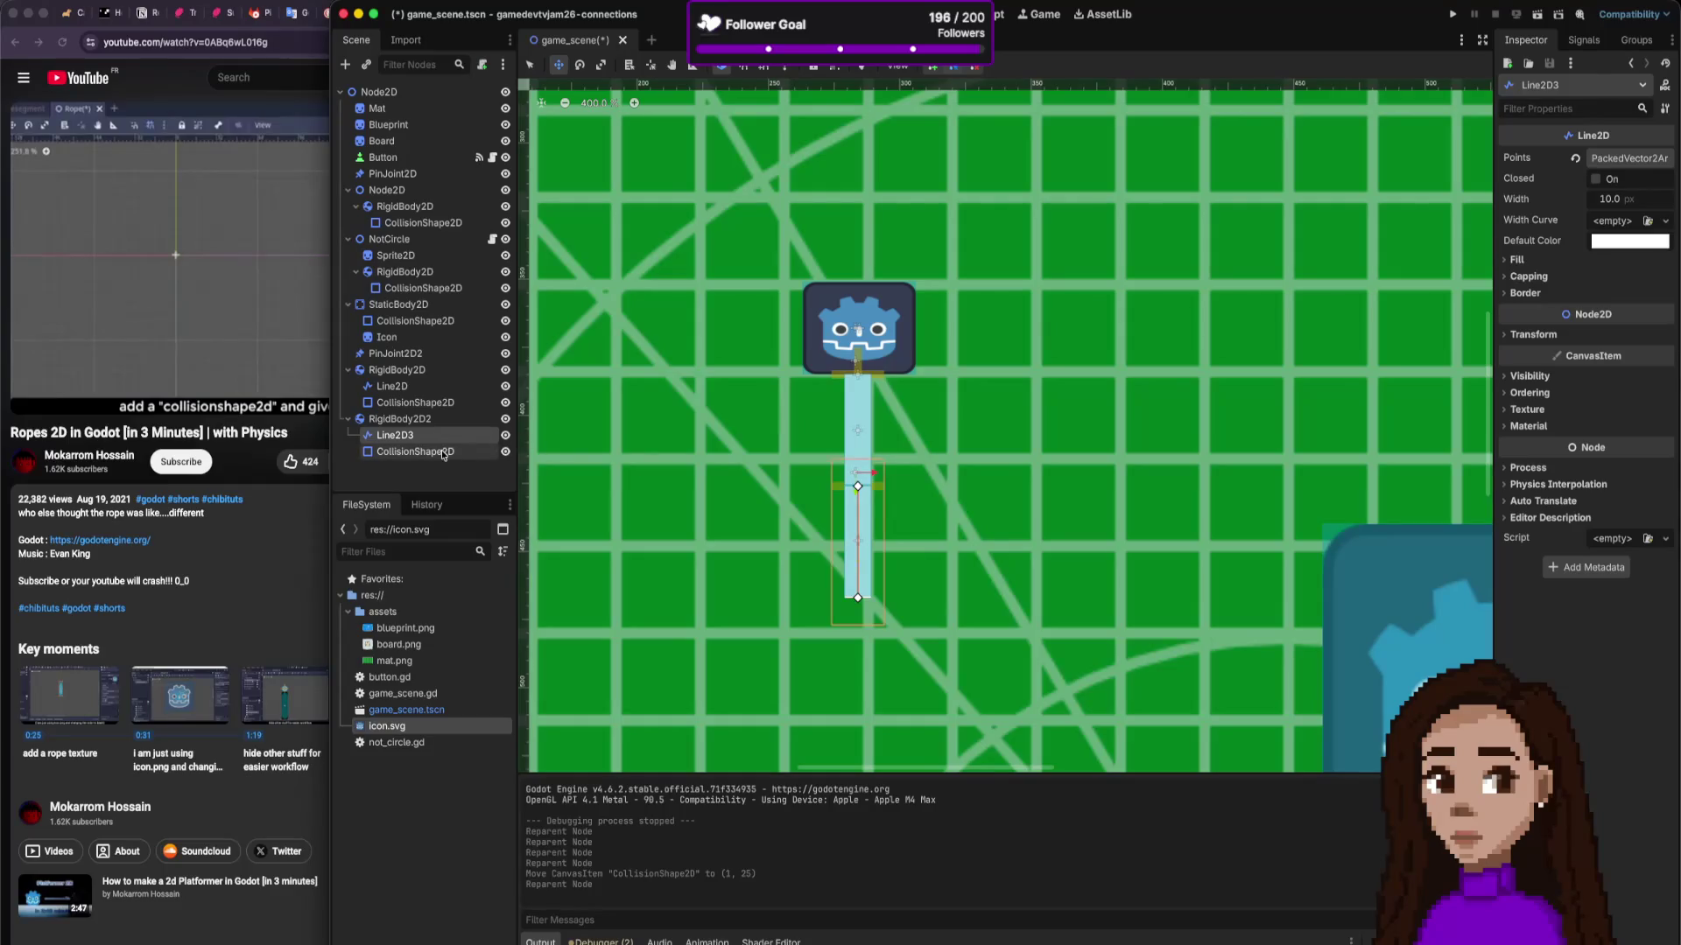
pyautogui.moveTo(856, 512); pyautogui.dragTo(859, 514)
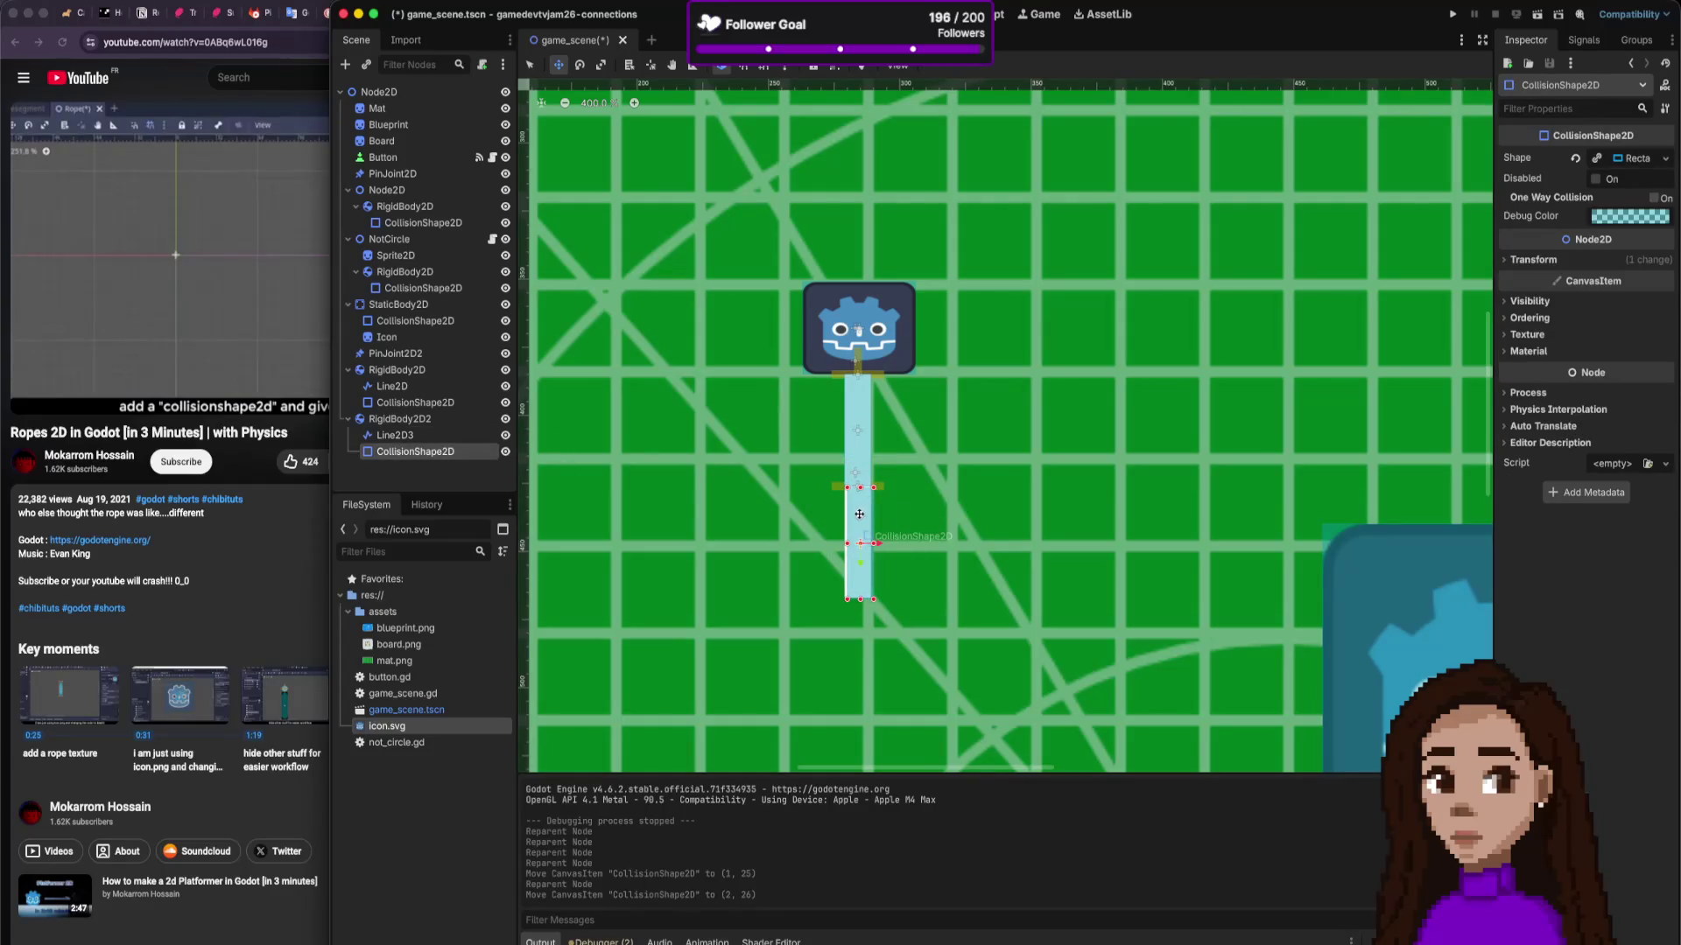
pyautogui.press('Left')
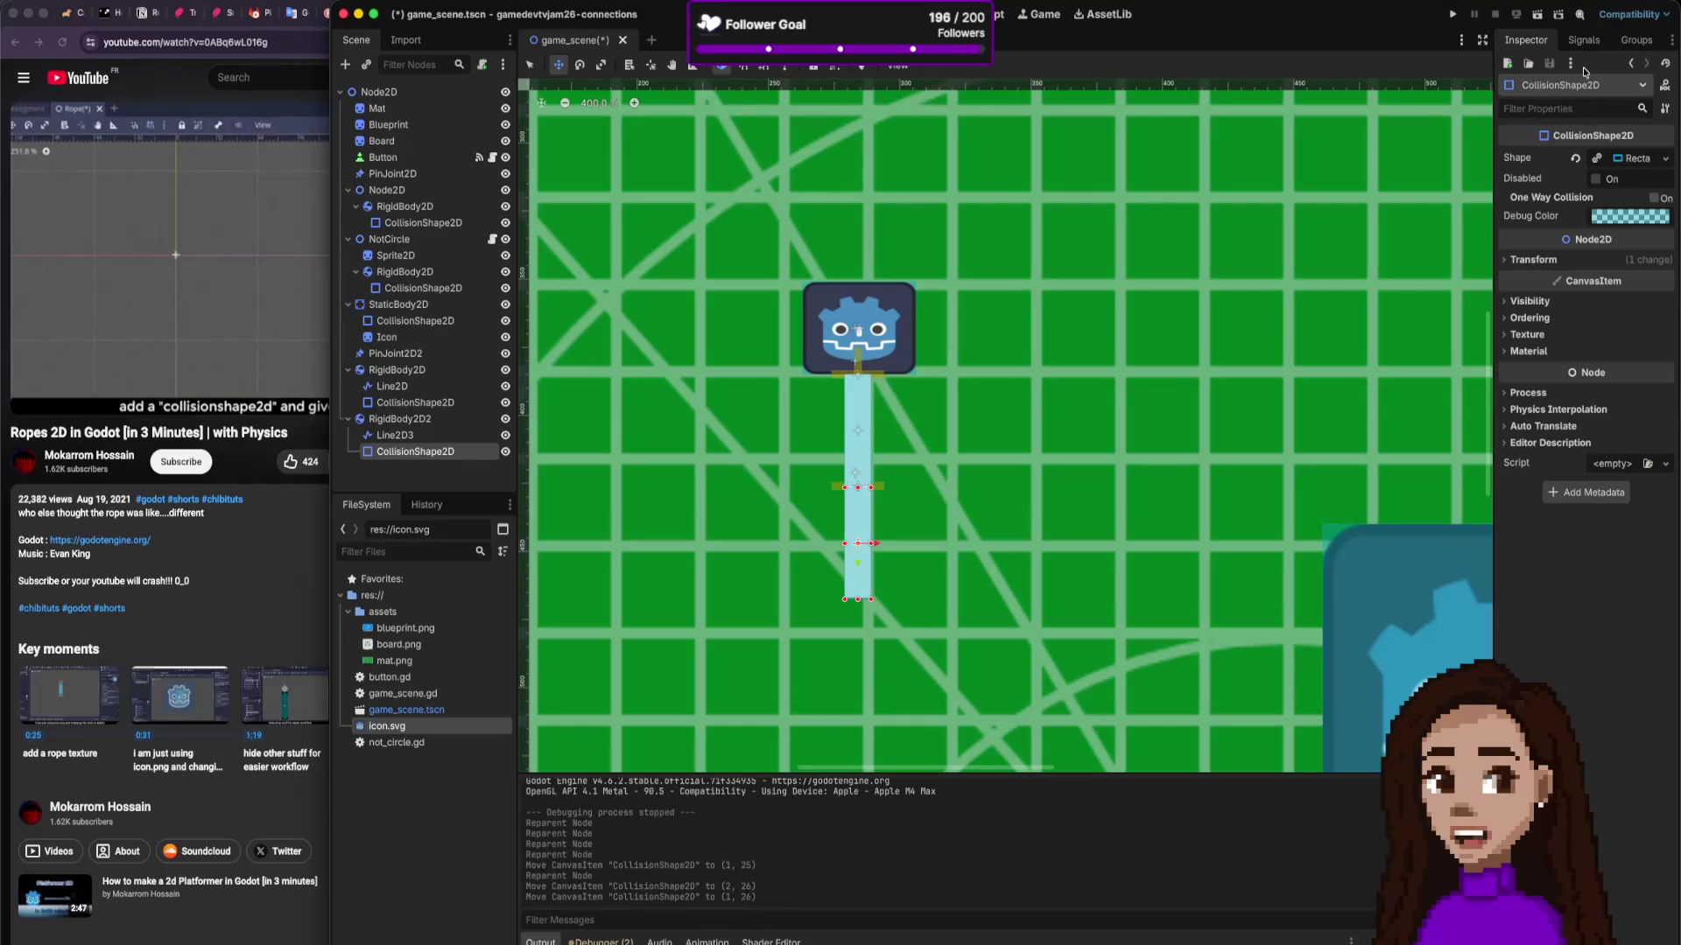
# Step: Test-run the rope, pulling the icon body around, then close the game
pyautogui.click(1452, 14)
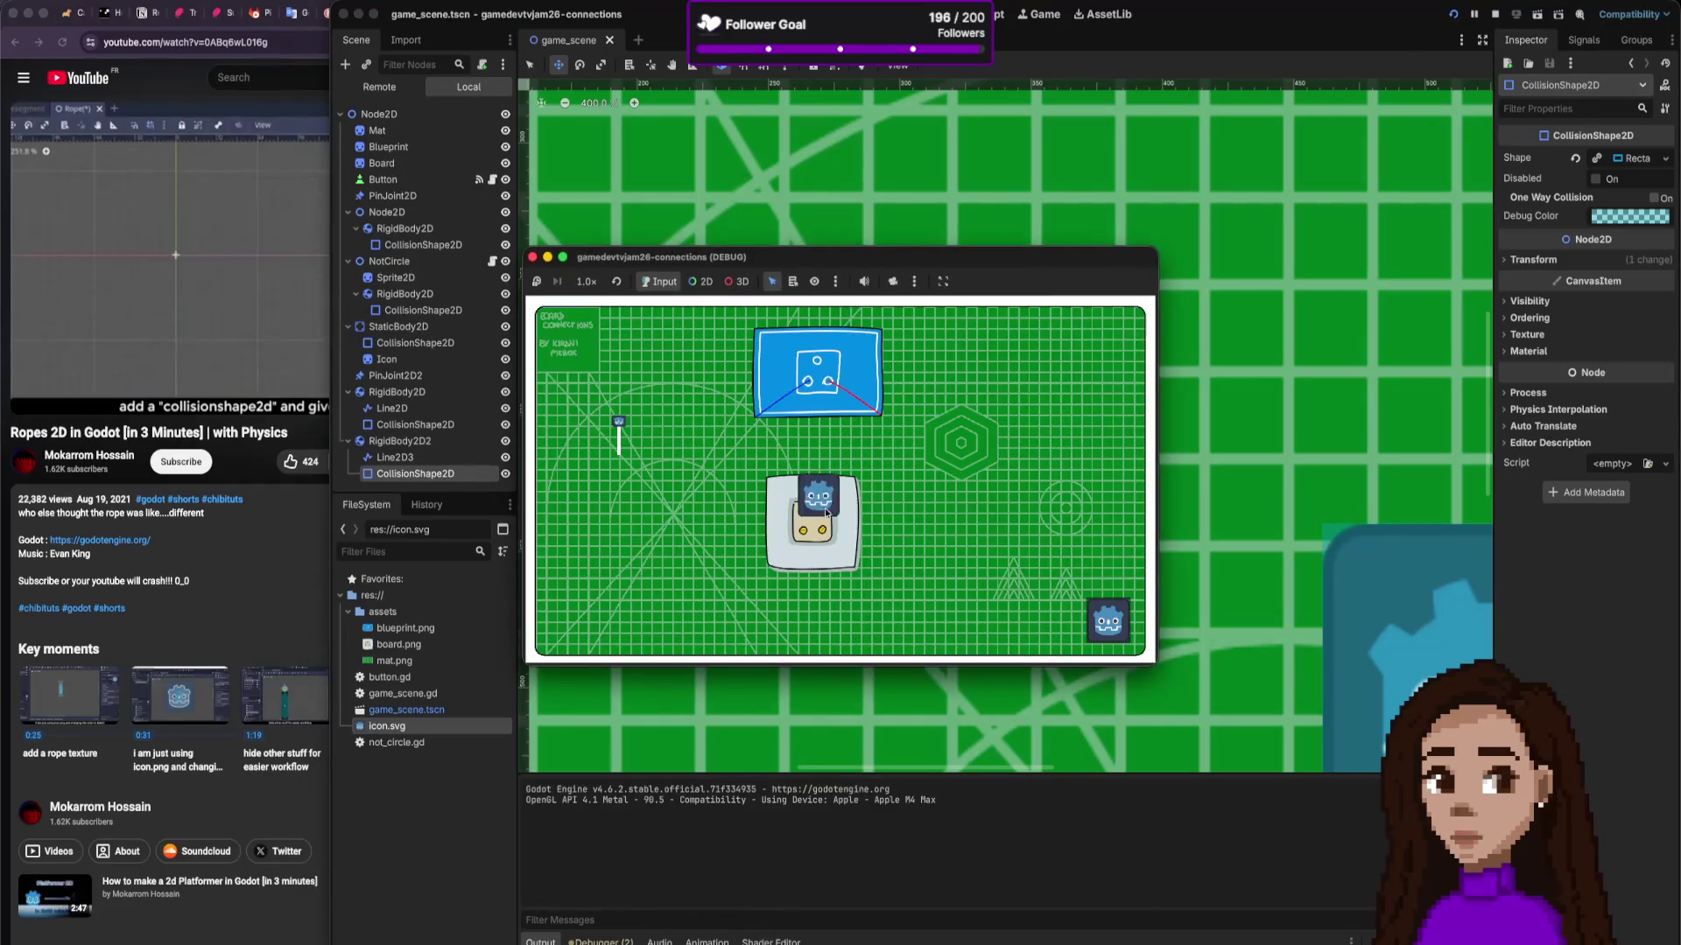
pyautogui.moveTo(634, 463)
pyautogui.mouseDown()
pyautogui.moveTo(638, 405)
pyautogui.moveTo(679, 443)
pyautogui.moveTo(600, 462)
pyautogui.moveTo(560, 335)
pyautogui.mouseUp()
pyautogui.click(532, 256)
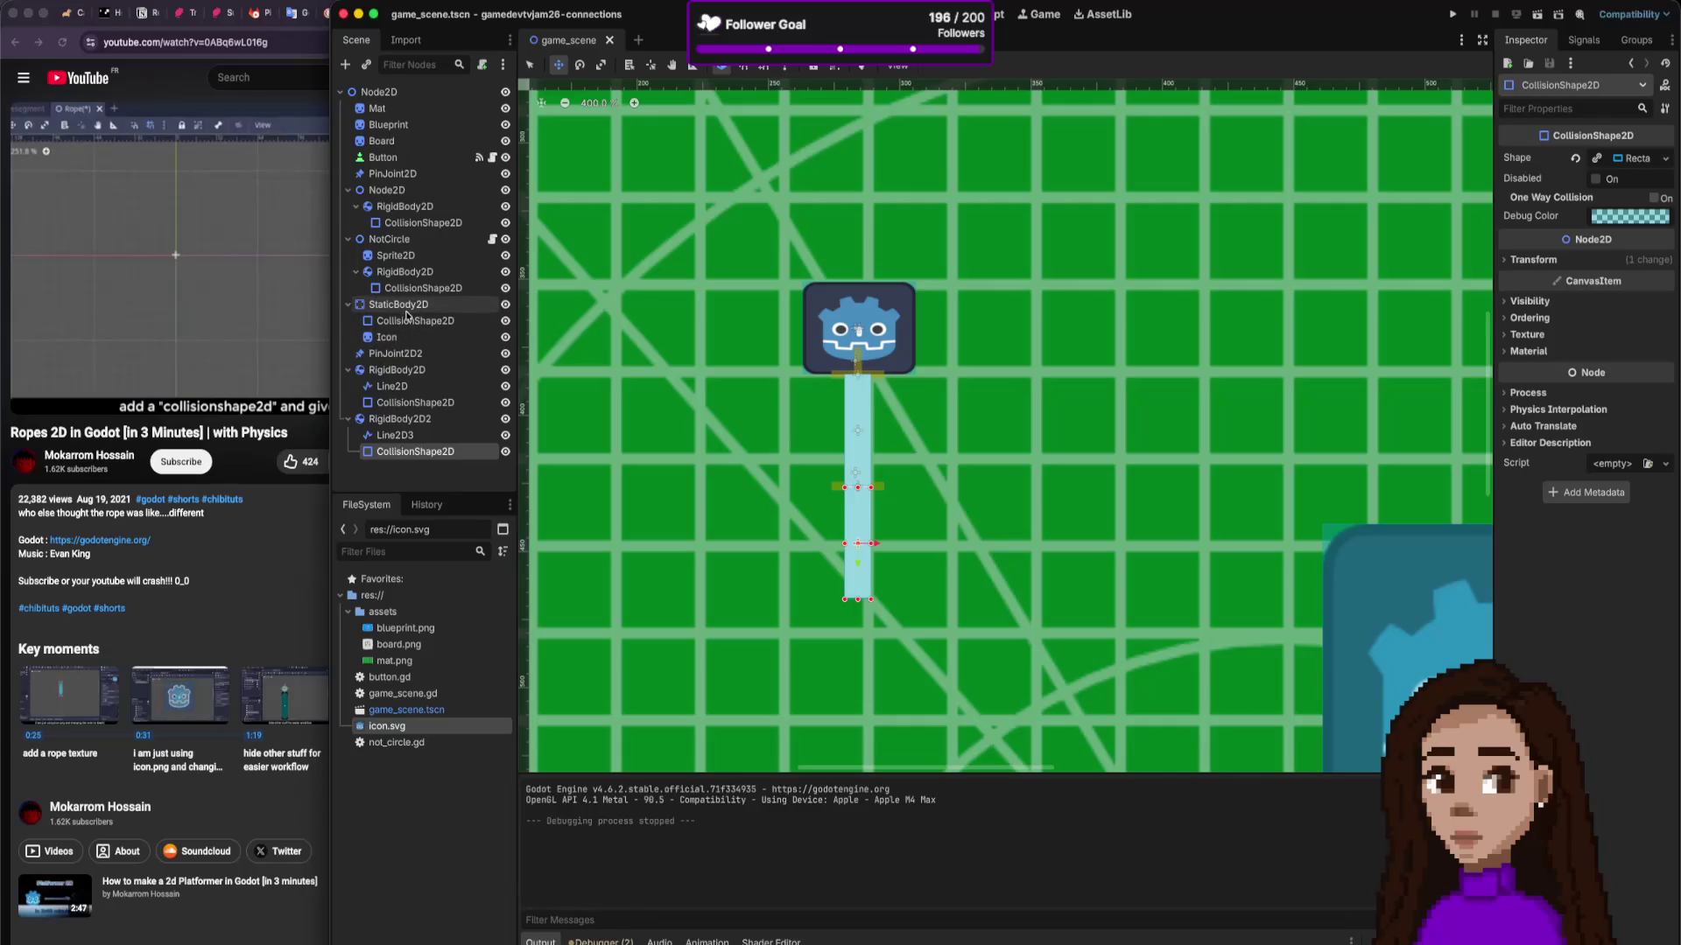
# Step: Move the sprite and rigid body out of NotCircle as RigidBody2D3, then open not_circle.gd
pyautogui.click(398, 305)
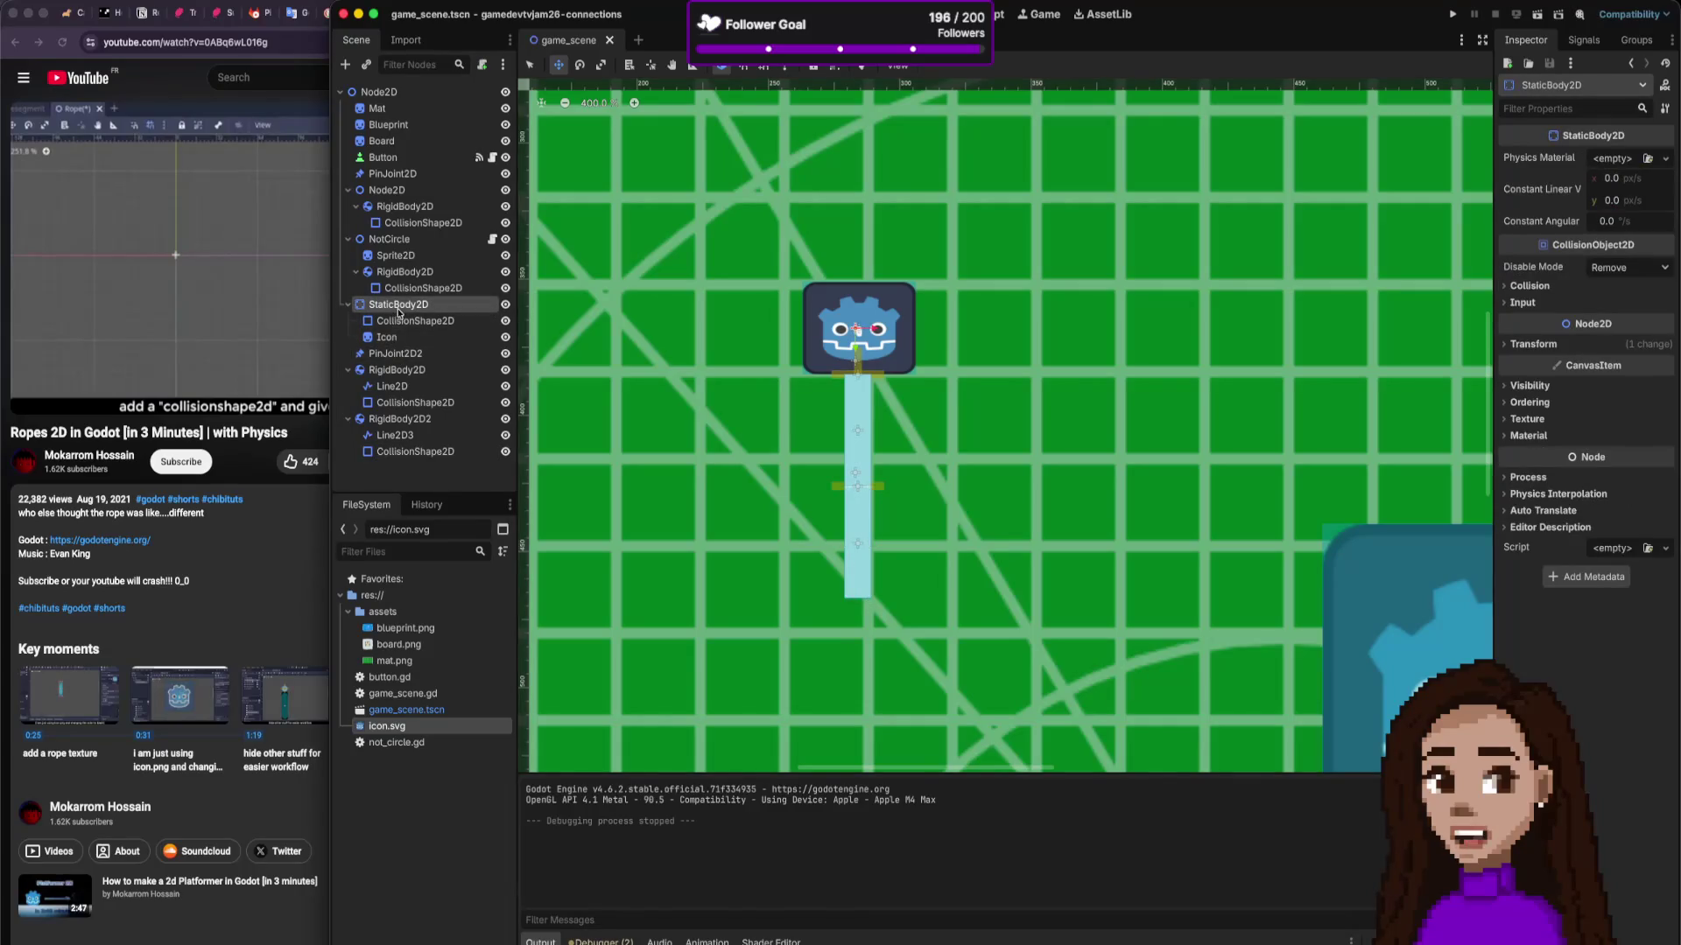
pyautogui.click(394, 353)
pyautogui.click(398, 305)
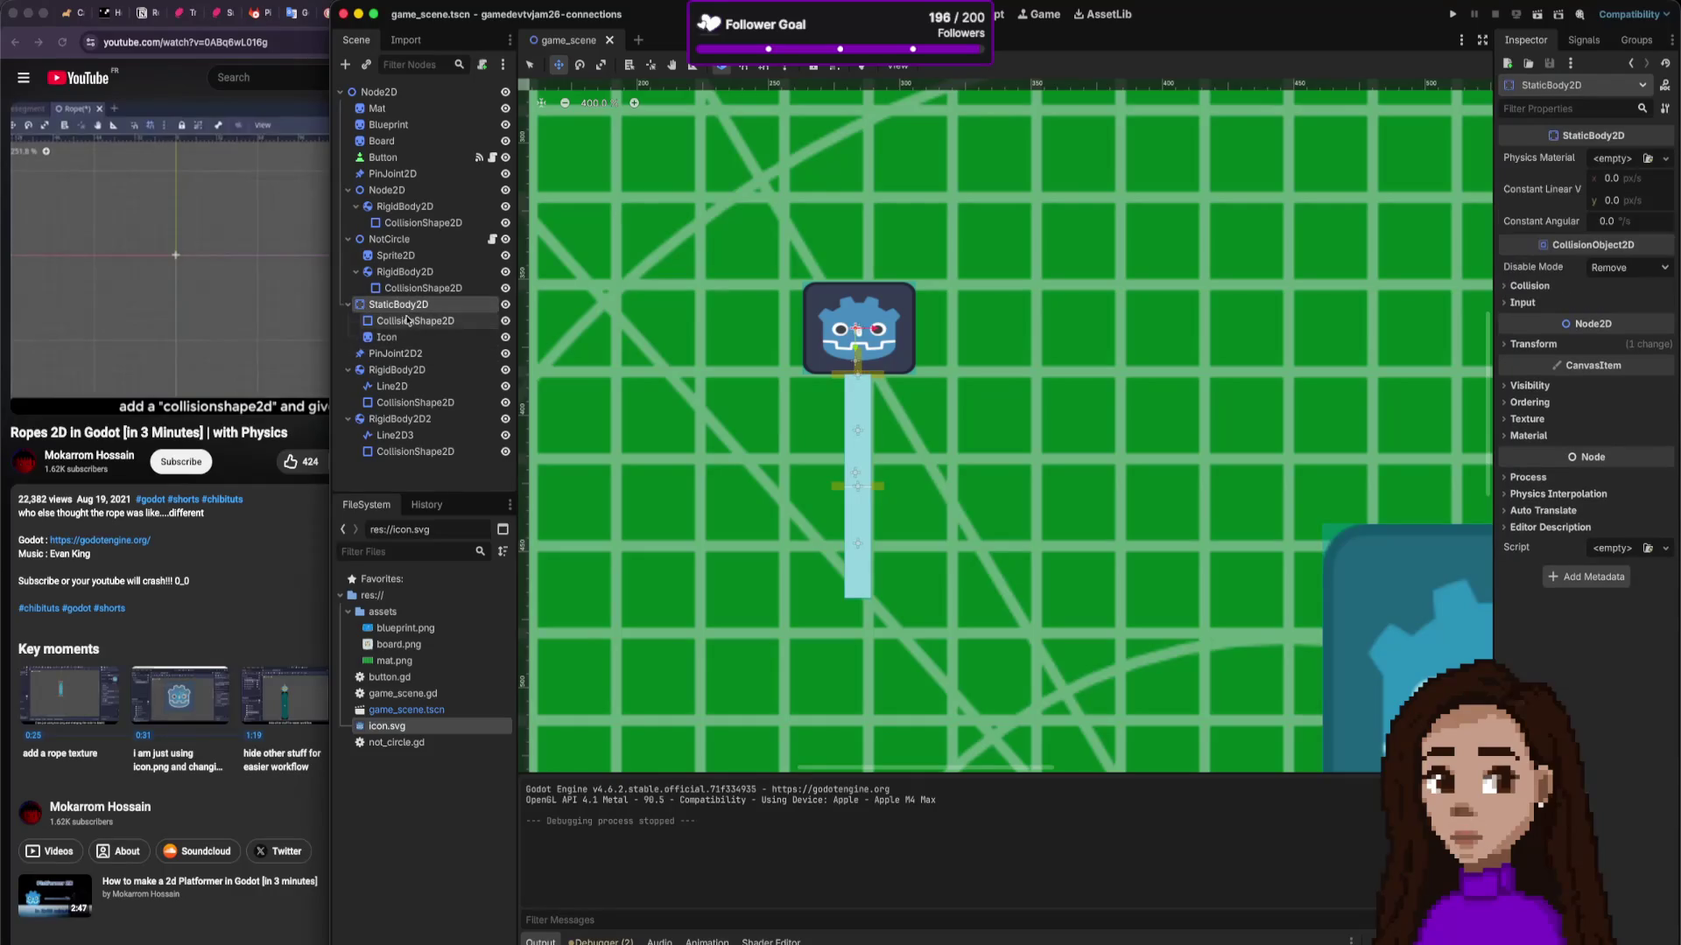
pyautogui.click(398, 241)
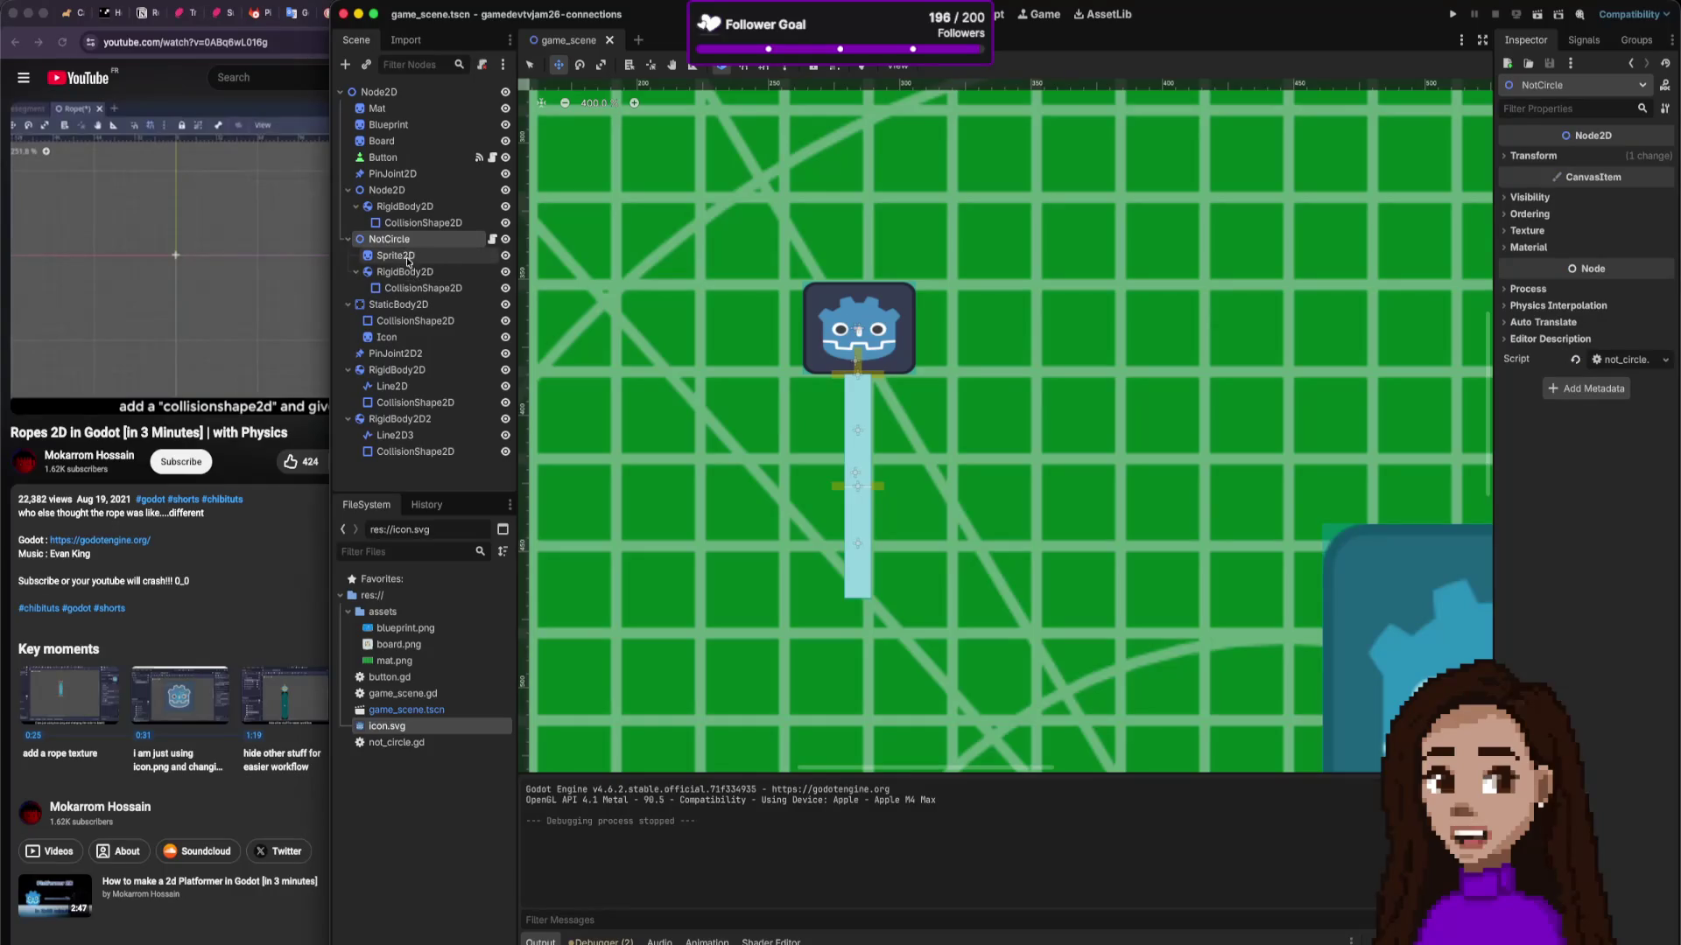
pyautogui.click(402, 260)
pyautogui.moveTo(401, 259); pyautogui.dragTo(380, 92)
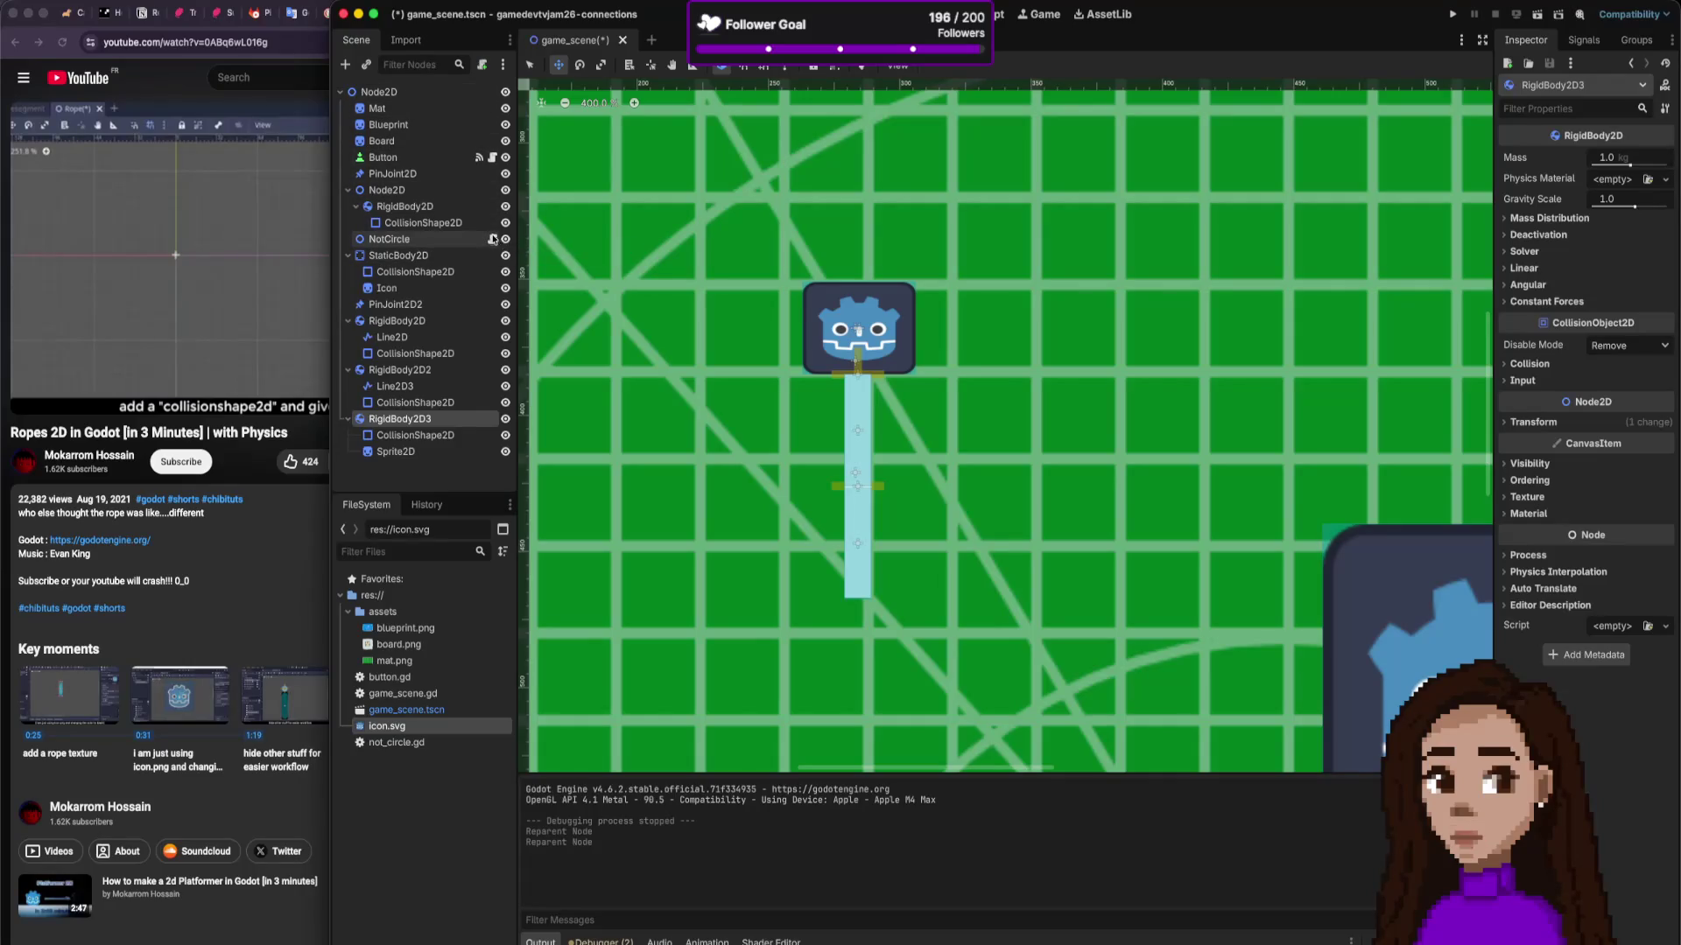
pyautogui.click(493, 243)
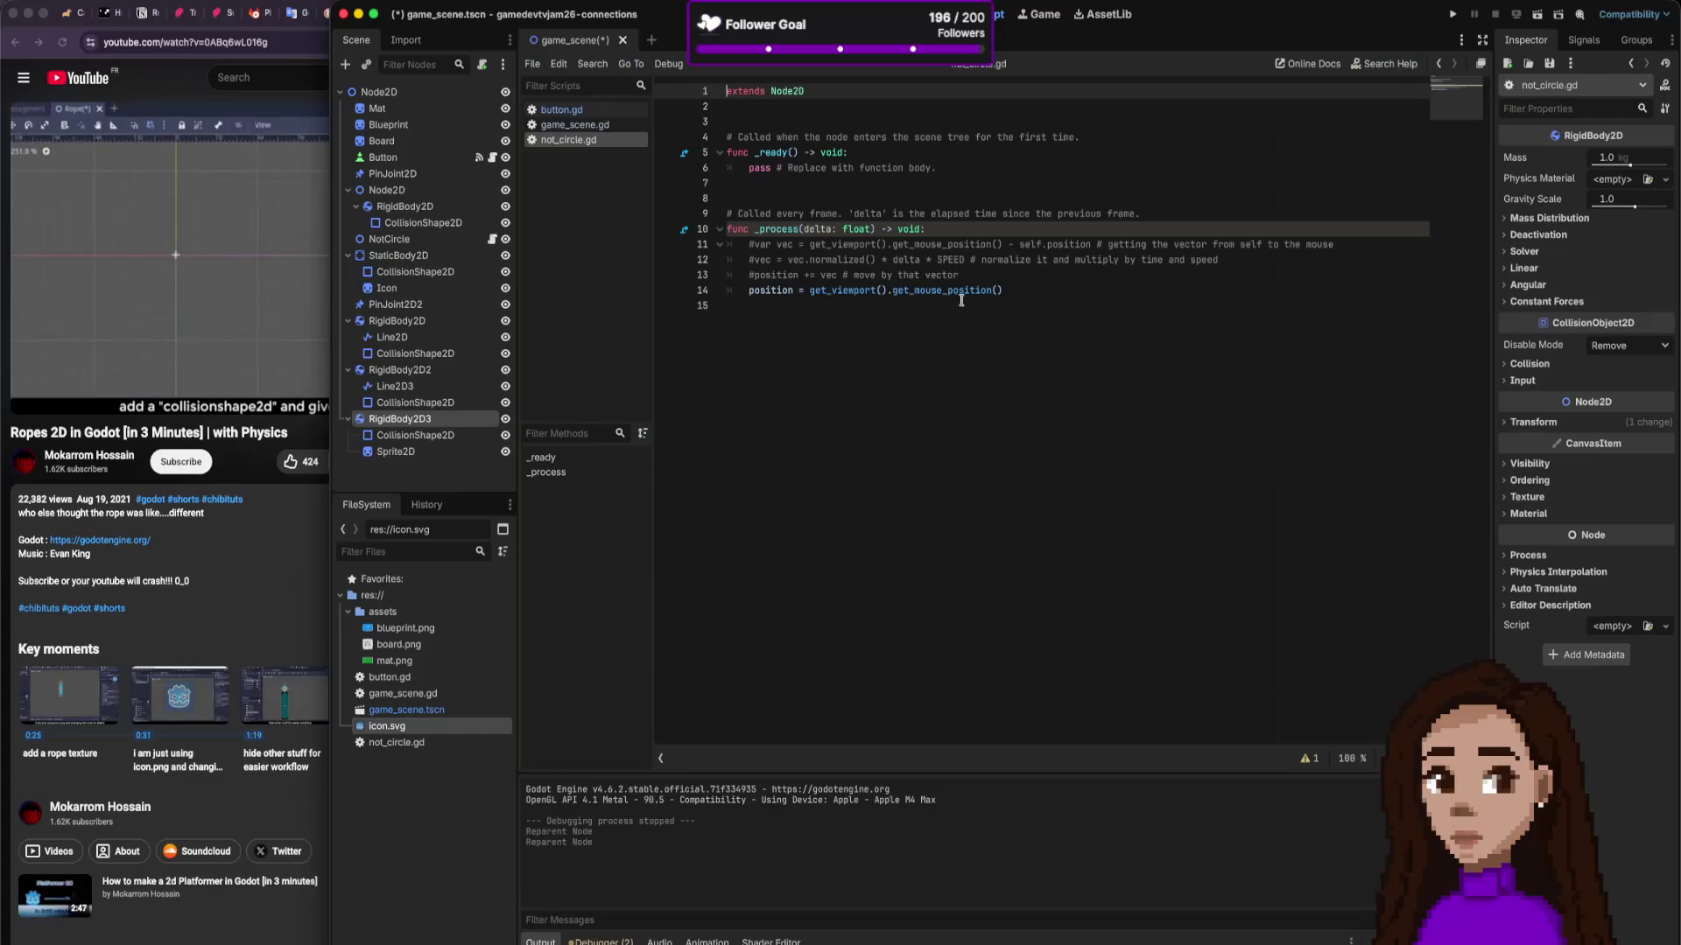
# Step: Select the position code on line 14 of not_circle.gd
pyautogui.click(1025, 291)
pyautogui.moveTo(1024, 291)
pyautogui.mouseDown()
pyautogui.moveTo(696, 229)
pyautogui.moveTo(701, 284)
pyautogui.mouseUp()
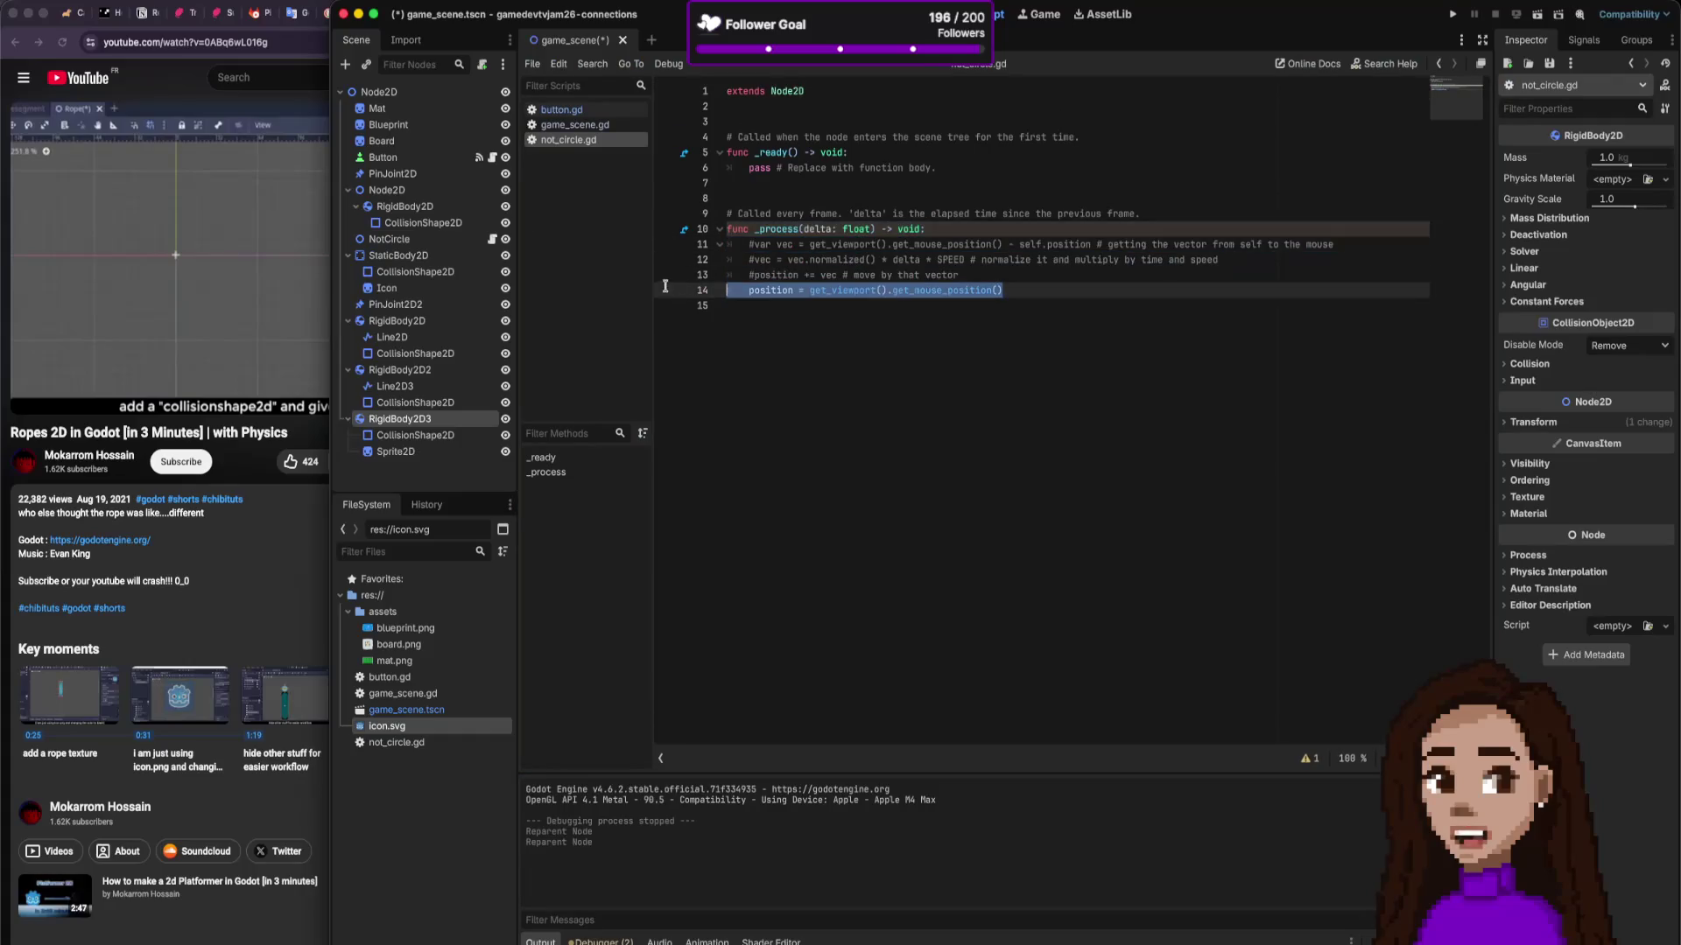
pyautogui.rightClick(610, 142)
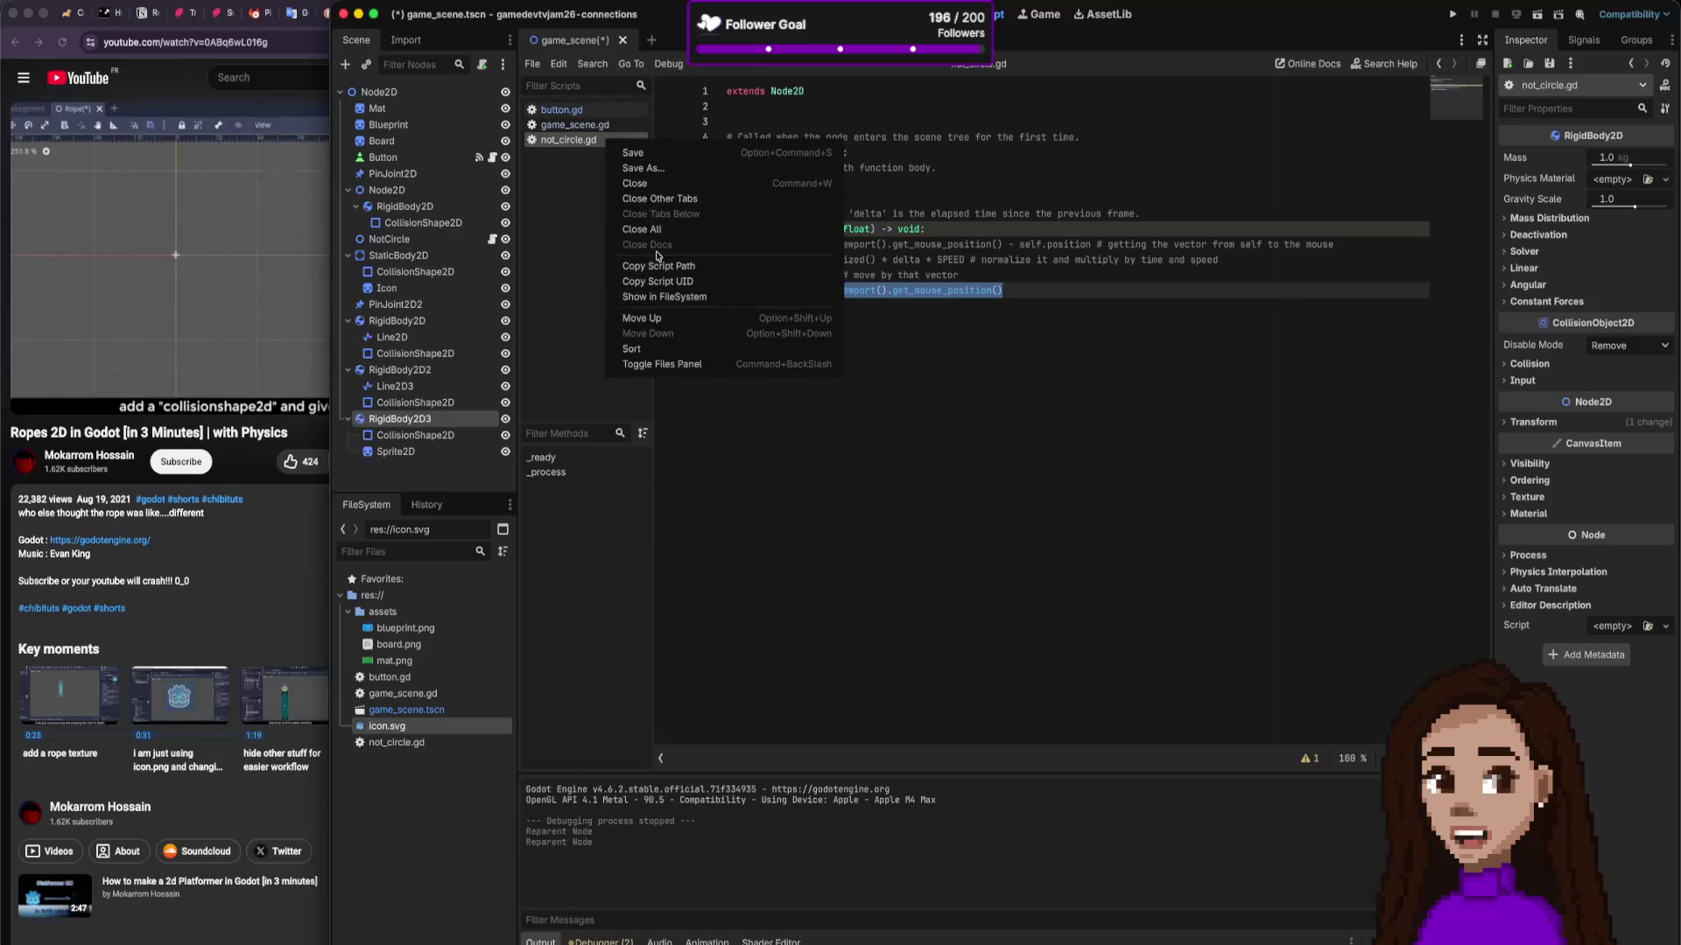
pyautogui.press('Escape')
# Step: Save and close game_scene.tscn, then select it in the FileSystem dock
pyautogui.click(624, 40)
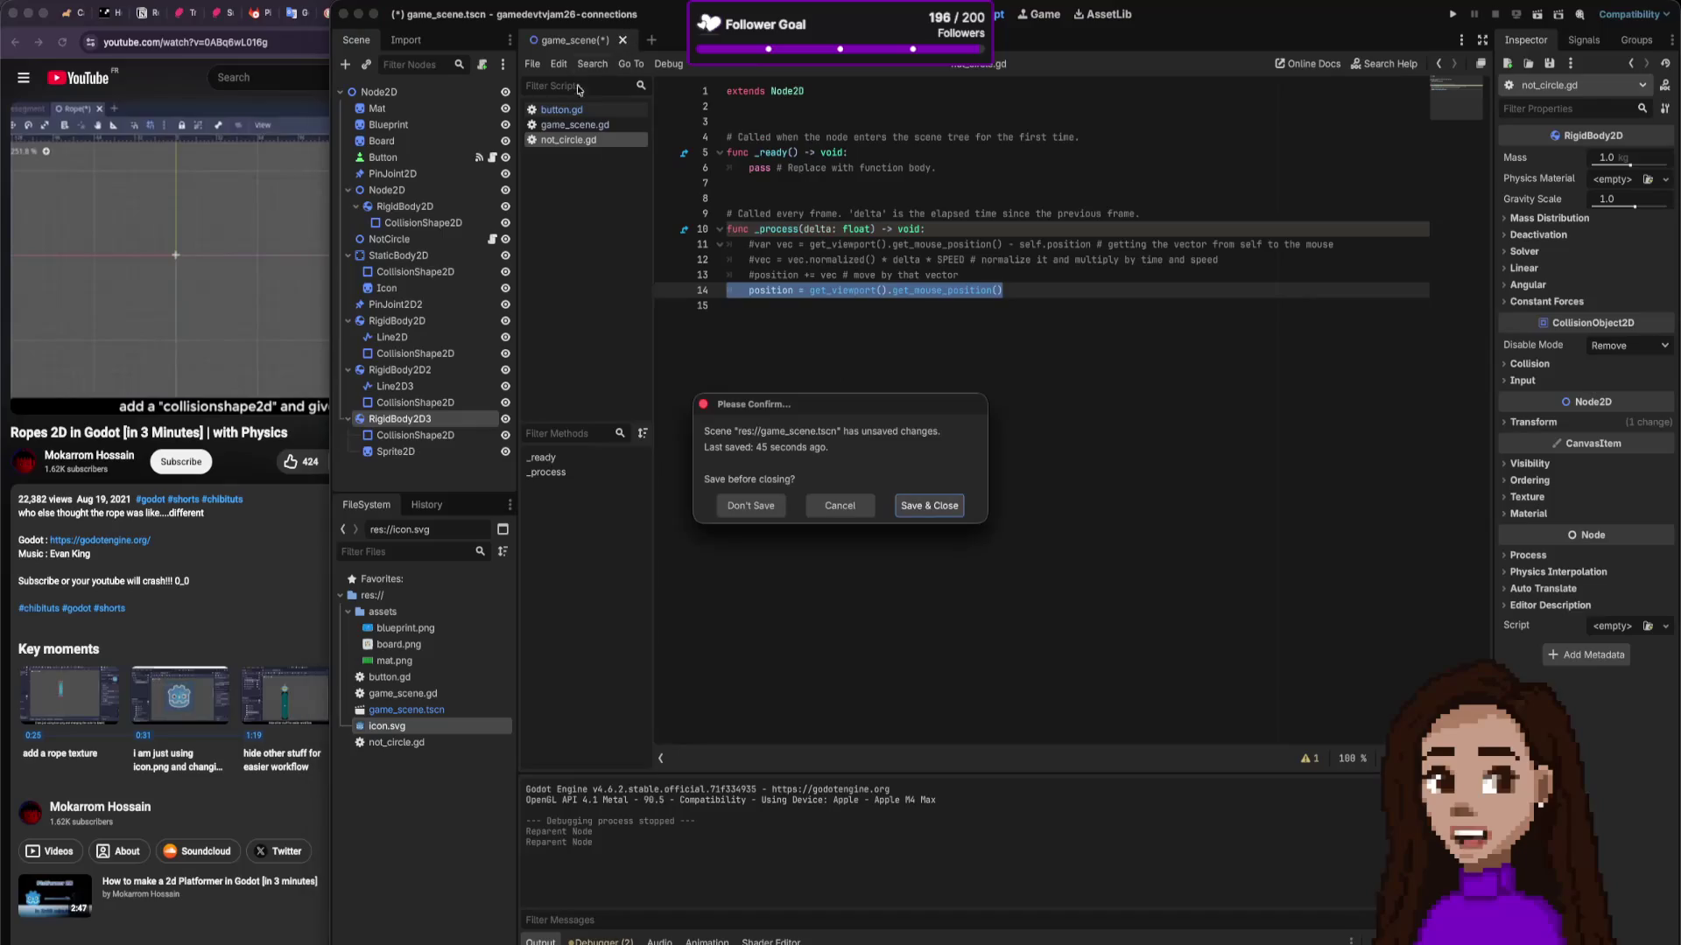
pyautogui.click(921, 508)
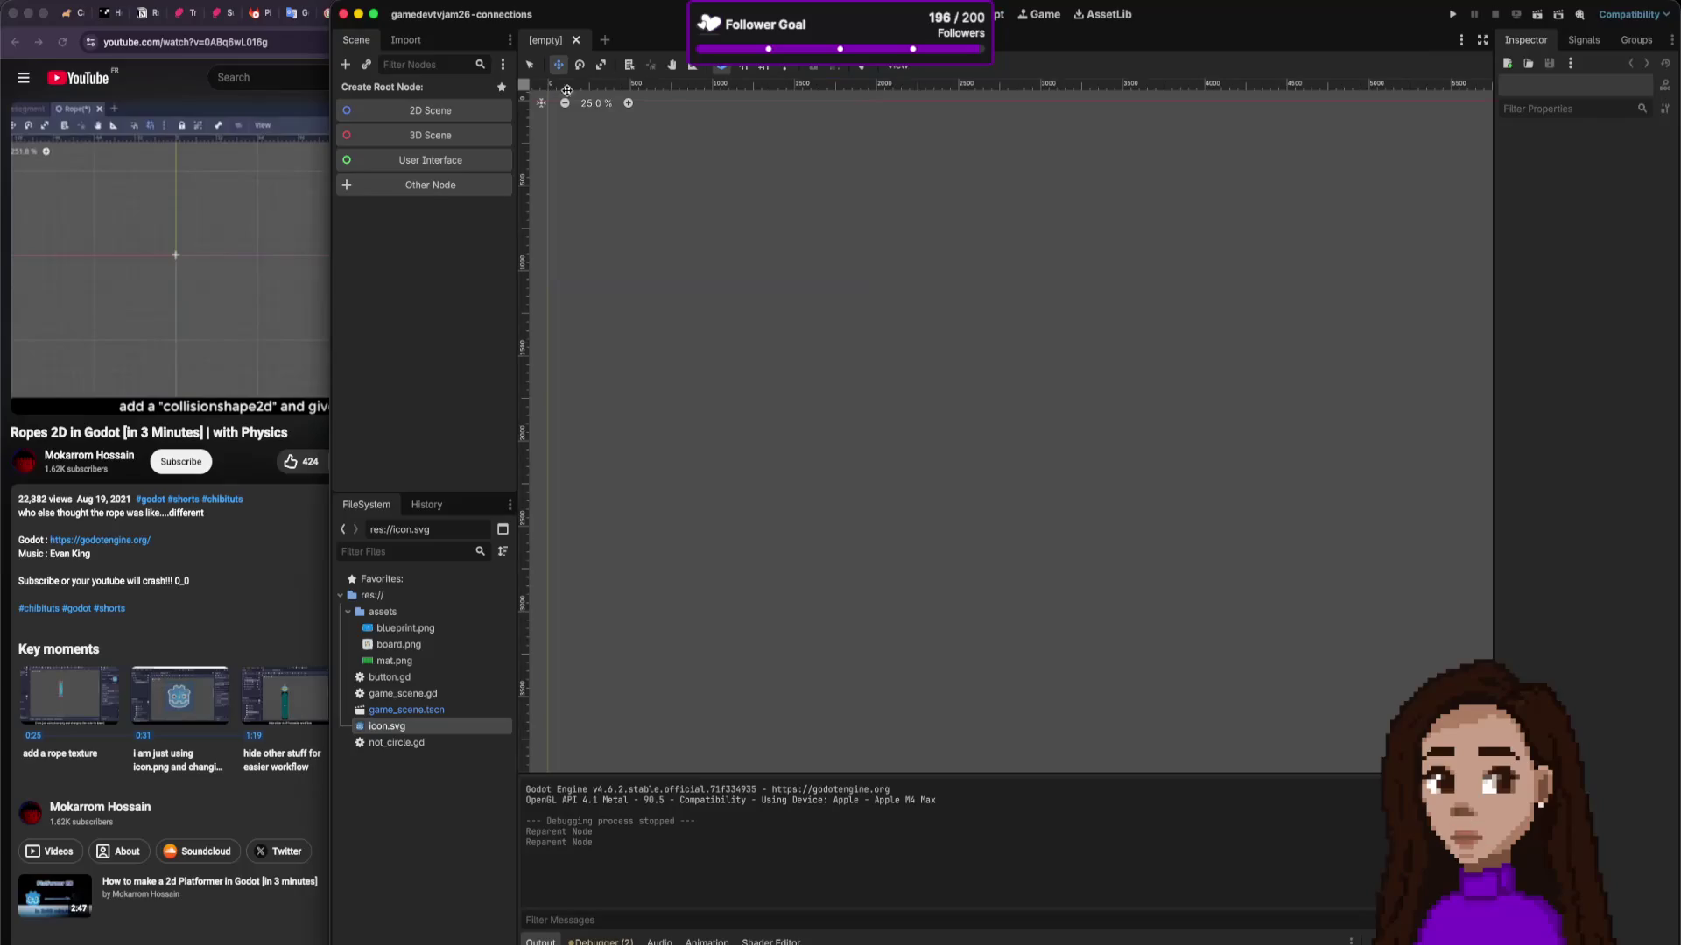
pyautogui.click(420, 710)
# Step: Reopen game_scene.tscn, detach NotCircle's script and delete the old NotCircle node
pyautogui.doubleClick(420, 710)
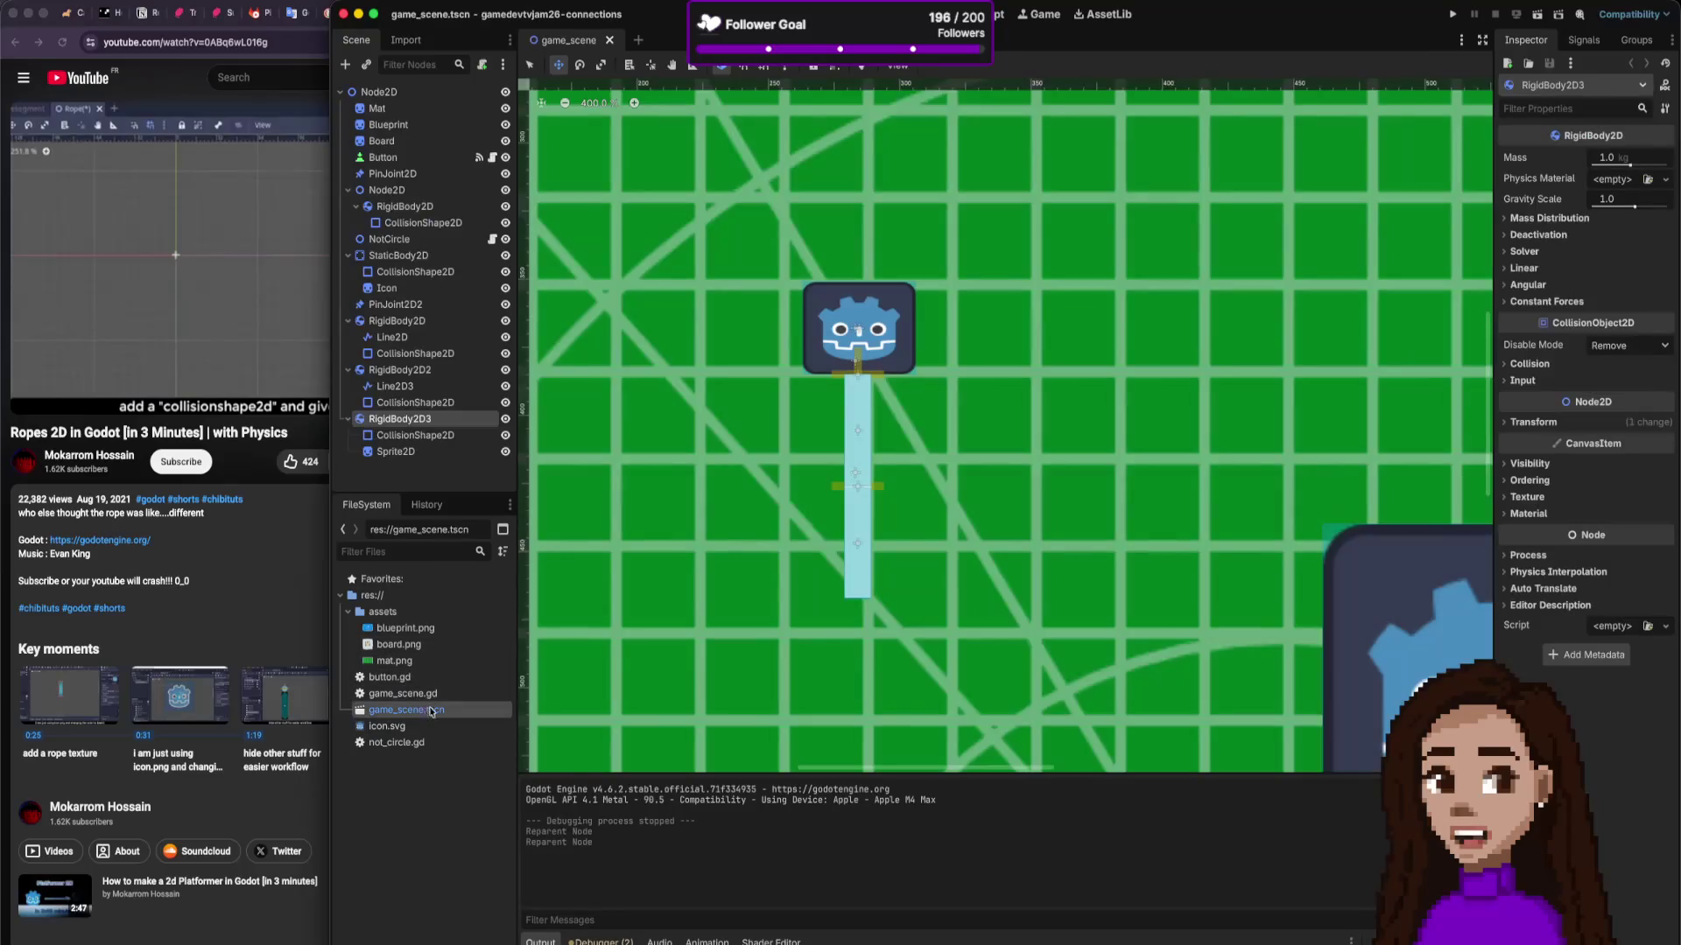
pyautogui.click(420, 239)
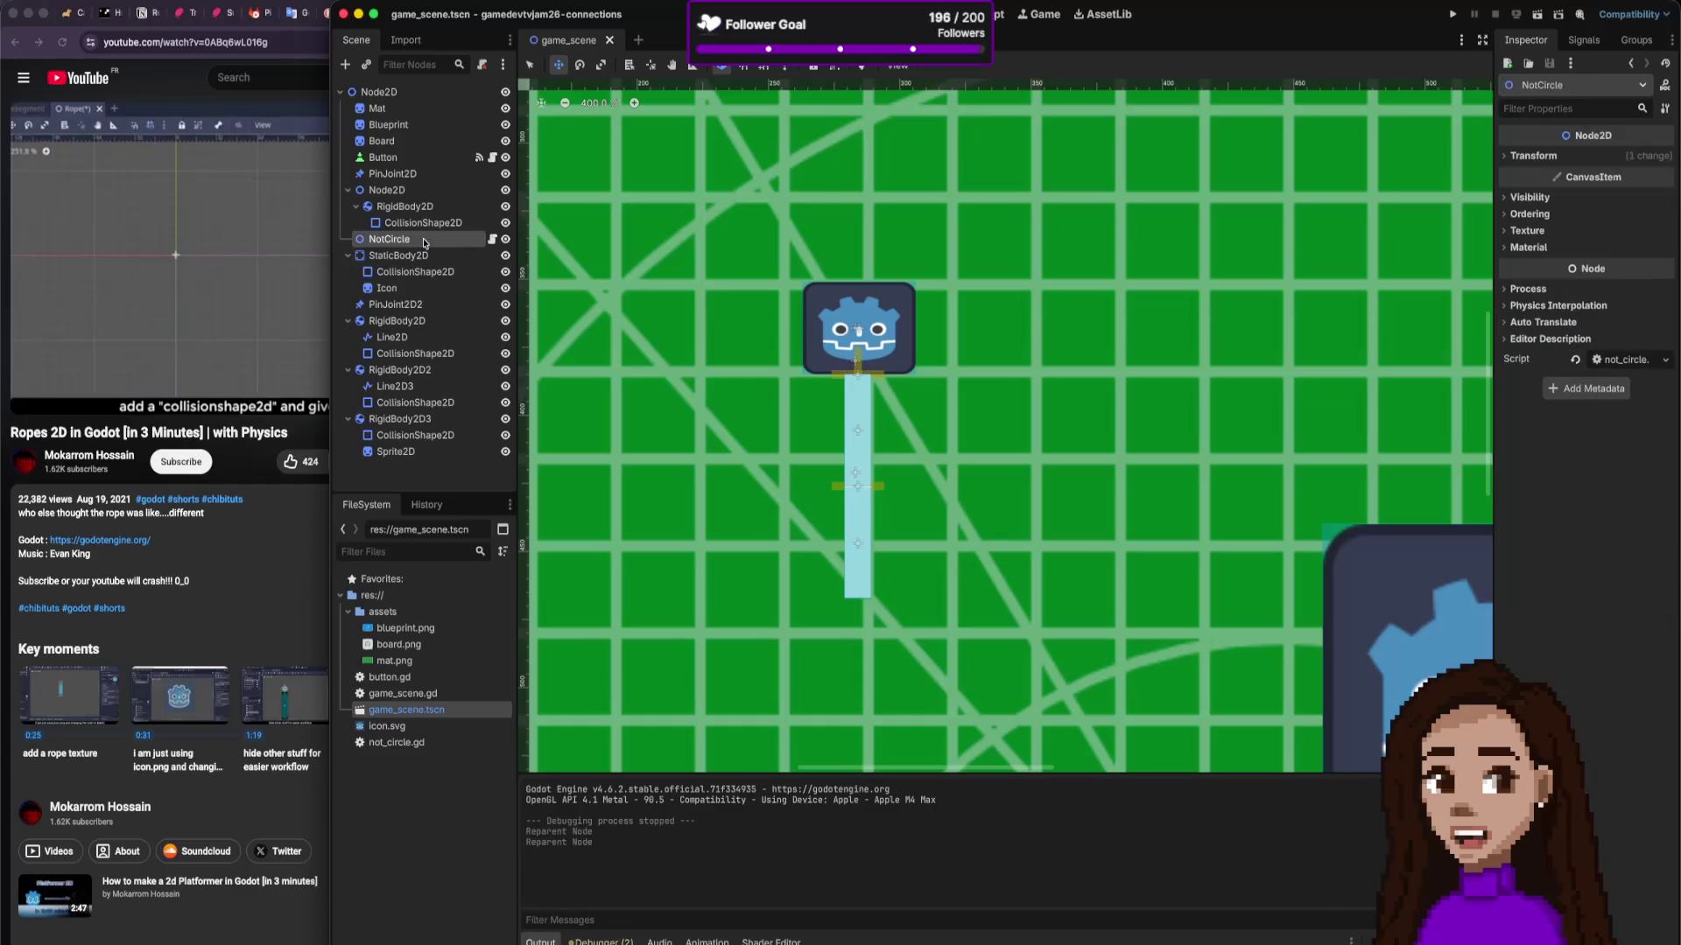
pyautogui.rightClick(422, 239)
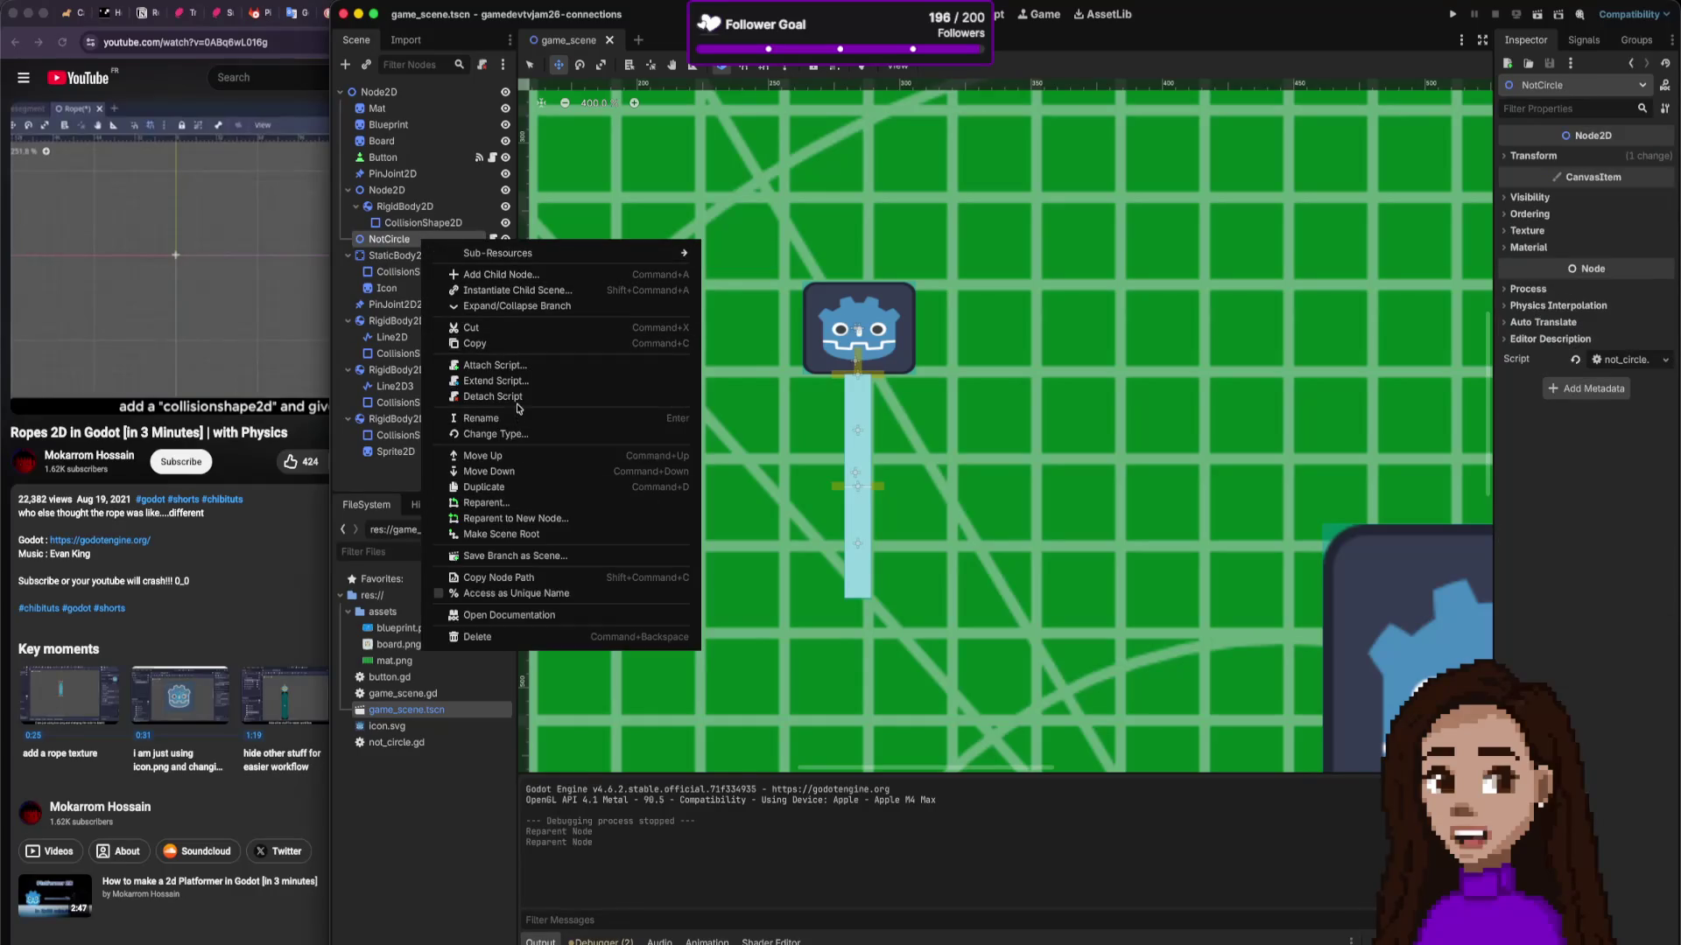
pyautogui.click(518, 397)
pyautogui.rightClick(453, 239)
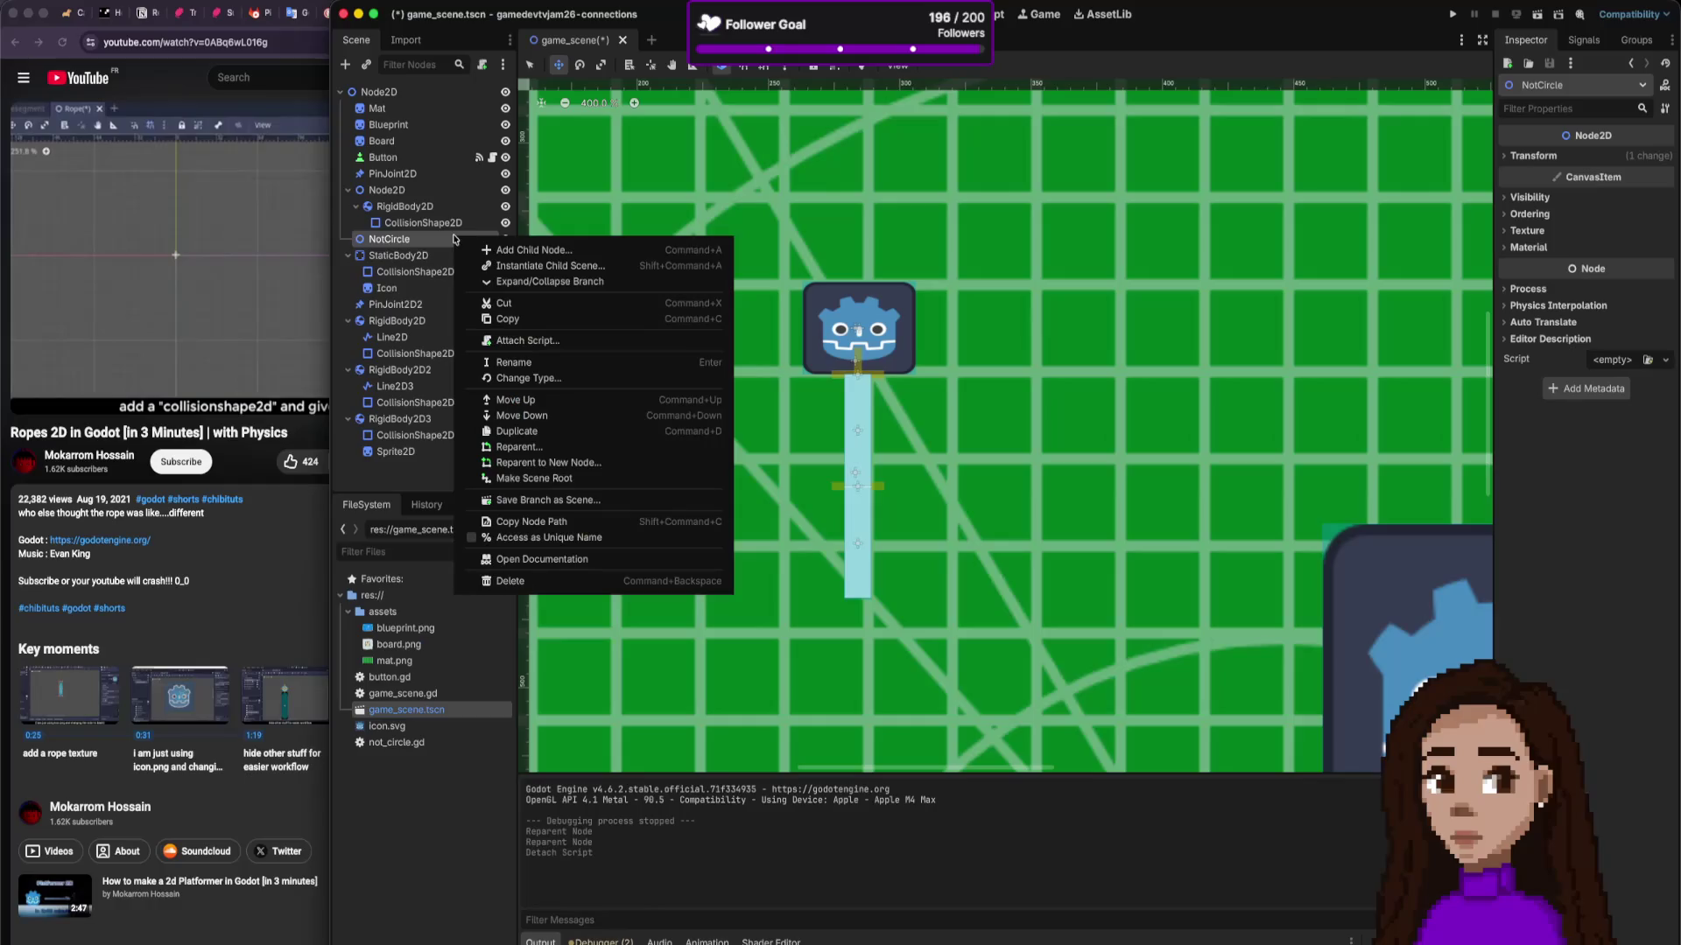
pyautogui.click(513, 583)
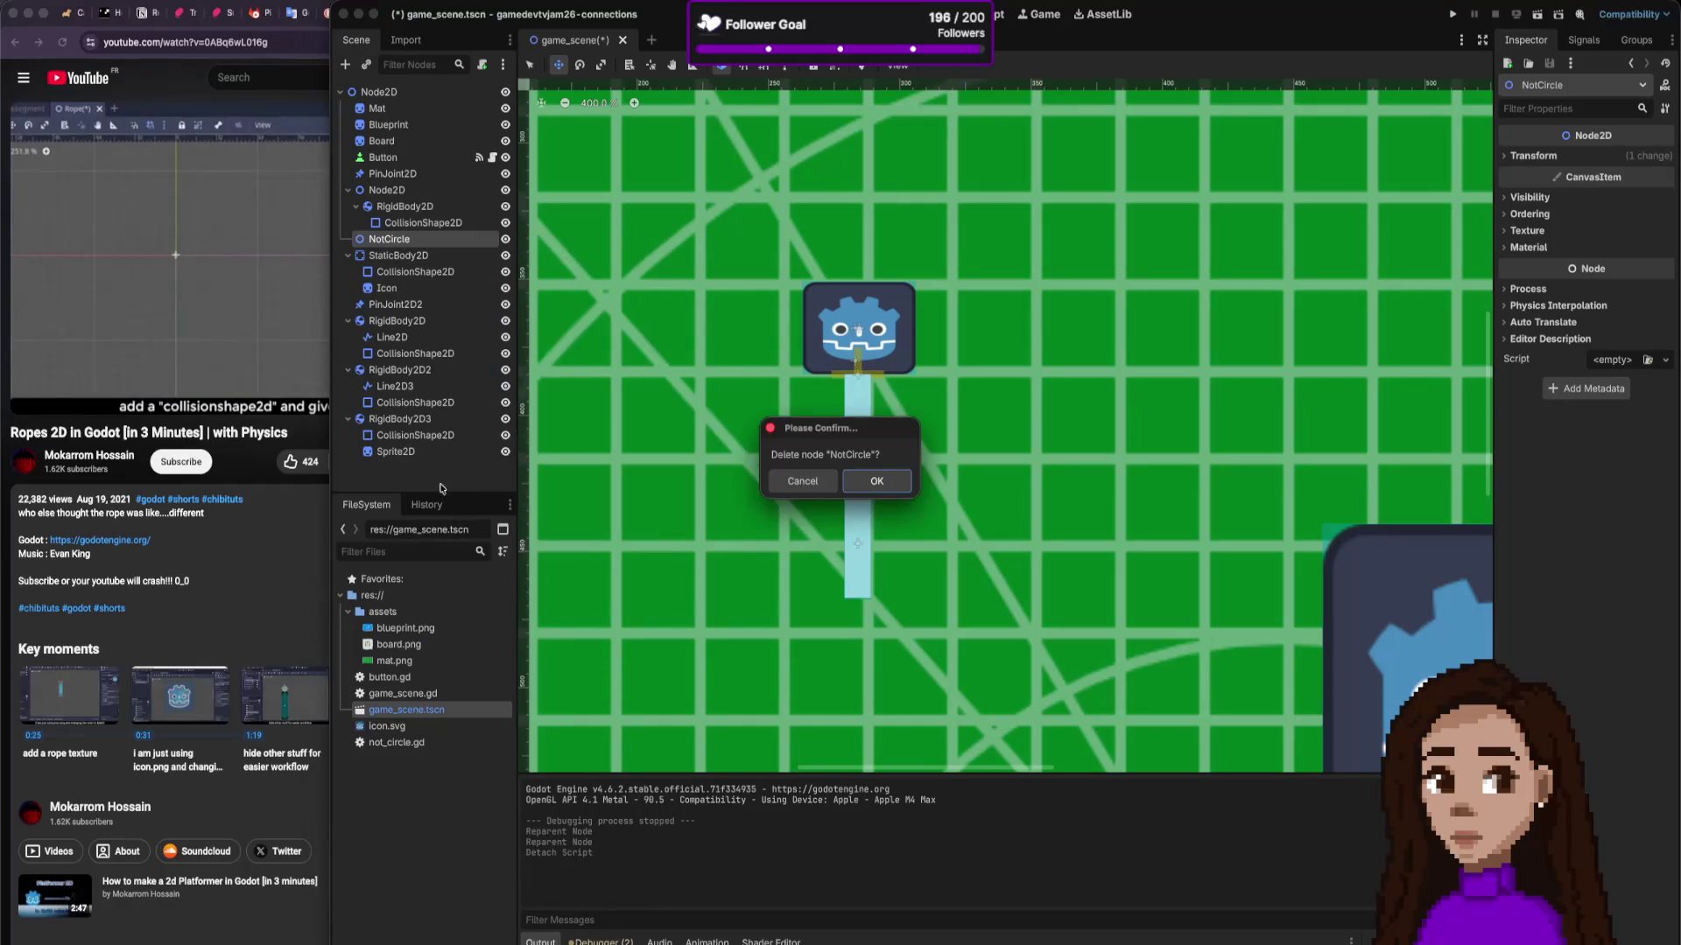
pyautogui.click(876, 480)
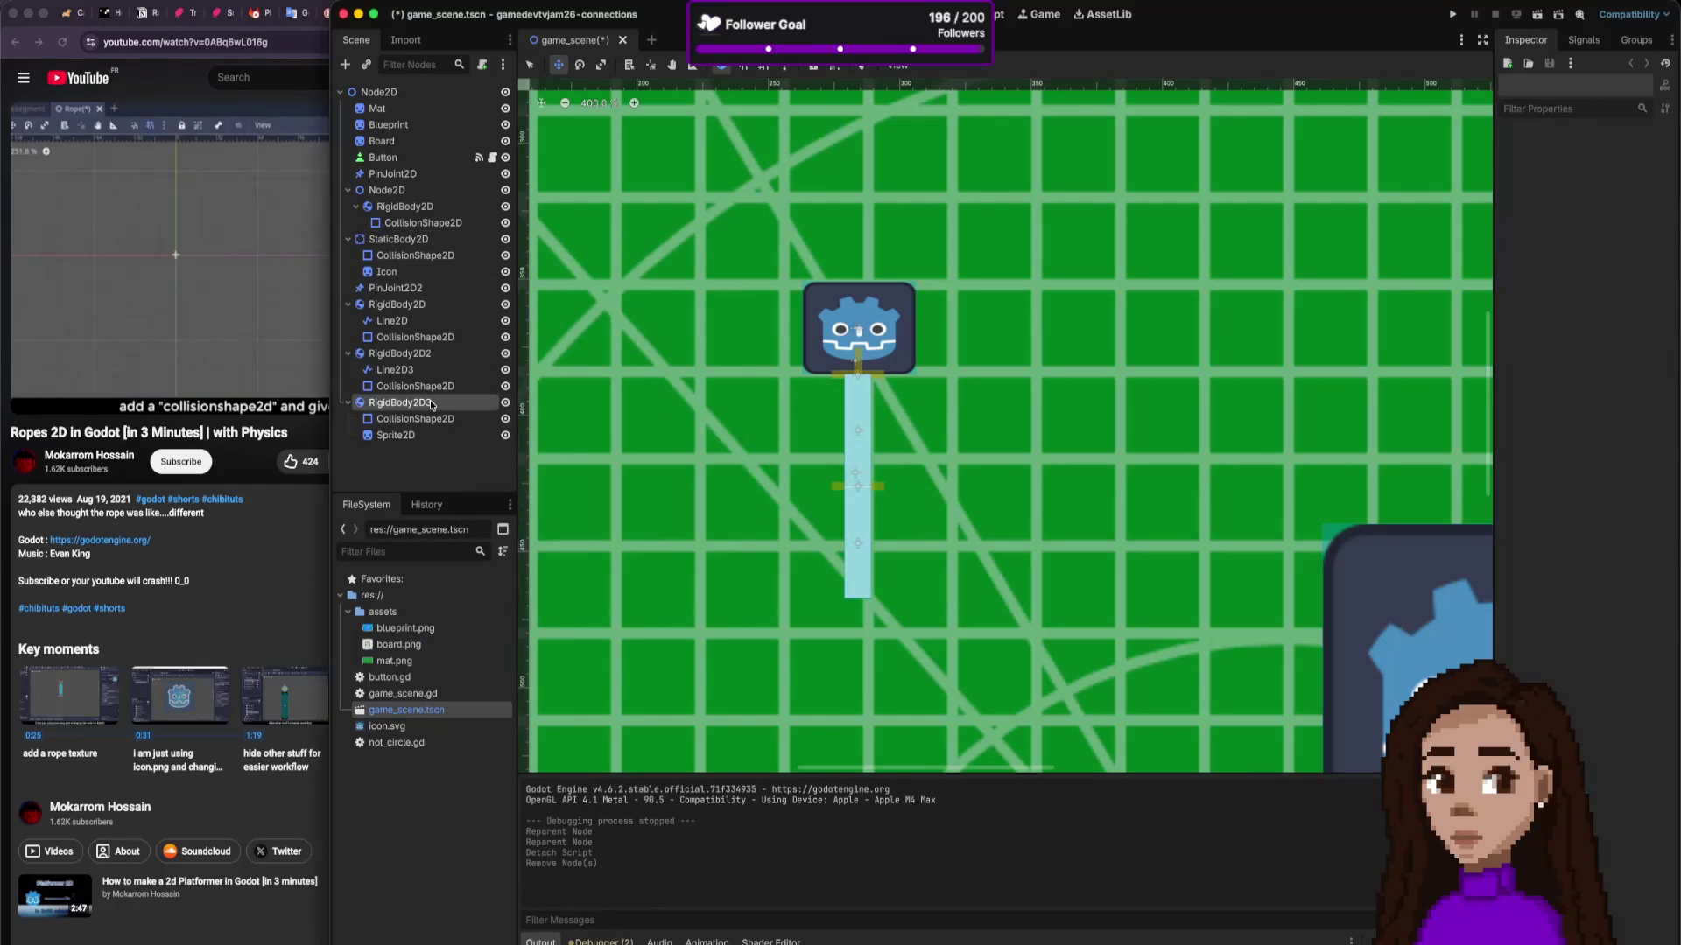
# Step: Rename RigidBody2D3 to NotCircle
pyautogui.click(429, 400)
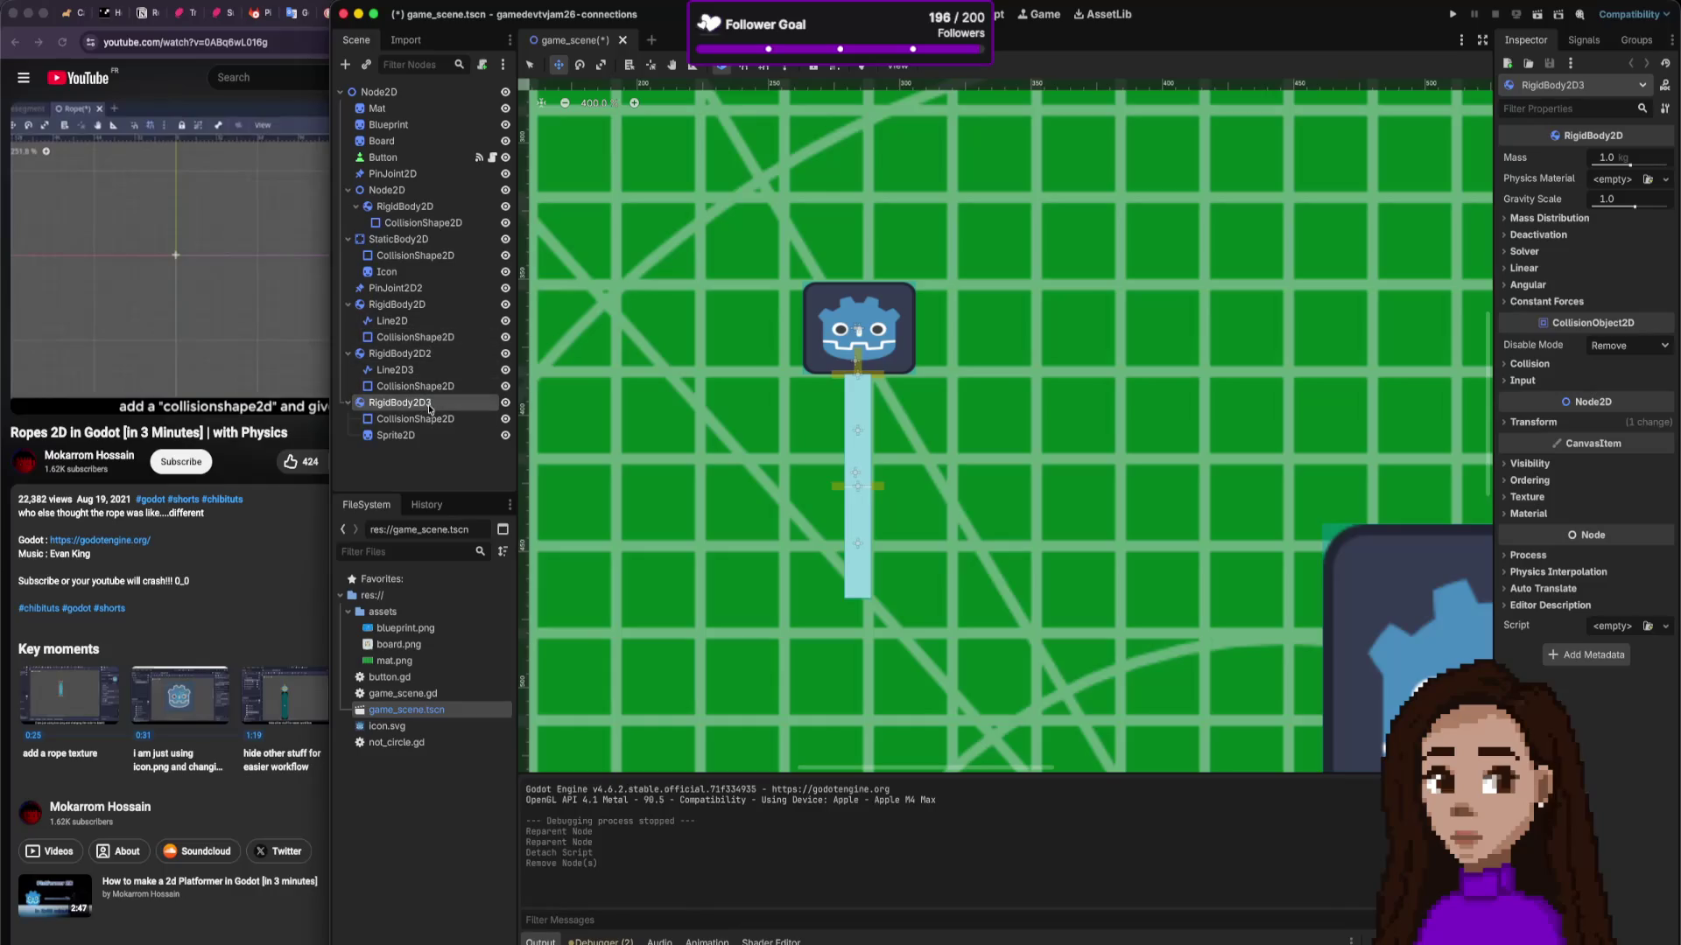
pyautogui.rightClick(429, 404)
pyautogui.click(408, 404)
pyautogui.click(401, 403)
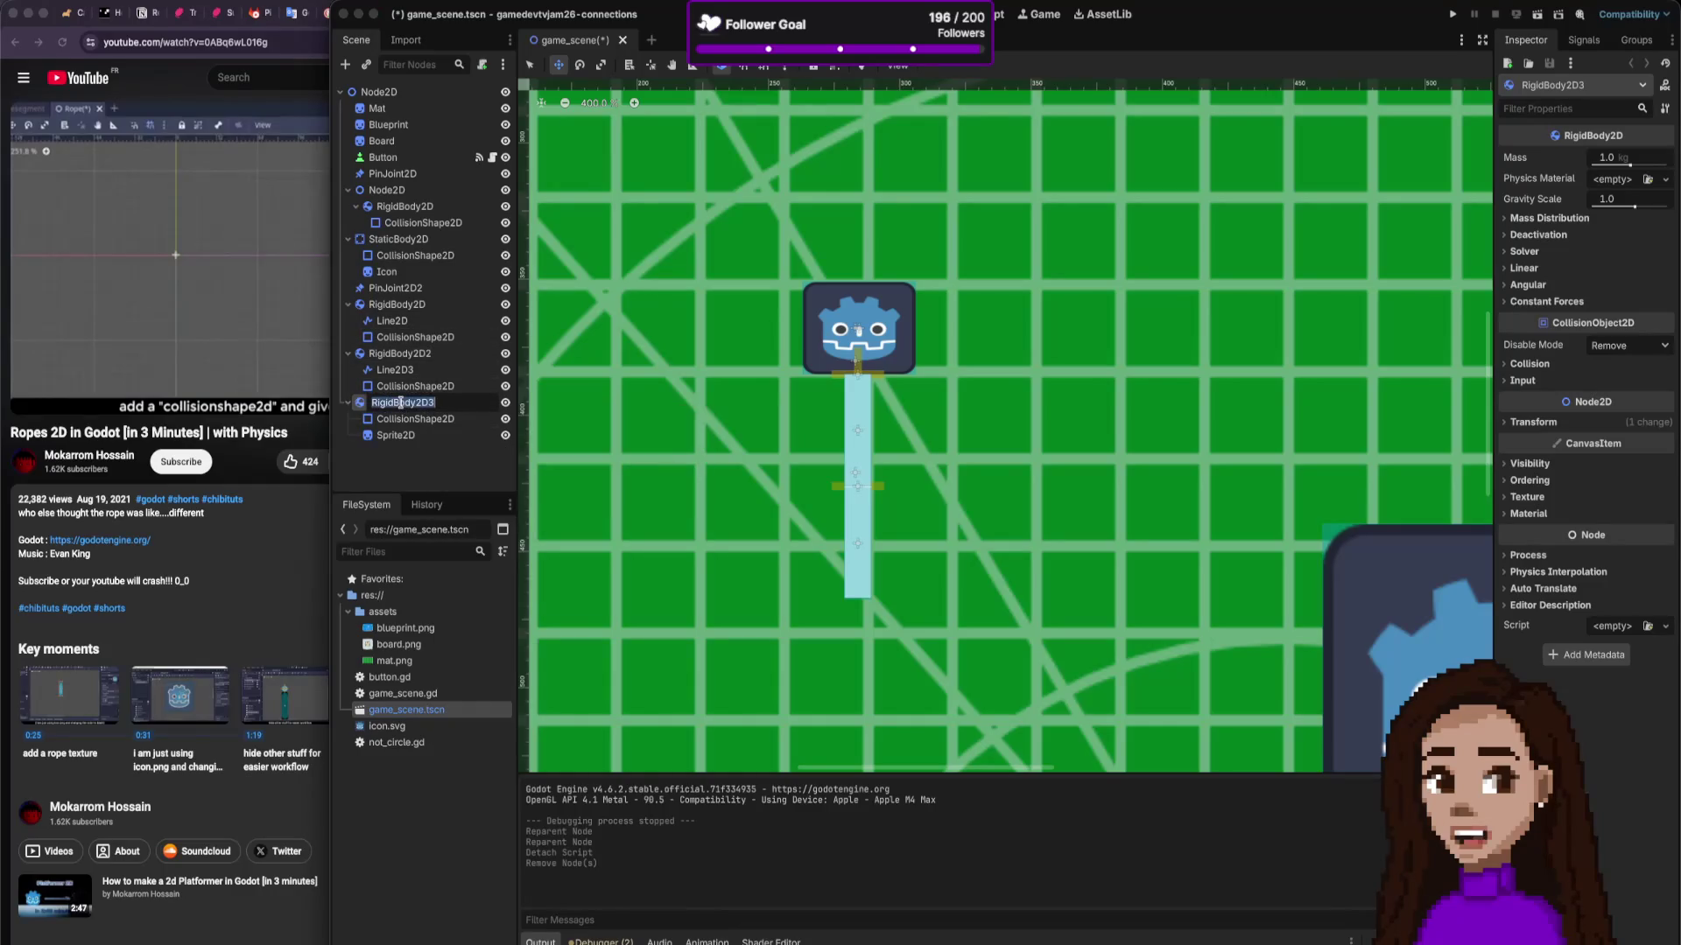
pyautogui.write('V')
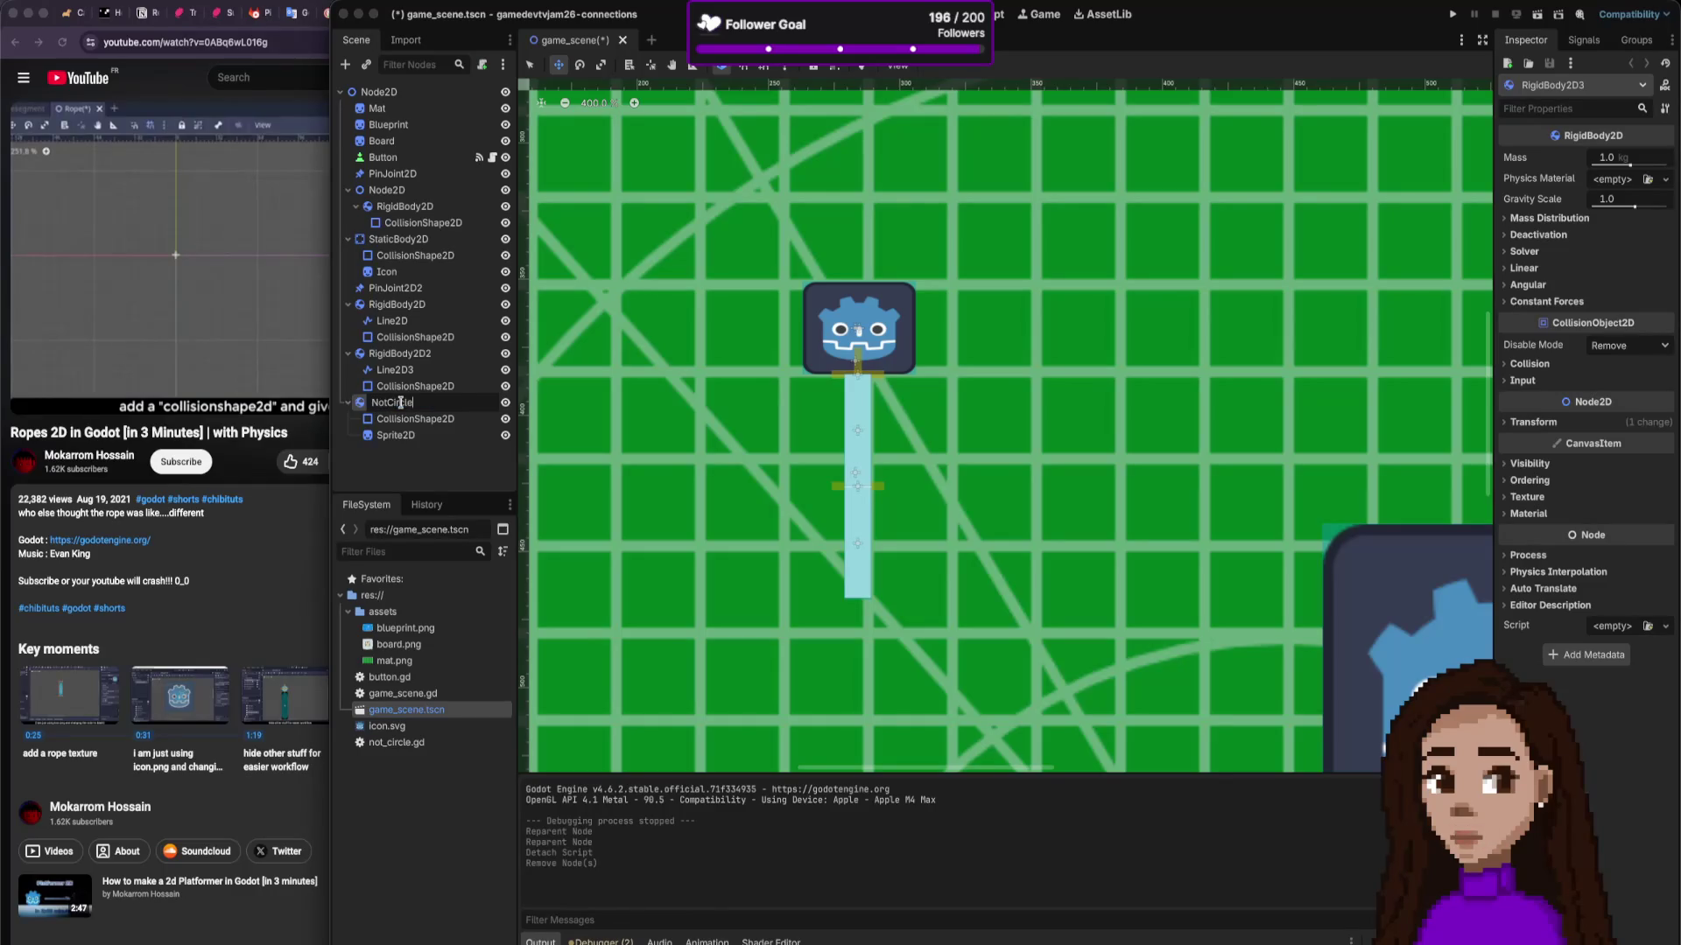
pyautogui.press('Return')
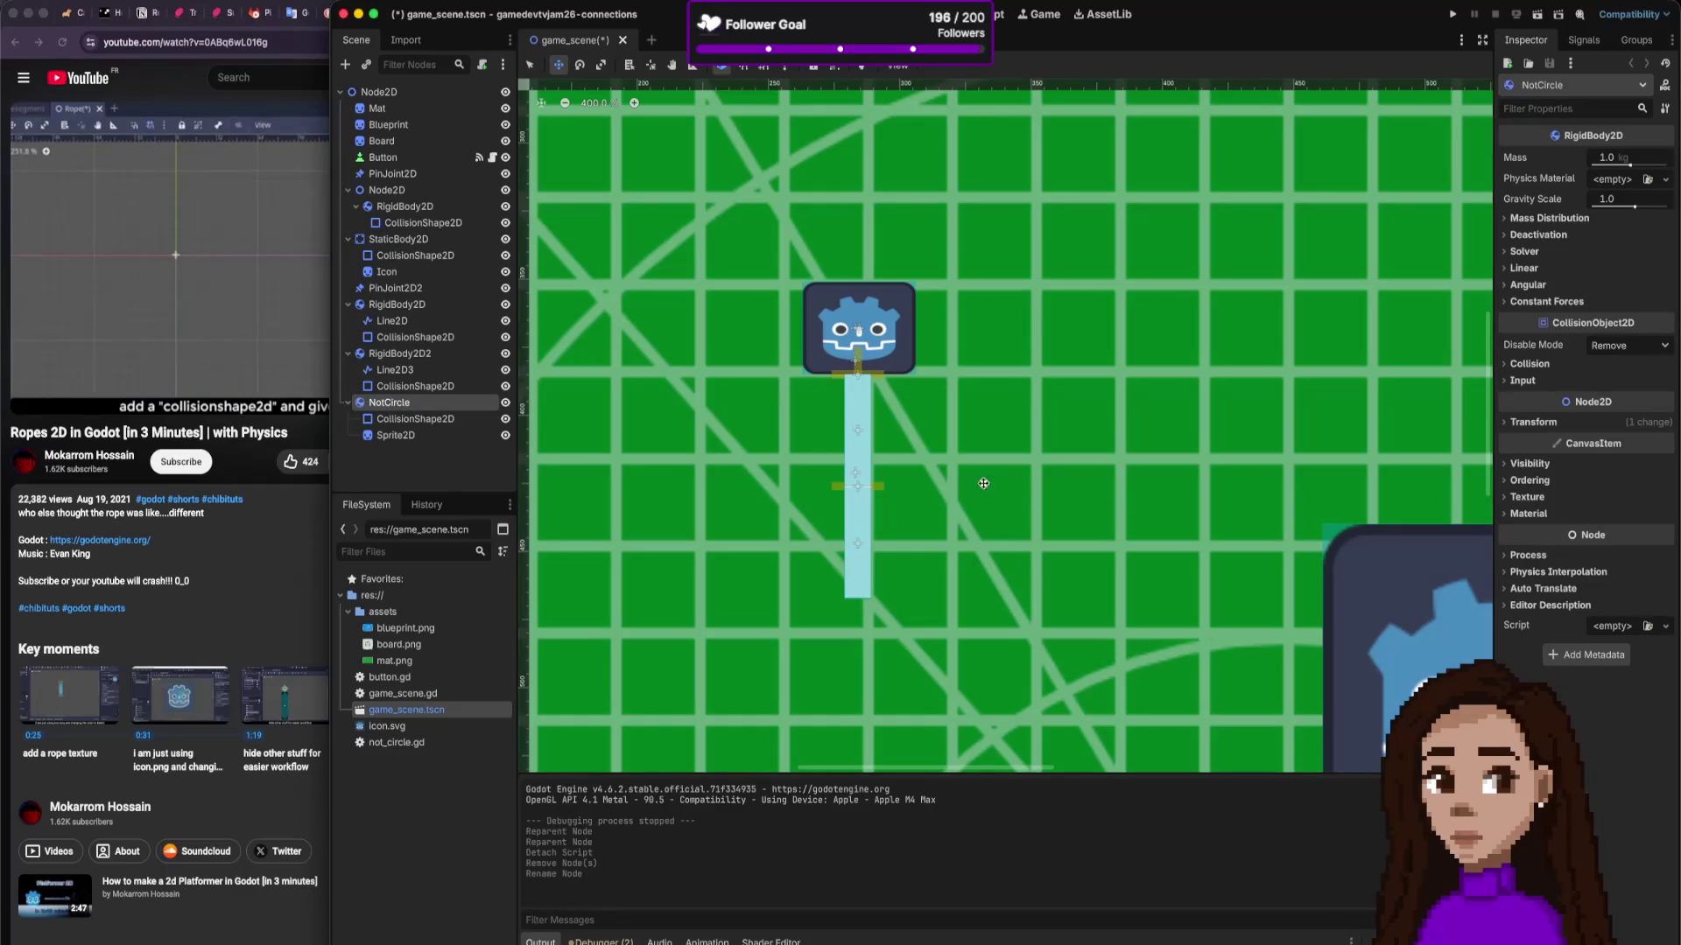
pyautogui.rightClick(468, 402)
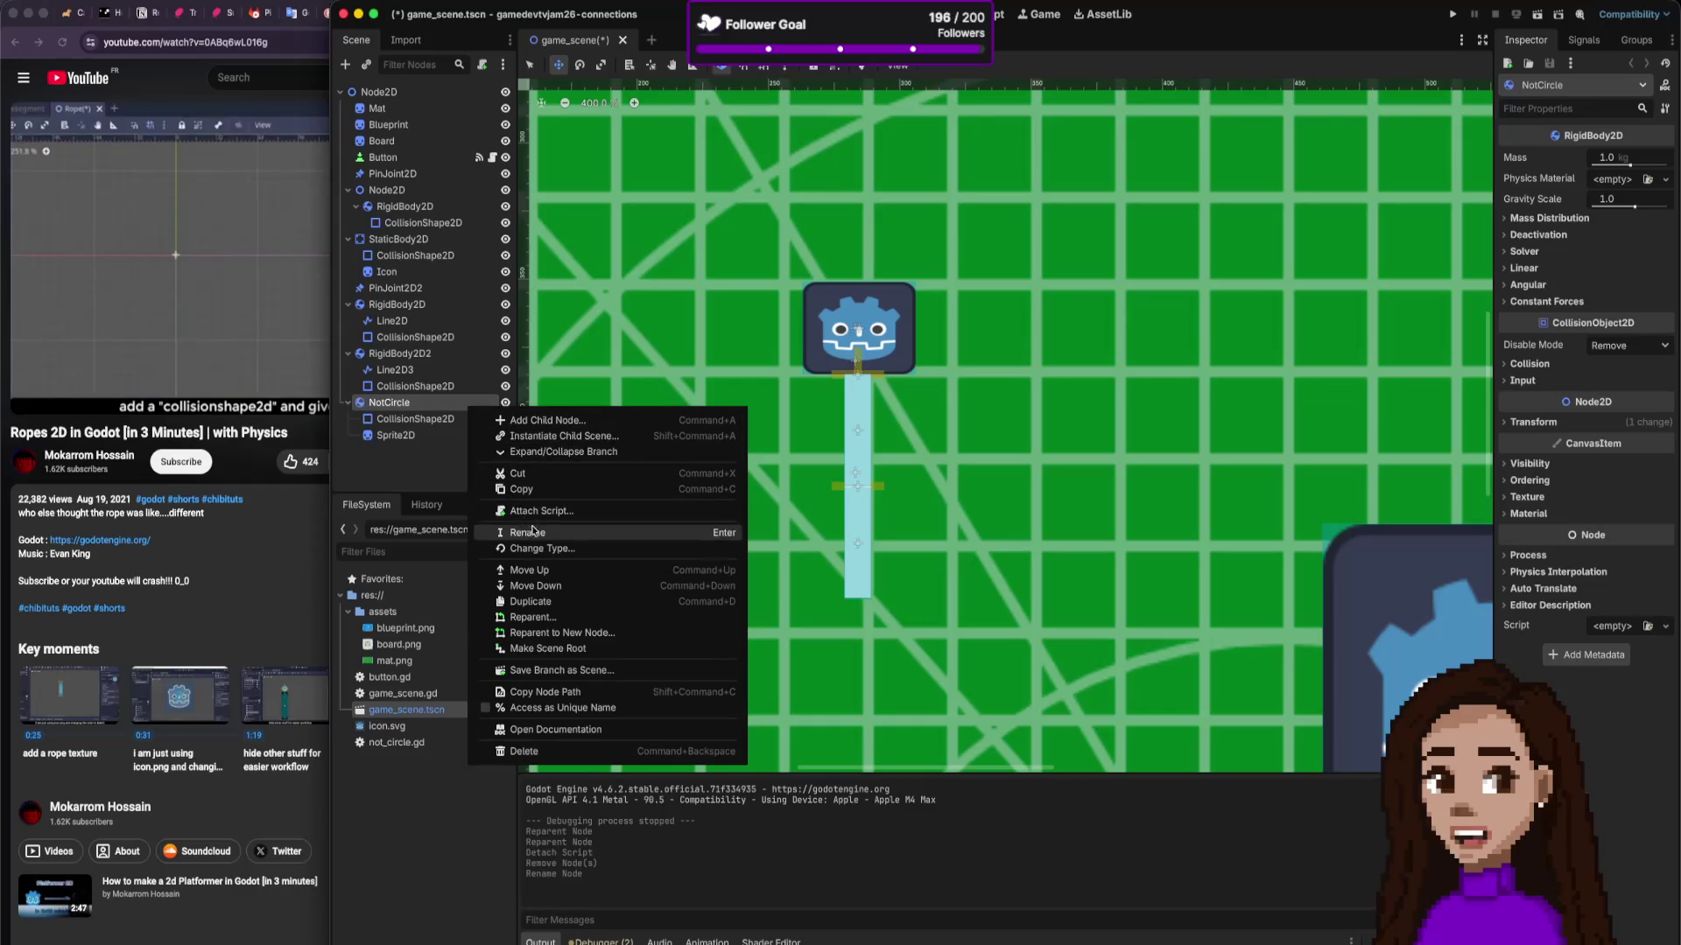
pyautogui.click(558, 512)
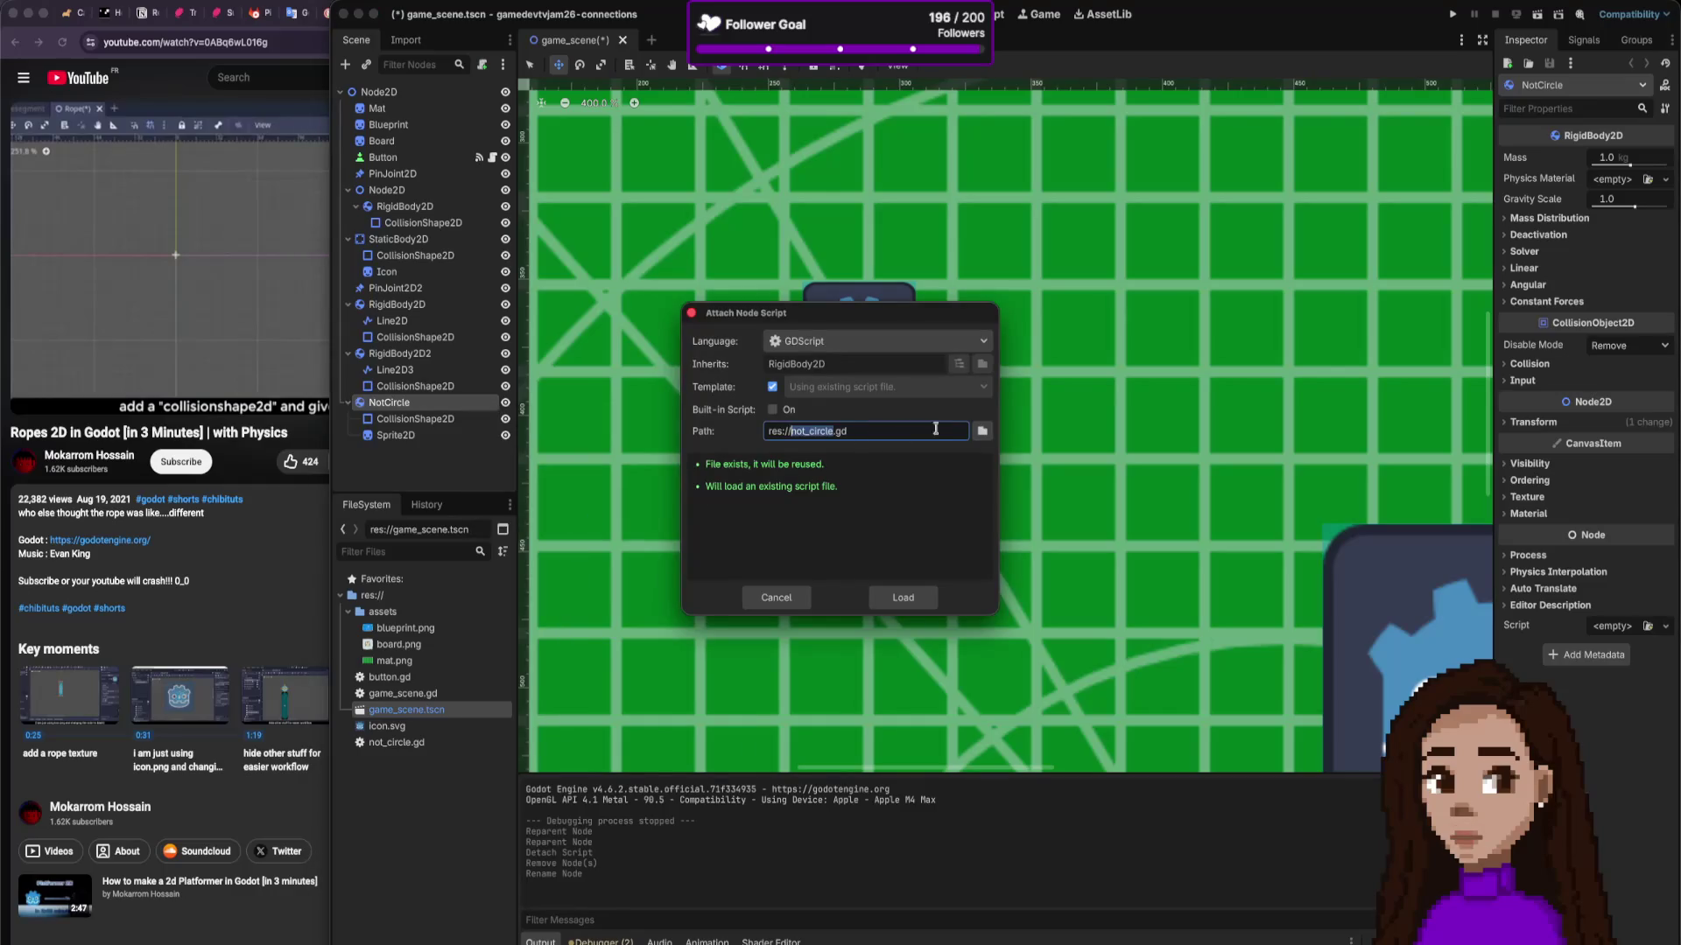
pyautogui.click(927, 595)
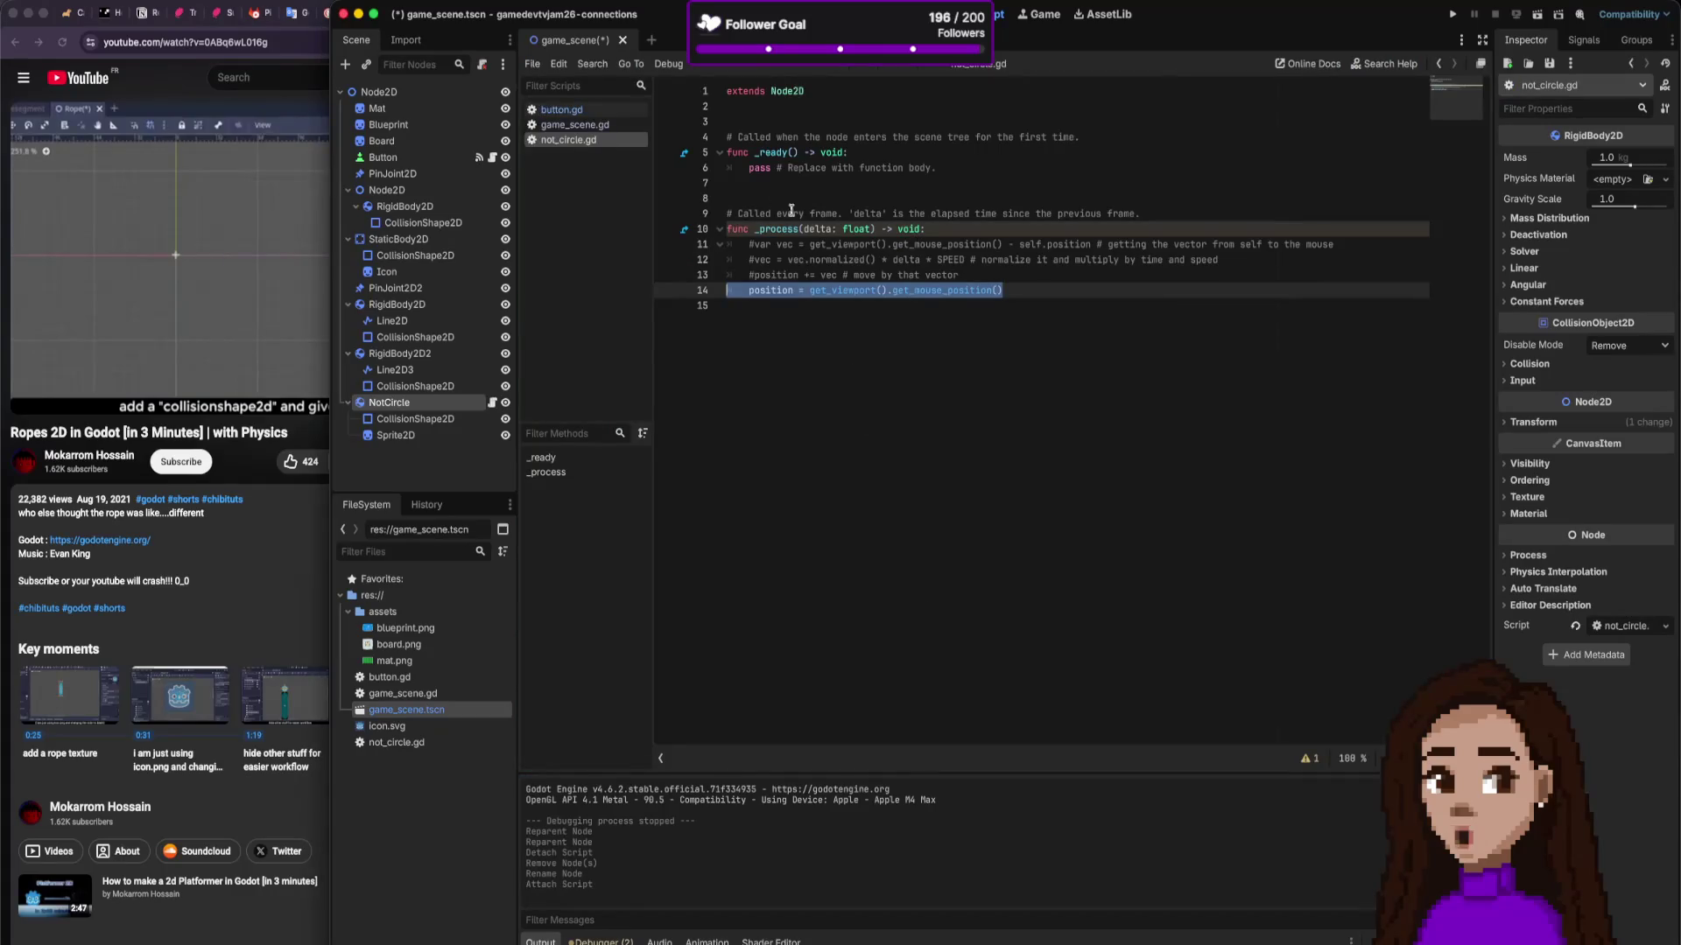
pyautogui.press('super+s')
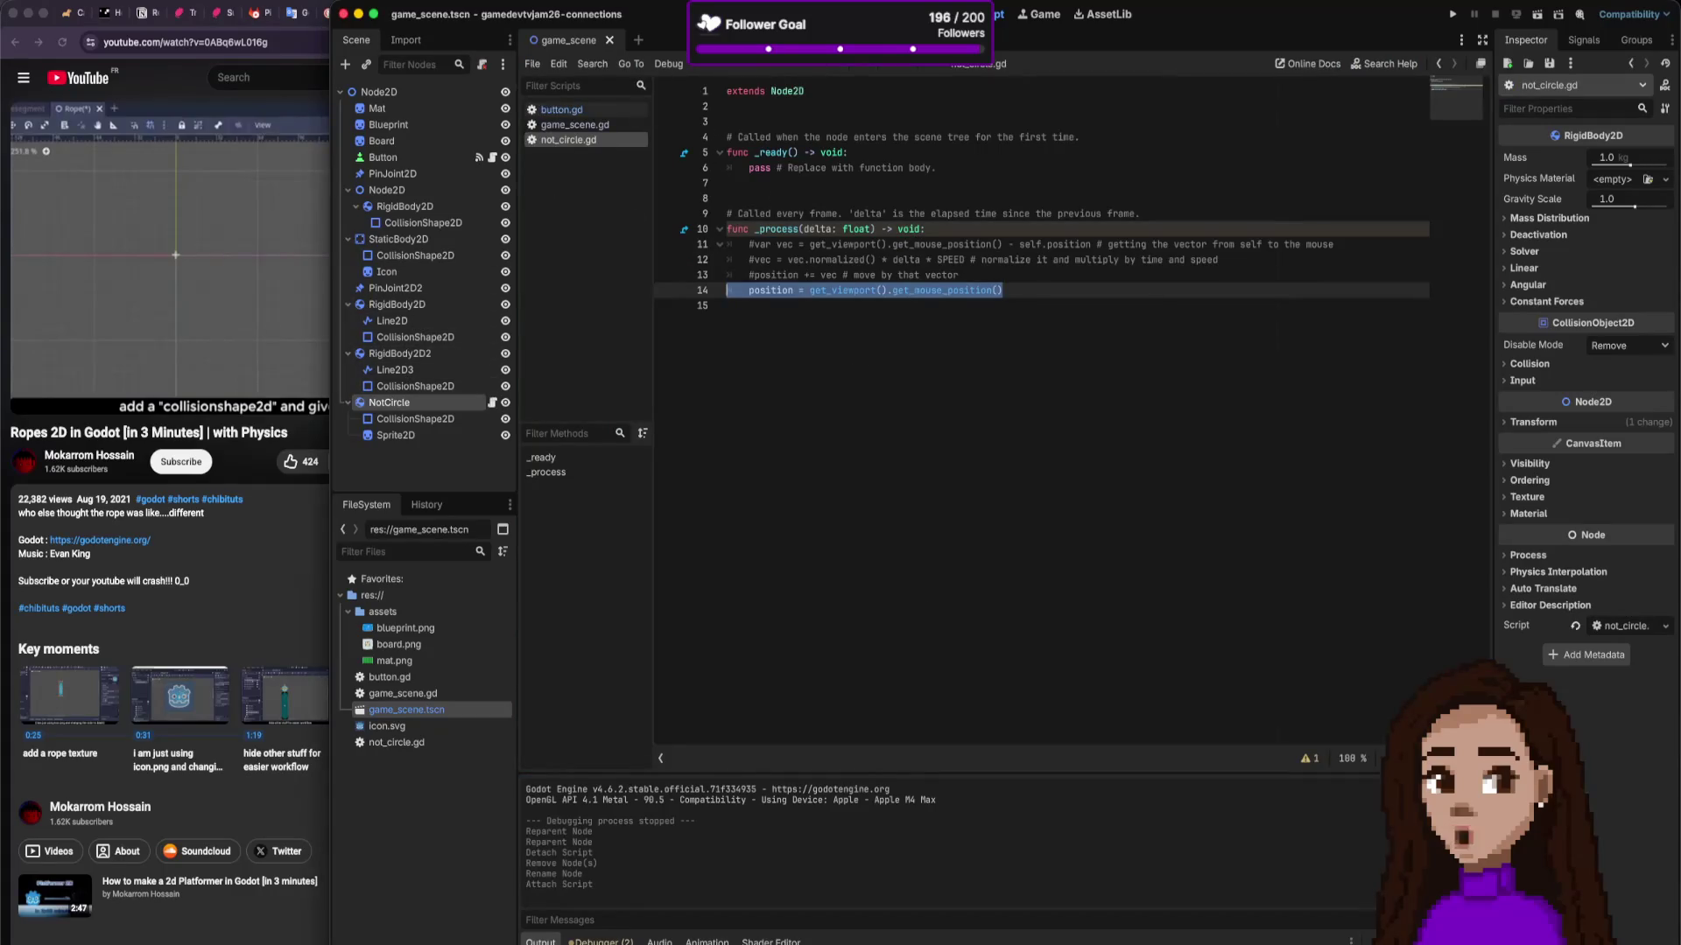
pyautogui.press('ctrl+super+1')
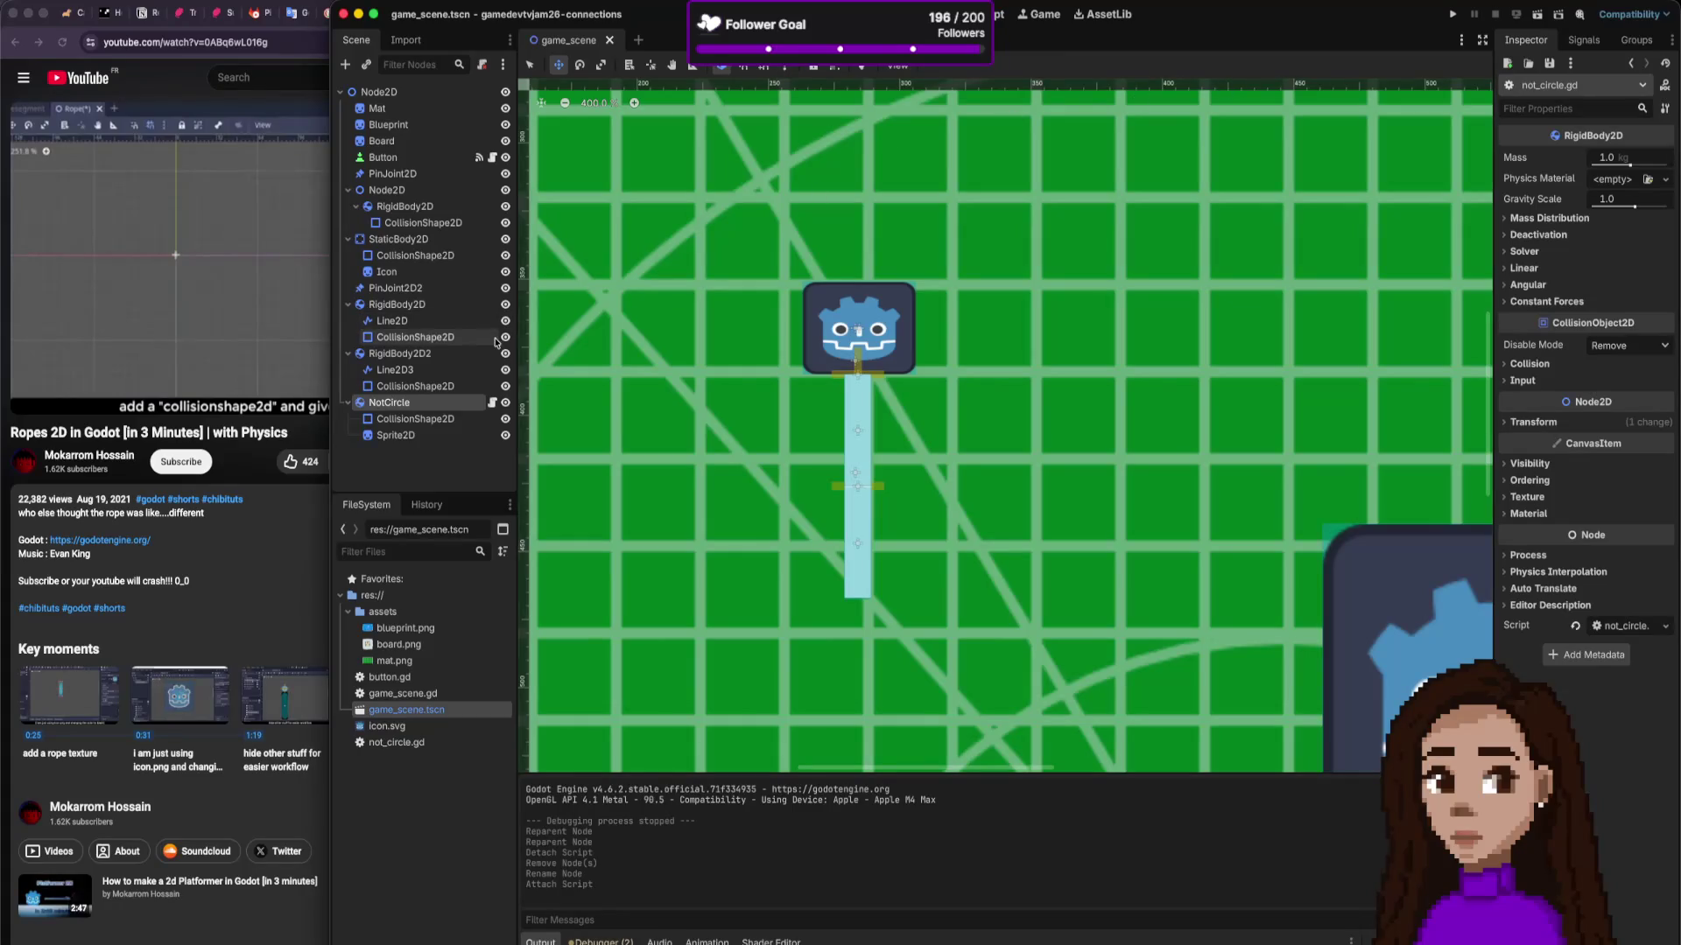
pyautogui.click(1453, 14)
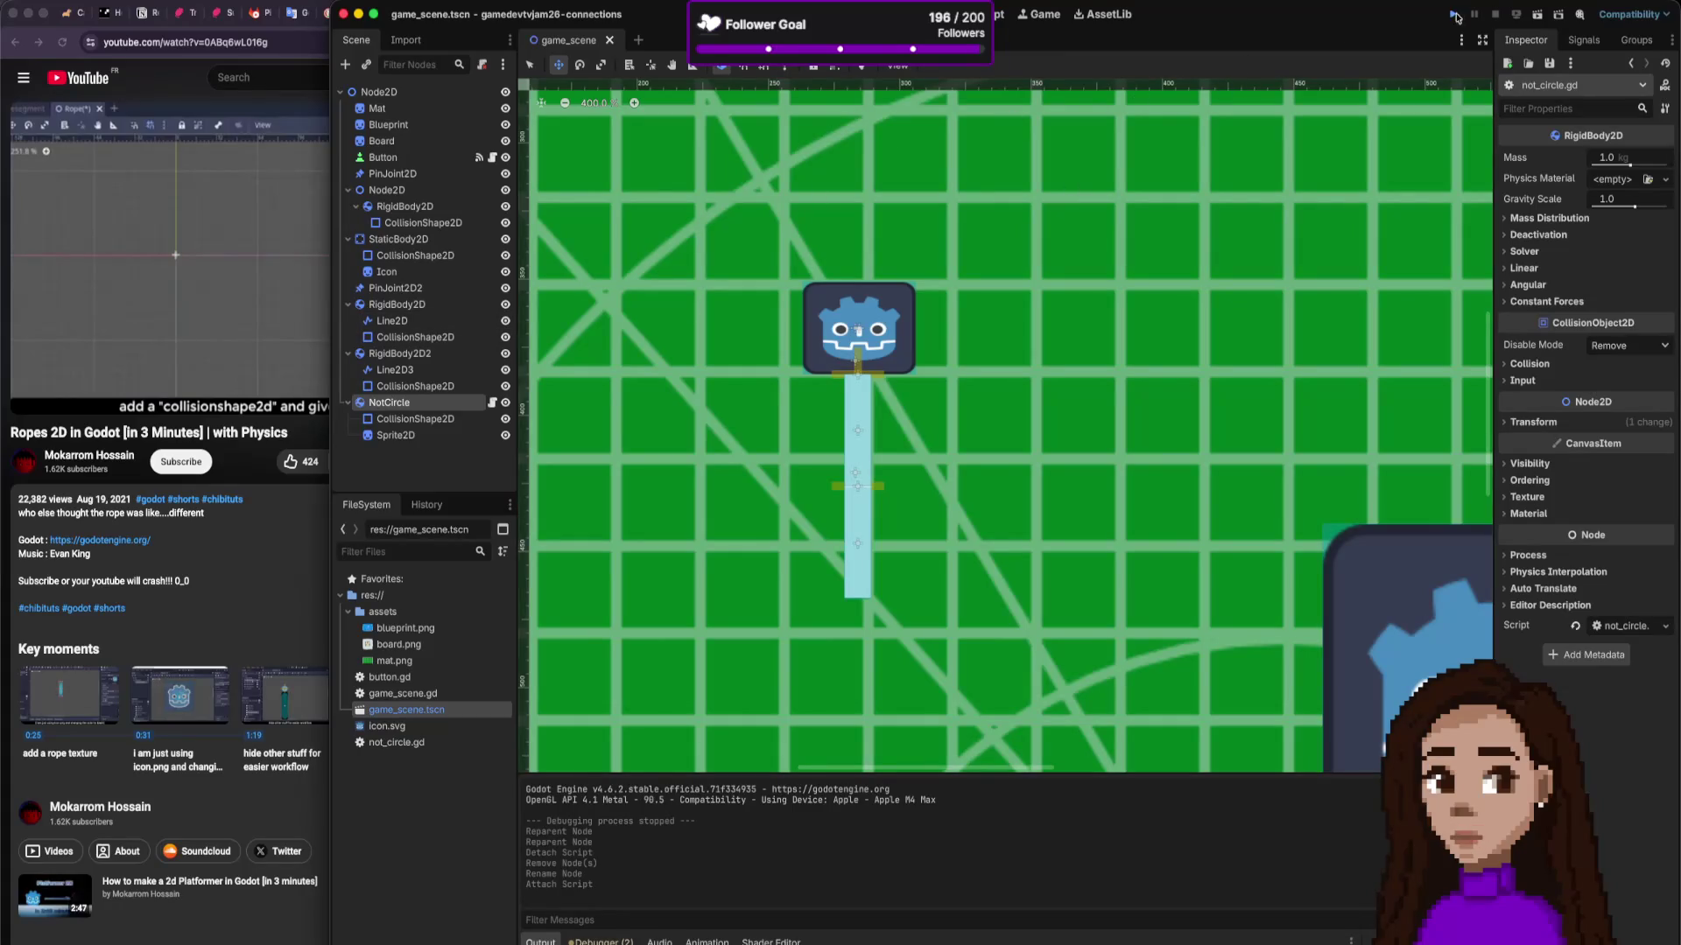
pyautogui.moveTo(617, 419)
pyautogui.mouseDown()
pyautogui.moveTo(648, 422)
pyautogui.moveTo(604, 312)
pyautogui.mouseUp()
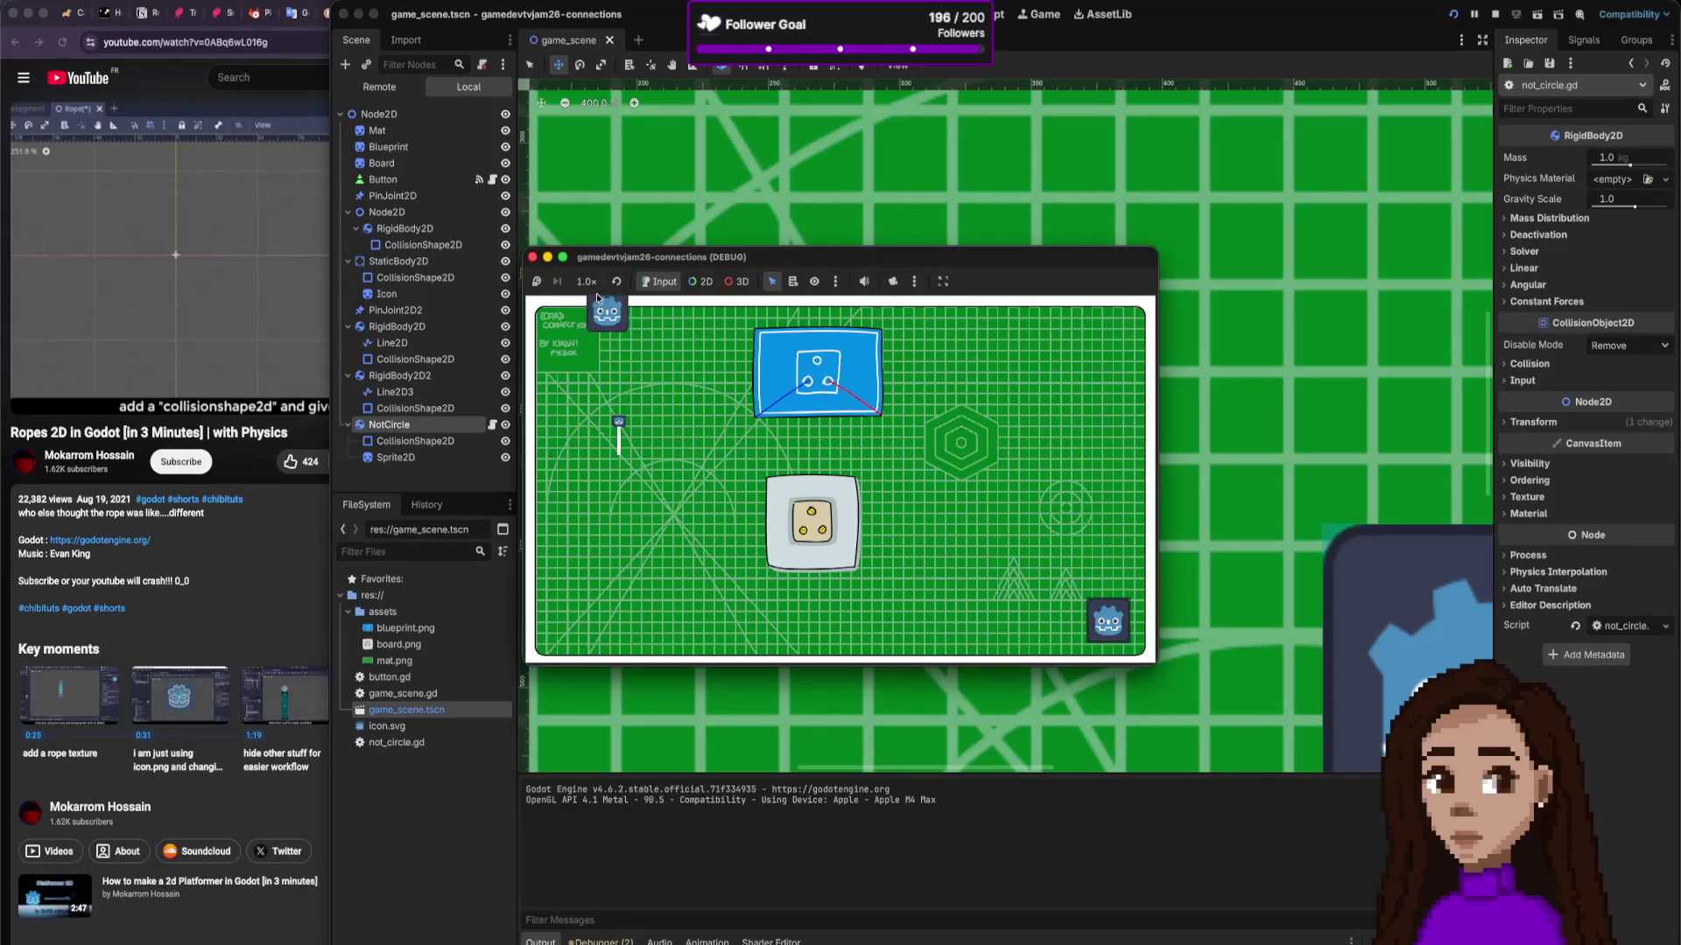
pyautogui.click(532, 257)
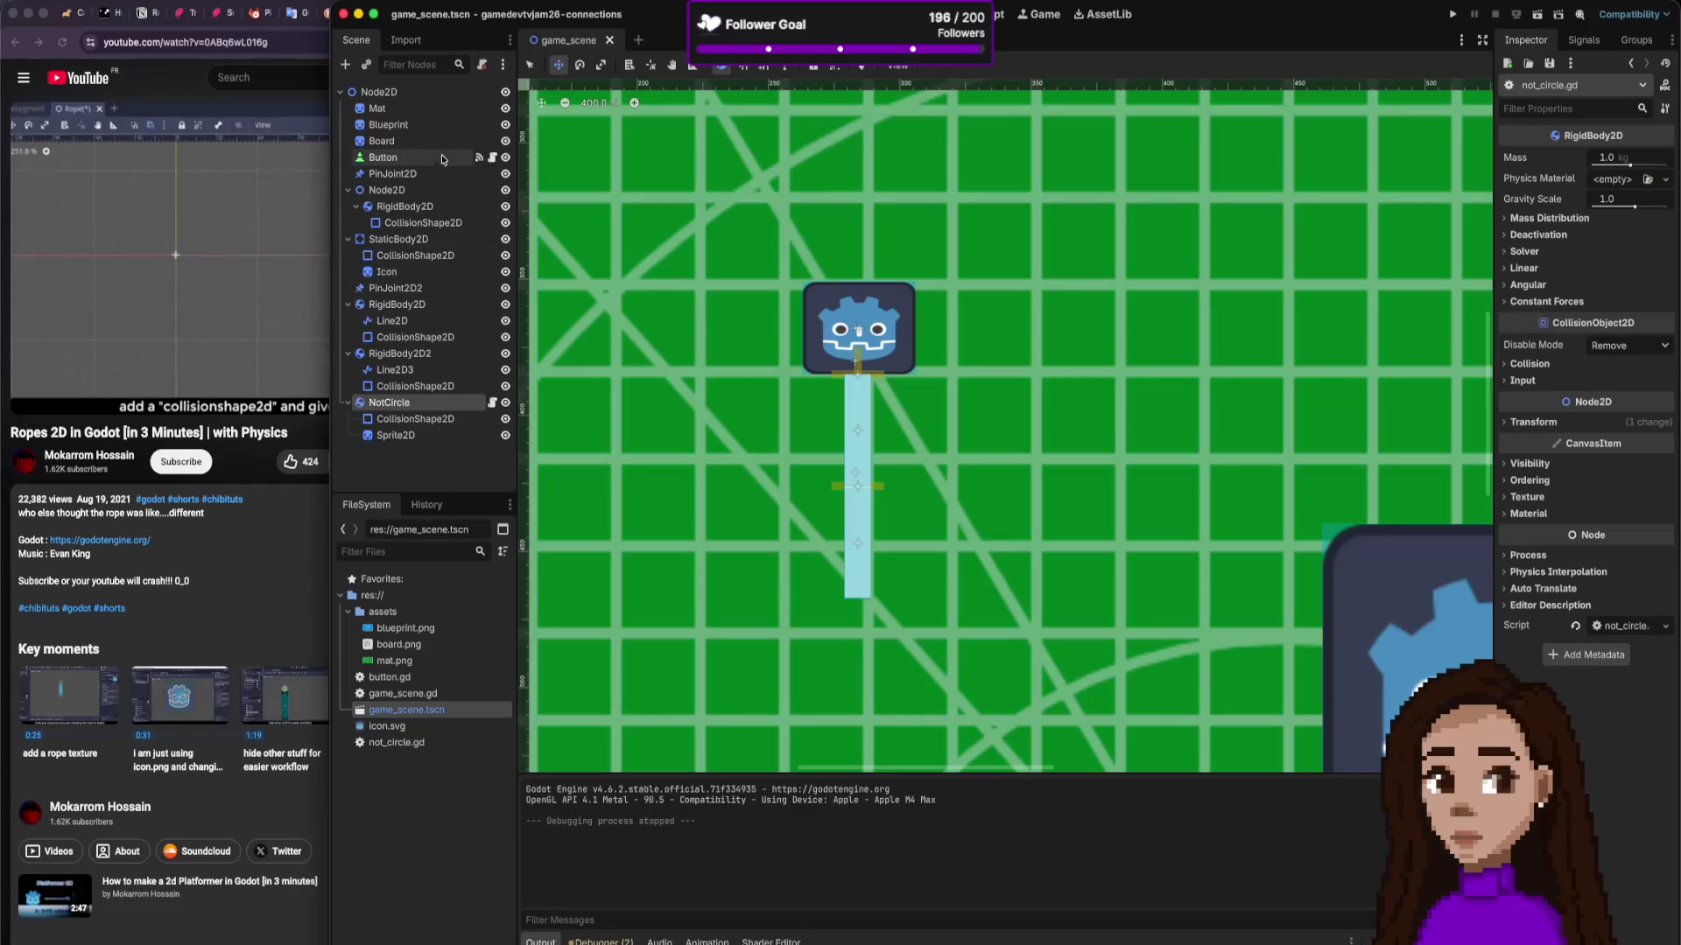
# Step: Review the RigidBody2D2, RigidBody2D, StaticBody2D and extra Node2D nodes in the Scene dock
pyautogui.click(415, 354)
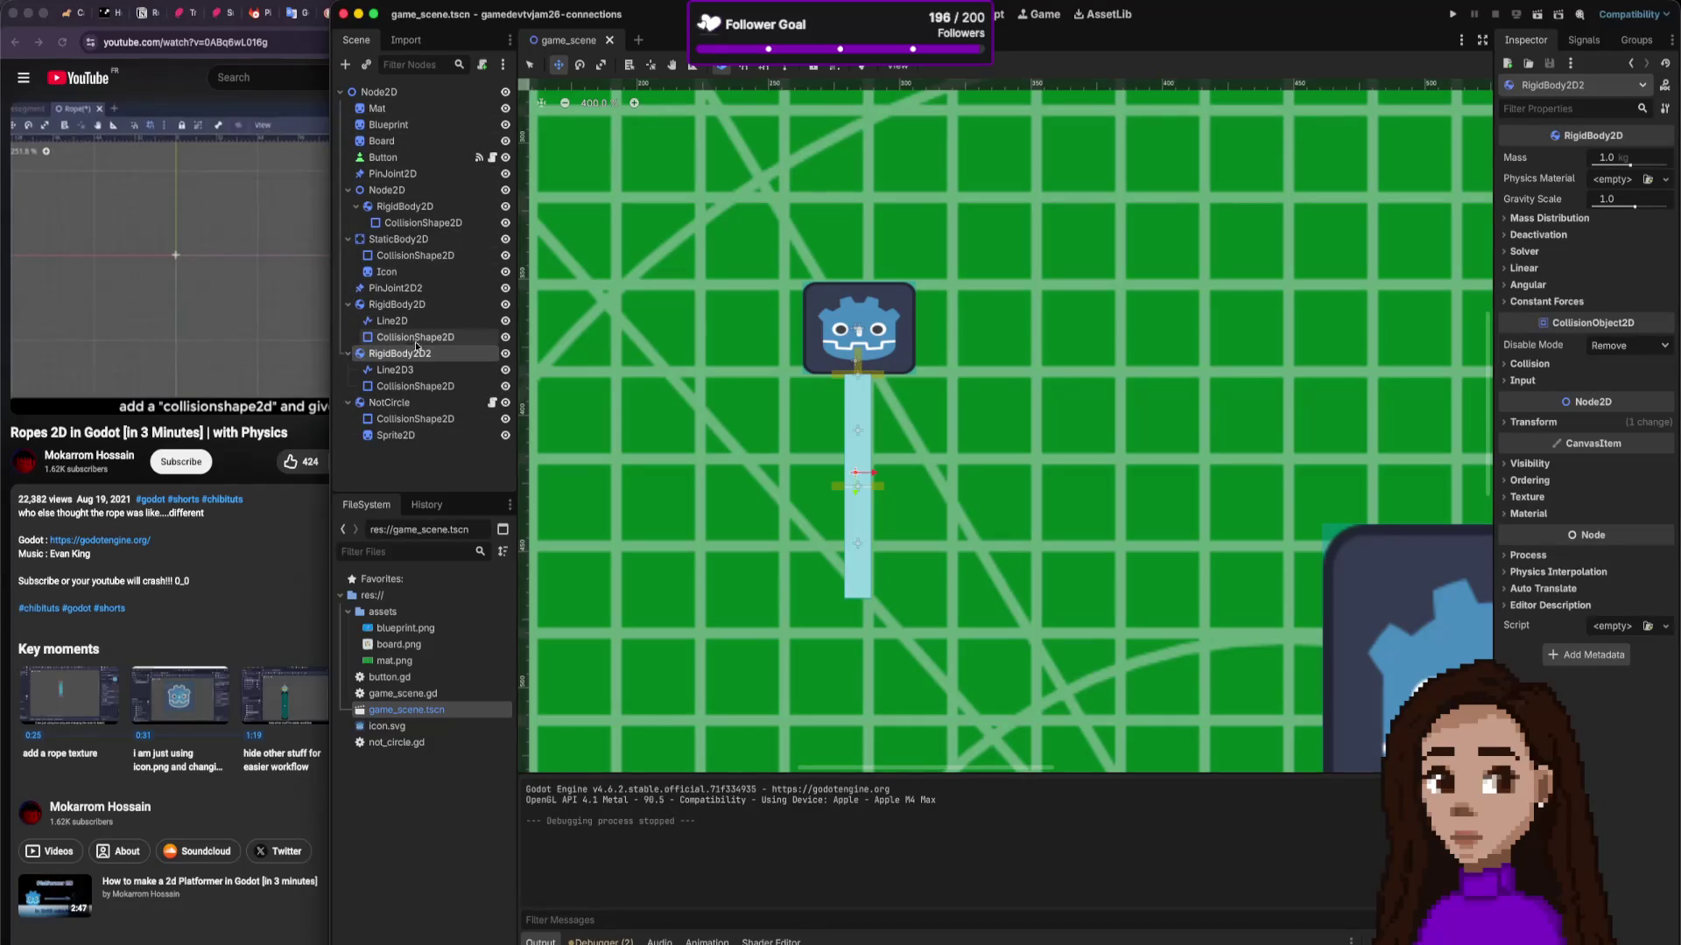
pyautogui.click(411, 305)
pyautogui.click(427, 240)
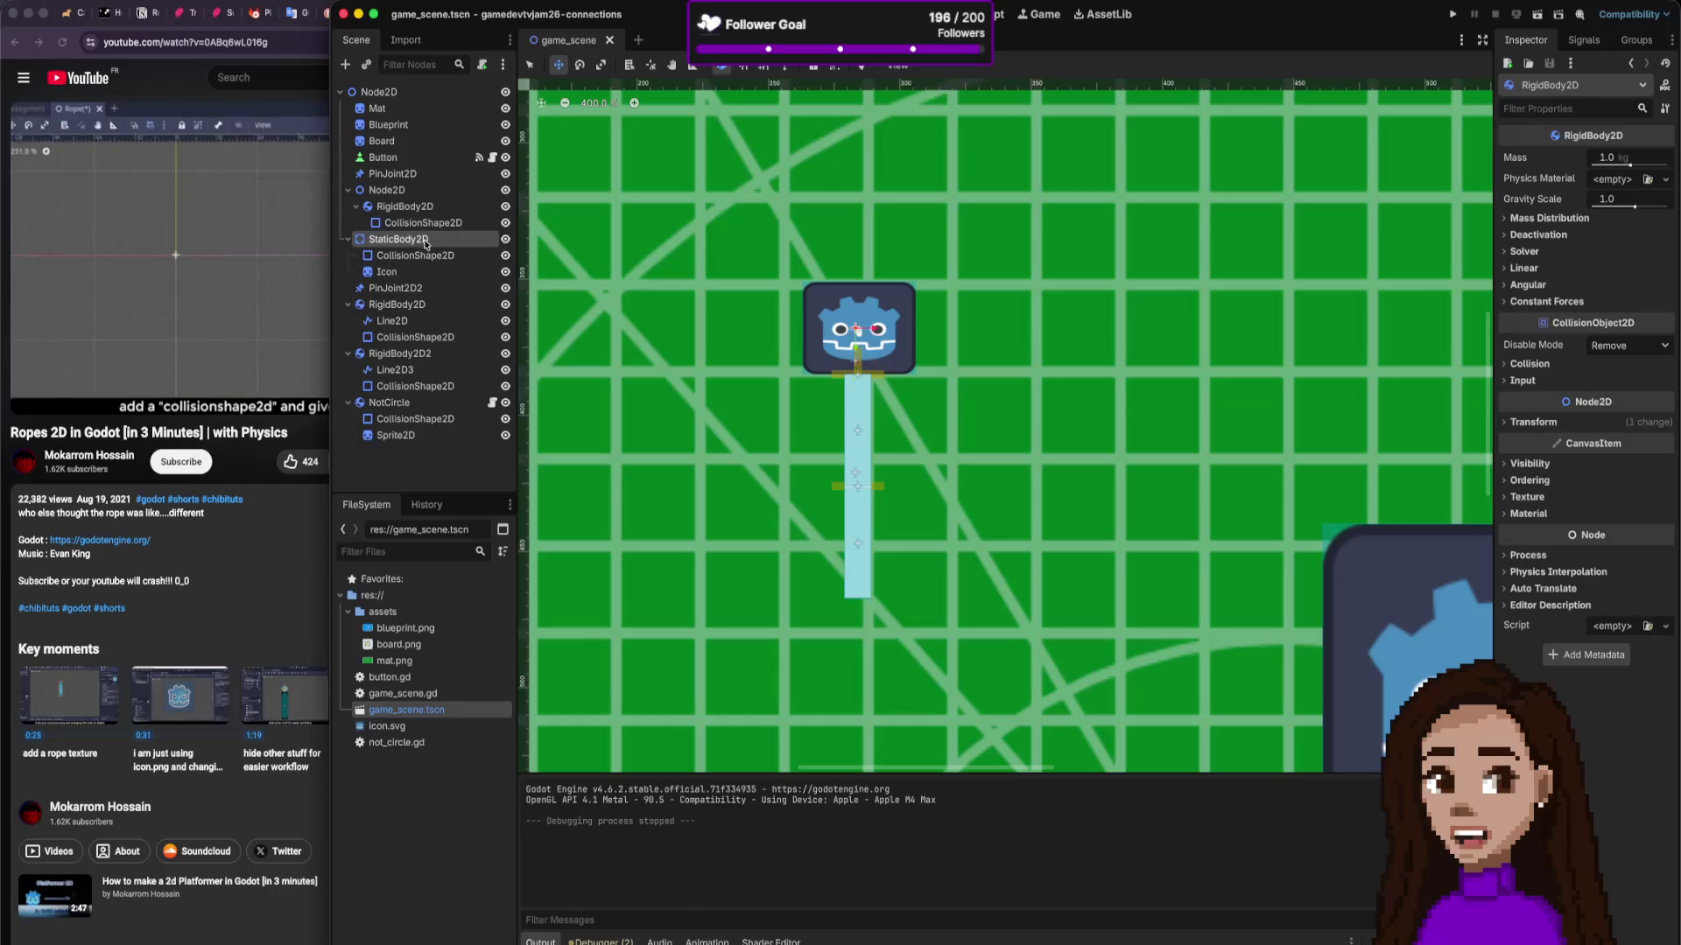
pyautogui.click(412, 190)
pyautogui.click(432, 205)
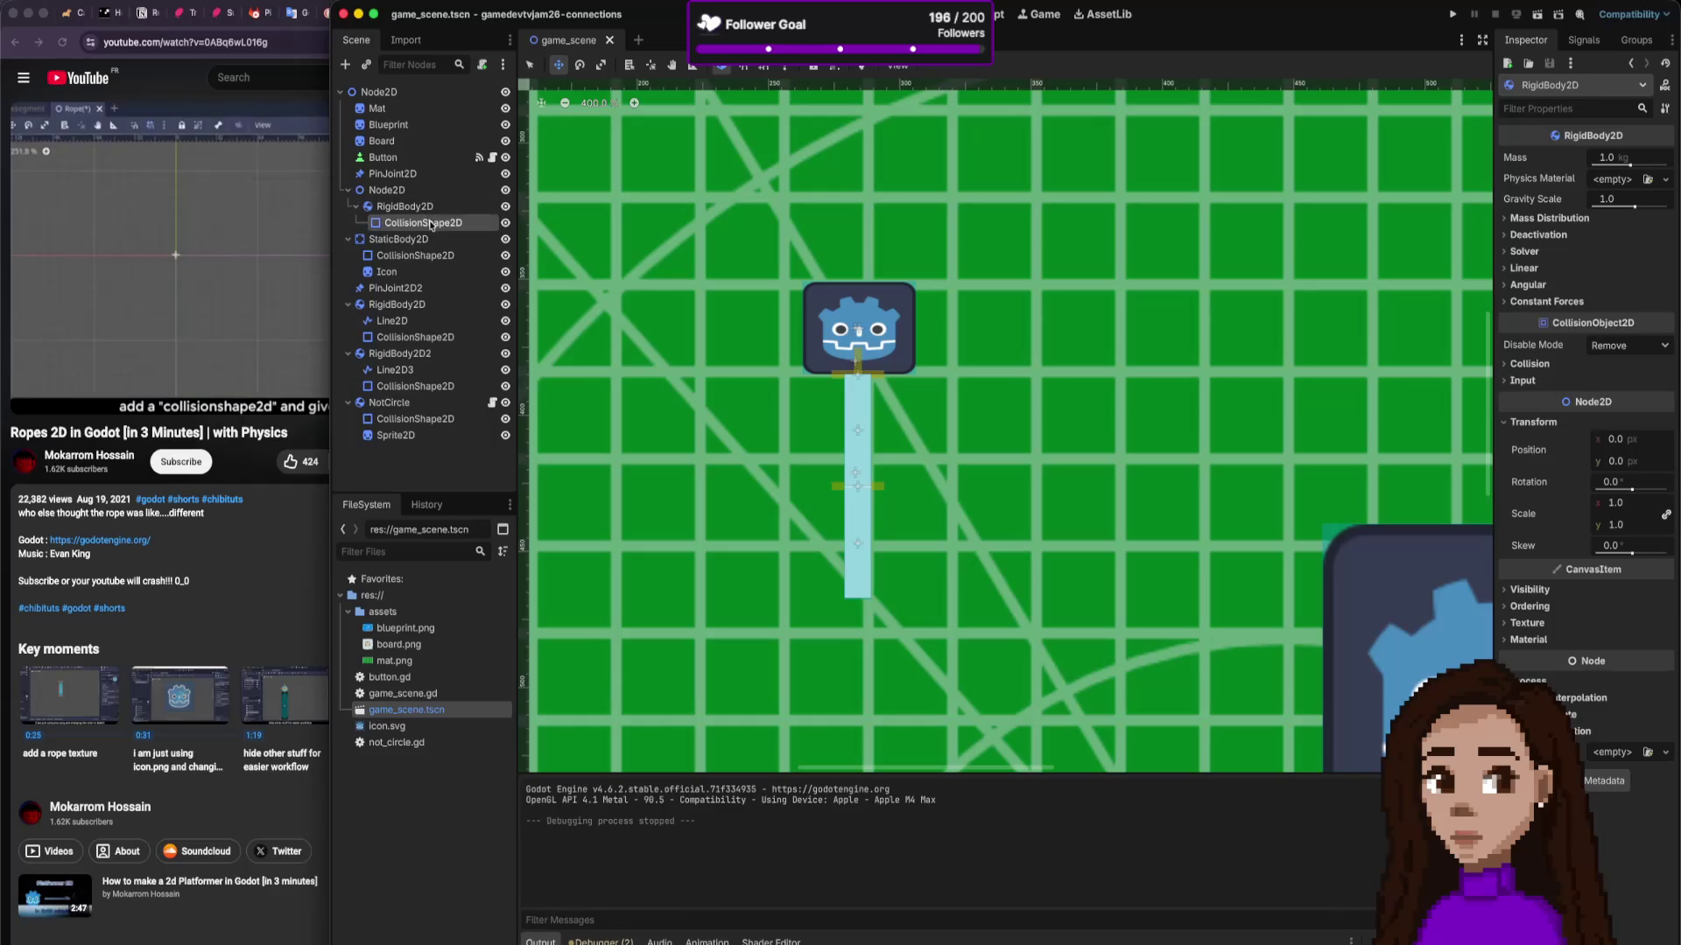
# Step: Delete the extra Node2D branch and confirm removing its children
pyautogui.click(426, 193)
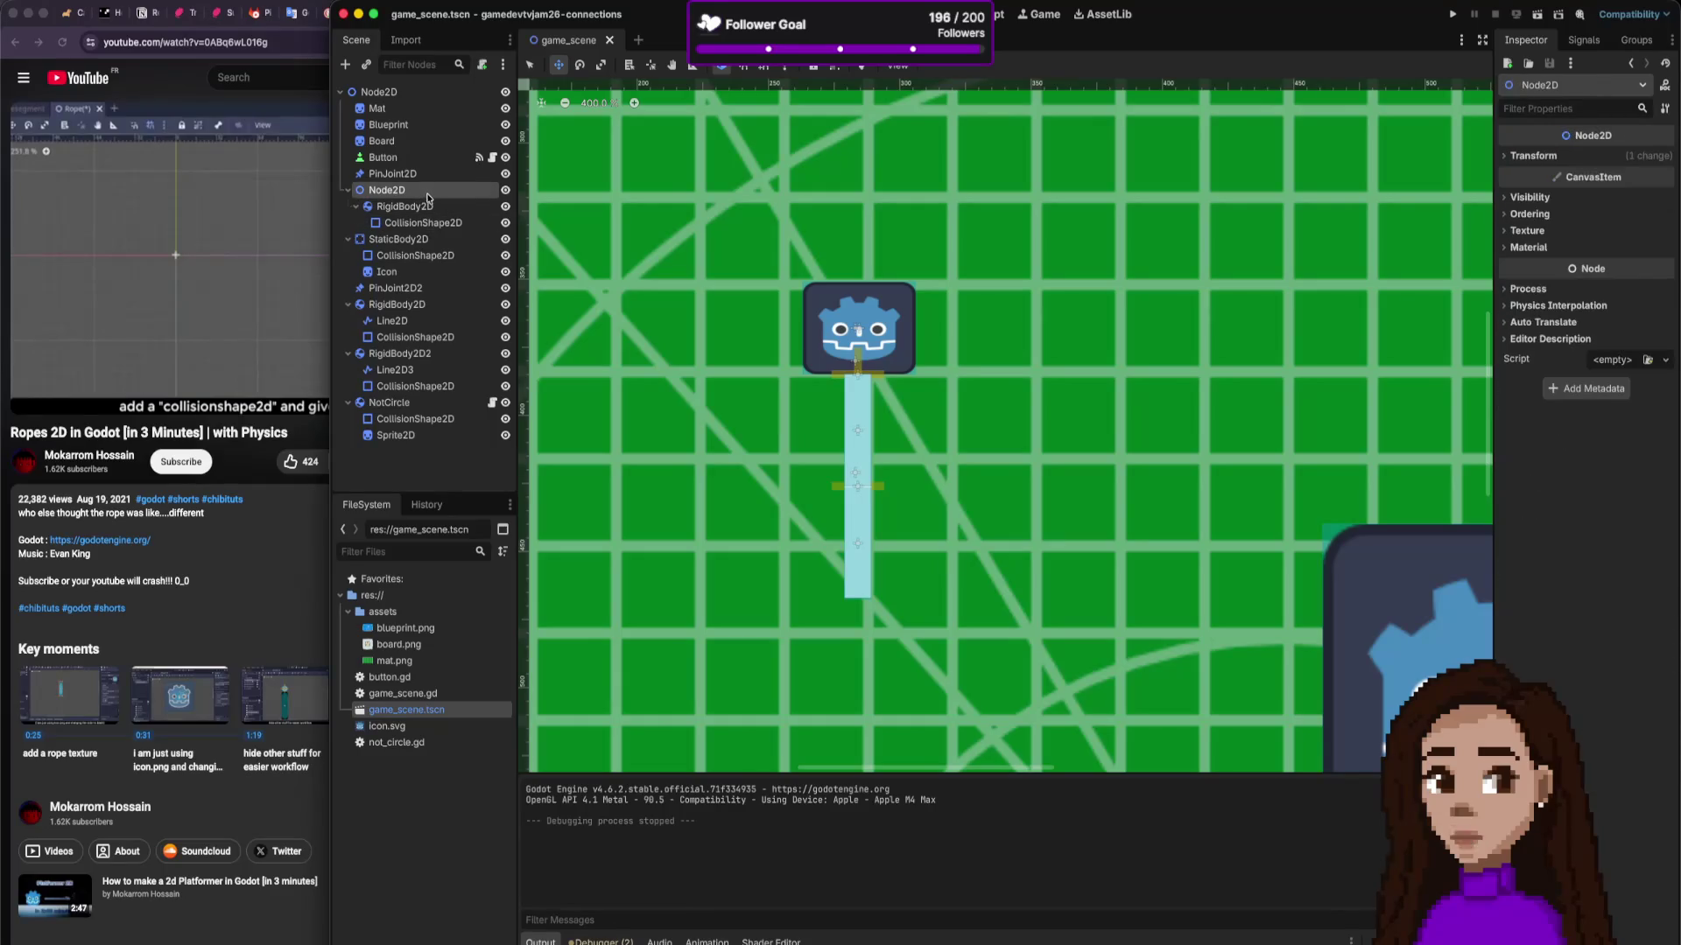
pyautogui.rightClick(423, 192)
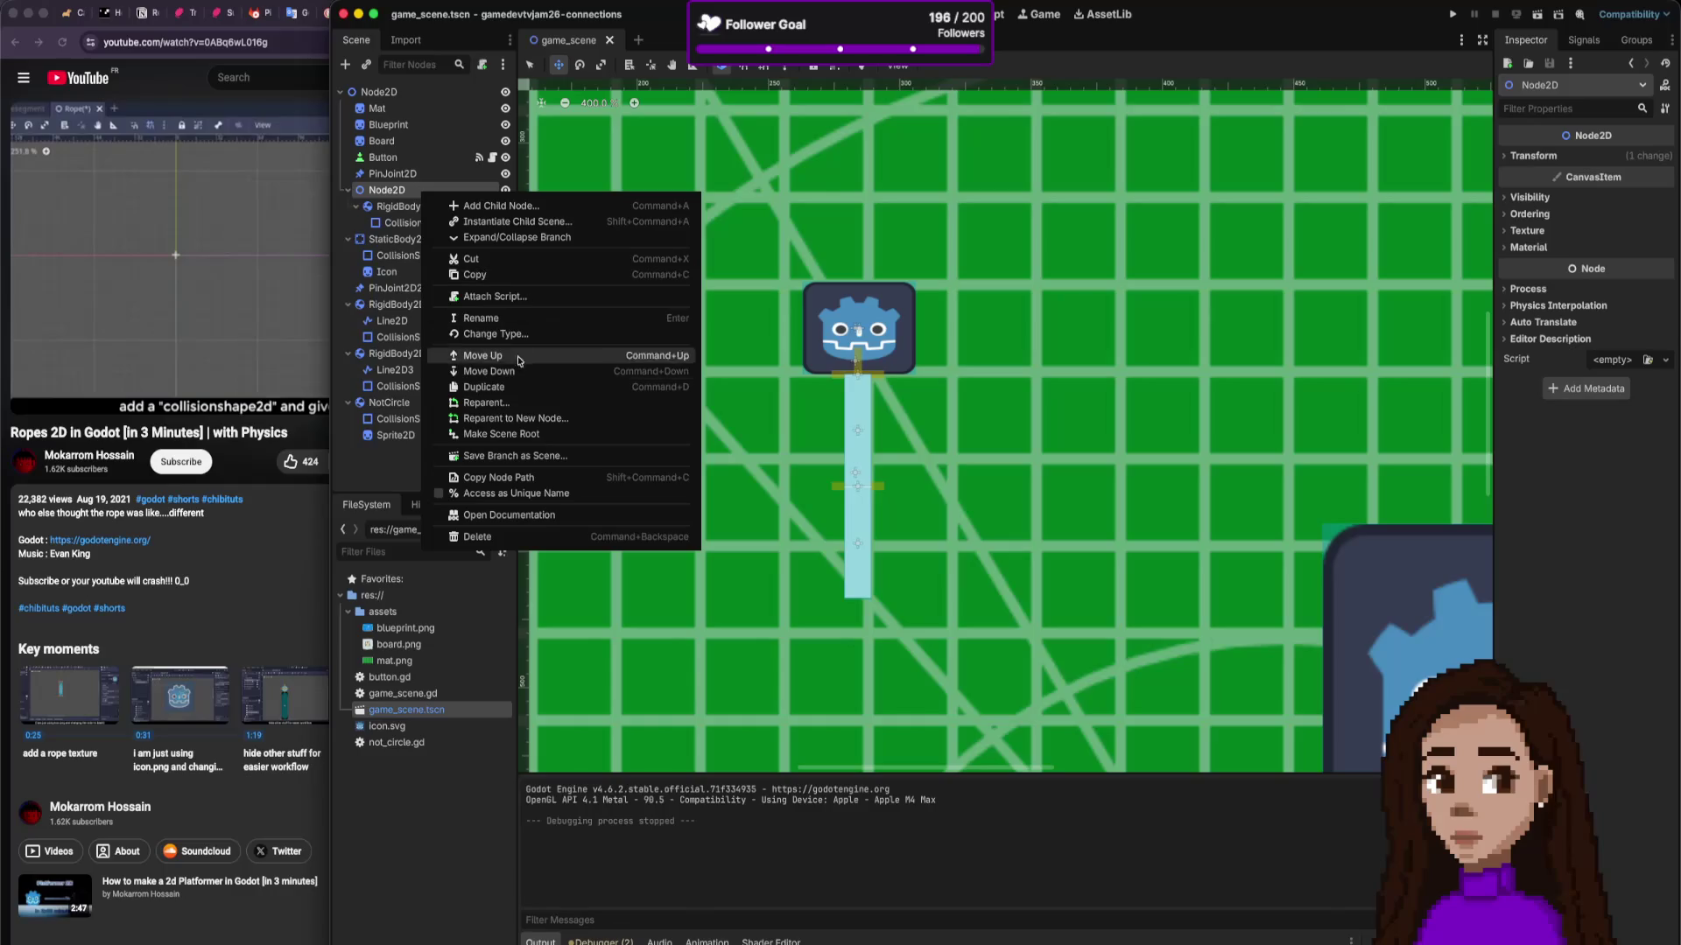
pyautogui.click(498, 537)
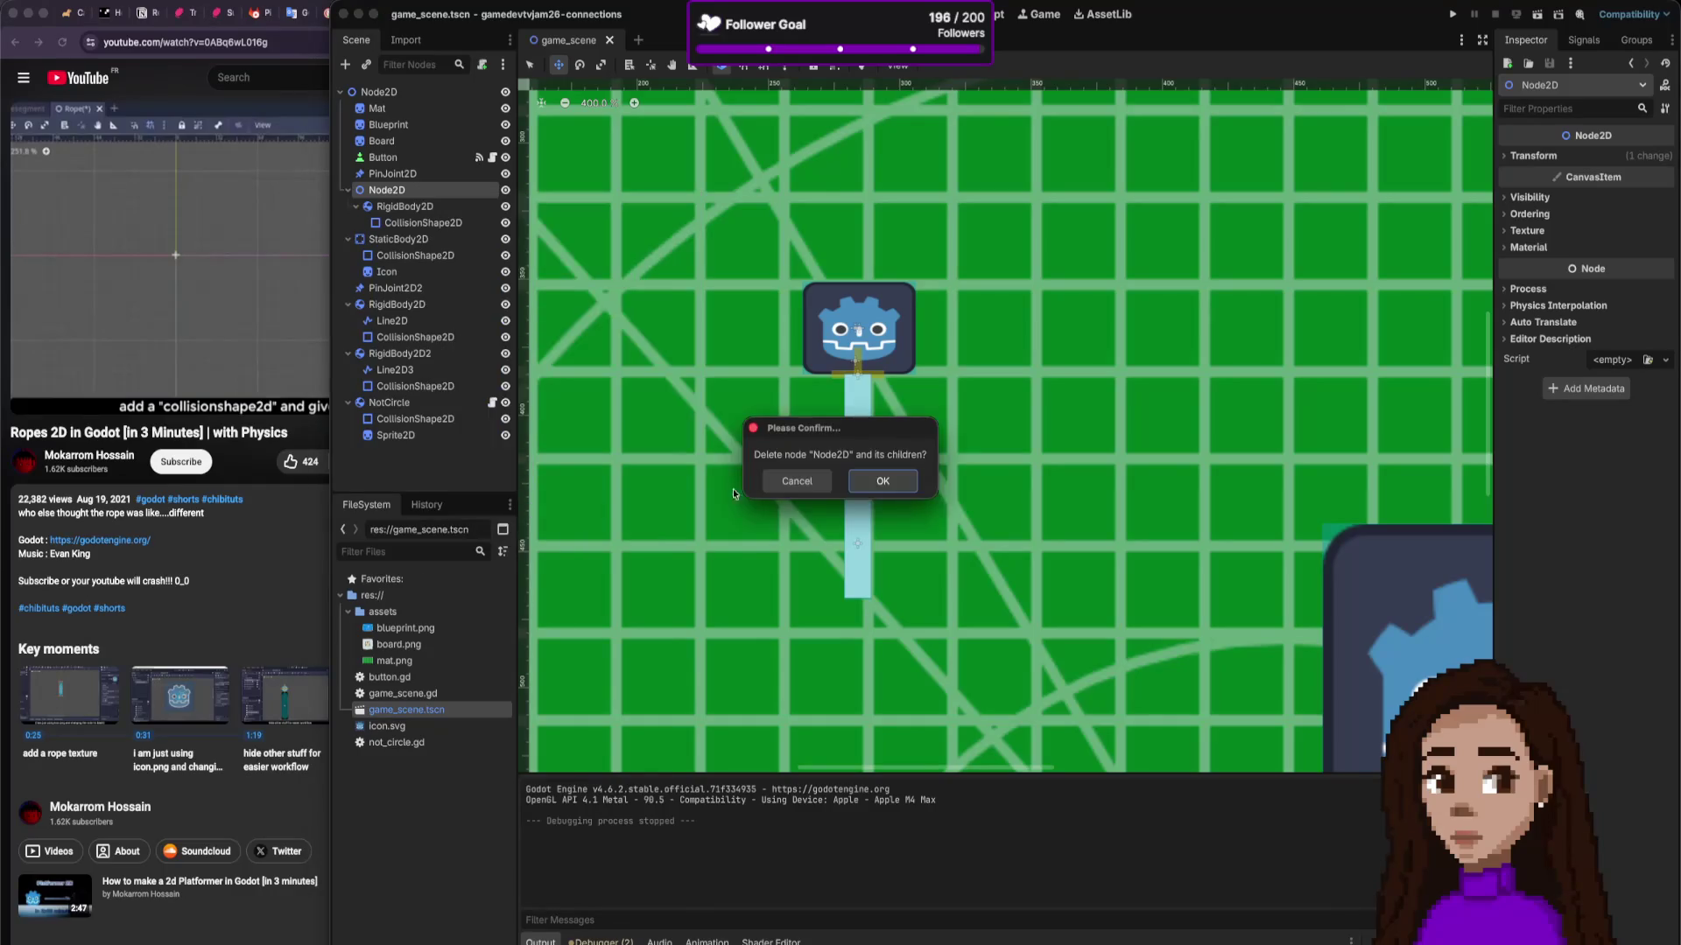
pyautogui.click(884, 483)
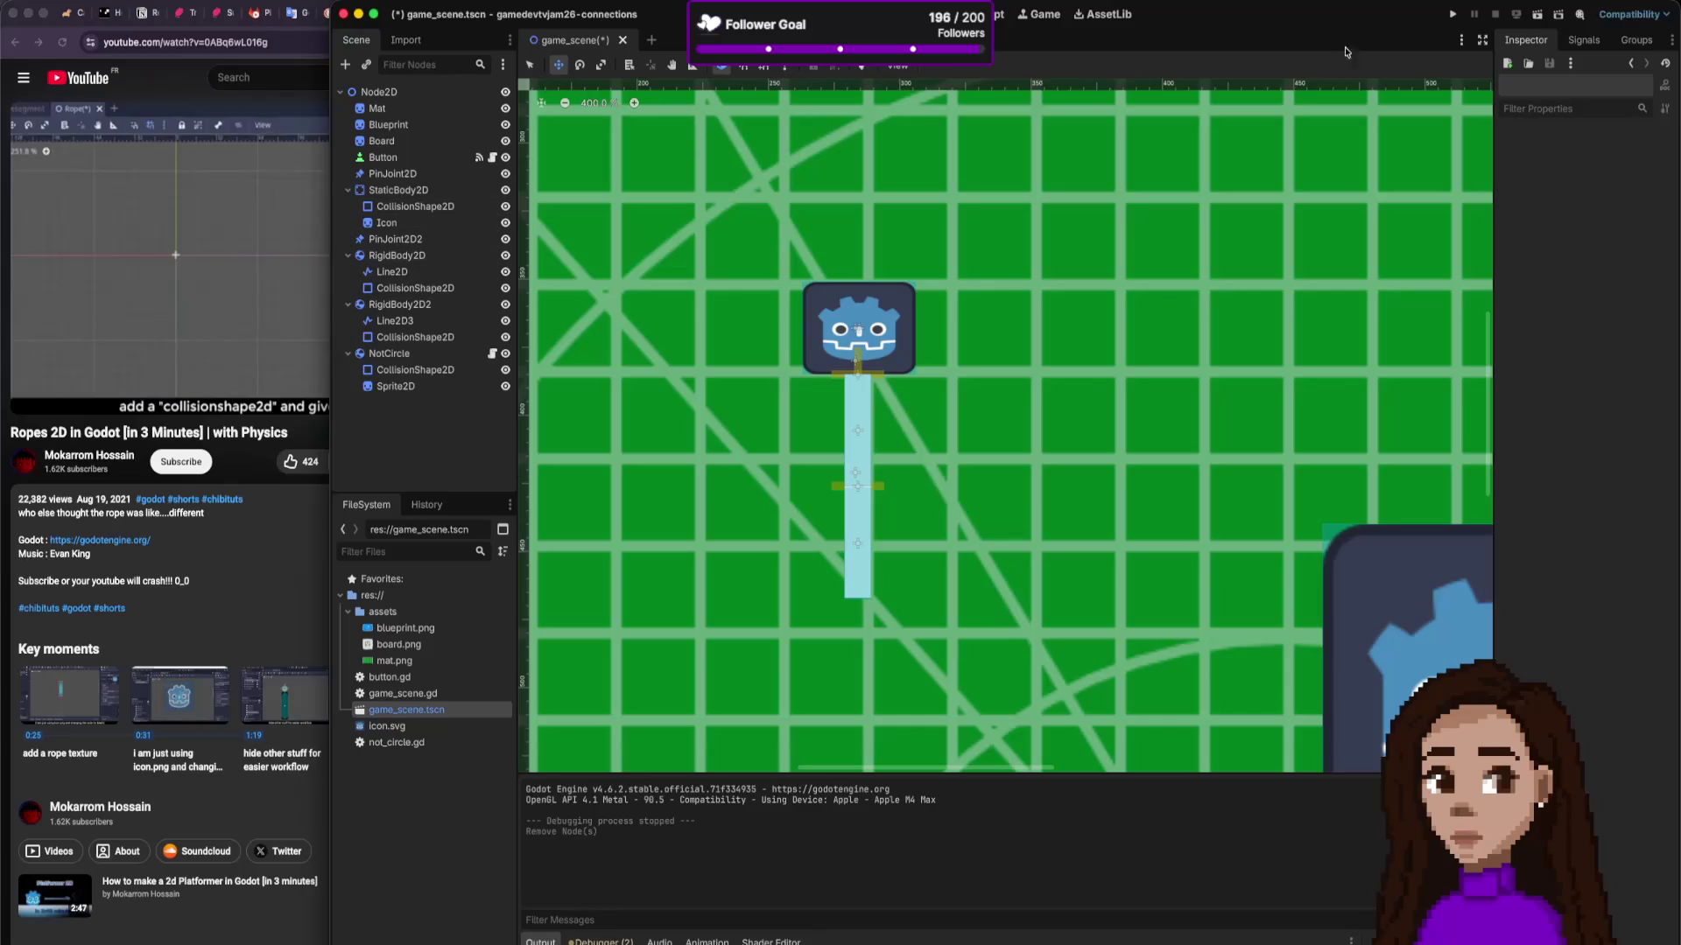
# Step: Save and test-run the rope scene, dragging the icon, then stop it and return to the tutorial
pyautogui.press('super+b')
pyautogui.moveTo(747, 385)
pyautogui.mouseDown()
pyautogui.moveTo(576, 441)
pyautogui.moveTo(662, 410)
pyautogui.moveTo(613, 431)
pyautogui.moveTo(653, 456)
pyautogui.moveTo(590, 444)
pyautogui.moveTo(648, 442)
pyautogui.moveTo(622, 442)
pyautogui.moveTo(645, 522)
pyautogui.moveTo(706, 450)
pyautogui.moveTo(957, 499)
pyautogui.moveTo(706, 536)
pyautogui.moveTo(521, 297)
pyautogui.mouseUp()
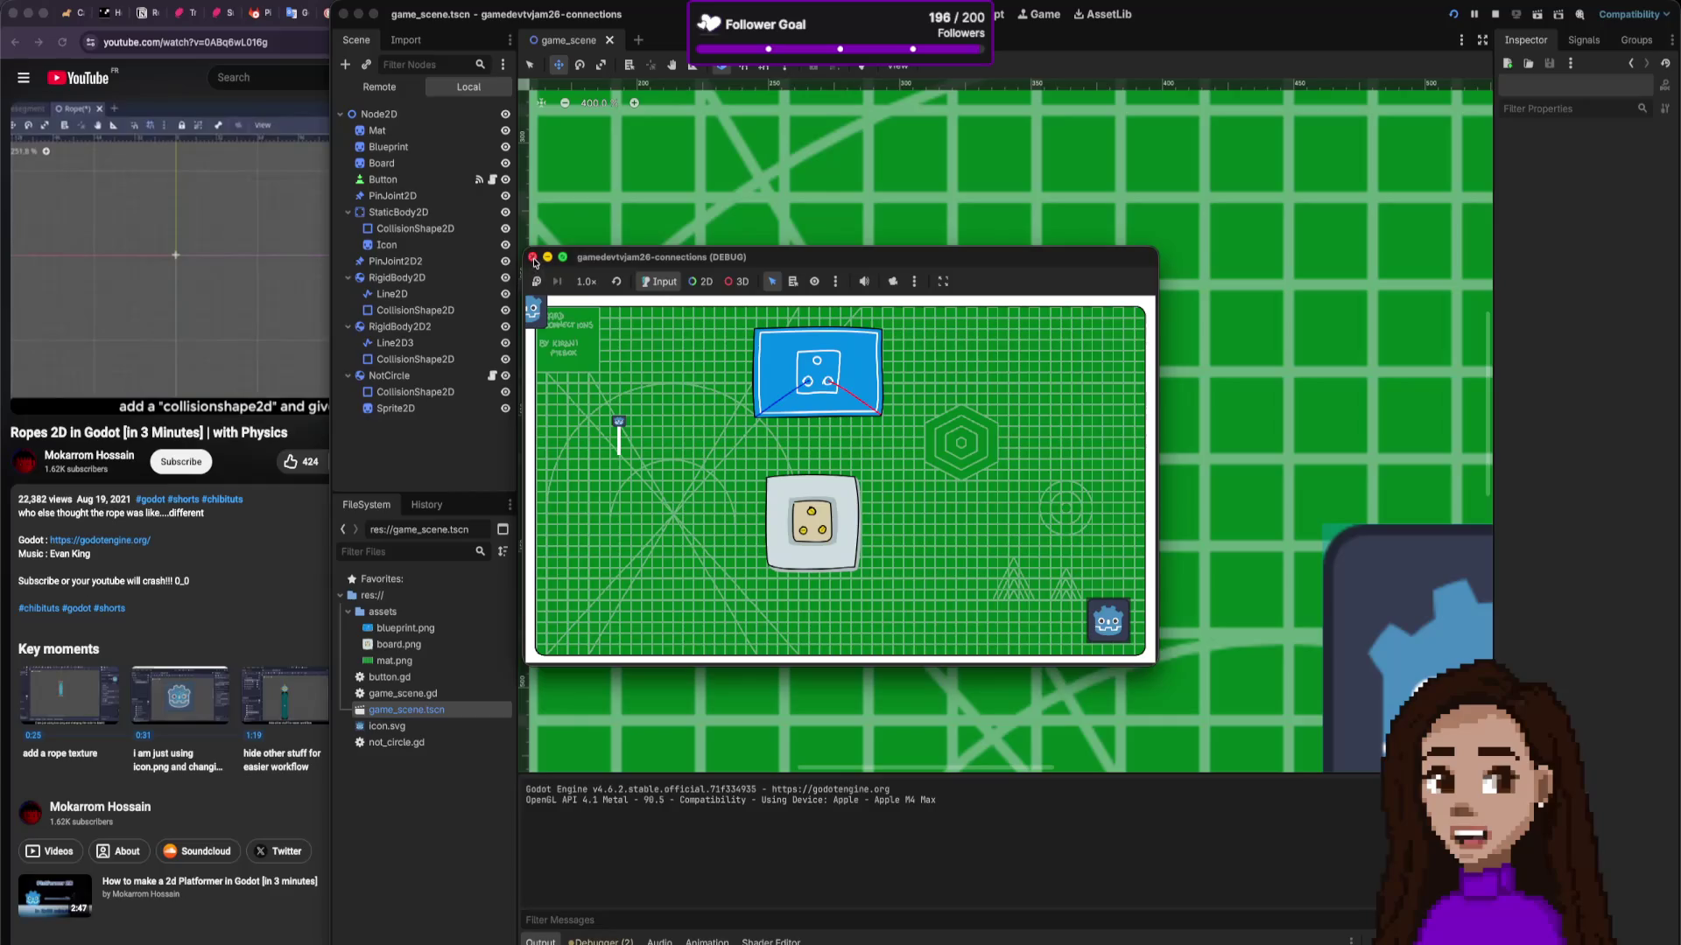
pyautogui.click(533, 257)
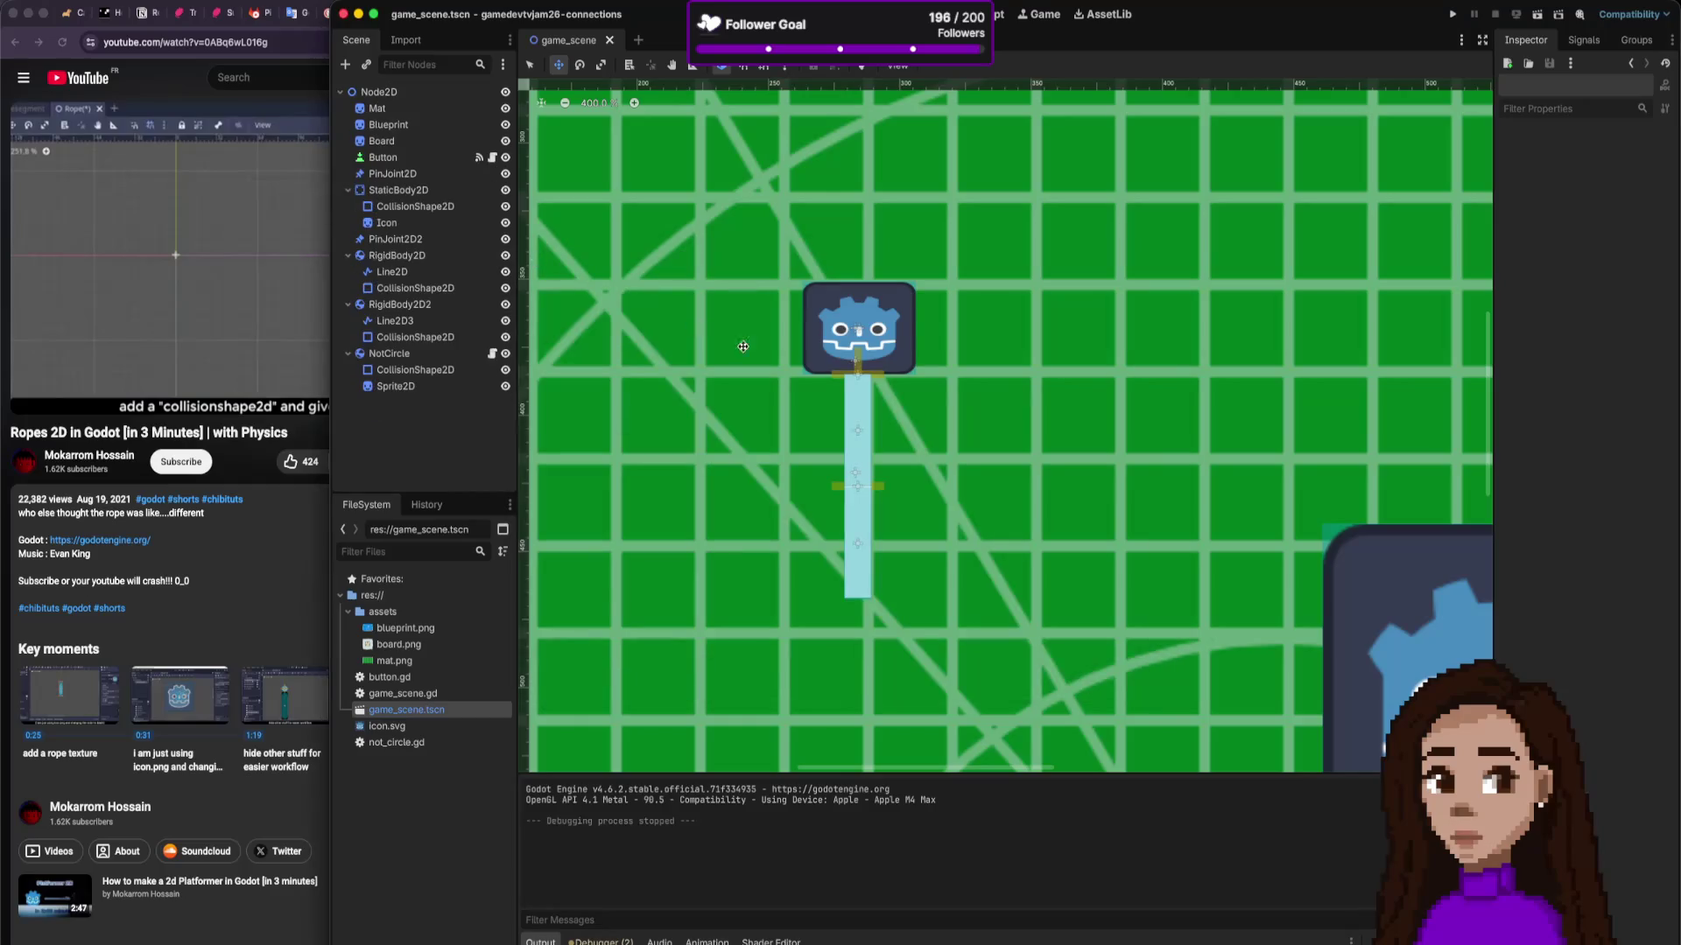
pyautogui.click(447, 208)
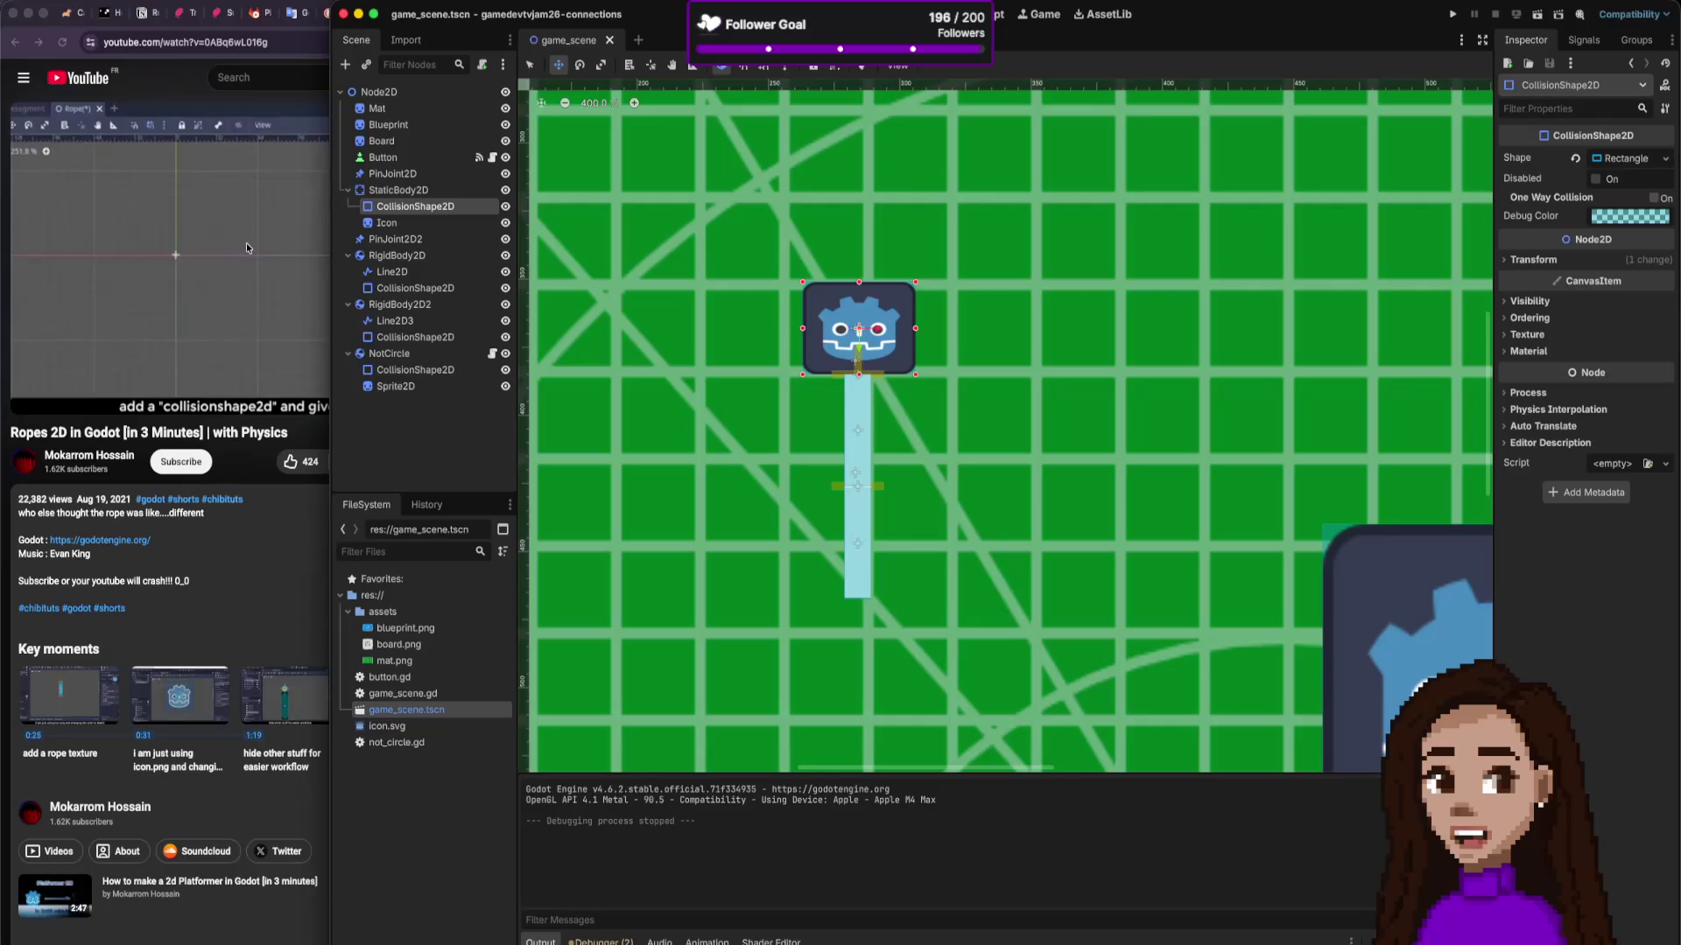
pyautogui.click(313, 69)
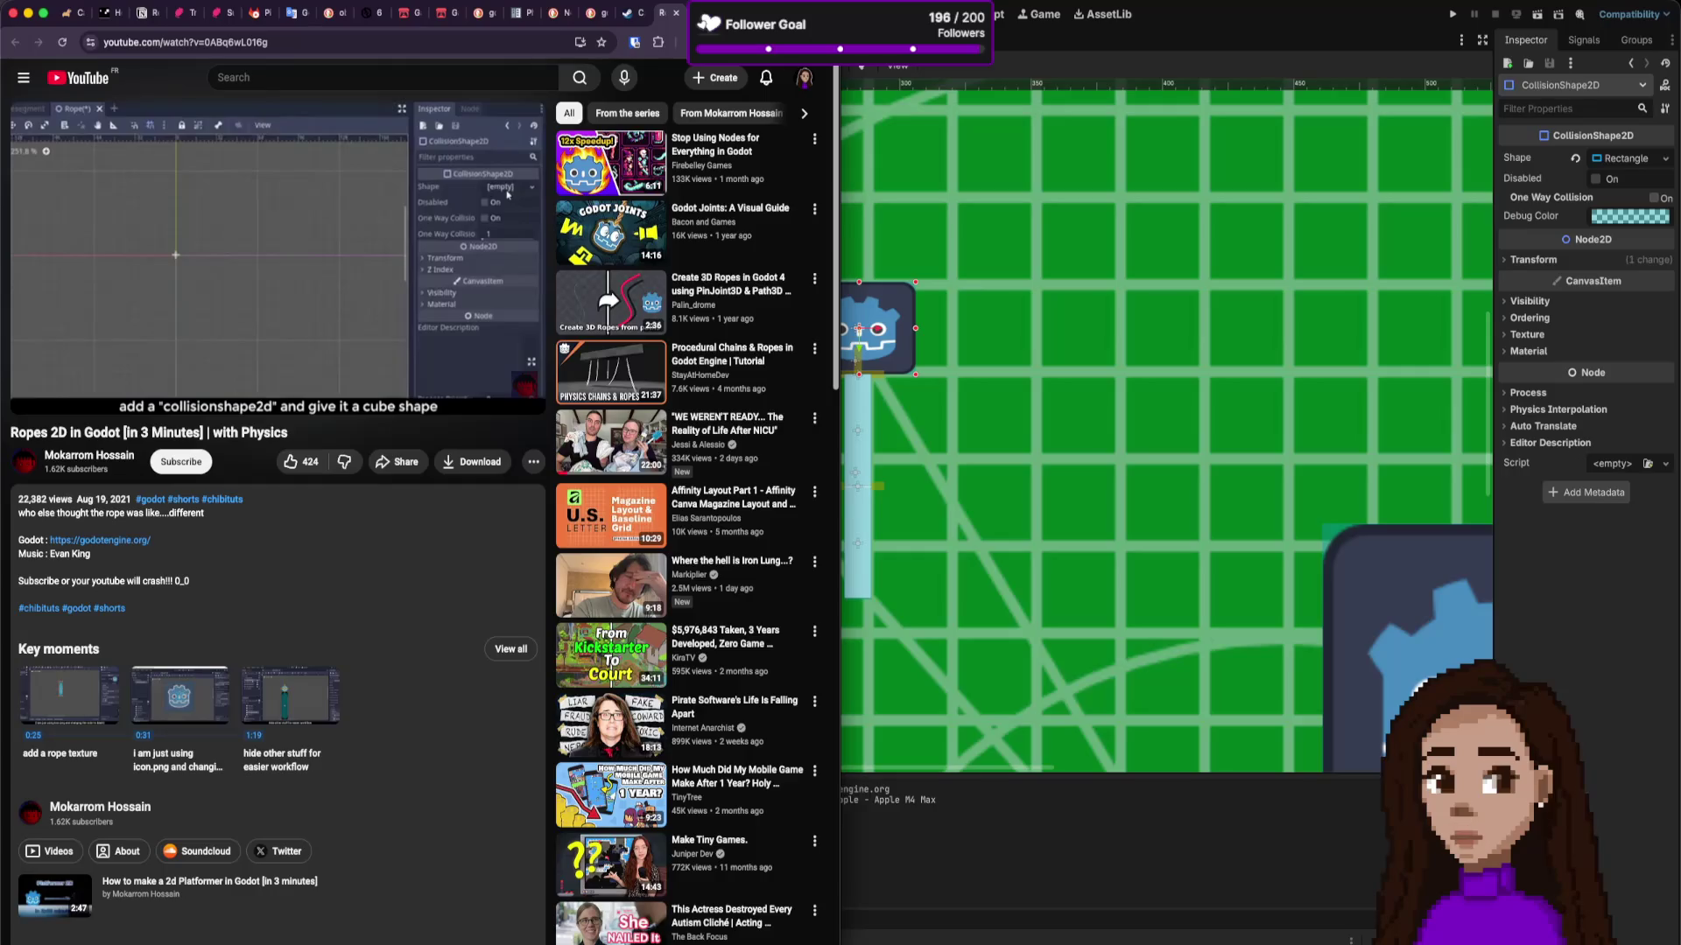
# Step: Search for 'godot collision detection' in a new browser tab
pyautogui.press('super+t')
pyautogui.write('coli')
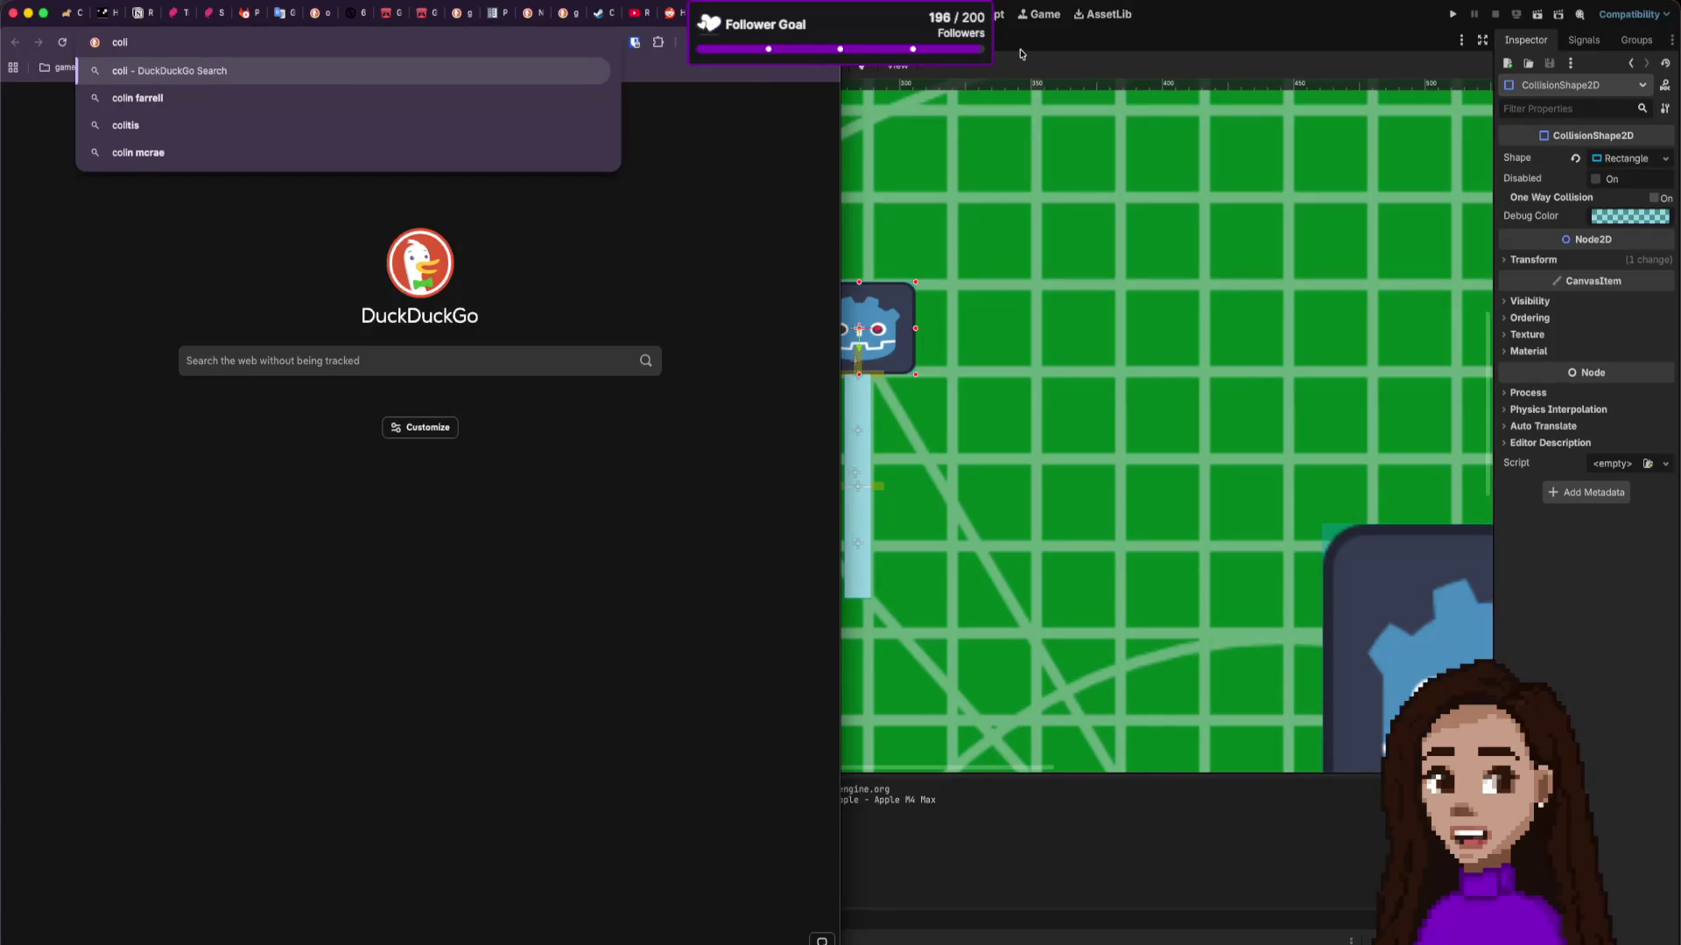
pyautogui.press('BackSpace')
pyautogui.press('BackSpace')
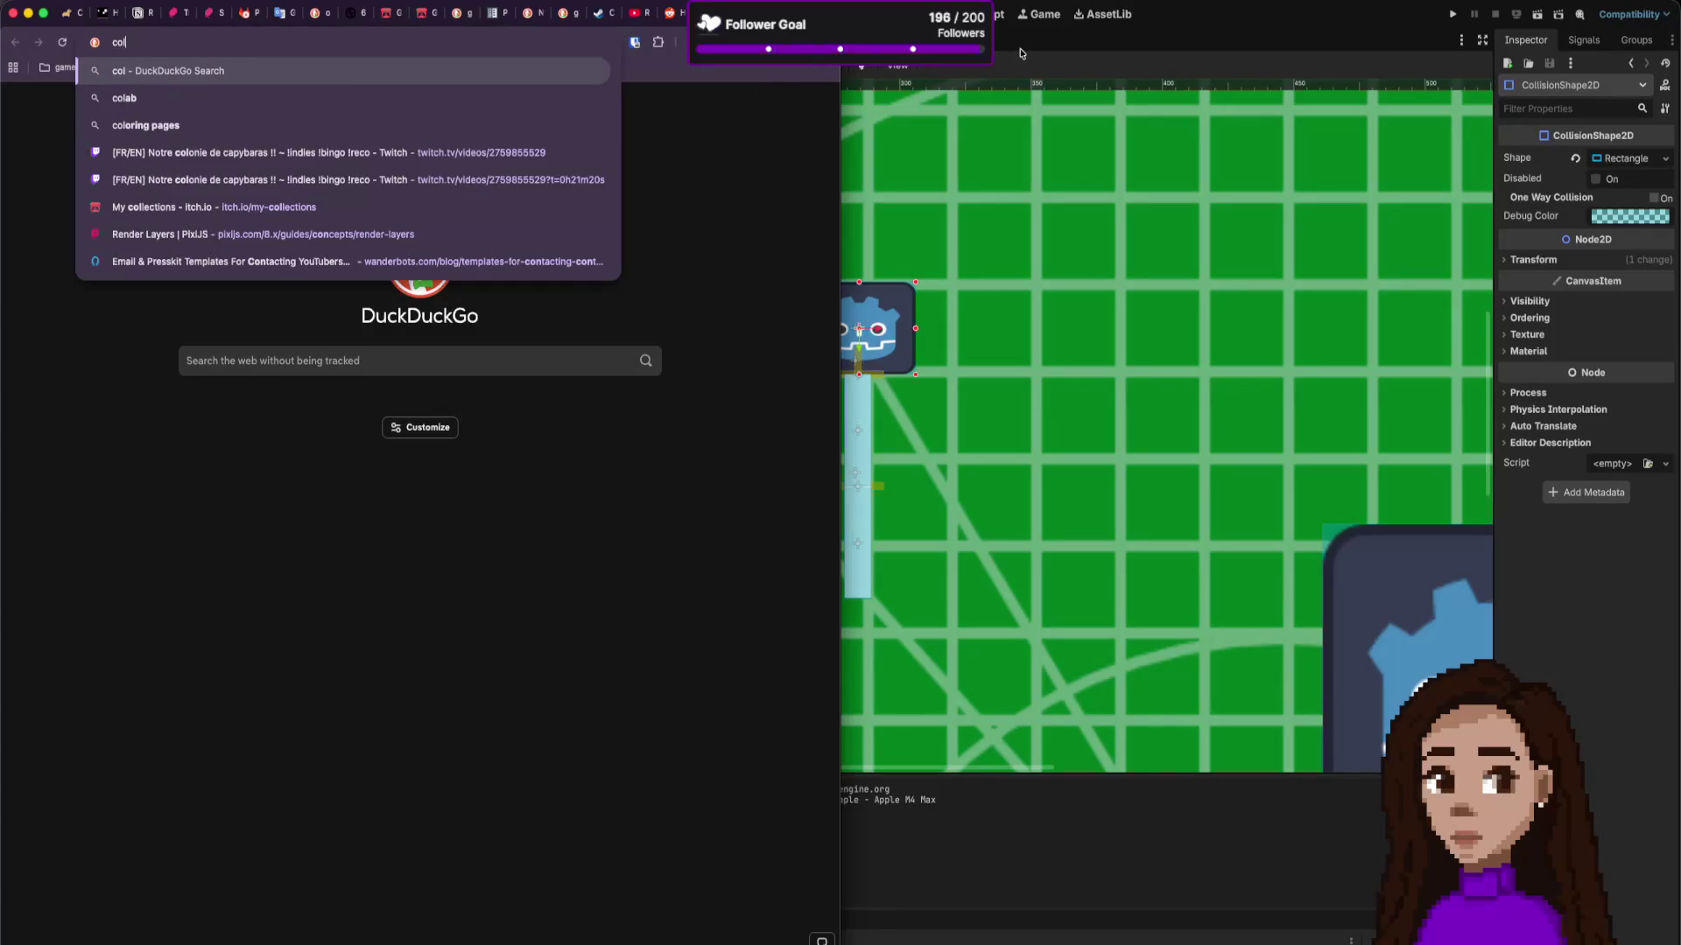
pyautogui.write('godot')
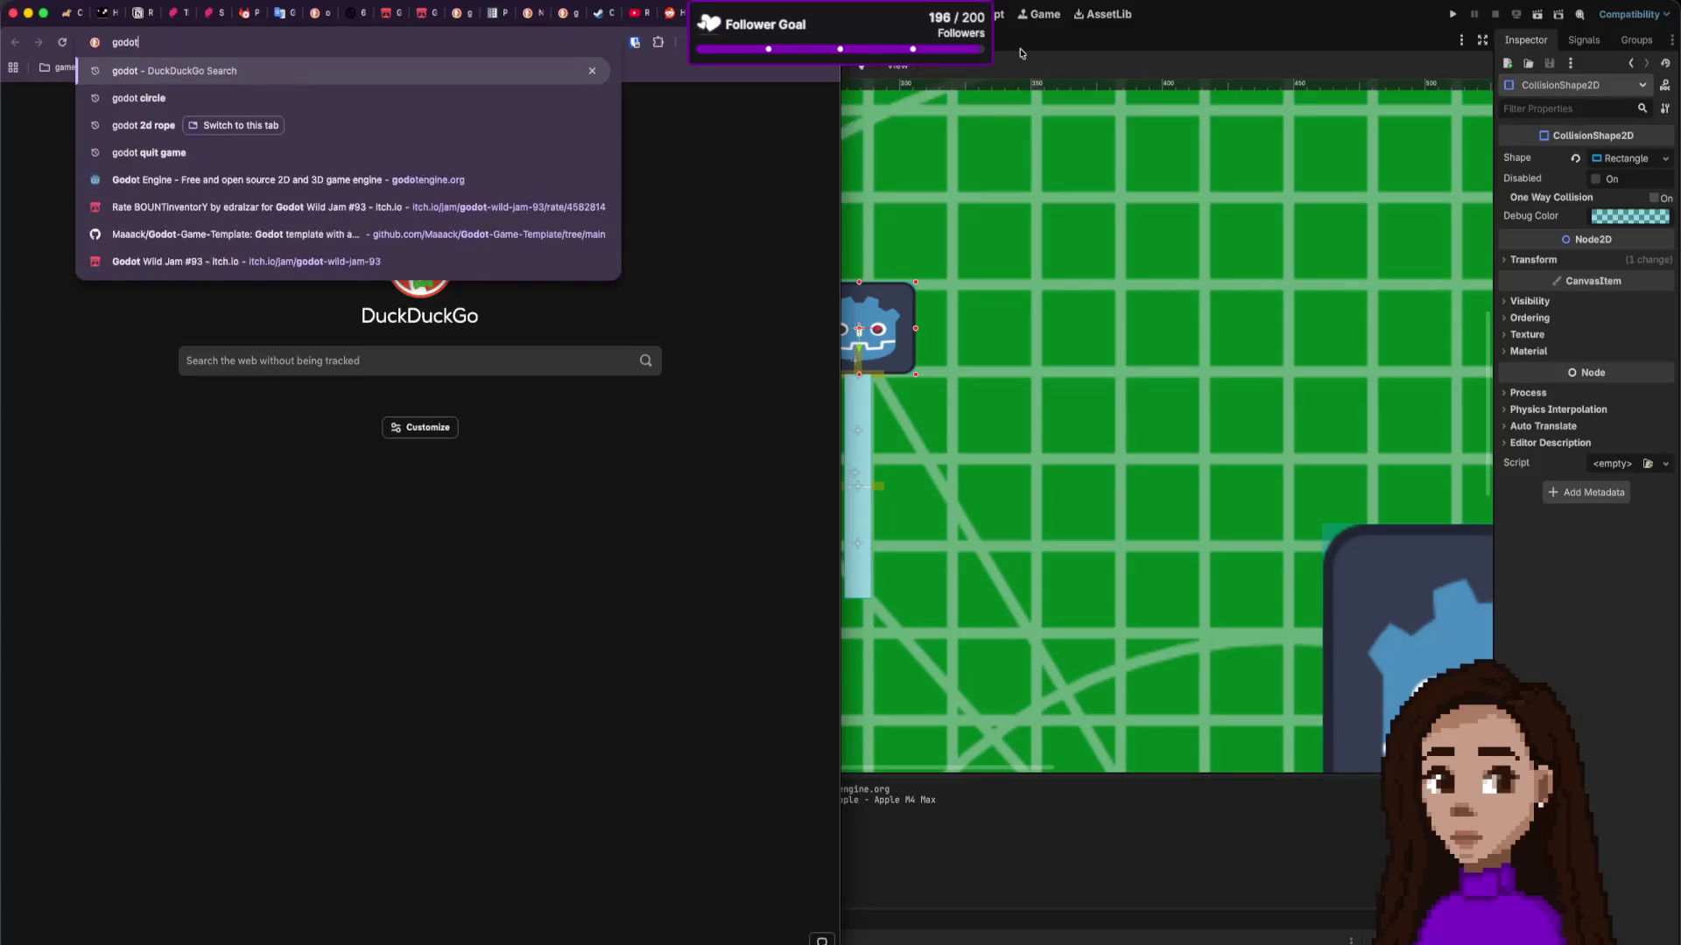
pyautogui.write(' collision')
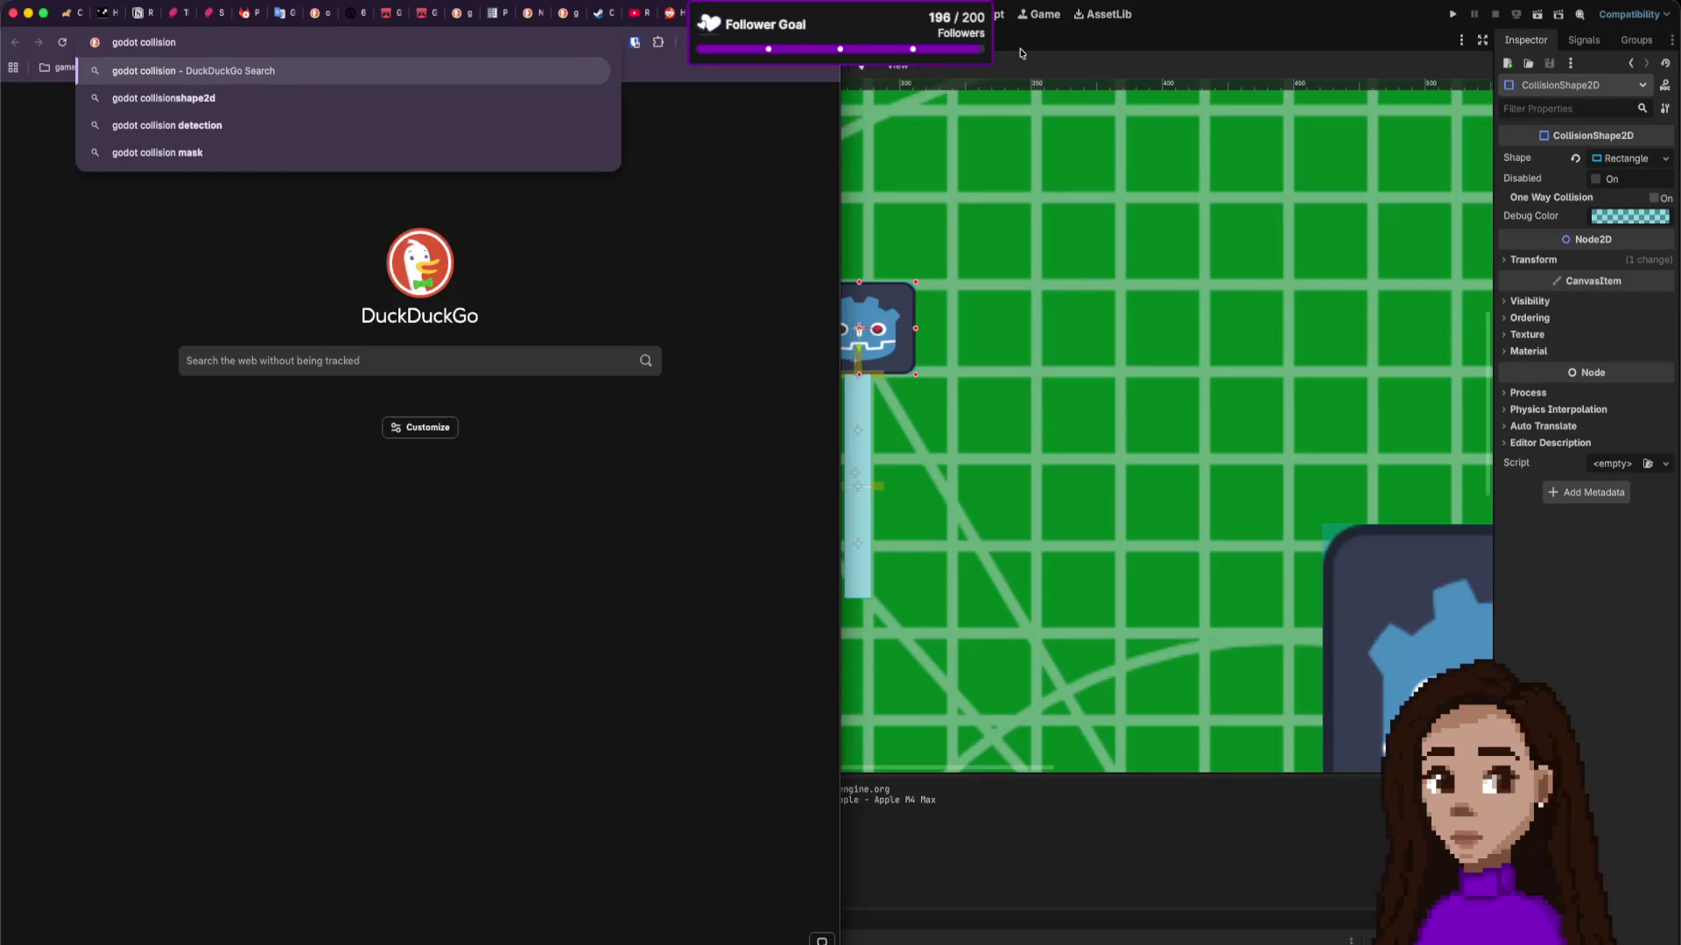
pyautogui.press('Down')
pyautogui.press('Down')
pyautogui.press('Return')
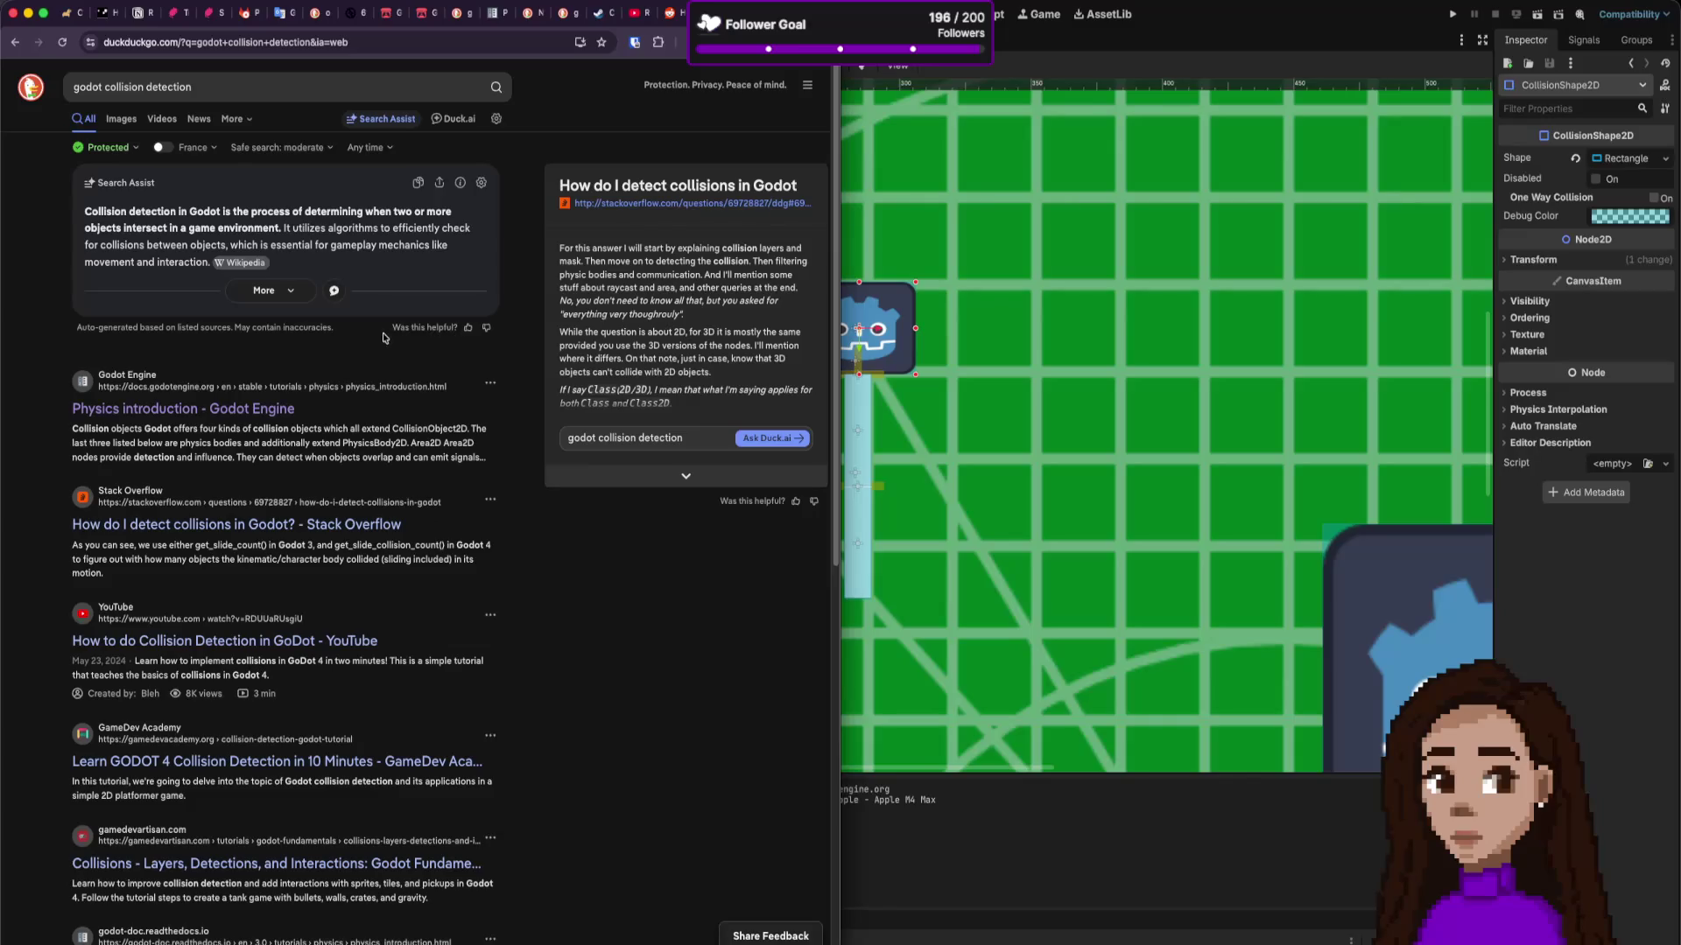
# Step: Open the 'Physics introduction - Godot Engine' result and scroll to its collision layer and mask examples
pyautogui.click(272, 412)
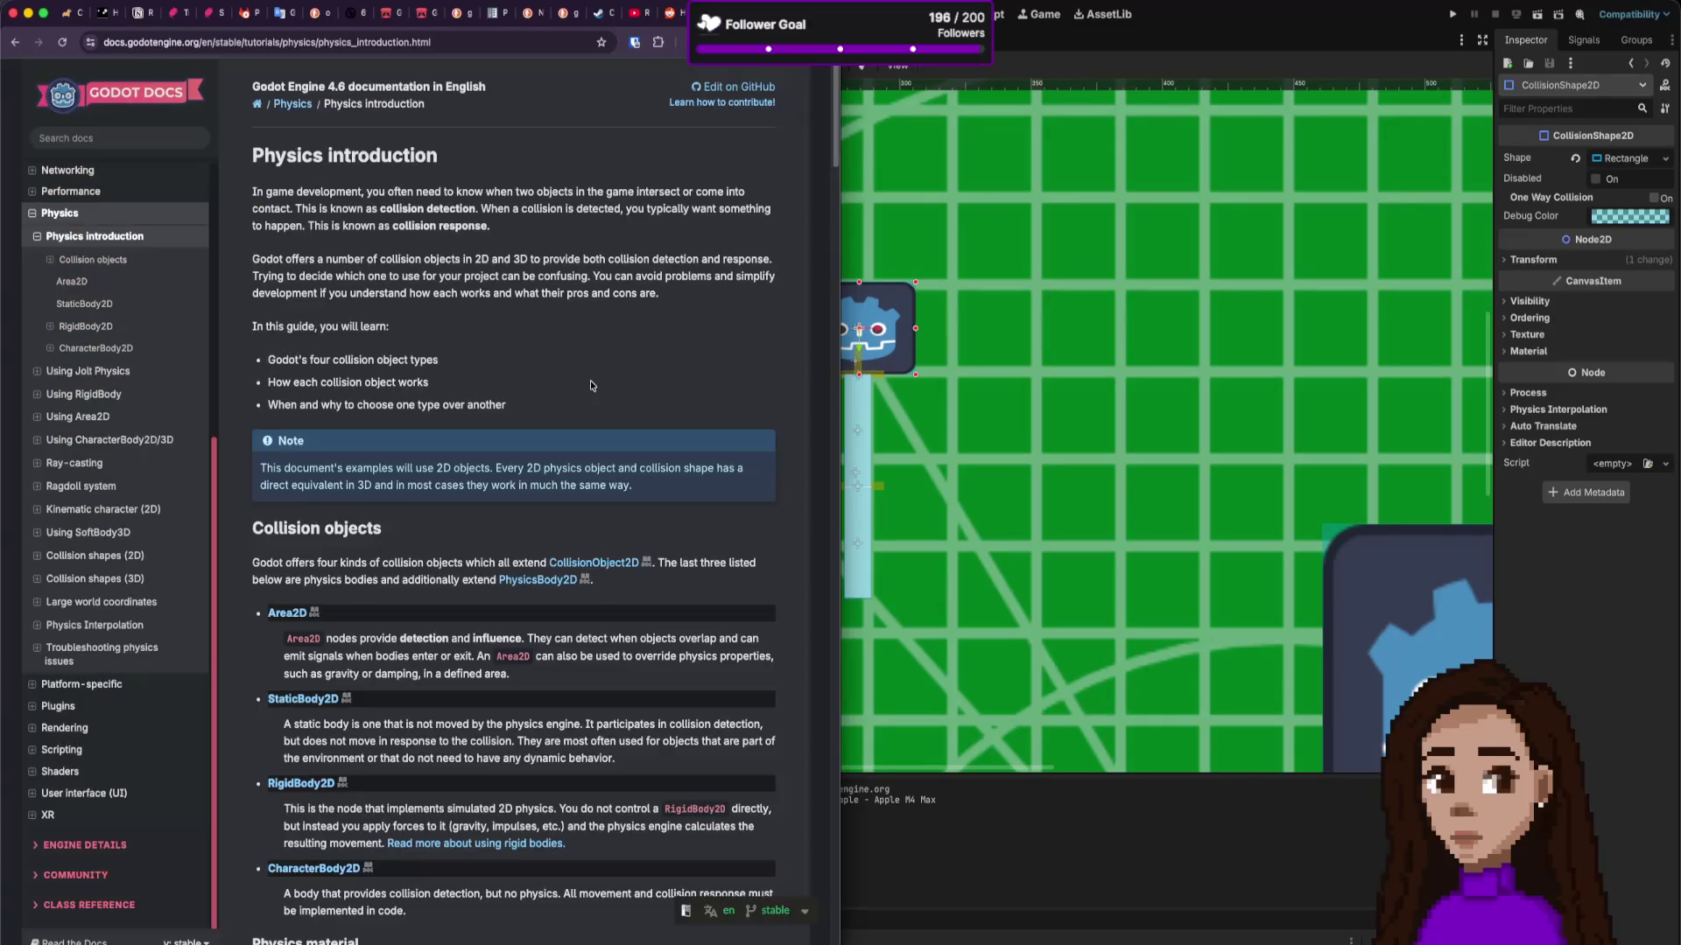
pyautogui.scroll(-5, 619, 427)
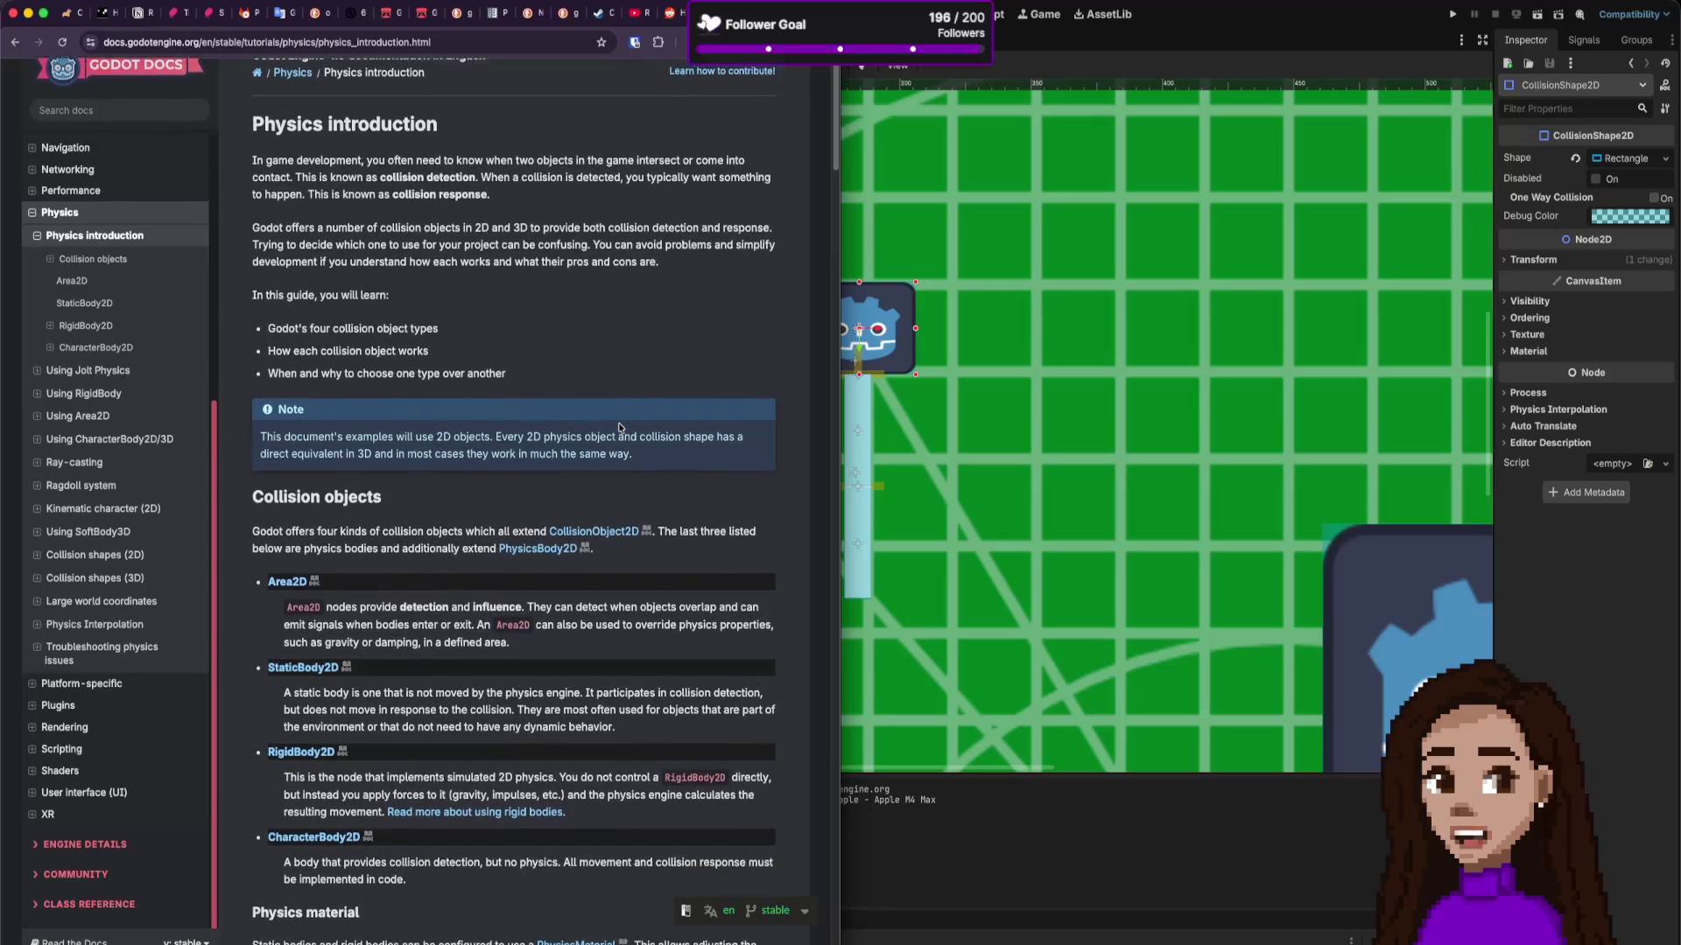
pyautogui.scroll(-10, 619, 427)
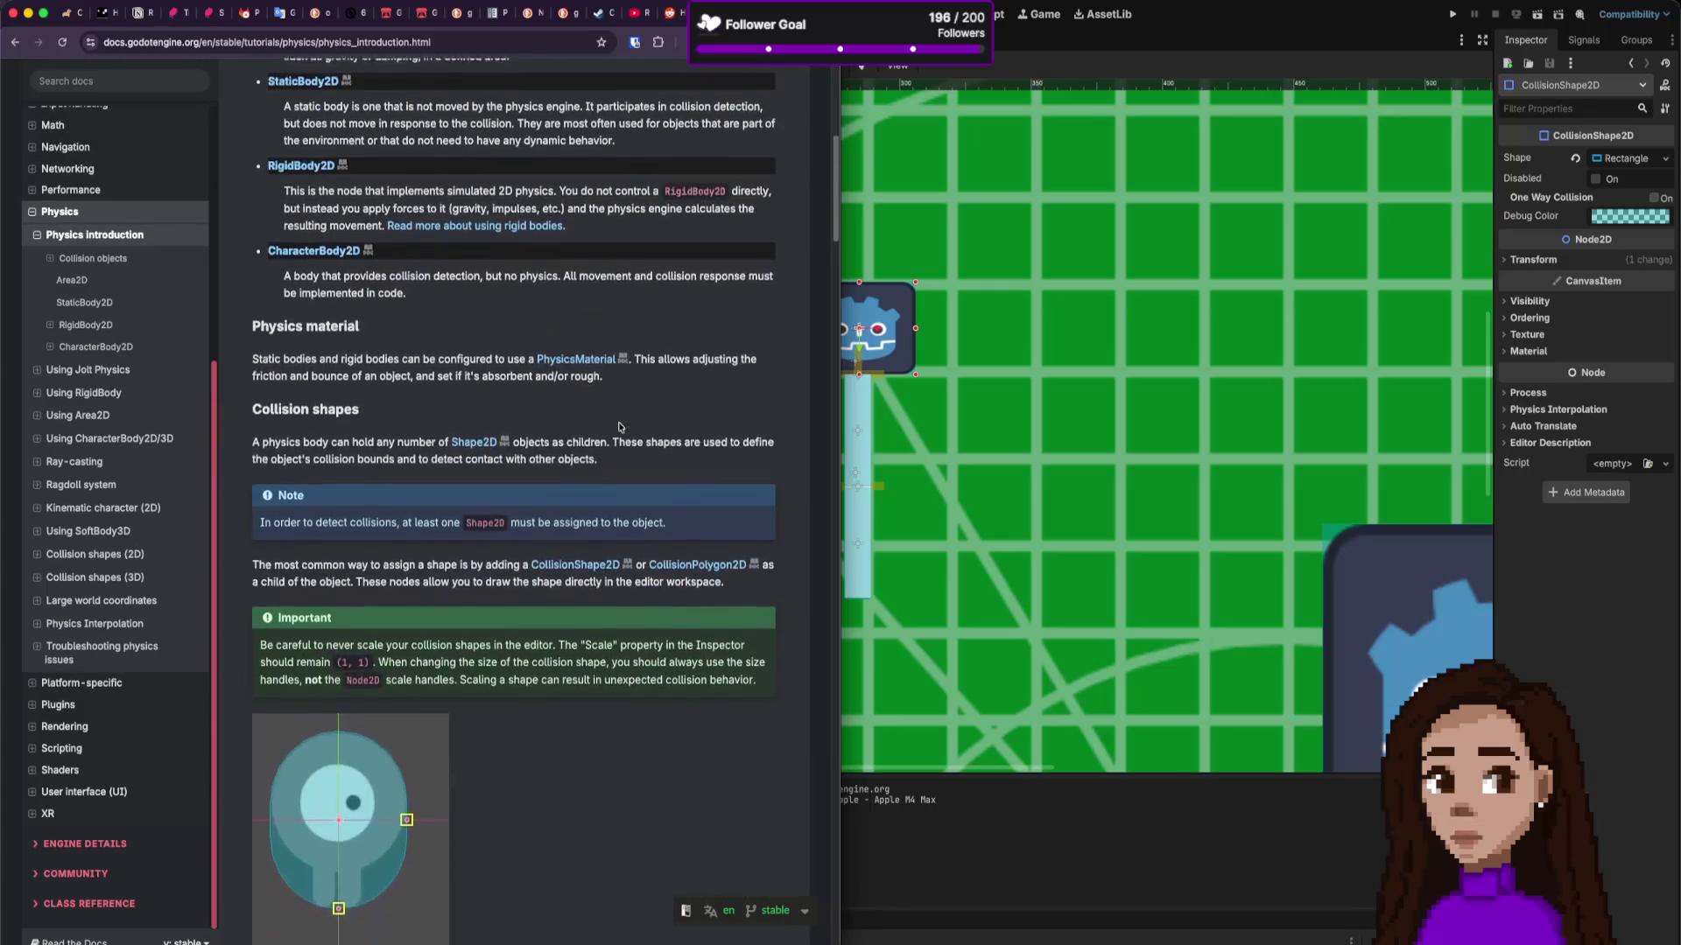
pyautogui.scroll(-7, 620, 426)
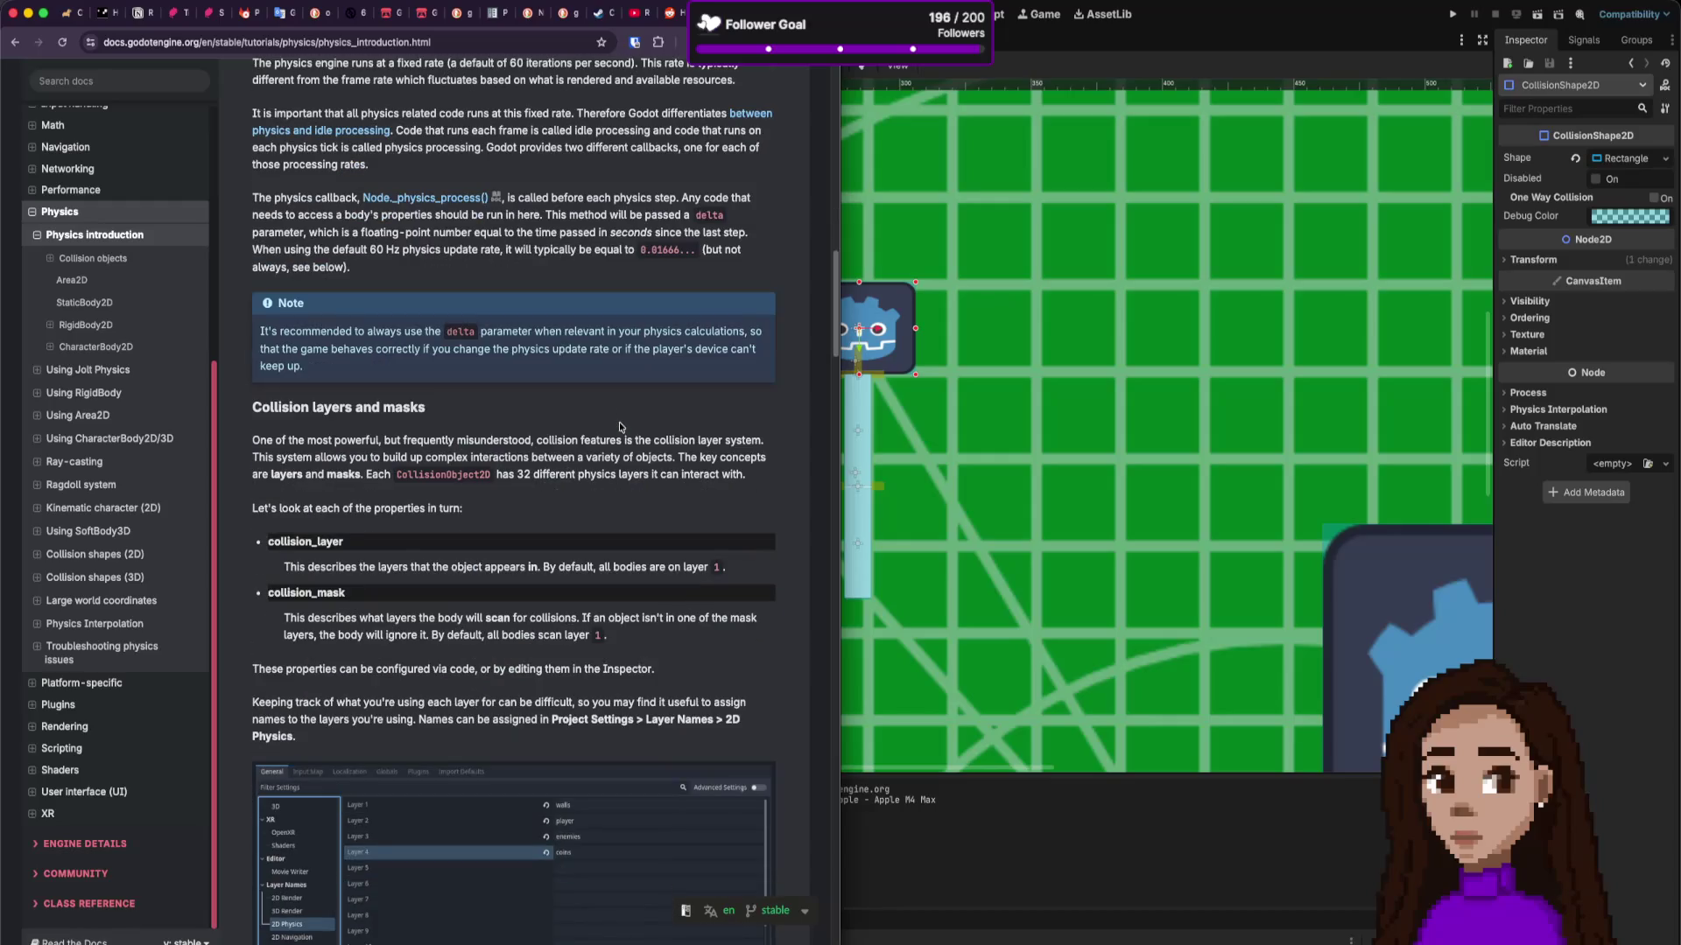
pyautogui.scroll(1, 619, 428)
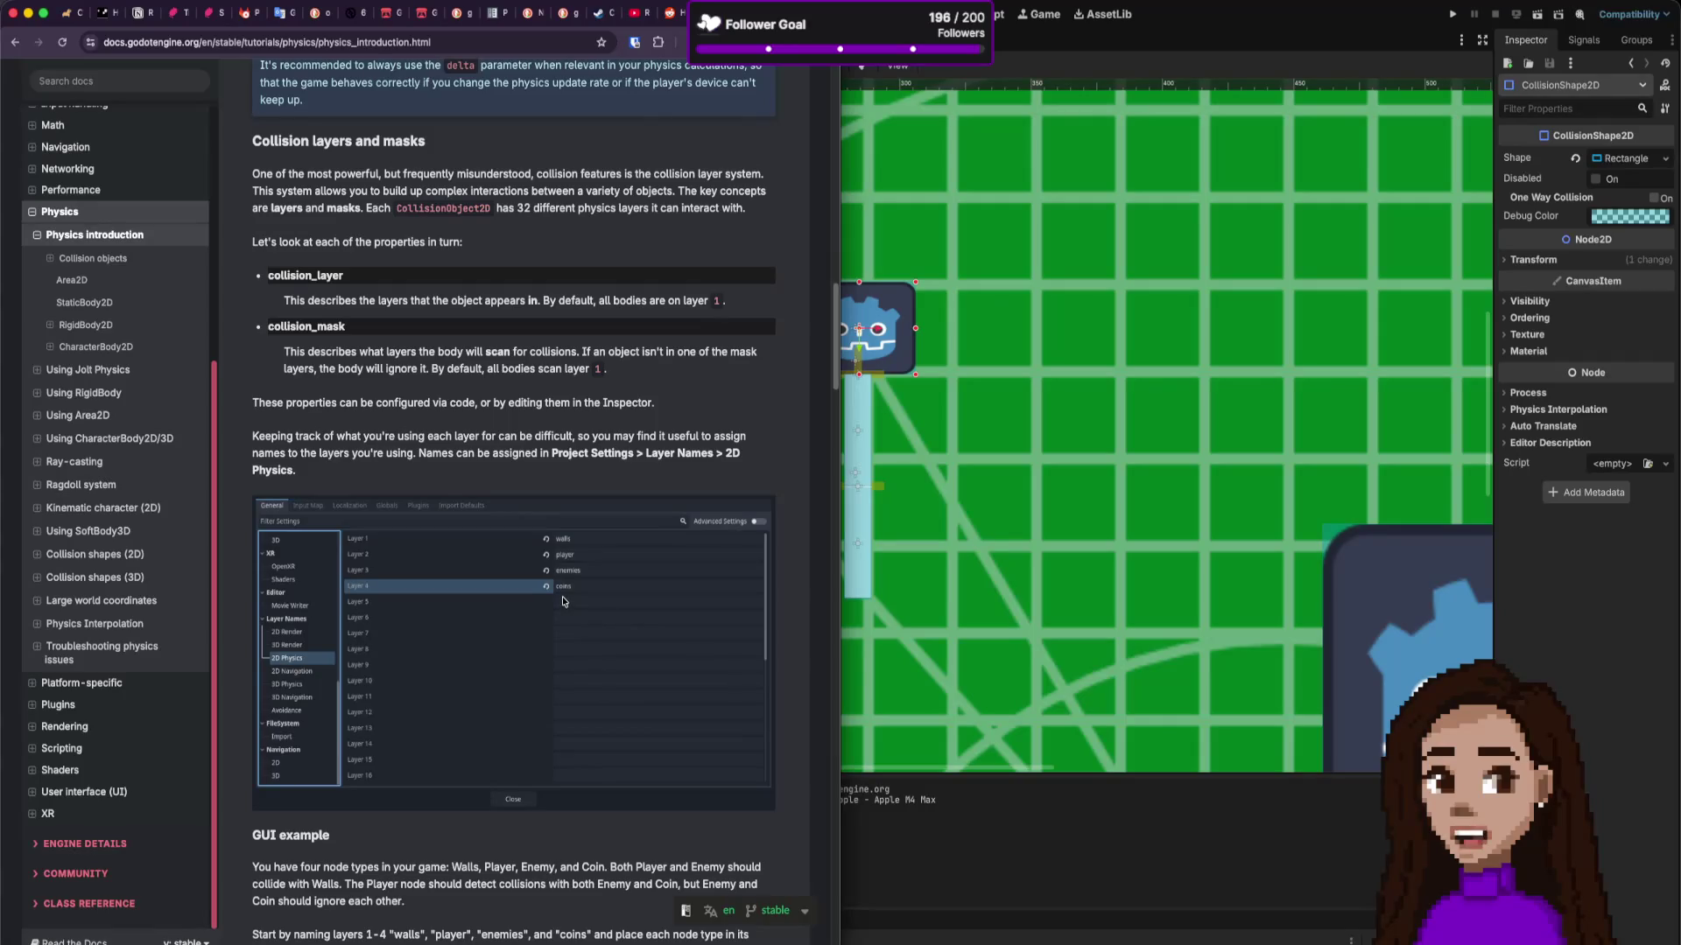
pyautogui.scroll(-5, 562, 601)
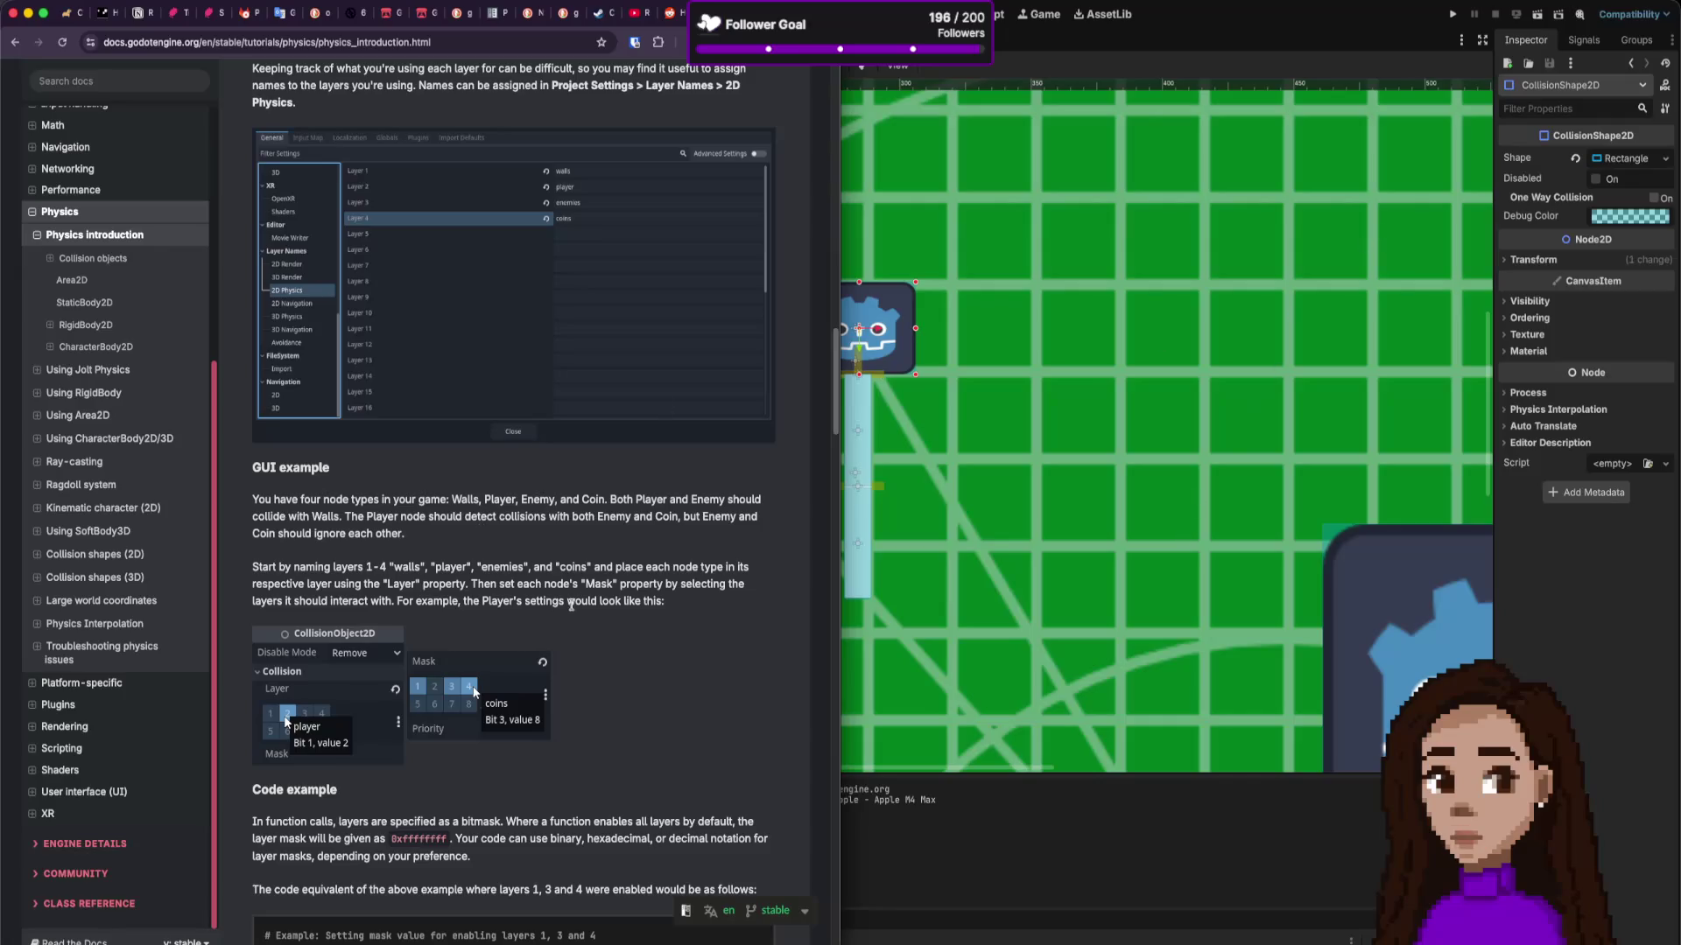
pyautogui.scroll(-5, 571, 604)
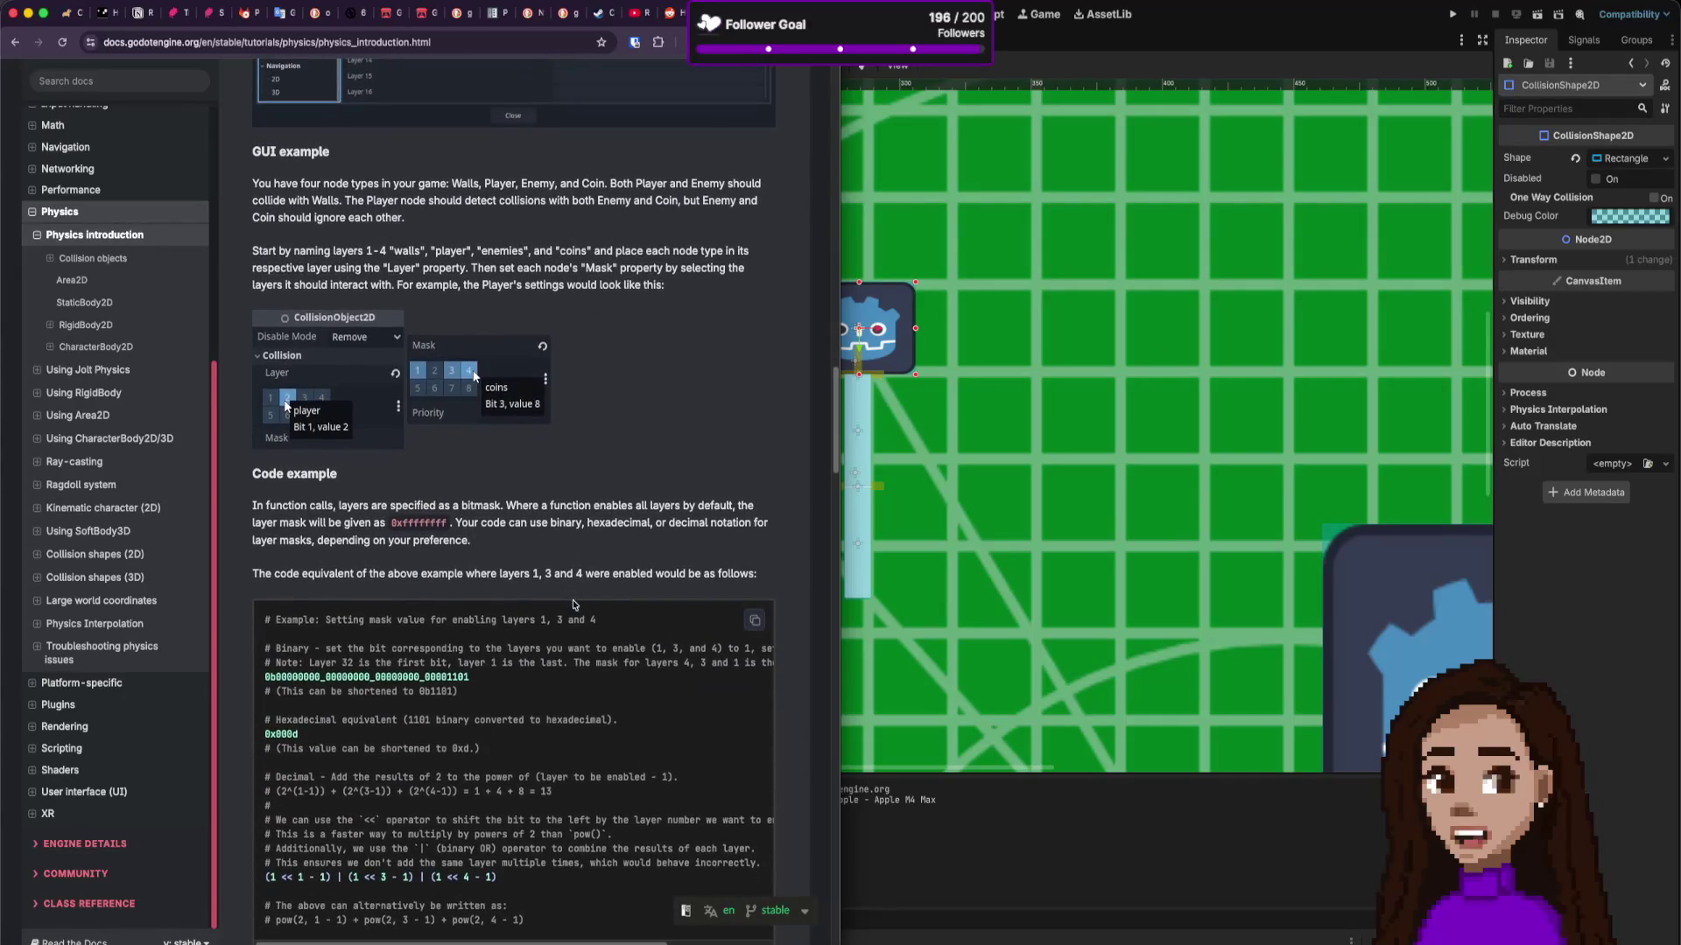
pyautogui.scroll(2, 535, 563)
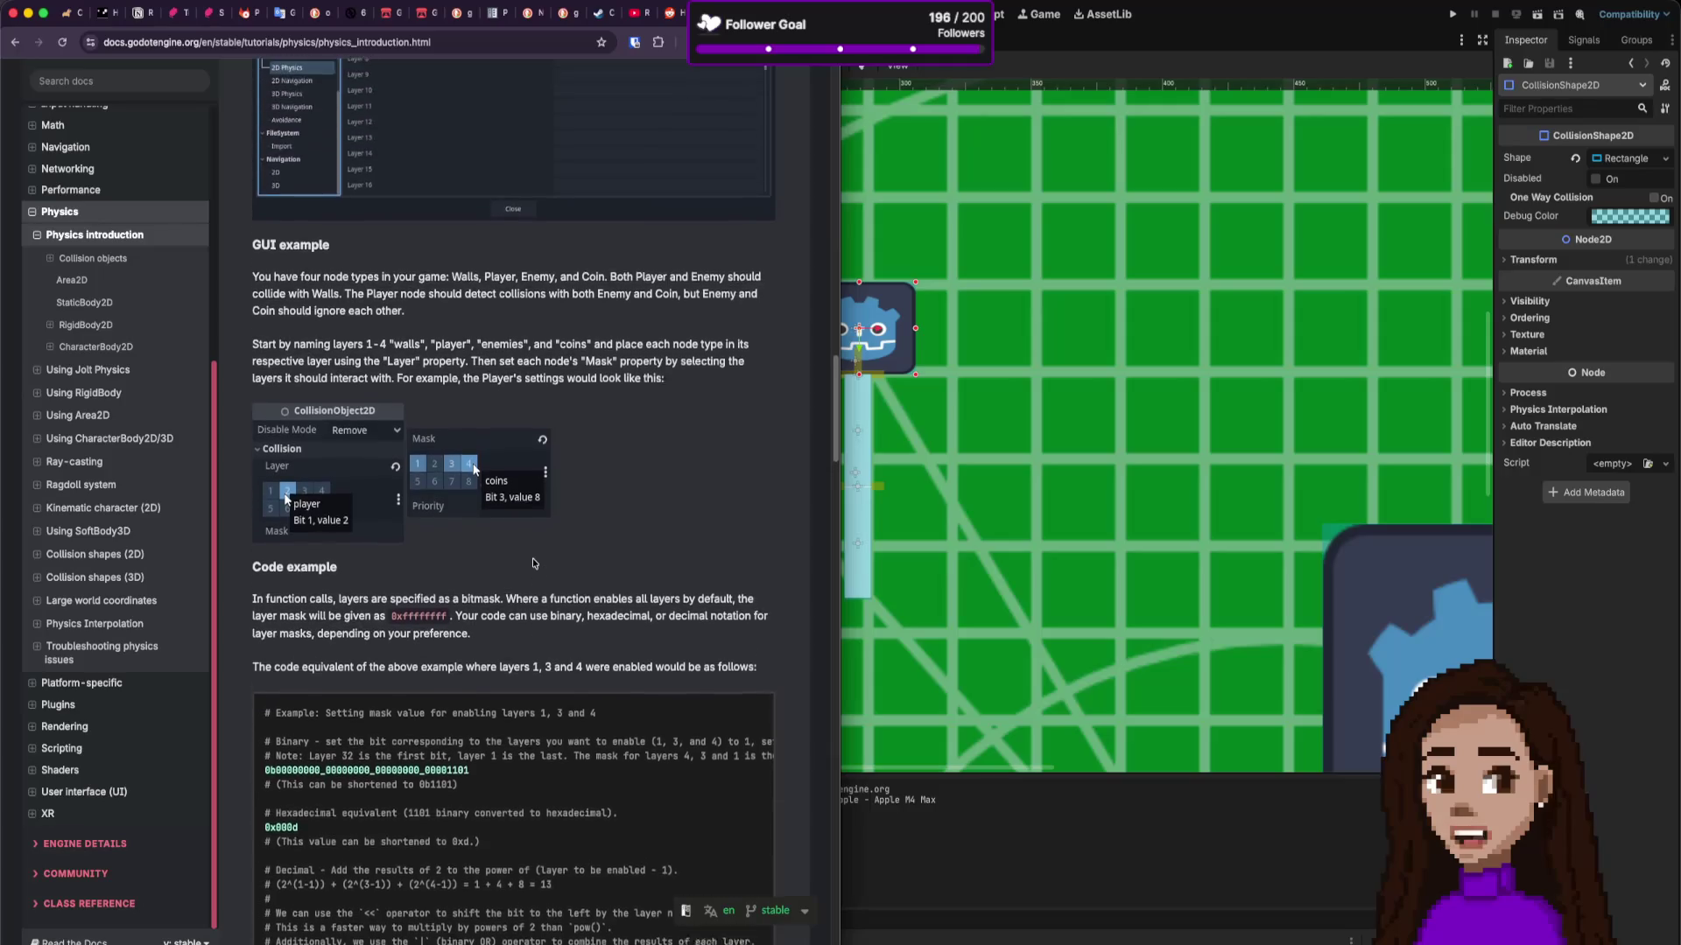
pyautogui.scroll(-5, 535, 562)
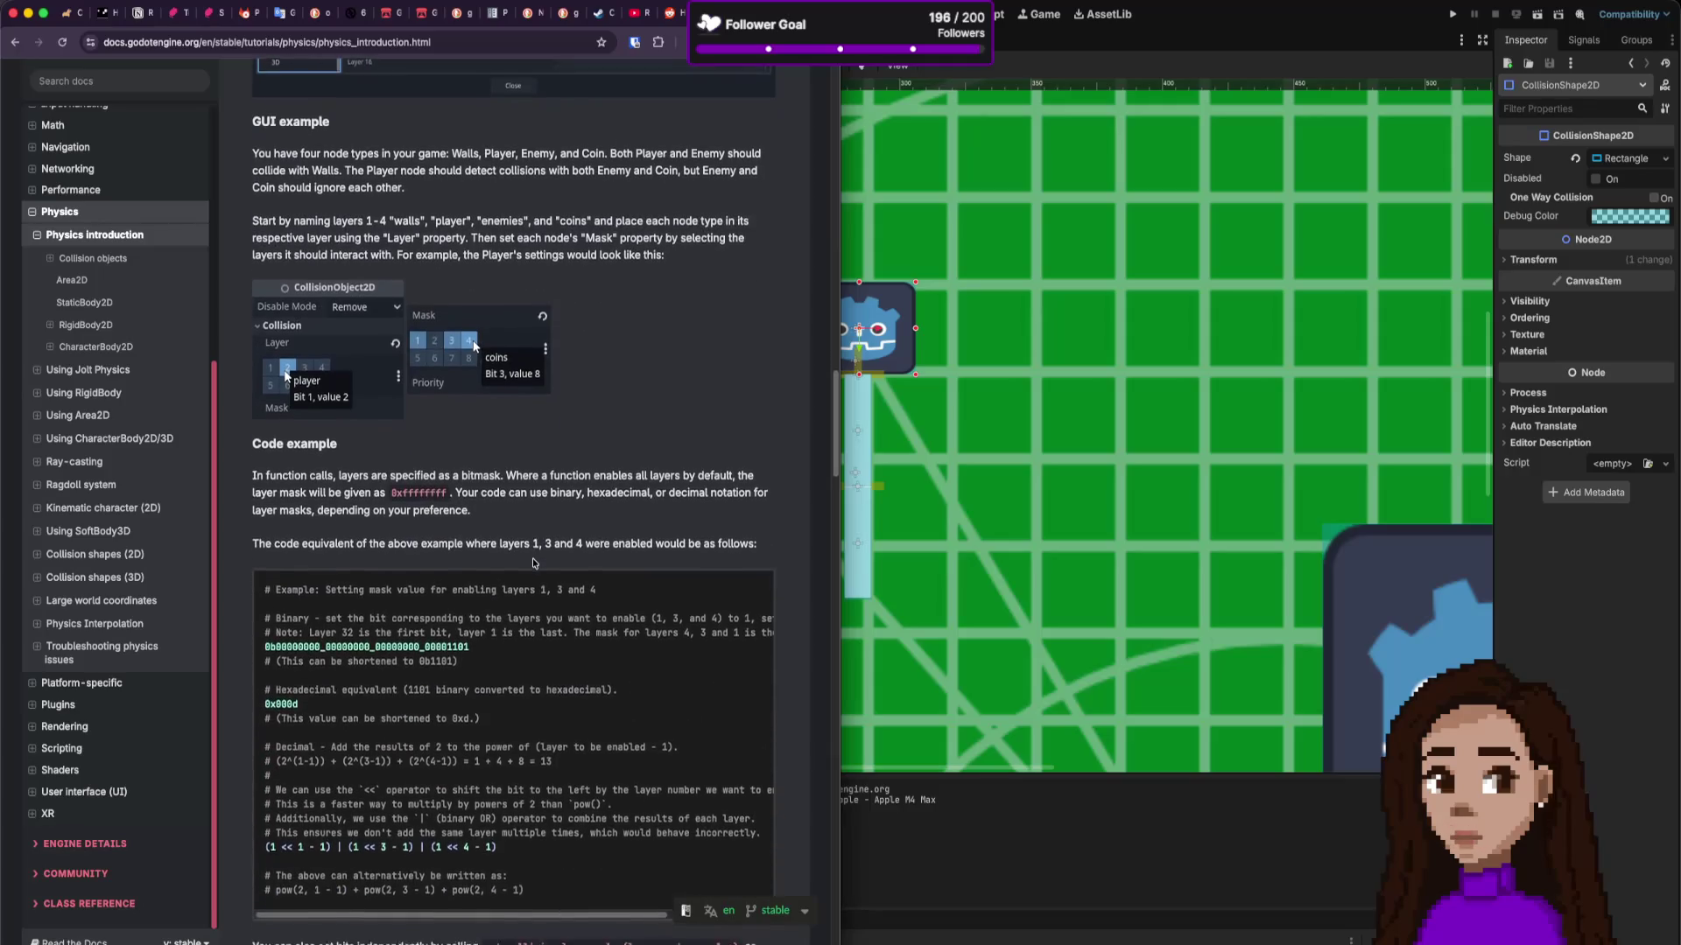
pyautogui.scroll(-3, 532, 559)
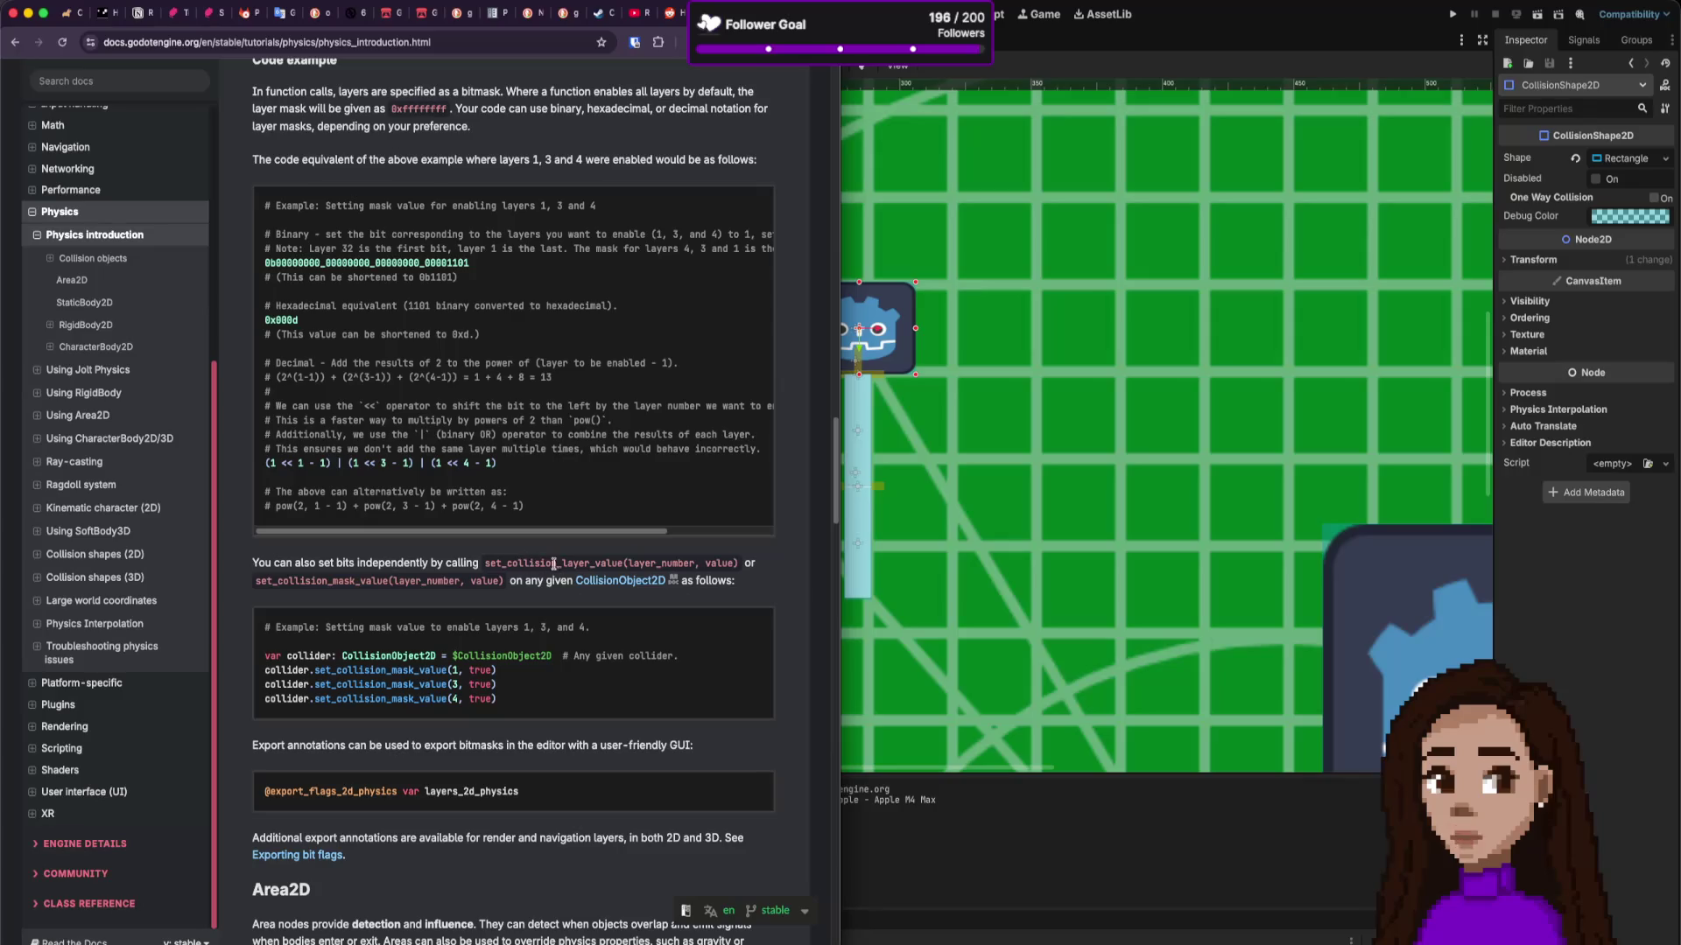
pyautogui.scroll(-3, 542, 560)
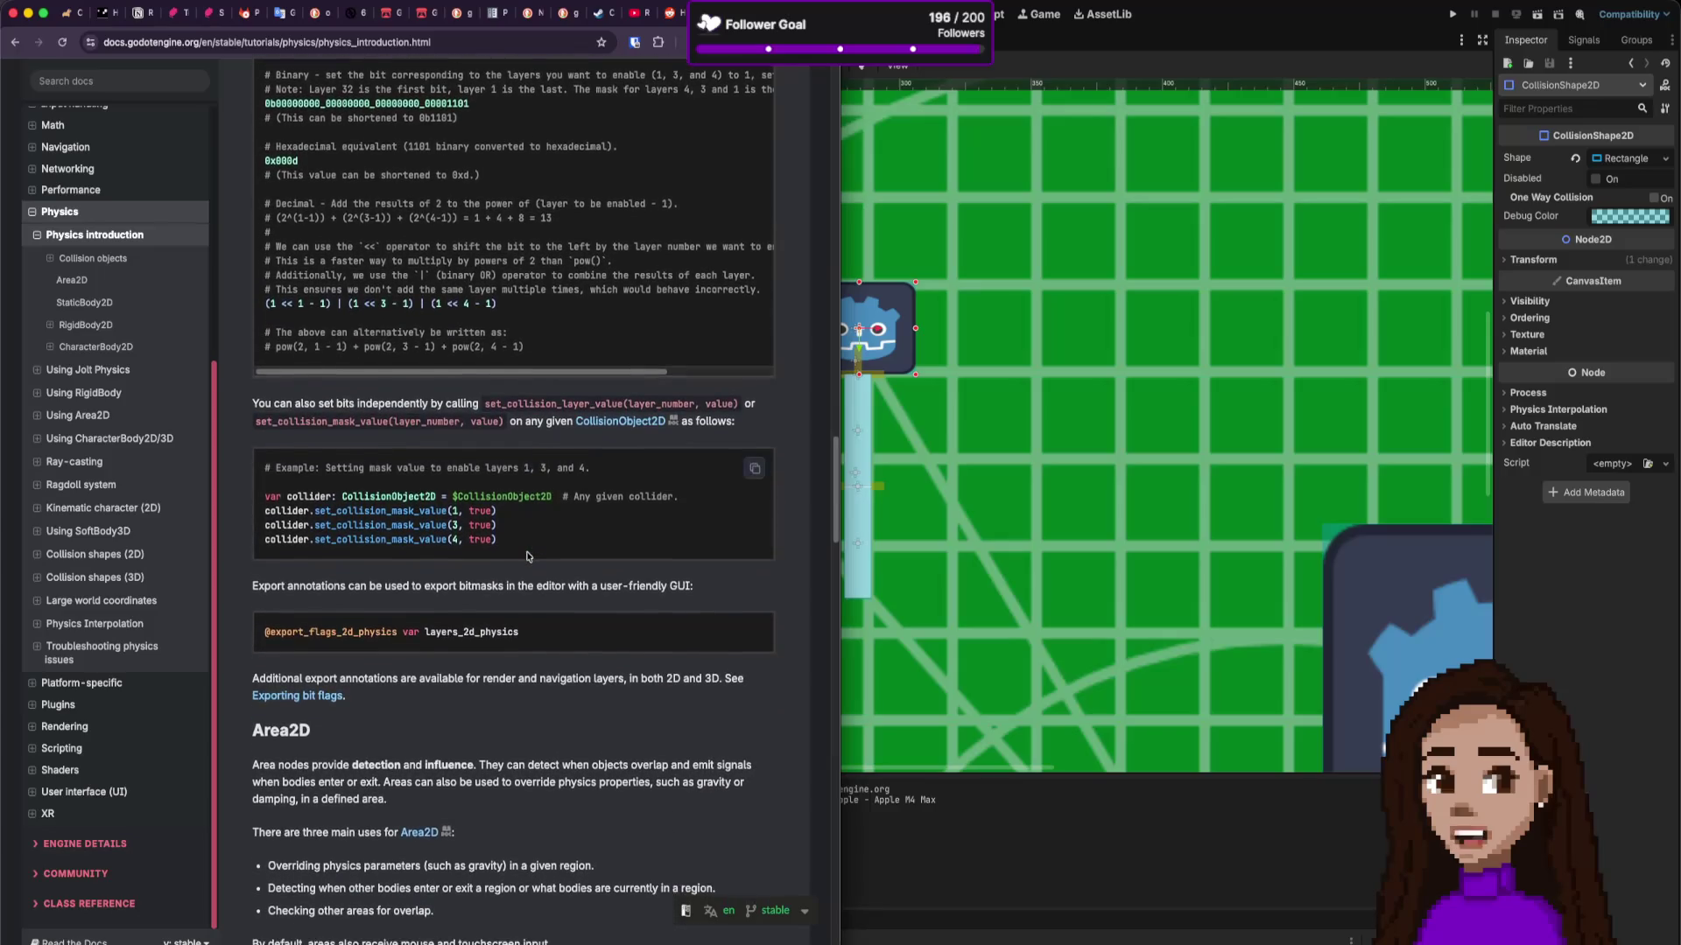
pyautogui.scroll(-1, 528, 557)
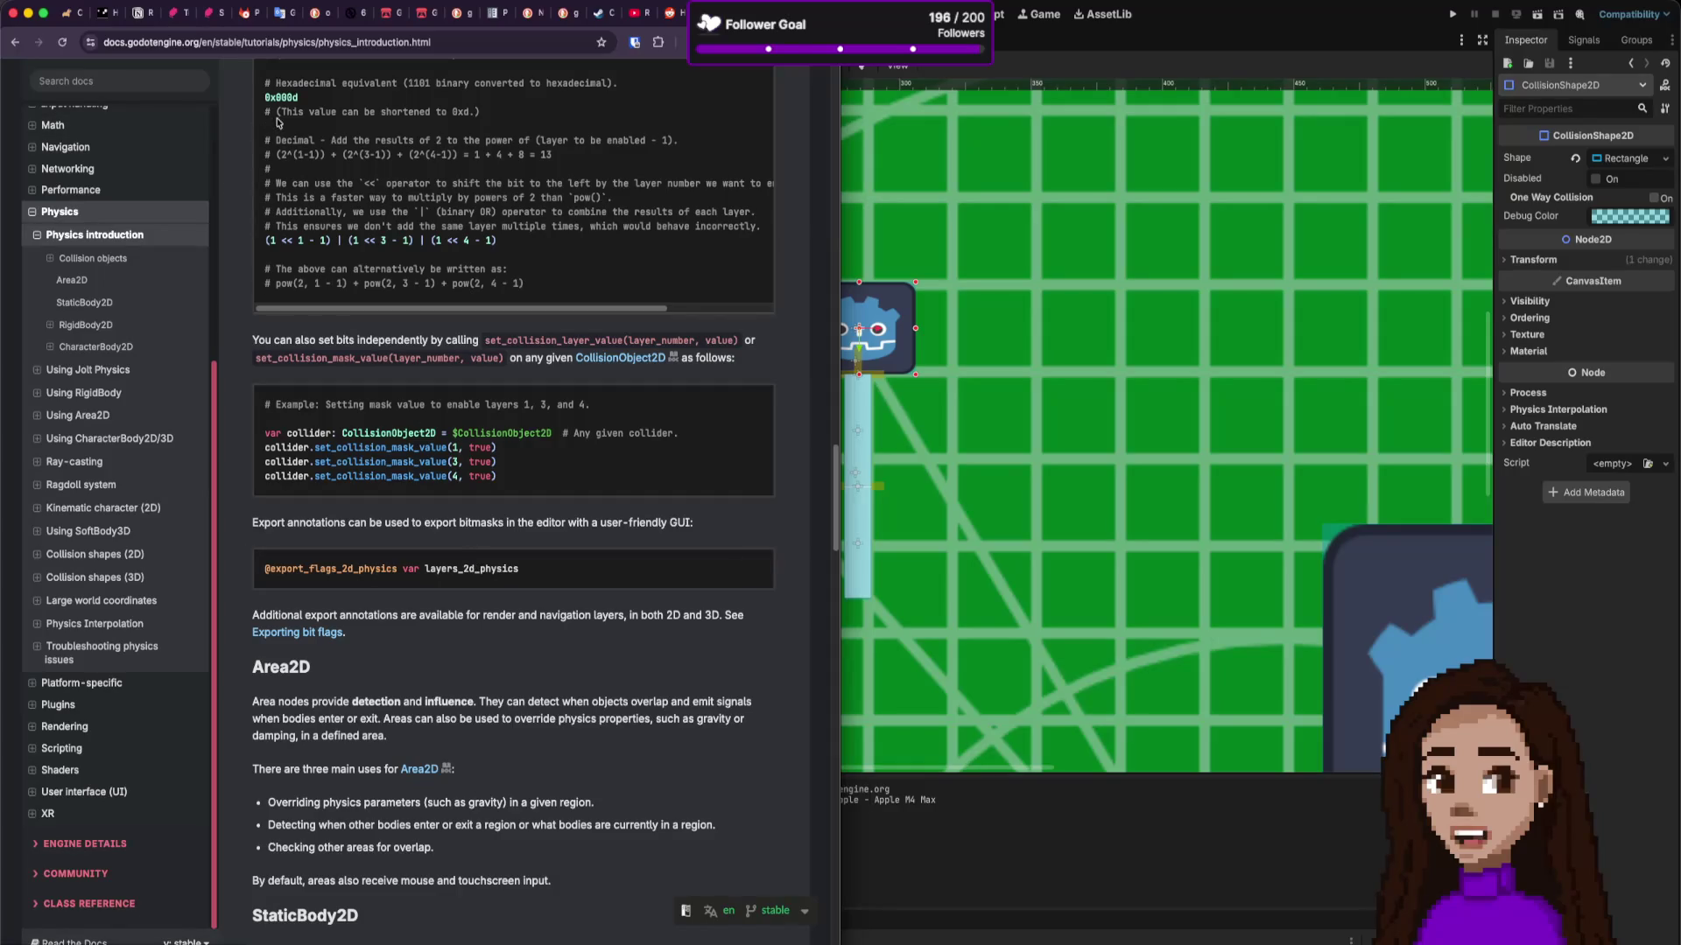
# Step: Go to the localhost Capyvarias game past the statue screen, then switch to VS Code
pyautogui.click(69, 12)
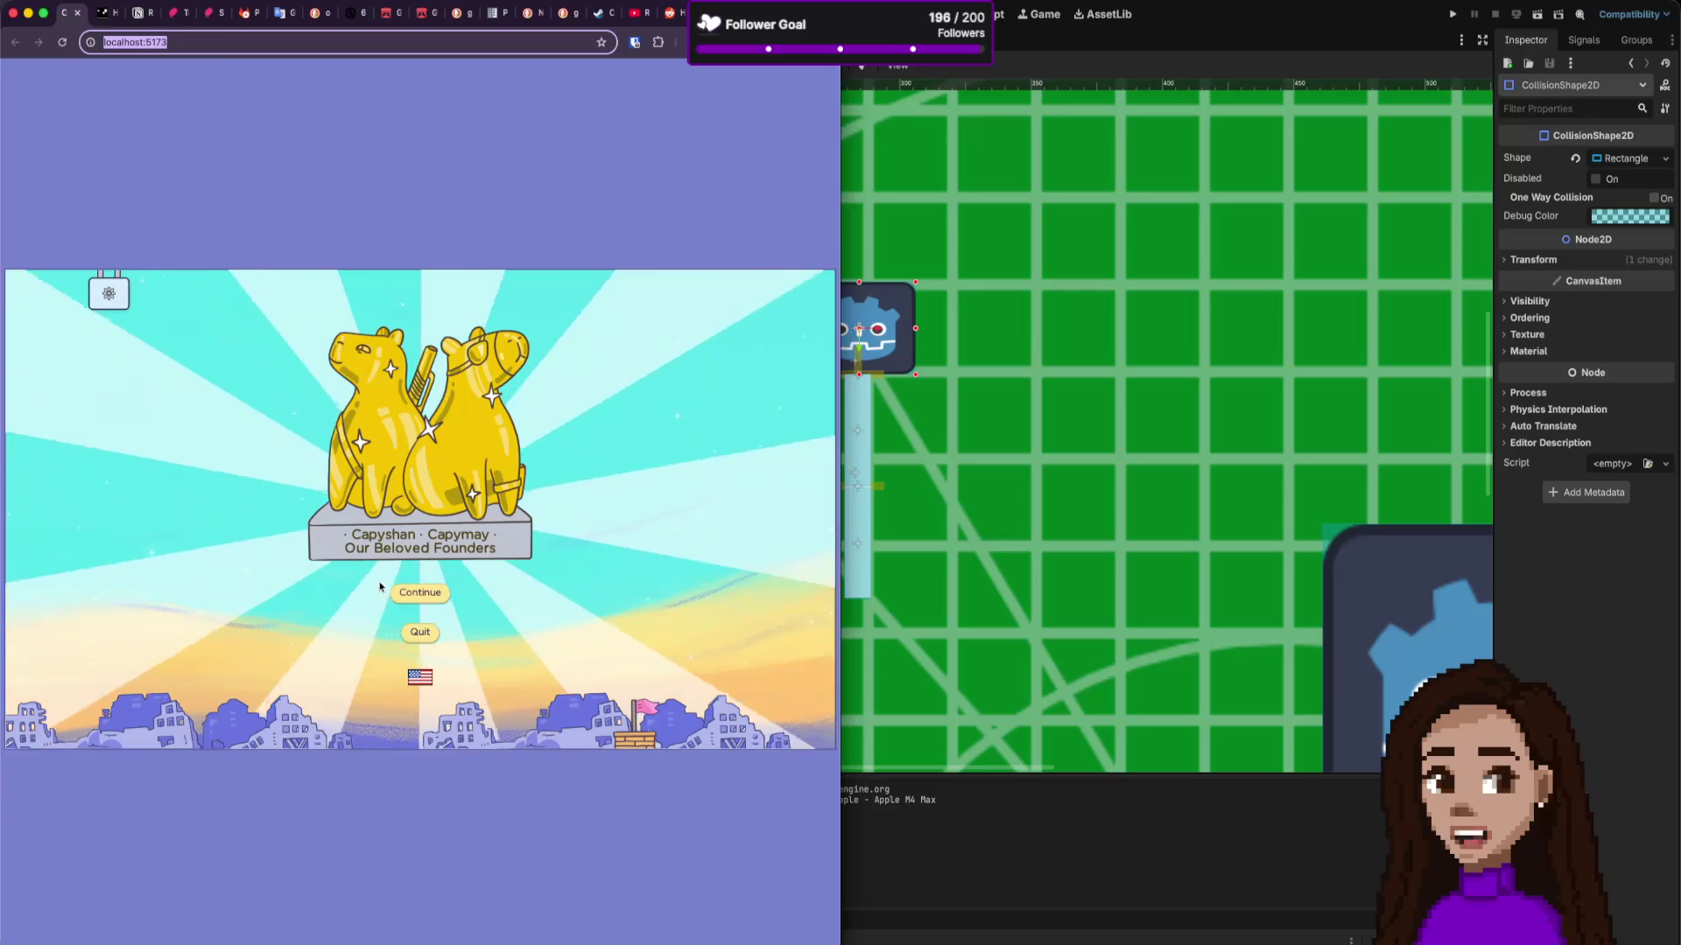
pyautogui.click(427, 591)
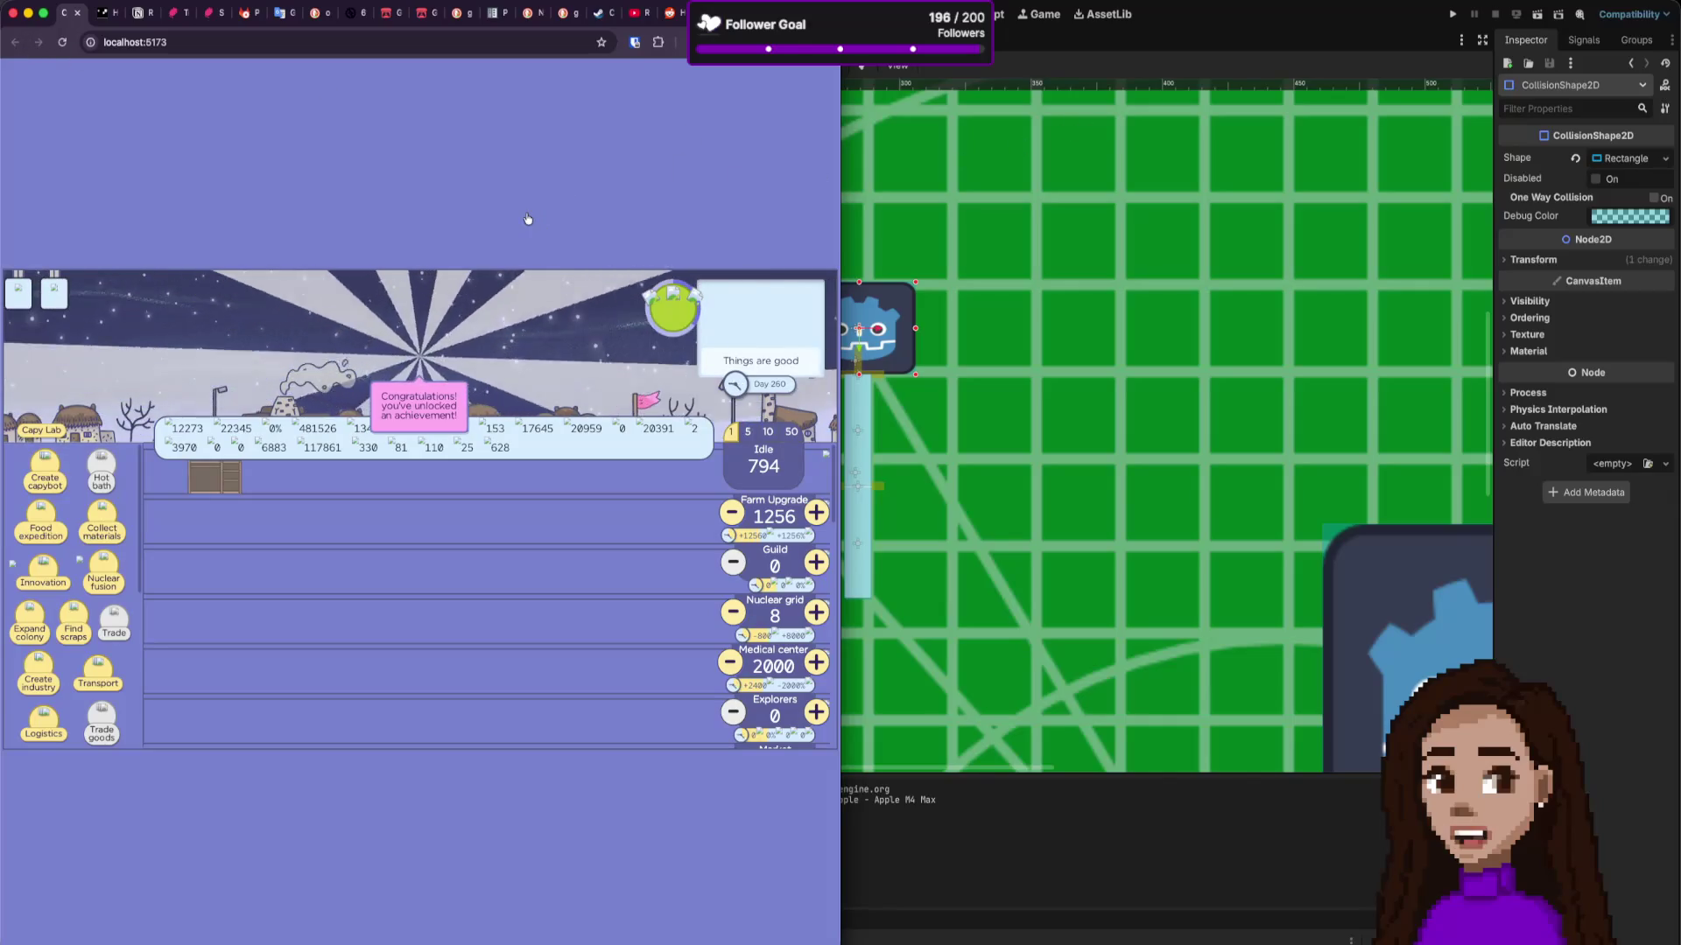
pyautogui.press('super+Tab')
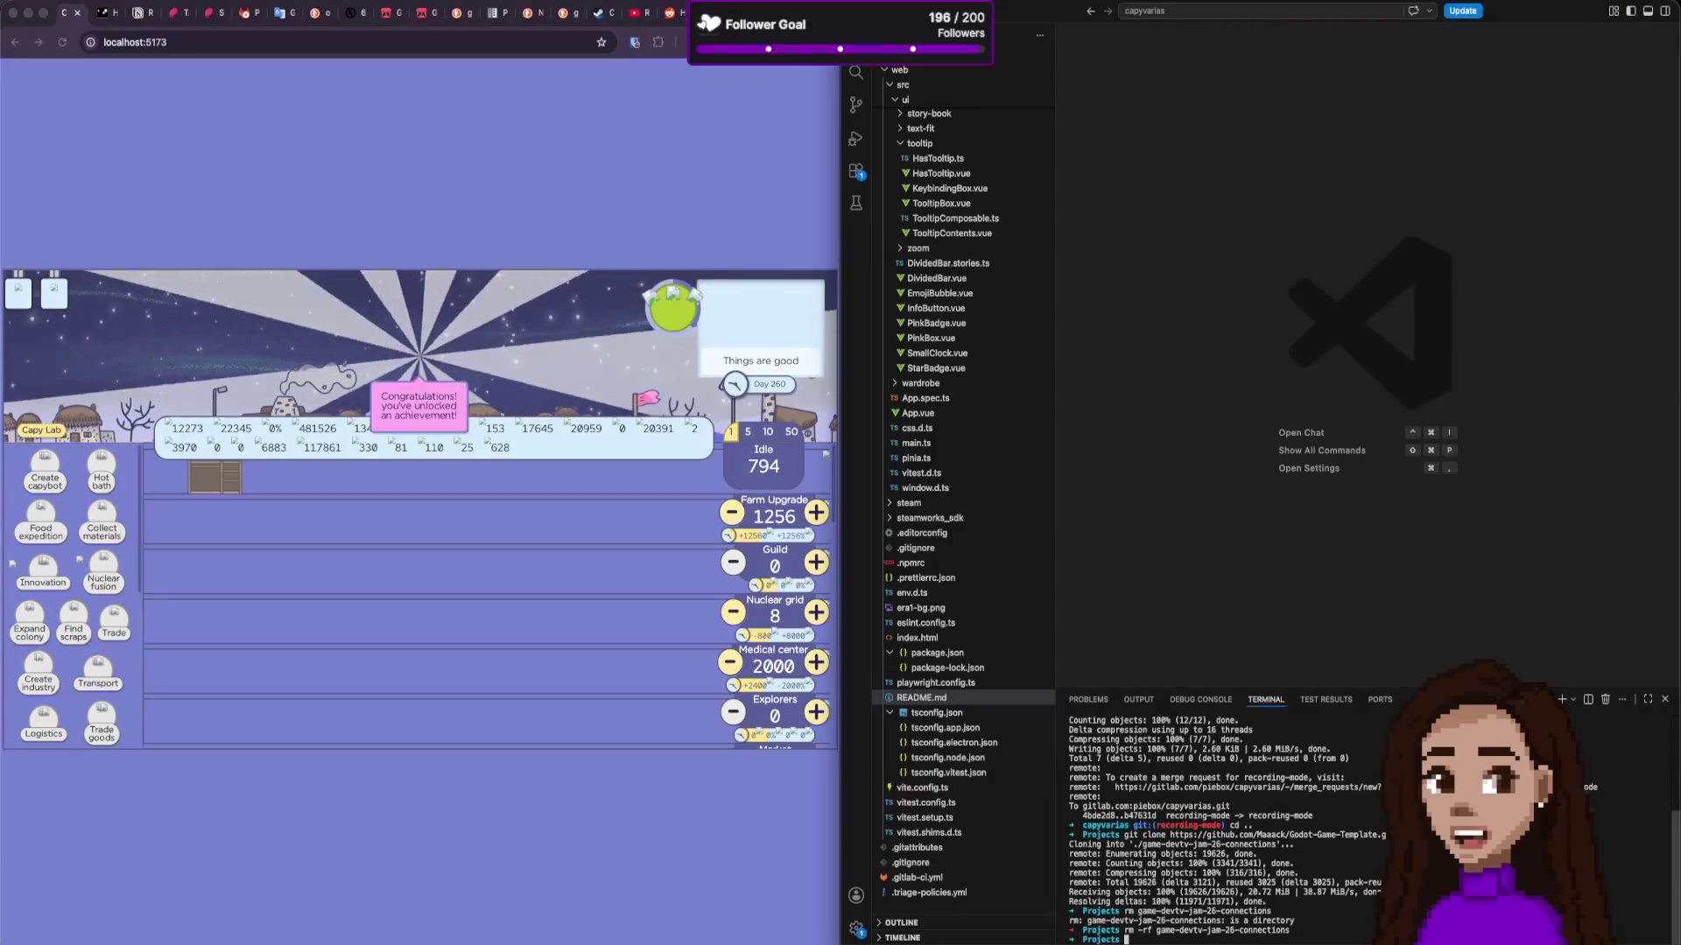
# Step: Start the Vite dev server with npm run dev from capyvarias/web and continue the saved colony
pyautogui.write('cd capyvarias')
pyautogui.press('Return')
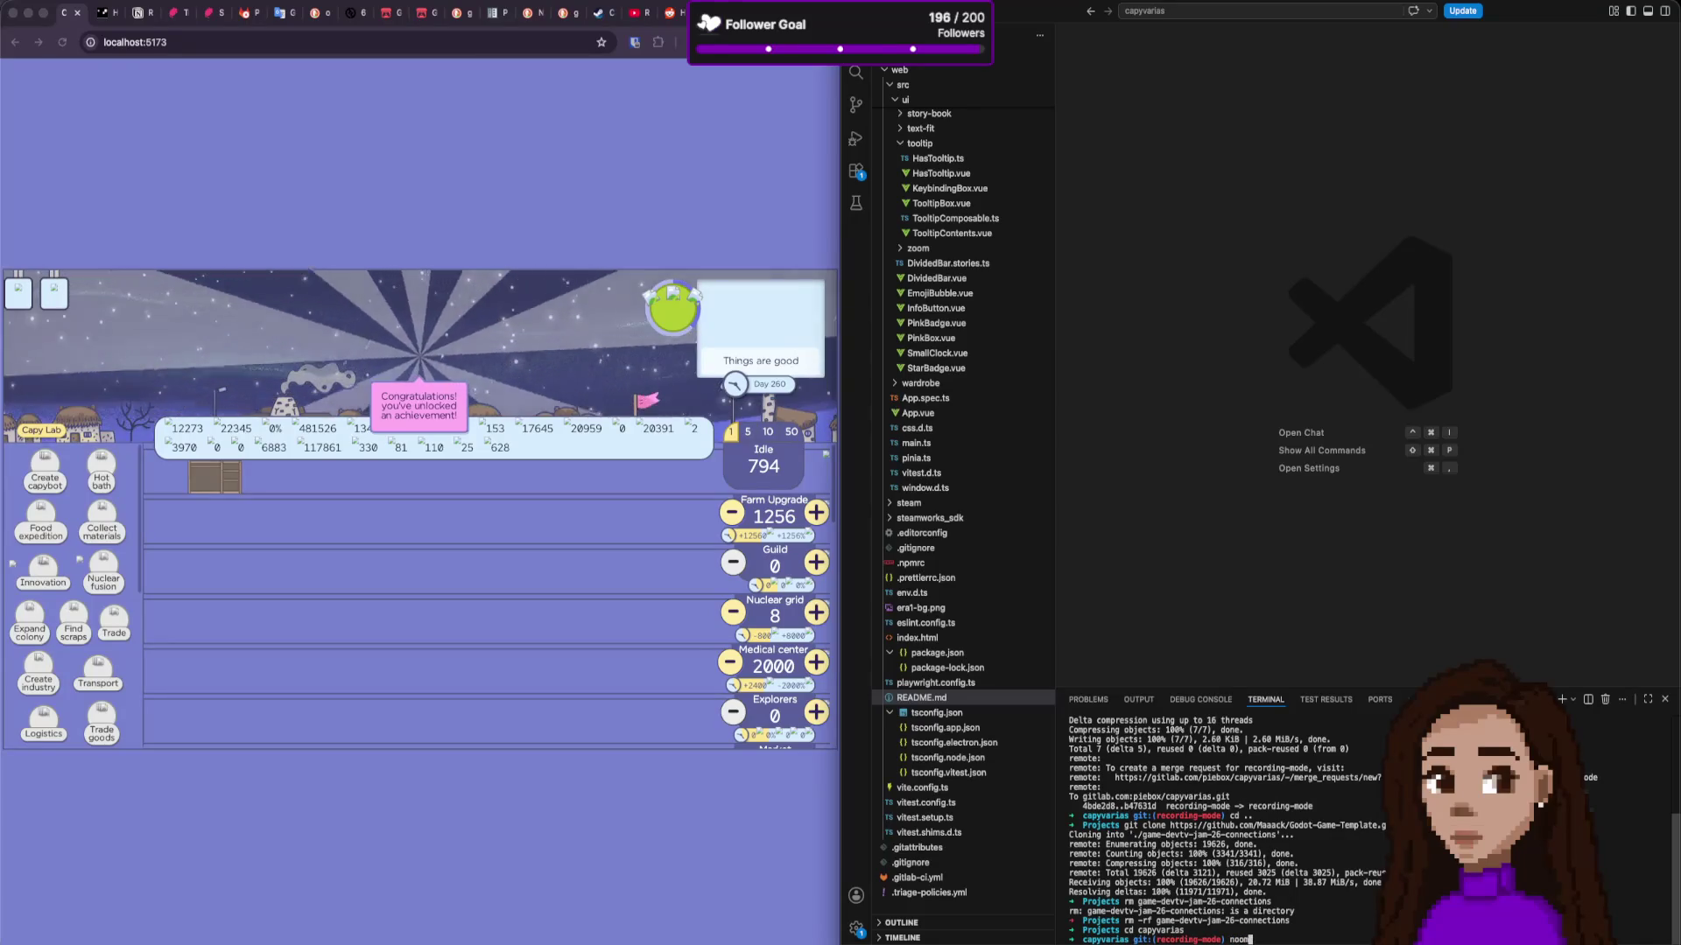
pyautogui.write('n d')
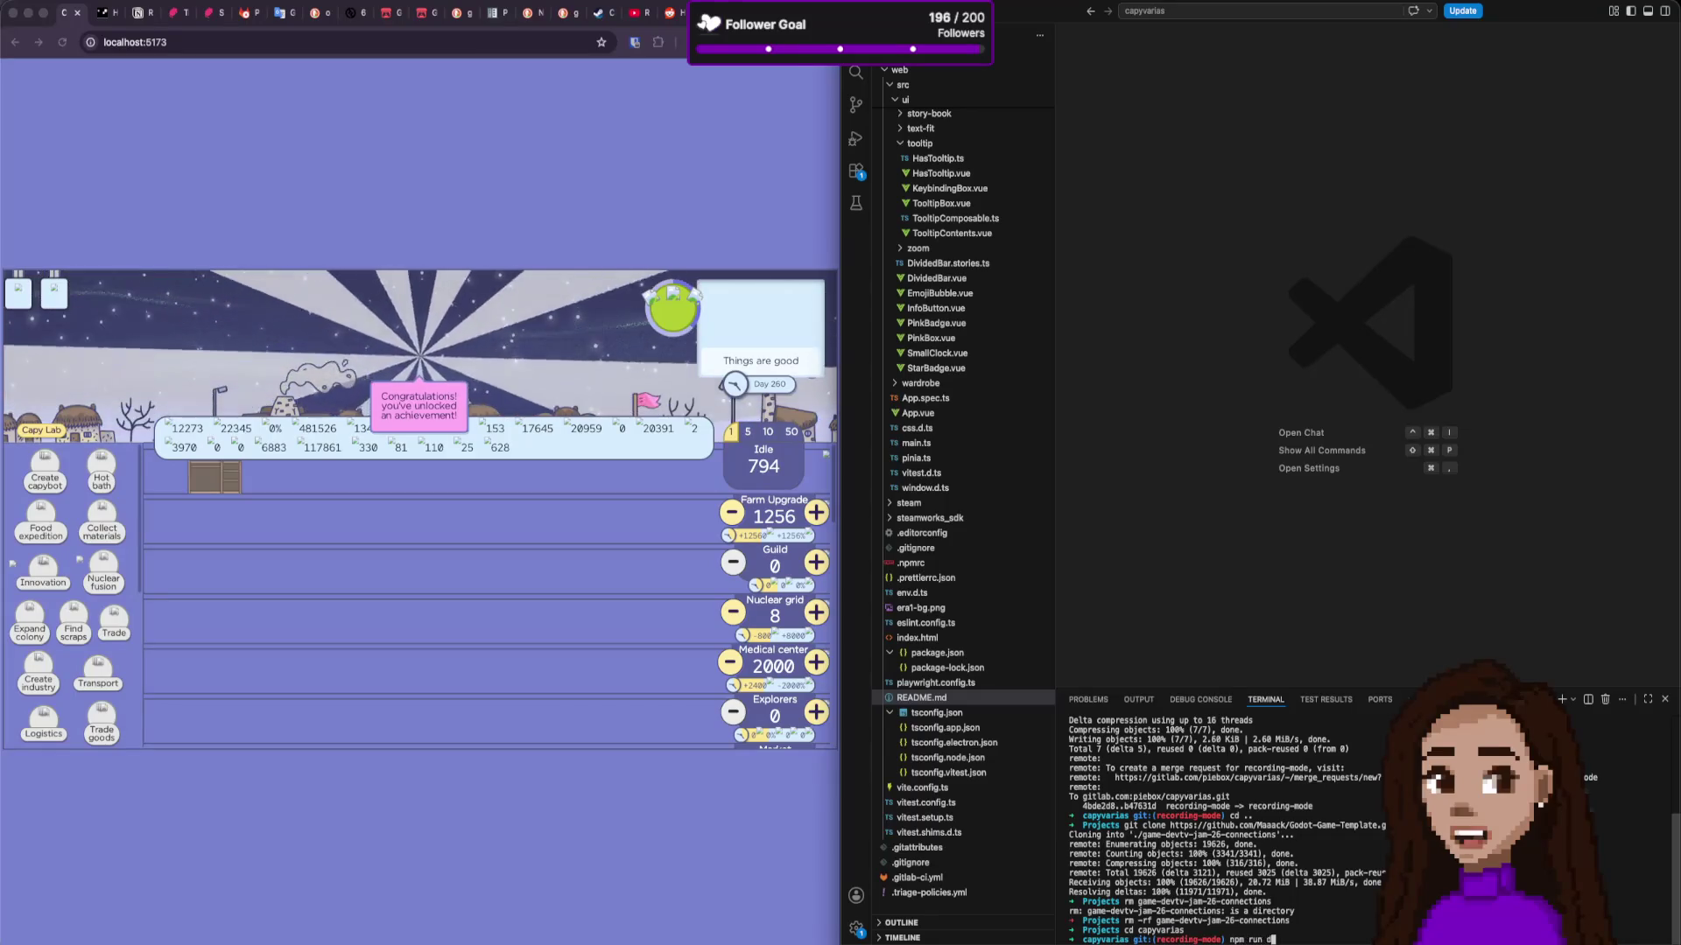
pyautogui.write('pm run dev')
pyautogui.press('Return')
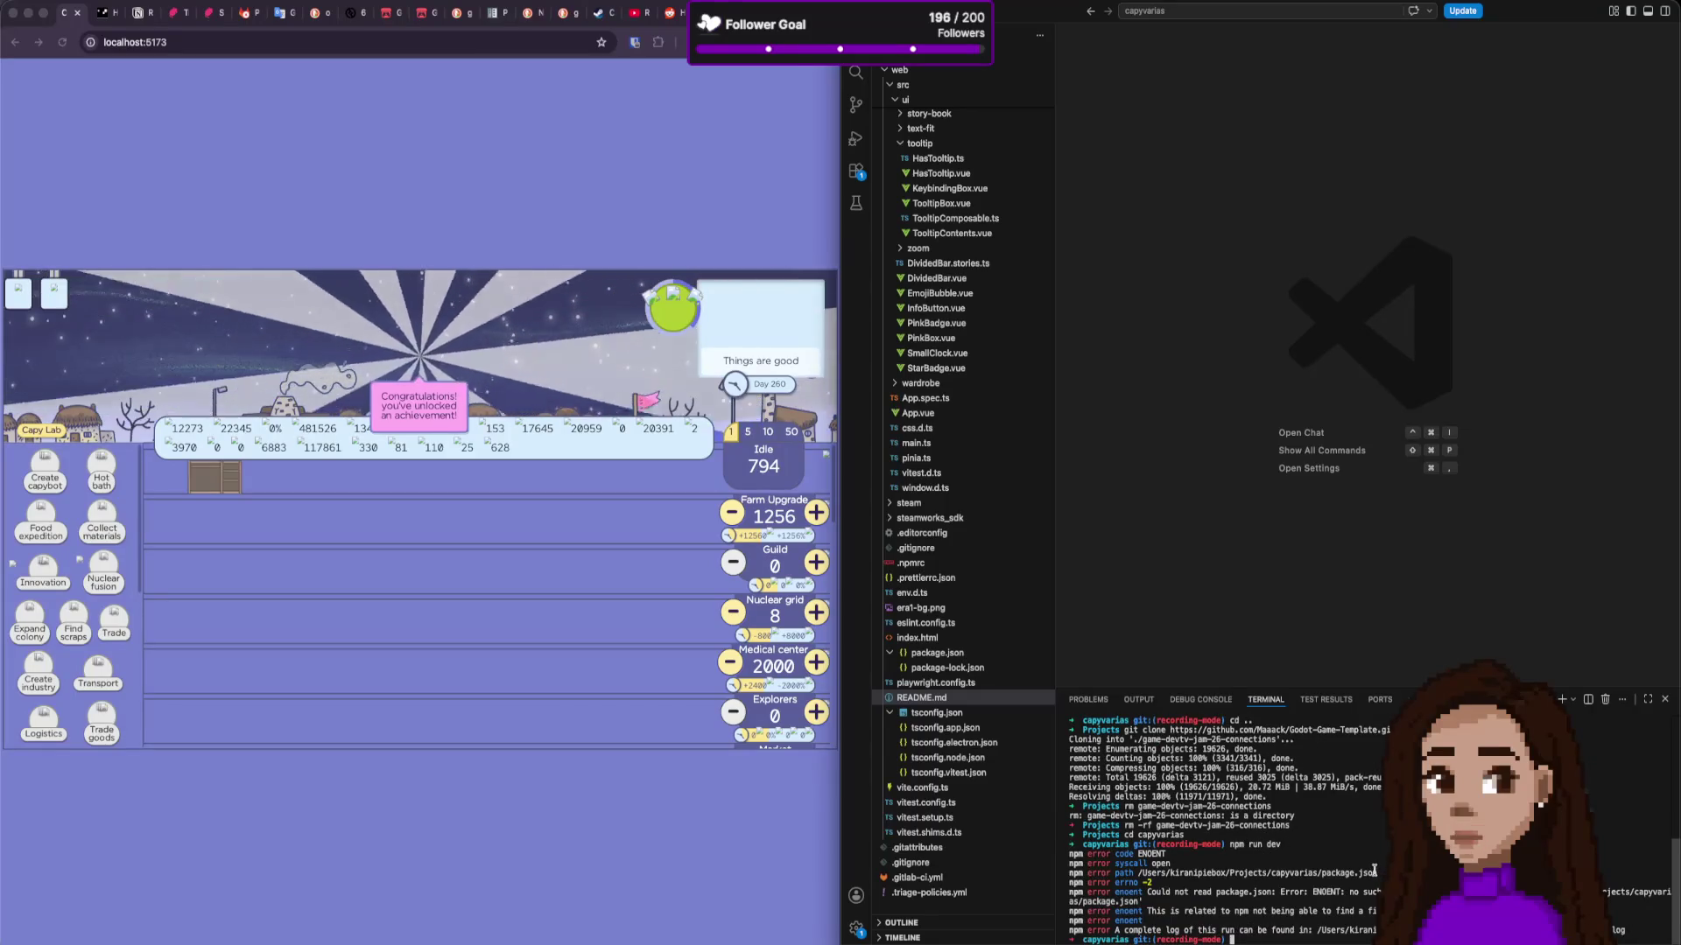
pyautogui.write('cd web')
pyautogui.press('Return')
pyautogui.write('npm run dev')
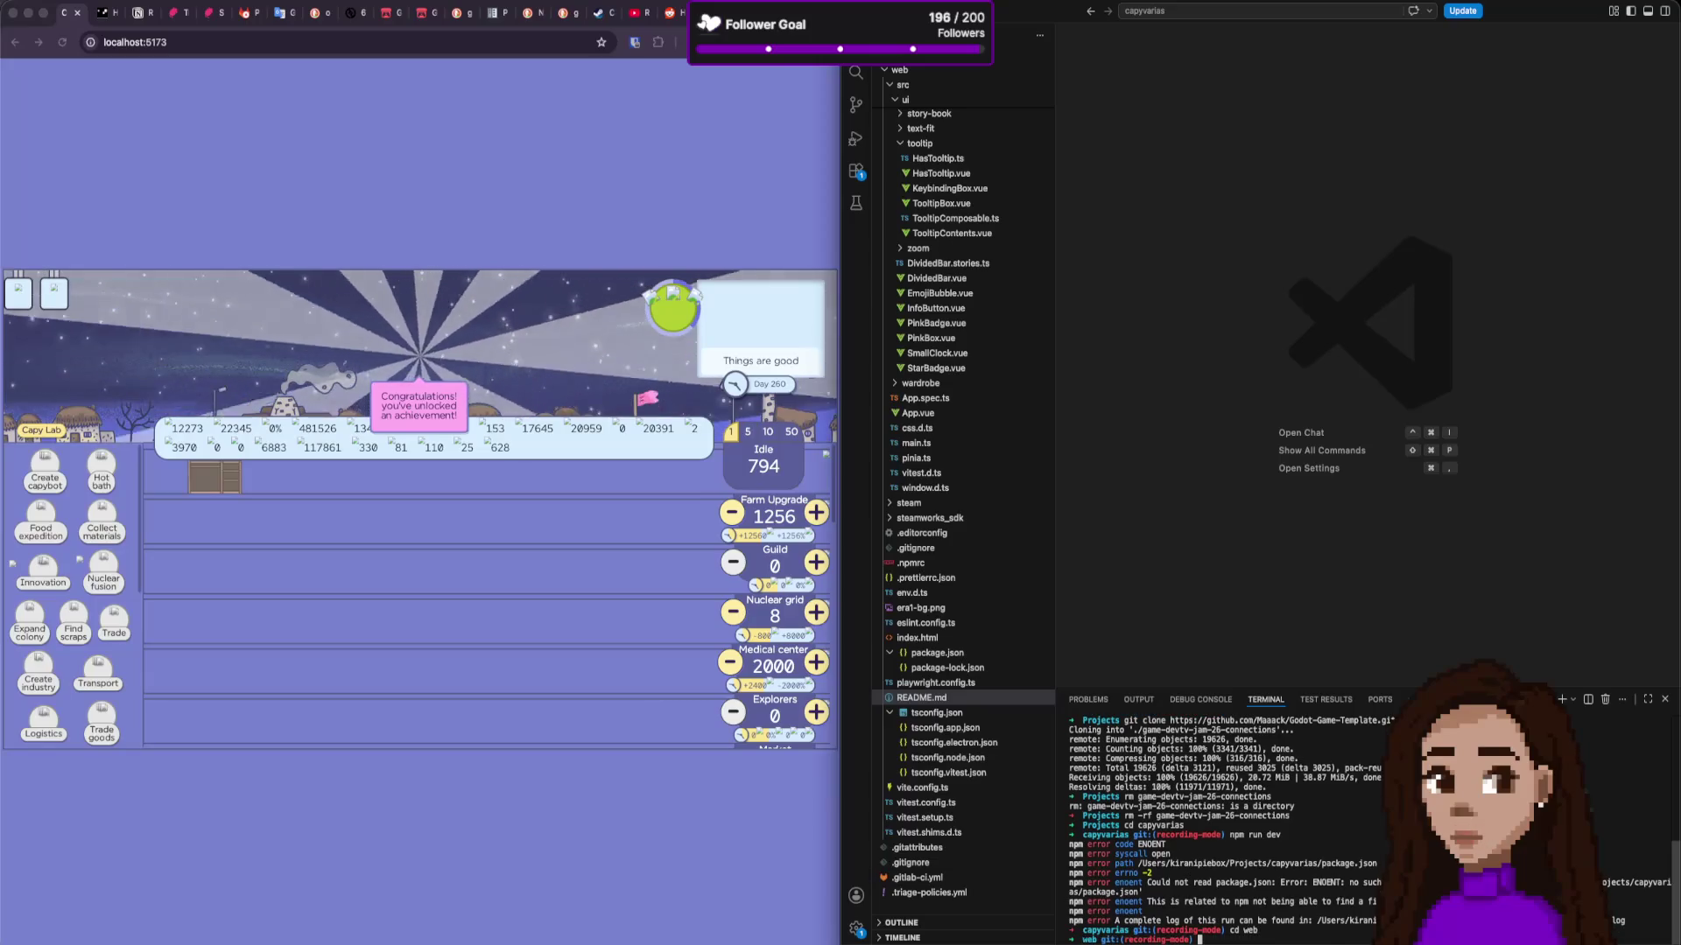
pyautogui.press('Return')
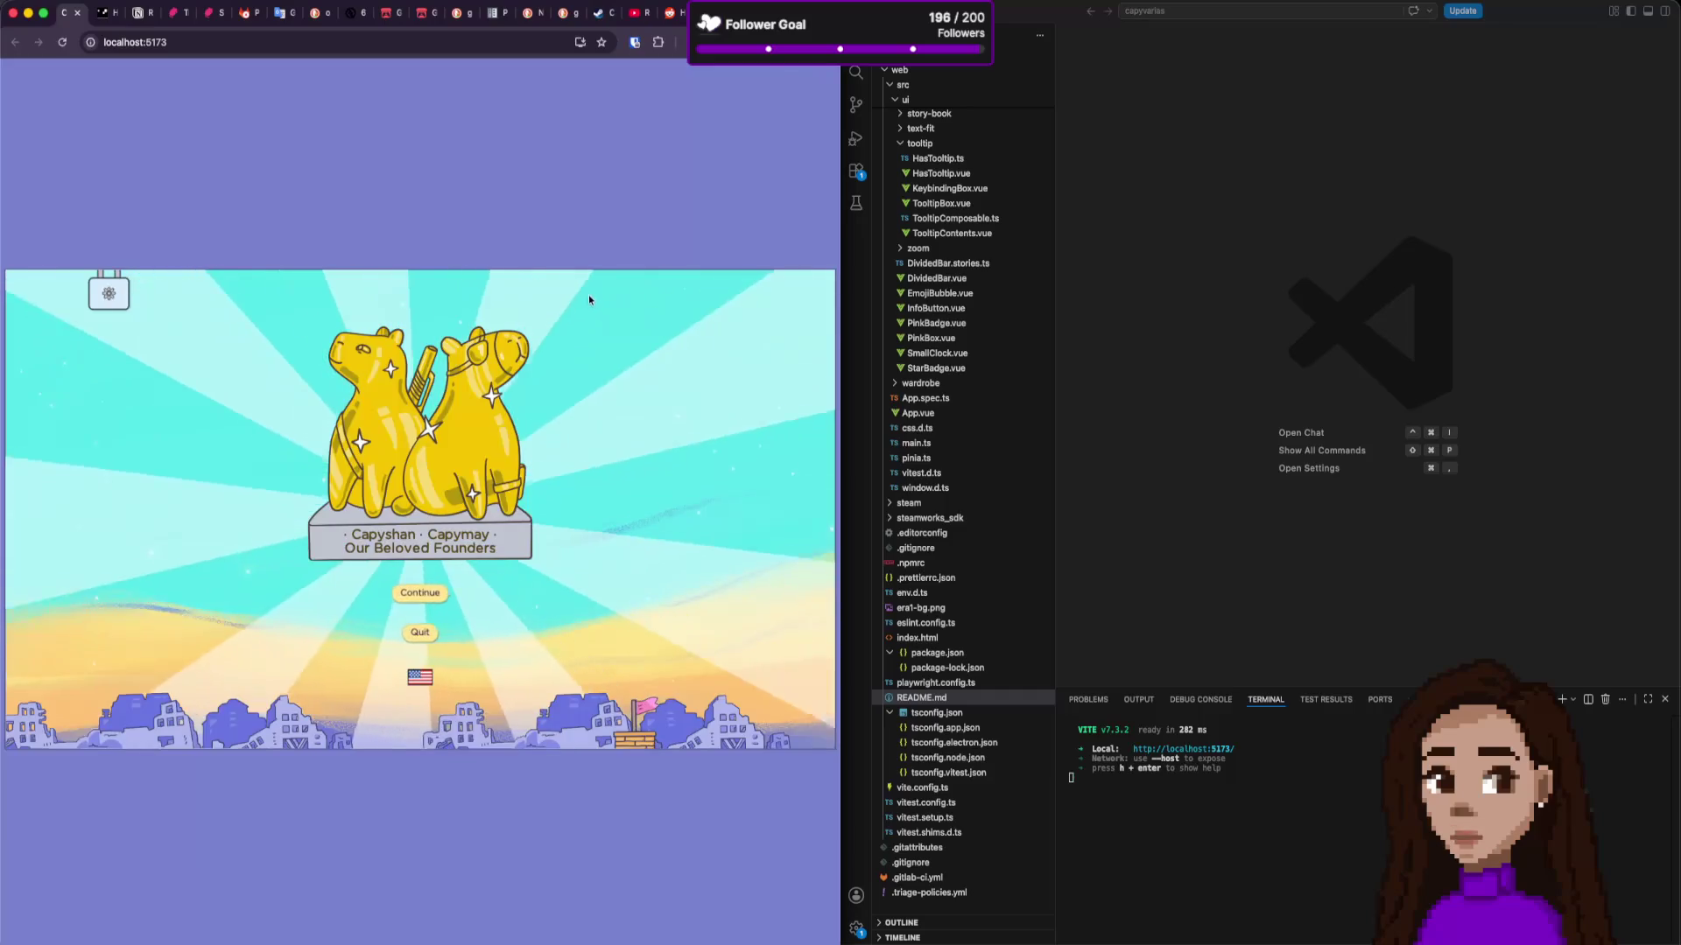
pyautogui.click(420, 592)
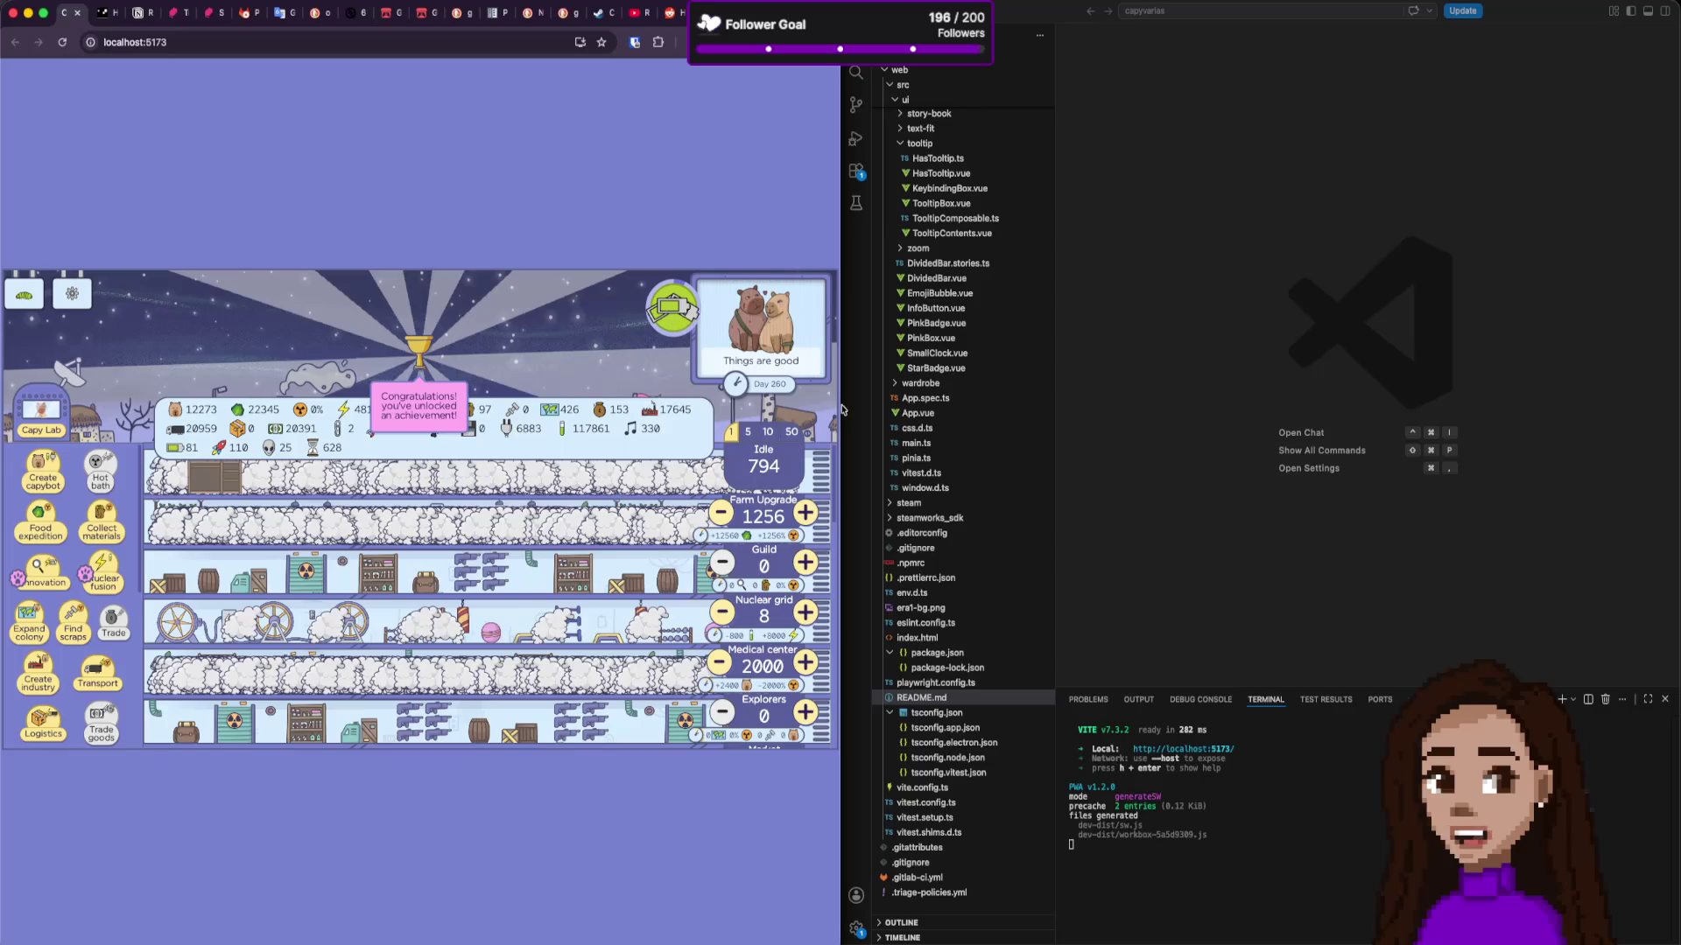
# Step: Dismiss the New Event popup in the running Capyvarias colony
pyautogui.click(436, 477)
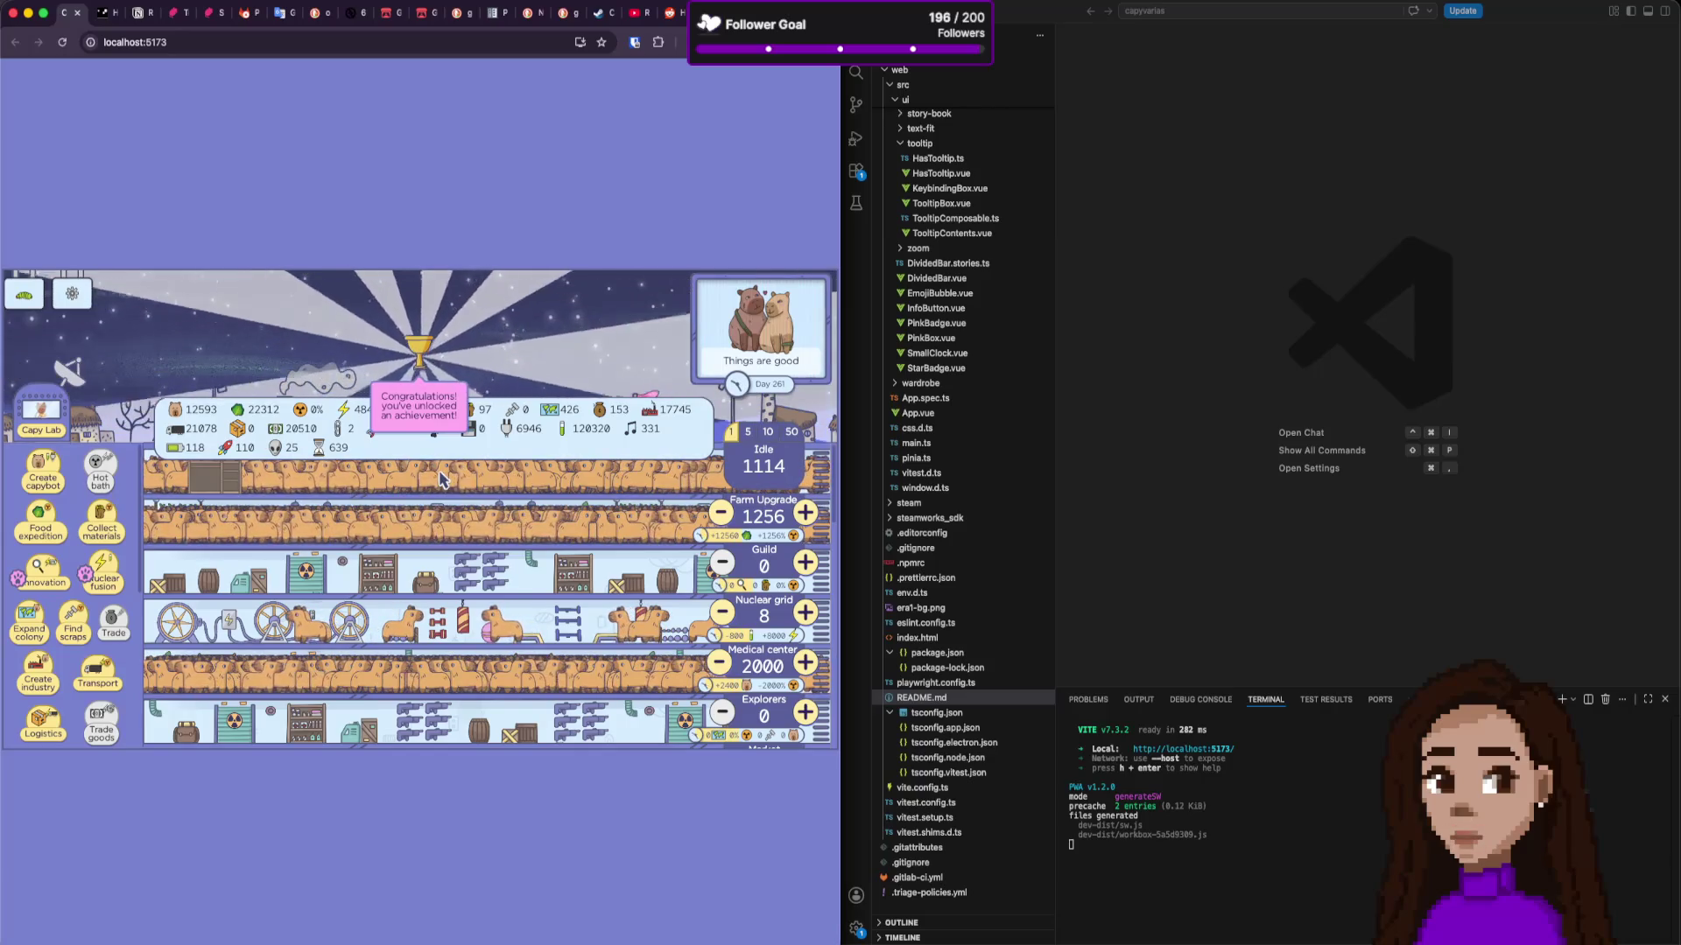
# Step: Load pixijs.com in a new tab, then return to the localhost:5173 game tab
pyautogui.press('super+t')
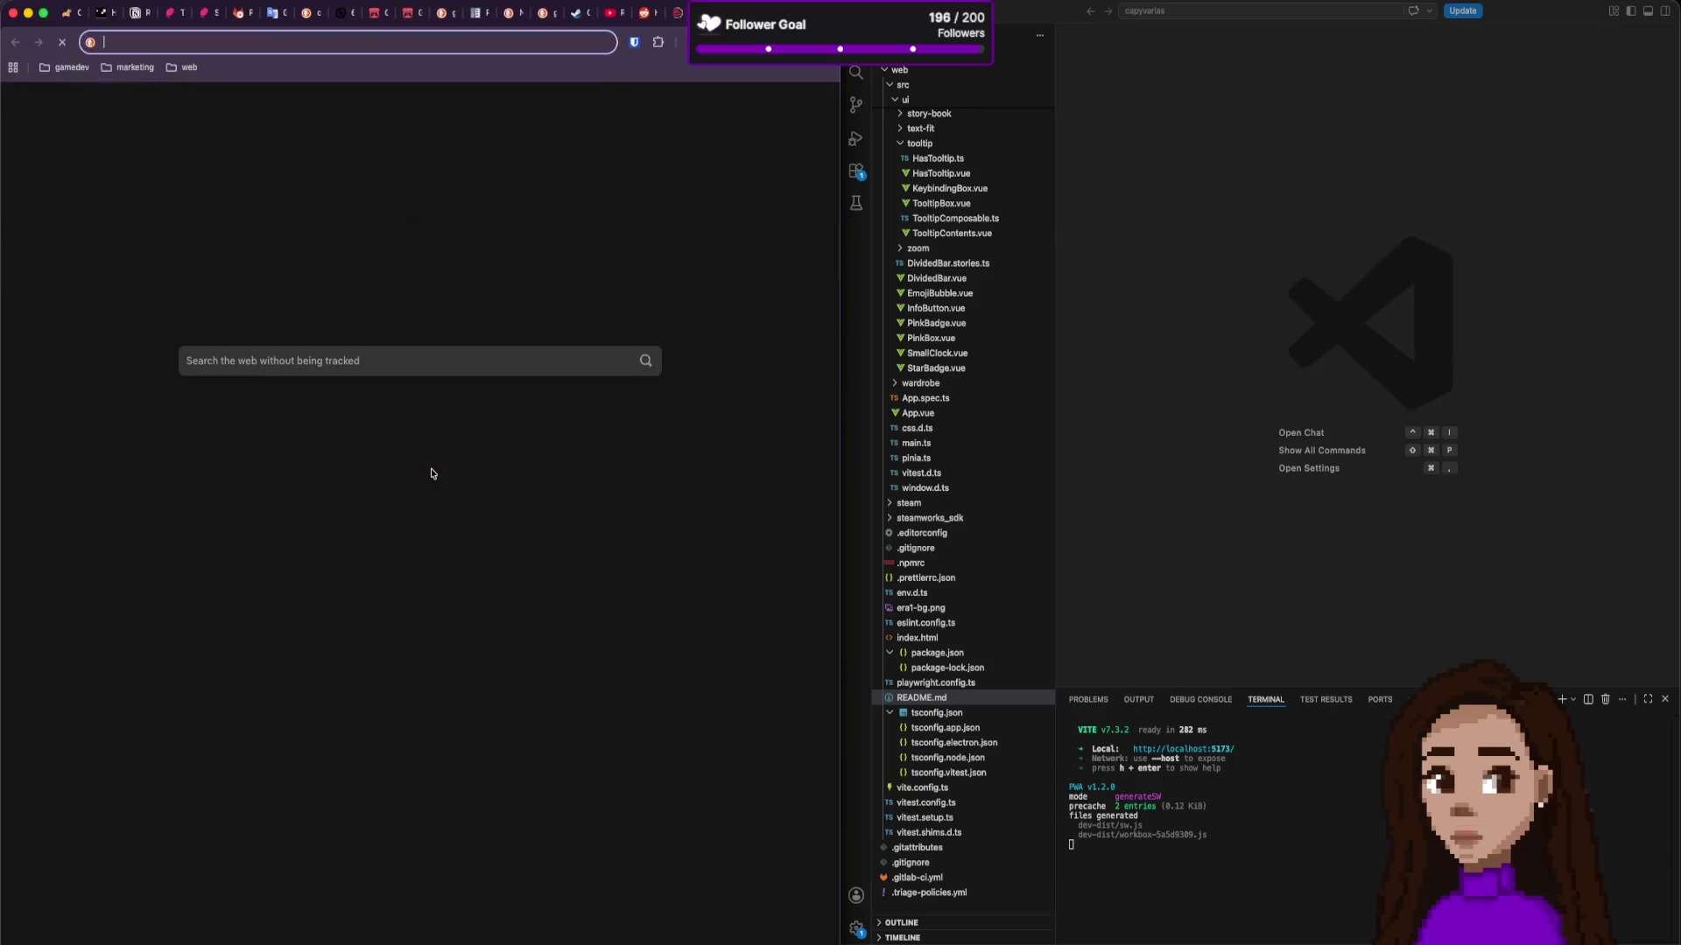
pyautogui.write('pix')
pyautogui.press('Return')
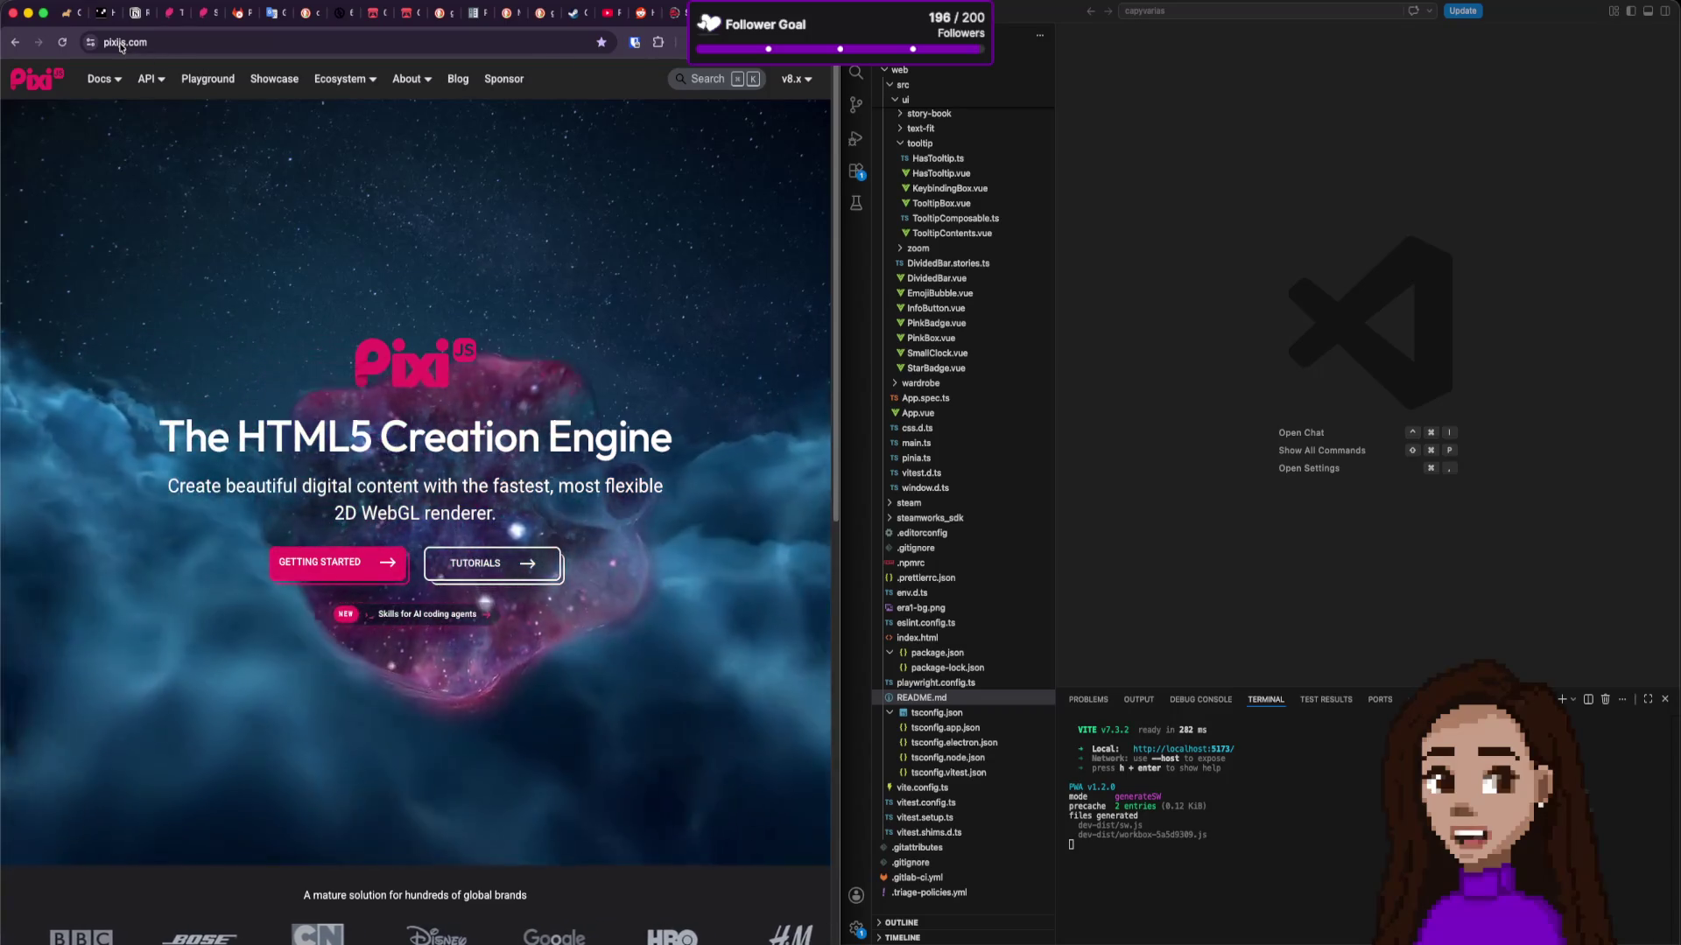
pyautogui.click(68, 14)
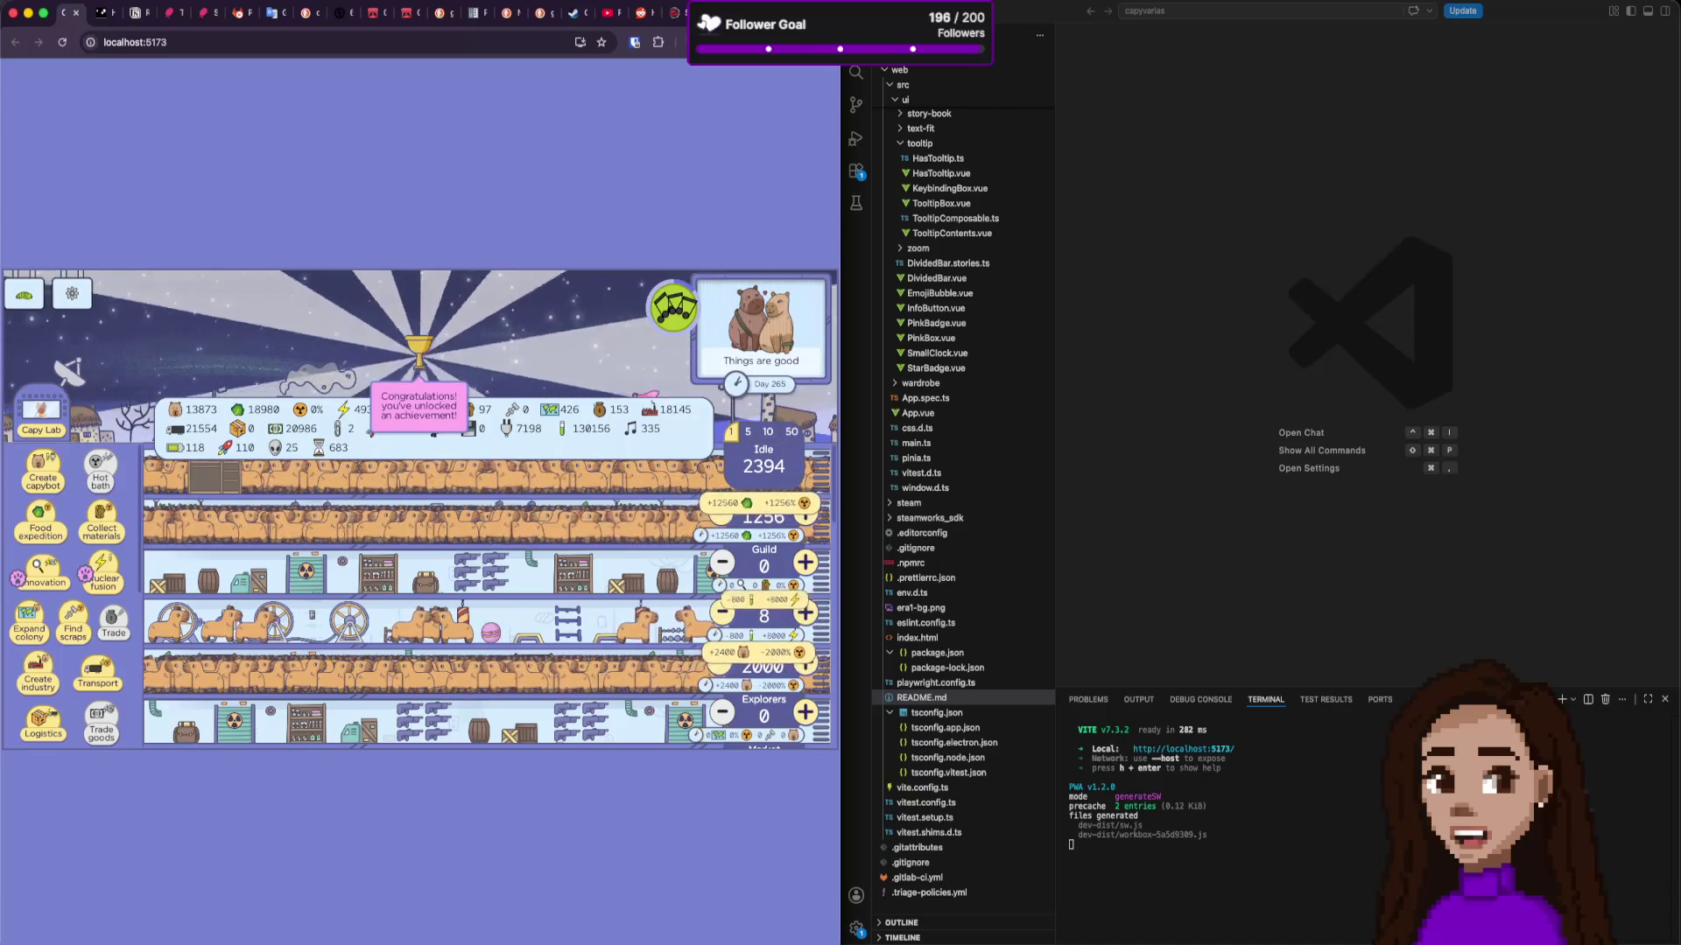
# Step: Stop the running Godot game and frame the selected collision shape, with the physics docs alongside
pyautogui.hotkey('ctrl', 'Tab')
pyautogui.hotkey('ctrl', 'Tab')
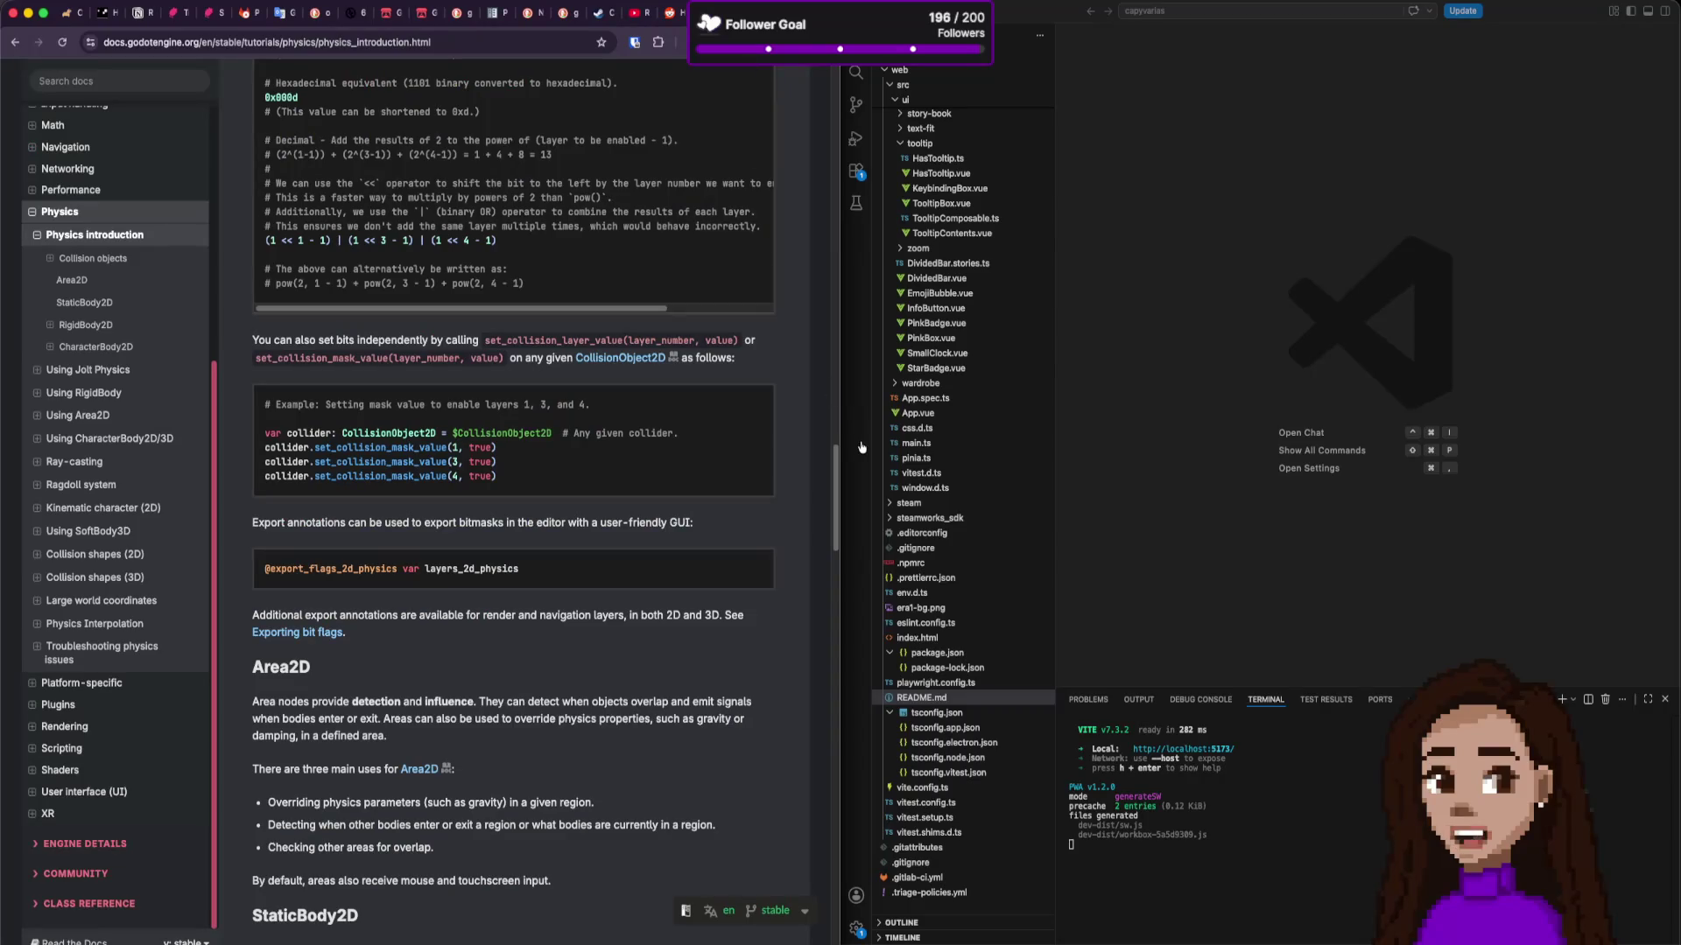
pyautogui.press('super+Tab')
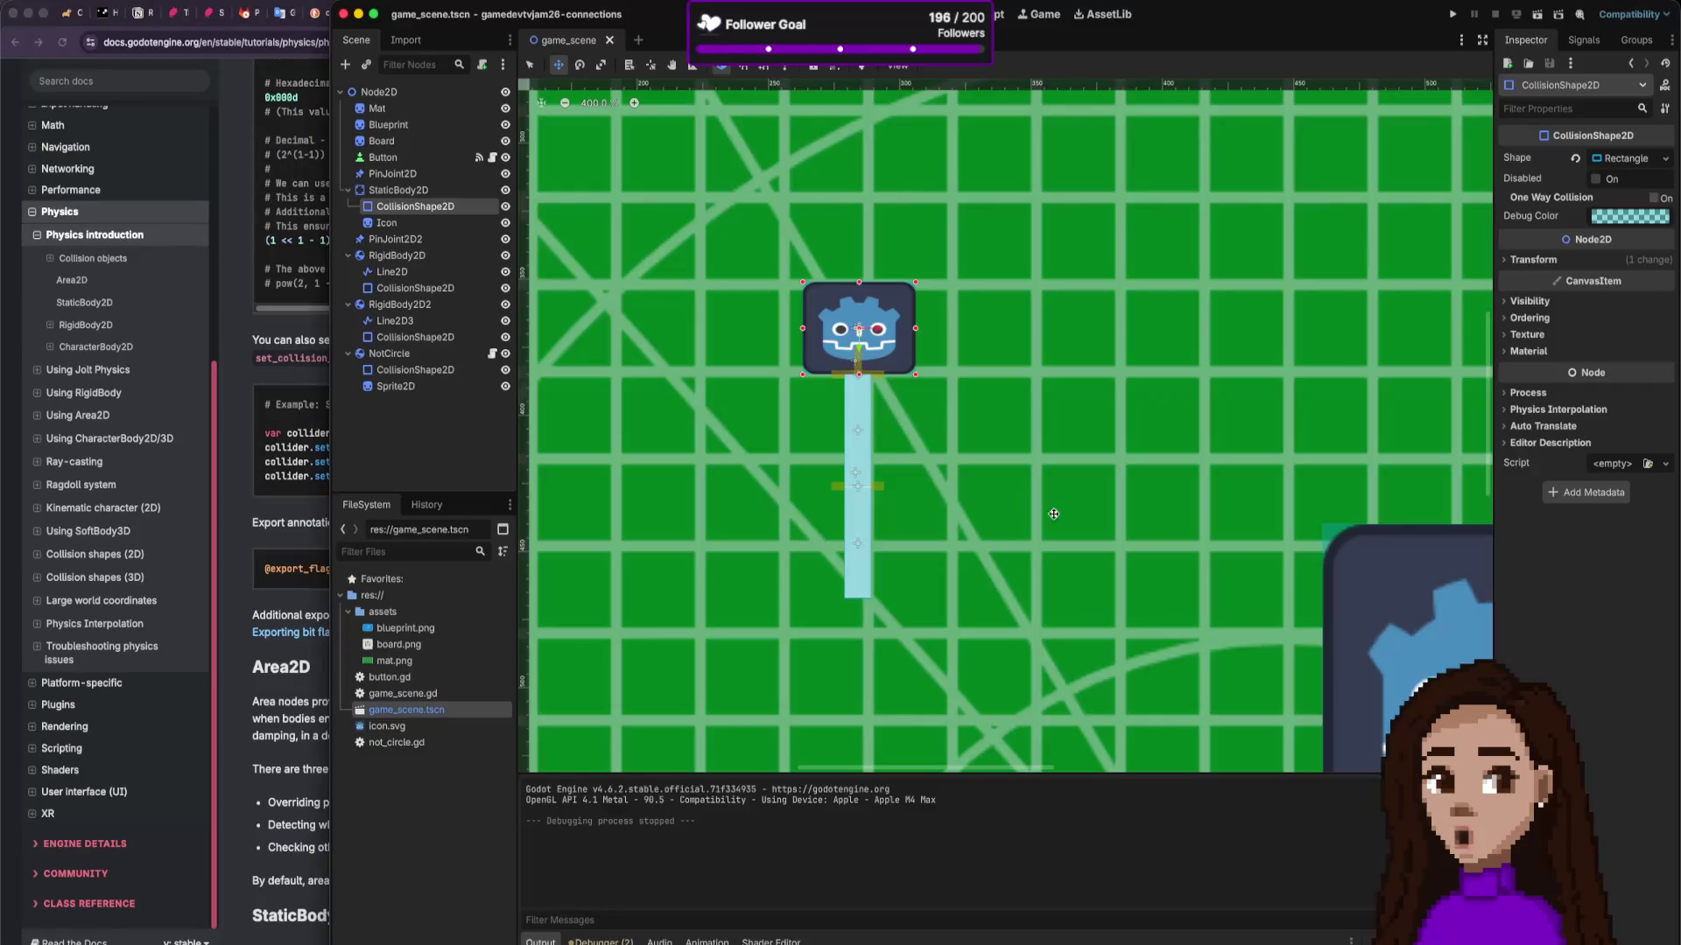
pyautogui.press('super+period')
pyautogui.press('f')
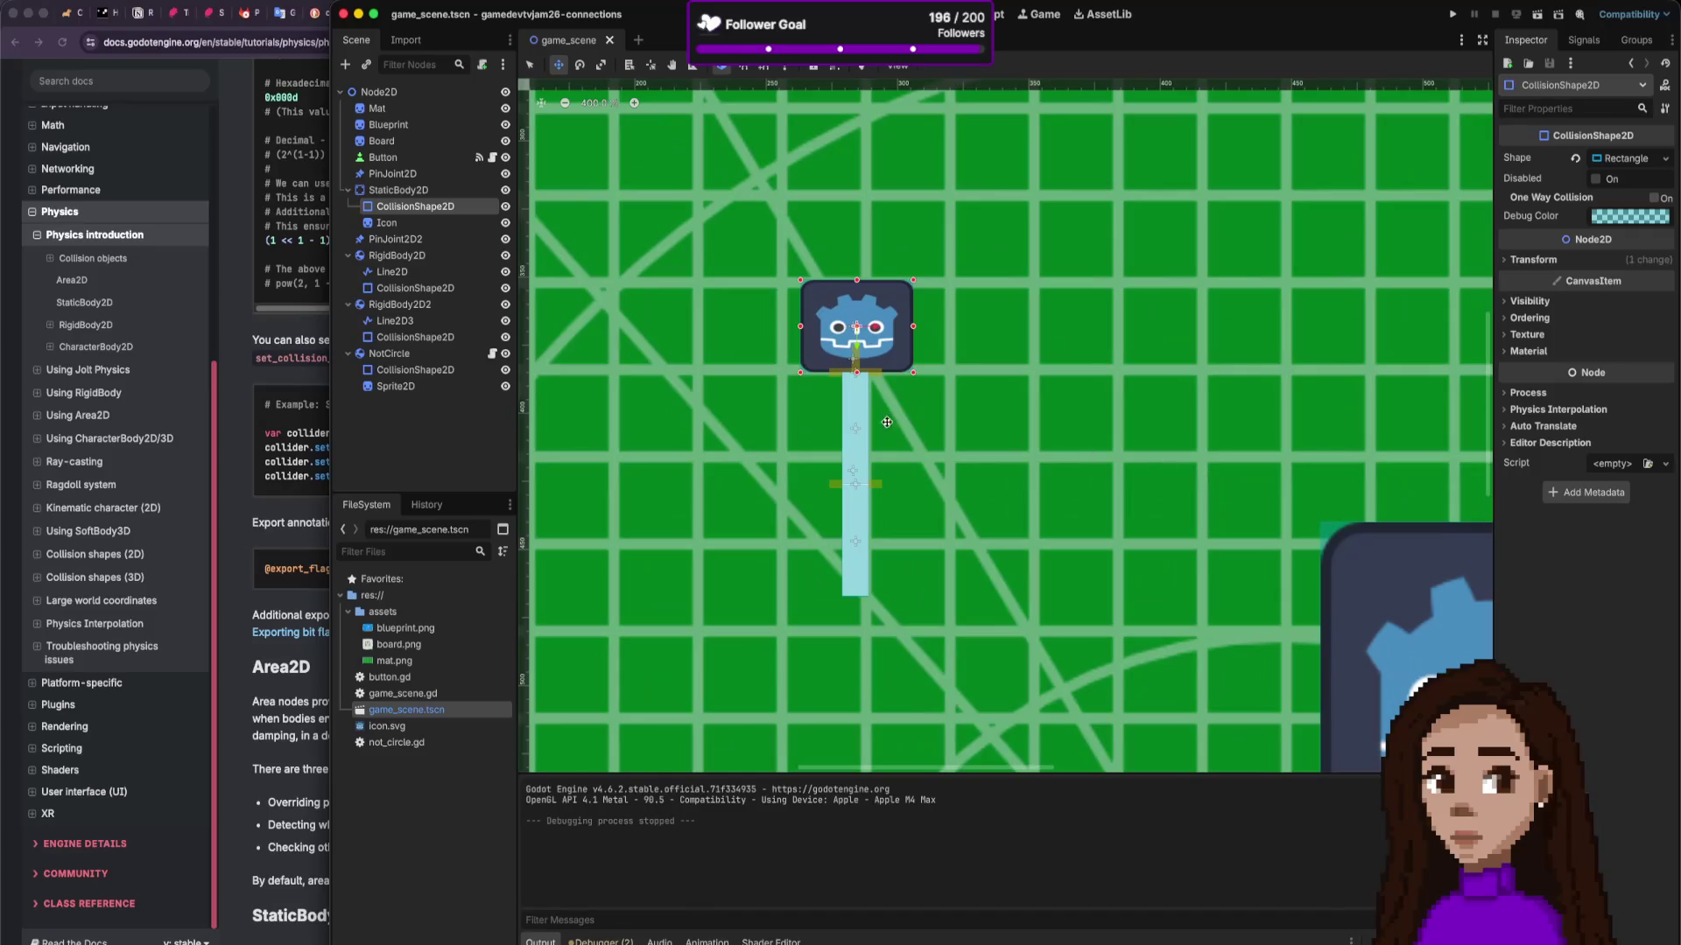
pyautogui.click(290, 329)
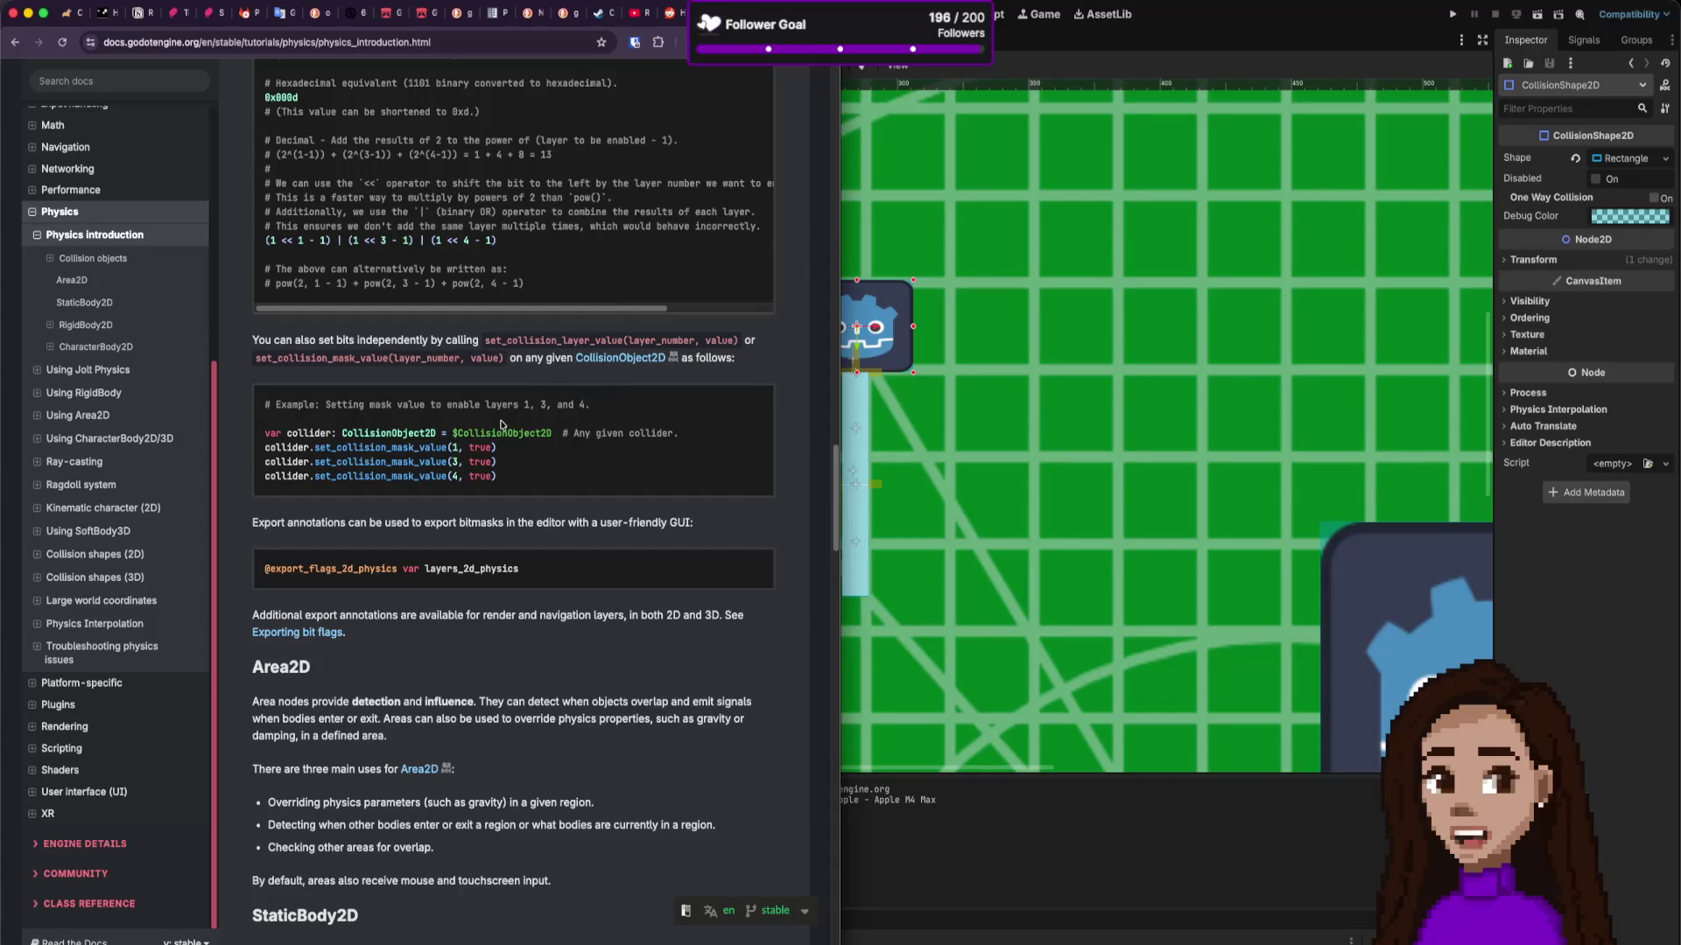
# Step: Scroll past the collision mask examples to the CharacterBody2D move_and_collide code
pyautogui.scroll(-3, 502, 425)
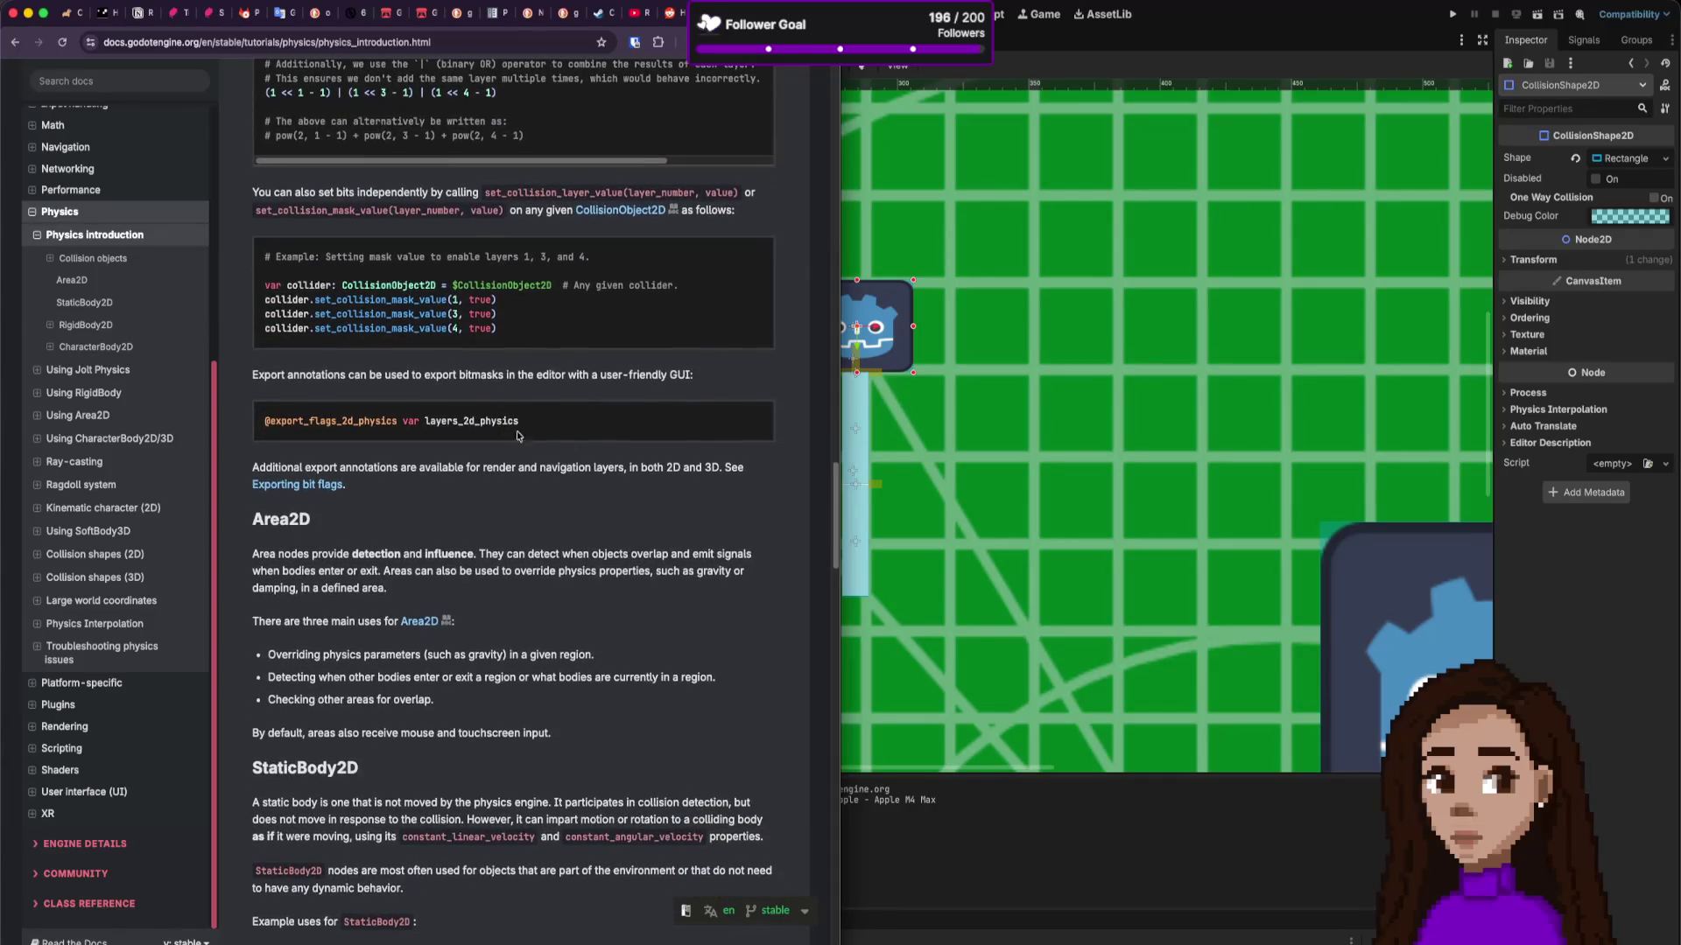
pyautogui.scroll(-1, 512, 447)
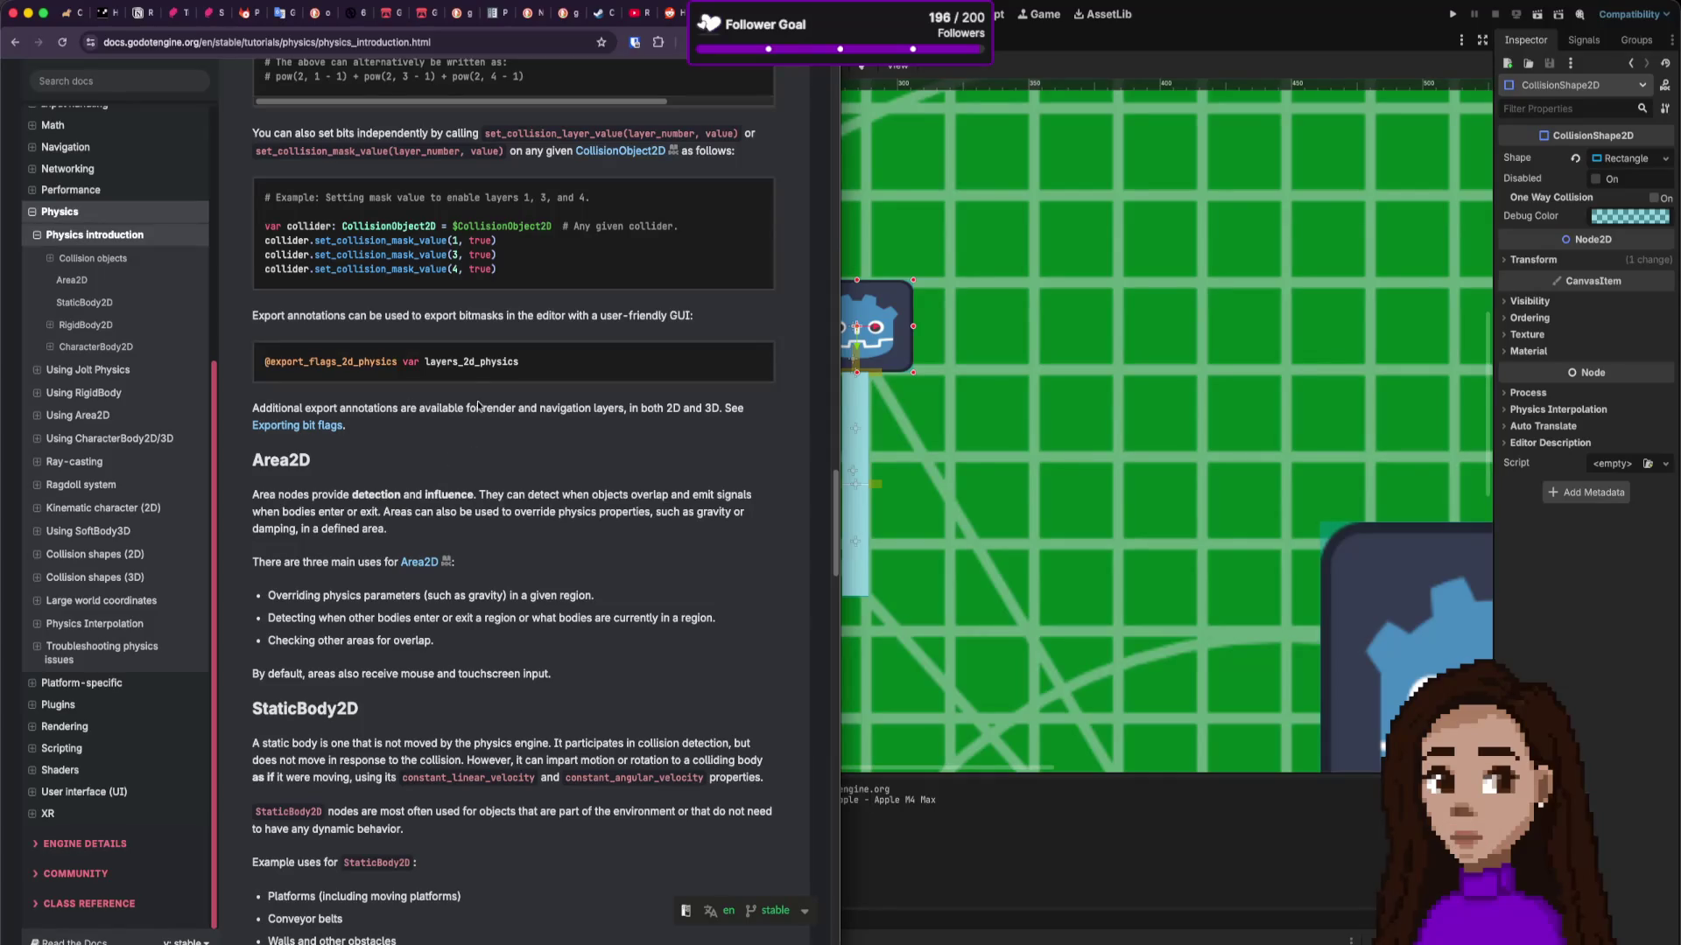
pyautogui.scroll(3, 502, 408)
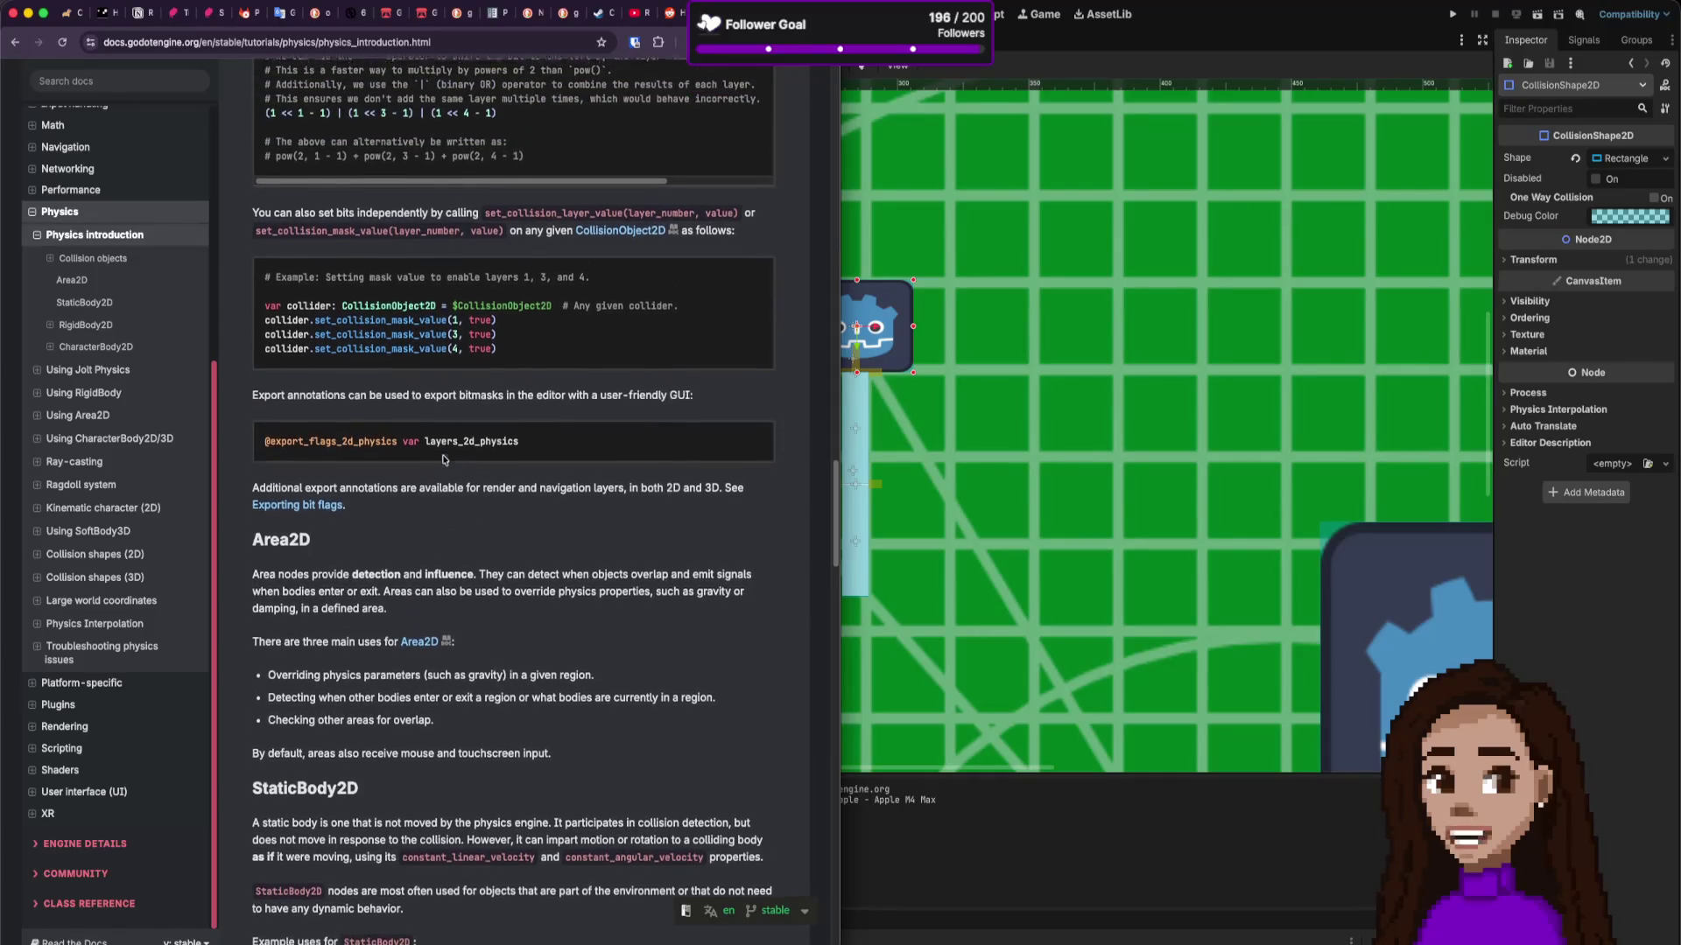
pyautogui.scroll(10, 443, 459)
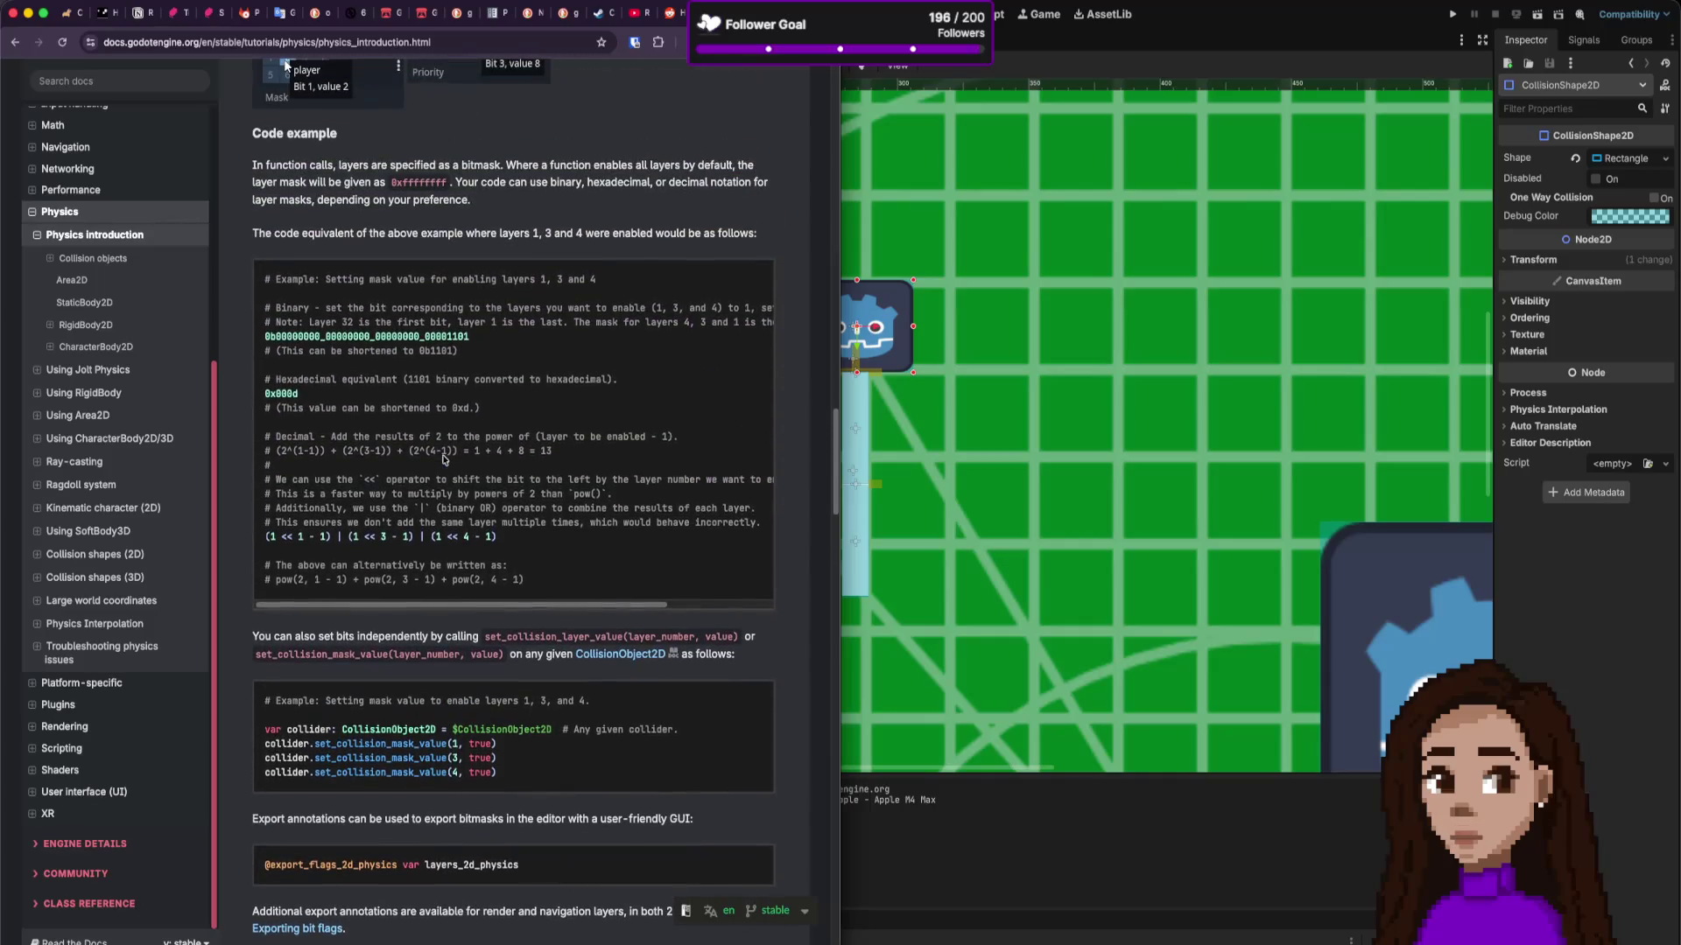
pyautogui.scroll(-18, 444, 459)
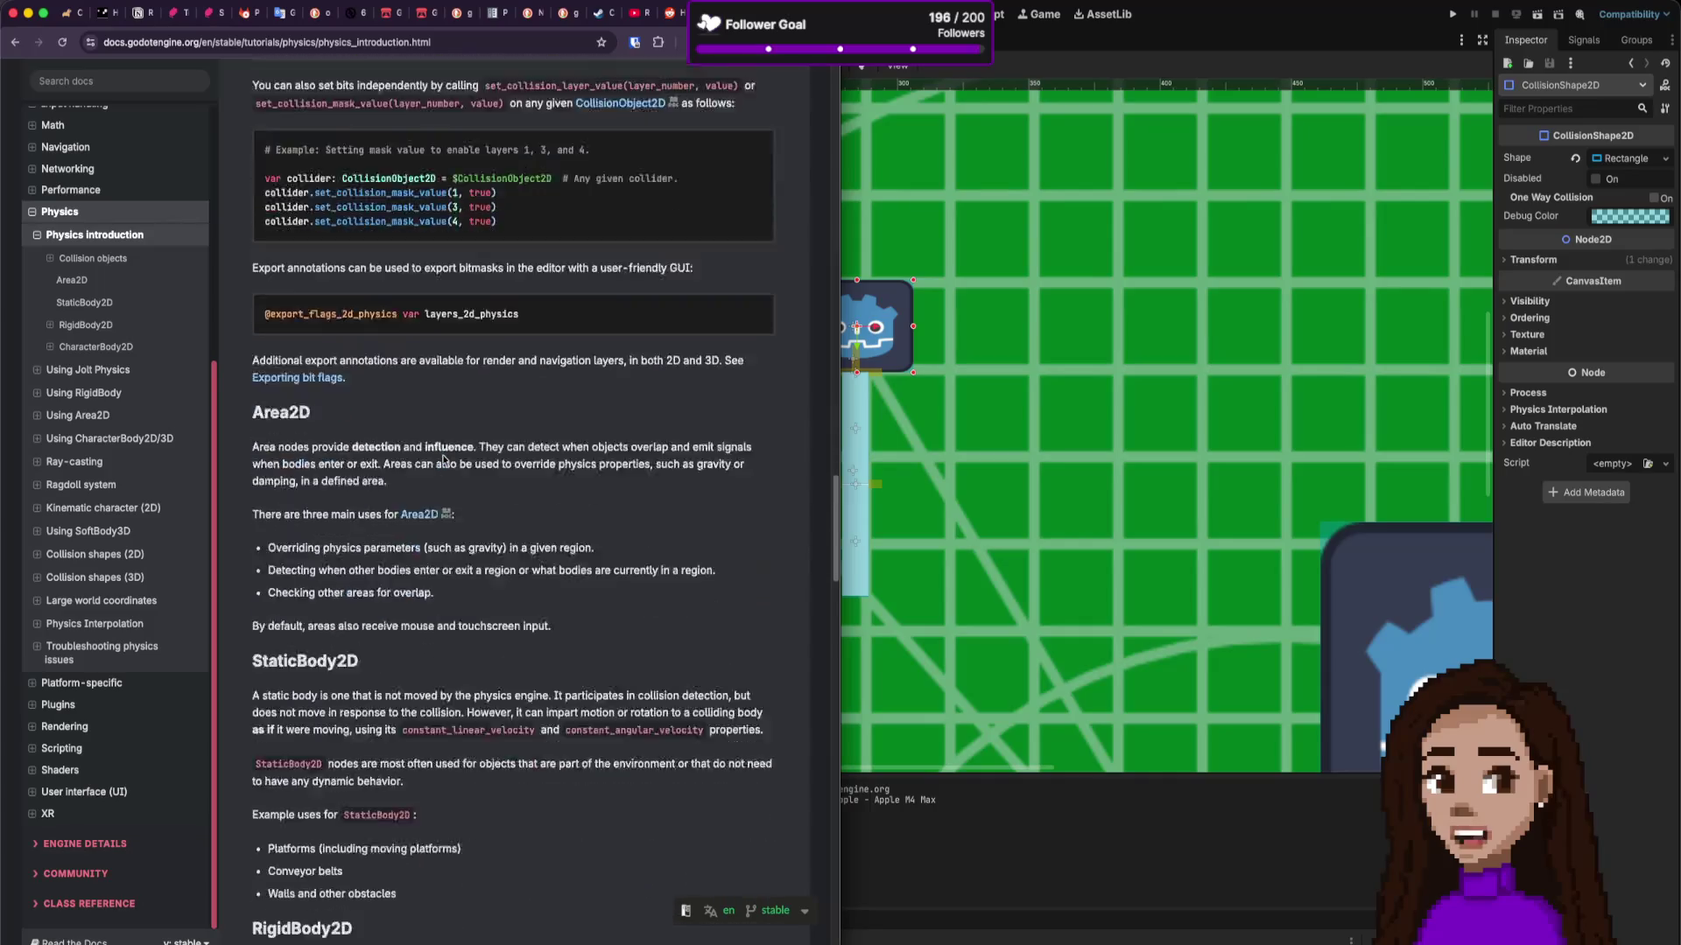
pyautogui.scroll(-9, 444, 460)
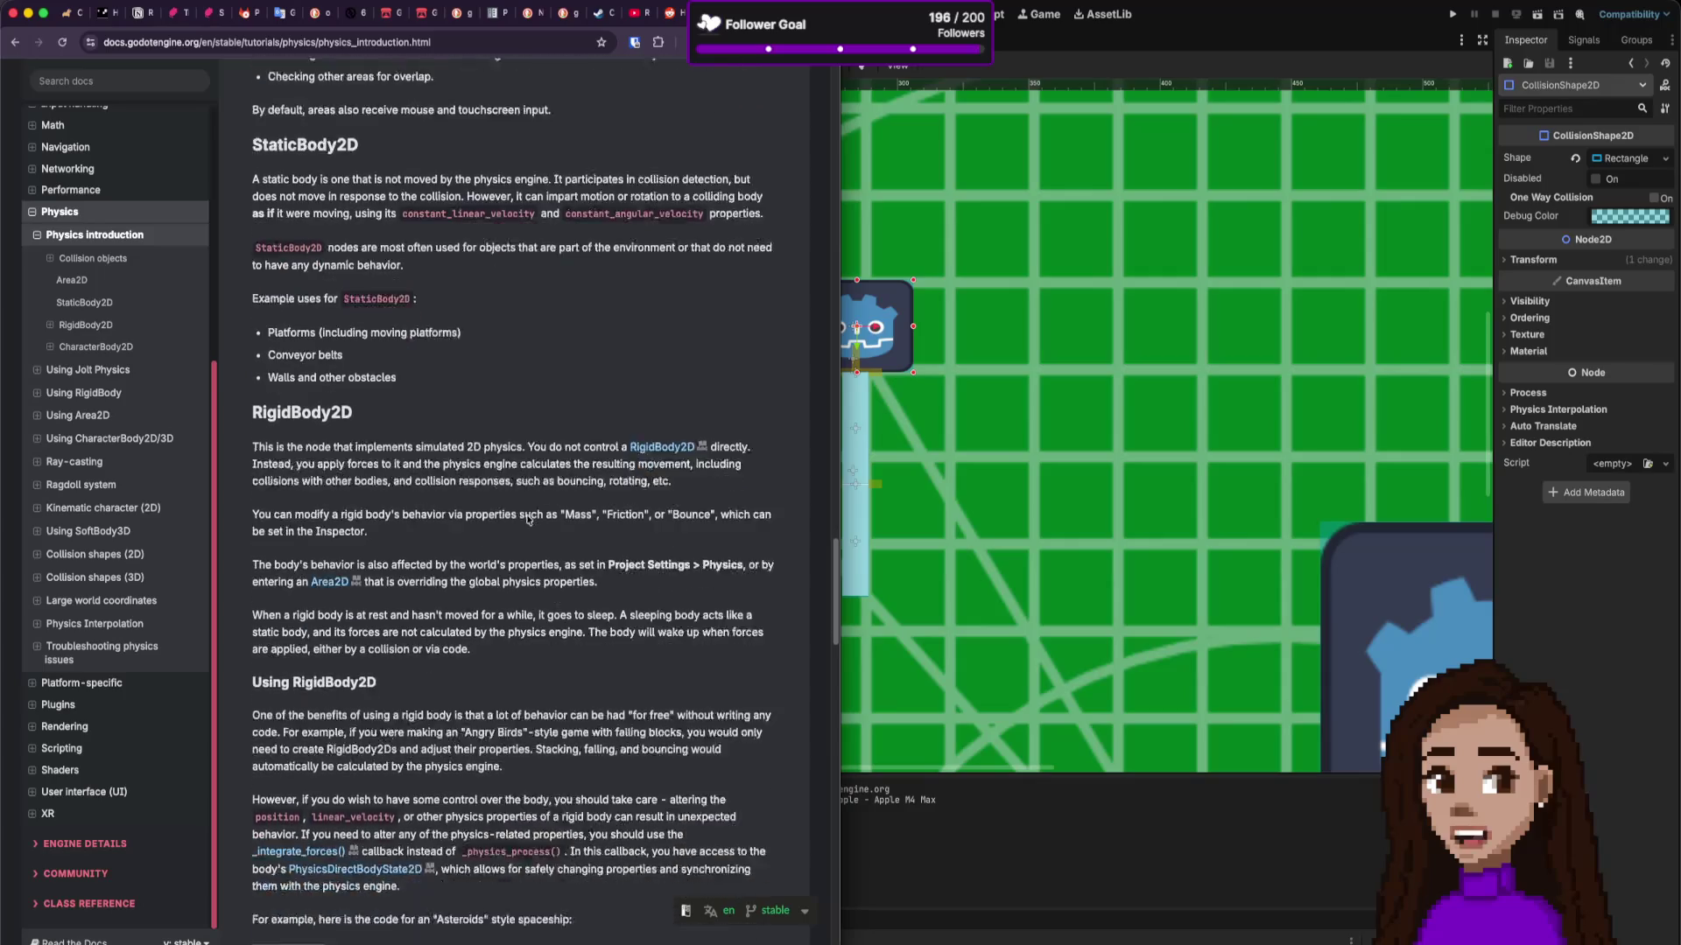
pyautogui.scroll(-12, 528, 521)
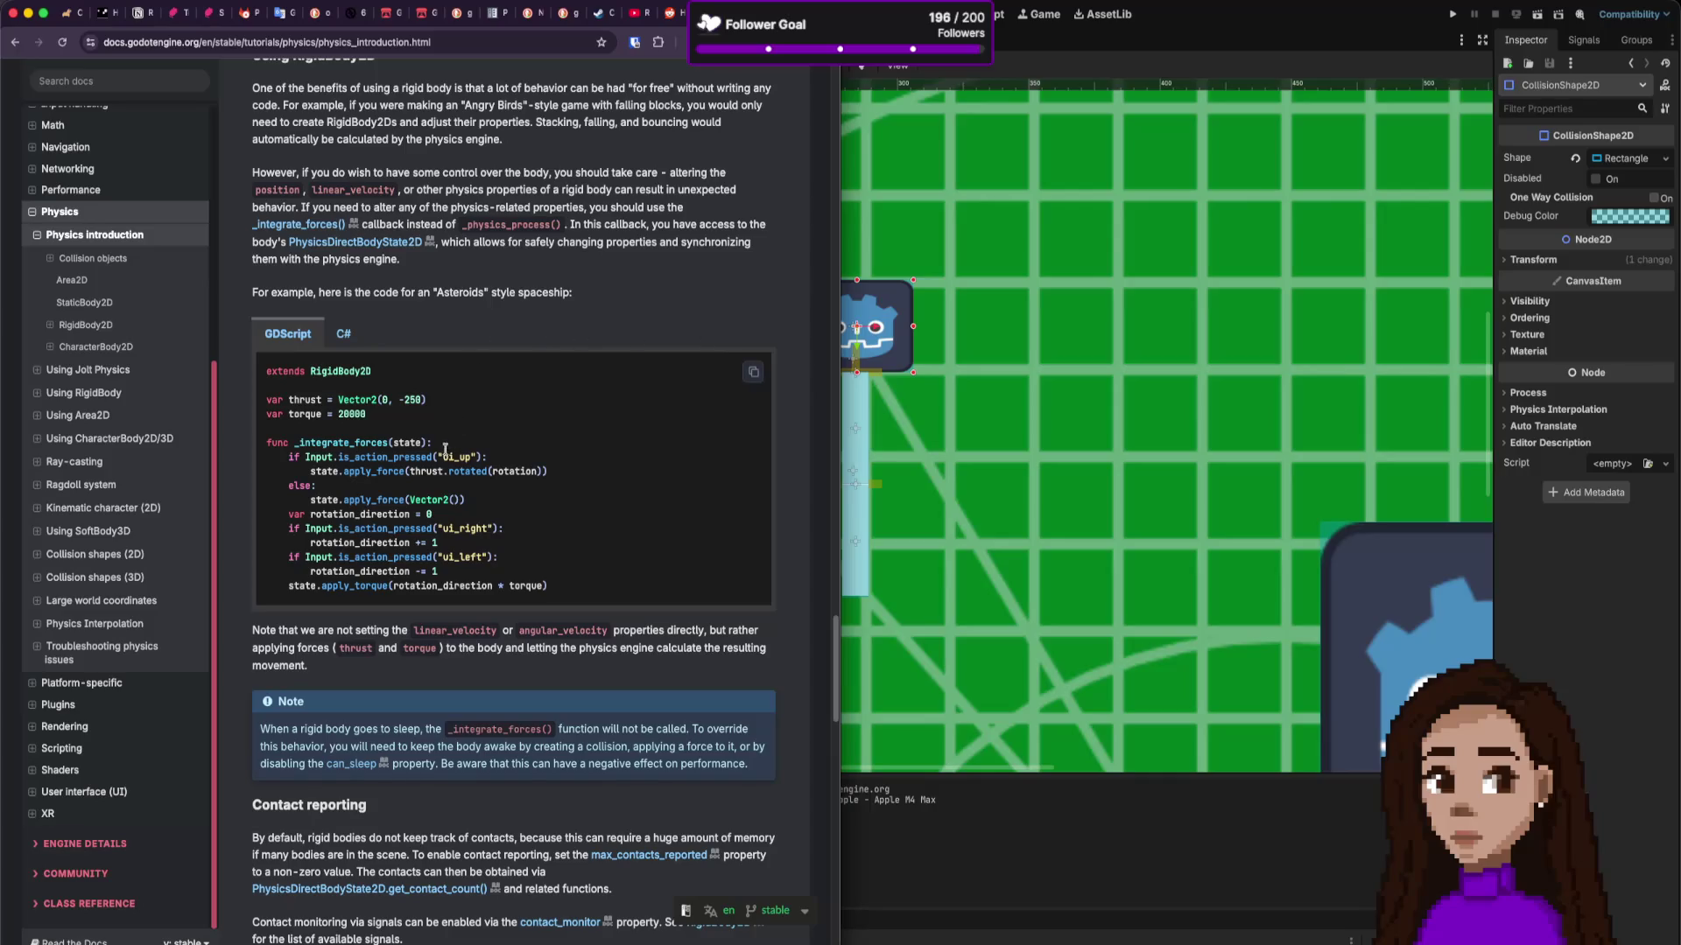
pyautogui.scroll(-12, 451, 455)
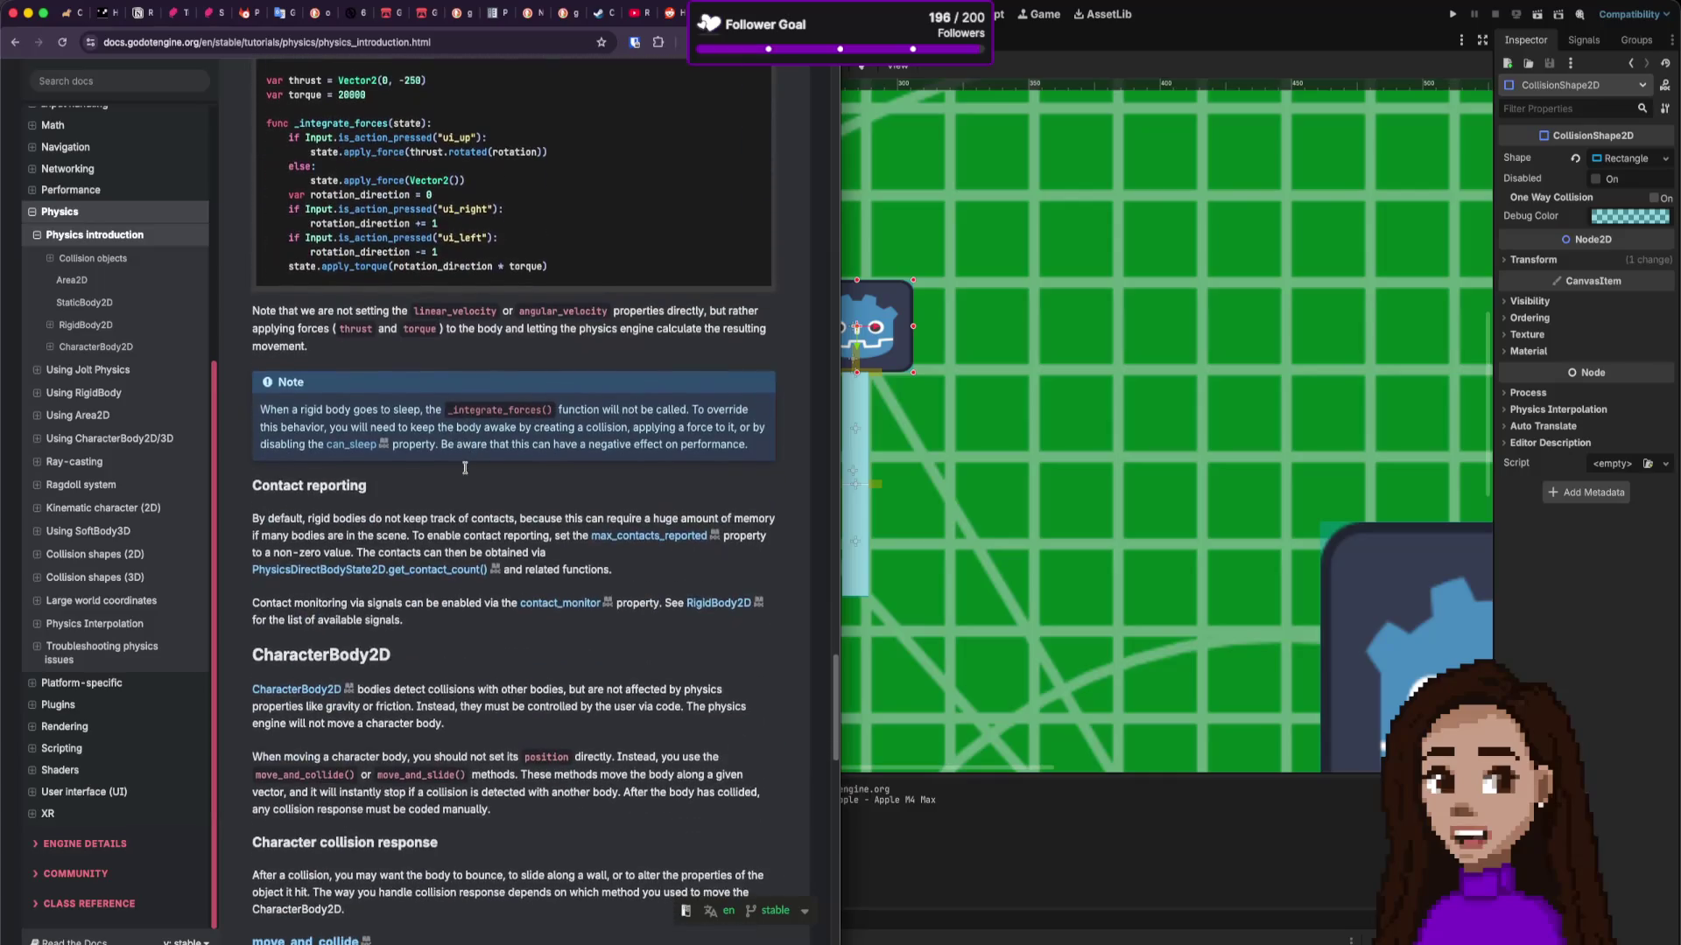
pyautogui.scroll(-5, 466, 471)
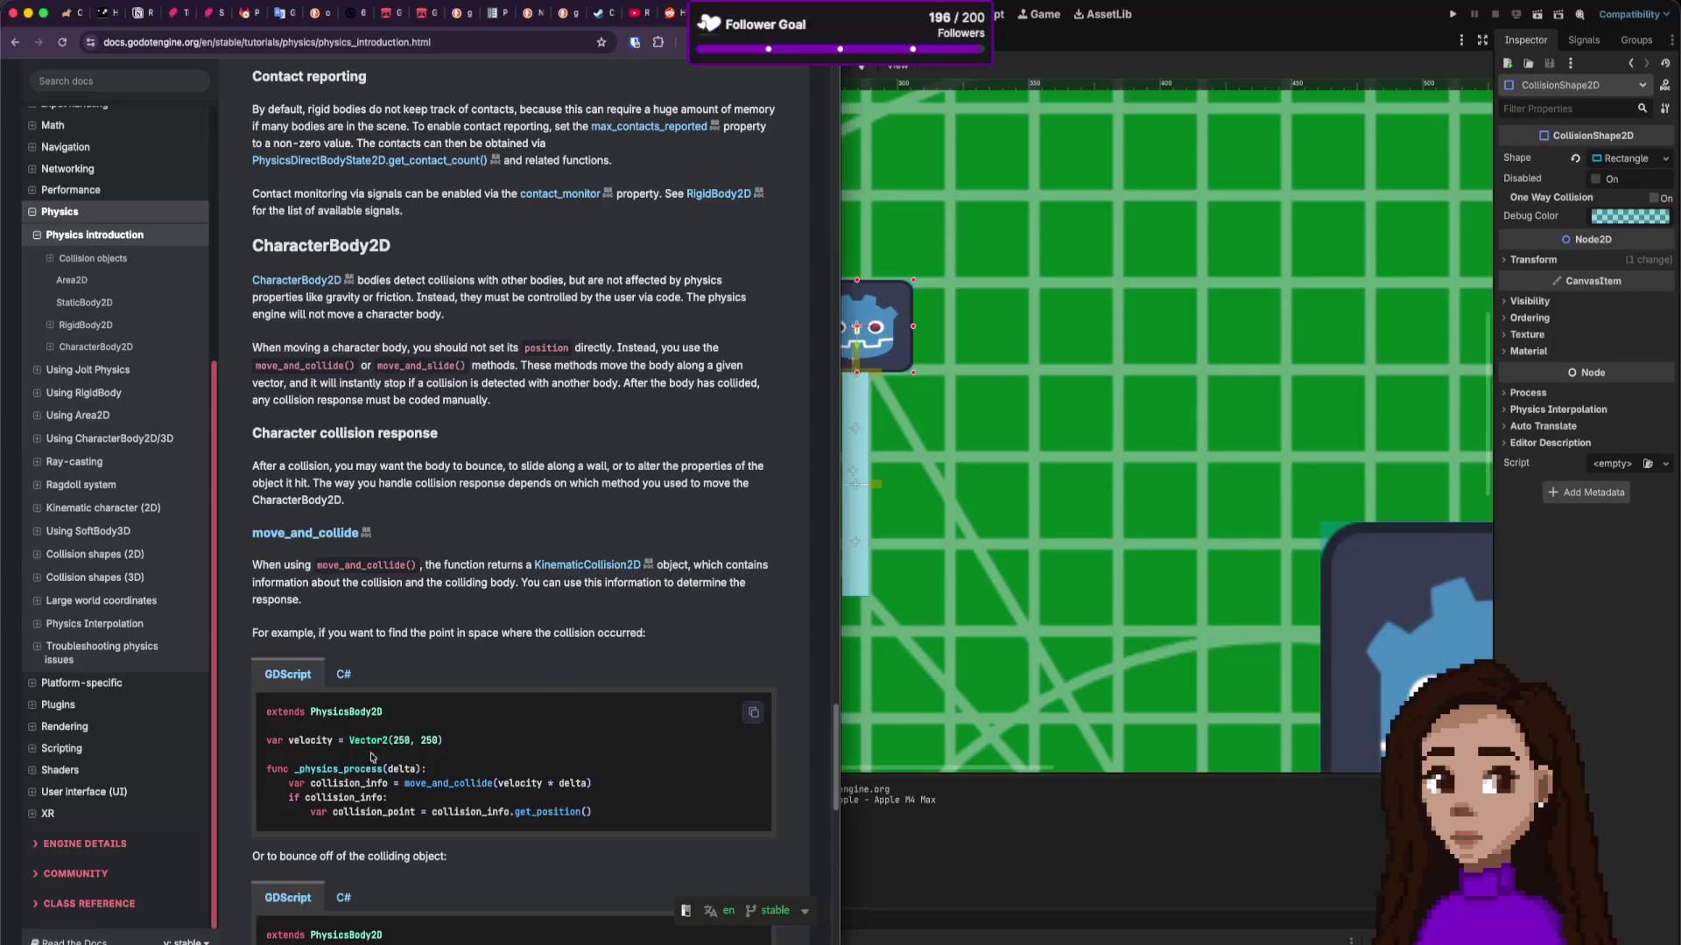
# Step: Highlight the func _physics_process(delta) block of the move_and_collide GDScript example, then read further down
pyautogui.moveTo(291, 768); pyautogui.dragTo(467, 770)
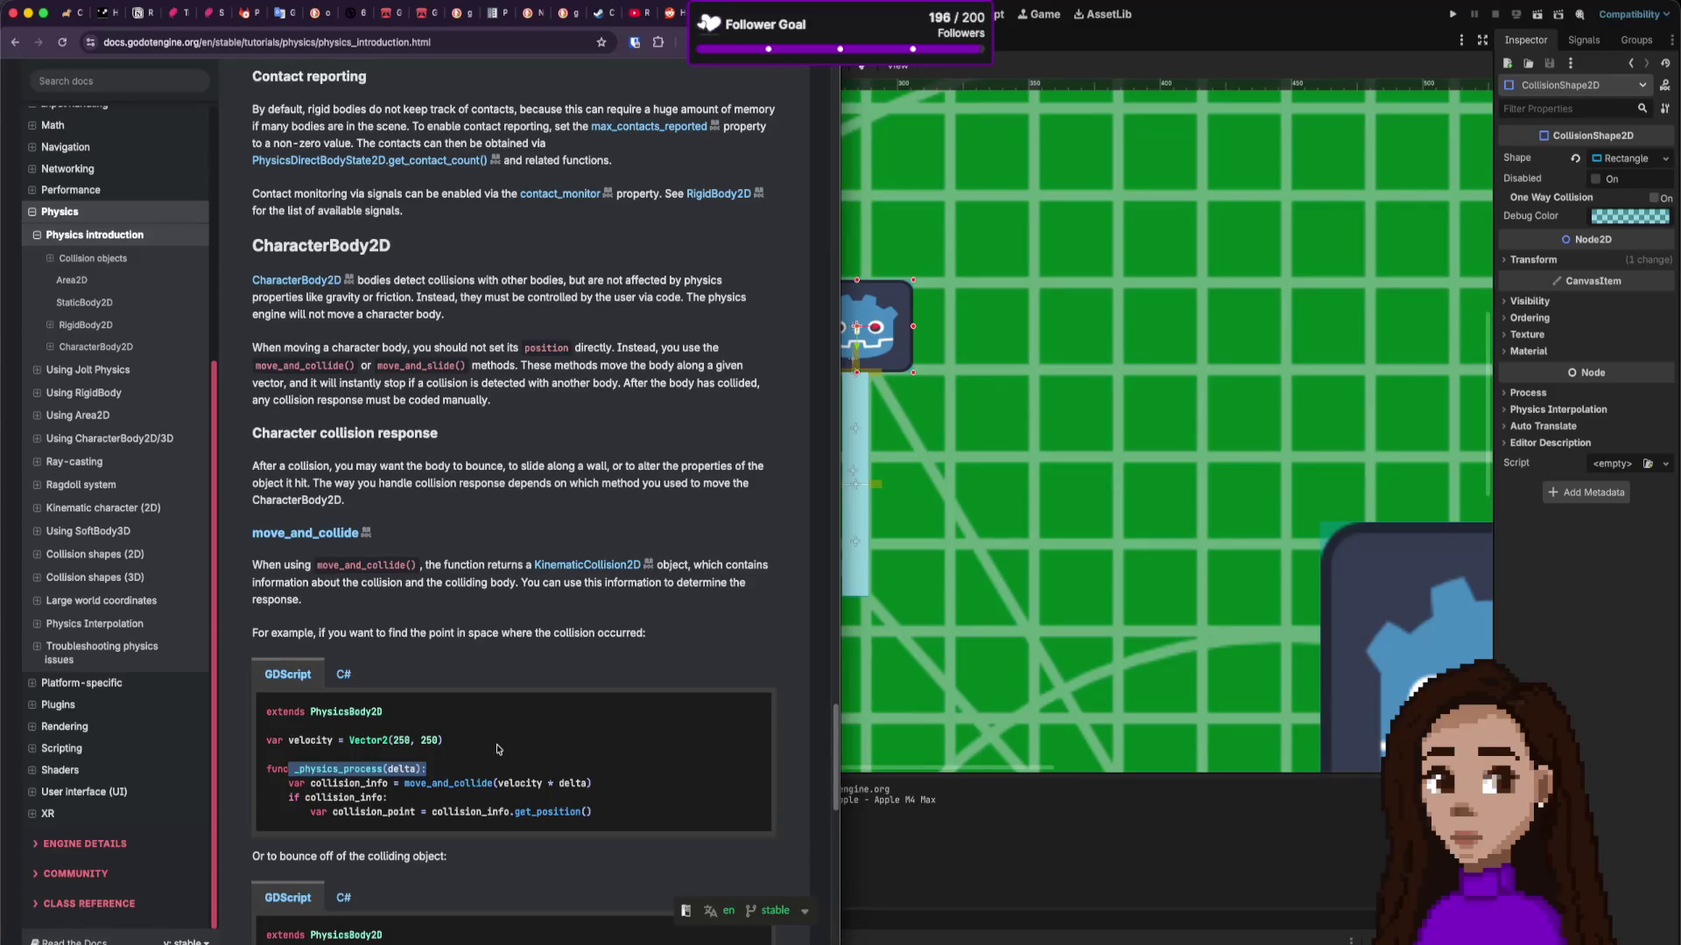
pyautogui.scroll(-1, 497, 750)
pyautogui.moveTo(609, 808); pyautogui.dragTo(254, 768)
pyautogui.scroll(-1, 443, 739)
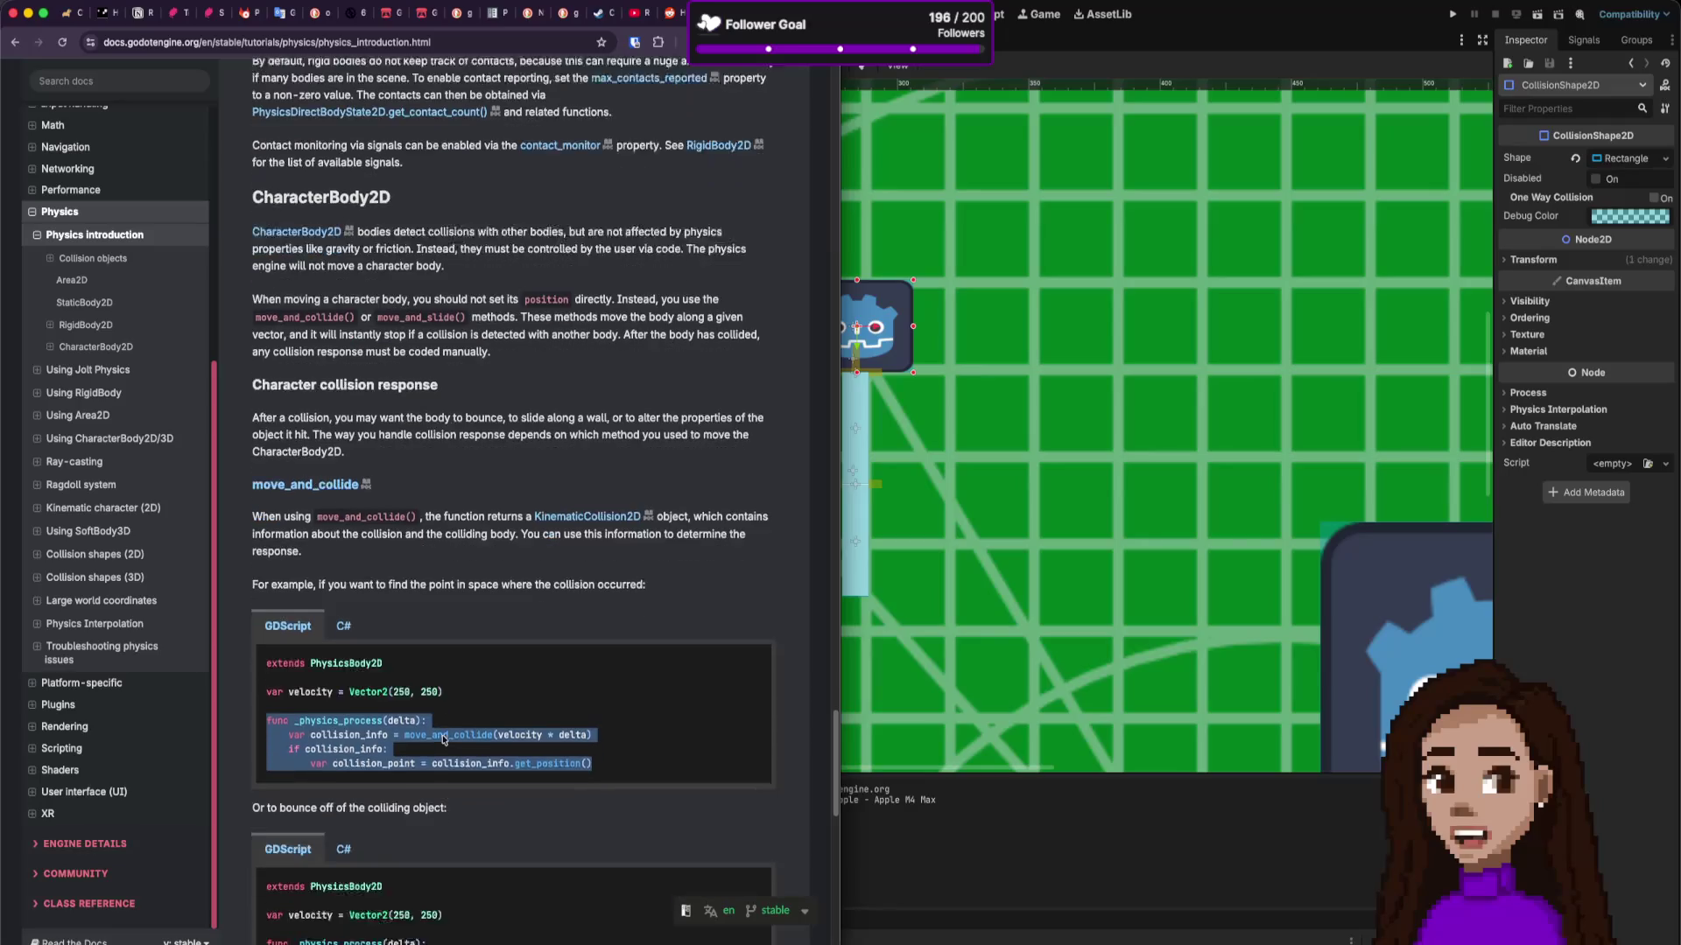
pyautogui.scroll(-2, 443, 739)
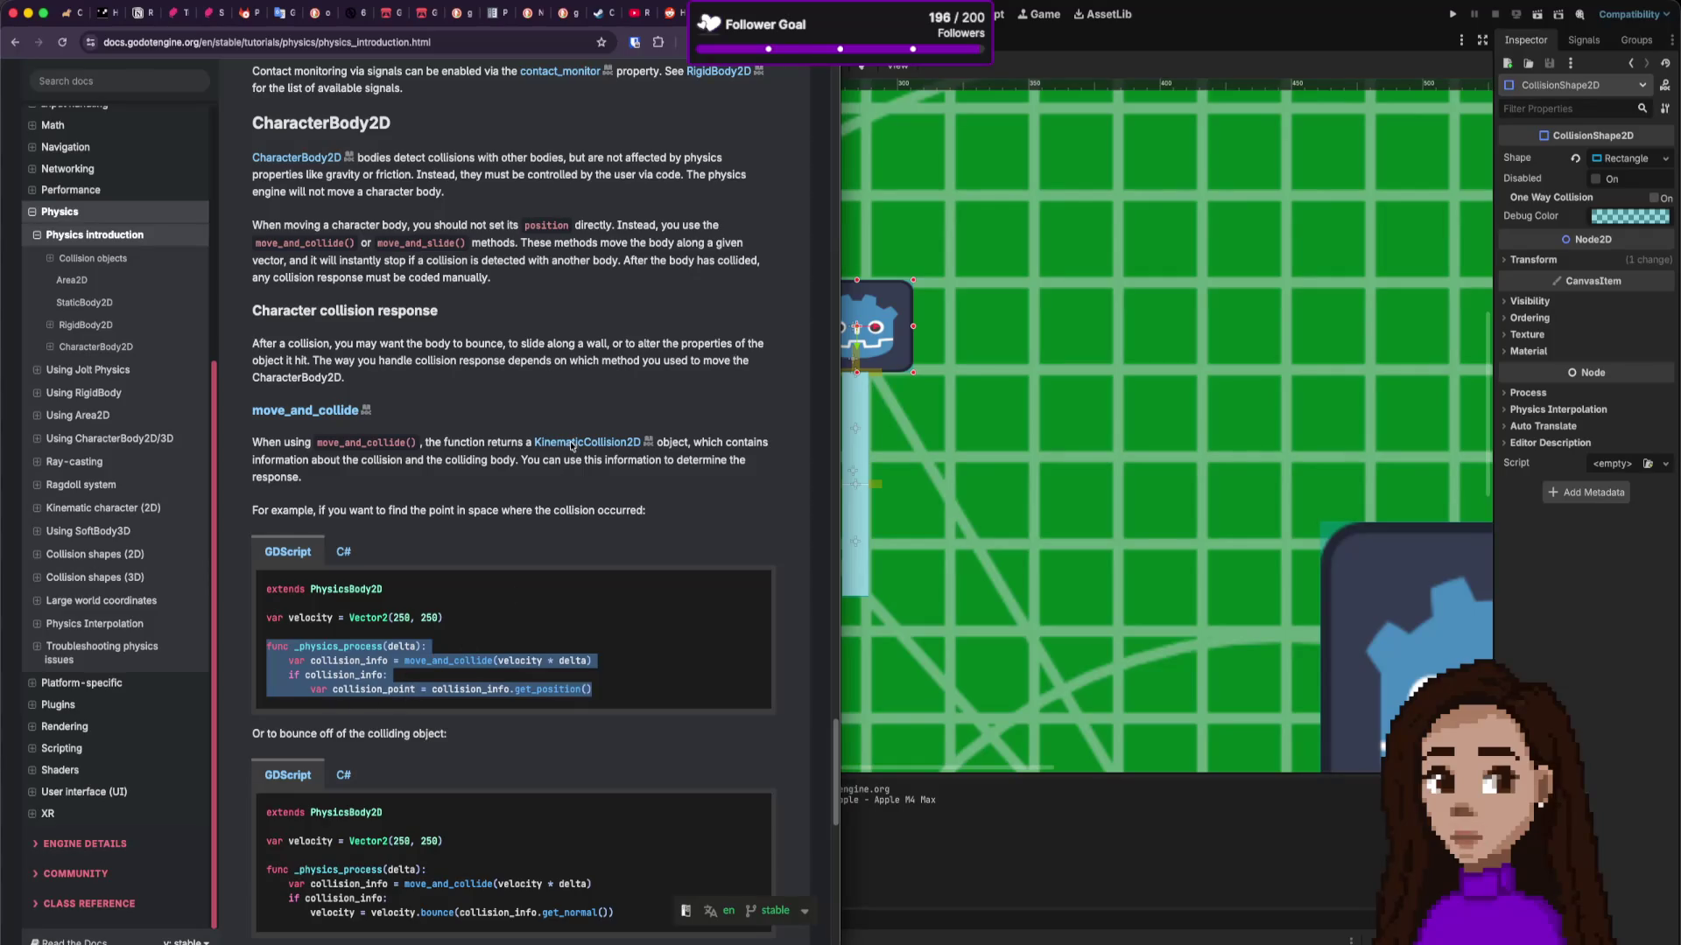
pyautogui.scroll(-1, 435, 488)
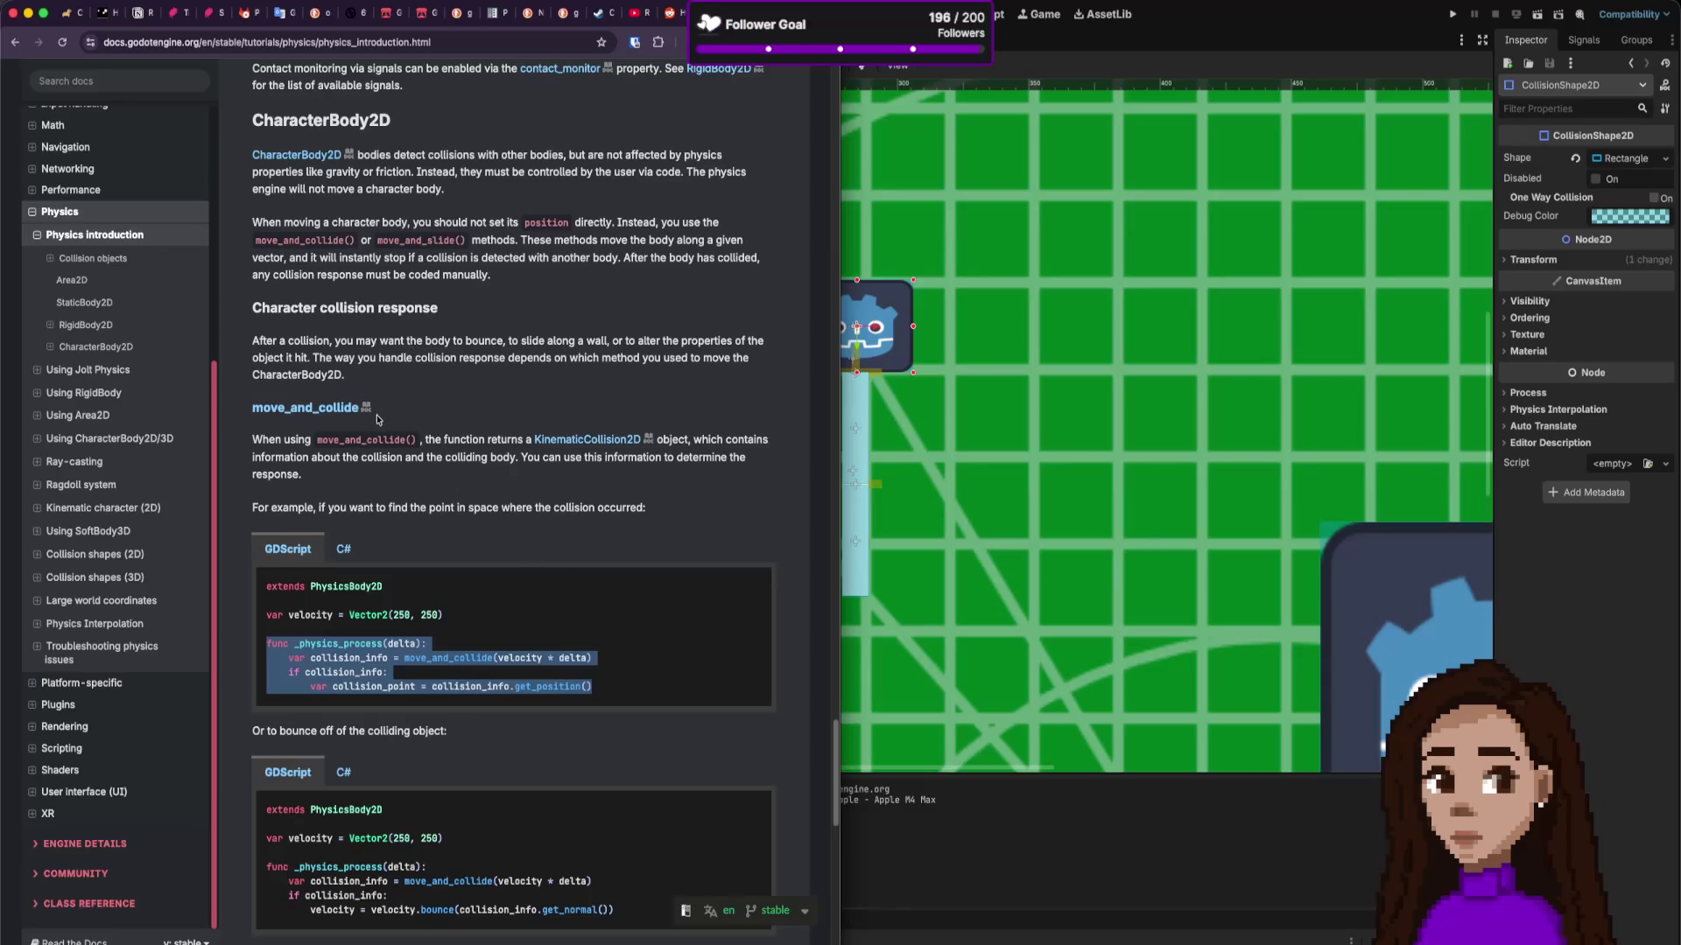
# Step: Clear the leftover code highlight and scroll back up the Physics introduction page
pyautogui.moveTo(313, 616); pyautogui.dragTo(456, 602)
pyautogui.click(458, 604)
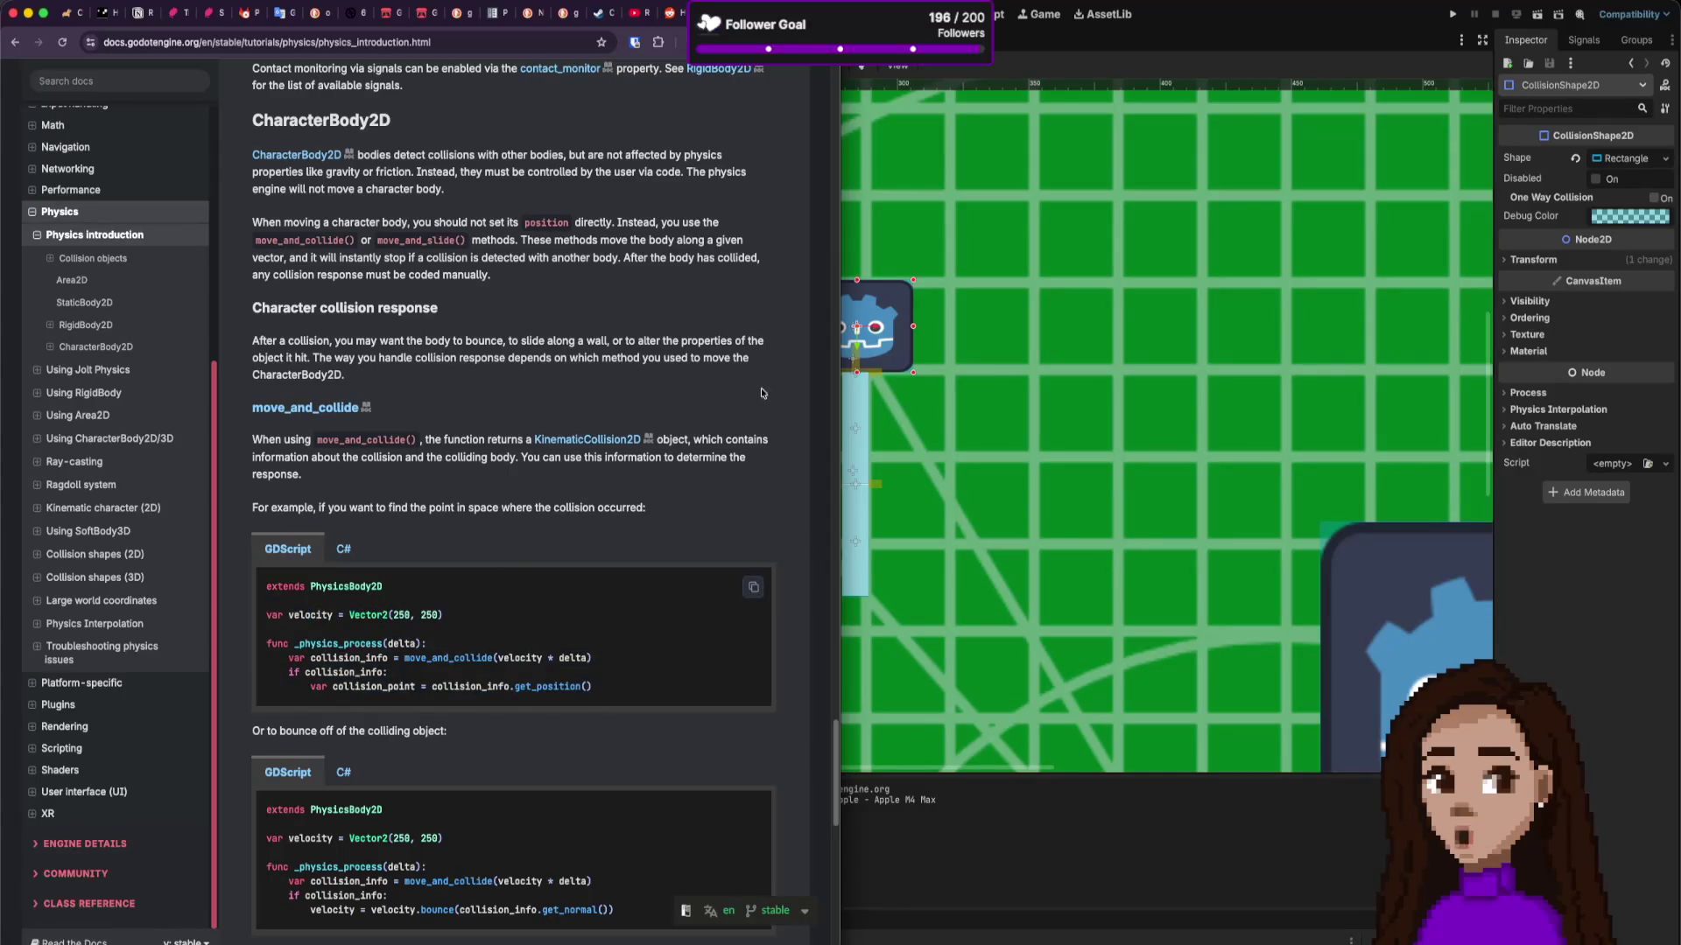
pyautogui.scroll(2, 537, 414)
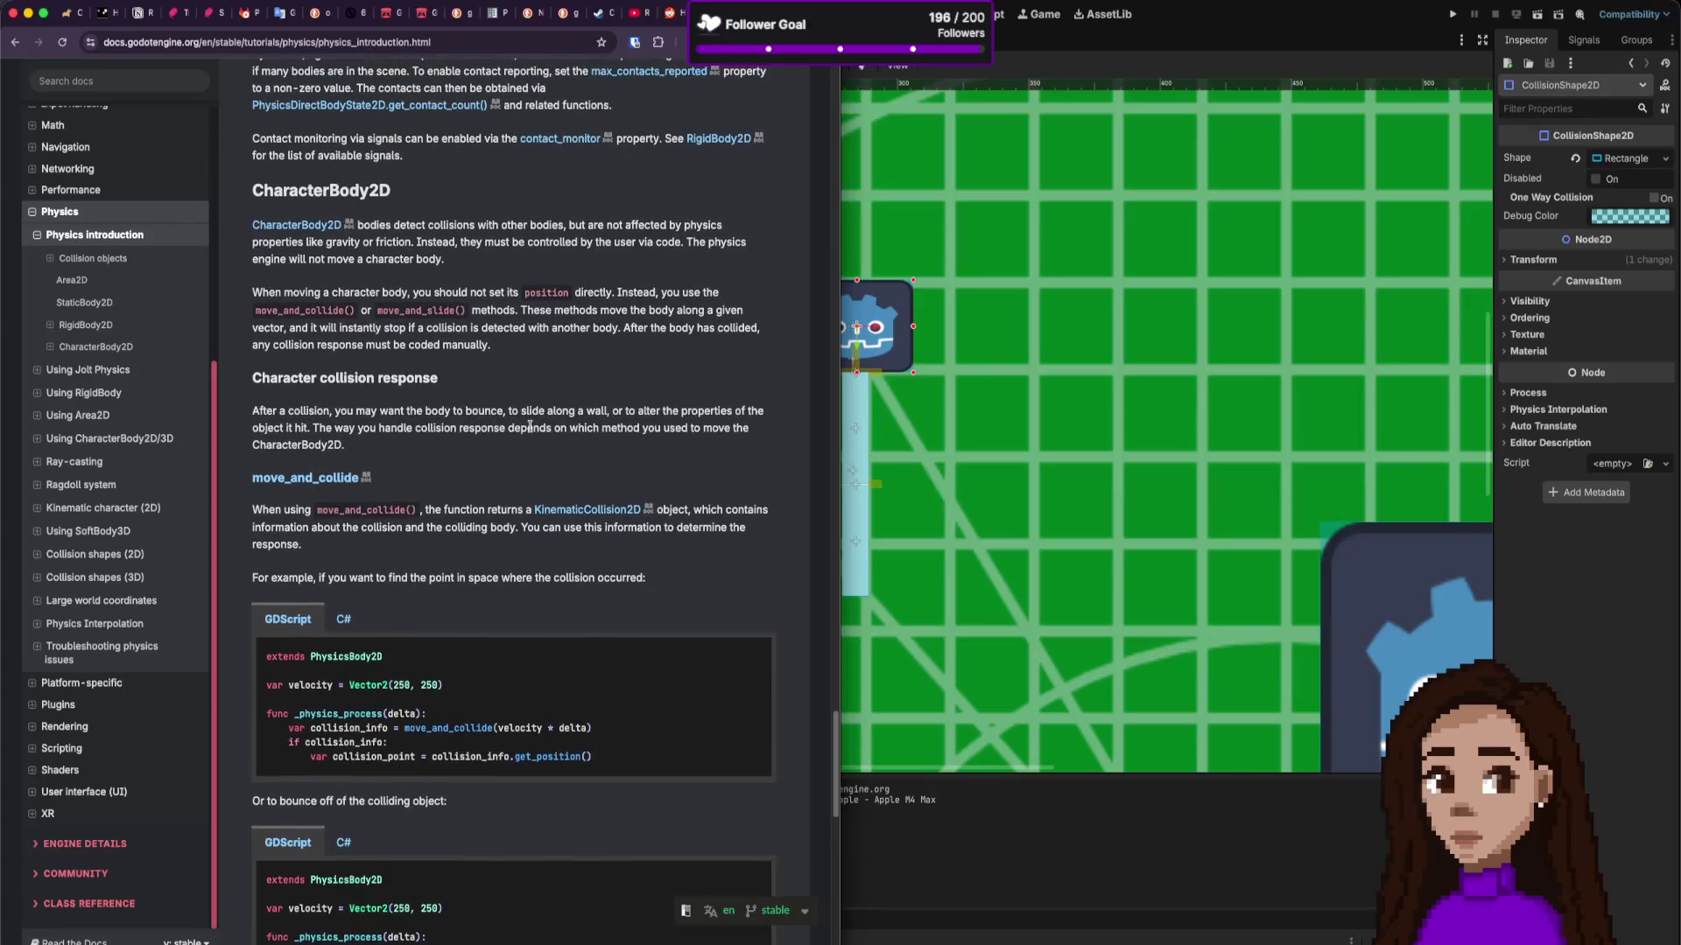
pyautogui.scroll(1, 529, 426)
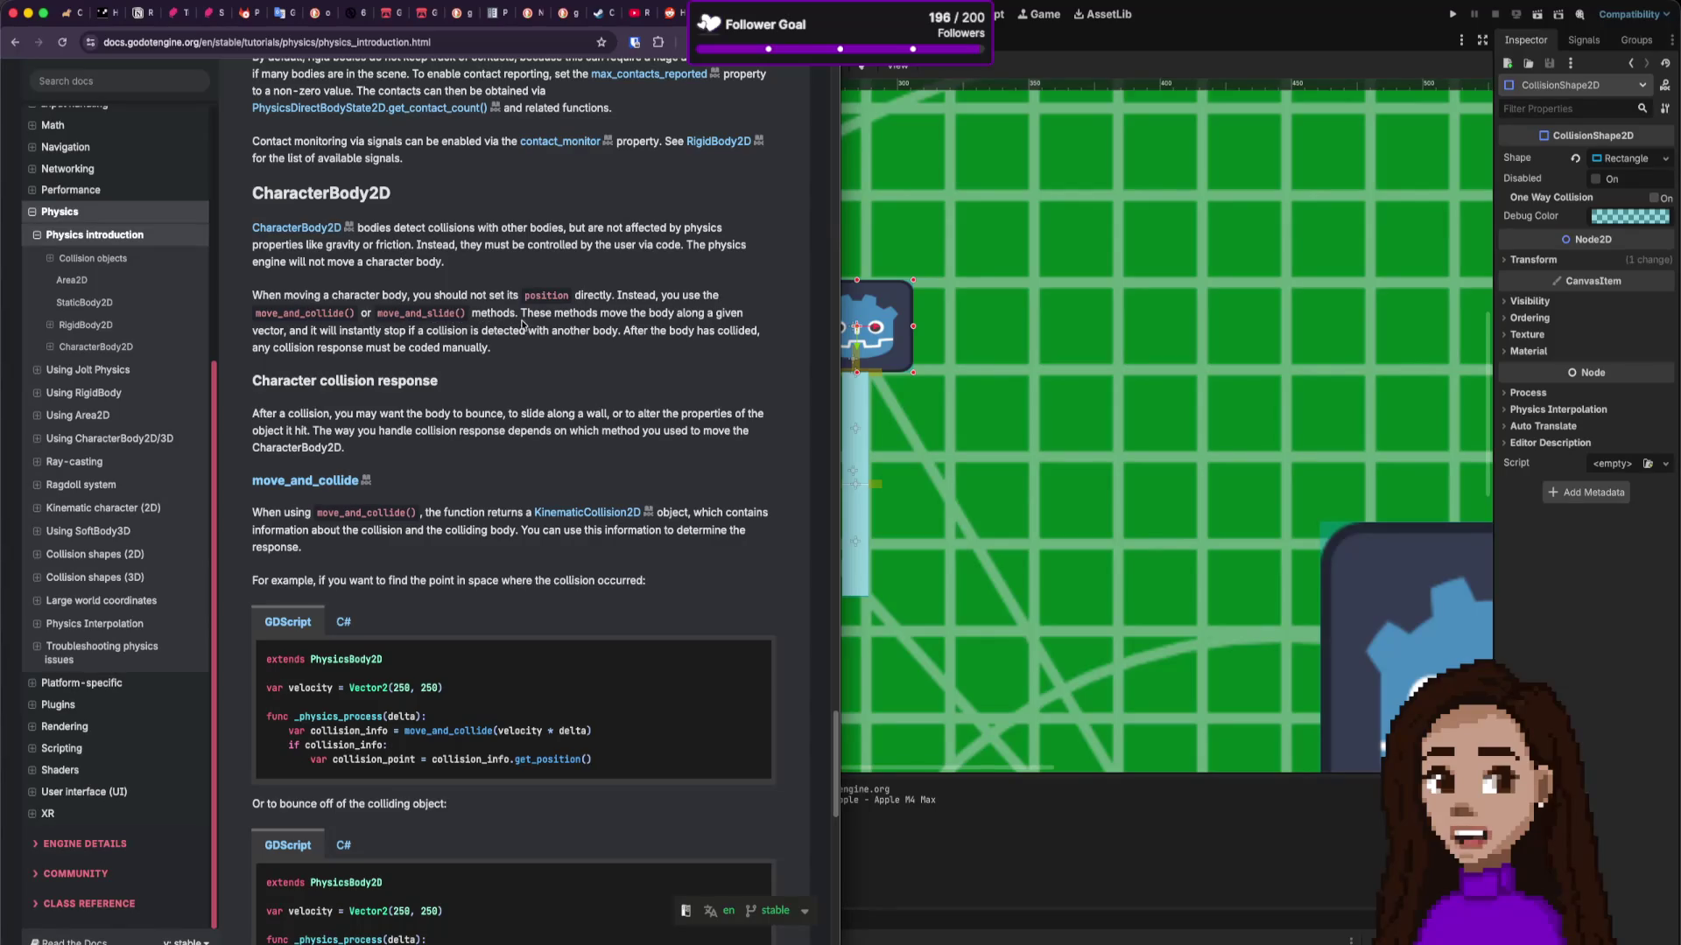
# Step: Highlight the CharacterBody2D advice 'you should not set its position directly', then return to the Godot editor
pyautogui.moveTo(380, 295); pyautogui.dragTo(512, 296)
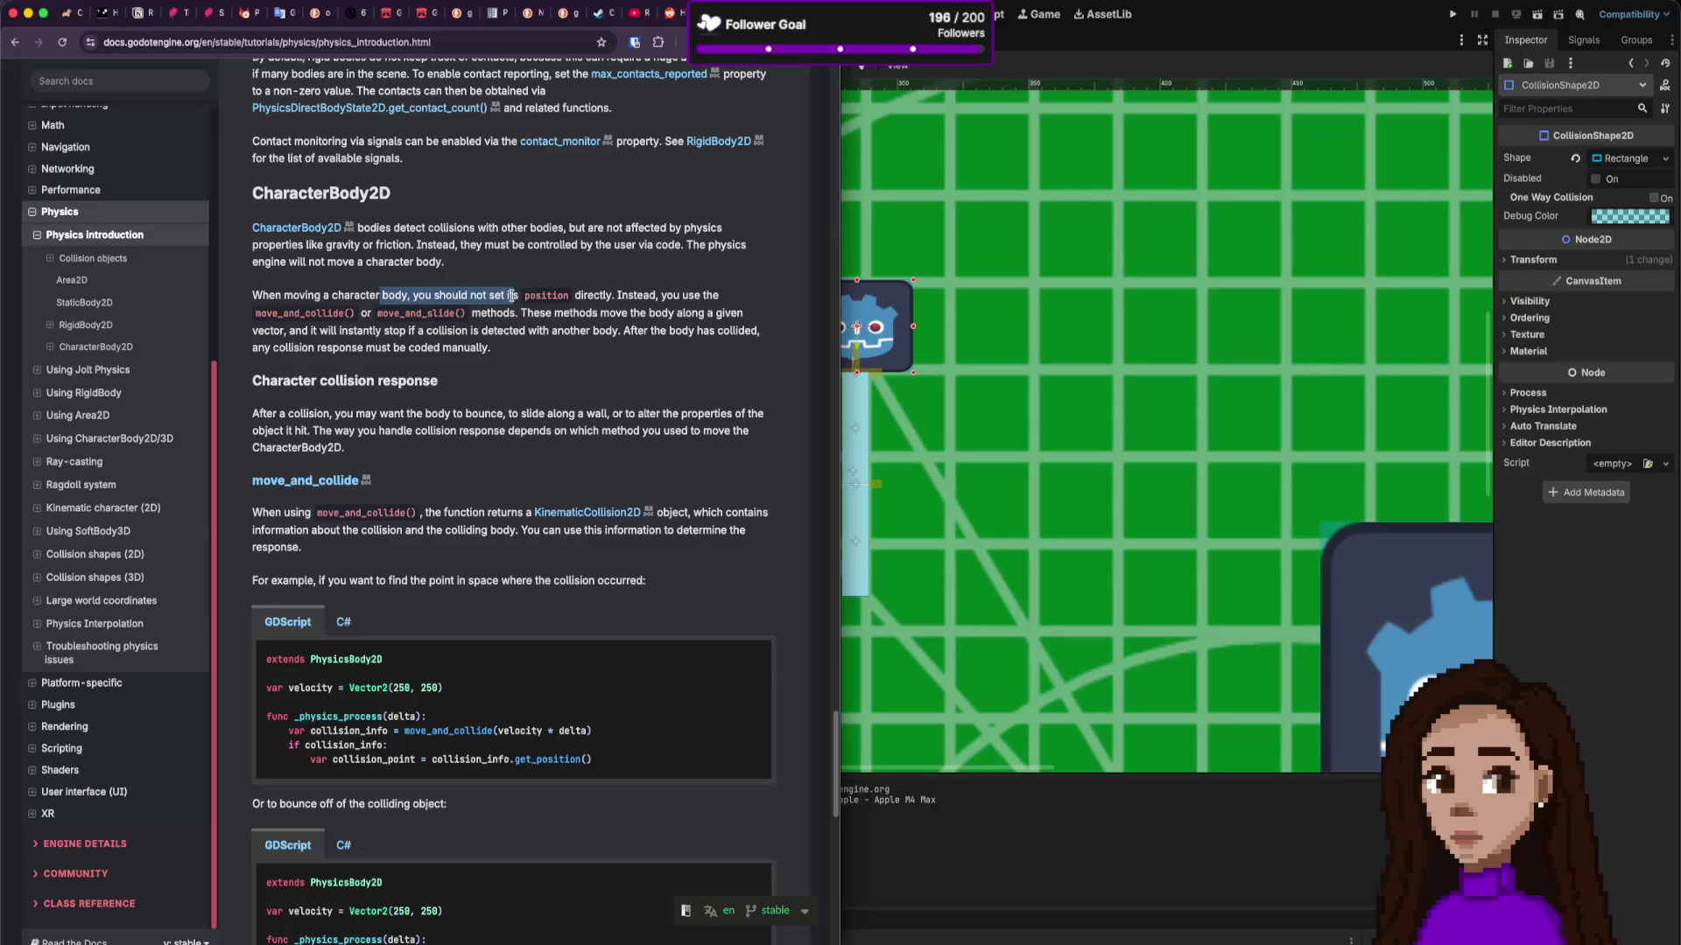
pyautogui.doubleClick(565, 298)
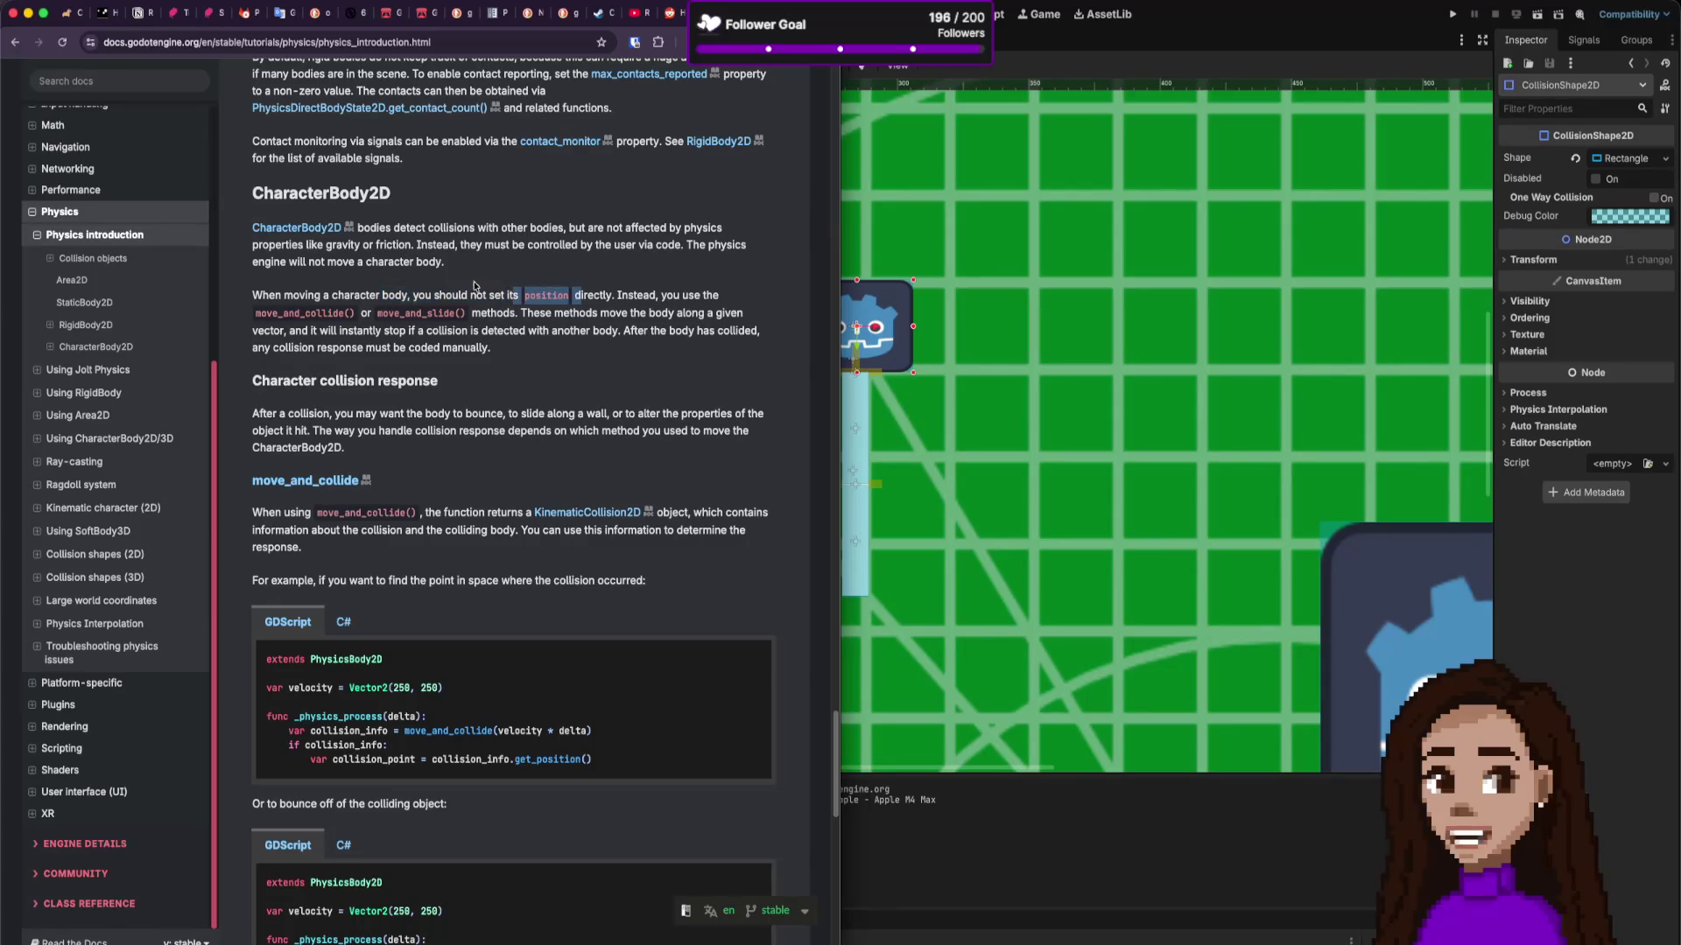
pyautogui.moveTo(252, 296)
pyautogui.mouseDown()
pyautogui.moveTo(573, 296)
pyautogui.moveTo(411, 295)
pyautogui.mouseUp()
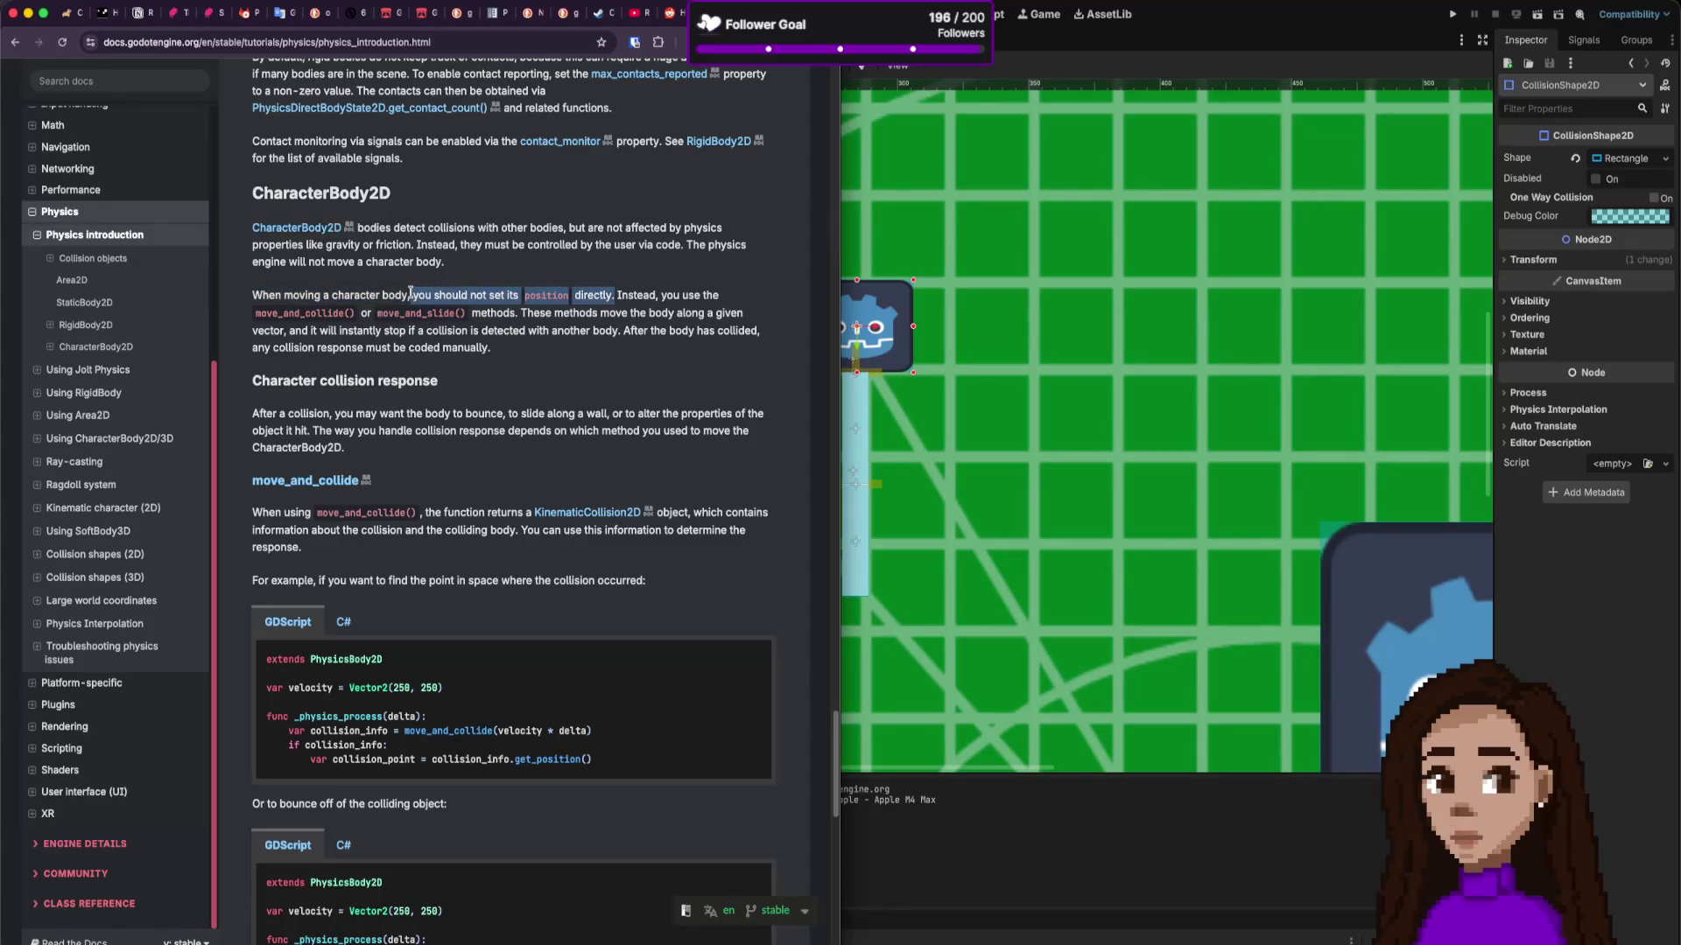
pyautogui.click(978, 442)
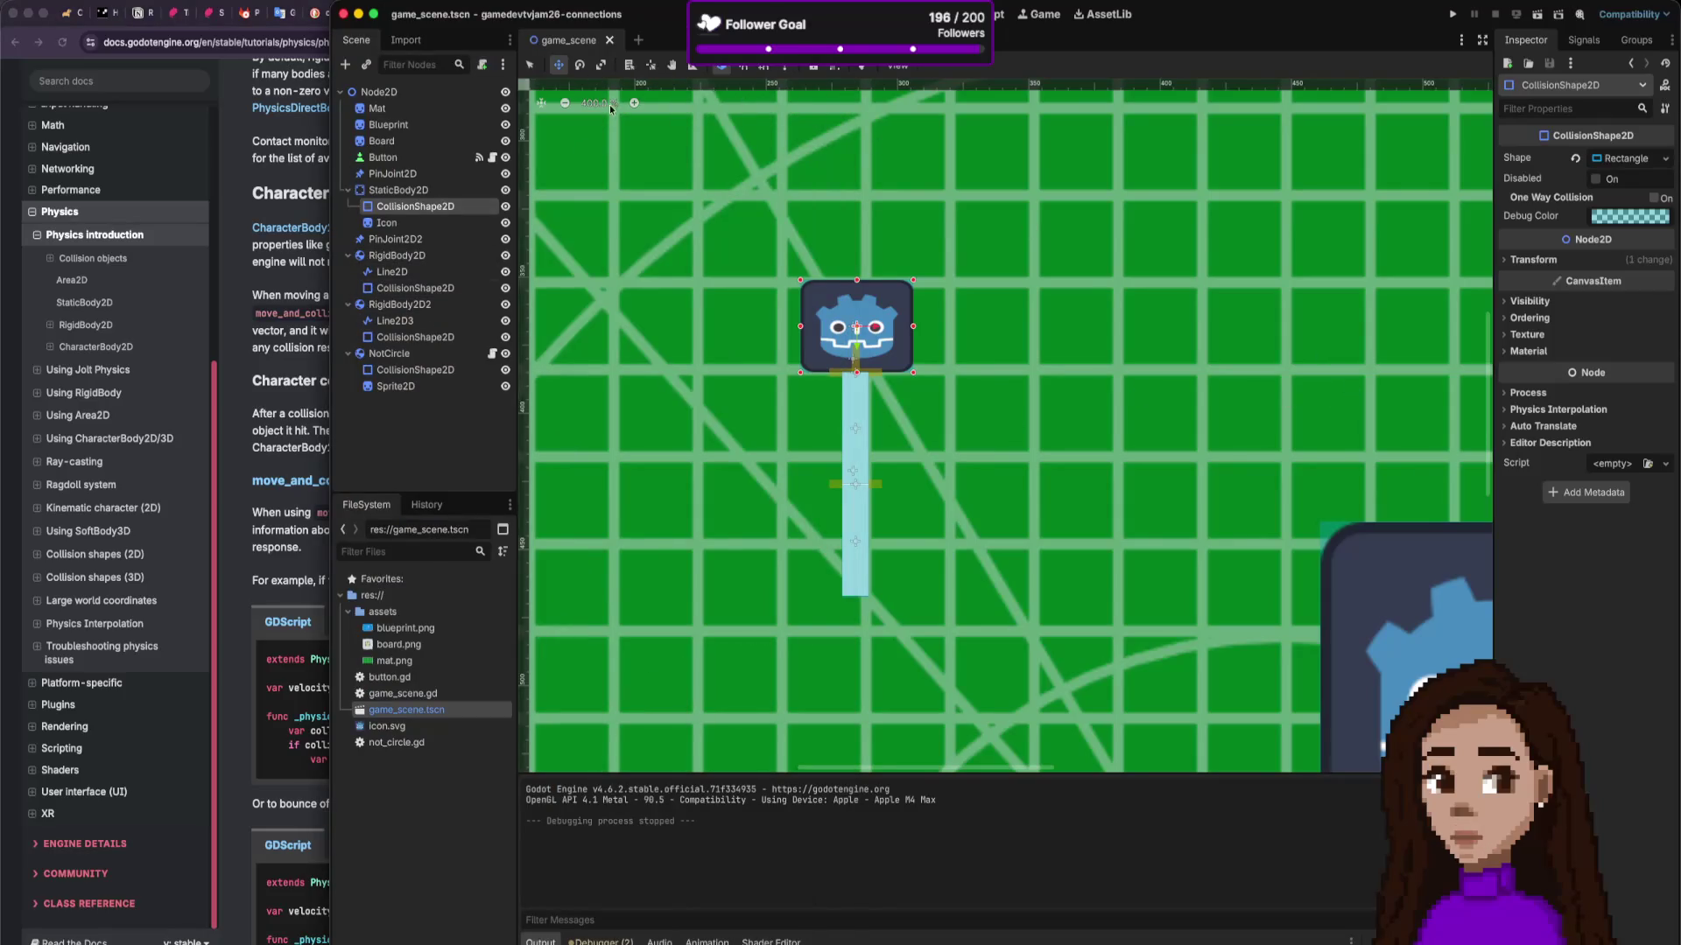
# Step: Open NotCircle's not_circle.gd and select its line setting position to the mouse position
pyautogui.click(491, 353)
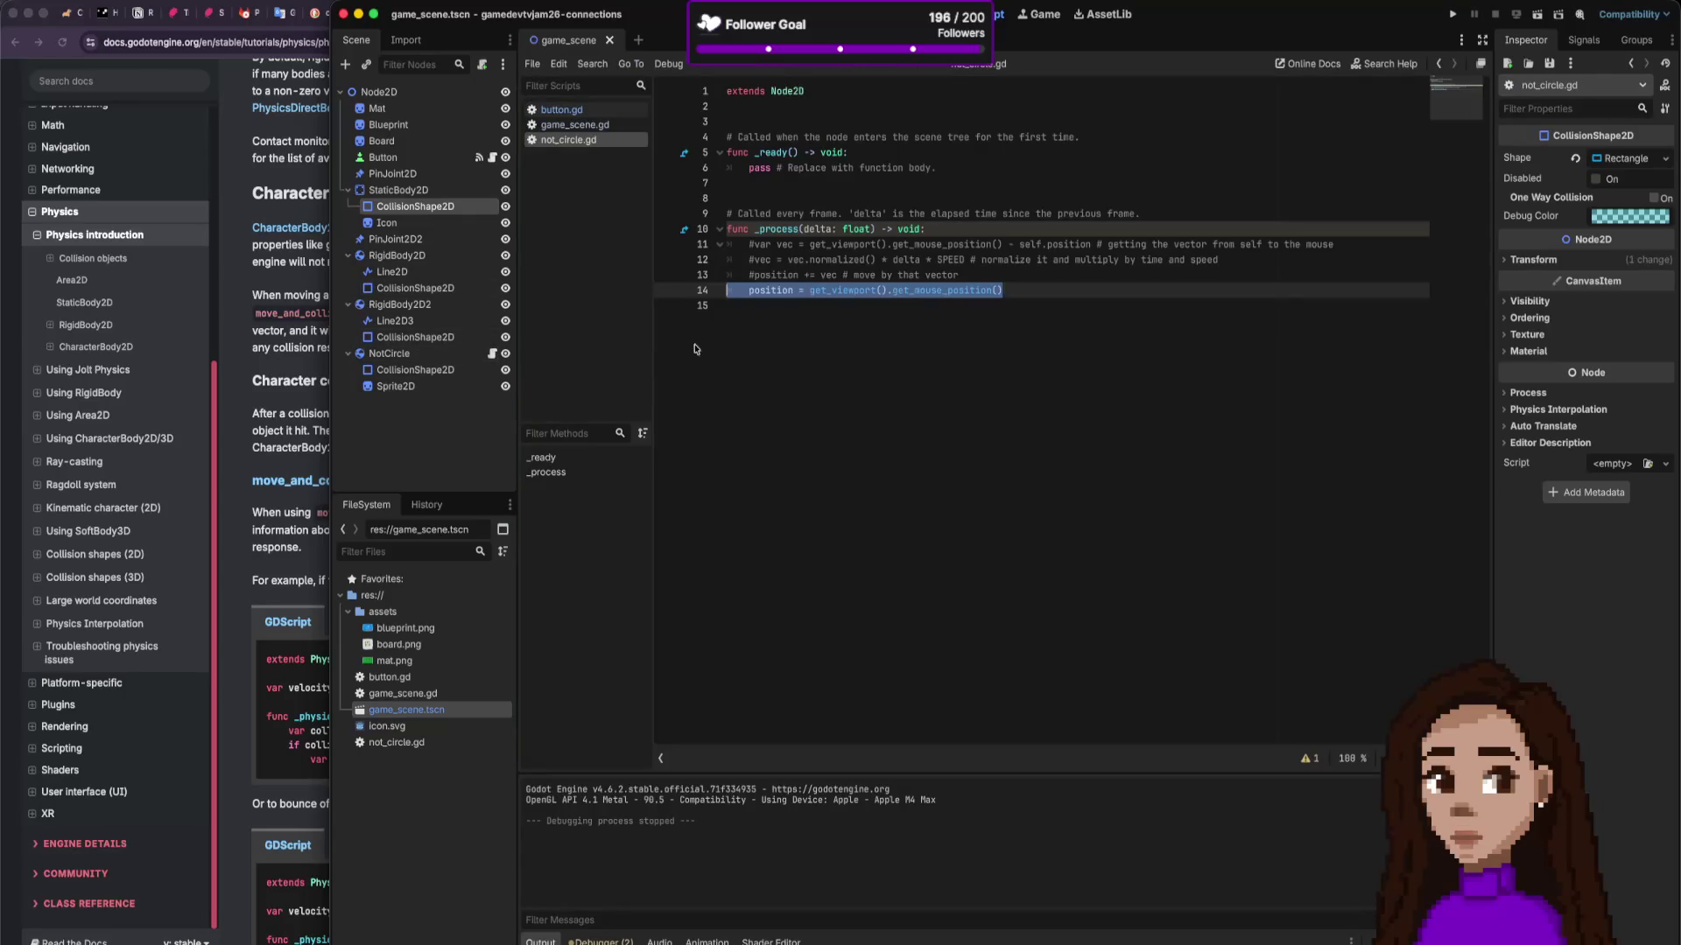
pyautogui.moveTo(750, 291); pyautogui.dragTo(1147, 294)
pyautogui.click(320, 407)
pyautogui.scroll(-1, 373, 368)
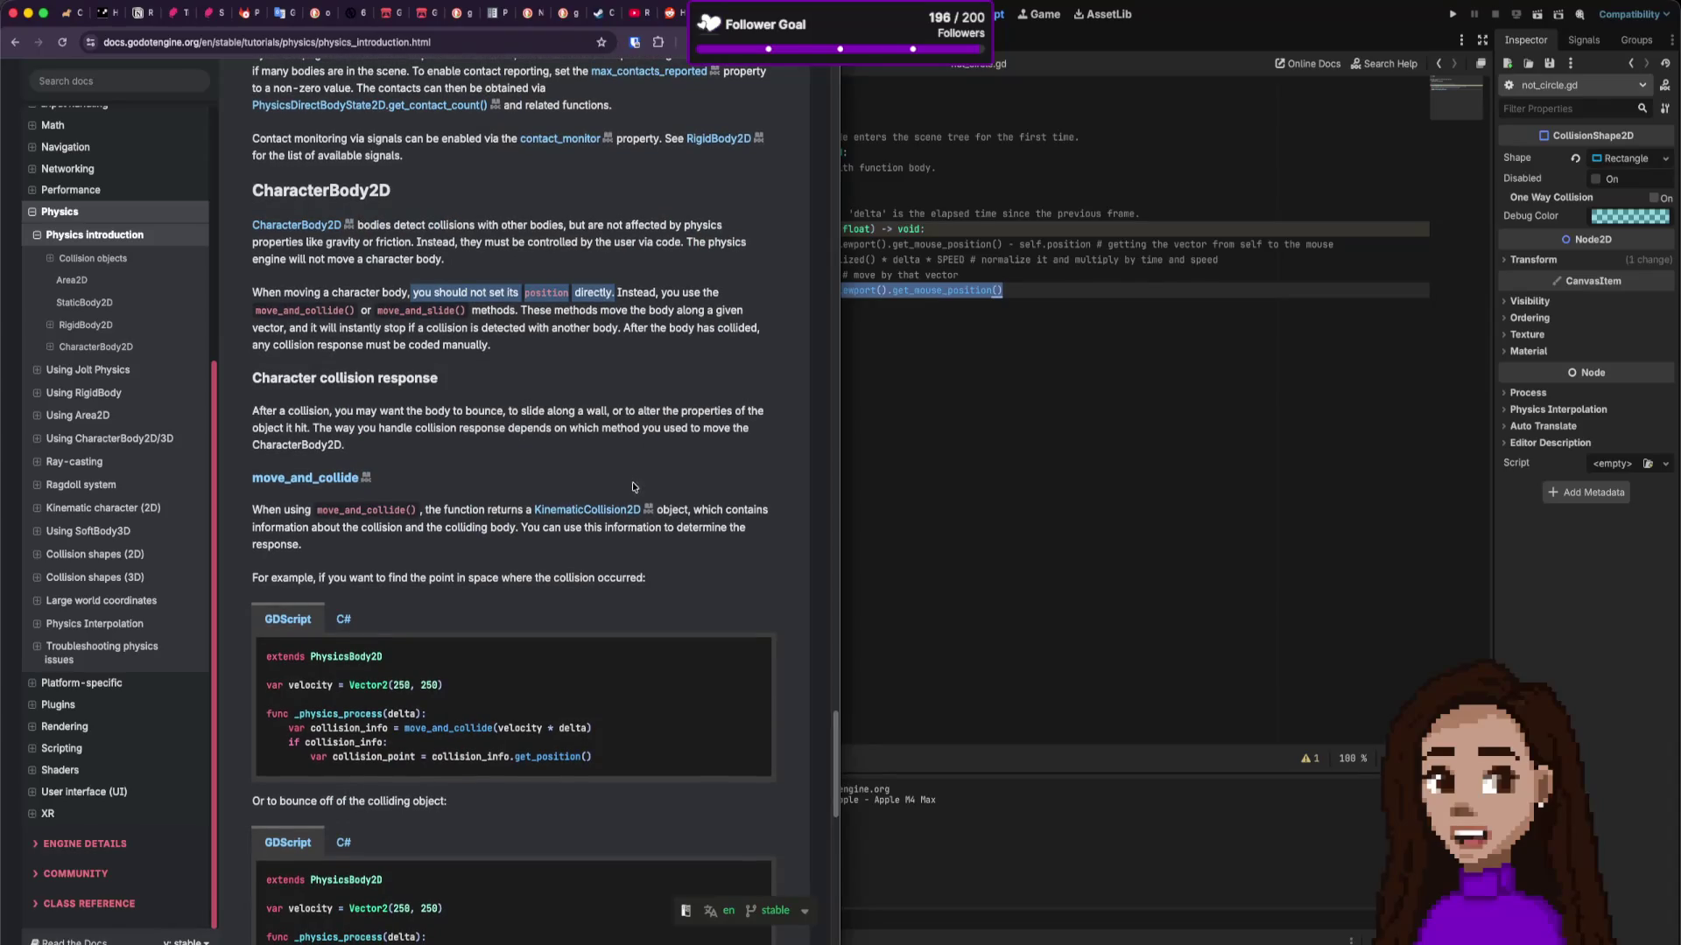
pyautogui.click(874, 368)
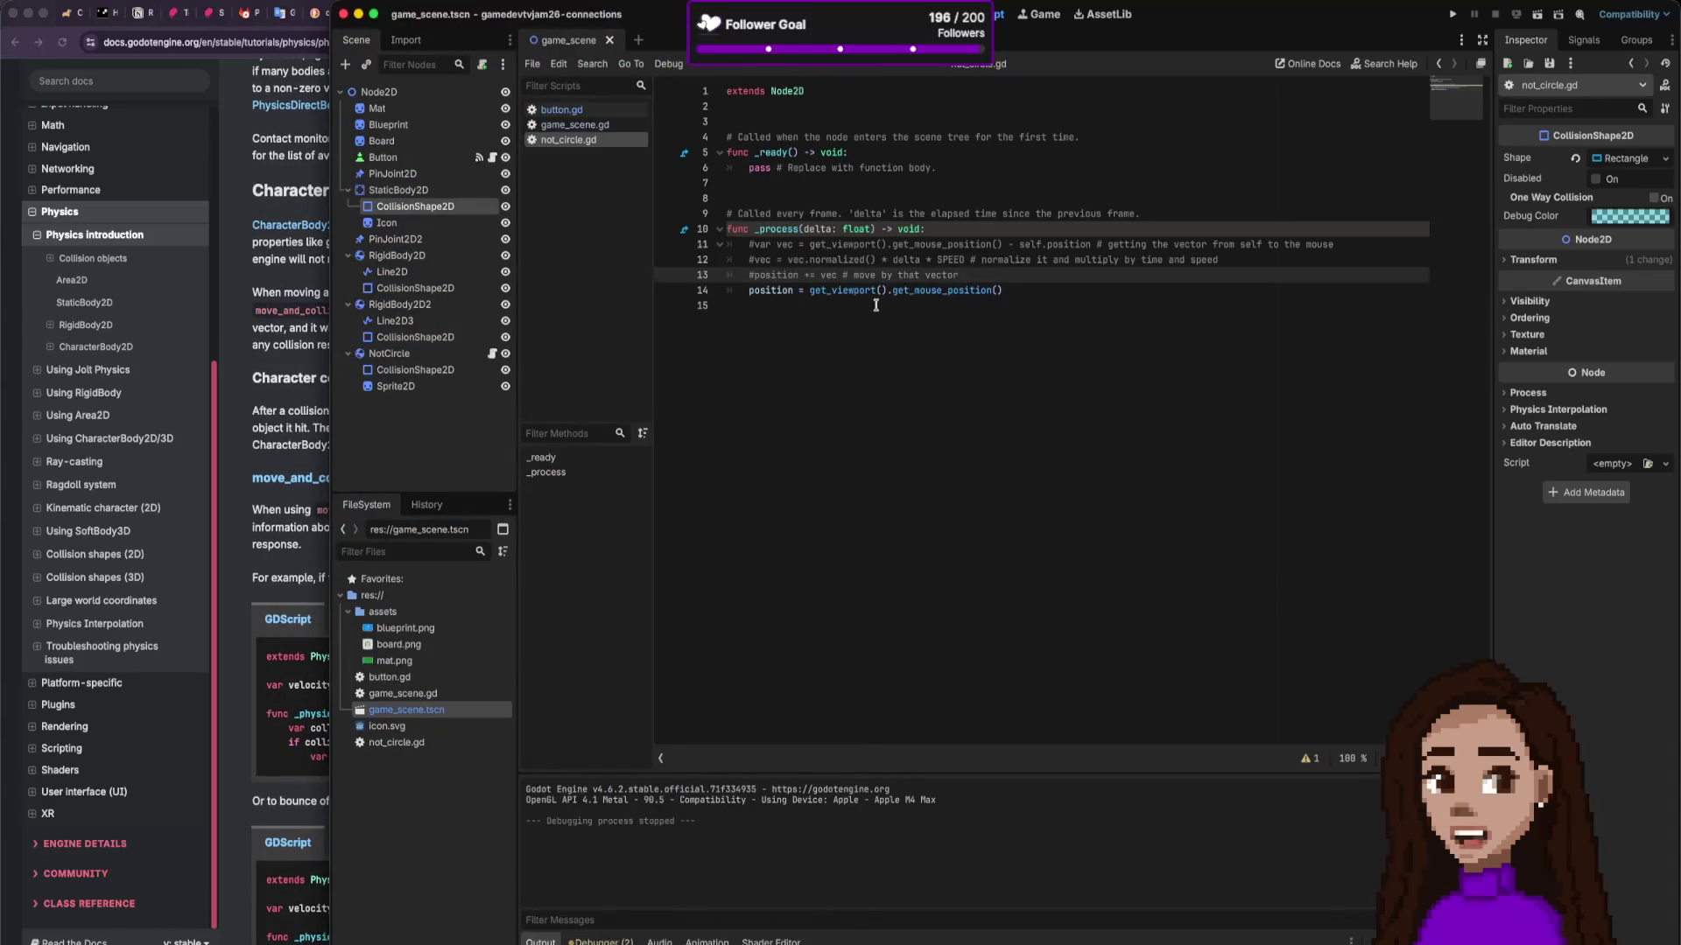
pyautogui.click(921, 291)
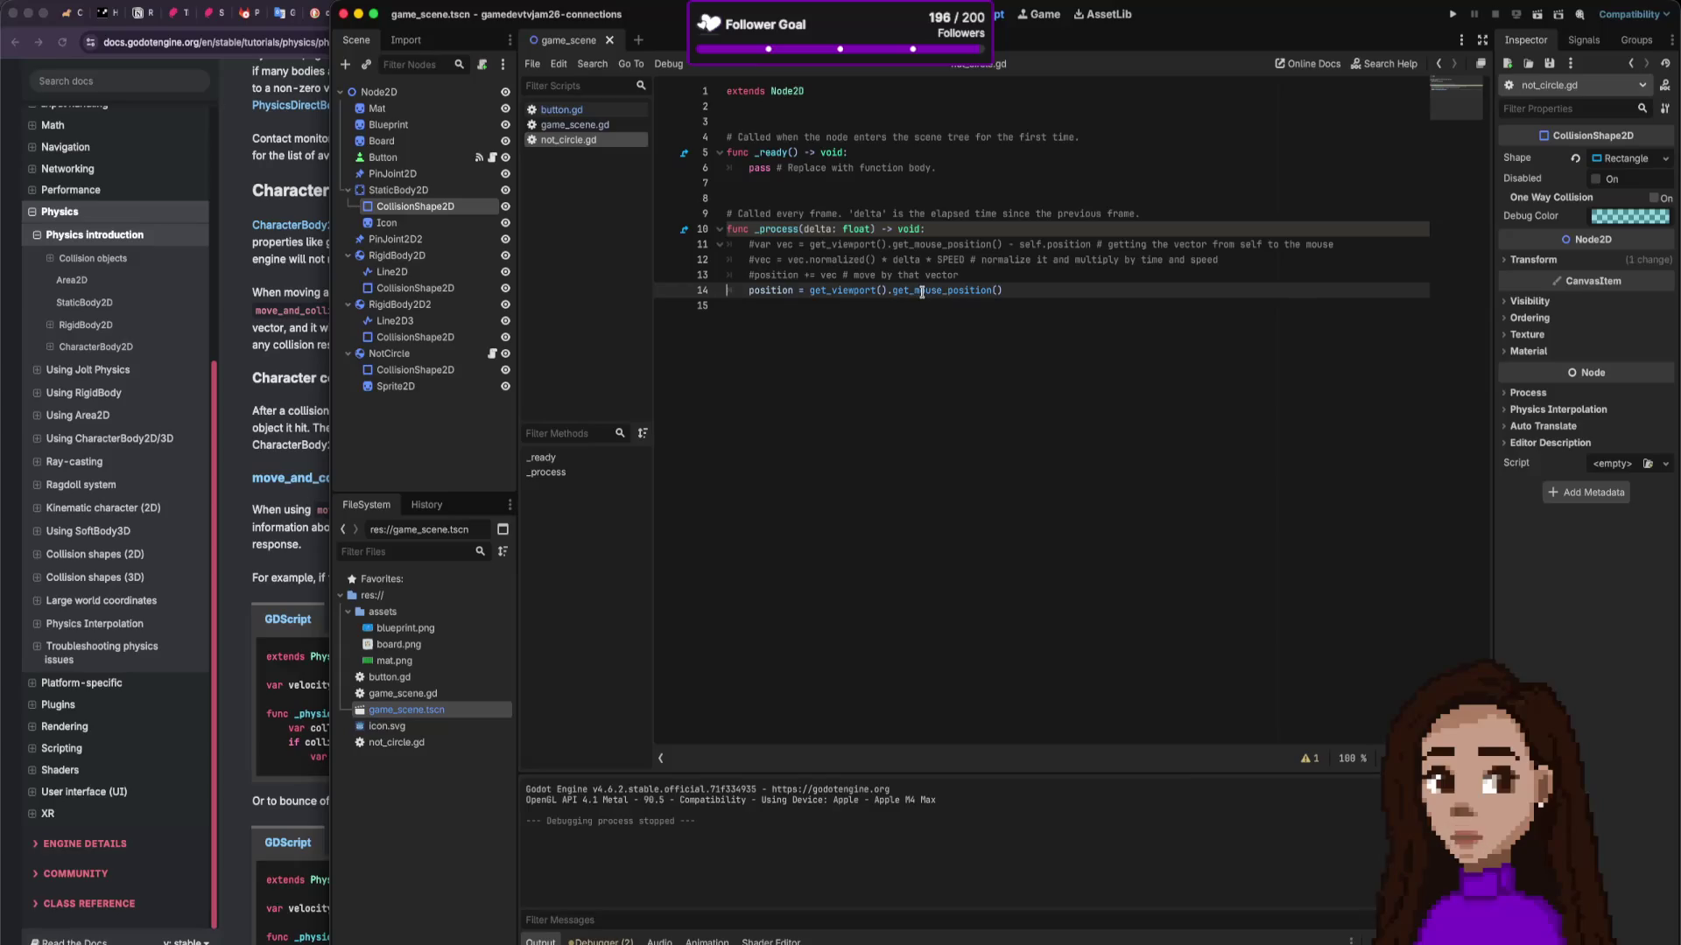
# Step: Compare the docs example's move_and_collide(velocity) call with line 13 of the script
pyautogui.click(279, 446)
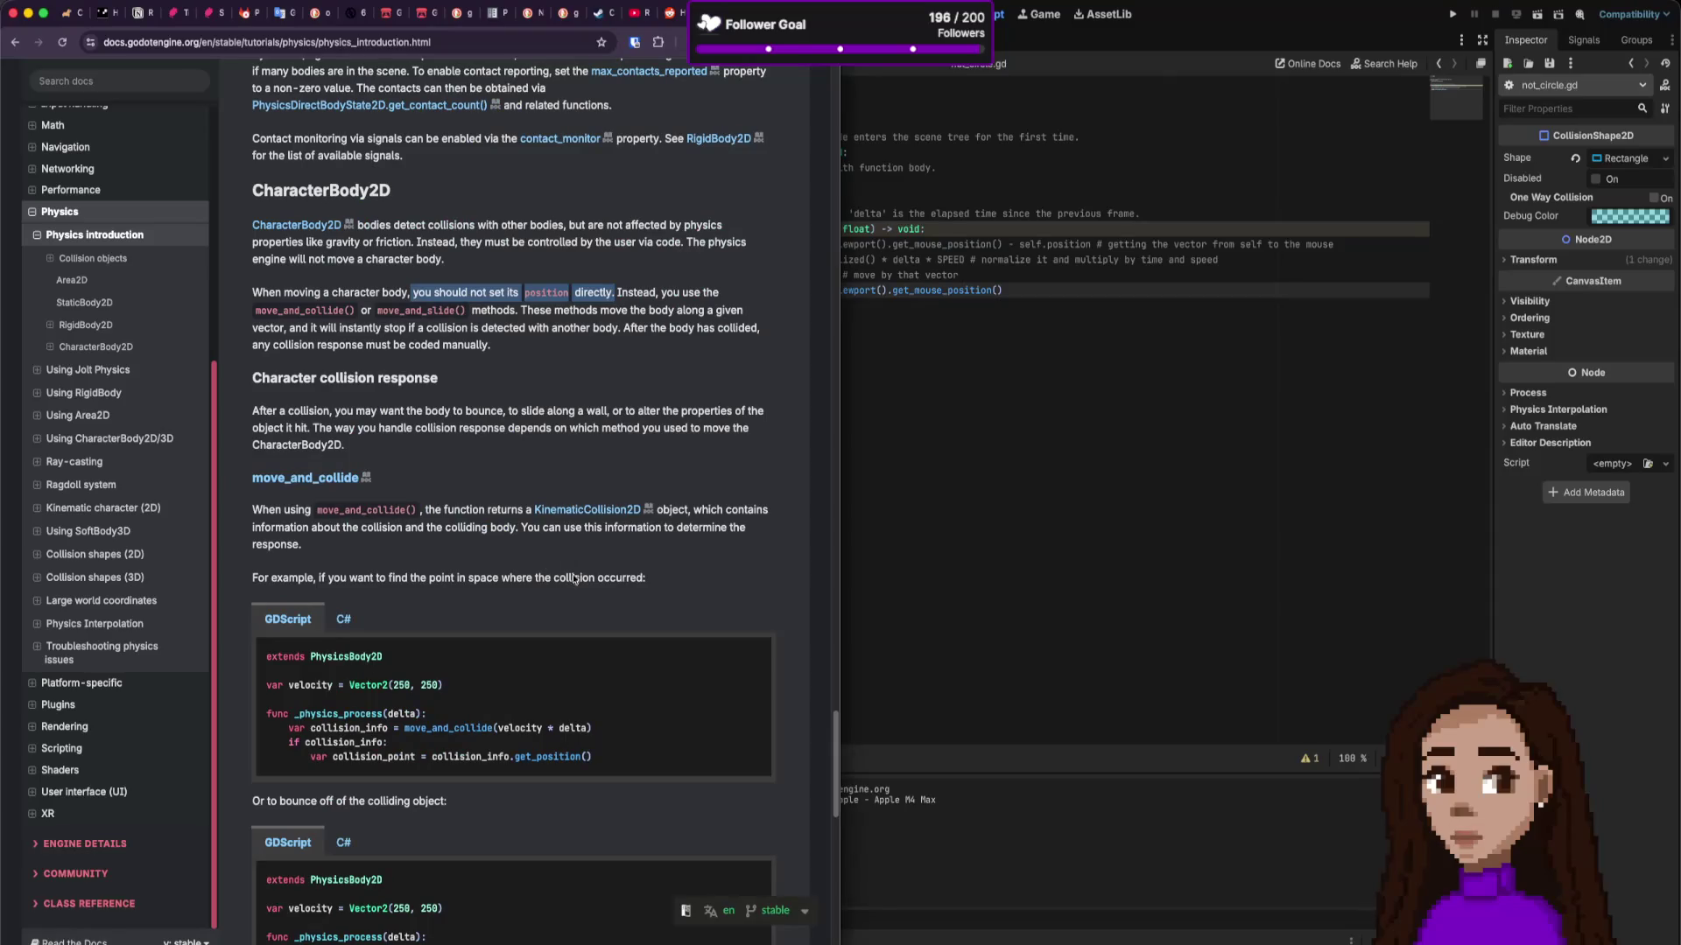
pyautogui.moveTo(592, 728); pyautogui.dragTo(495, 725)
pyautogui.doubleClick(520, 729)
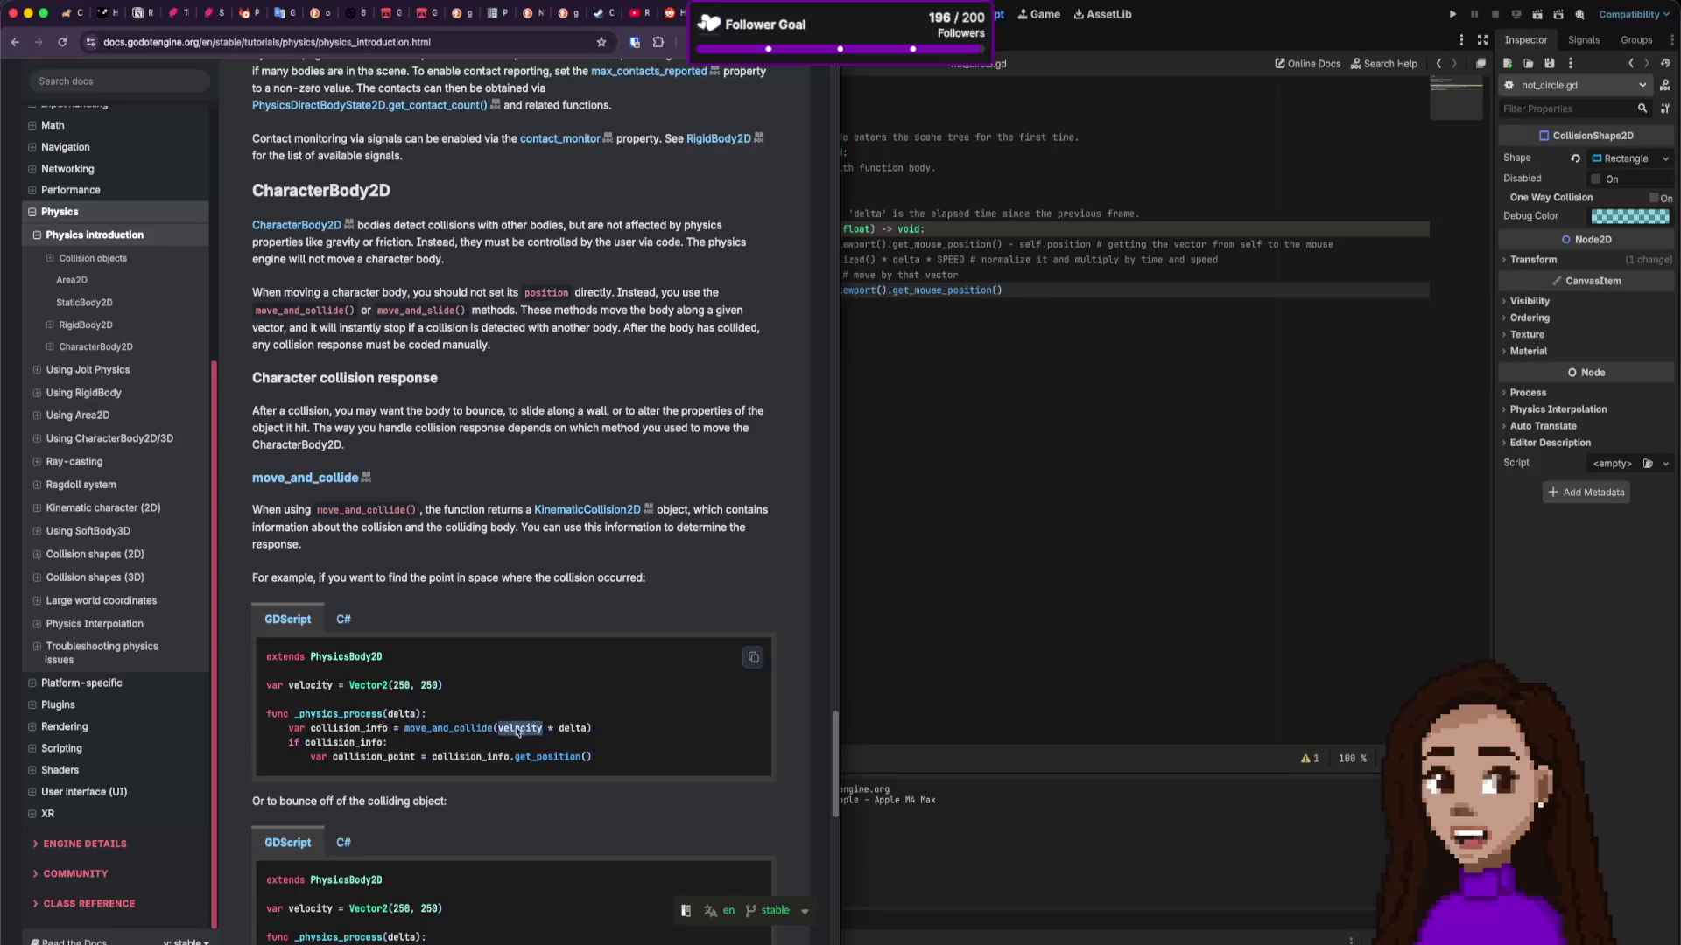
pyautogui.click(1058, 332)
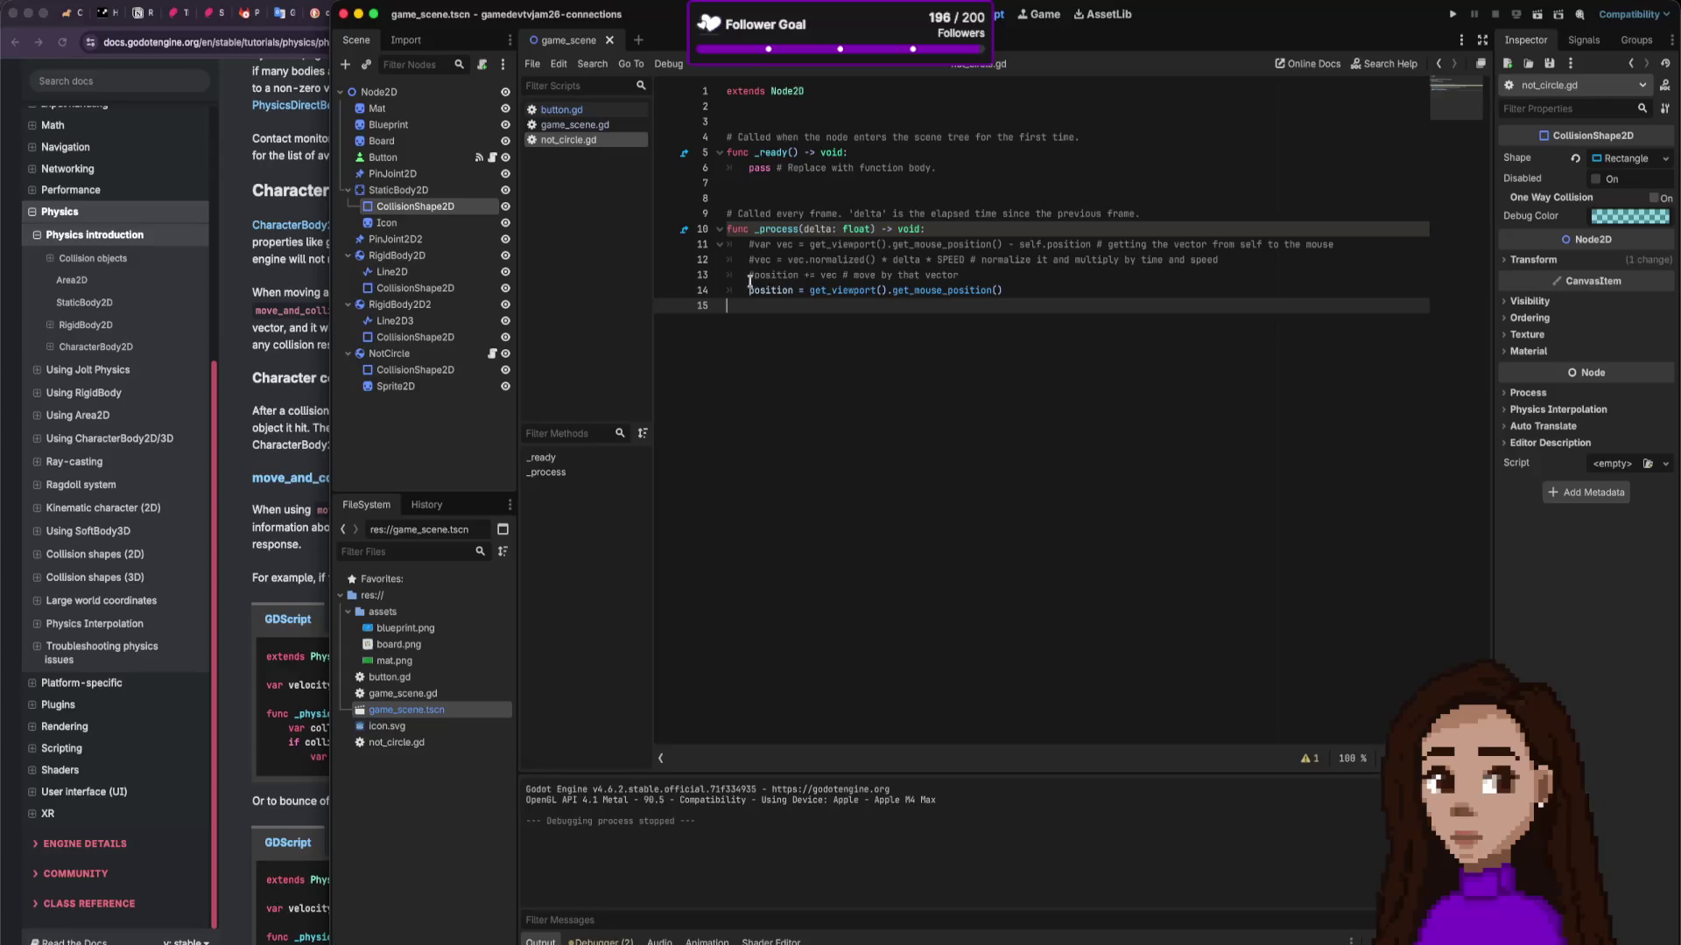
pyautogui.click(910, 275)
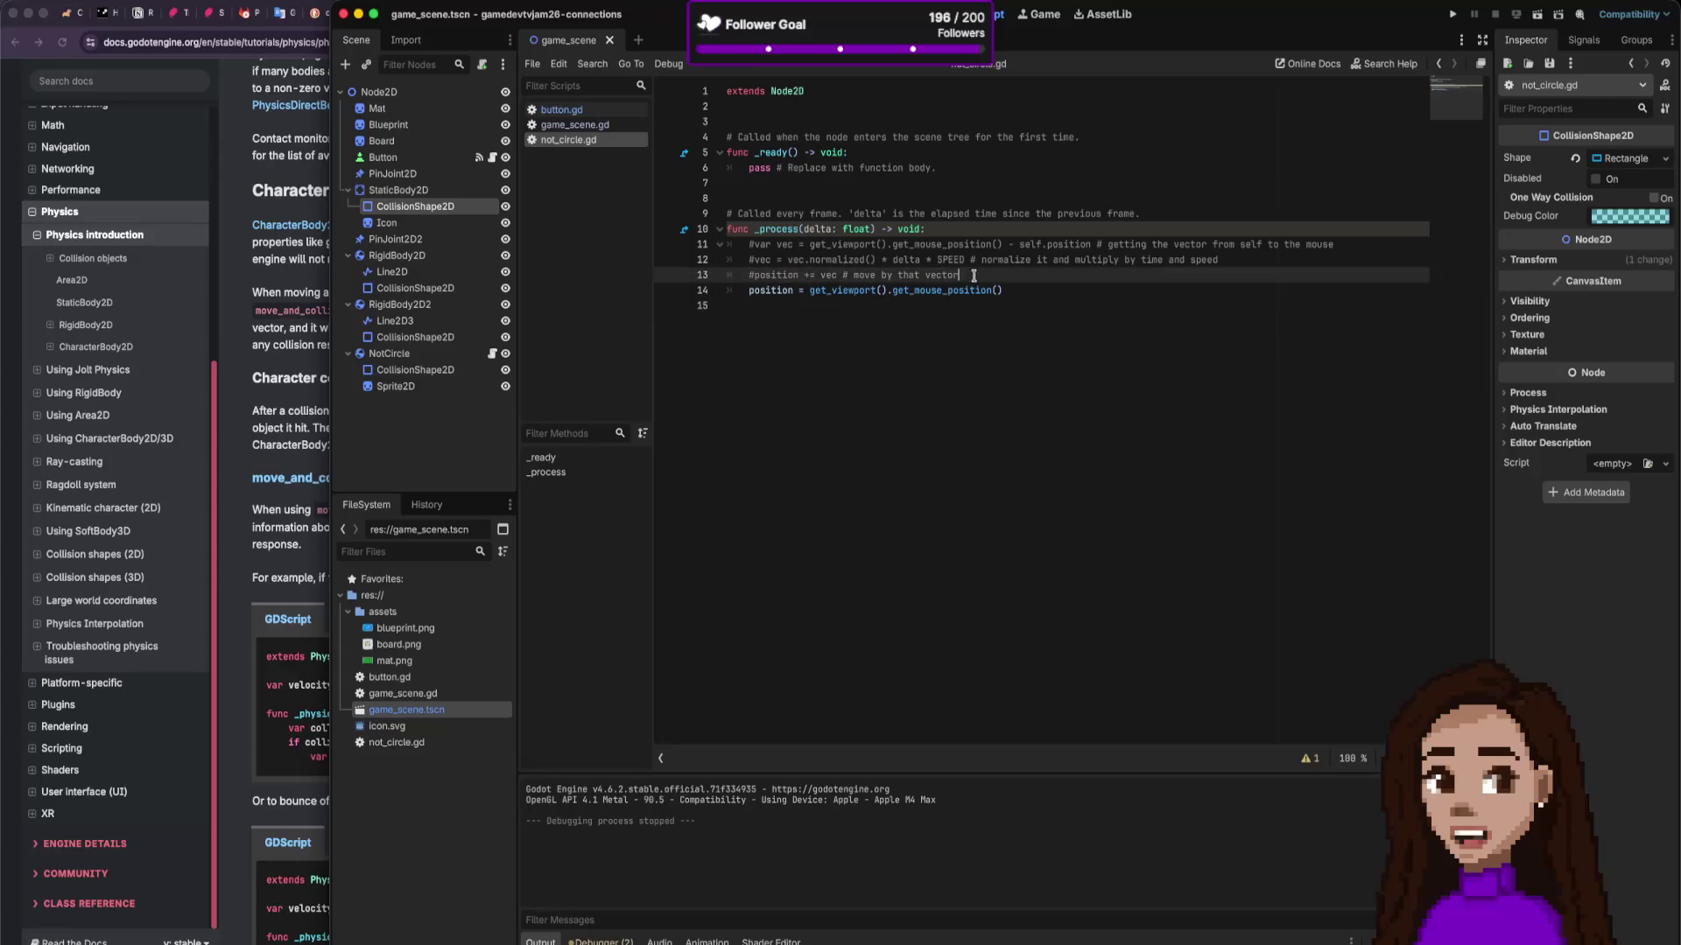
pyautogui.moveTo(958, 275); pyautogui.dragTo(780, 275)
pyautogui.doubleClick(781, 274)
pyautogui.click(298, 692)
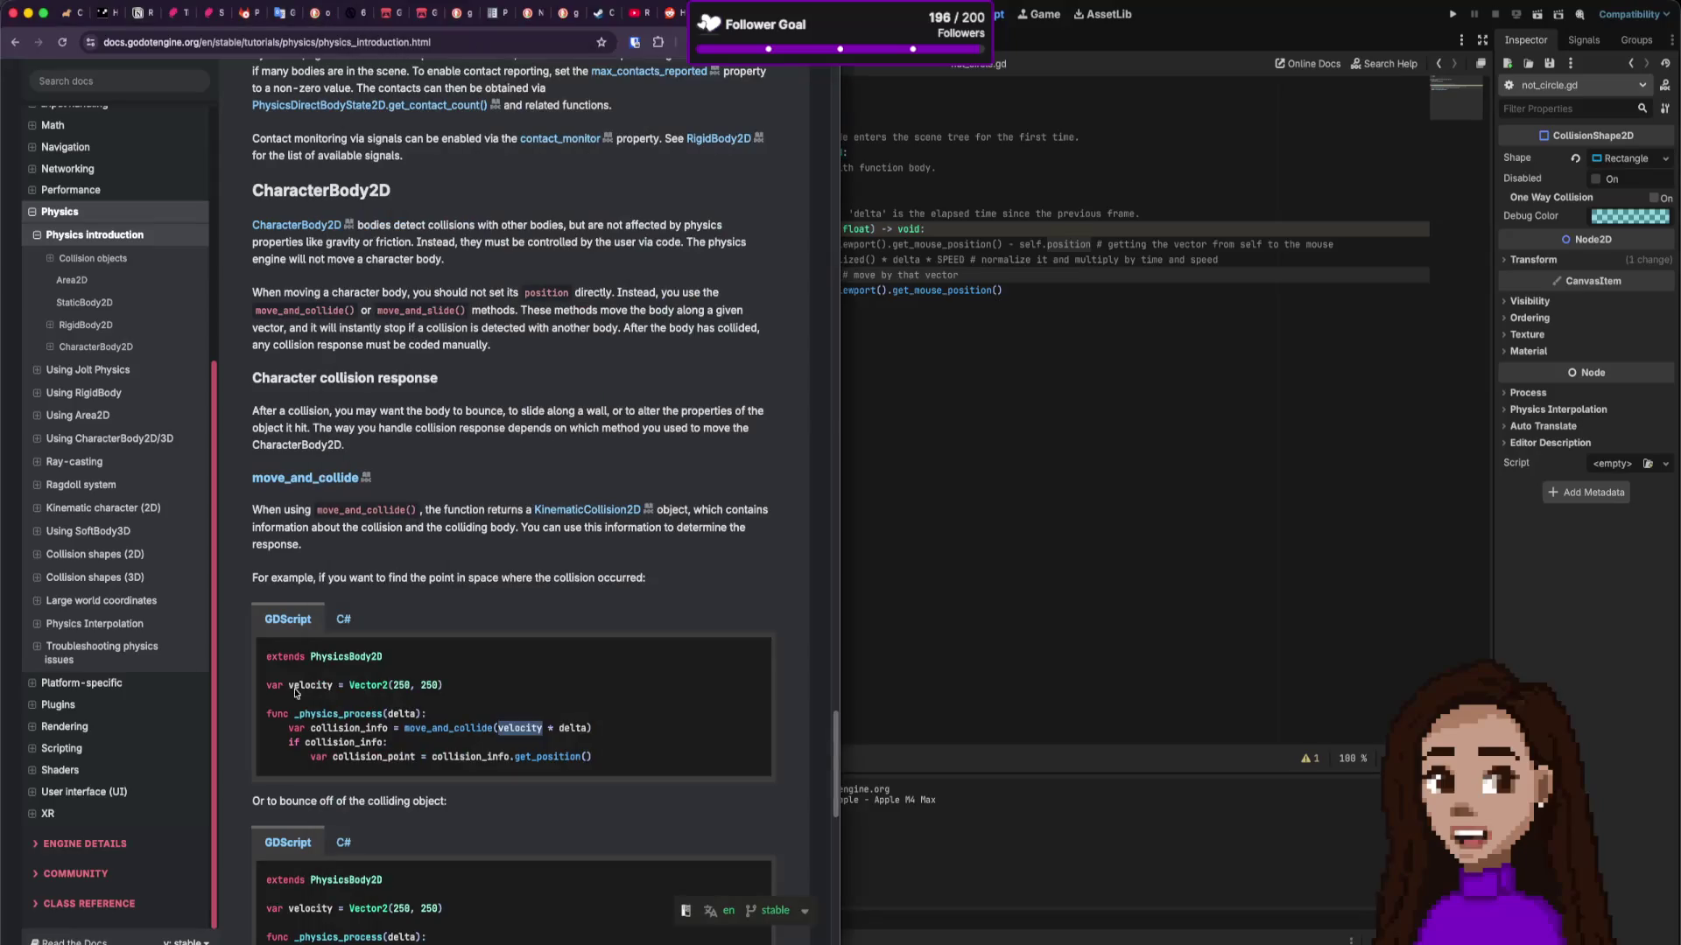
pyautogui.scroll(-5, 478, 714)
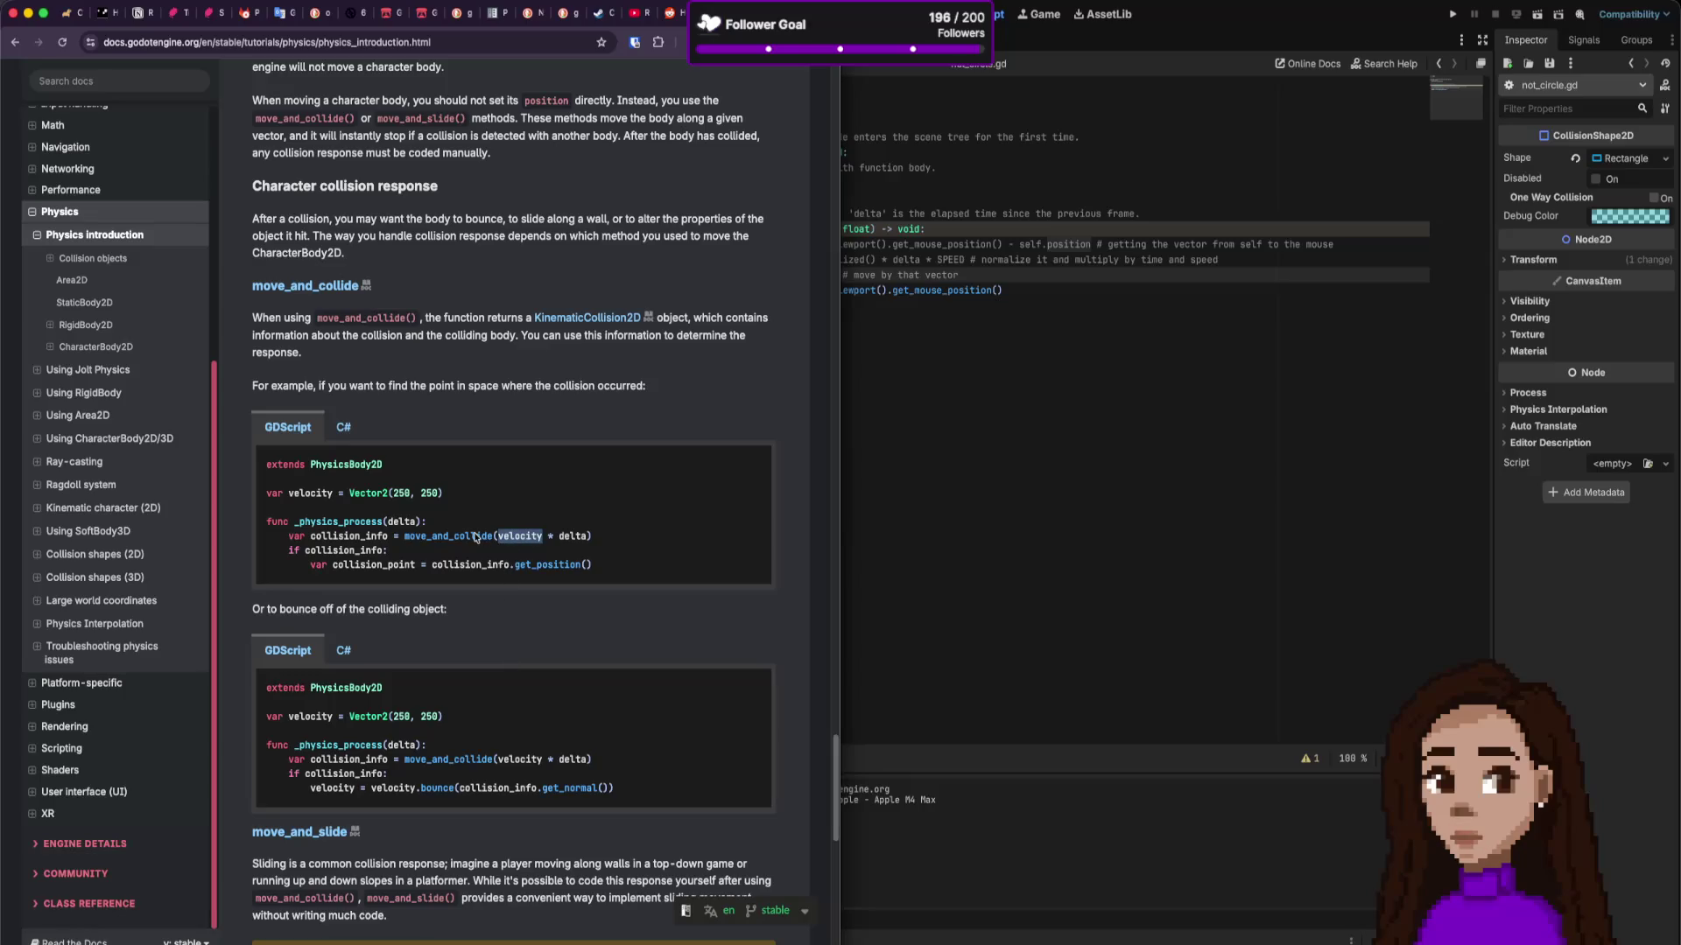
pyautogui.scroll(3, 475, 538)
# Step: Paste the move_and_collide example below line 14 and comment out the mouse-position line
pyautogui.click(1033, 307)
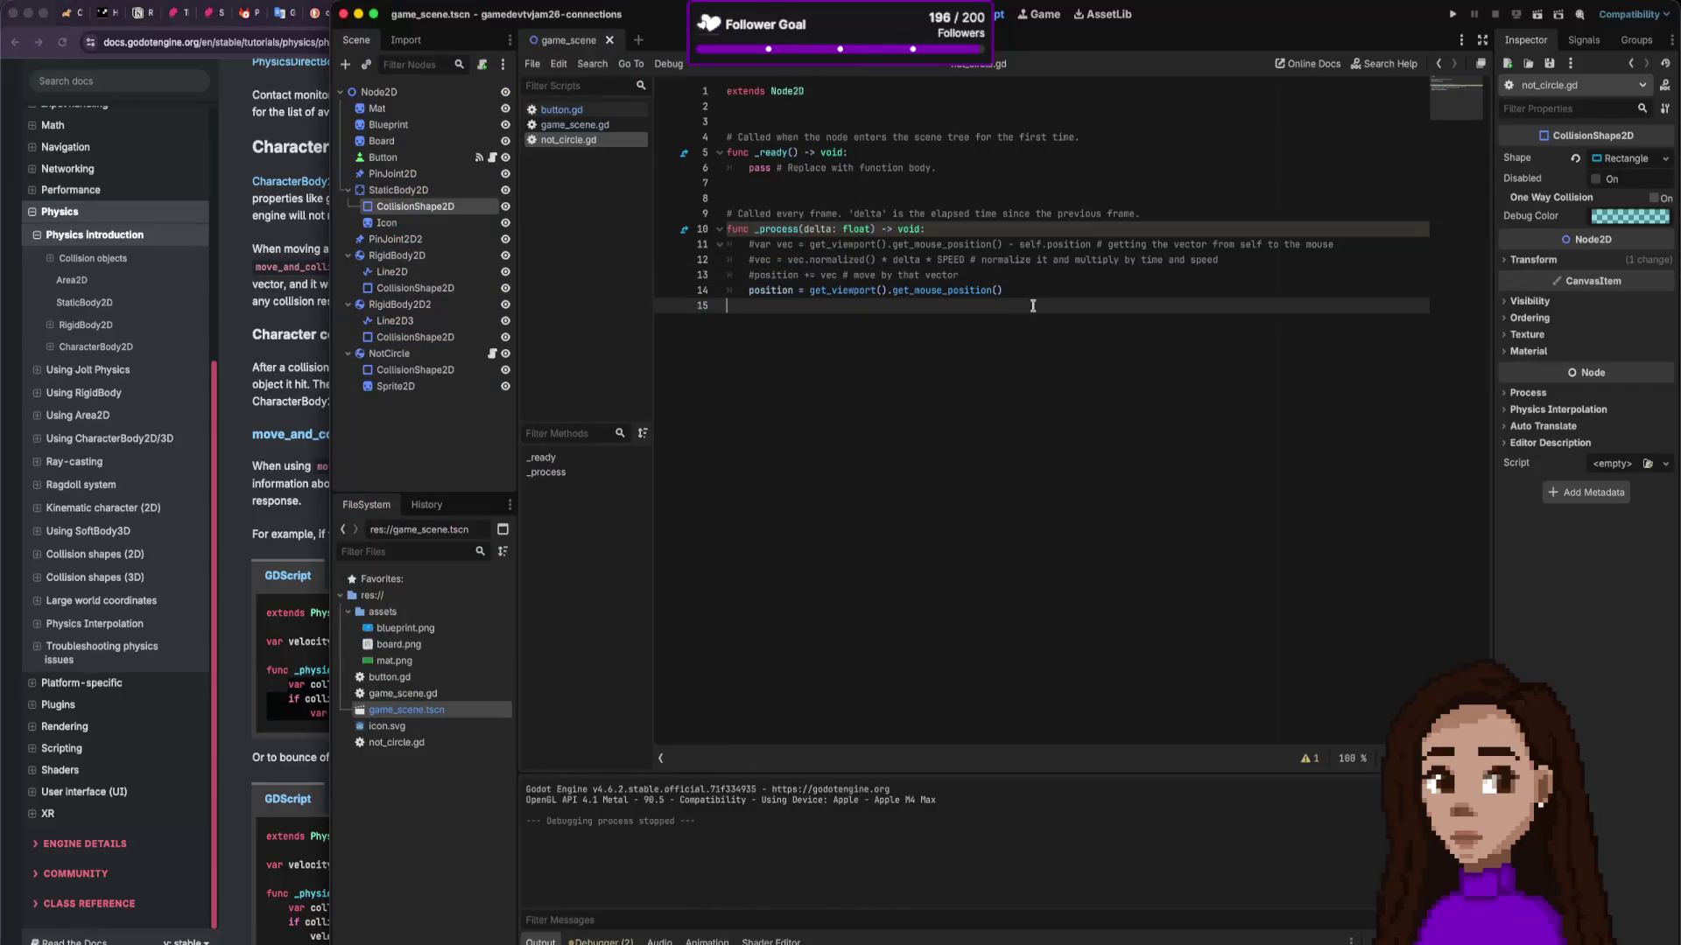
pyautogui.press('BackSpace')
pyautogui.press('Return')
pyautogui.write('var collision_info = move_and_collide(velocity * delta) \tif collision_info: \t\tvar collision_point = collision_info.get_position()')
pyautogui.press('Up')
pyautogui.press('Up')
pyautogui.press('Up')
pyautogui.press('Down')
pyautogui.press('cmd+k')
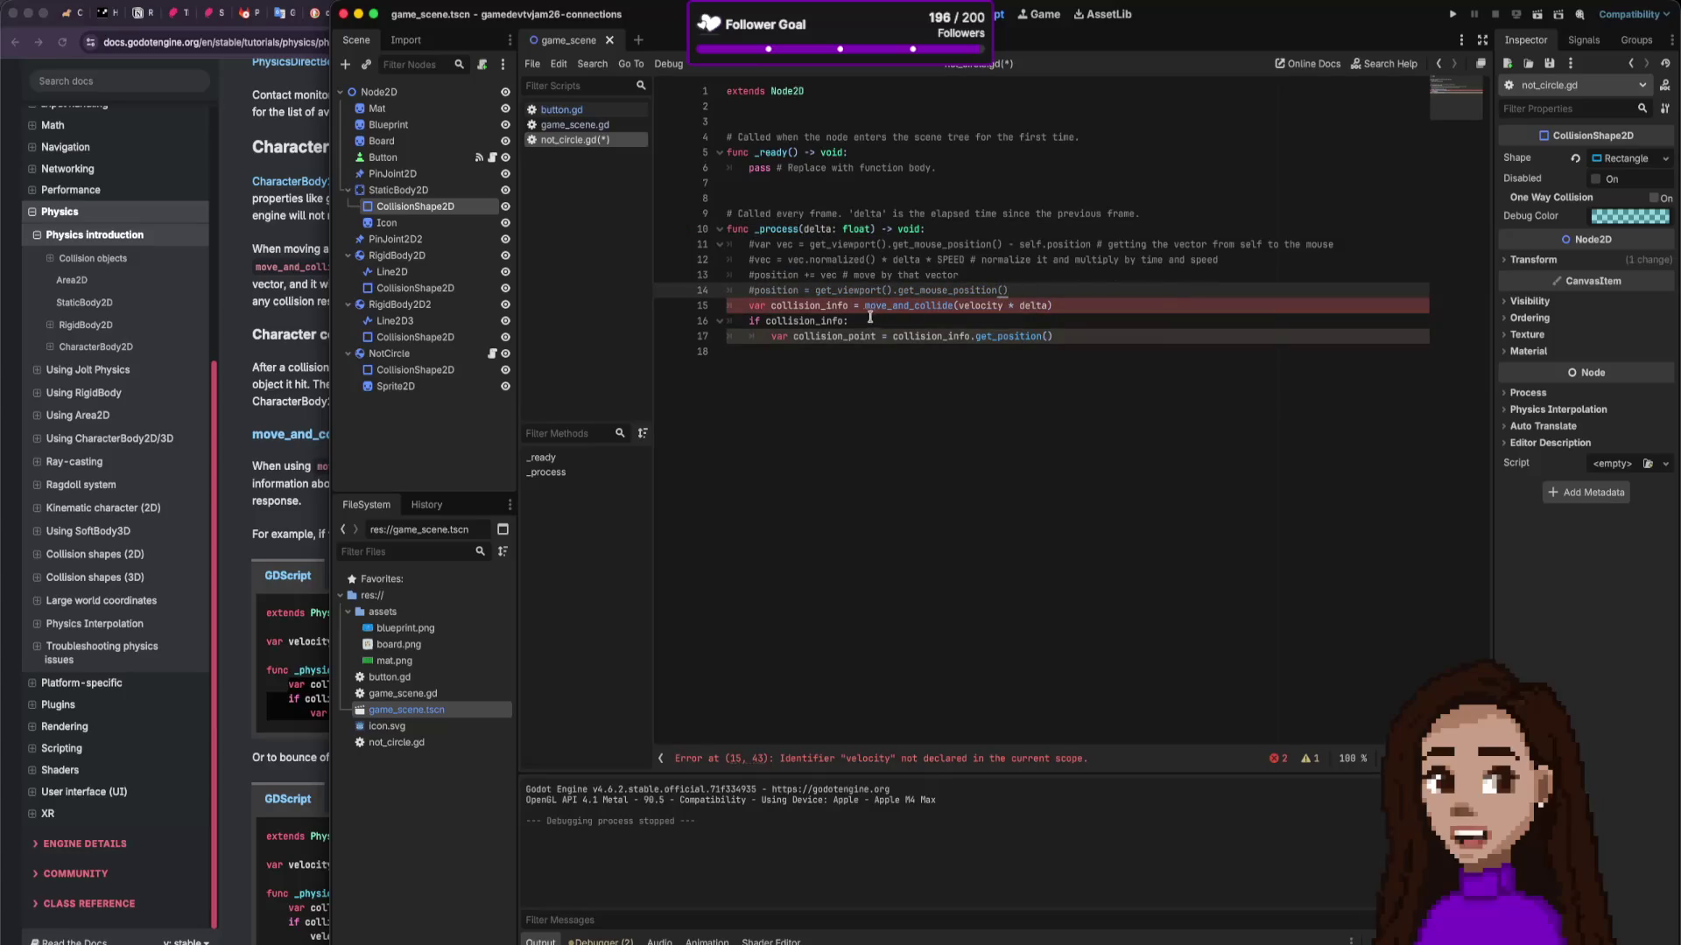
# Step: Review the pasted move_and_collide line and the end of line 14 in not_circle.gd
pyautogui.click(816, 306)
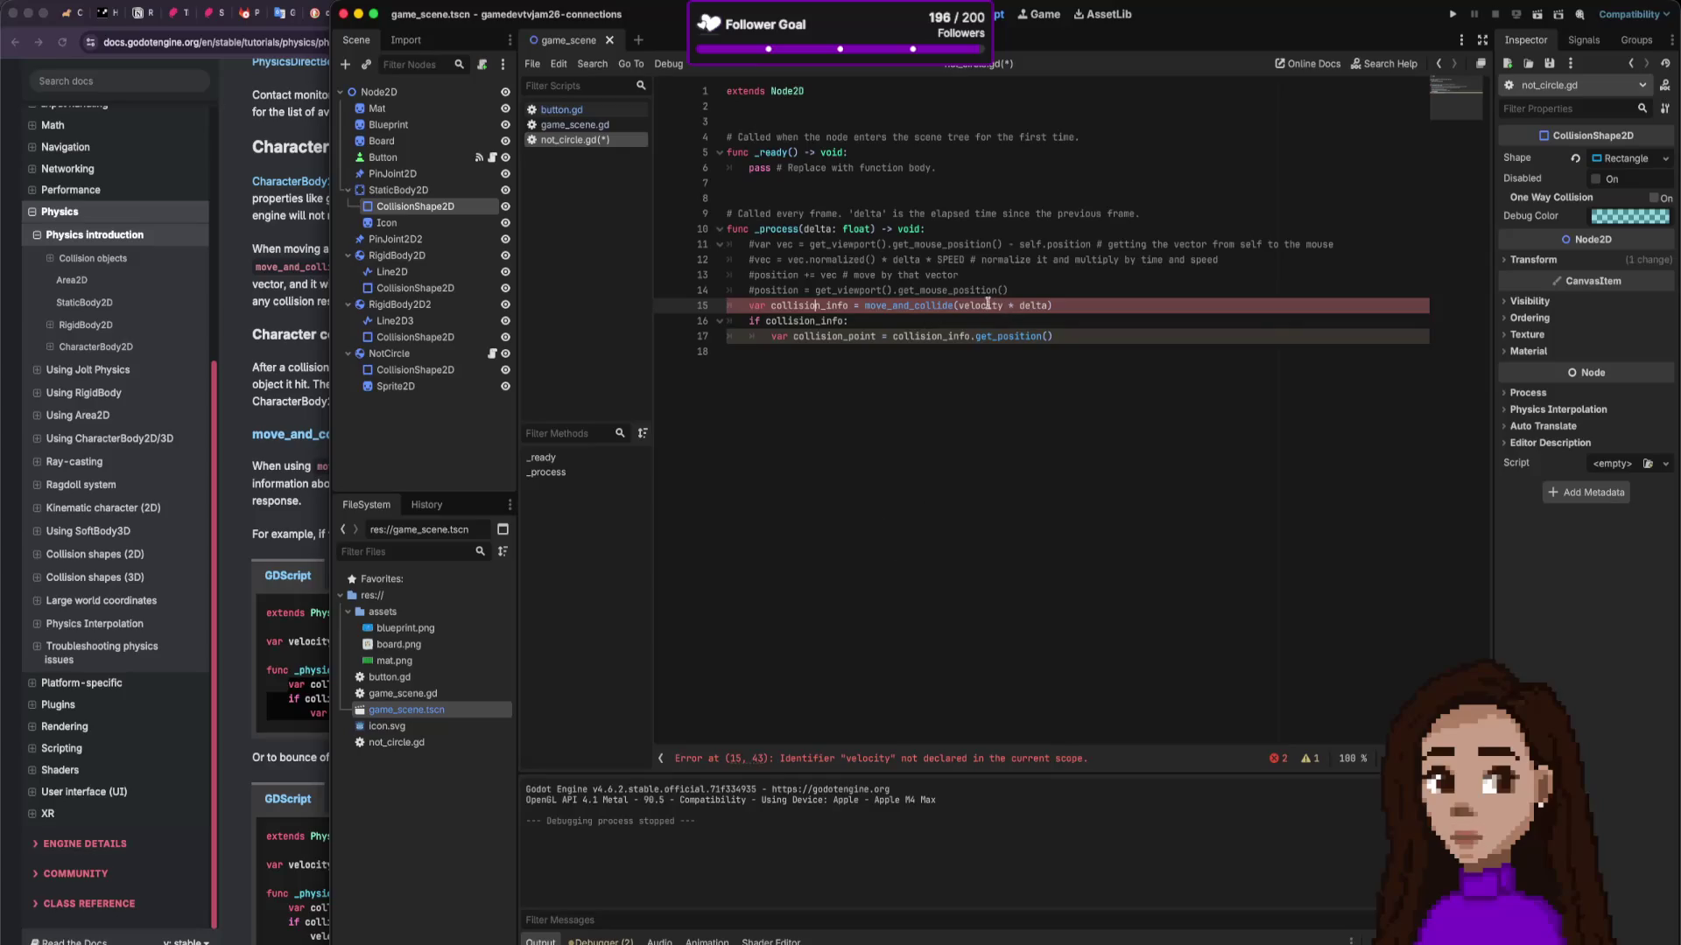
pyautogui.click(1204, 294)
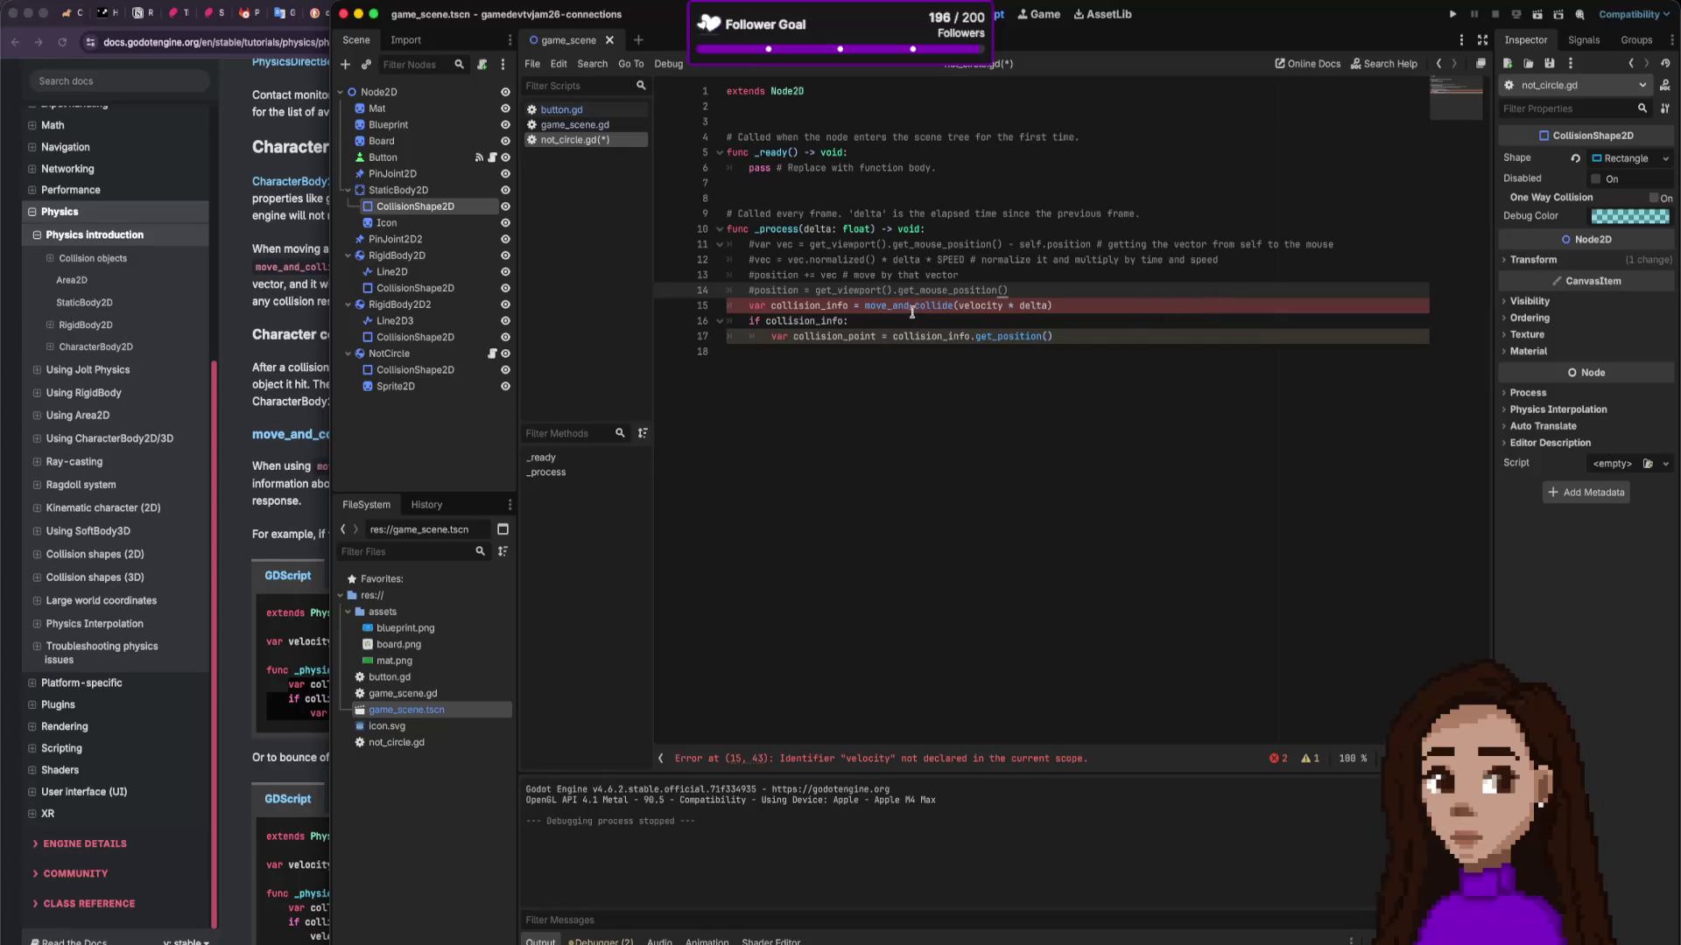
pyautogui.press('Down')
pyautogui.press('Down')
pyautogui.press('Down')
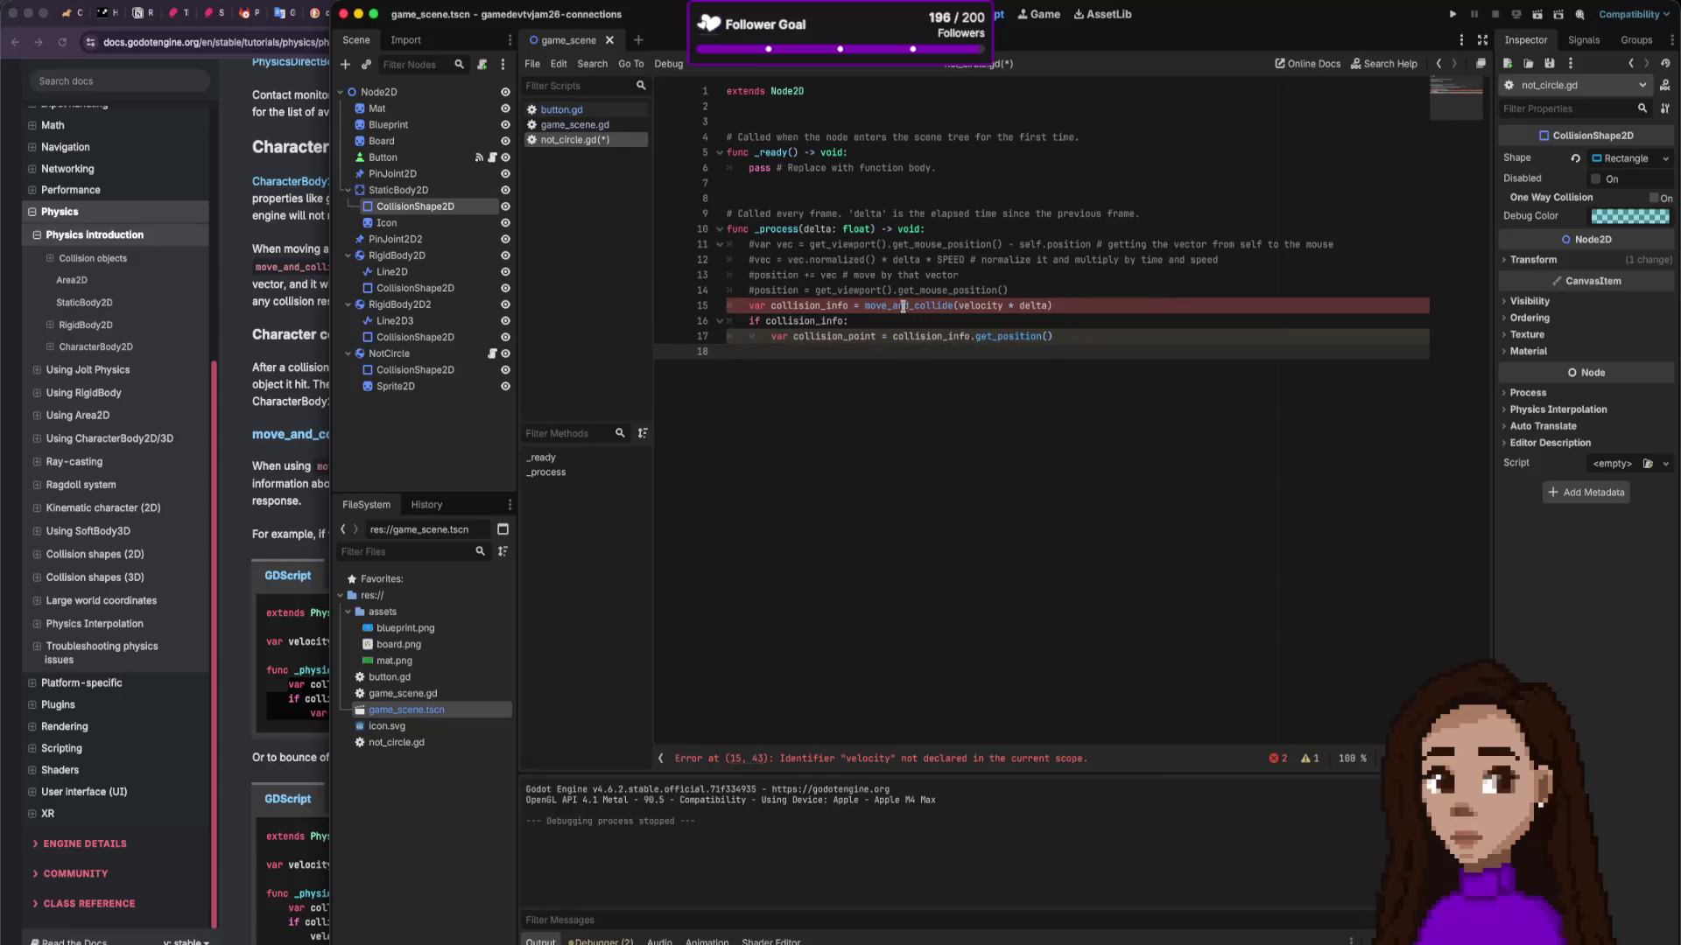
pyautogui.click(902, 307)
pyautogui.click(295, 349)
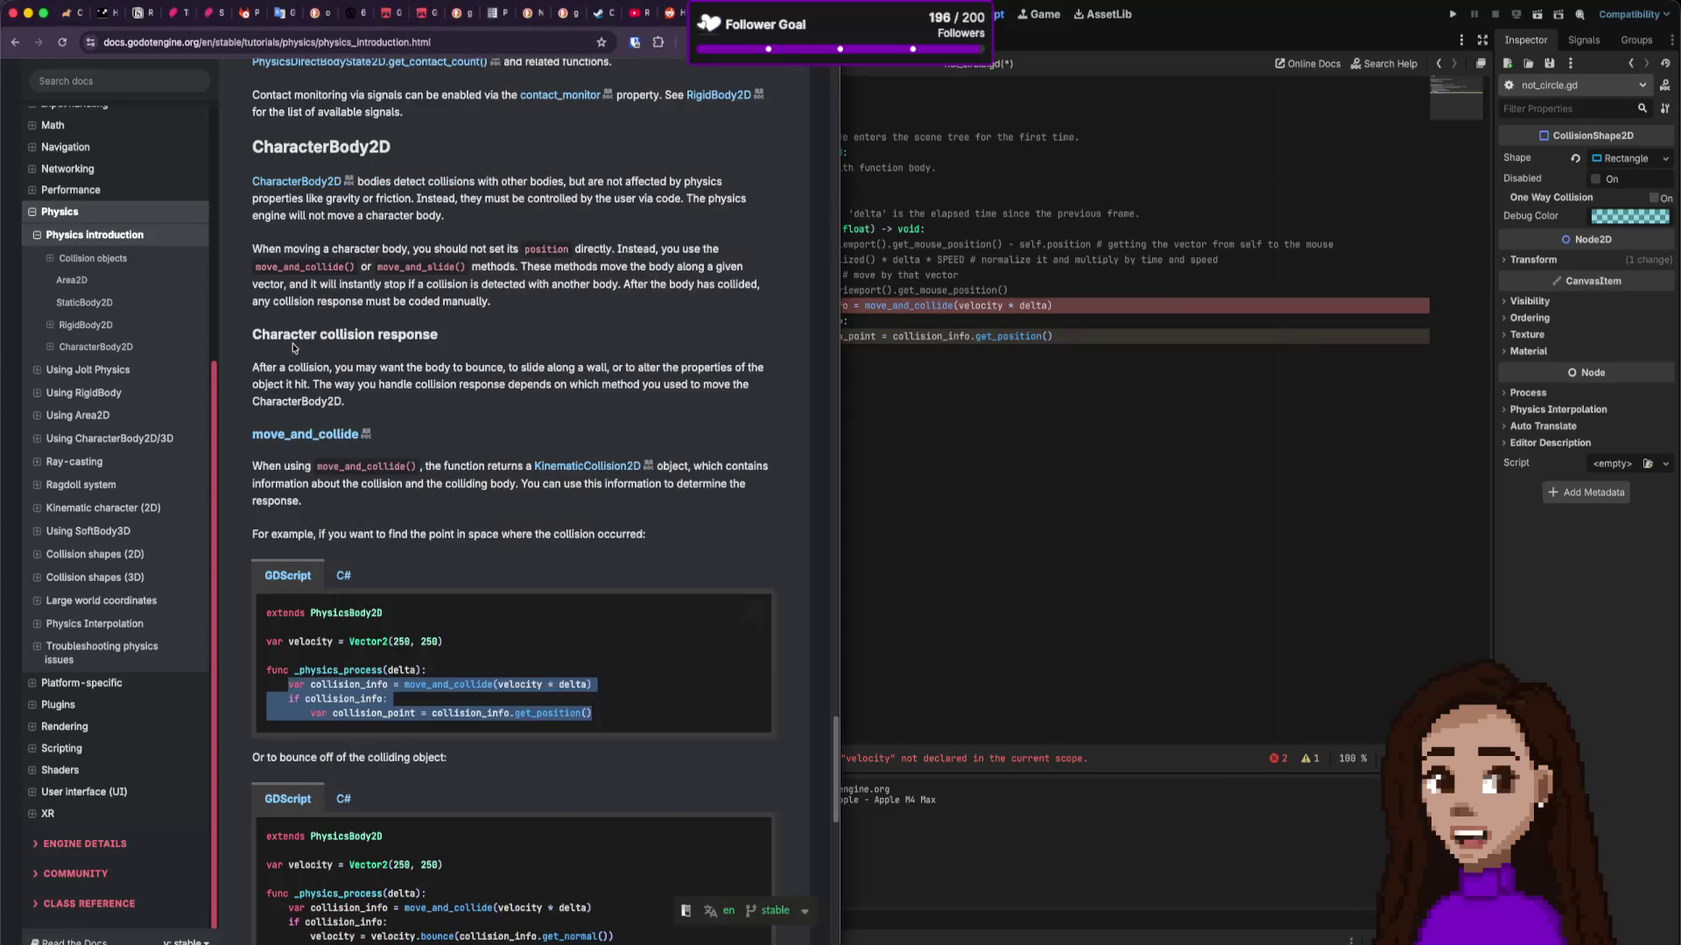
pyautogui.click(951, 290)
# Step: Copy move_and_collide from the script and search 'godot move_and_collide' in a new browser tab
pyautogui.doubleClick(911, 306)
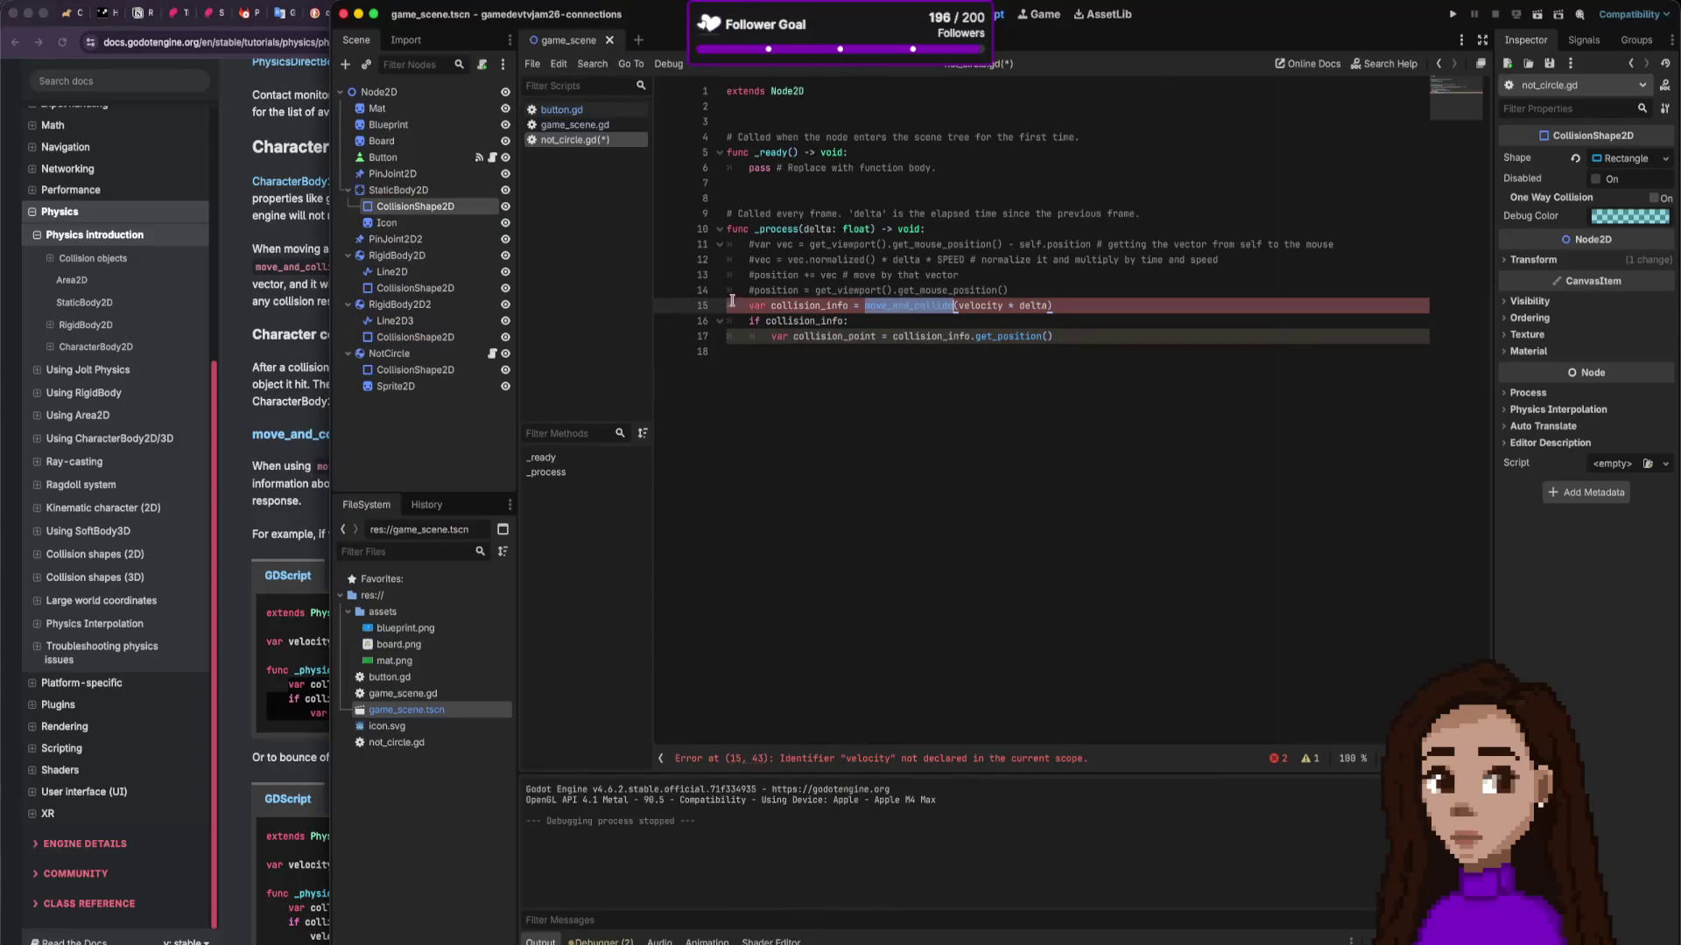
pyautogui.press('super+c')
pyautogui.click(291, 256)
pyautogui.press('super+t')
pyautogui.press('super+v')
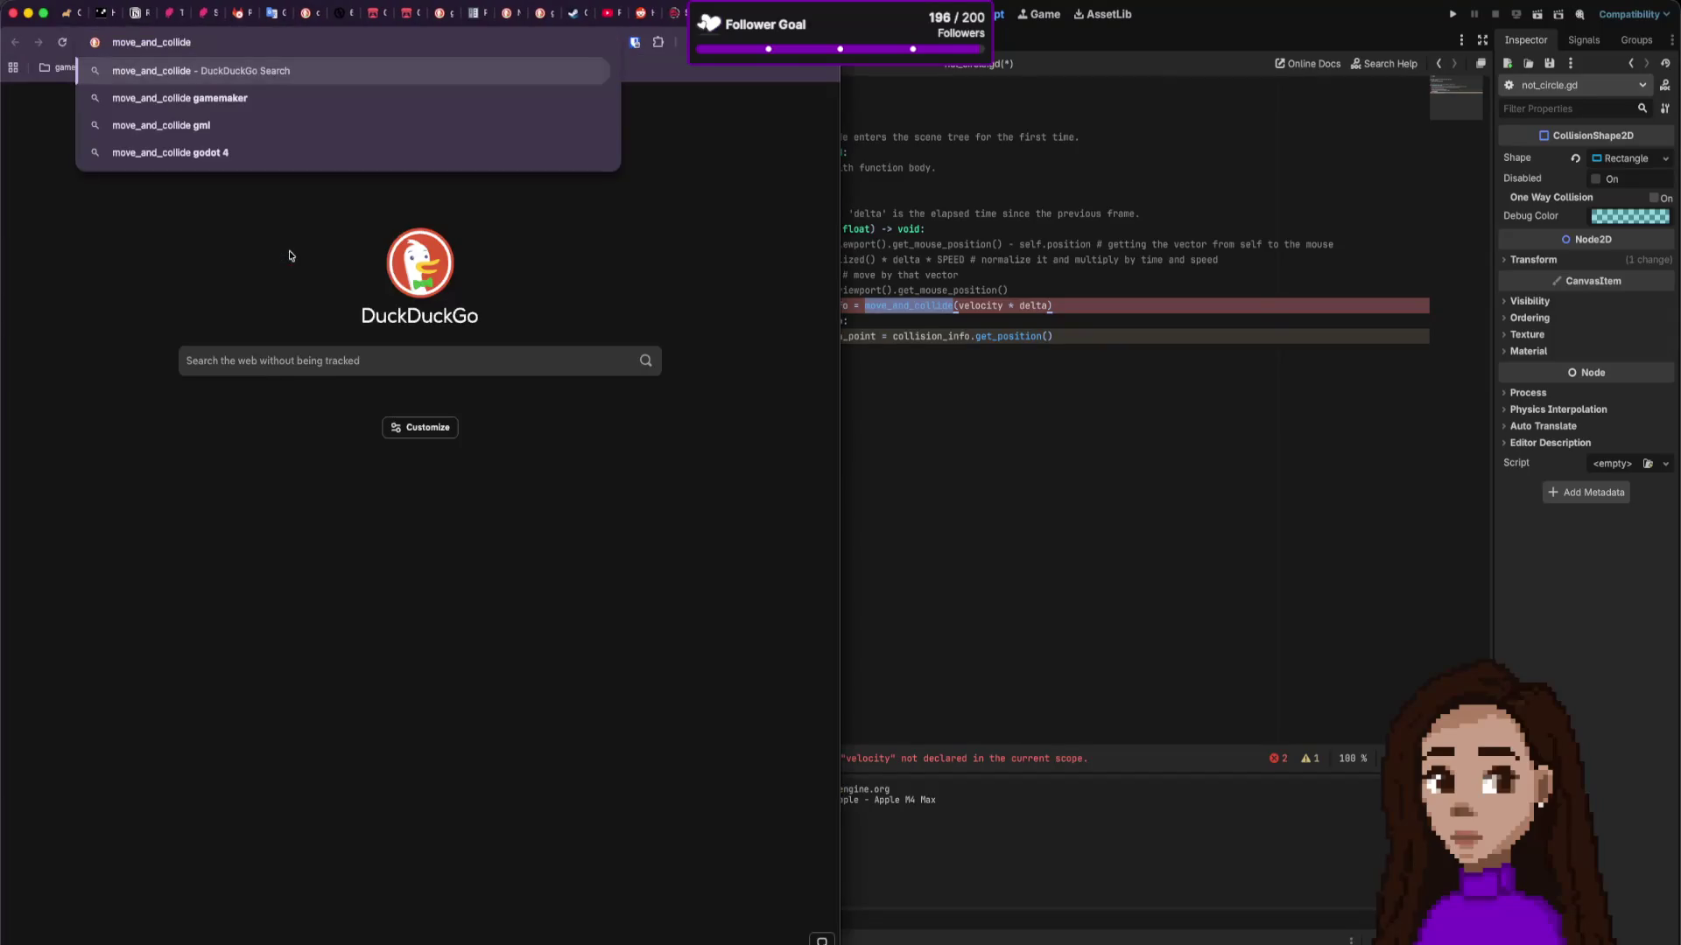
pyautogui.write('godot')
pyautogui.press('Return')
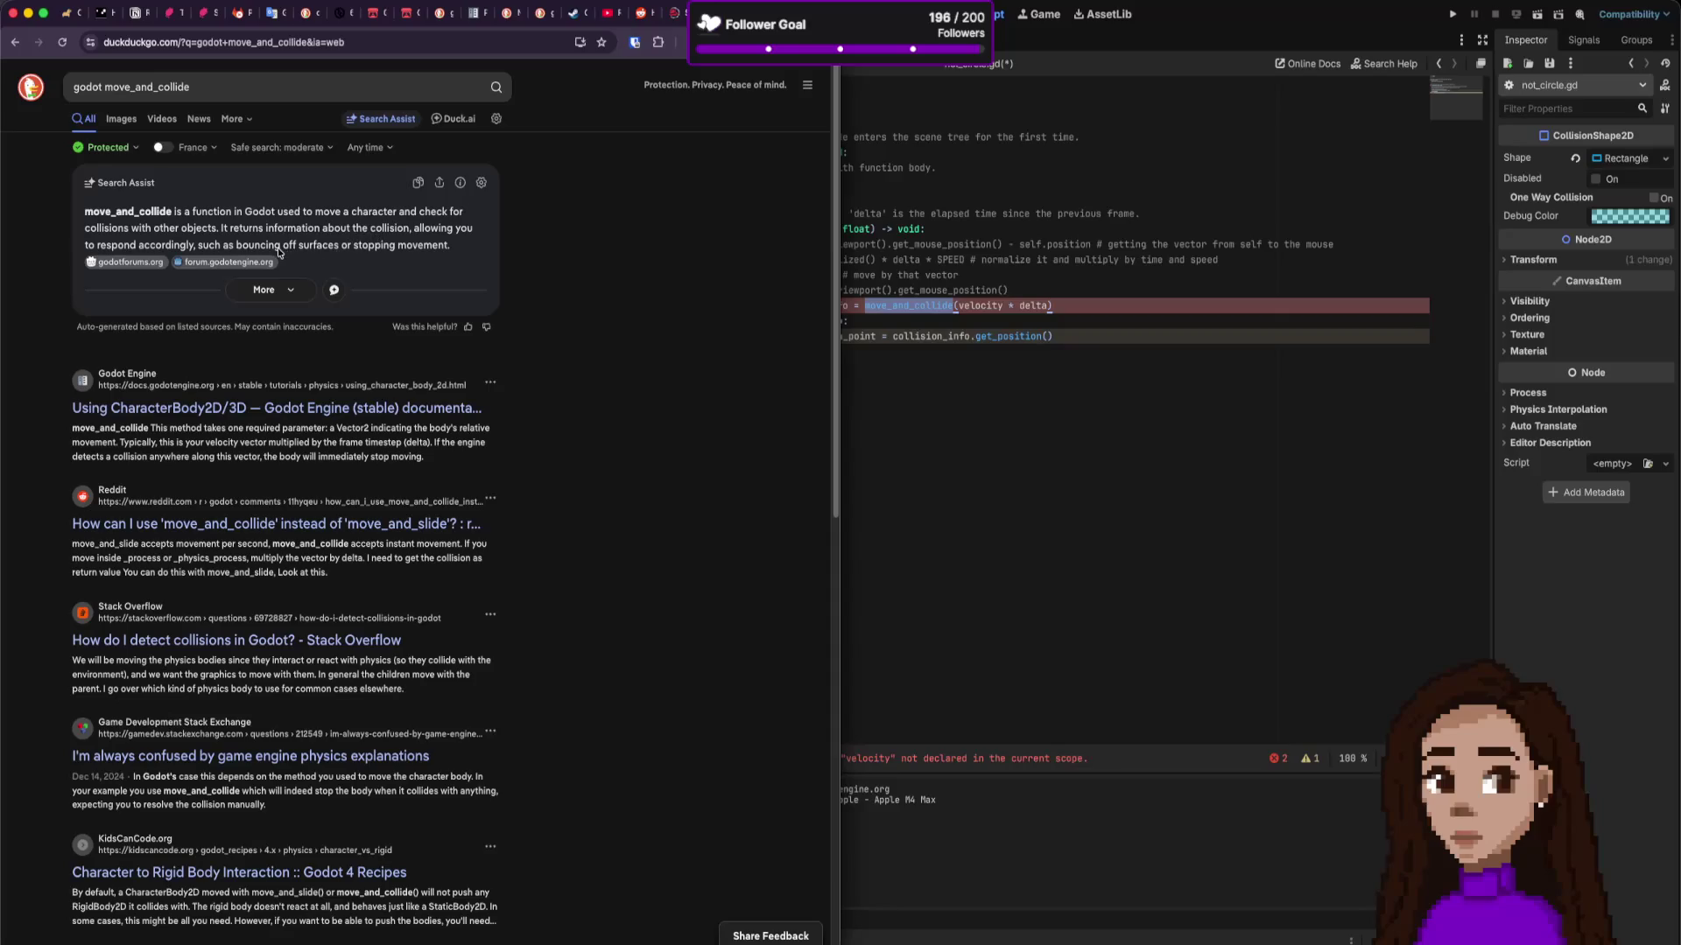
# Step: Open the Using CharacterBody2D/3D docs page, scroll to Detecting collisions, then return to Godot
pyautogui.click(235, 410)
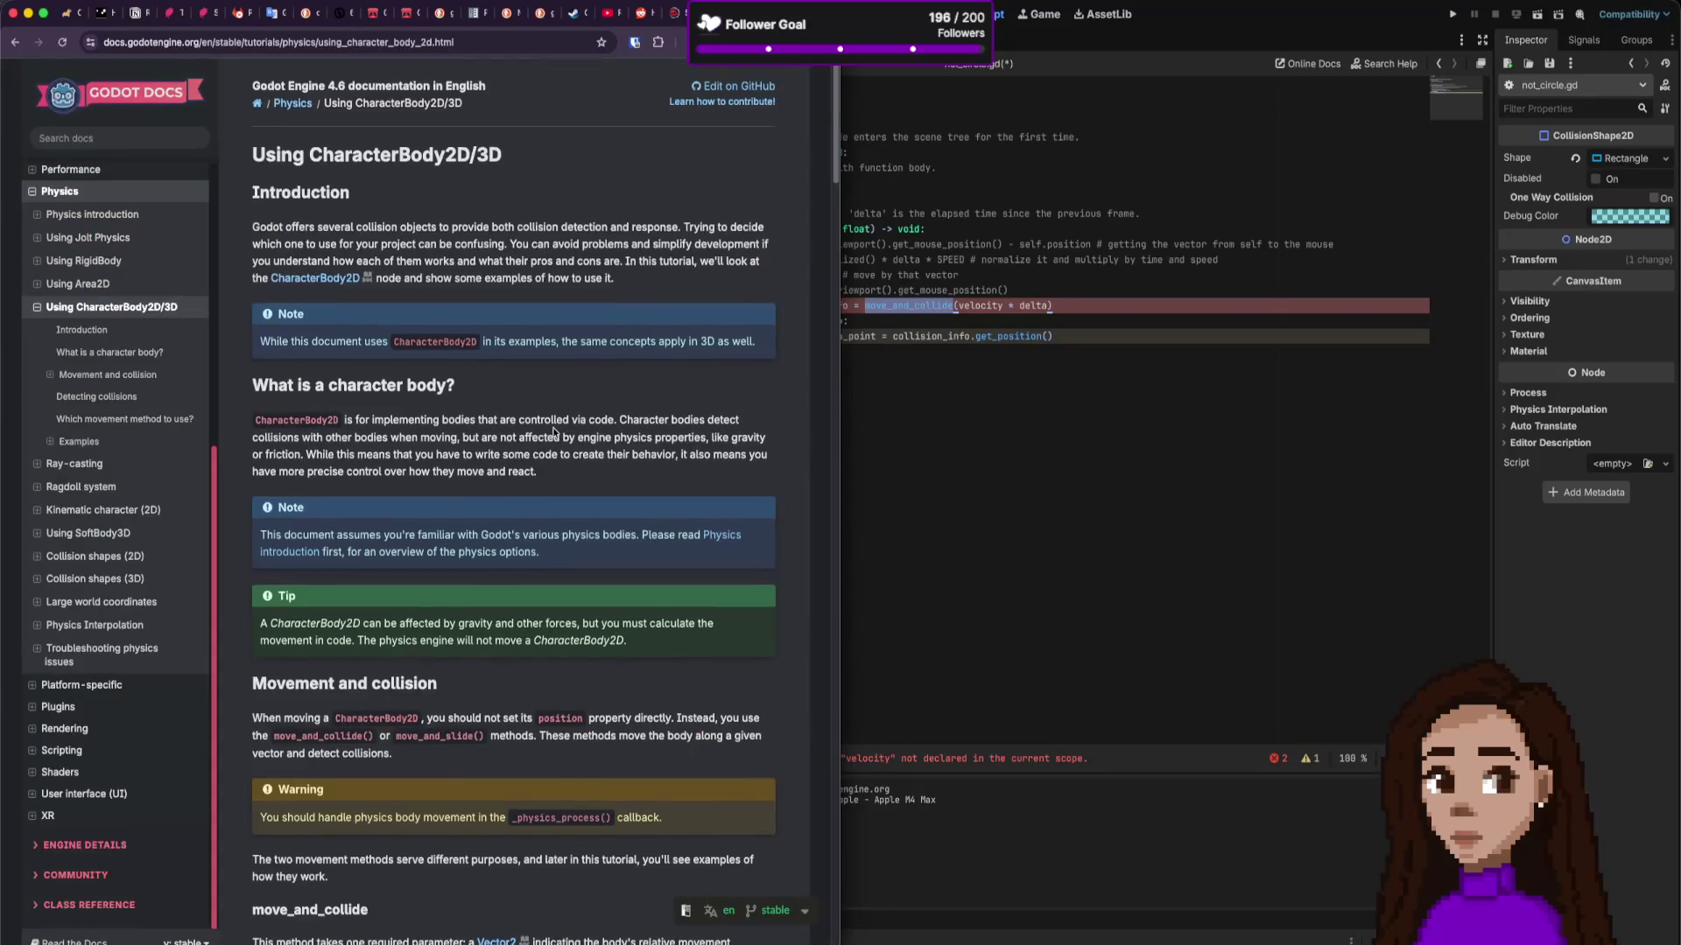
pyautogui.scroll(-5, 555, 429)
pyautogui.scroll(-2, 553, 432)
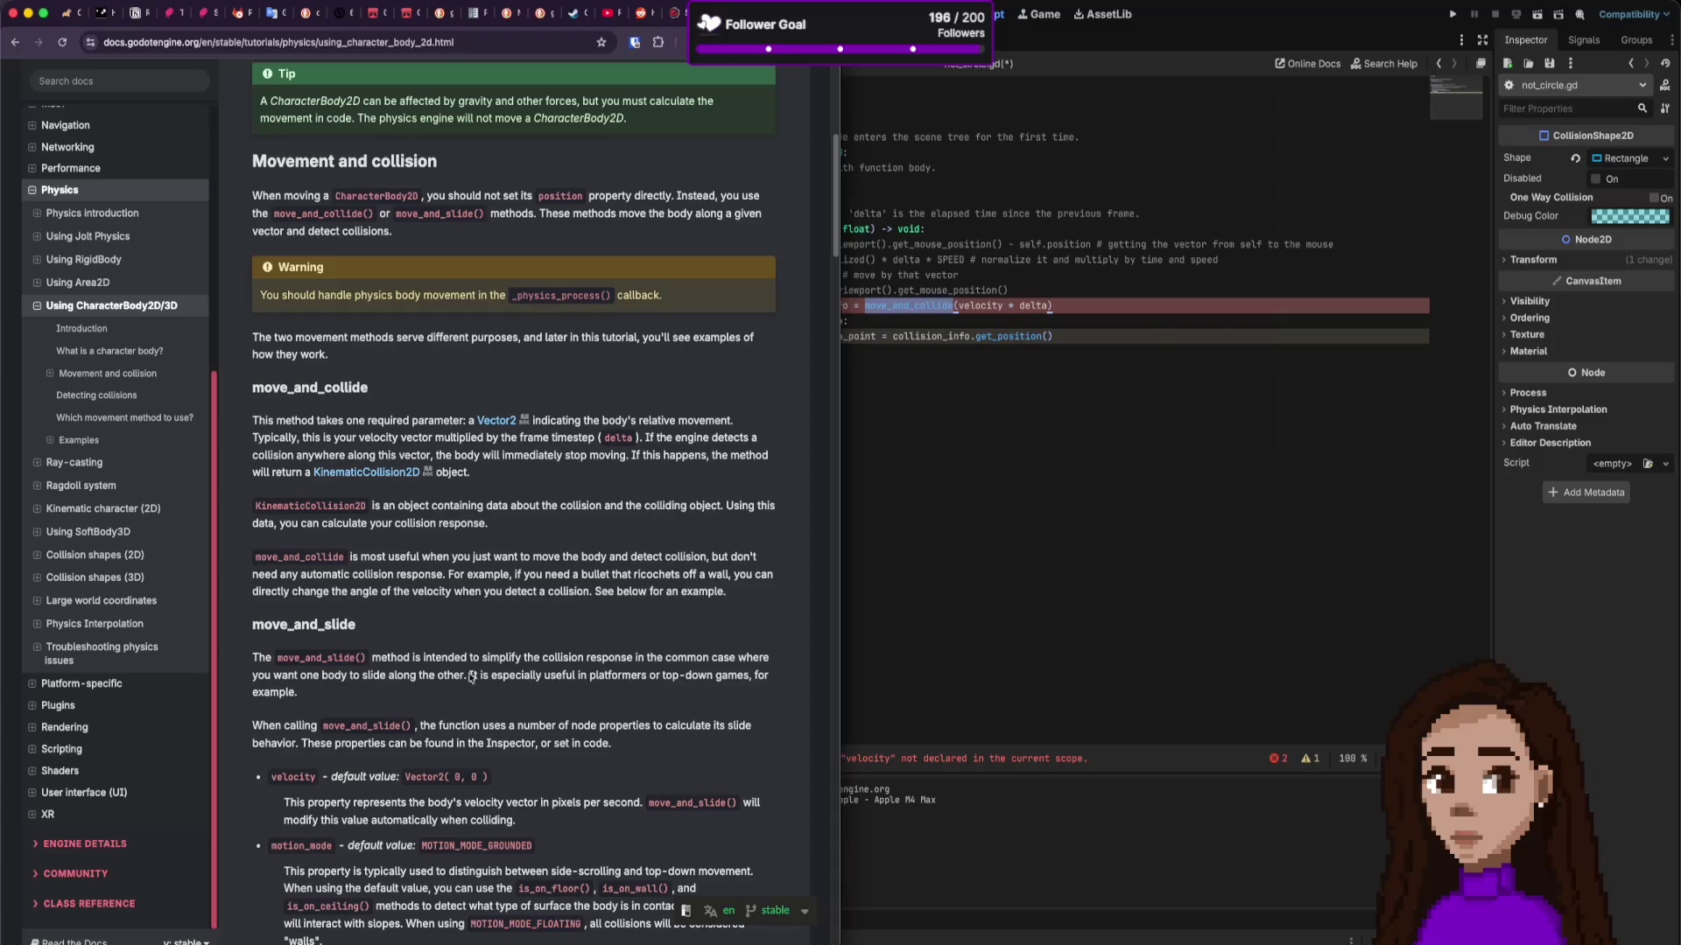
pyautogui.scroll(-2, 471, 676)
pyautogui.scroll(-4, 488, 673)
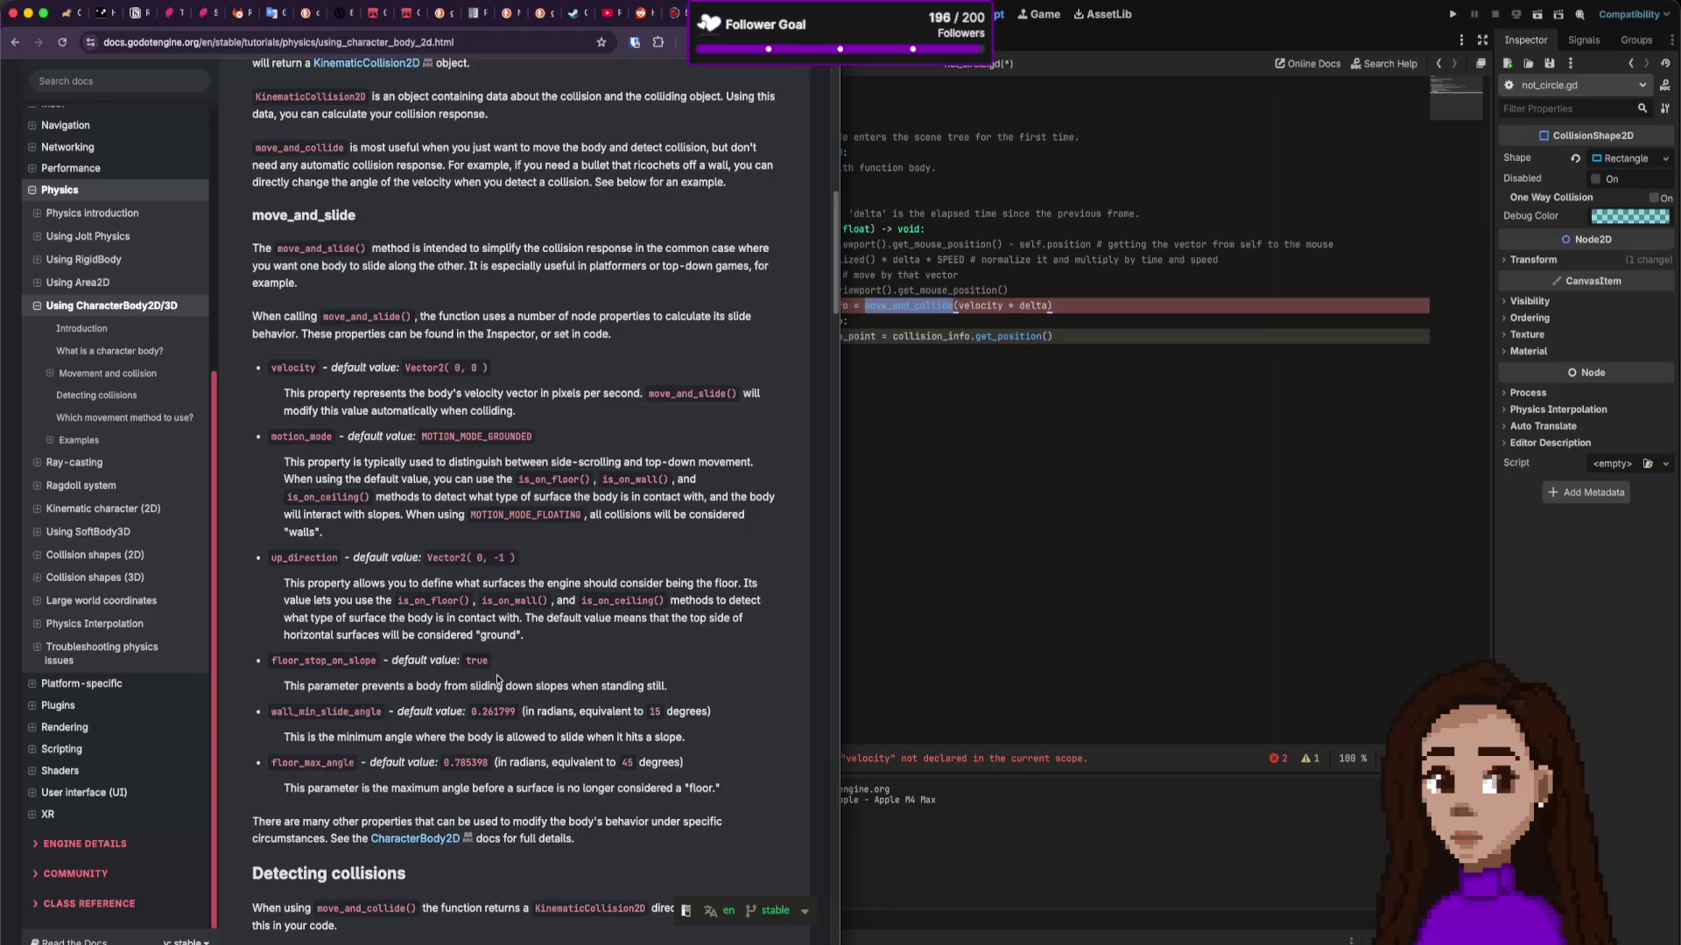
pyautogui.scroll(-5, 525, 686)
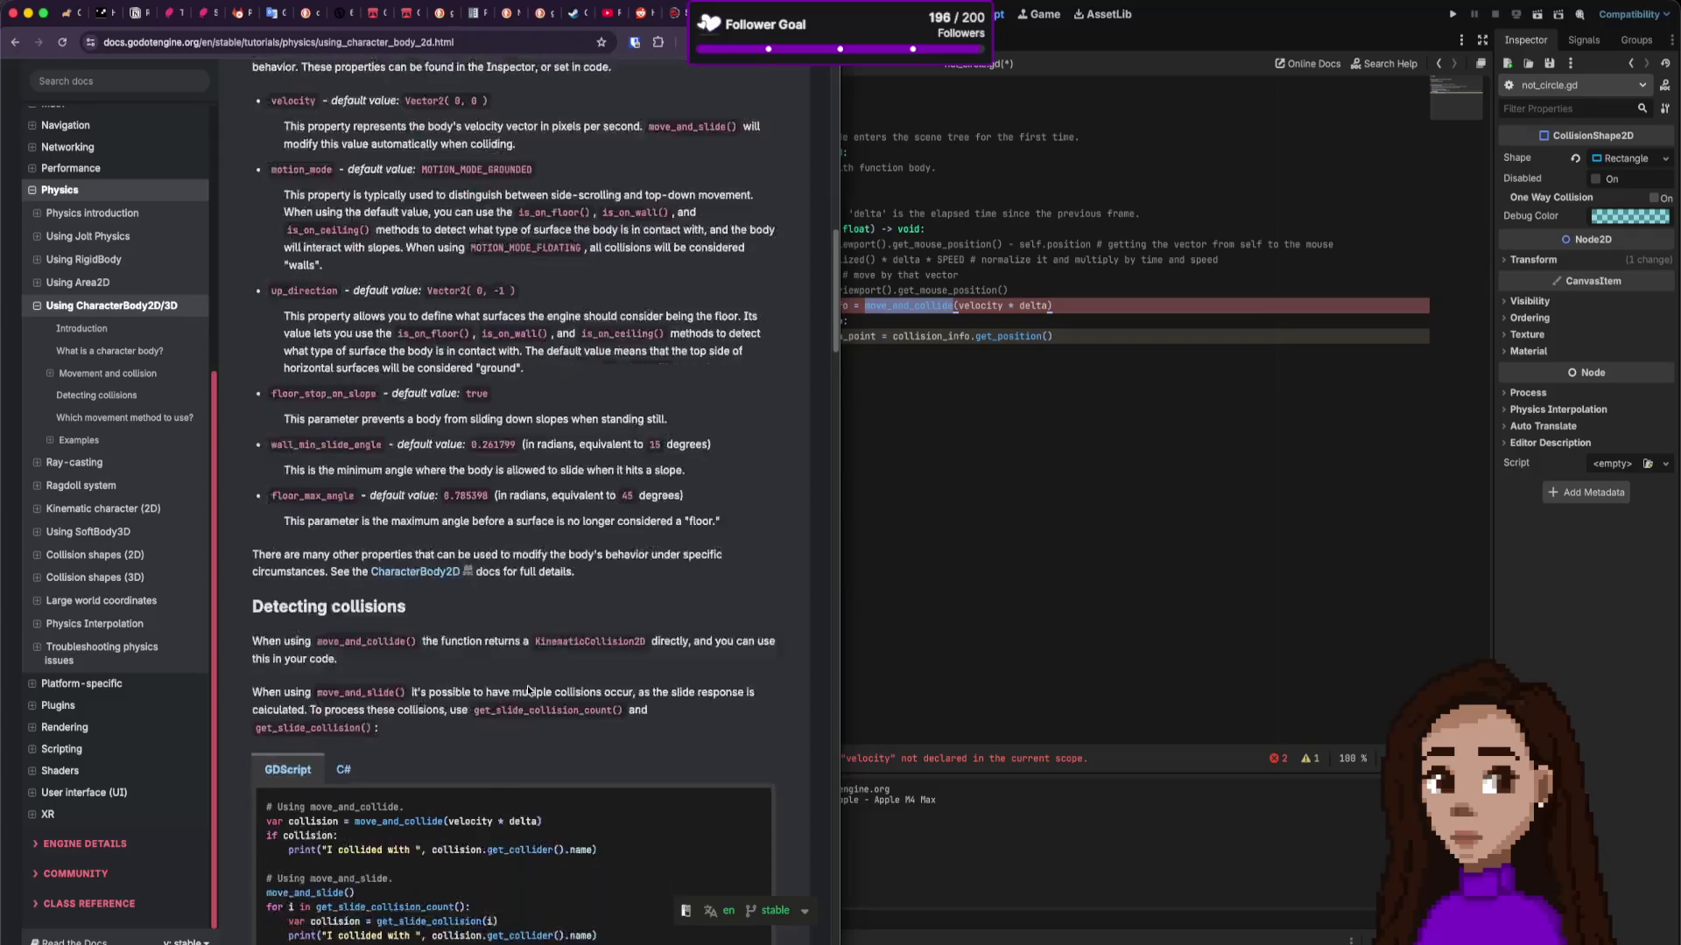
pyautogui.scroll(1, 527, 685)
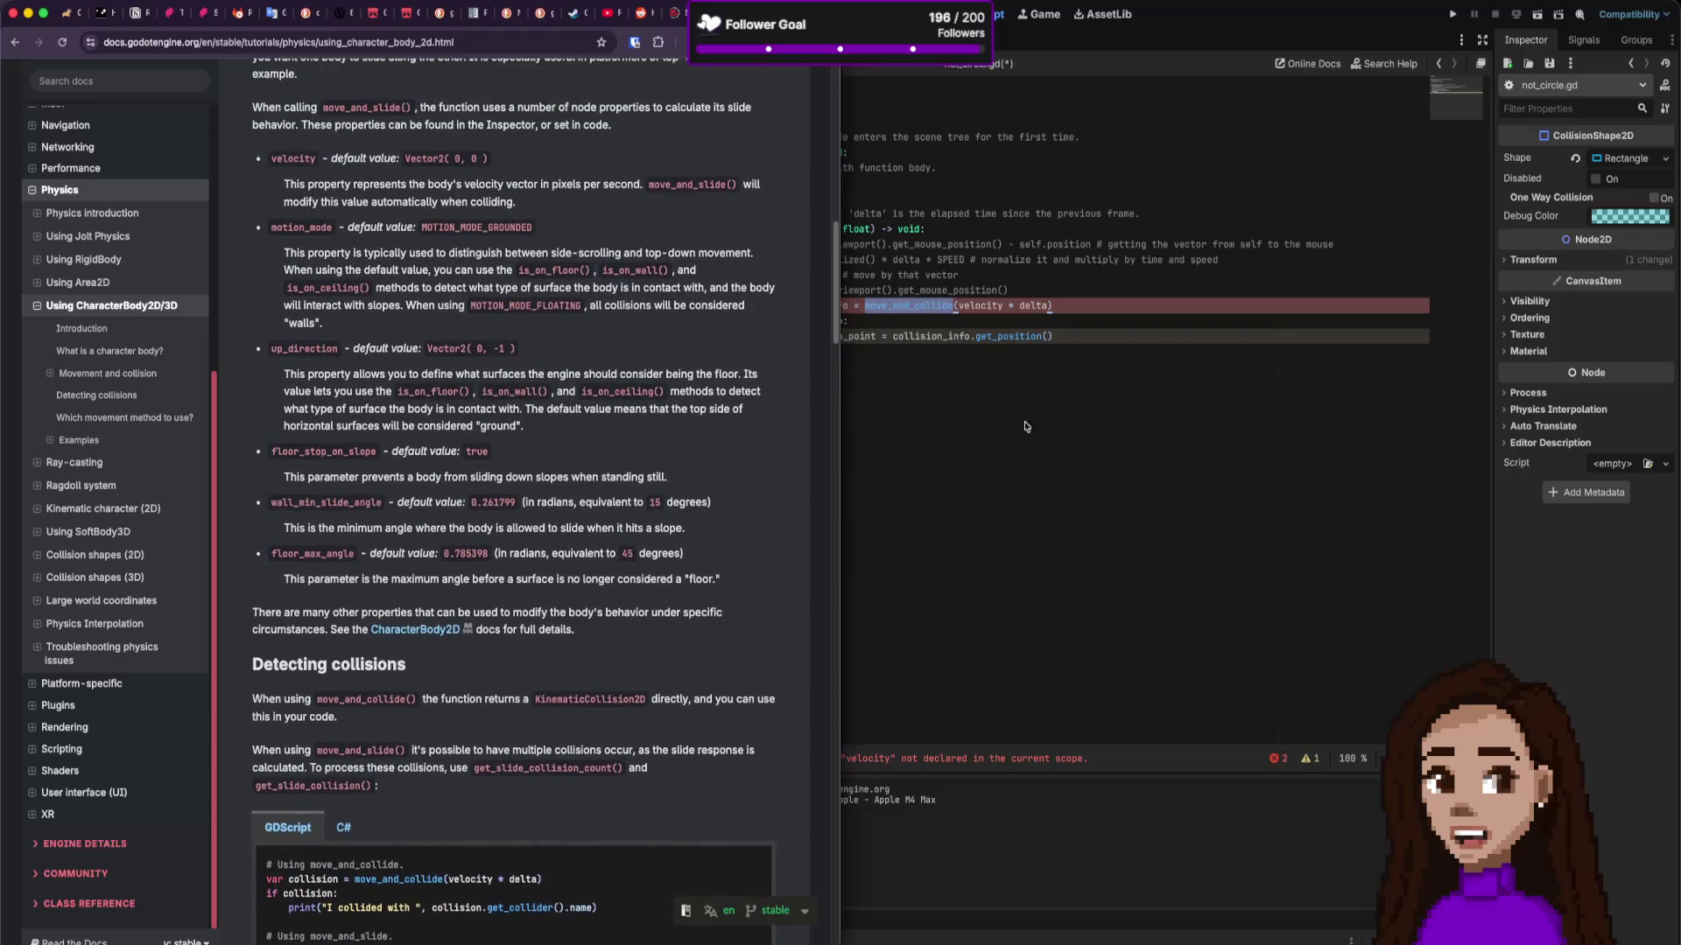
pyautogui.click(1180, 342)
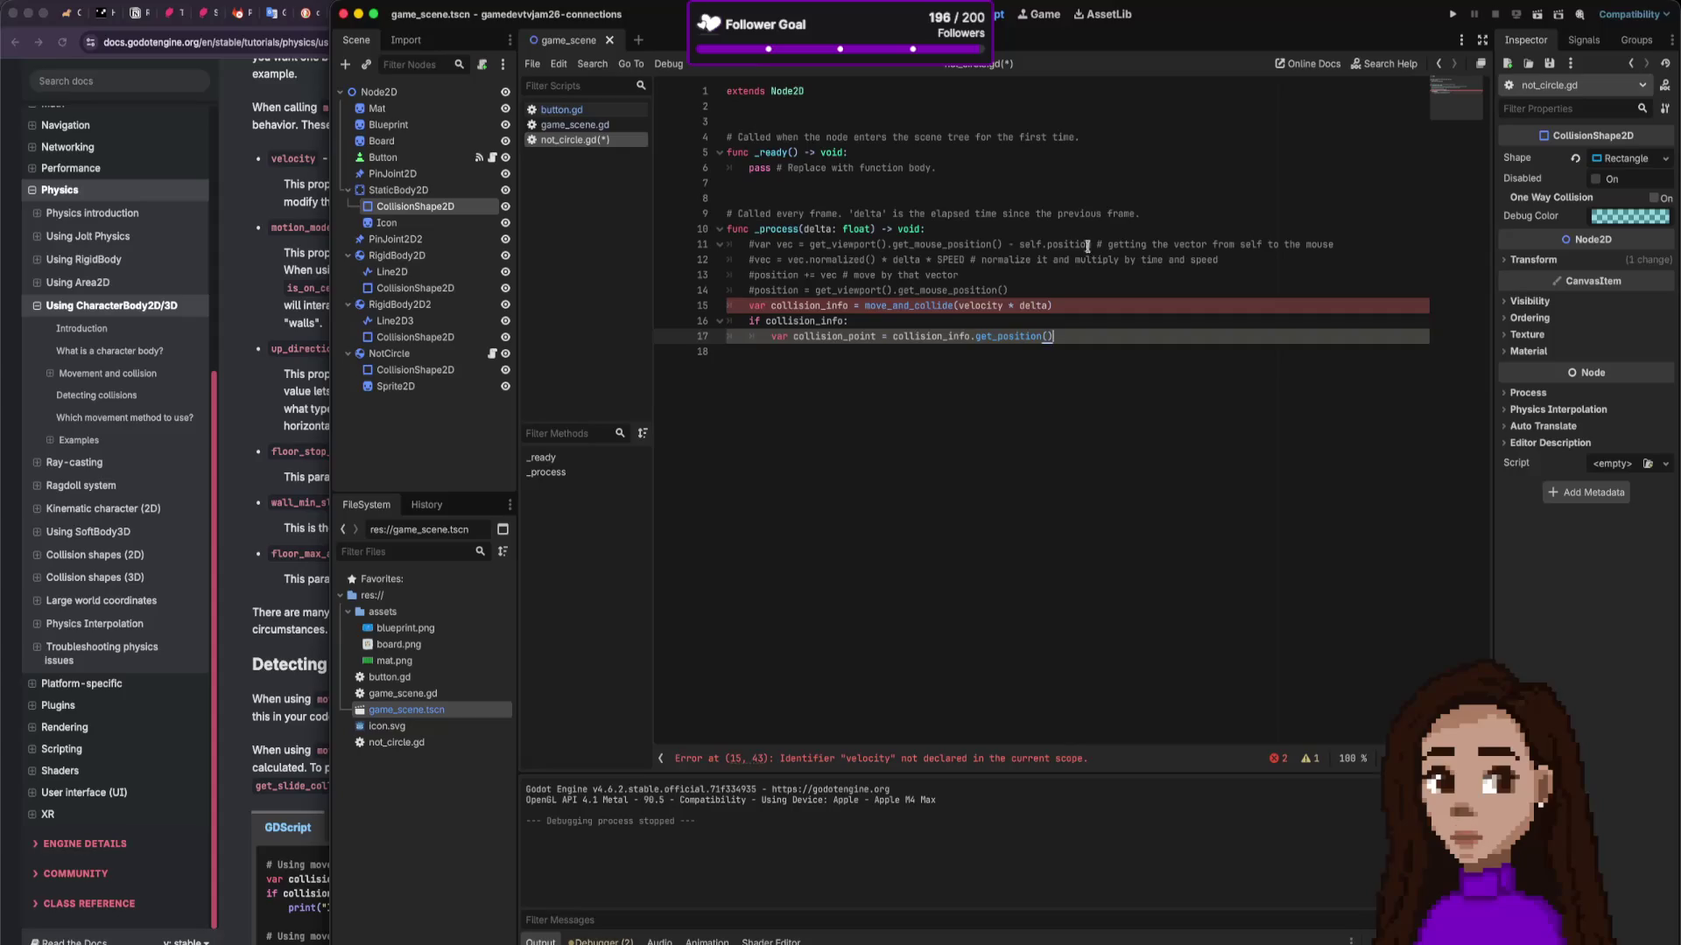
# Step: Copy the commented vec calculation from line 11 onto a new line below line 14
pyautogui.click(775, 244)
pyautogui.moveTo(776, 244); pyautogui.dragTo(1019, 244)
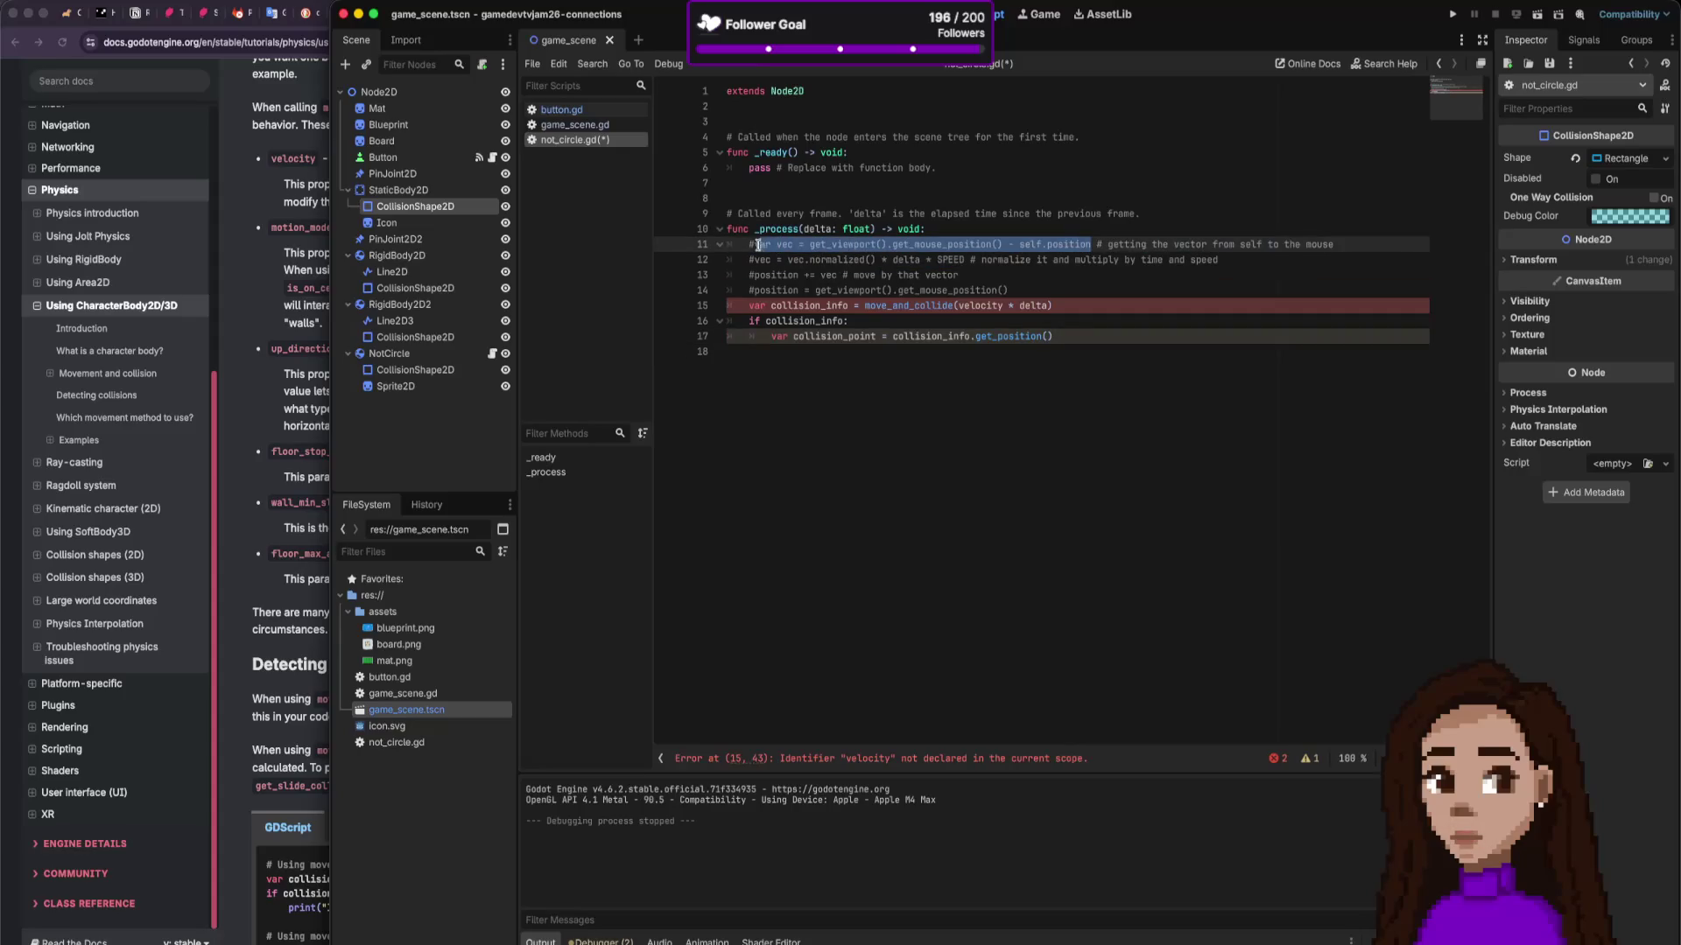
pyautogui.click(832, 290)
pyautogui.press('End')
pyautogui.press('Return')
pyautogui.hotkey('ctrl', 'v')
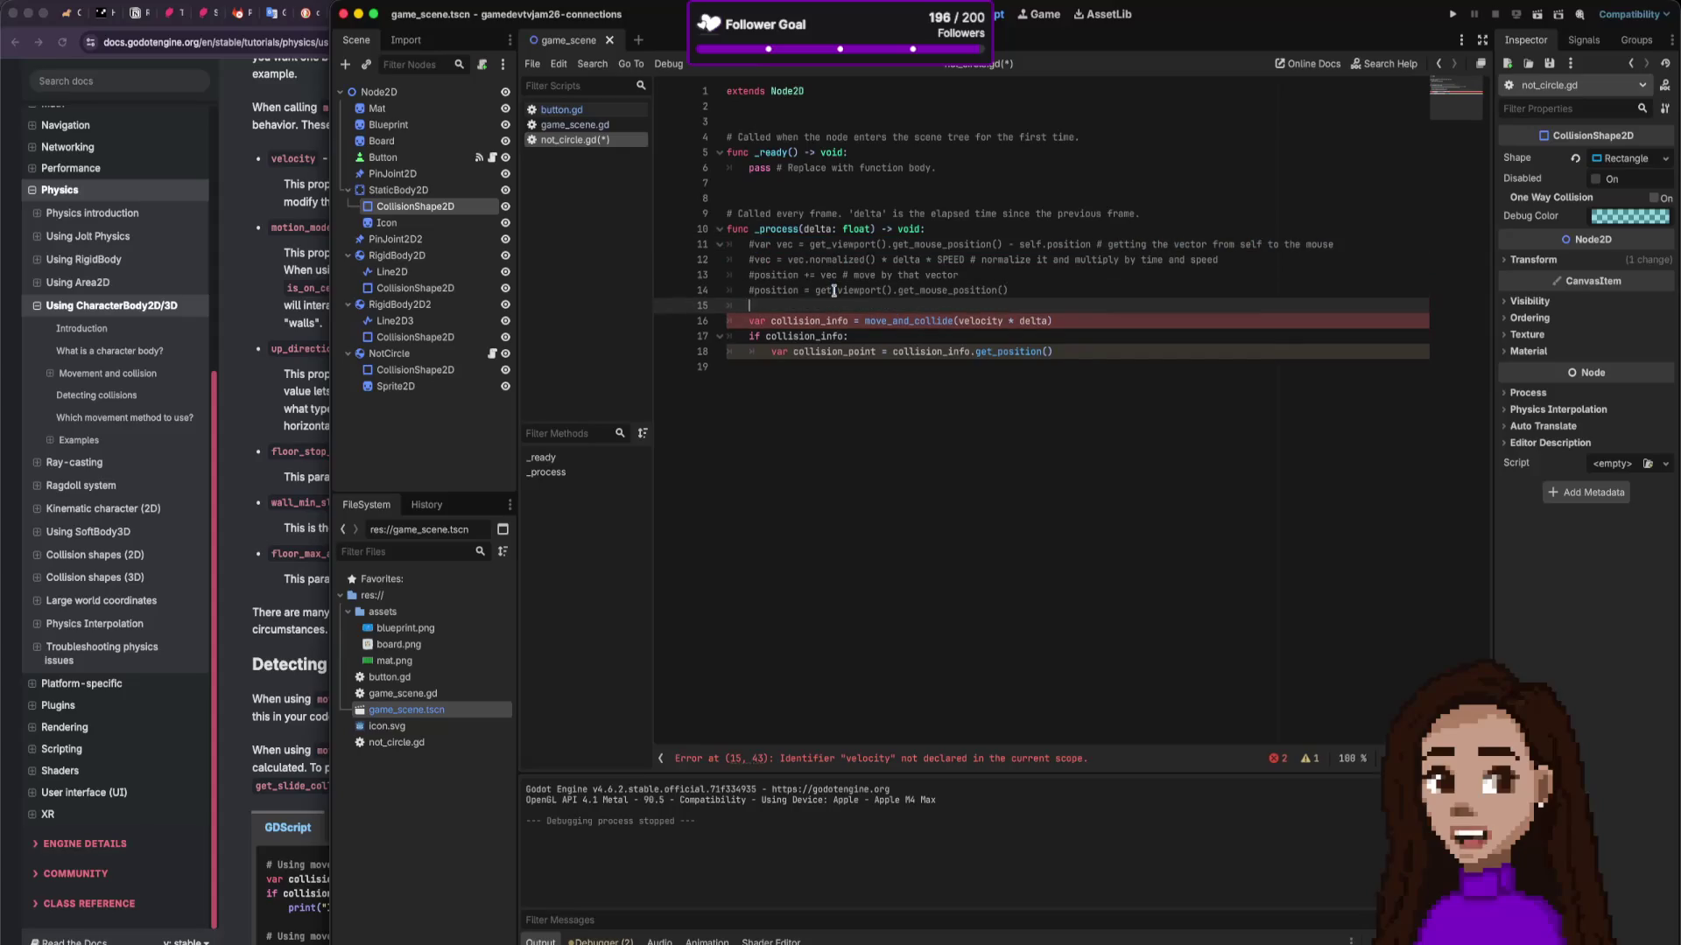
# Step: Change the call to move_and_collide(vec * delta) and save, briefly removing and restoring ' * delta'
pyautogui.doubleClick(780, 305)
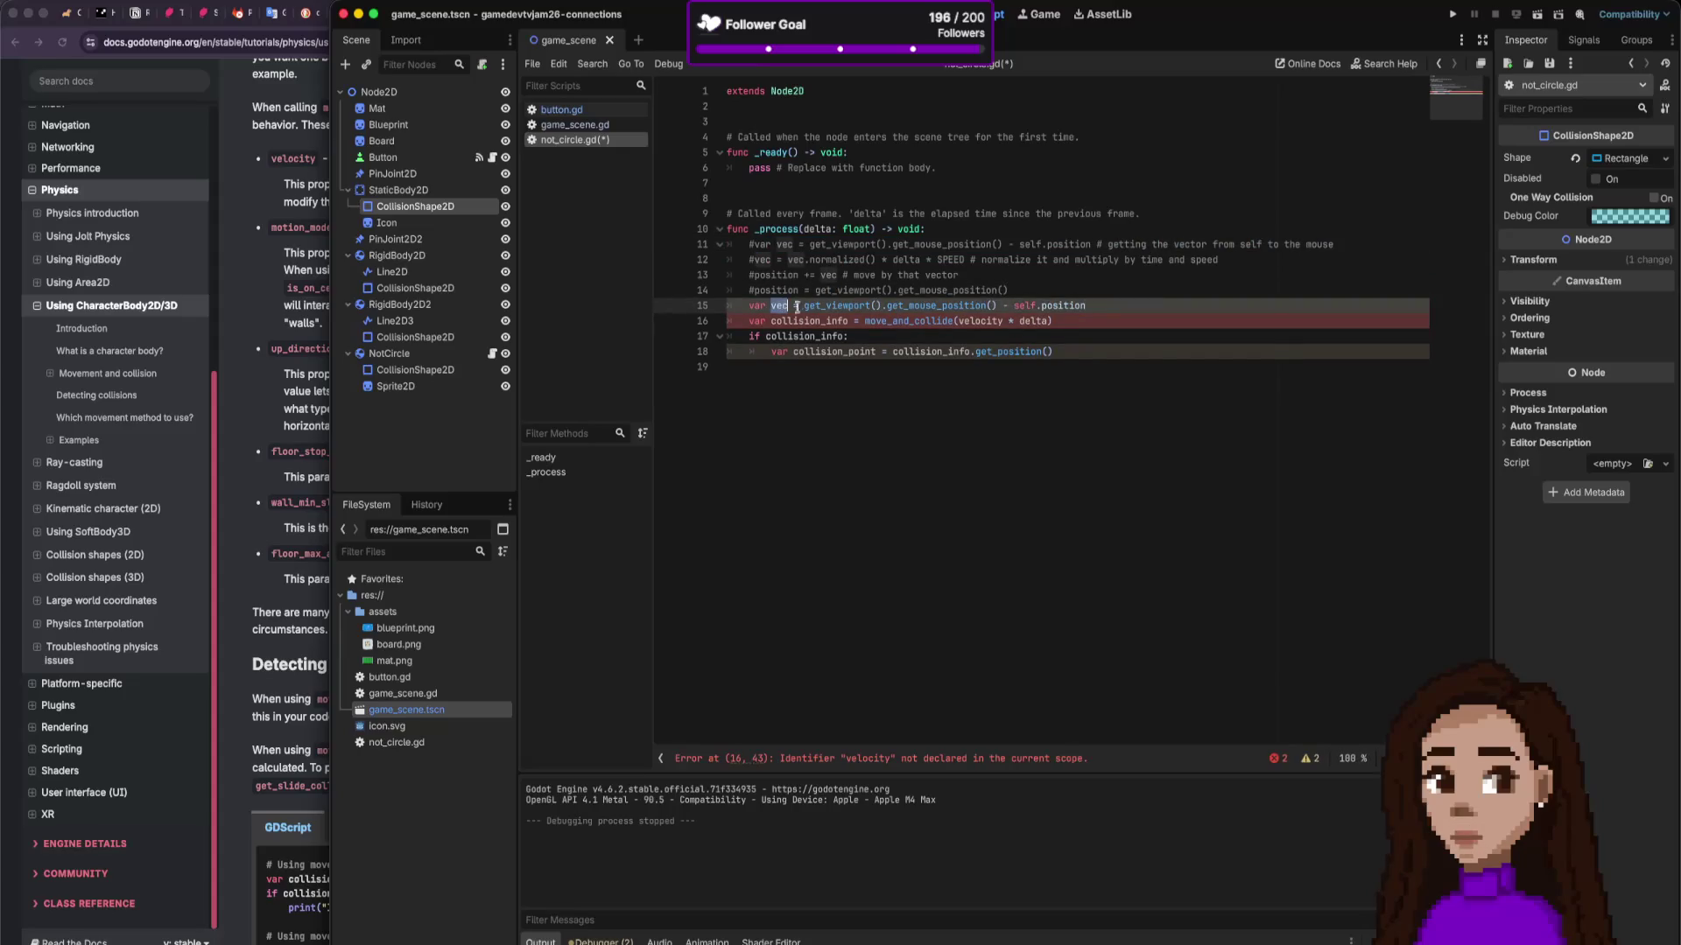
pyautogui.doubleClick(991, 320)
pyautogui.write('vec')
pyautogui.hotkey('ctrl', 's')
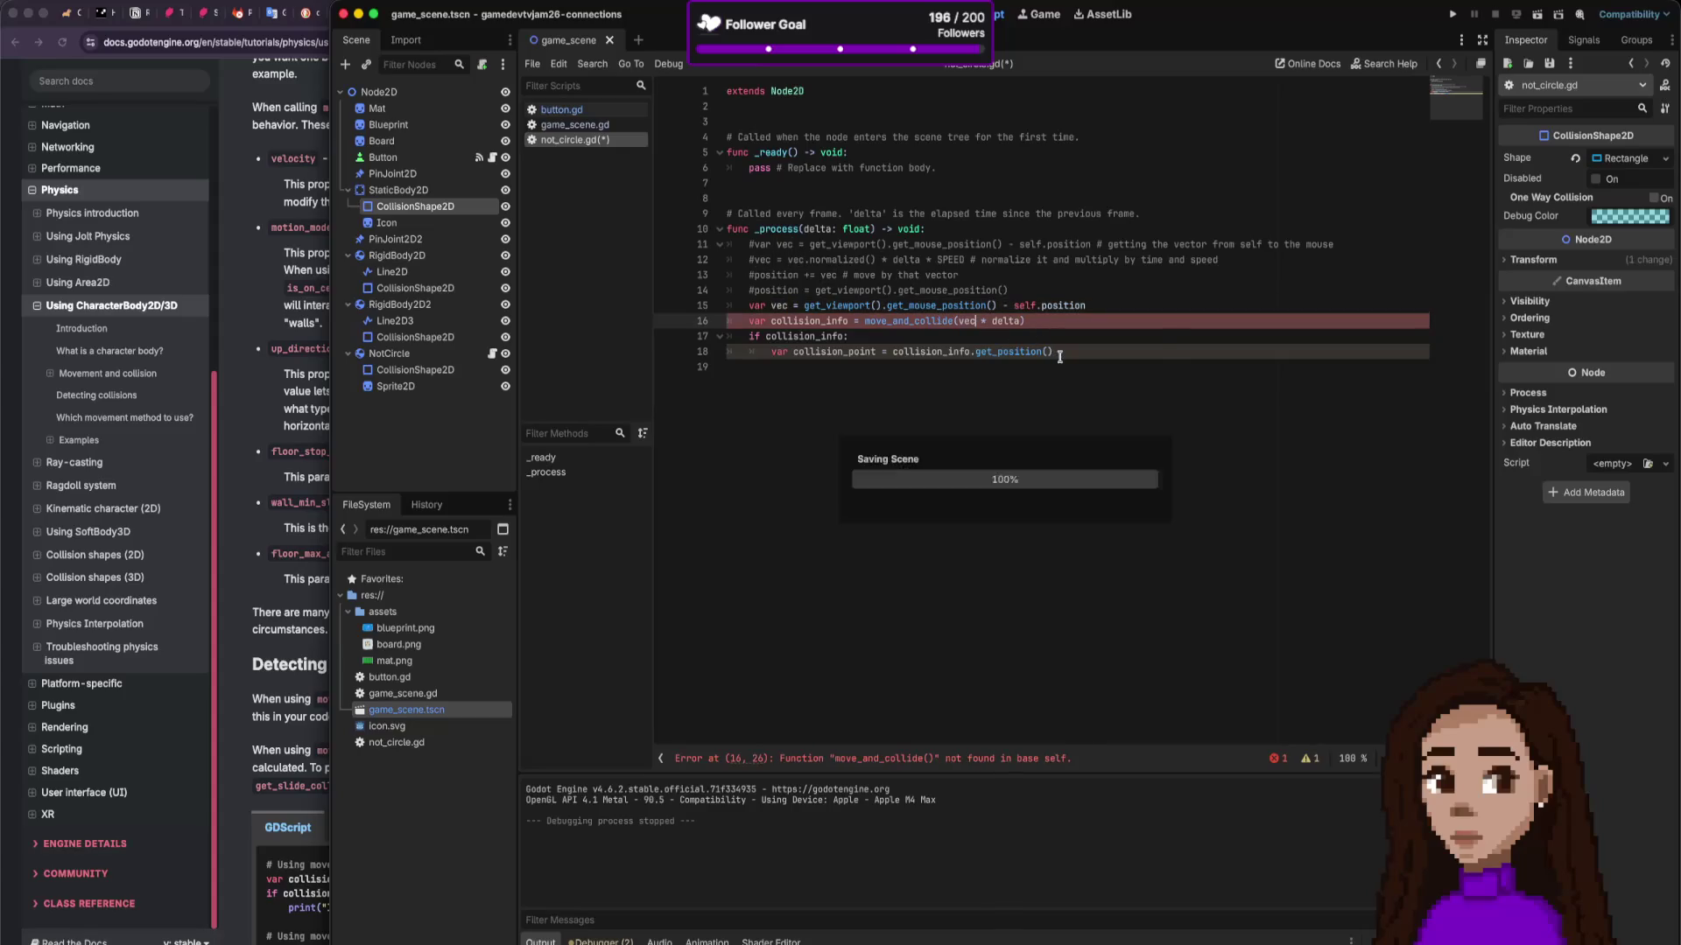
pyautogui.moveTo(1019, 320); pyautogui.dragTo(974, 320)
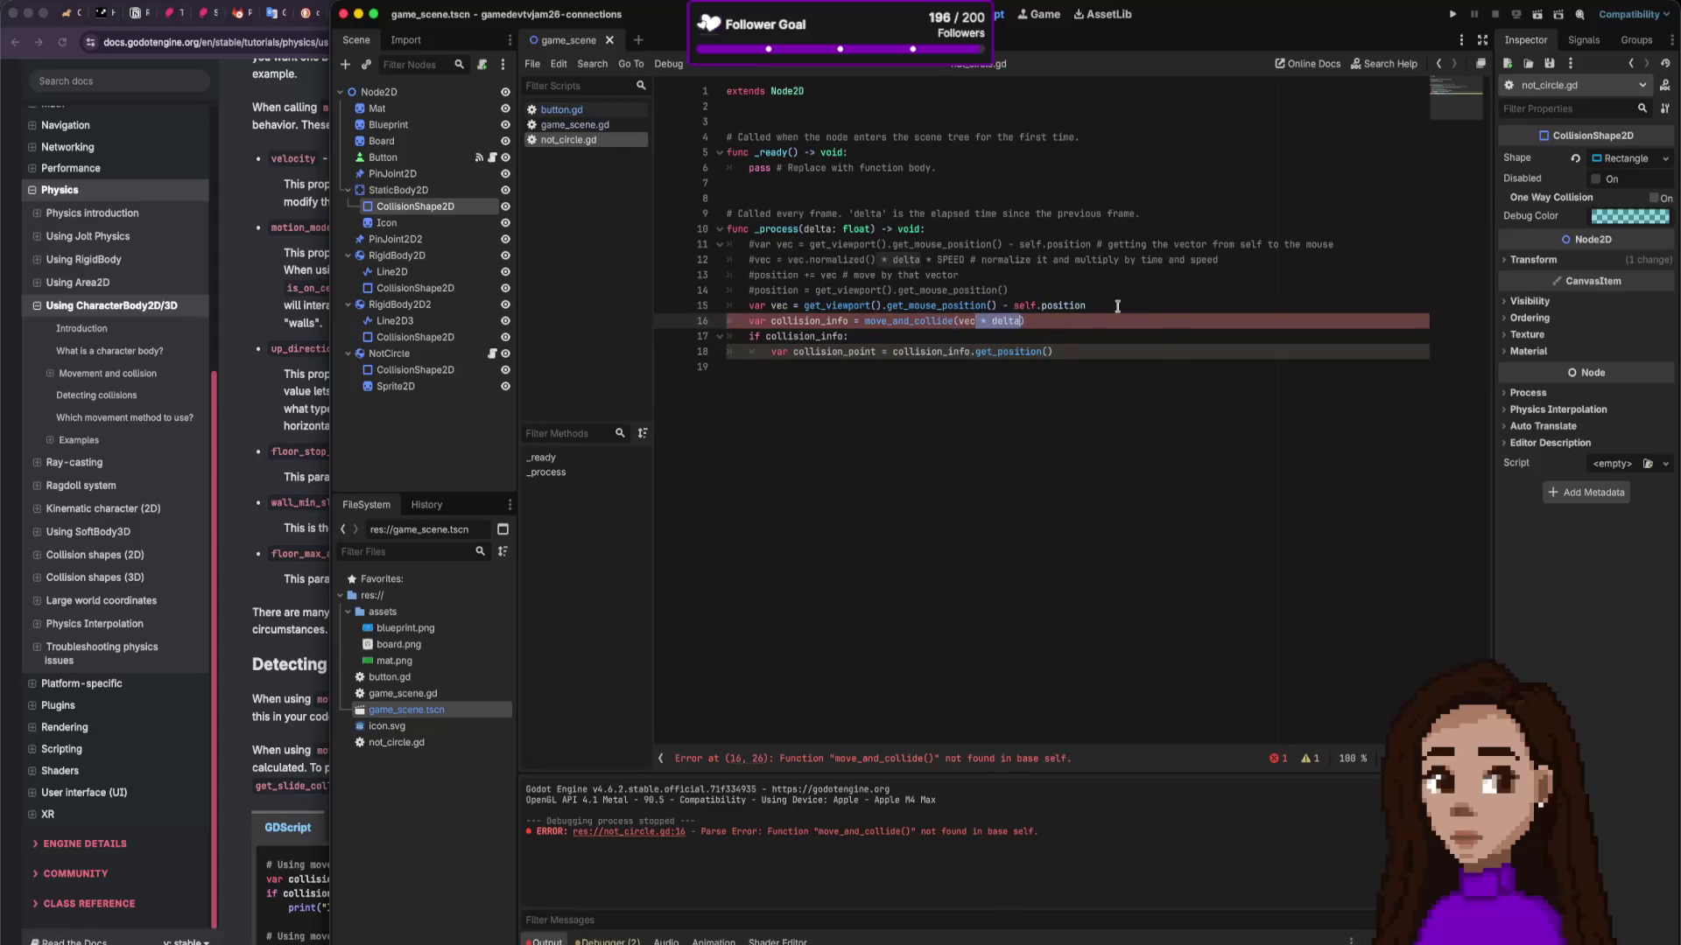
pyautogui.press('BackSpace')
pyautogui.hotkey('ctrl', 's')
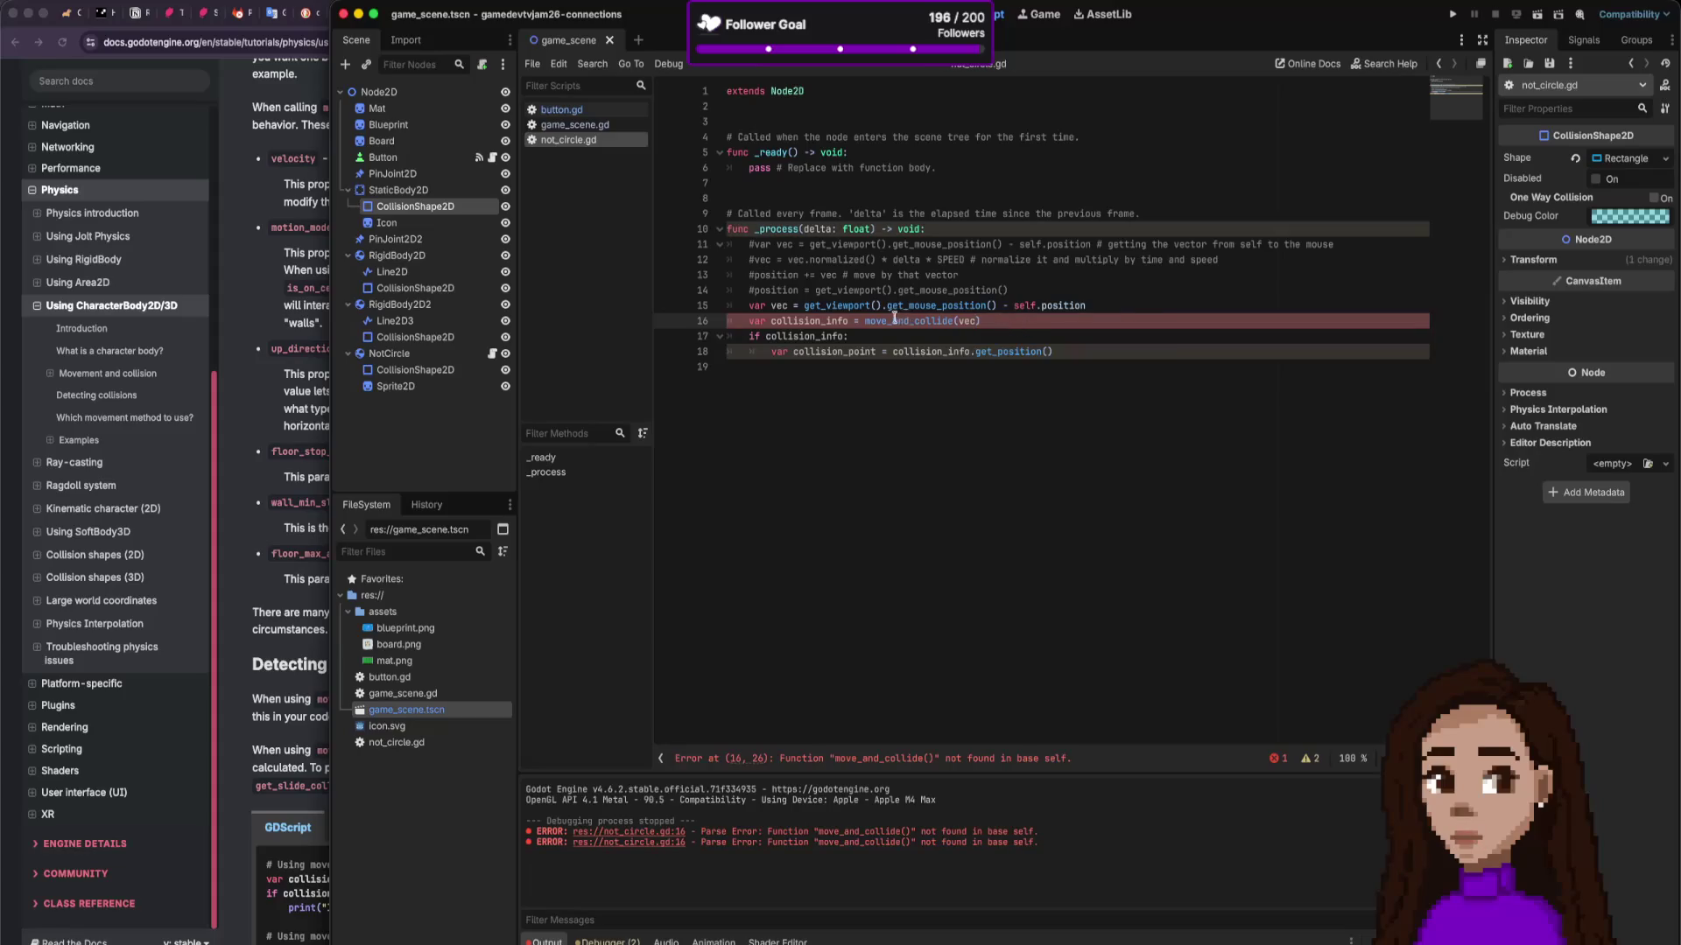
pyautogui.hotkey('ctrl', 'z')
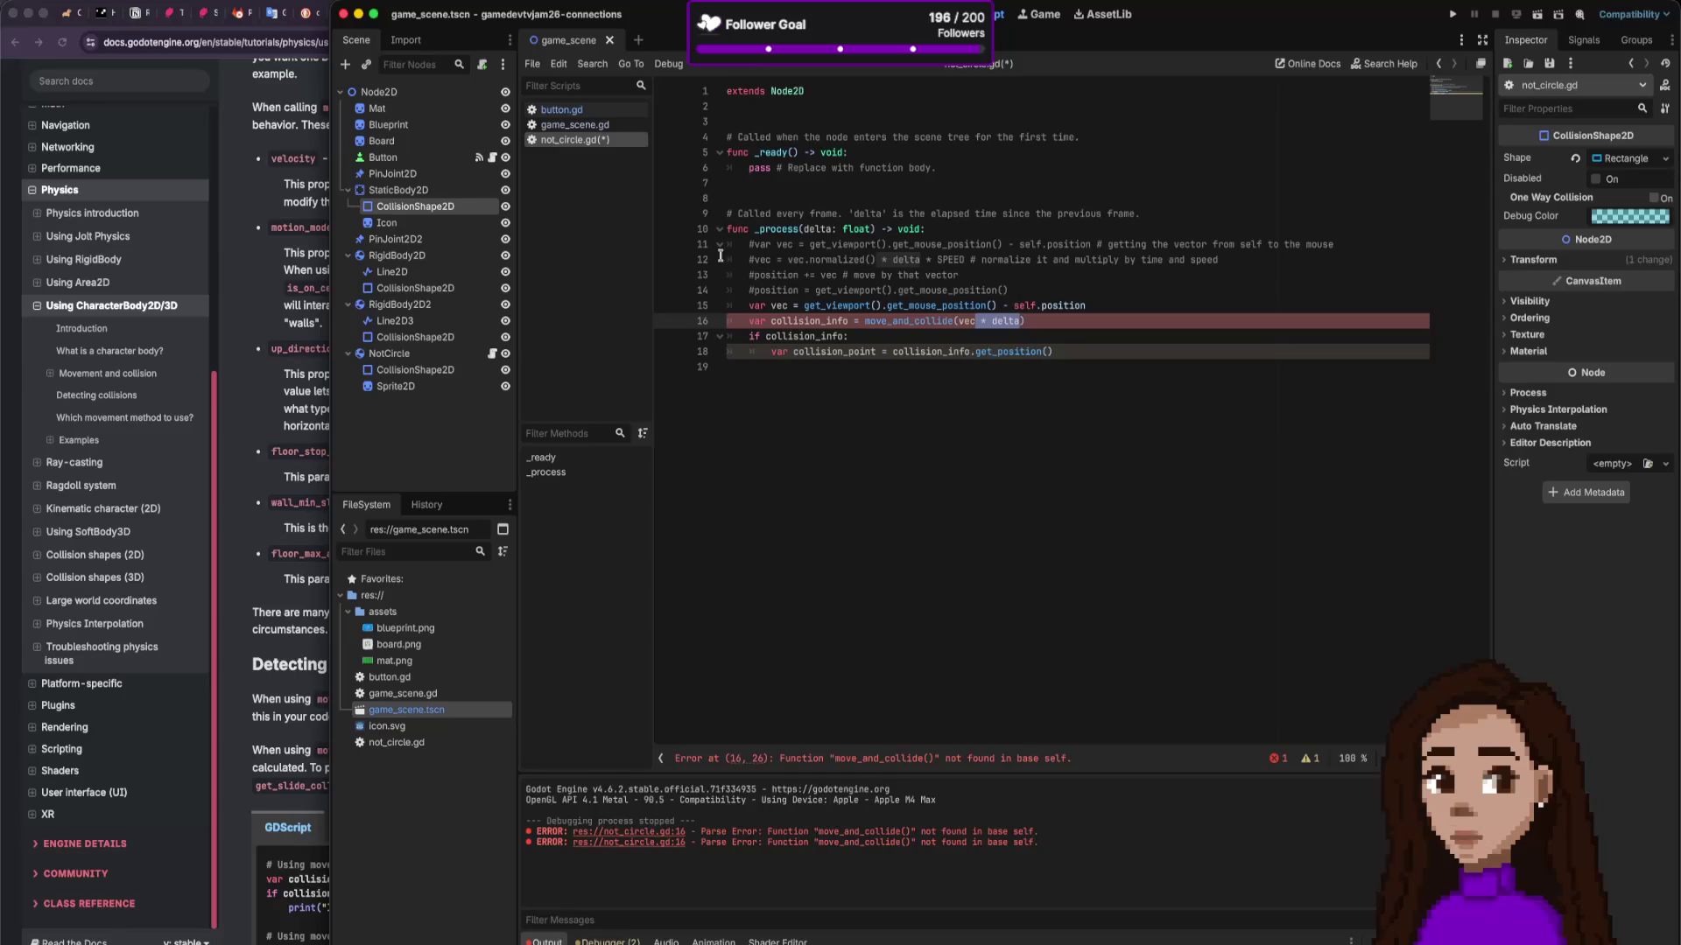
# Step: Select Node2D on line 1, then the script body and the movement code on lines 14-18
pyautogui.doubleClick(783, 92)
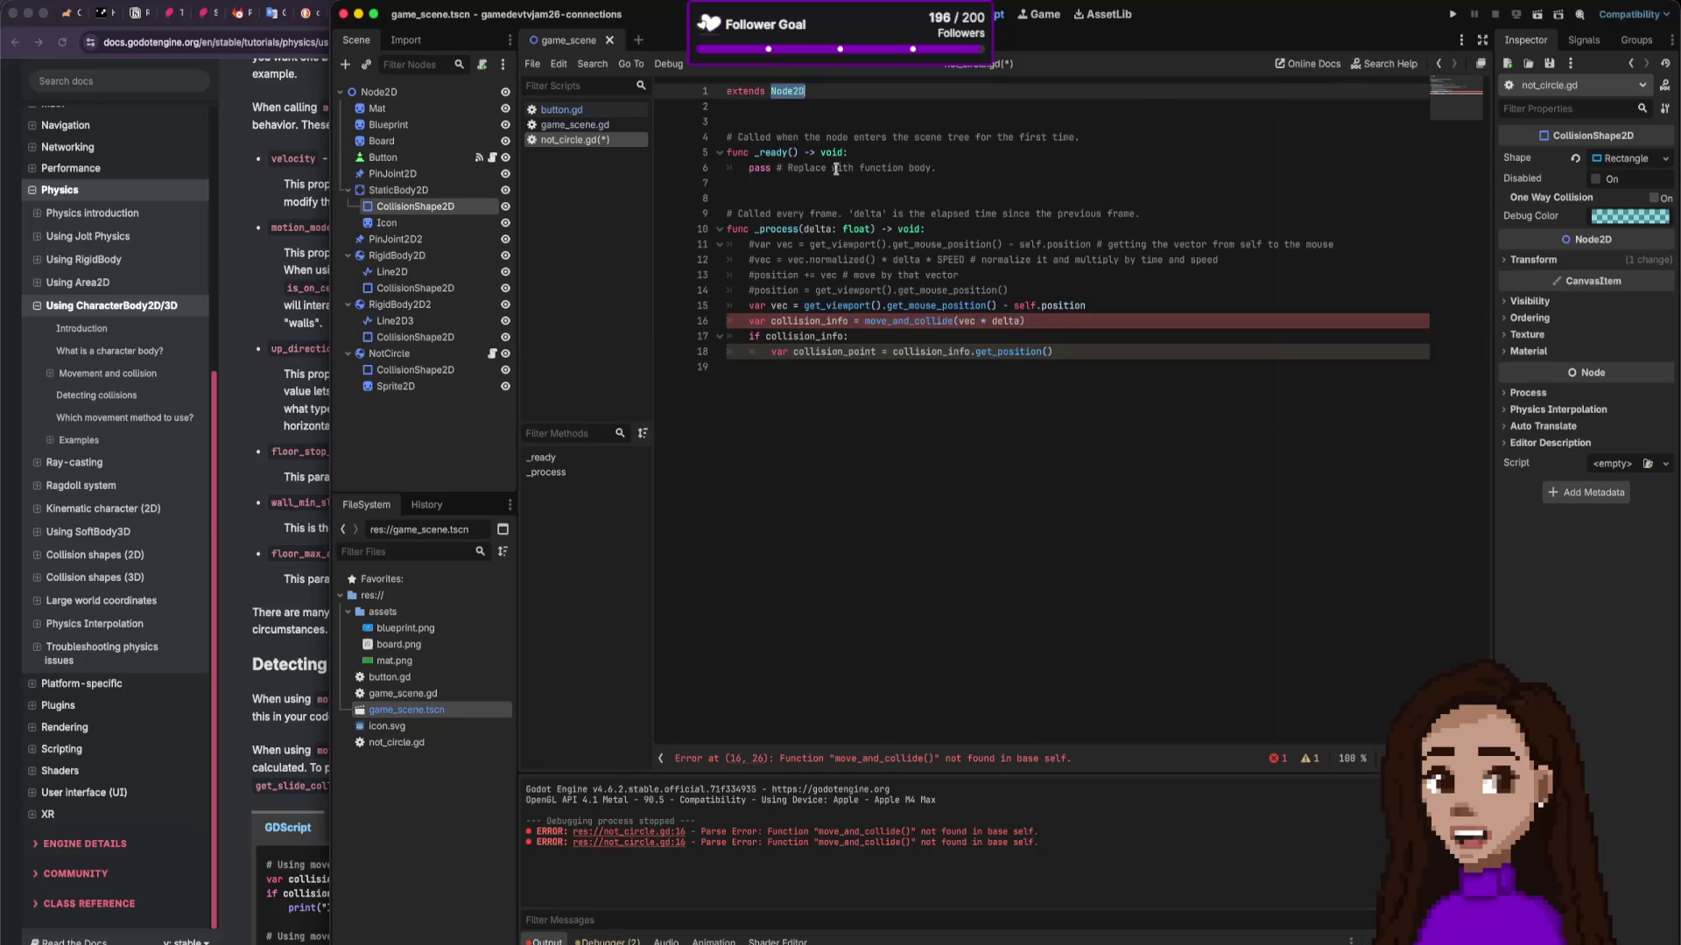
pyautogui.moveTo(1083, 386)
pyautogui.mouseDown()
pyautogui.moveTo(919, 229)
pyautogui.moveTo(727, 153)
pyautogui.moveTo(607, 137)
pyautogui.mouseUp()
pyautogui.moveTo(1100, 350); pyautogui.dragTo(753, 290)
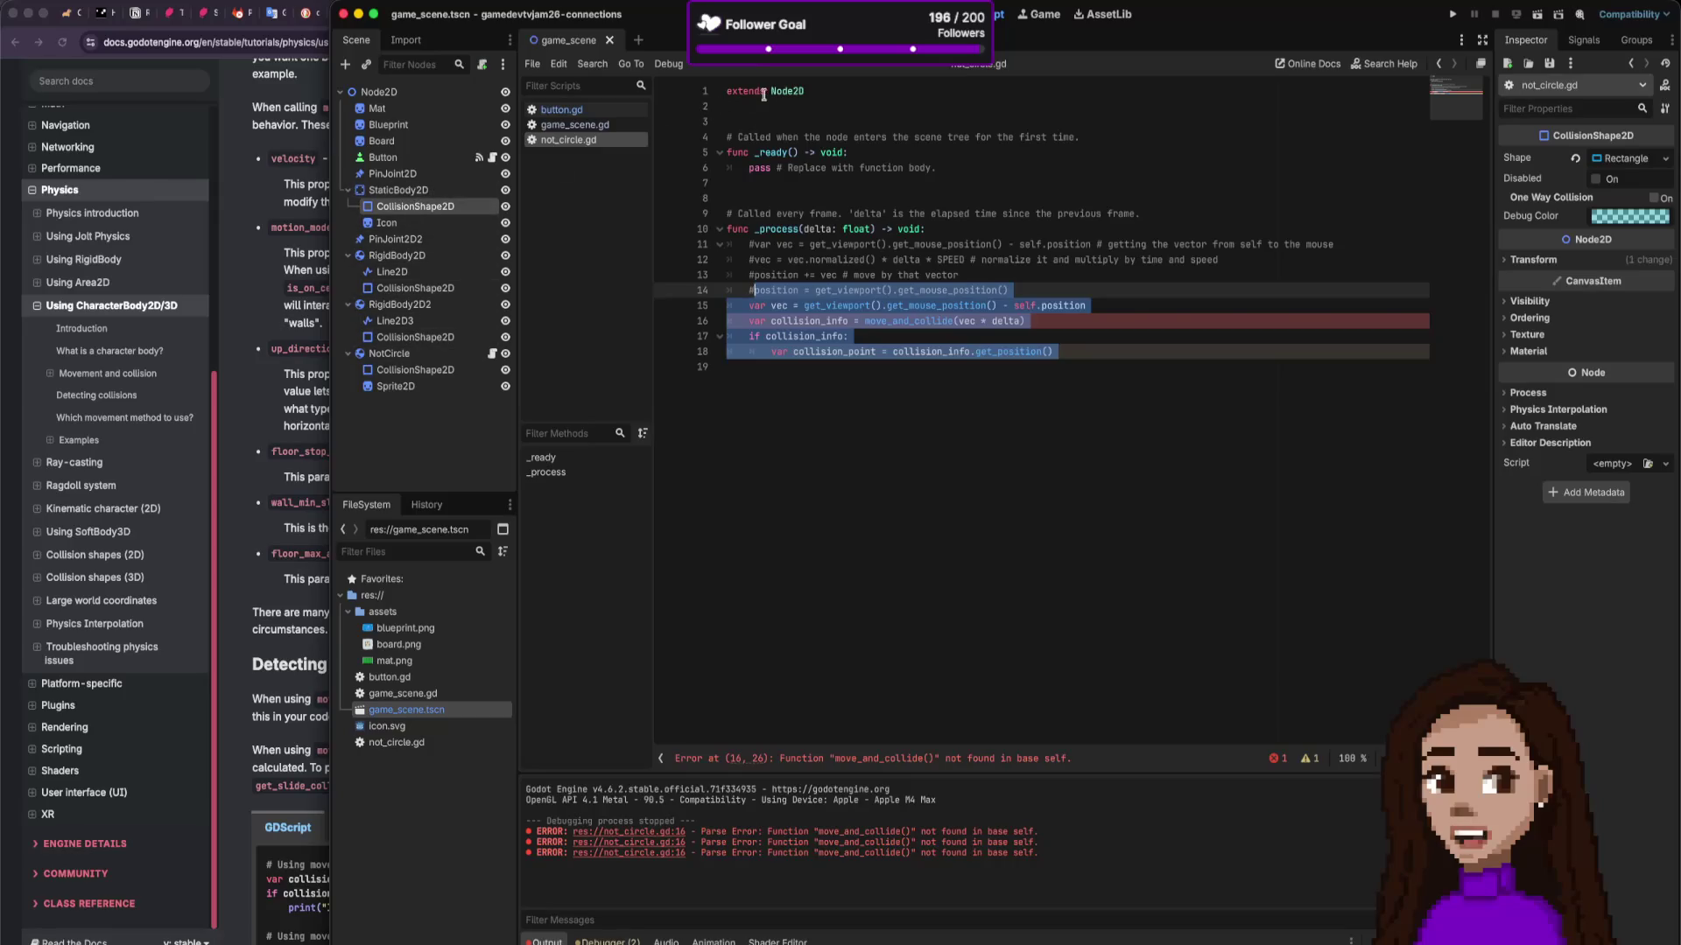
# Step: Make not_circle.gd extend StaticBody2D instead of Node2D, save, and run the game
pyautogui.doubleClick(775, 92)
pyautogui.write('Stat')
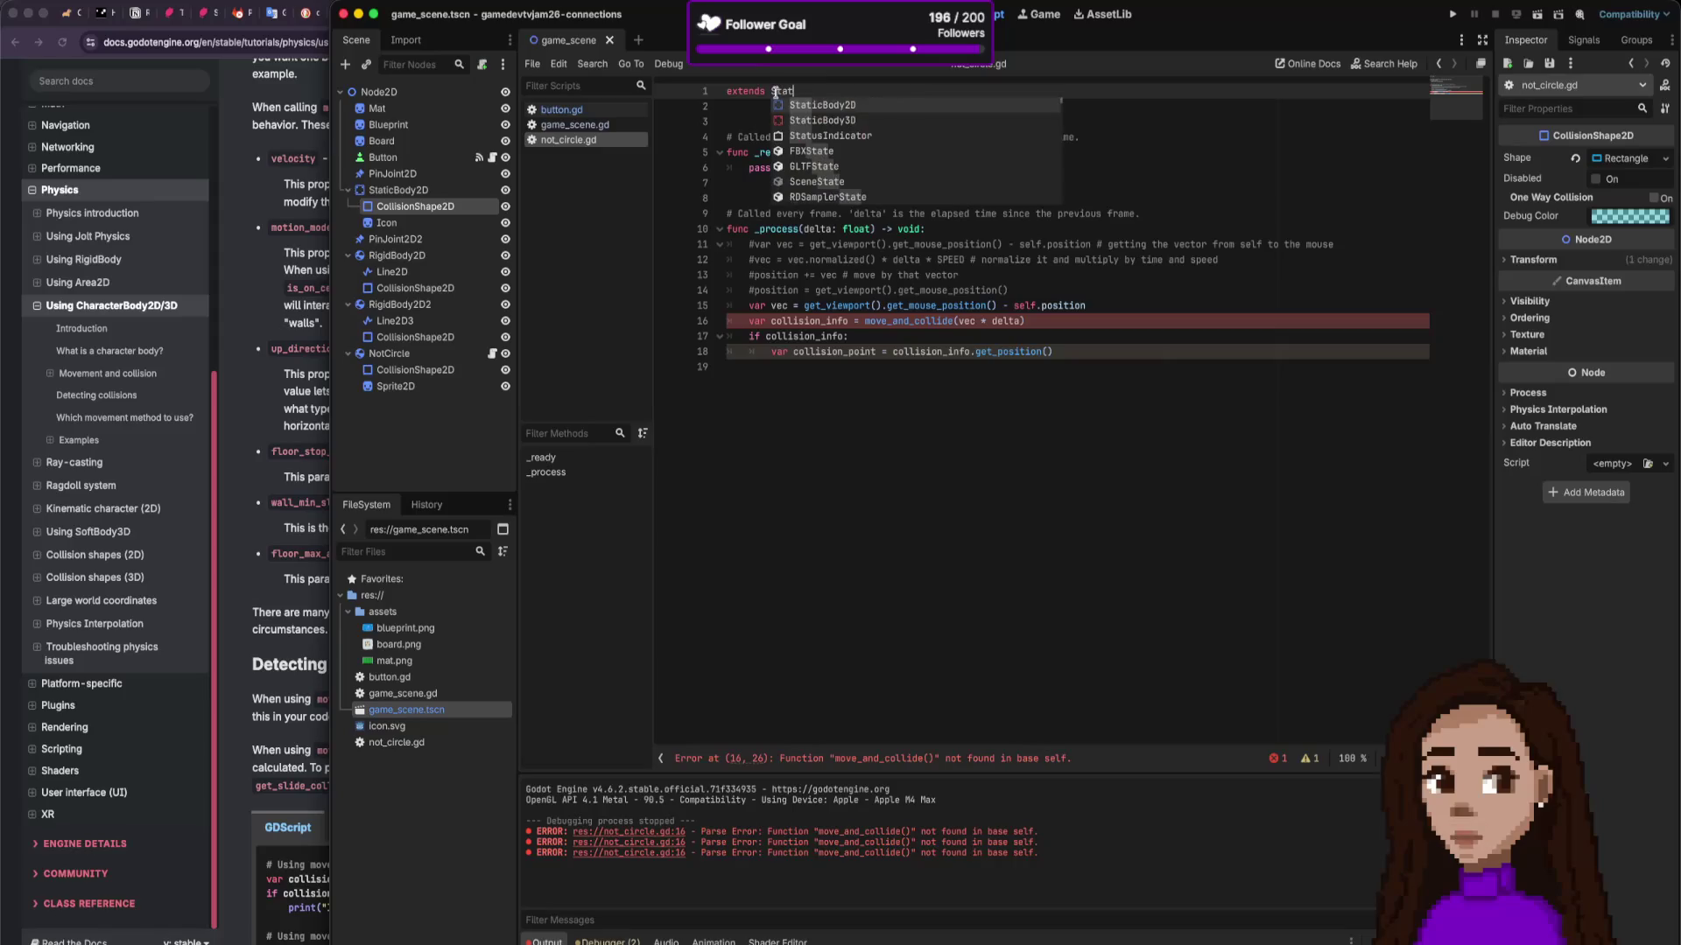
pyautogui.press('Return')
pyautogui.click(798, 350)
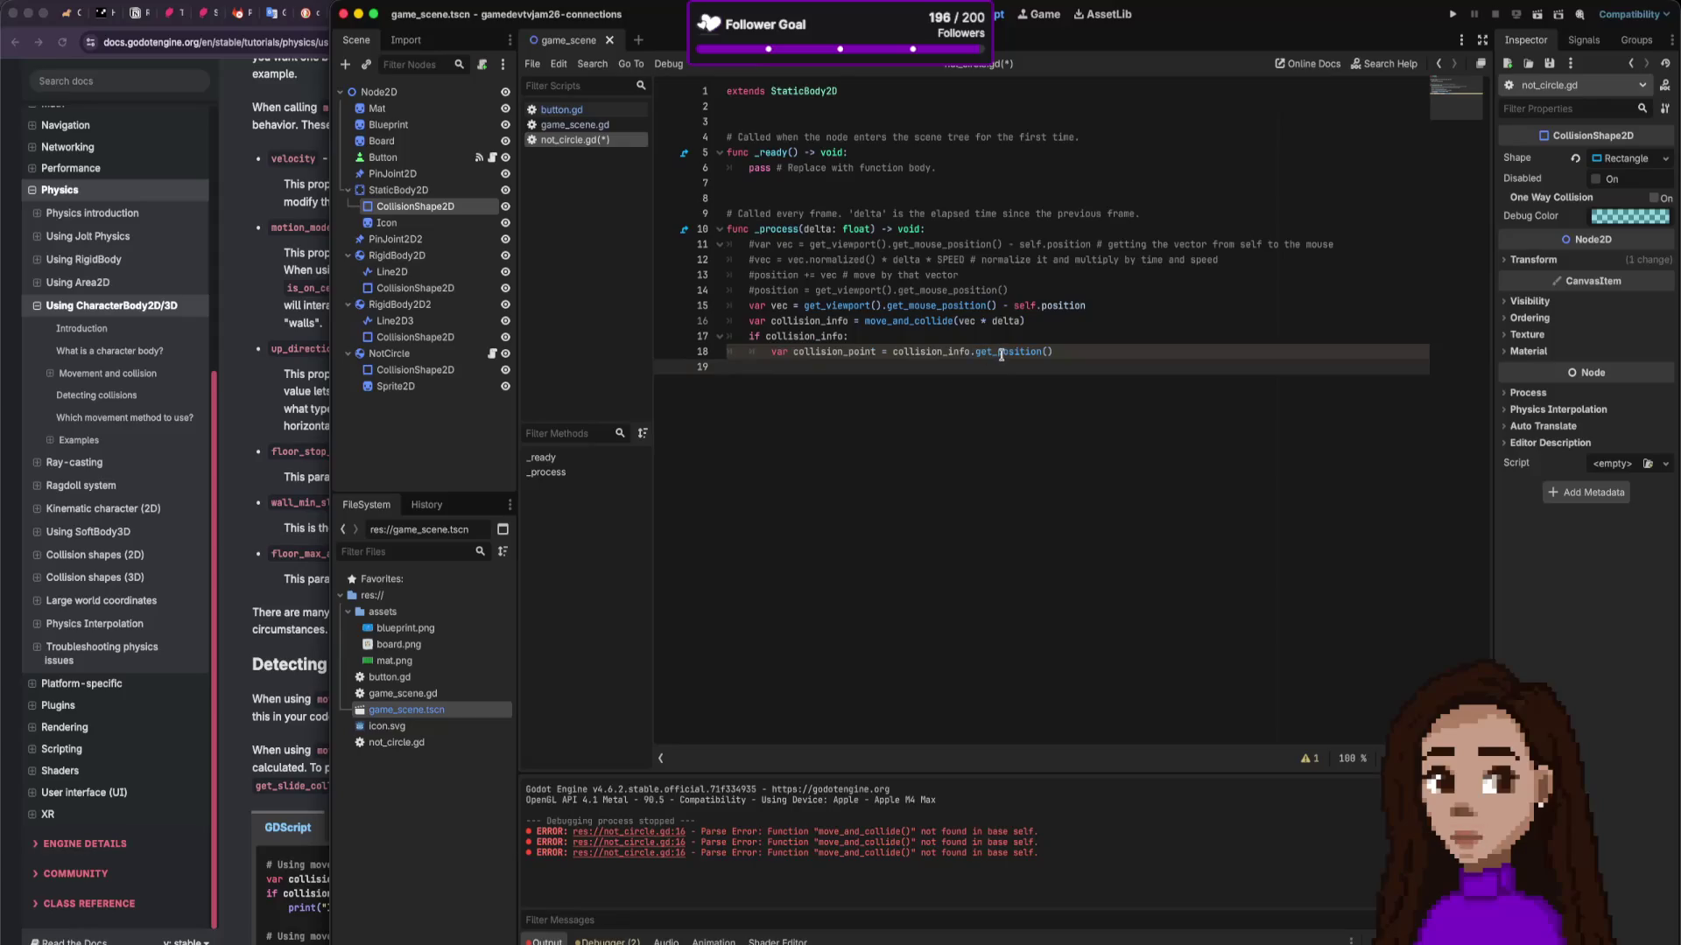
pyautogui.press('super+s')
pyautogui.click(1450, 16)
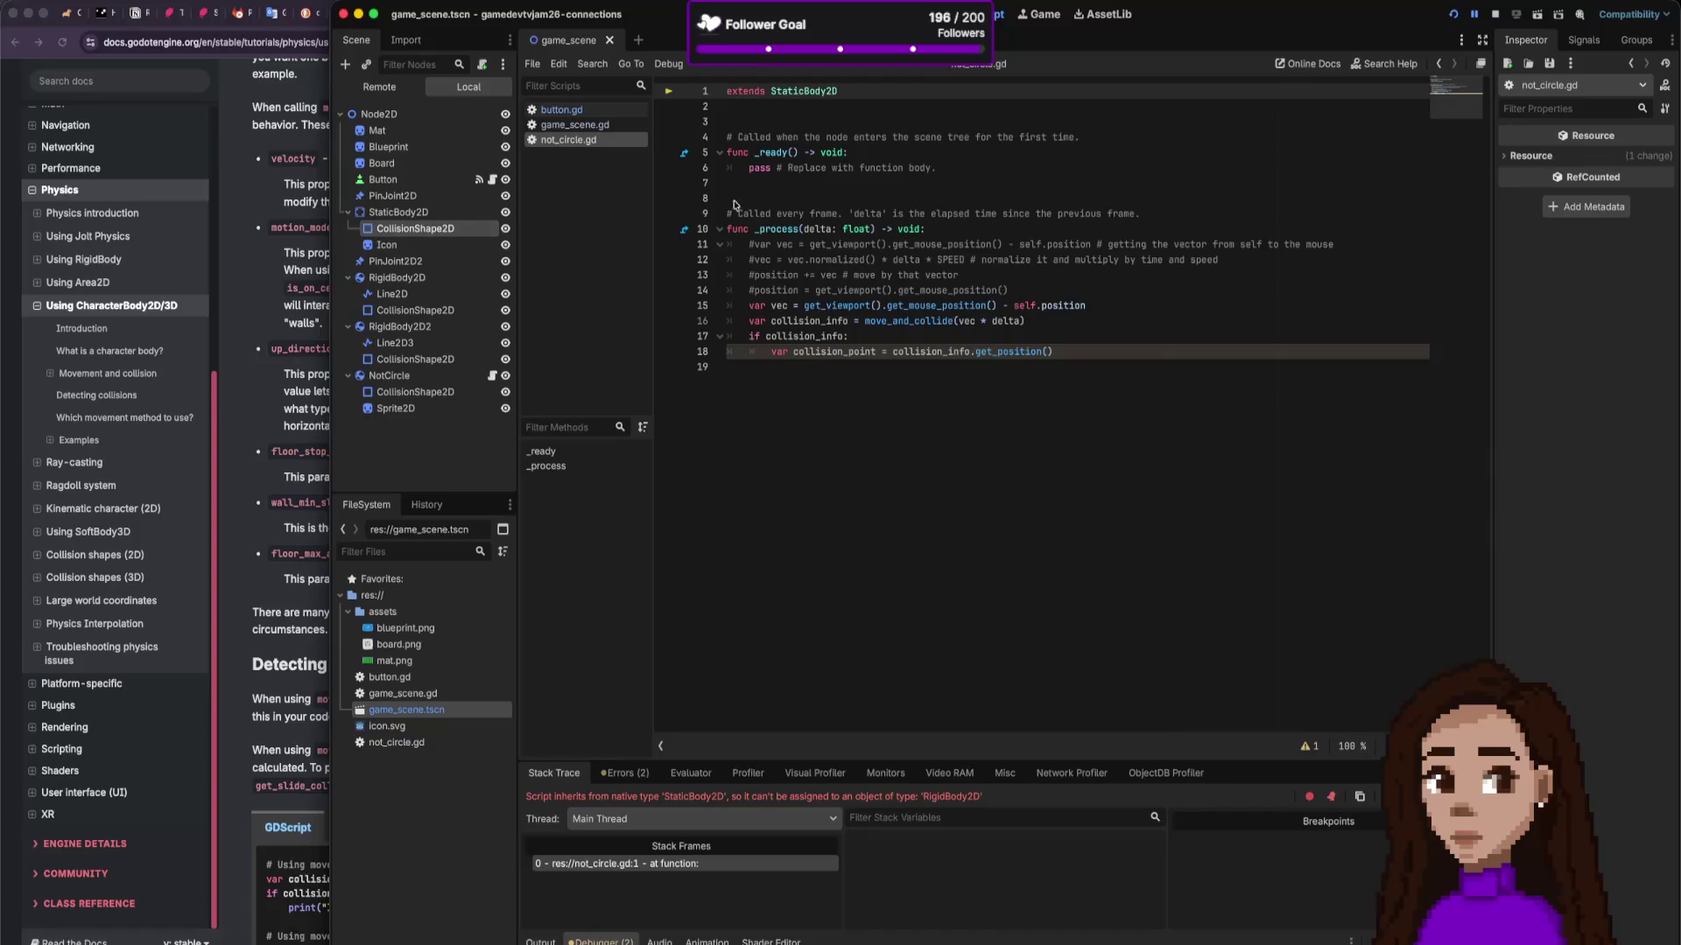
# Step: After the type error, switch the base type to RigidBody2D and stop the run
pyautogui.doubleClick(825, 91)
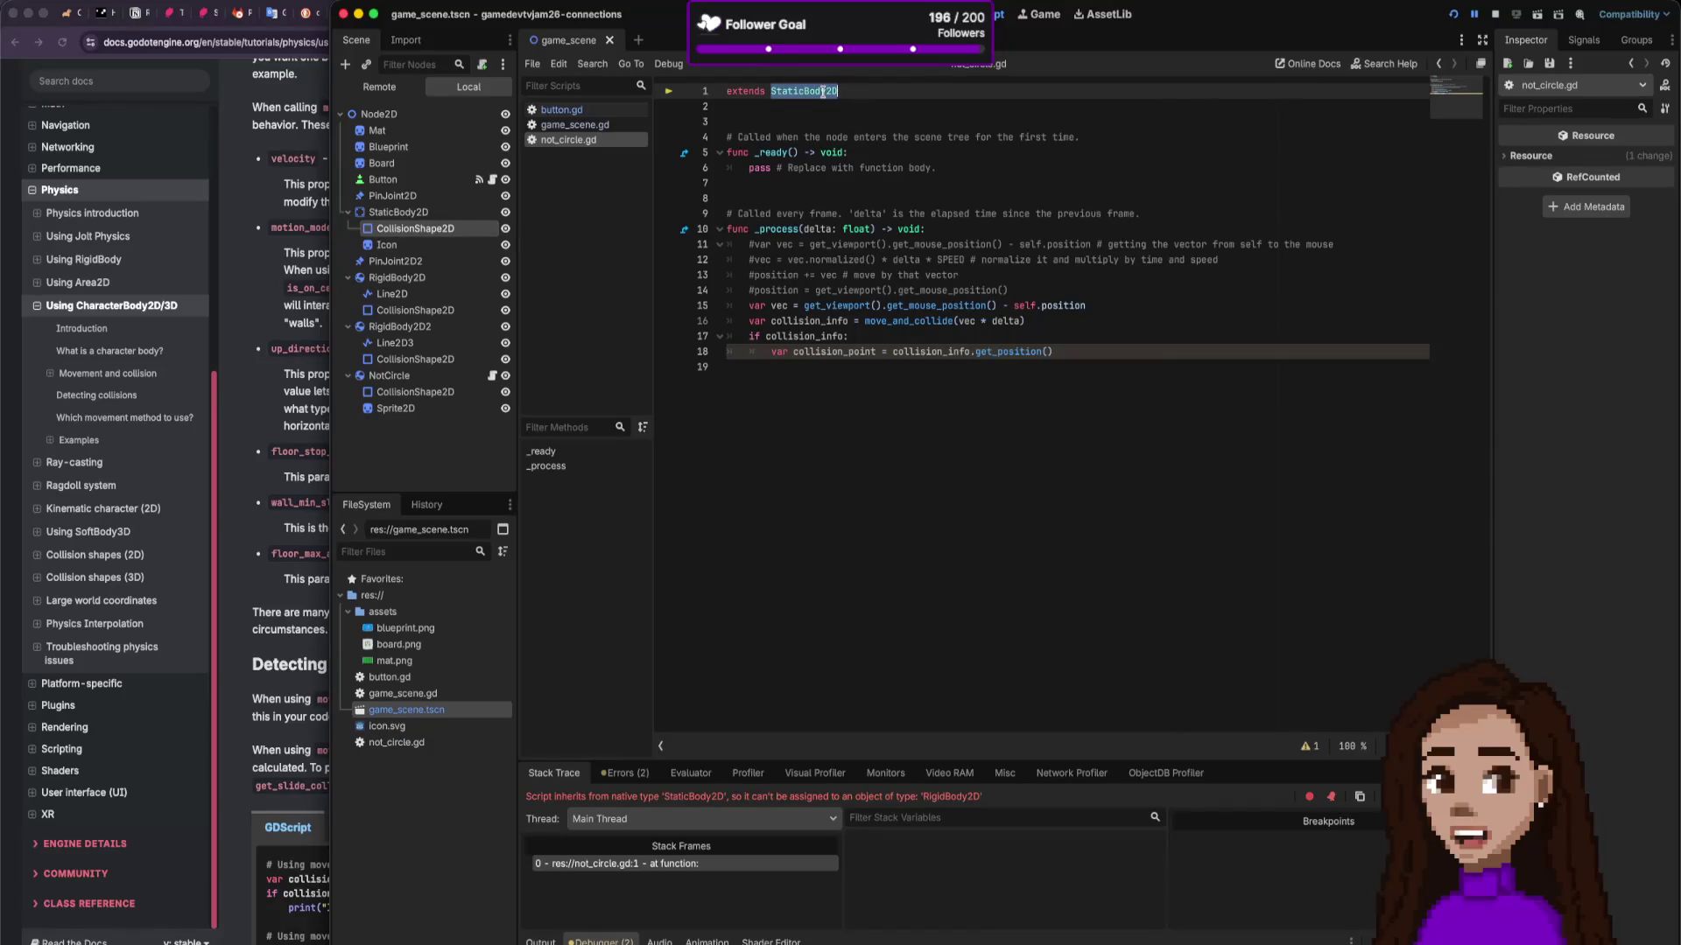
pyautogui.write('Rig')
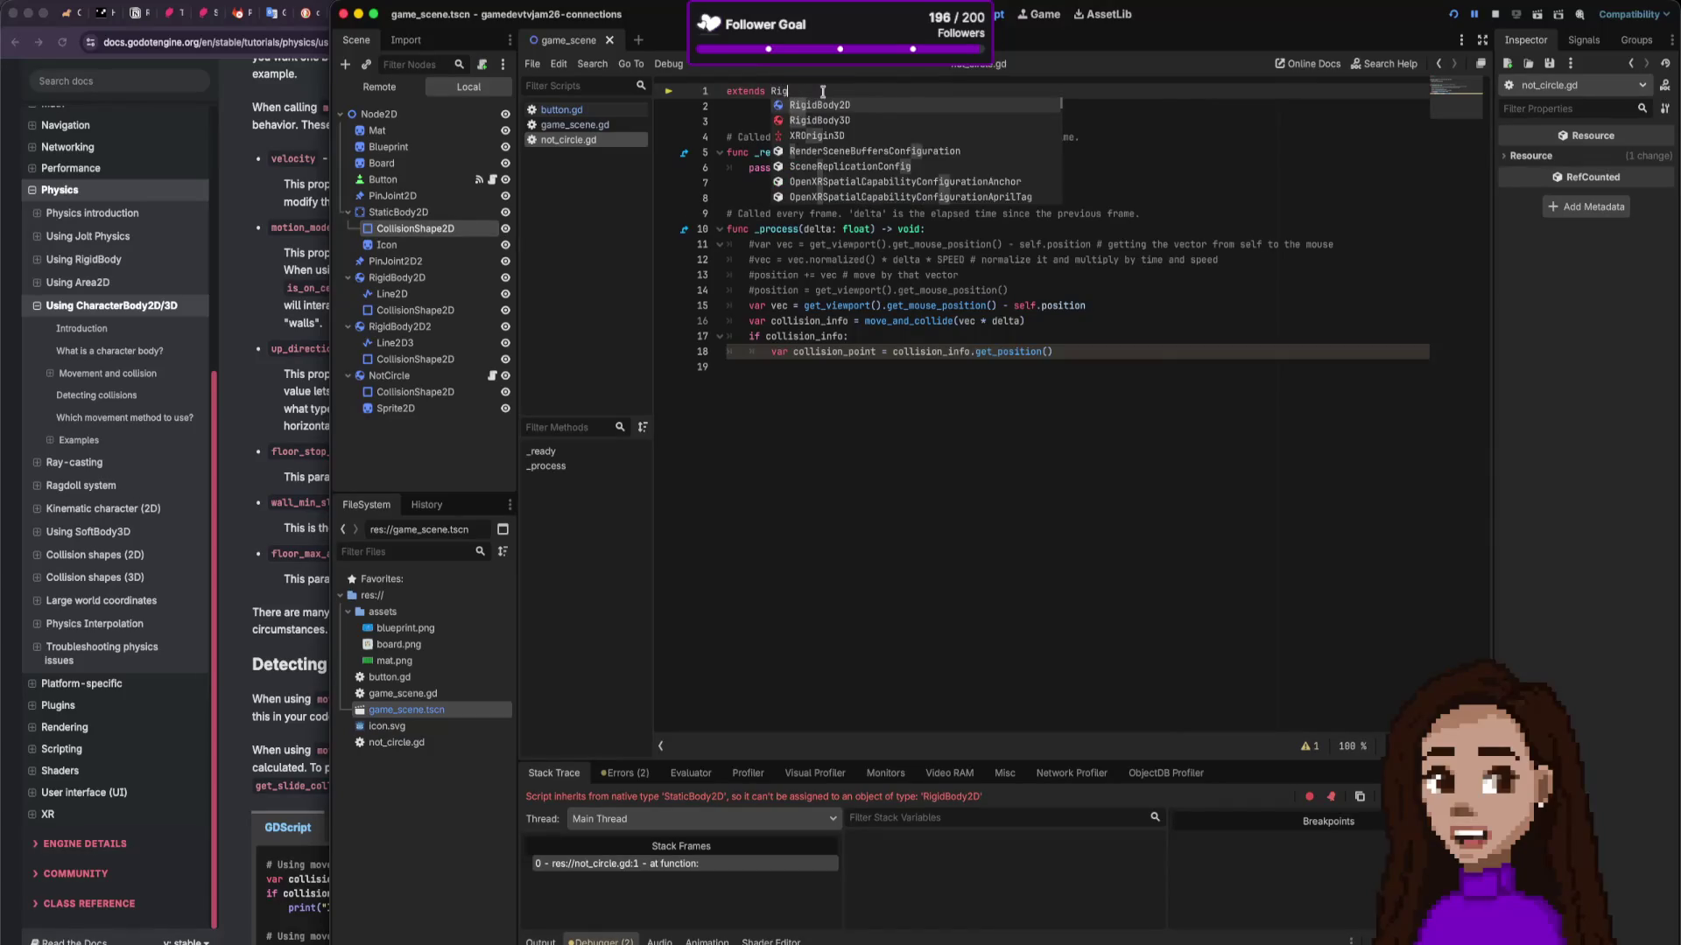
pyautogui.press('Return')
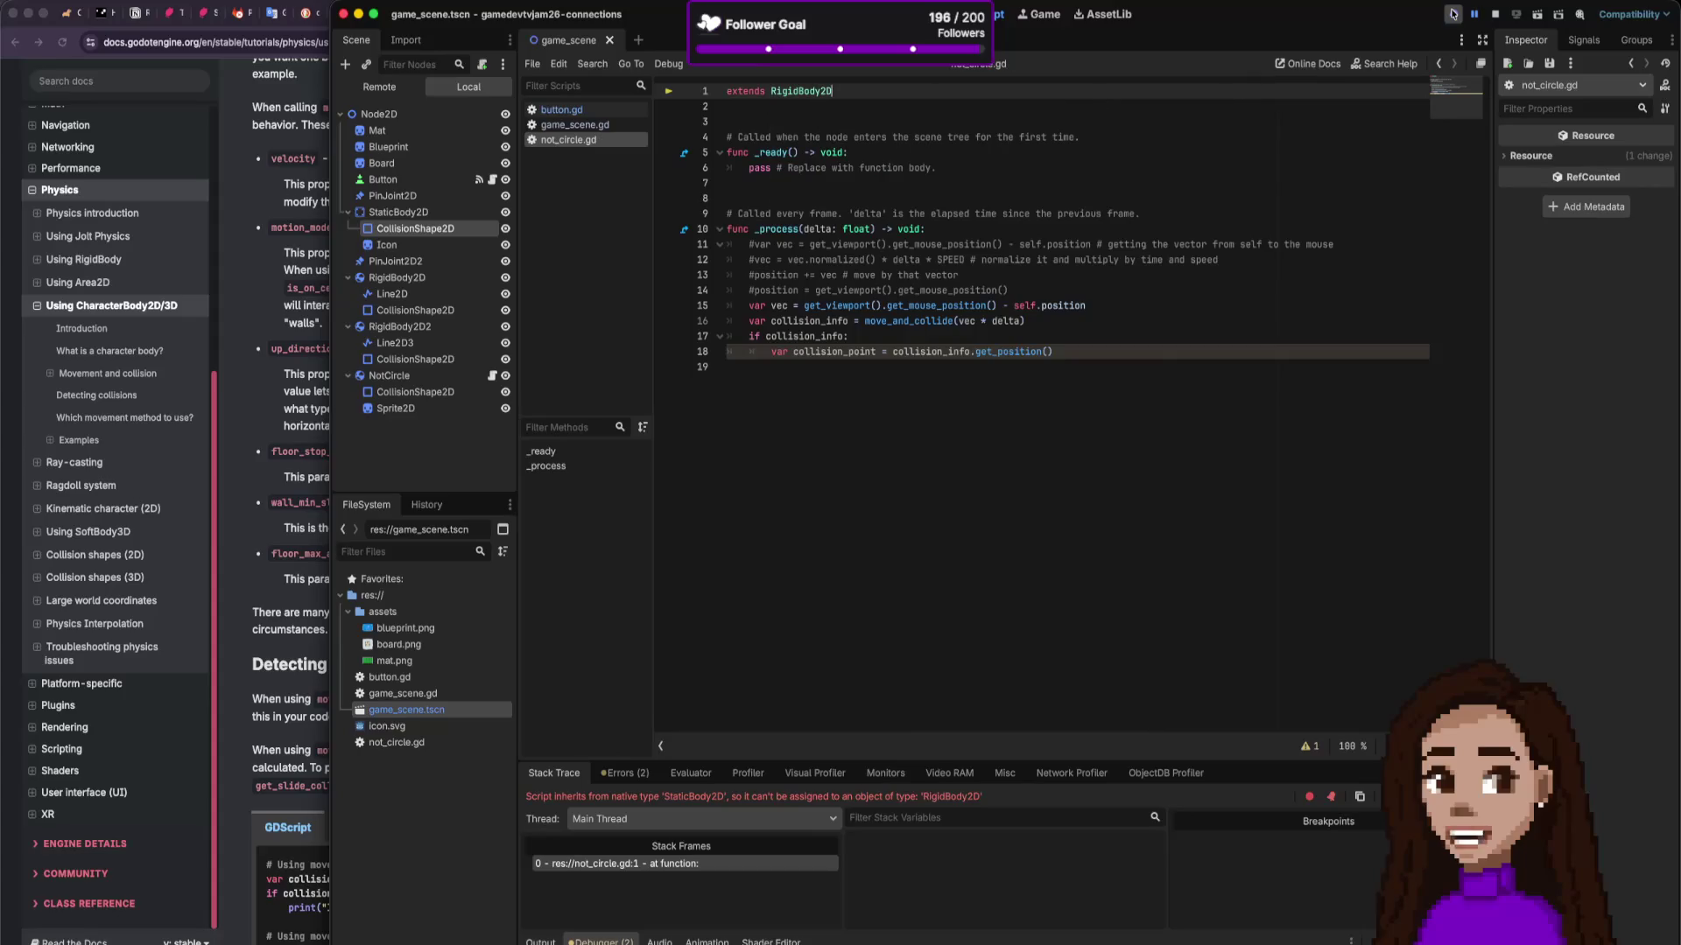
pyautogui.click(1495, 16)
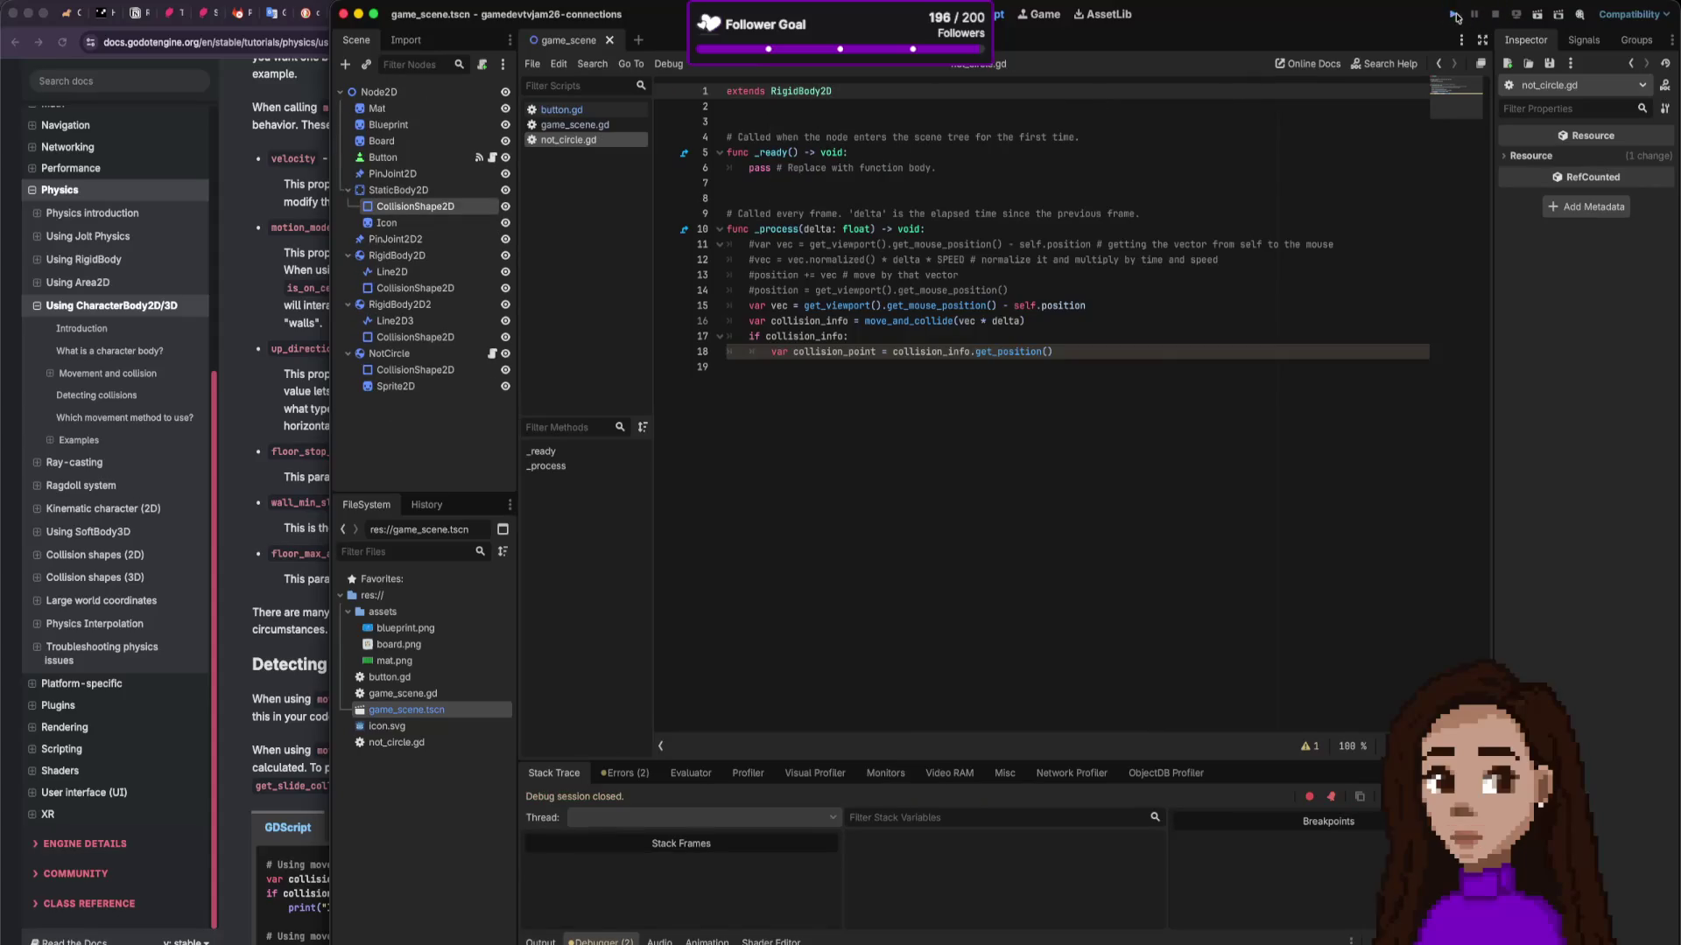
# Step: Test the game, drop delta so line 16 calls move_and_collide(vec), and test again
pyautogui.click(1455, 15)
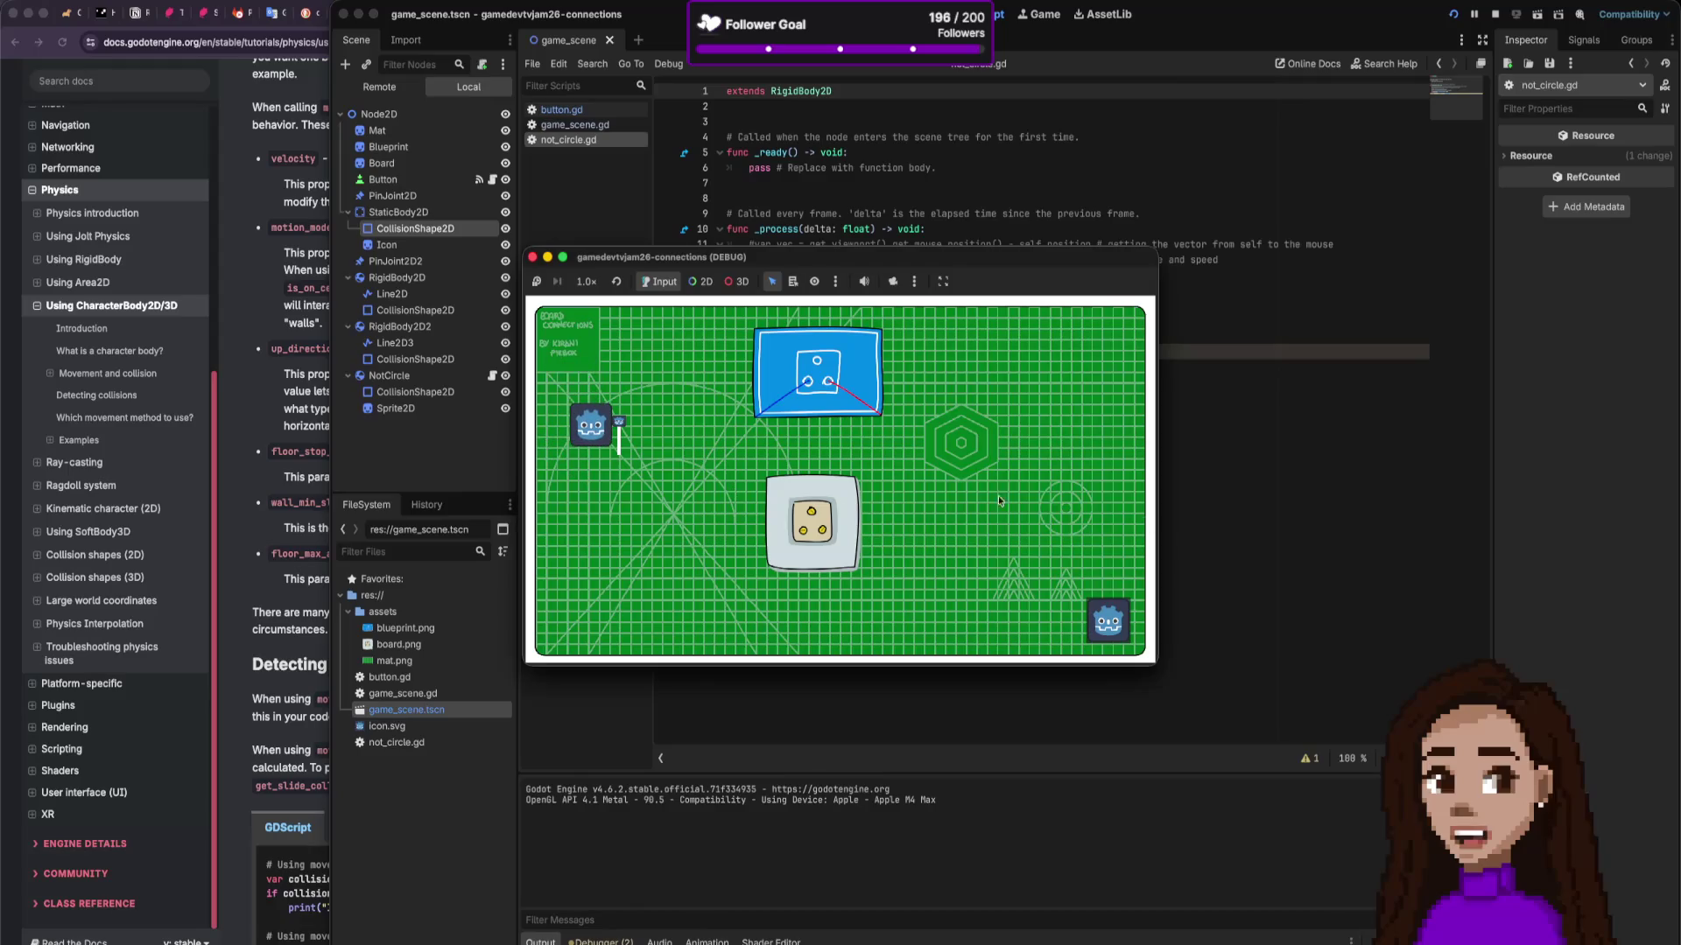
pyautogui.click(531, 259)
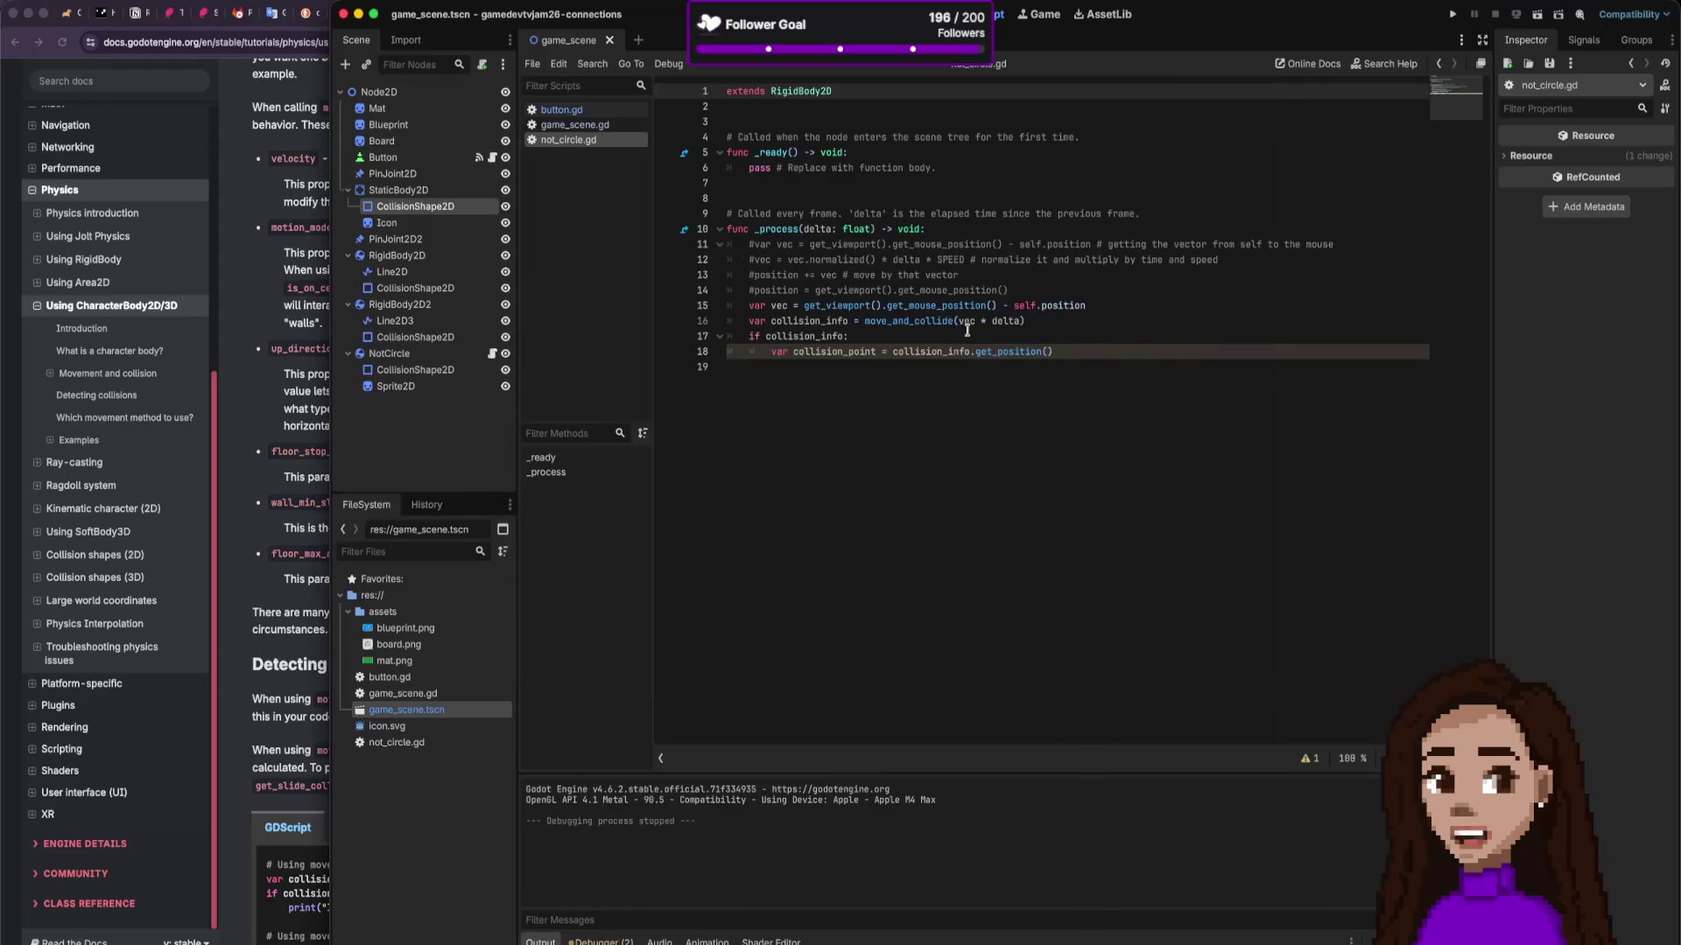
pyautogui.doubleClick(1003, 320)
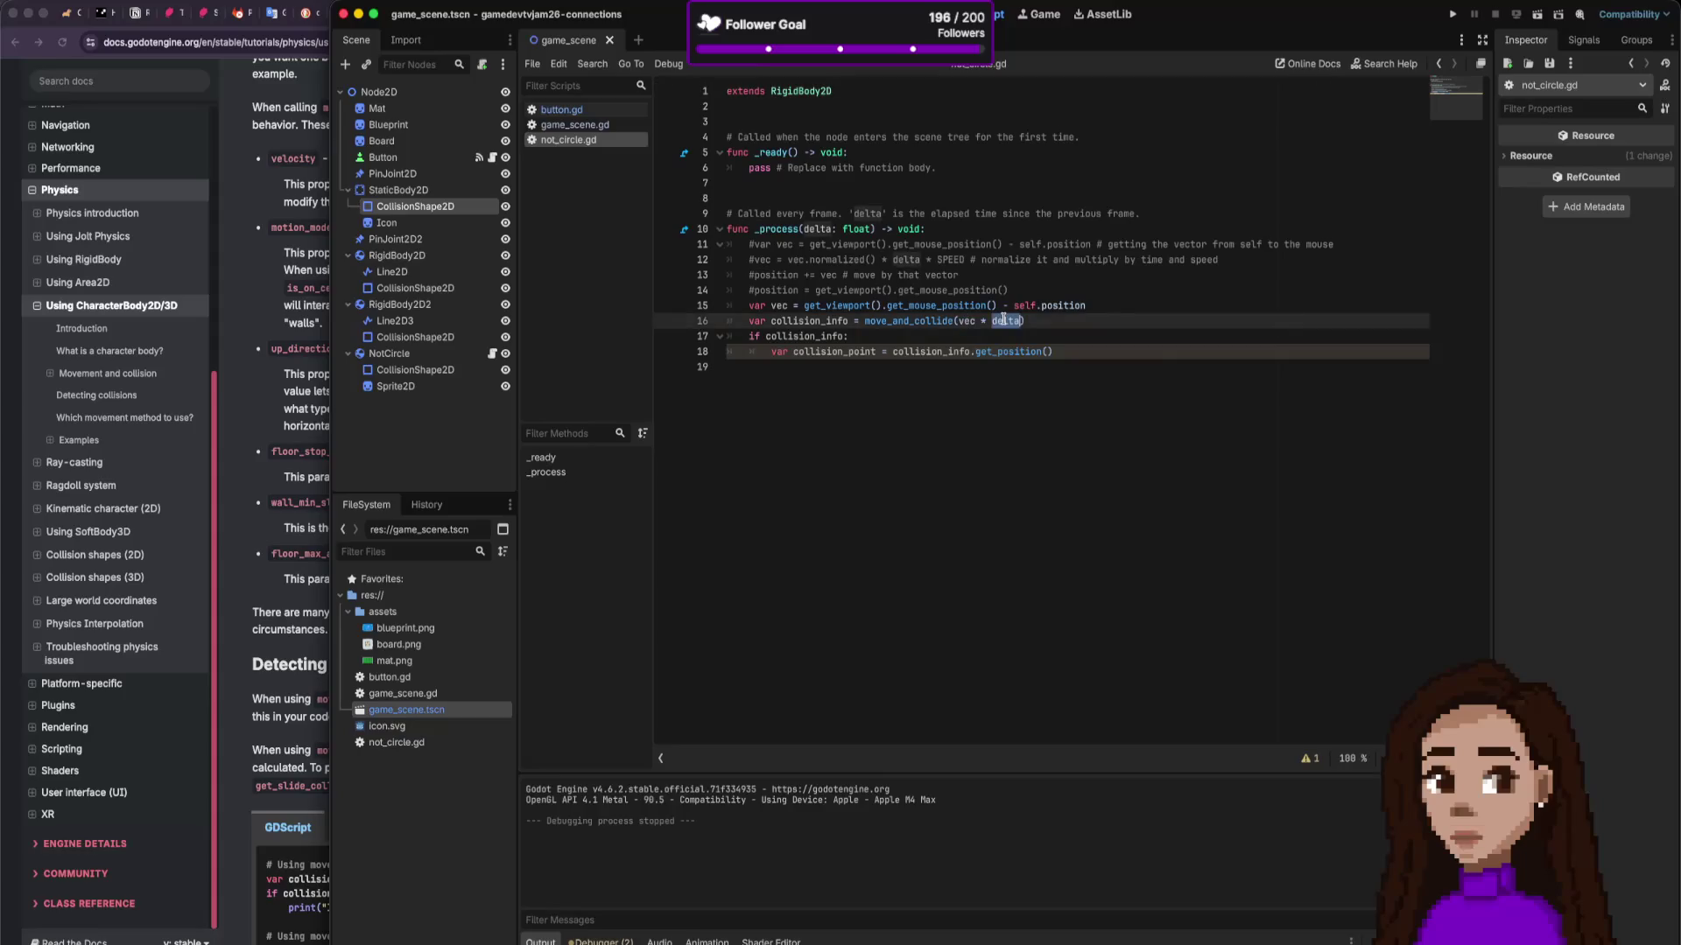
pyautogui.press('BackSpace')
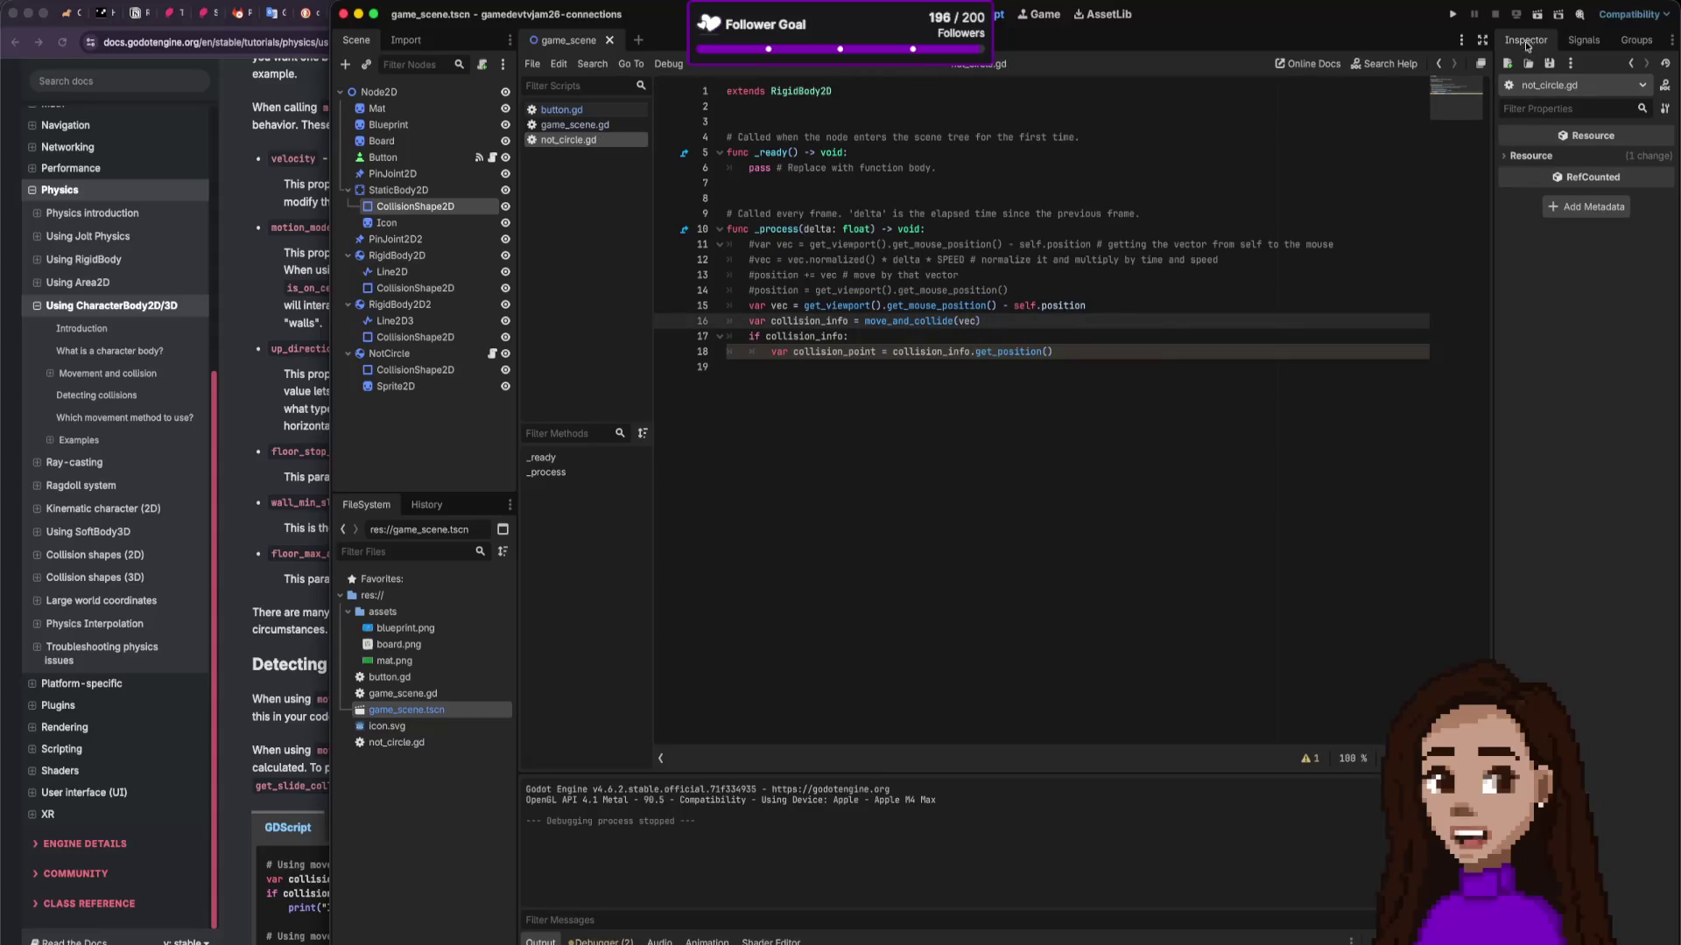
pyautogui.click(1452, 14)
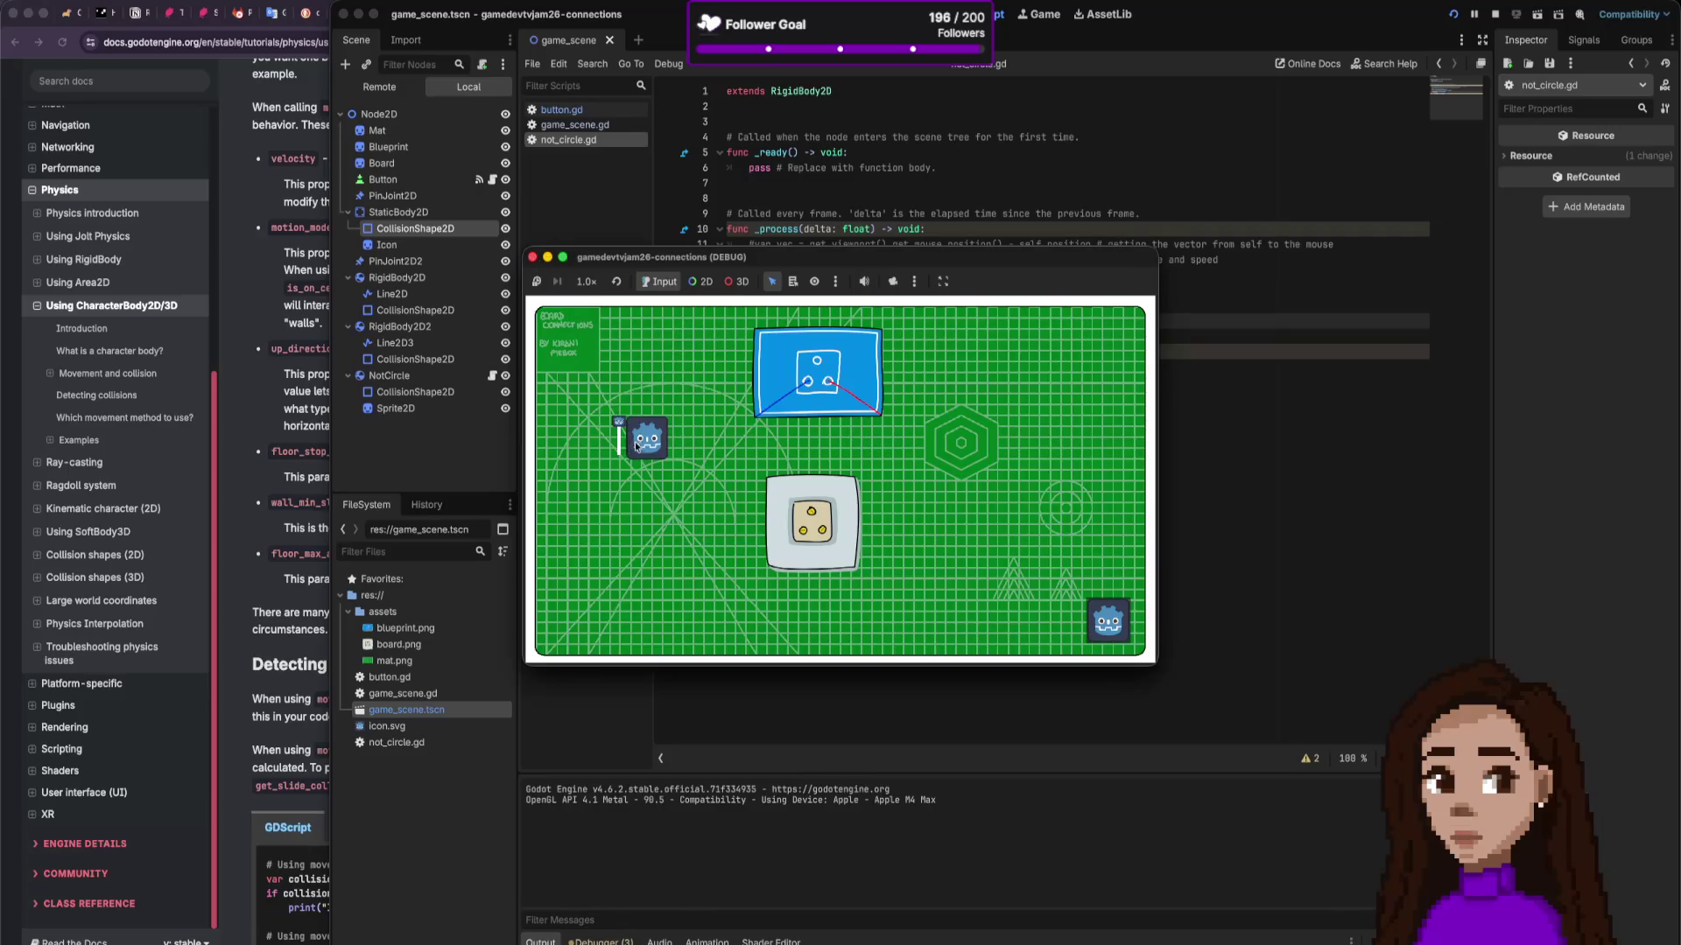
pyautogui.click(533, 258)
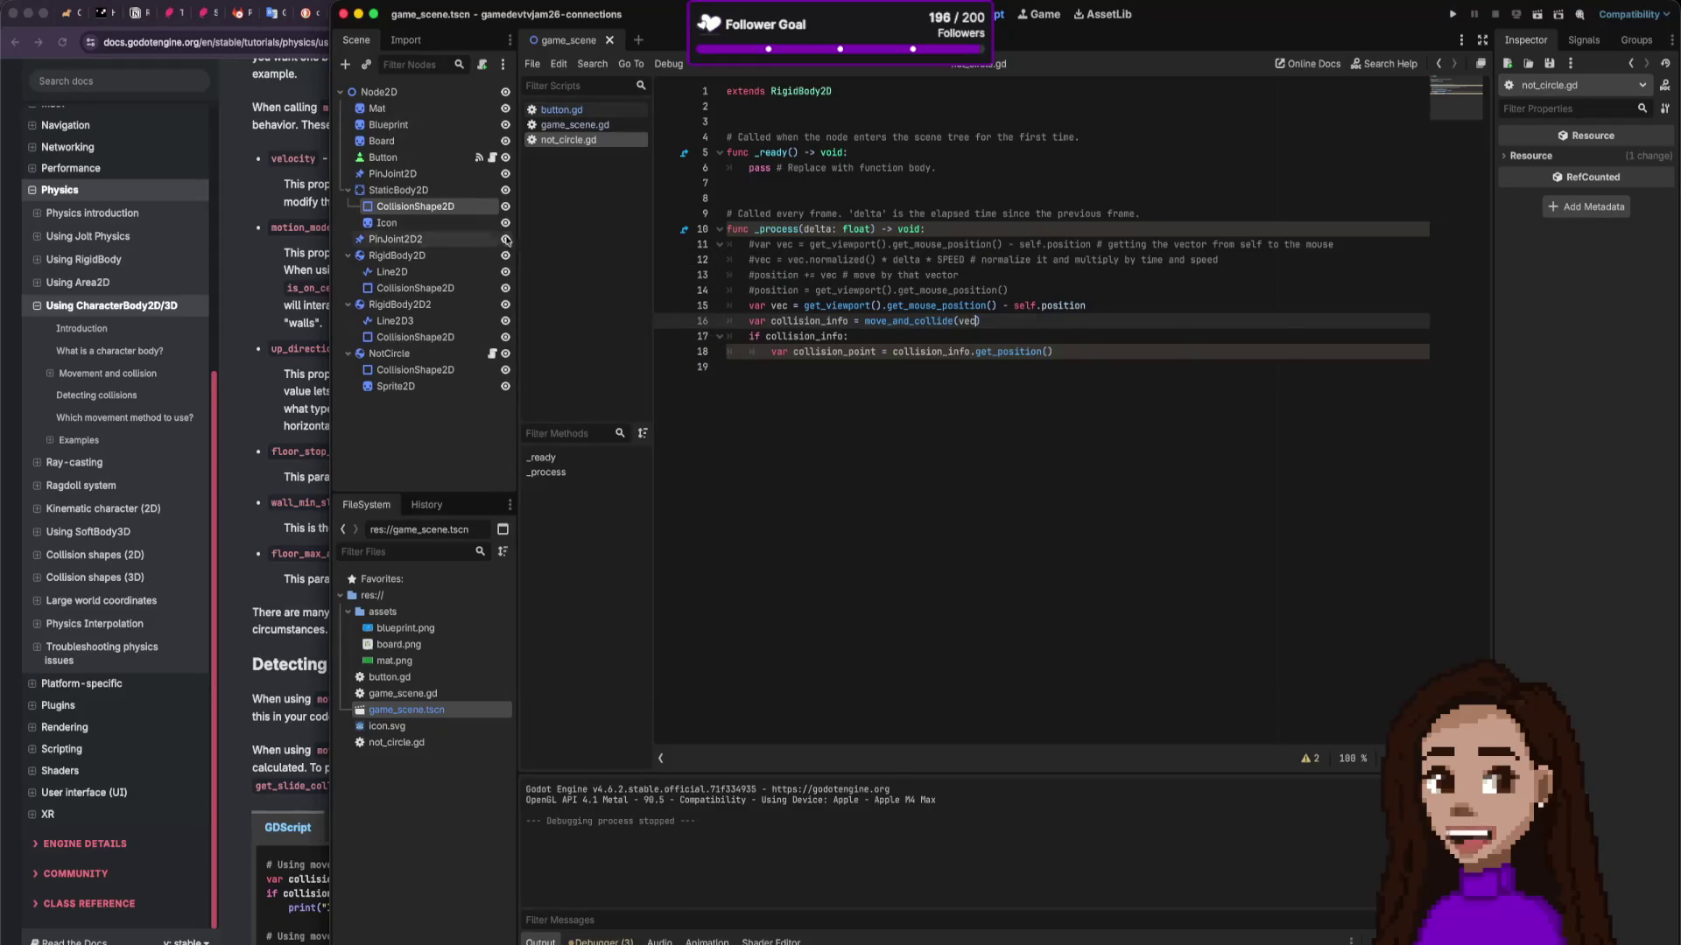
# Step: Select the RigidBody2D2 node, then switch to the YouTube Ropes 2D in Godot tutorial
pyautogui.click(439, 305)
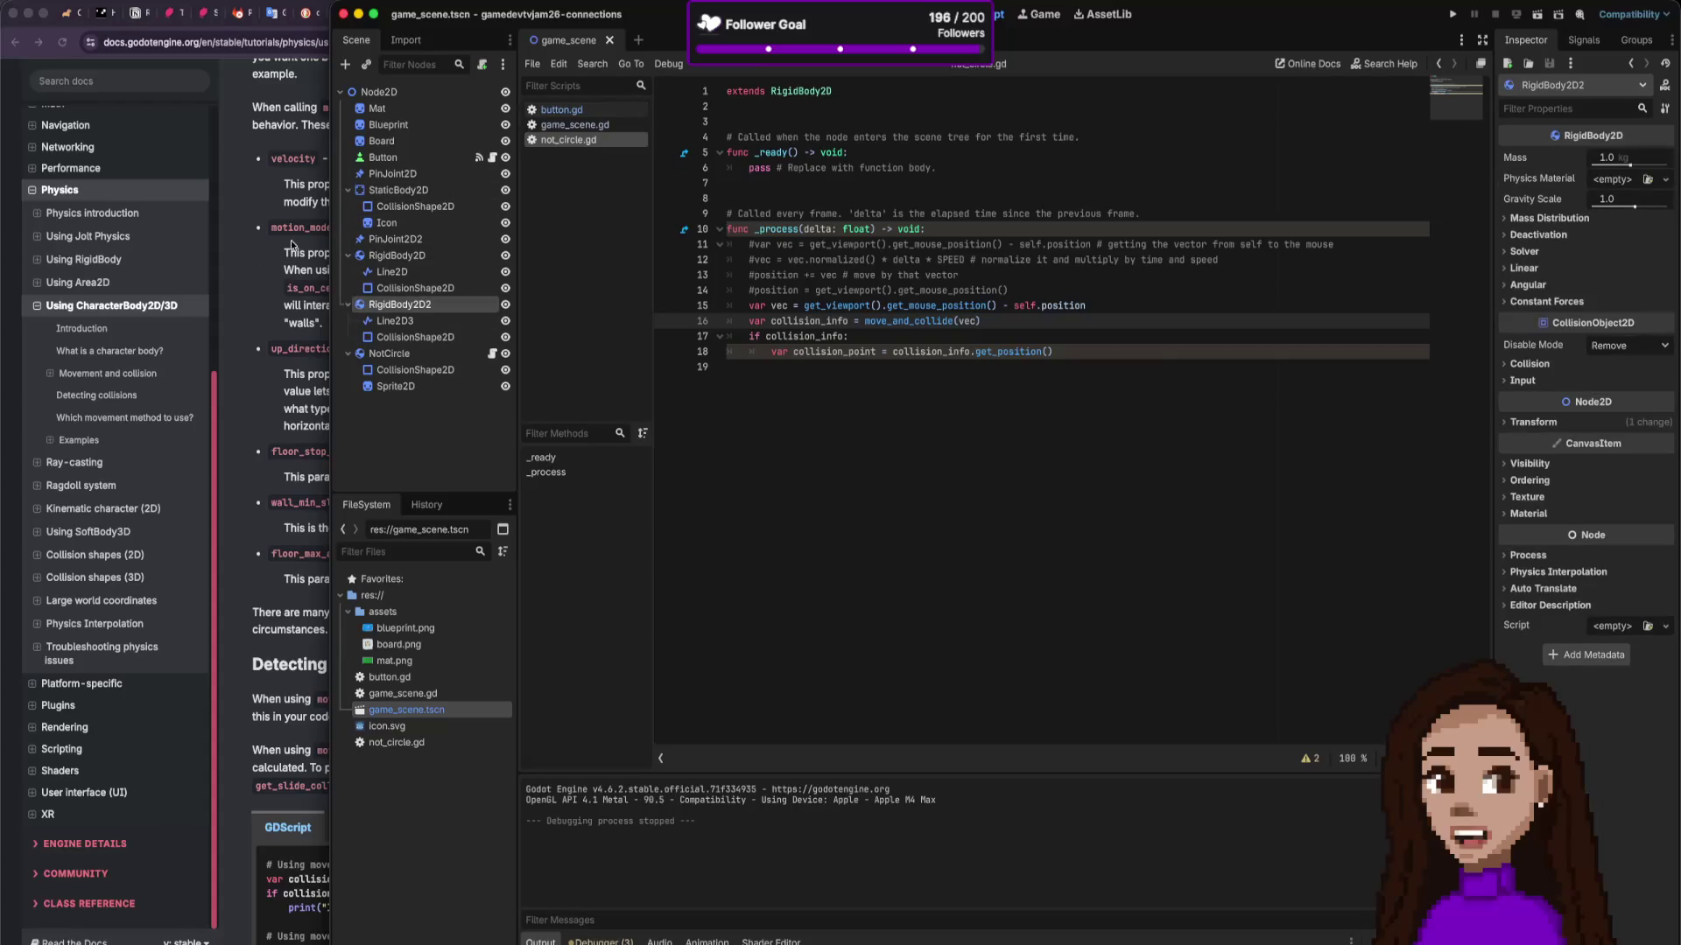
pyautogui.click(242, 96)
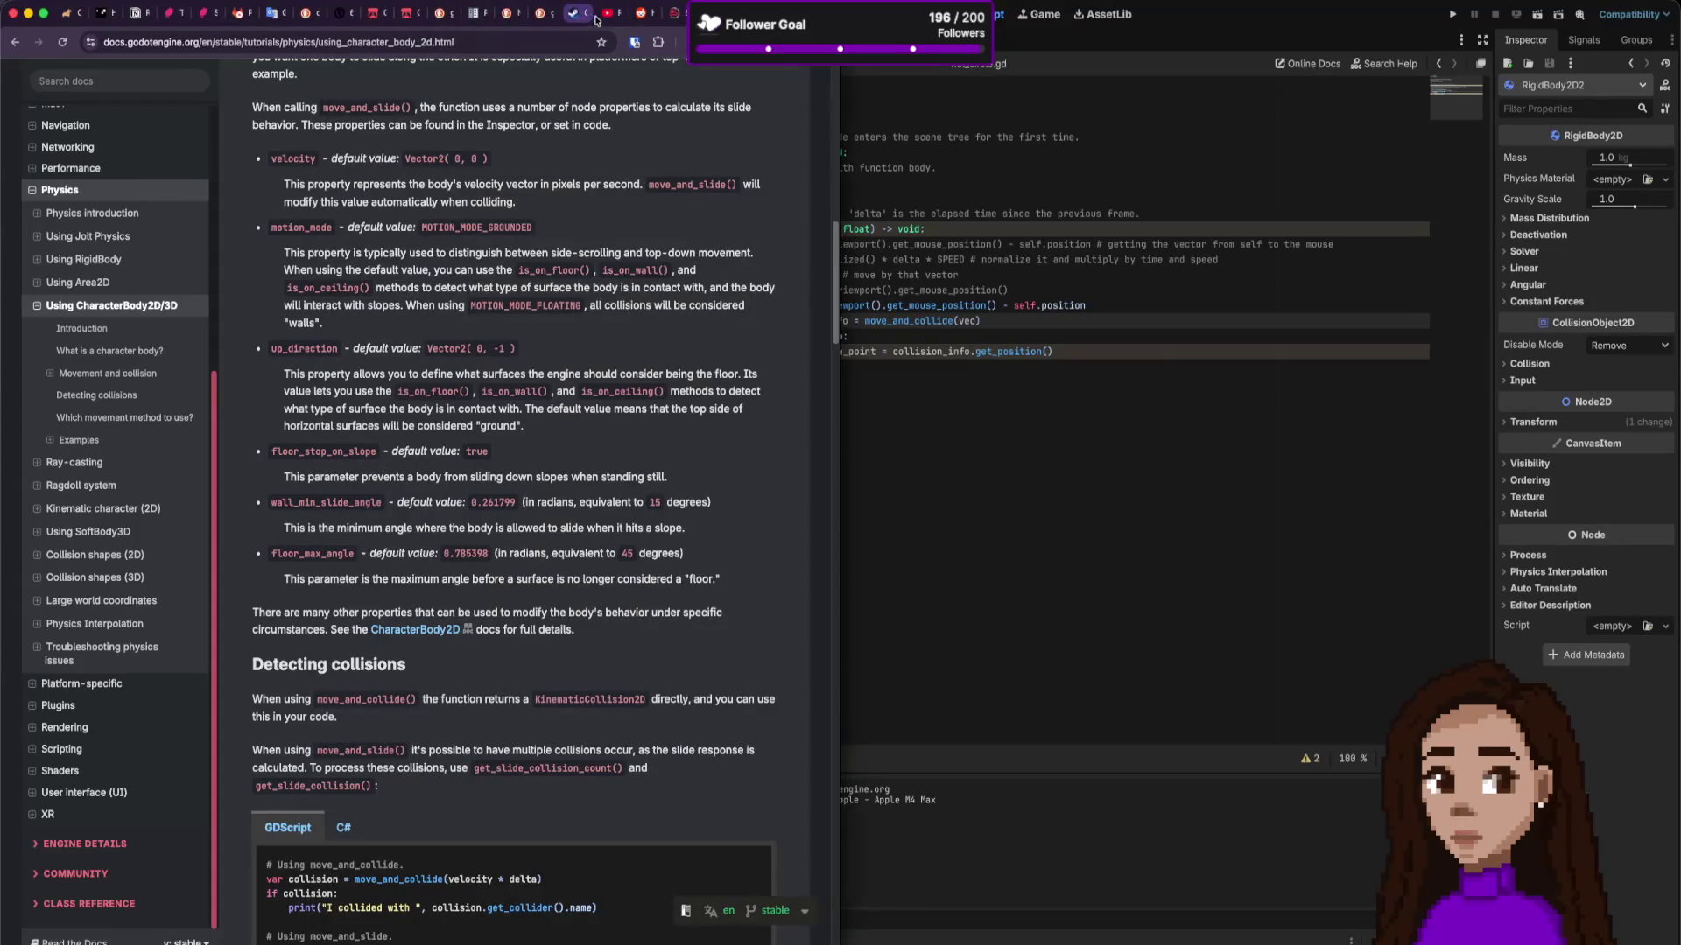
pyautogui.click(606, 13)
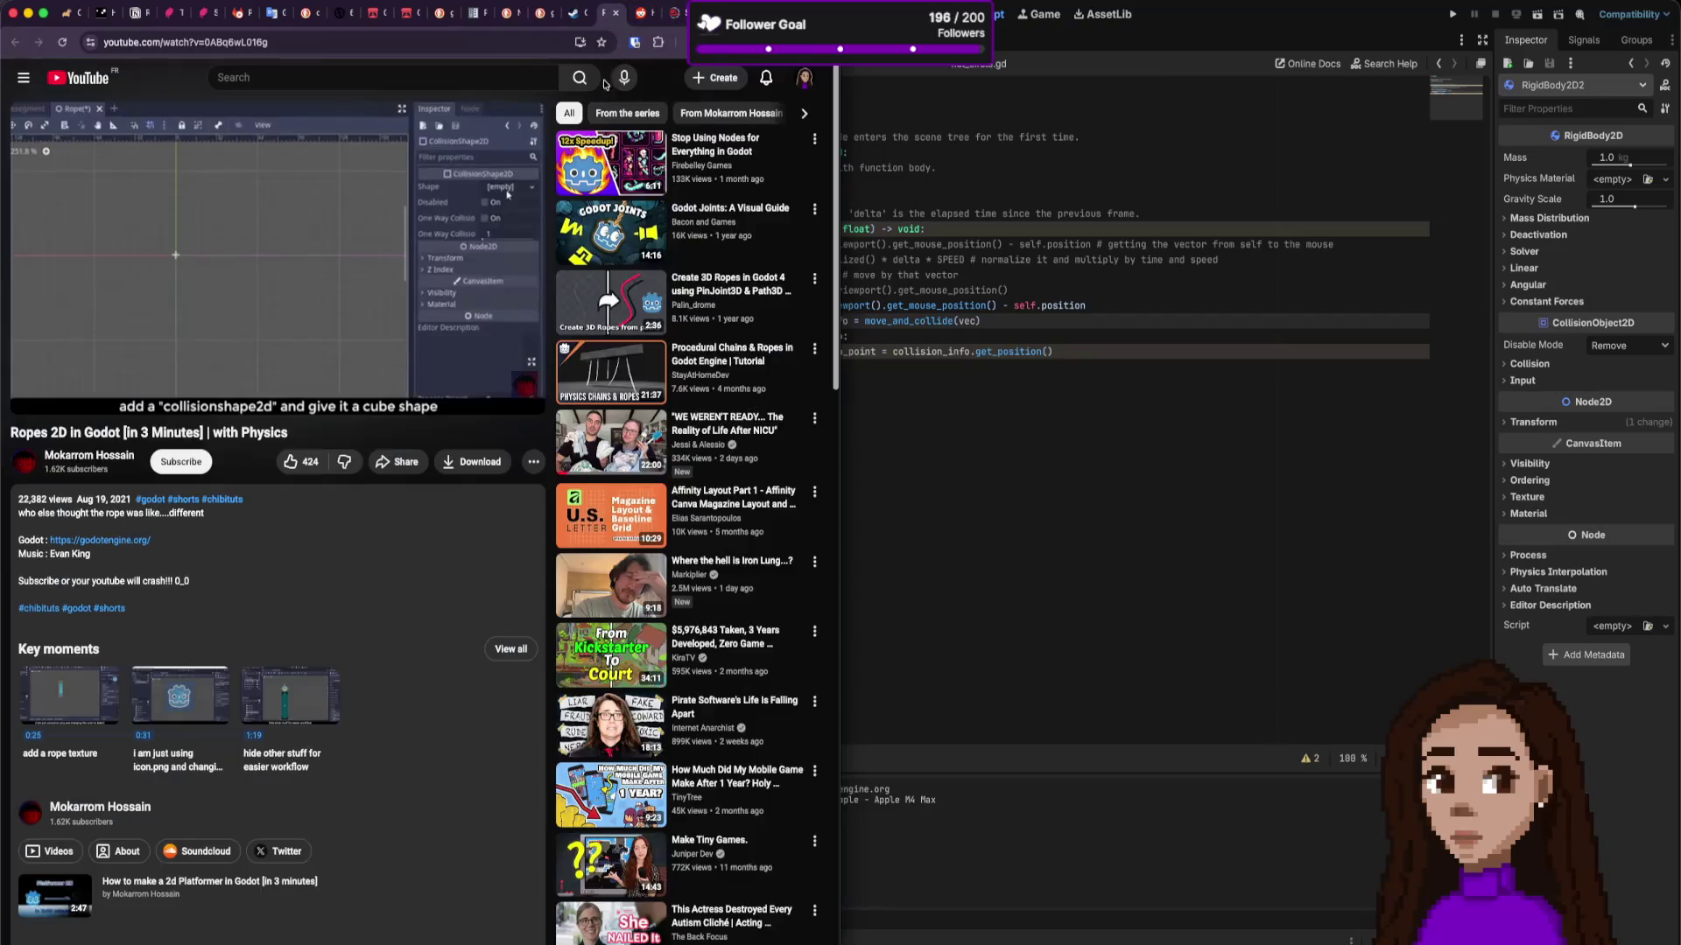
# Step: Pause the tutorial and scrub through it at 0:43, 0:54 and 1:03
pyautogui.click(241, 317)
pyautogui.click(148, 375)
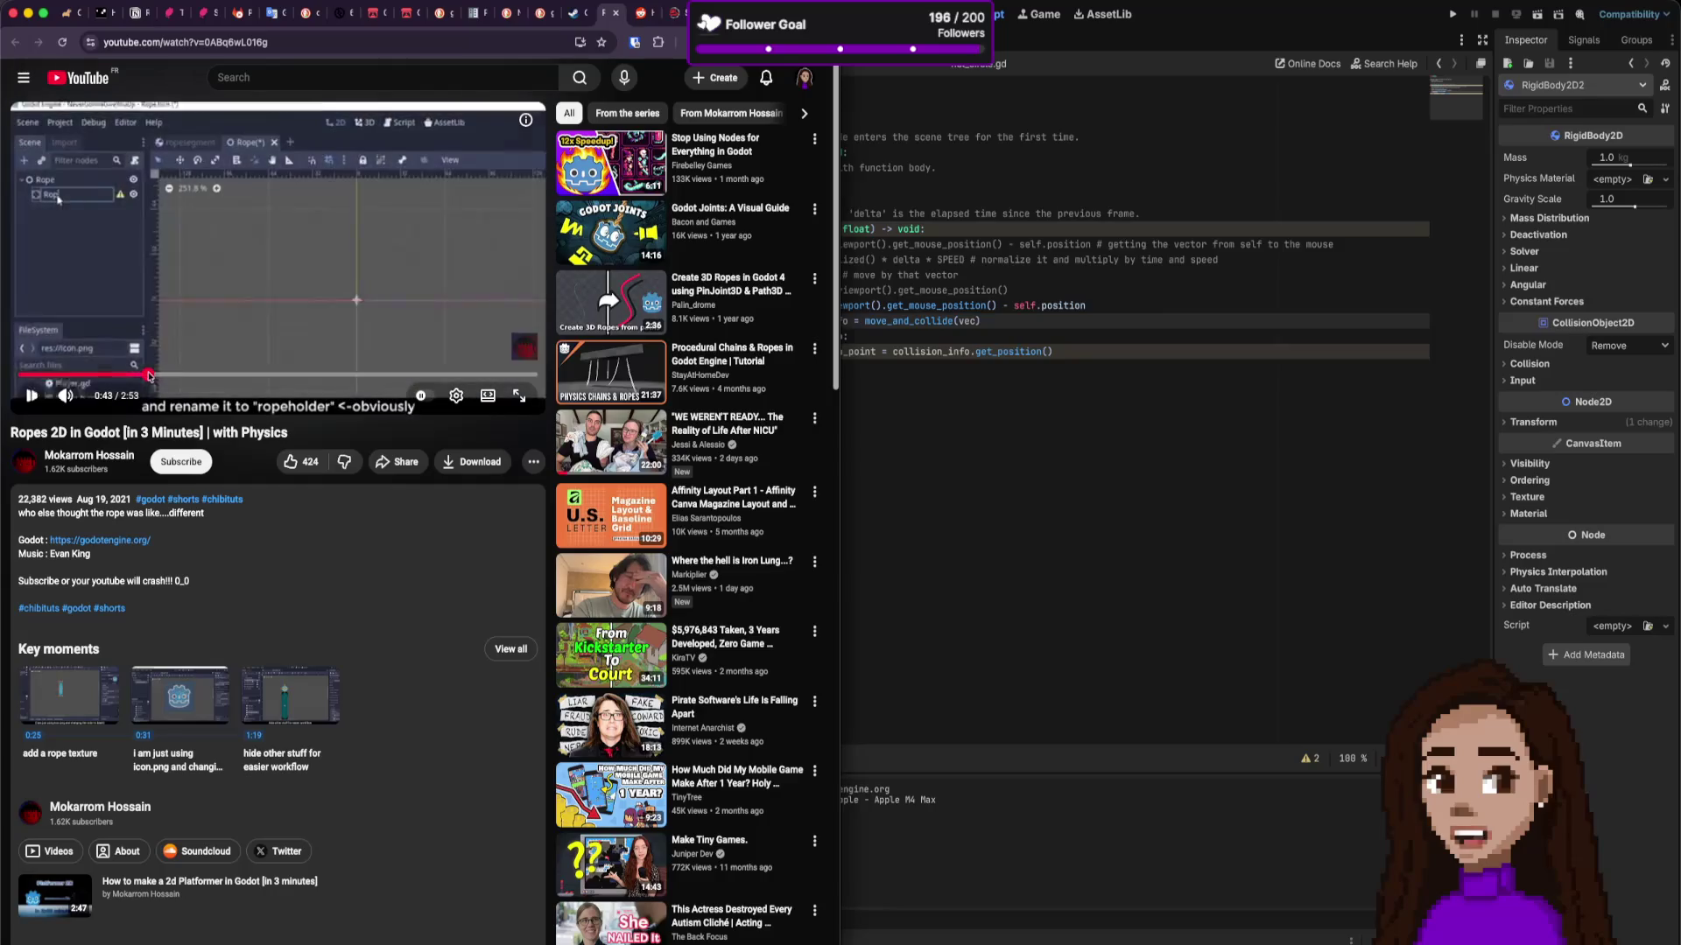
pyautogui.moveTo(158, 375); pyautogui.dragTo(186, 376)
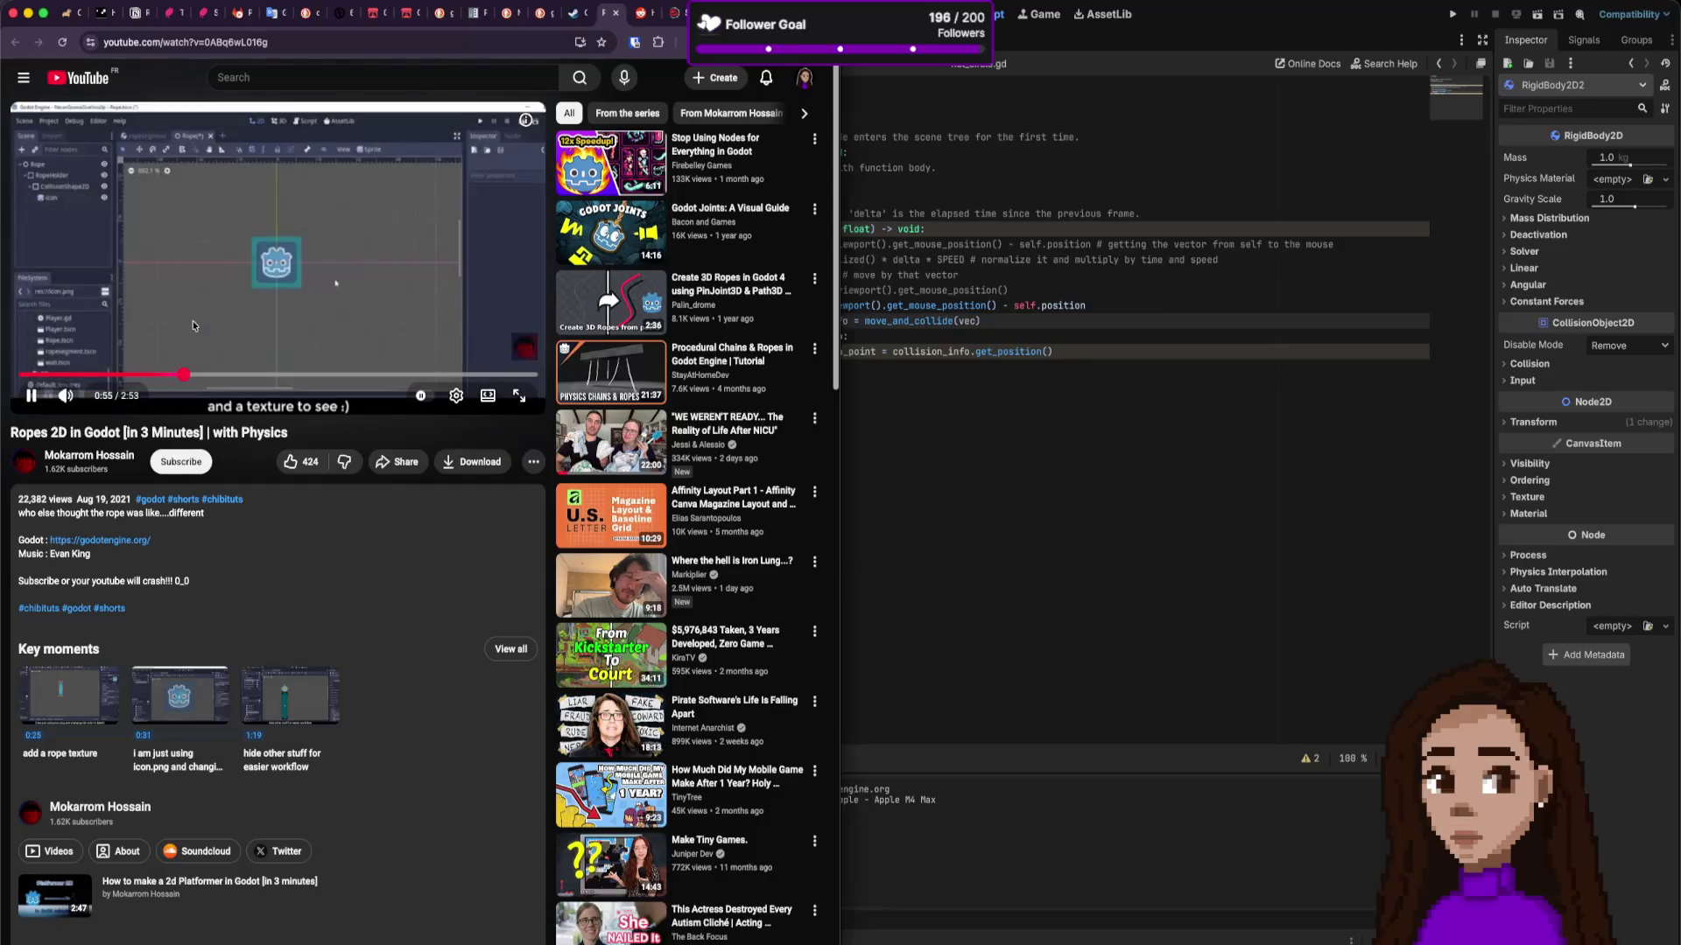
pyautogui.click(206, 376)
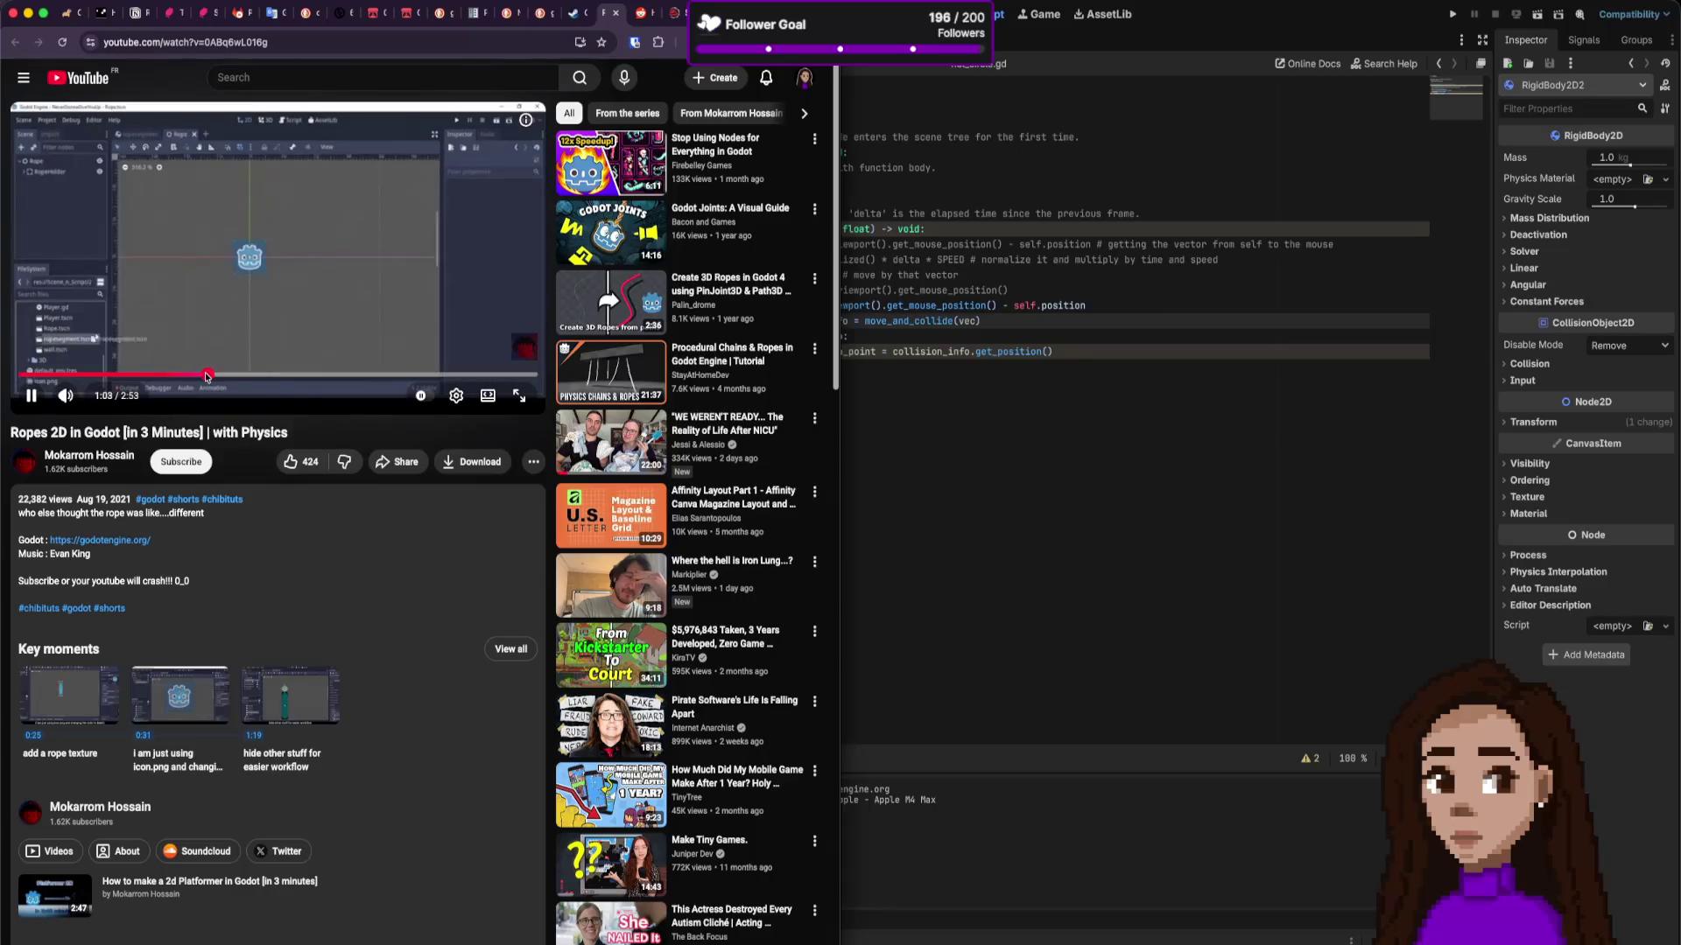
pyautogui.moveTo(207, 376); pyautogui.dragTo(244, 396)
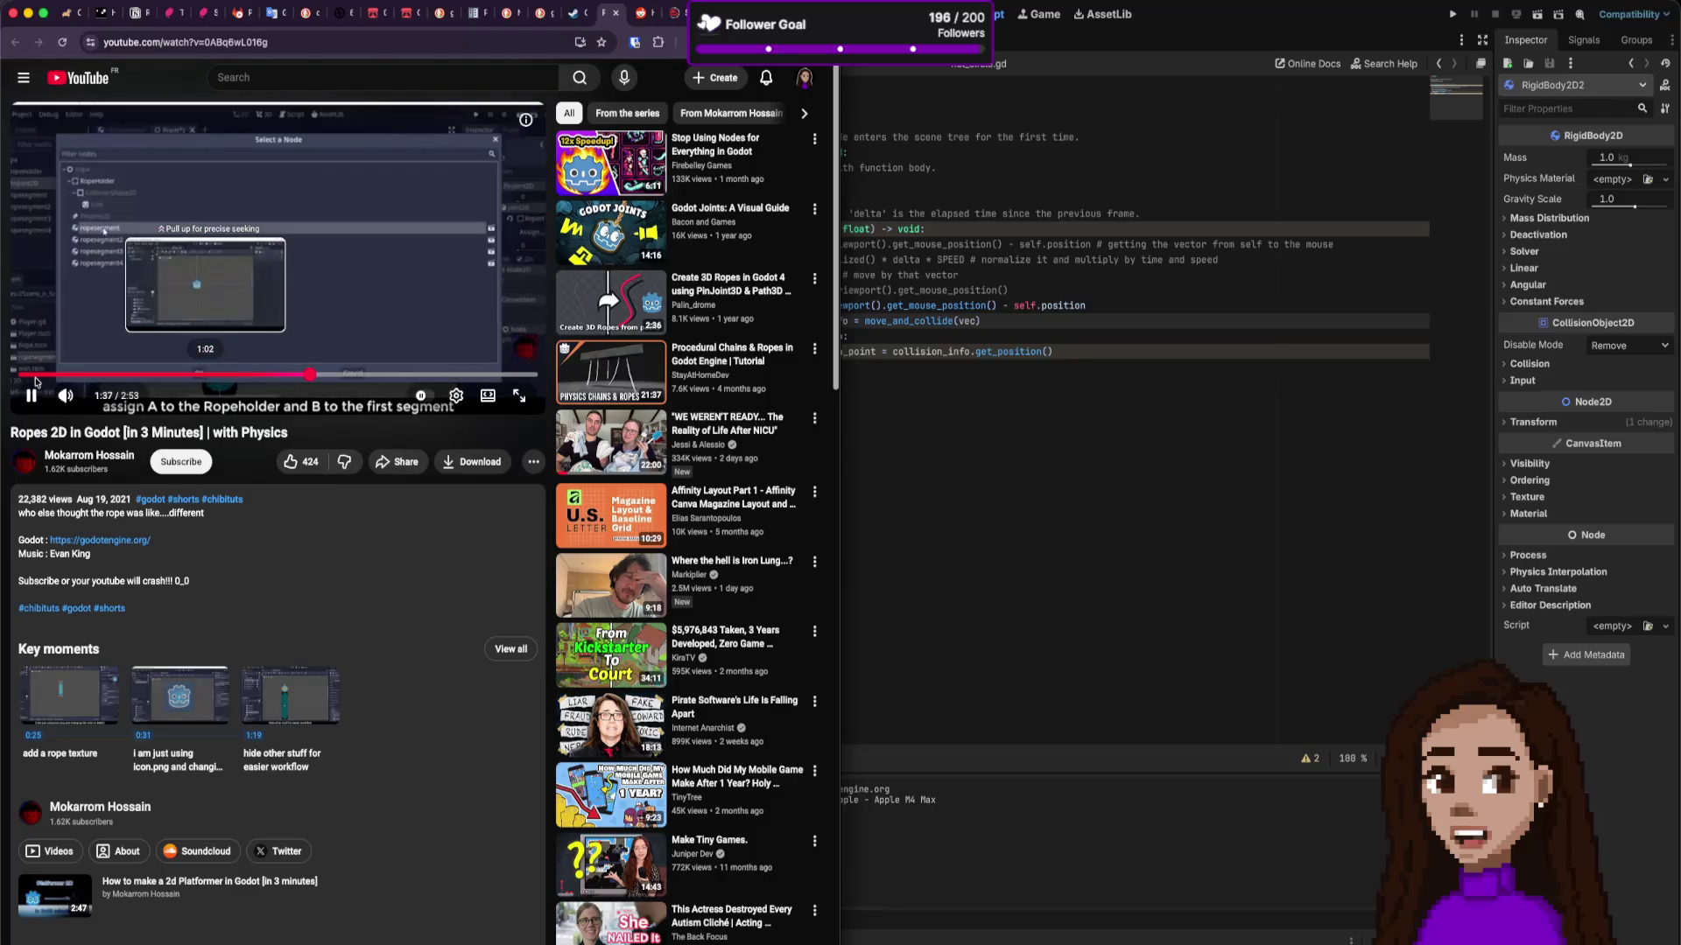
# Step: Rewind the tutorial to 0:17 and resume playback at the capsule CollisionShape2D step
pyautogui.click(333, 252)
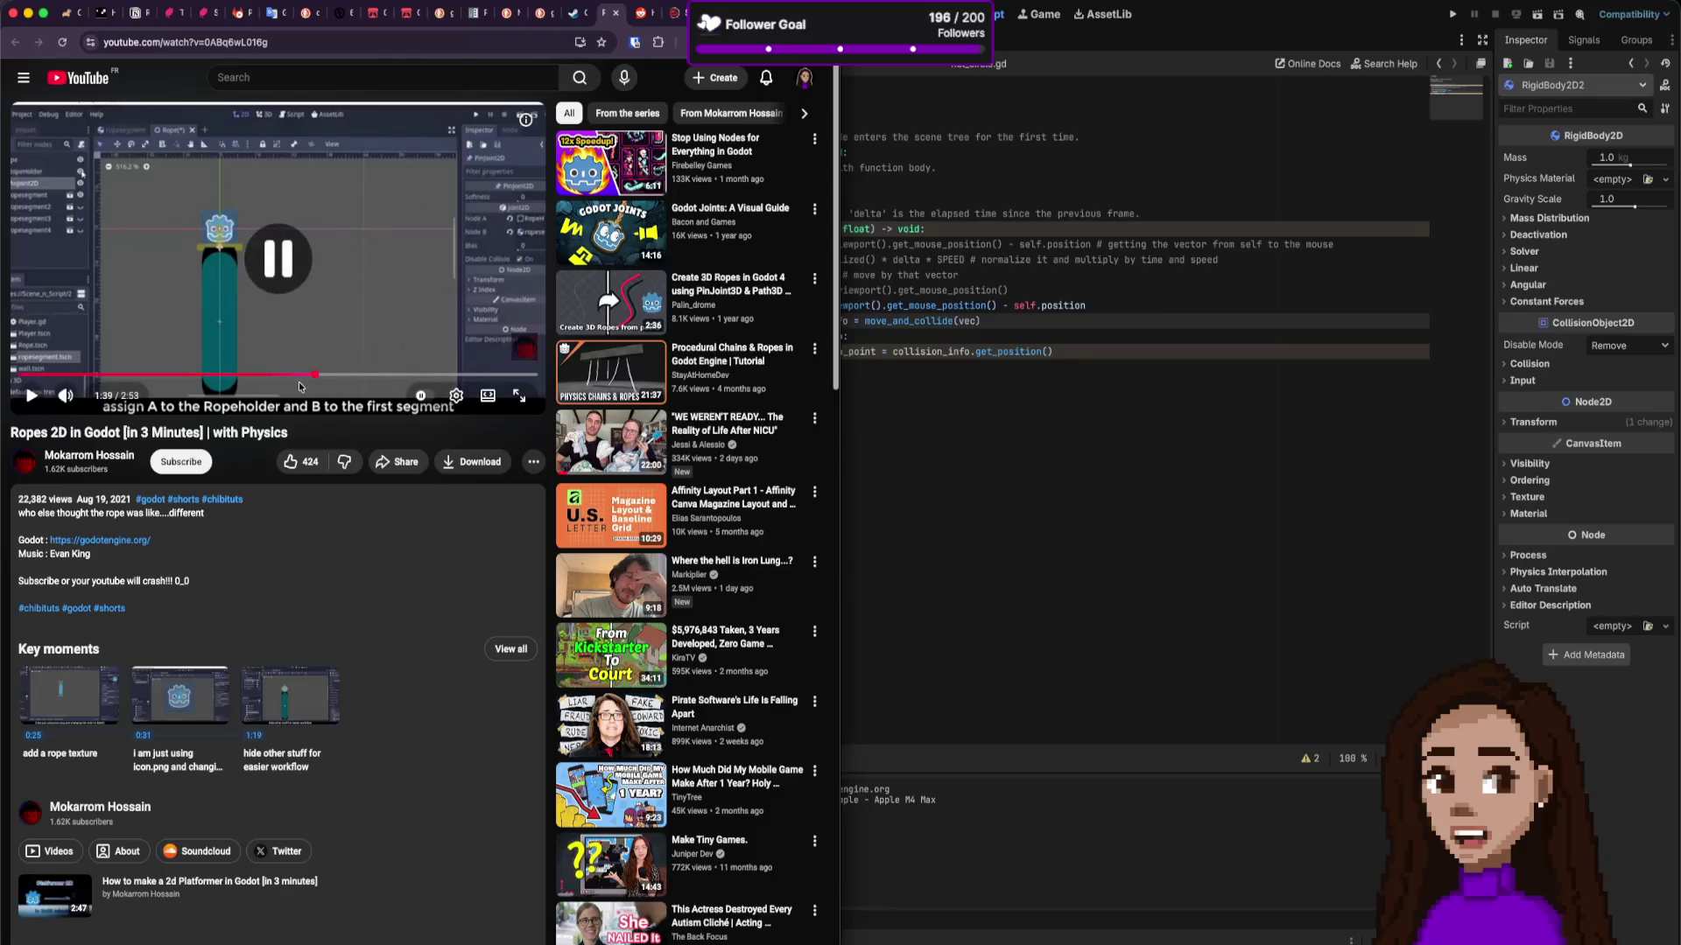
pyautogui.moveTo(298, 375); pyautogui.dragTo(41, 374)
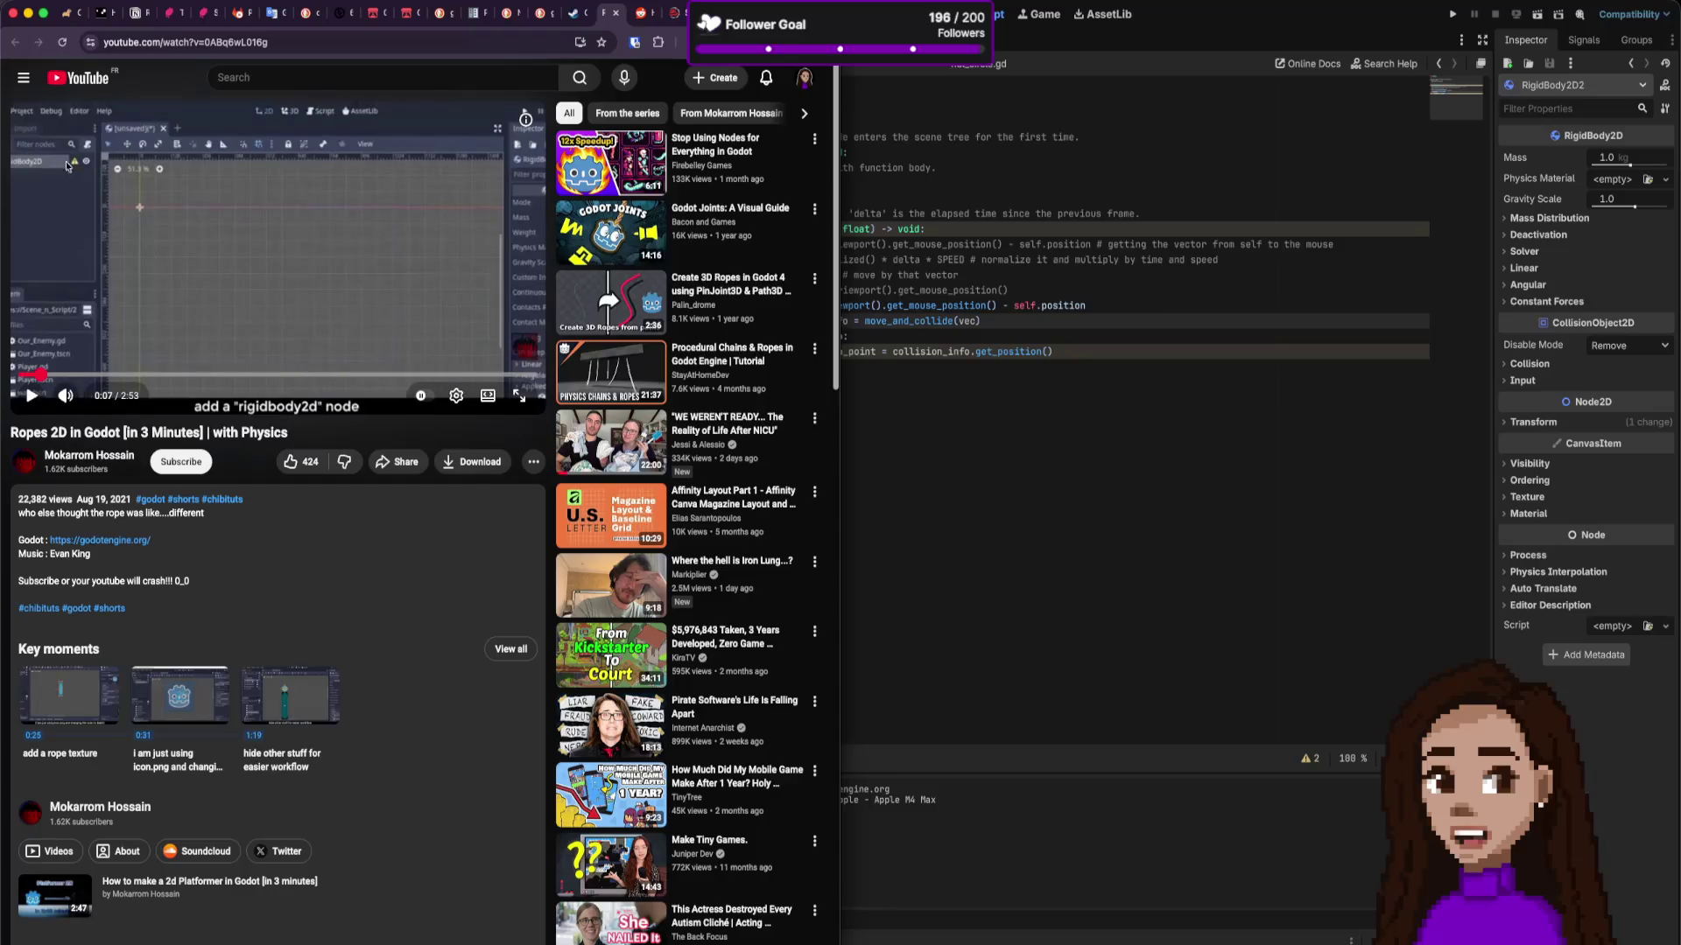
pyautogui.click(272, 288)
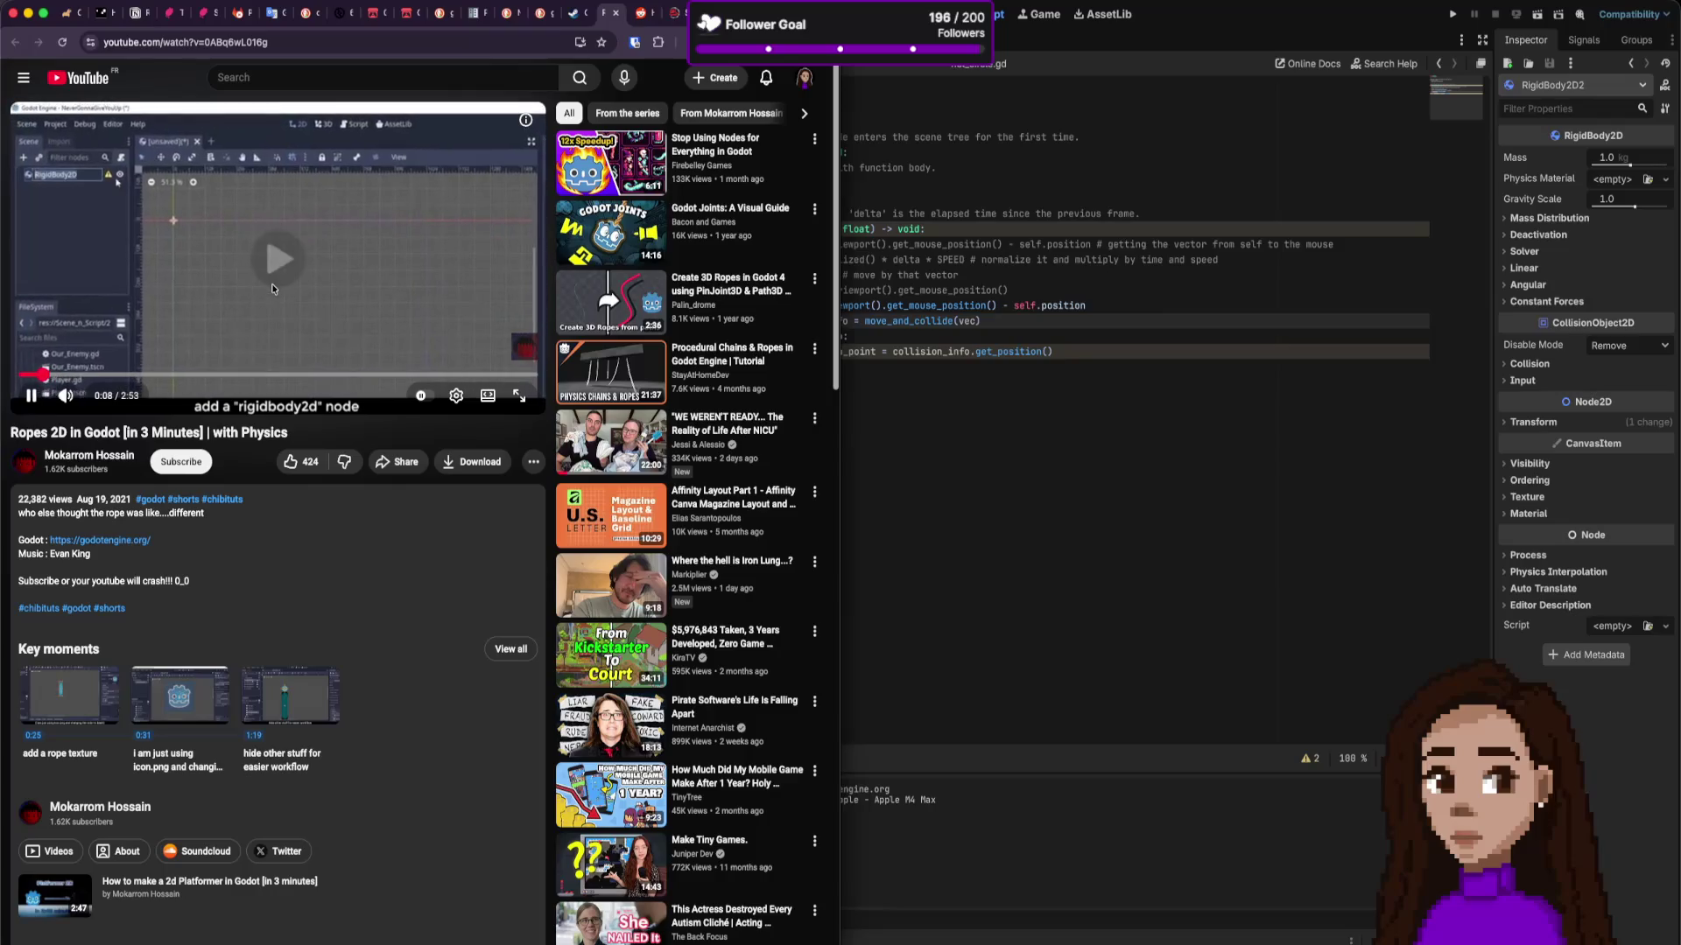
pyautogui.press('Right')
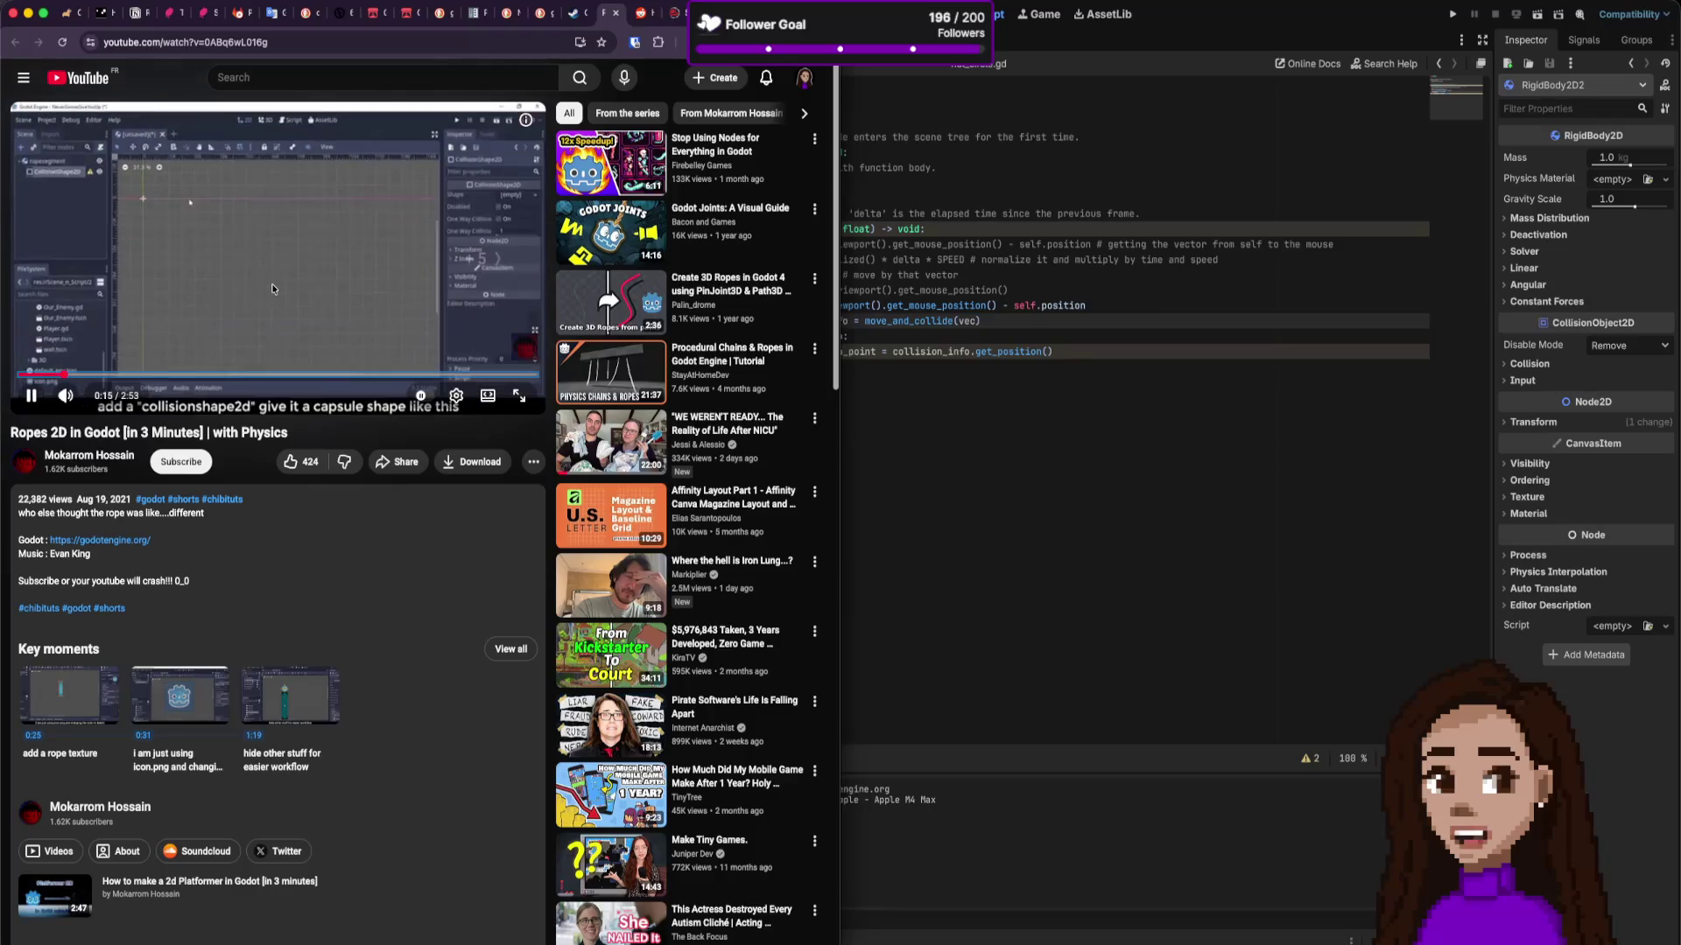
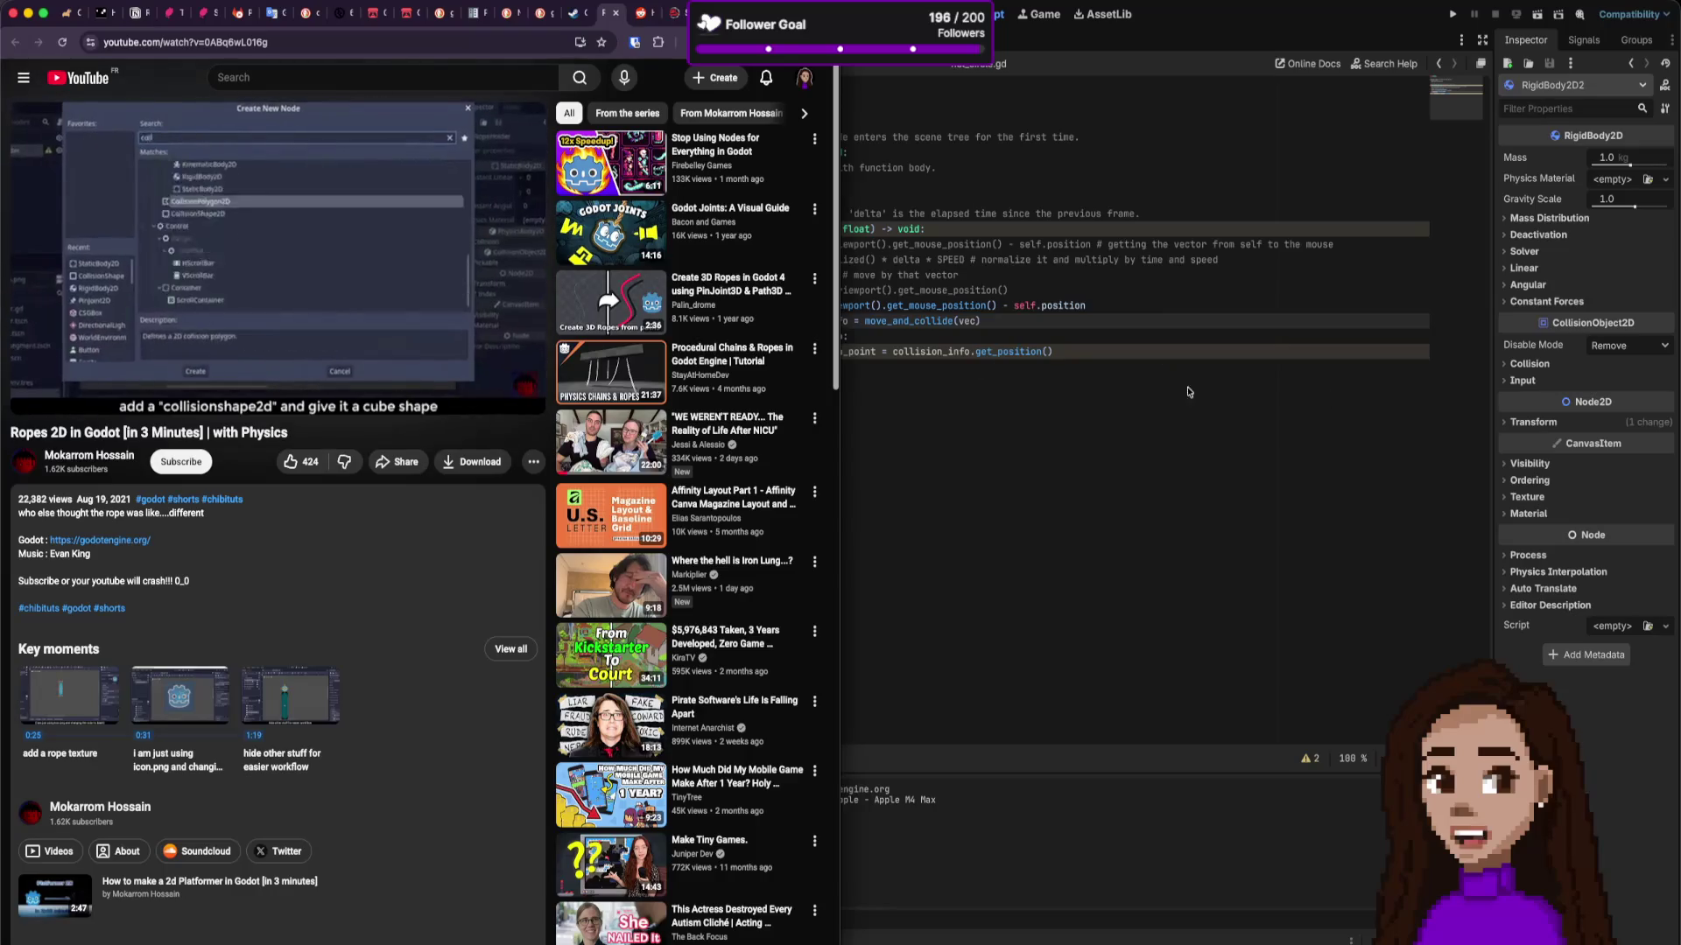
# Step: Pause the tutorial video and show the first rope segment's collision shape in the 2D view
pyautogui.click(279, 260)
pyautogui.click(977, 306)
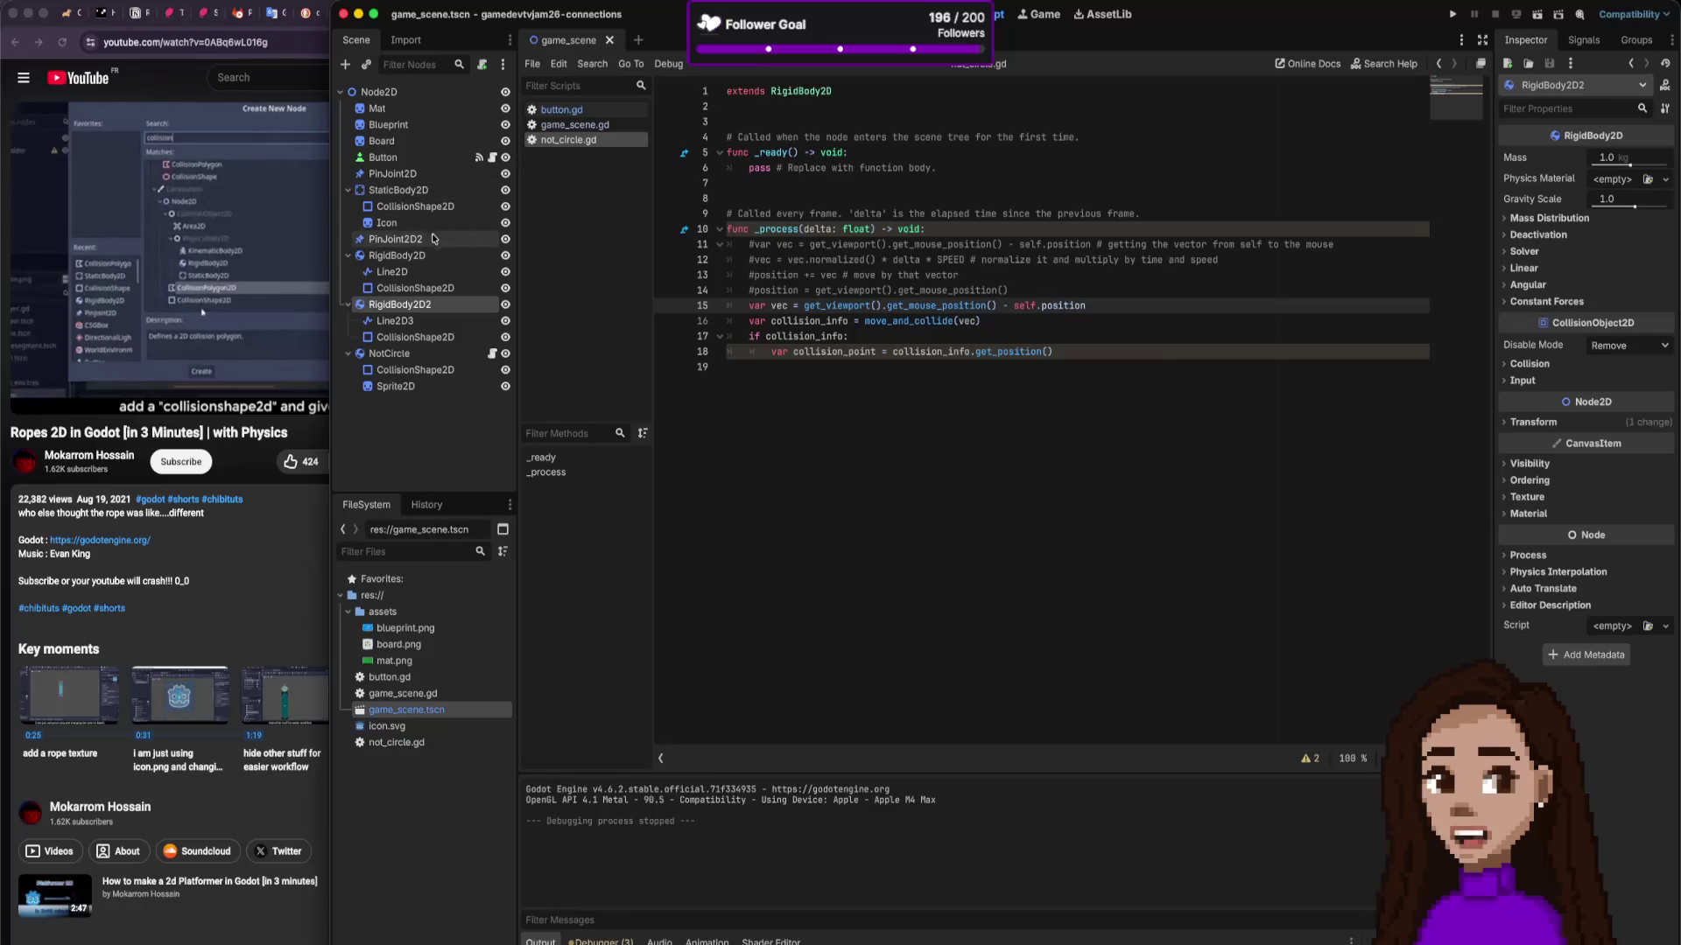
pyautogui.click(420, 288)
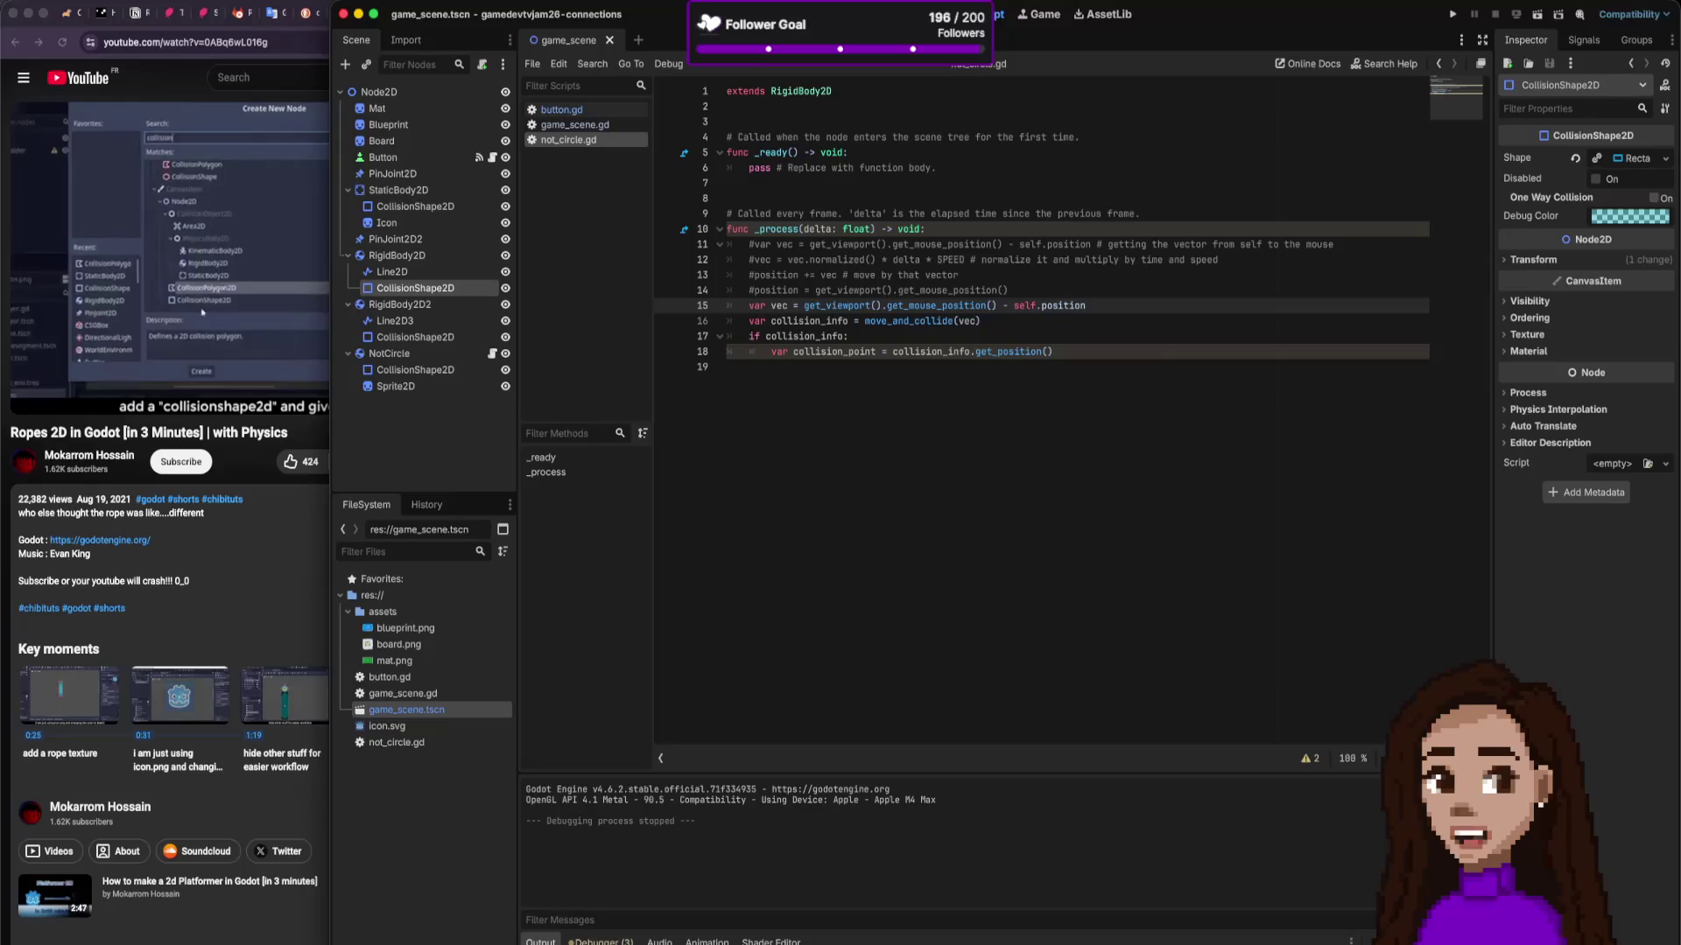
pyautogui.click(876, 14)
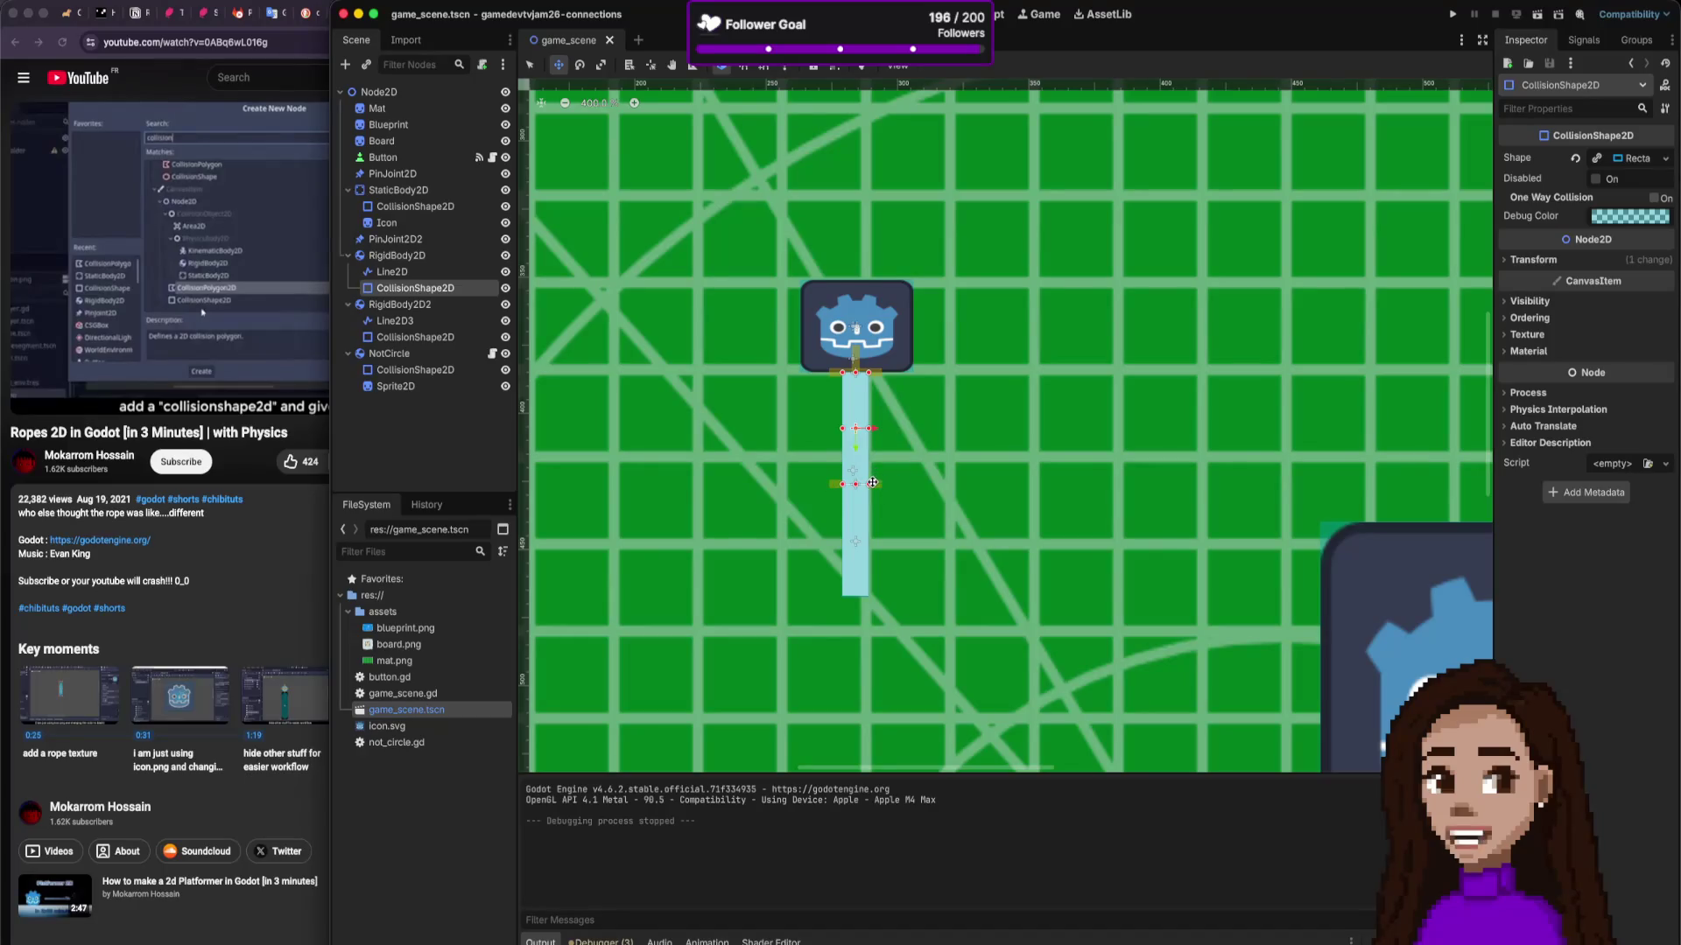
# Step: Replace the first rope segment's collision shape with a capsule narrowed and lengthened to fit
pyautogui.scroll(4, 872, 482)
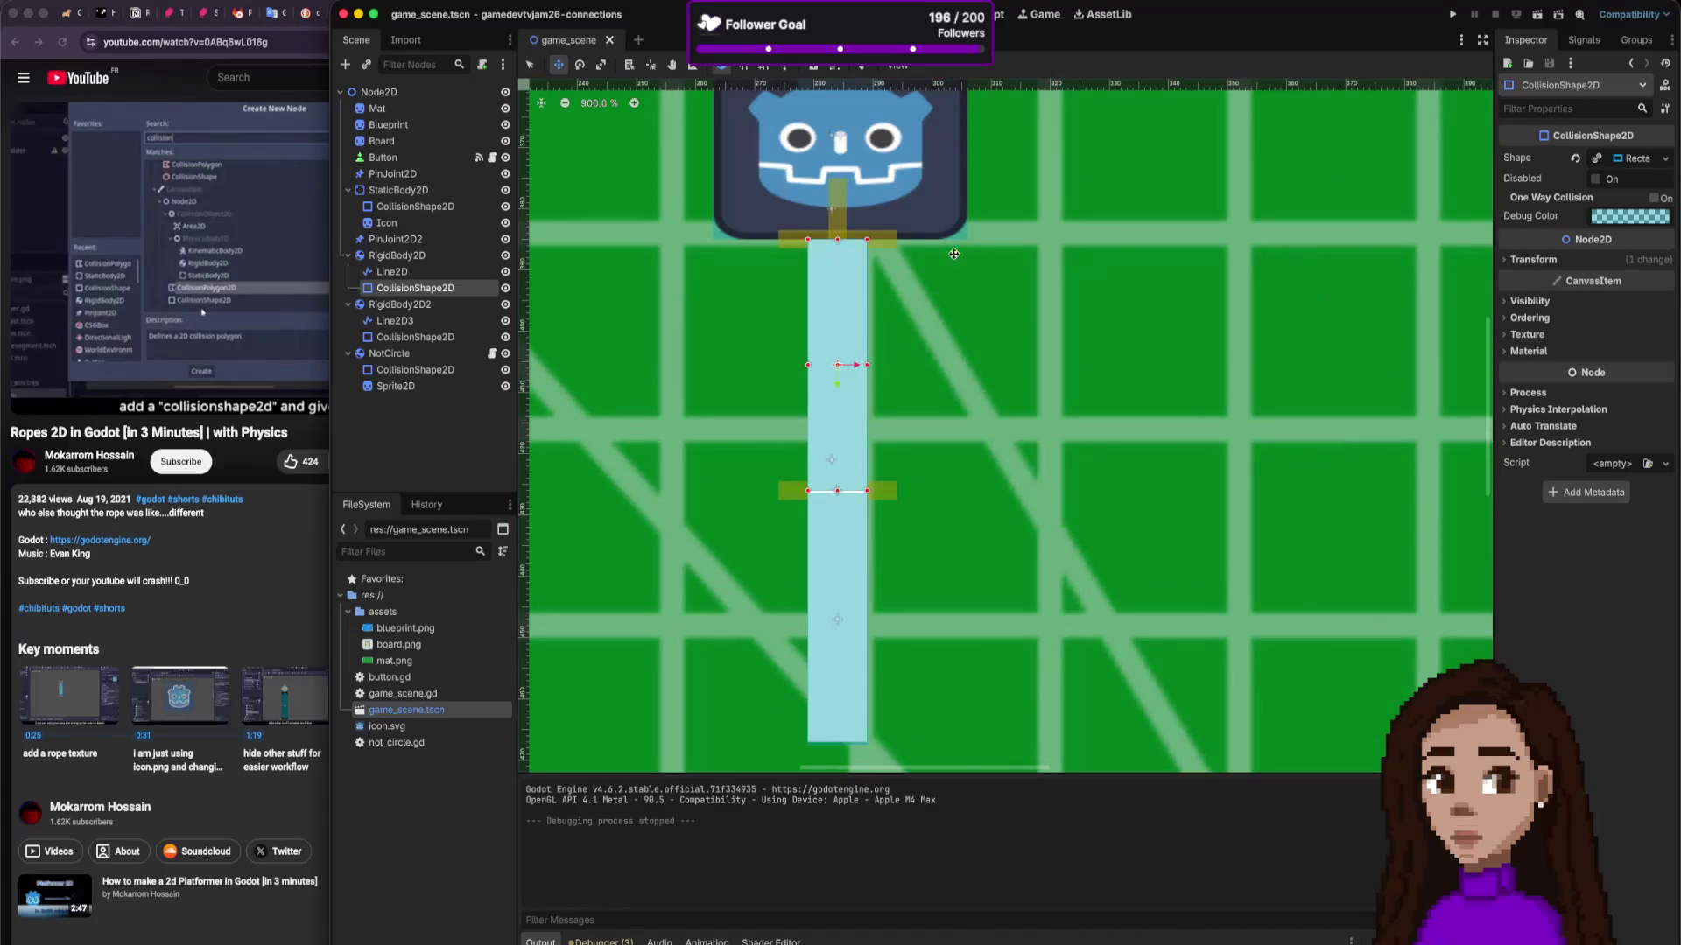
pyautogui.click(1664, 158)
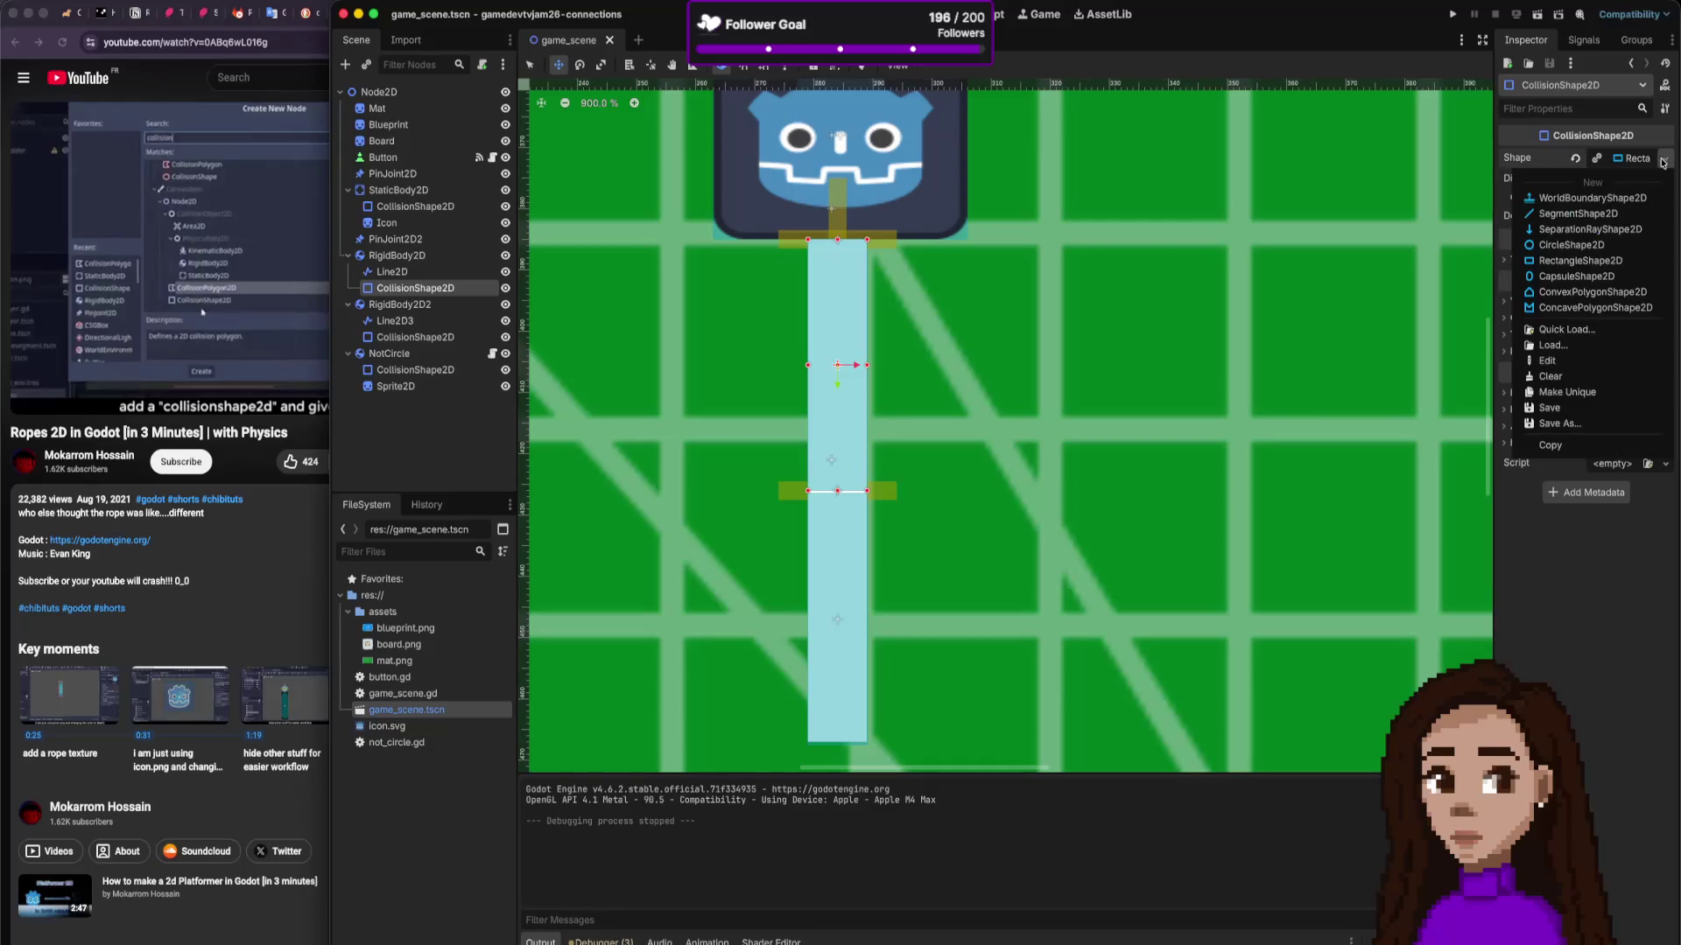
pyautogui.click(1576, 275)
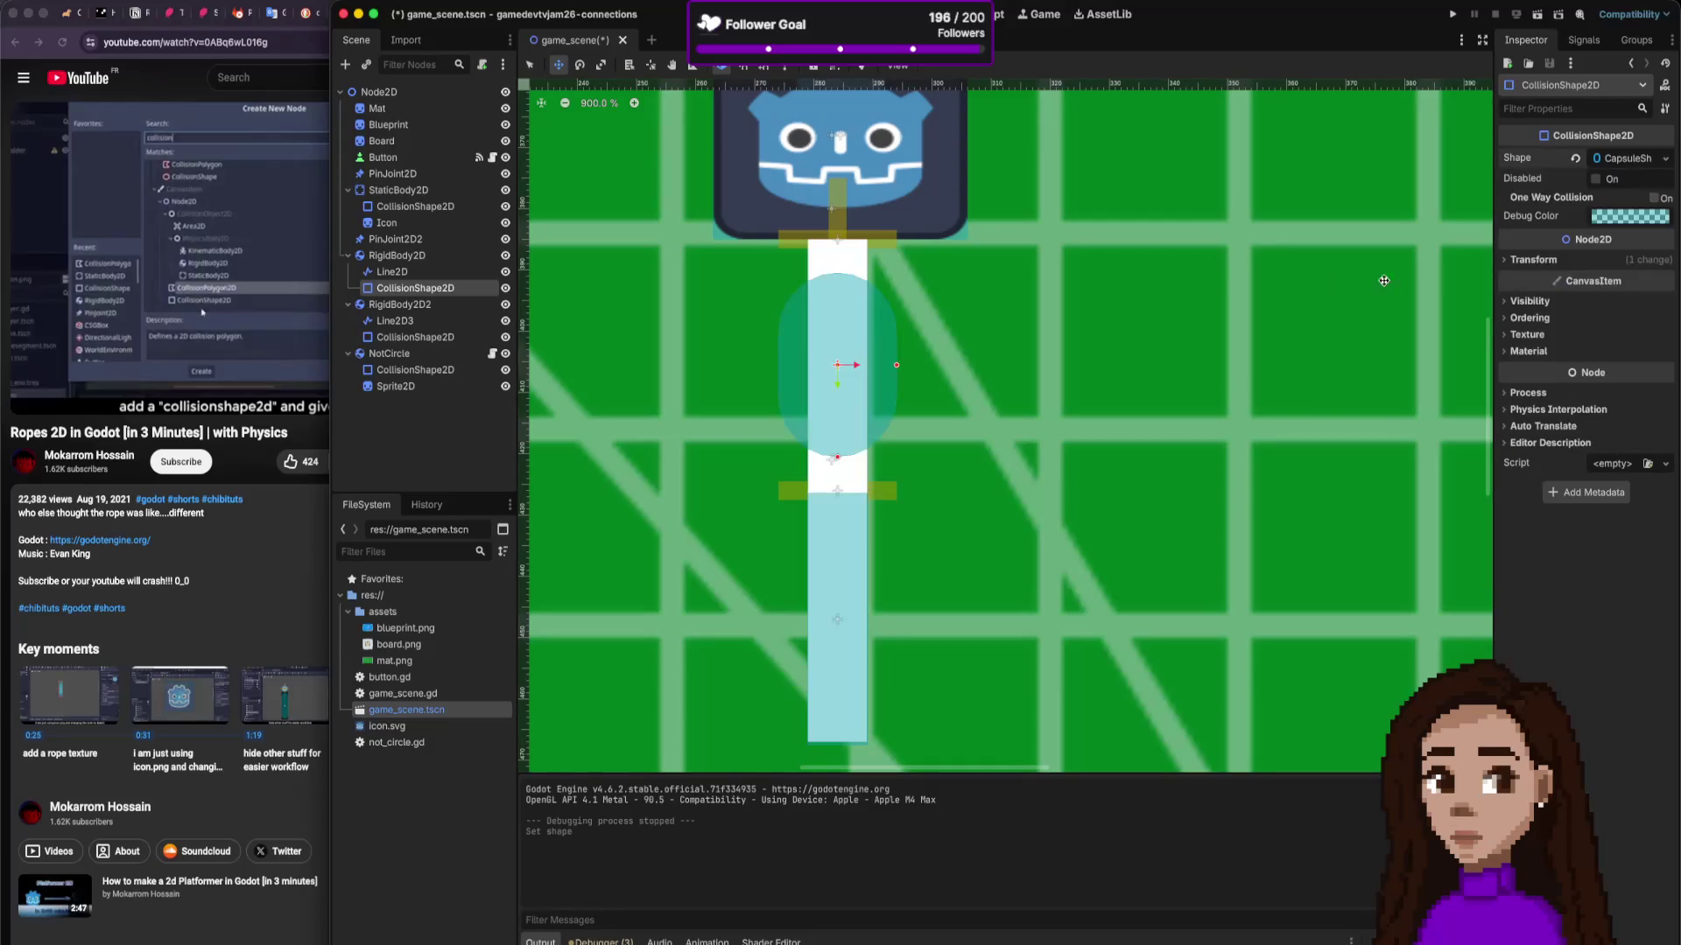
pyautogui.moveTo(894, 365); pyautogui.dragTo(865, 364)
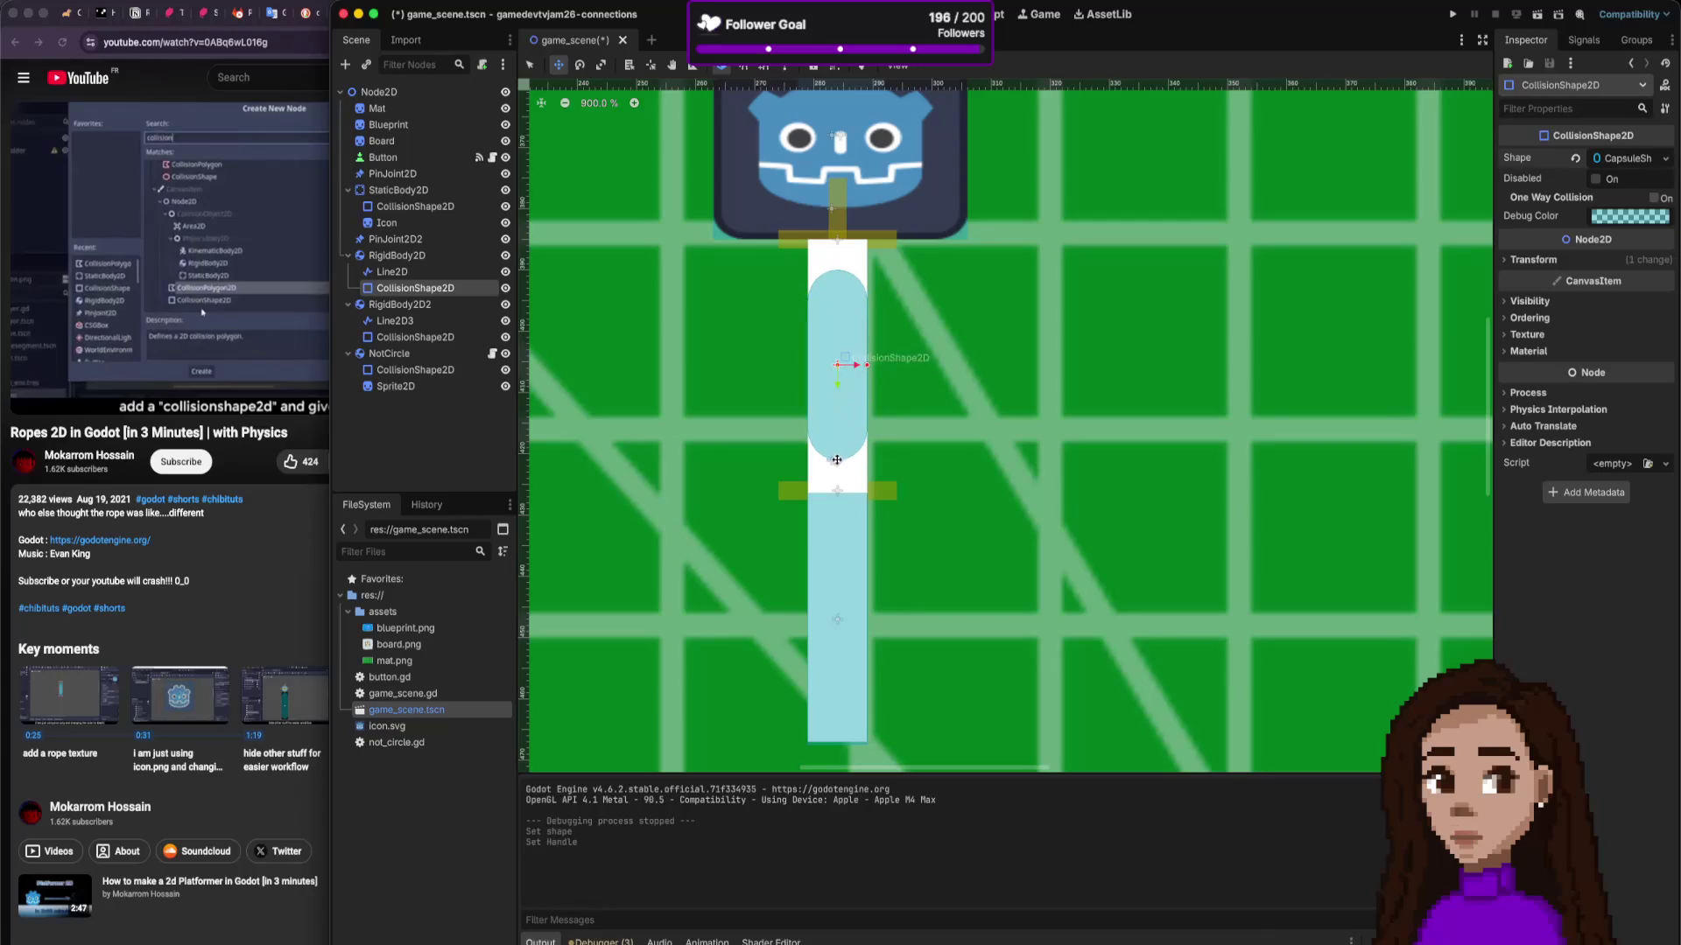
pyautogui.moveTo(837, 460); pyautogui.dragTo(837, 491)
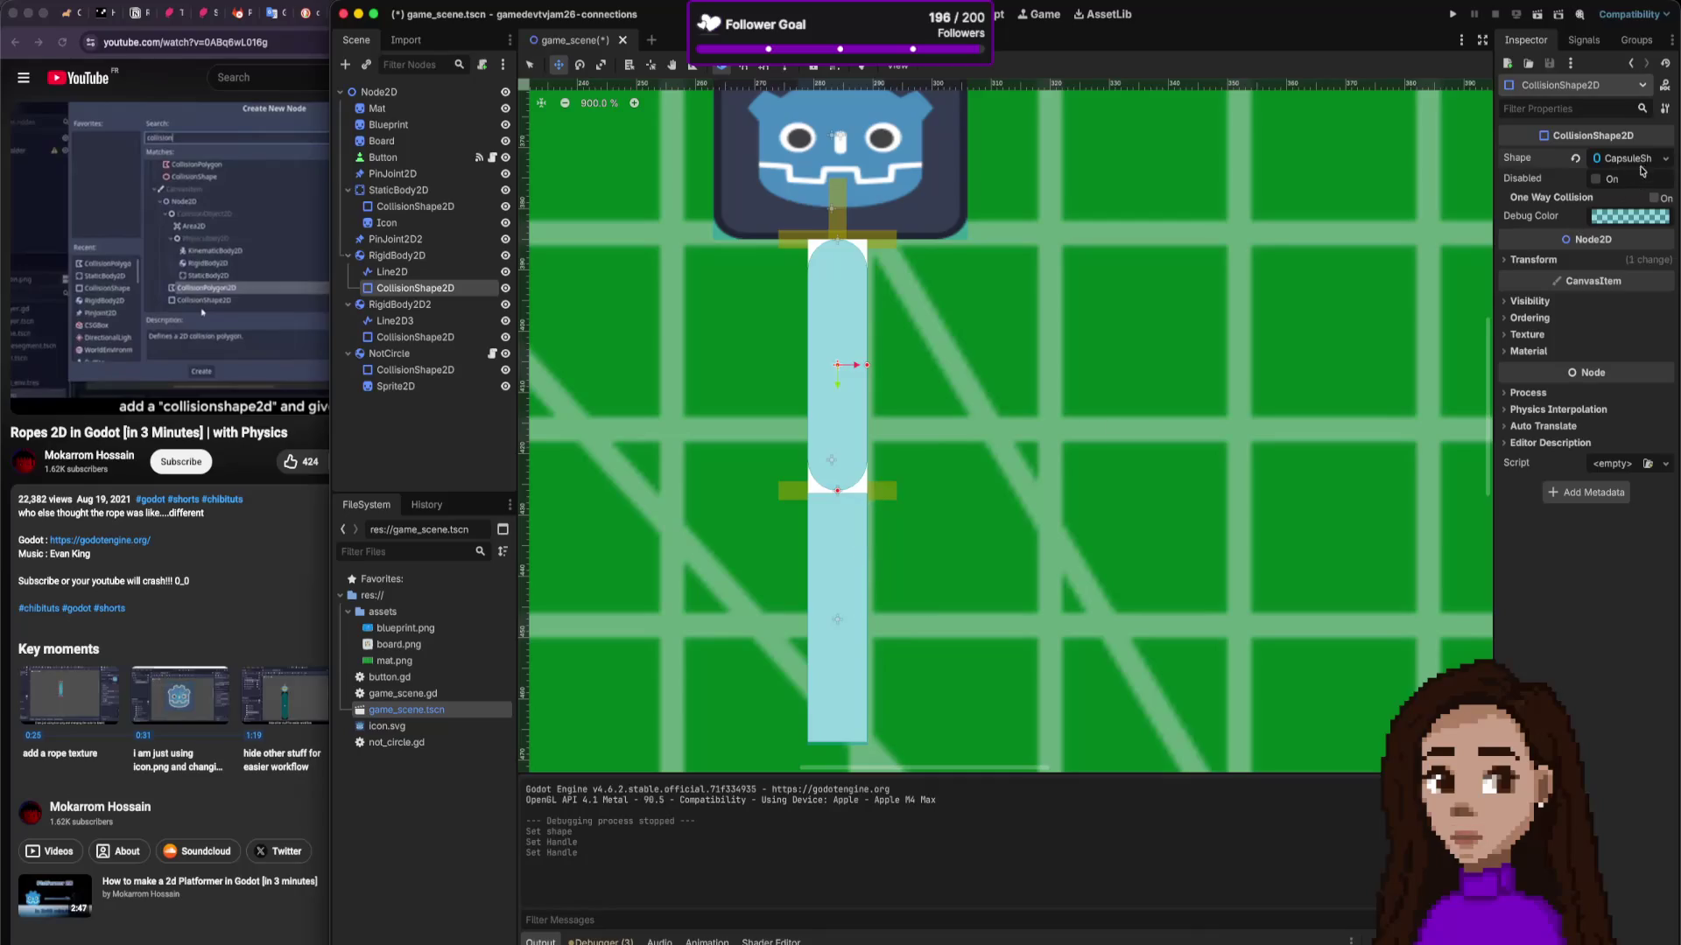
# Step: Give the second rope segment a capsule shape (radius 5, height 40) and run the game
pyautogui.click(415, 337)
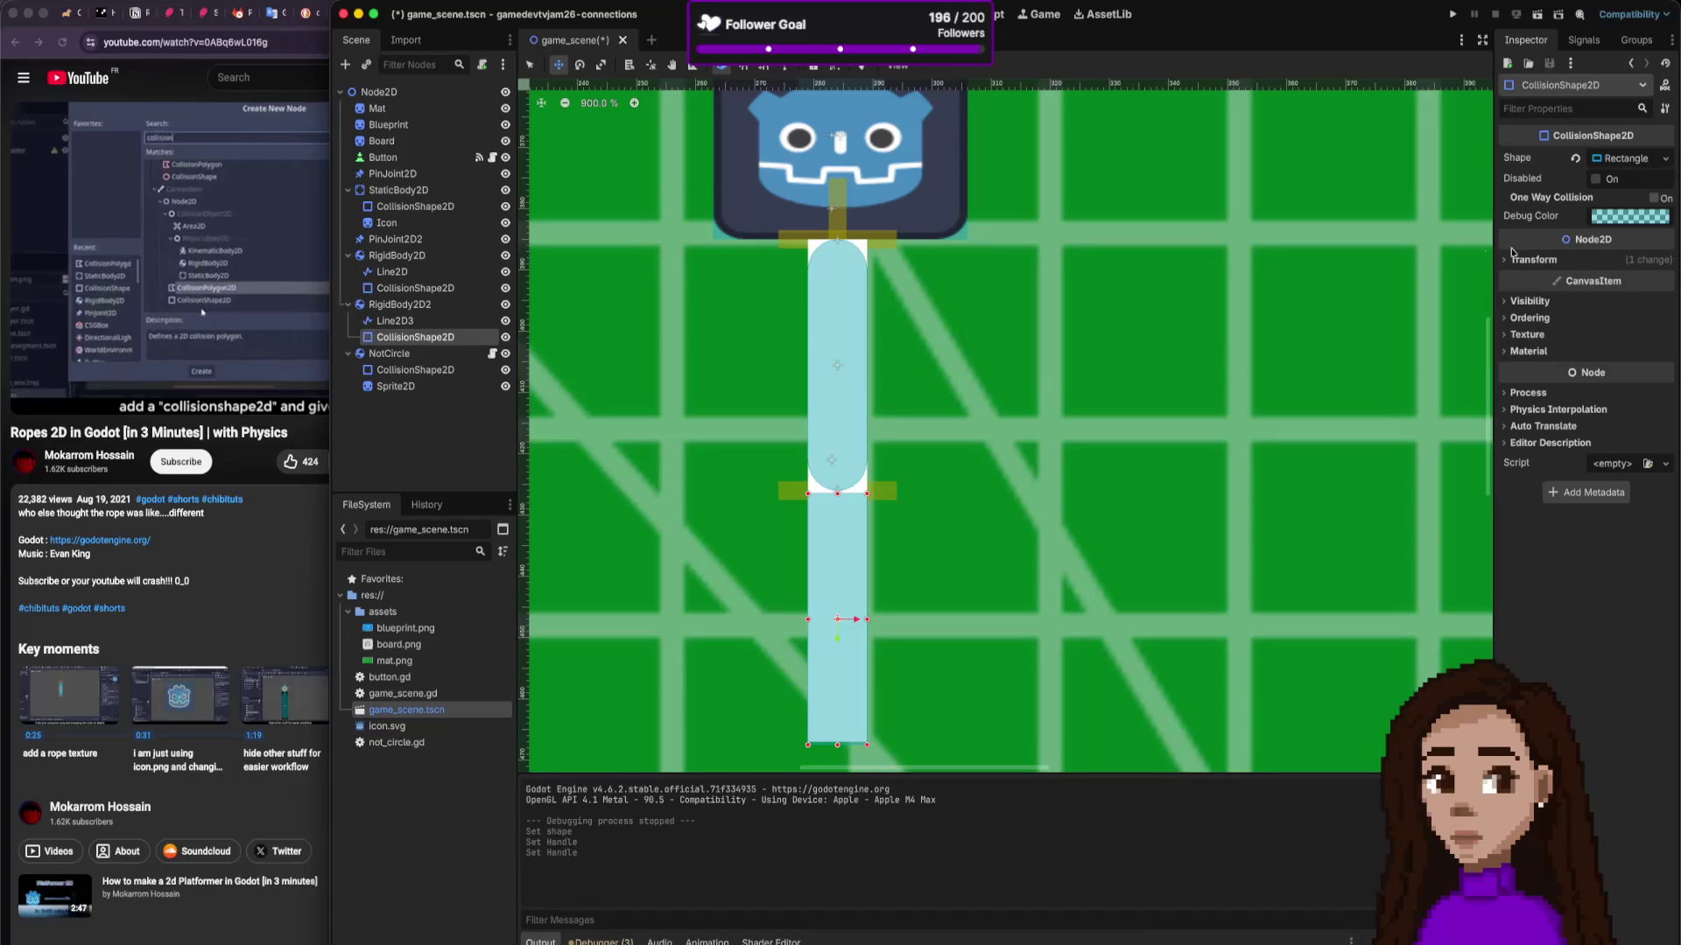
pyautogui.click(1637, 165)
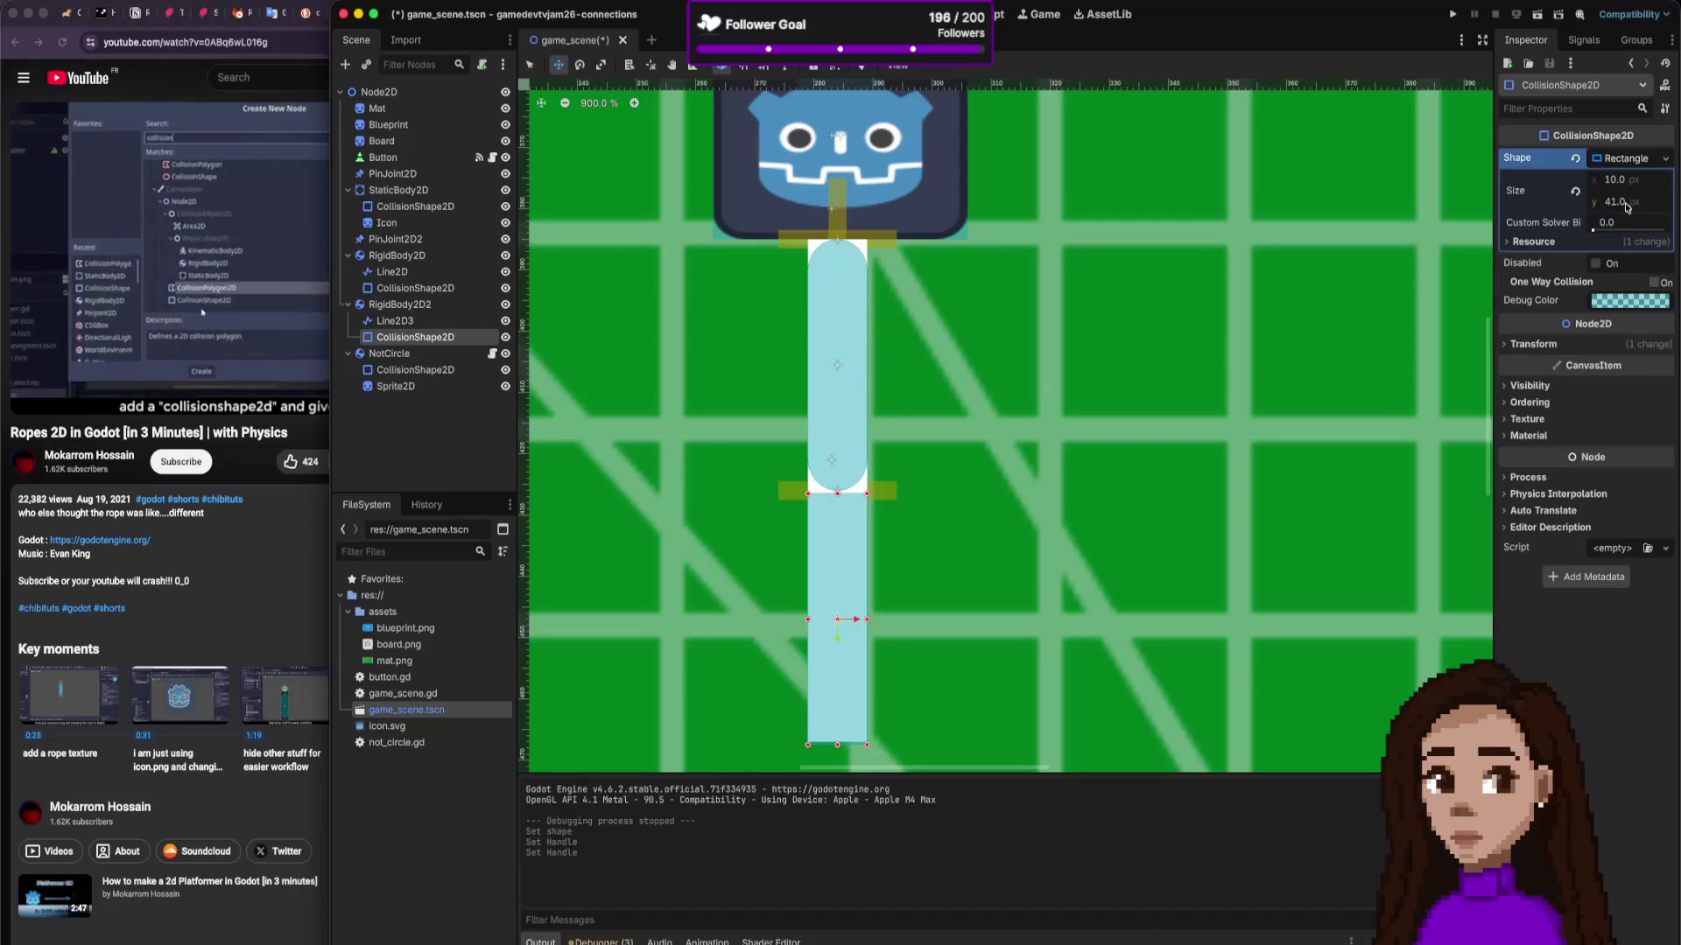
pyautogui.click(1665, 159)
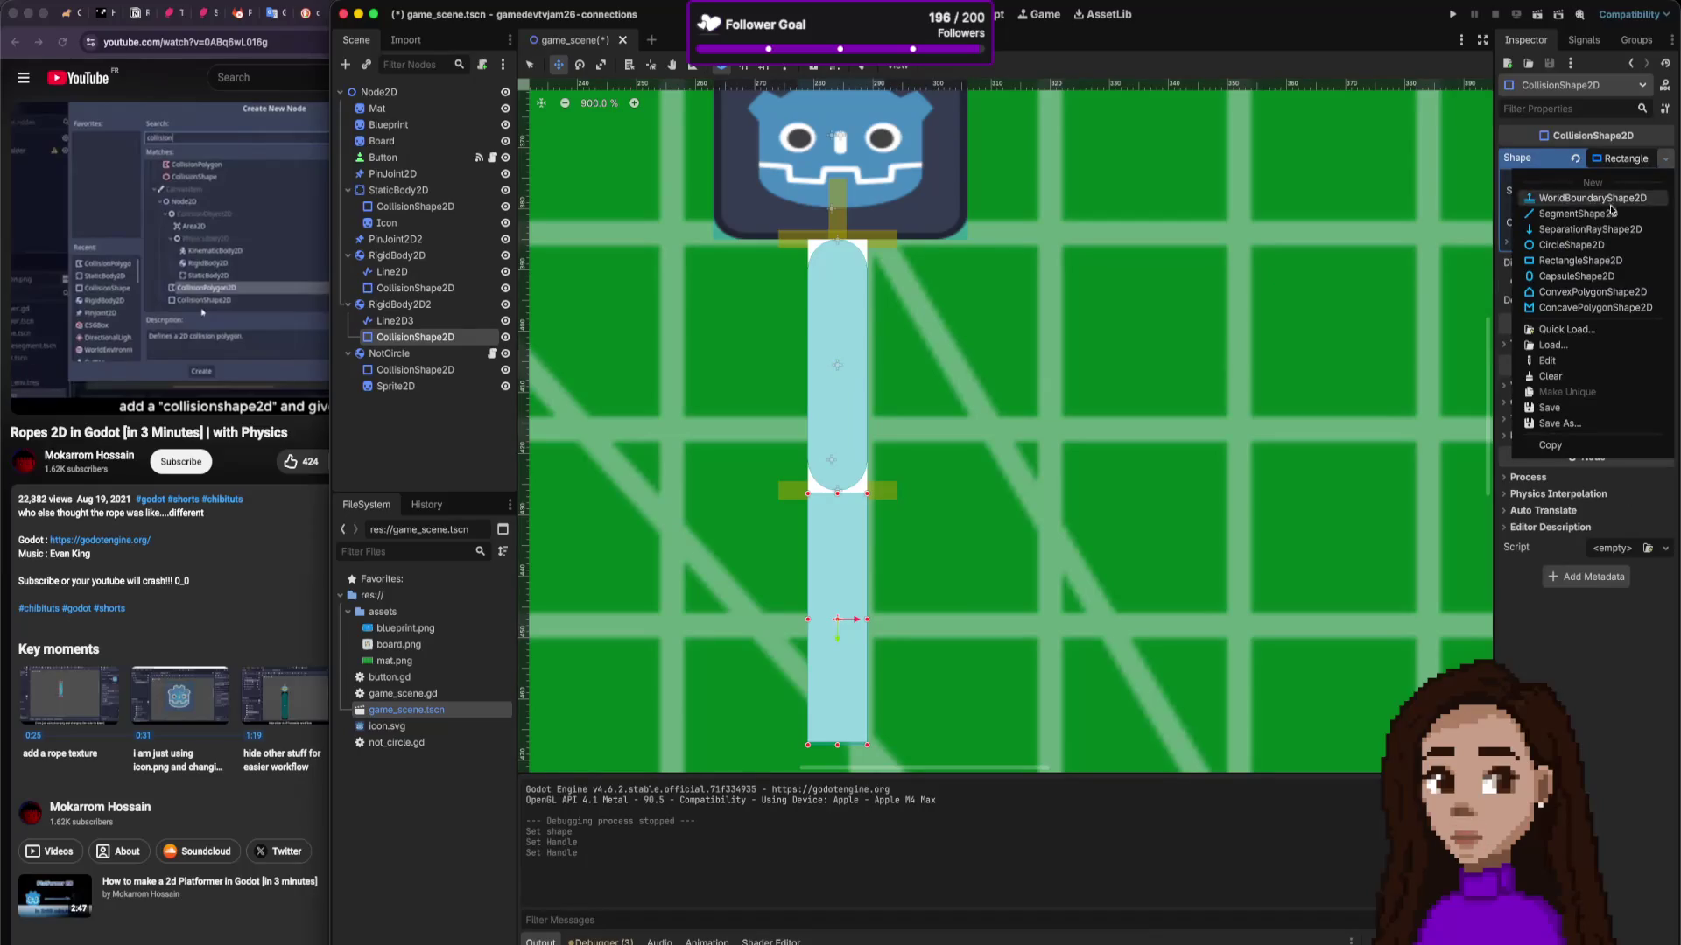
pyautogui.click(1560, 278)
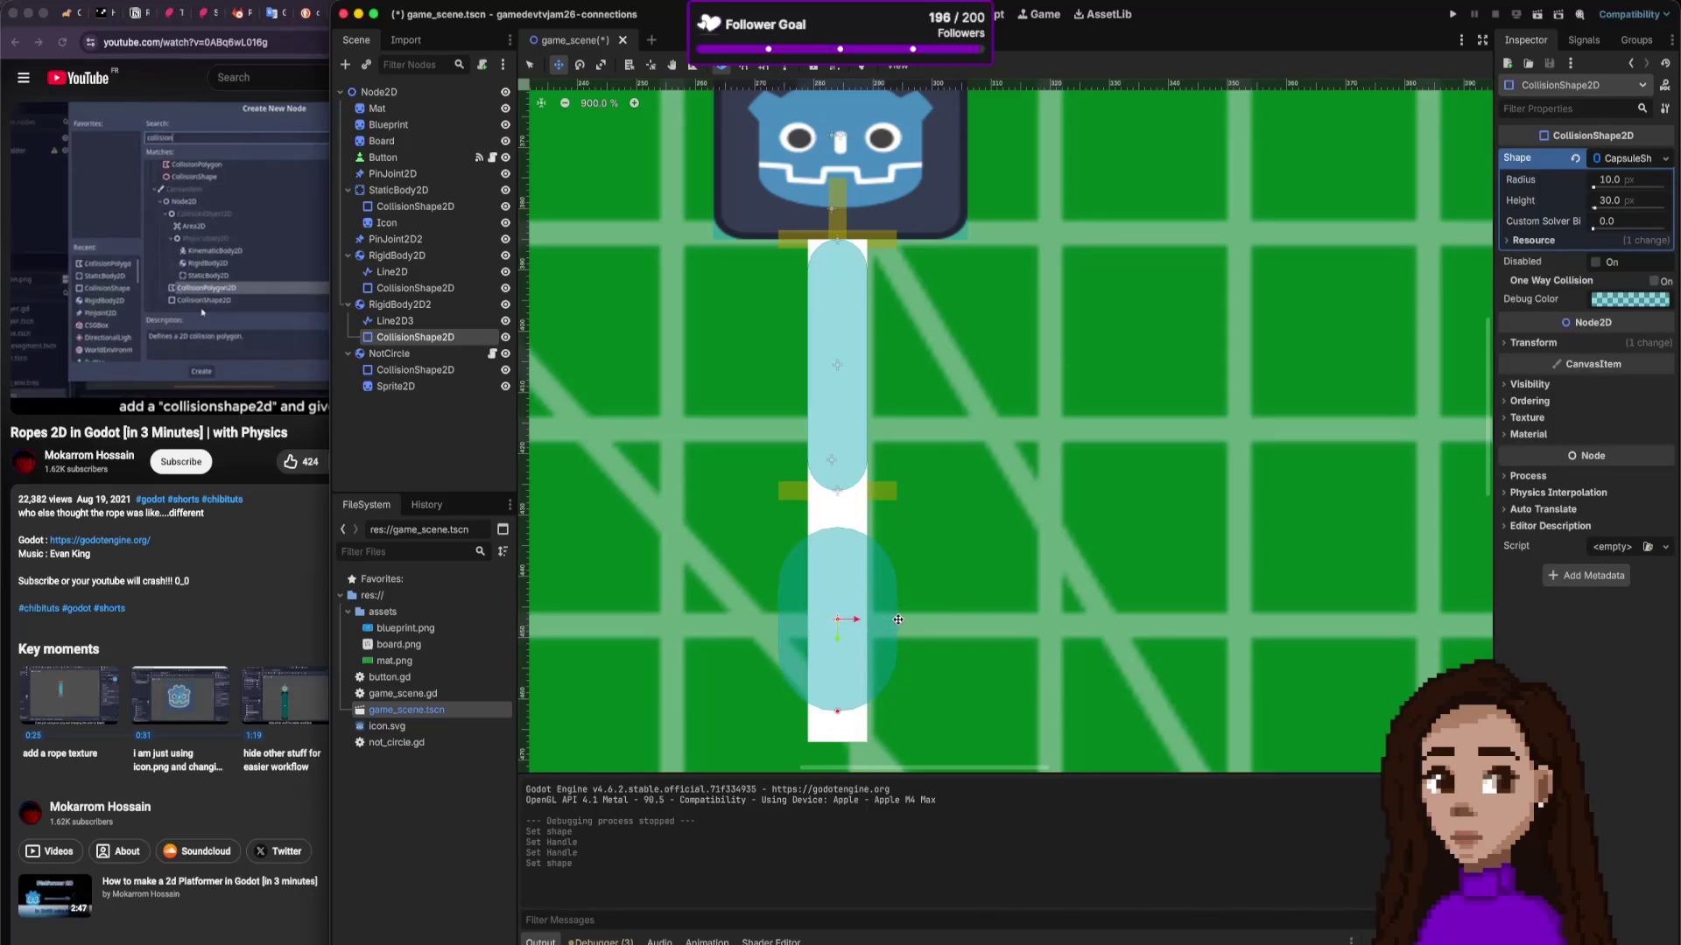
pyautogui.moveTo(897, 618); pyautogui.dragTo(867, 619)
pyautogui.moveTo(837, 711); pyautogui.dragTo(837, 742)
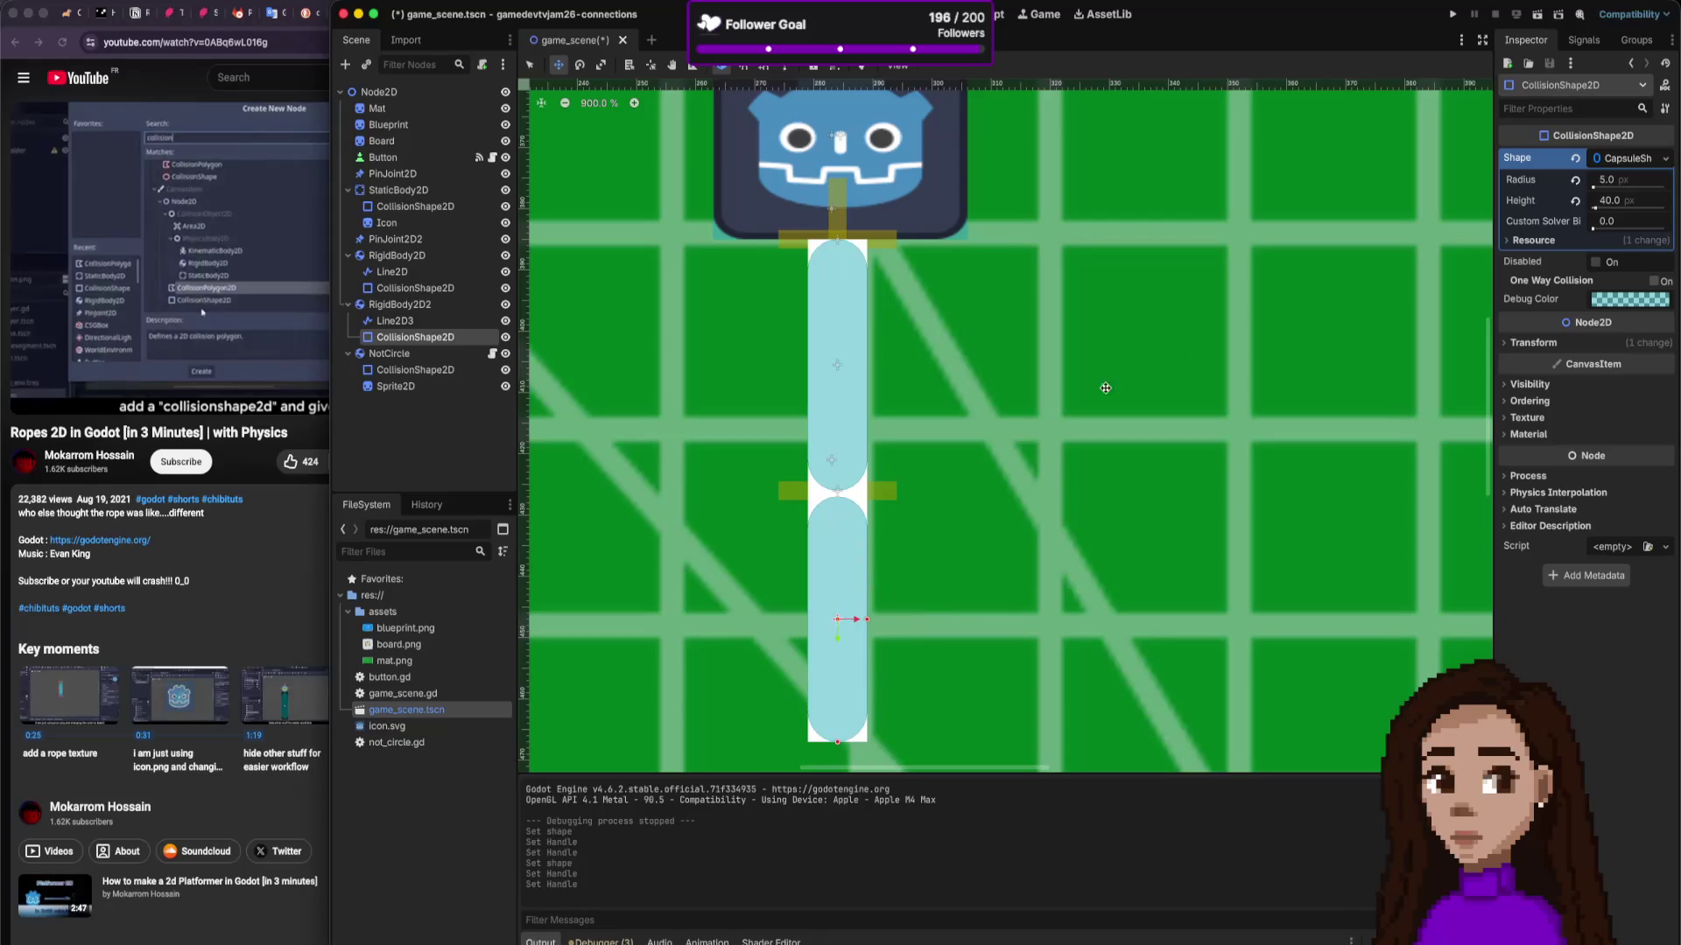
pyautogui.click(1452, 12)
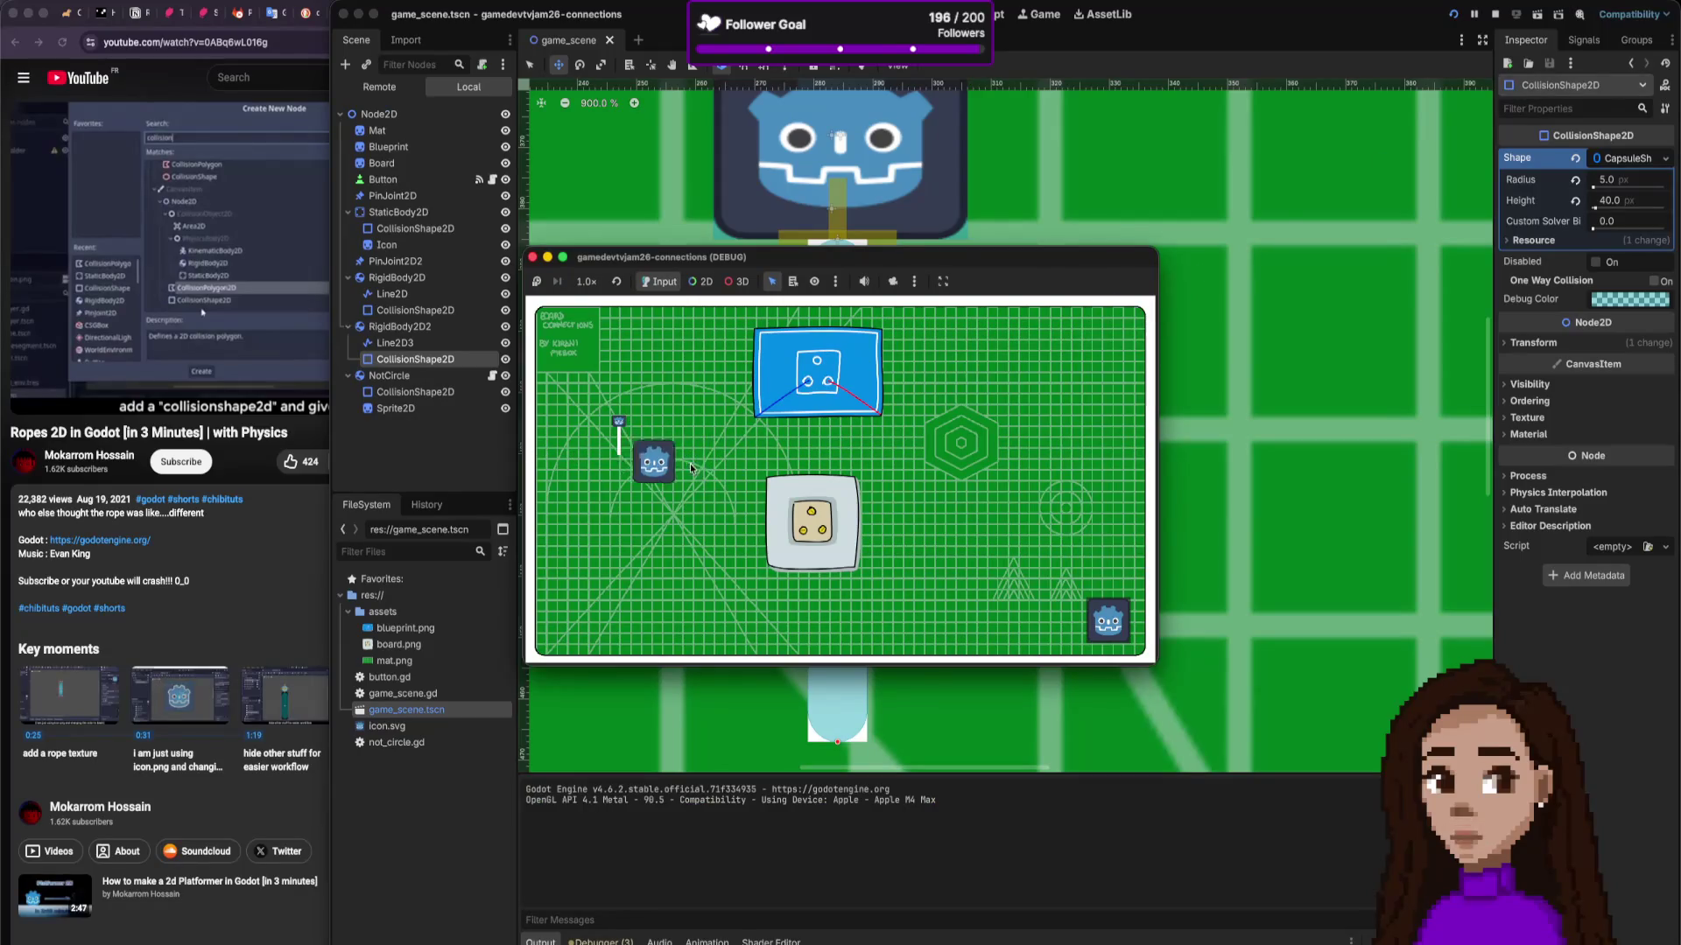
# Step: Close the game window and uncheck Disable Collision on the top pin joint PinJoint2D2
pyautogui.click(532, 256)
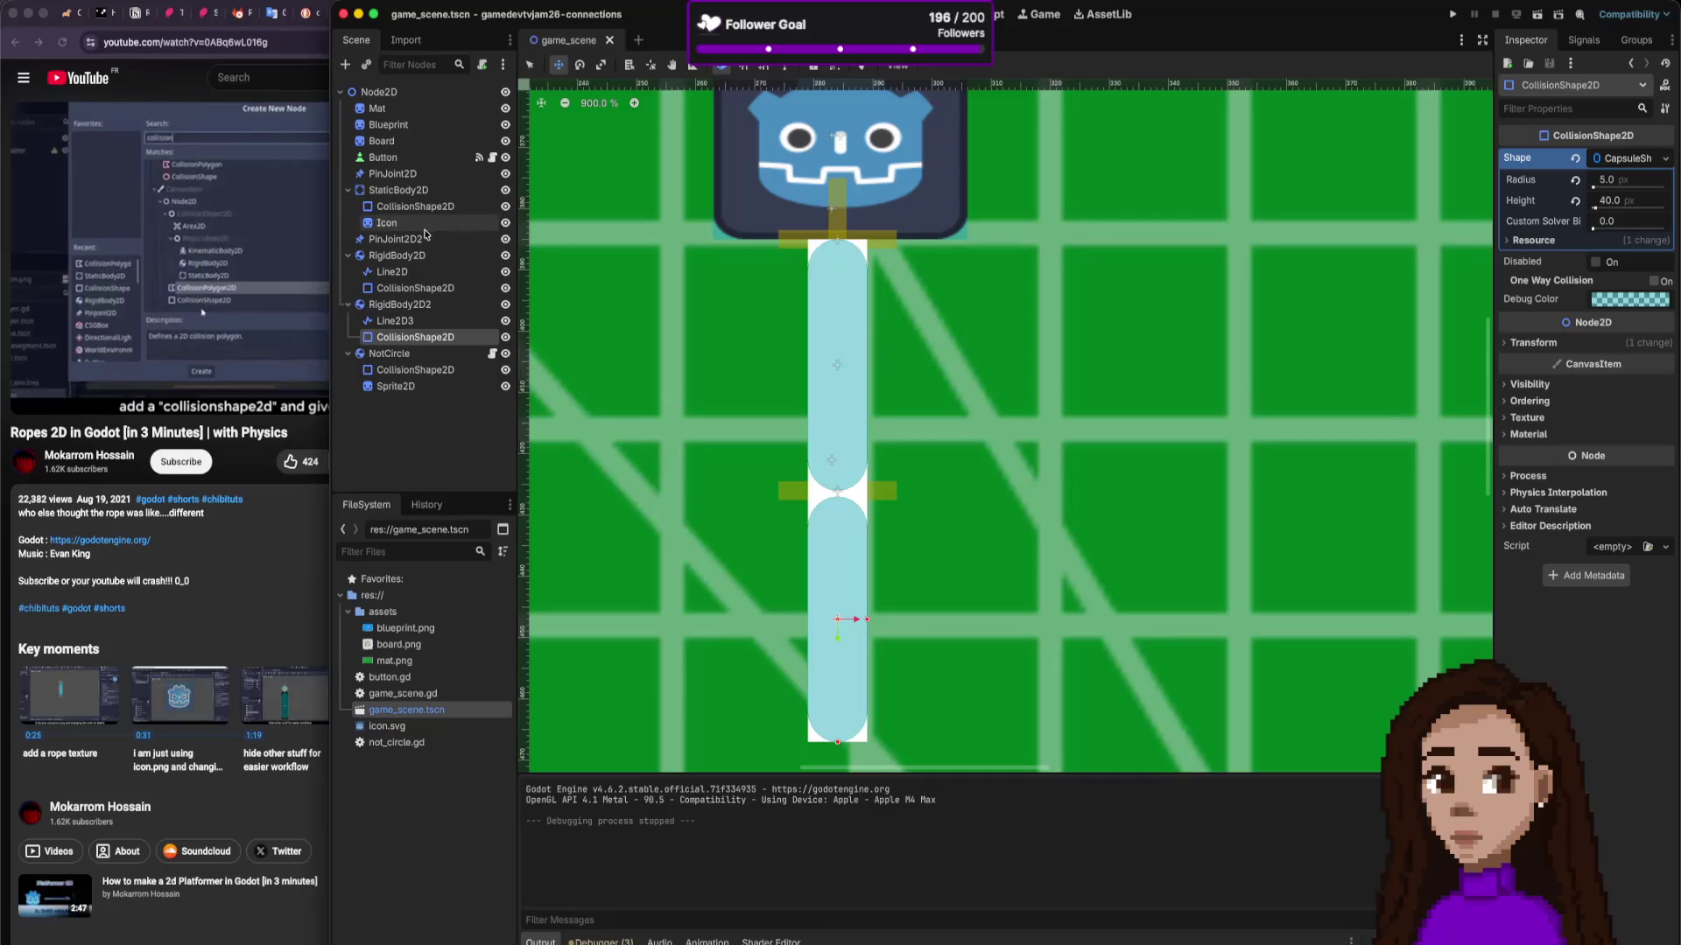
pyautogui.click(454, 193)
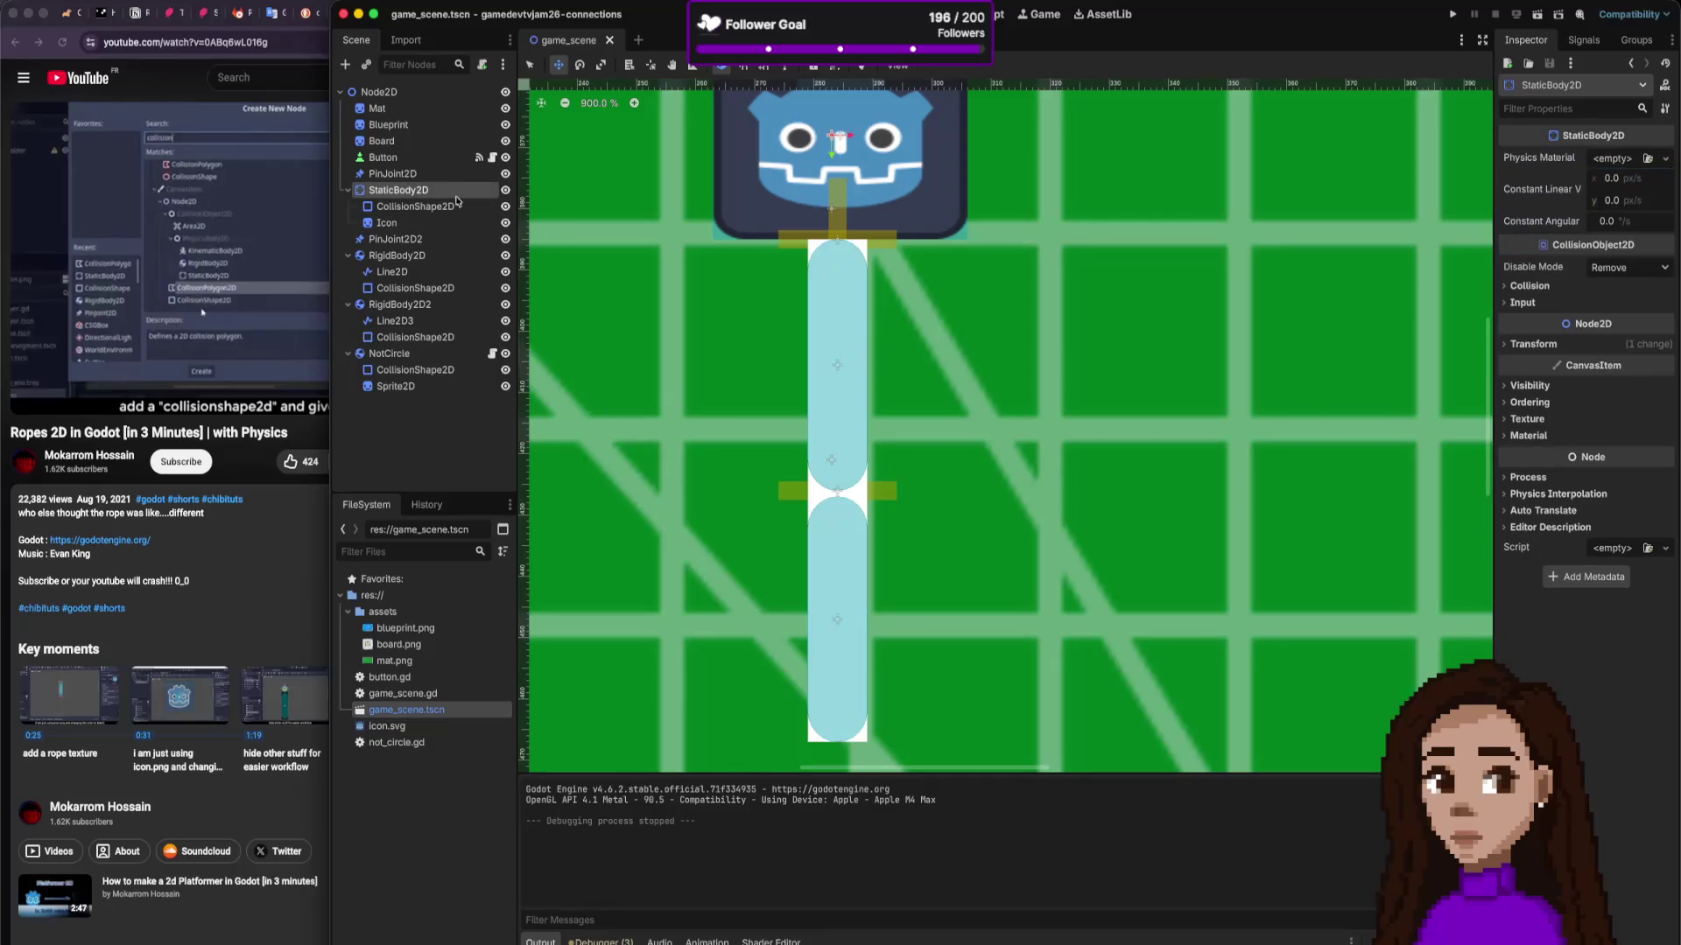
pyautogui.click(412, 239)
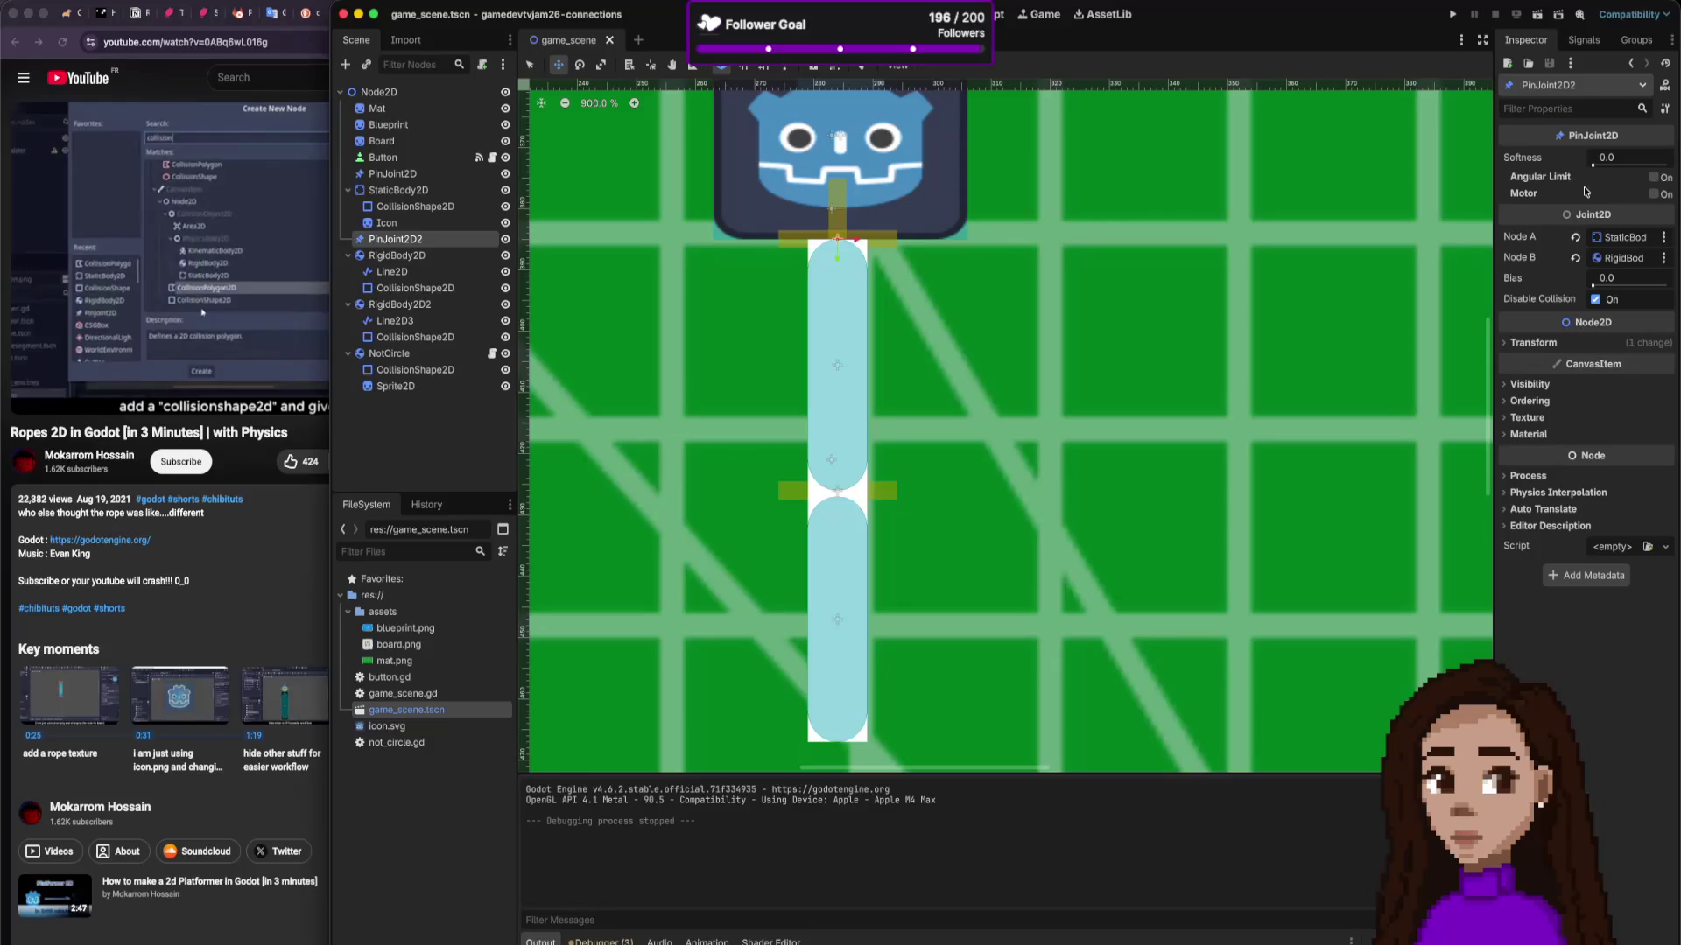
pyautogui.click(1594, 300)
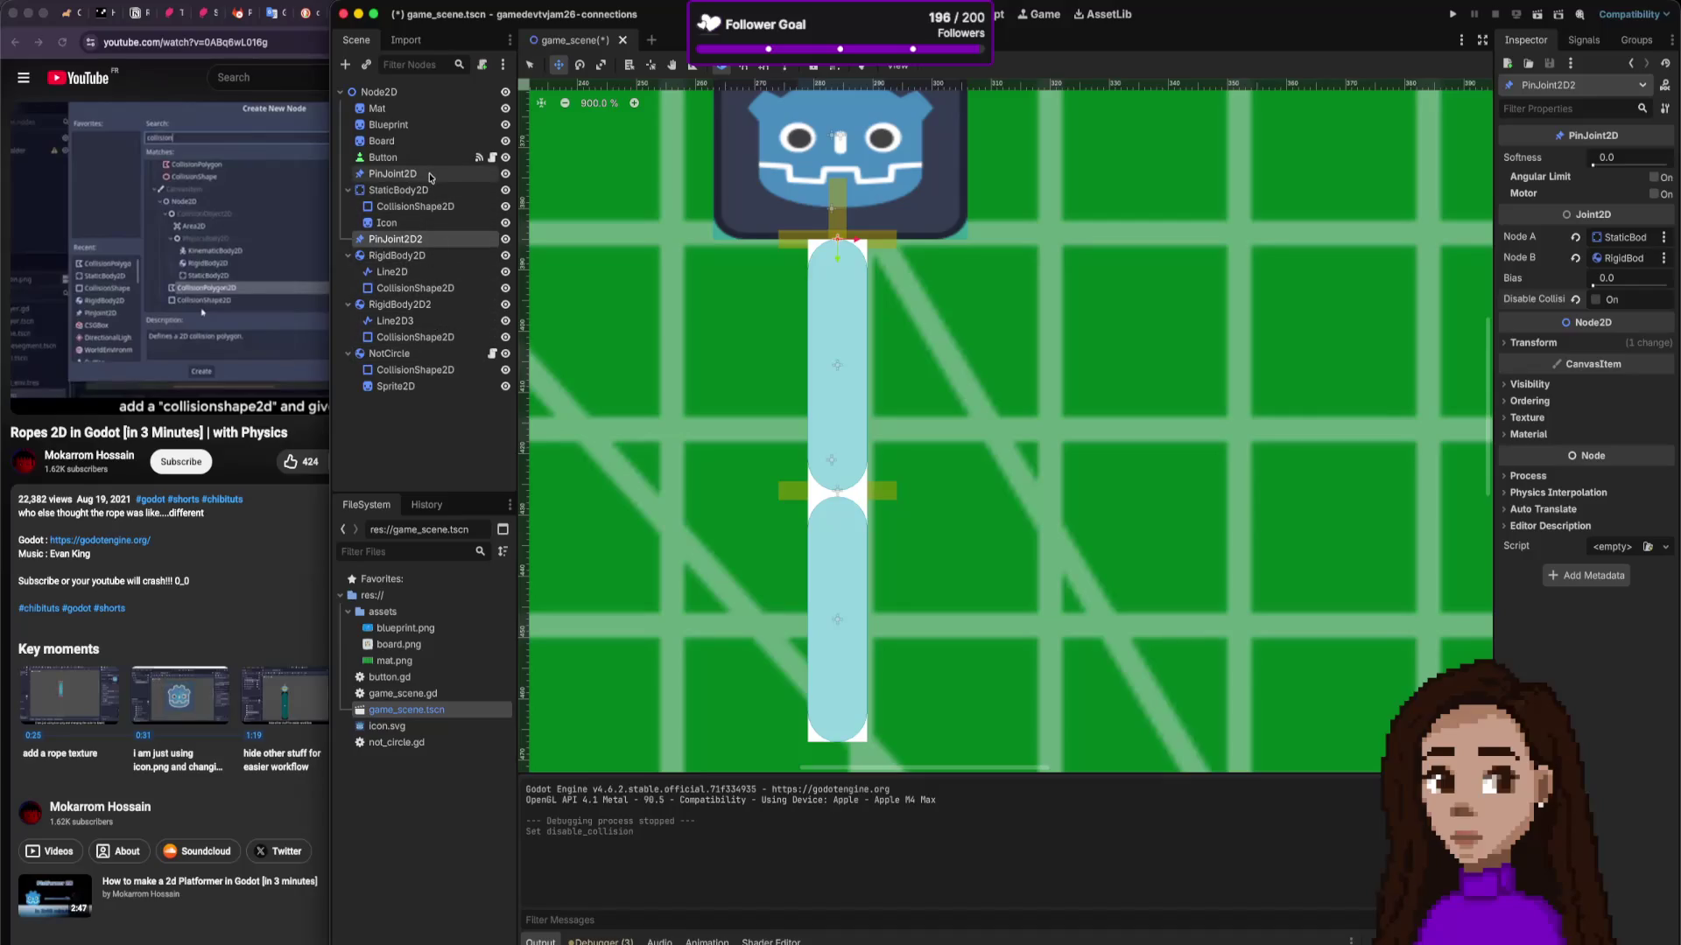
# Step: Uncheck Disable Collision on PinJoint2D, test-run the game, and leave the setting off
pyautogui.click(431, 175)
pyautogui.click(1595, 300)
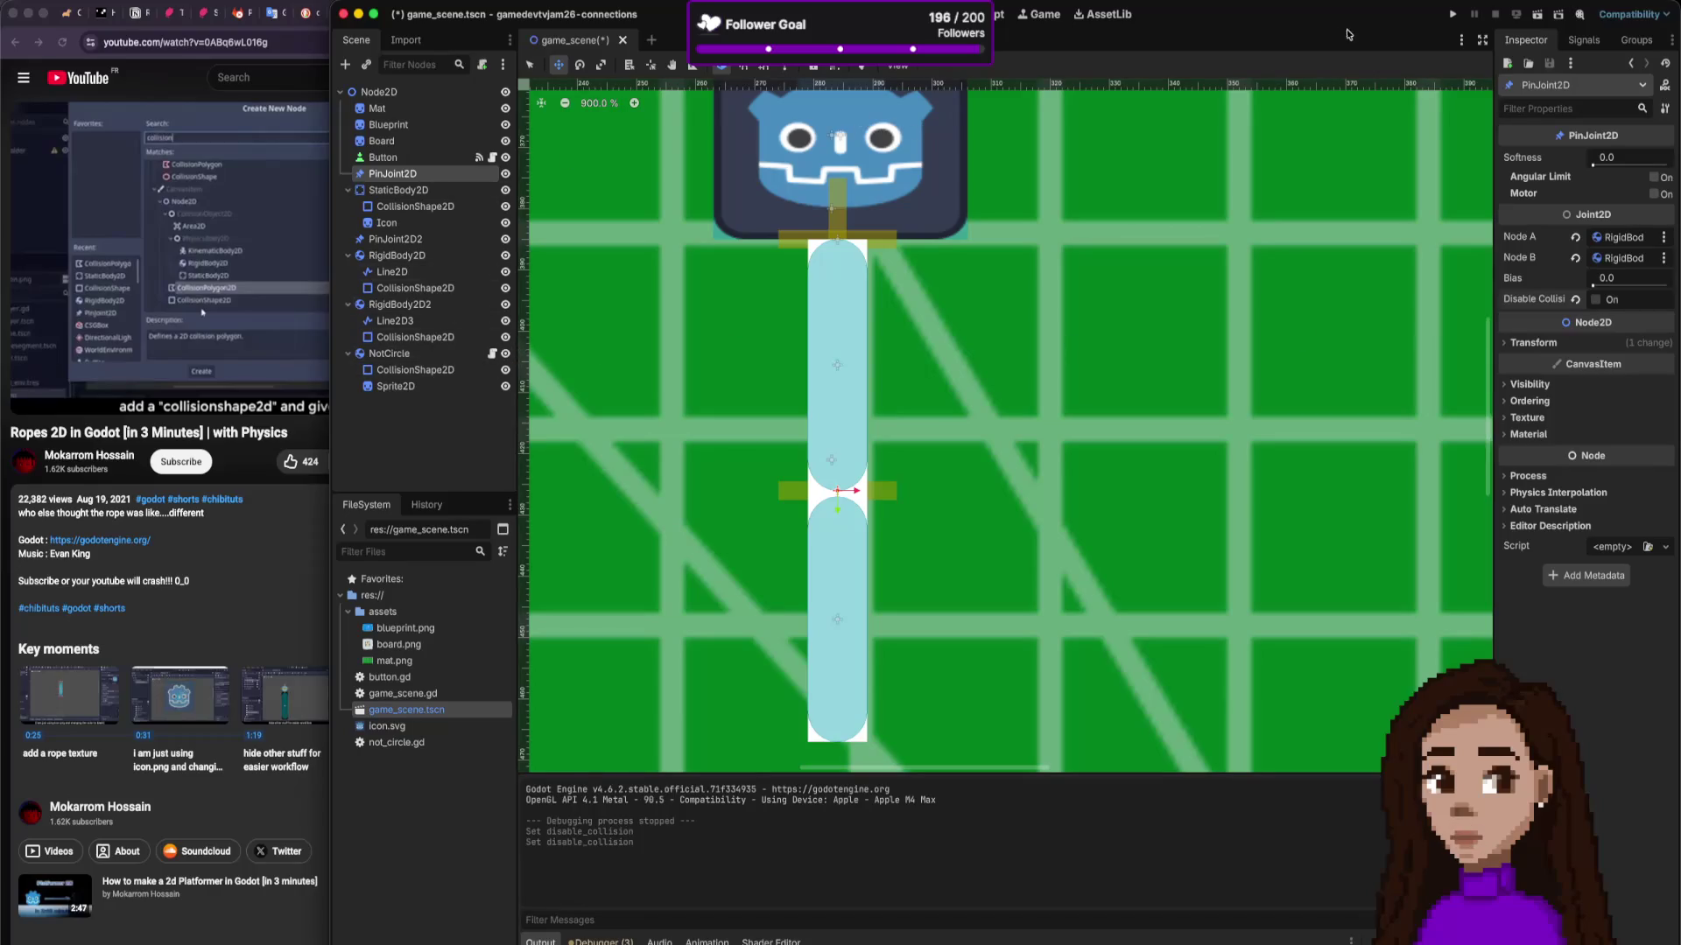
pyautogui.click(1452, 15)
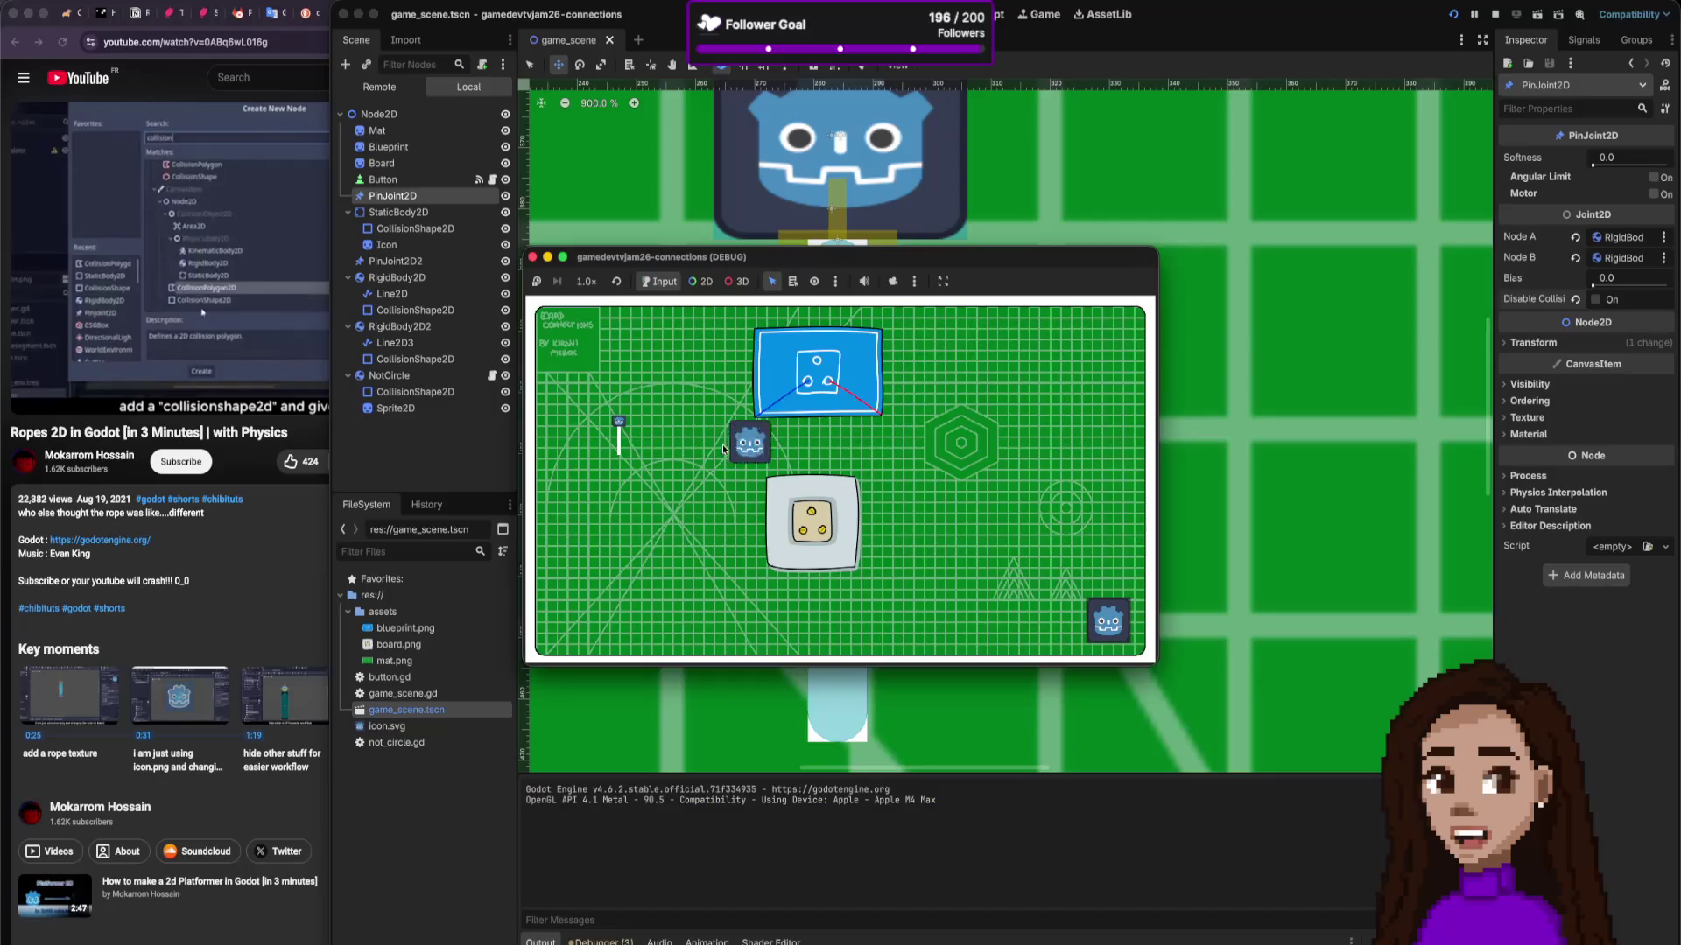
pyautogui.click(533, 257)
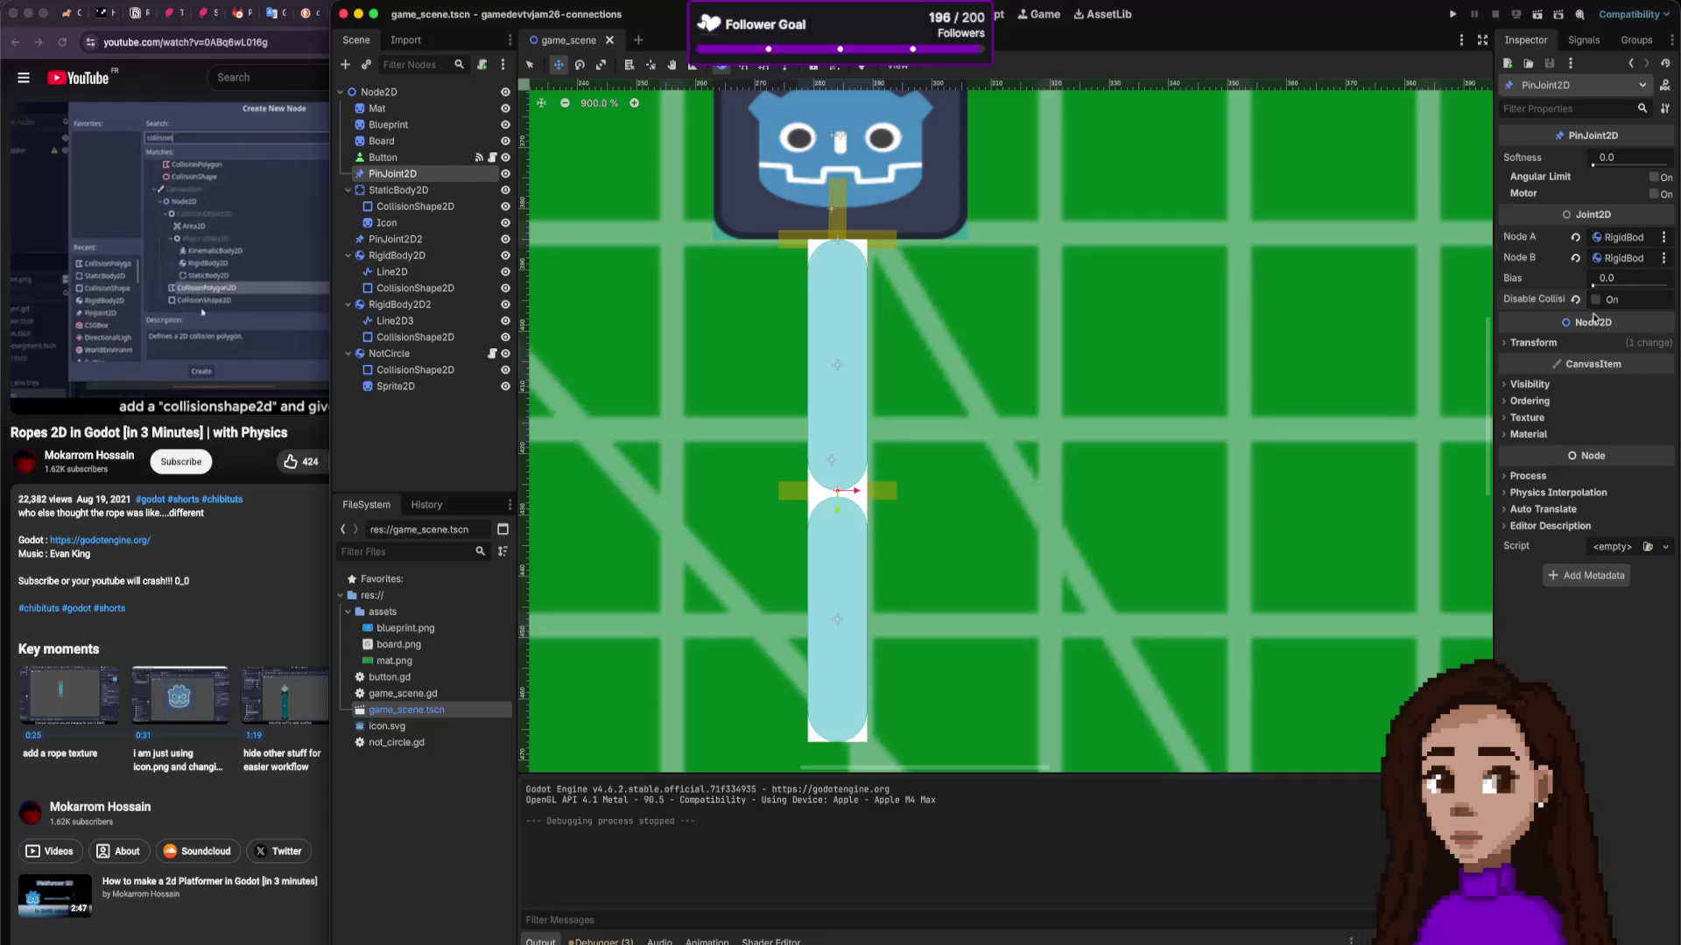
pyautogui.click(1622, 301)
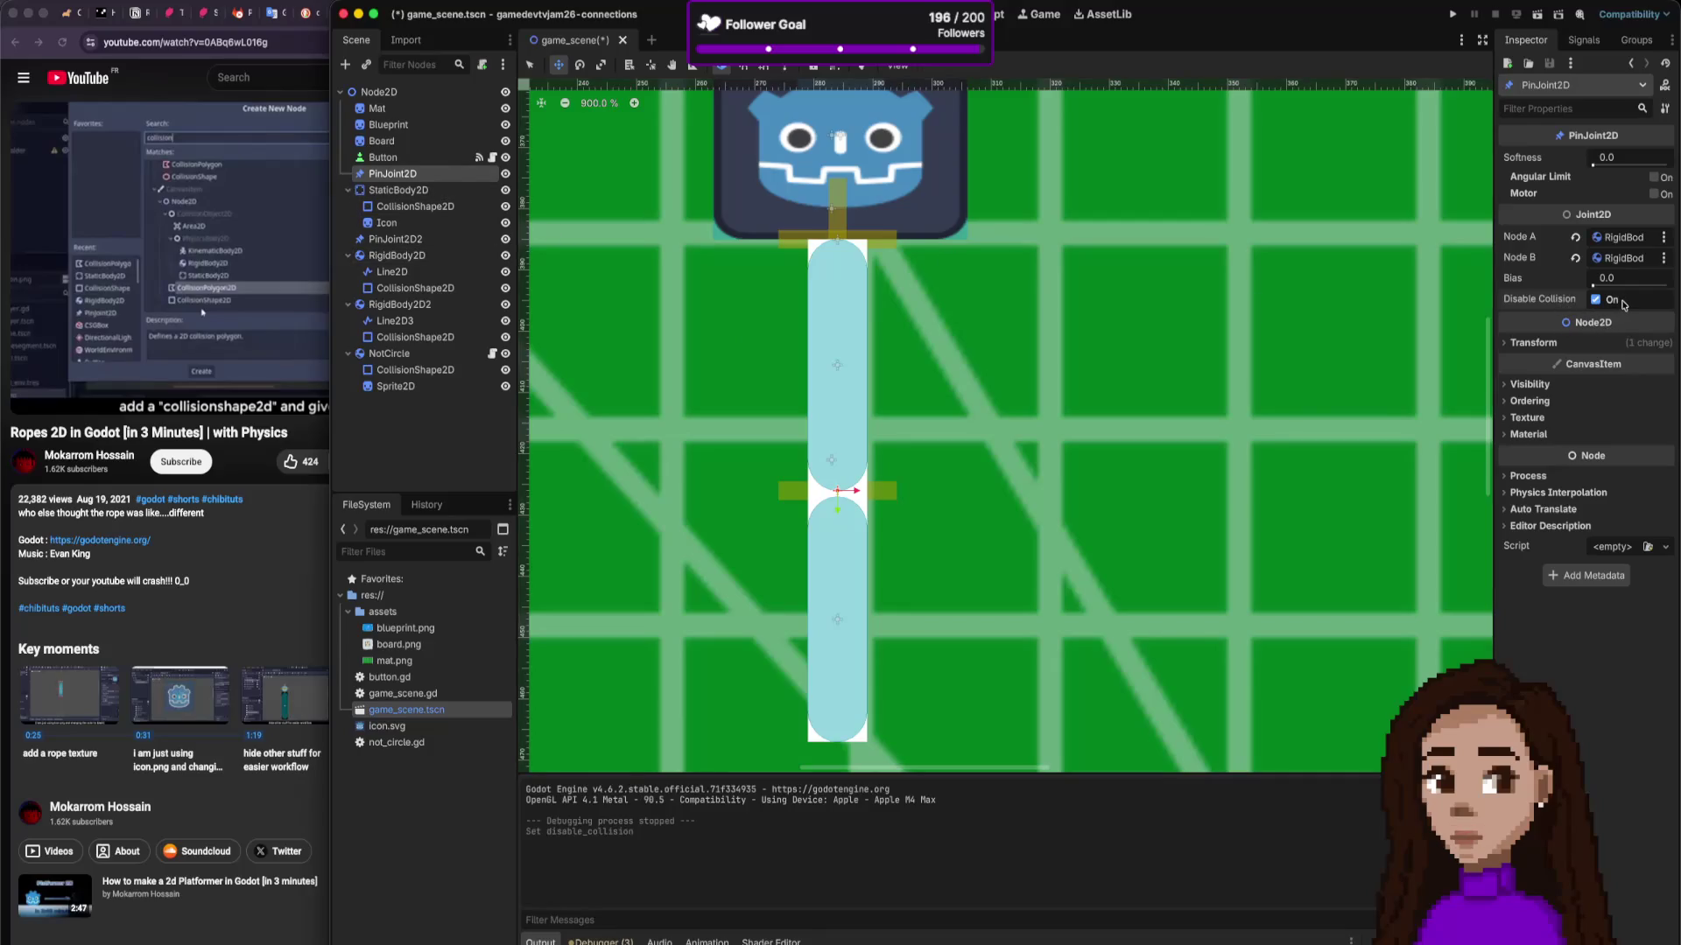
pyautogui.click(1612, 302)
# Step: Compare both pin joints' settings, try the top joint's softness, and return to the tutorial browser
pyautogui.click(414, 243)
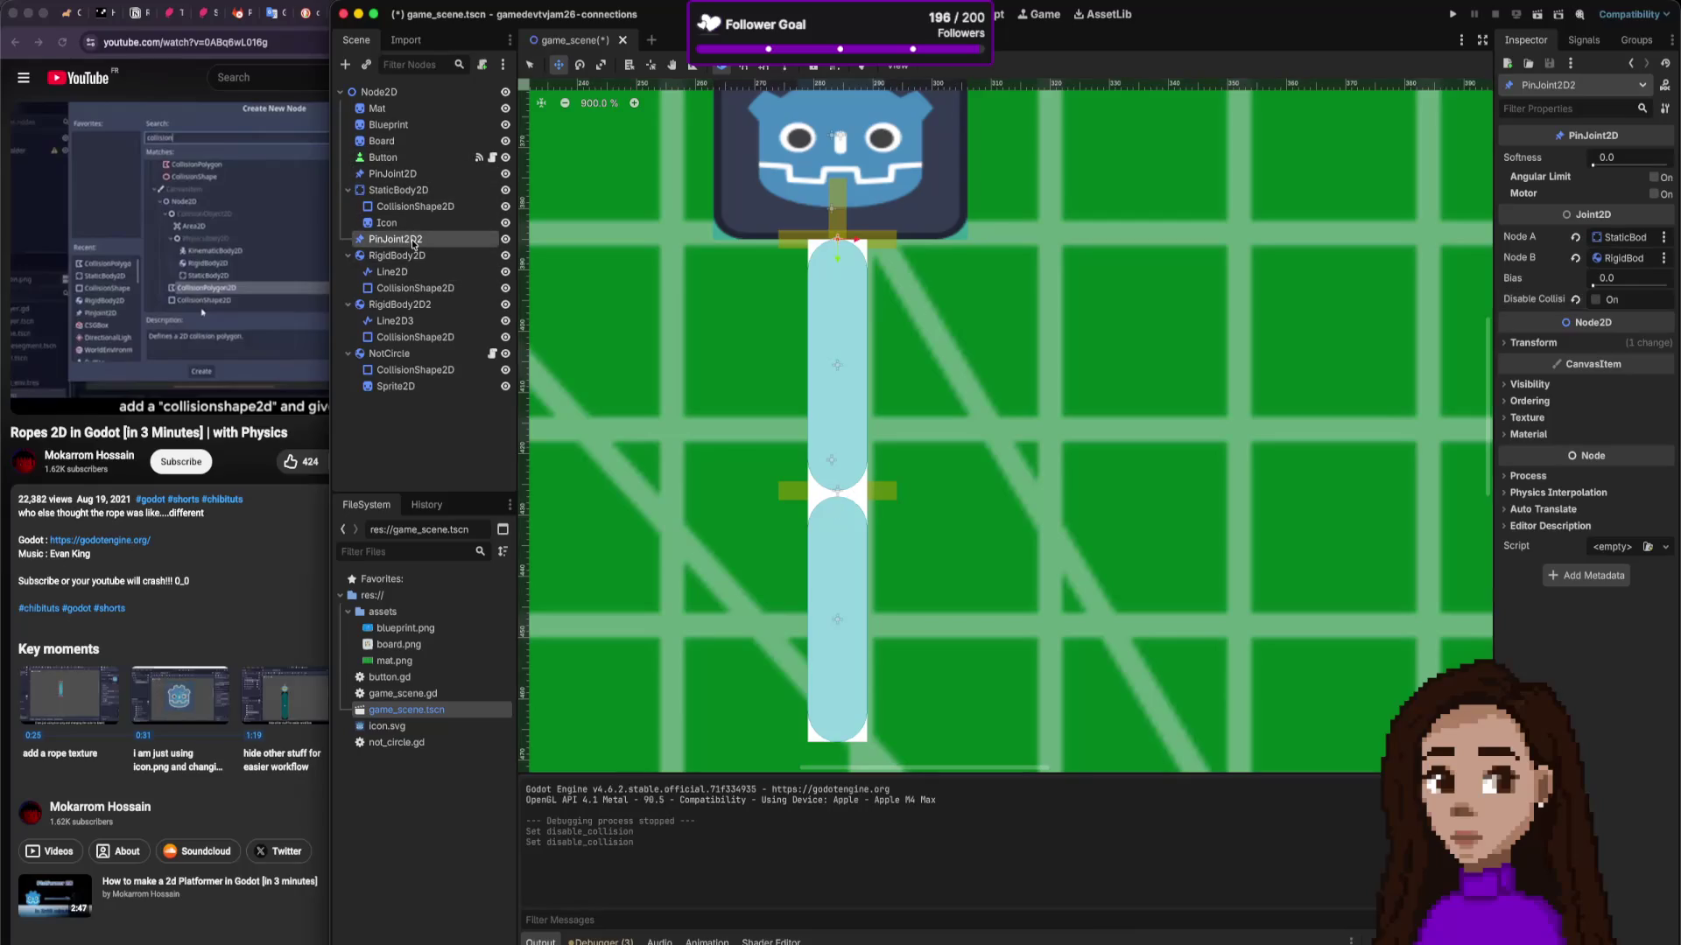
pyautogui.click(415, 175)
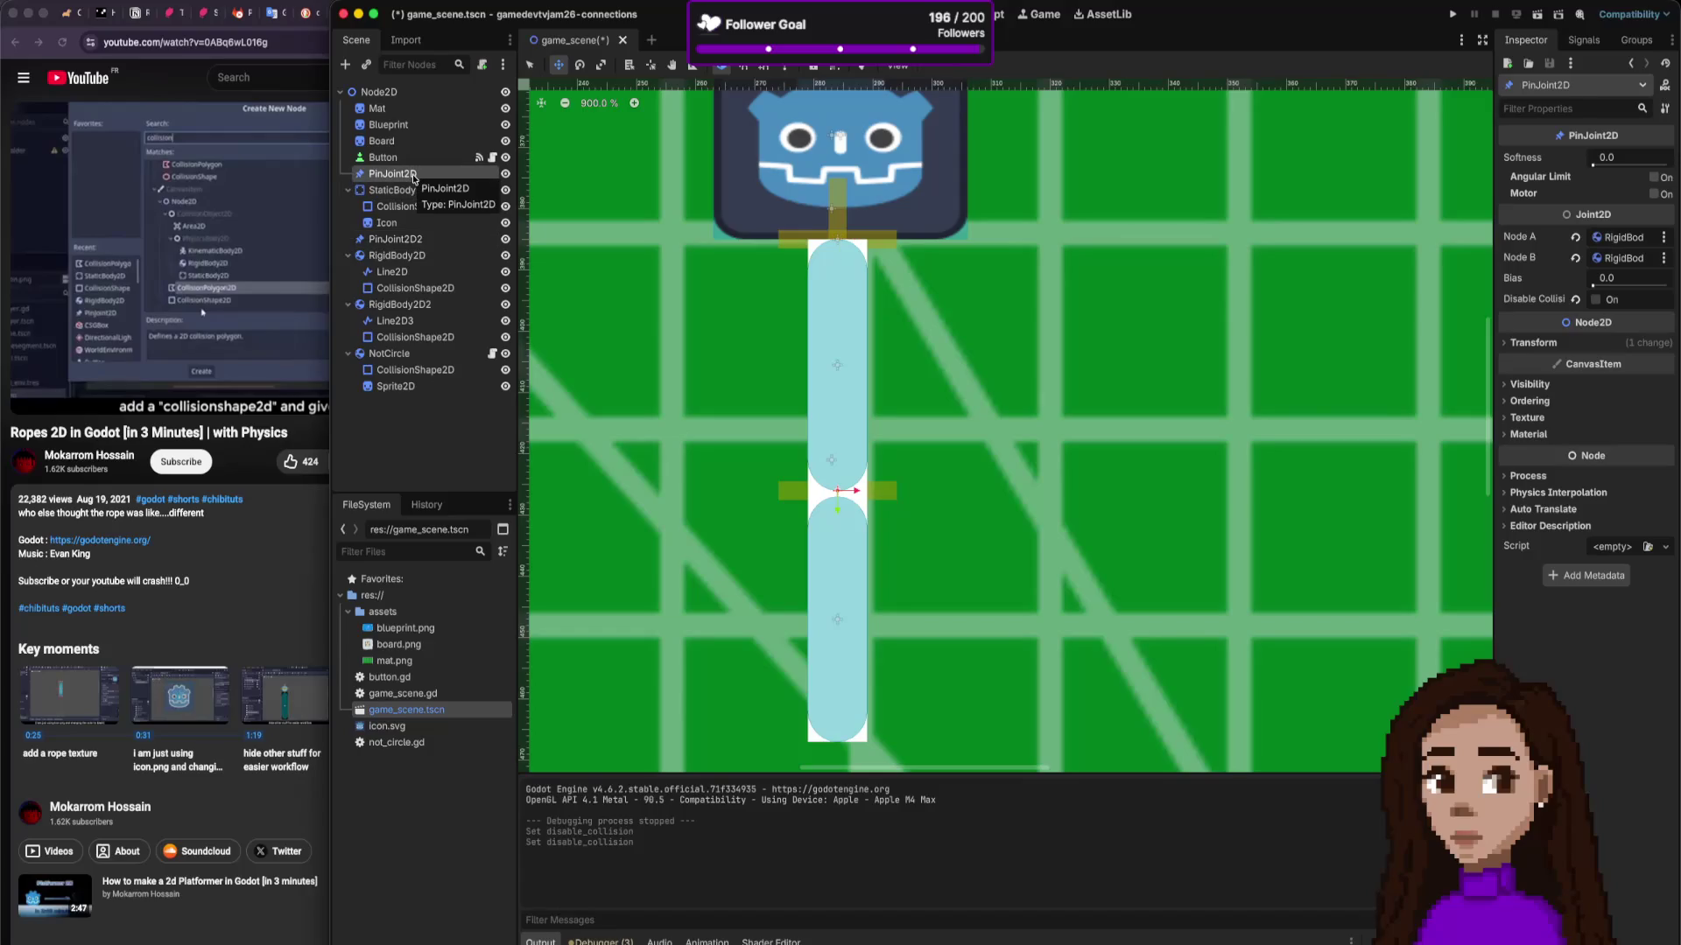
pyautogui.click(411, 239)
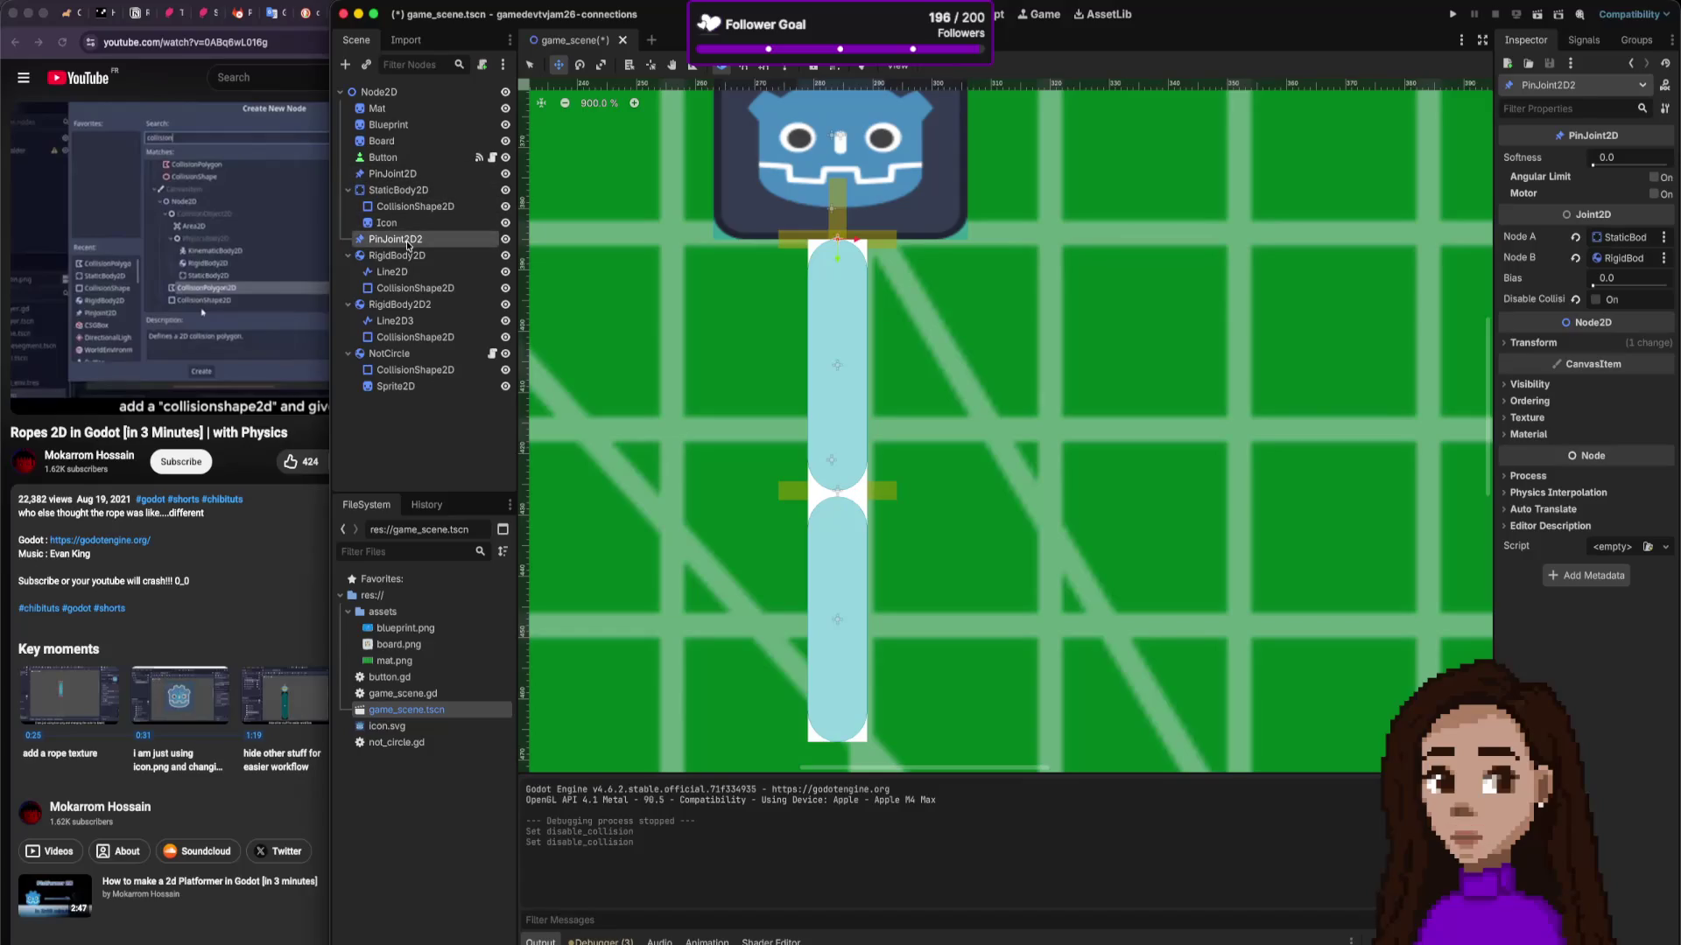
pyautogui.click(414, 173)
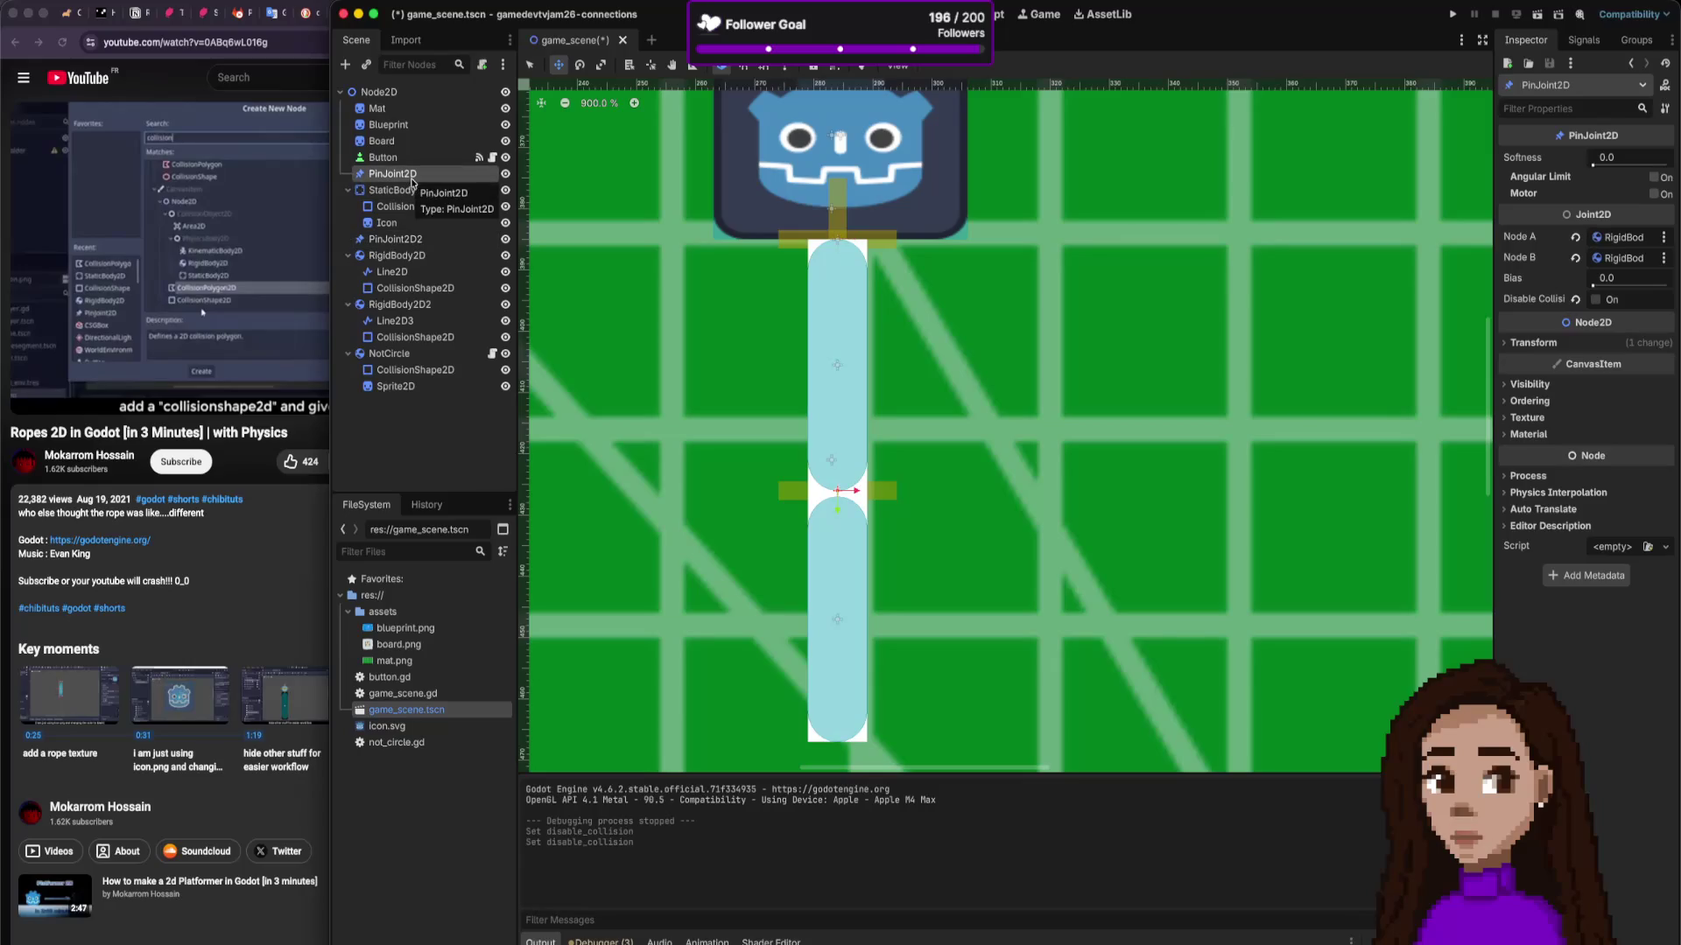
pyautogui.click(410, 241)
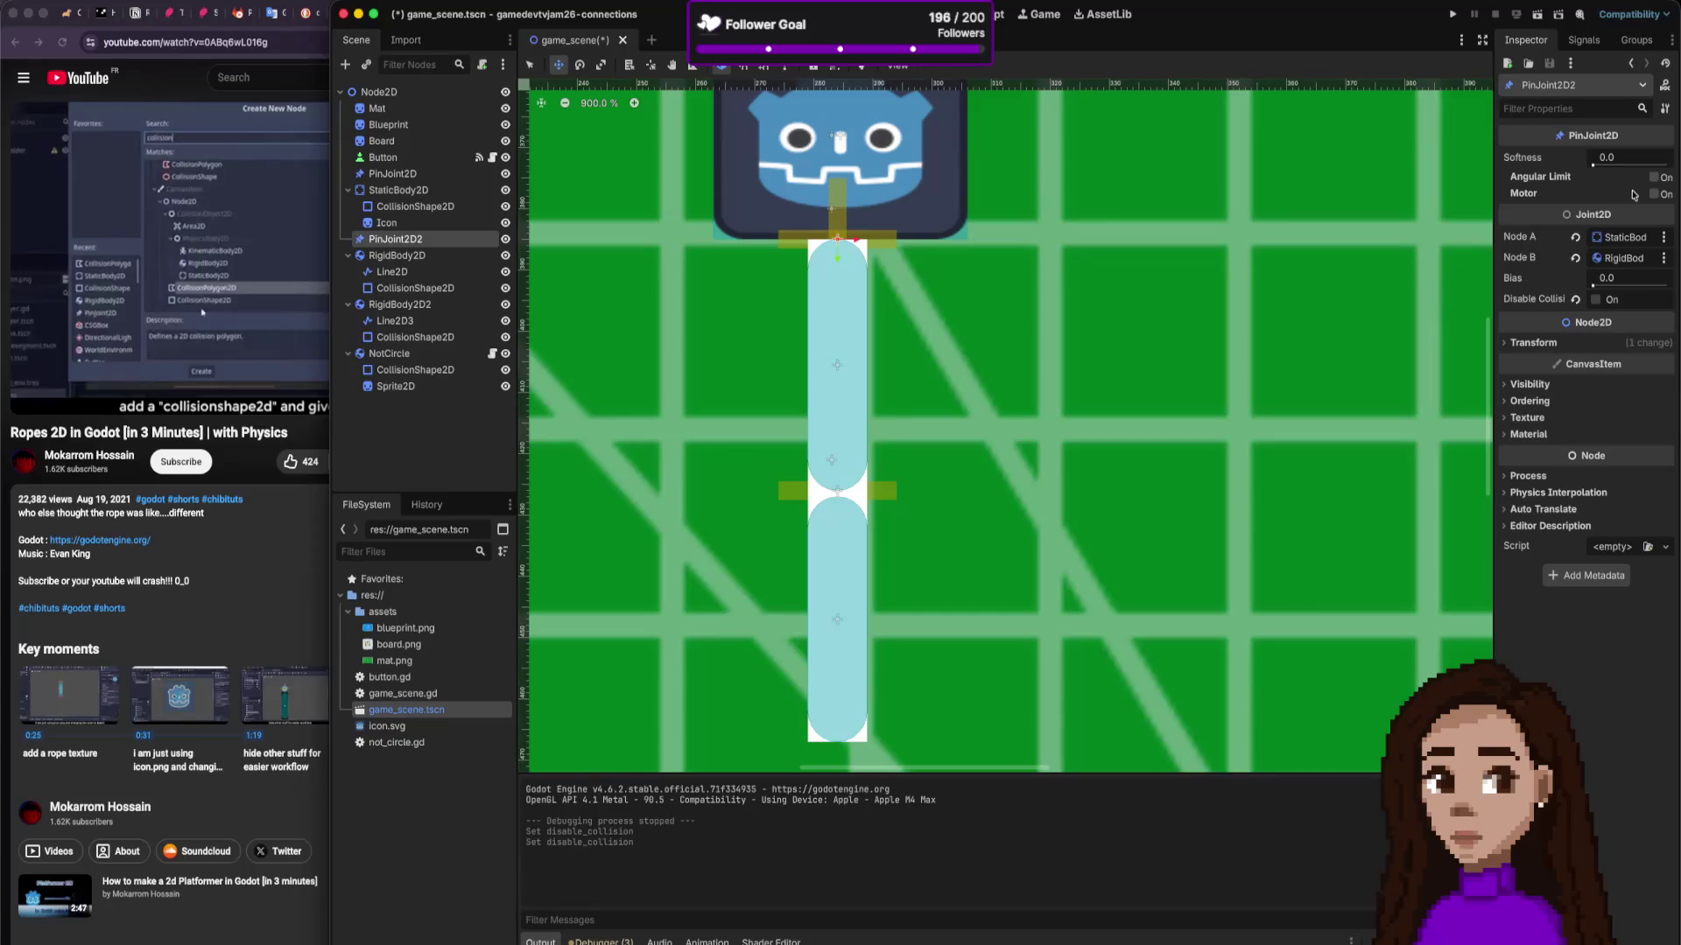
pyautogui.moveTo(1611, 158); pyautogui.dragTo(1602, 157)
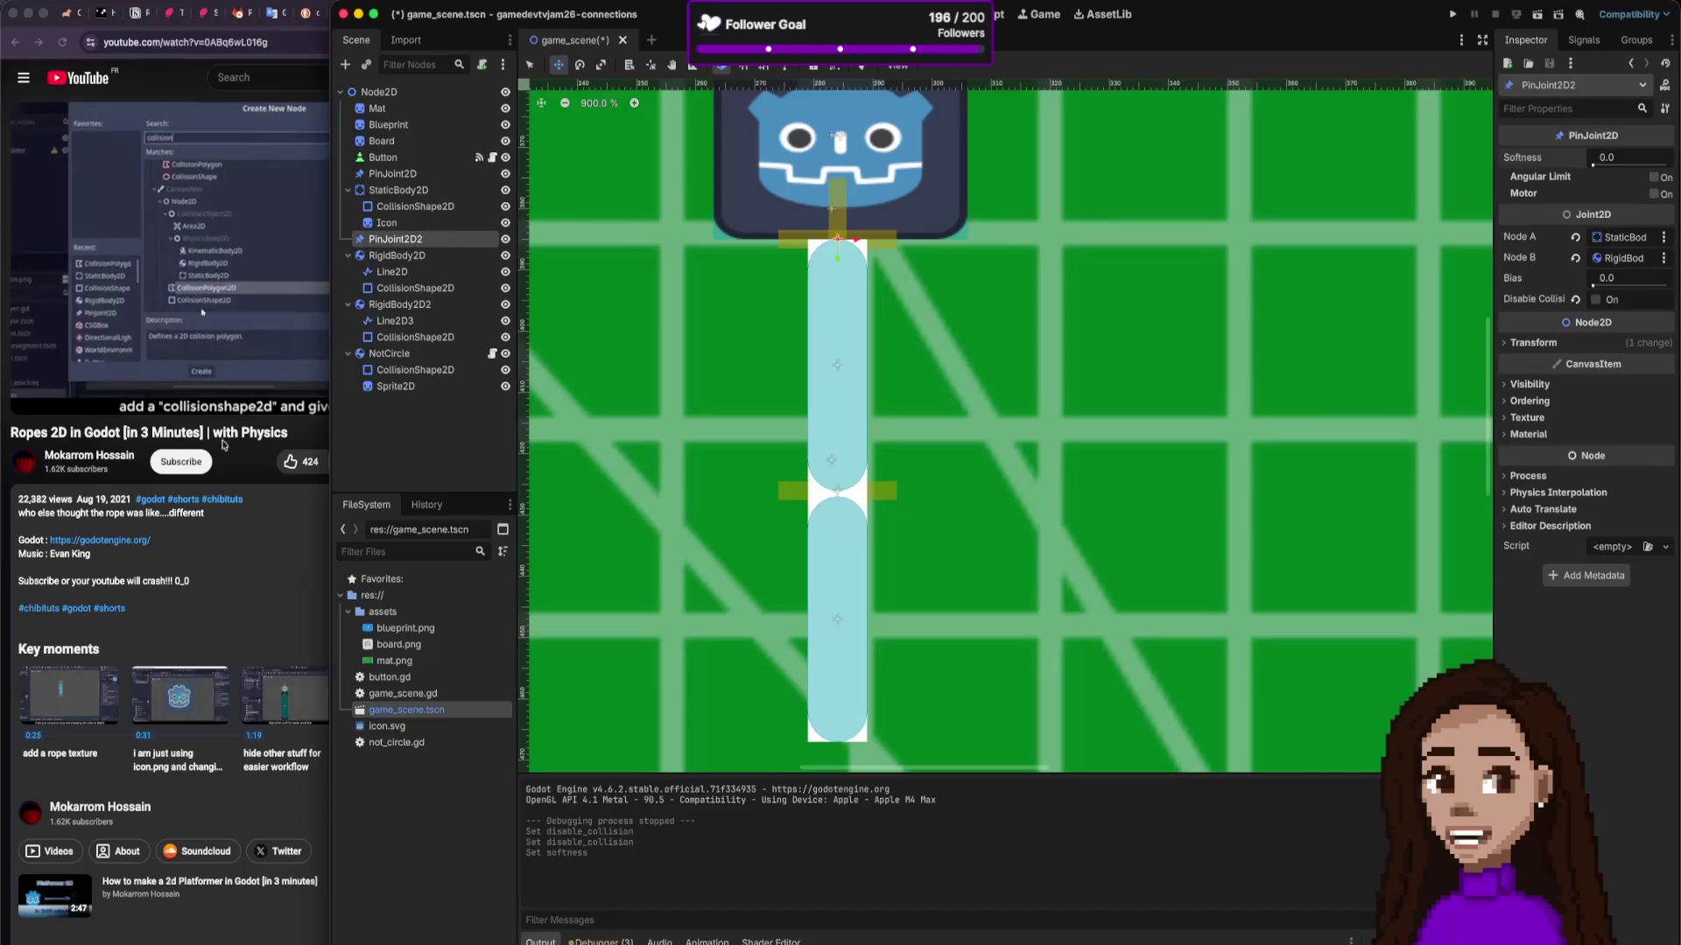
pyautogui.click(224, 499)
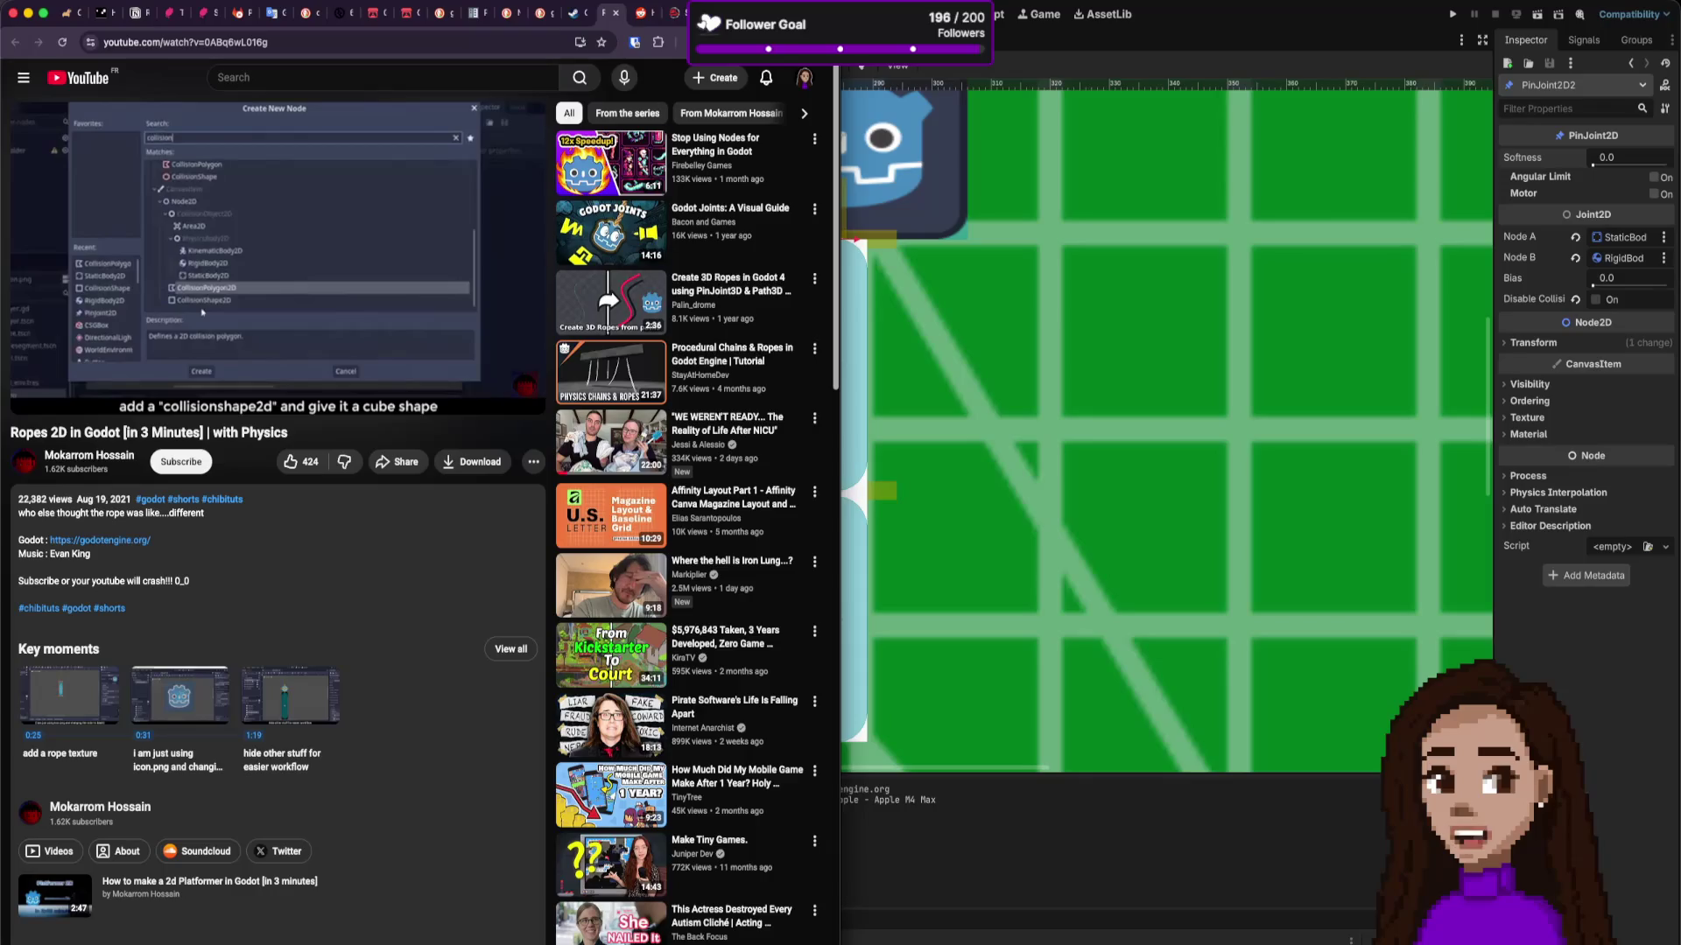
# Step: Search the web for 'godot pinoint2d' and read the official PinJoint2D class reference page
pyautogui.press('super+t')
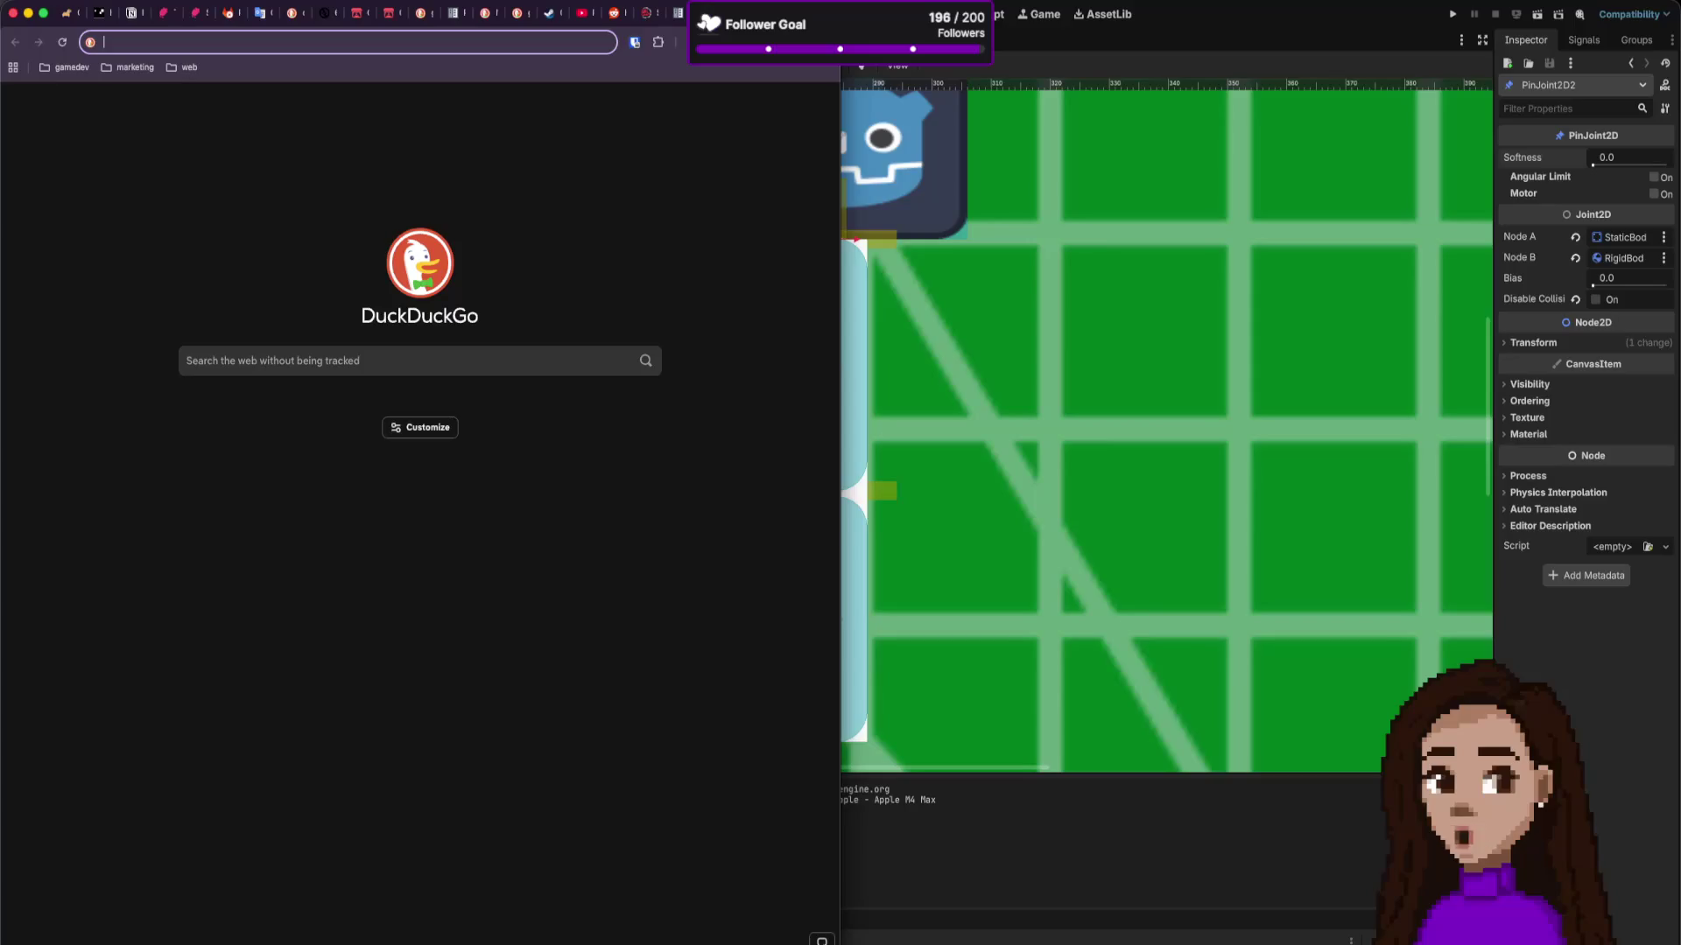
pyautogui.write('godot p')
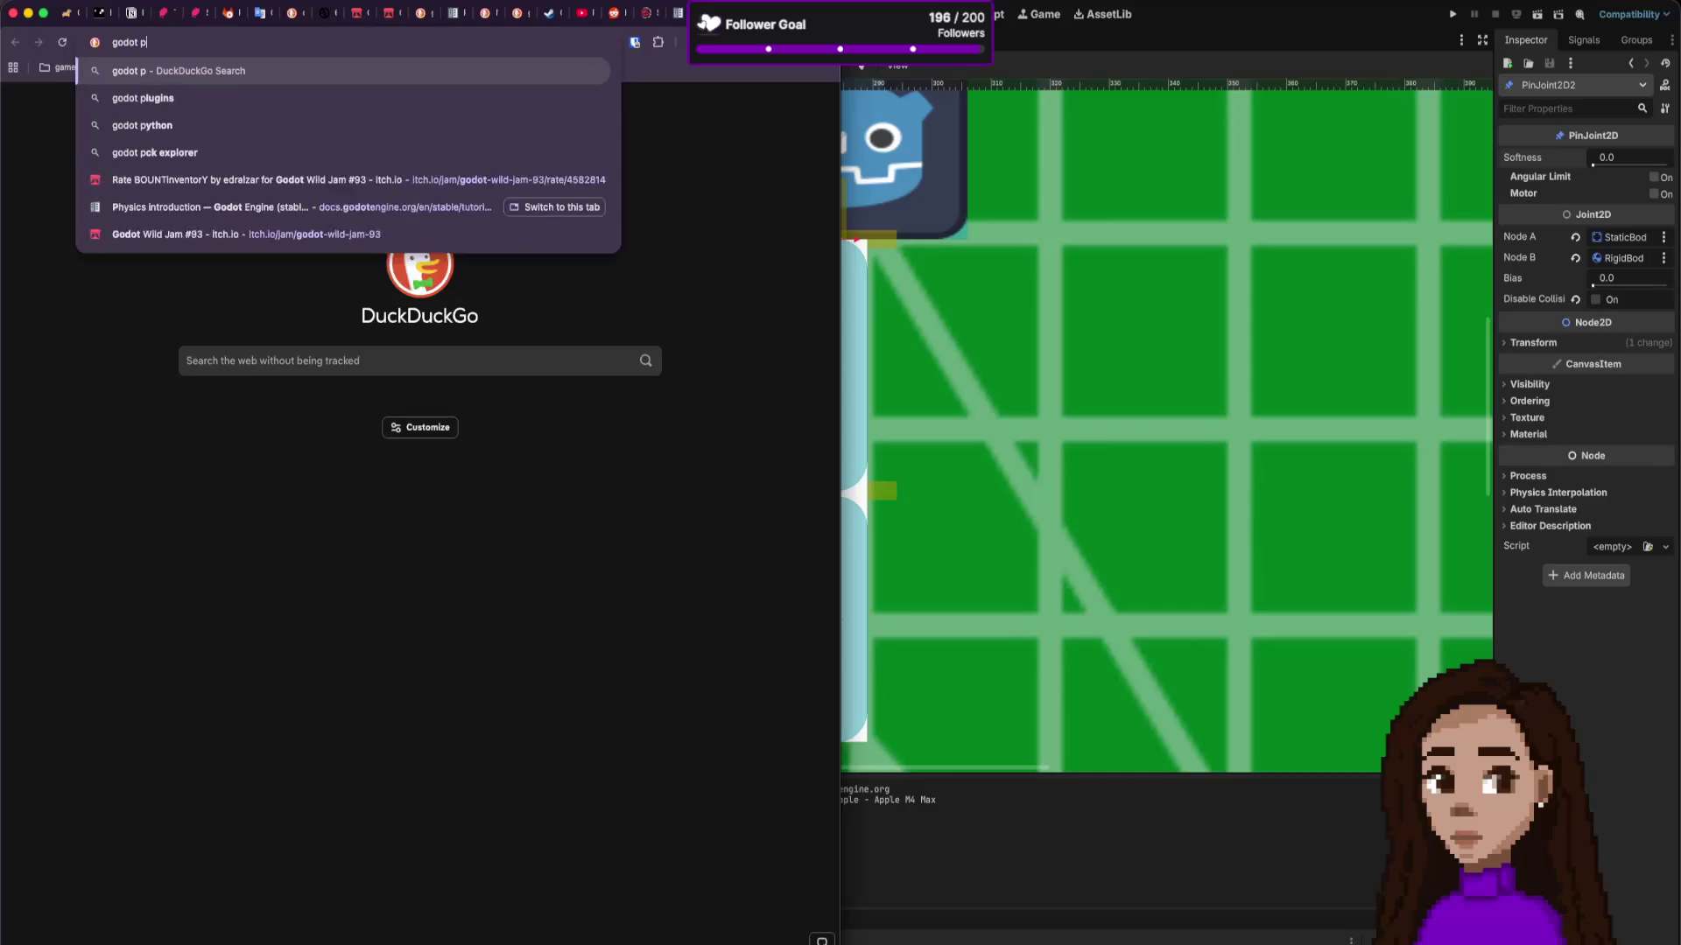
pyautogui.write('injoint2d')
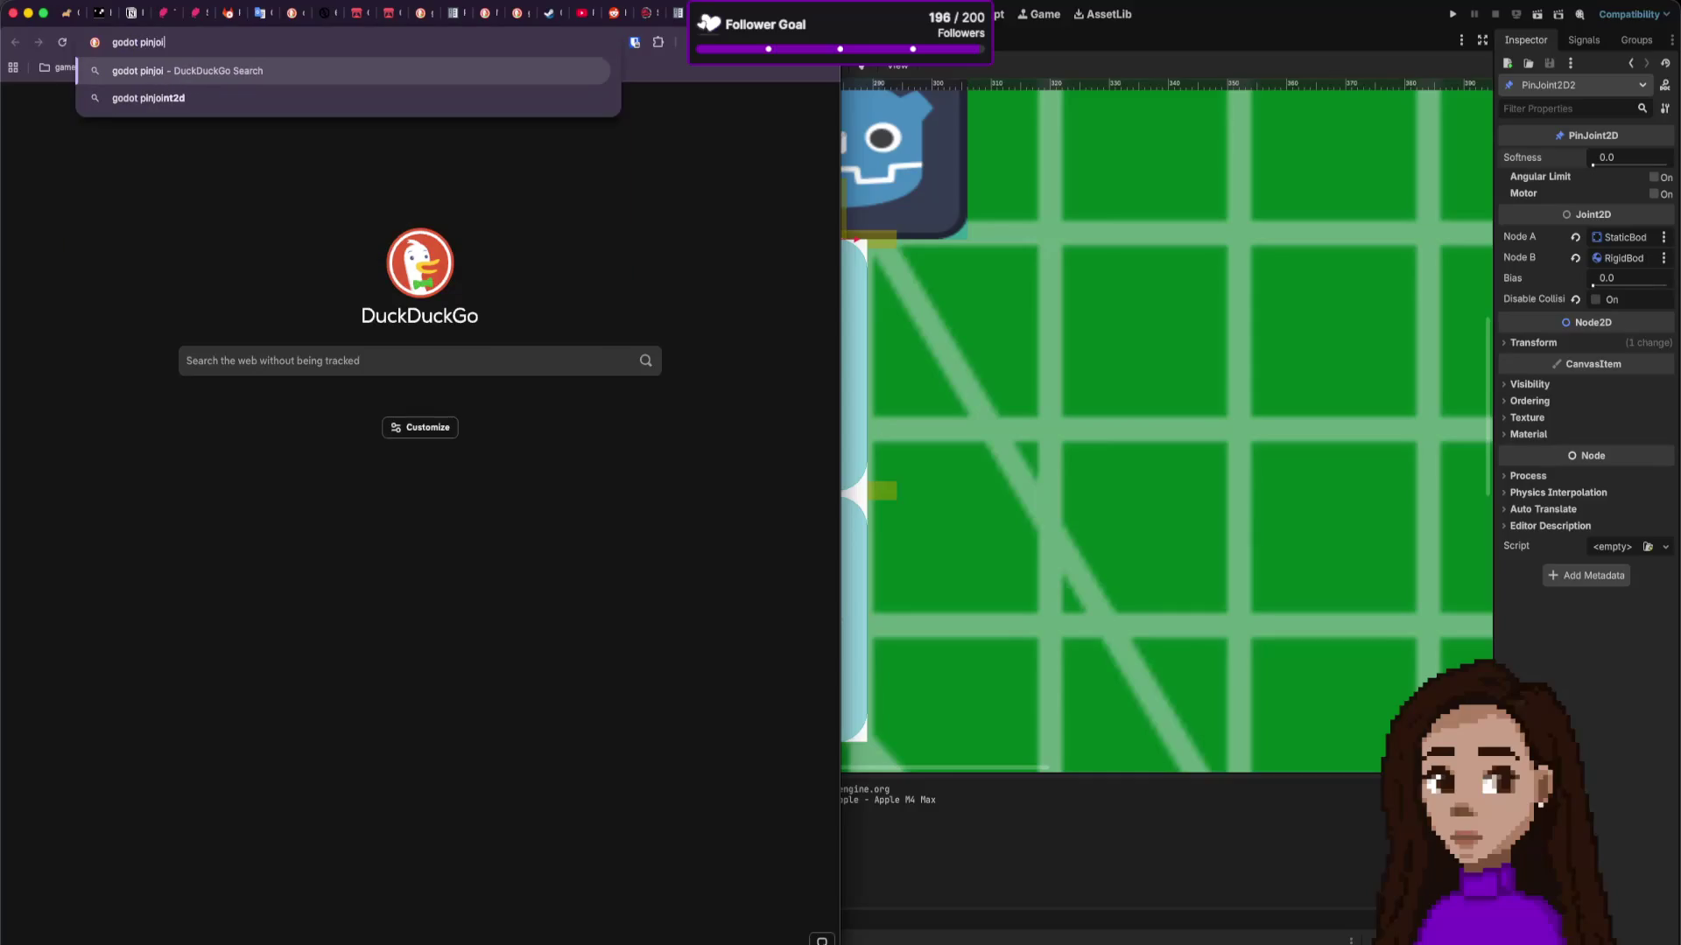
pyautogui.press('Return')
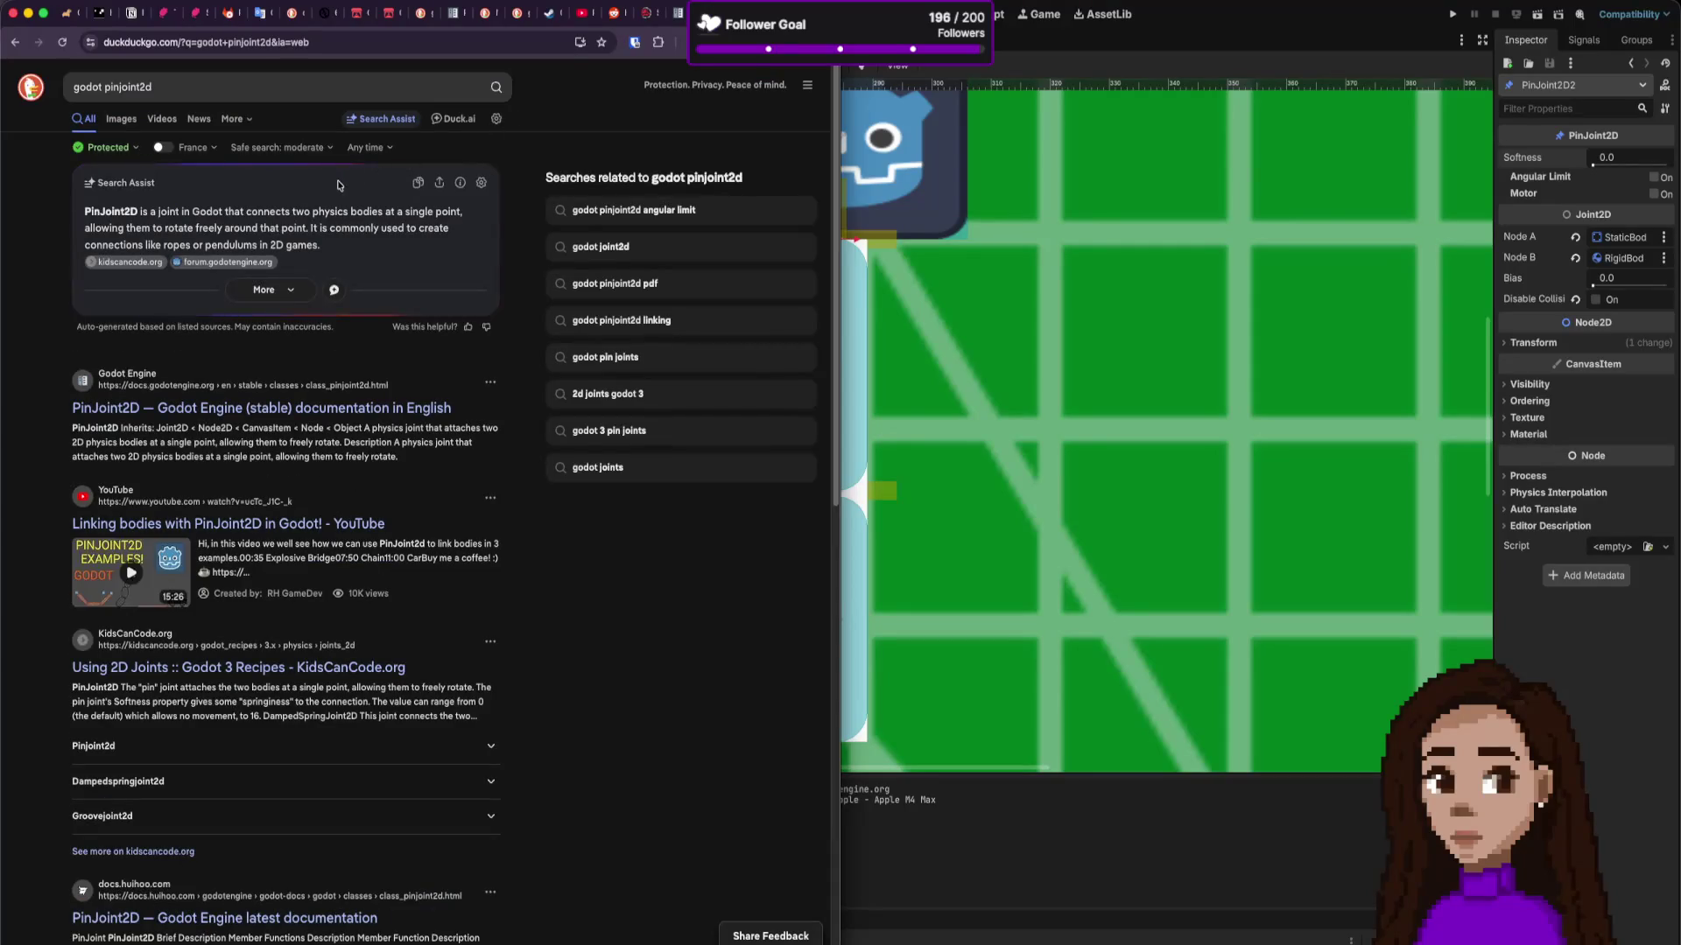
pyautogui.click(289, 408)
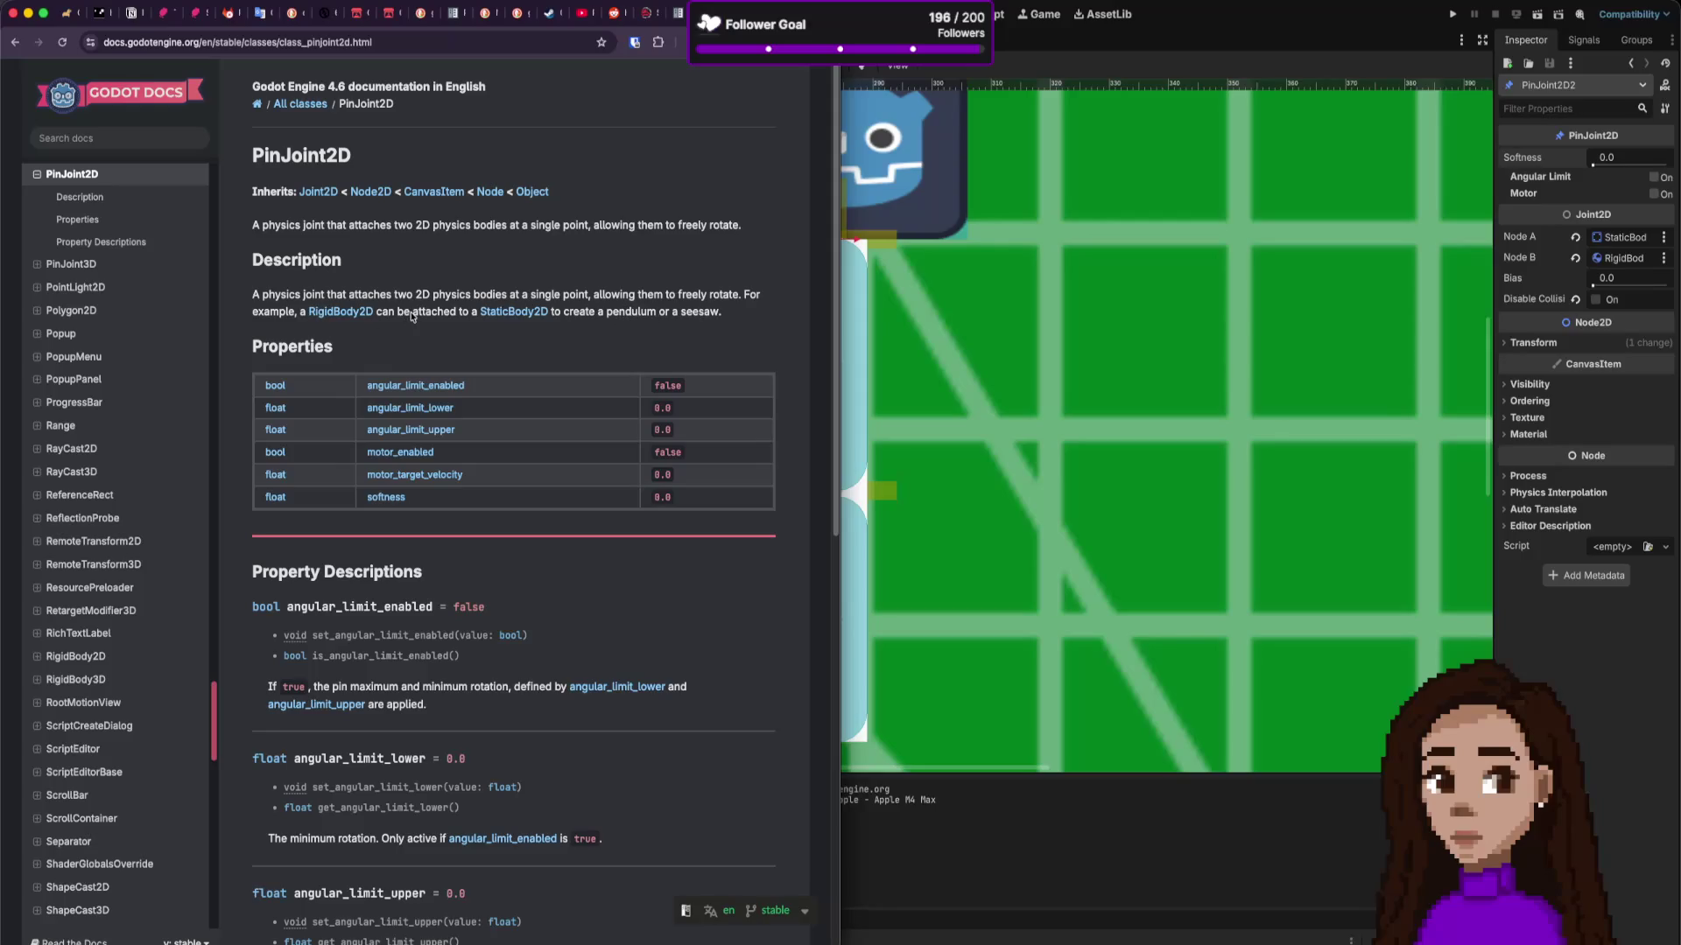
pyautogui.scroll(-3, 409, 401)
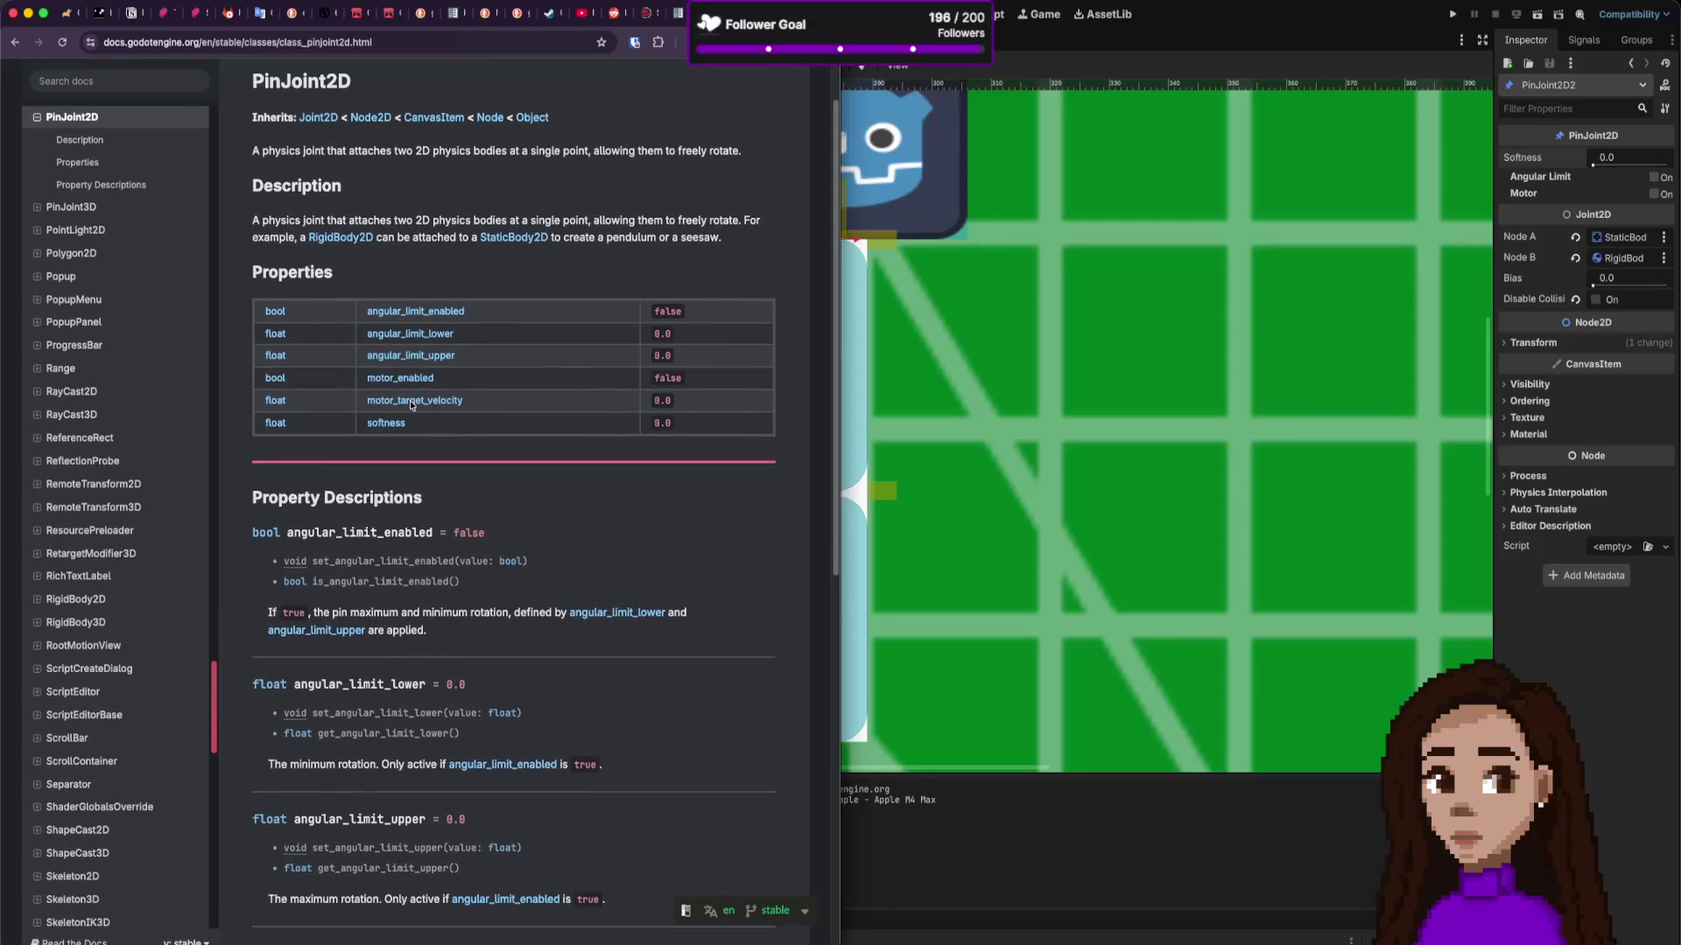
pyautogui.scroll(-15, 411, 404)
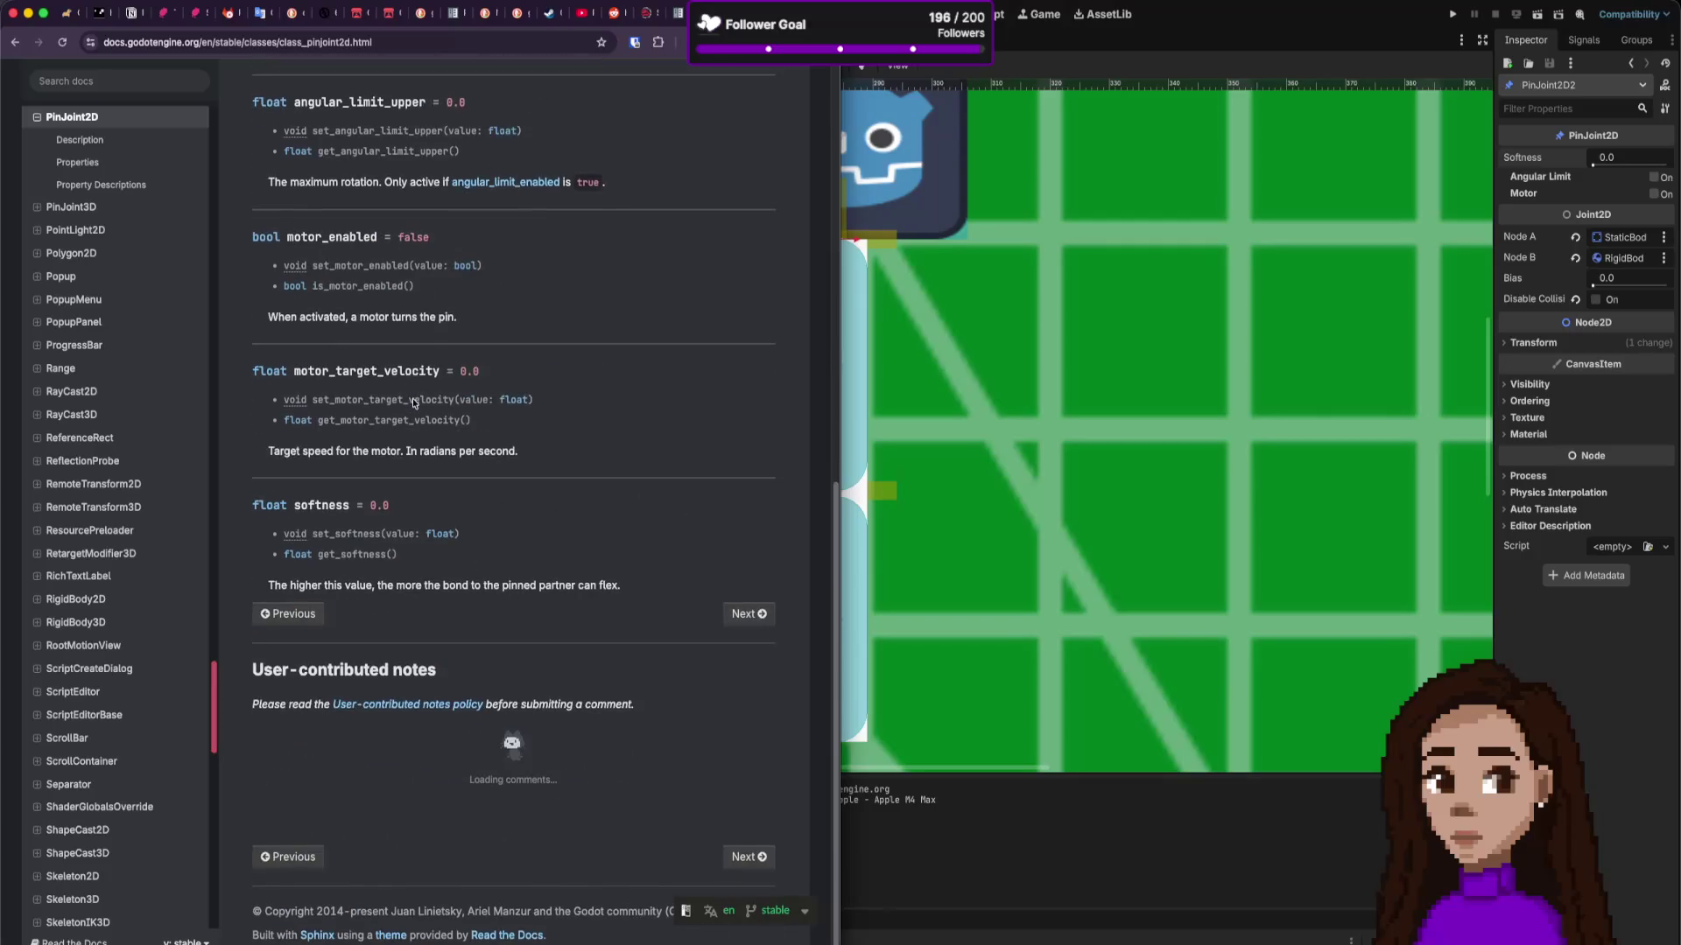
pyautogui.scroll(18, 414, 403)
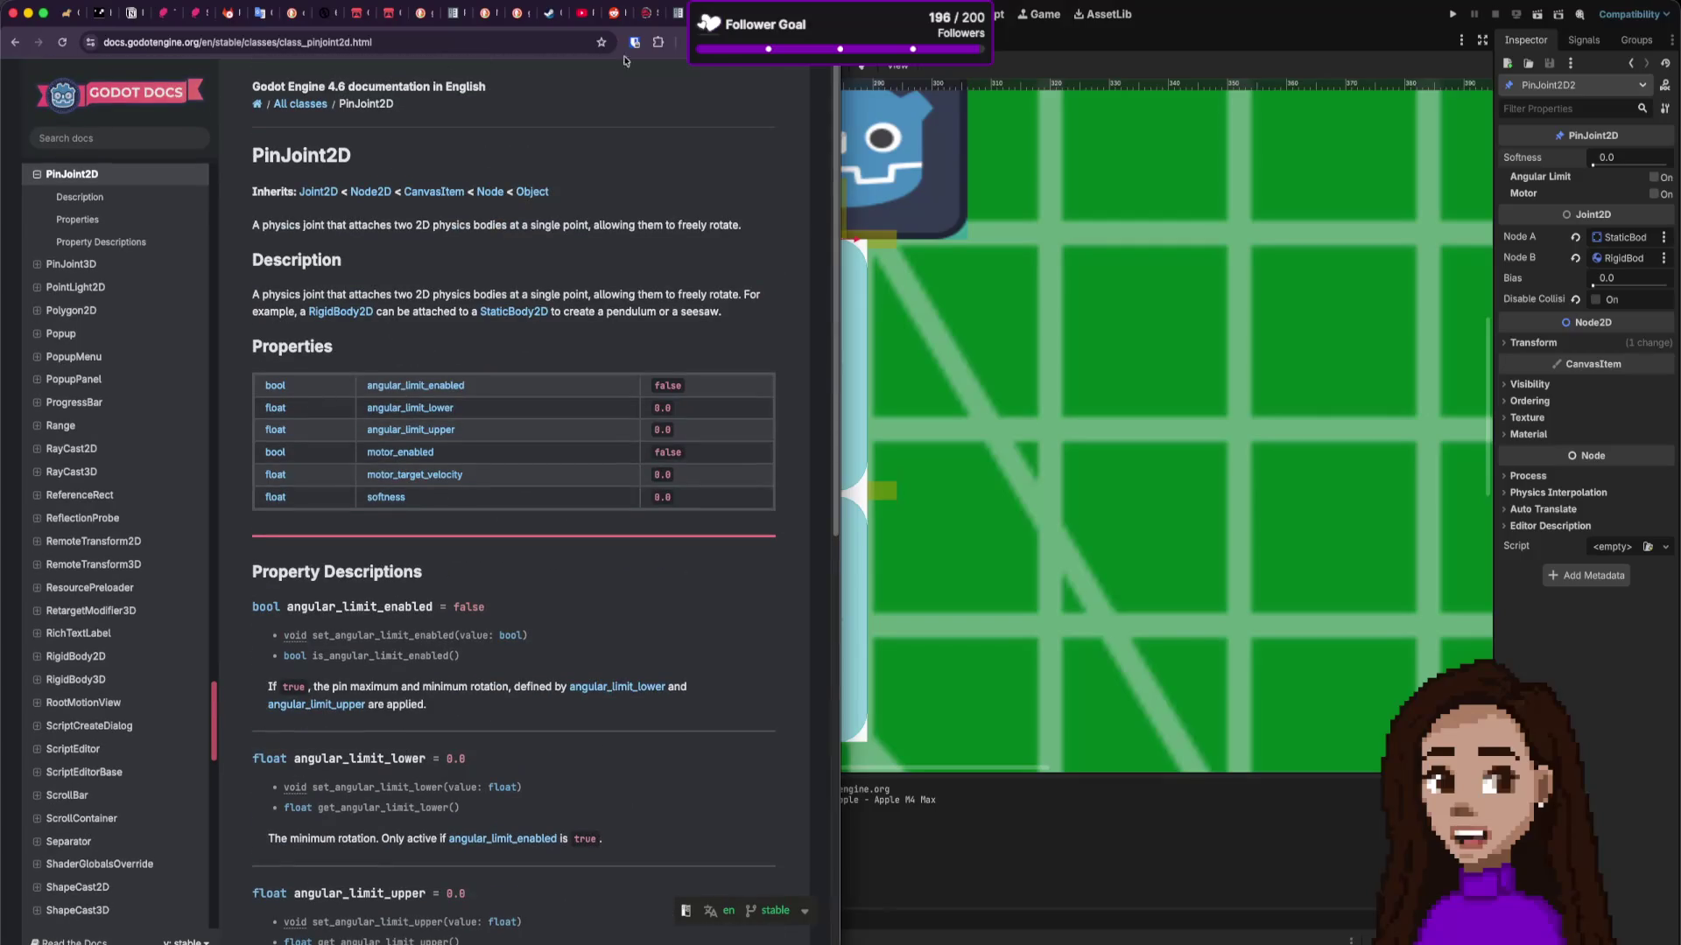
# Step: Go back to the search results and open KidsCanCode's Using 2D Joints recipe
pyautogui.click(17, 45)
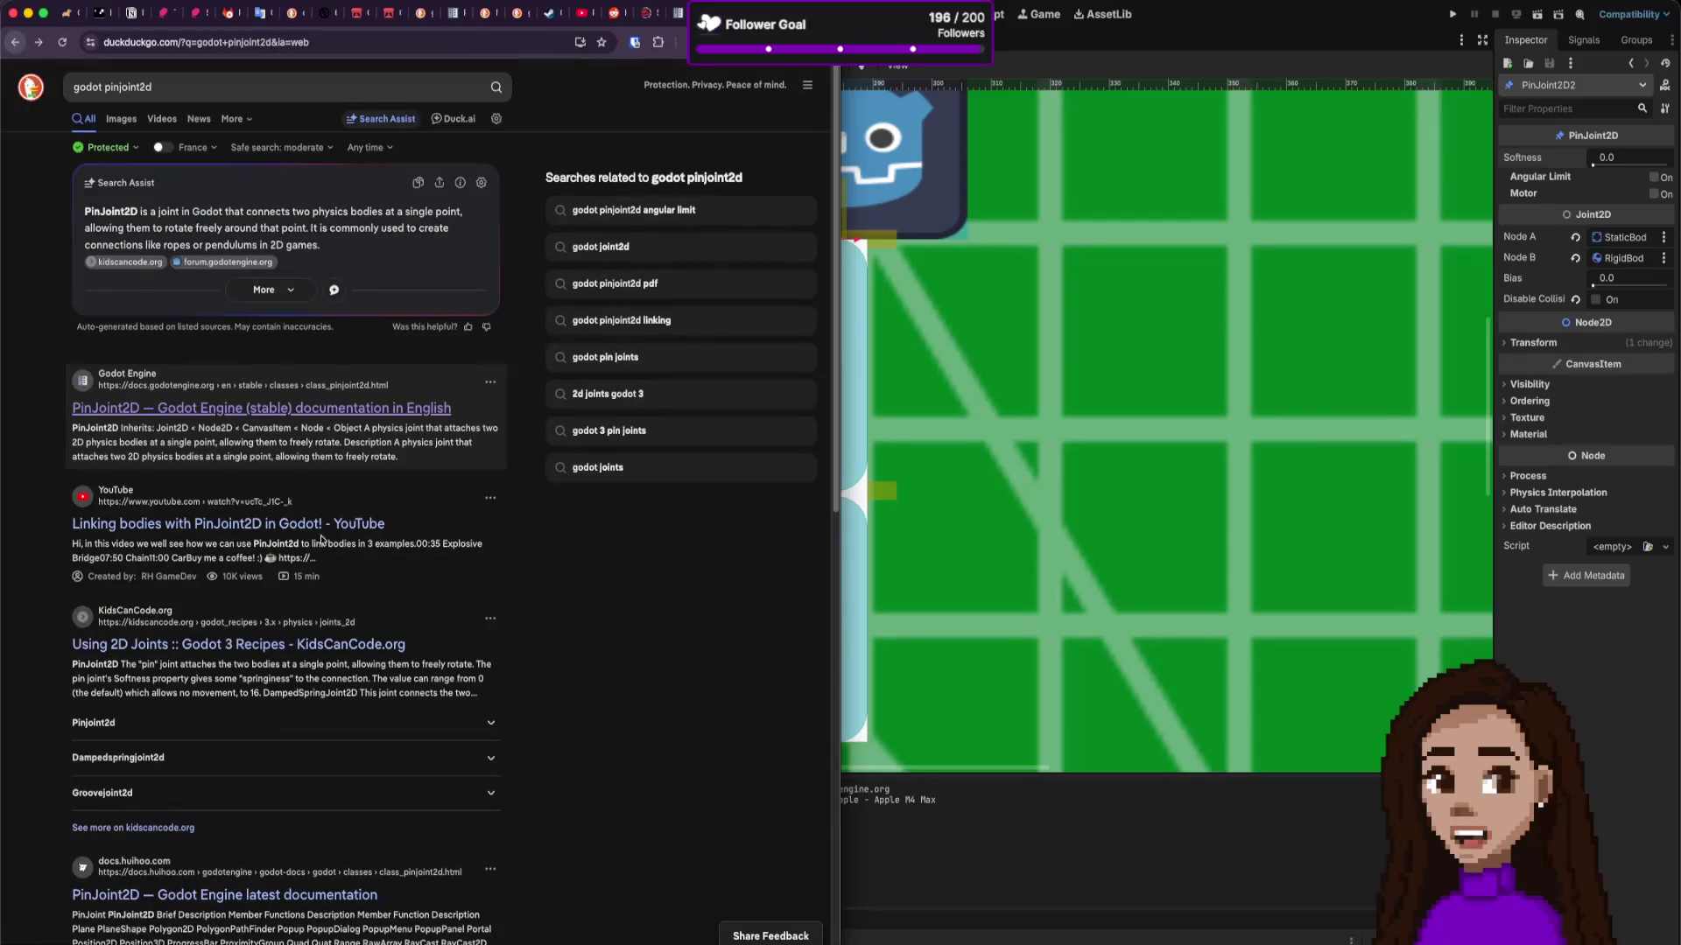
pyautogui.scroll(-1, 335, 604)
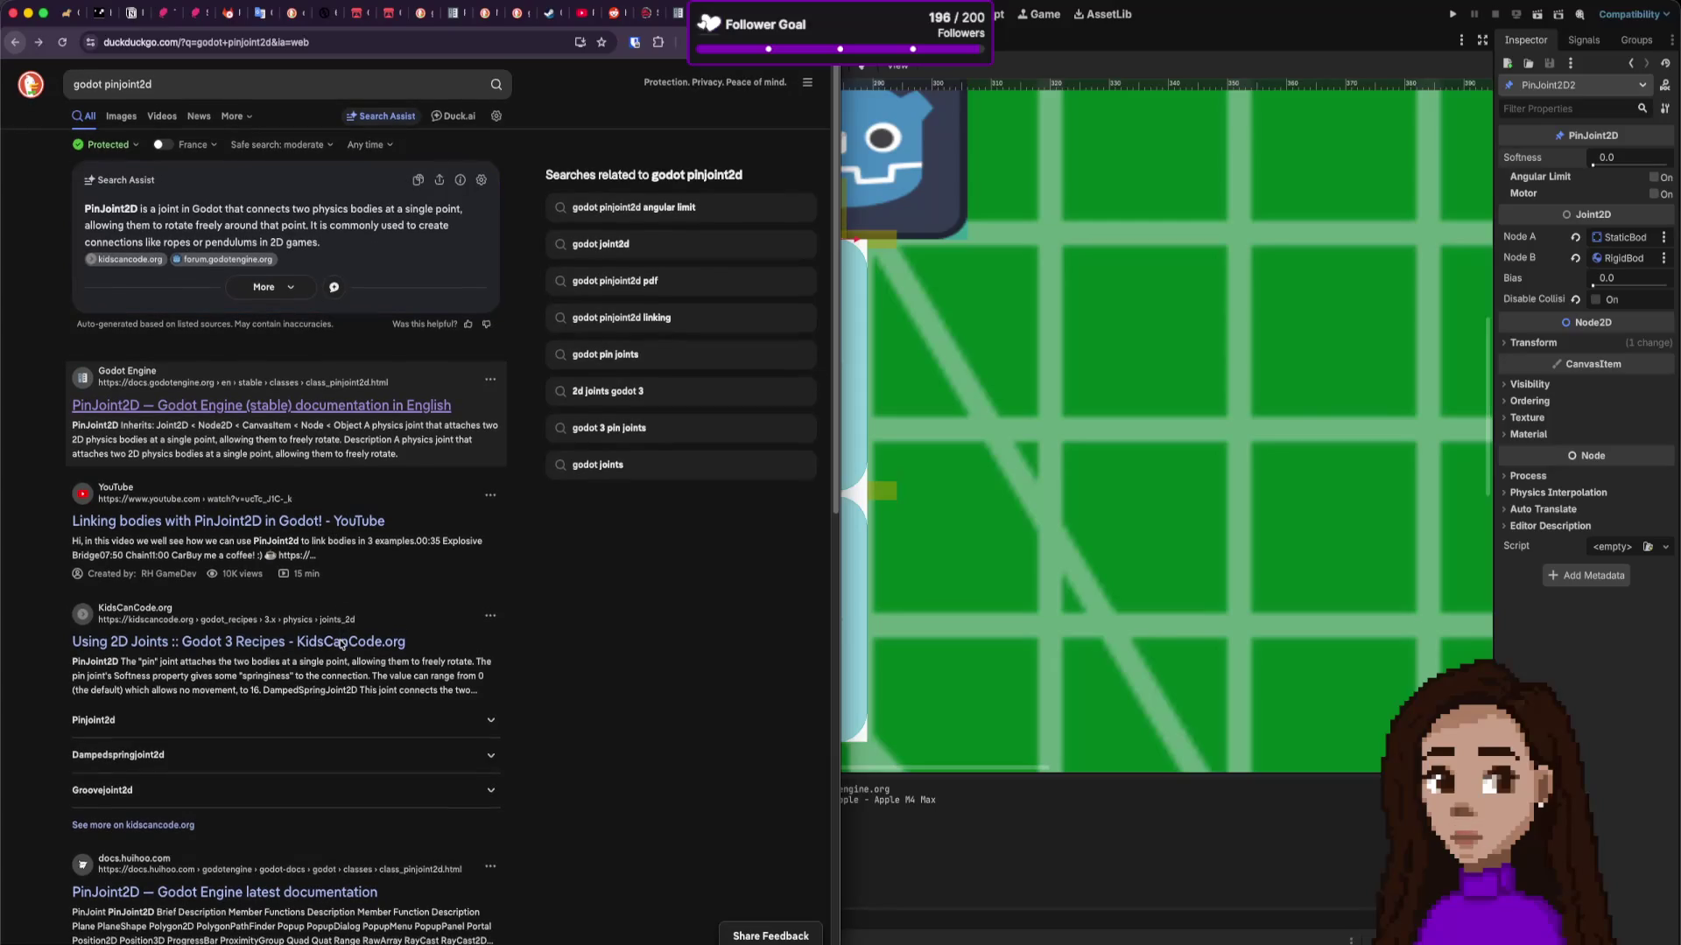
pyautogui.scroll(-5, 461, 612)
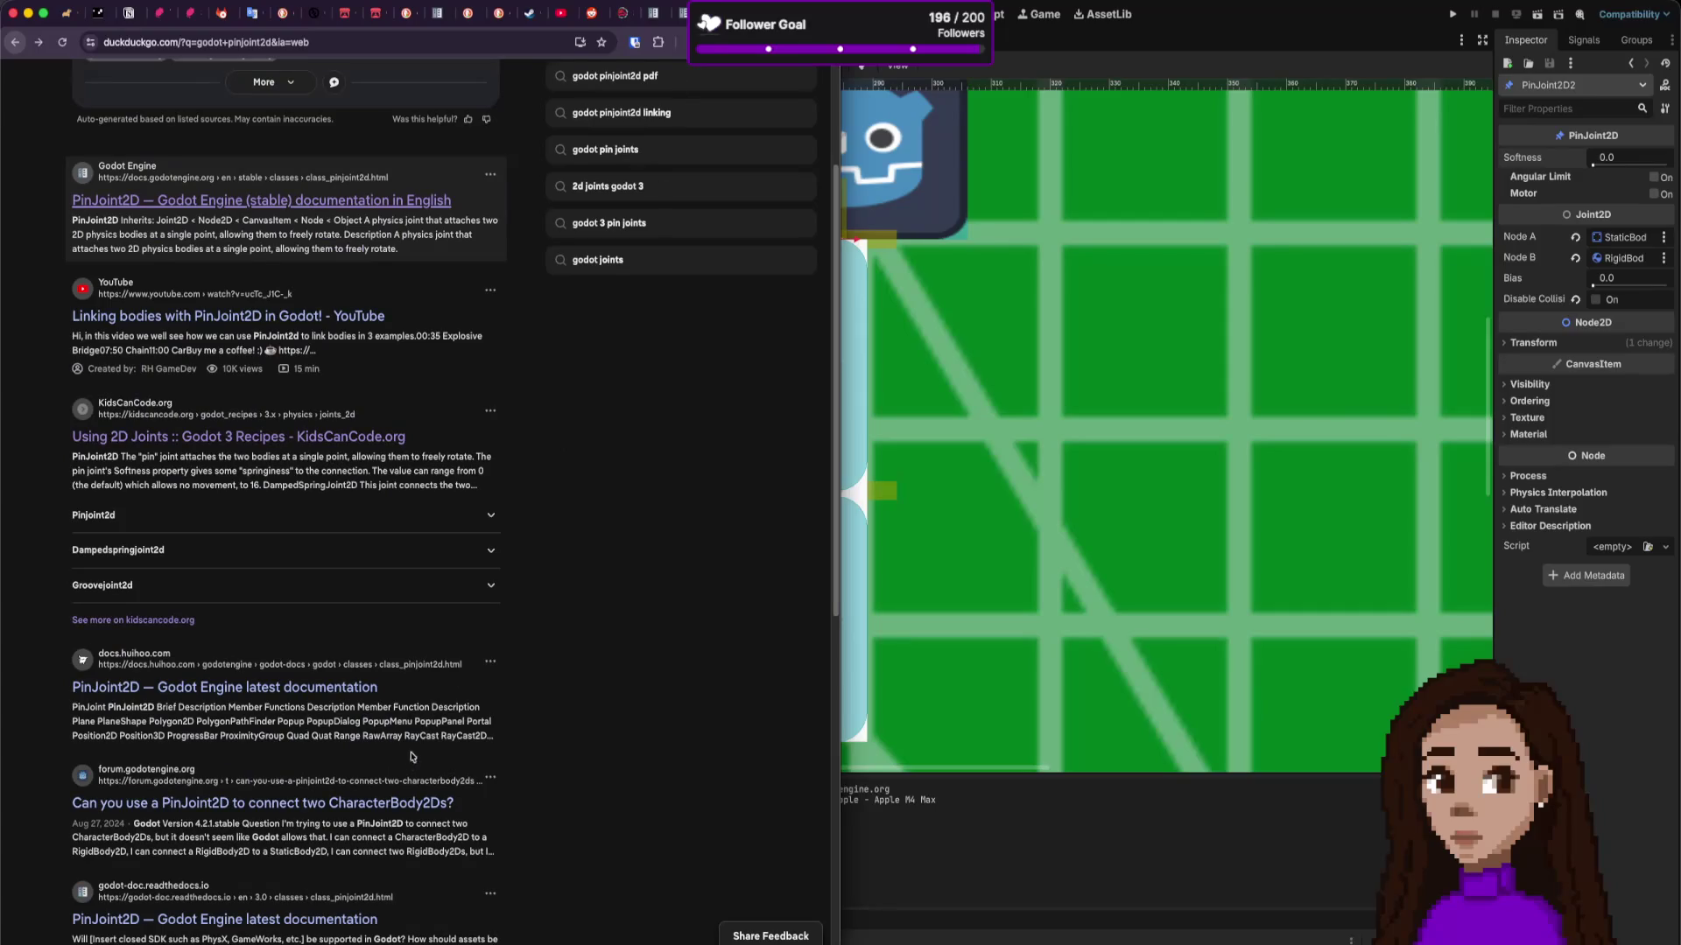
pyautogui.click(238, 436)
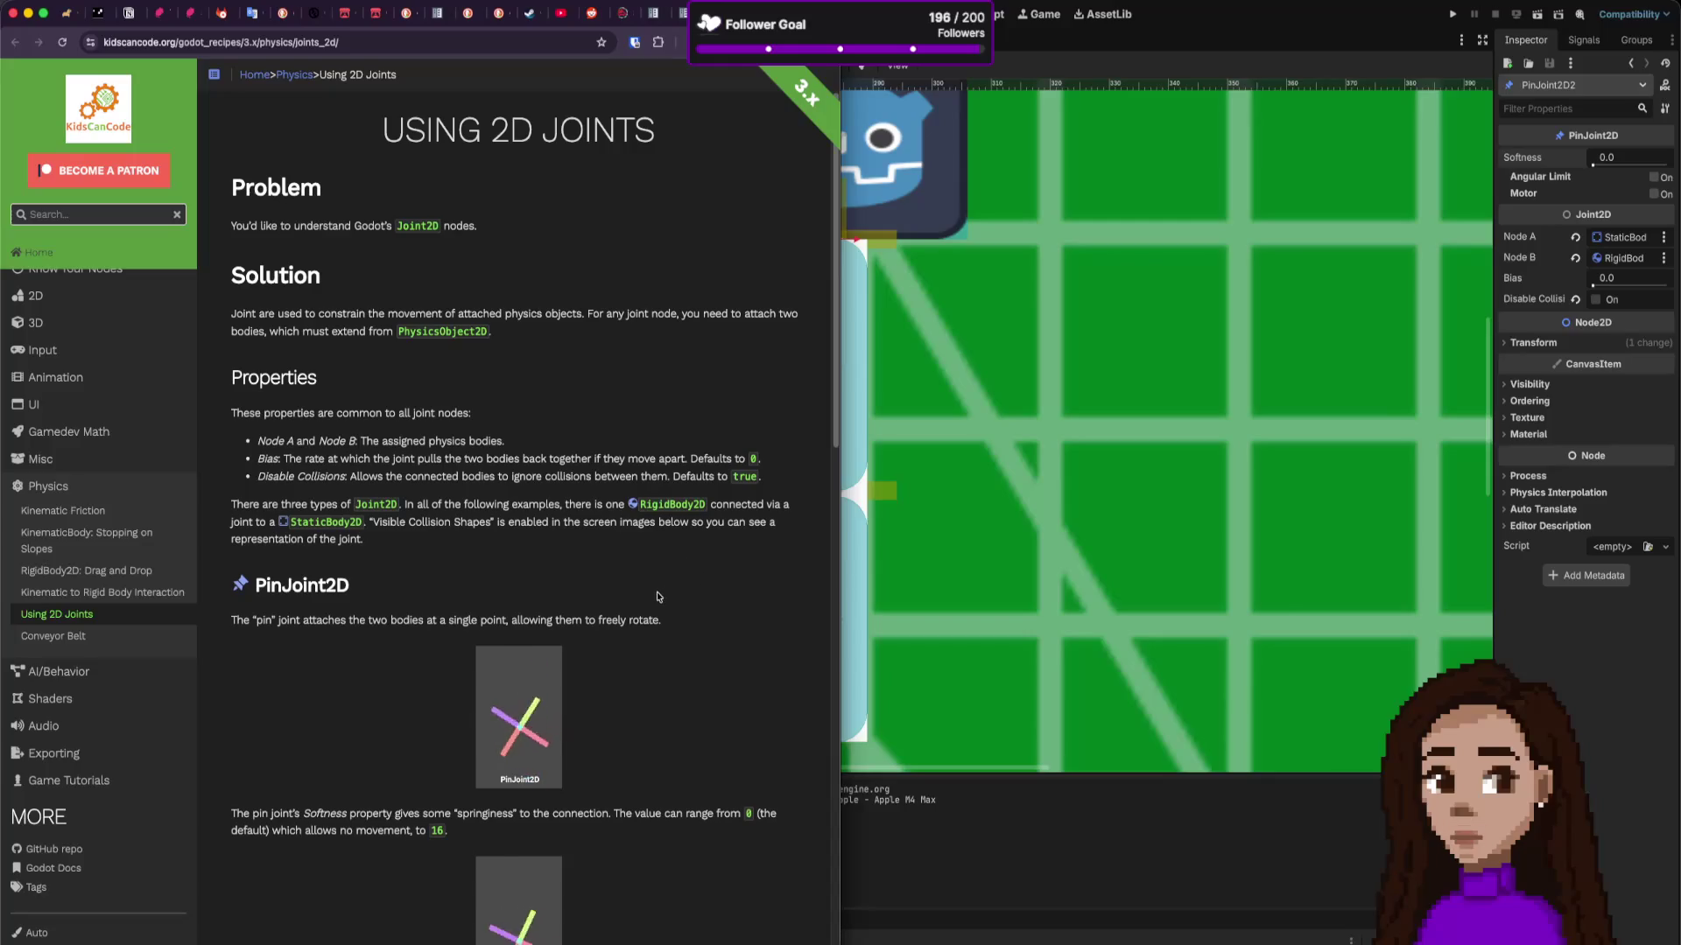
# Step: Read through the recipe's joints demos, enlarging one briefly, then return to the search results
pyautogui.scroll(-1, 658, 597)
pyautogui.scroll(-5, 657, 596)
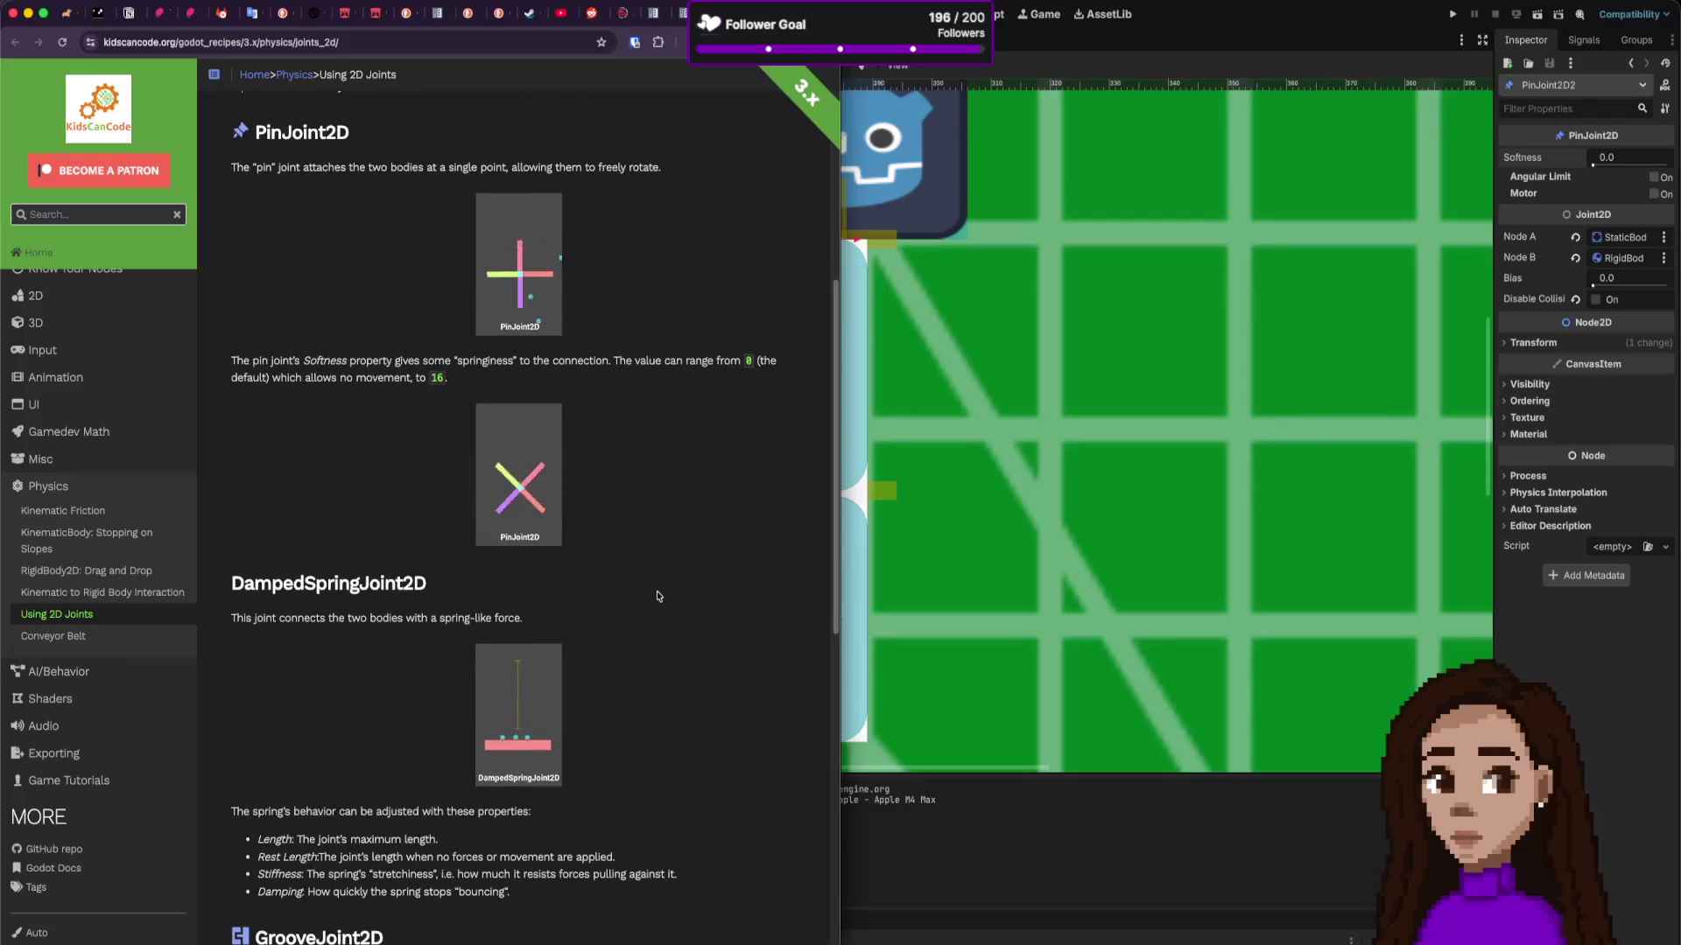
pyautogui.scroll(-3, 657, 596)
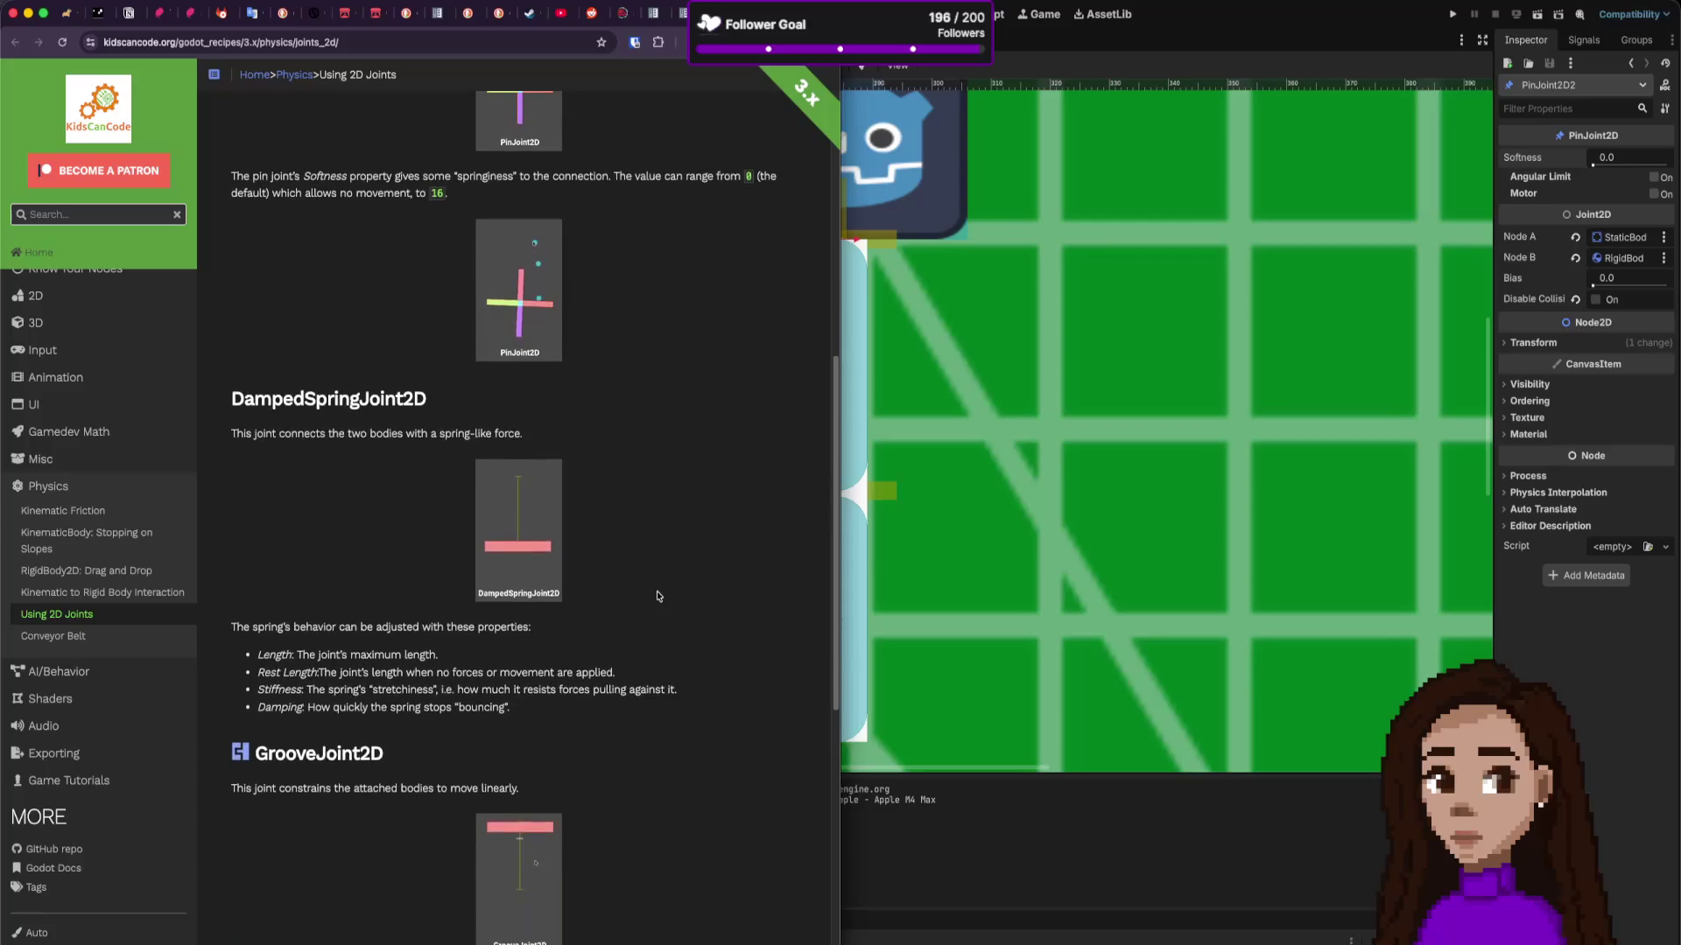
pyautogui.scroll(-5, 658, 596)
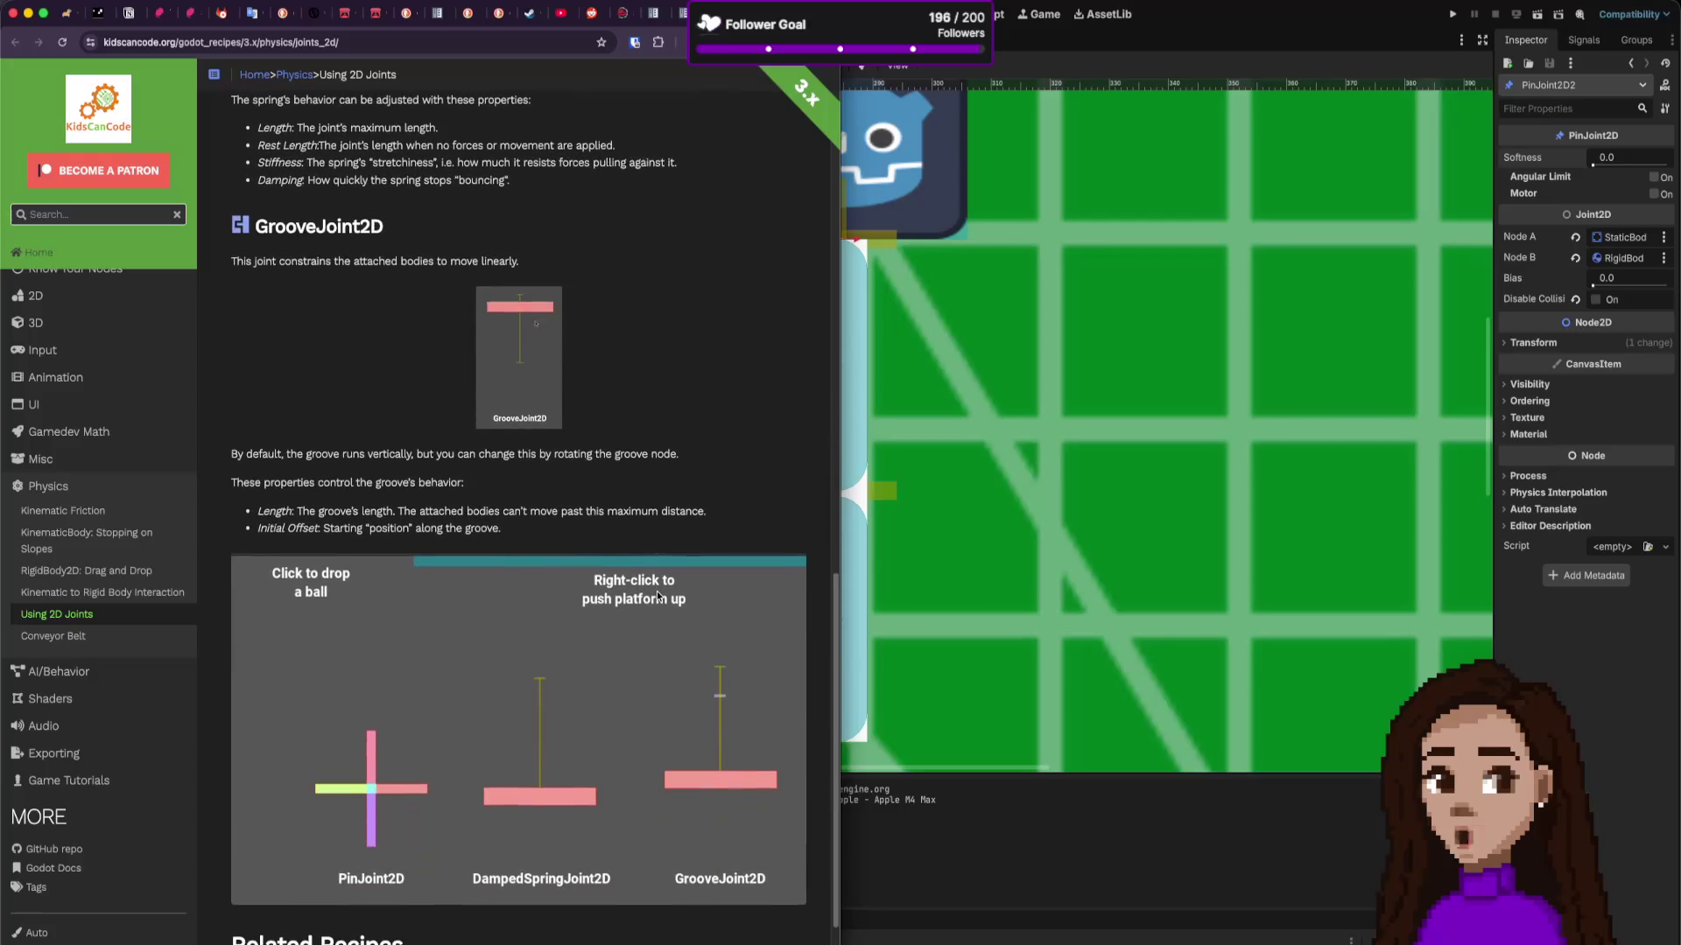
pyautogui.scroll(-1, 658, 597)
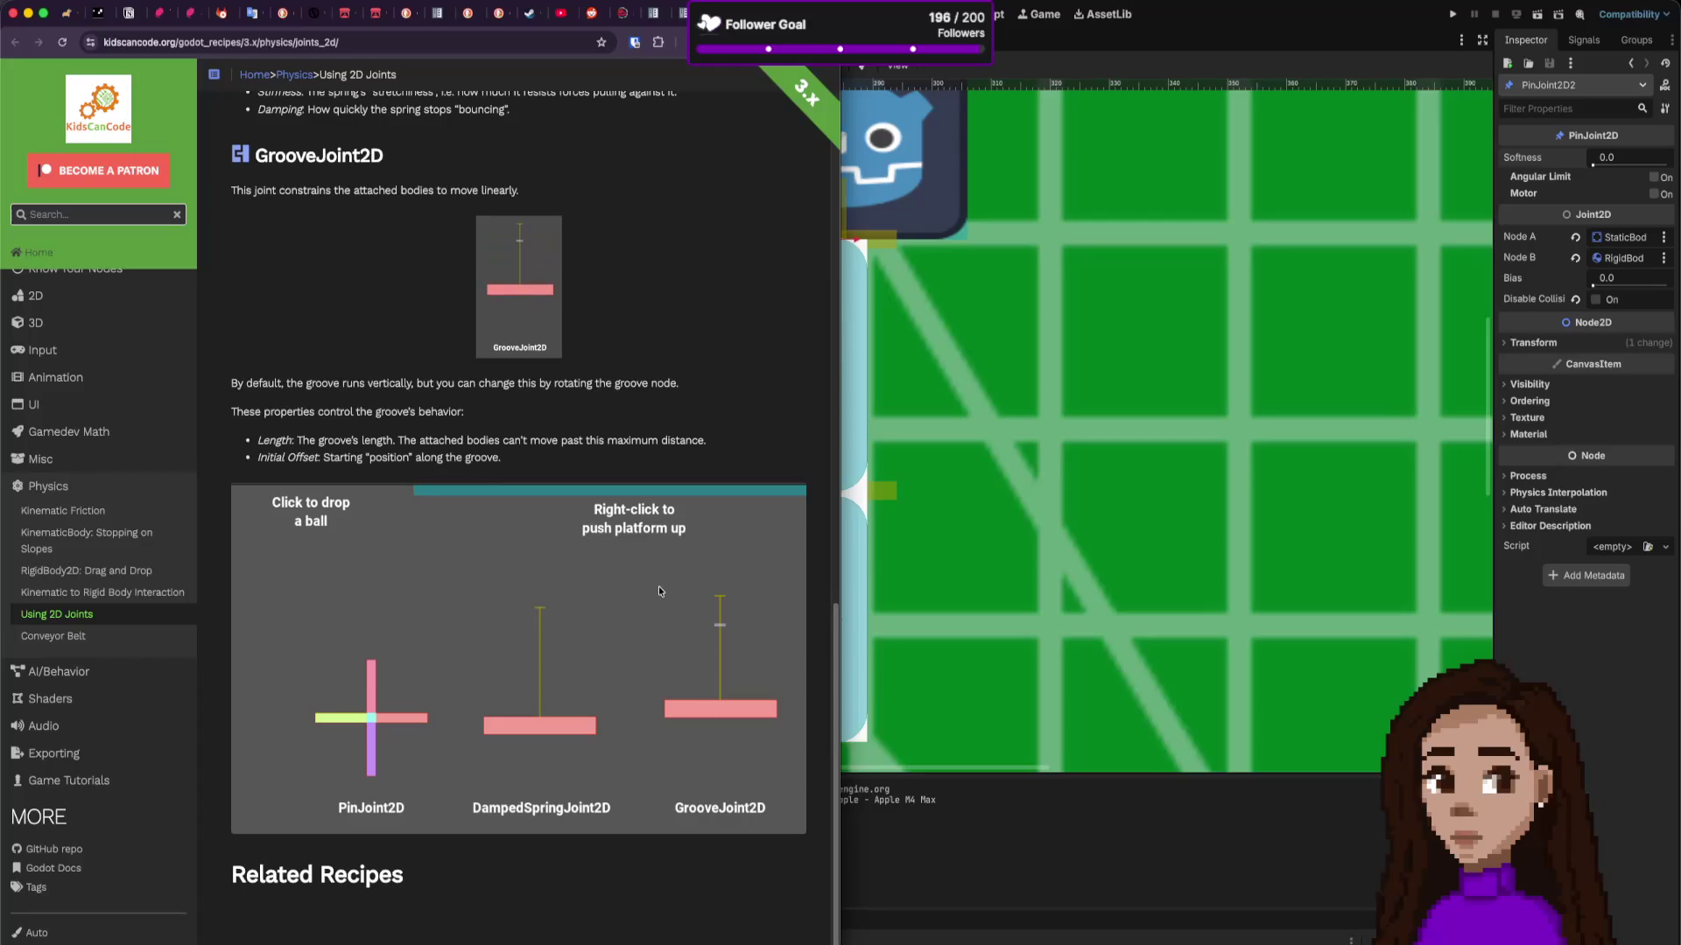
pyautogui.click(591, 588)
pyautogui.press('Escape')
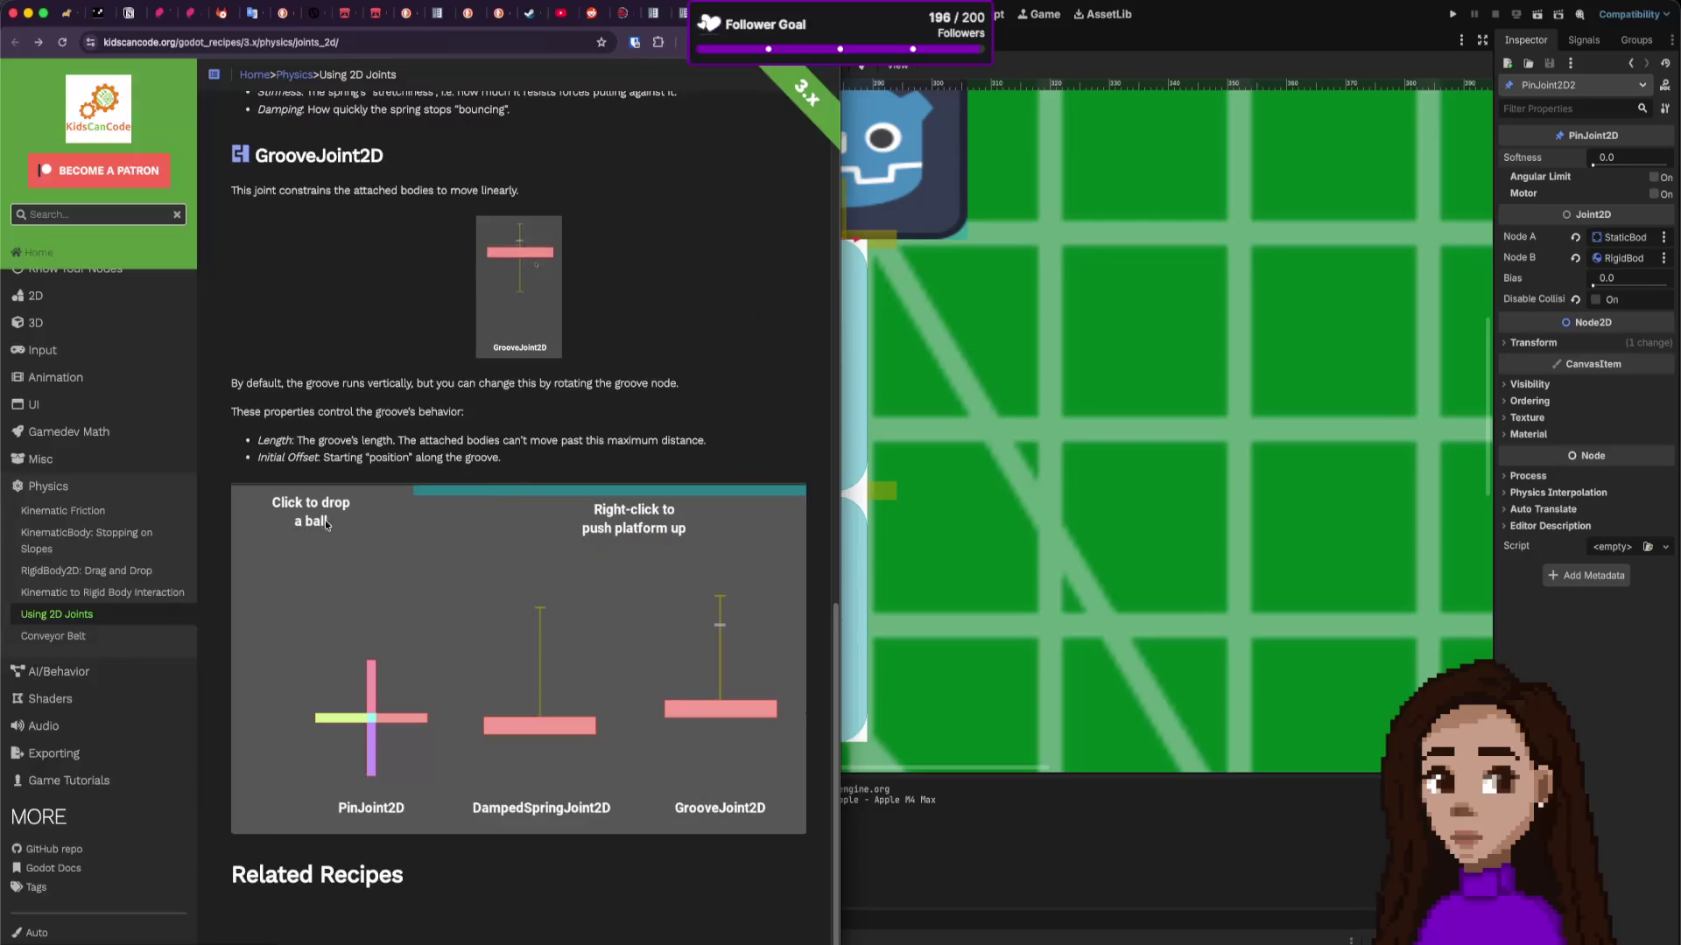
pyautogui.scroll(3, 578, 455)
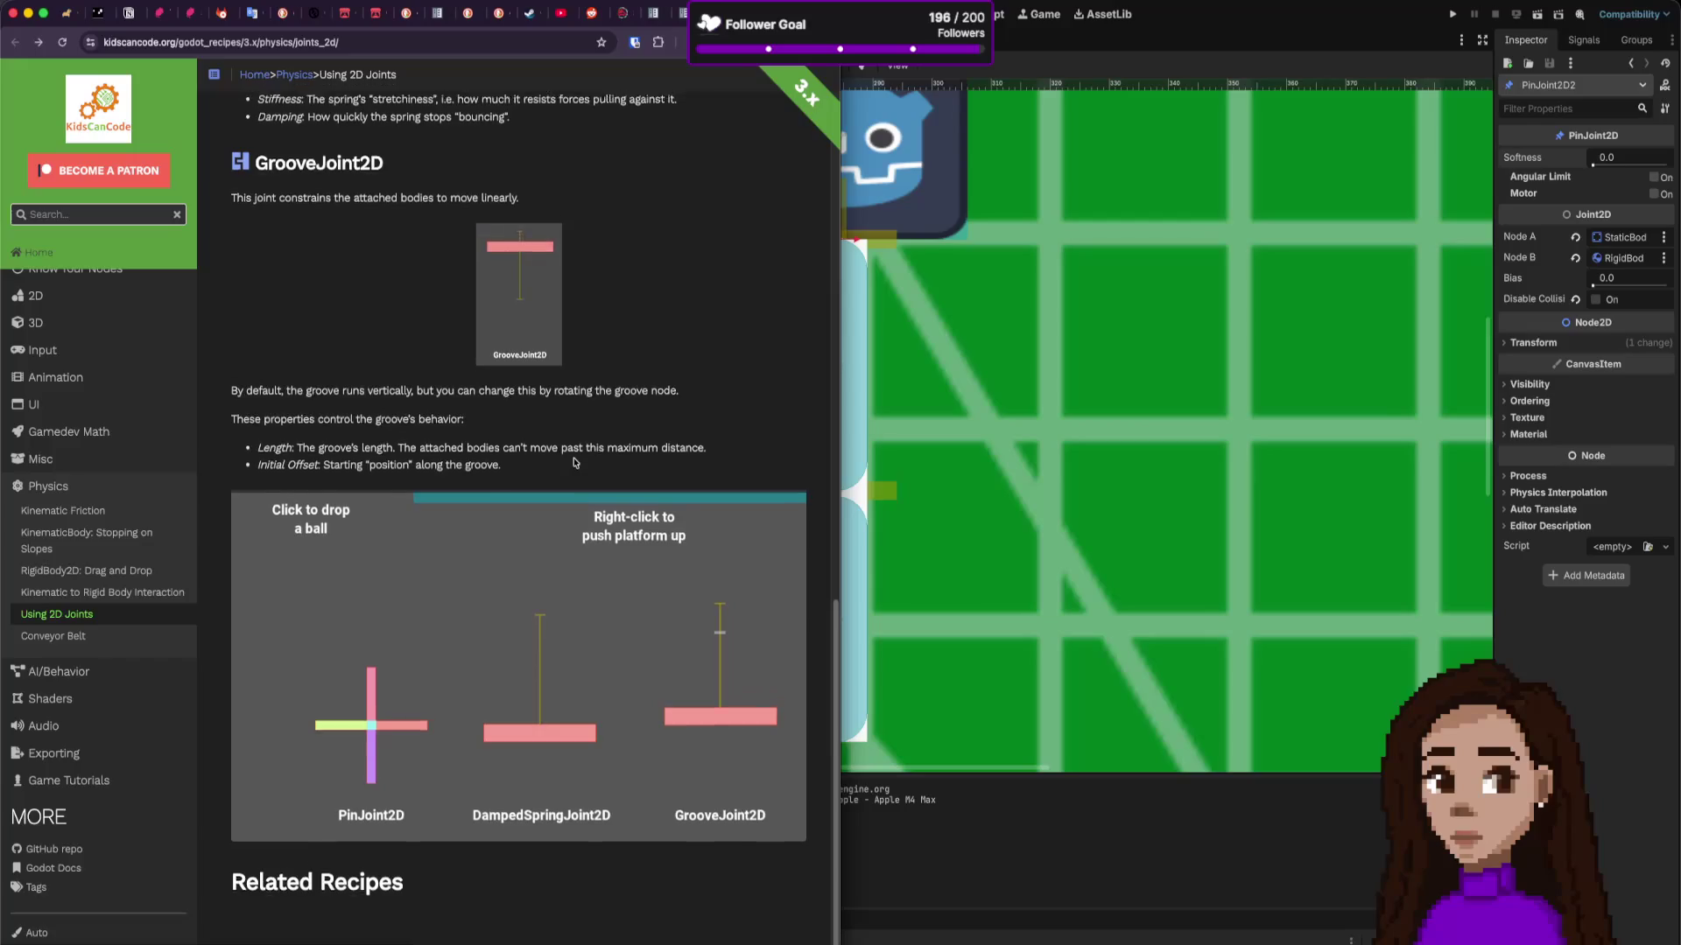
pyautogui.scroll(15, 577, 461)
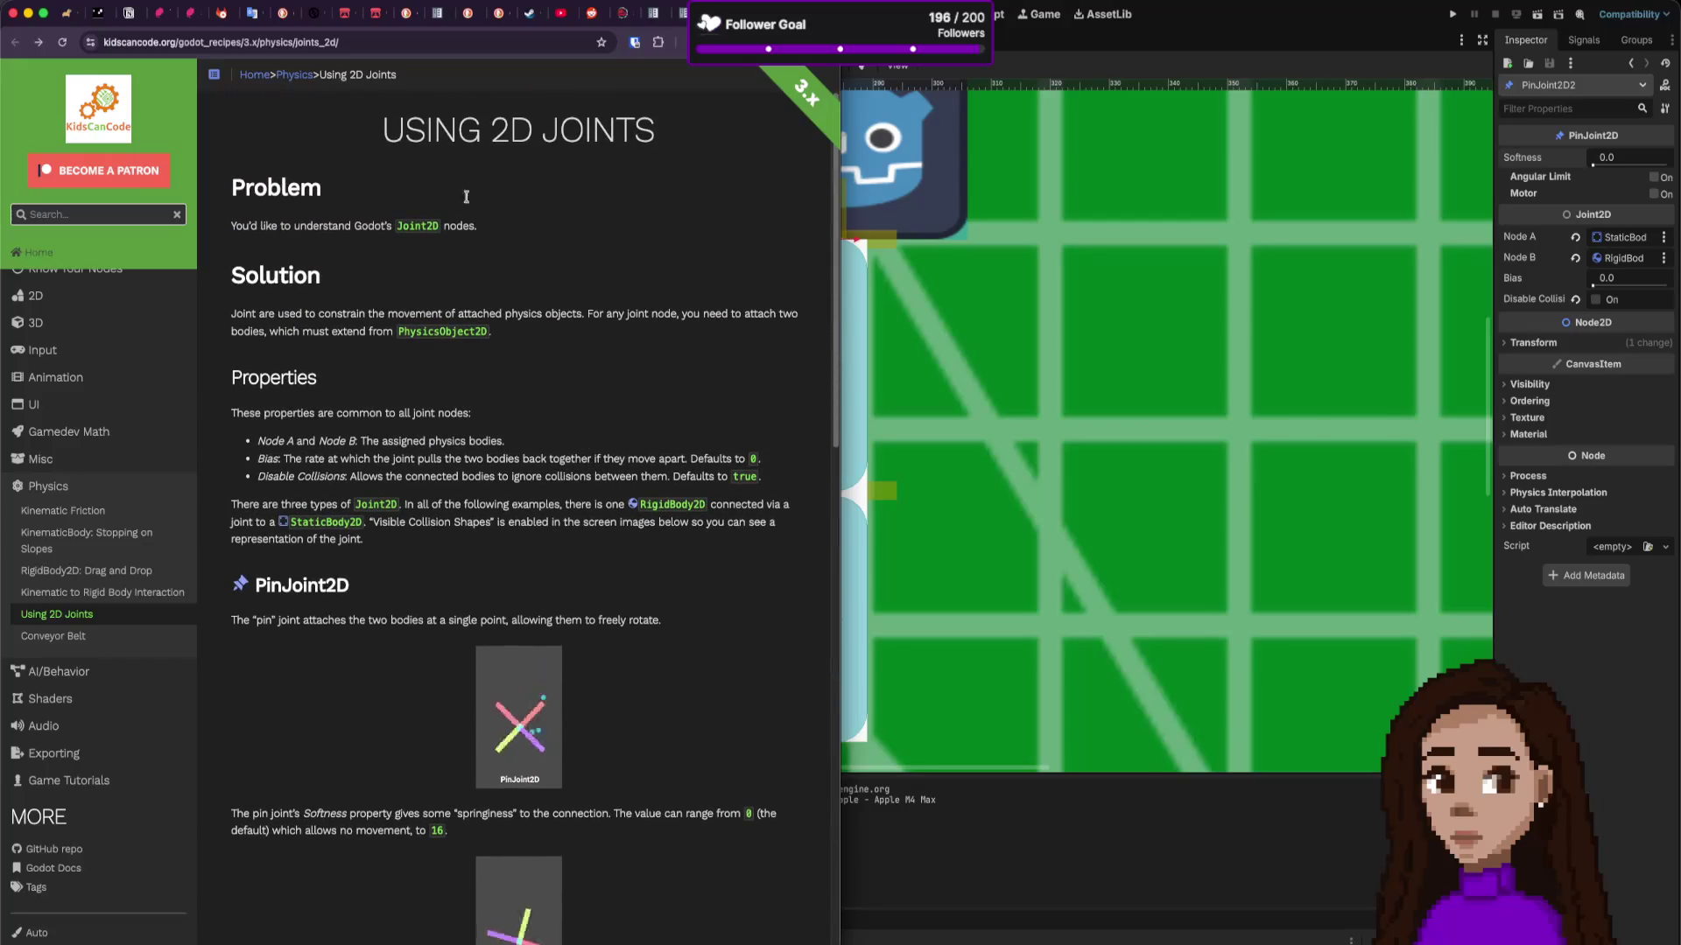
pyautogui.scroll(-15, 707, 178)
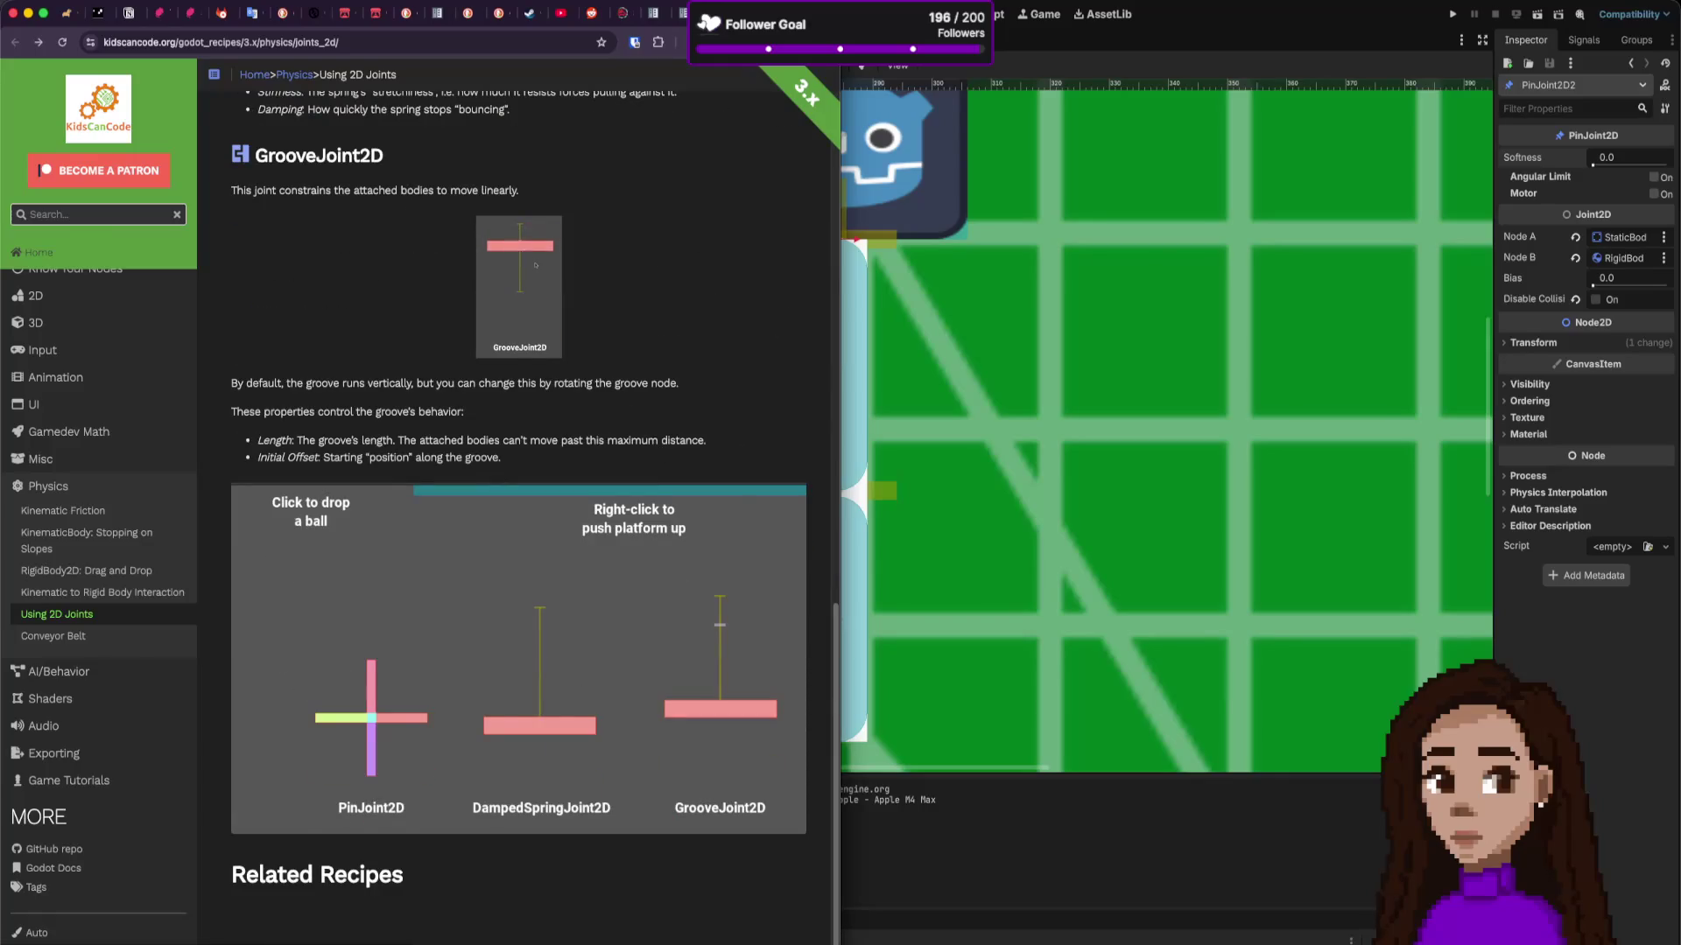
pyautogui.press('super+bracketleft')
pyautogui.scroll(-3, 333, 531)
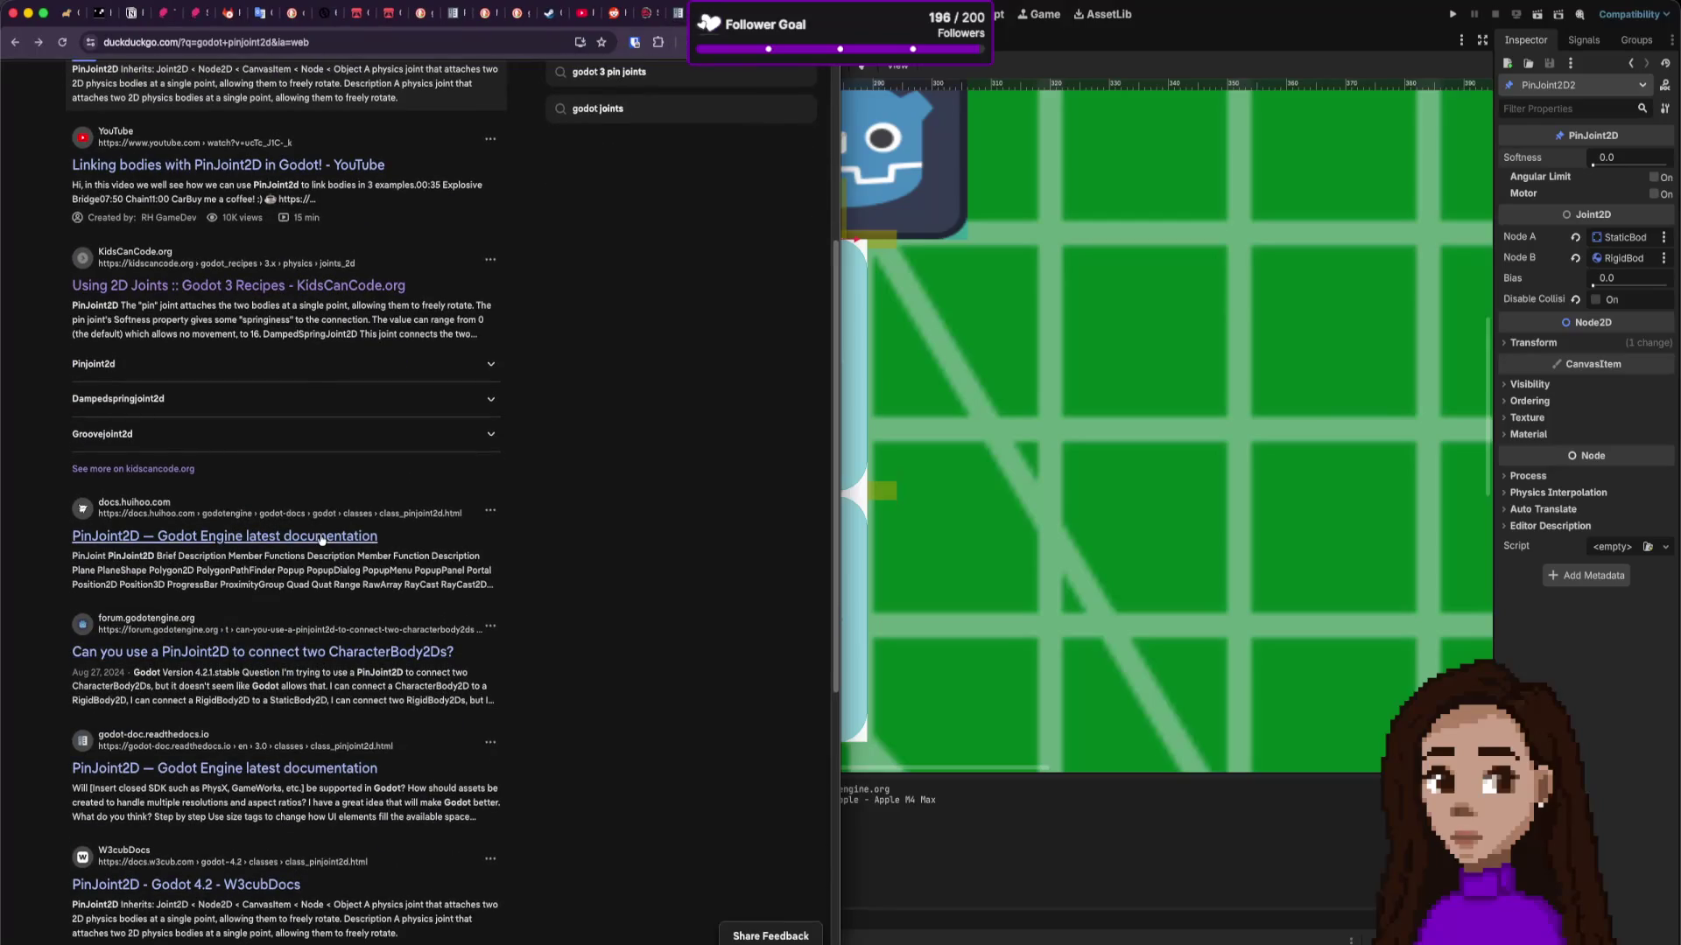
# Step: Close the recipe tab and read the PinJoint2D forum thread, scrolling back up to the question
pyautogui.scroll(-2, 350, 569)
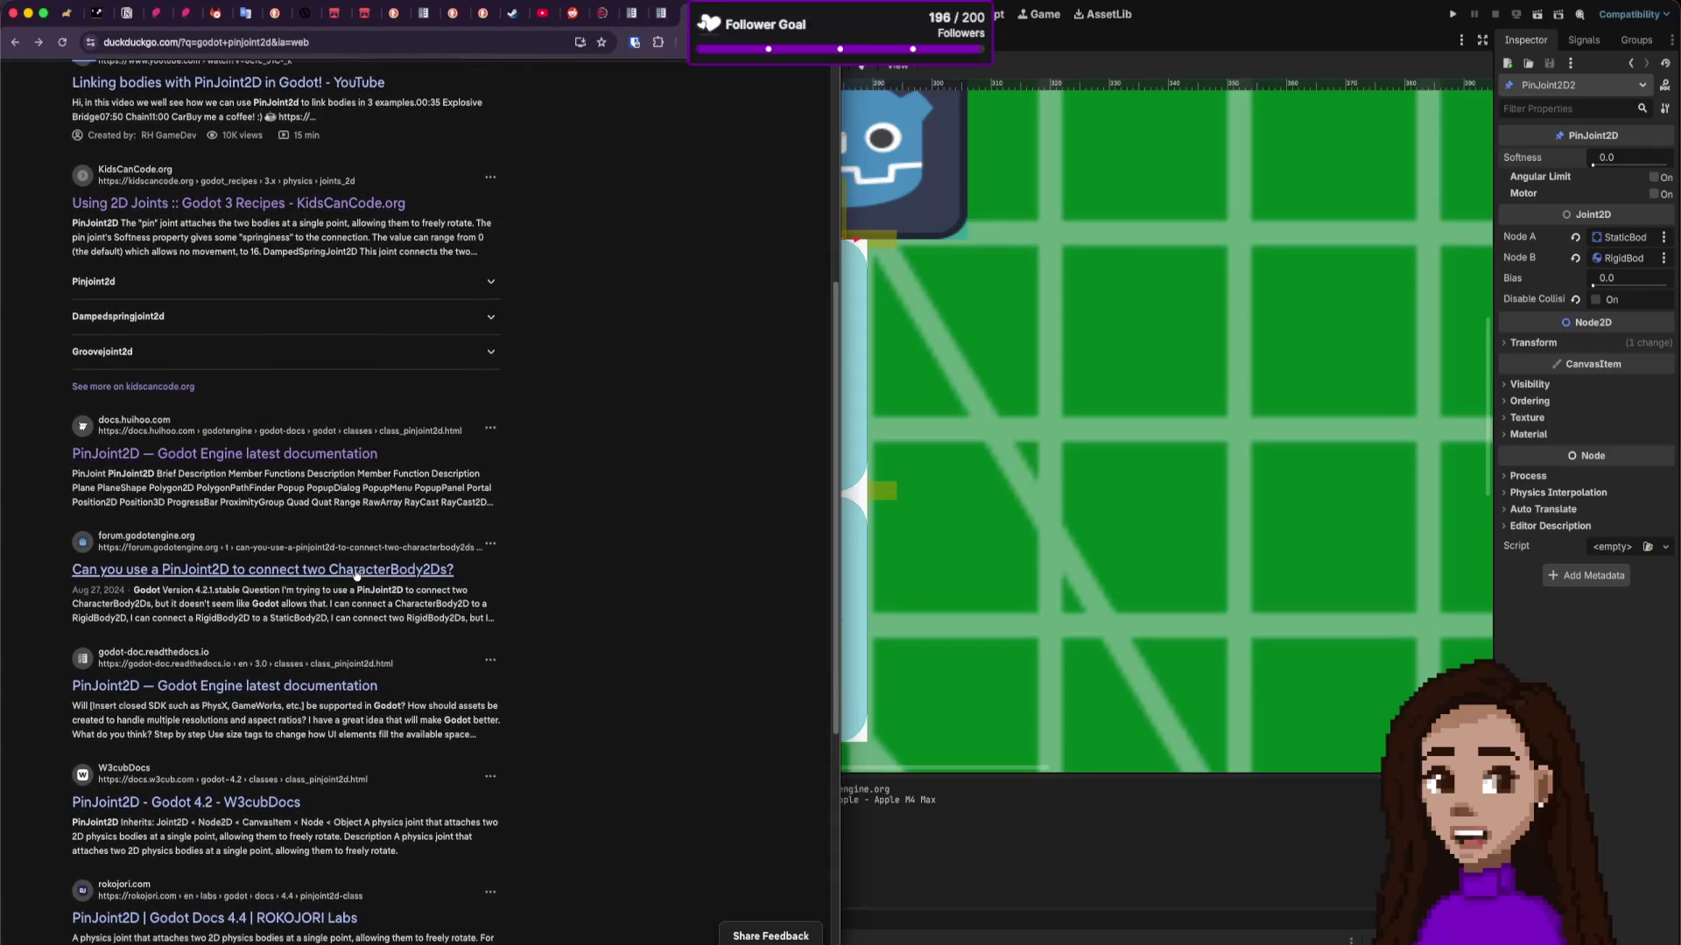
pyautogui.scroll(-5, 333, 490)
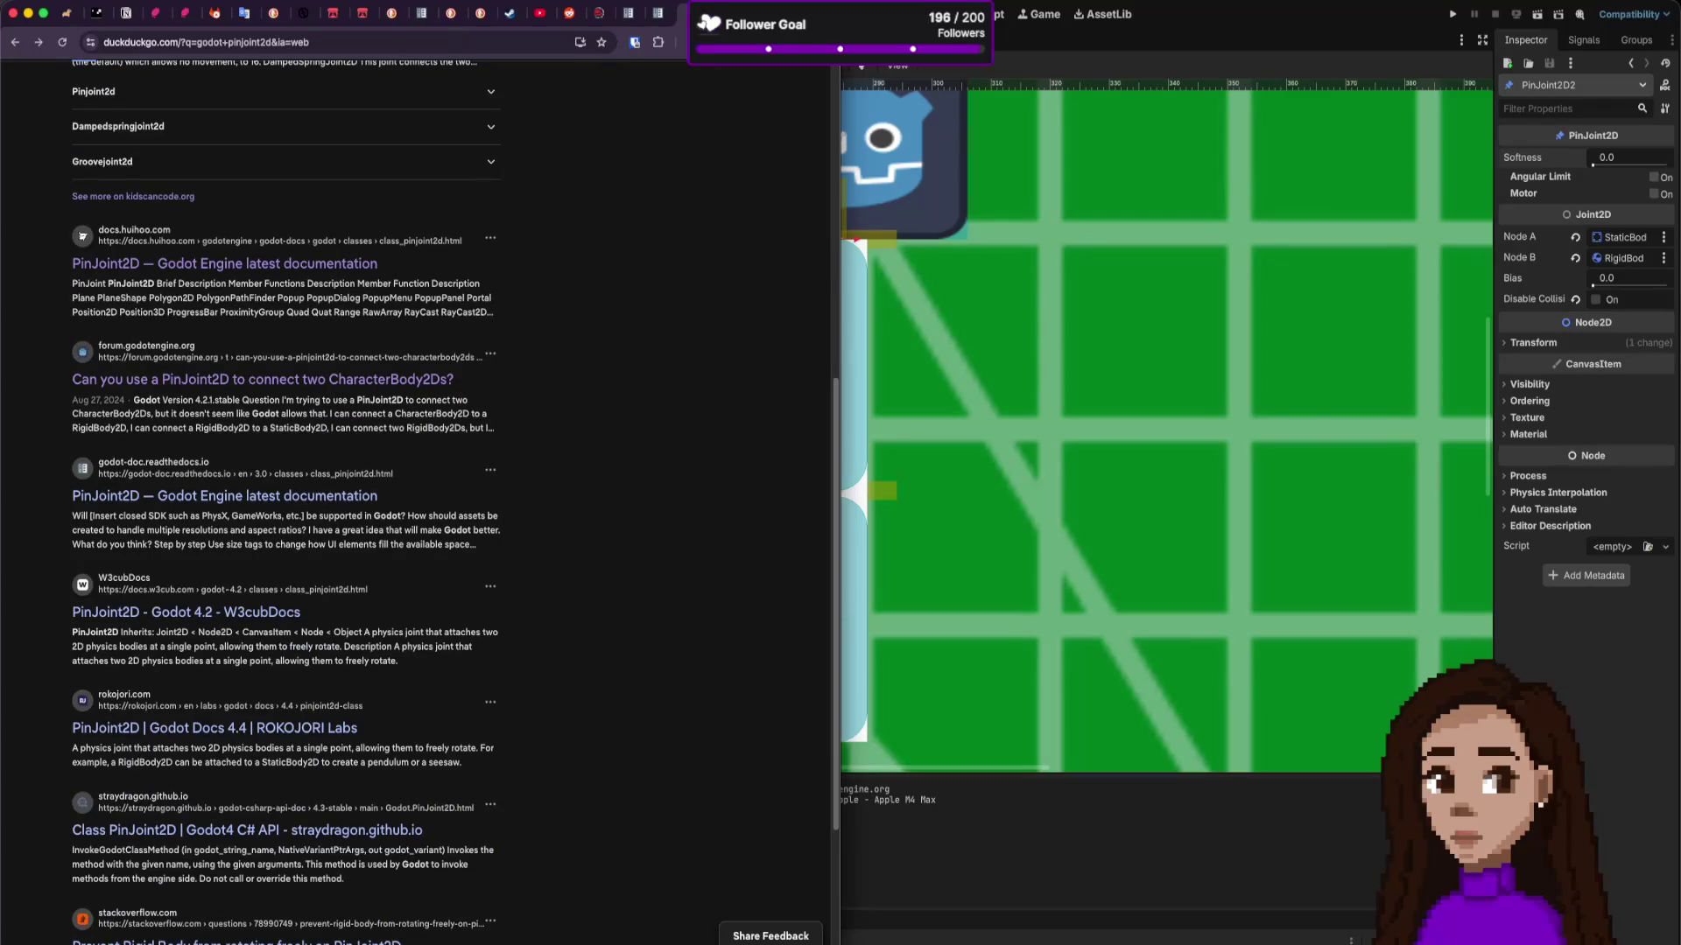
pyautogui.press('super+w')
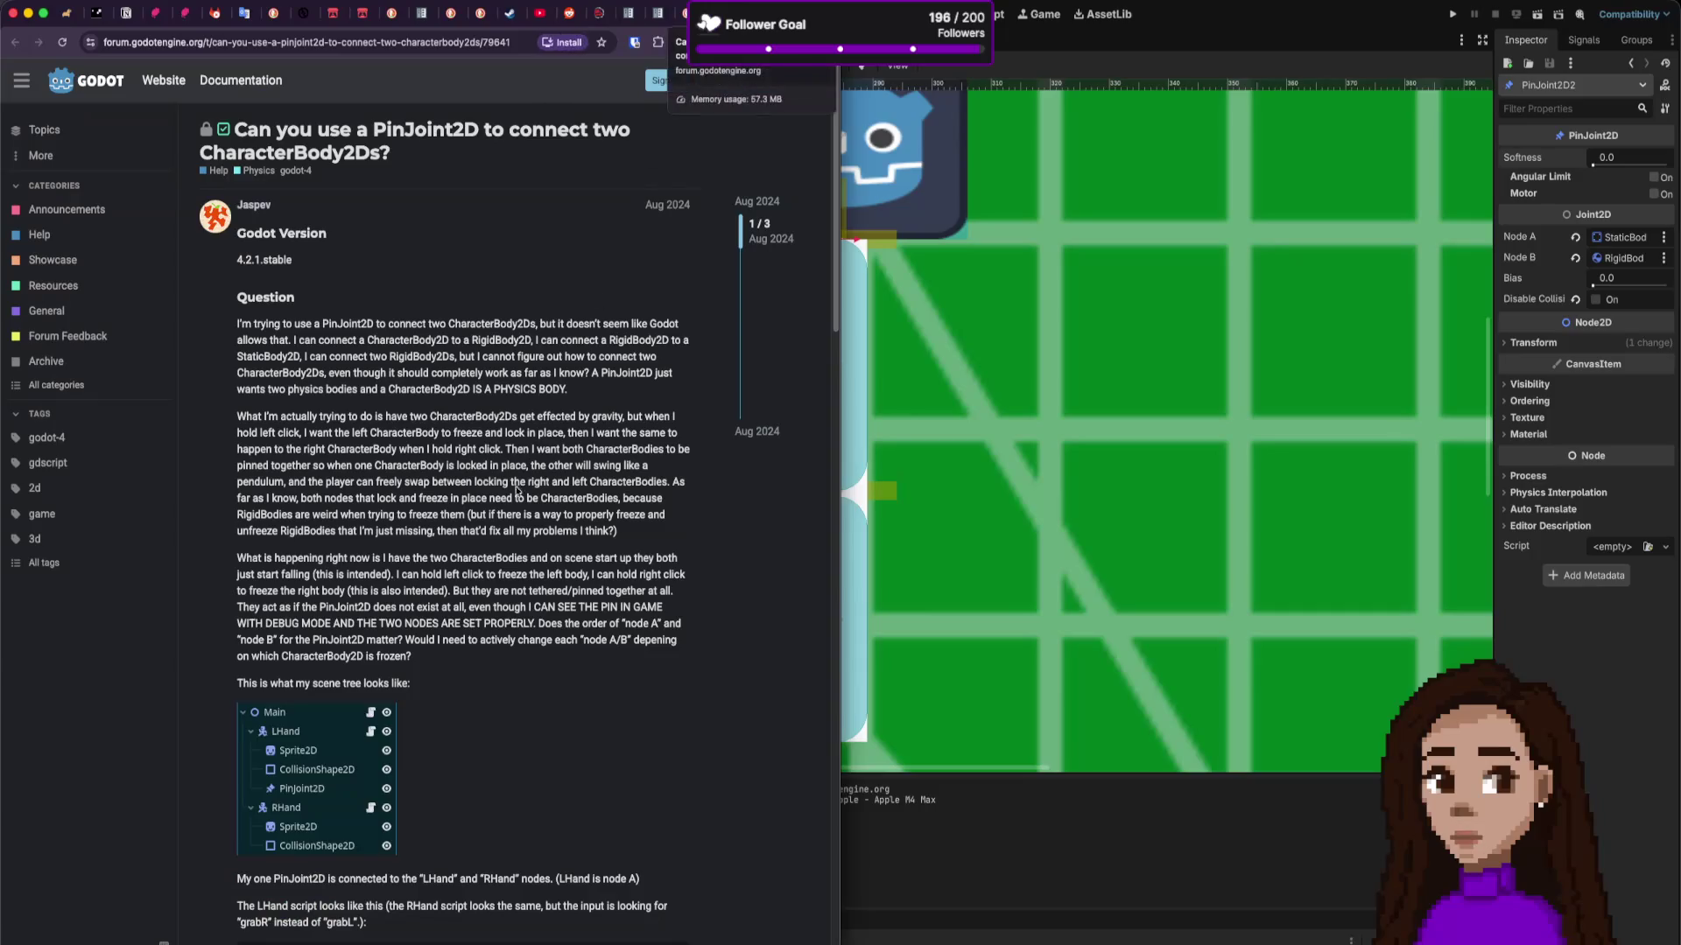
pyautogui.scroll(-3, 509, 514)
pyautogui.scroll(-10, 509, 514)
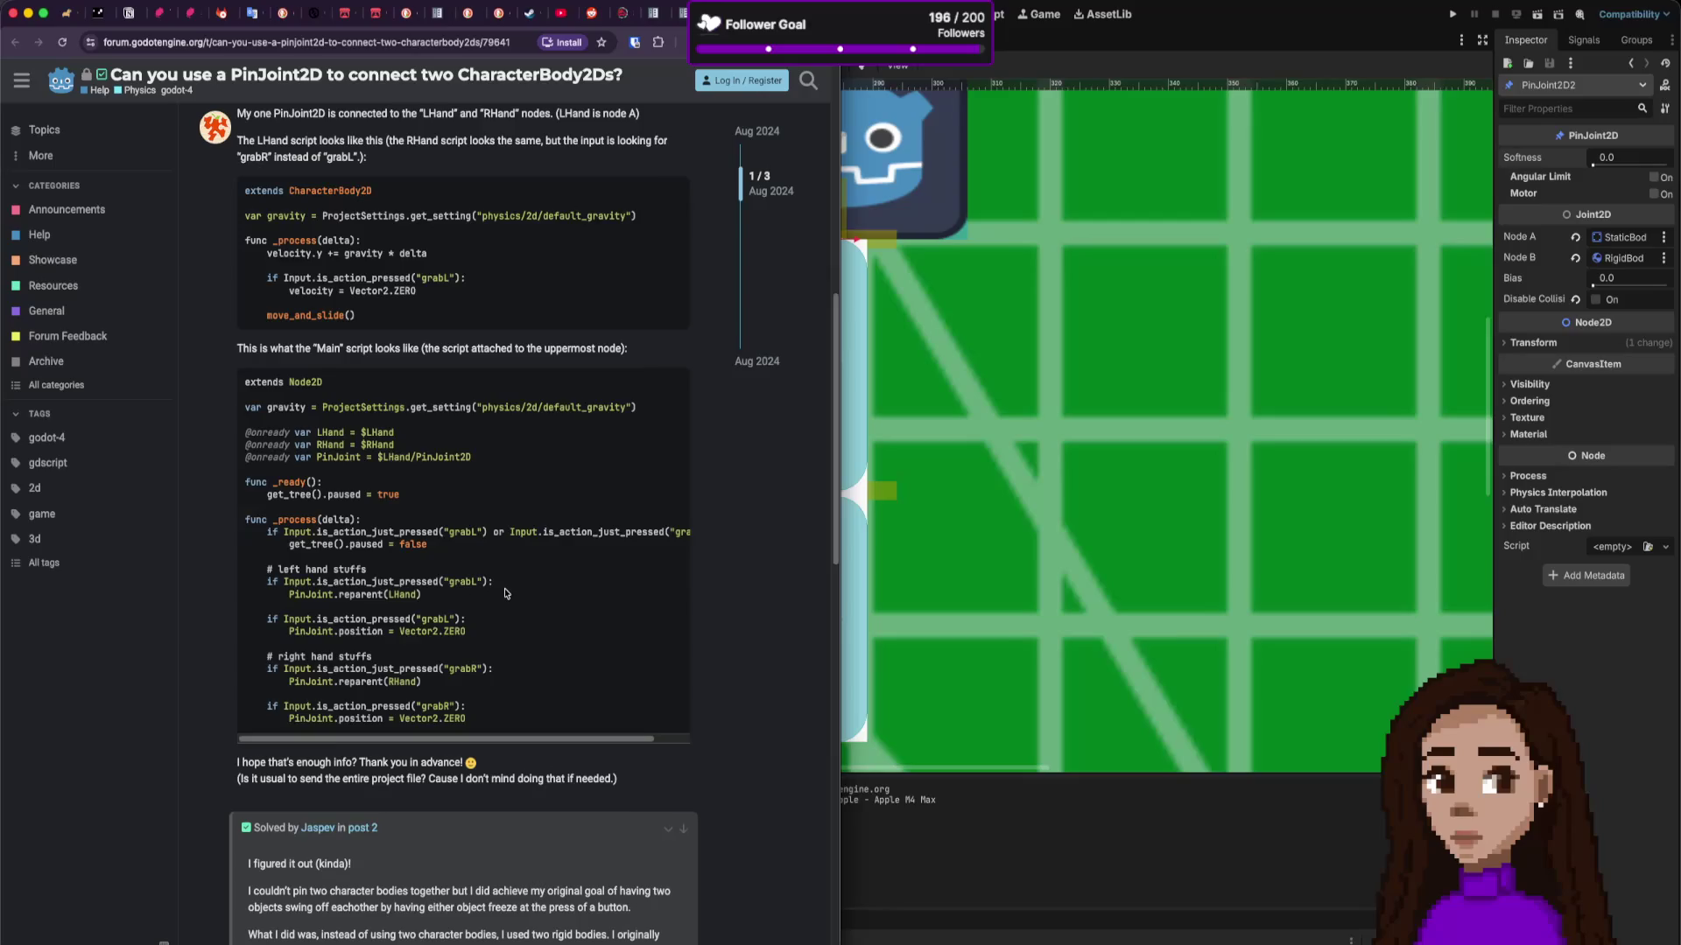
pyautogui.scroll(-1, 505, 593)
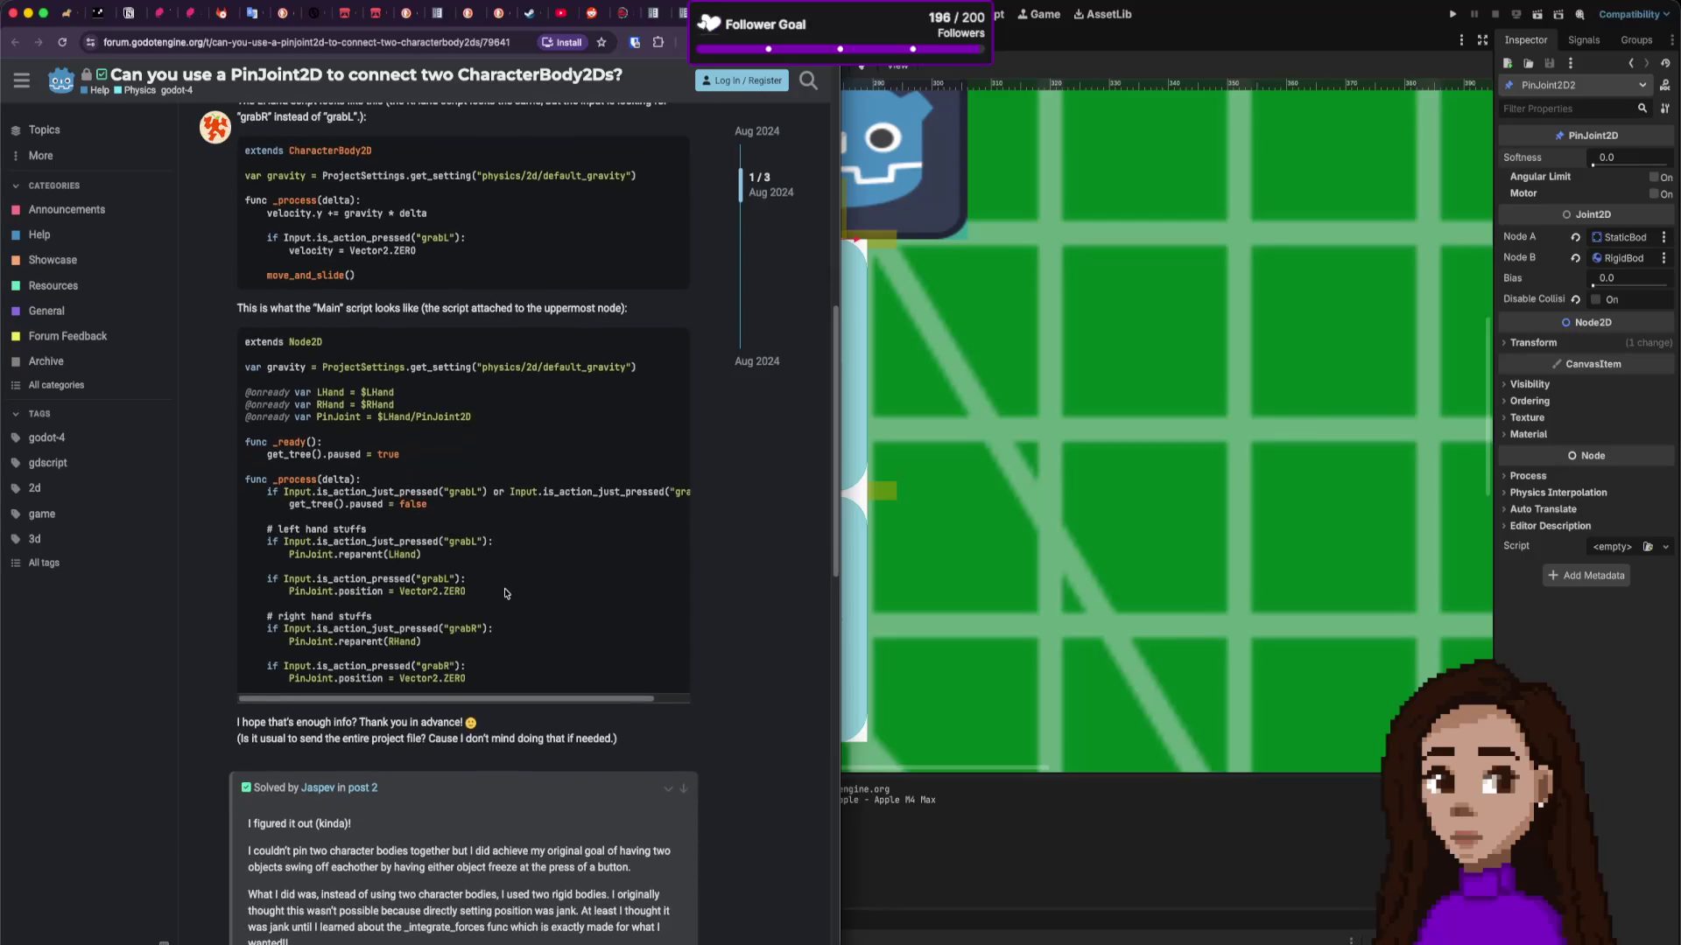
pyautogui.scroll(-7, 503, 582)
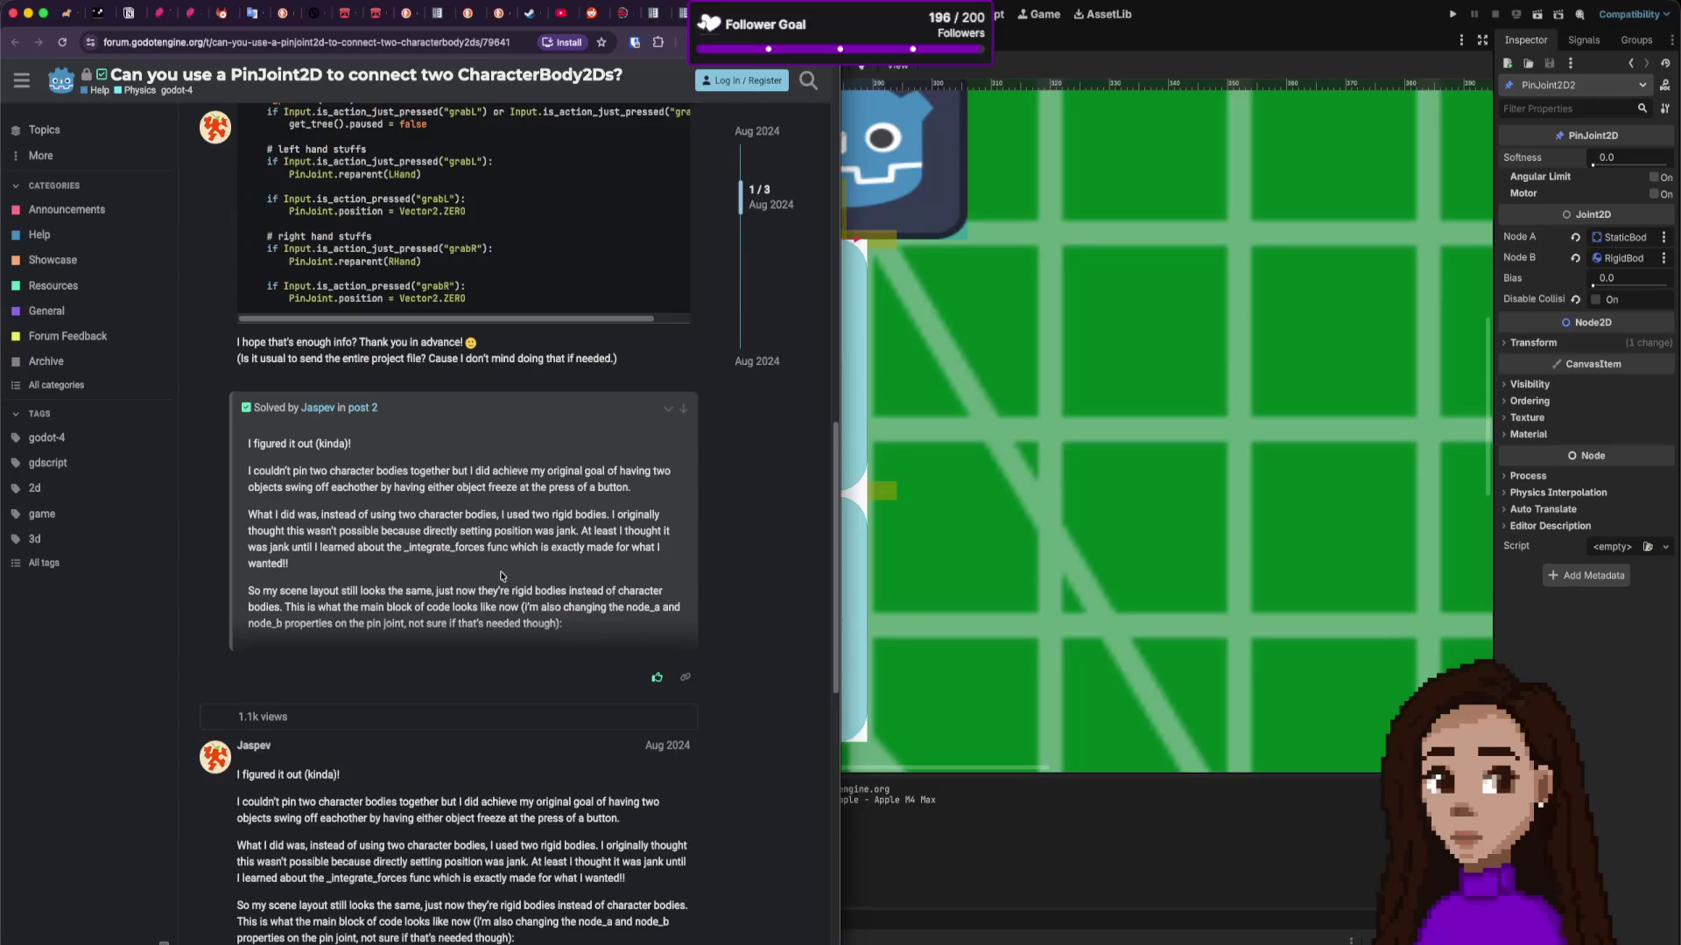
pyautogui.scroll(-5, 503, 575)
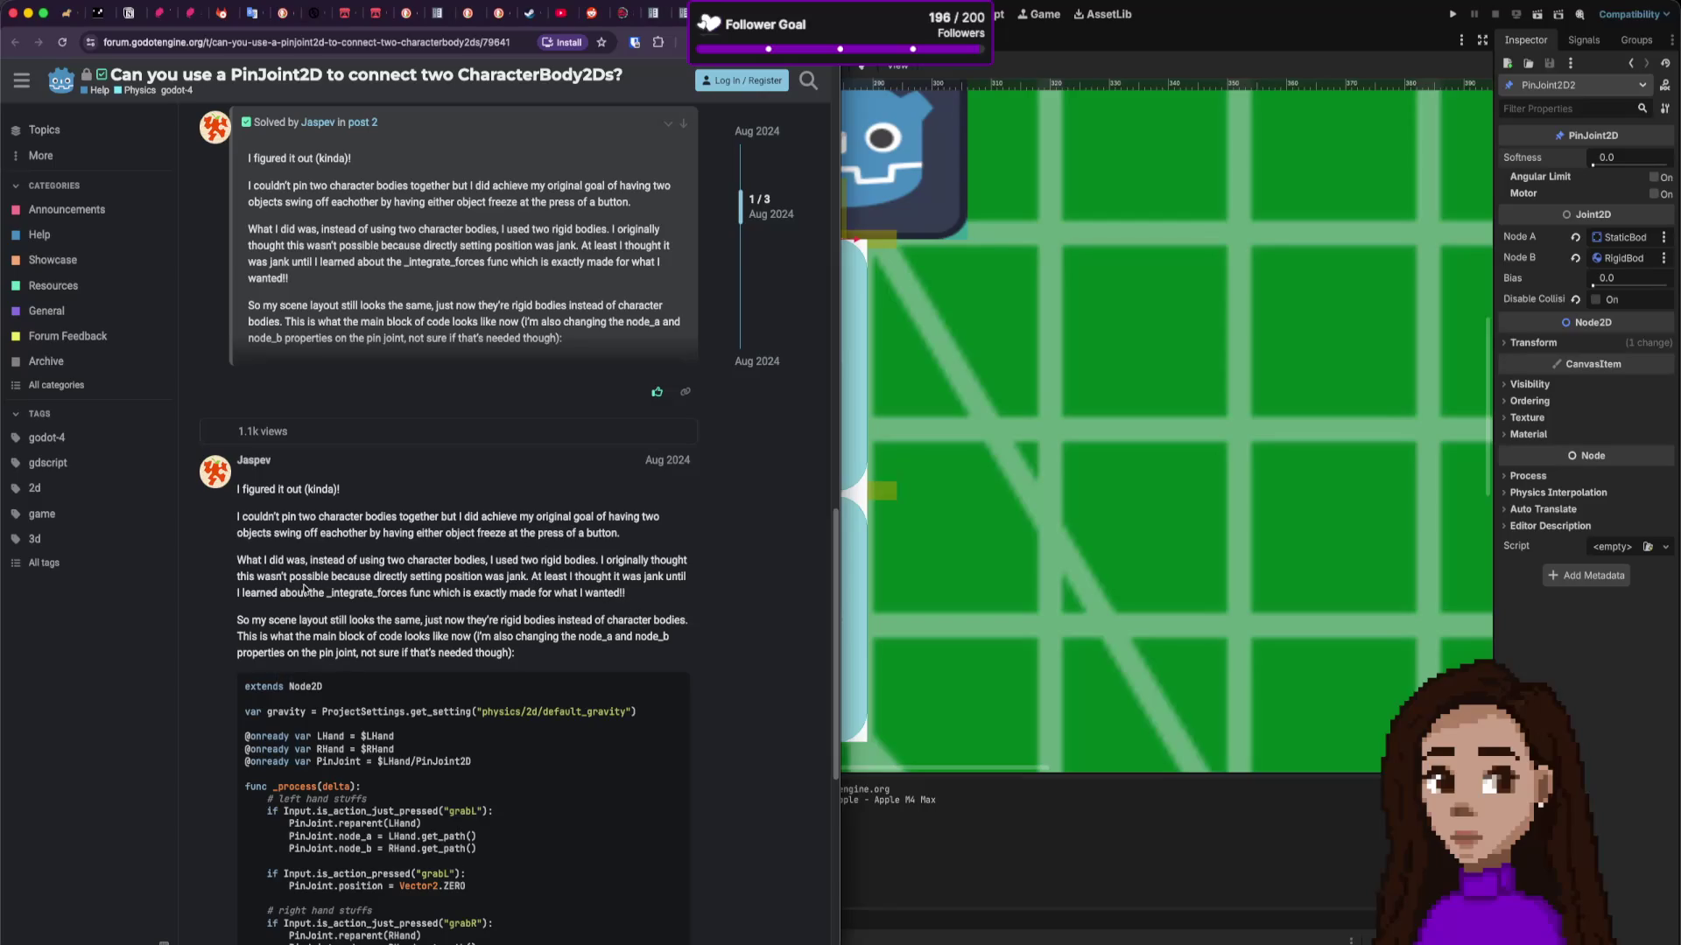
pyautogui.scroll(-2, 411, 585)
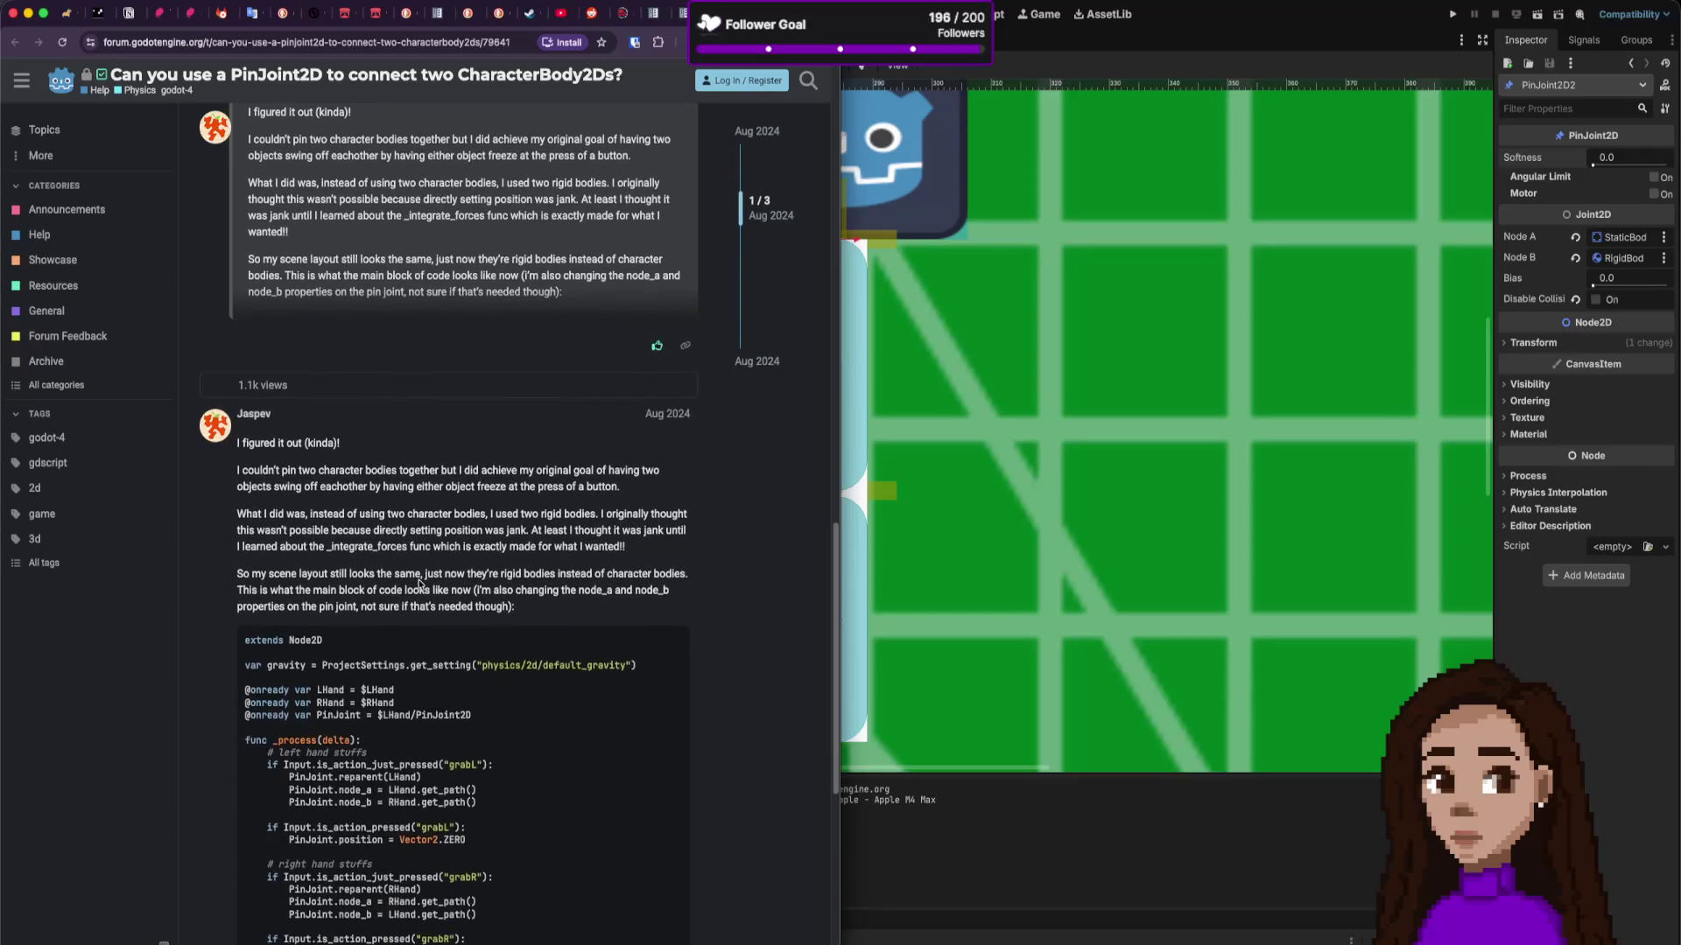
pyautogui.scroll(-1, 420, 585)
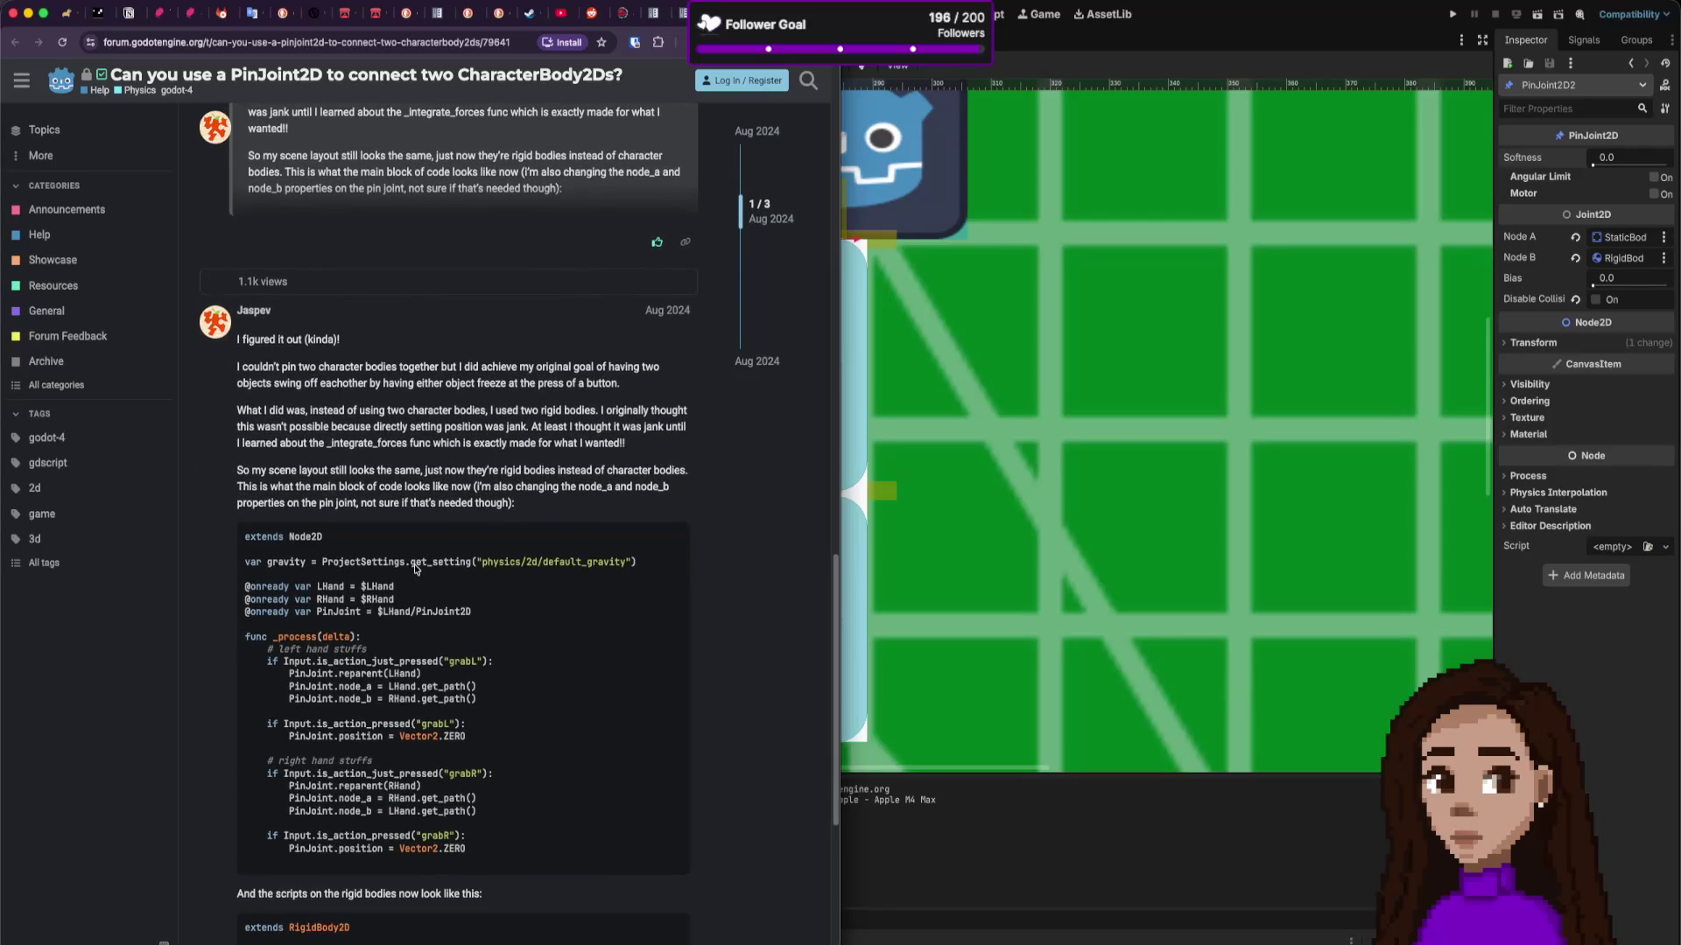
pyautogui.scroll(-4, 446, 575)
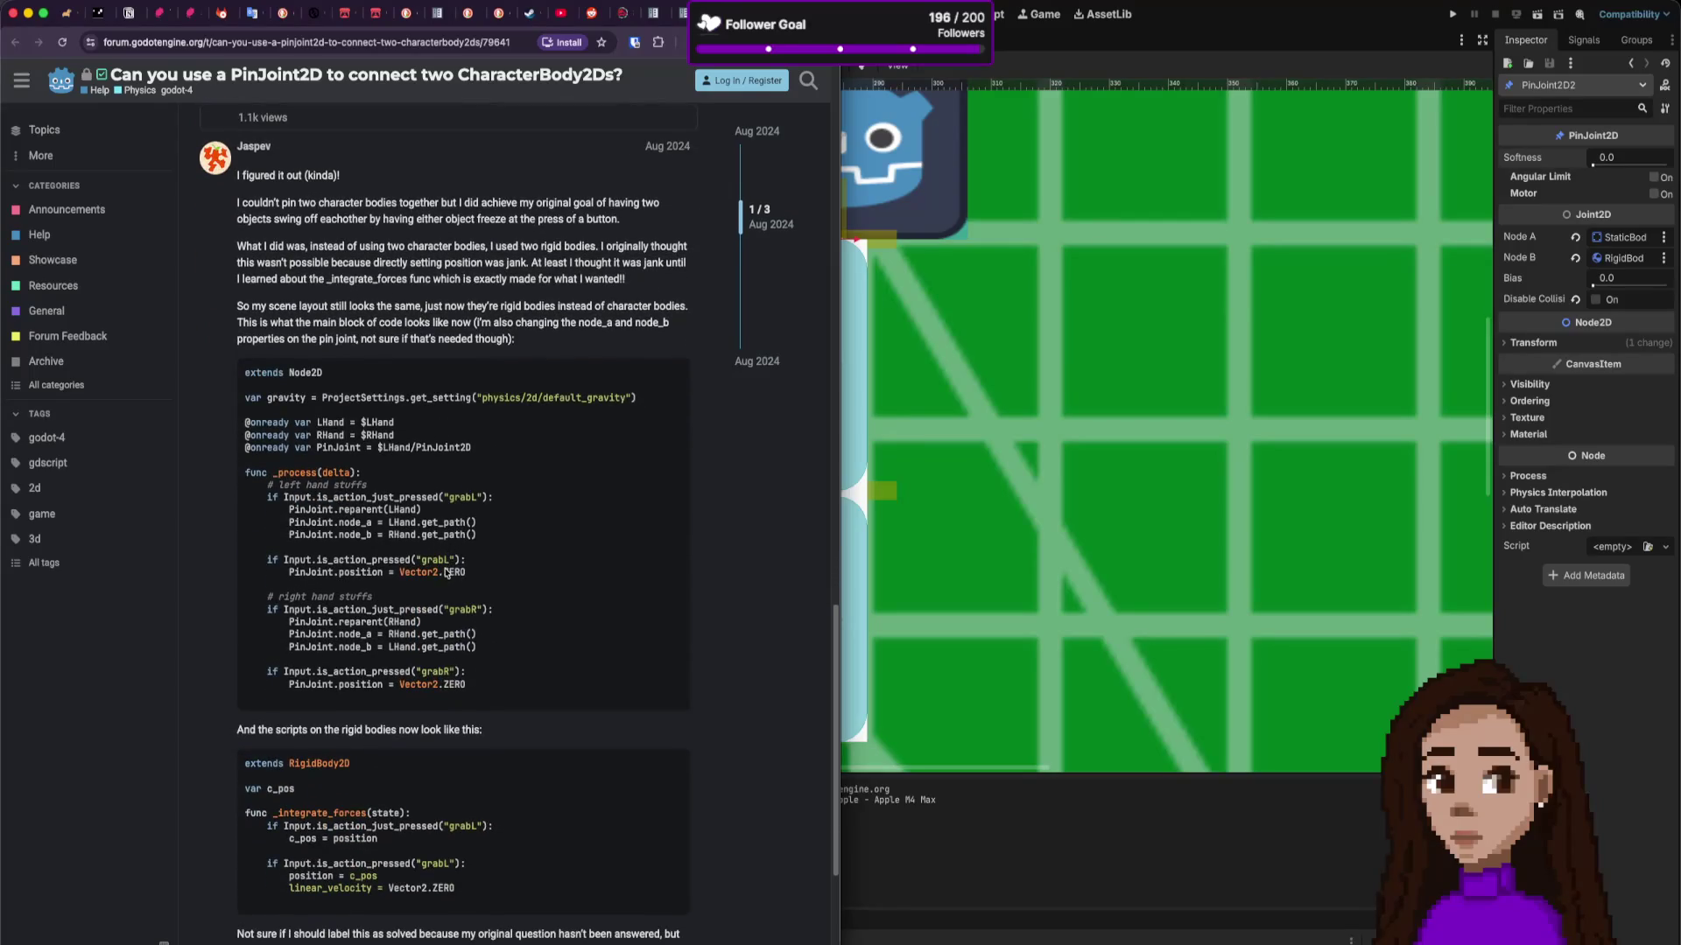
pyautogui.scroll(-3, 446, 569)
pyautogui.scroll(-1, 446, 570)
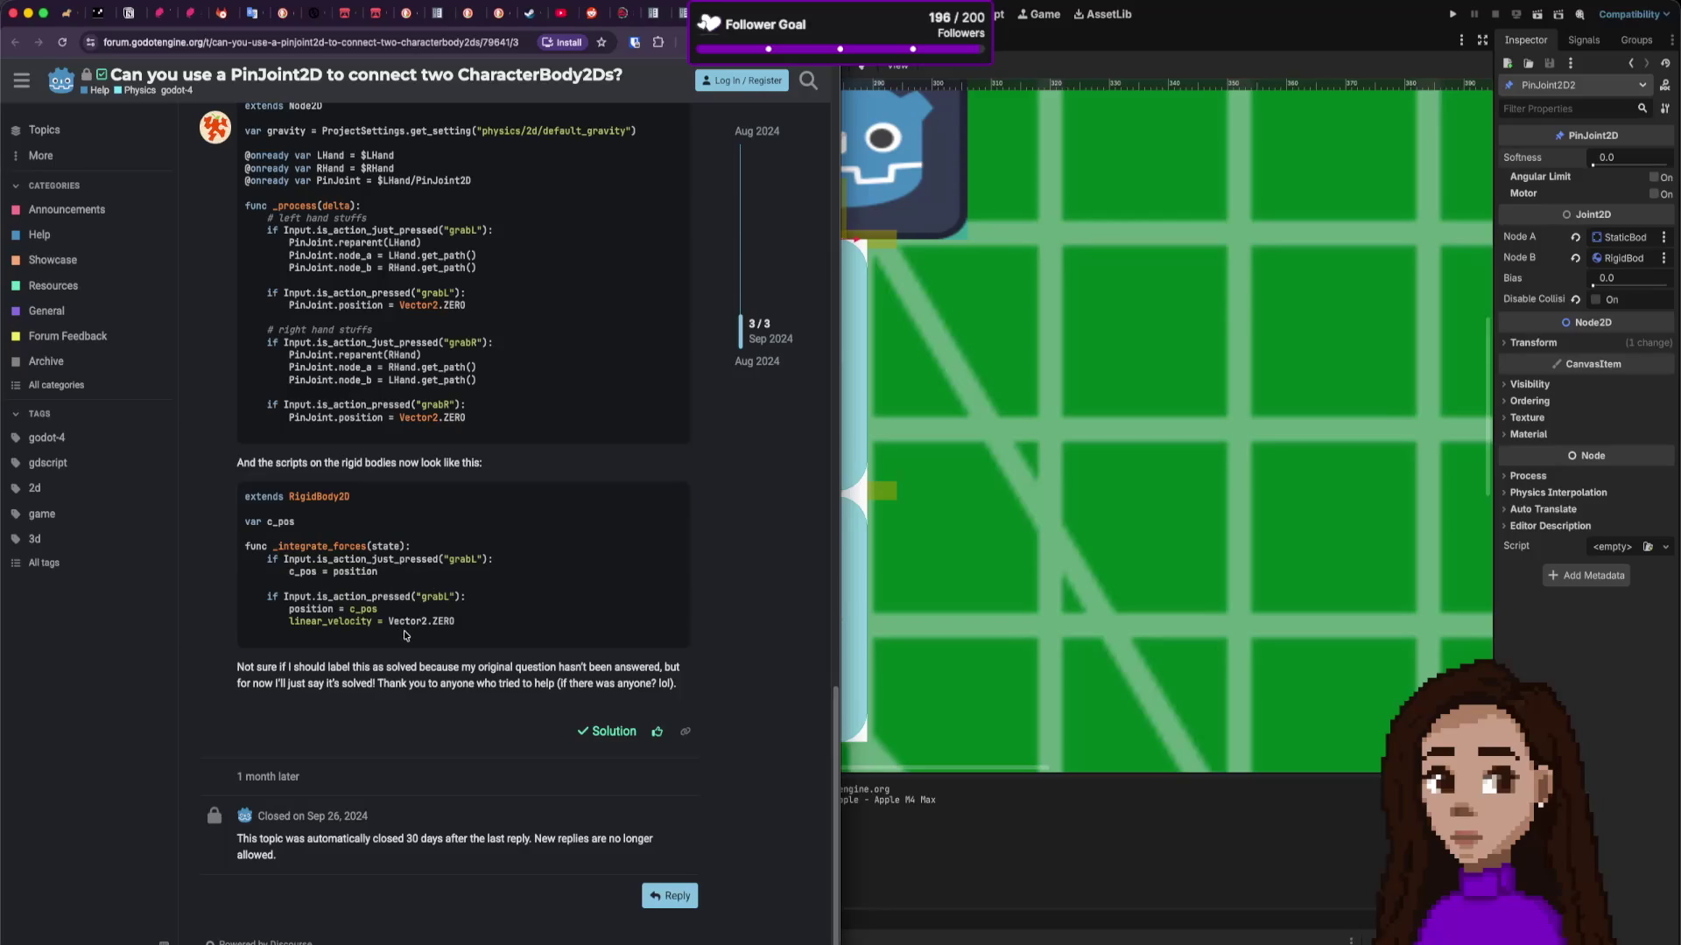
pyautogui.scroll(15, 406, 634)
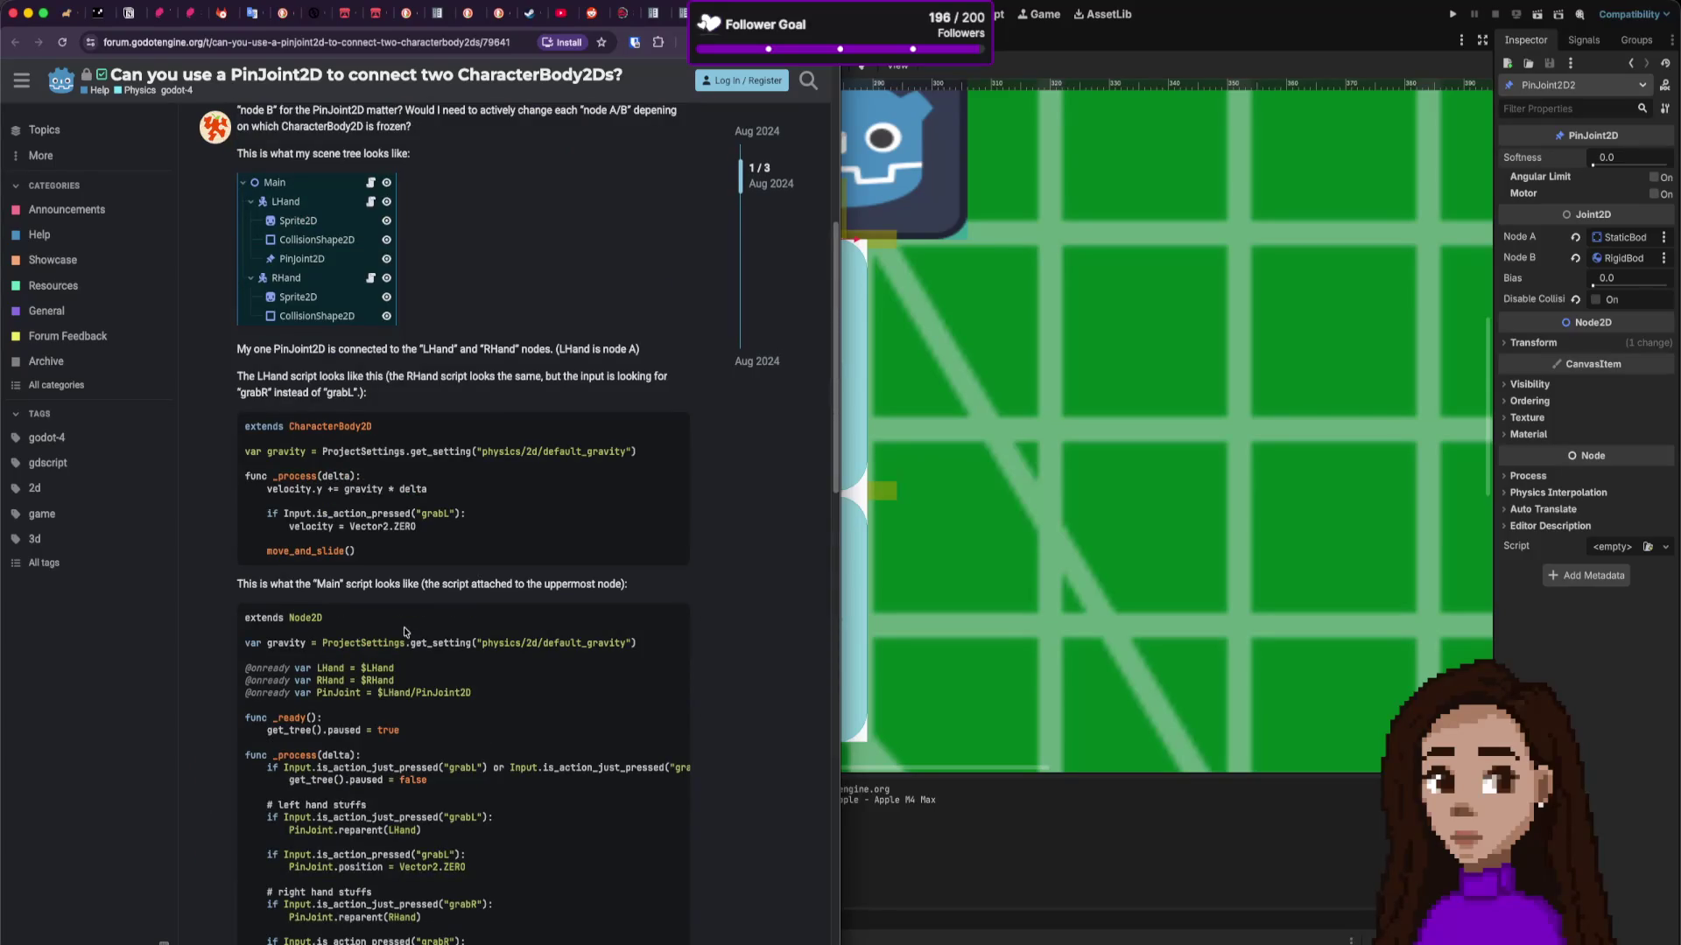
pyautogui.scroll(1, 405, 631)
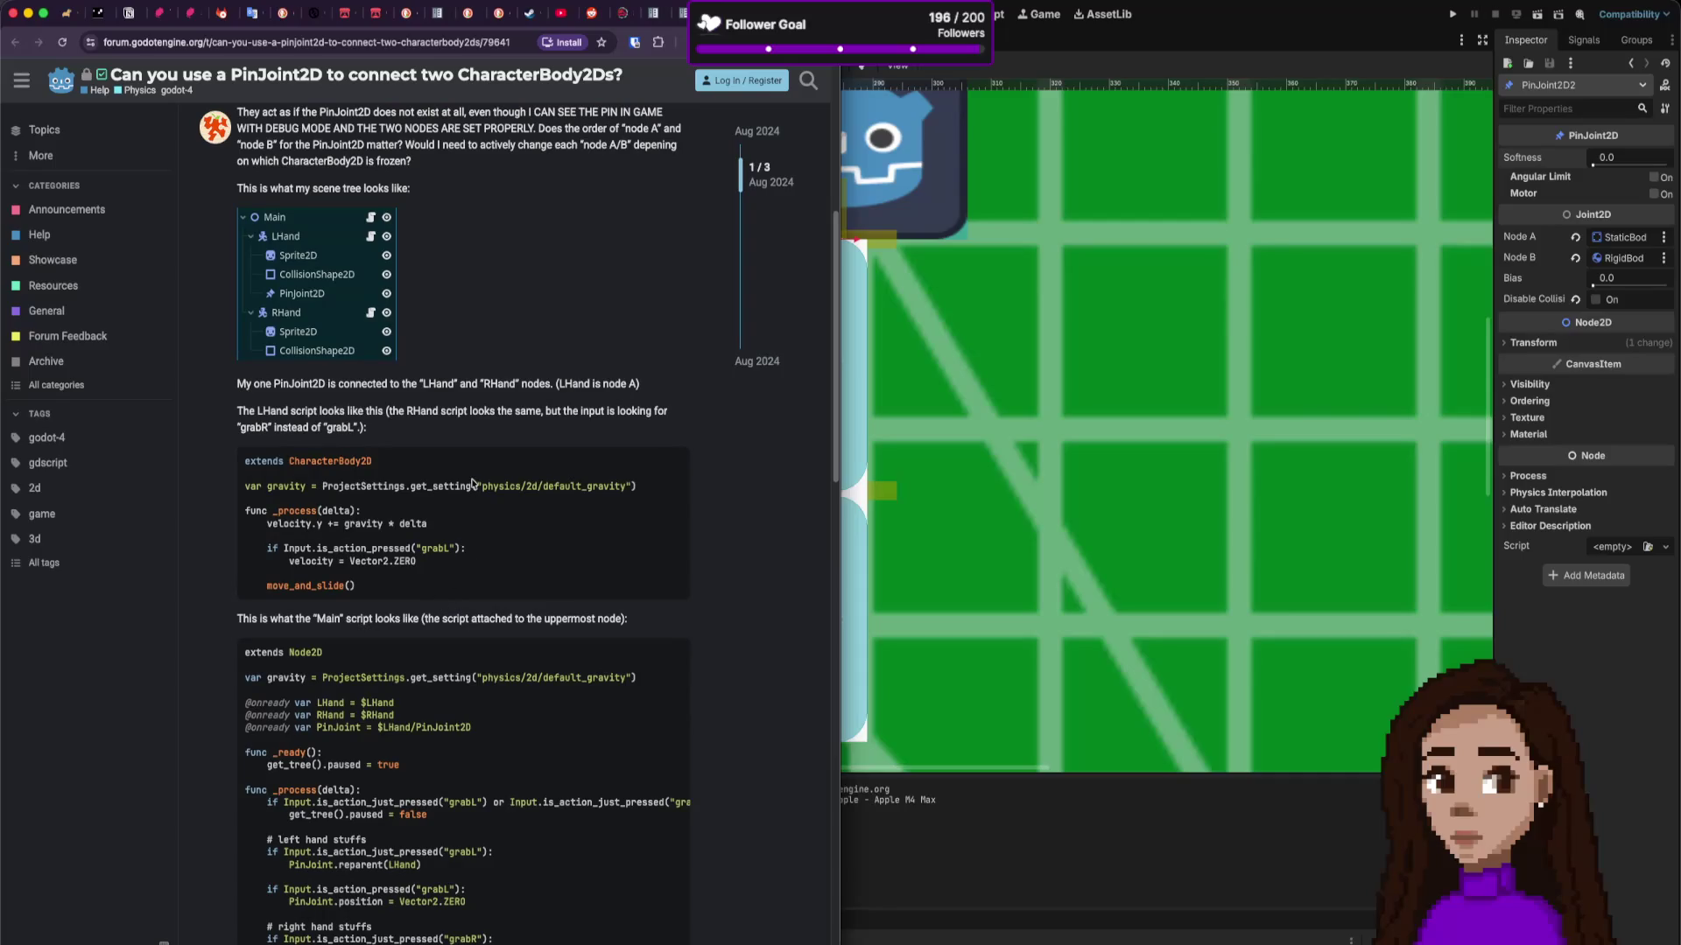
pyautogui.scroll(1, 472, 483)
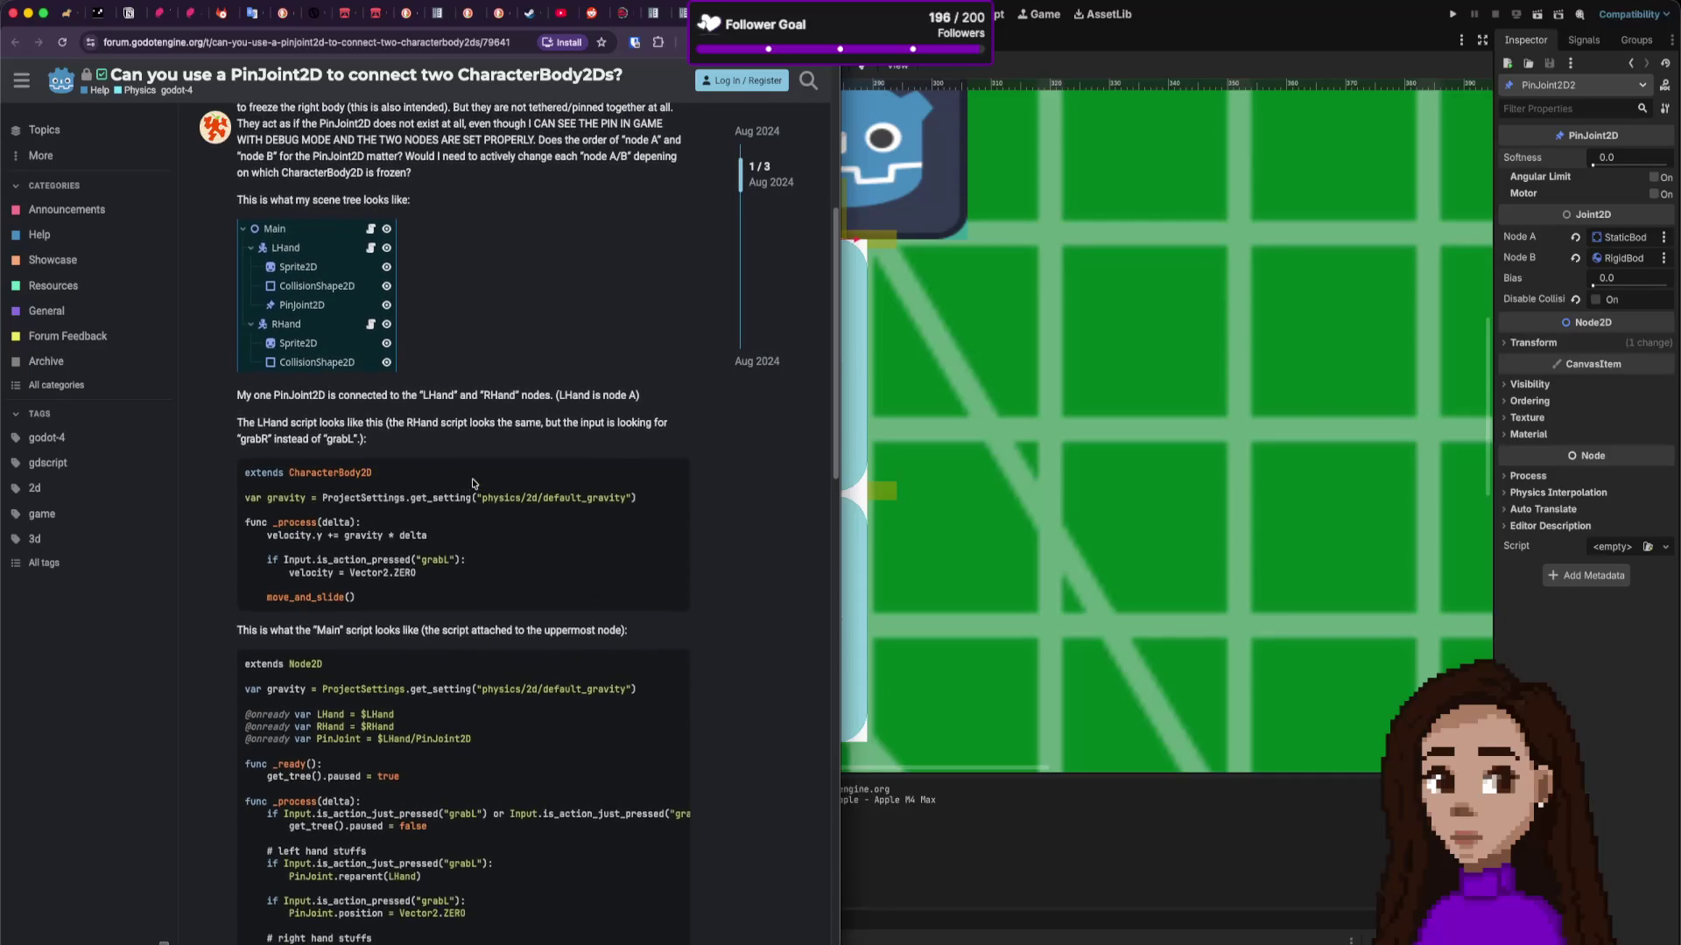
pyautogui.scroll(5, 472, 484)
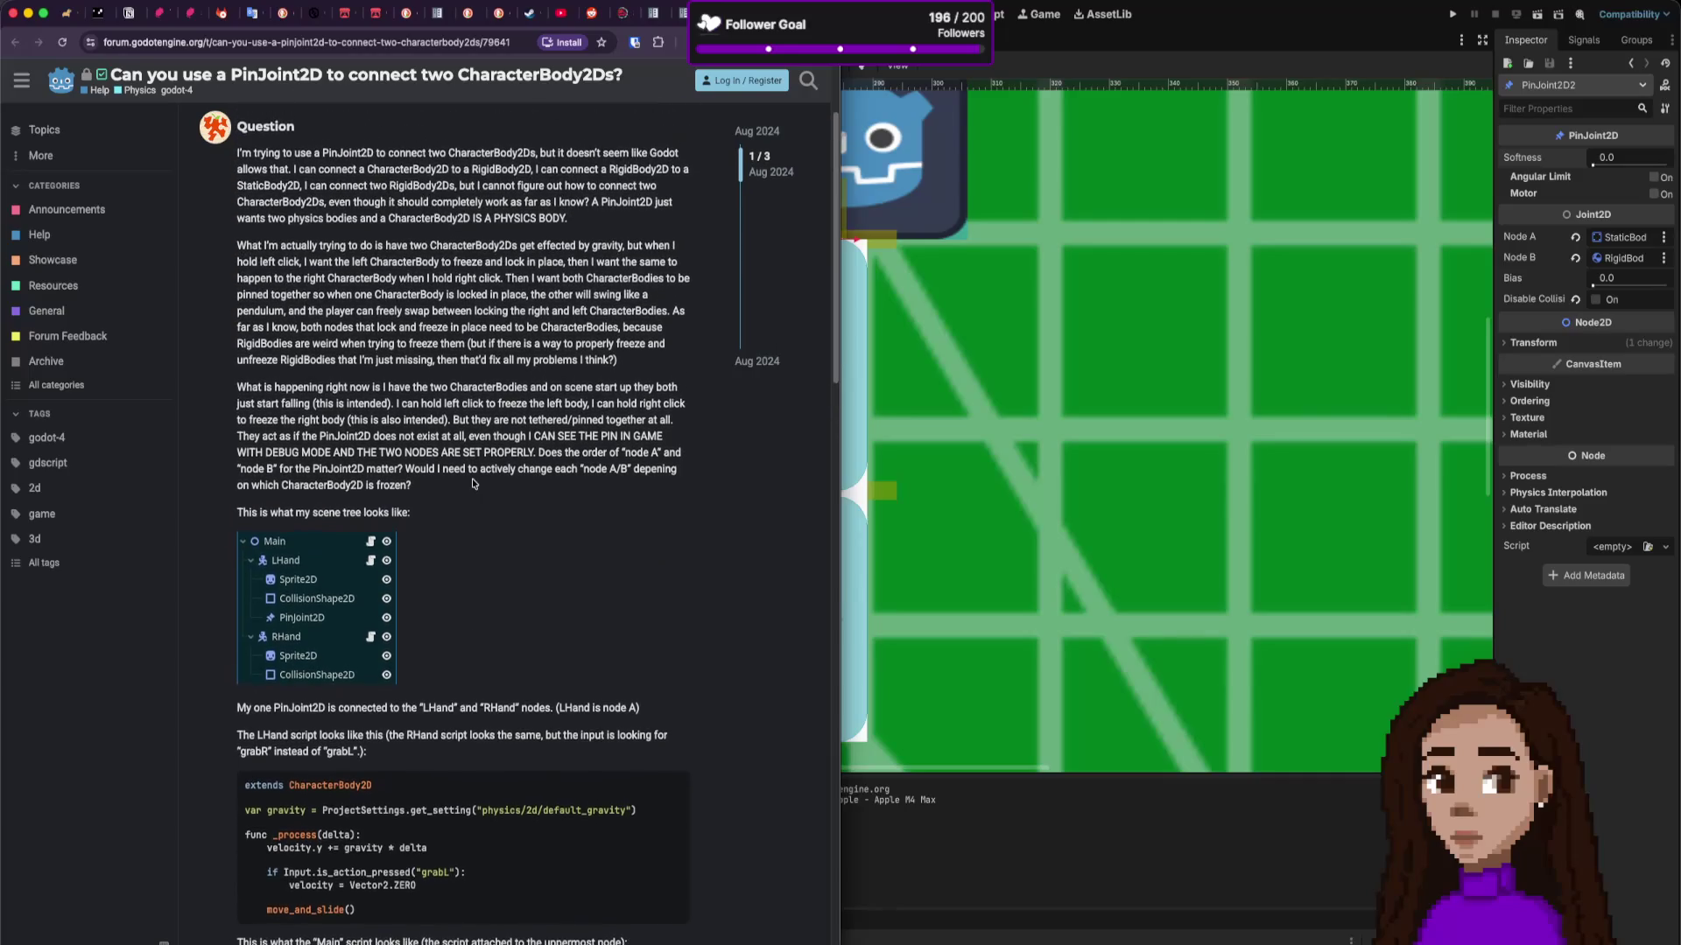
pyautogui.scroll(2, 499, 492)
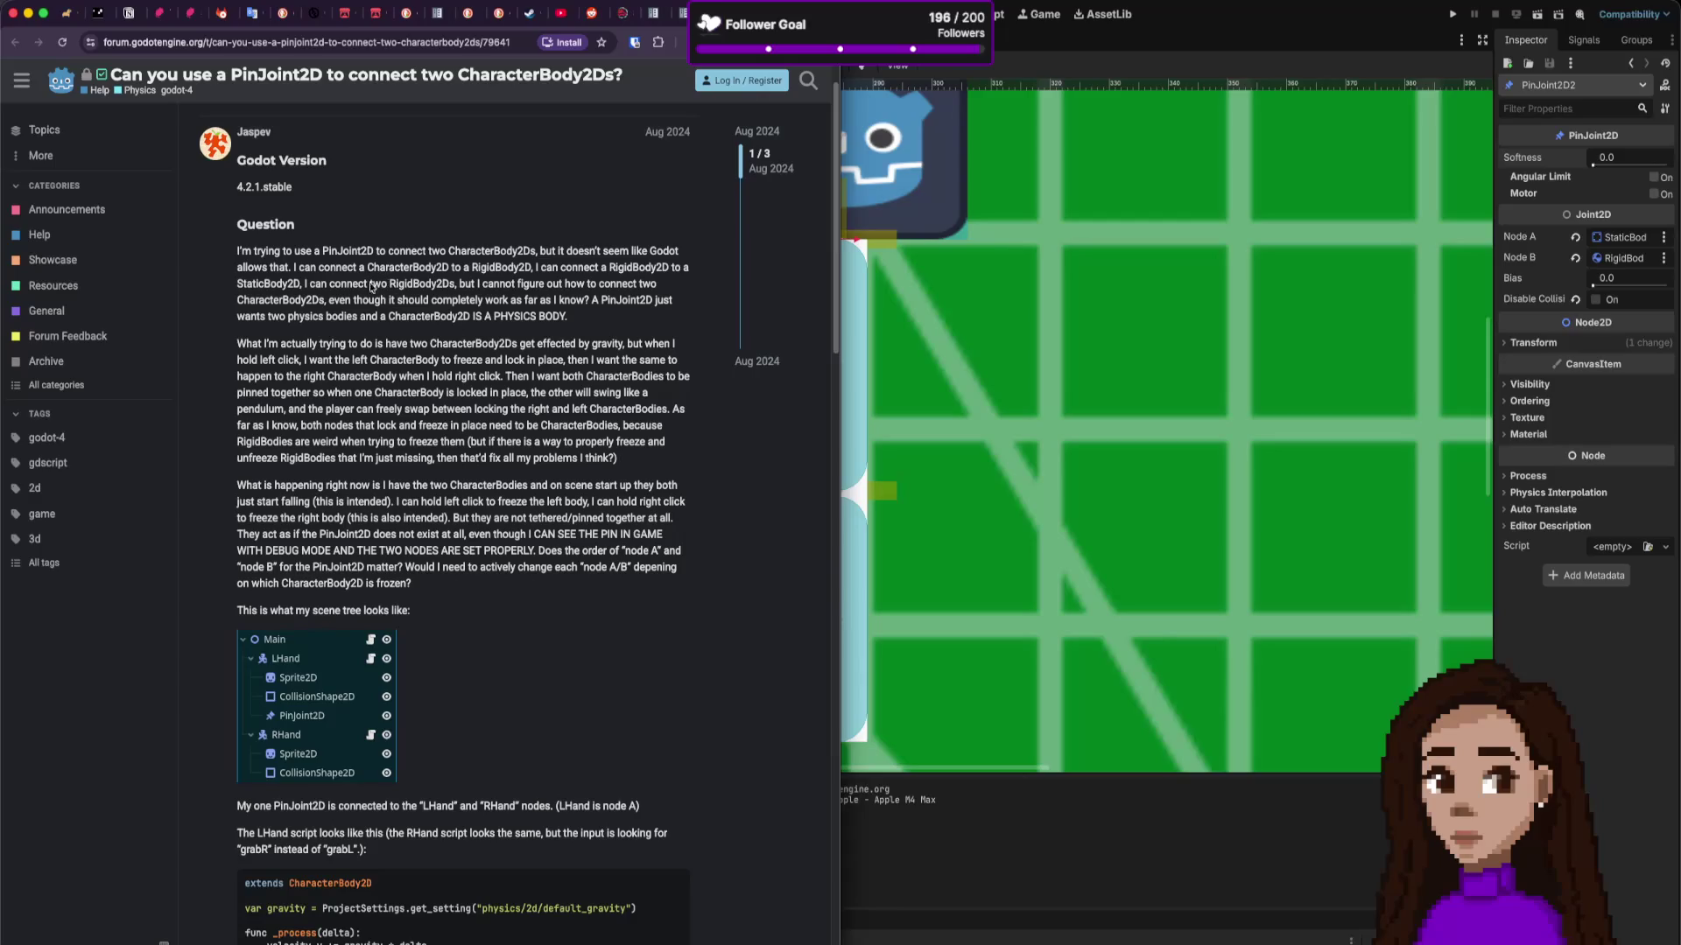
# Step: Highlight lines of the question about connecting two CharacterBody2Ds, then clear the selection
pyautogui.moveTo(428, 252); pyautogui.dragTo(556, 253)
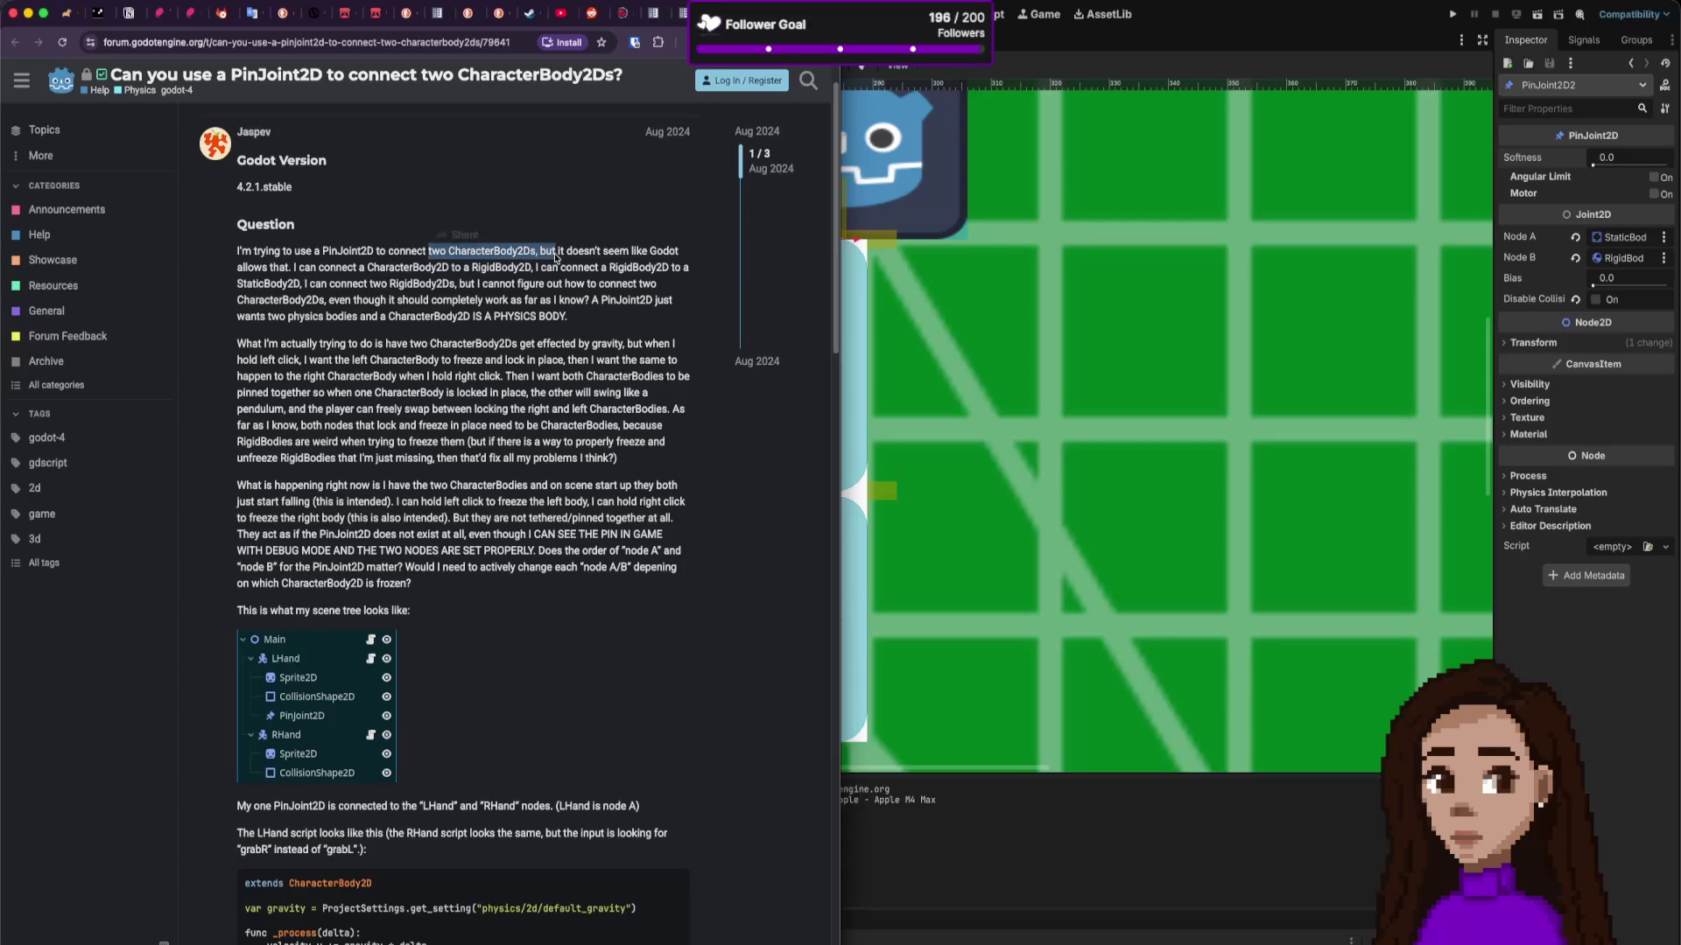
pyautogui.moveTo(294, 267); pyautogui.dragTo(408, 283)
pyautogui.click(543, 259)
pyautogui.moveTo(543, 255)
pyautogui.mouseDown()
pyautogui.moveTo(297, 280)
pyautogui.moveTo(392, 267)
pyautogui.mouseUp()
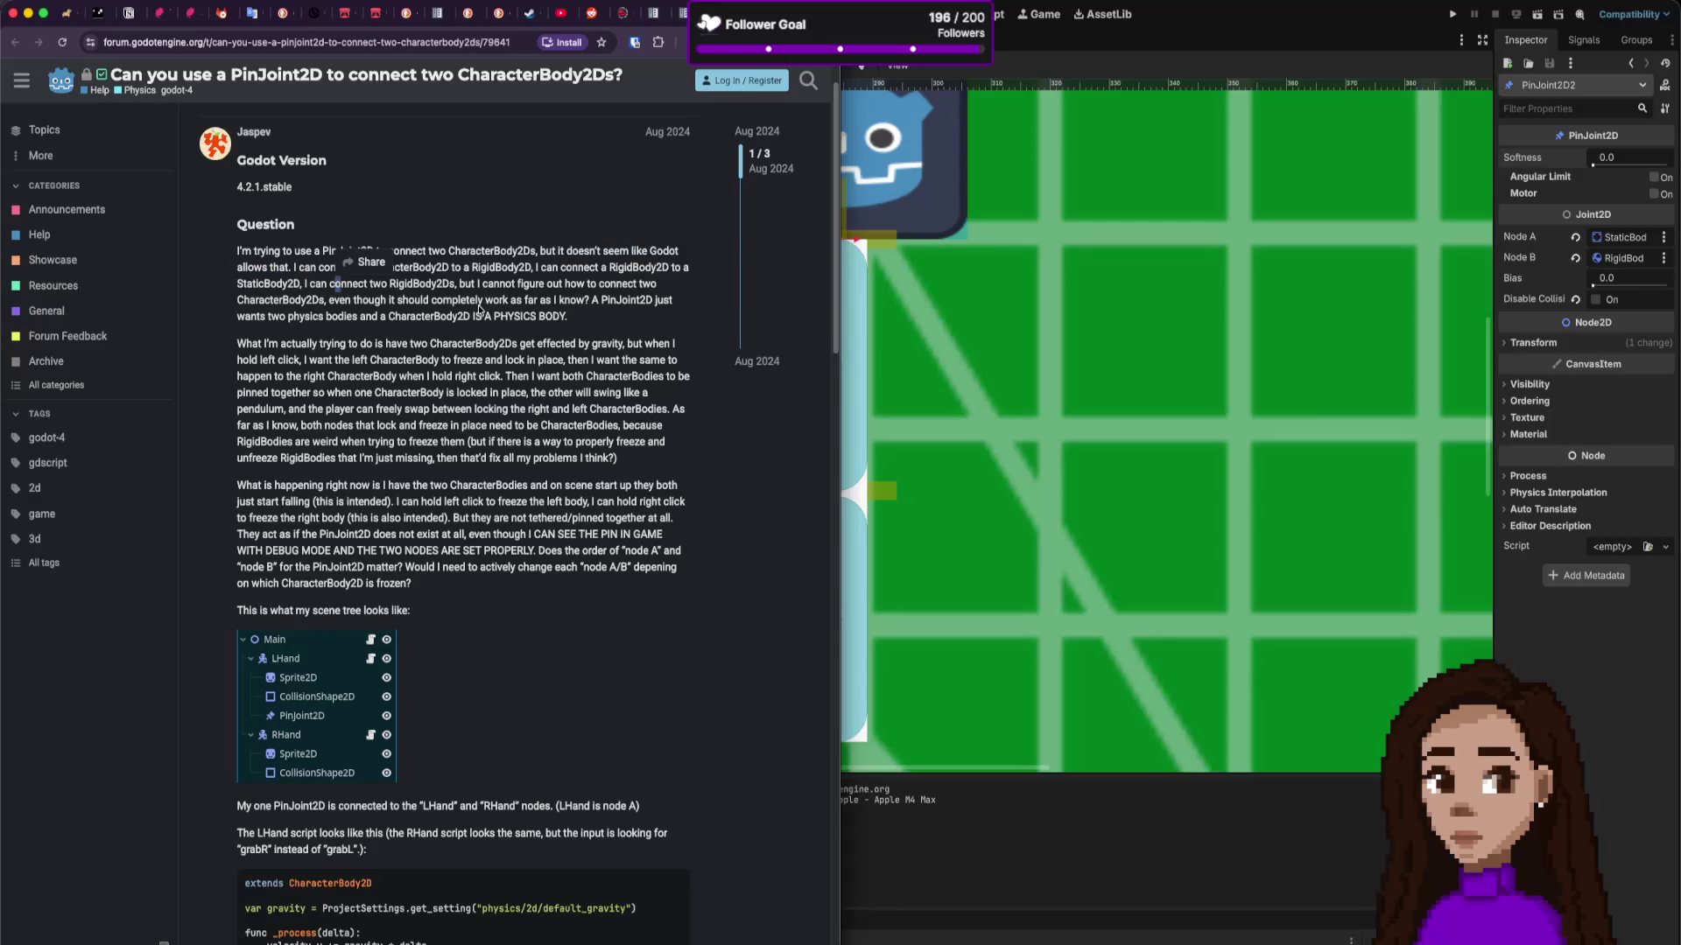
pyautogui.click(481, 299)
# Step: Back in Godot, inspect the collision shape, upper rigid body, top pin joint and static body
pyautogui.click(1011, 53)
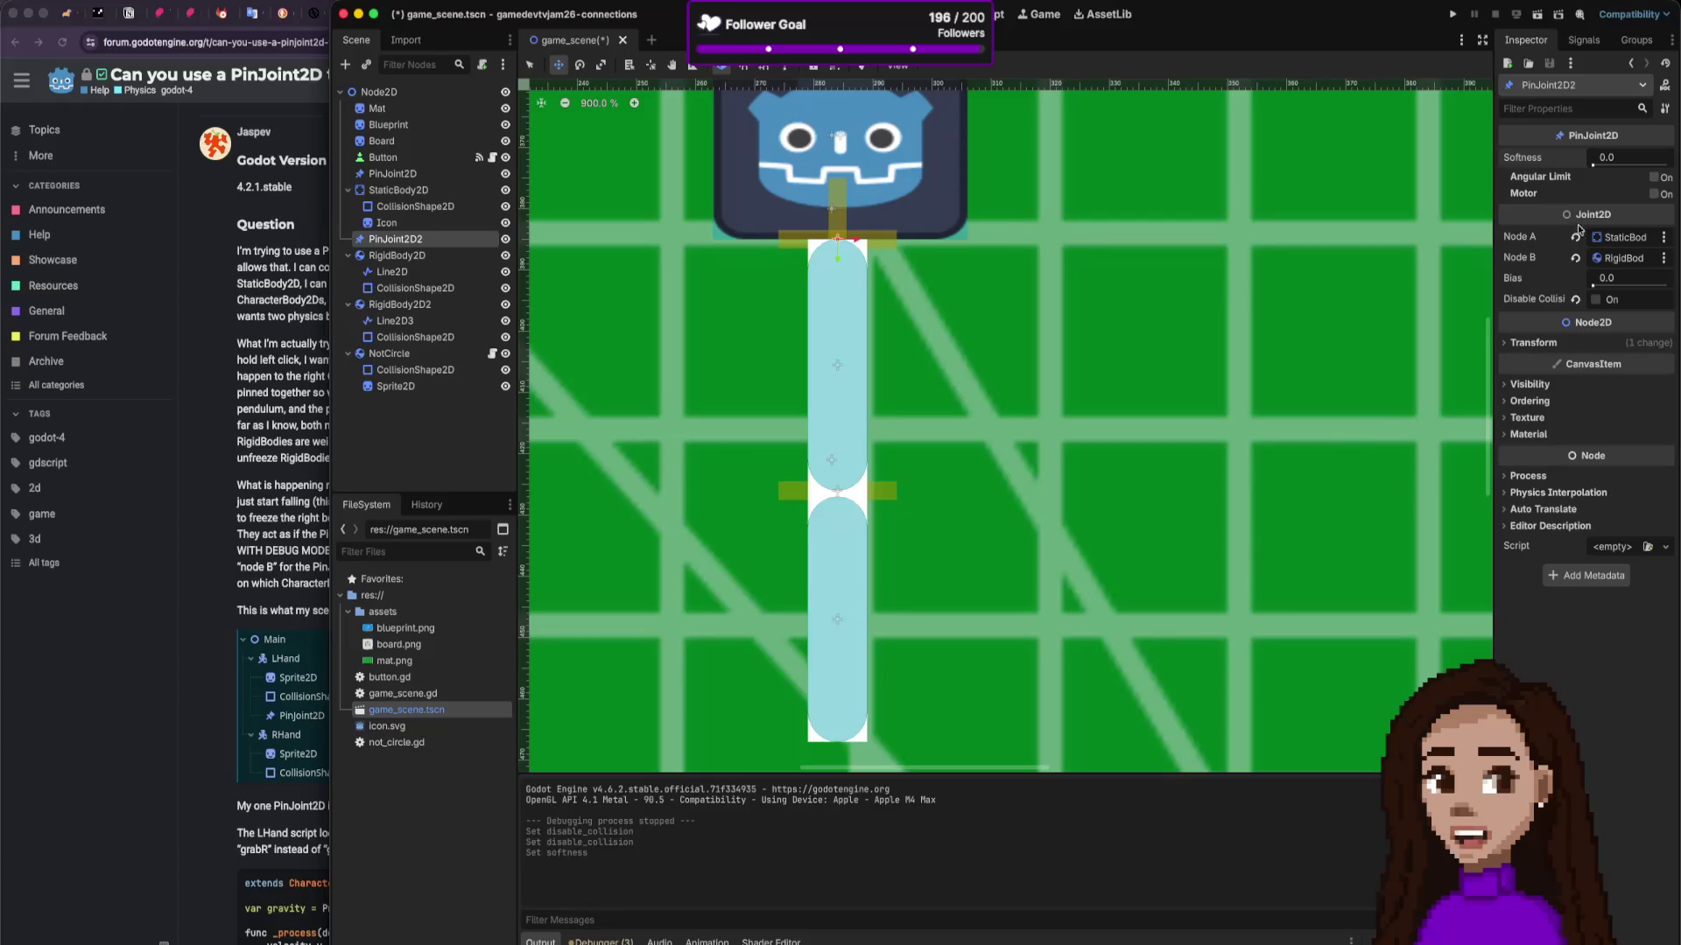
pyautogui.click(427, 290)
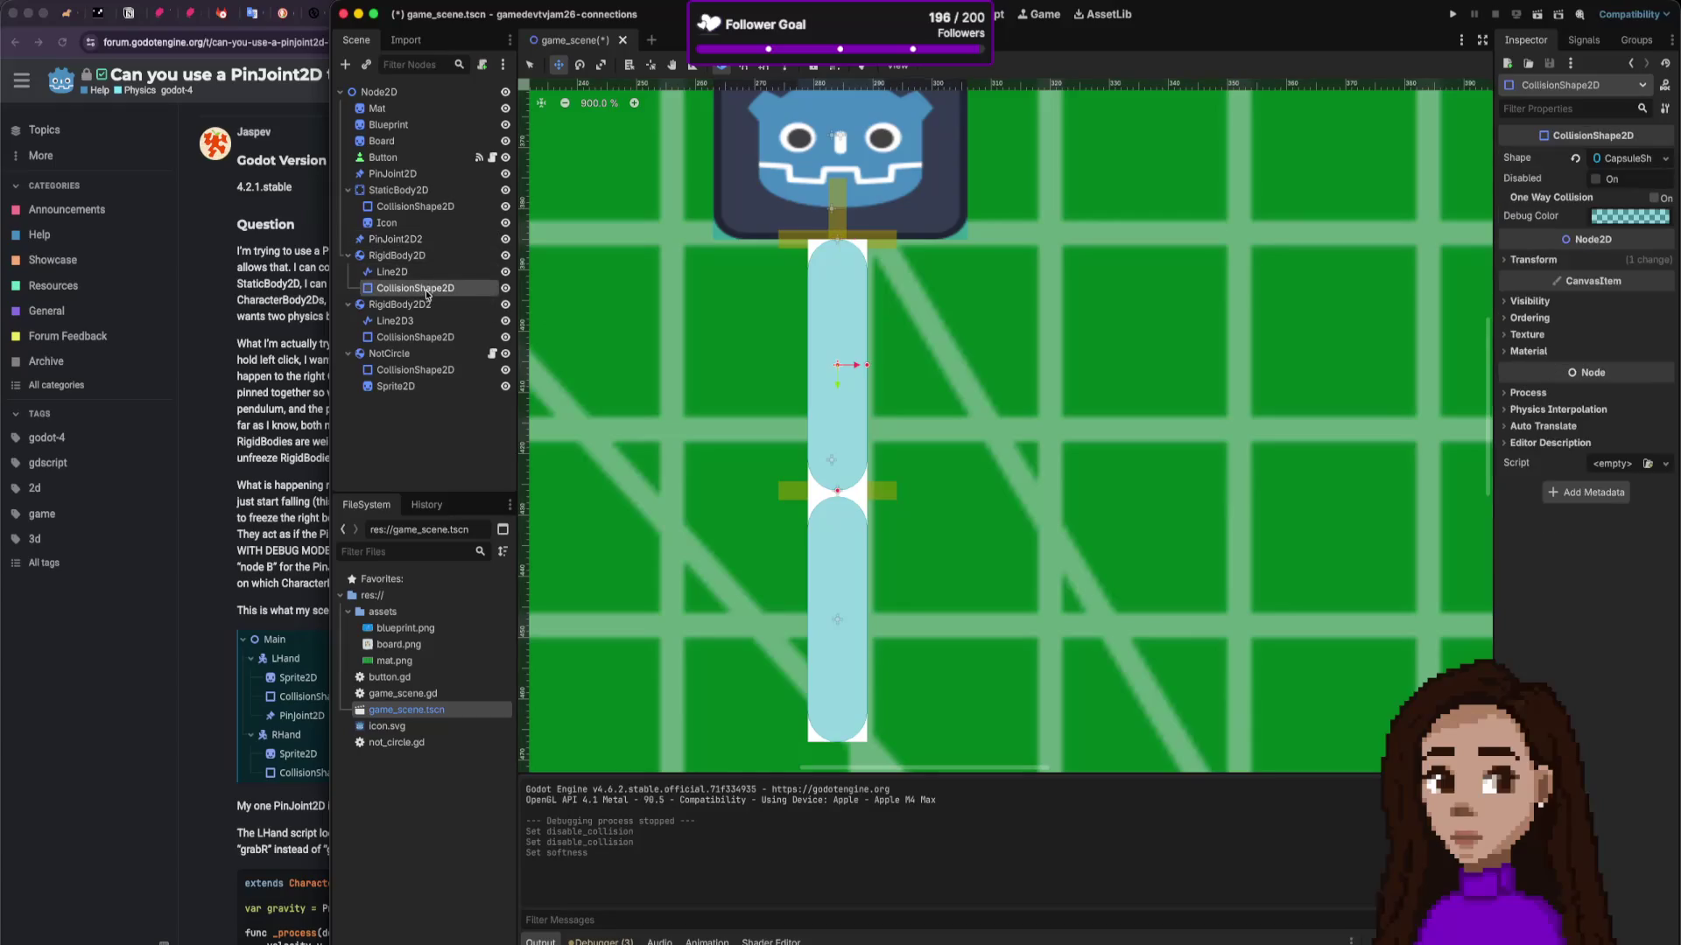
pyautogui.click(435, 263)
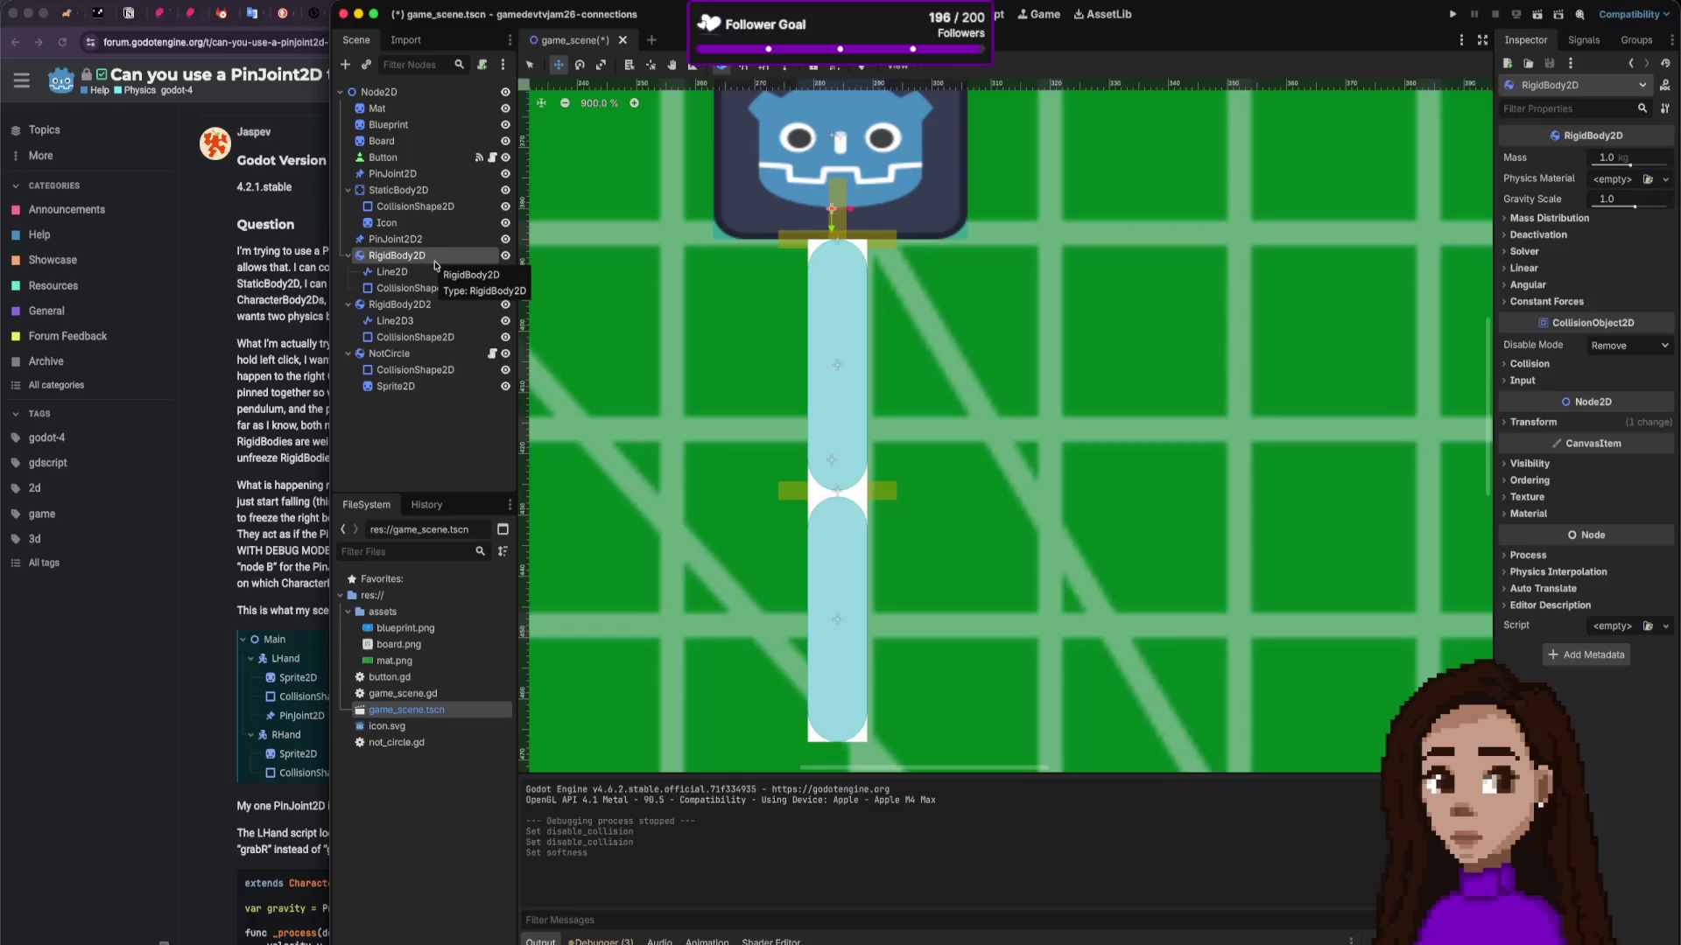
pyautogui.click(429, 174)
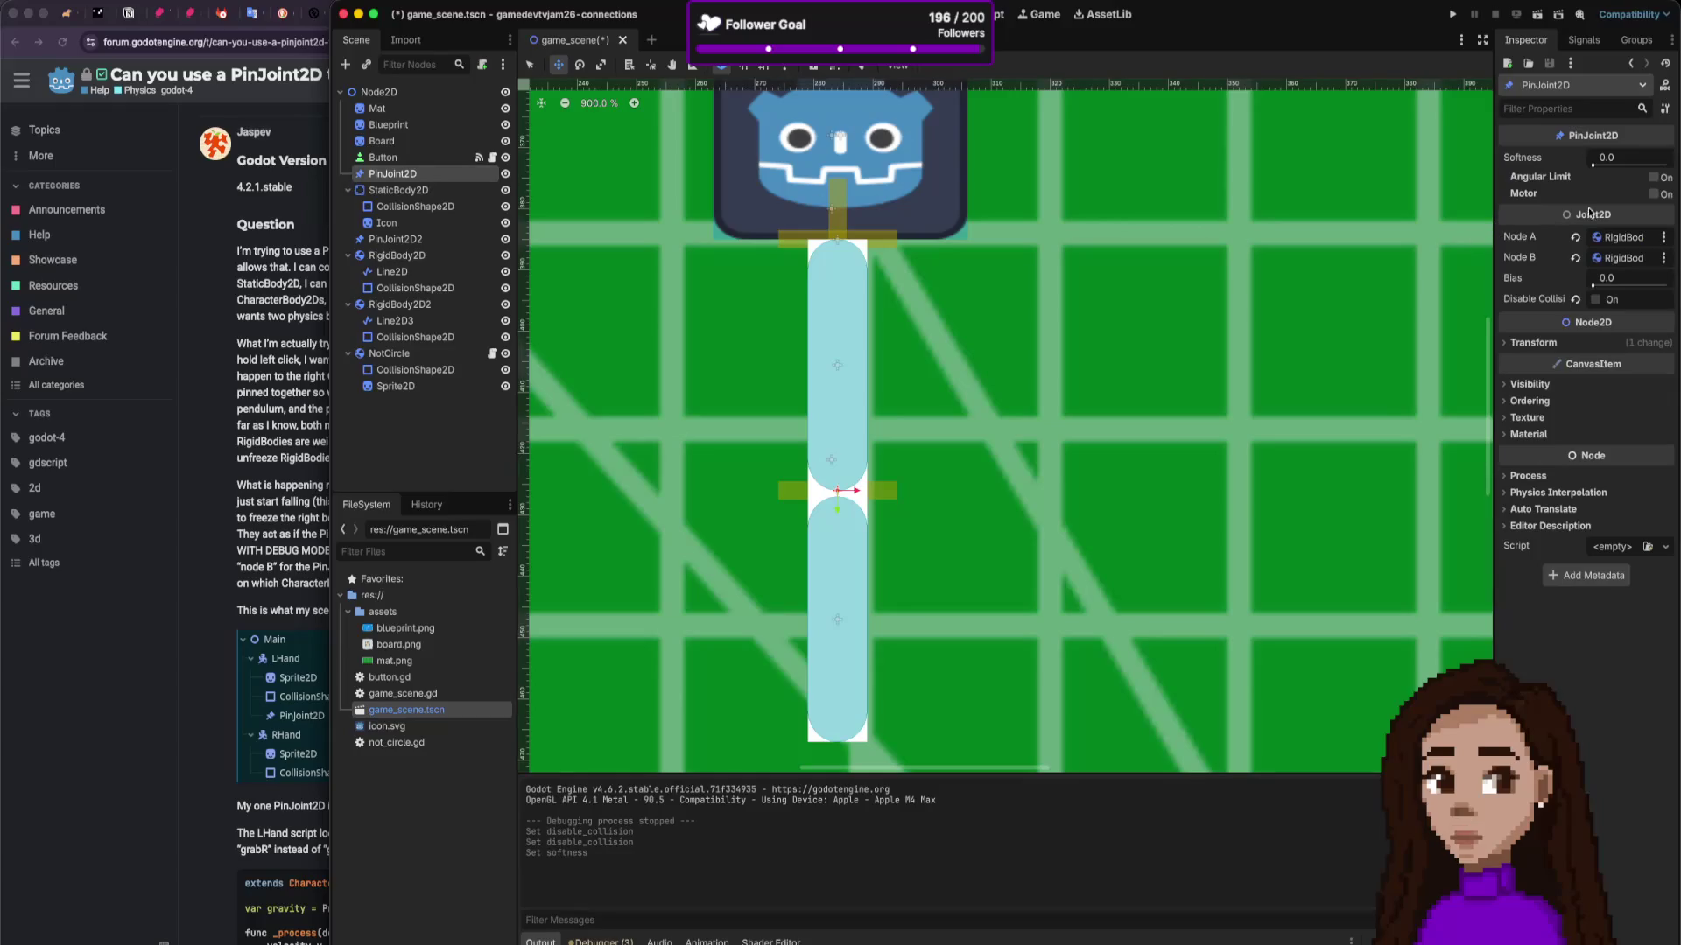
pyautogui.scroll(-4, 1076, 466)
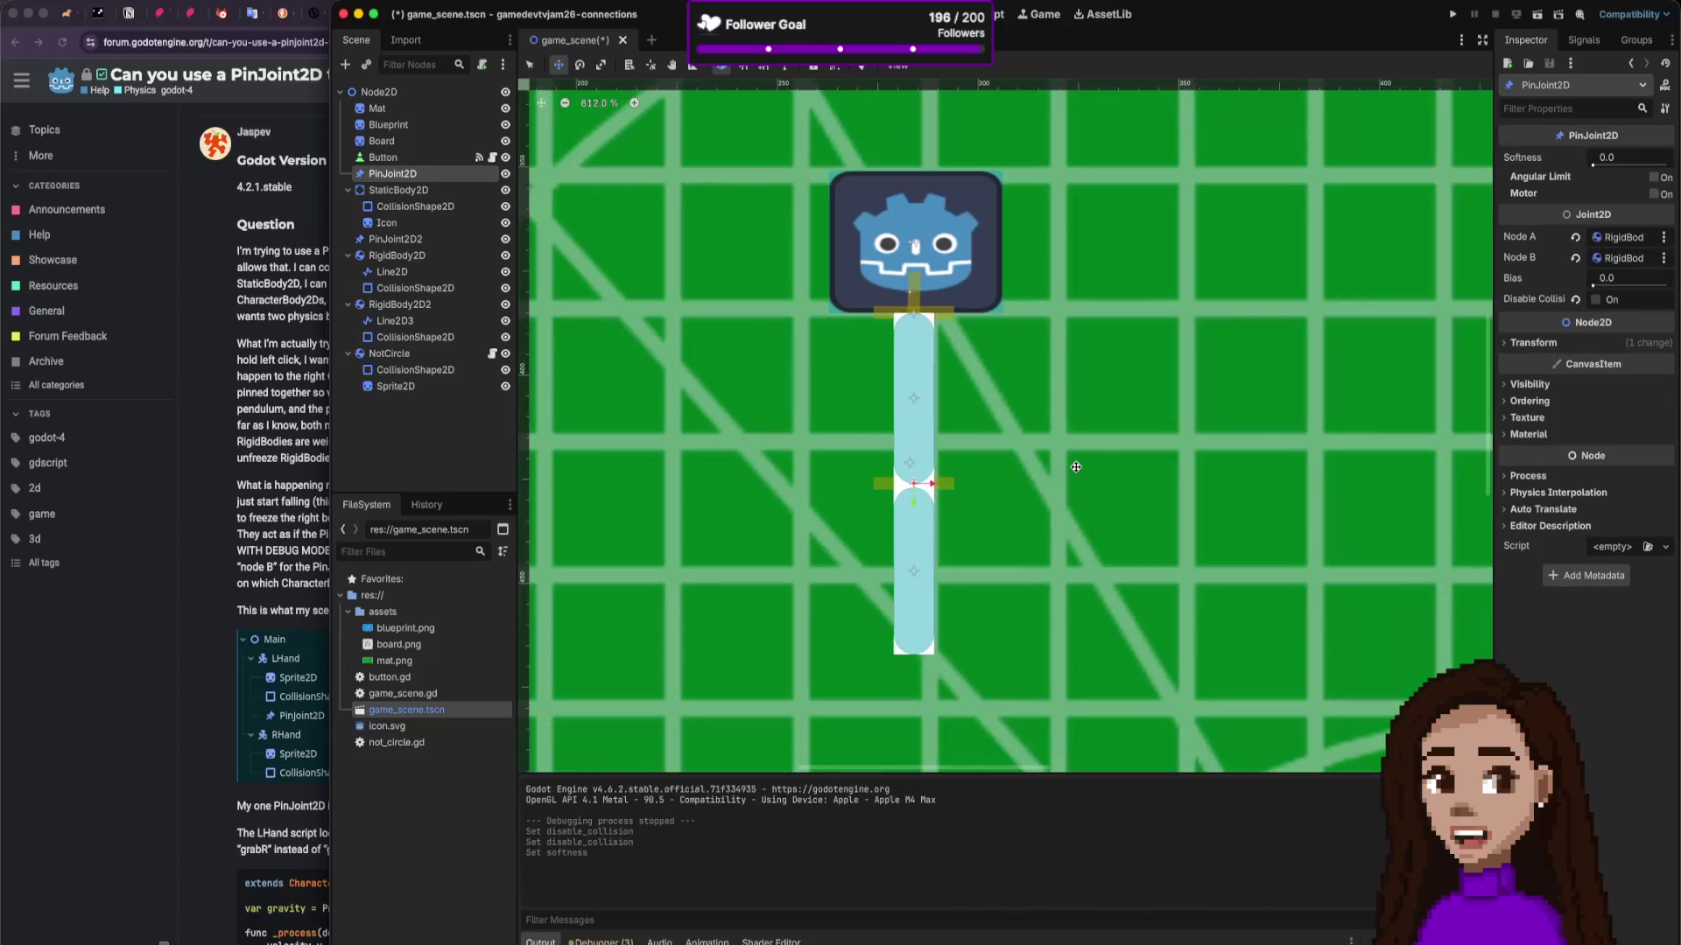
pyautogui.scroll(-3, 1076, 467)
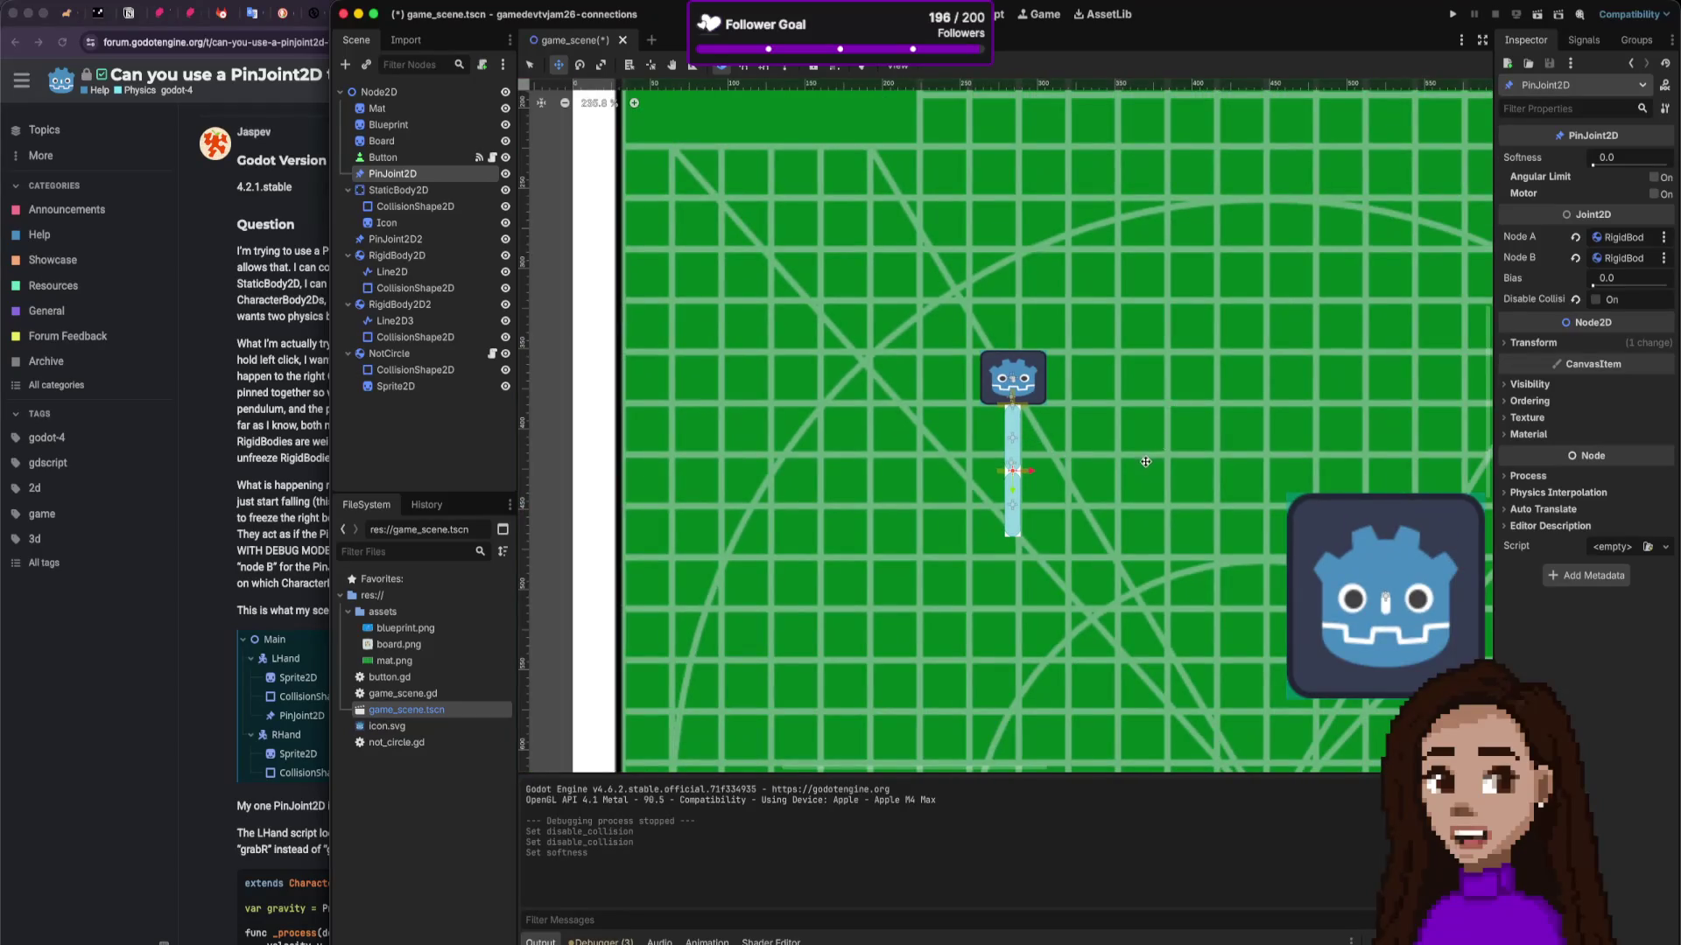
pyautogui.scroll(5, 1146, 463)
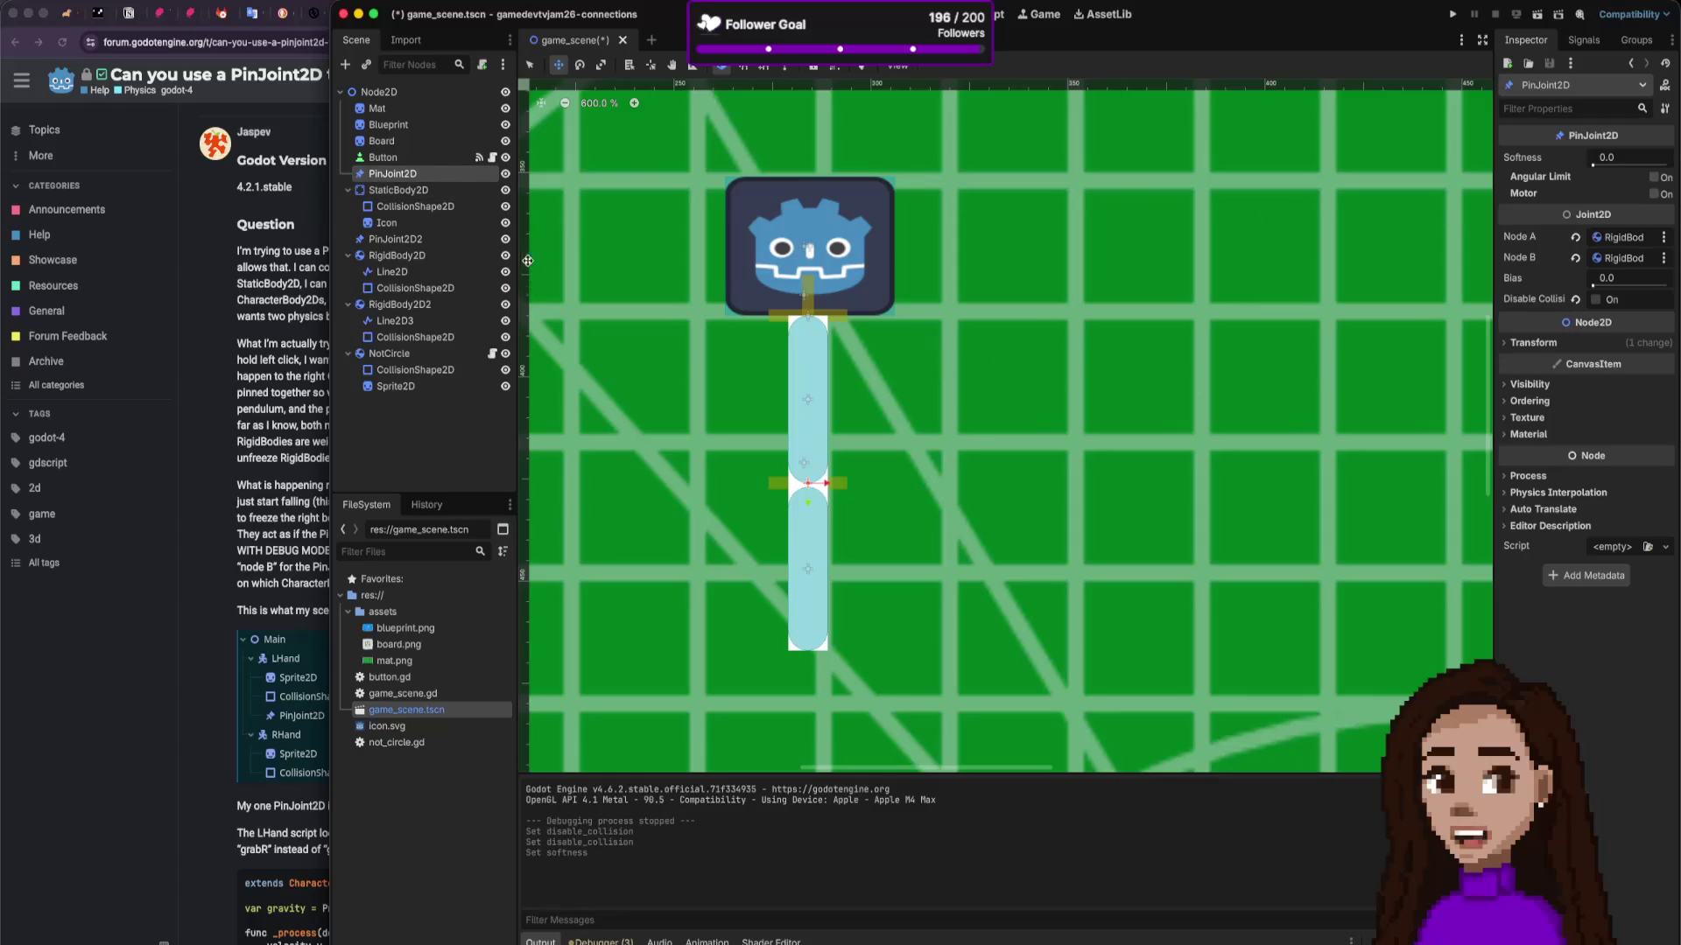
pyautogui.click(398, 190)
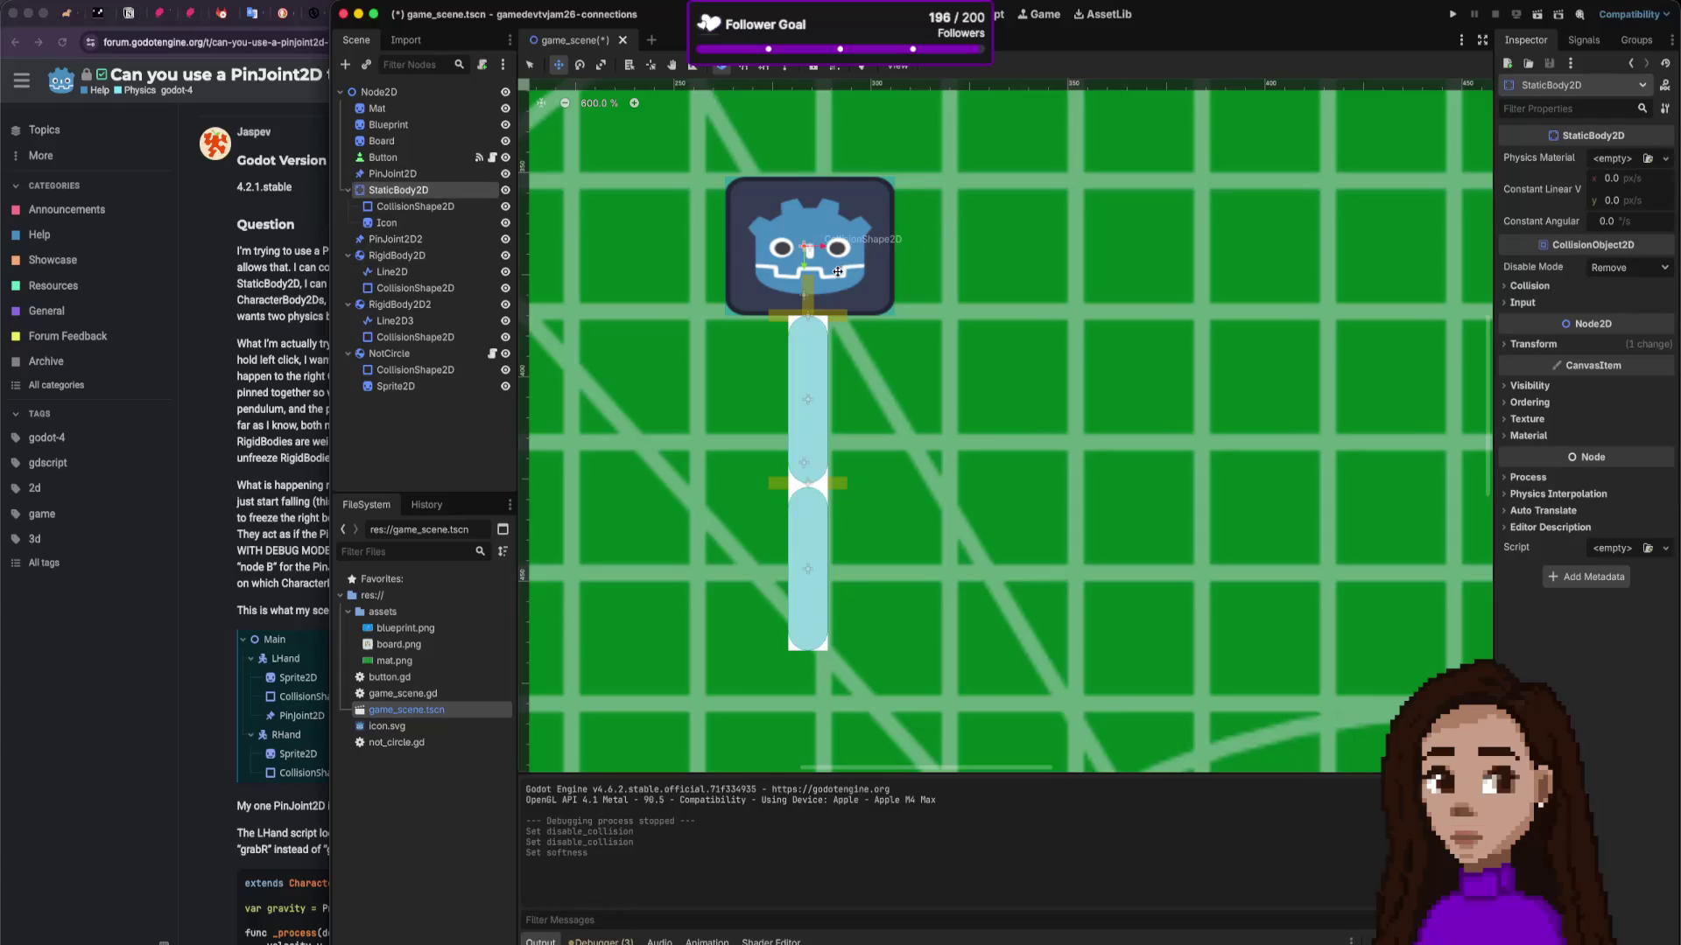
# Step: Clear PinJoint2D's Node A and Node B, then save, test-run and close the scene
pyautogui.click(391, 174)
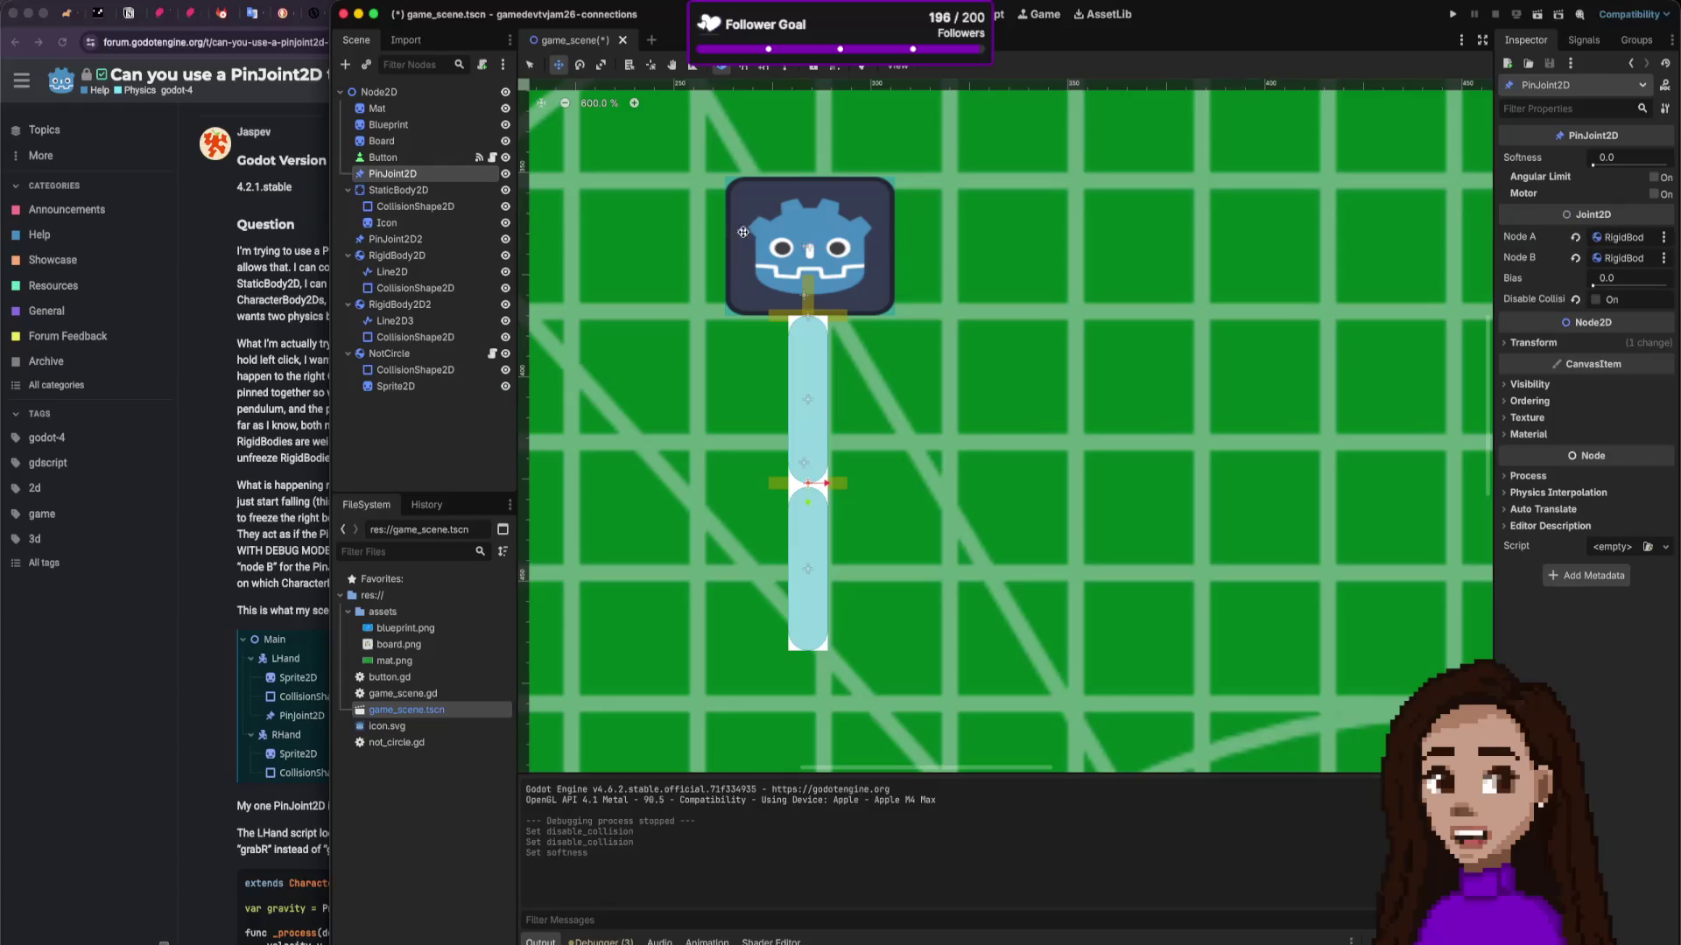
pyautogui.click(1574, 237)
pyautogui.click(1575, 257)
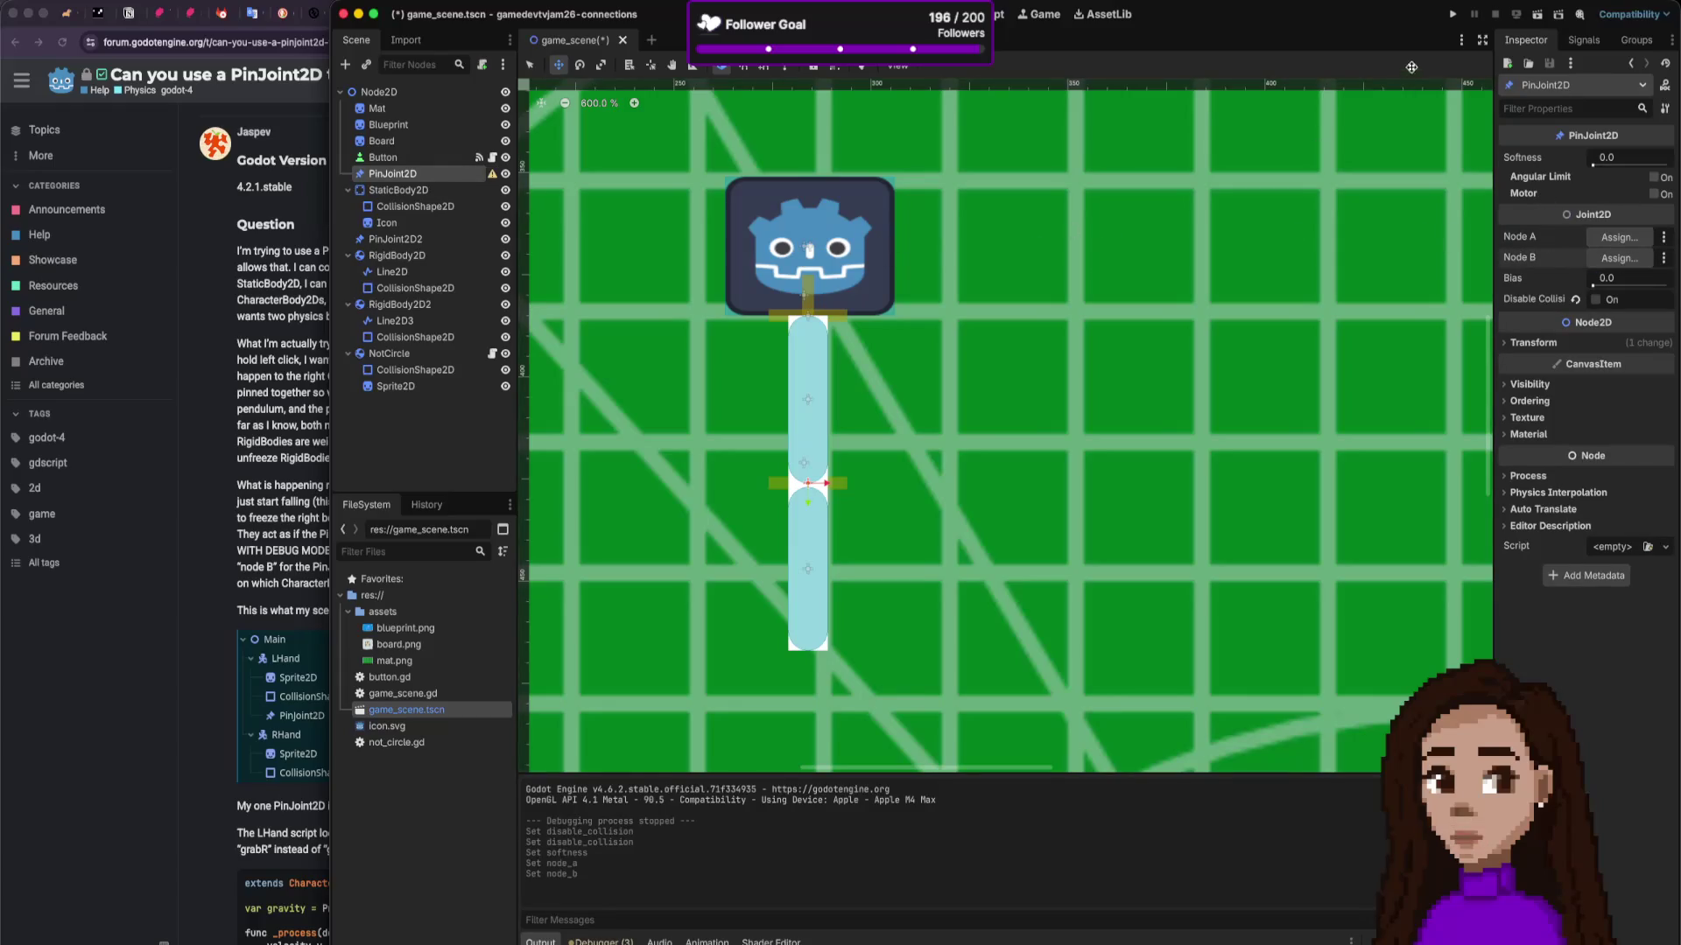
pyautogui.click(1452, 14)
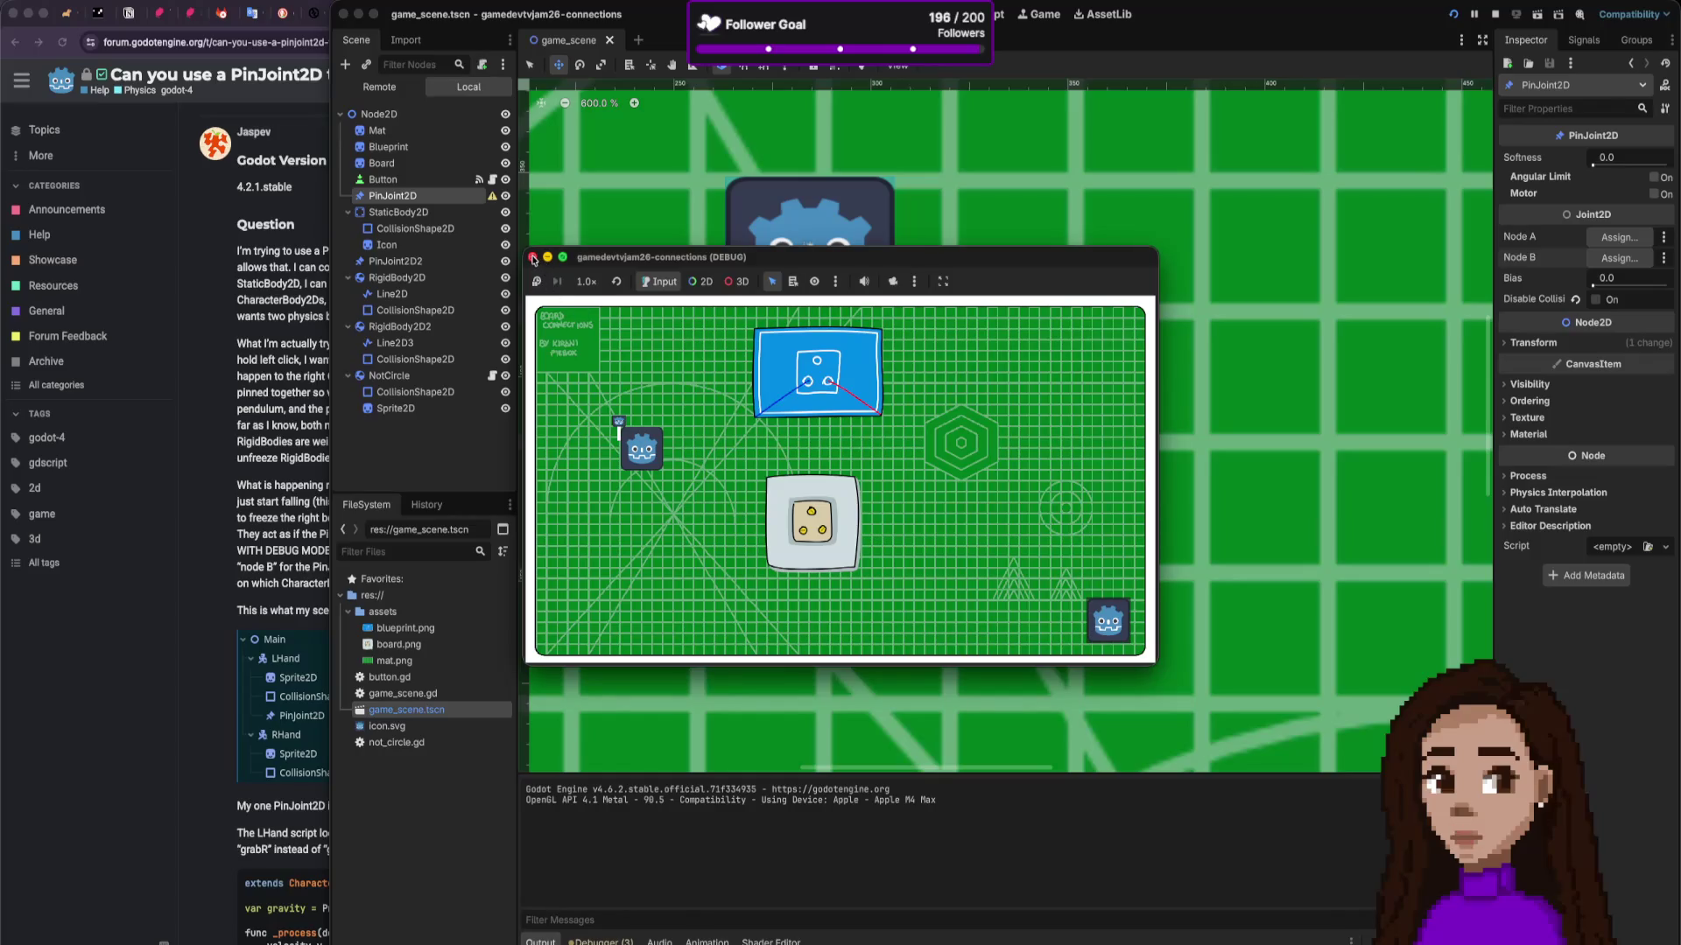
pyautogui.click(533, 258)
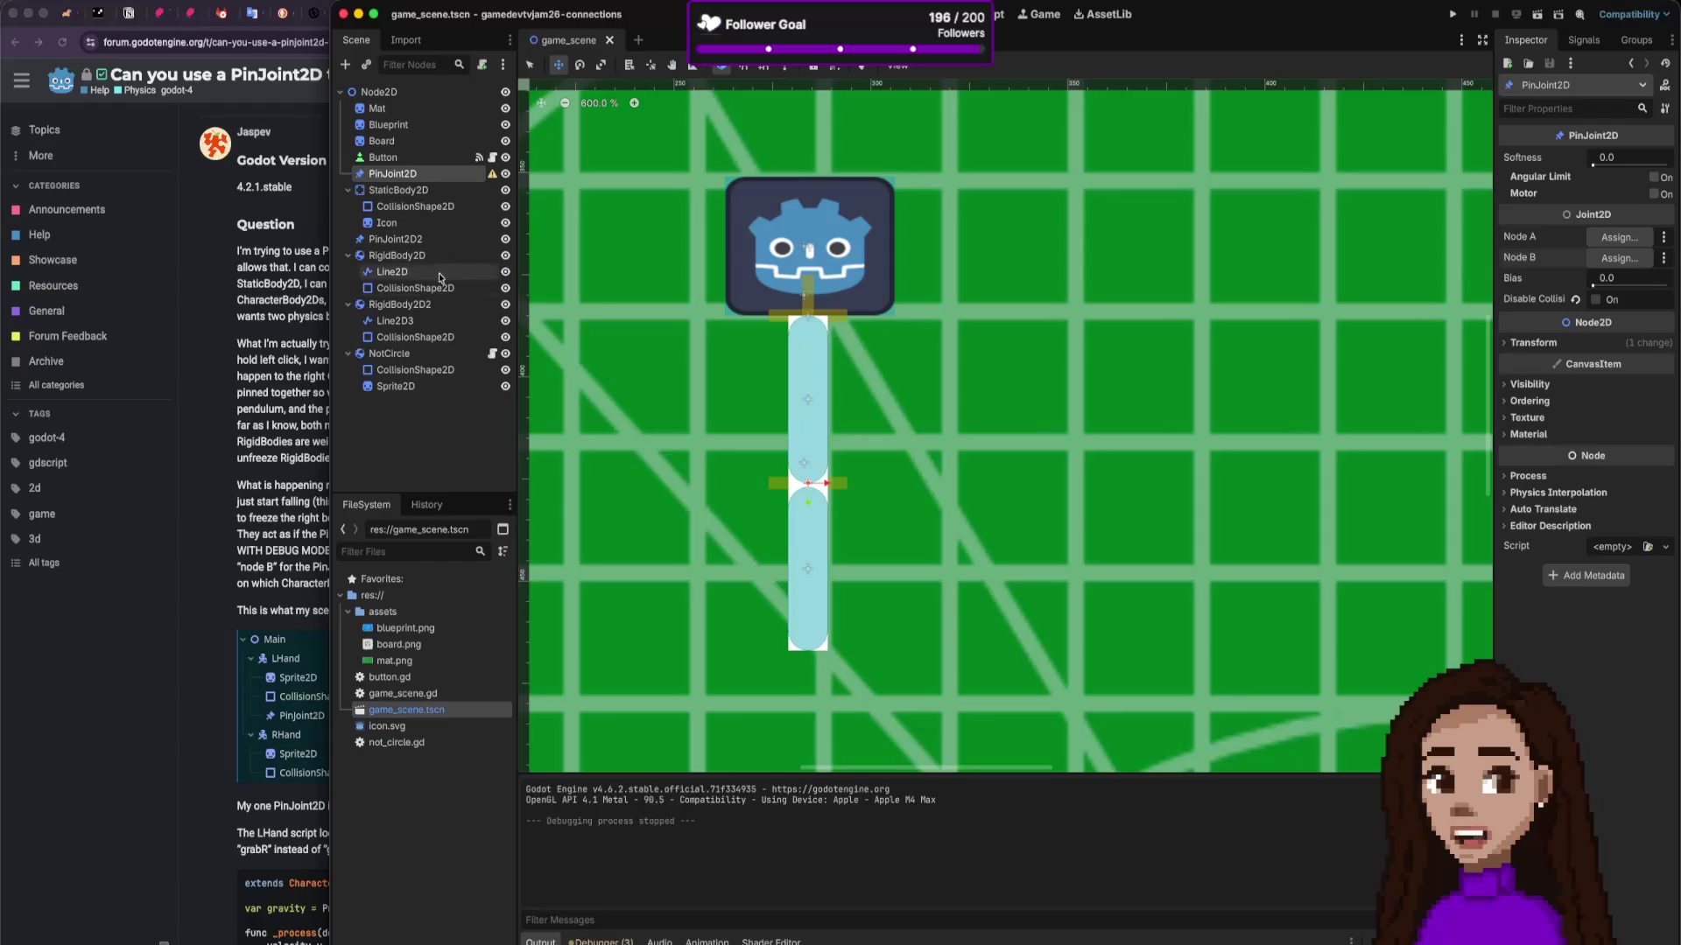
pyautogui.click(430, 308)
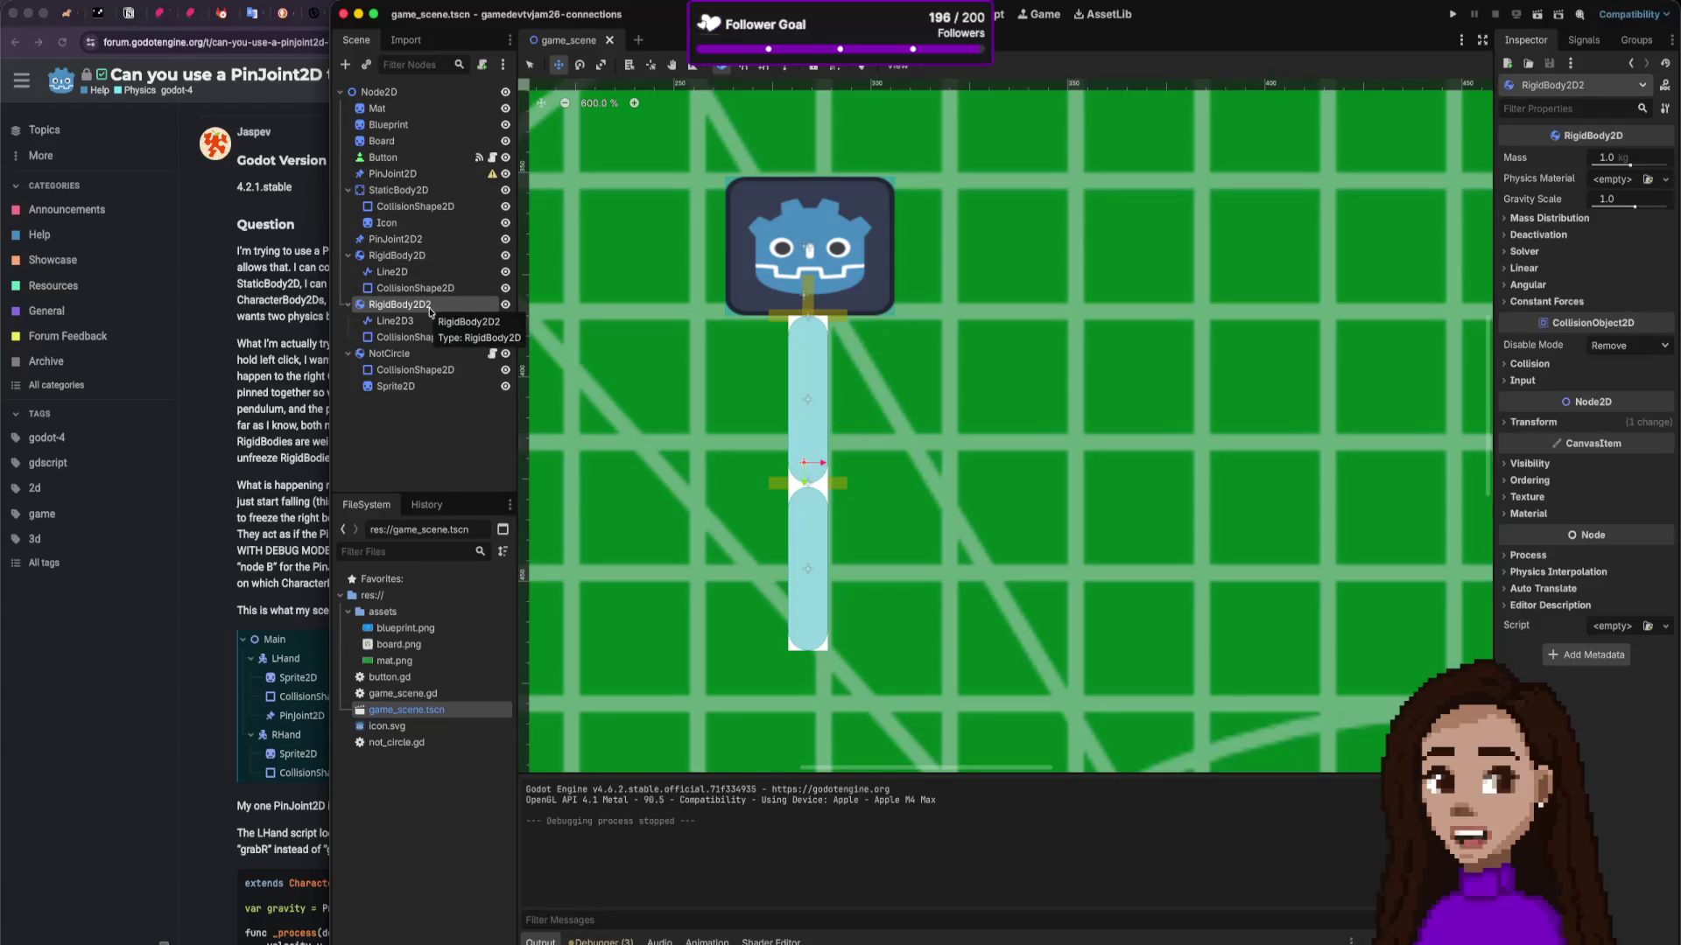
# Step: Move both pin joints aside, clear PinJoint2D2's Node A and Node B, and test-run the scene
pyautogui.click(427, 241)
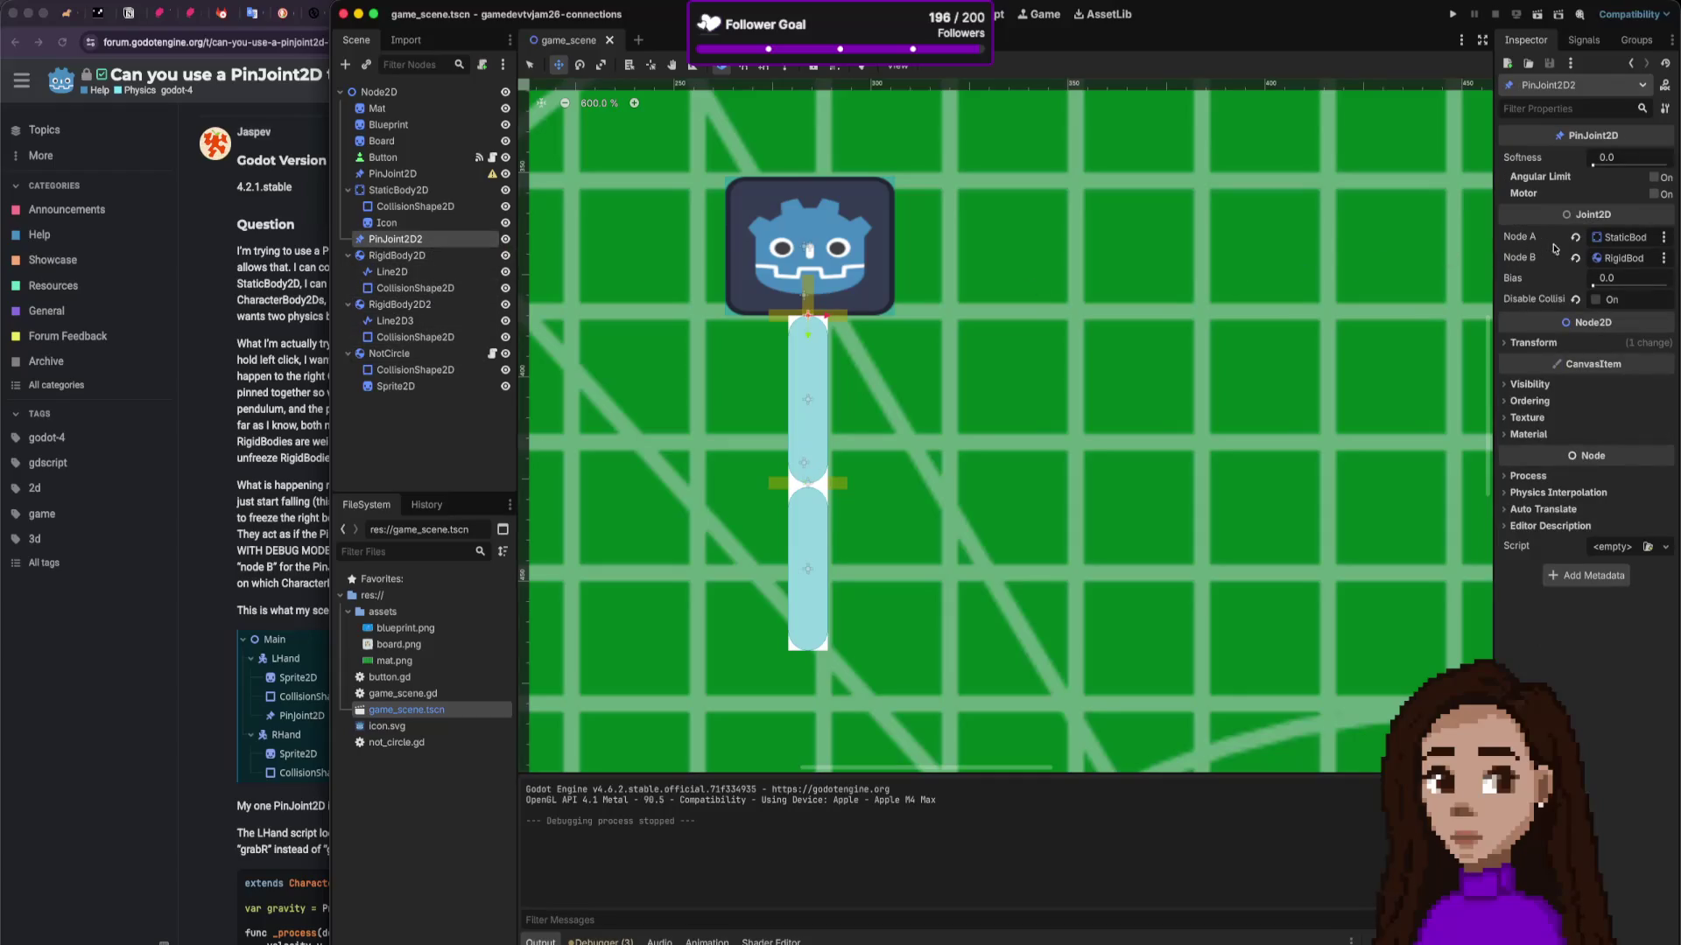
pyautogui.moveTo(809, 316); pyautogui.dragTo(1091, 374)
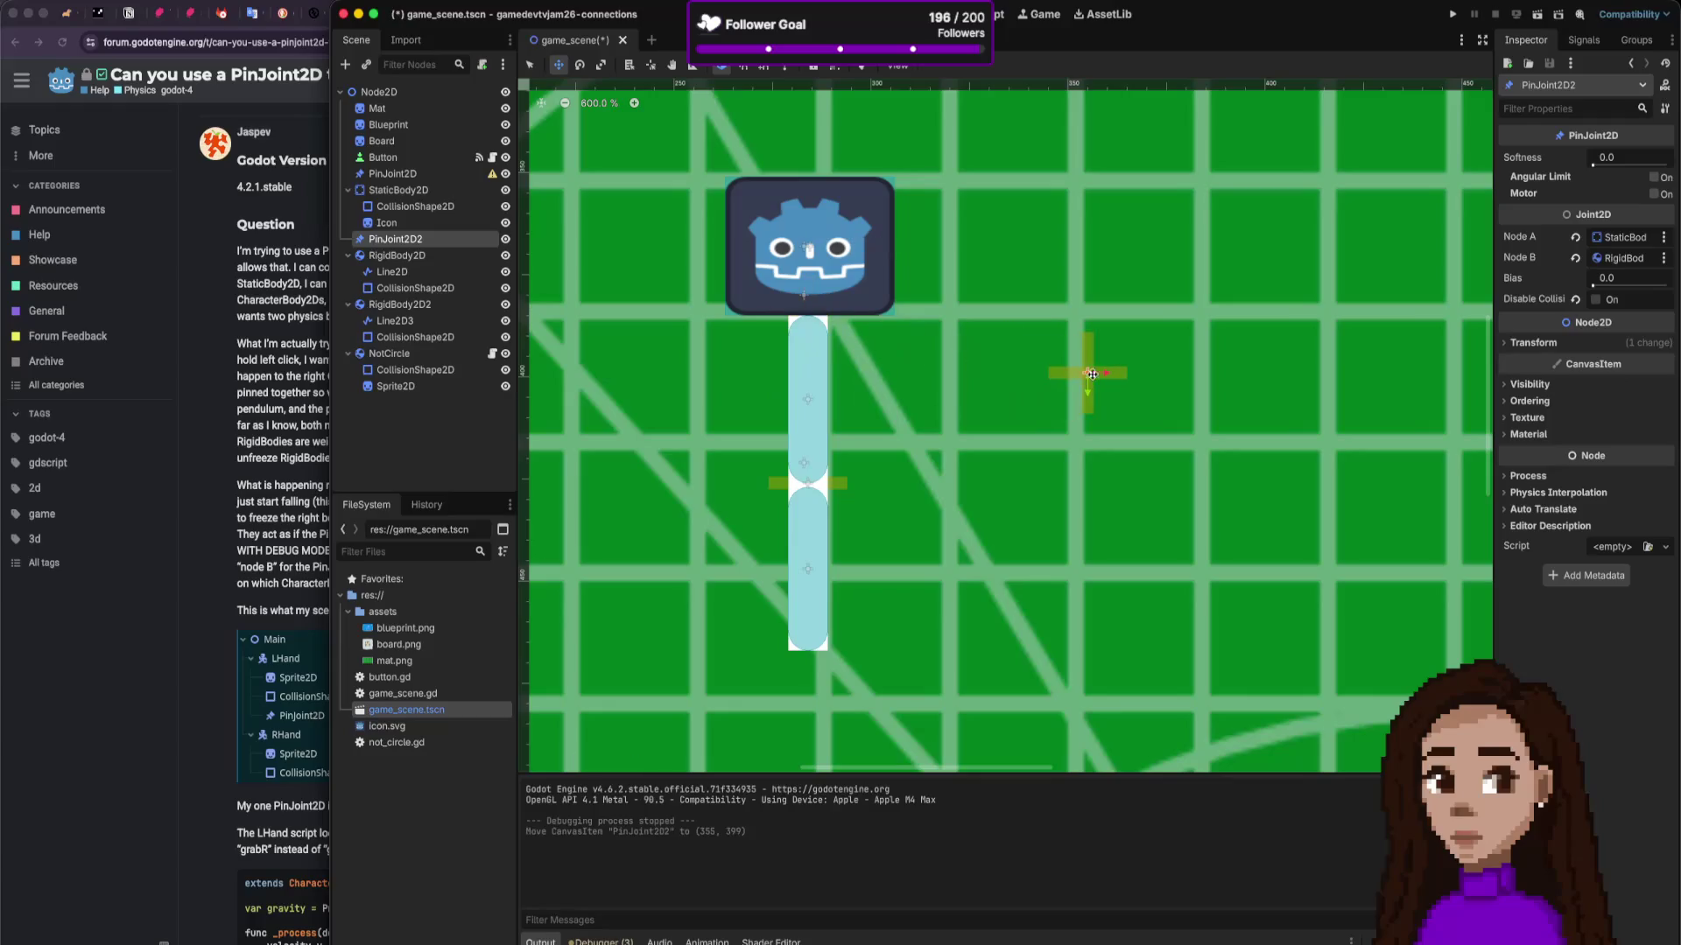
pyautogui.click(811, 481)
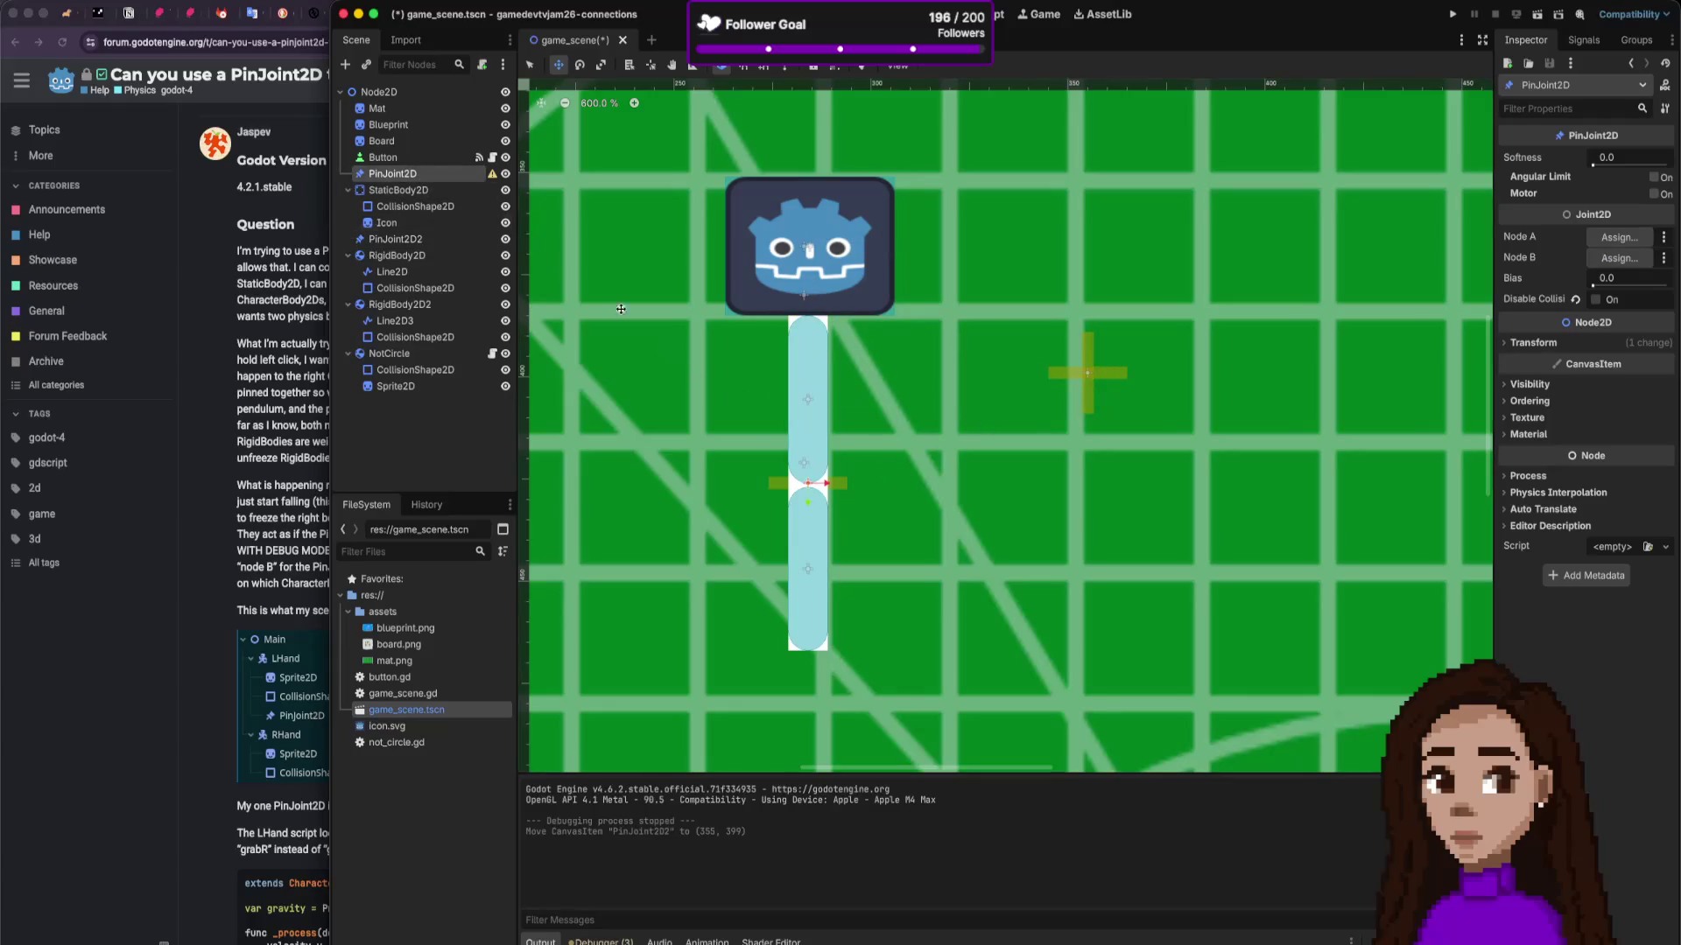
pyautogui.moveTo(811, 481)
pyautogui.mouseDown()
pyautogui.moveTo(1114, 518)
pyautogui.moveTo(1094, 507)
pyautogui.mouseUp()
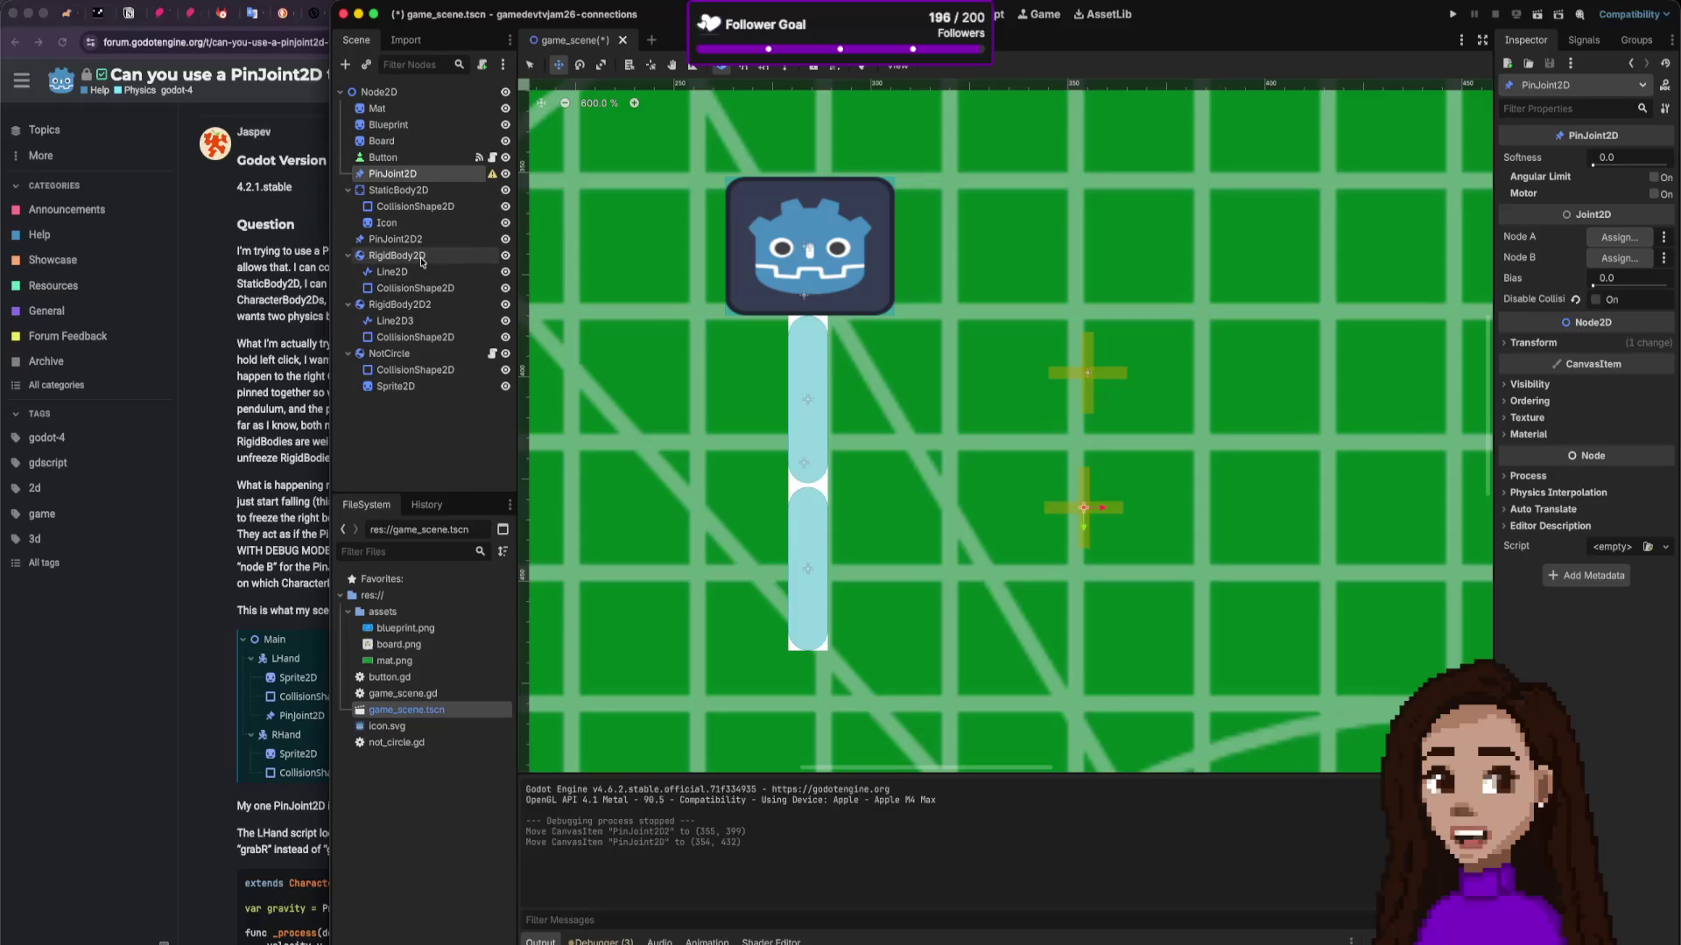
pyautogui.click(395, 239)
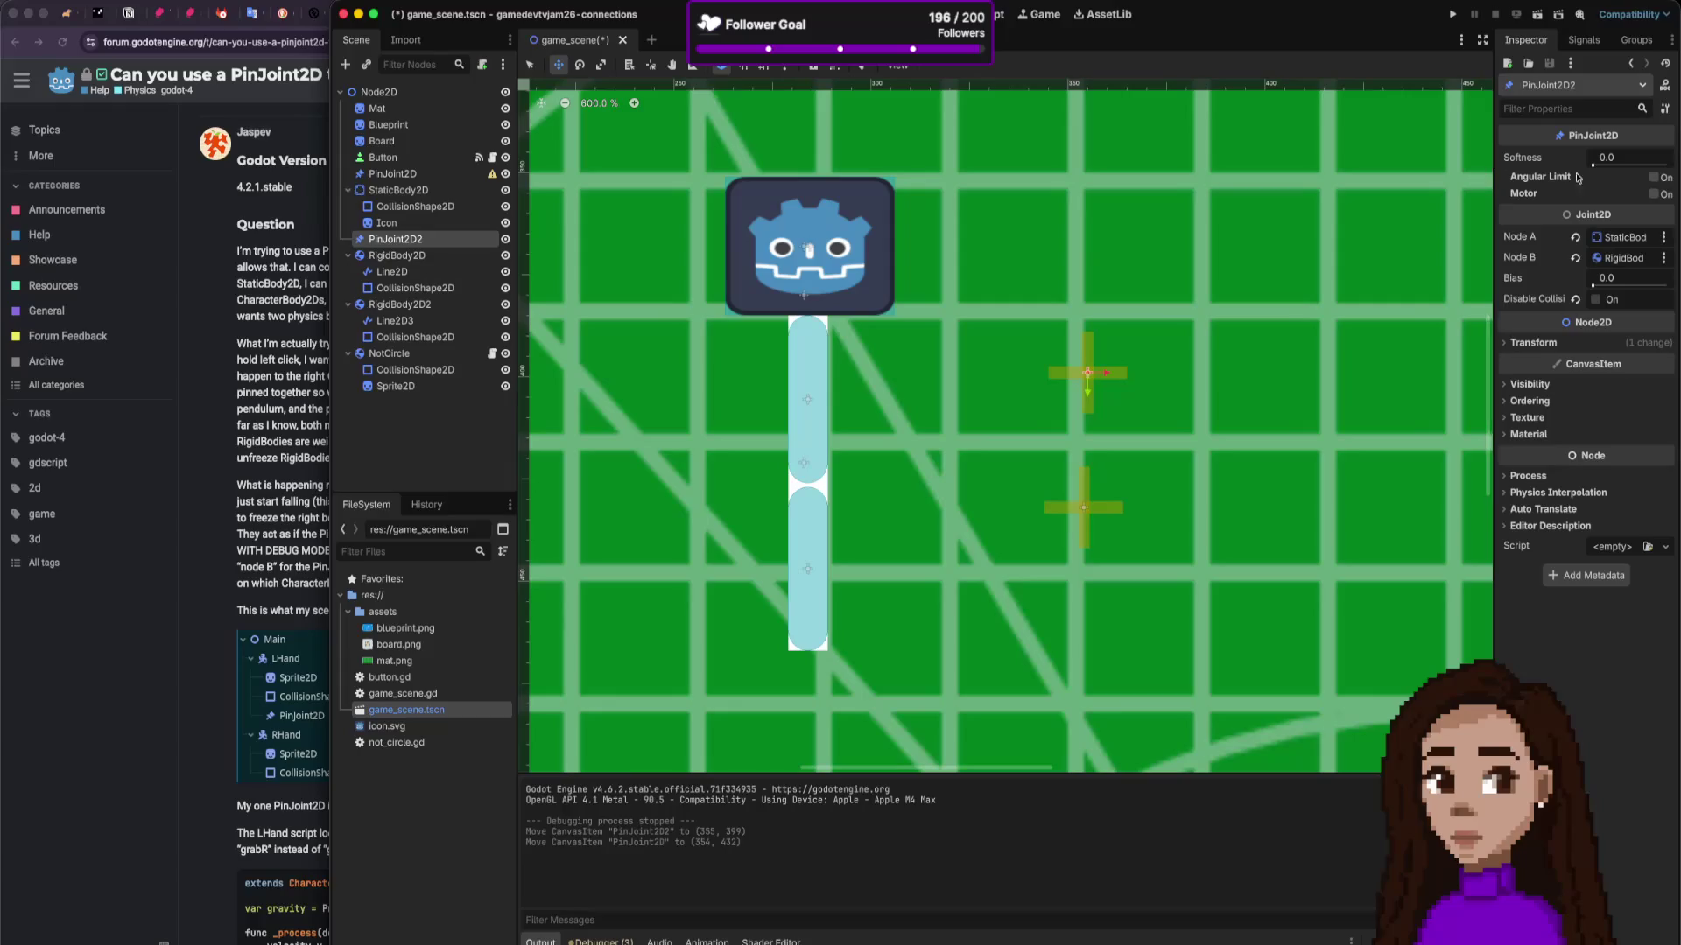
pyautogui.click(1575, 237)
pyautogui.click(1574, 258)
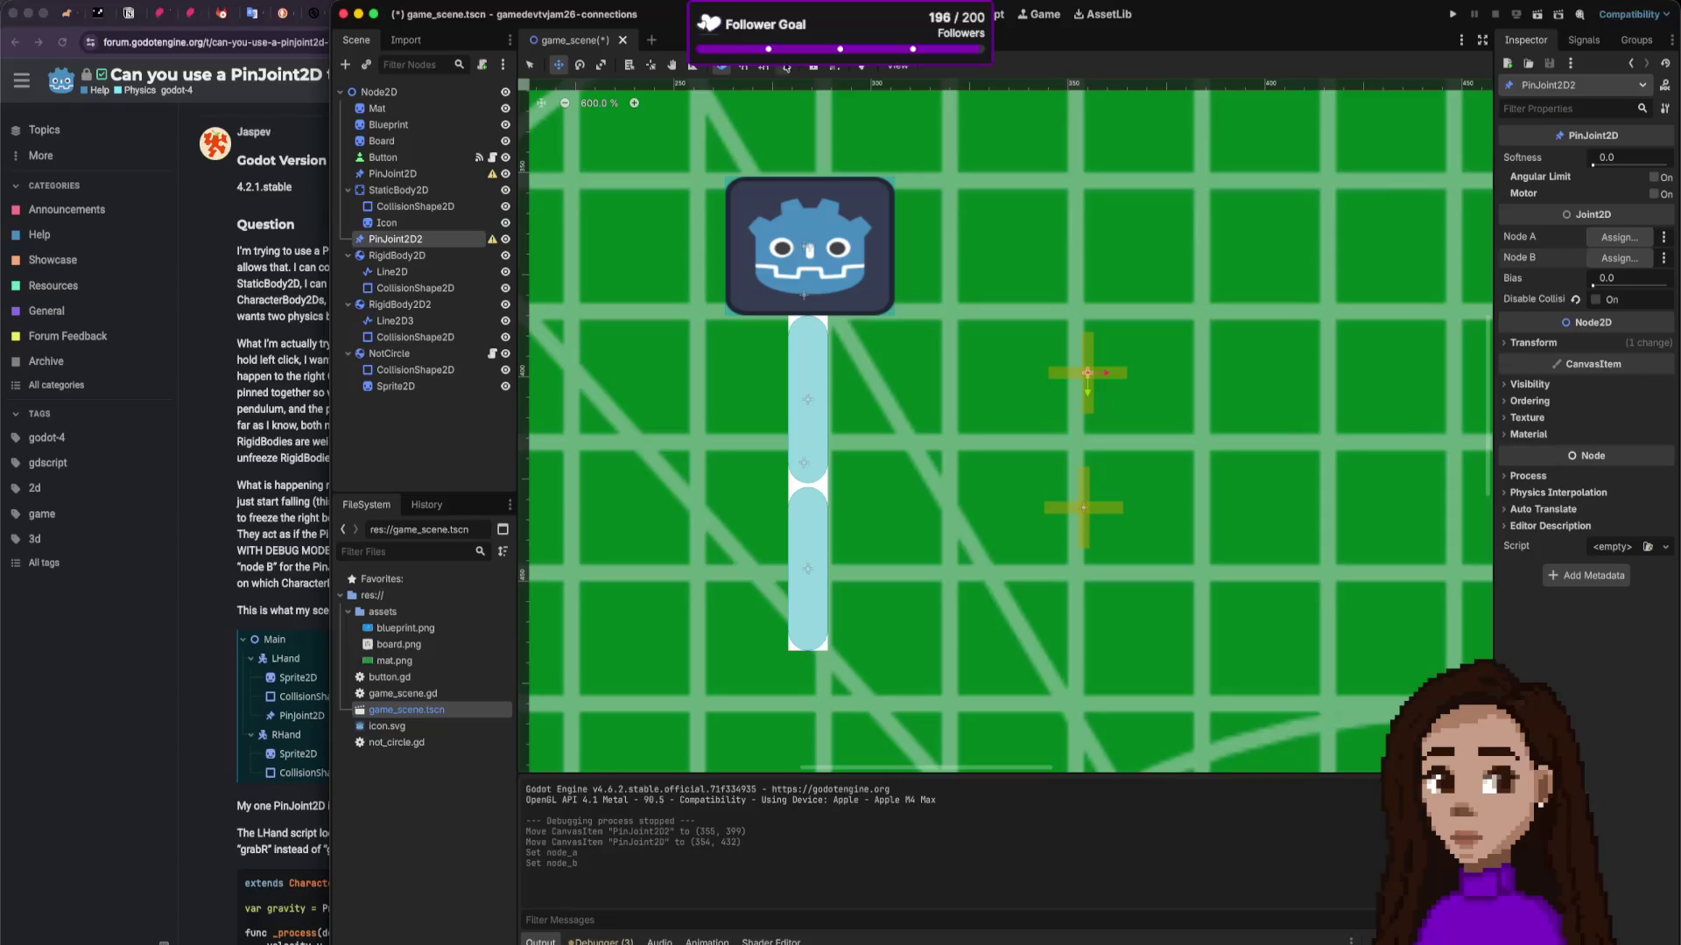
pyautogui.click(1453, 14)
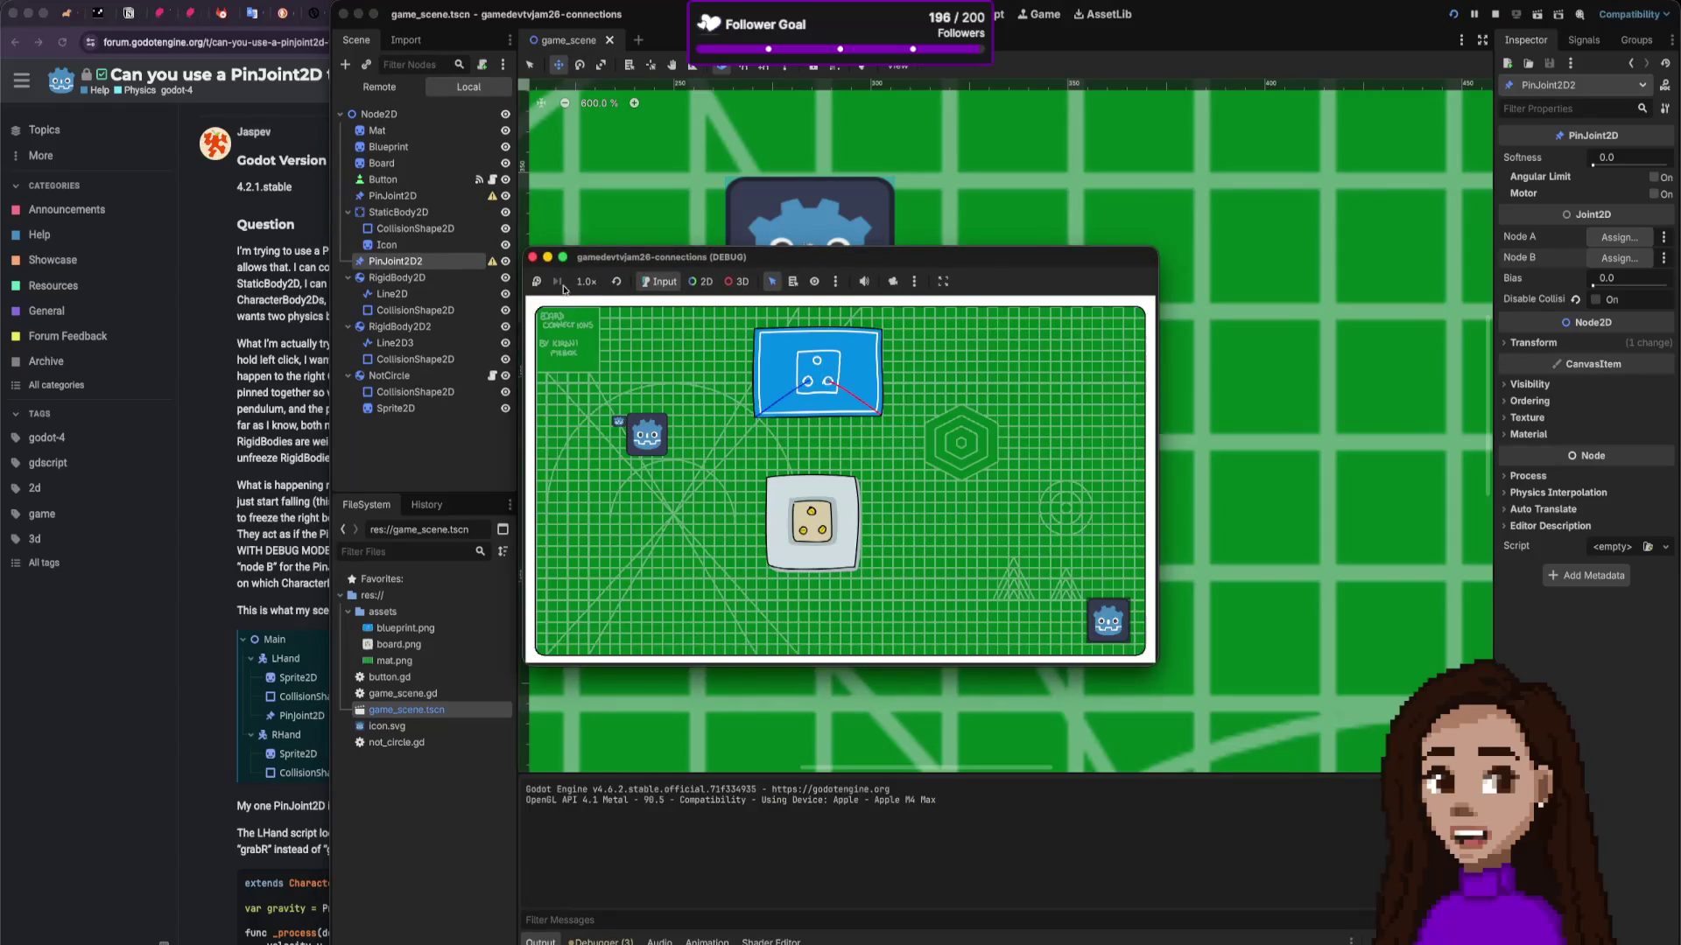
pyautogui.click(533, 257)
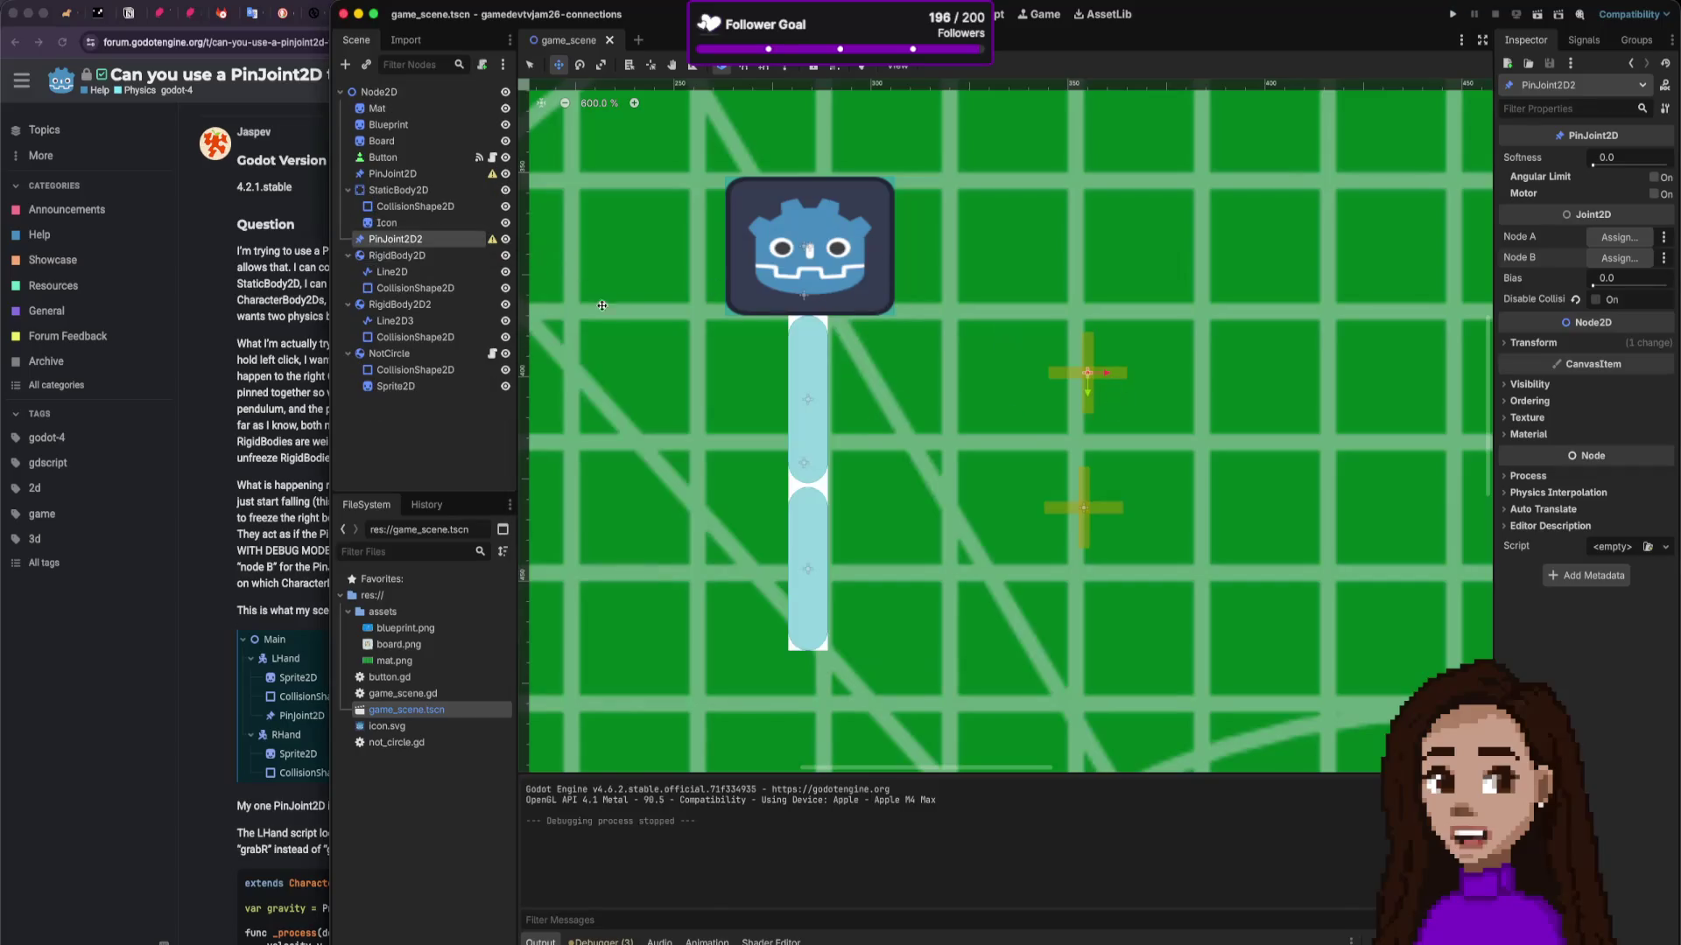
# Step: Place PinJoint2D at the capsule top (284, 385) and PinJoint2D2 at the capsule joint (284, 426)
pyautogui.click(441, 177)
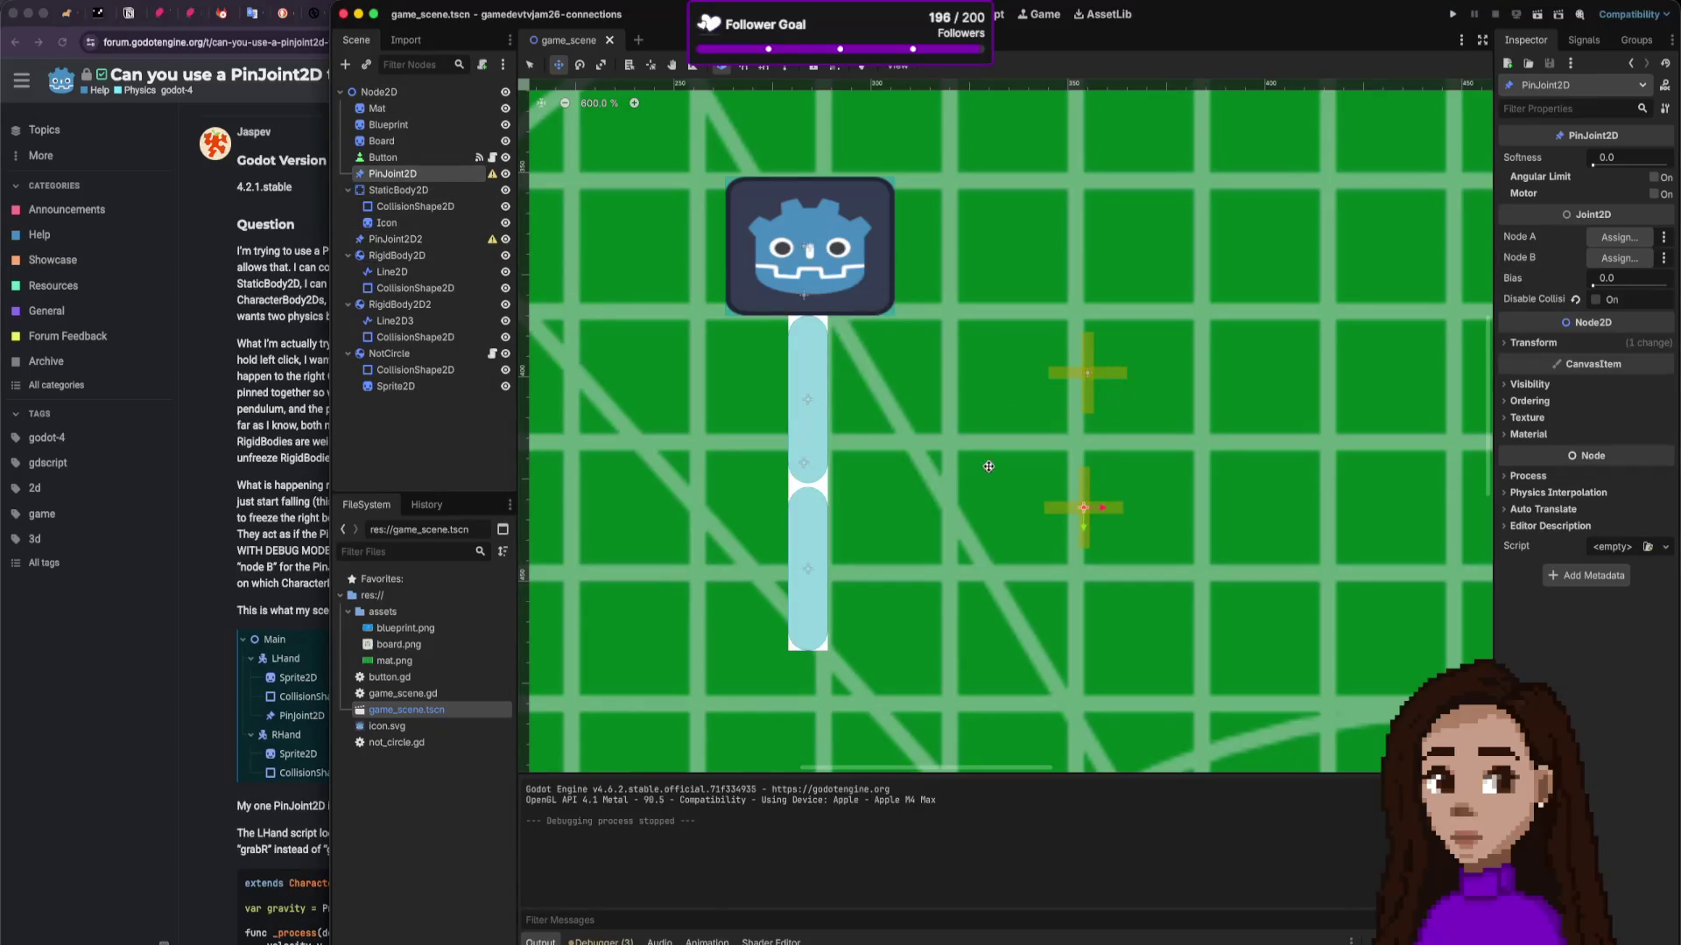
pyautogui.moveTo(1080, 512); pyautogui.dragTo(806, 316)
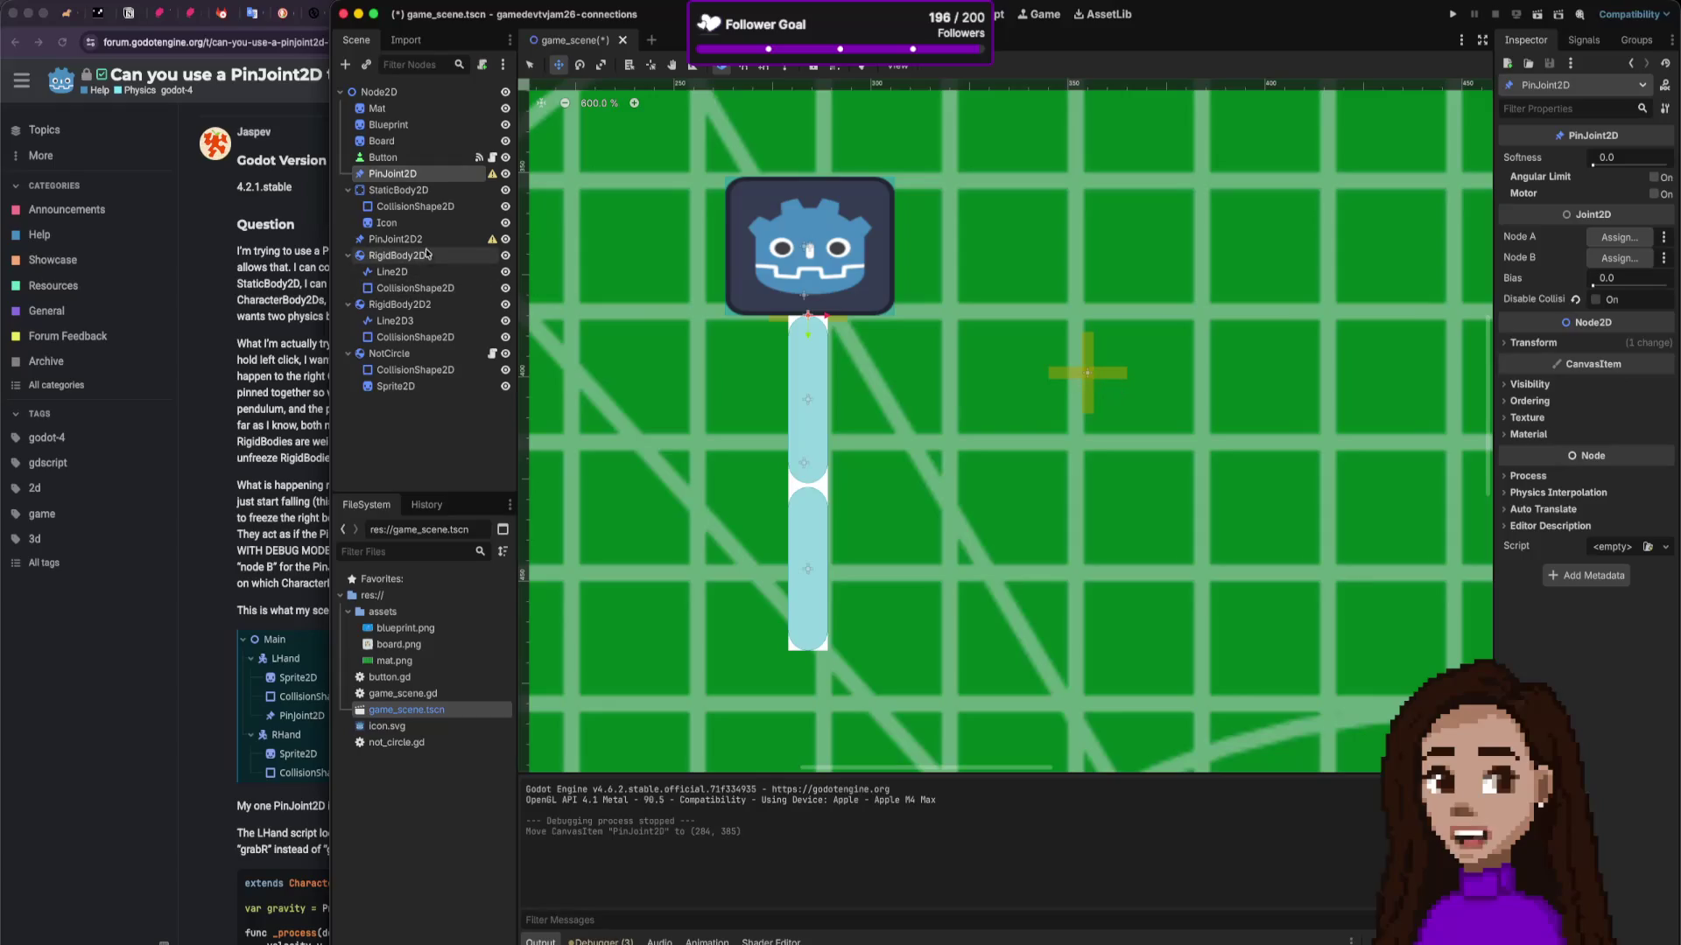
pyautogui.click(396, 239)
pyautogui.moveTo(1071, 372)
pyautogui.mouseDown()
pyautogui.moveTo(846, 393)
pyautogui.moveTo(790, 482)
pyautogui.mouseUp()
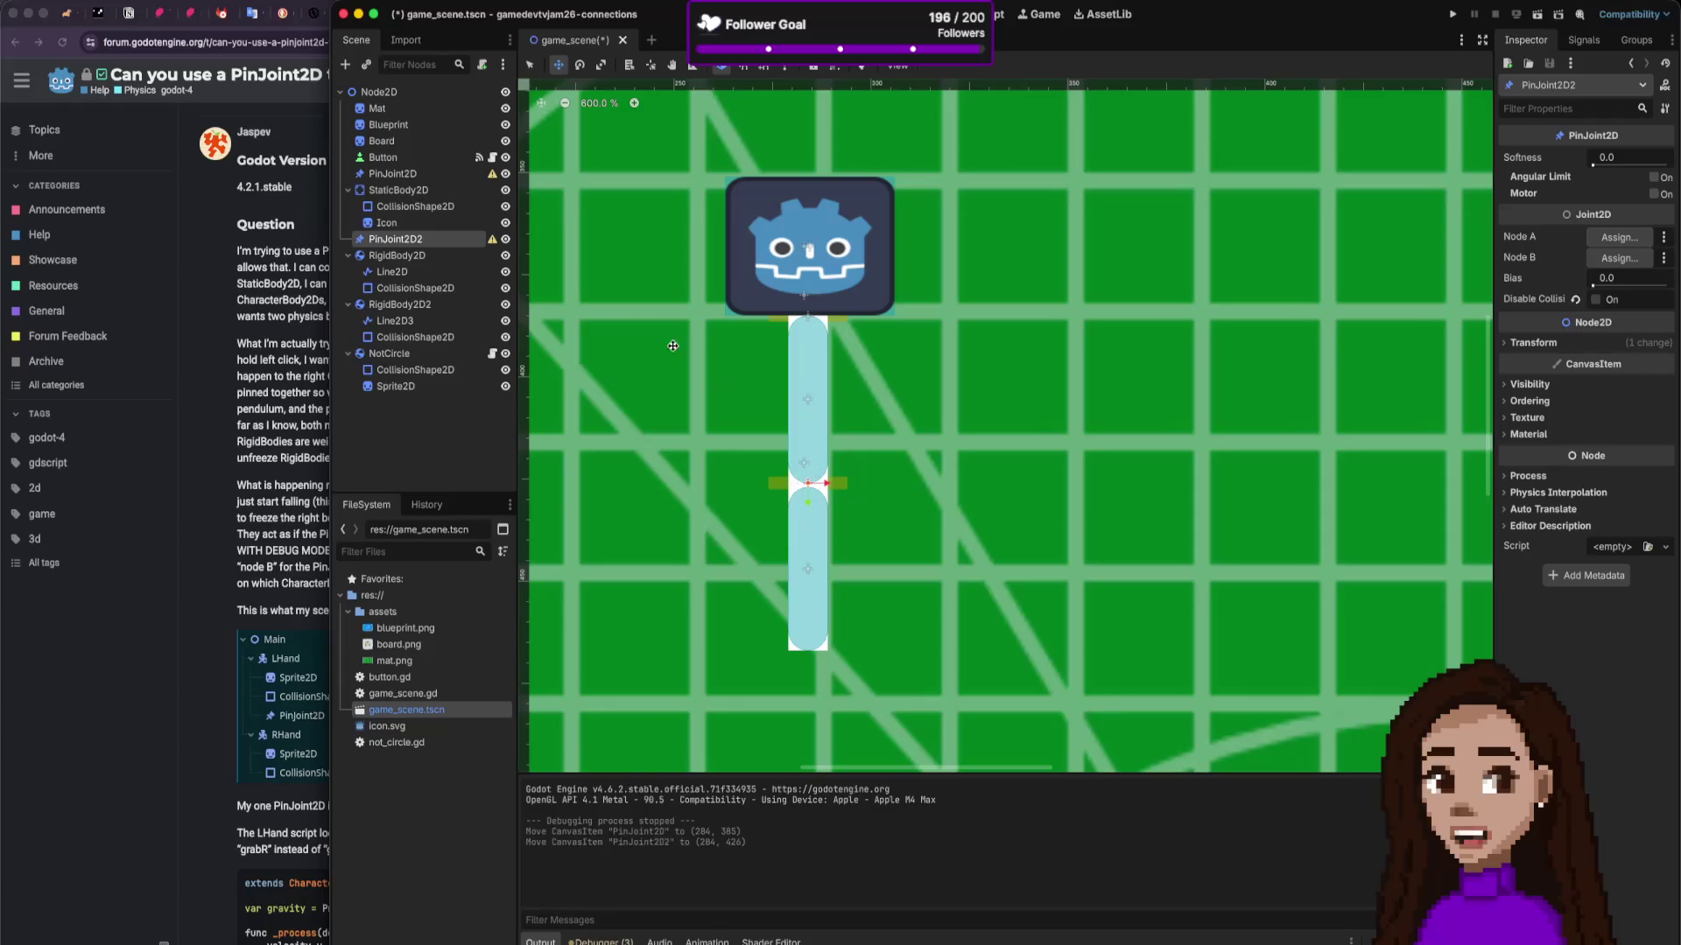
pyautogui.click(413, 191)
pyautogui.click(403, 255)
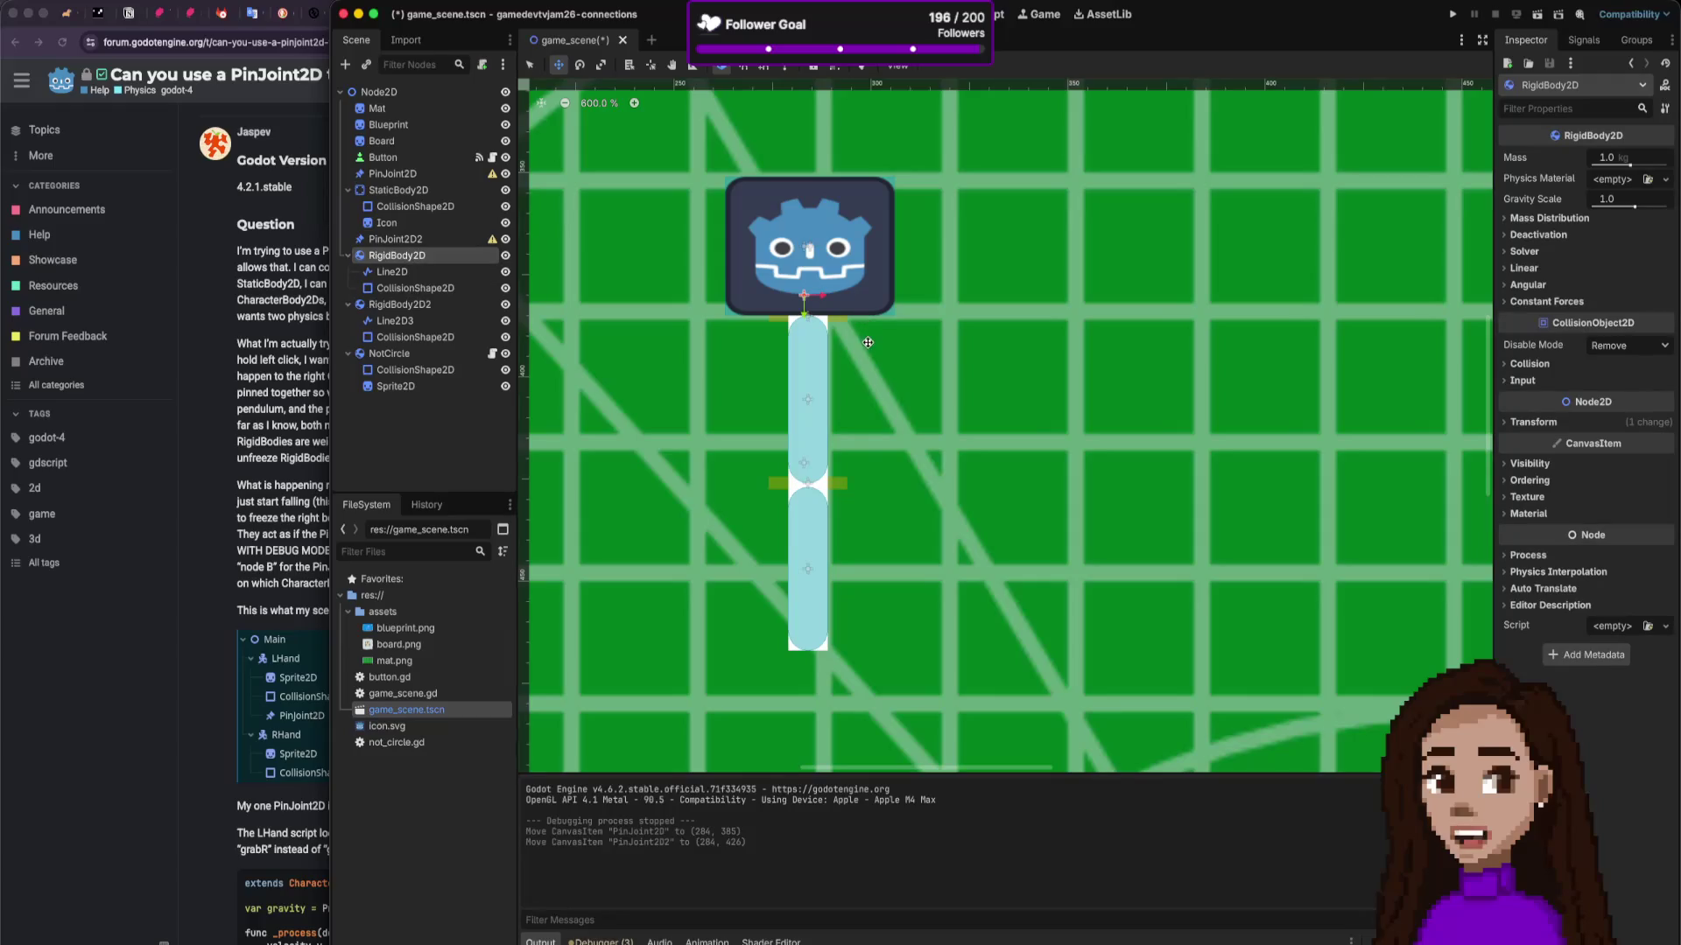
# Step: Rename the upper rigid body in the Scene dock to 'top'
pyautogui.moveTo(861, 344)
pyautogui.mouseDown()
pyautogui.moveTo(919, 338)
pyautogui.moveTo(864, 343)
pyautogui.mouseUp()
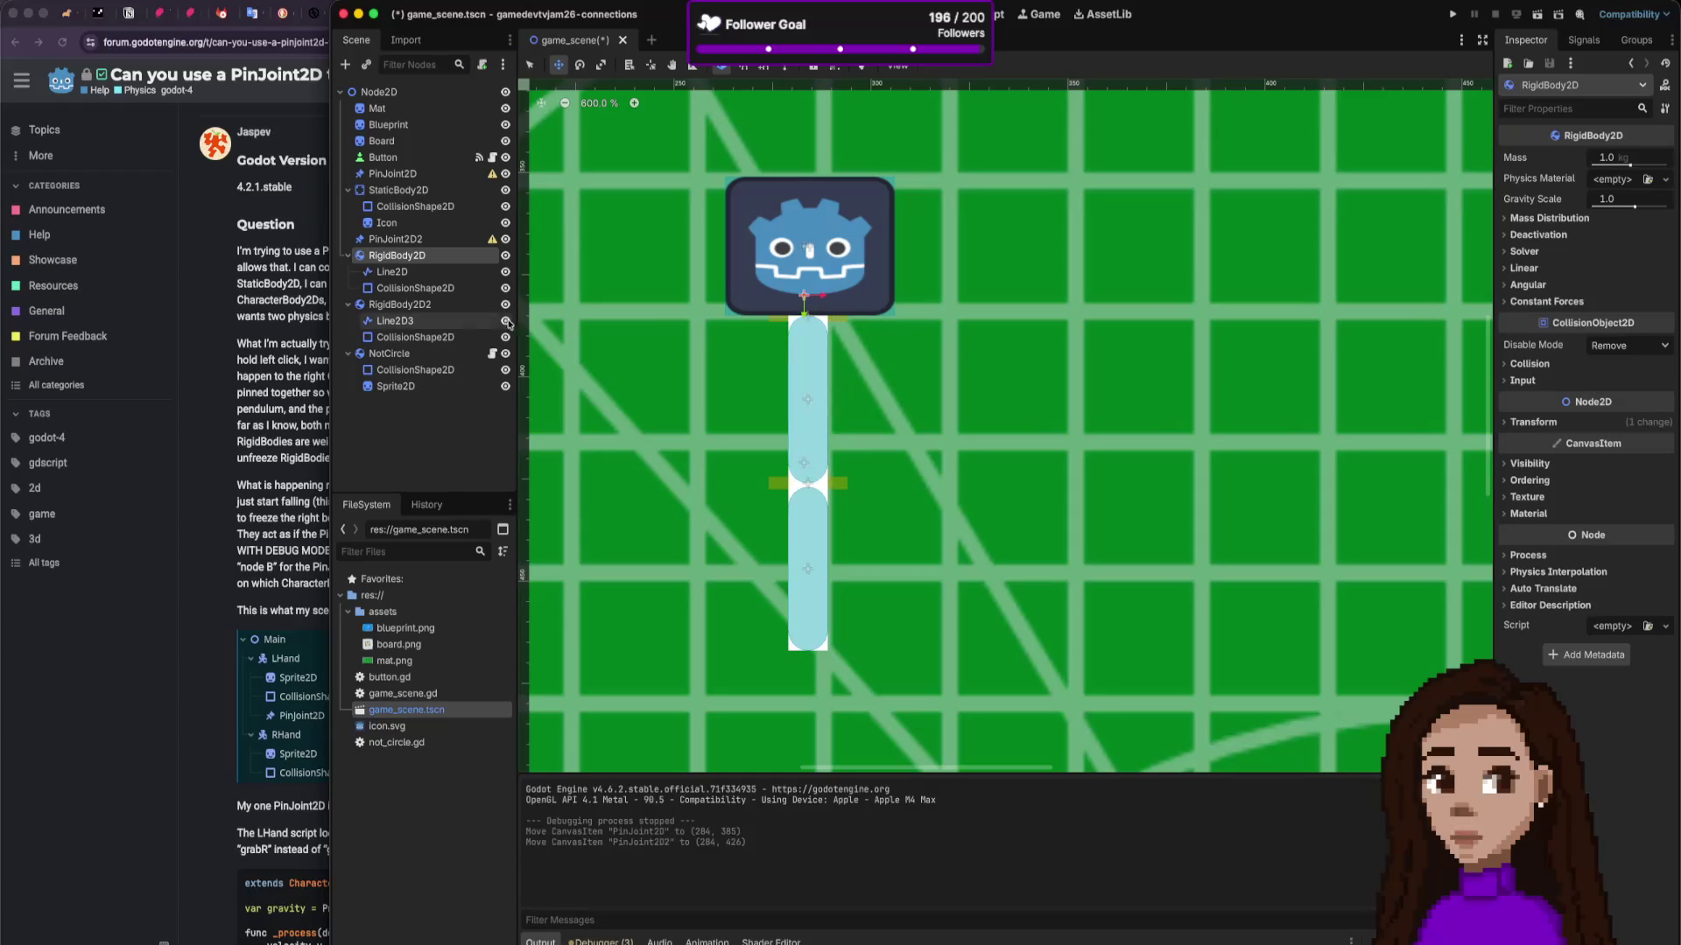
pyautogui.doubleClick(418, 256)
pyautogui.write('top')
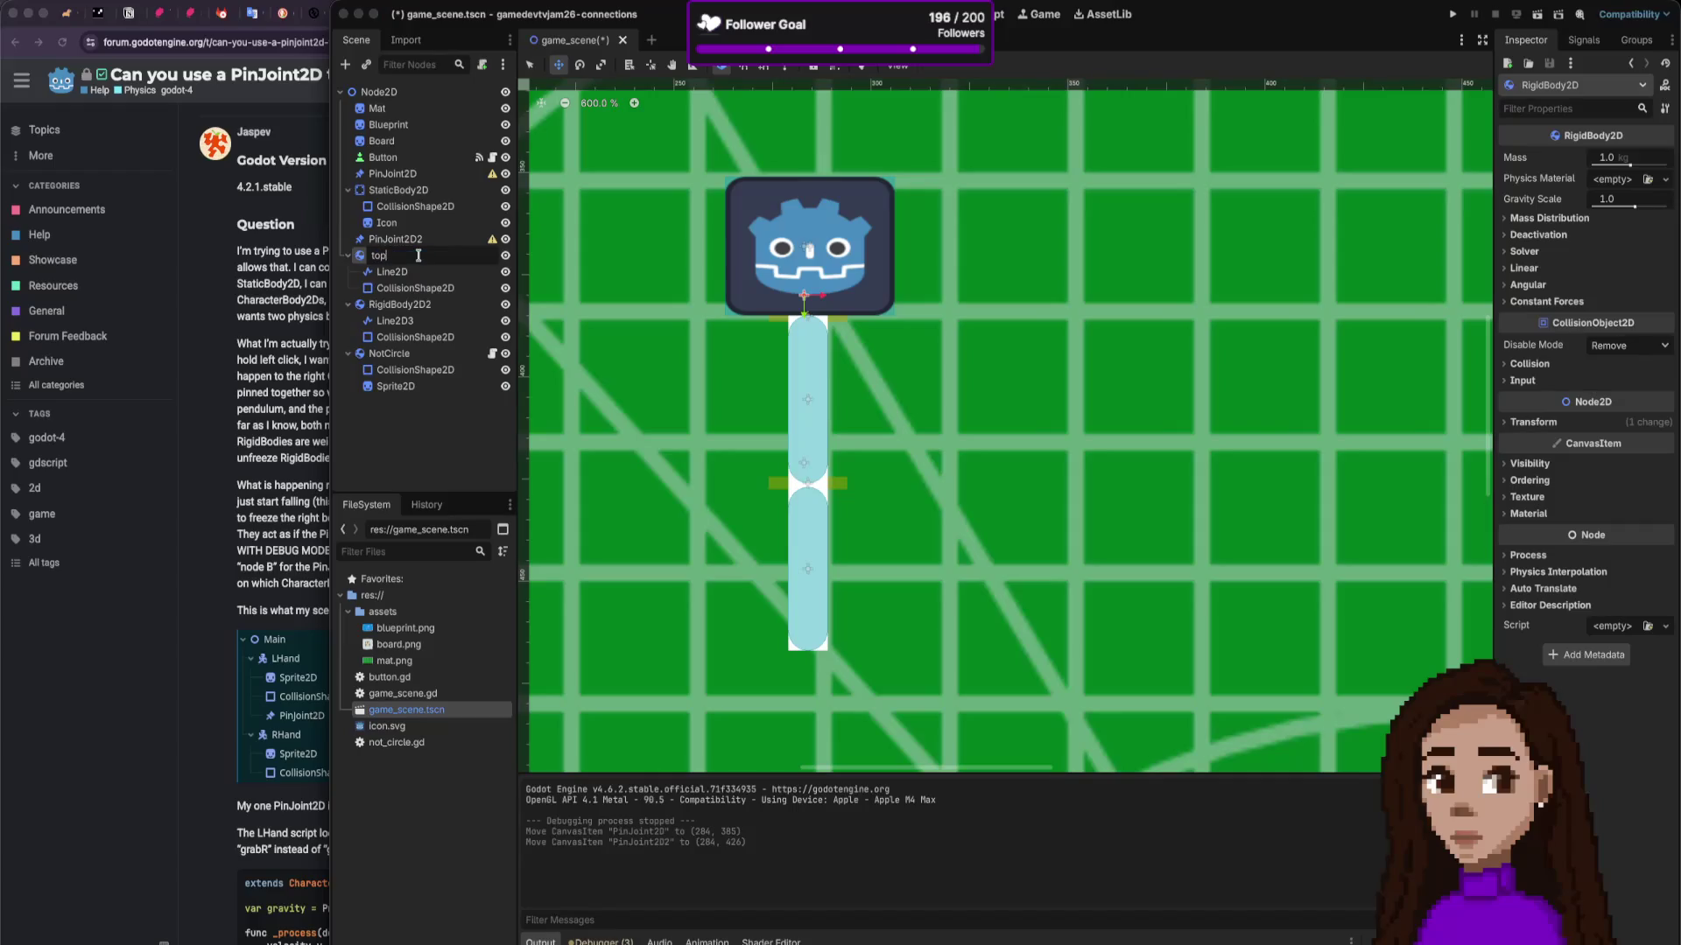
pyautogui.press('Return')
# Step: Rename the second rigid body (RigidBody2D2) to 'bottom'
pyautogui.click(400, 309)
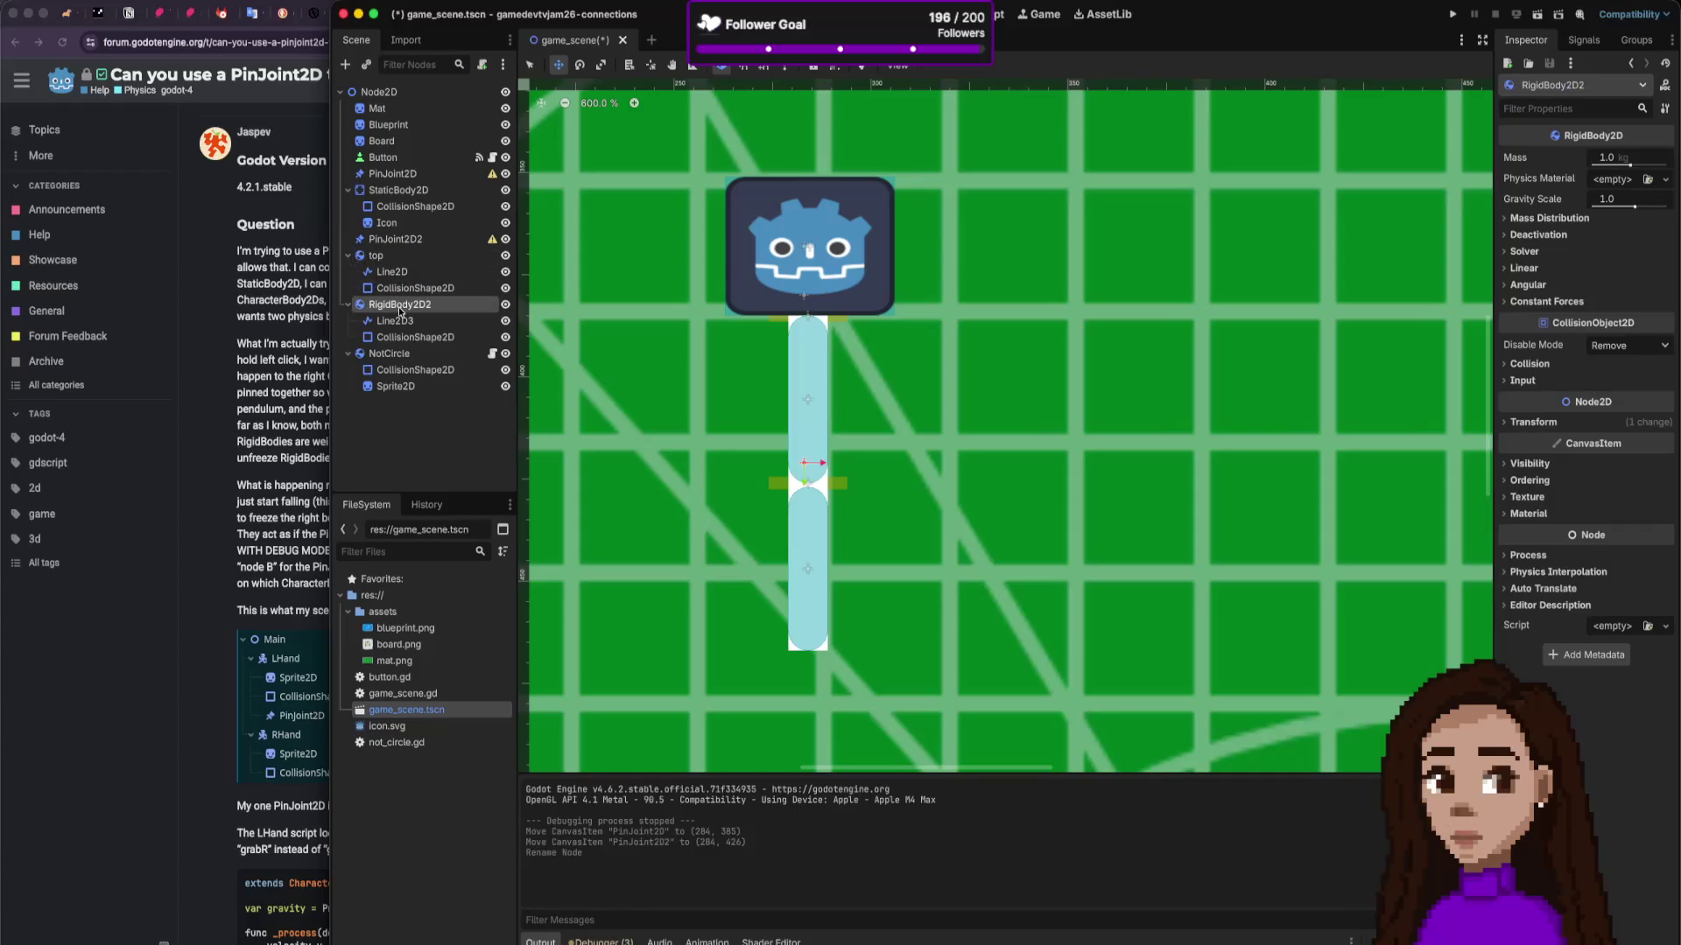
pyautogui.click(398, 308)
pyautogui.write('bottom')
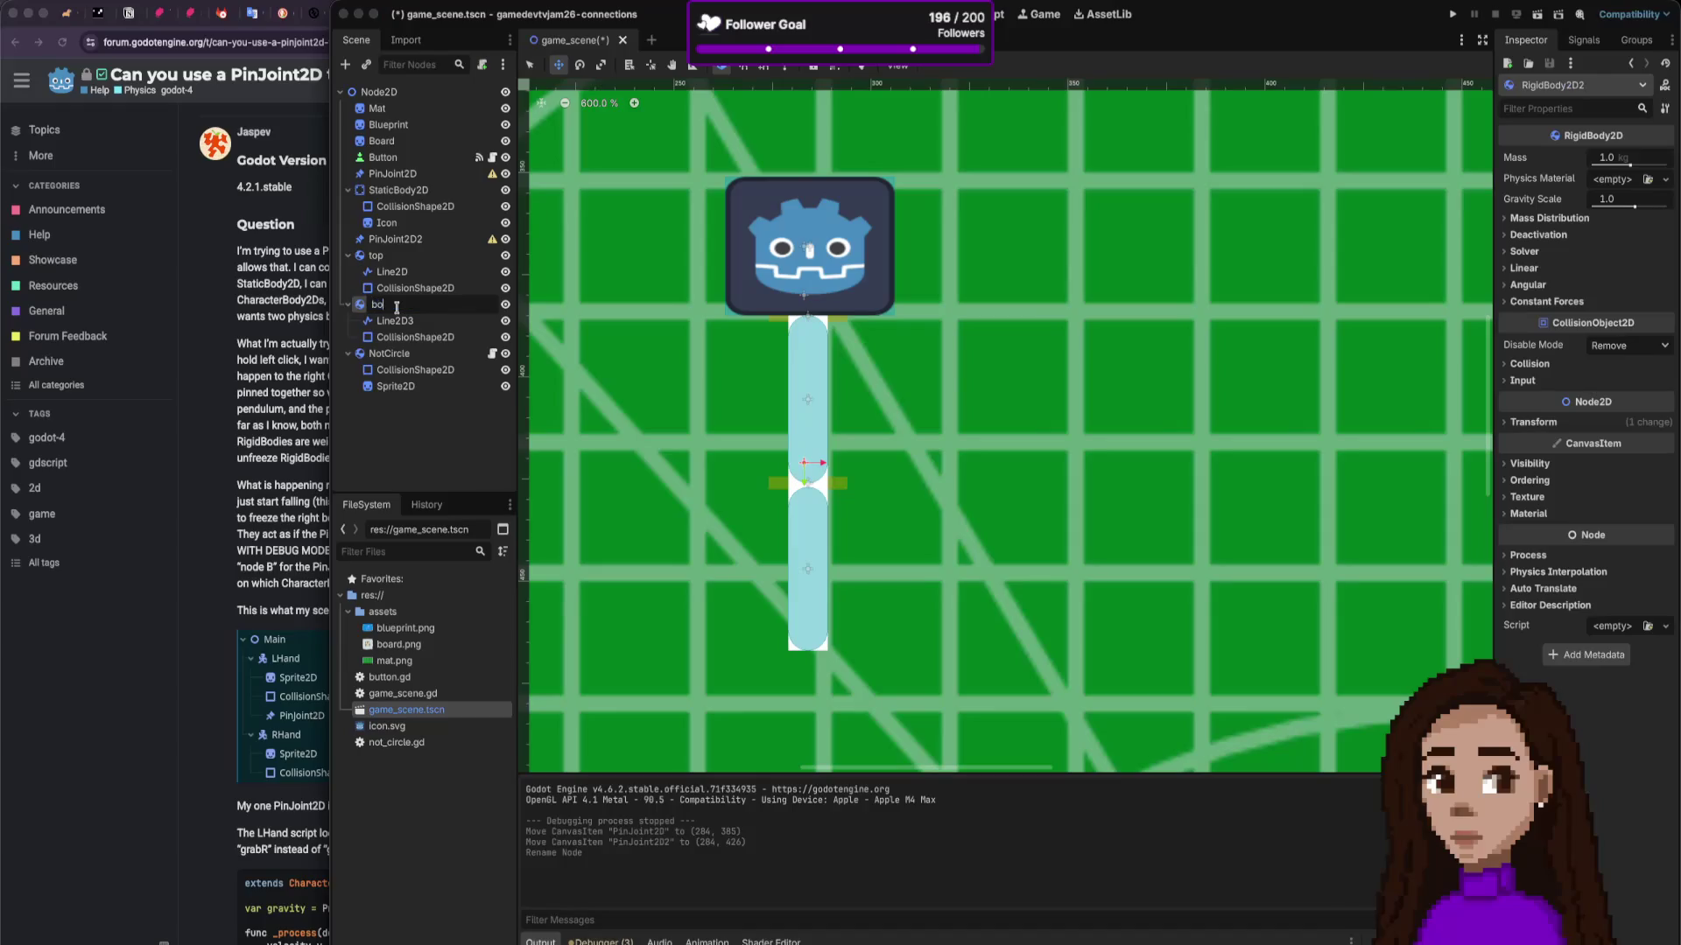
pyautogui.press('Return')
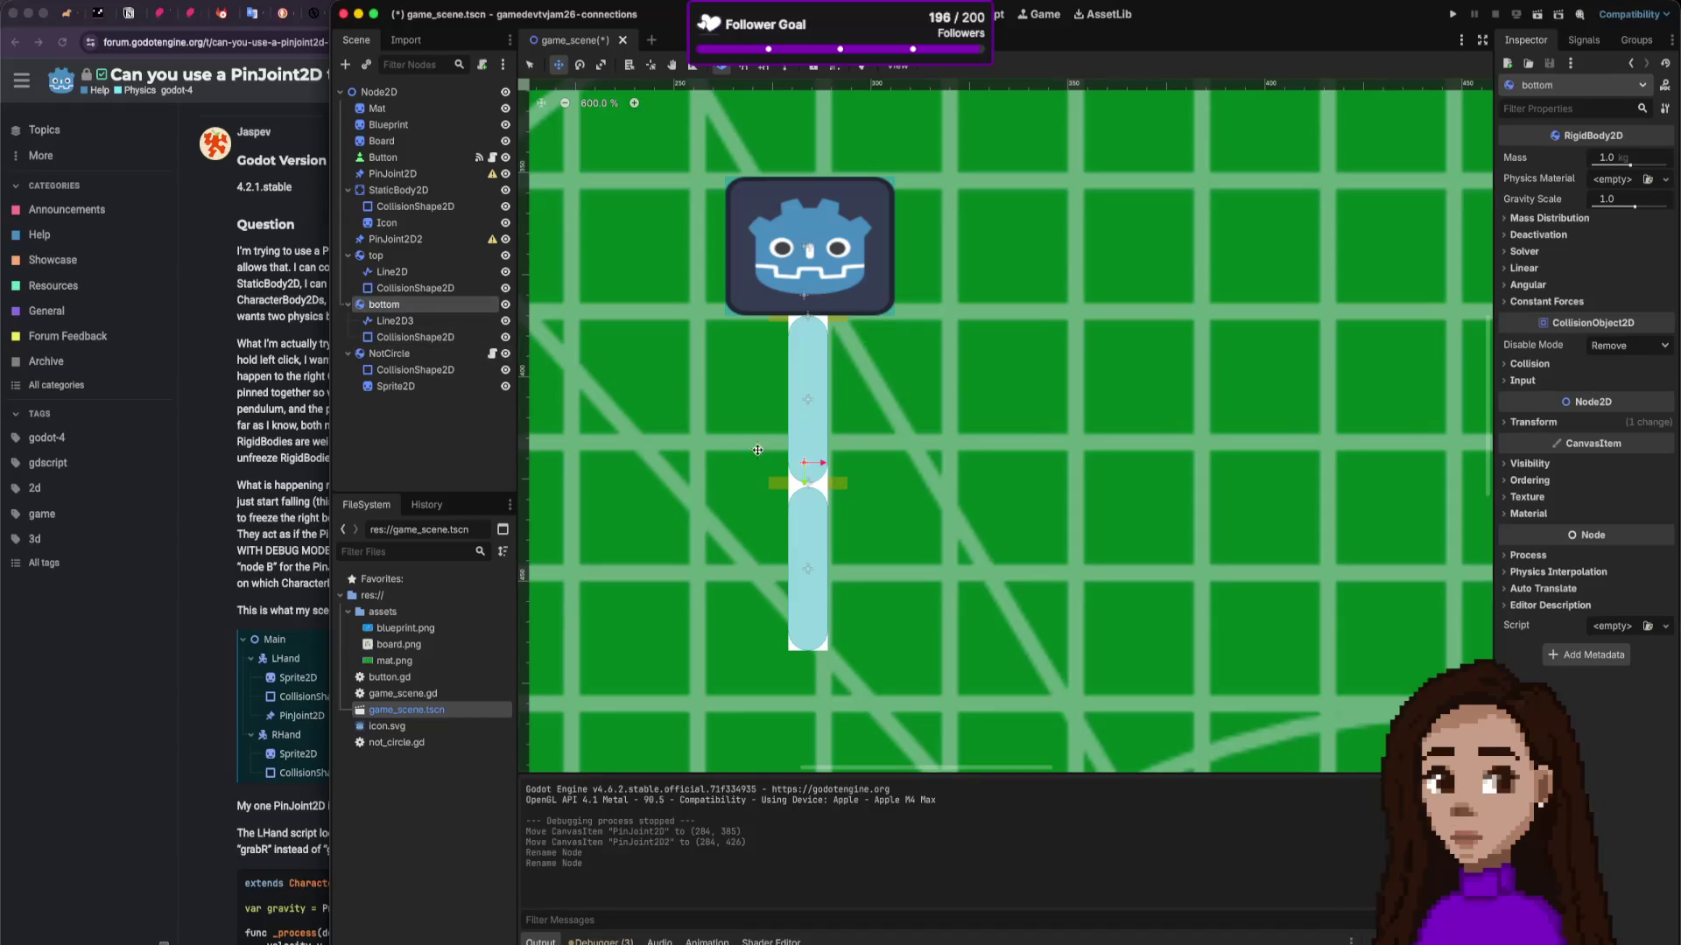
pyautogui.moveTo(799, 509); pyautogui.dragTo(800, 507)
# Step: Reset the bottom body's Transform Position to 0, 0
pyautogui.click(1533, 422)
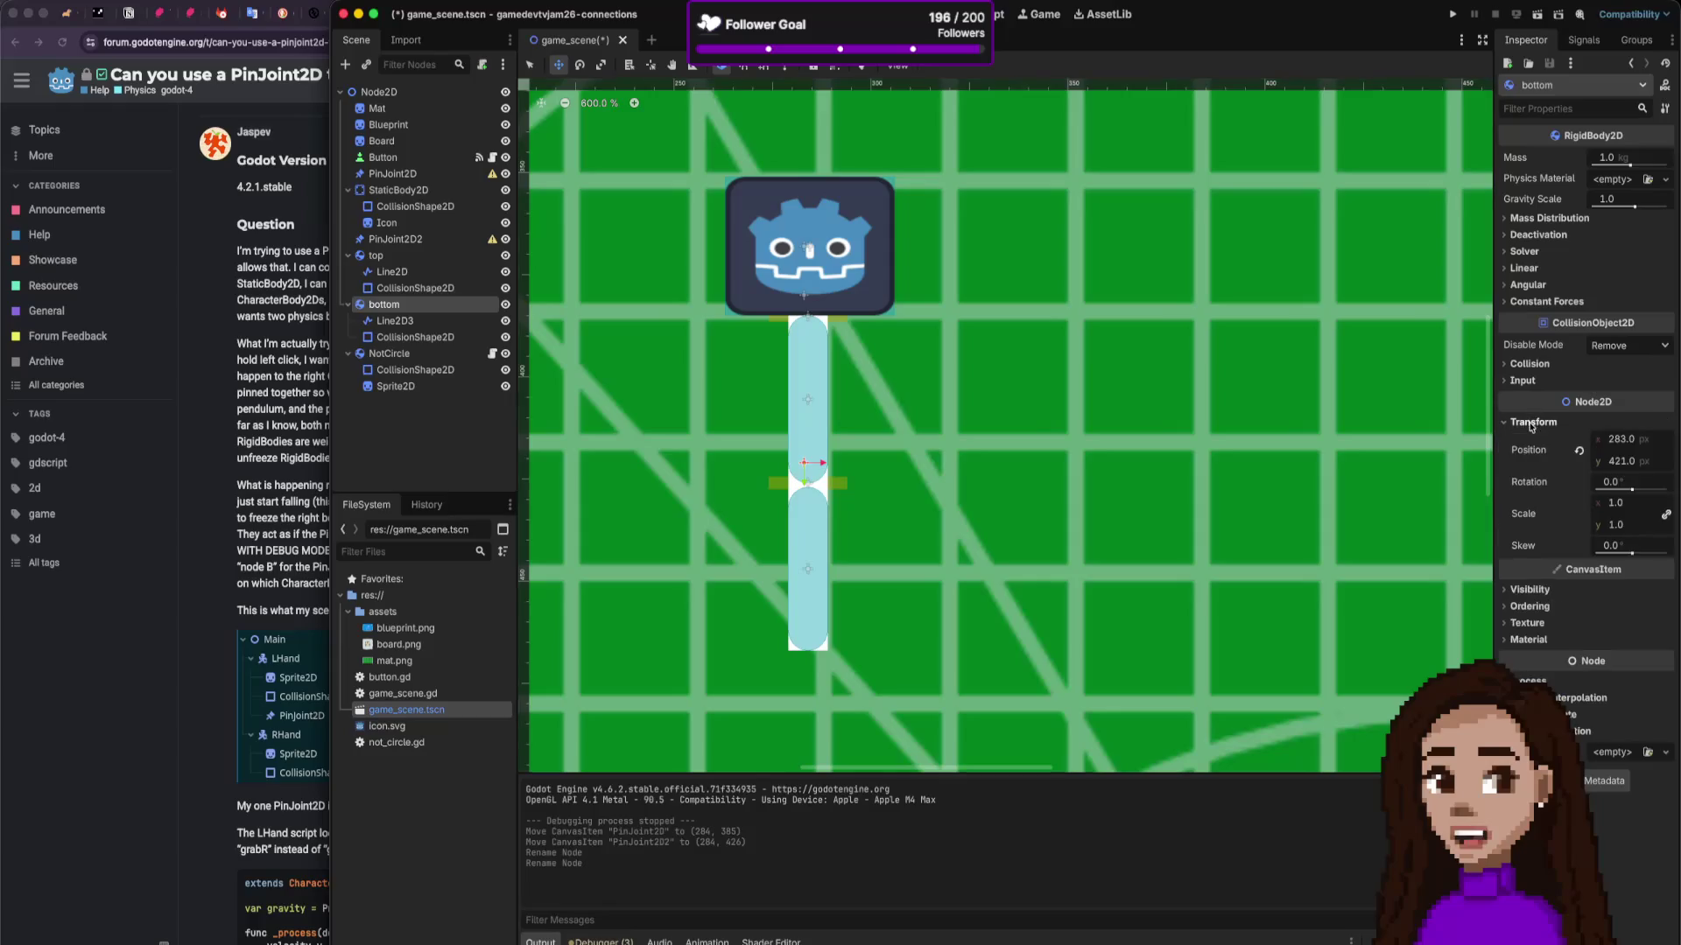
pyautogui.click(1579, 456)
pyautogui.scroll(-15, 897, 257)
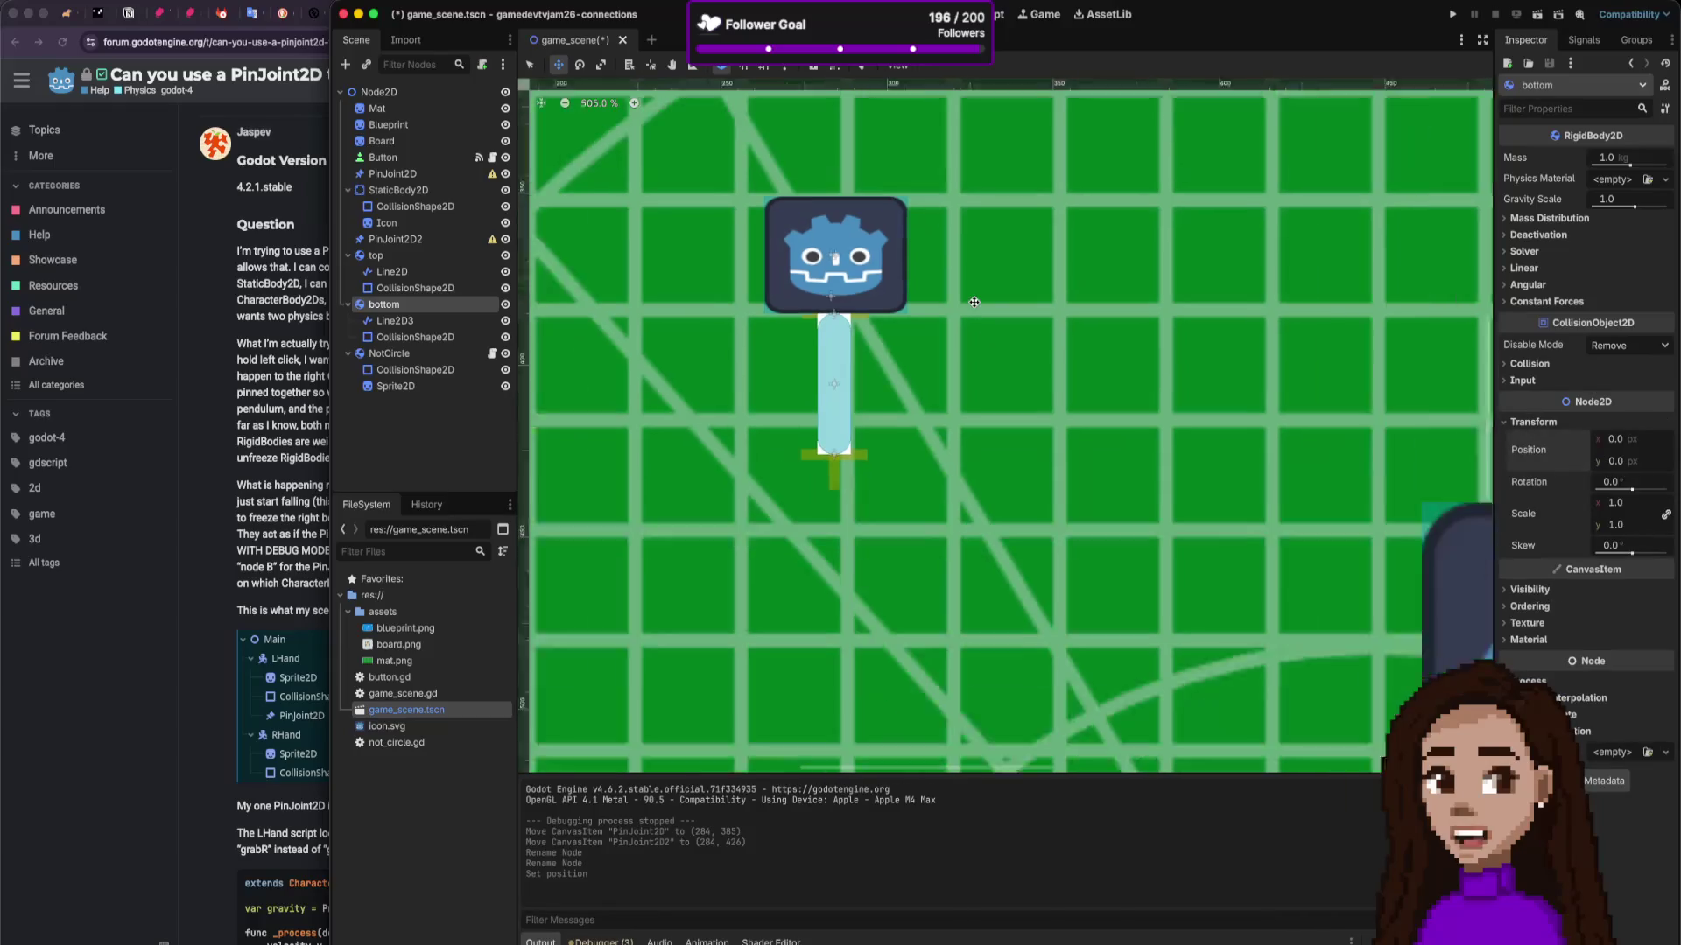
pyautogui.scroll(-5, 897, 257)
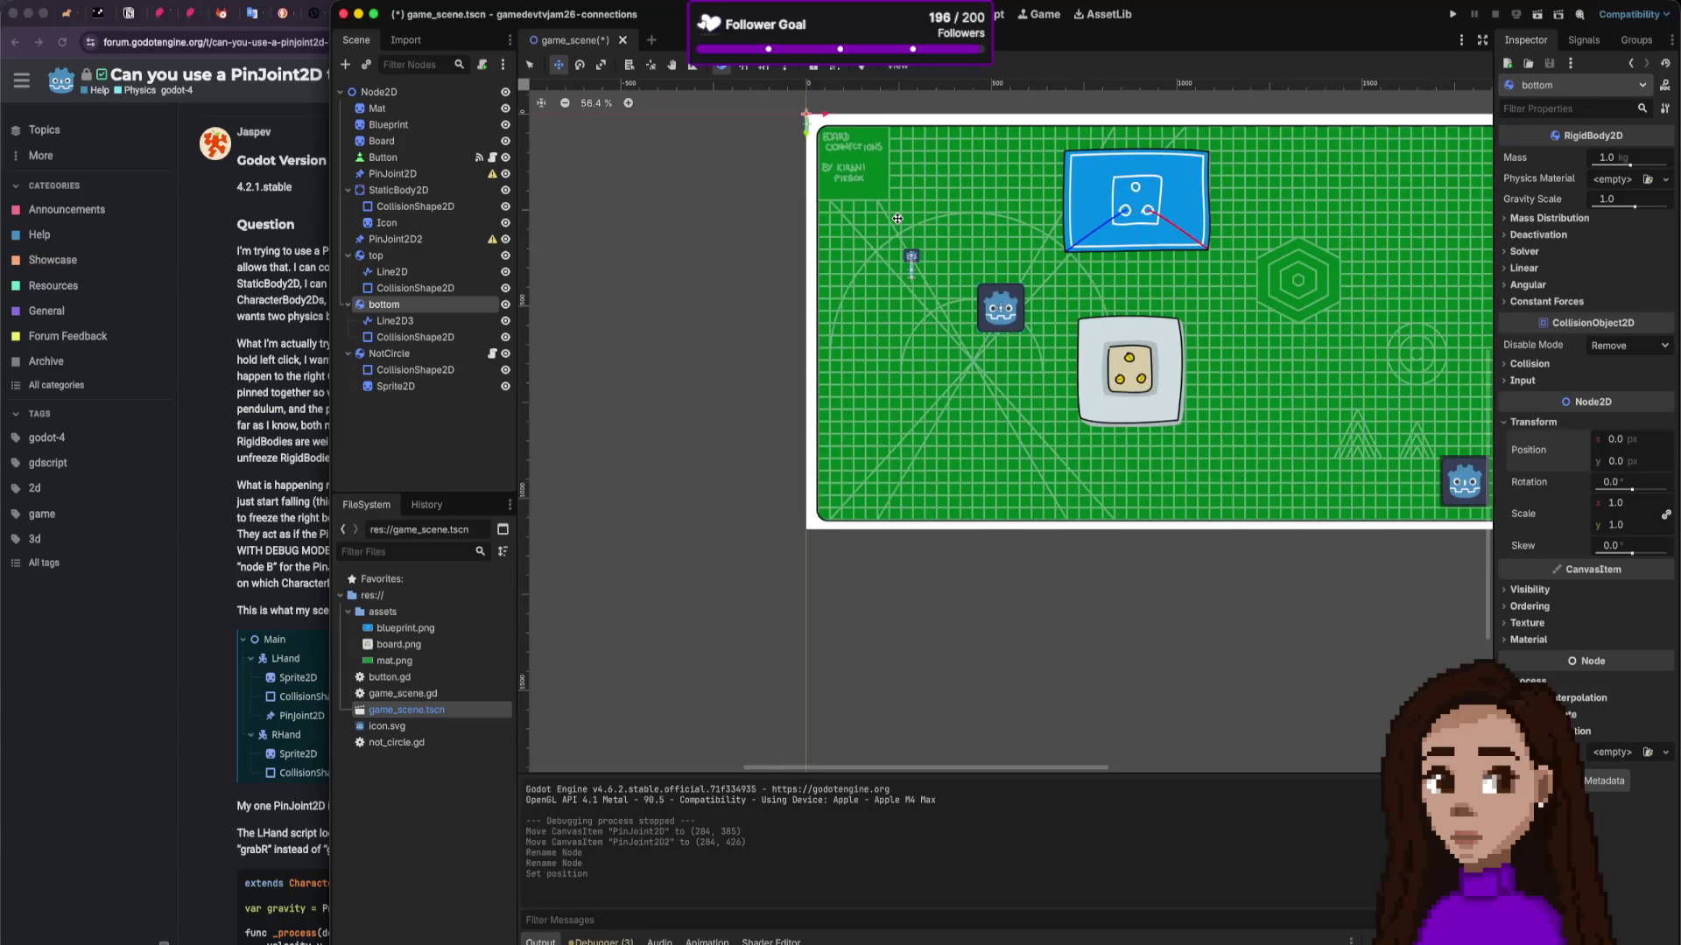
pyautogui.scroll(11, 886, 166)
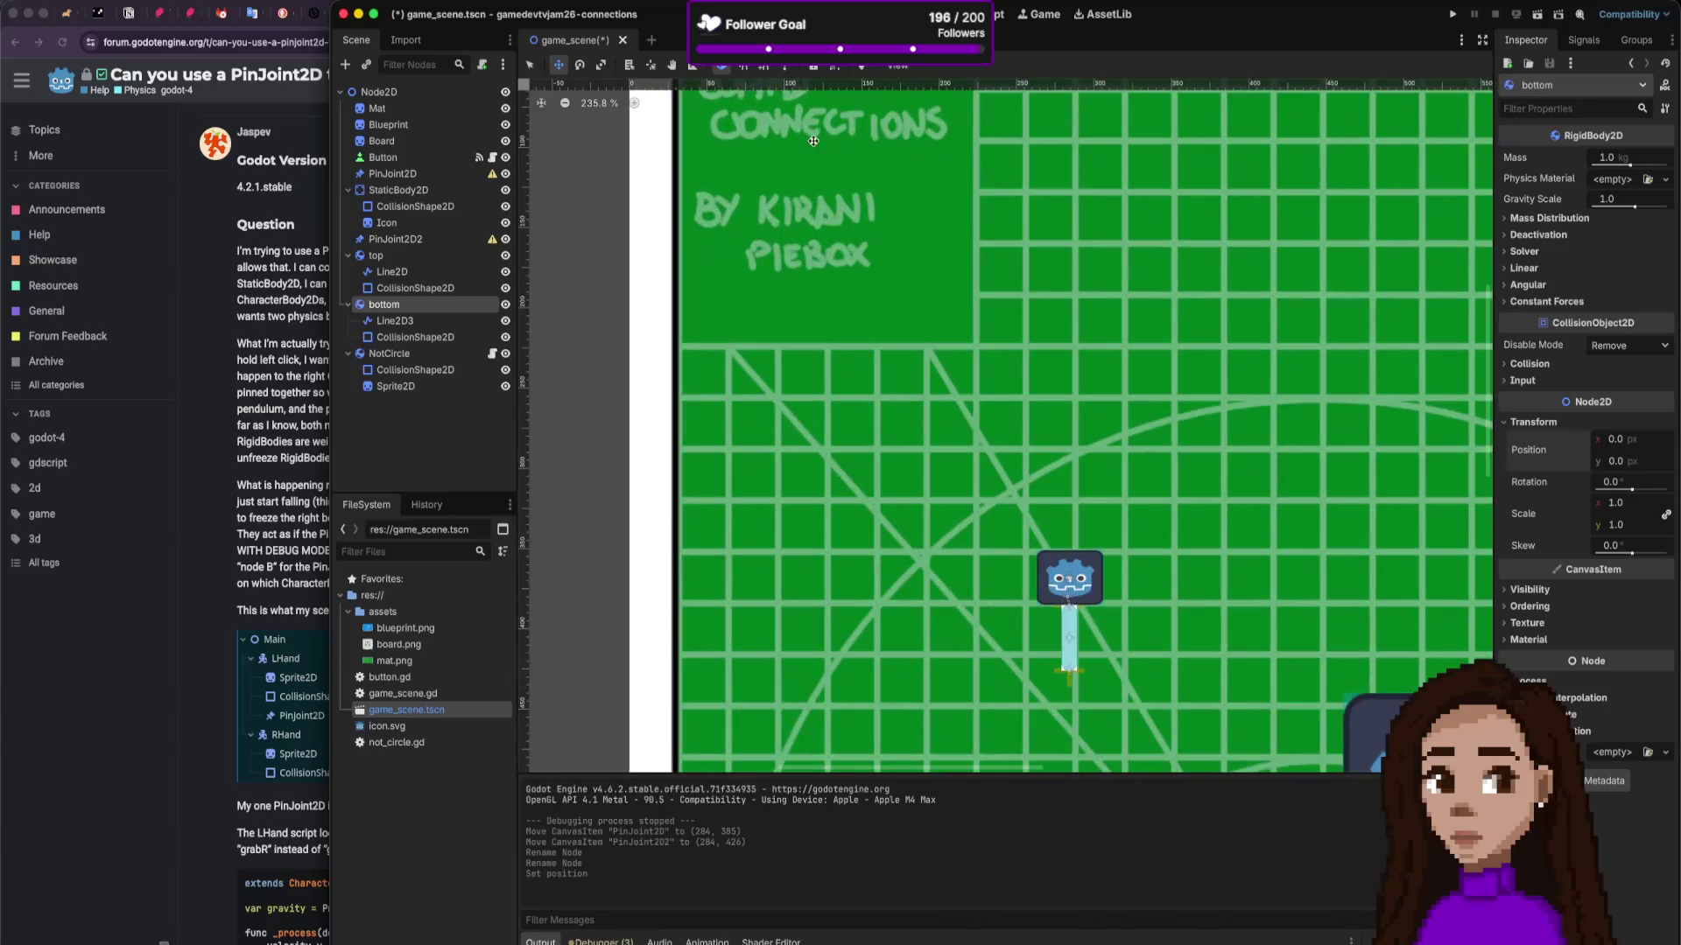
pyautogui.scroll(-4, 804, 136)
pyautogui.scroll(2, 788, 175)
pyautogui.scroll(-2, 779, 210)
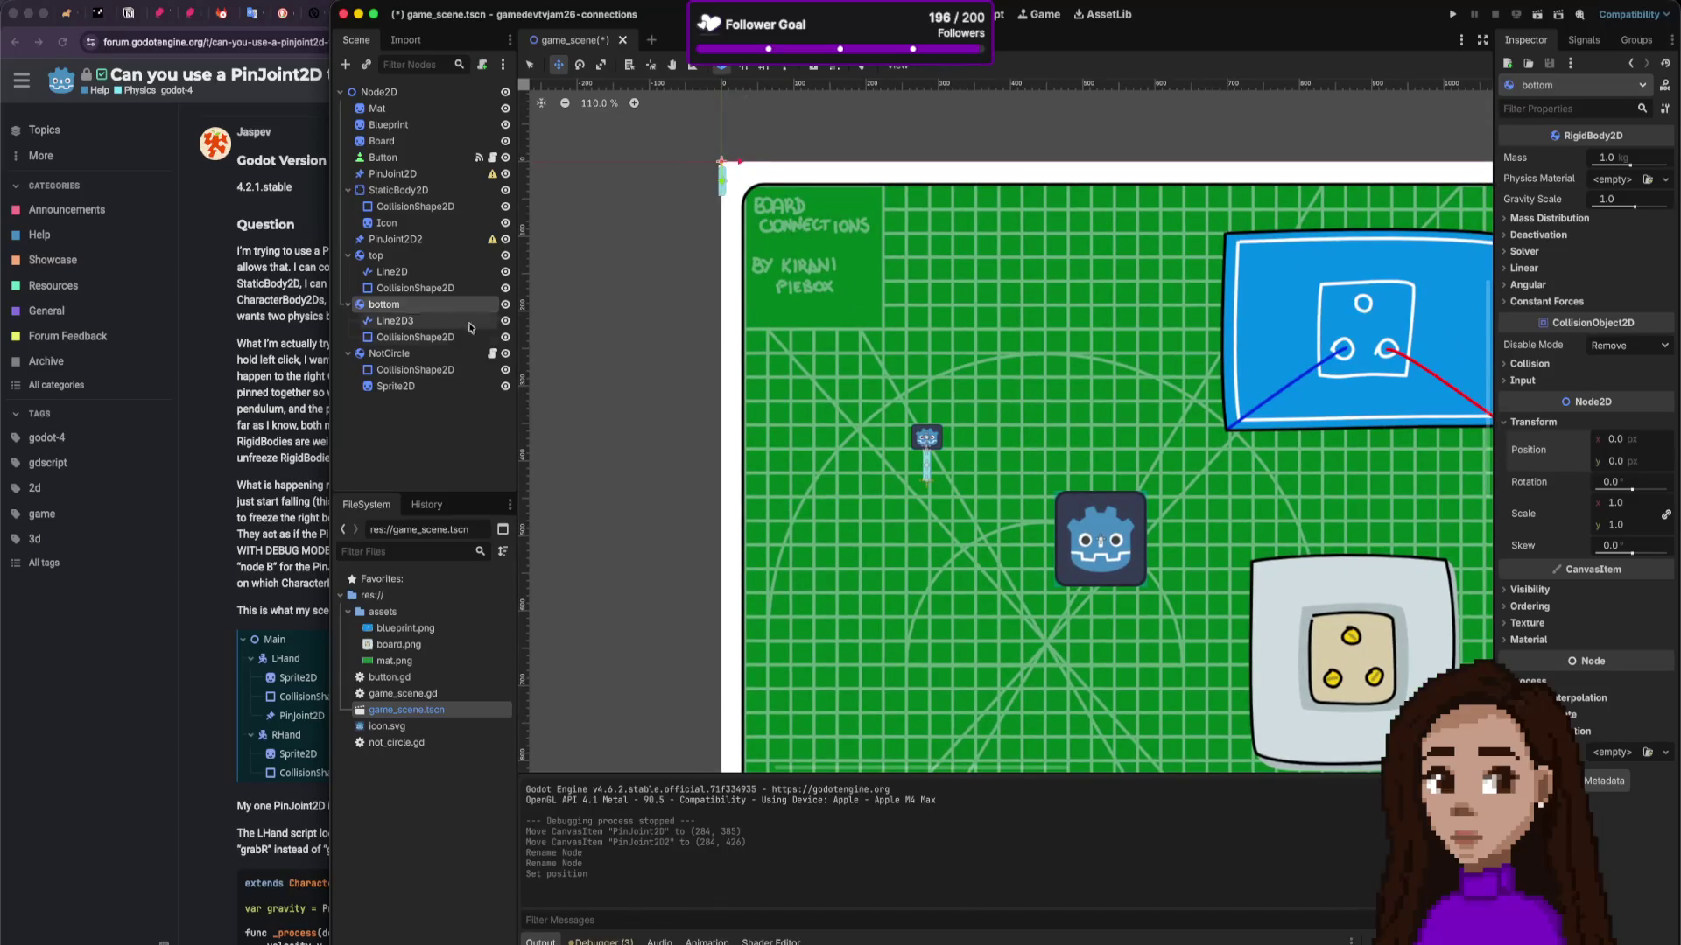
# Step: Reset bottom's collision shape position to 0, 0 and move its Line2D3 up to (-1, -25)
pyautogui.click(394, 321)
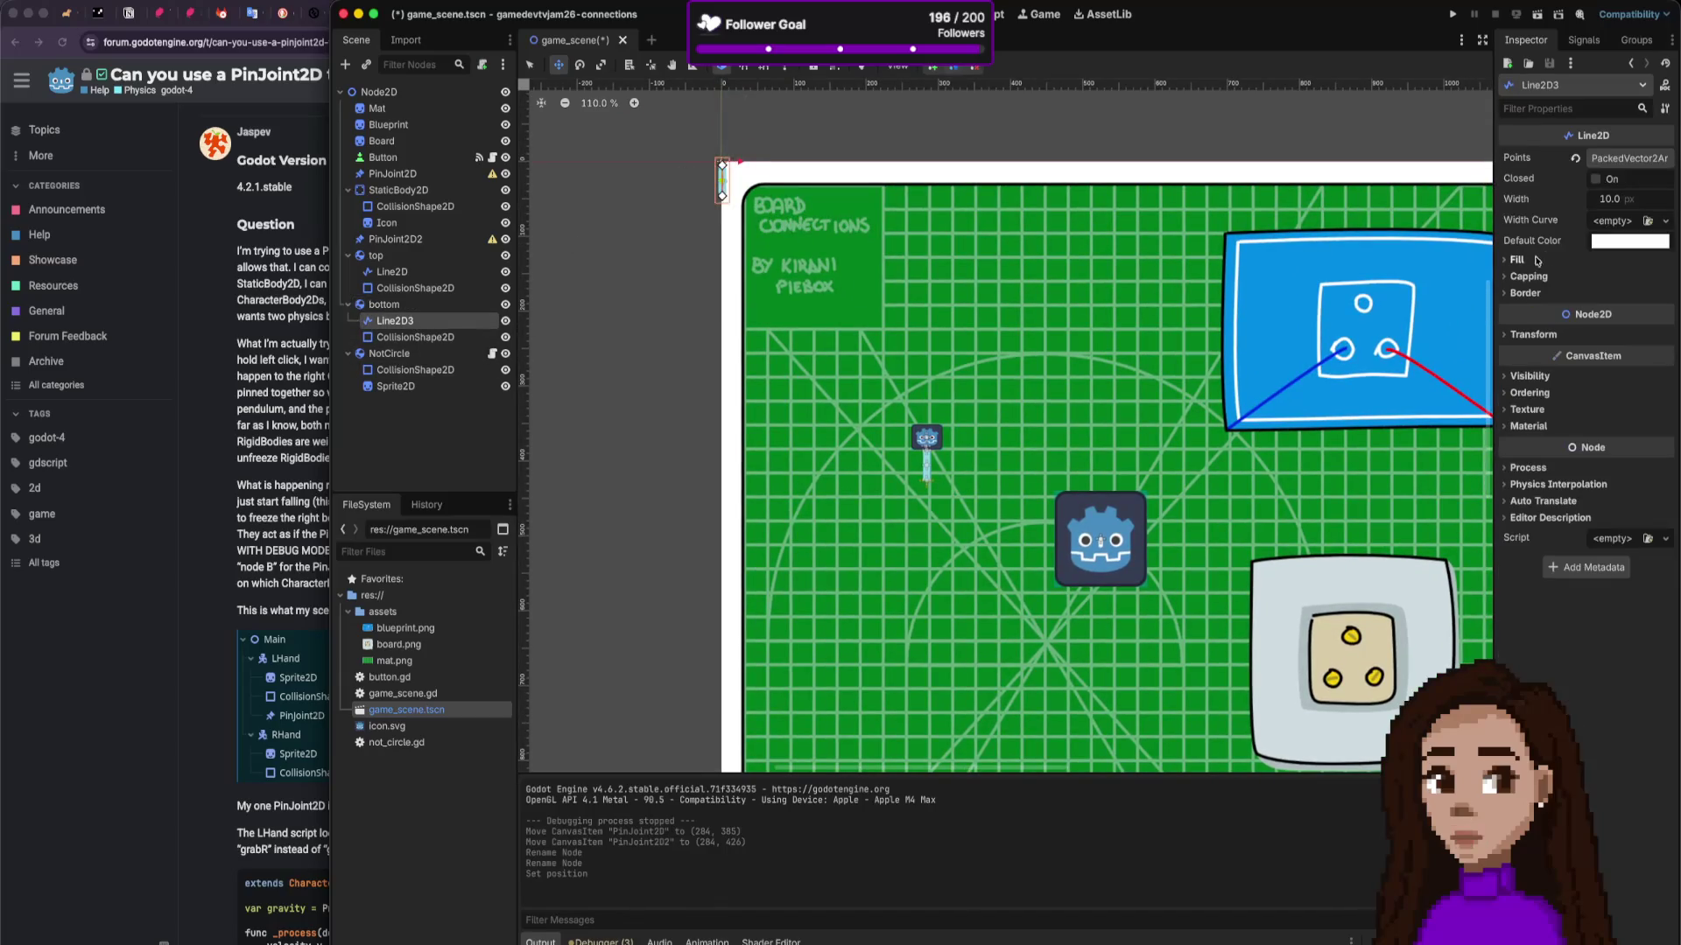
pyautogui.click(1534, 334)
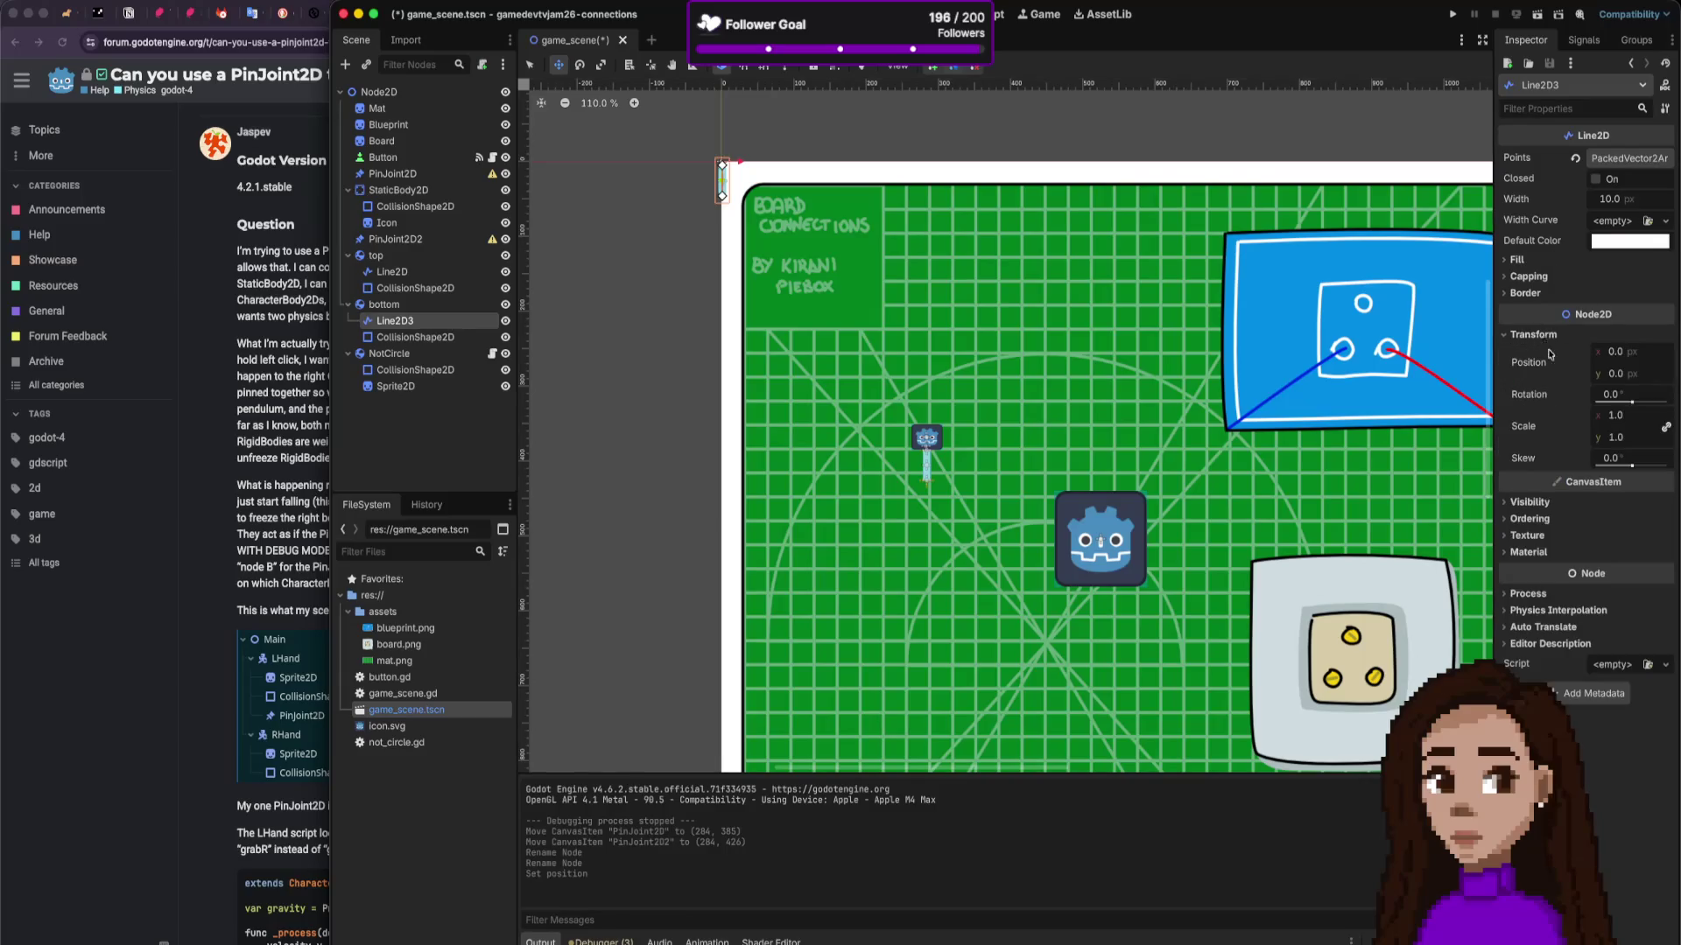
pyautogui.click(415, 337)
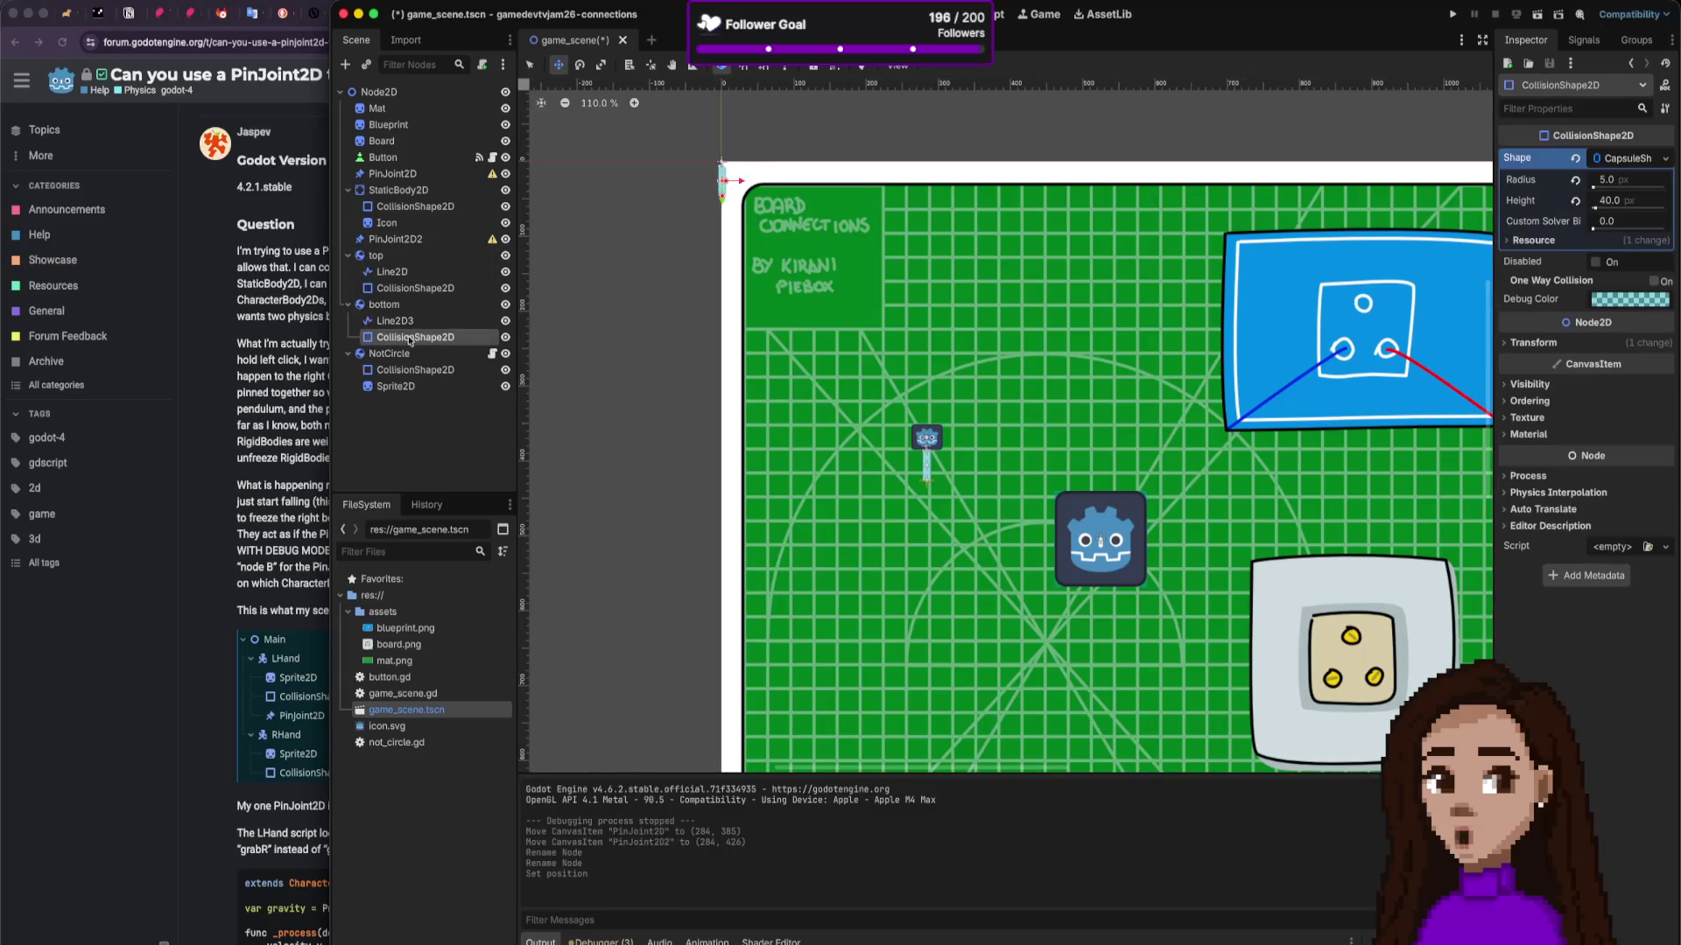
pyautogui.click(1545, 343)
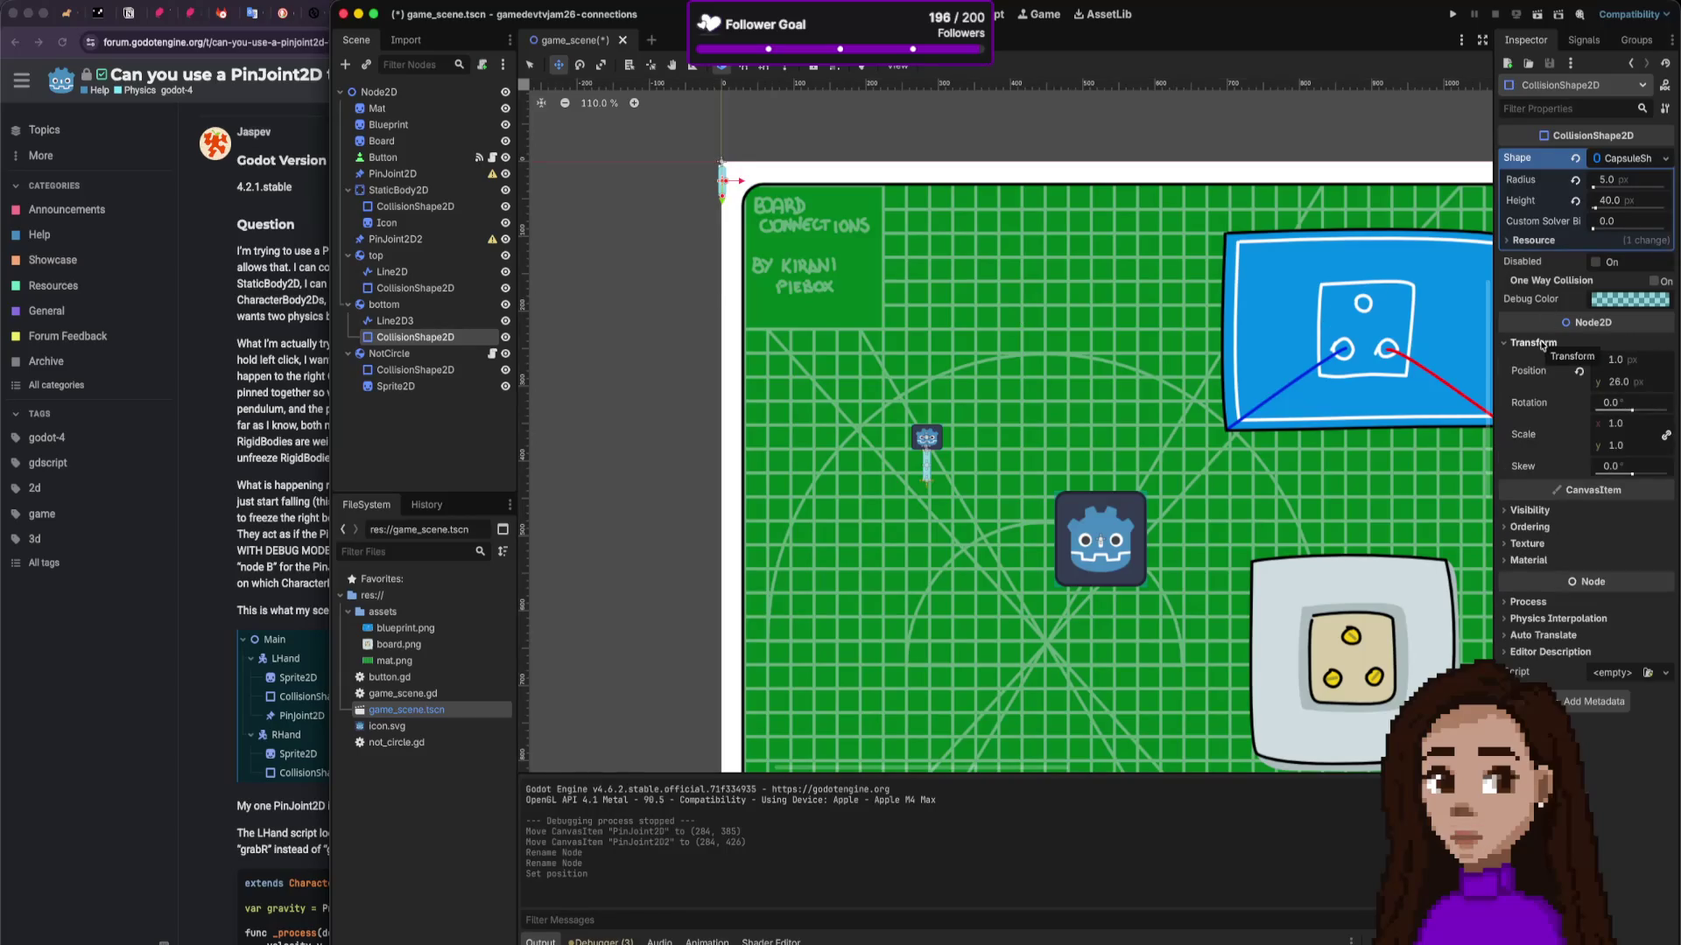
pyautogui.click(1580, 372)
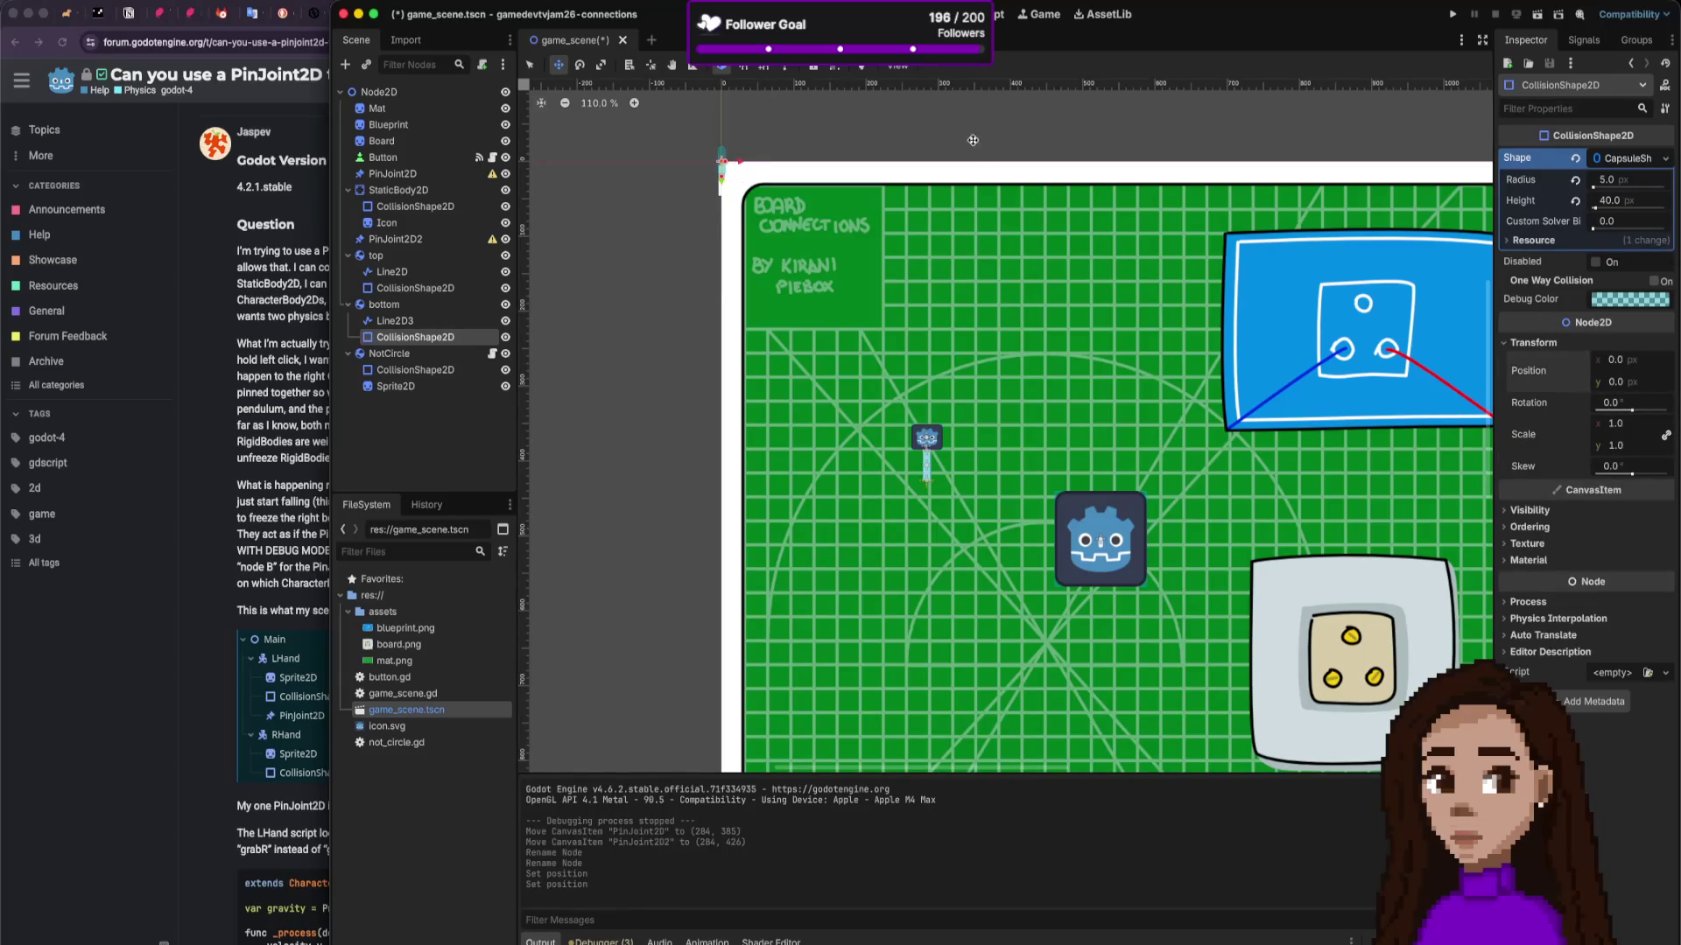
pyautogui.scroll(10, 718, 135)
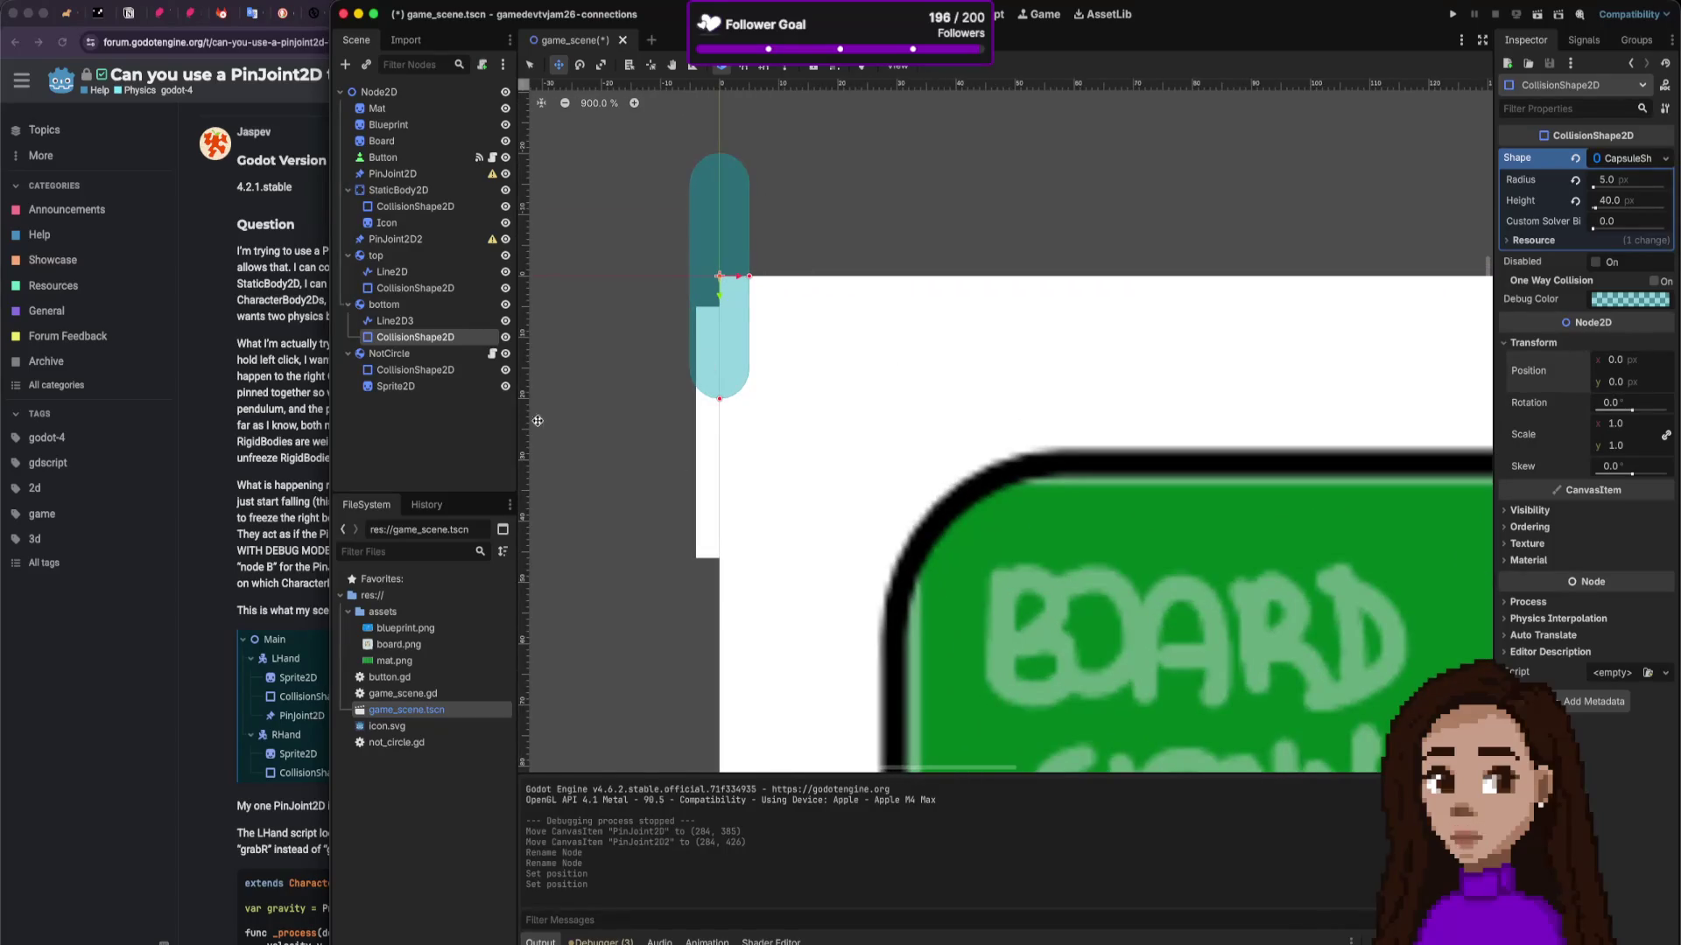
pyautogui.press('Up')
pyautogui.moveTo(721, 428); pyautogui.dragTo(718, 276)
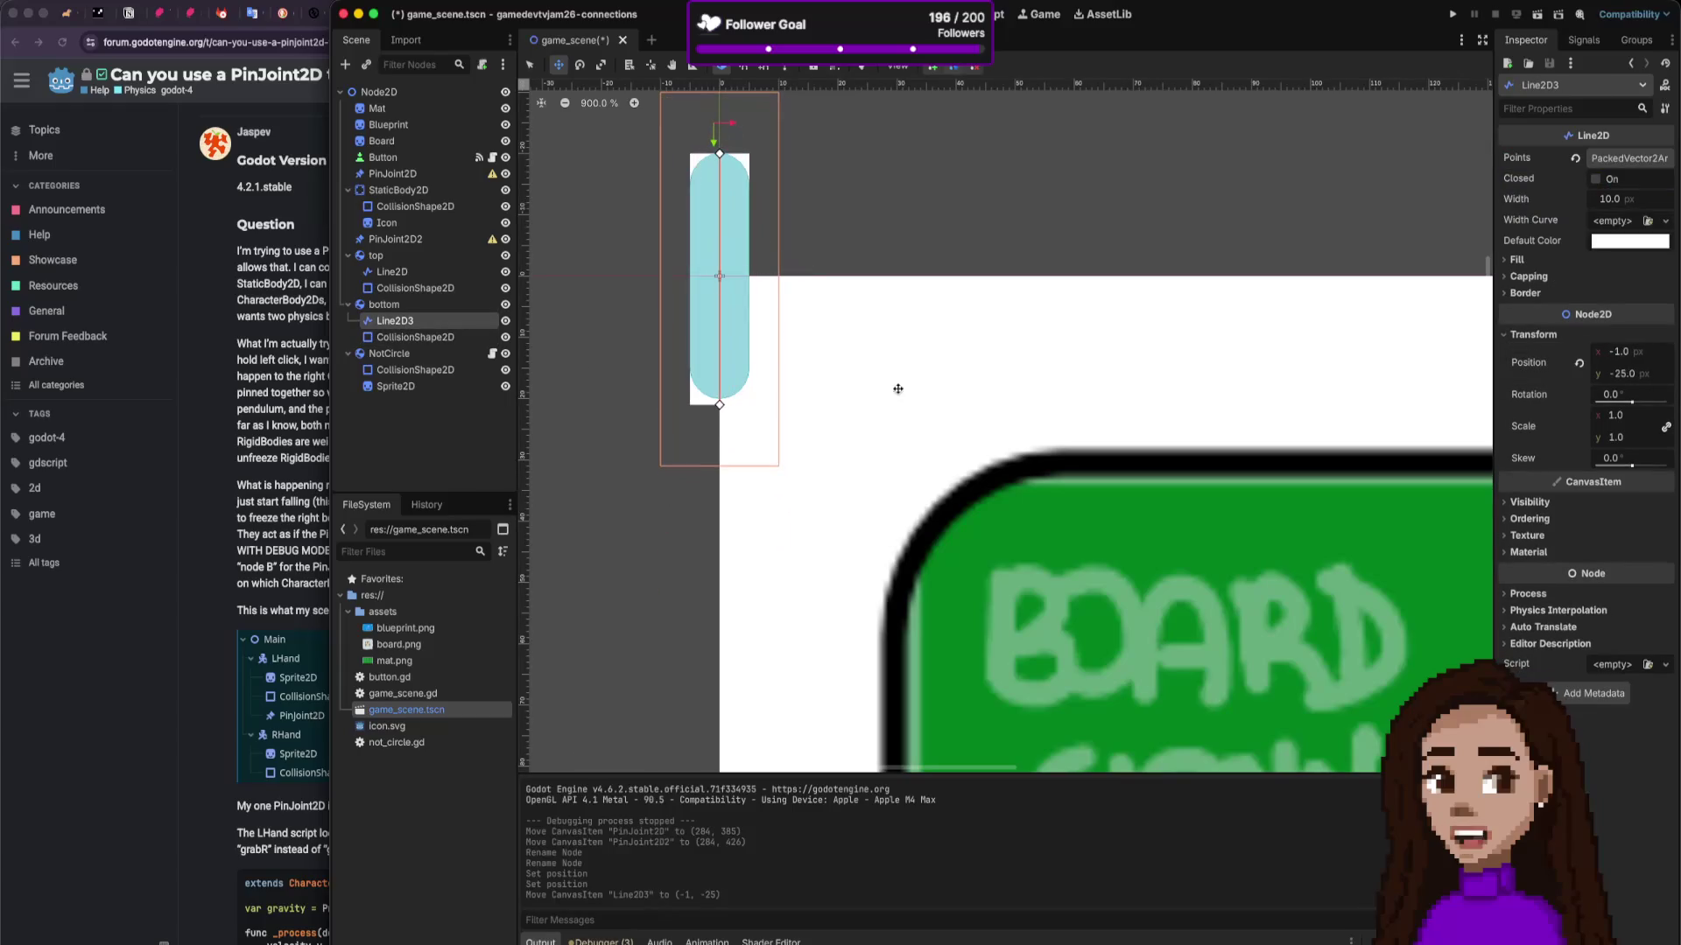
# Step: Drag the bottom body to (284, 446), directly beneath the upper capsule
pyautogui.click(385, 304)
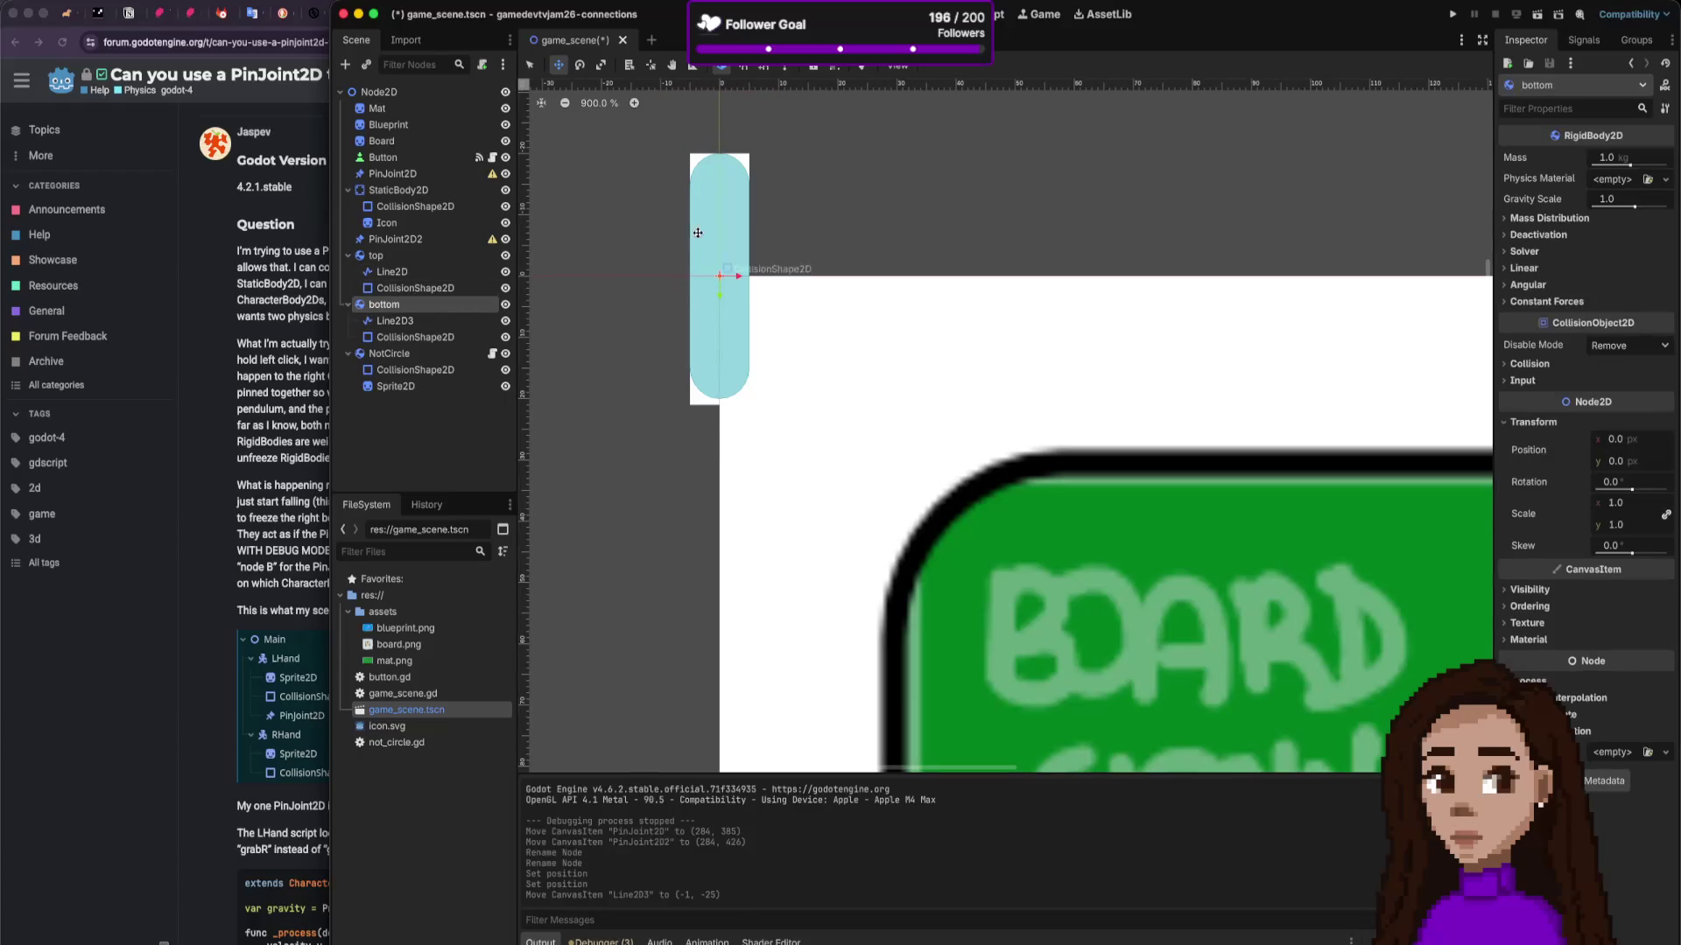
pyautogui.moveTo(696, 234); pyautogui.dragTo(799, 353)
pyautogui.scroll(-10, 968, 396)
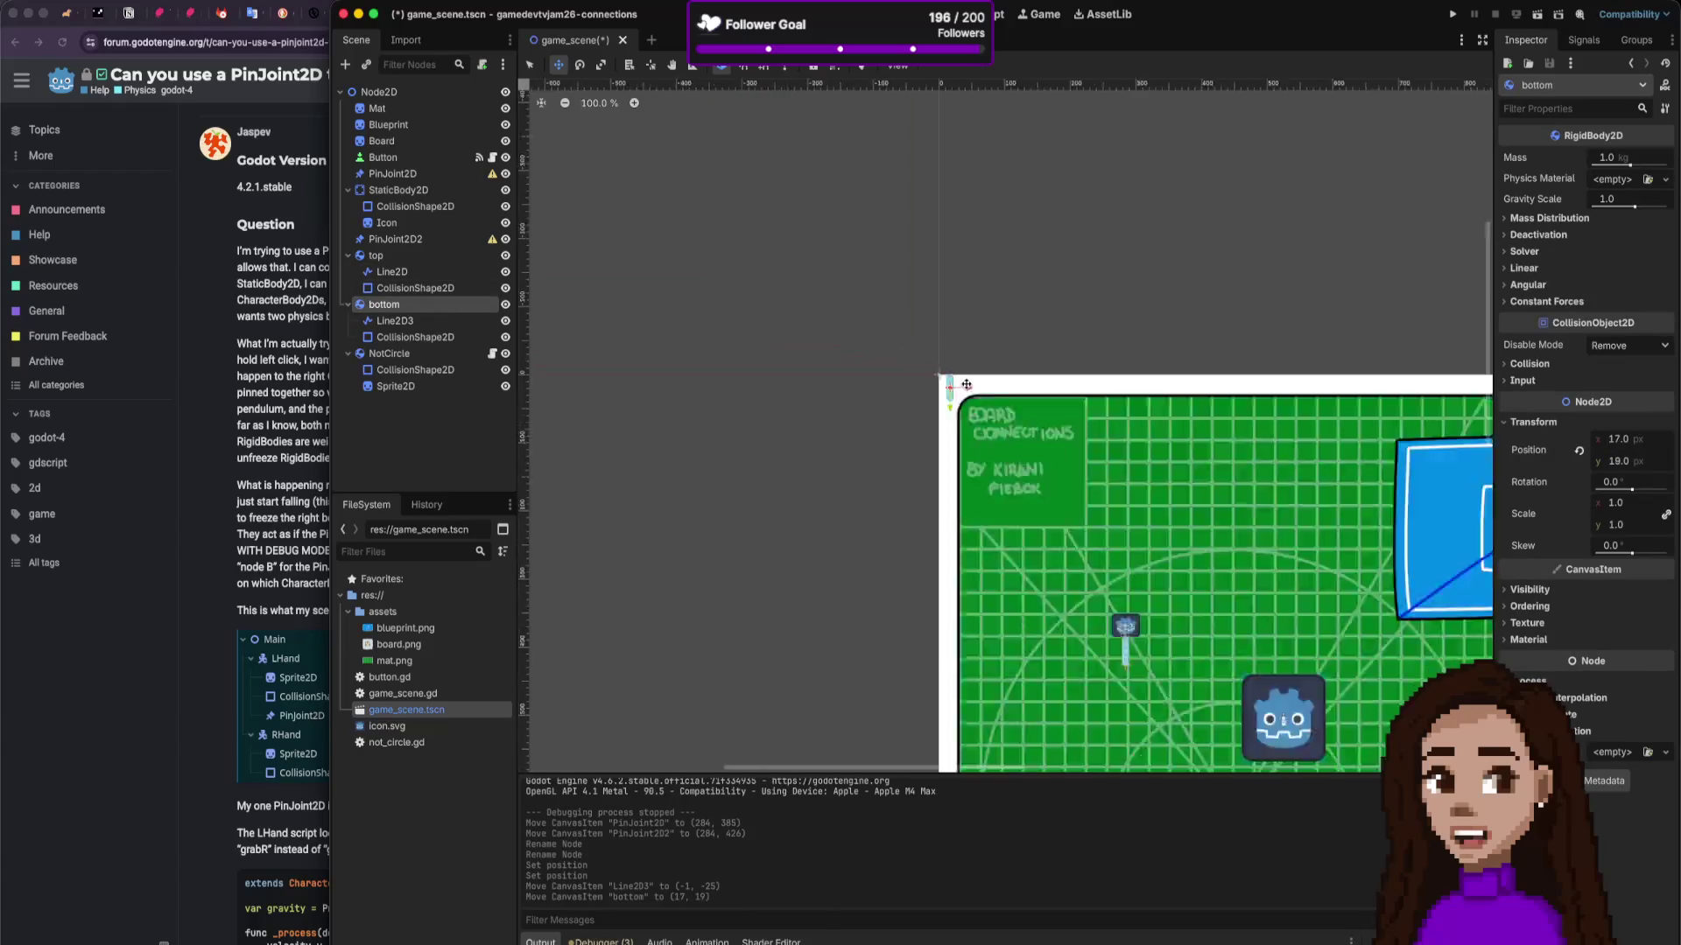
pyautogui.scroll(7, 989, 404)
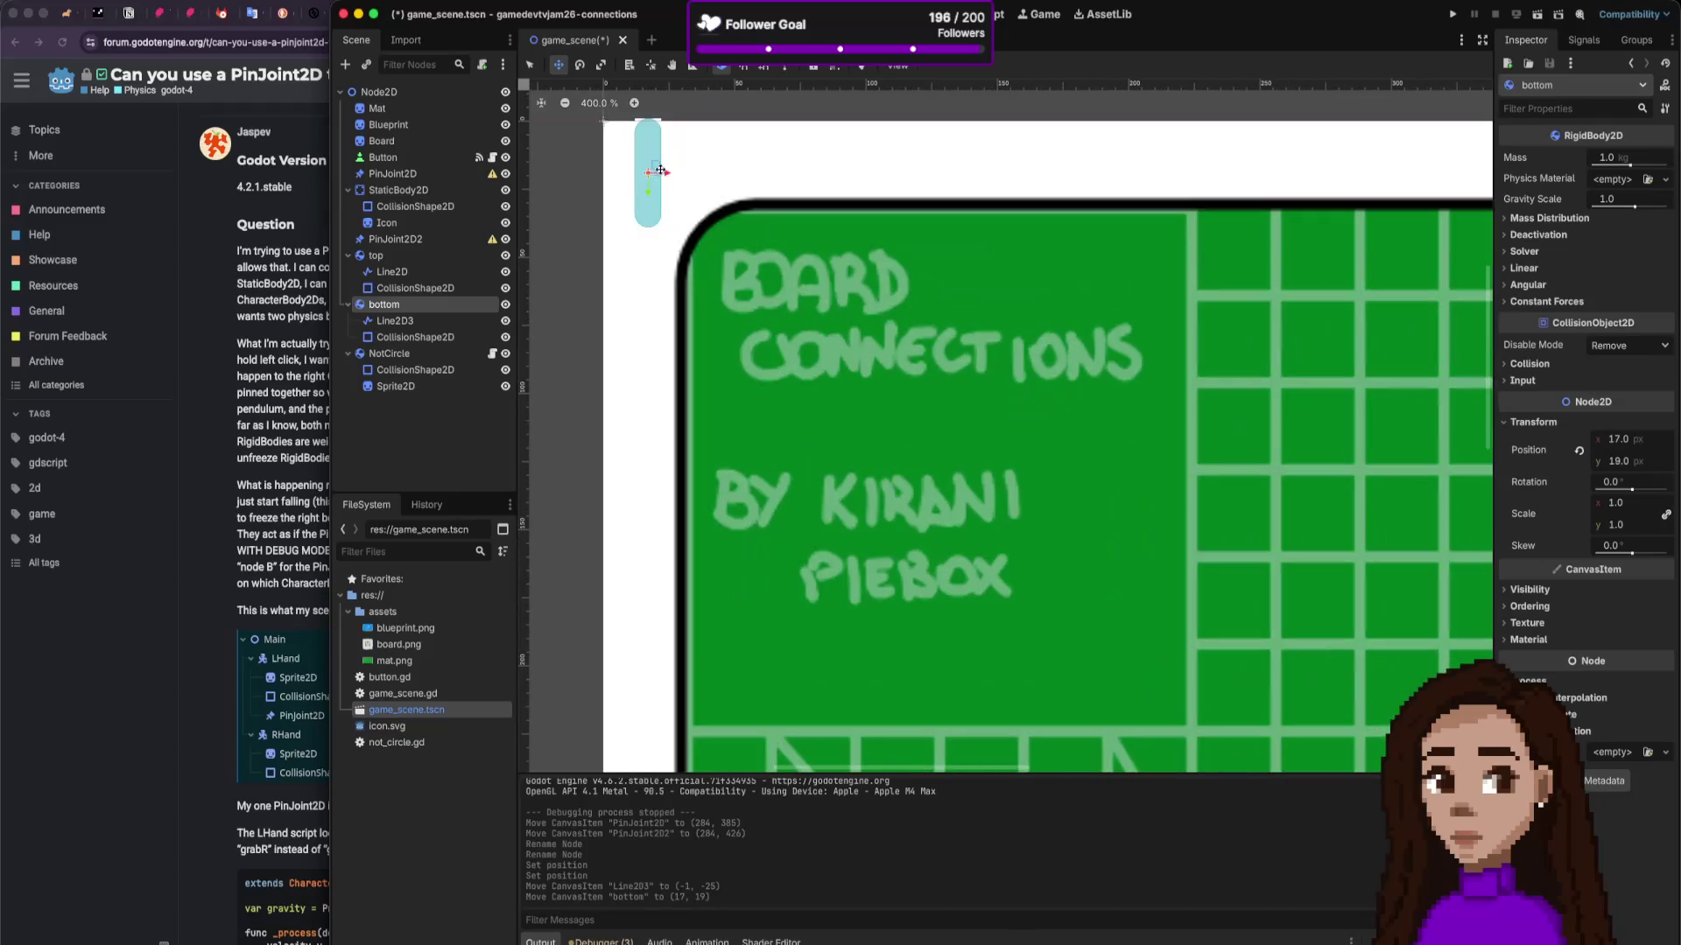
pyautogui.moveTo(661, 171); pyautogui.dragTo(1062, 551)
pyautogui.scroll(-8, 1062, 552)
pyautogui.scroll(7, 1057, 548)
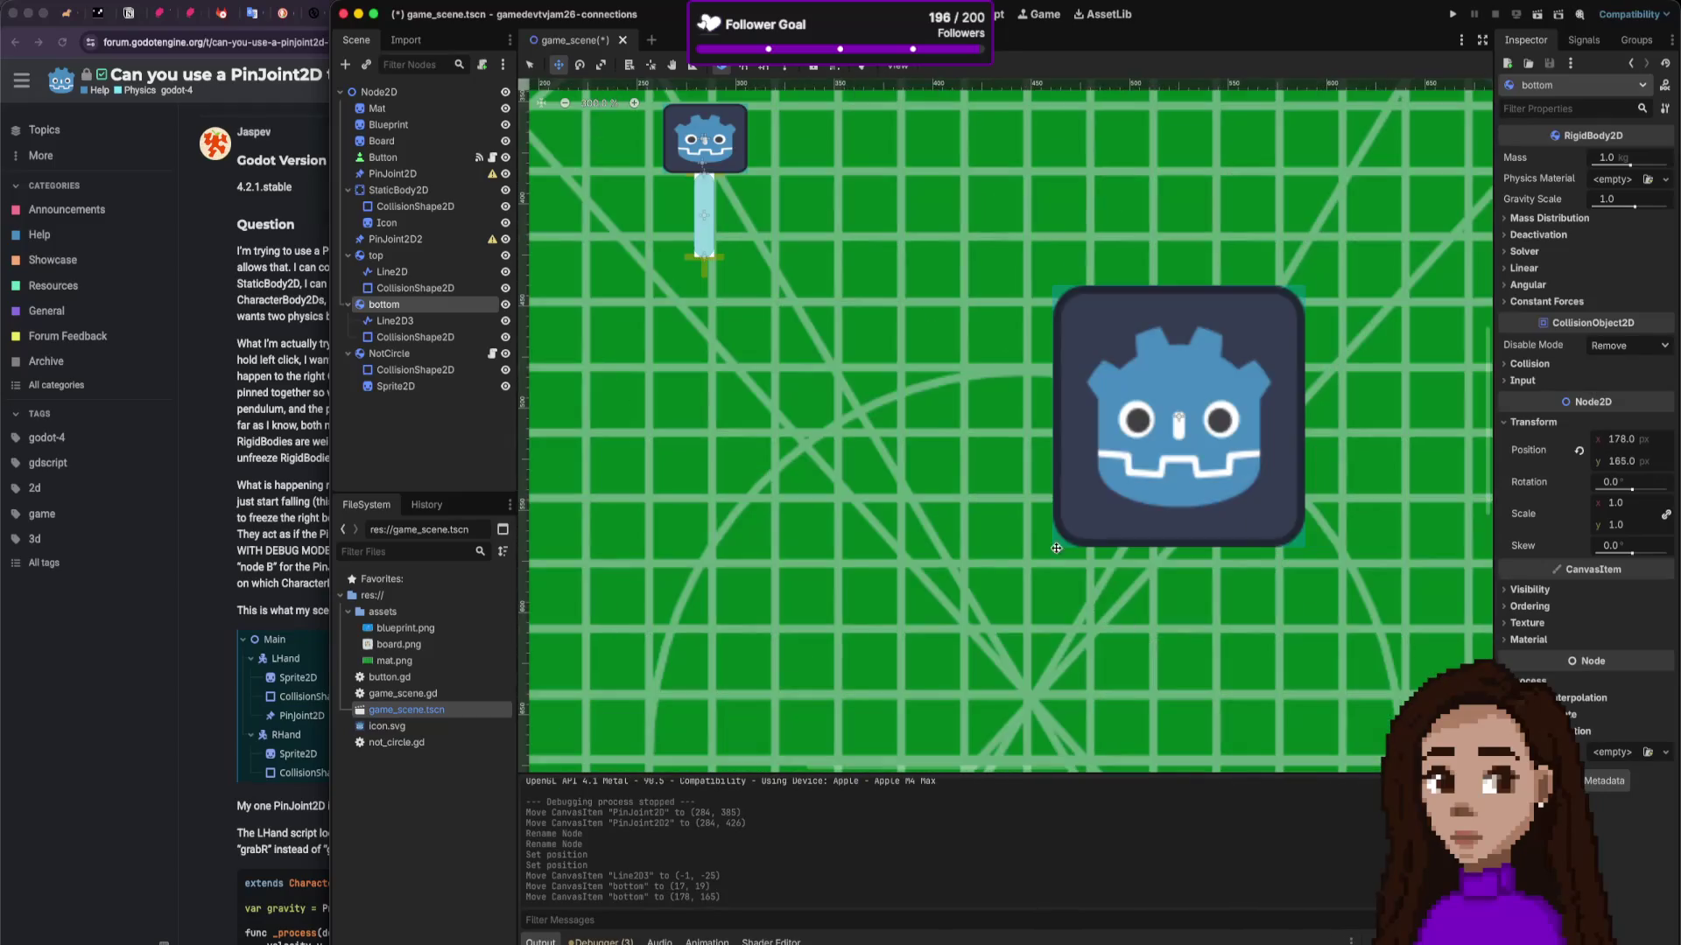
pyautogui.scroll(-8, 928, 429)
pyautogui.scroll(6, 884, 341)
pyautogui.scroll(-2, 788, 256)
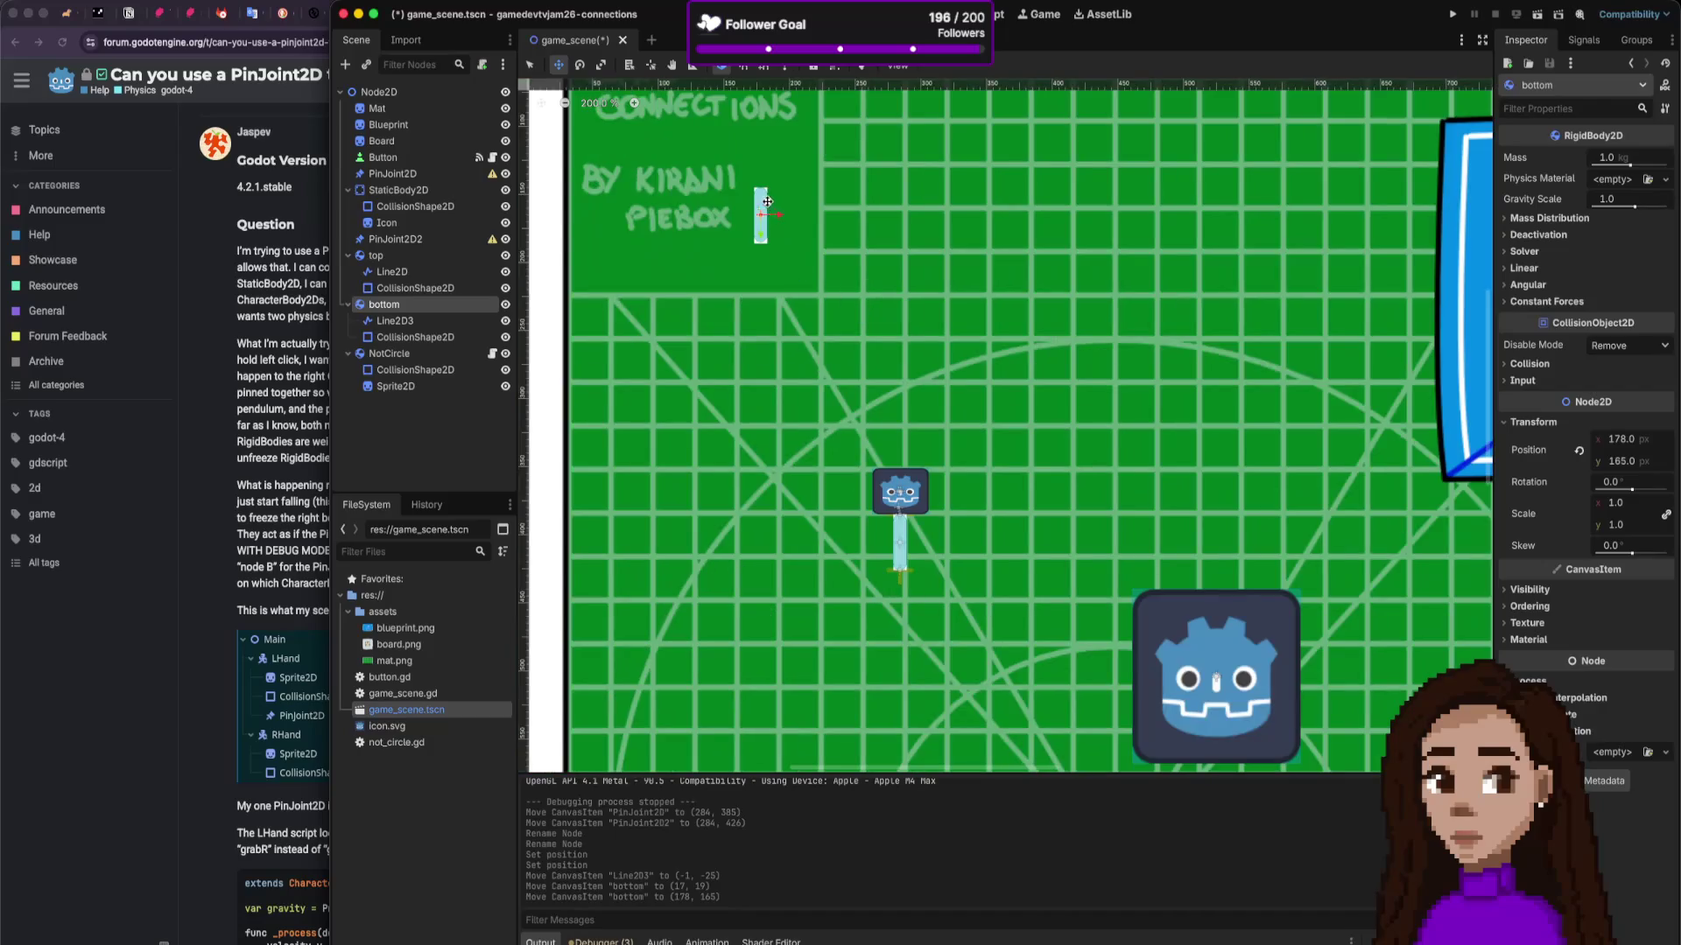
pyautogui.moveTo(767, 202)
pyautogui.mouseDown()
pyautogui.moveTo(915, 561)
pyautogui.moveTo(907, 590)
pyautogui.moveTo(898, 564)
pyautogui.mouseUp()
pyautogui.scroll(3, 907, 590)
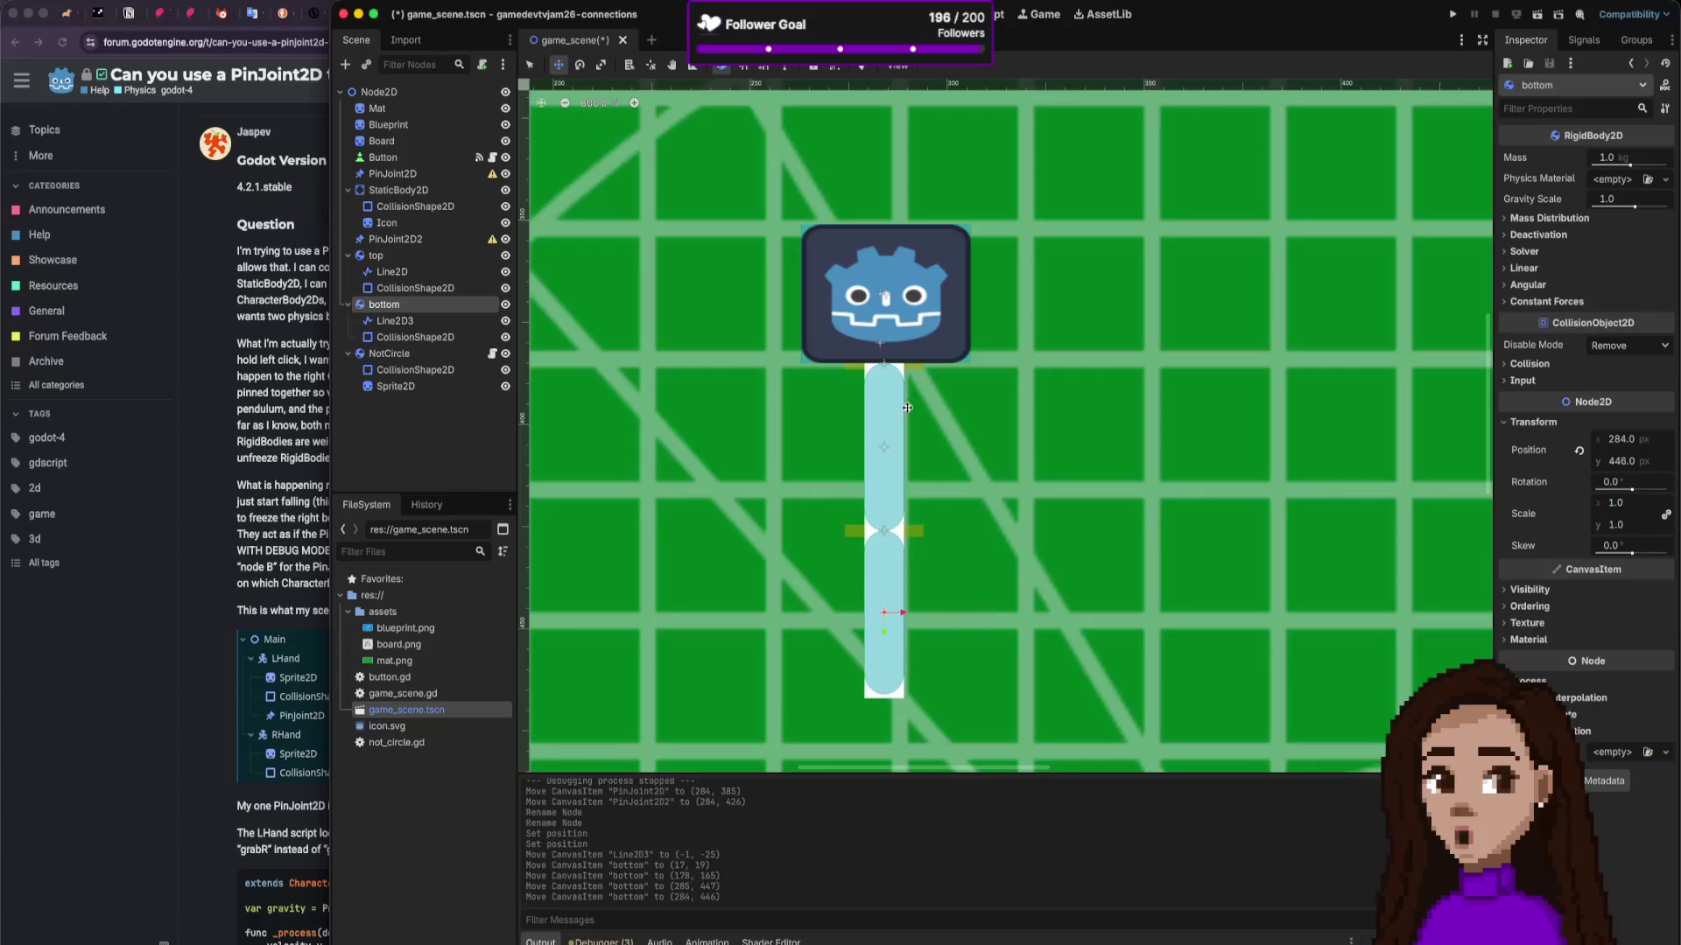
# Step: Reset the top body's collision shape position to 0, 0
pyautogui.click(436, 259)
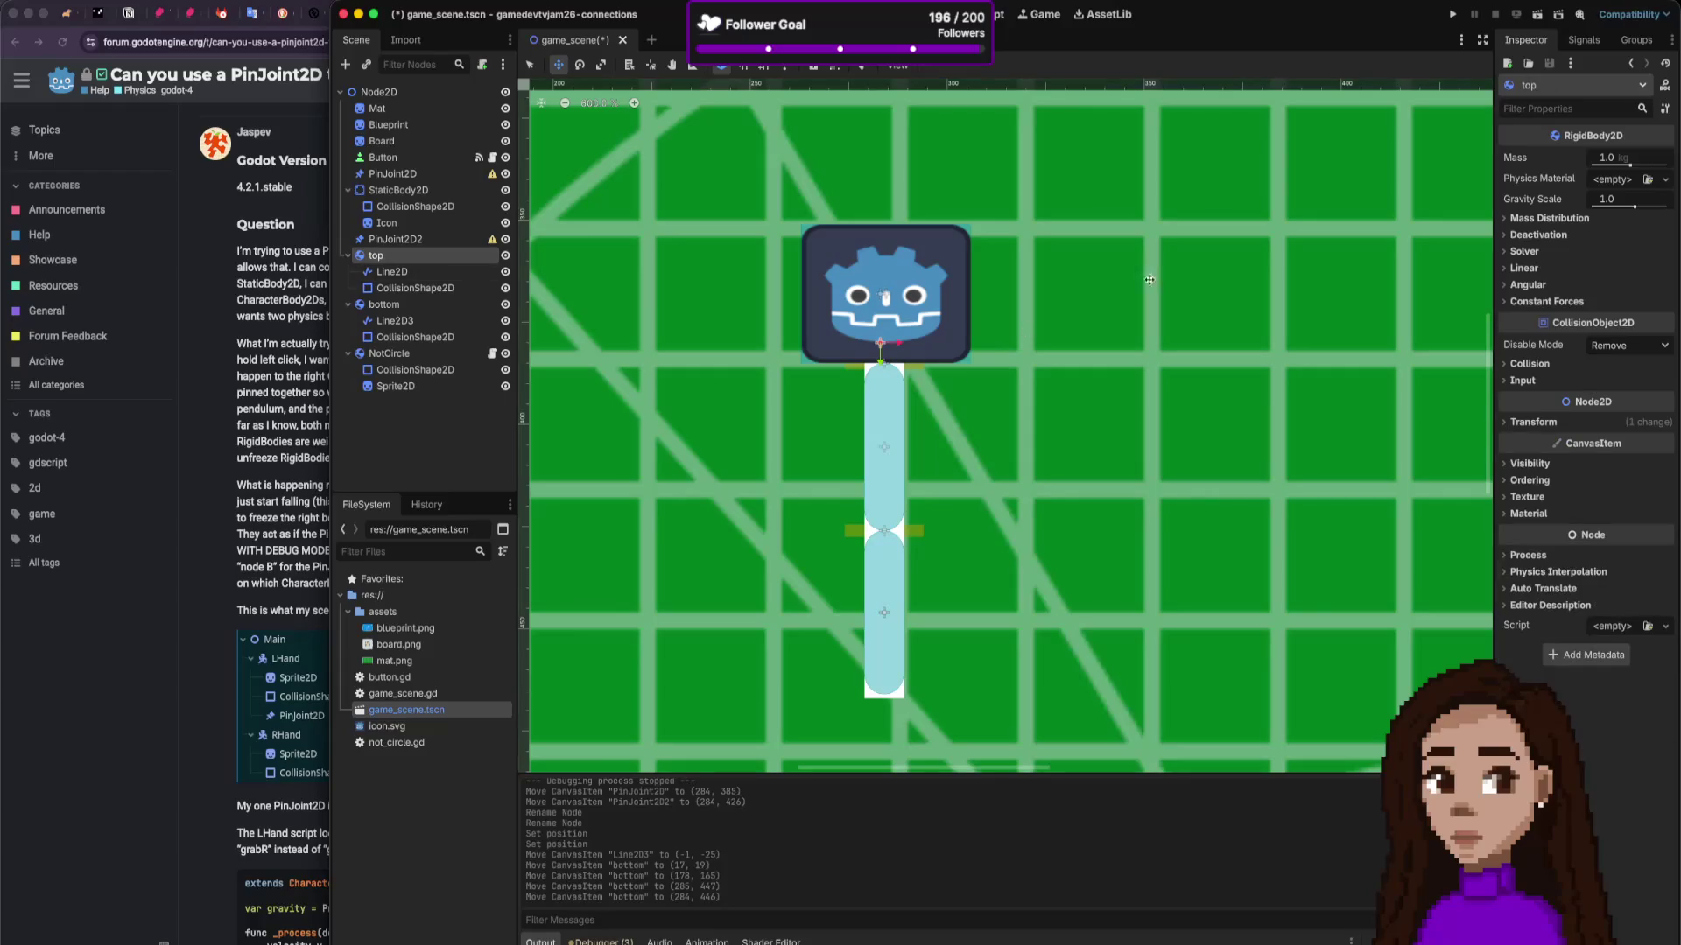
pyautogui.click(875, 313)
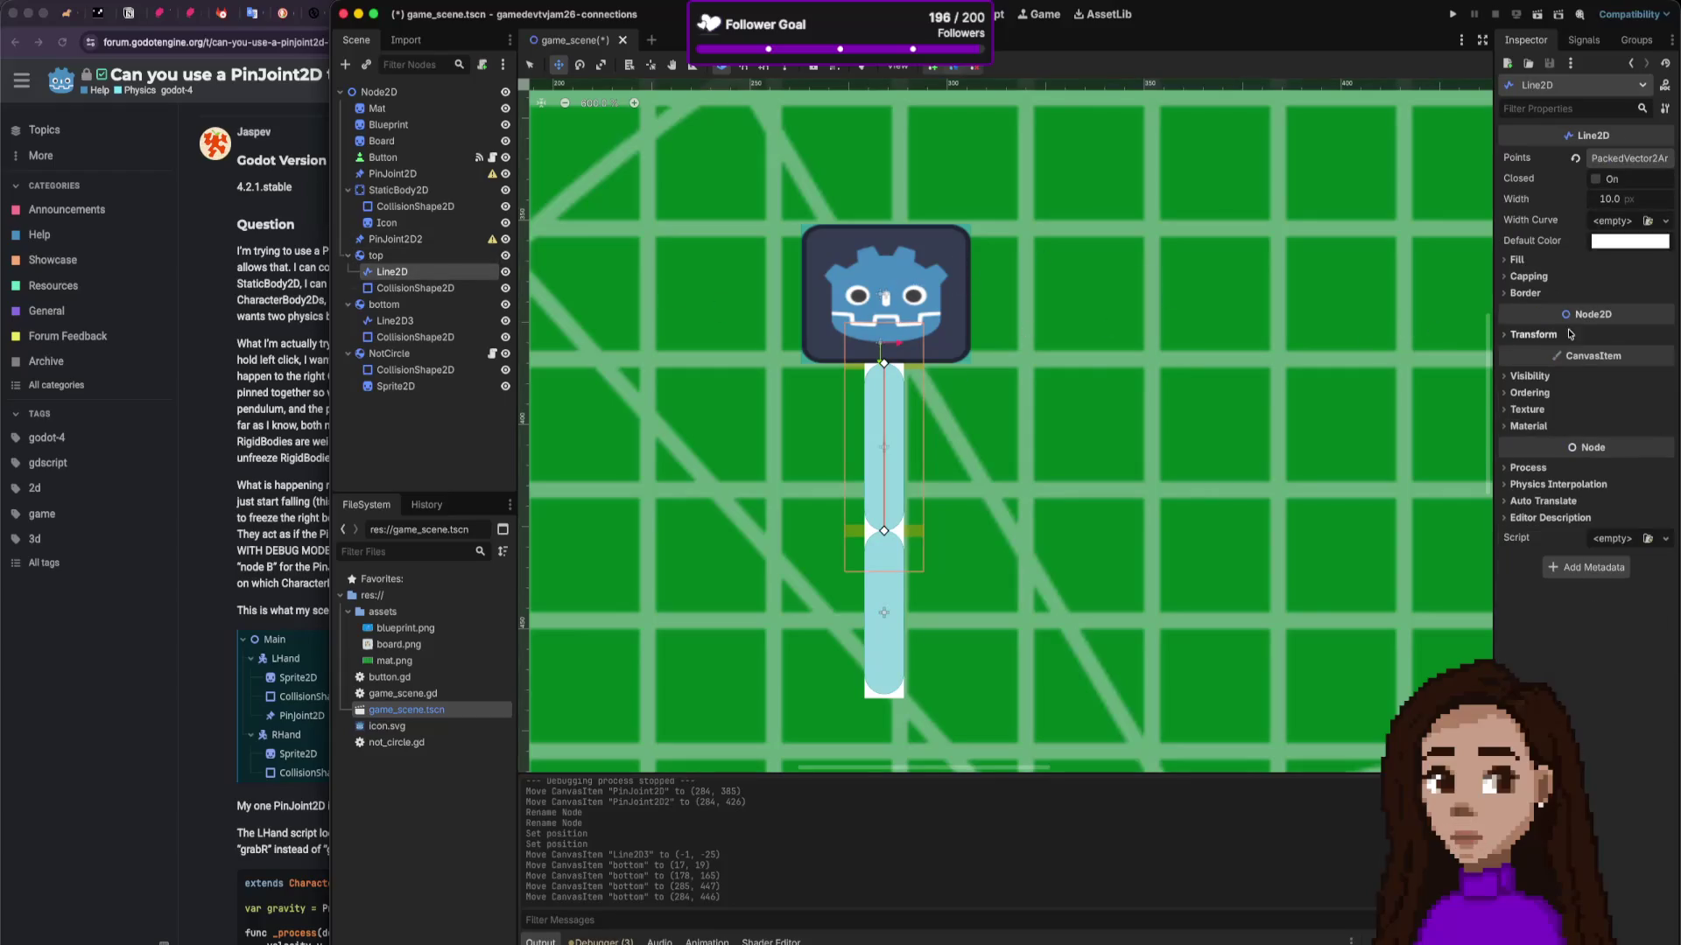
pyautogui.click(1533, 334)
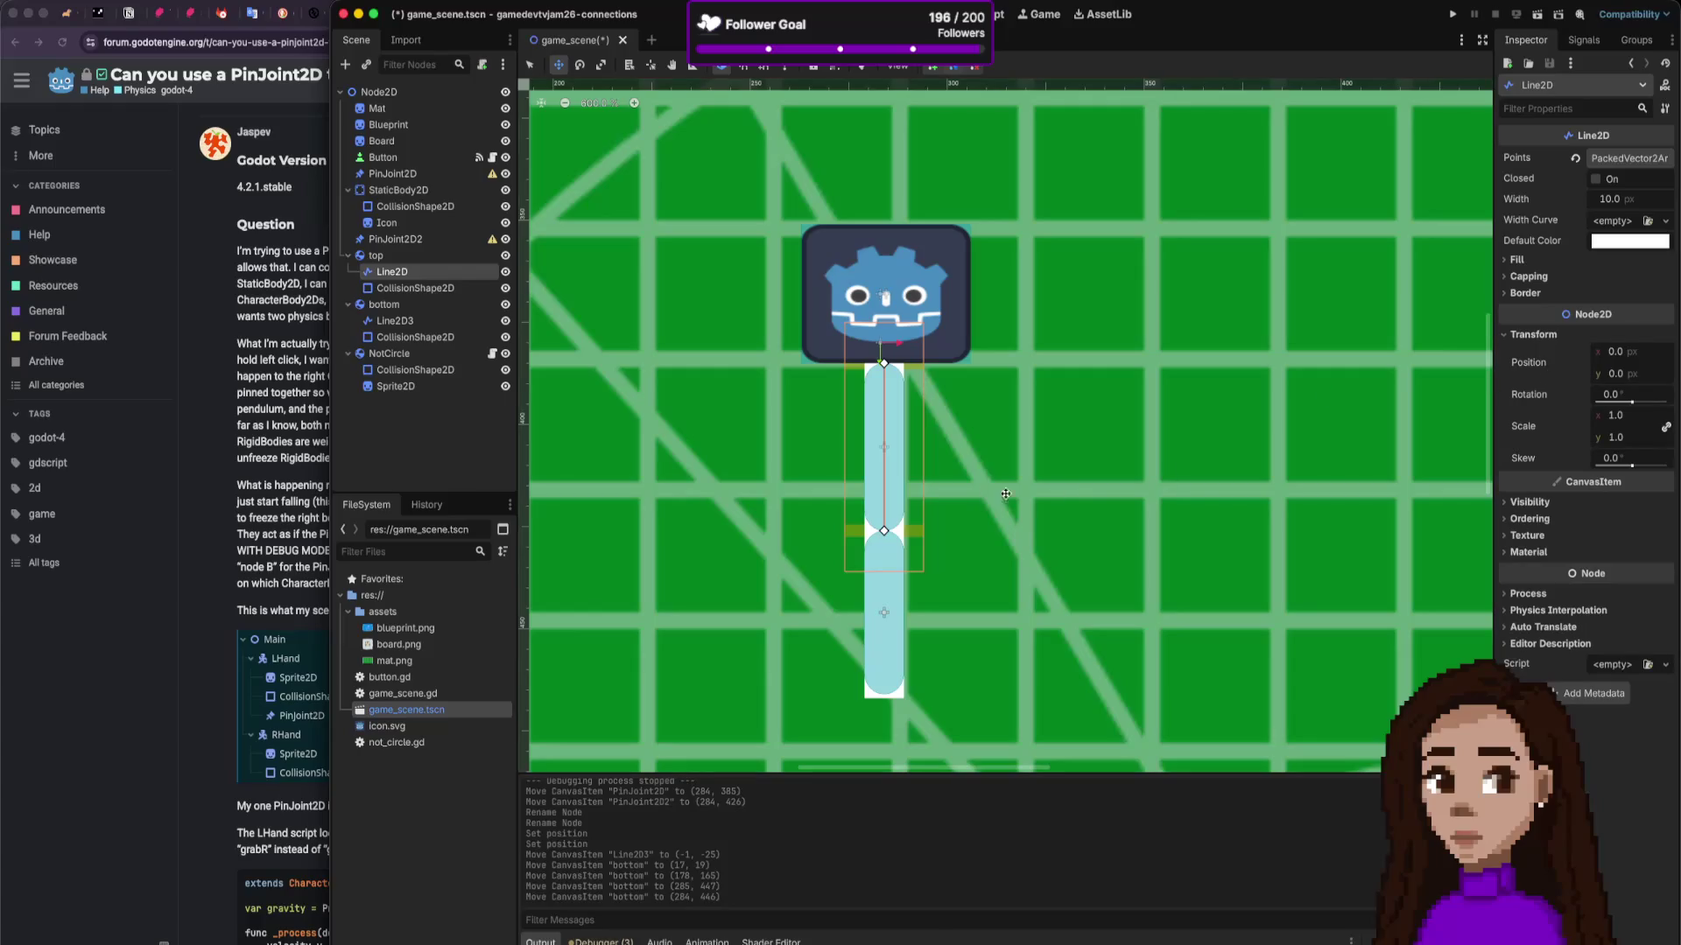
pyautogui.click(874, 528)
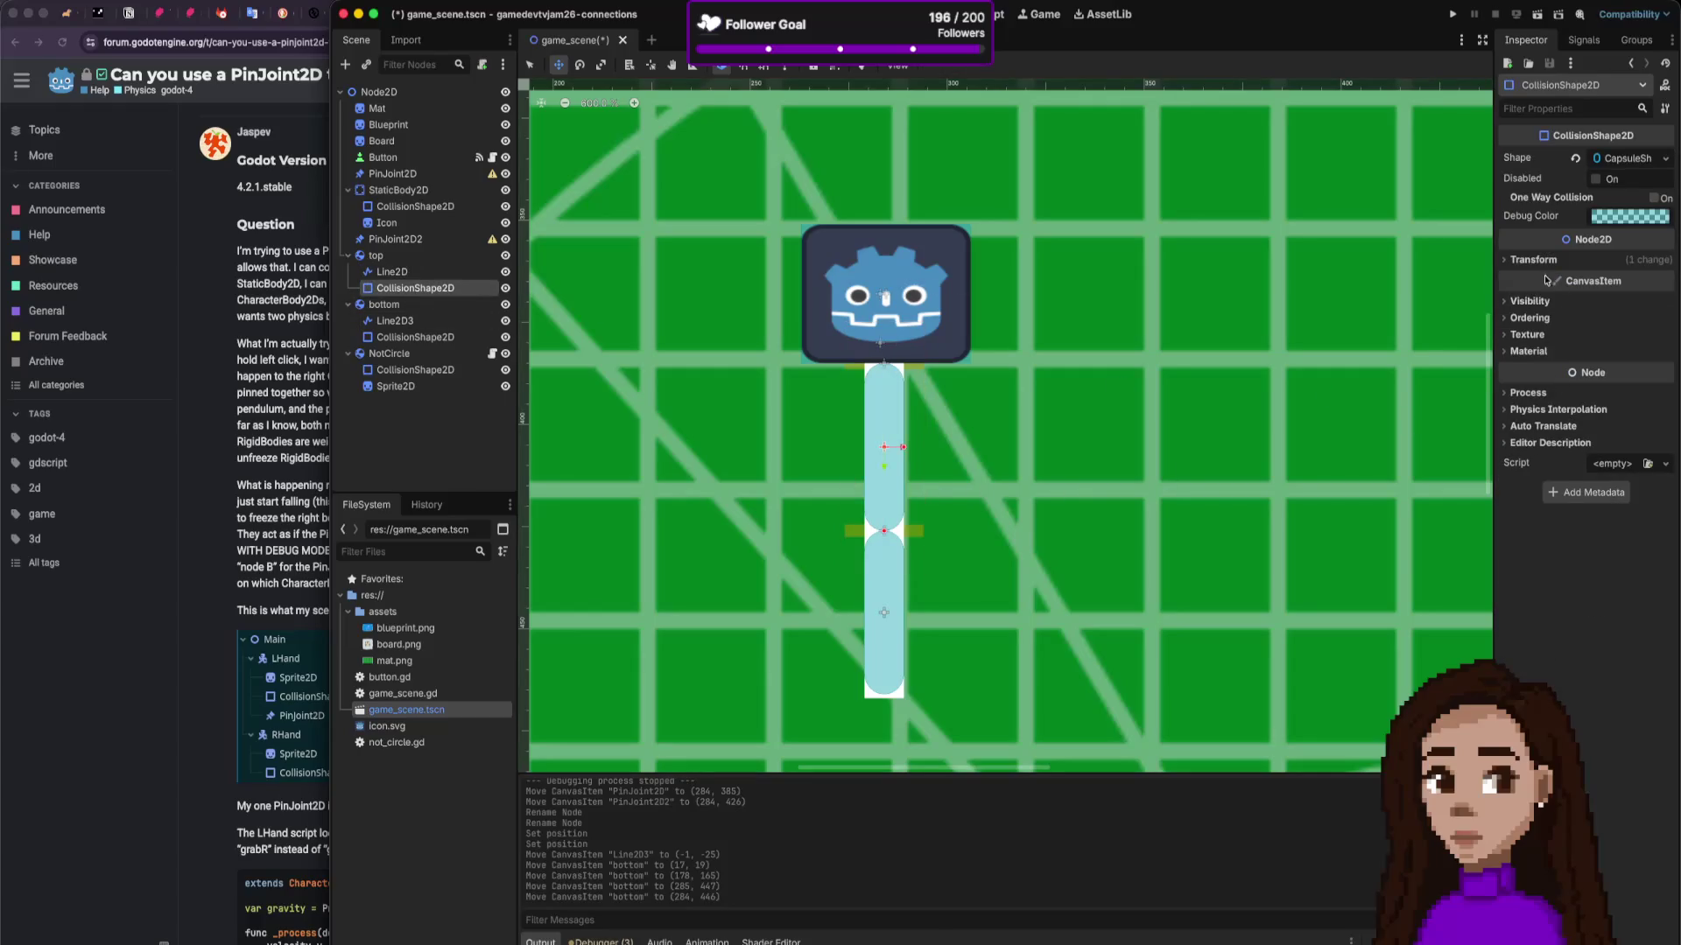
pyautogui.click(1536, 261)
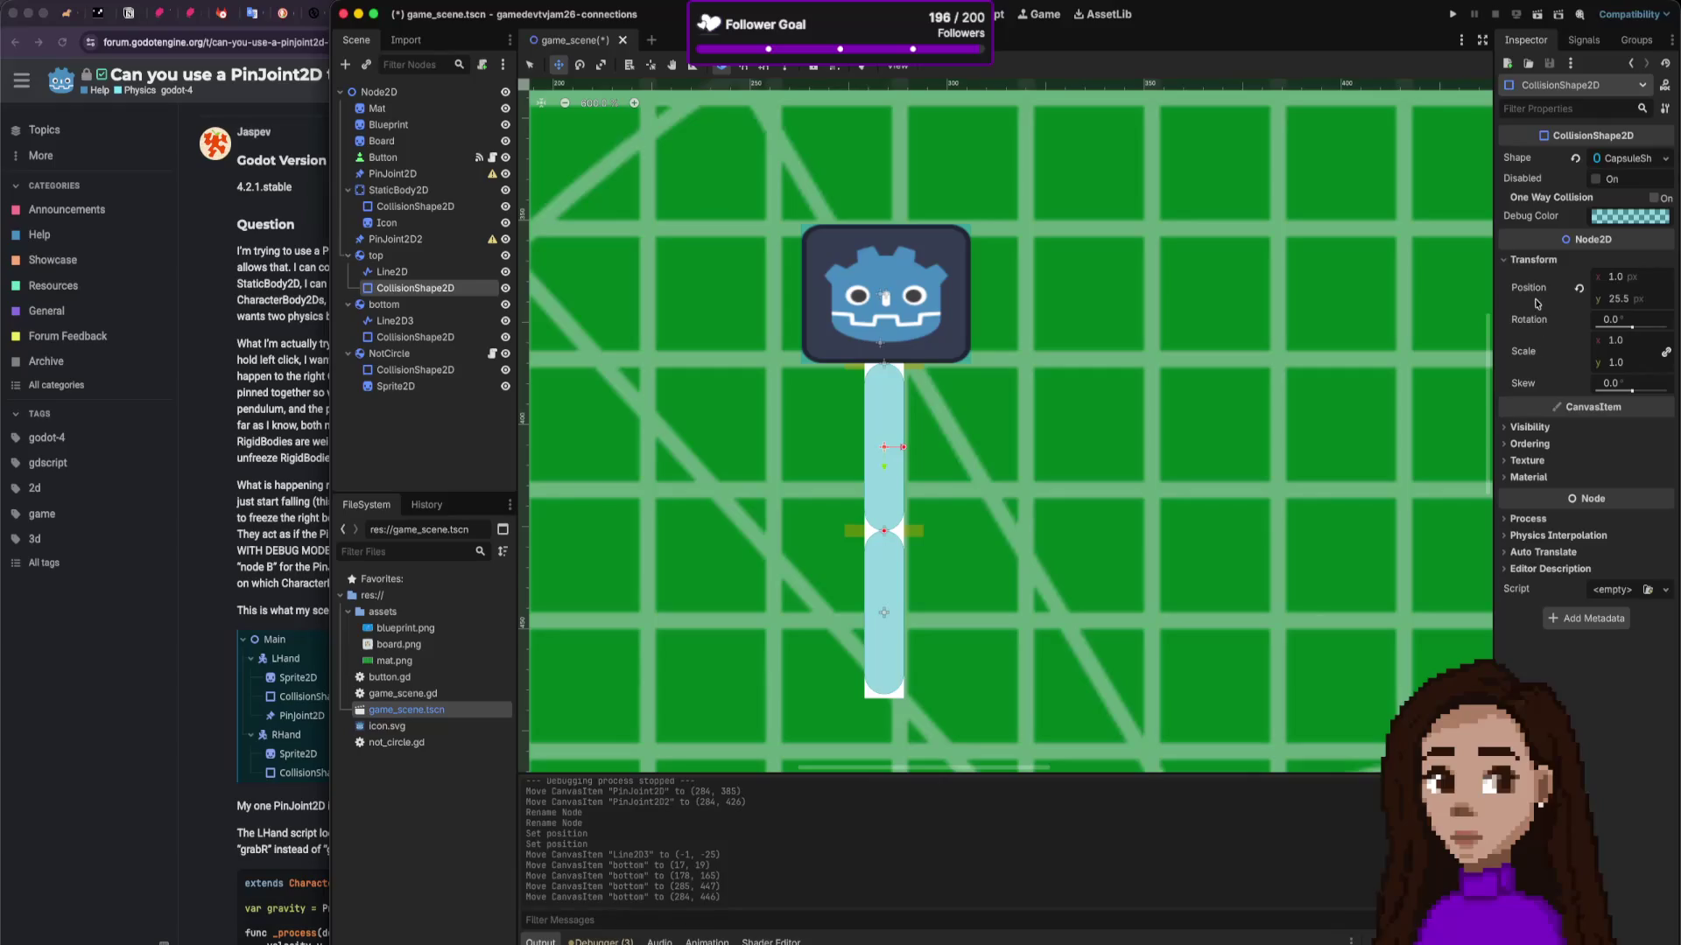
pyautogui.click(1577, 289)
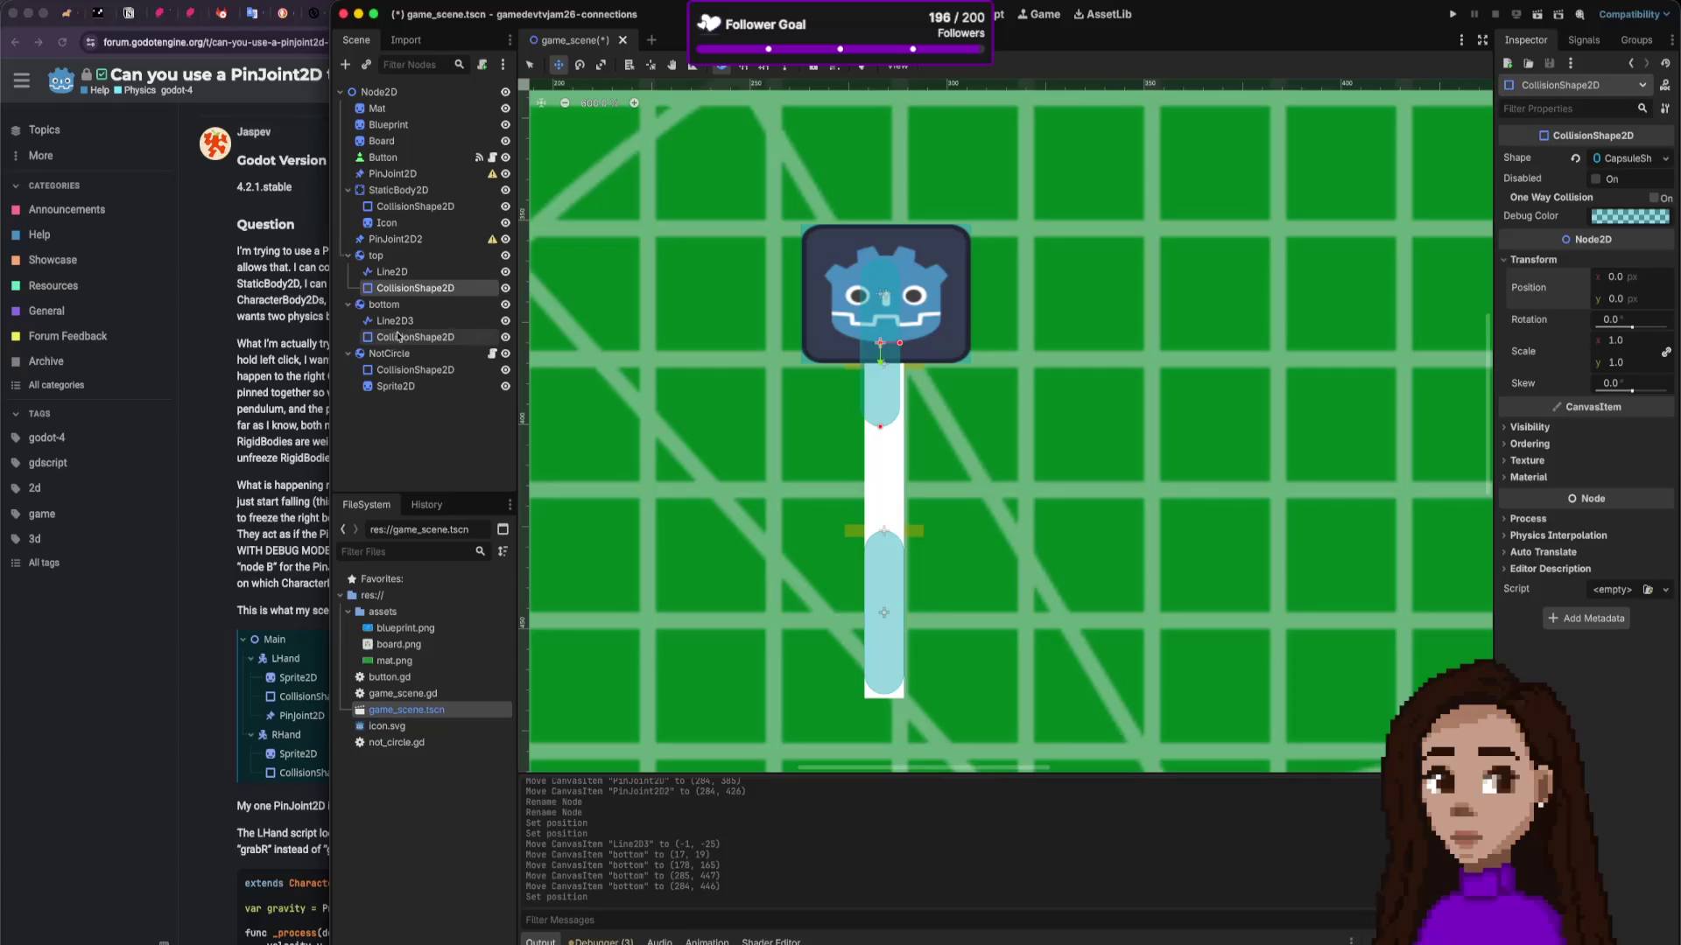
# Step: Move top's line up to (-1, -26) and place top at (284, 406) under the icon
pyautogui.click(501, 273)
pyautogui.moveTo(901, 448); pyautogui.dragTo(898, 343)
pyautogui.click(426, 257)
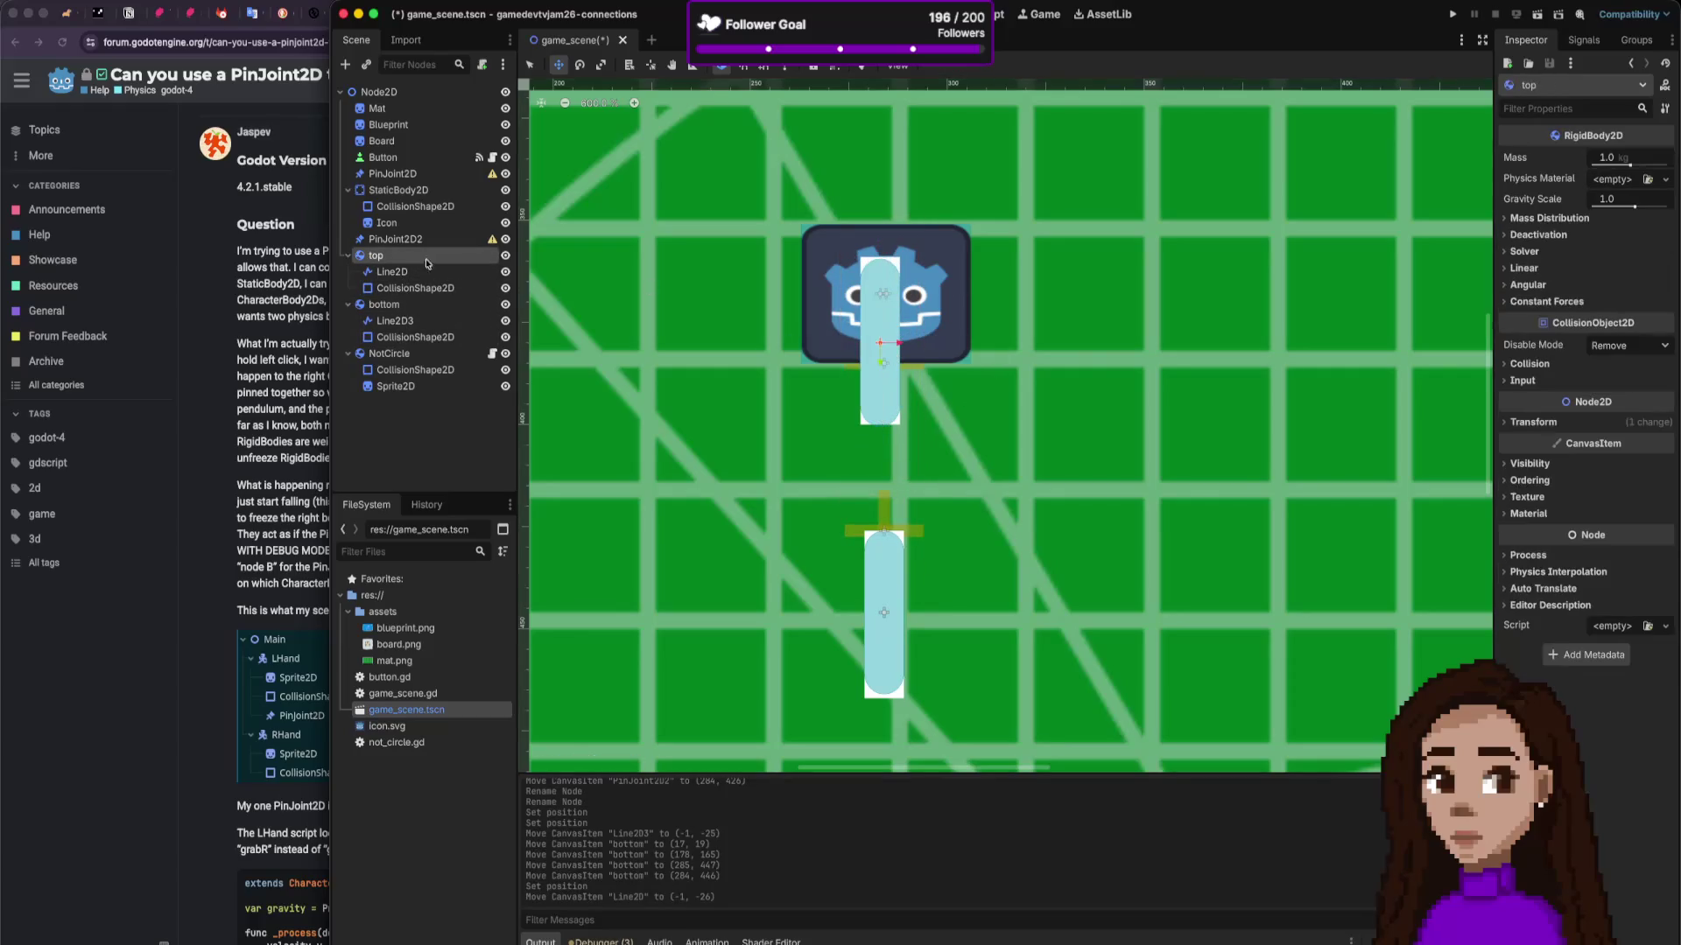
pyautogui.moveTo(912, 283); pyautogui.dragTo(886, 421)
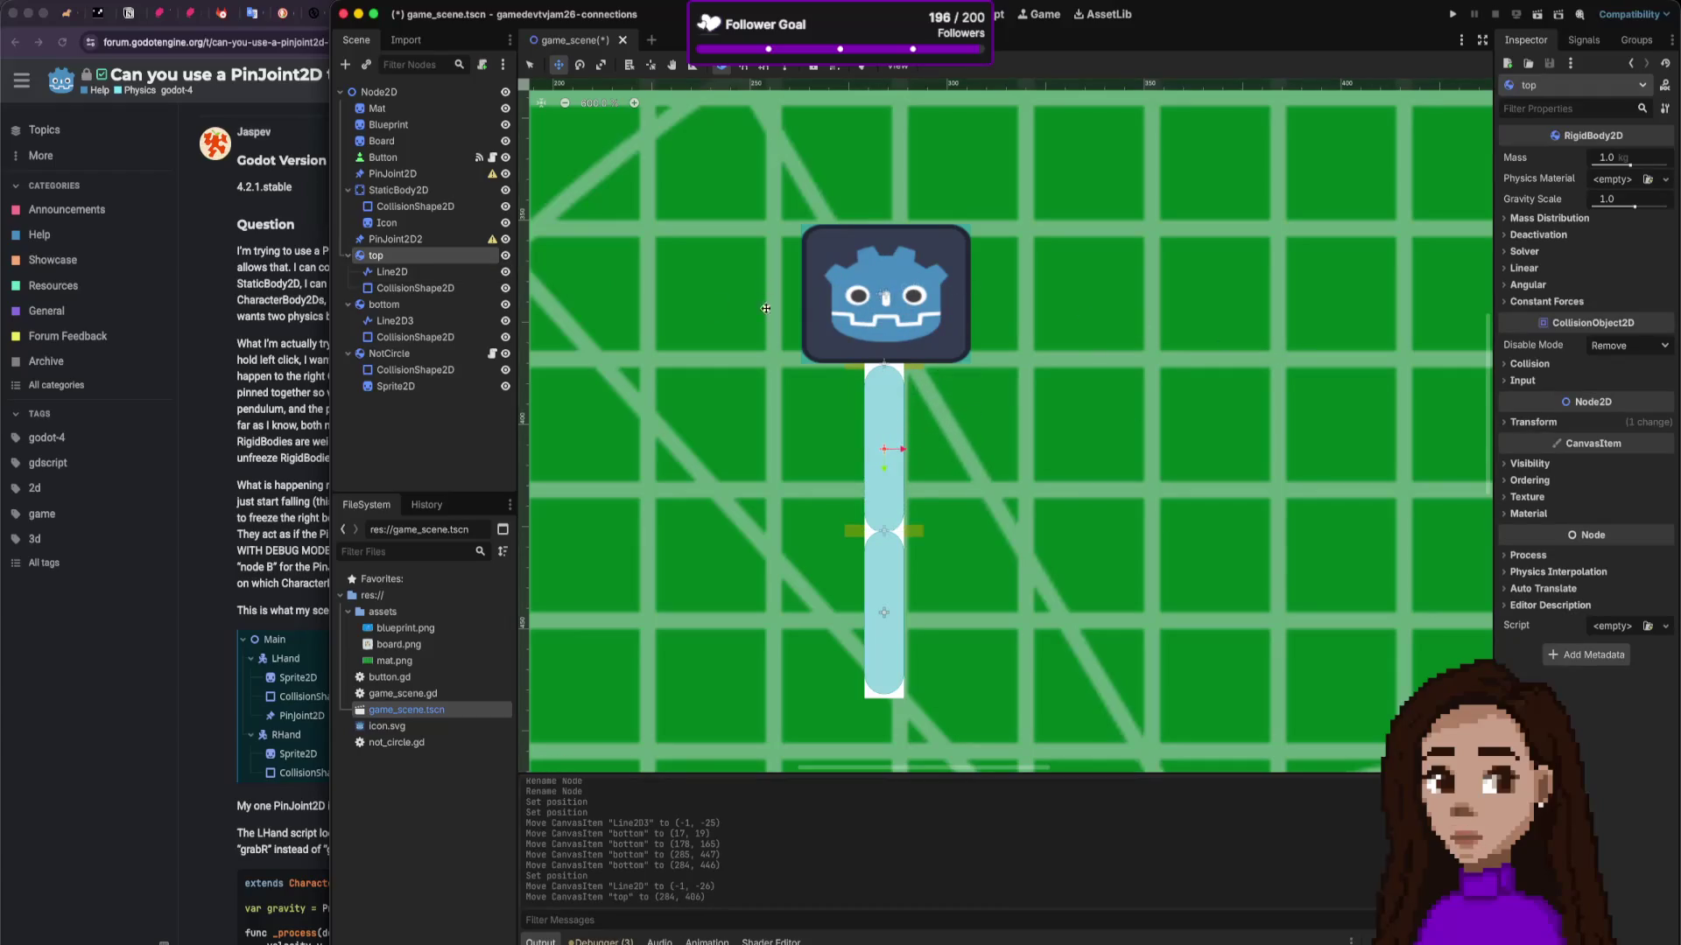
# Step: Link PinJoint2D with StaticBody2D as Node A and top as Node B
pyautogui.click(419, 188)
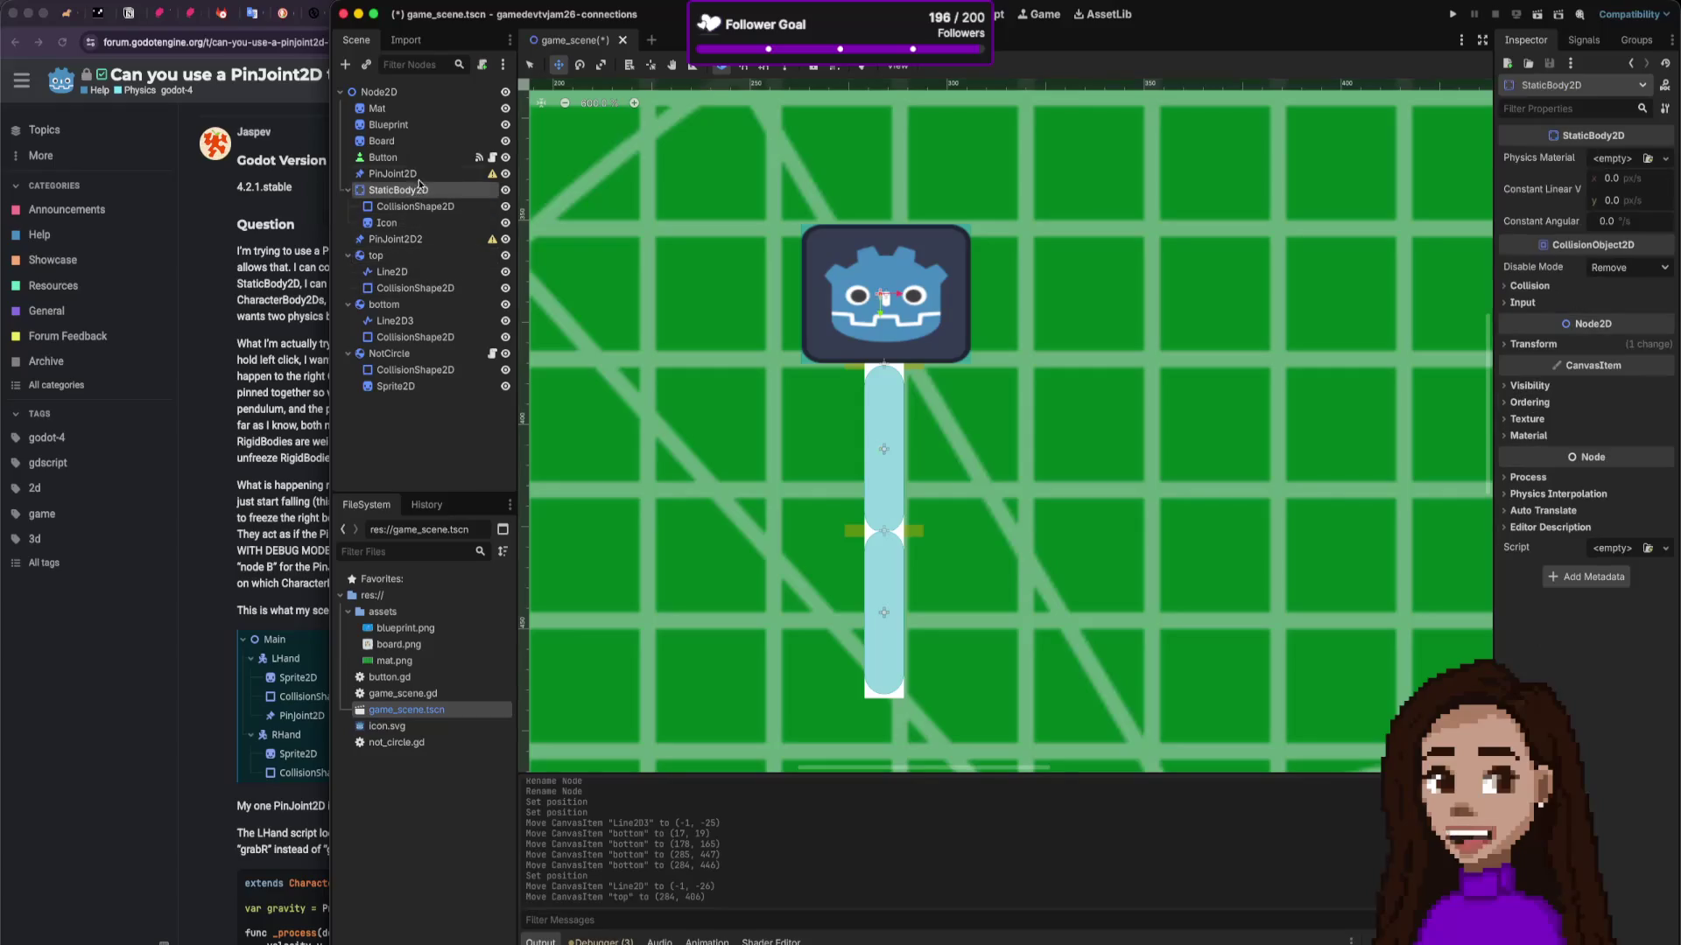
pyautogui.click(418, 174)
pyautogui.click(1619, 237)
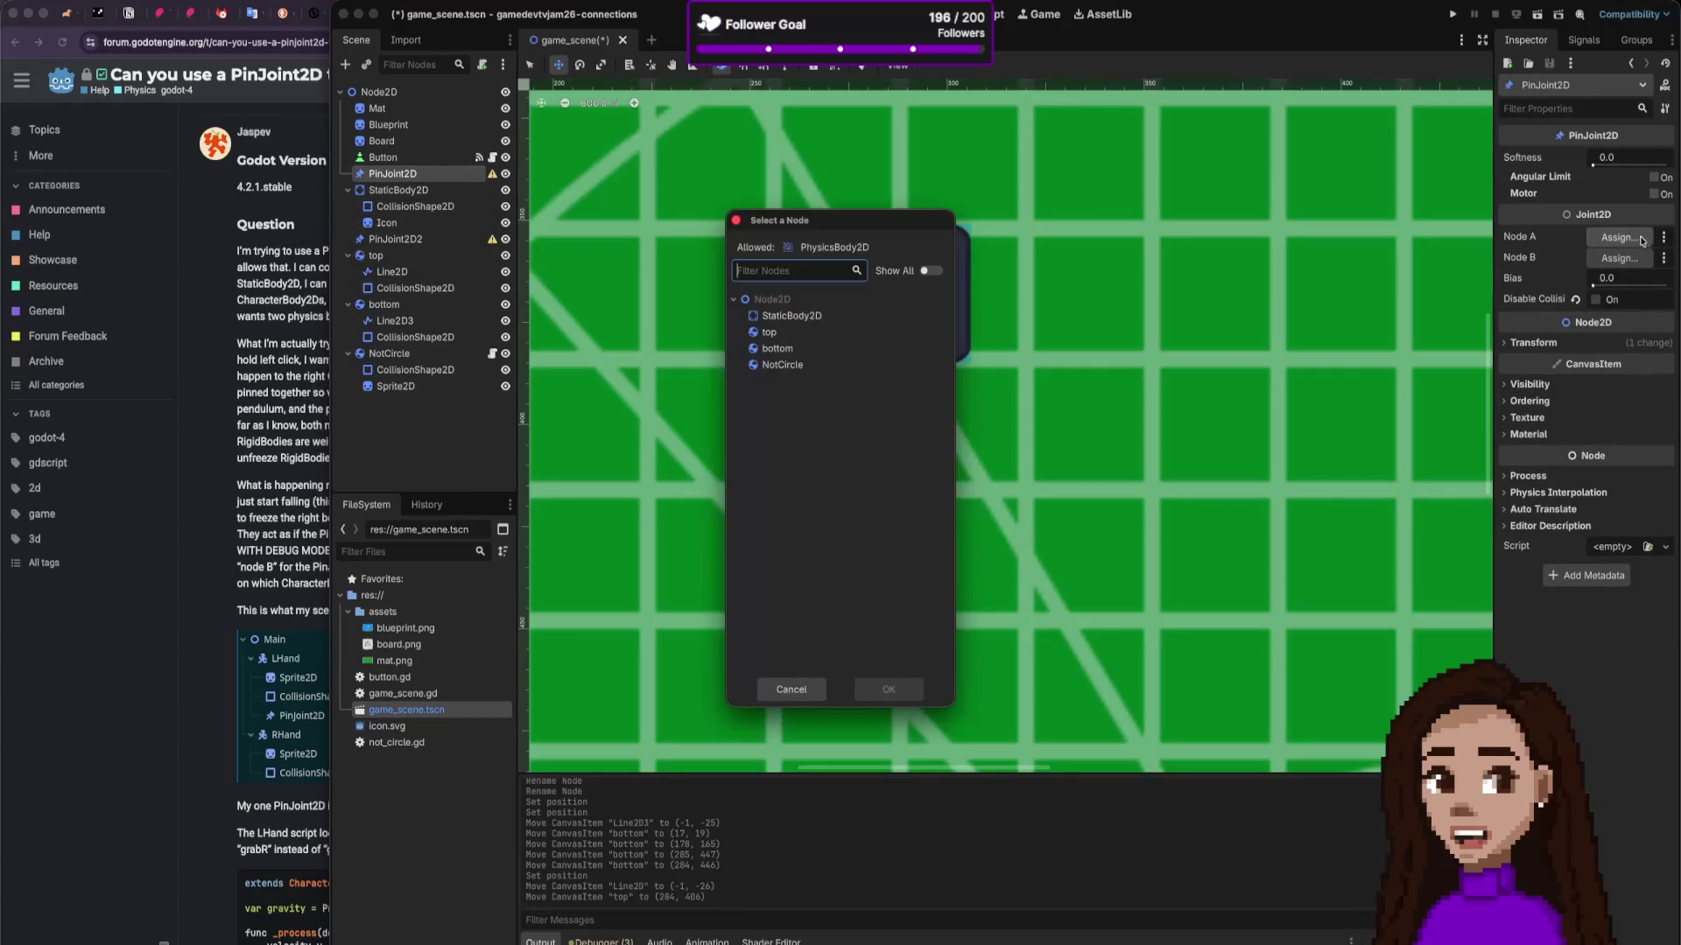
pyautogui.click(808, 319)
pyautogui.click(905, 684)
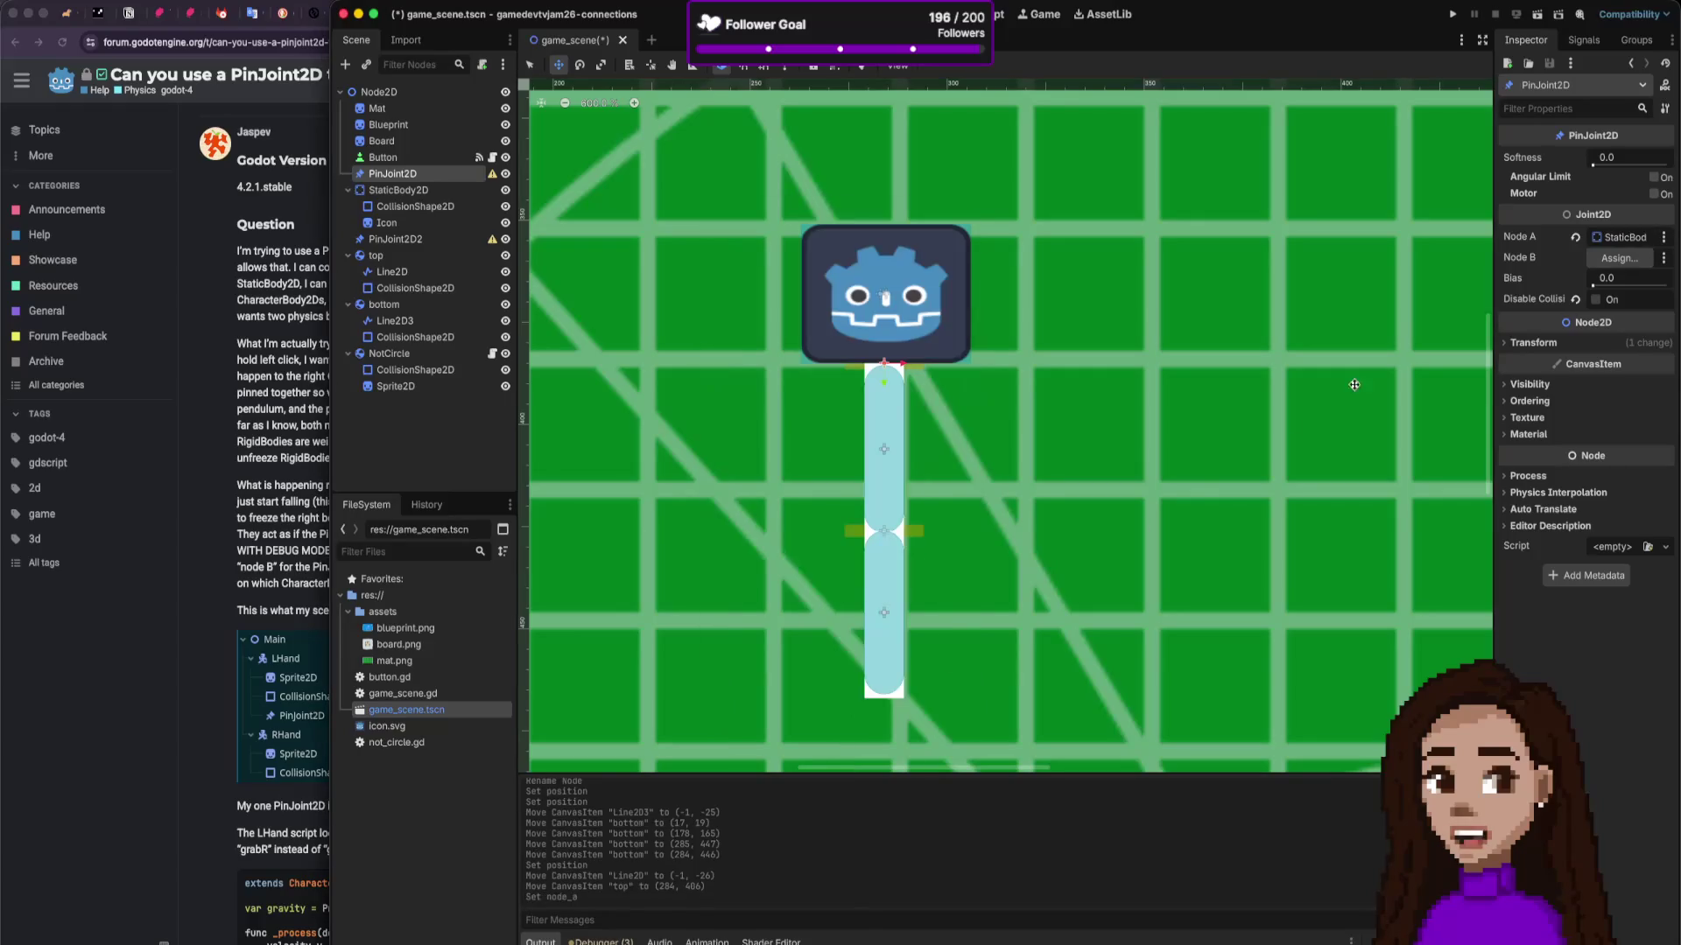
pyautogui.click(1619, 258)
pyautogui.click(769, 332)
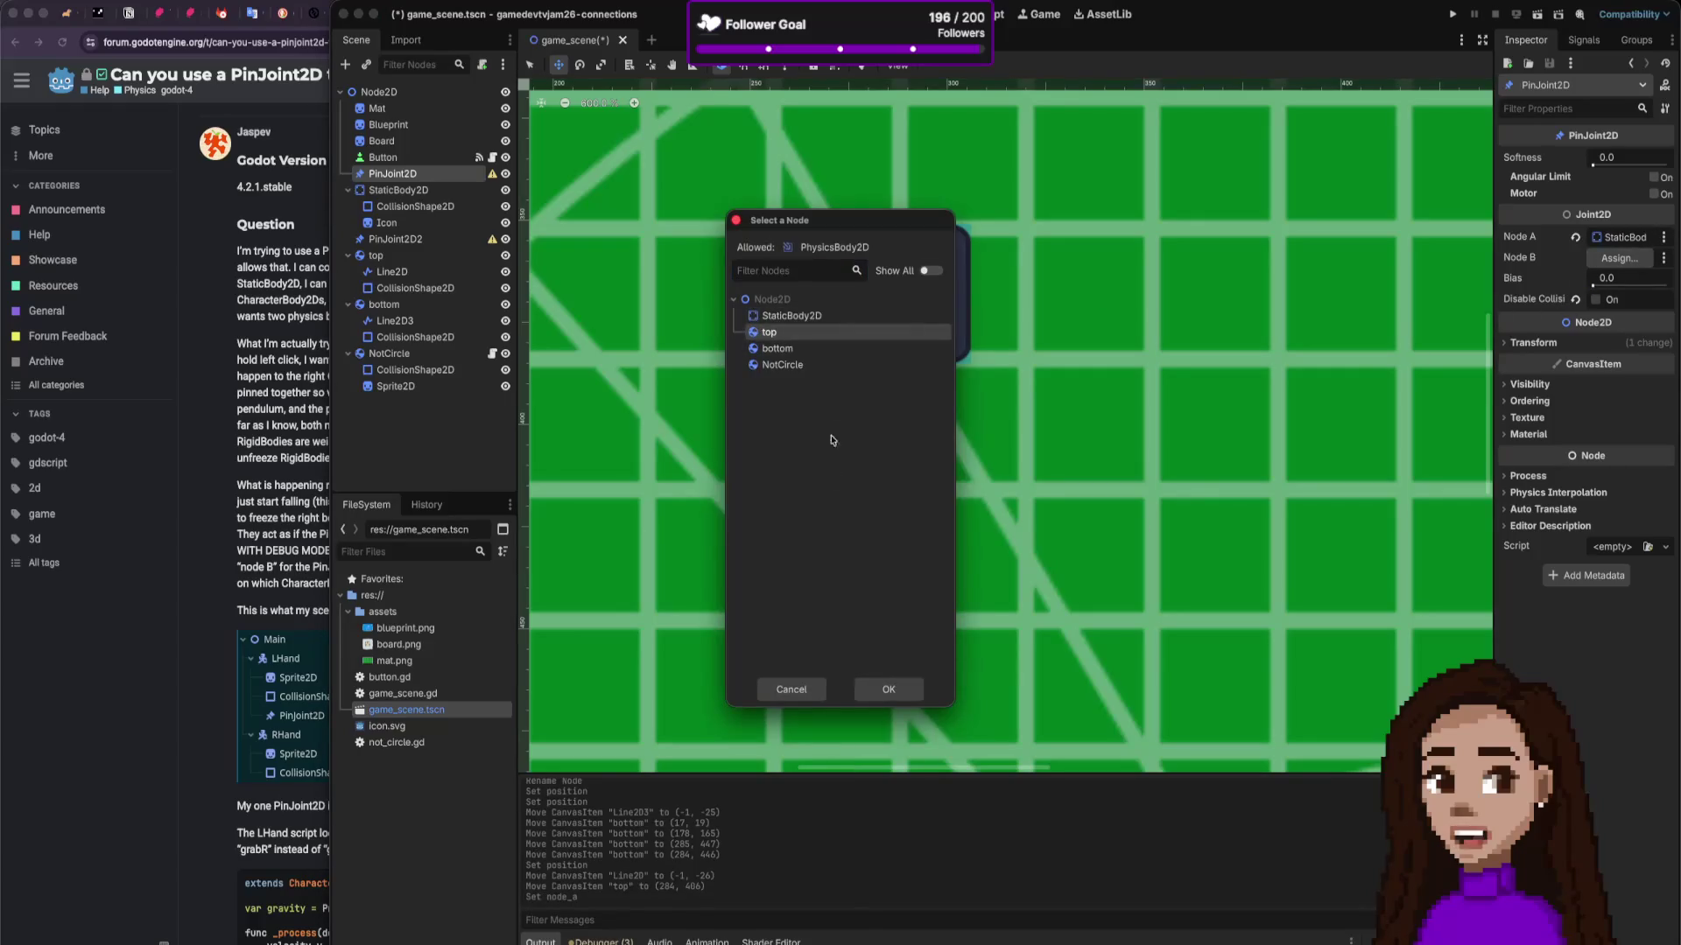
pyautogui.click(875, 684)
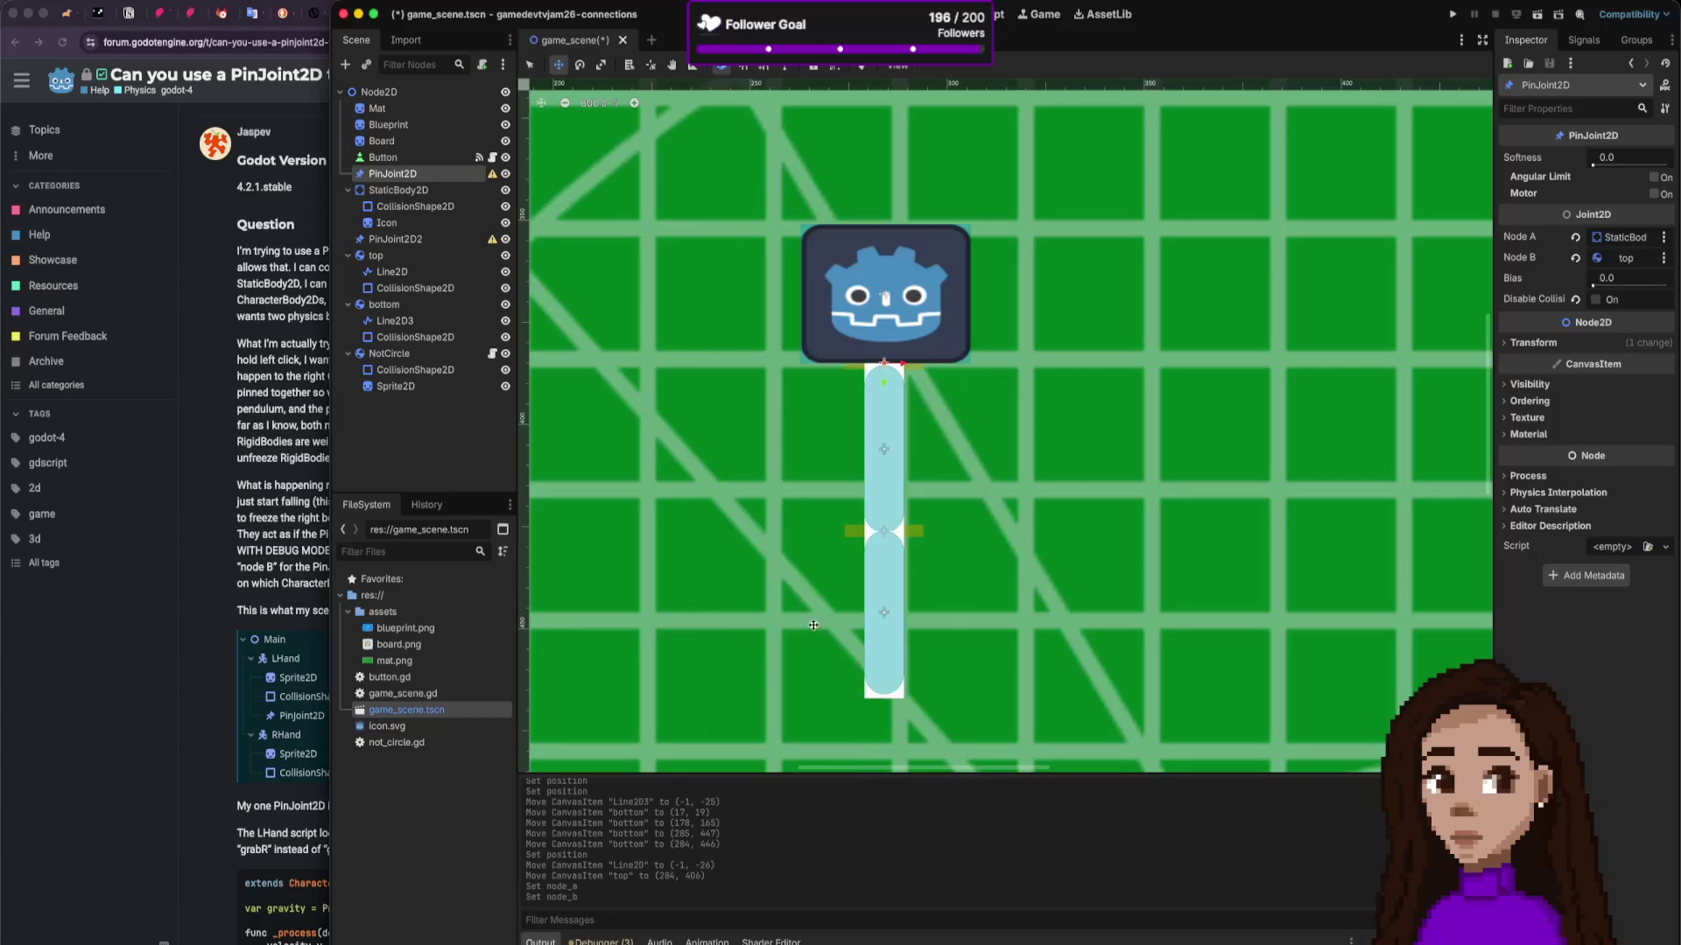
# Step: Set PinJoint2D2's Node A to top and Node B to bottom, then run the game
pyautogui.click(432, 244)
pyautogui.click(1620, 236)
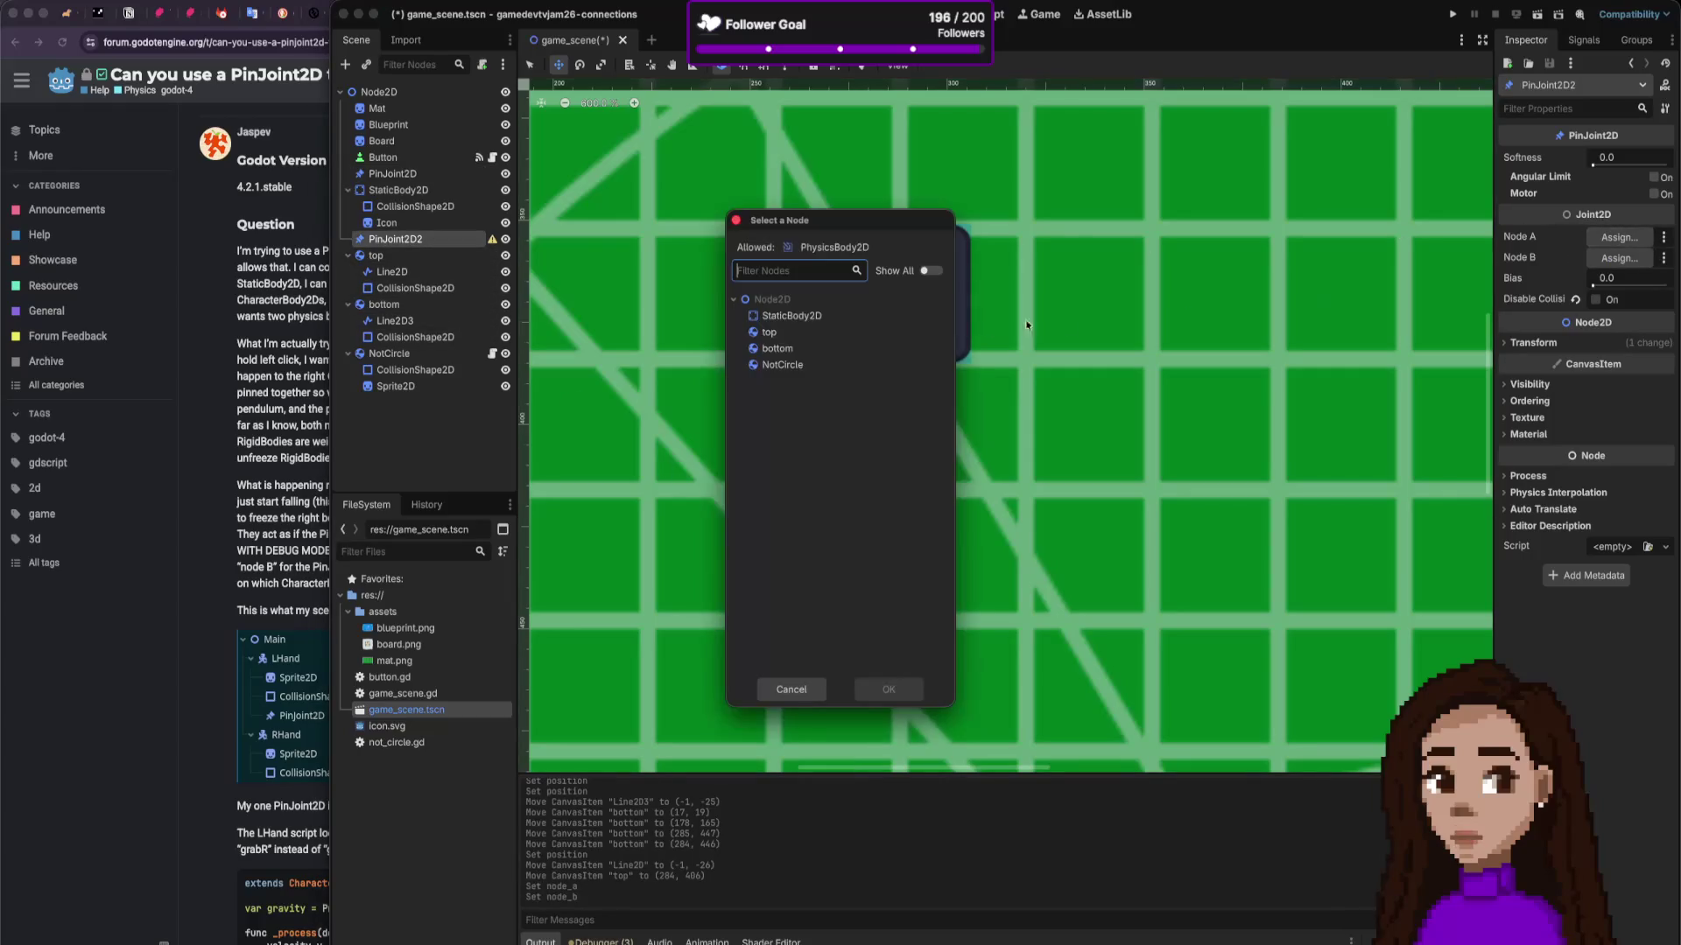
pyautogui.click(769, 329)
pyautogui.click(884, 691)
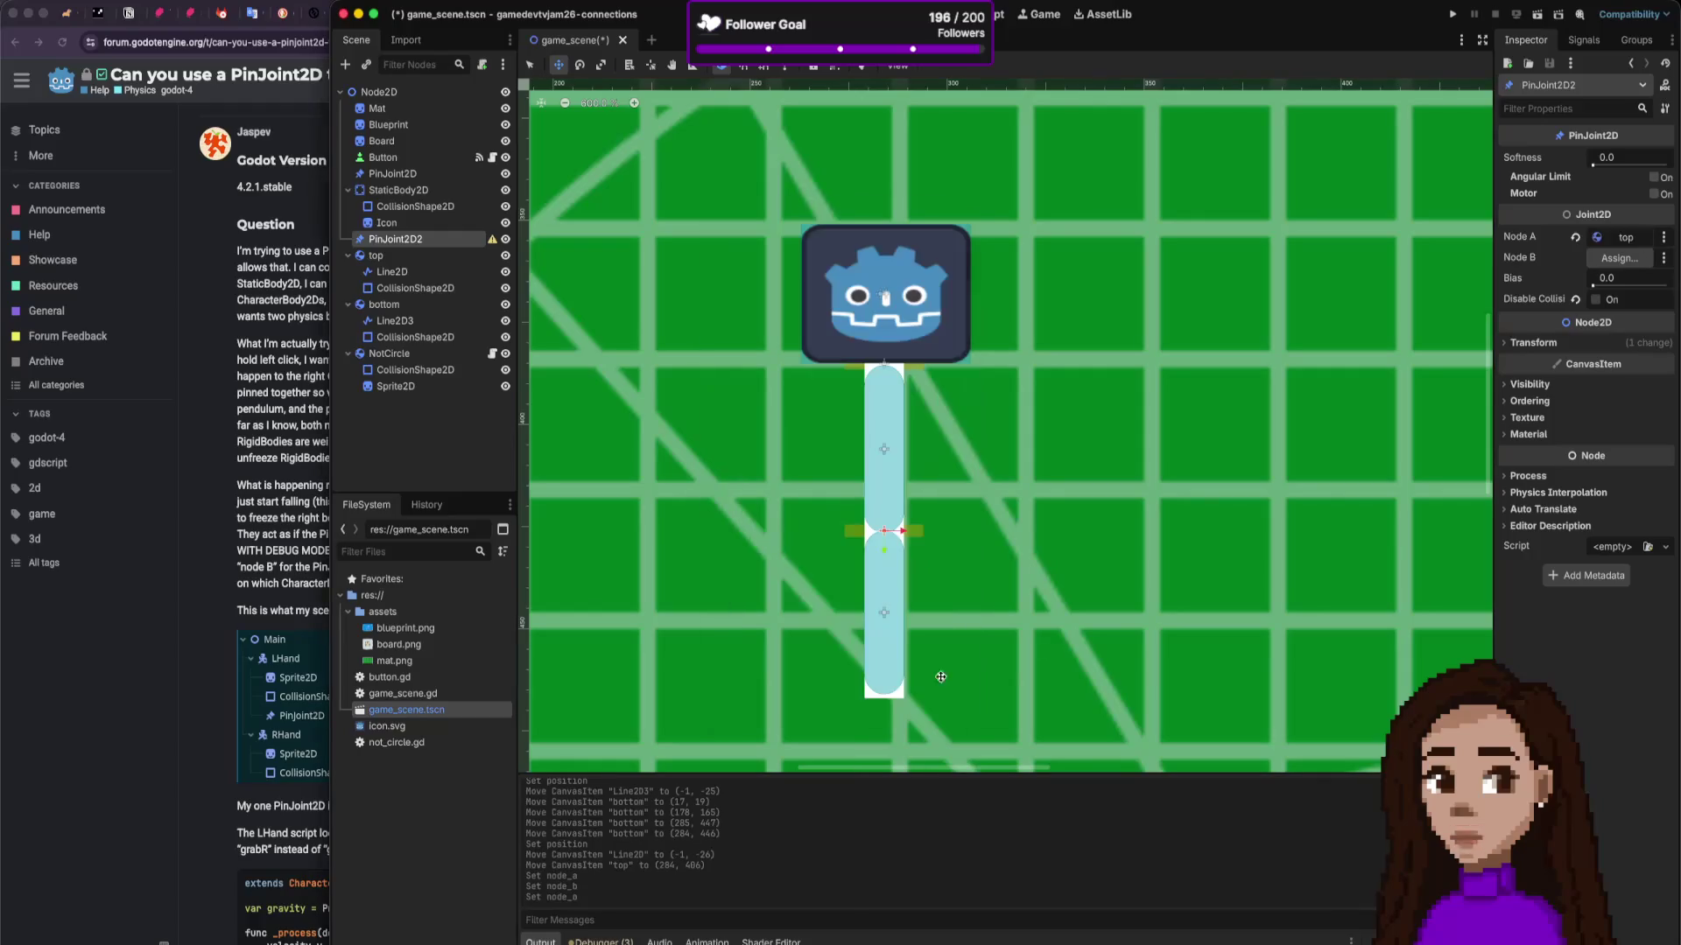
pyautogui.click(1629, 258)
pyautogui.click(798, 346)
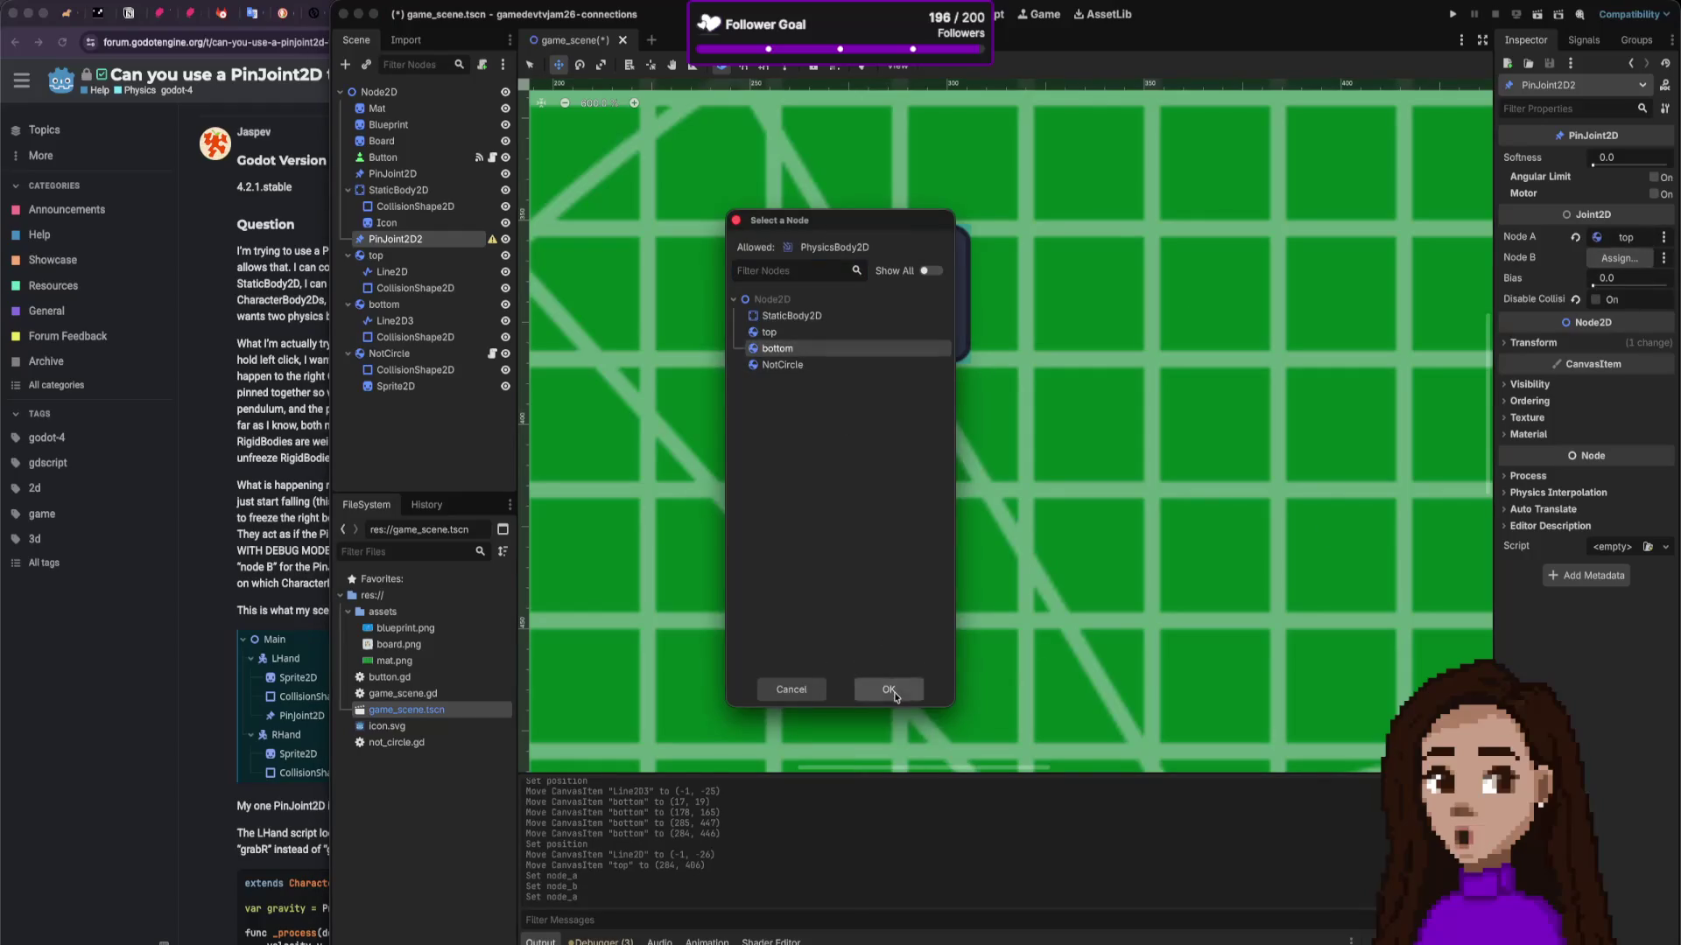
pyautogui.click(889, 691)
pyautogui.click(1457, 15)
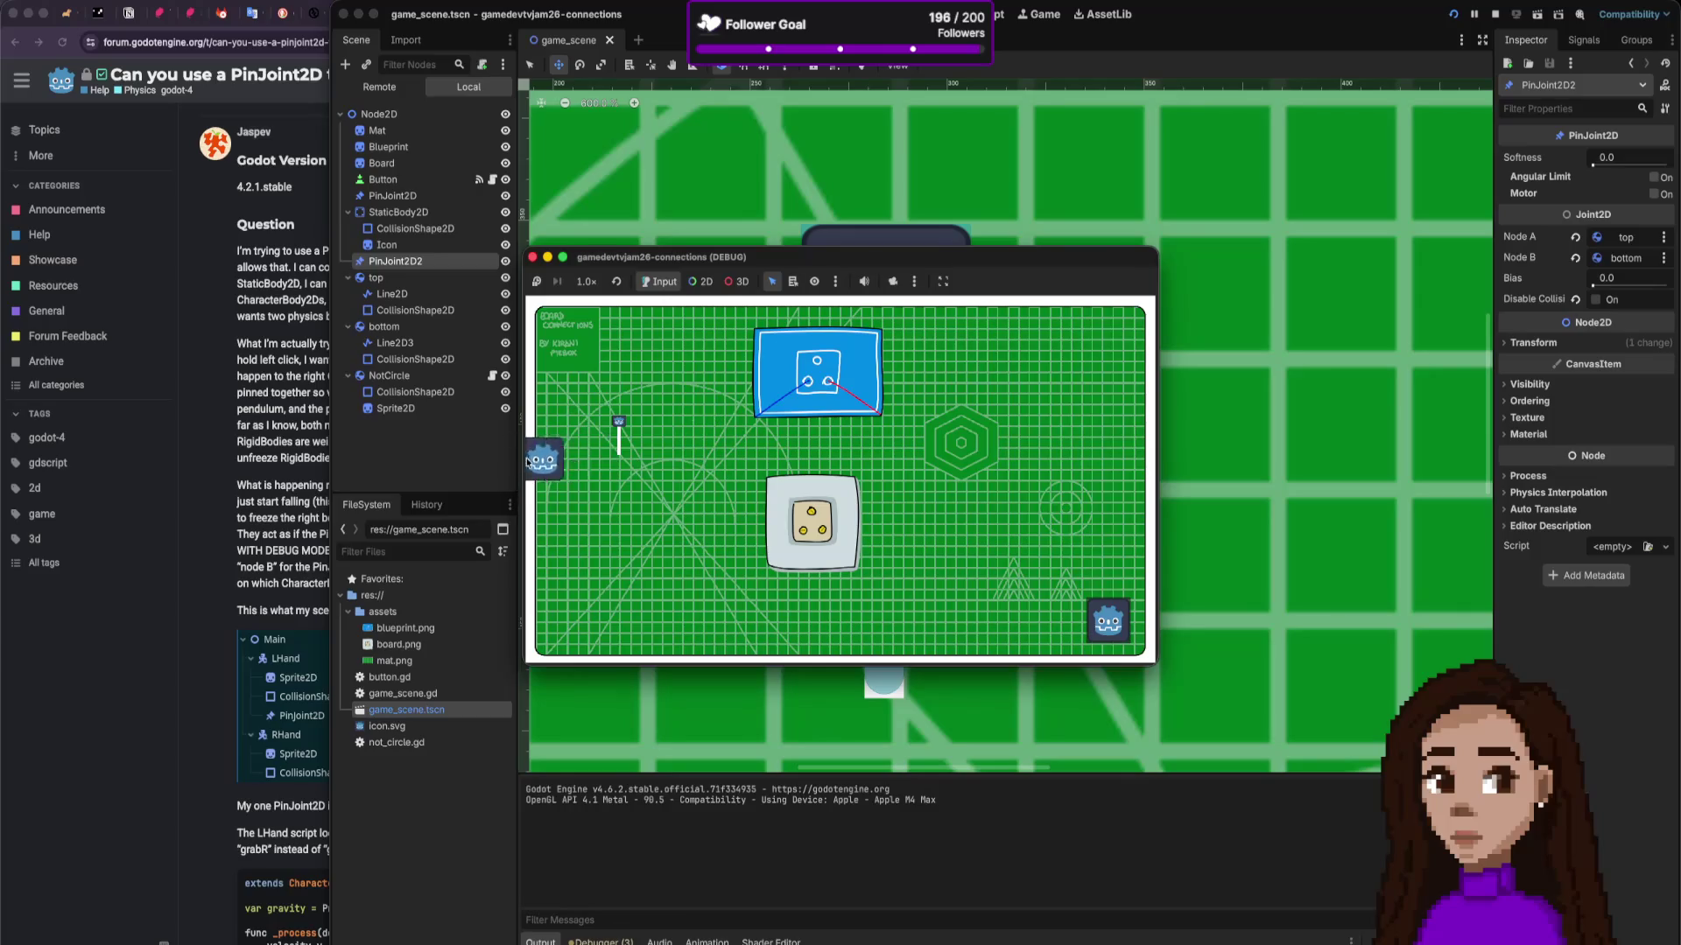
# Step: Drag the Godot icon around its pin in the running game, then view the debugger's GDScript warnings
pyautogui.moveTo(538, 452); pyautogui.dragTo(571, 459)
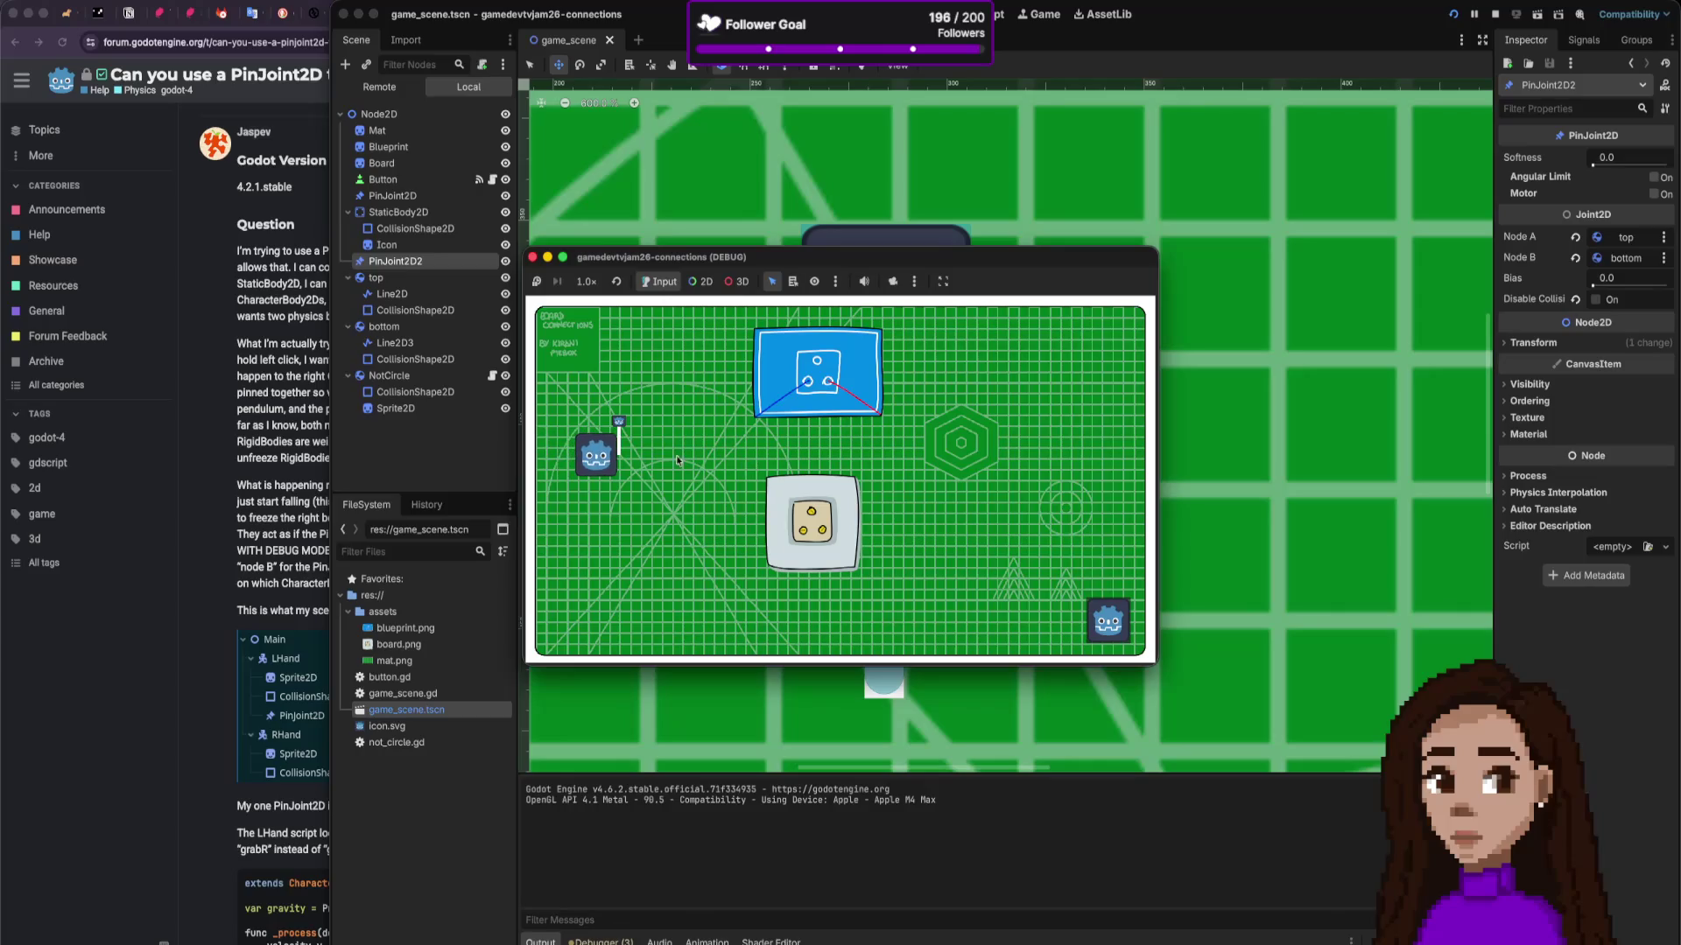
pyautogui.moveTo(677, 460); pyautogui.dragTo(567, 337)
pyautogui.moveTo(599, 569)
pyautogui.mouseDown()
pyautogui.moveTo(665, 442)
pyautogui.moveTo(678, 453)
pyautogui.moveTo(646, 463)
pyautogui.moveTo(694, 490)
pyautogui.moveTo(775, 485)
pyautogui.mouseUp()
pyautogui.click(613, 942)
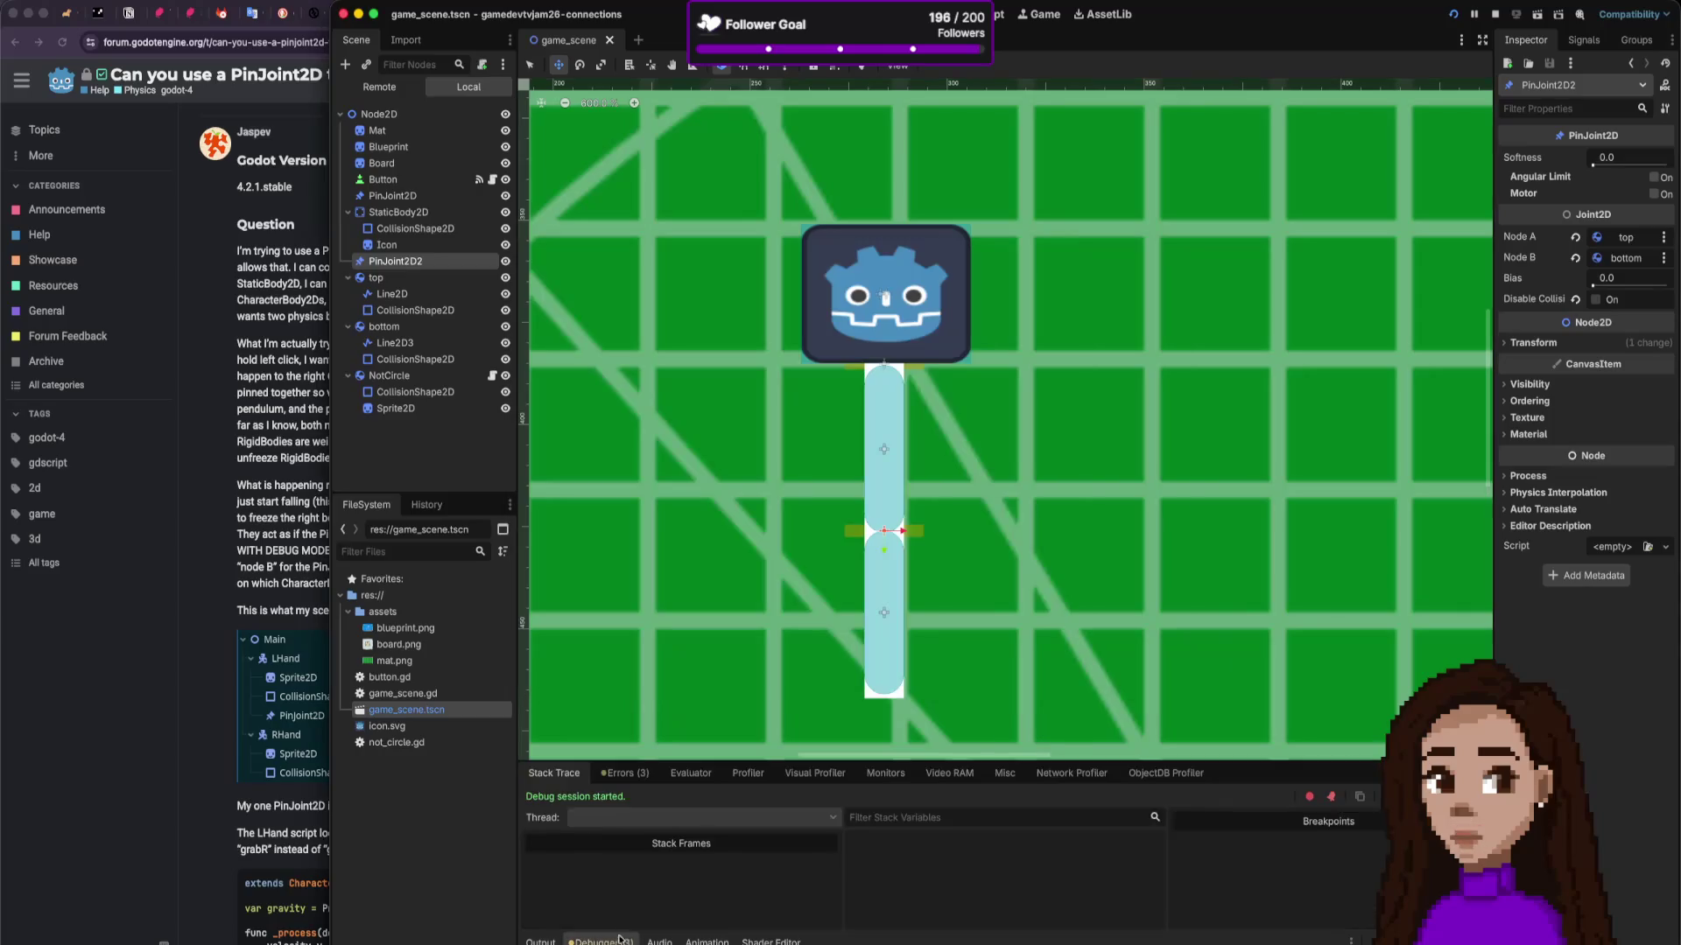
pyautogui.click(624, 774)
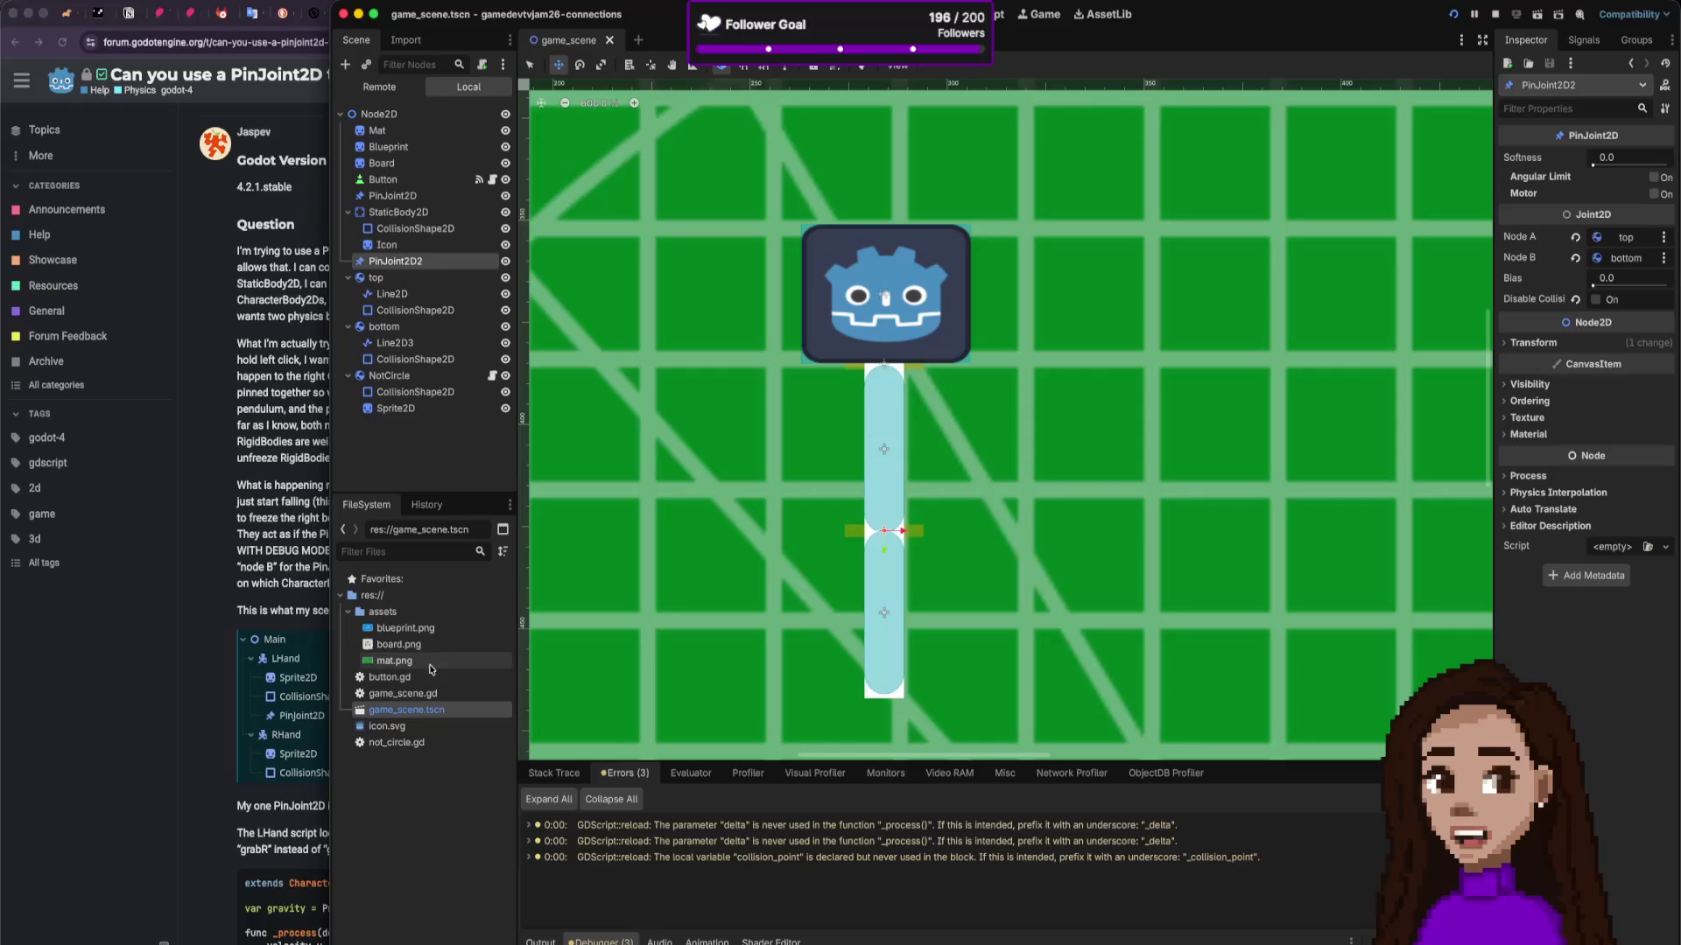
# Step: Add a print(collision_point) line after line 18 of not_circle.gd
pyautogui.click(996, 16)
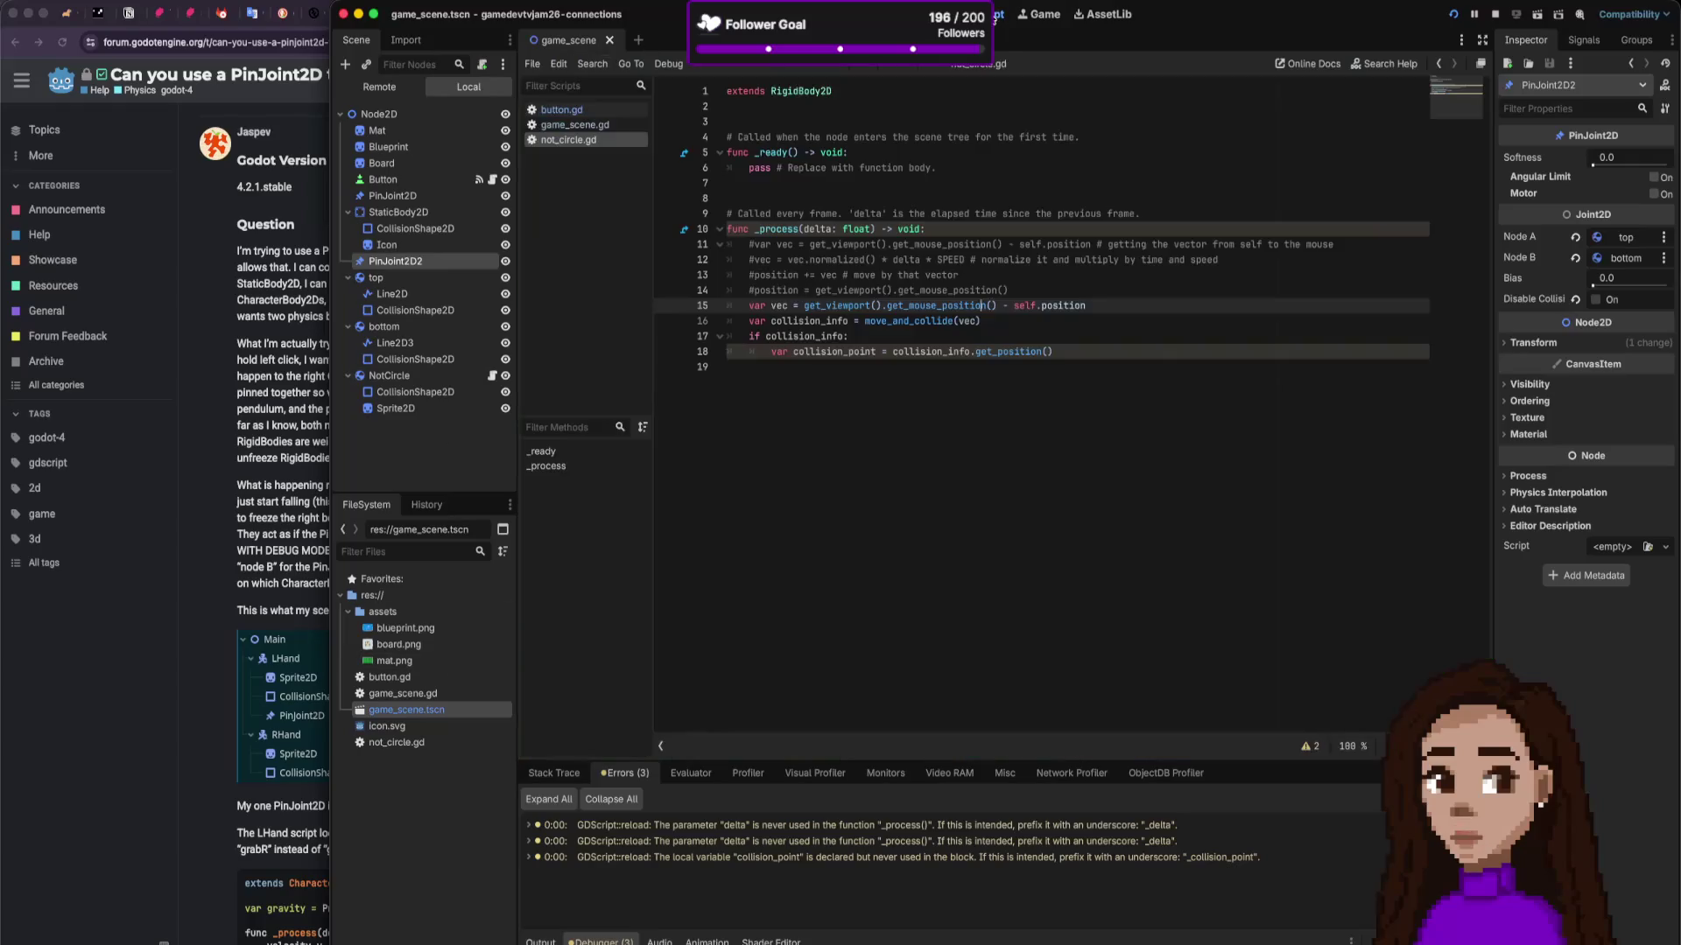
pyautogui.click(1148, 351)
pyautogui.press('Return')
pyautogui.write('ri')
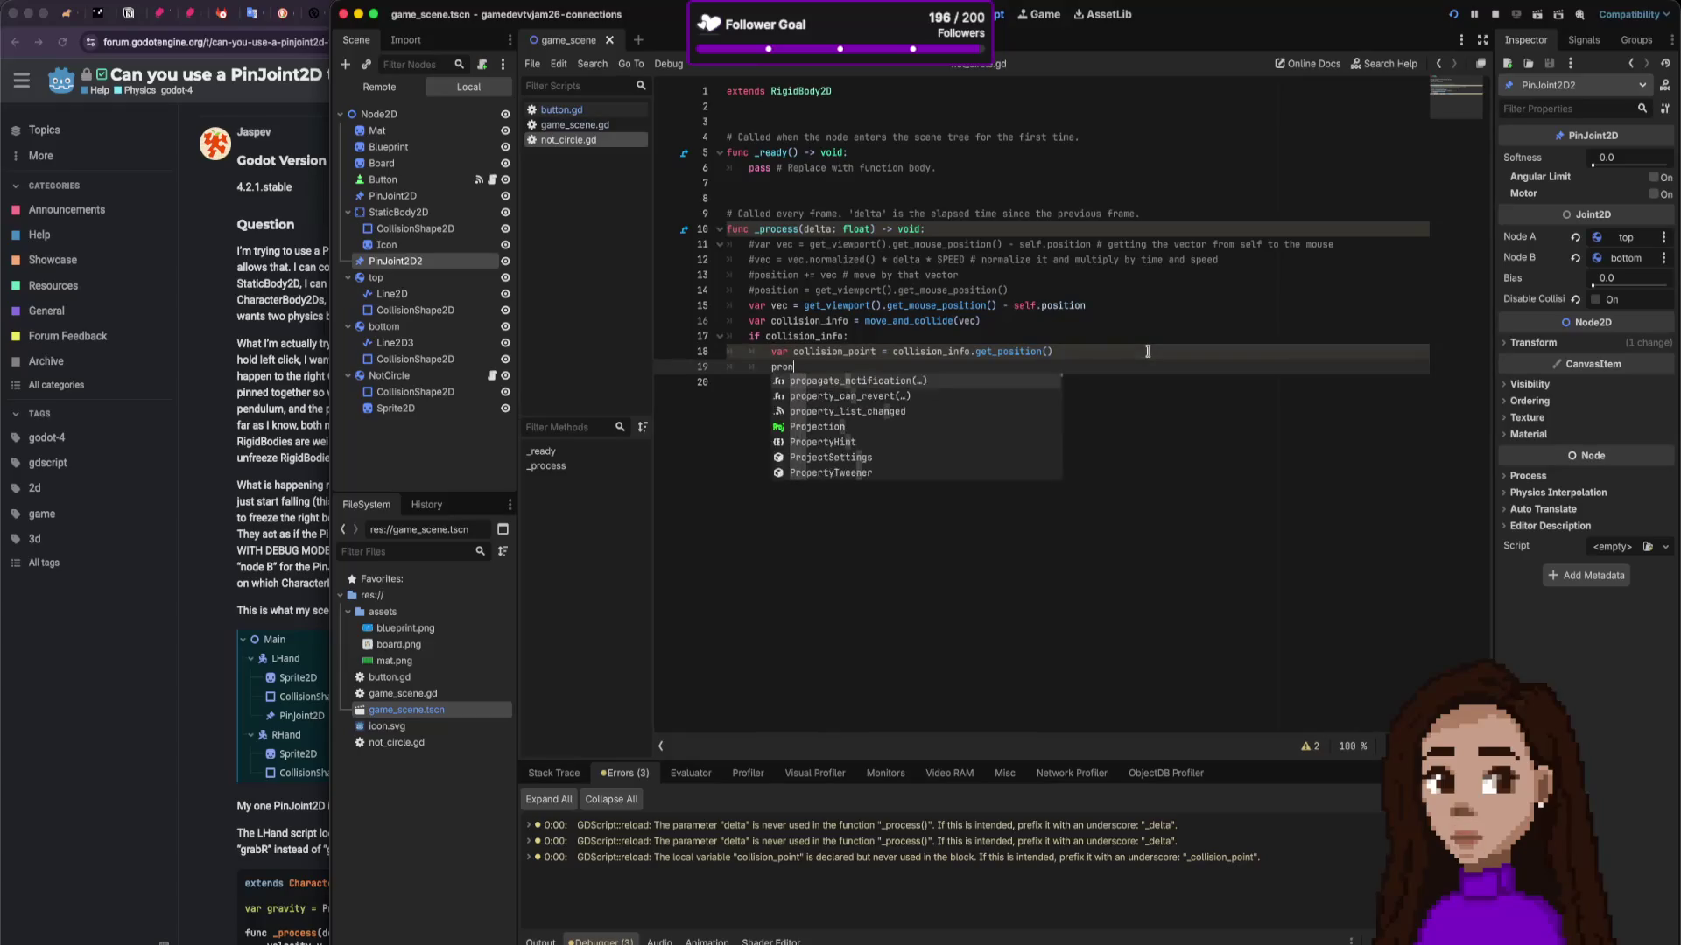
pyautogui.write('nt')
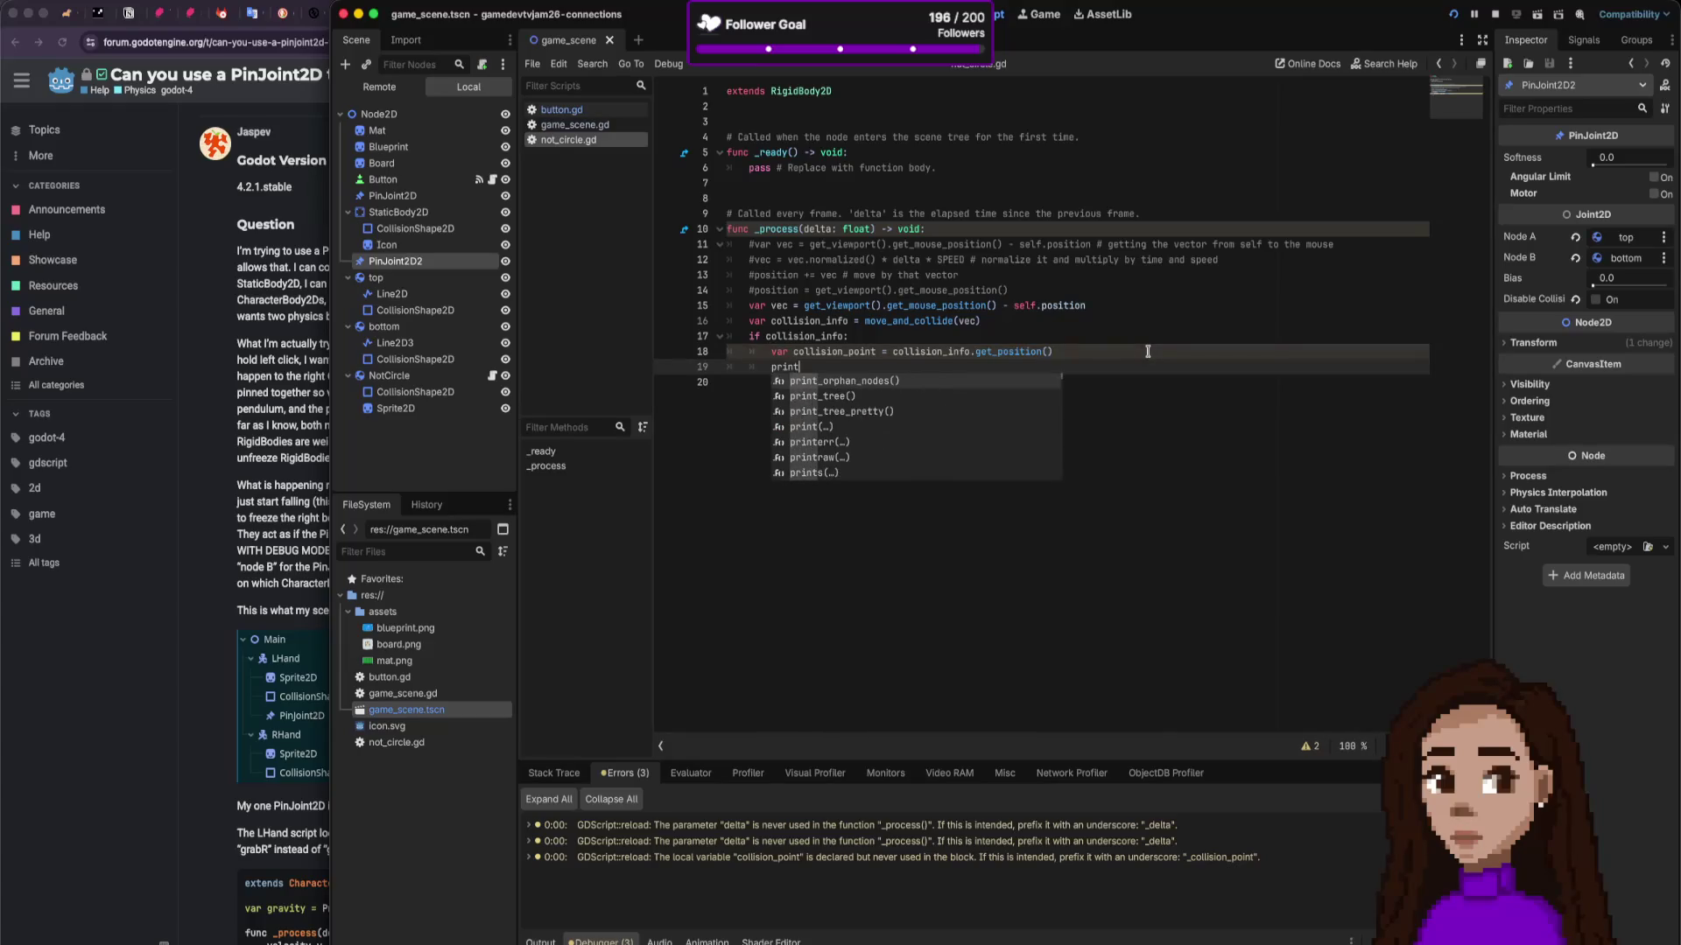
pyautogui.write('(co')
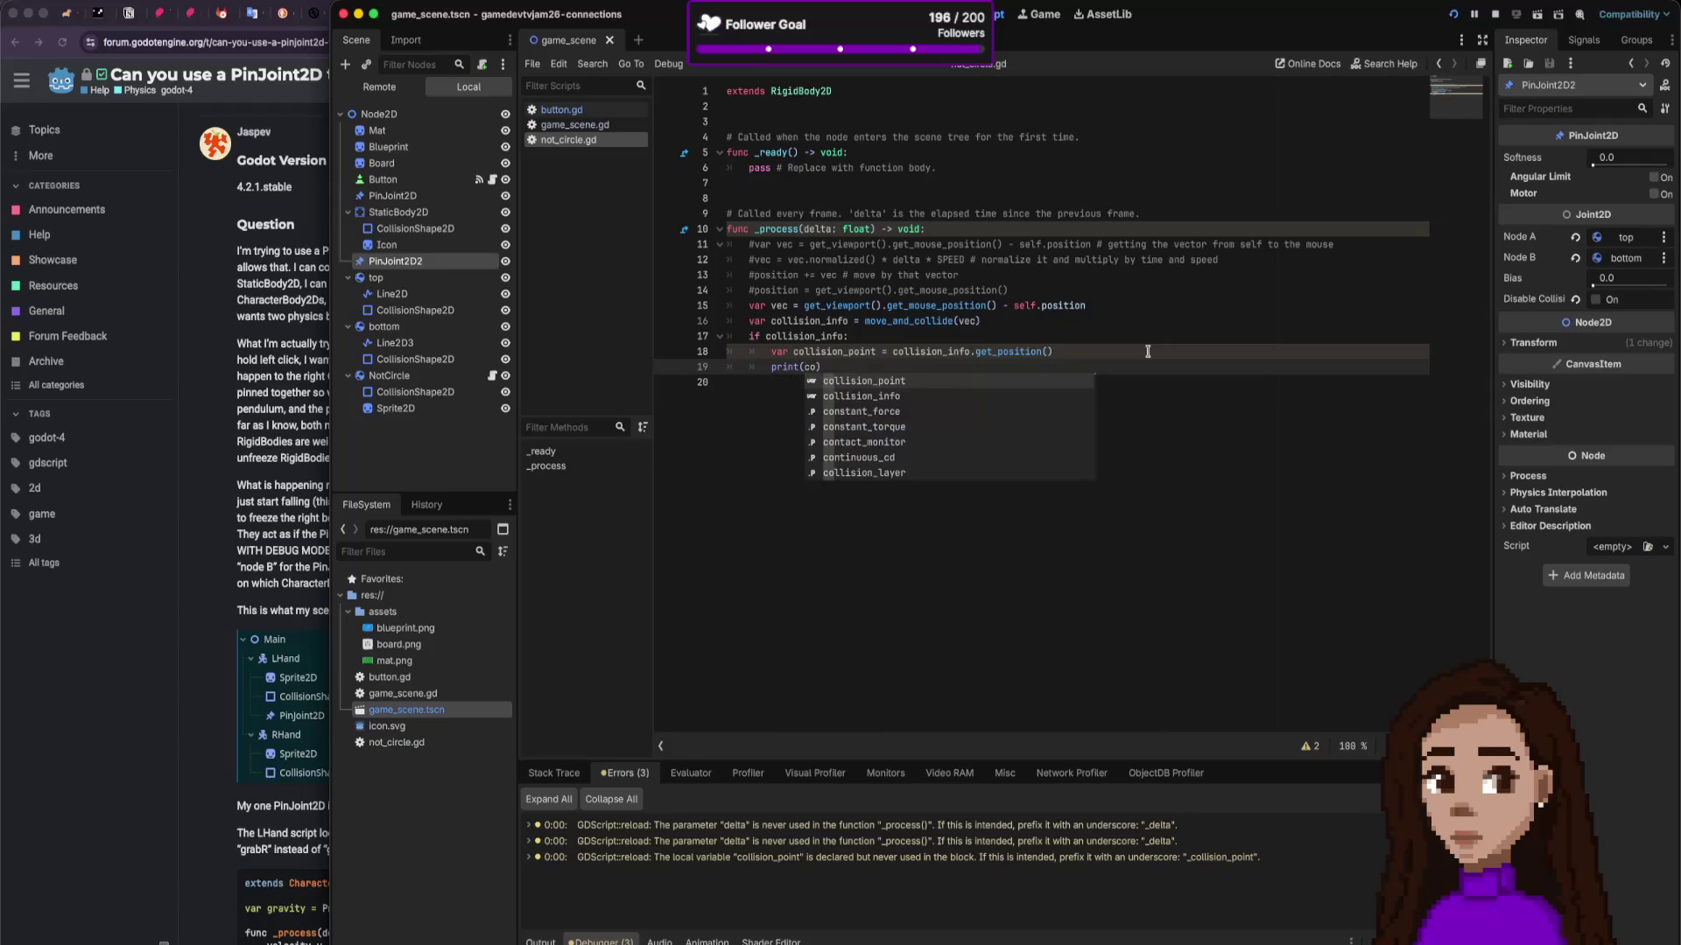
pyautogui.press('Return')
# Step: Close the print(collision_point) call and restart the game with the updated script
pyautogui.write(')')
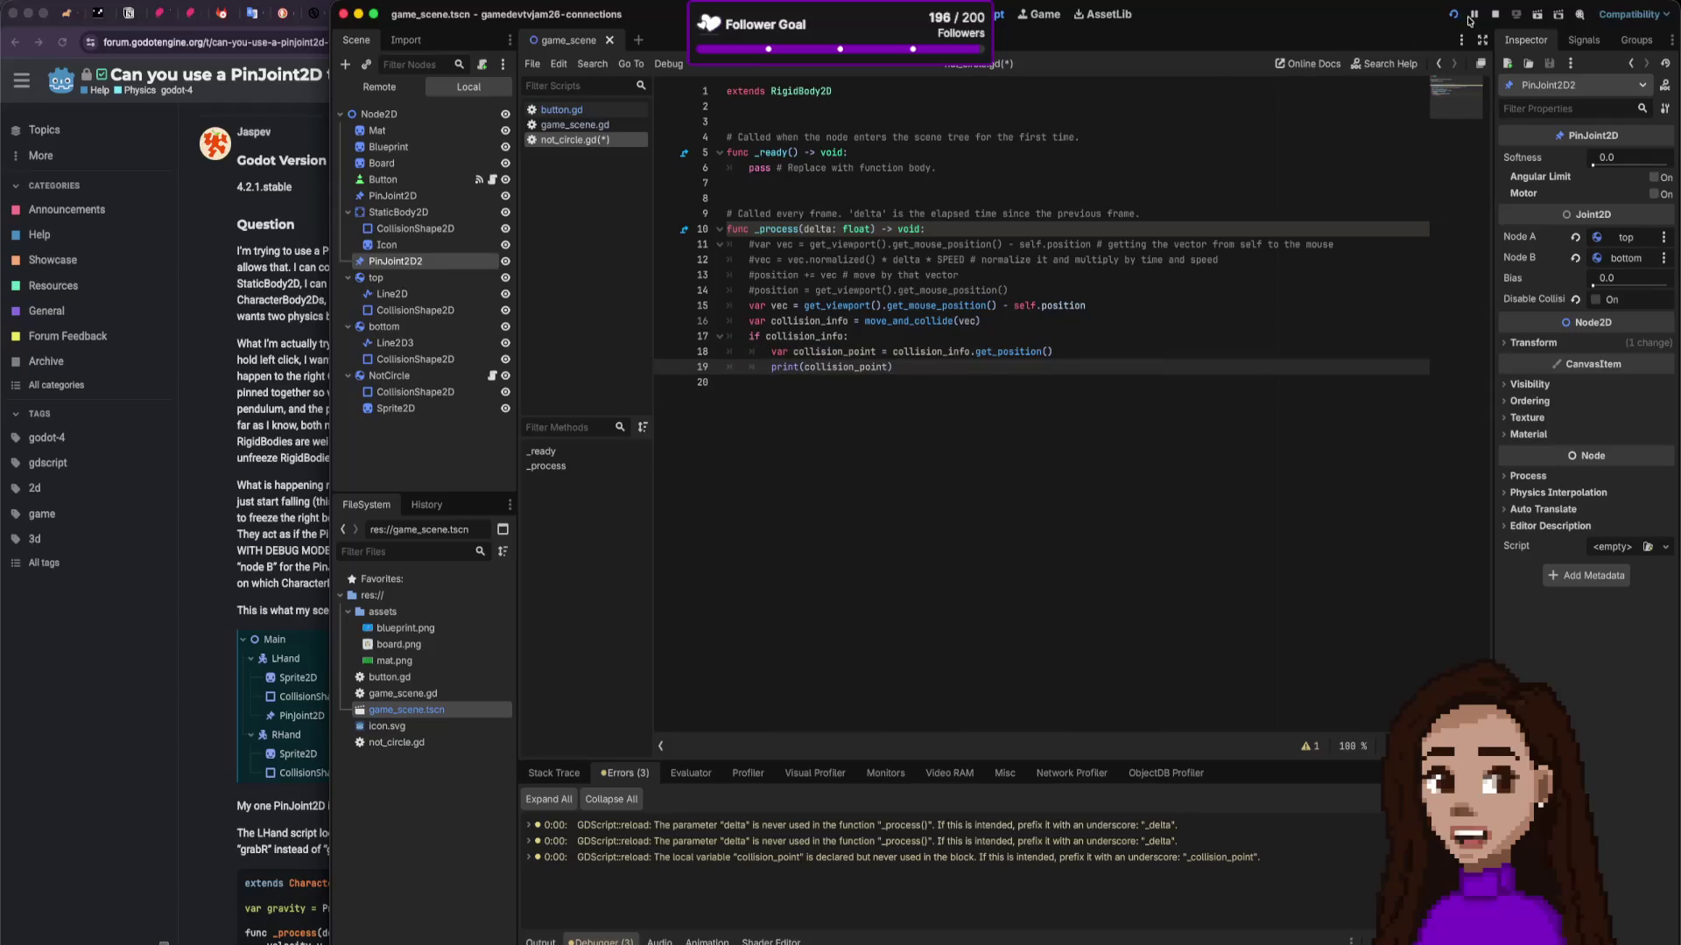
pyautogui.click(1499, 18)
pyautogui.click(1458, 15)
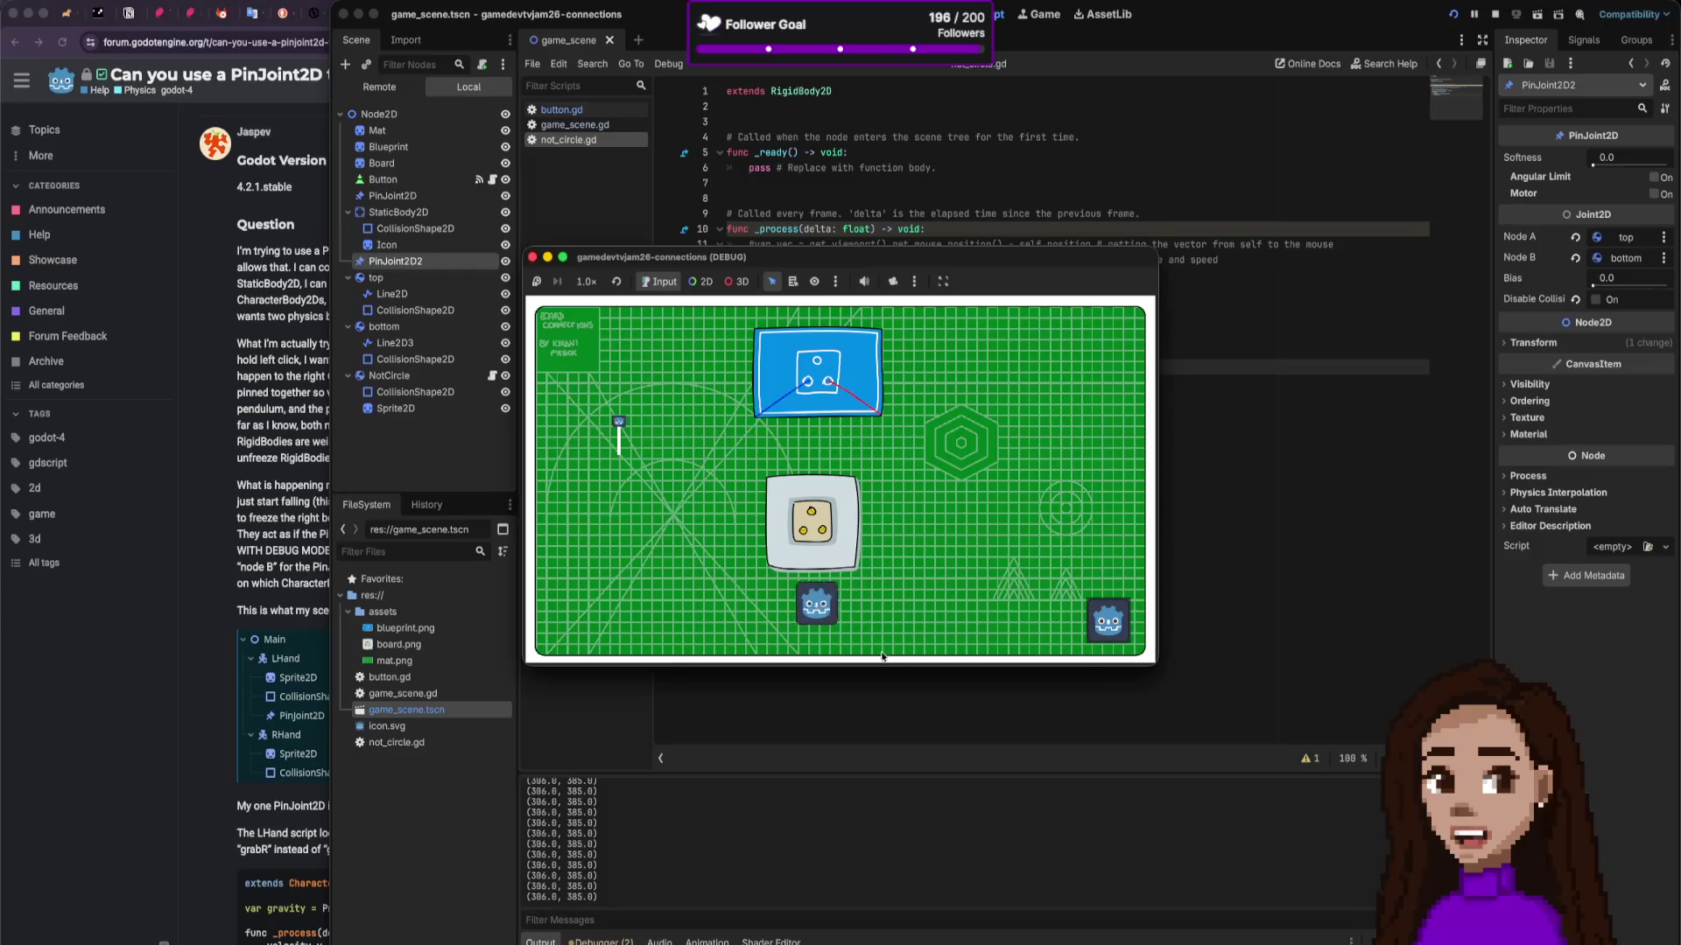
pyautogui.click(1317, 879)
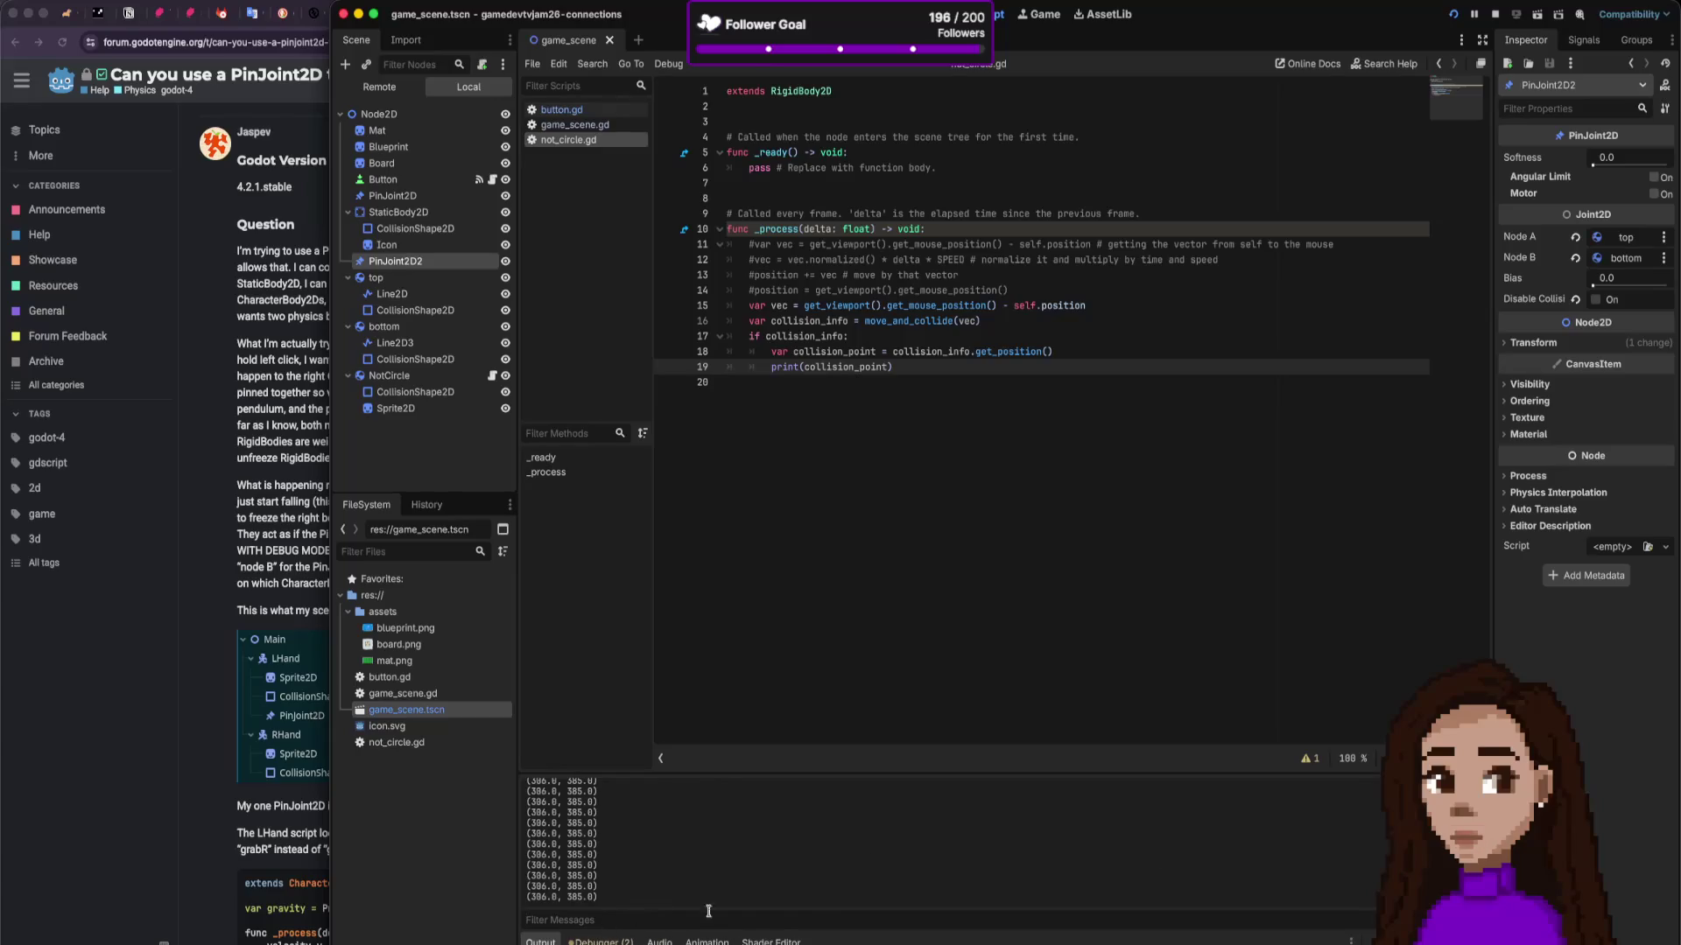
# Step: Clear the output log, glance at the forum page, and run the project again
pyautogui.press('super+b')
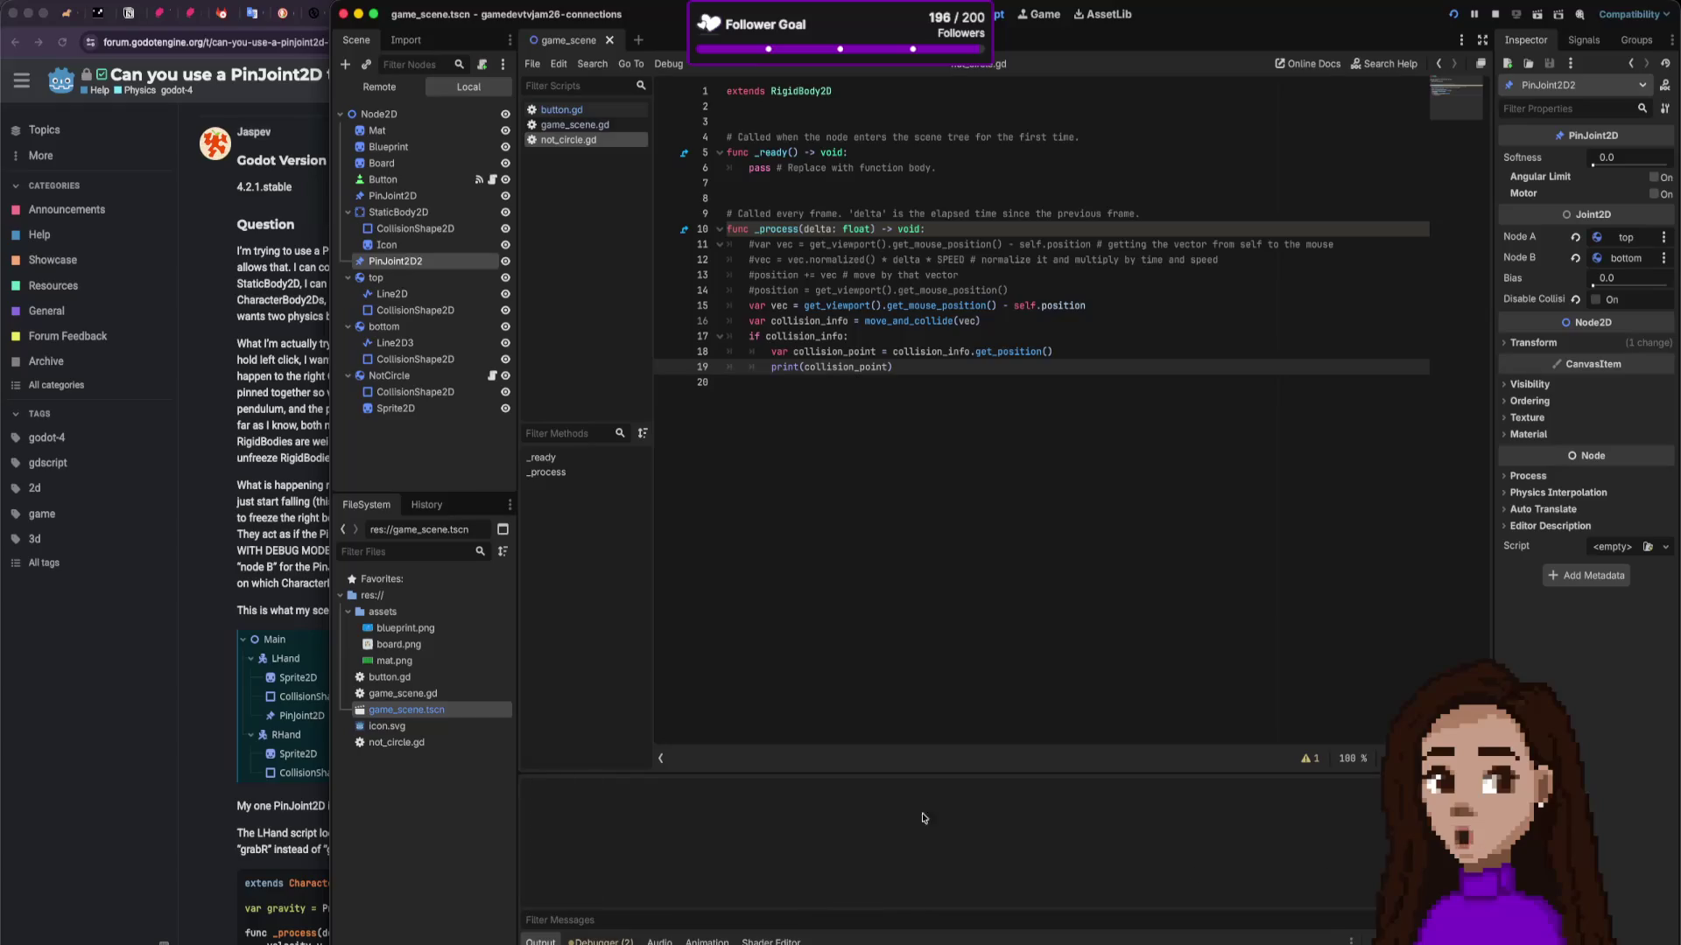
pyautogui.press('super+Tab')
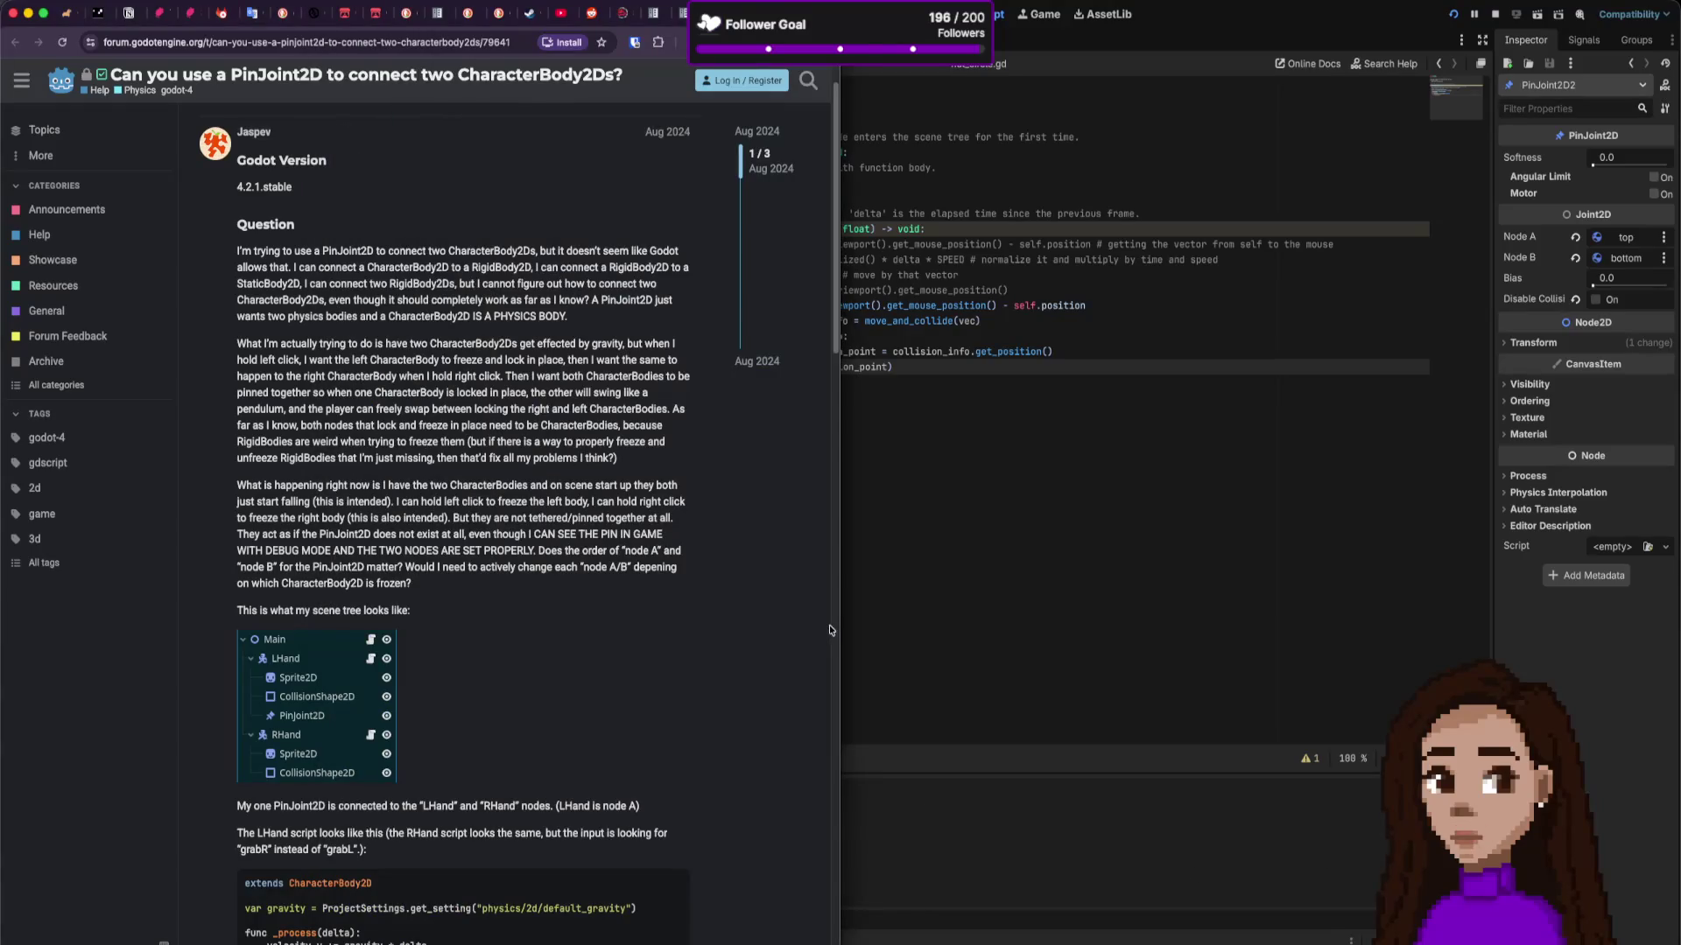
pyautogui.press('super+Tab')
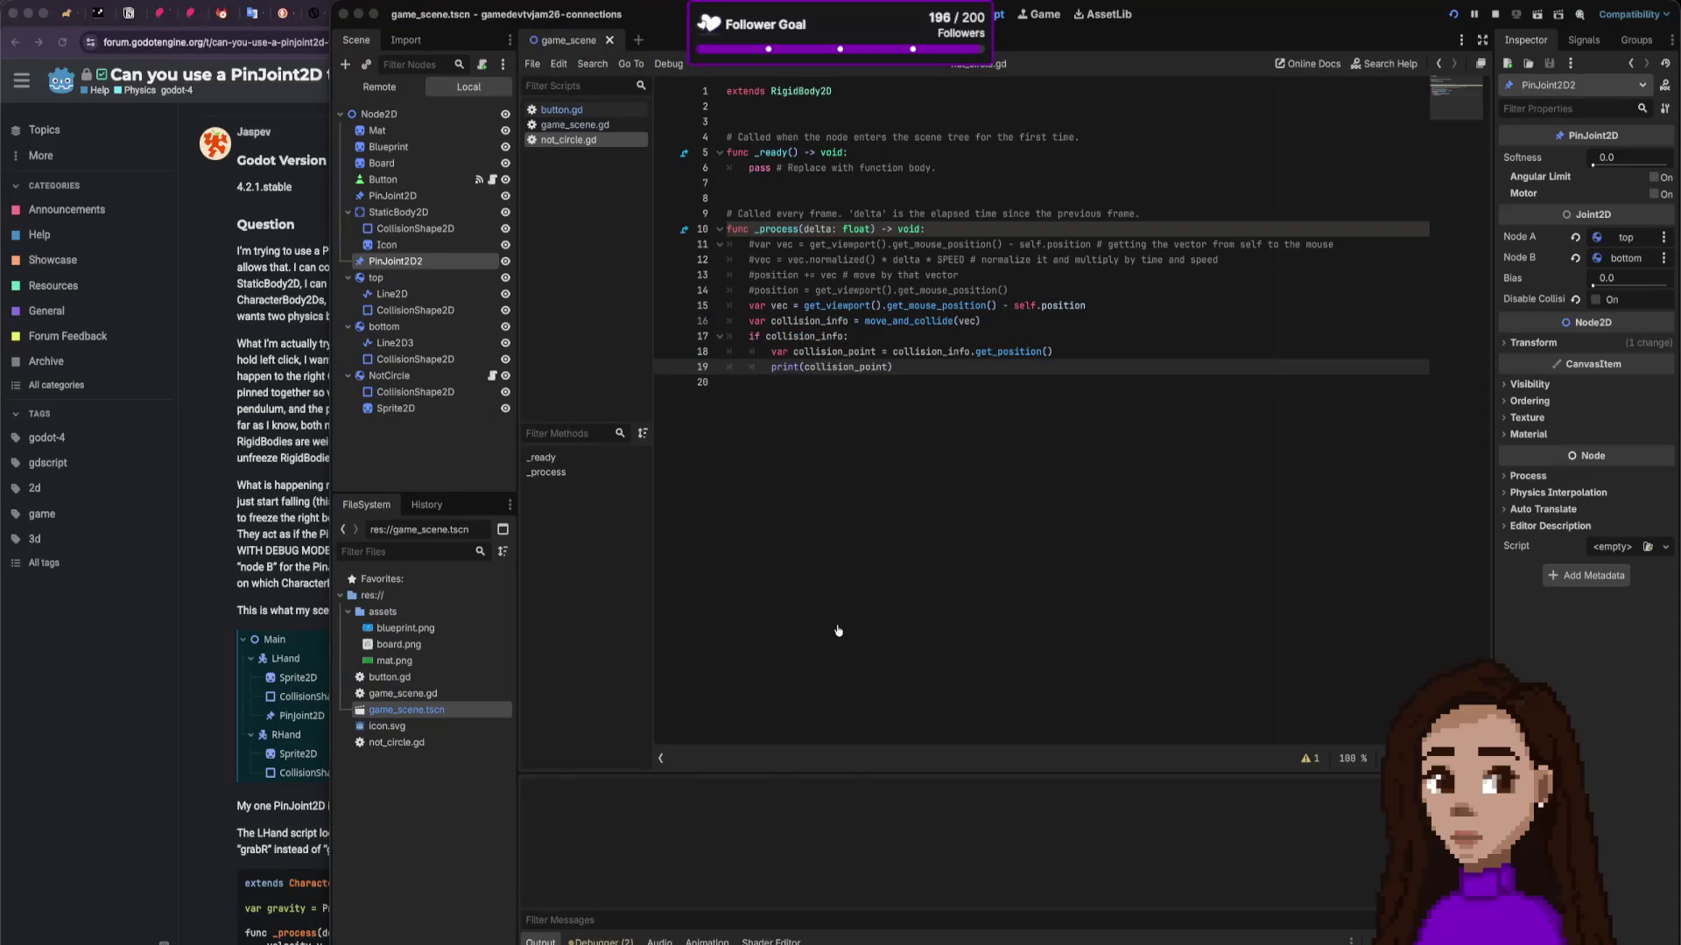
pyautogui.click(1090, 490)
pyautogui.press('super+b')
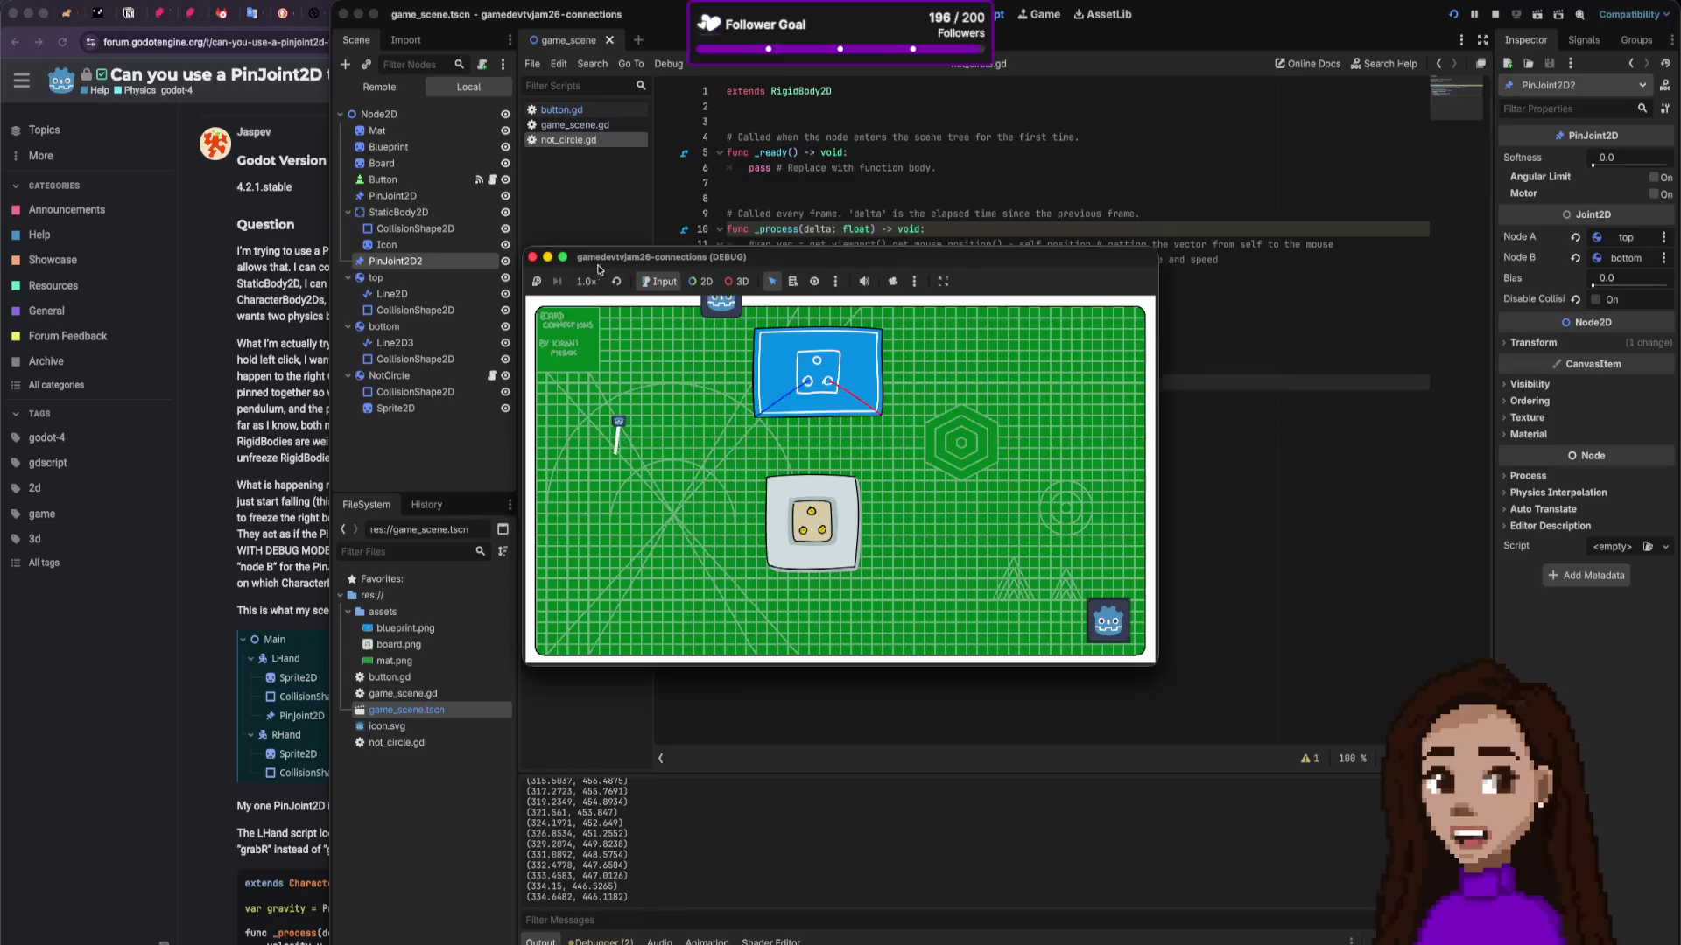
# Step: Relaunch the game, swing the pendulum icon left and up to the top-left, then stop it
pyautogui.click(532, 257)
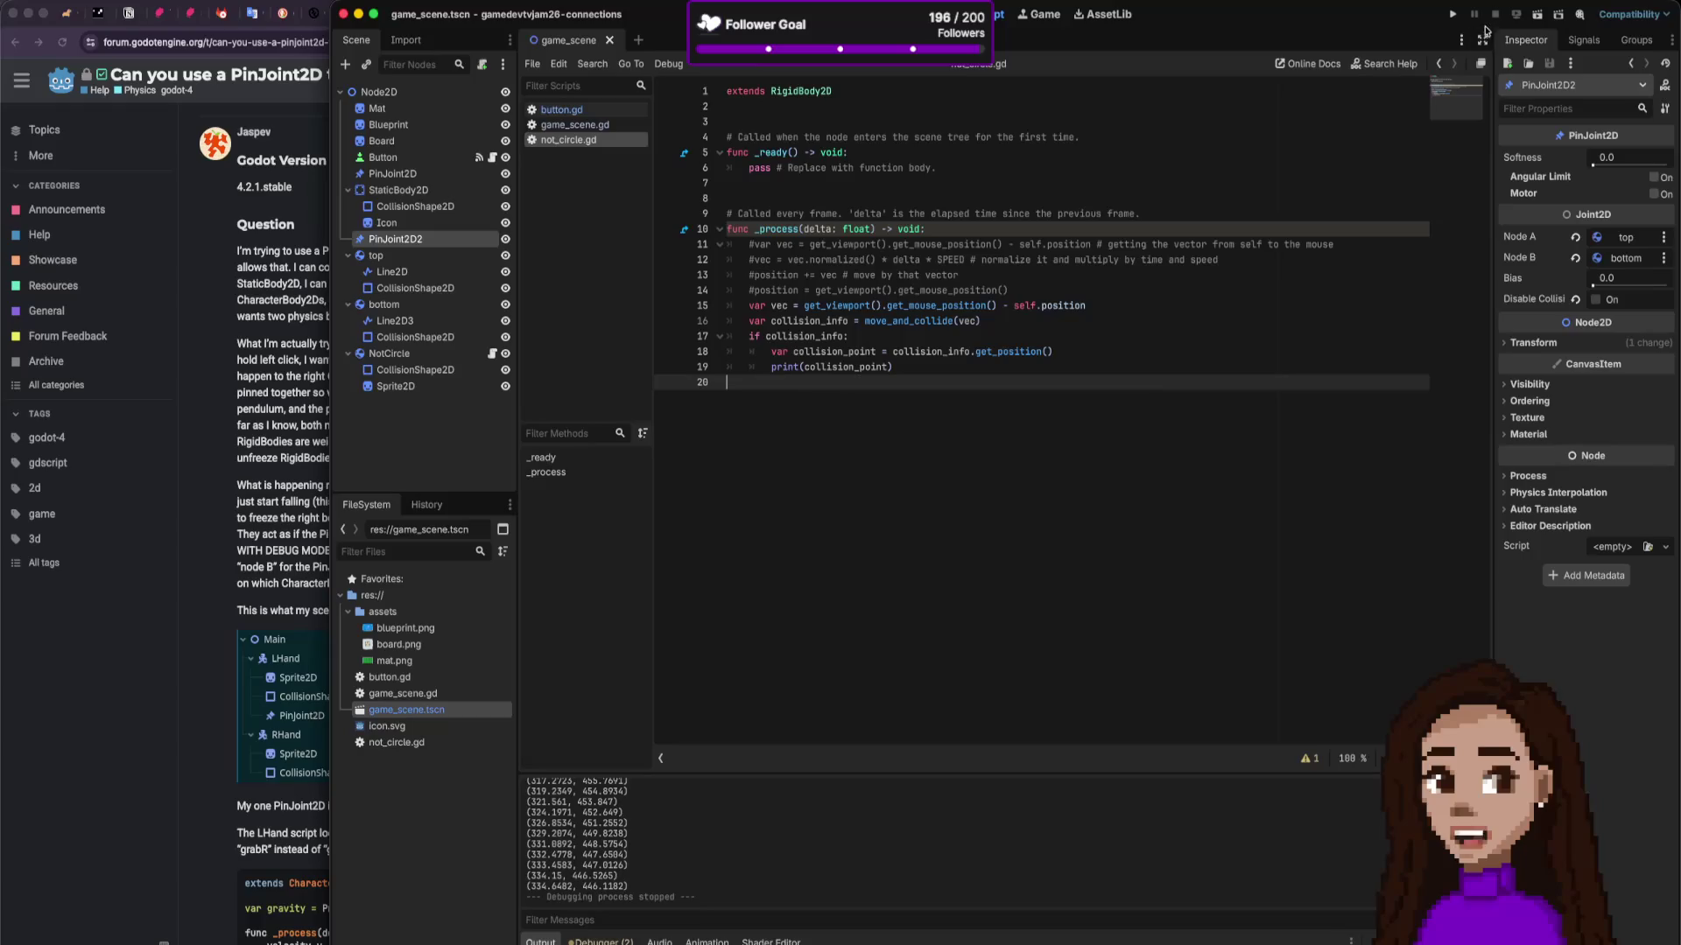
pyautogui.click(1453, 16)
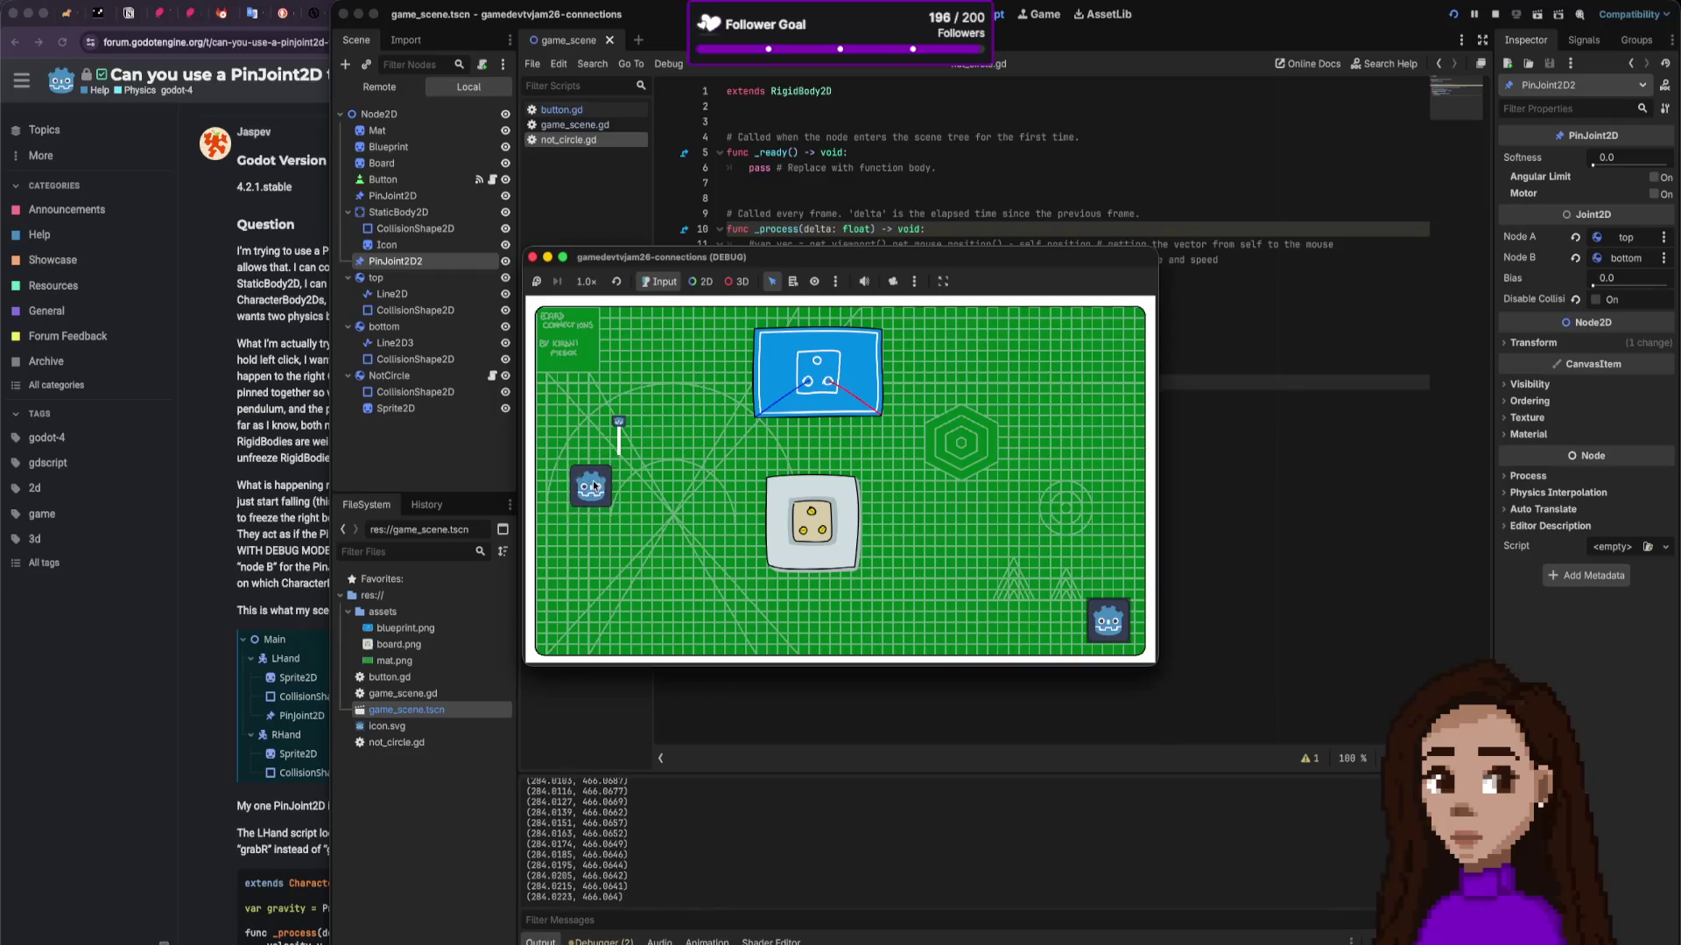
pyautogui.moveTo(607, 476)
pyautogui.mouseDown()
pyautogui.moveTo(581, 442)
pyautogui.moveTo(598, 491)
pyautogui.mouseUp()
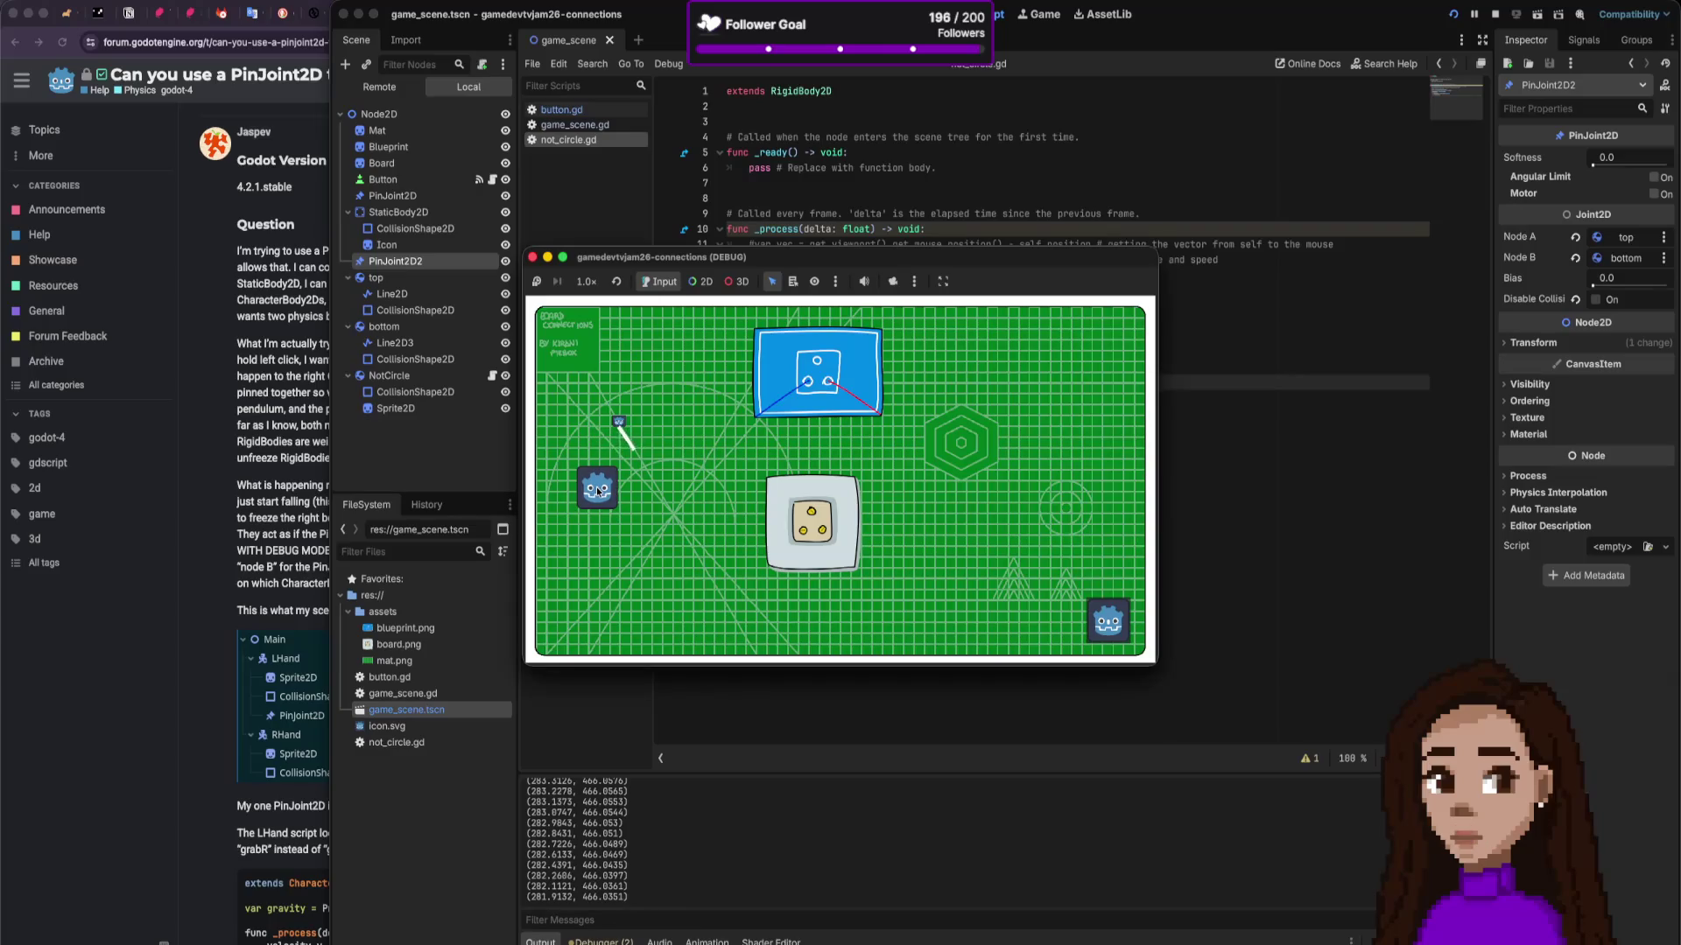
pyautogui.moveTo(598, 491); pyautogui.dragTo(562, 259)
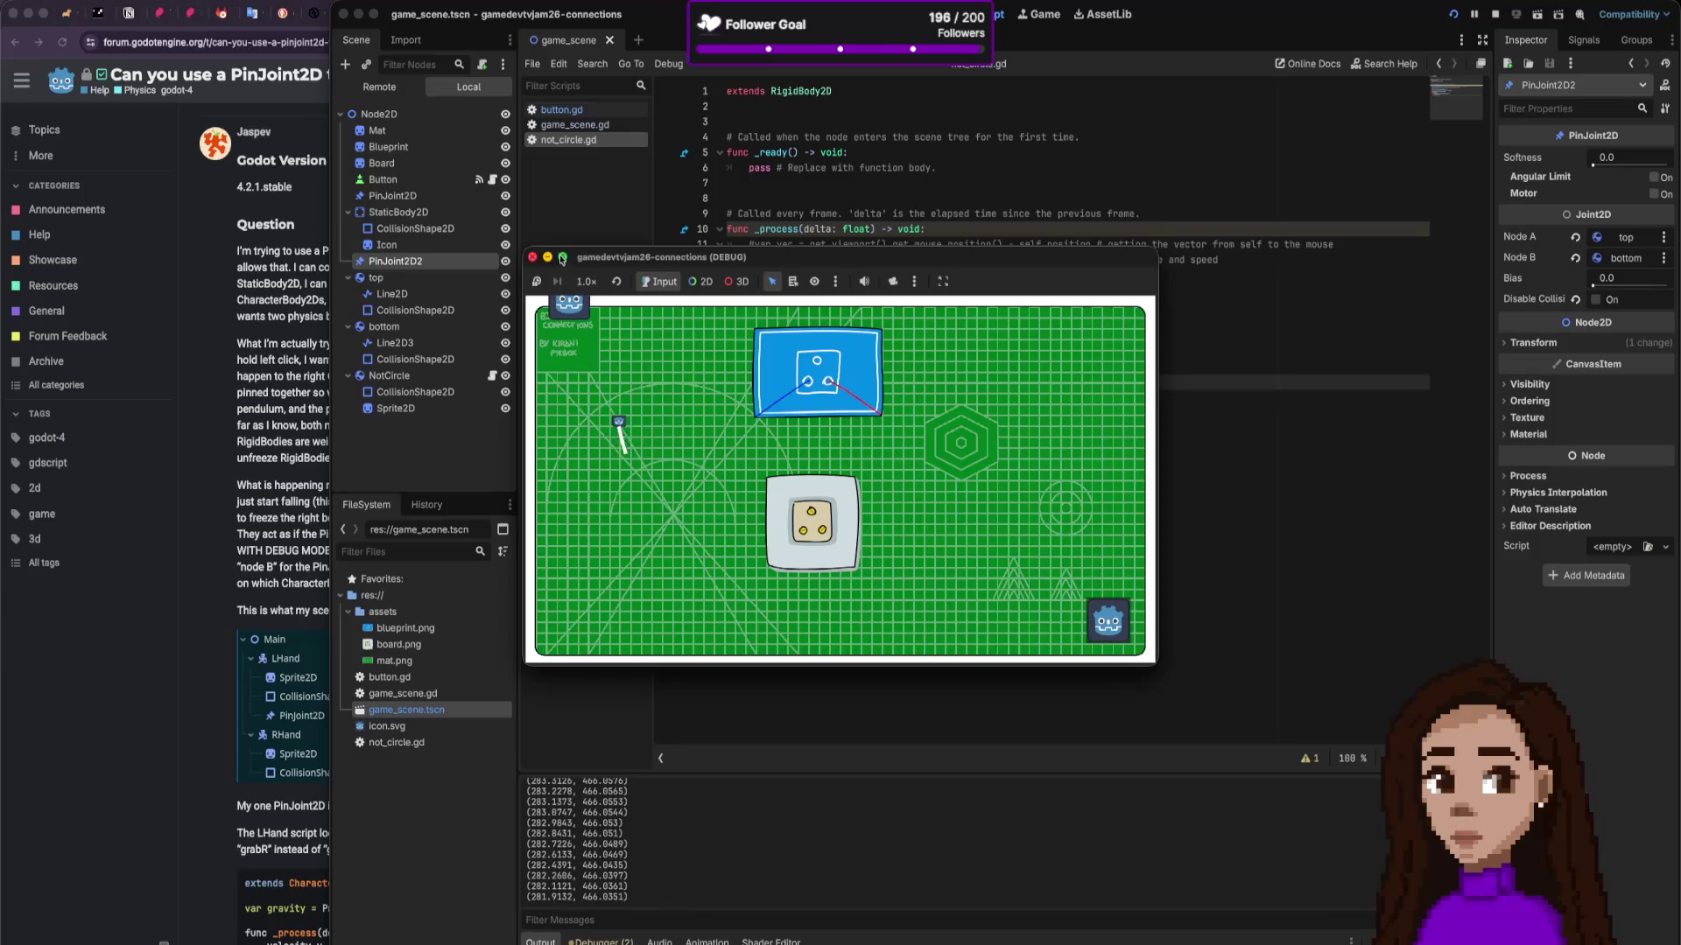
pyautogui.click(533, 259)
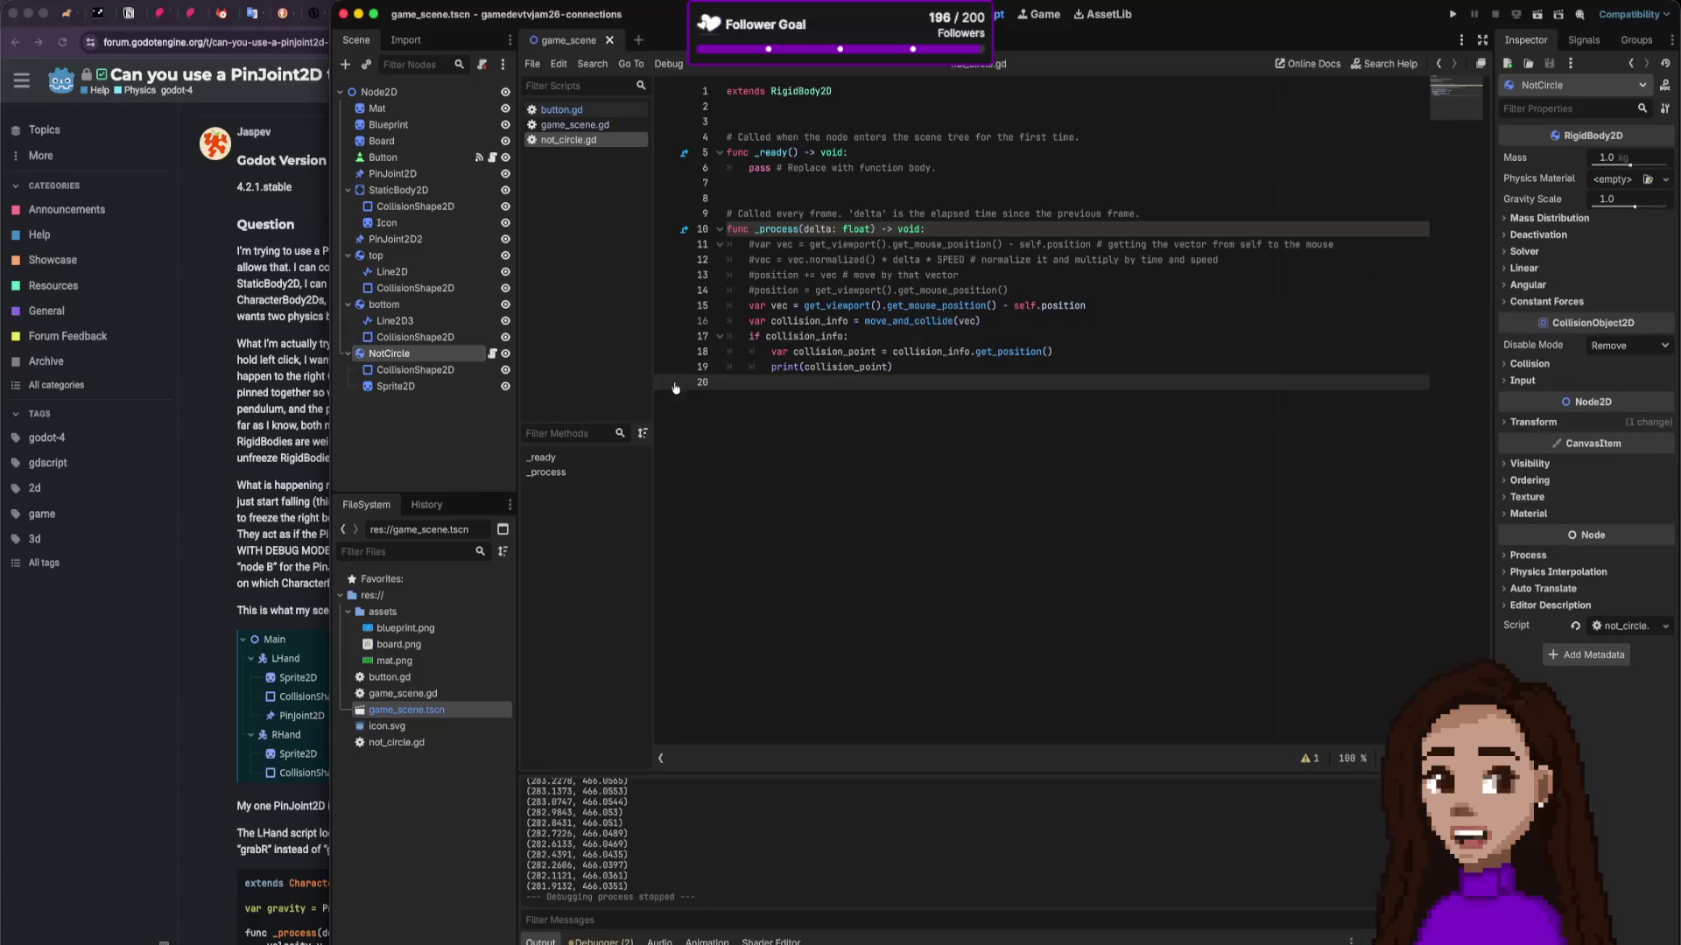
# Step: Make NotCircle's CollisionShape2D a circle shape in the 2D view
pyautogui.click(443, 379)
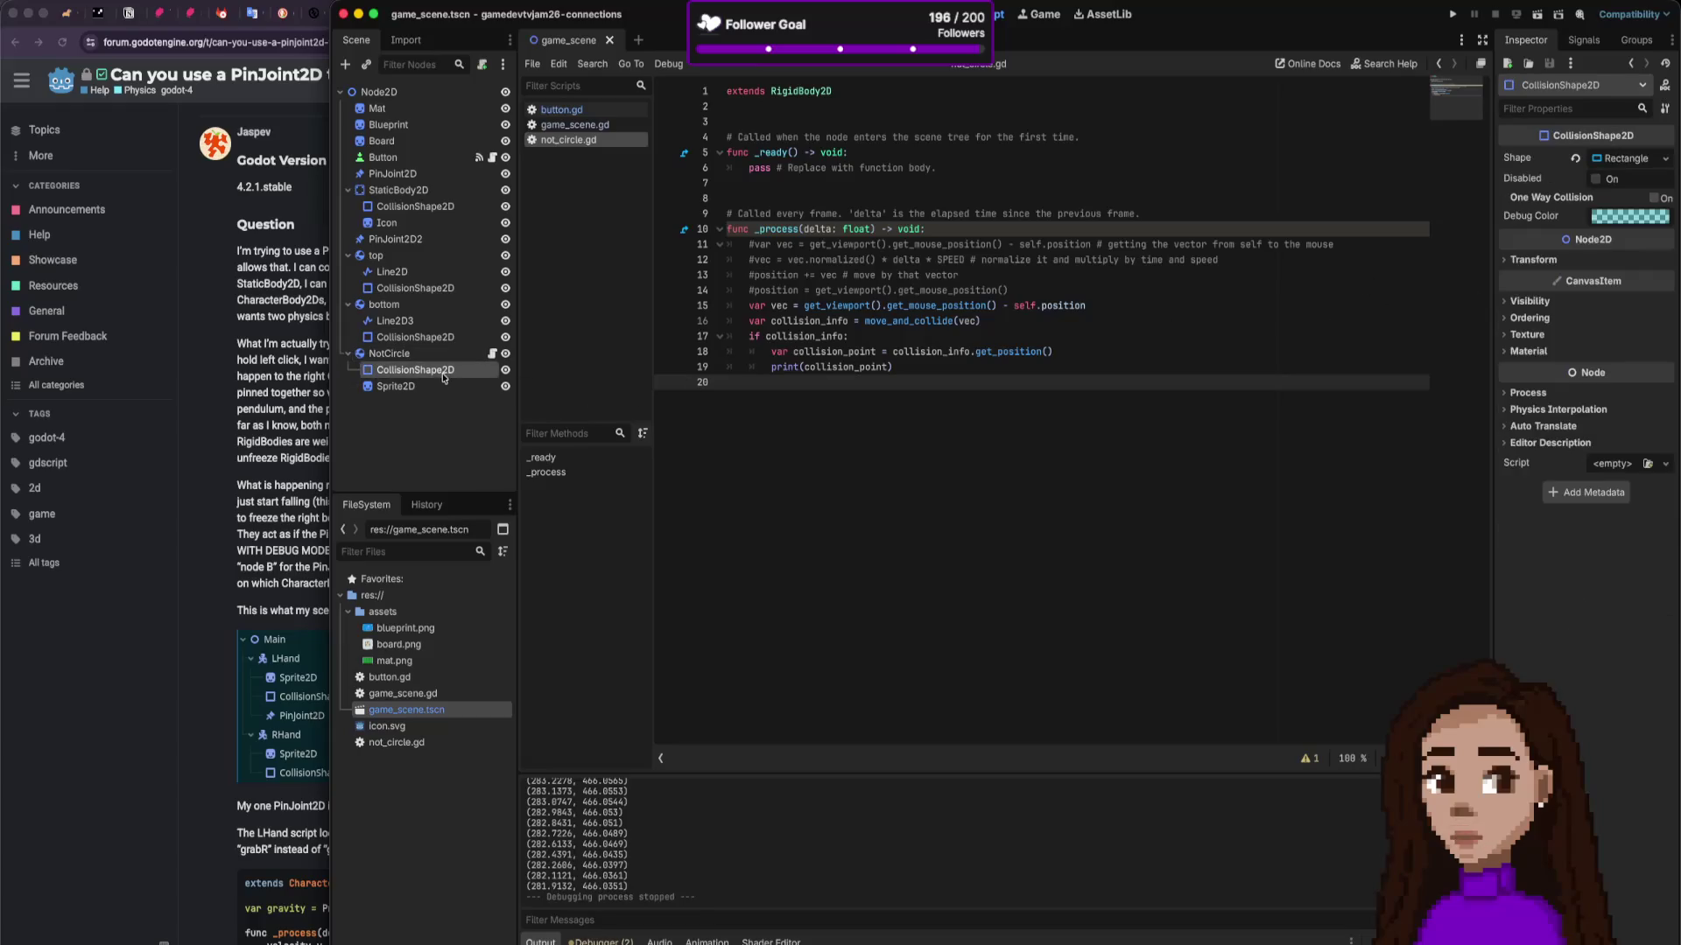
pyautogui.click(911, 14)
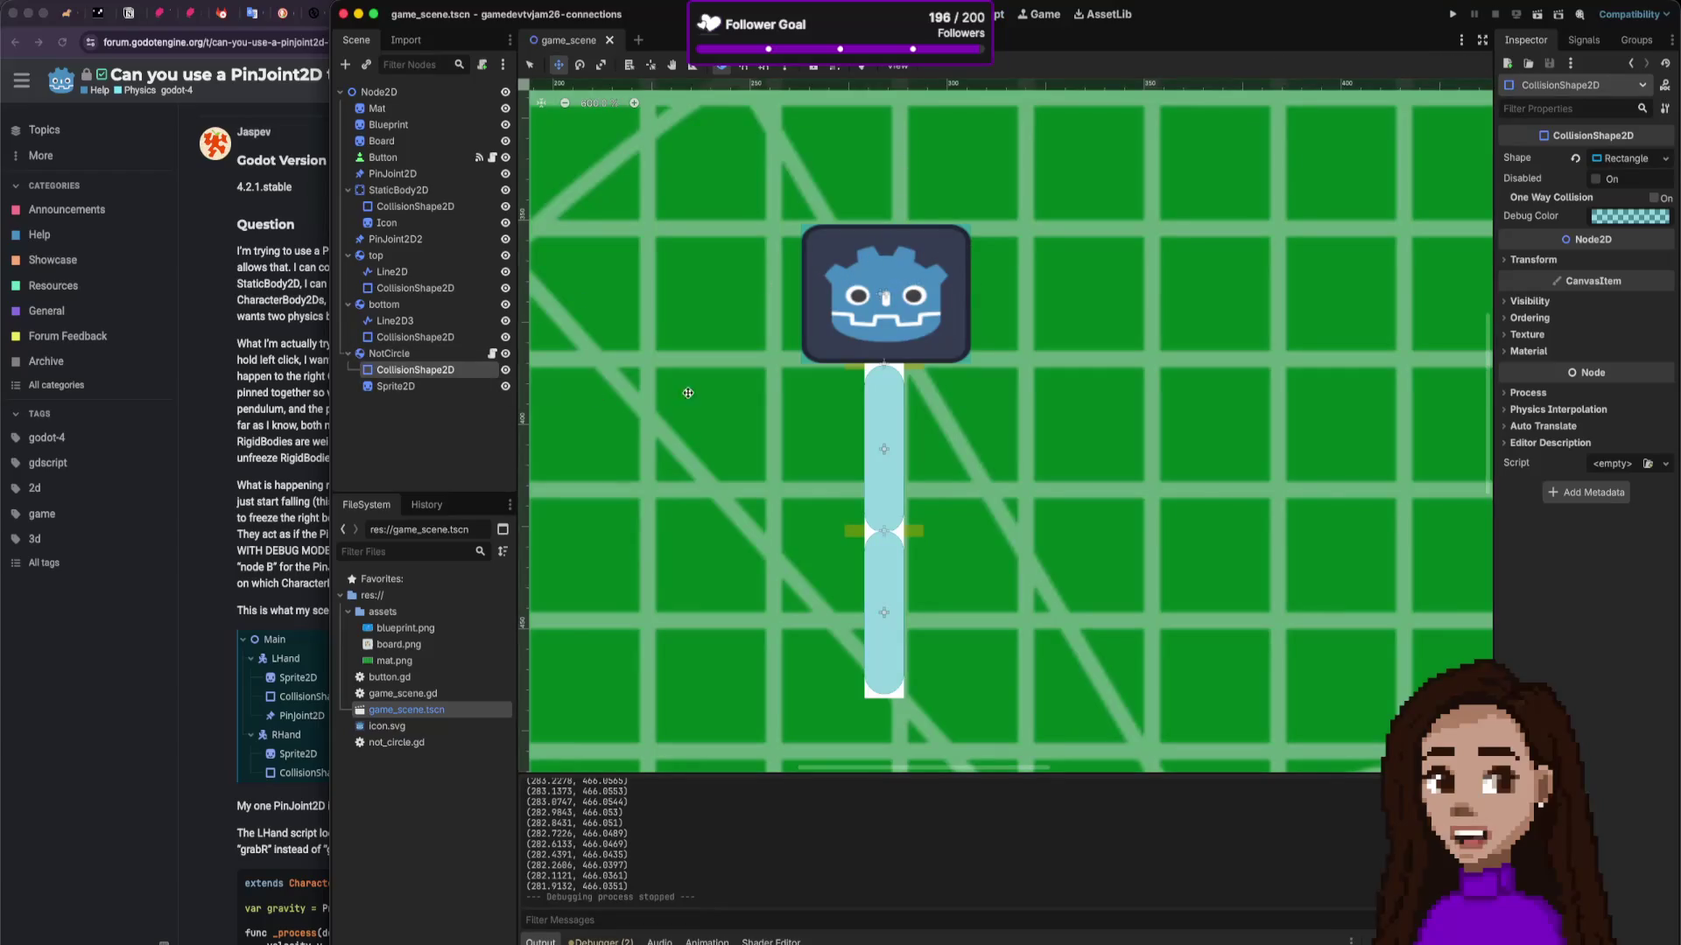
pyautogui.click(1656, 163)
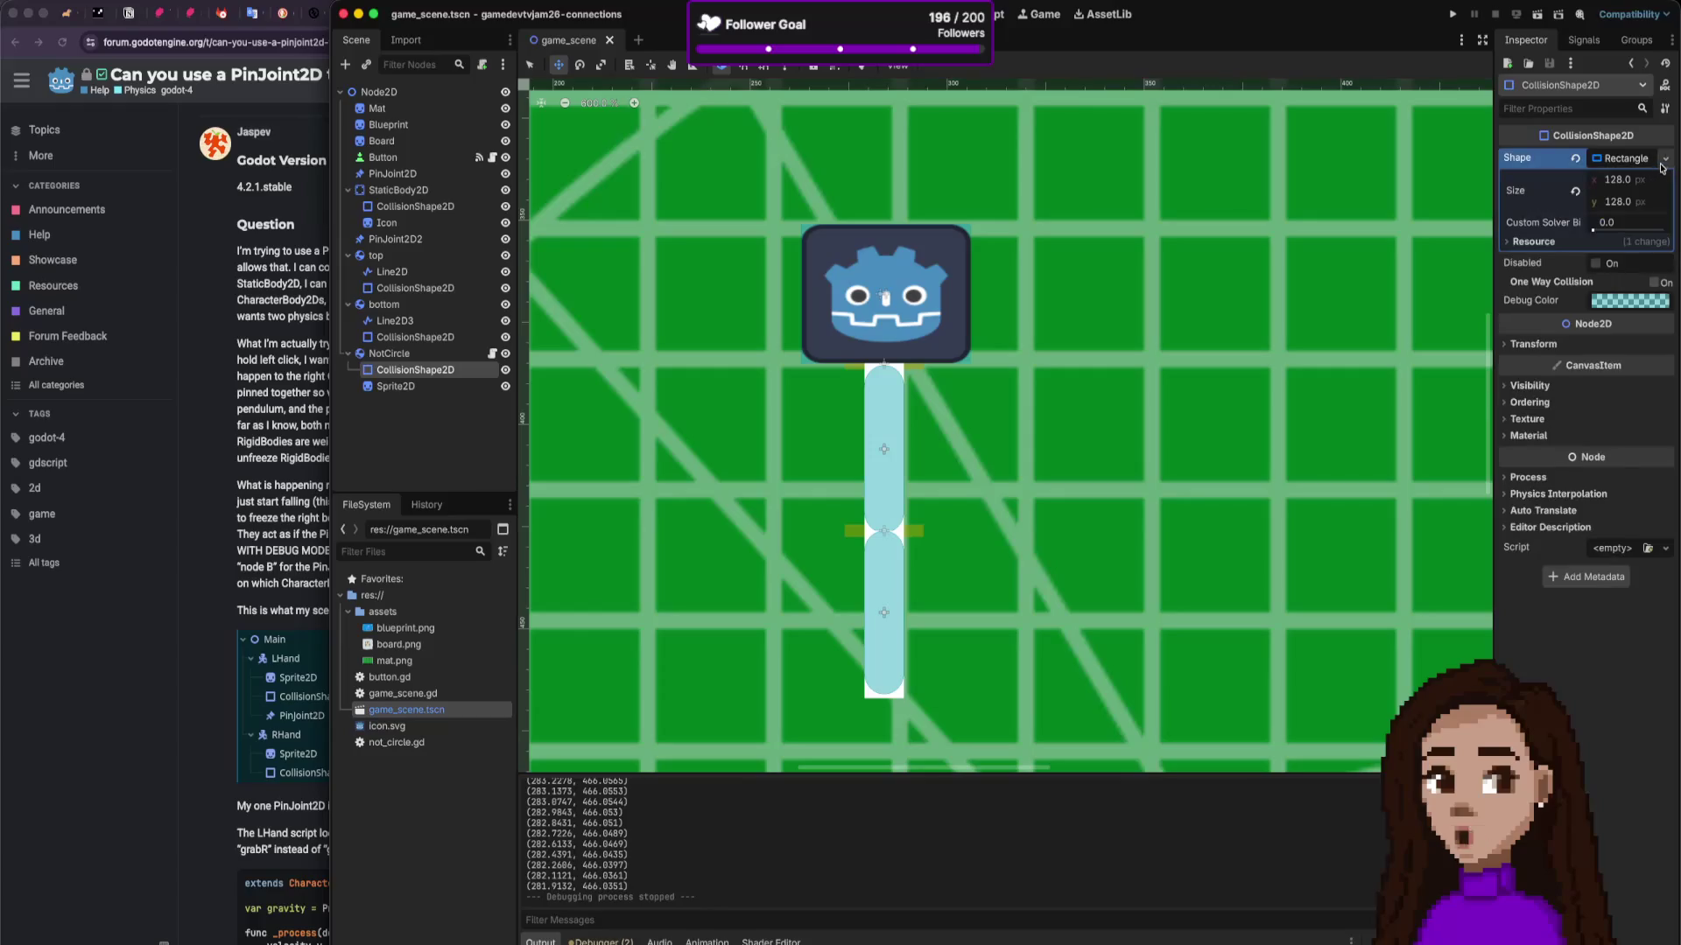
pyautogui.click(1665, 160)
pyautogui.click(1572, 245)
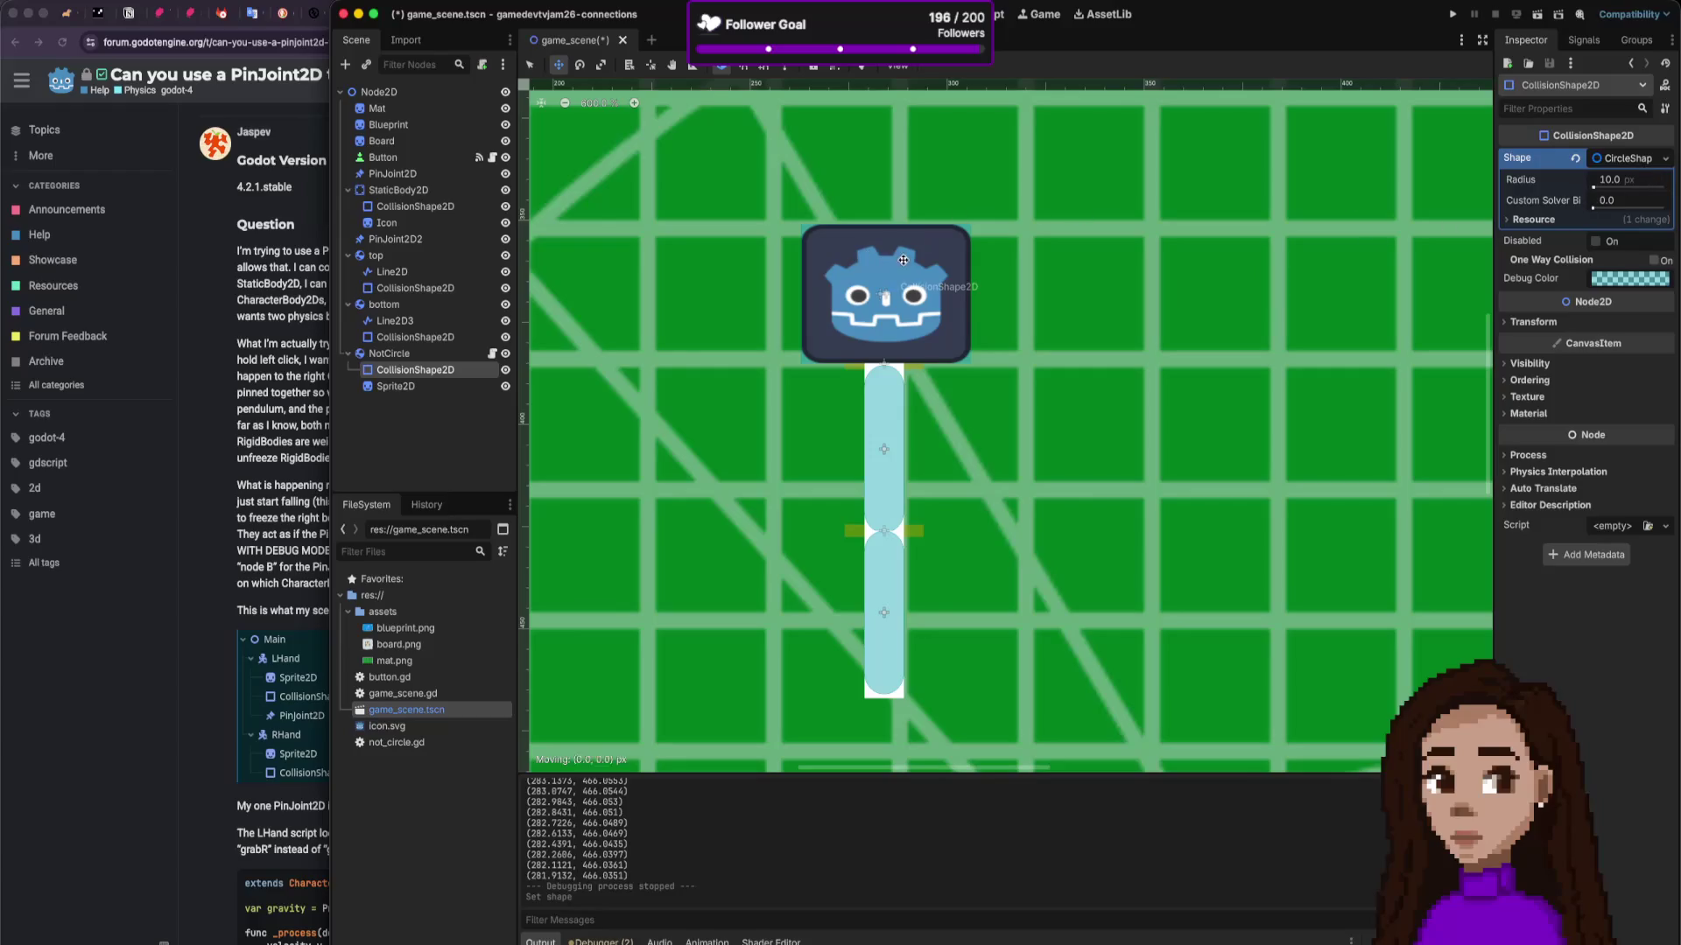
# Step: Centre the collision circle on the Godot icon and set its radius to 63 px
pyautogui.moveTo(903, 260)
pyautogui.mouseDown()
pyautogui.moveTo(997, 320)
pyautogui.moveTo(962, 386)
pyautogui.moveTo(1075, 408)
pyautogui.moveTo(995, 444)
pyautogui.mouseUp()
pyautogui.moveTo(908, 317); pyautogui.dragTo(923, 361)
pyautogui.moveTo(886, 298); pyautogui.dragTo(953, 321)
pyautogui.scroll(-3, 1109, 320)
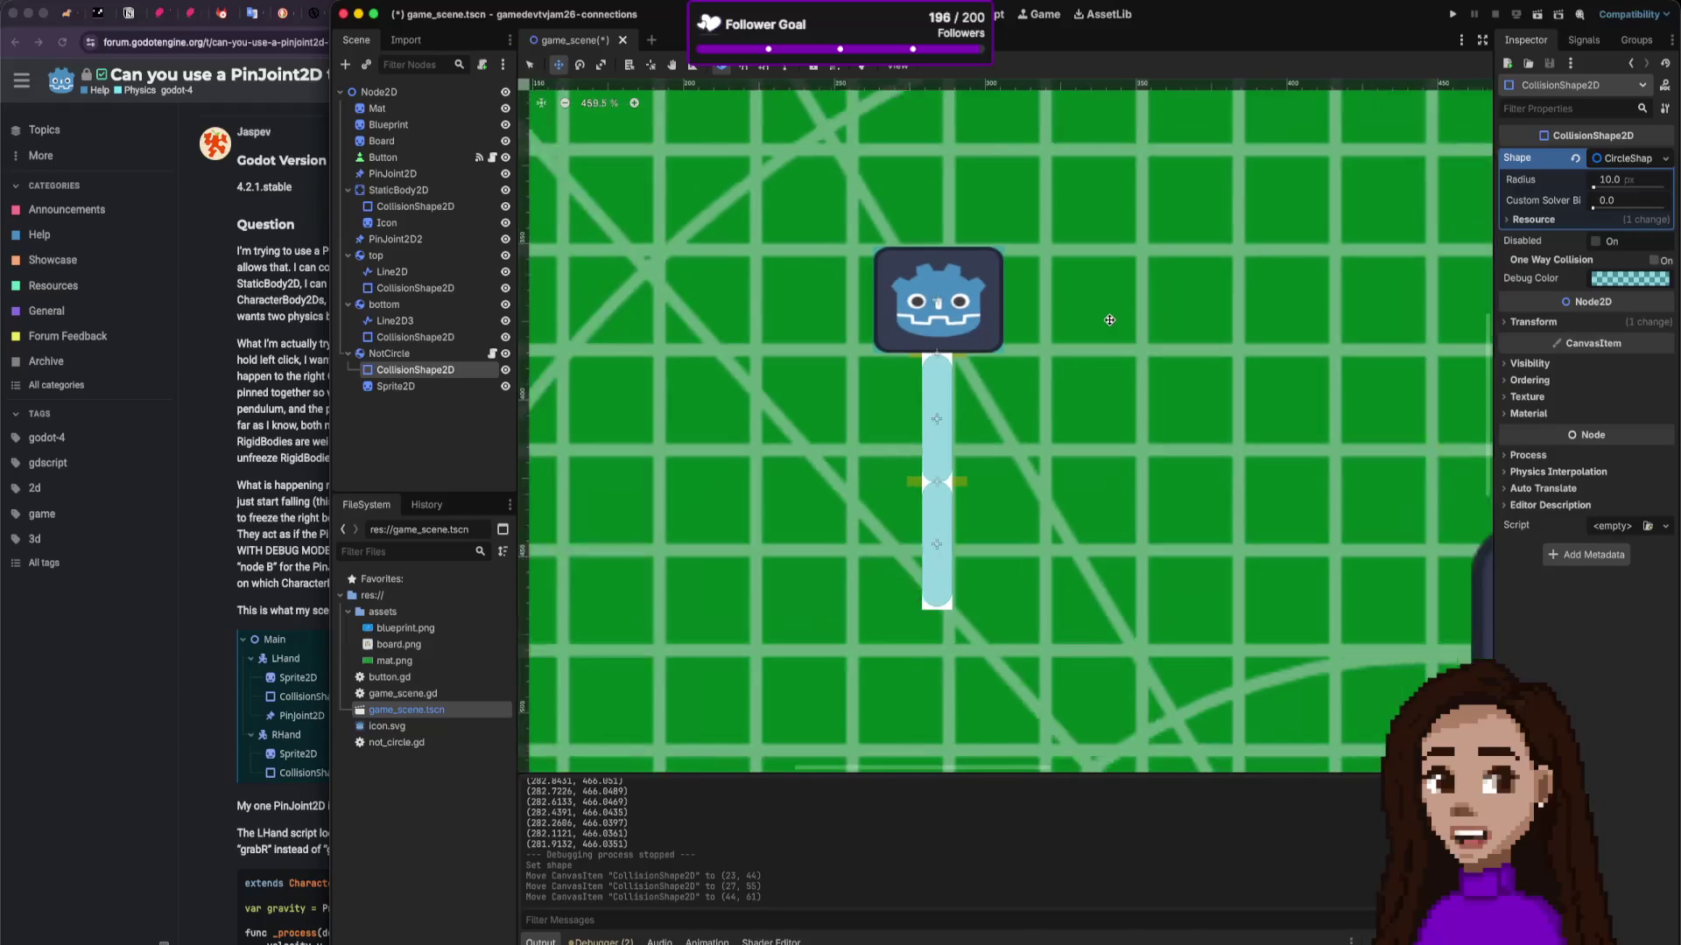
pyautogui.scroll(-1, 1109, 320)
pyautogui.scroll(-2, 1338, 412)
pyautogui.hscroll(6, 1433, 483)
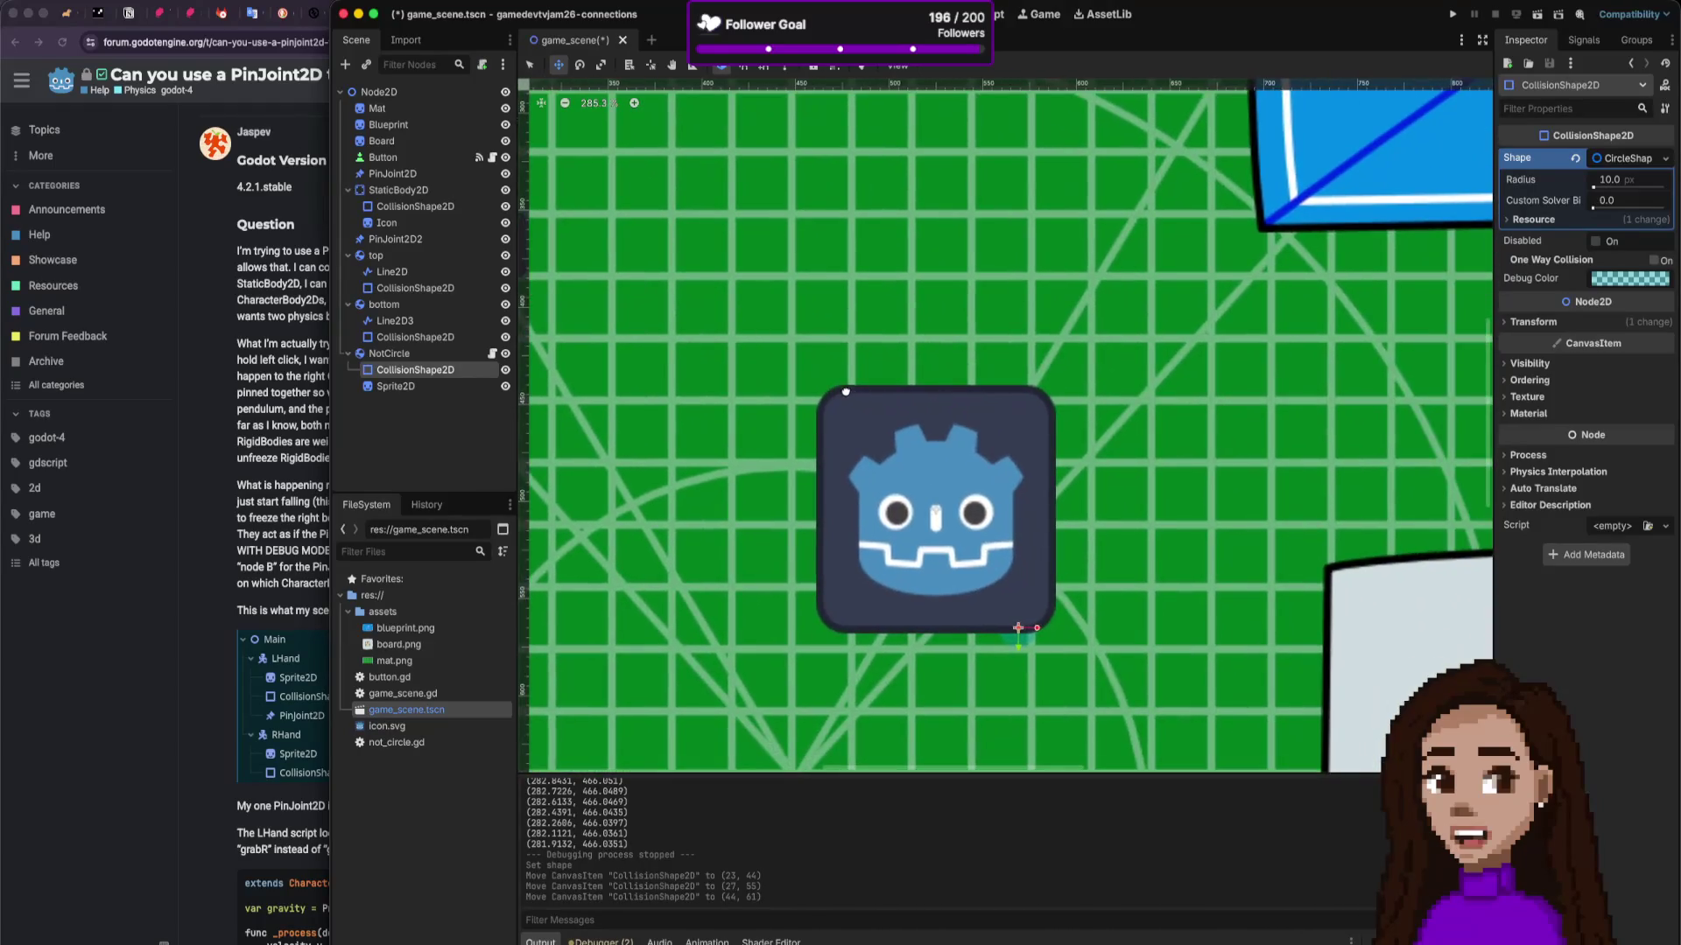
pyautogui.moveTo(1022, 637)
pyautogui.mouseDown()
pyautogui.moveTo(922, 505)
pyautogui.moveTo(984, 536)
pyautogui.mouseUp()
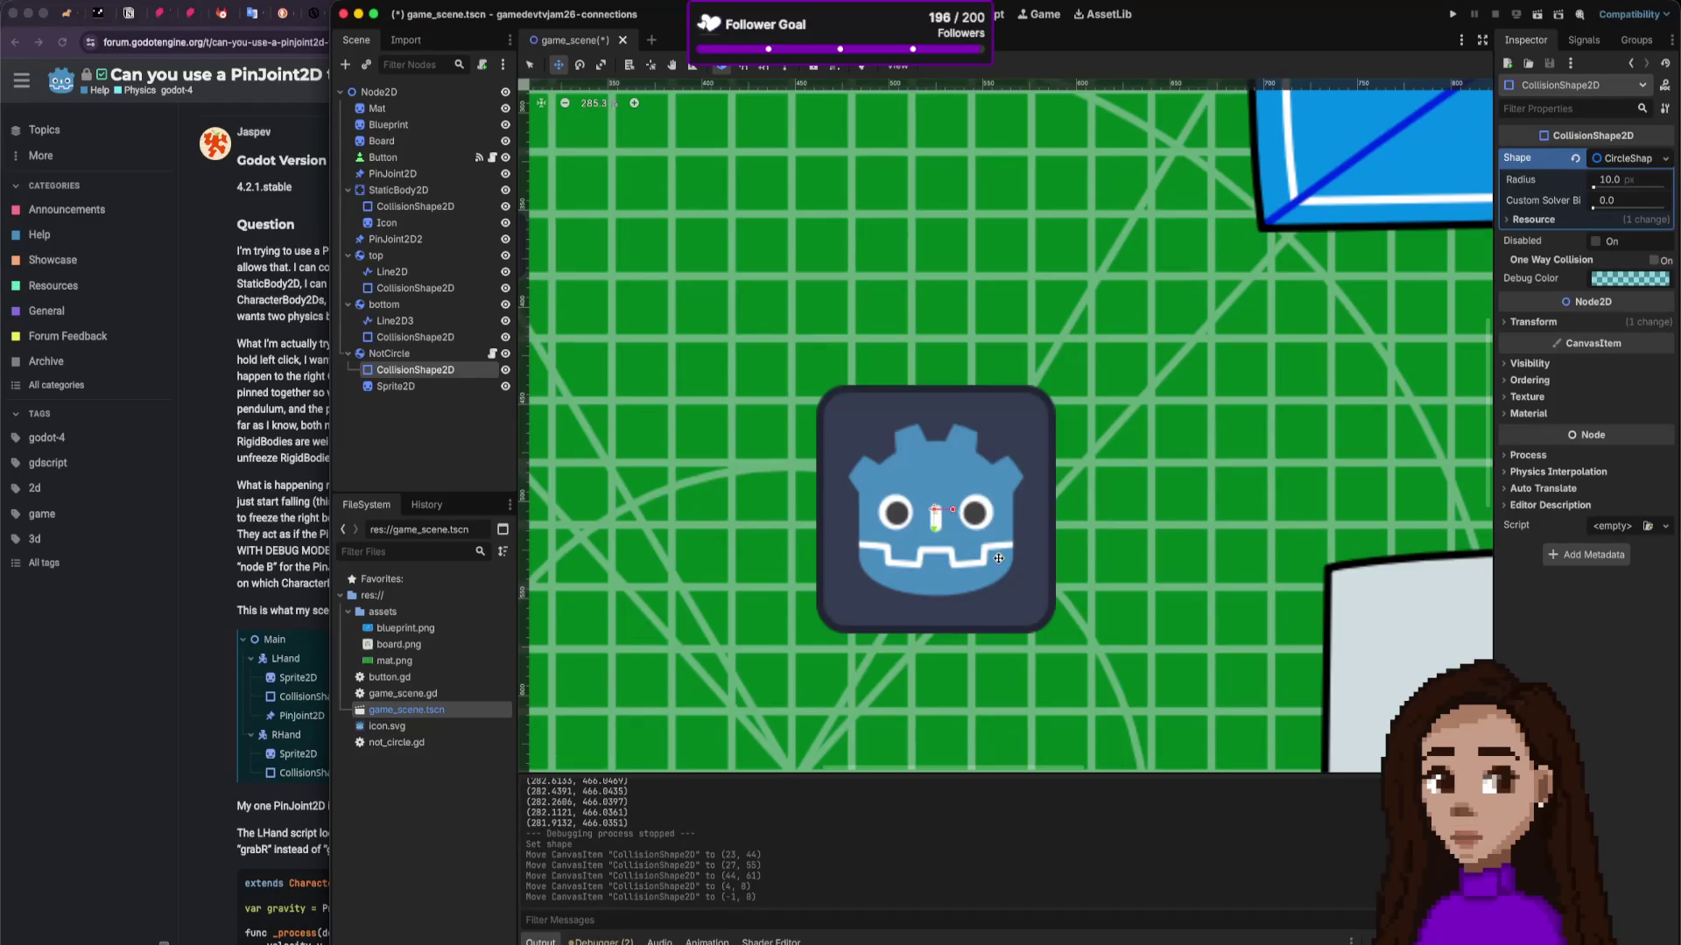
pyautogui.scroll(6, 966, 555)
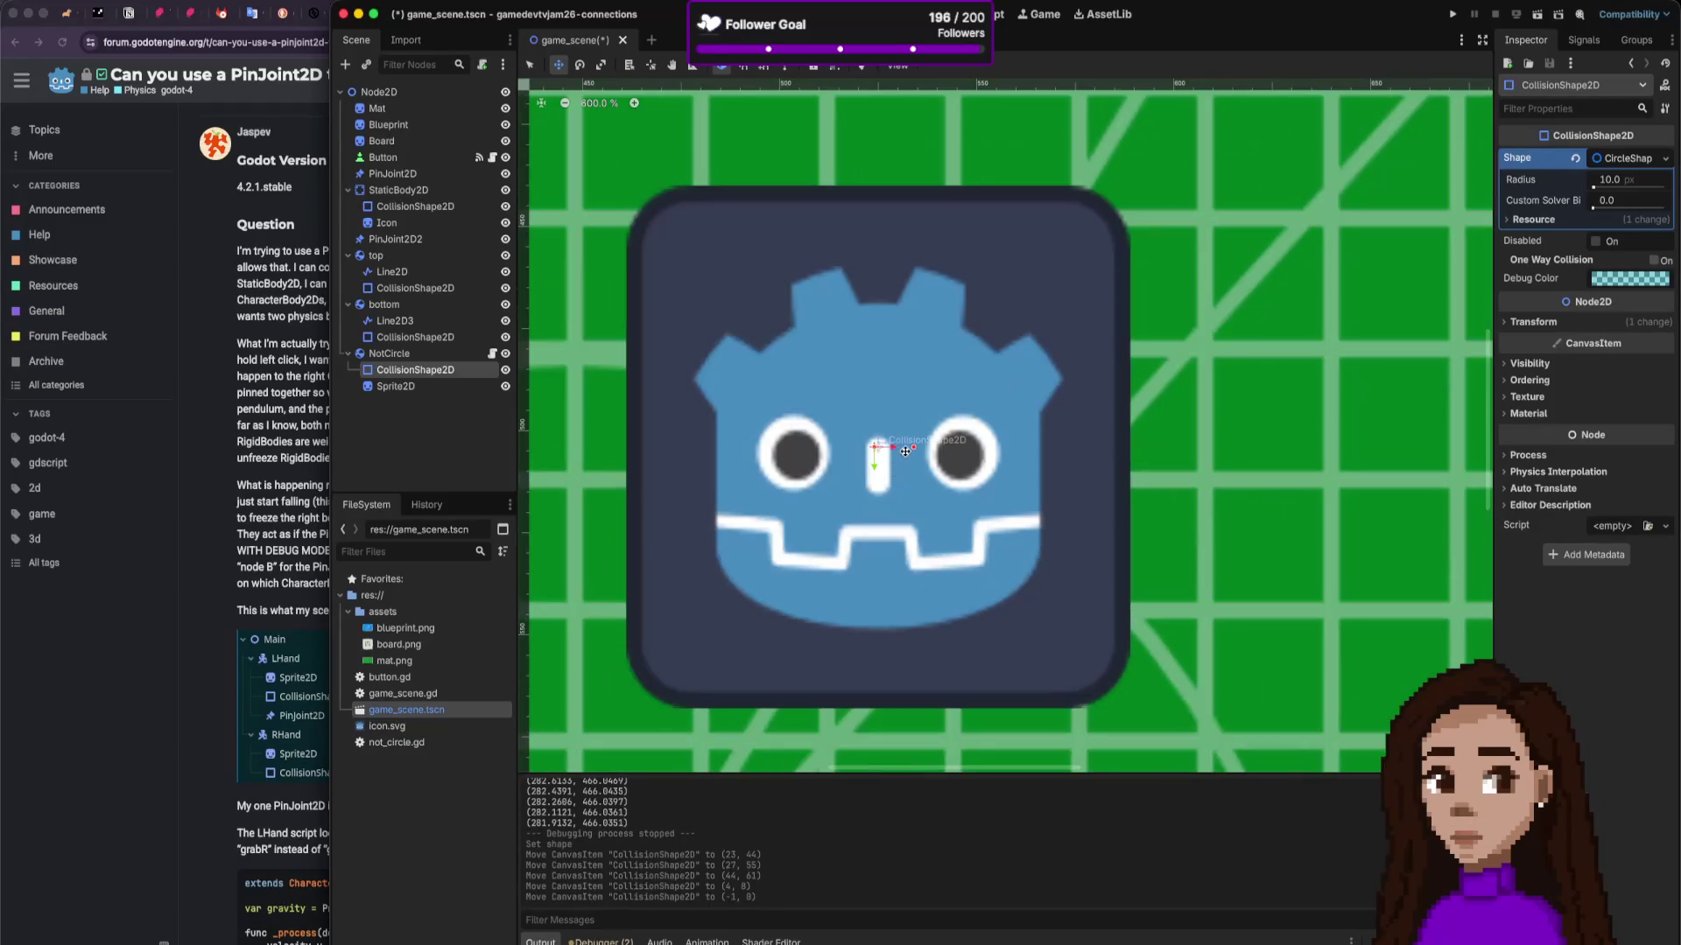
pyautogui.moveTo(1048, 453); pyautogui.dragTo(1128, 448)
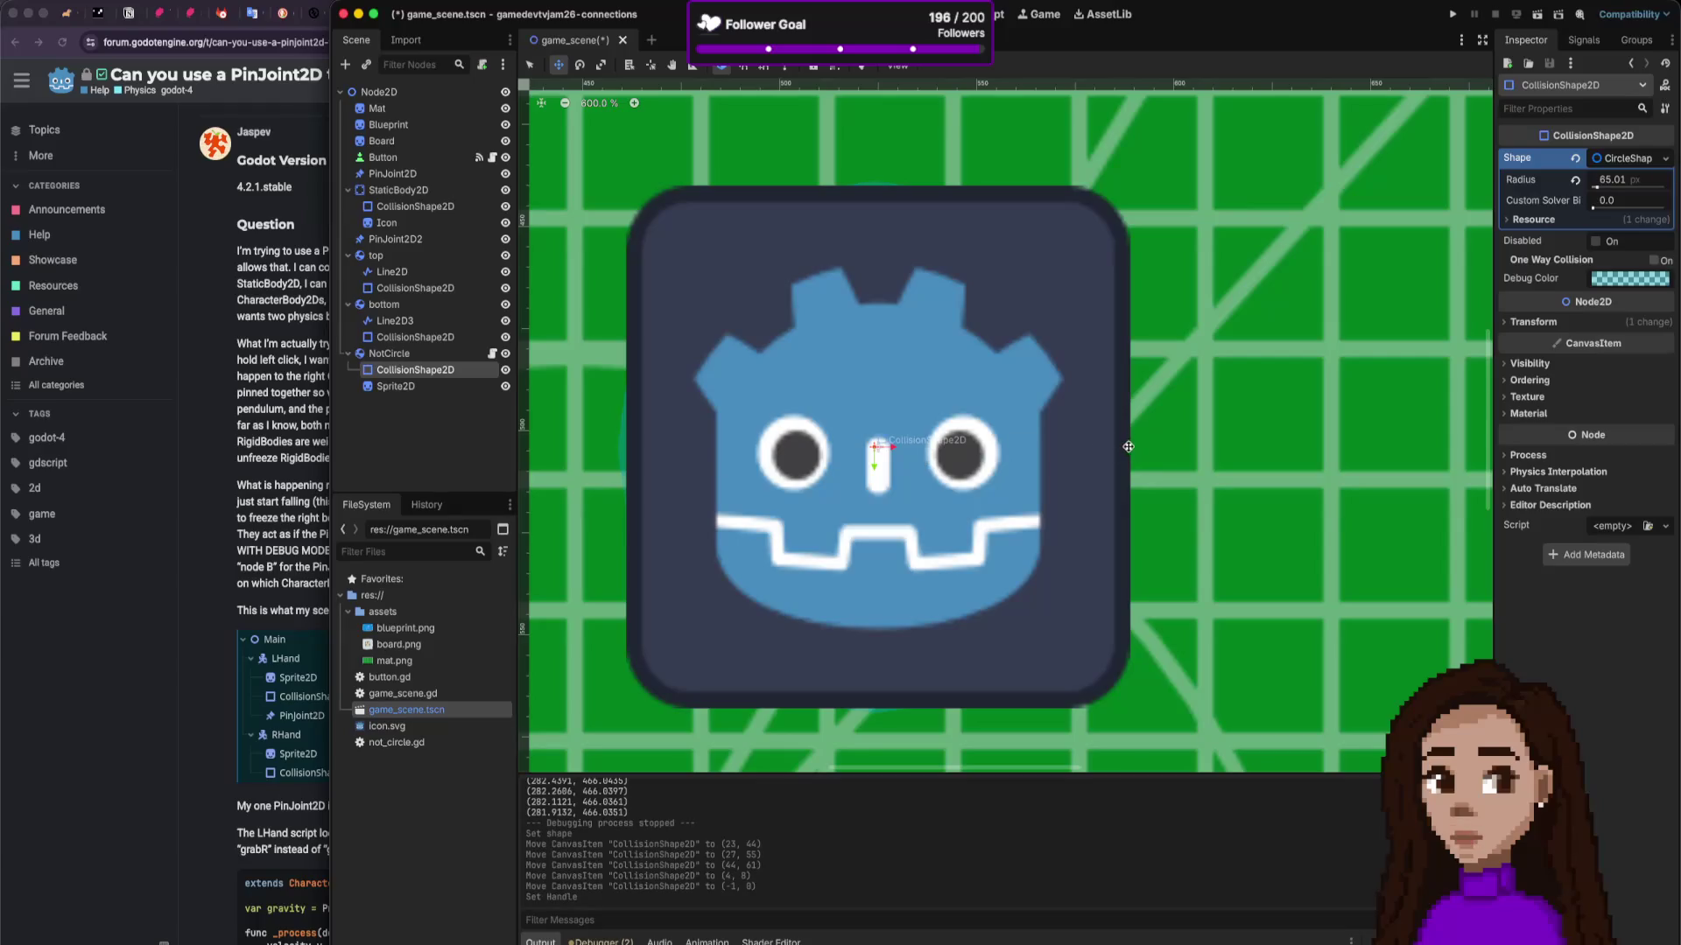
pyautogui.moveTo(1124, 446); pyautogui.dragTo(1094, 446)
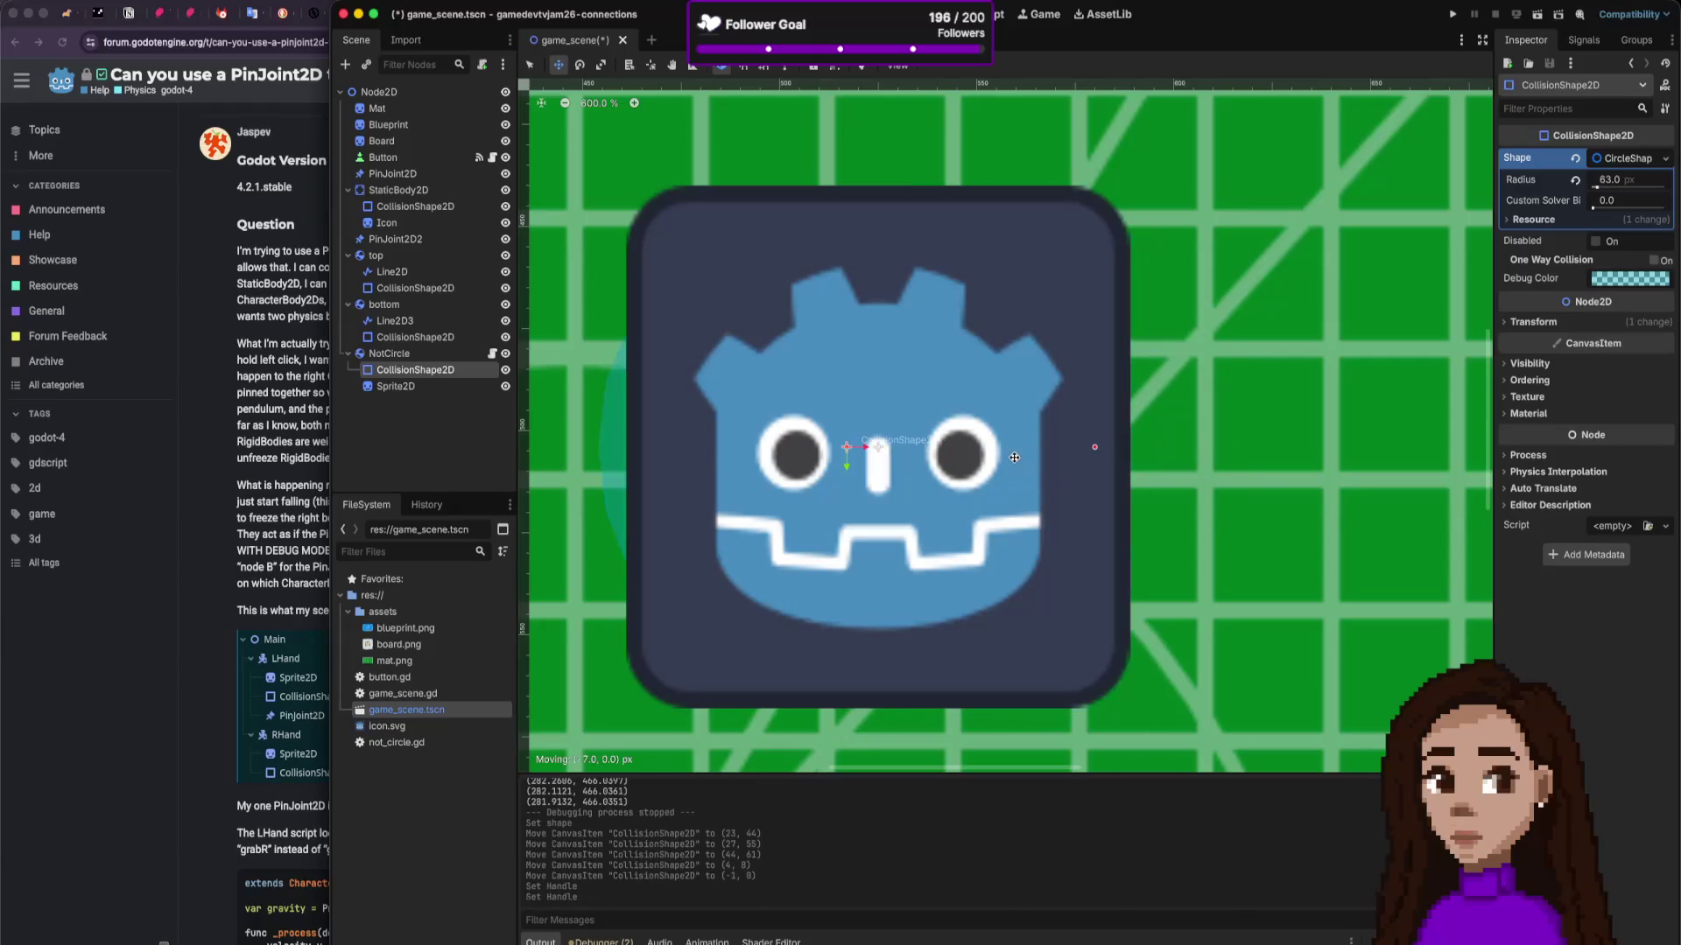
# Step: Keep the collision shape directly under NotCircle and reset its x position to 0
pyautogui.moveTo(439, 373); pyautogui.dragTo(441, 392)
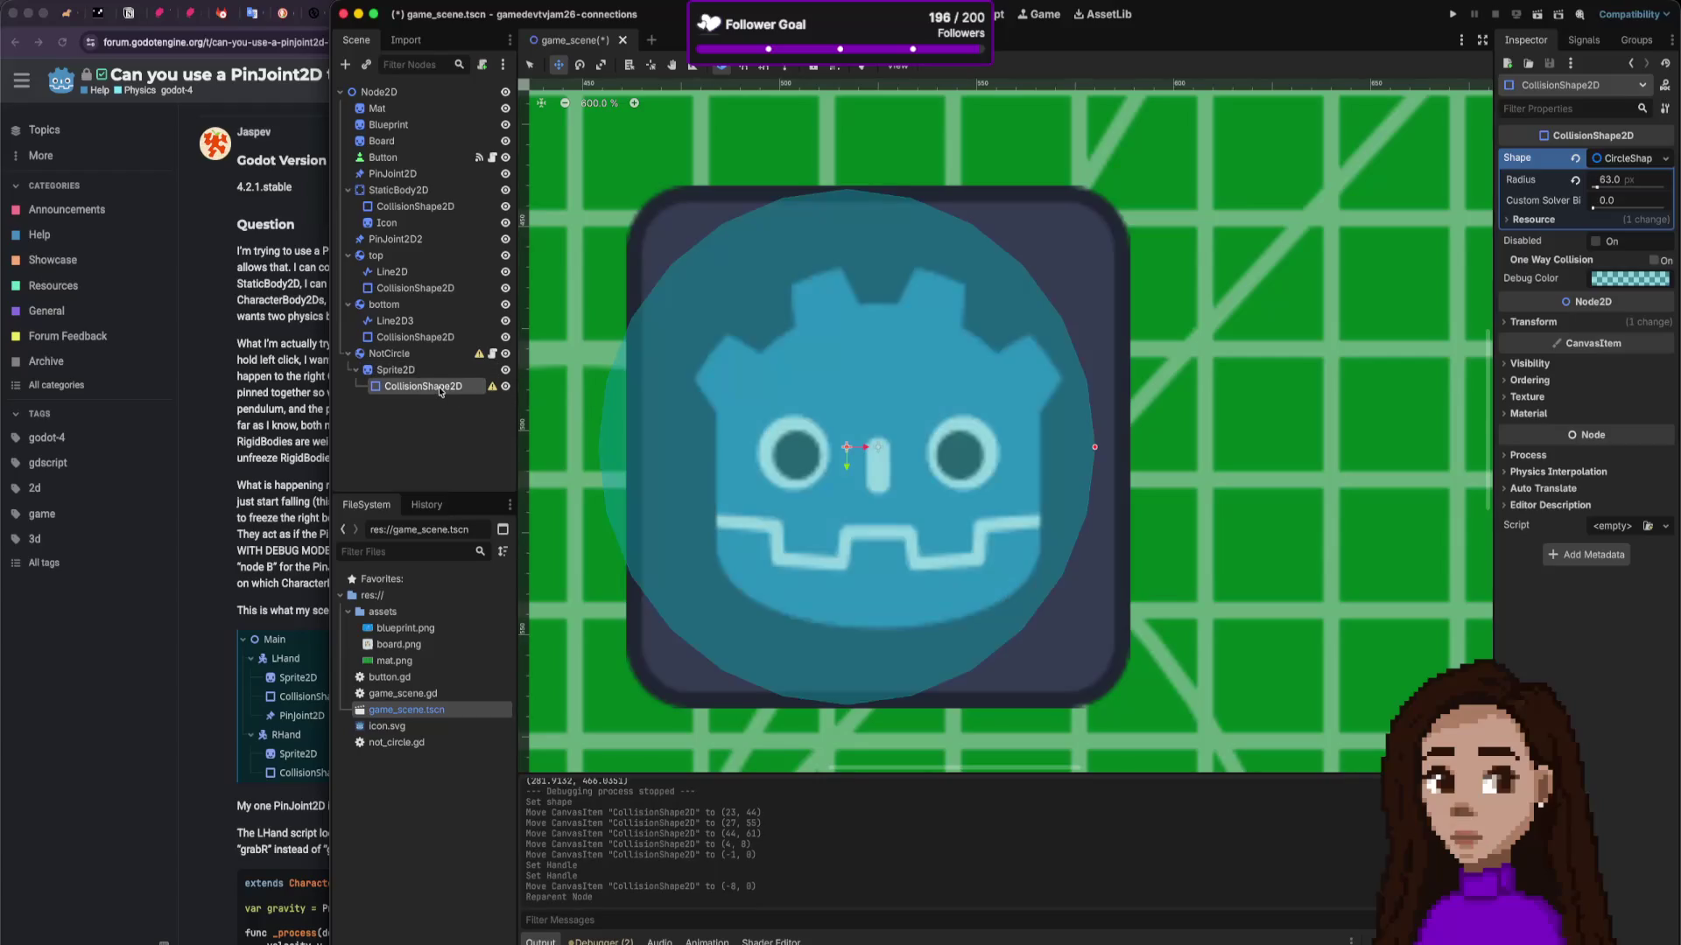
pyautogui.click(396, 370)
pyautogui.moveTo(424, 386)
pyautogui.mouseDown()
pyautogui.moveTo(390, 384)
pyautogui.moveTo(394, 362)
pyautogui.mouseUp()
pyautogui.moveTo(843, 453); pyautogui.dragTo(906, 469)
pyautogui.hotkey('ctrl', 'z')
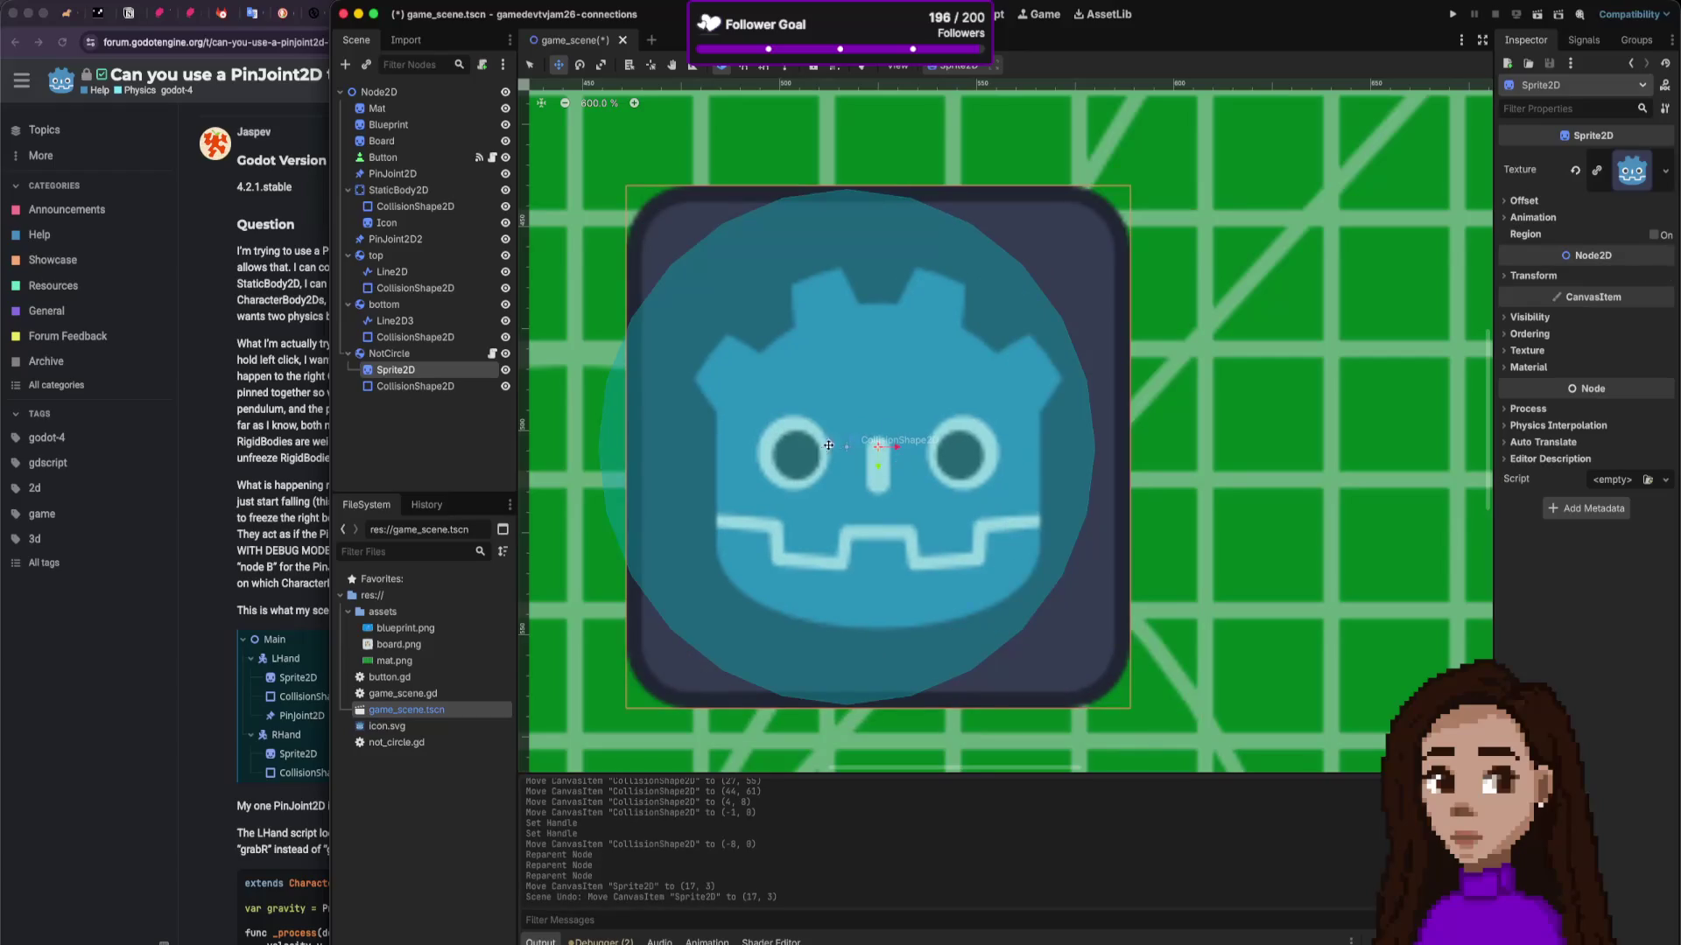
pyautogui.click(1535, 276)
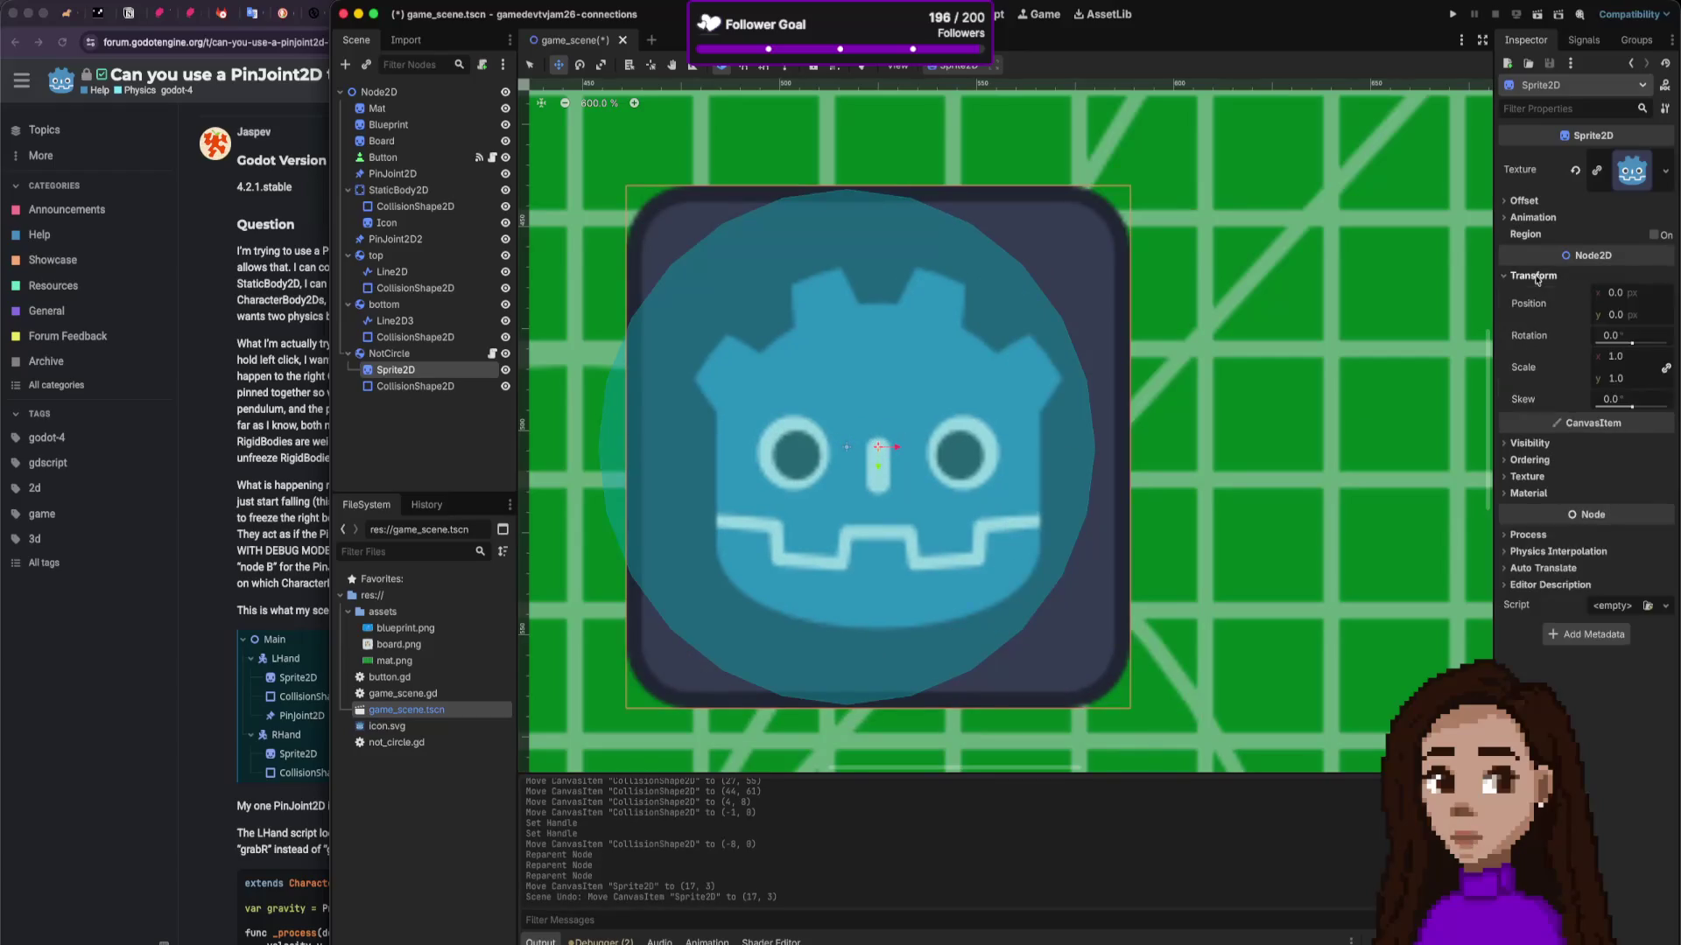
pyautogui.click(373, 385)
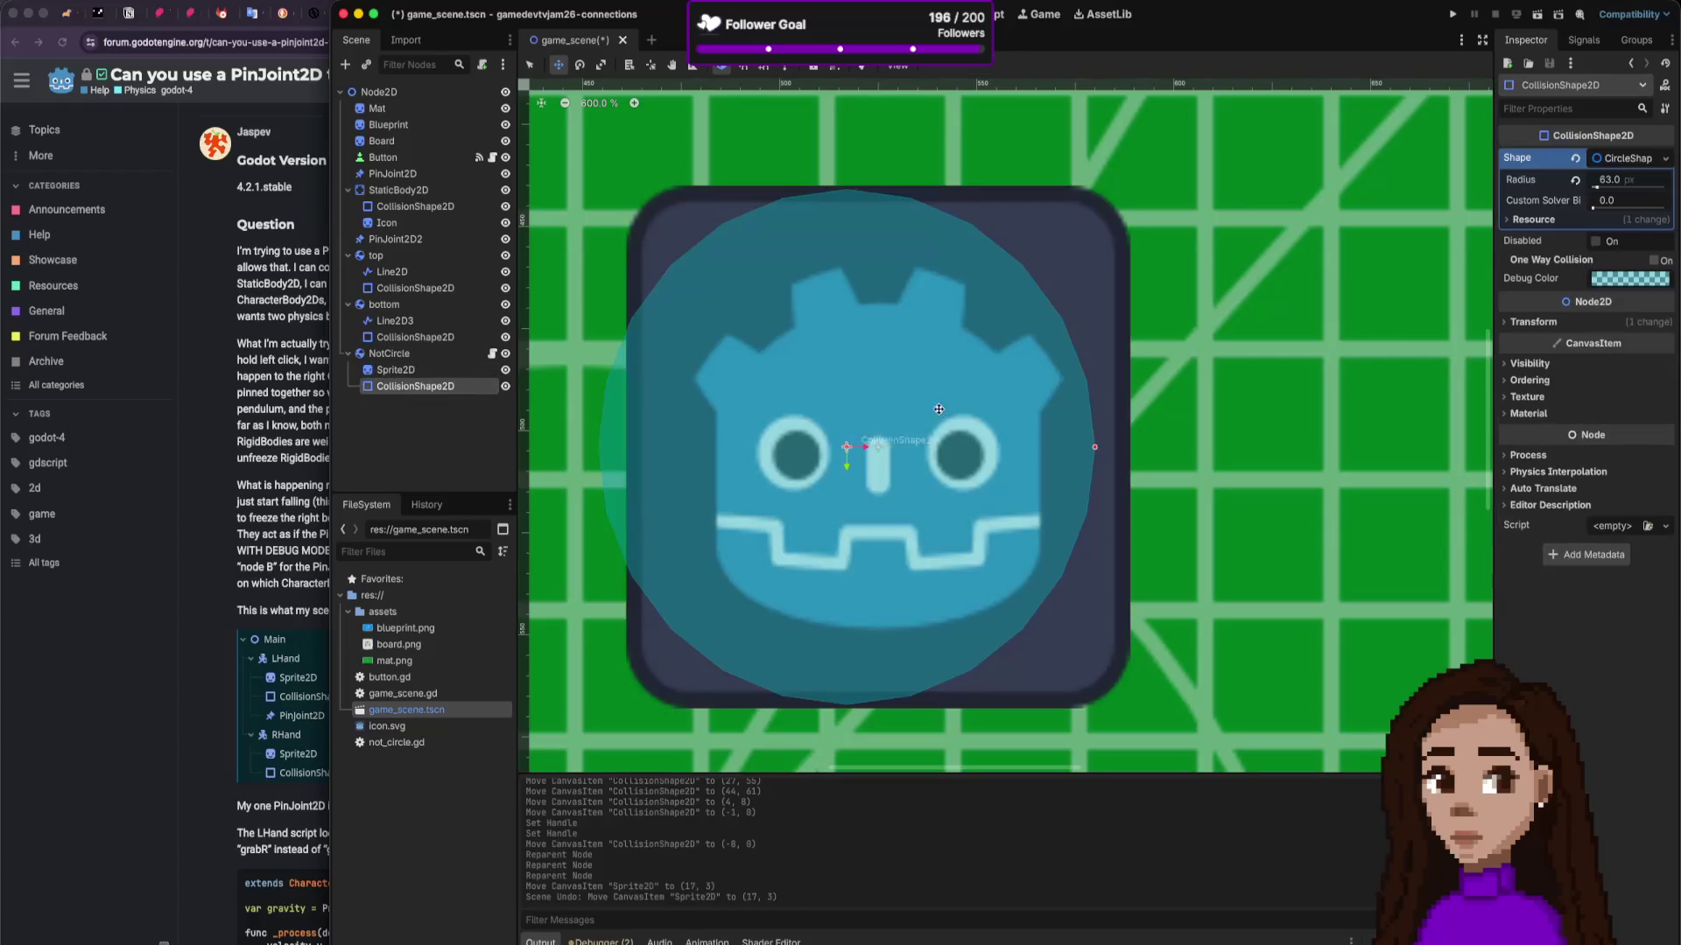
pyautogui.click(1538, 322)
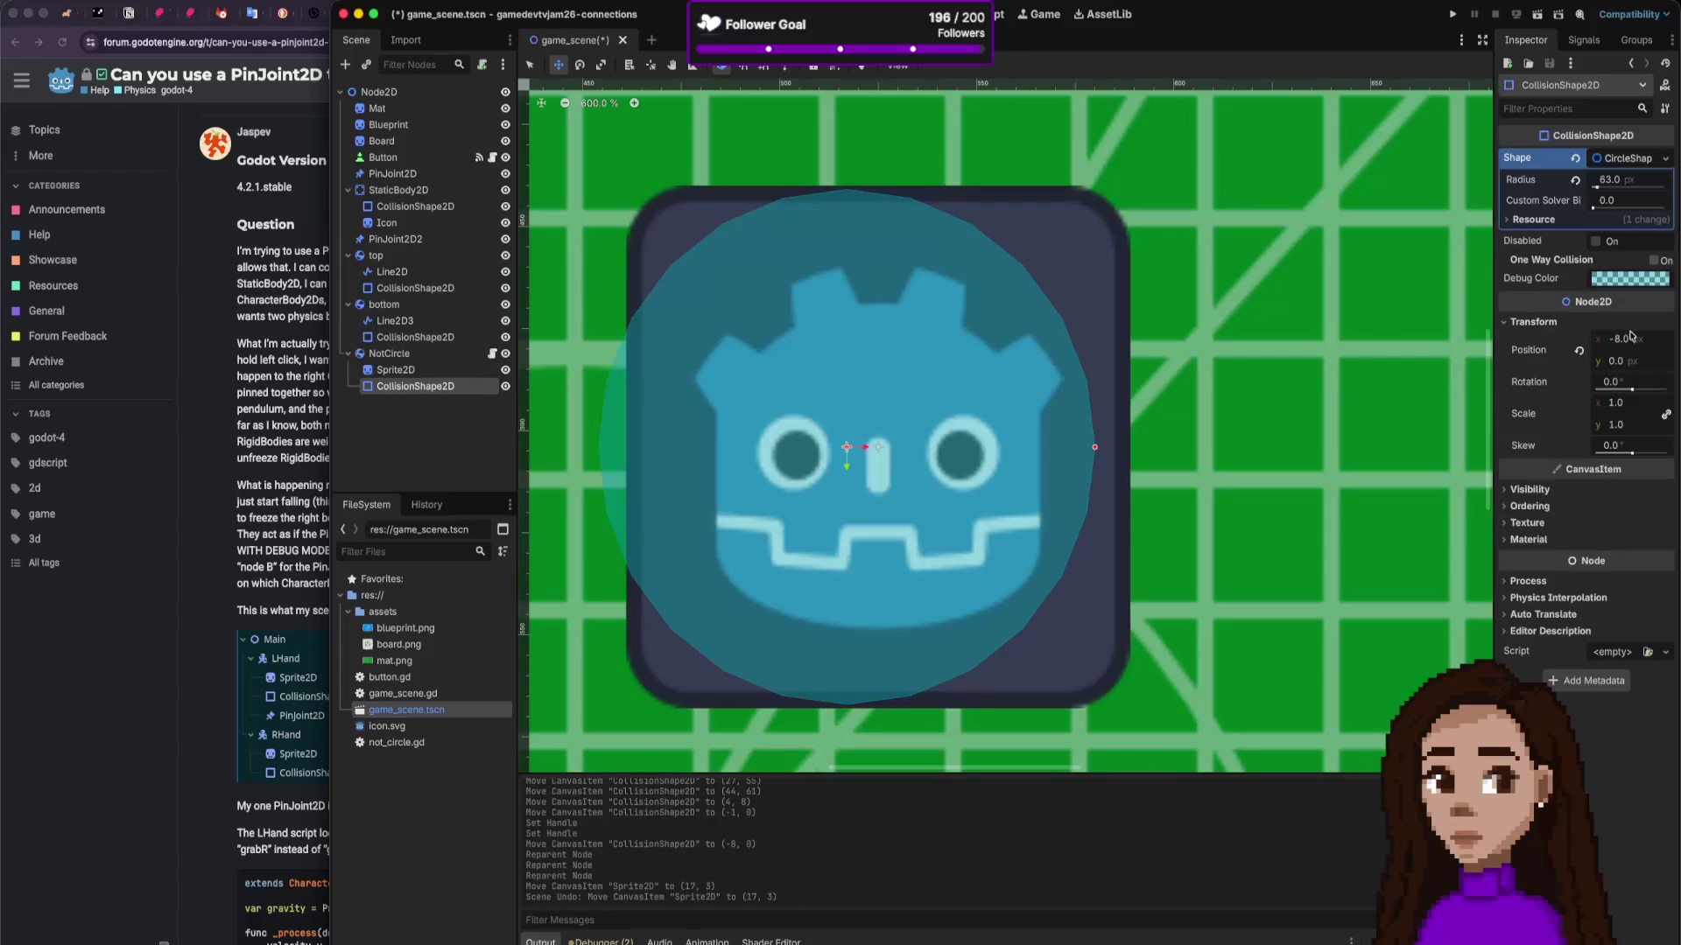
pyautogui.click(1579, 351)
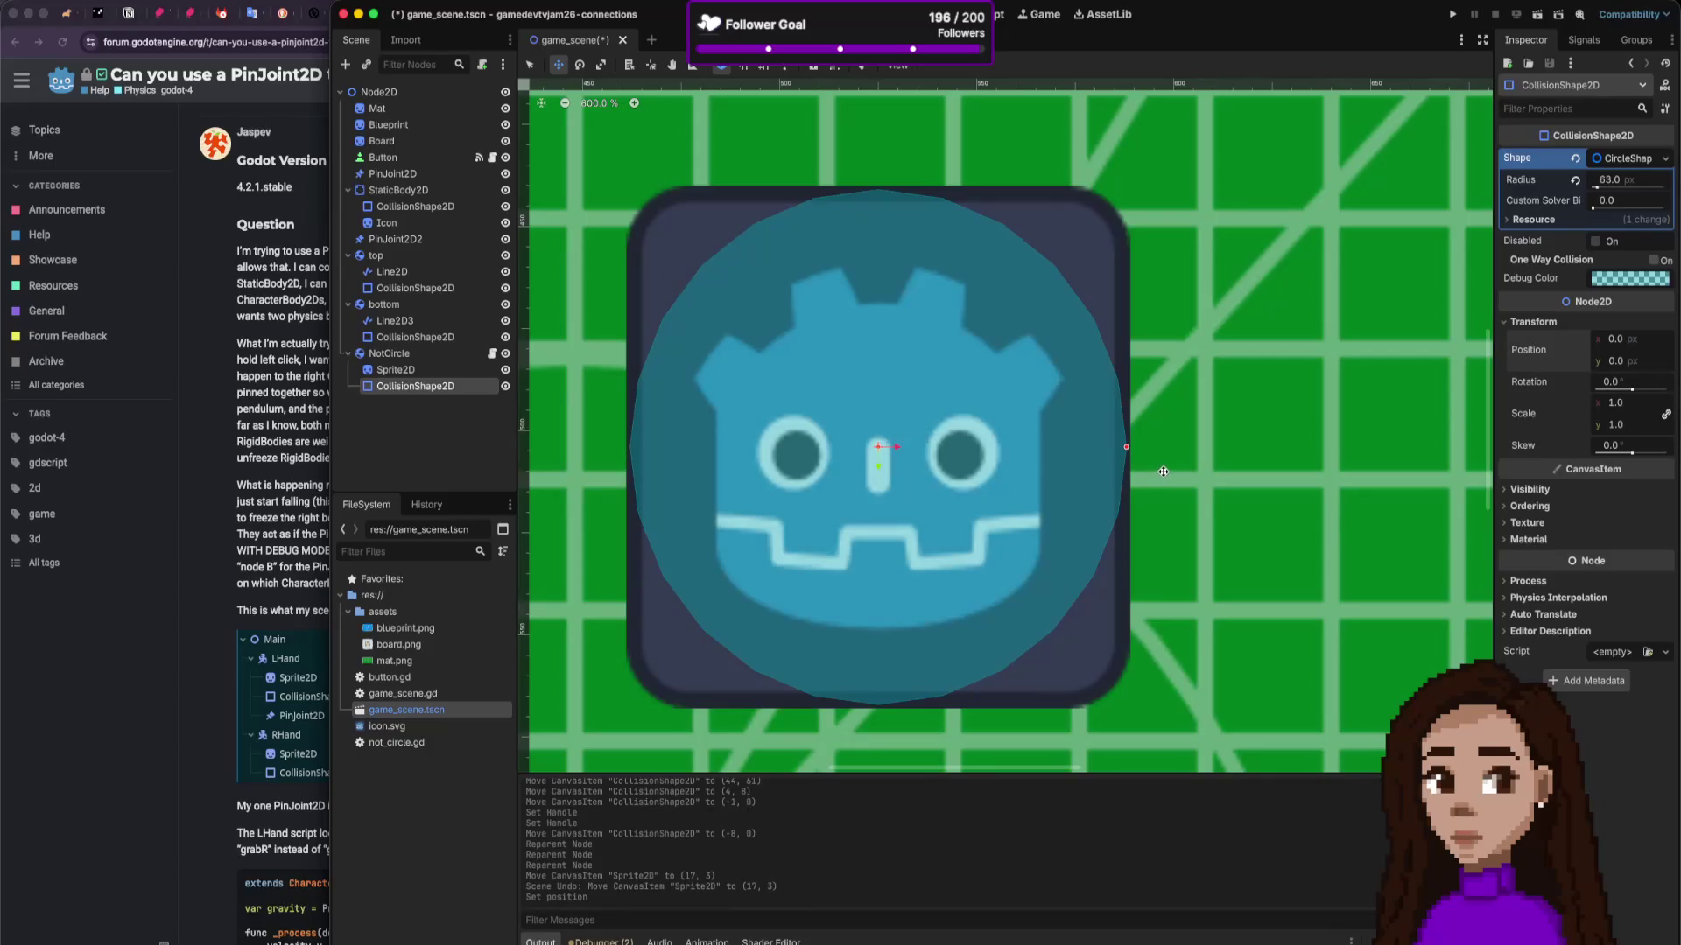
pyautogui.scroll(-5, 1048, 323)
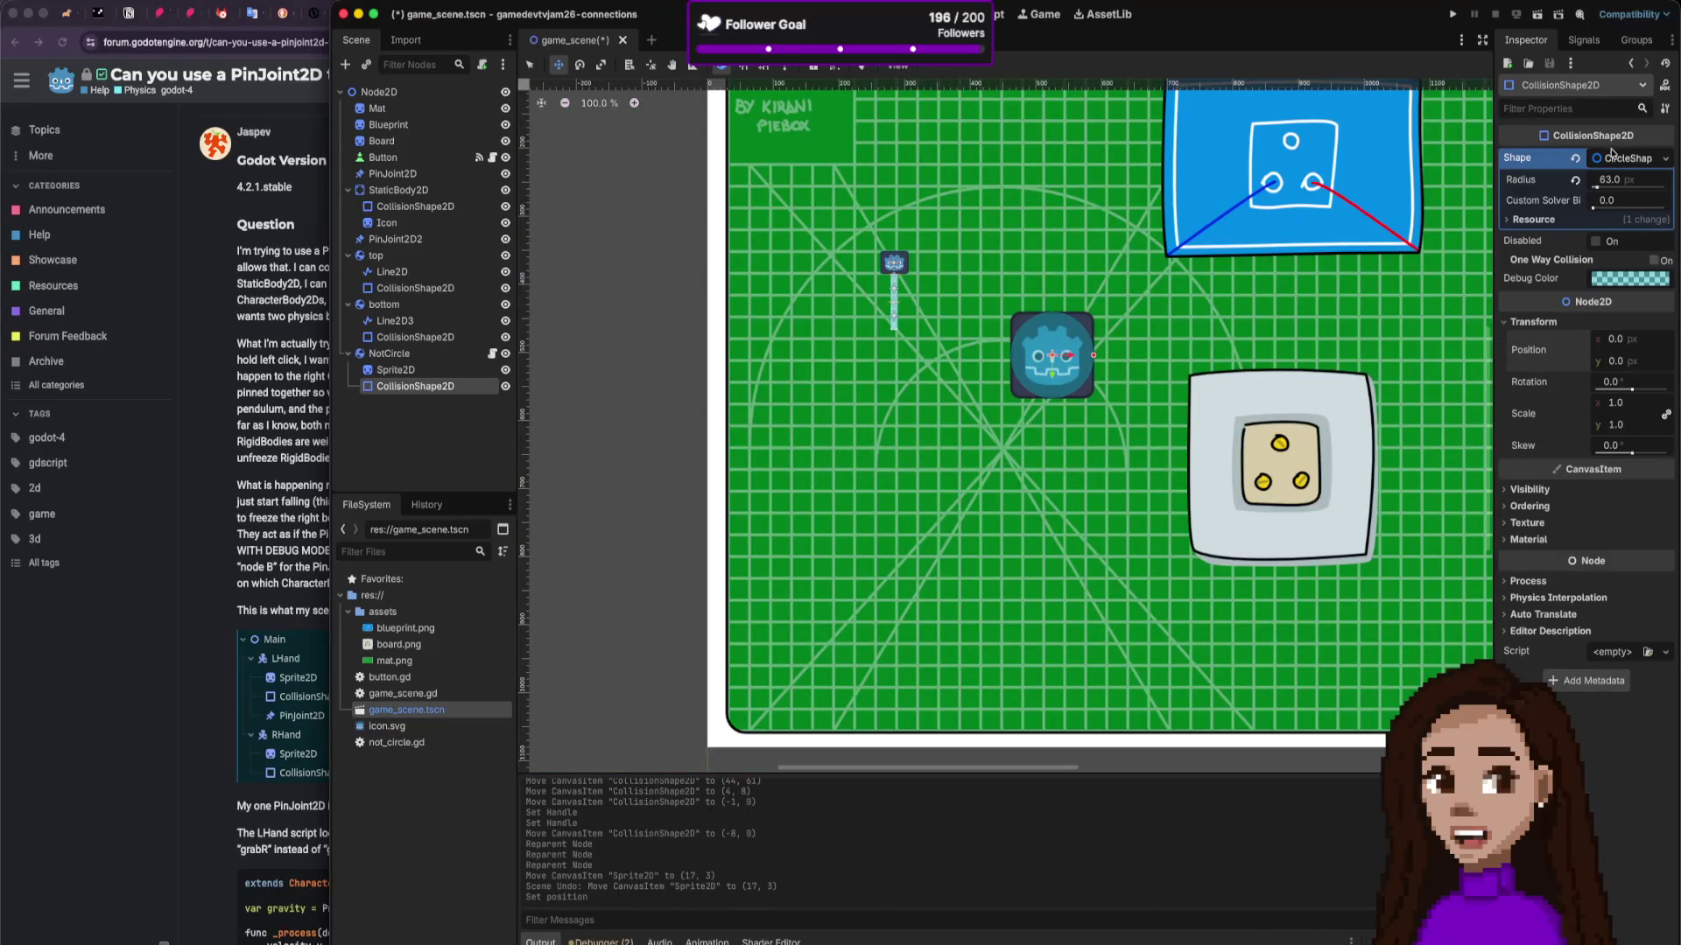
pyautogui.click(1452, 15)
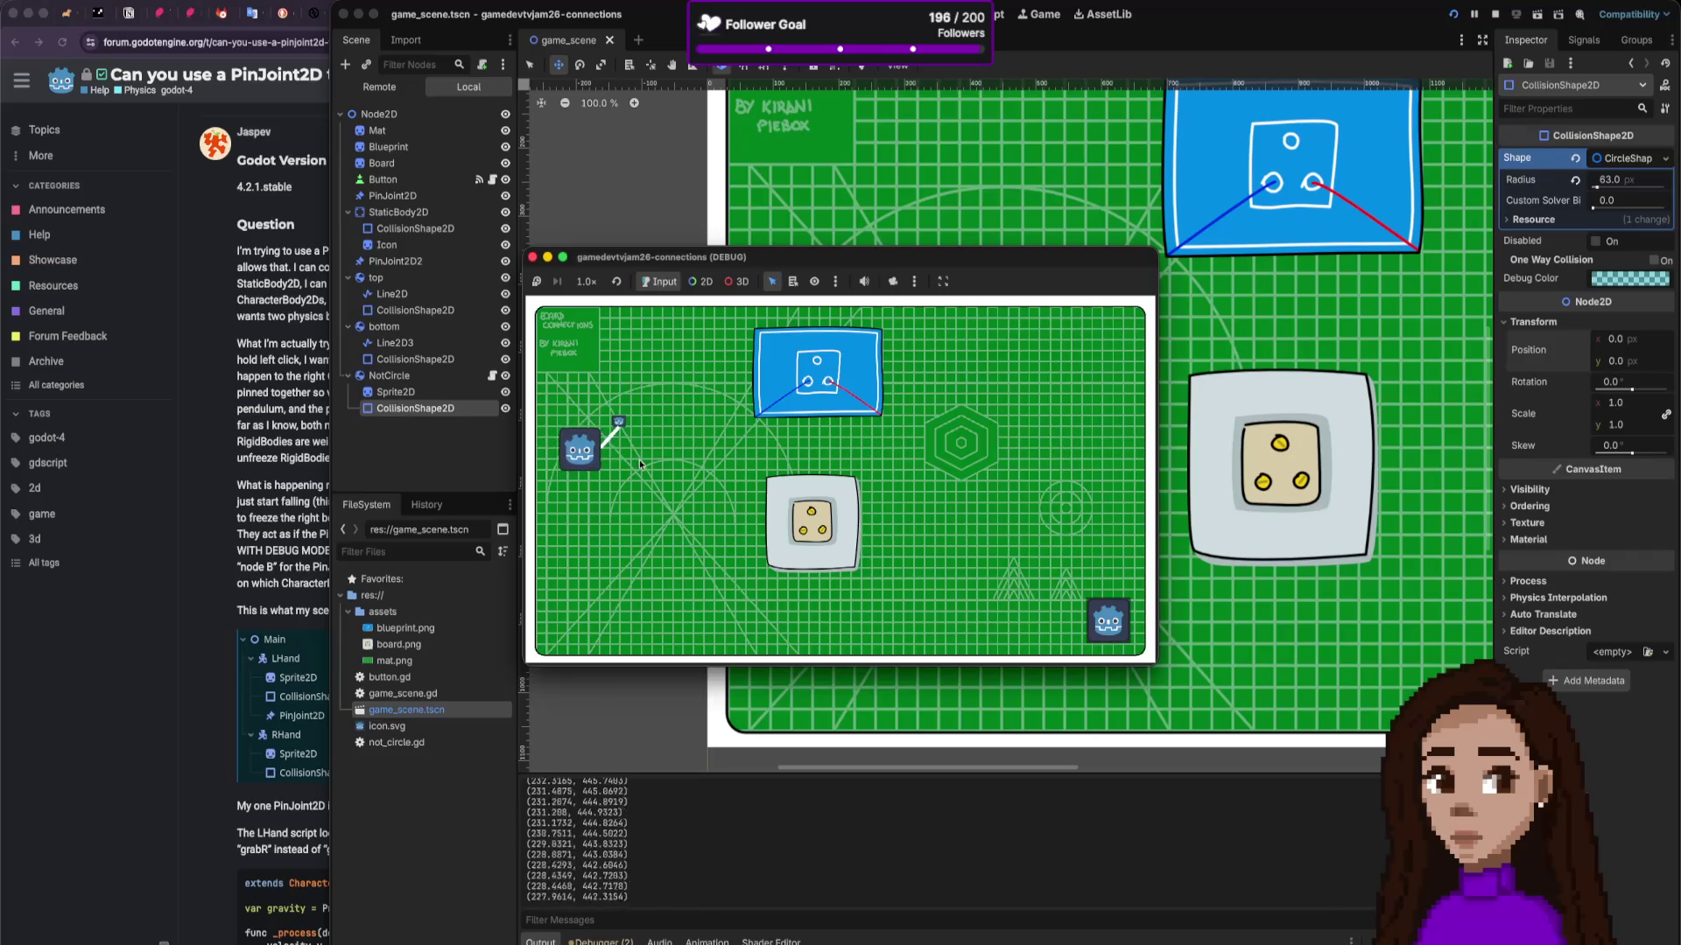
pyautogui.moveTo(674, 475)
pyautogui.mouseDown()
pyautogui.moveTo(613, 435)
pyautogui.moveTo(590, 448)
pyautogui.moveTo(613, 437)
pyautogui.moveTo(664, 467)
pyautogui.moveTo(646, 458)
pyautogui.moveTo(770, 480)
pyautogui.moveTo(641, 450)
pyautogui.moveTo(873, 556)
pyautogui.moveTo(761, 495)
pyautogui.moveTo(634, 464)
pyautogui.moveTo(731, 479)
pyautogui.moveTo(601, 453)
pyautogui.moveTo(653, 474)
pyautogui.moveTo(639, 464)
pyautogui.mouseUp()
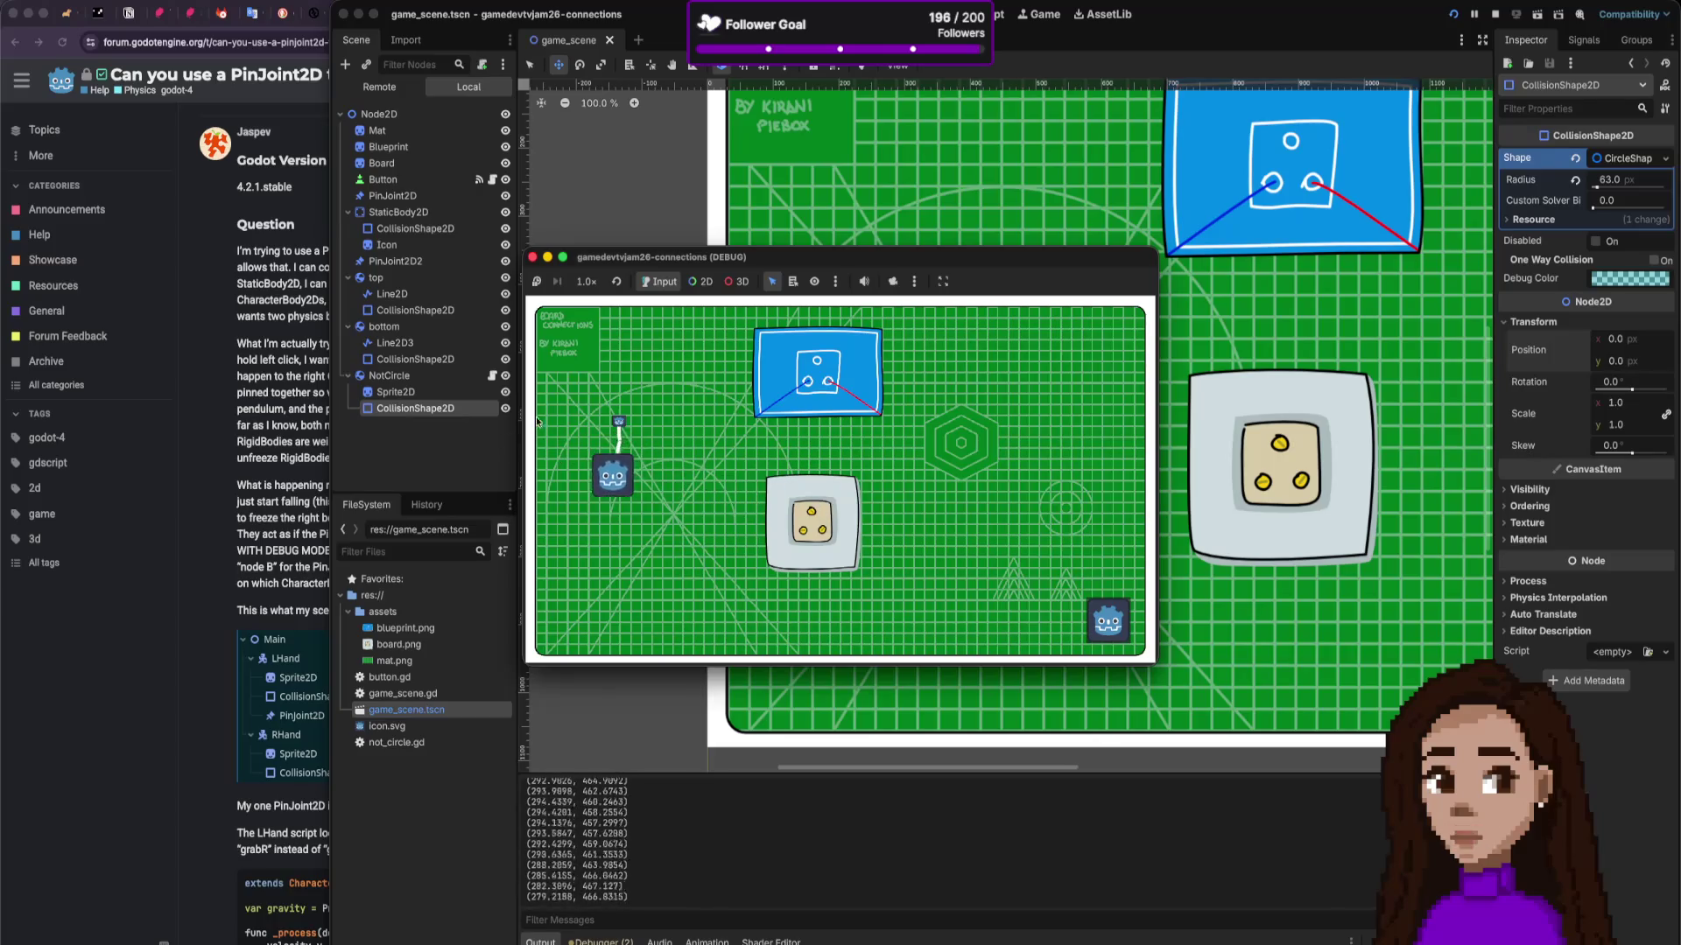
pyautogui.moveTo(832, 402)
pyautogui.mouseDown()
pyautogui.moveTo(972, 431)
pyautogui.moveTo(700, 471)
pyautogui.moveTo(665, 460)
pyautogui.moveTo(762, 480)
pyautogui.moveTo(643, 455)
pyautogui.moveTo(630, 429)
pyautogui.moveTo(504, 470)
pyautogui.moveTo(542, 463)
pyautogui.mouseUp()
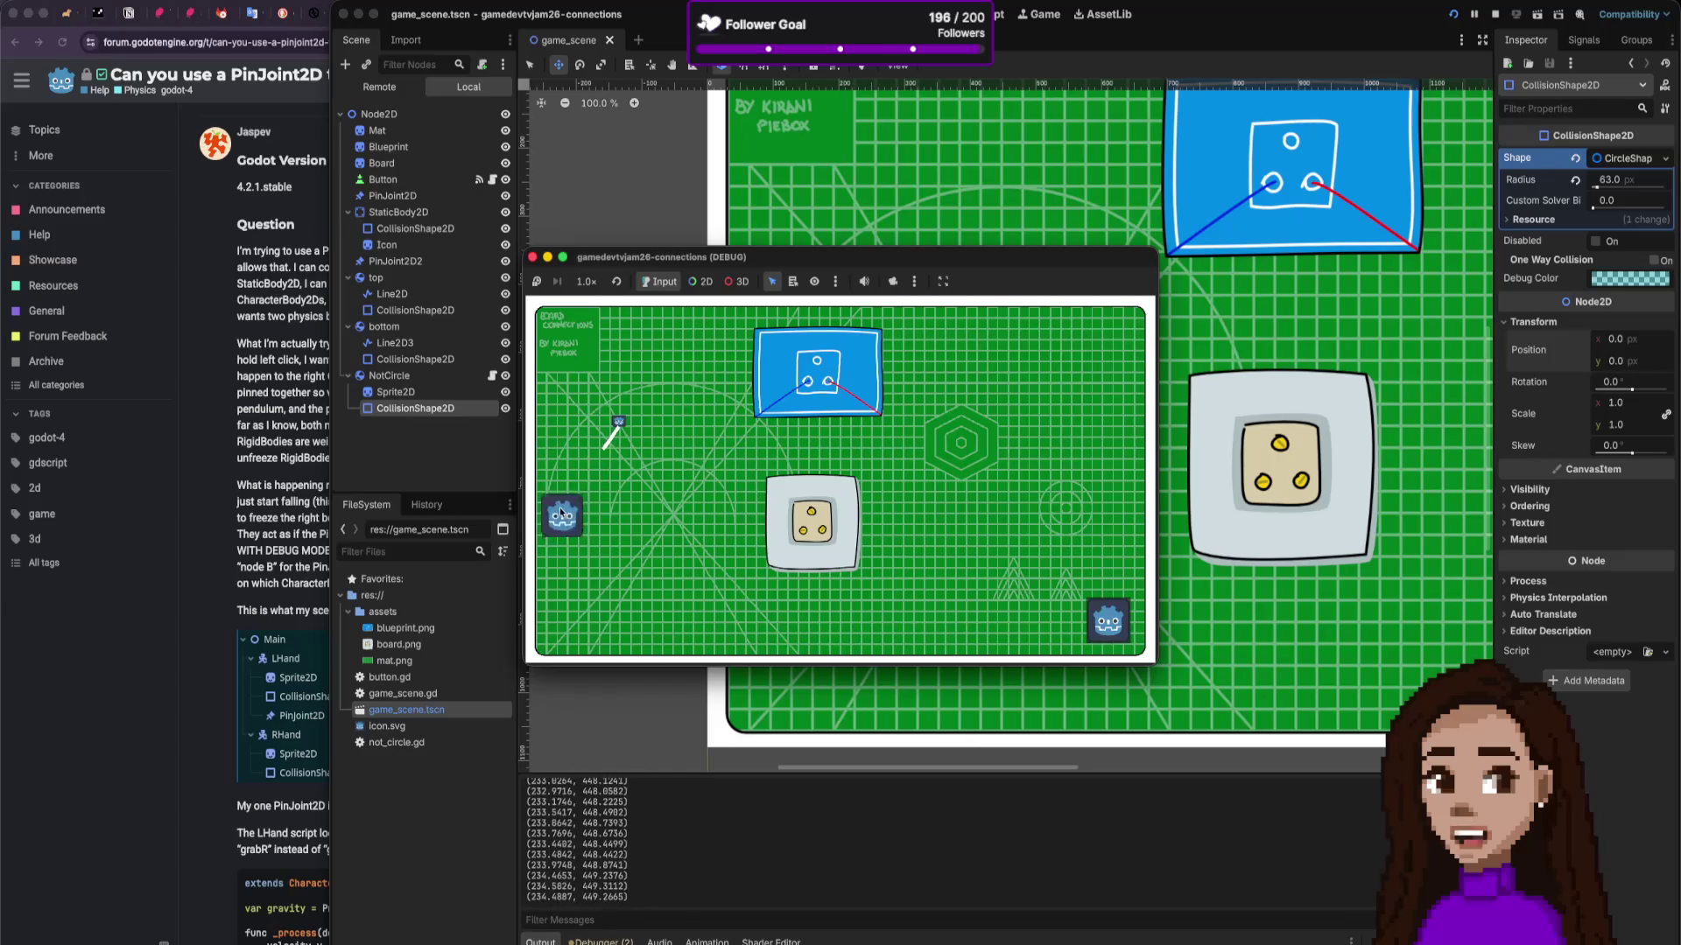
pyautogui.moveTo(675, 460)
pyautogui.mouseDown()
pyautogui.moveTo(642, 448)
pyautogui.moveTo(634, 464)
pyautogui.moveTo(814, 491)
pyautogui.moveTo(801, 394)
pyautogui.moveTo(768, 344)
pyautogui.moveTo(548, 277)
pyautogui.moveTo(539, 297)
pyautogui.moveTo(530, 259)
pyautogui.mouseUp()
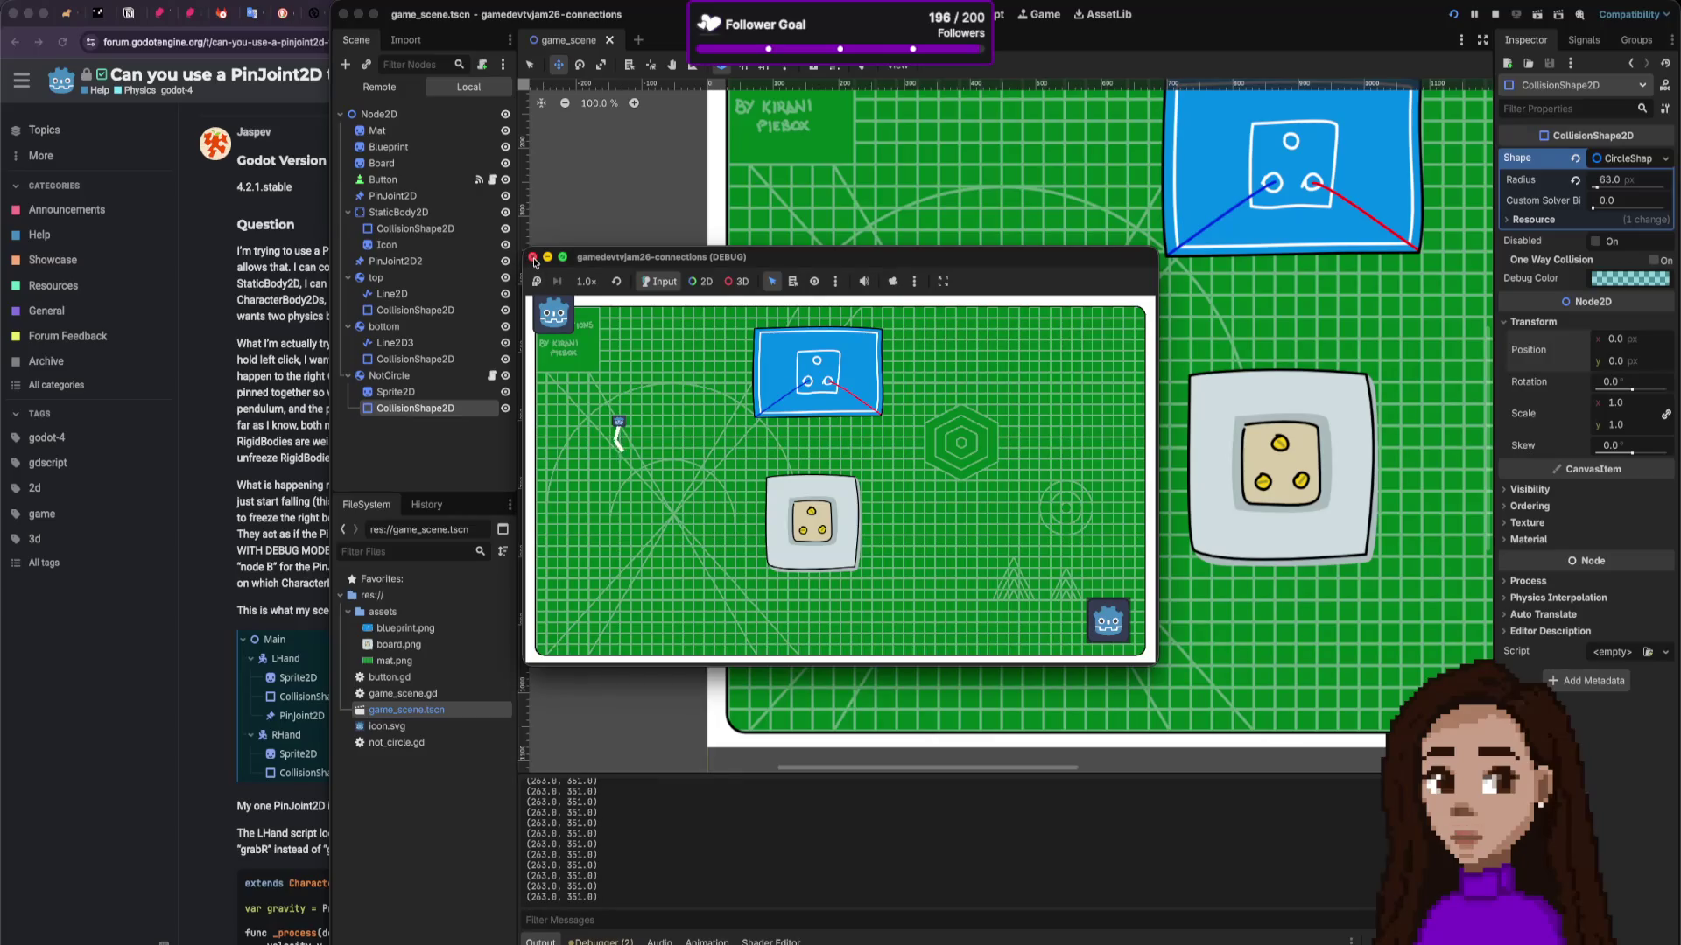
pyautogui.click(532, 258)
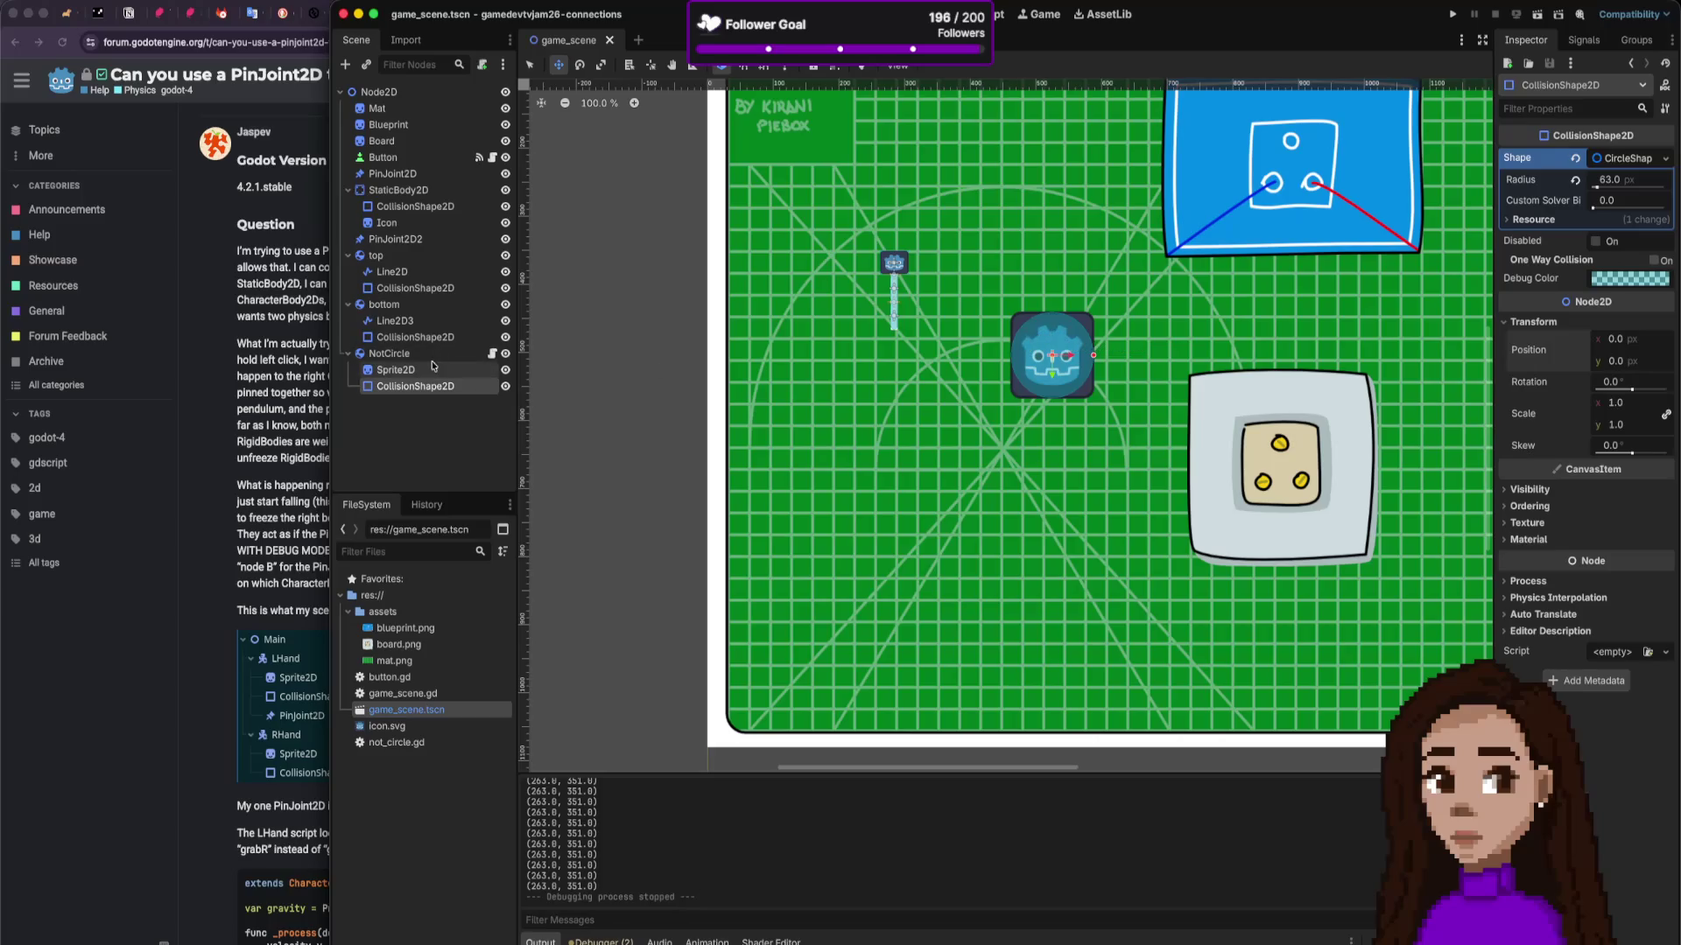
pyautogui.click(348, 354)
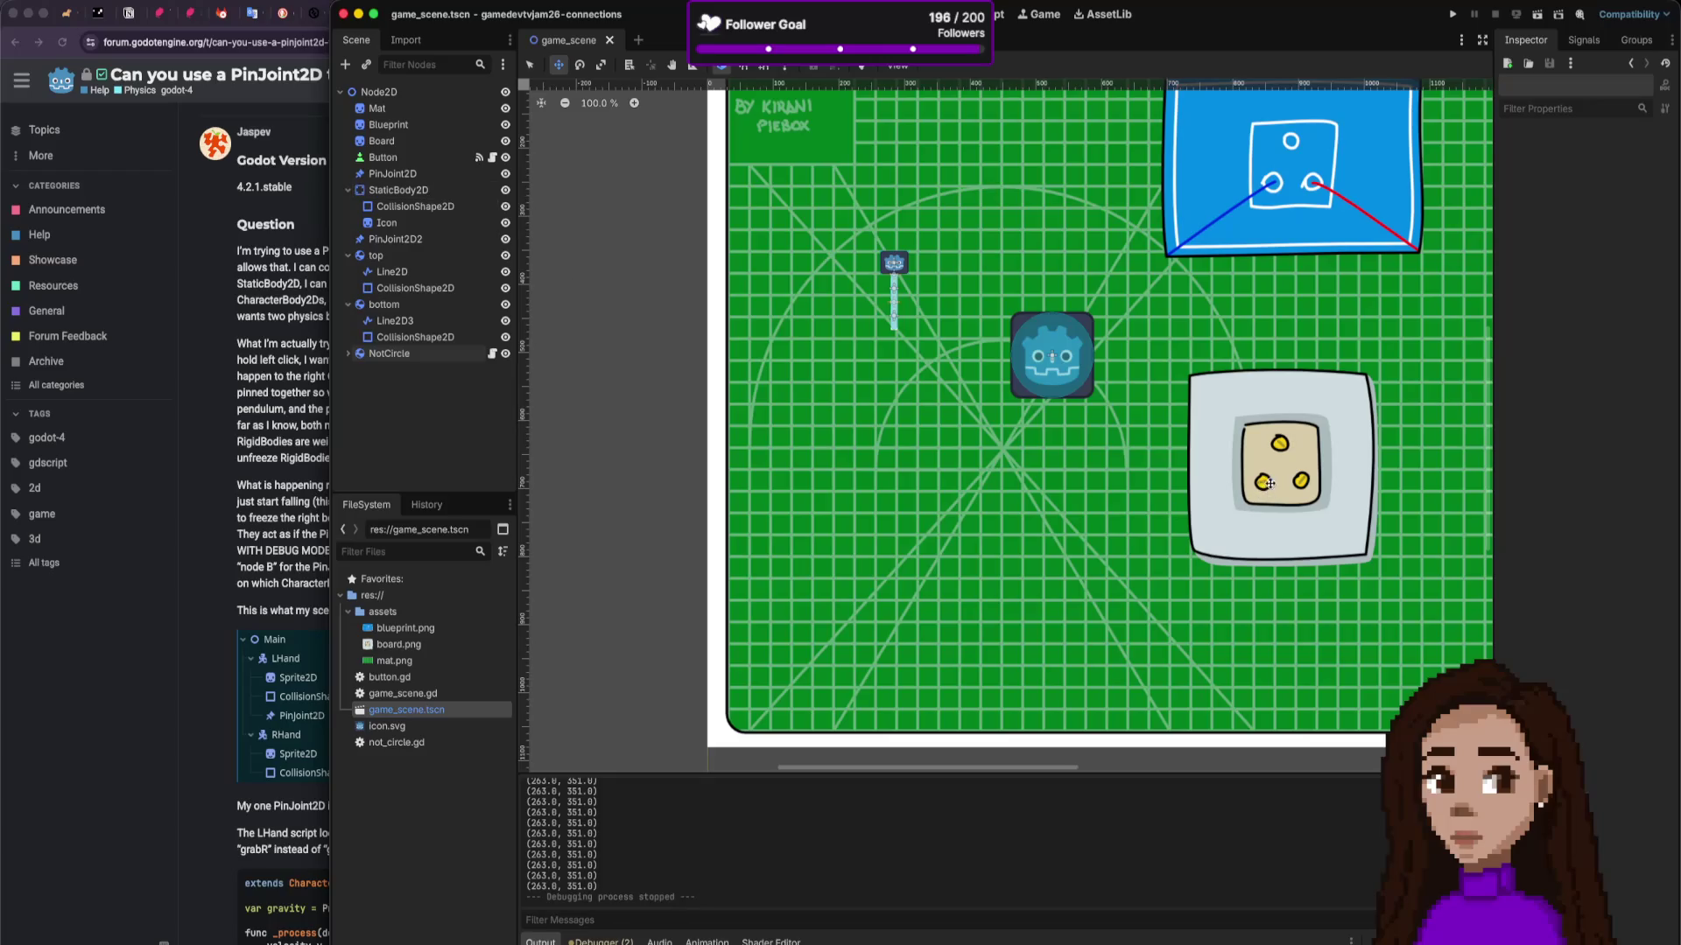
pyautogui.hscroll(3, 1313, 496)
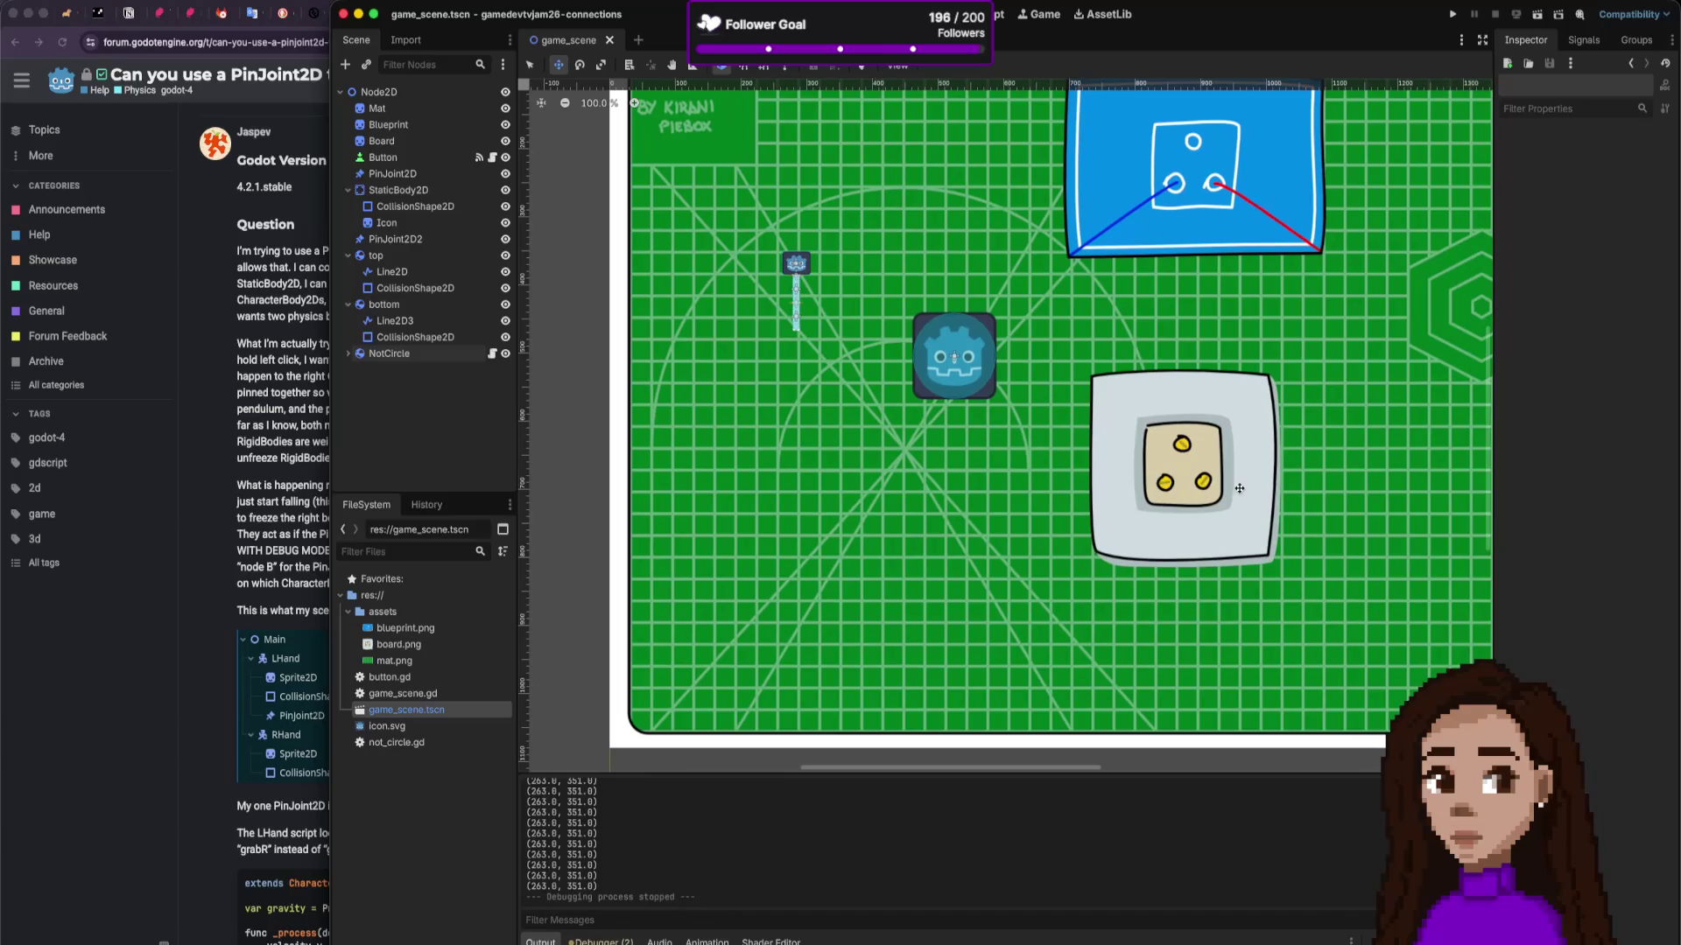
pyautogui.rightClick(416, 387)
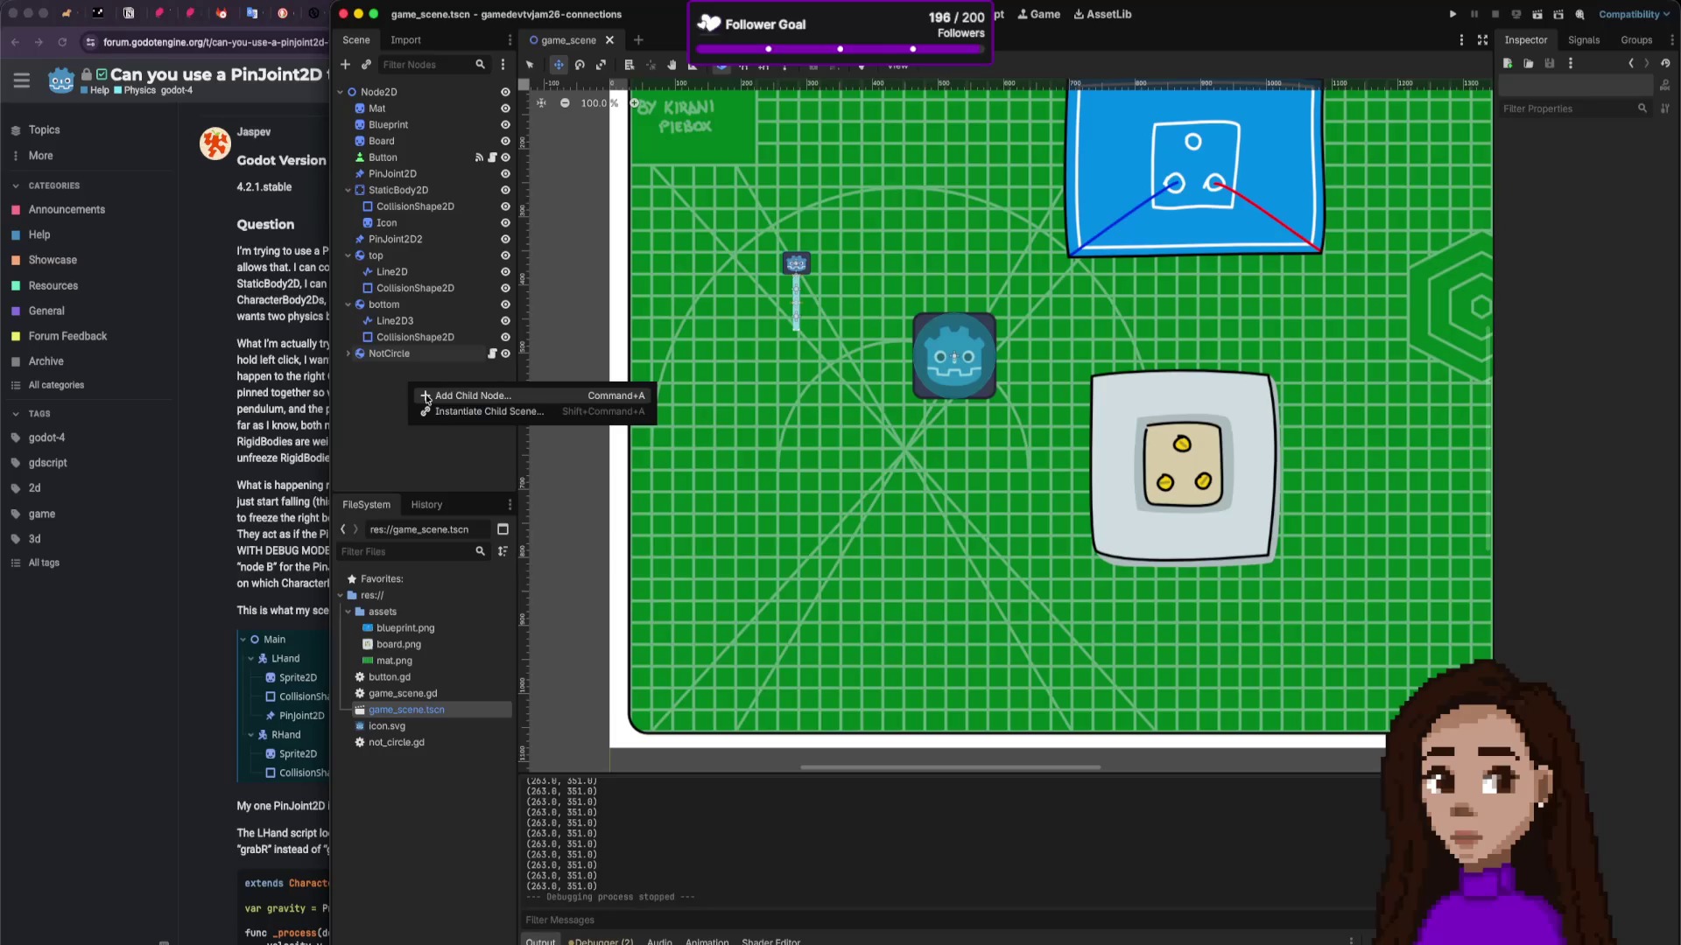
pyautogui.click(426, 396)
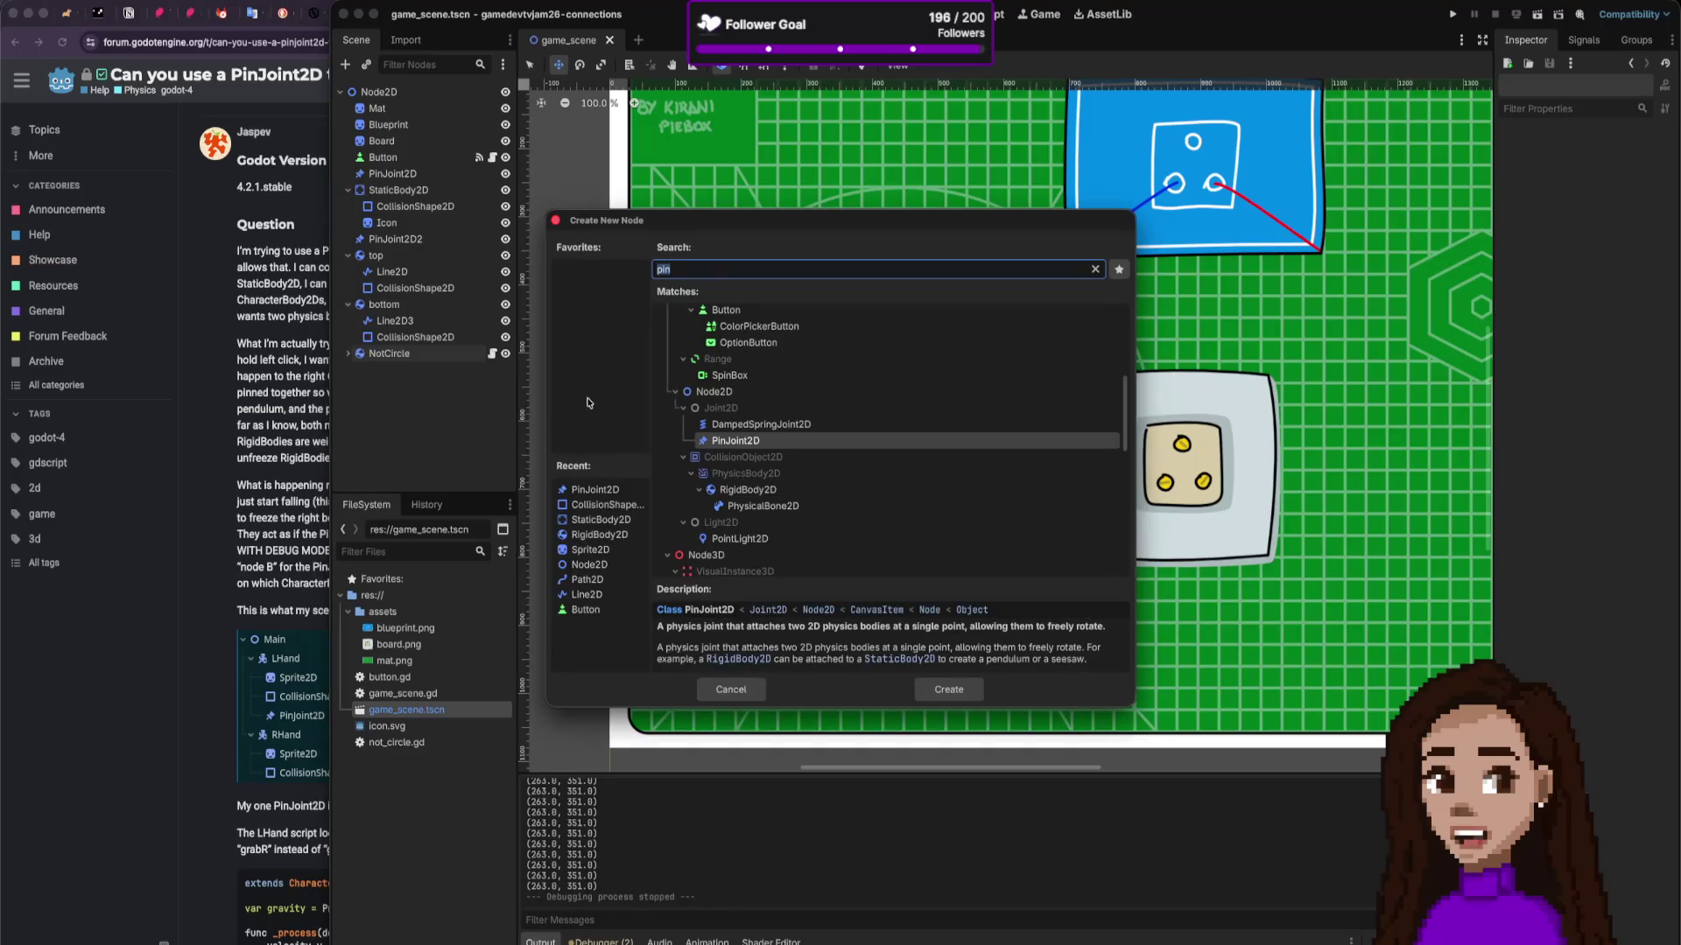
pyautogui.press('BackSpace')
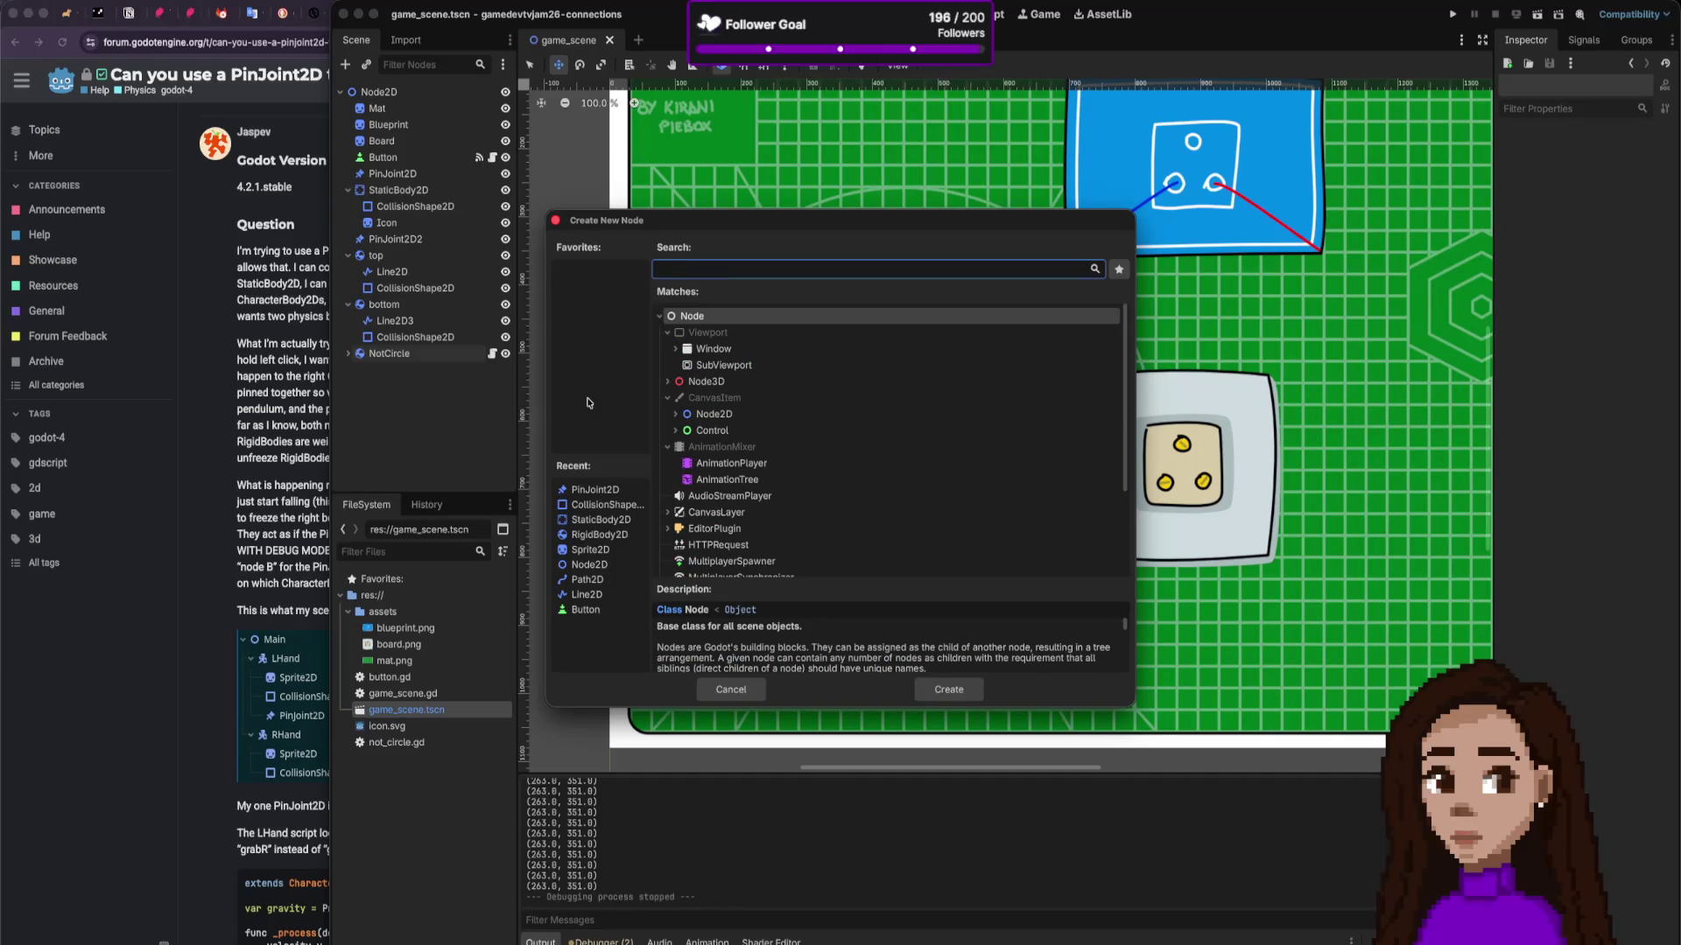
pyautogui.write('plug')
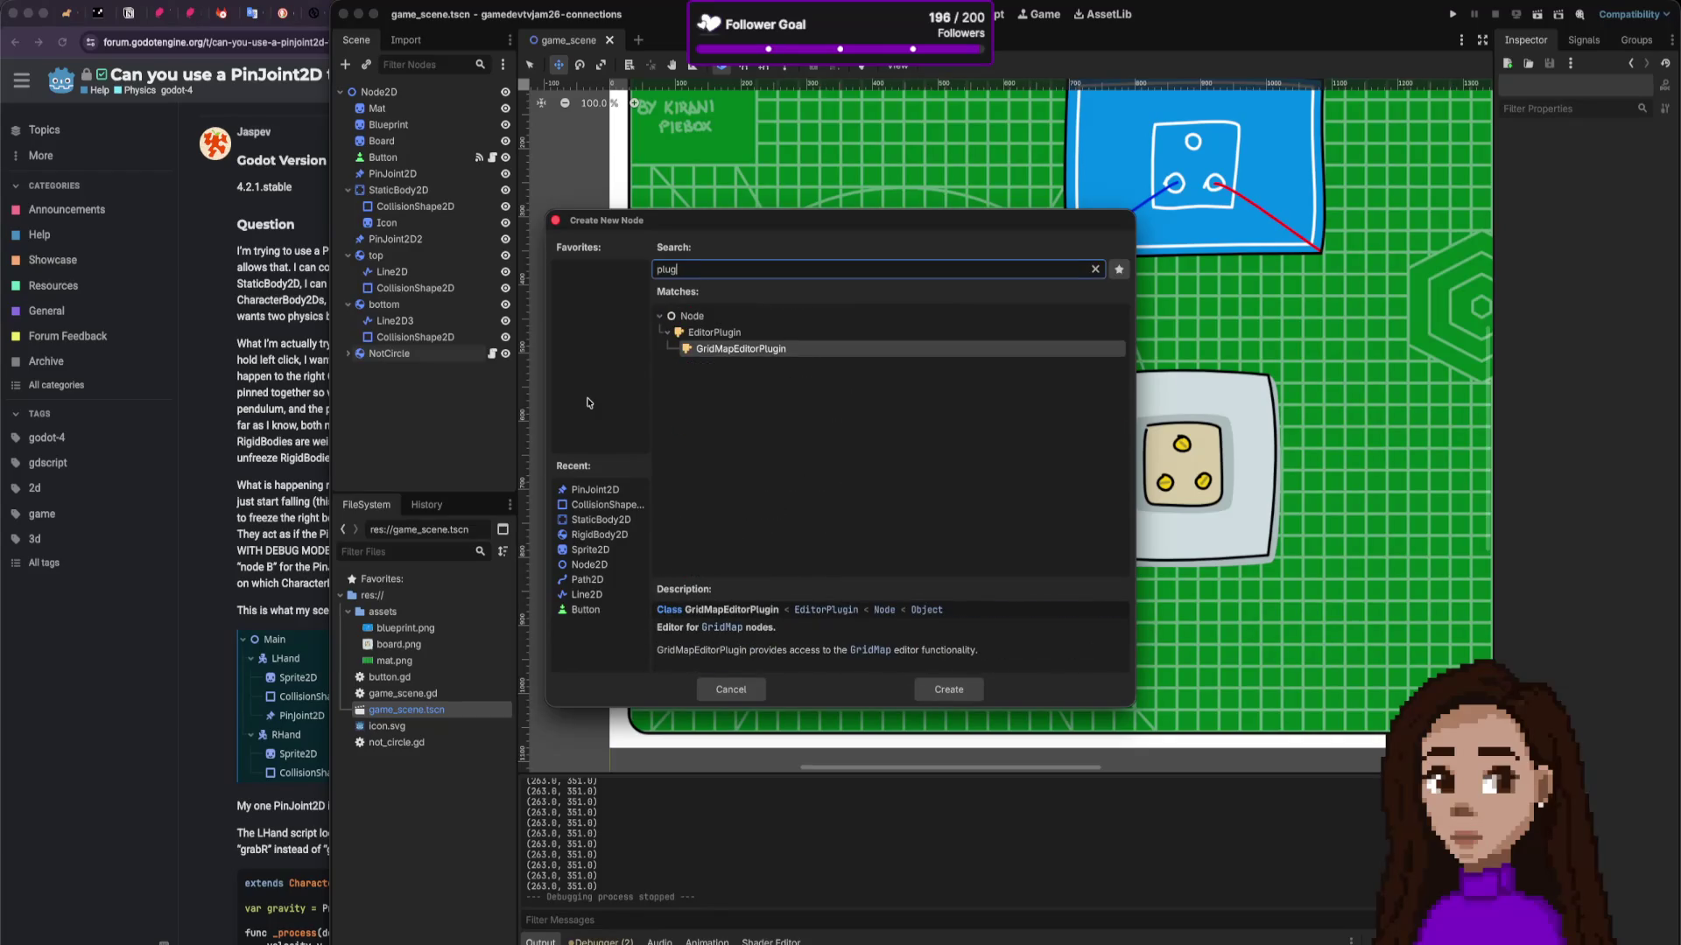
pyautogui.press('Escape')
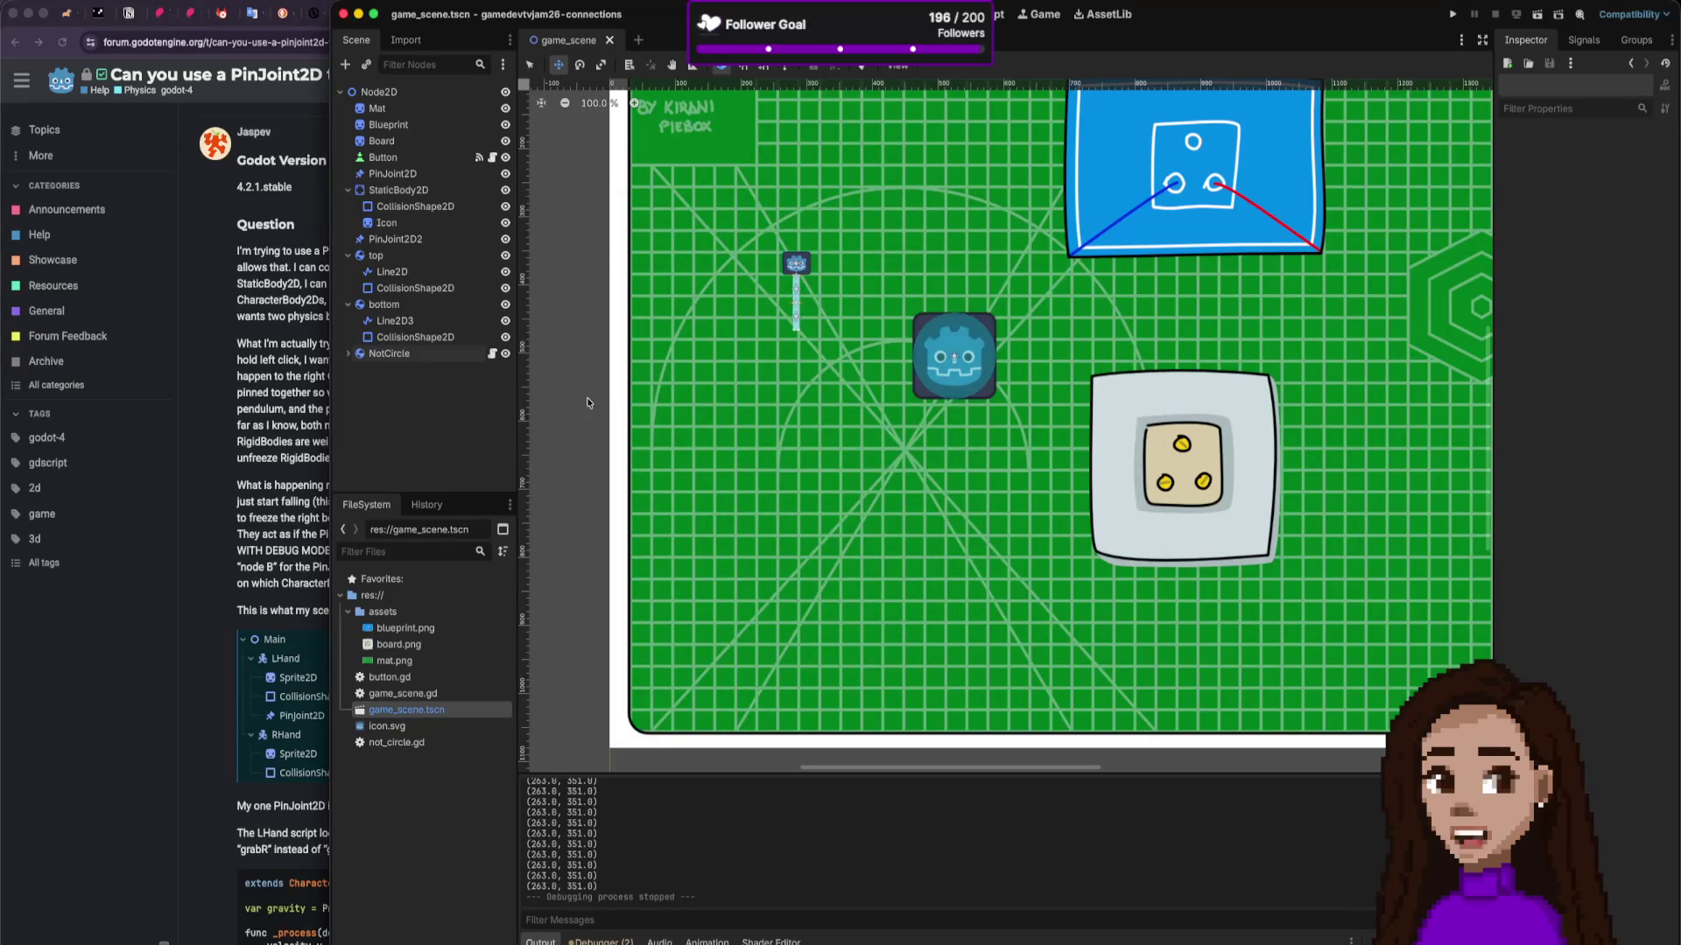
pyautogui.press('ctrl+super+space')
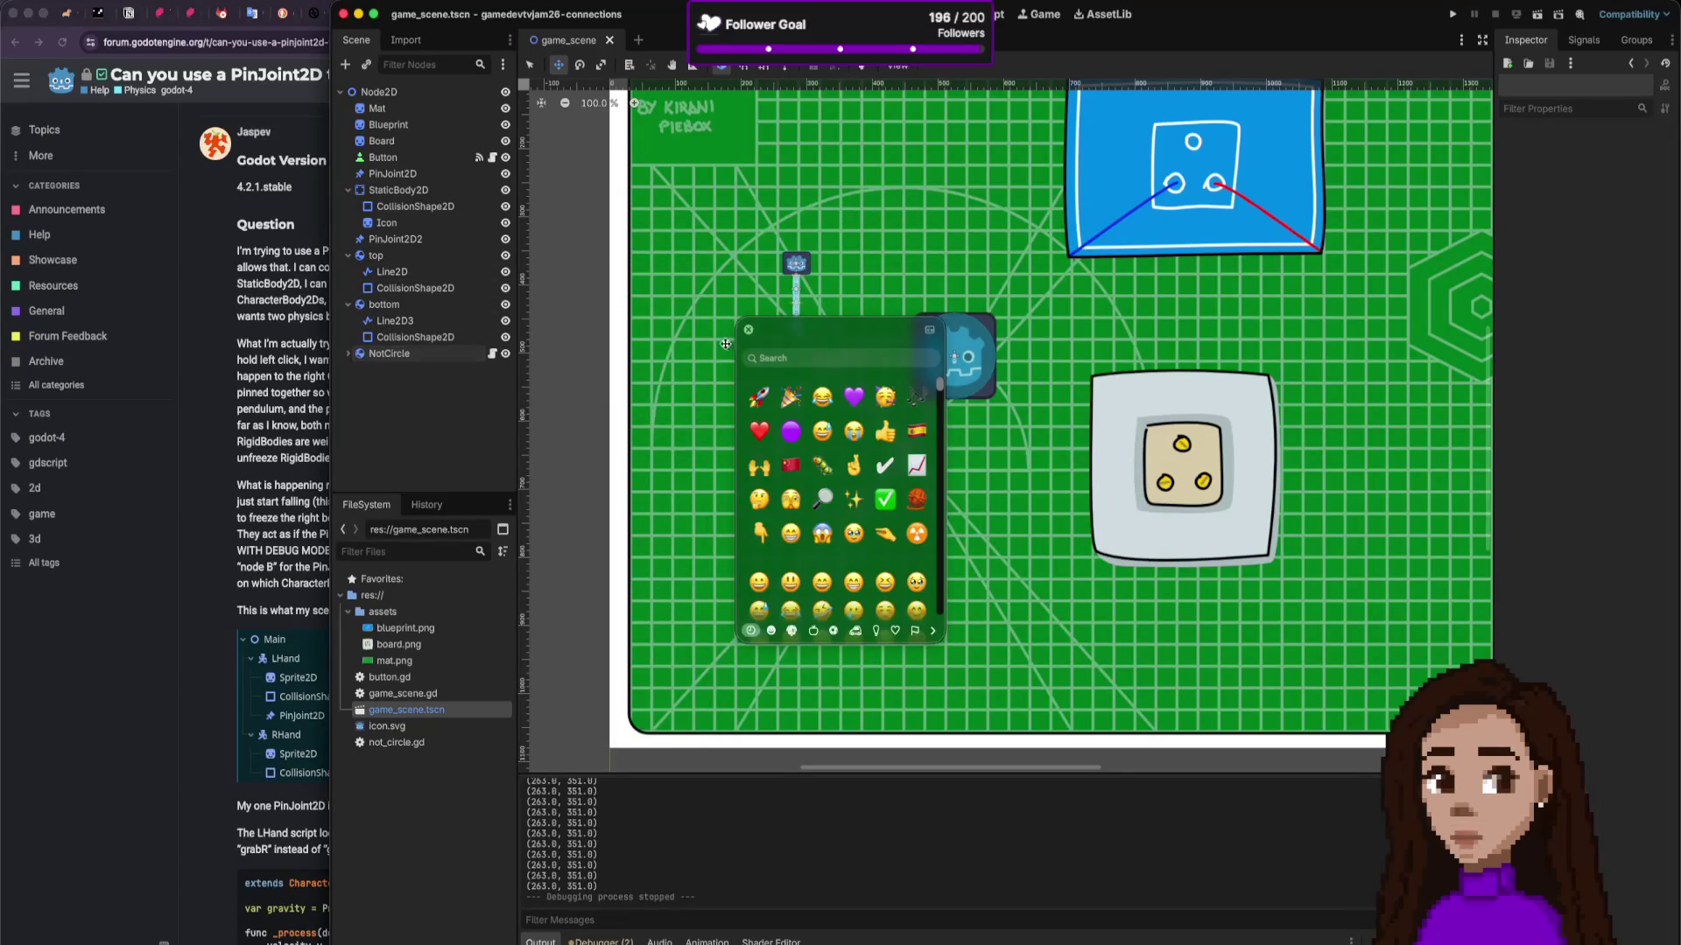
pyautogui.click(748, 329)
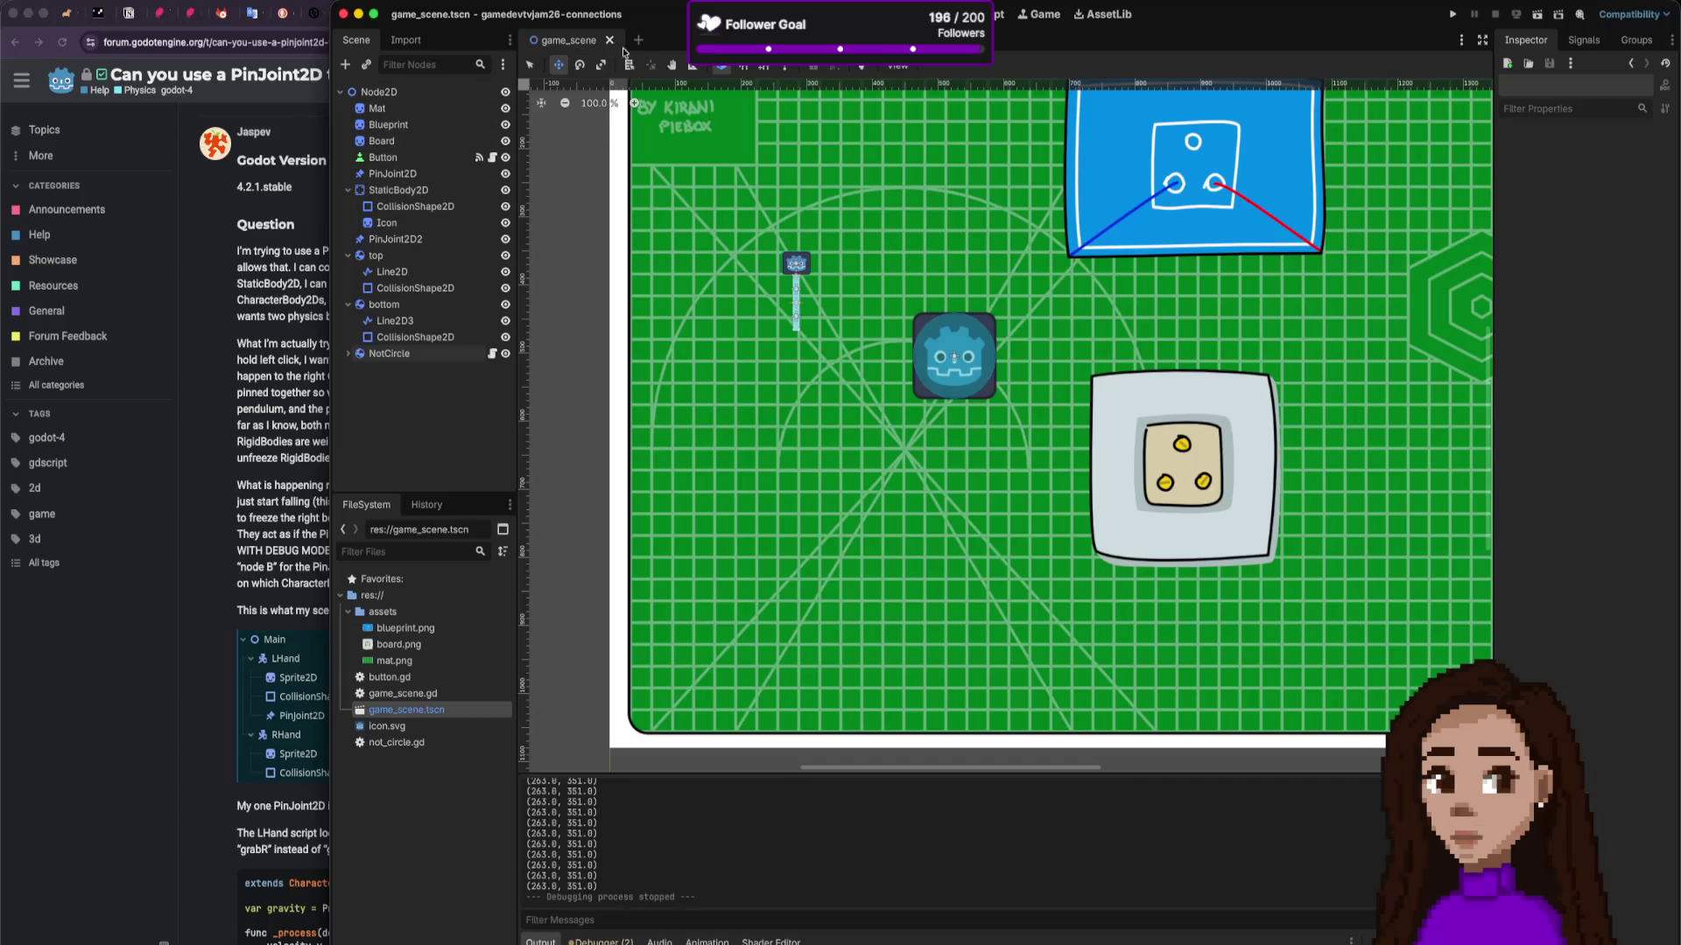
# Step: Create a new scene with a Node2D root renamed 'plug' and frame its origin
pyautogui.click(638, 40)
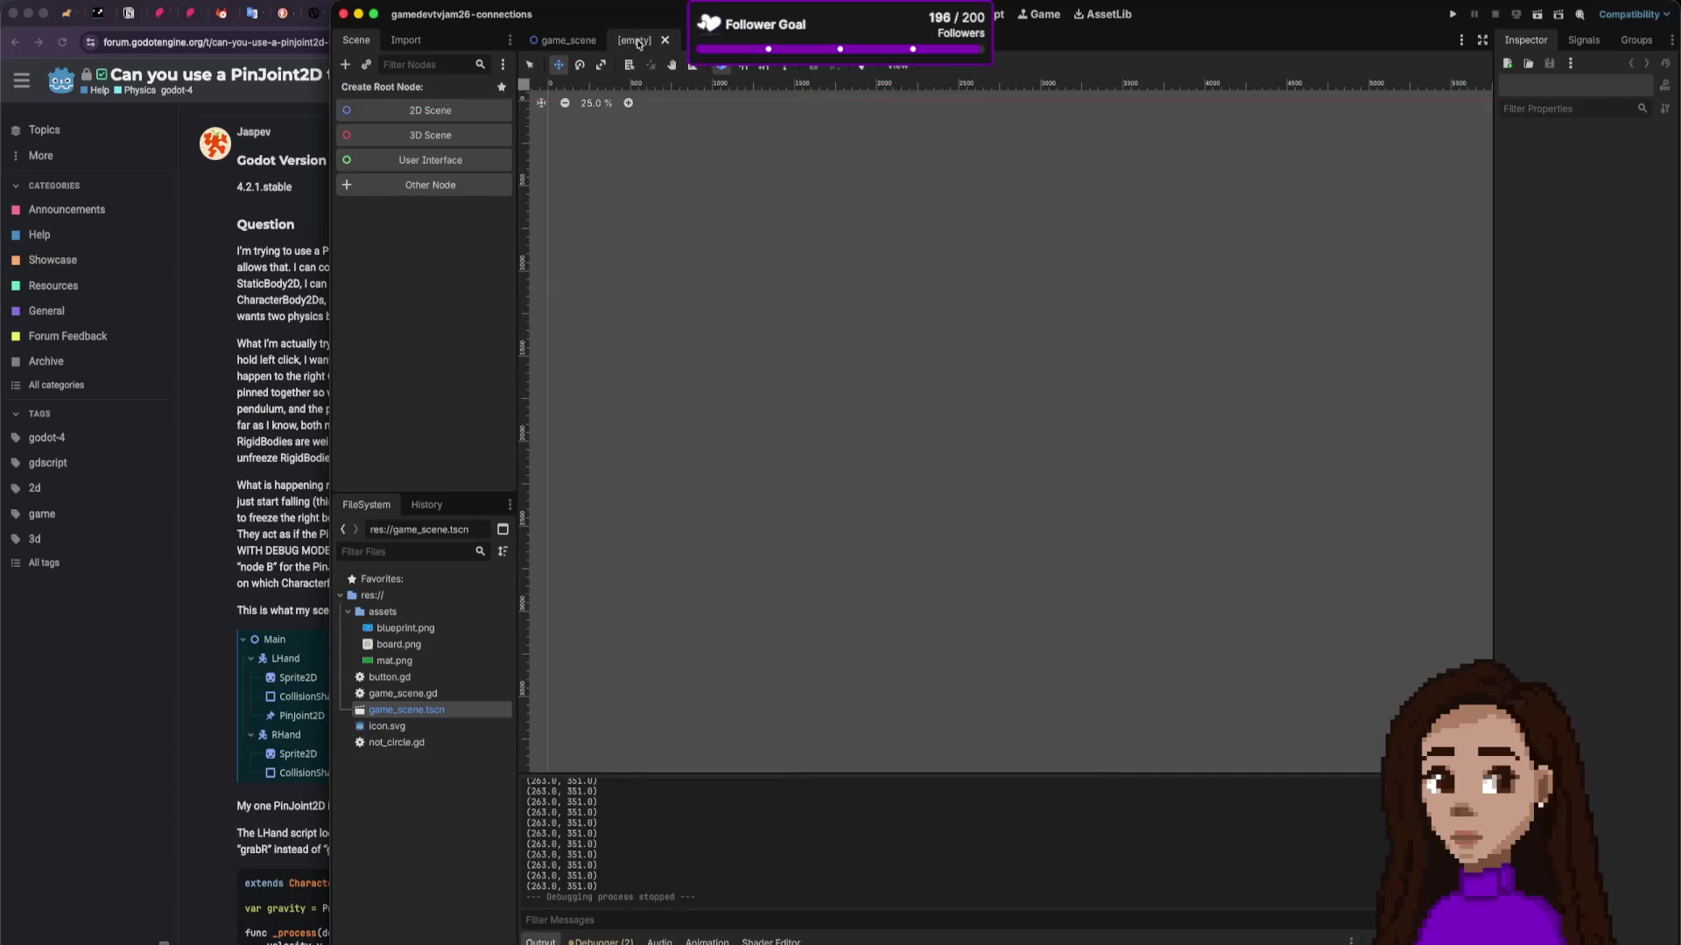
pyautogui.click(433, 110)
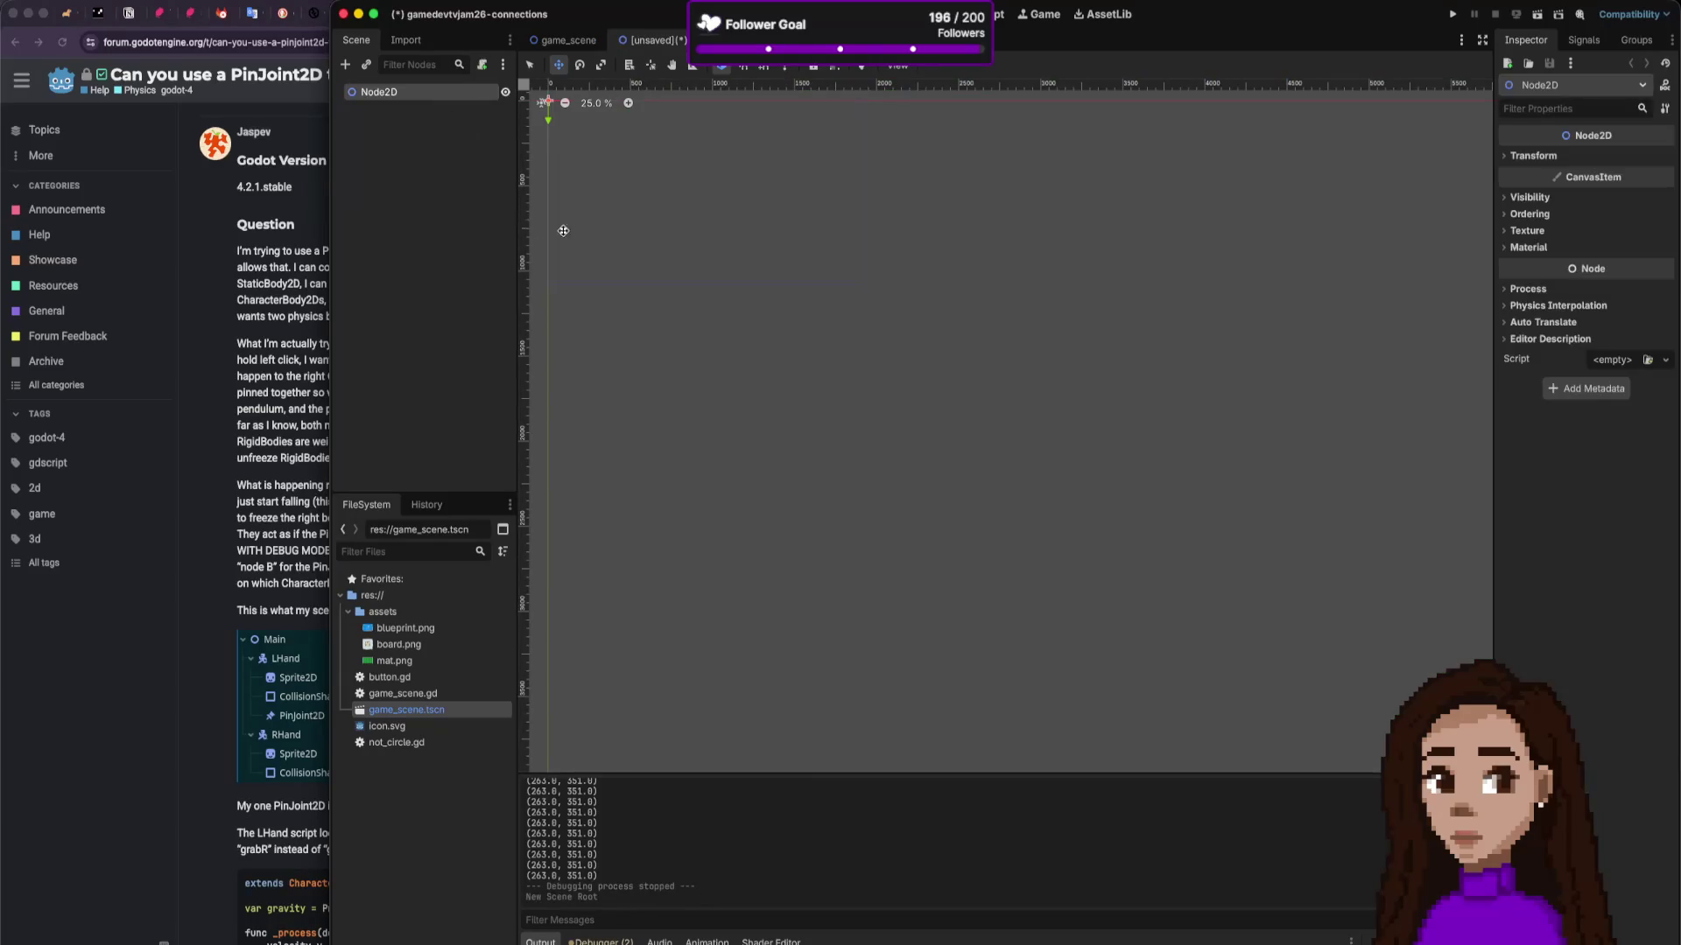
pyautogui.doubleClick(382, 91)
pyautogui.write('plug')
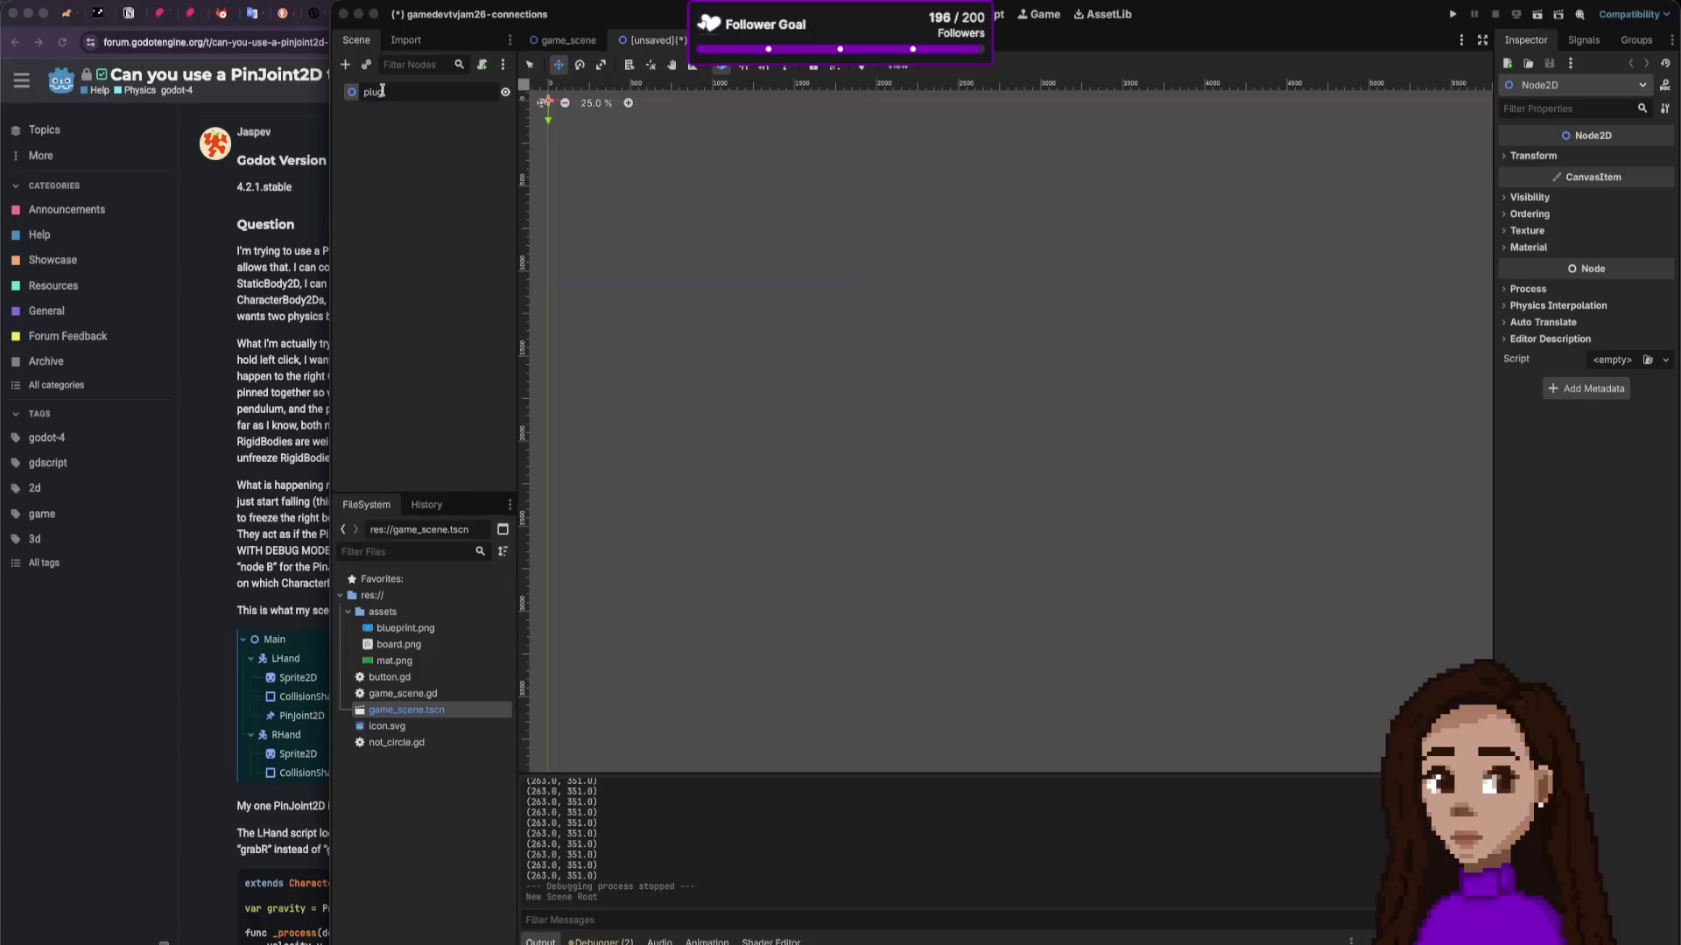
pyautogui.press('Return')
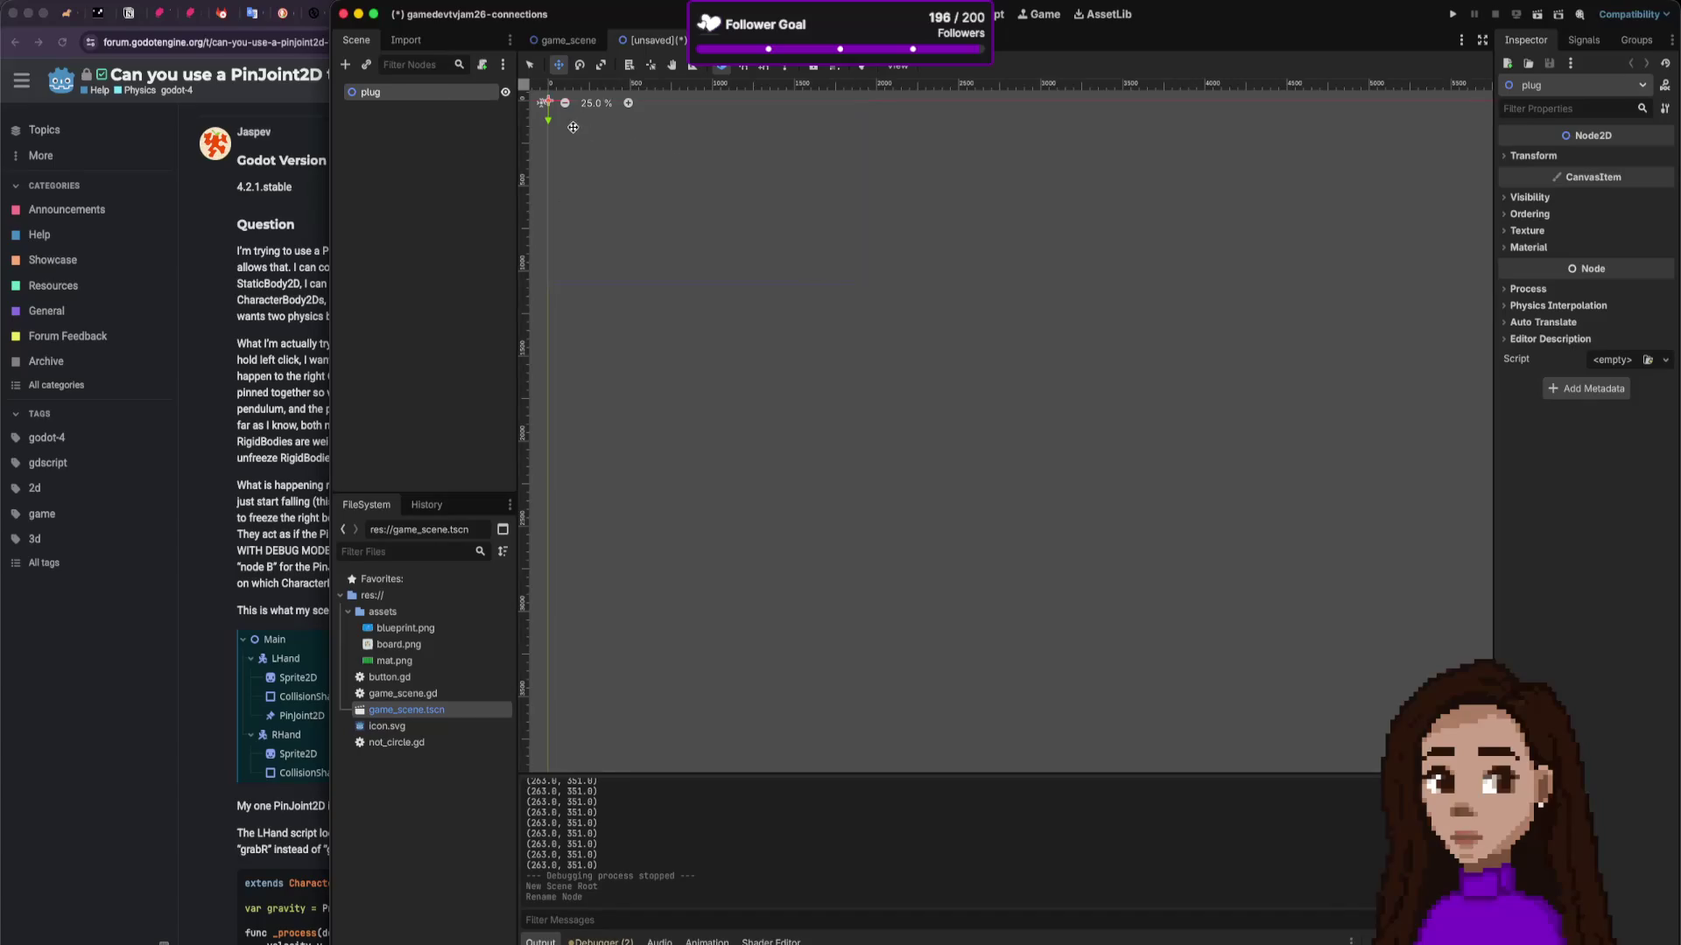
pyautogui.moveTo(567, 117); pyautogui.dragTo(791, 337)
pyautogui.scroll(8, 761, 325)
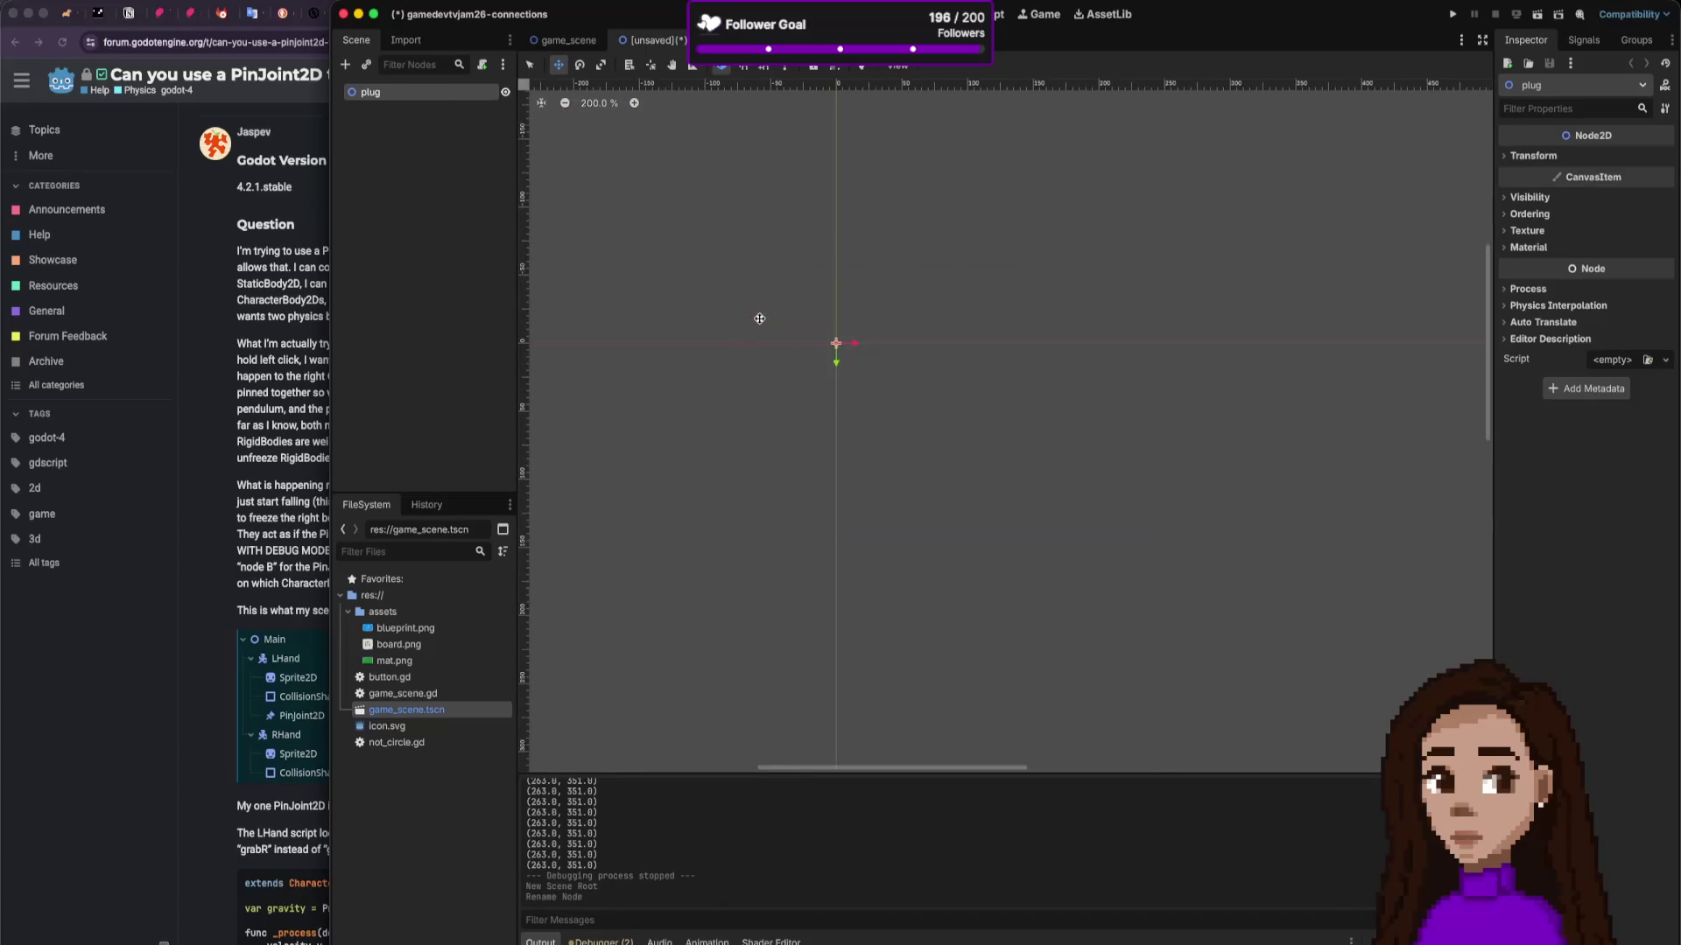
pyautogui.moveTo(561, 255); pyautogui.dragTo(895, 321)
pyautogui.scroll(1, 895, 321)
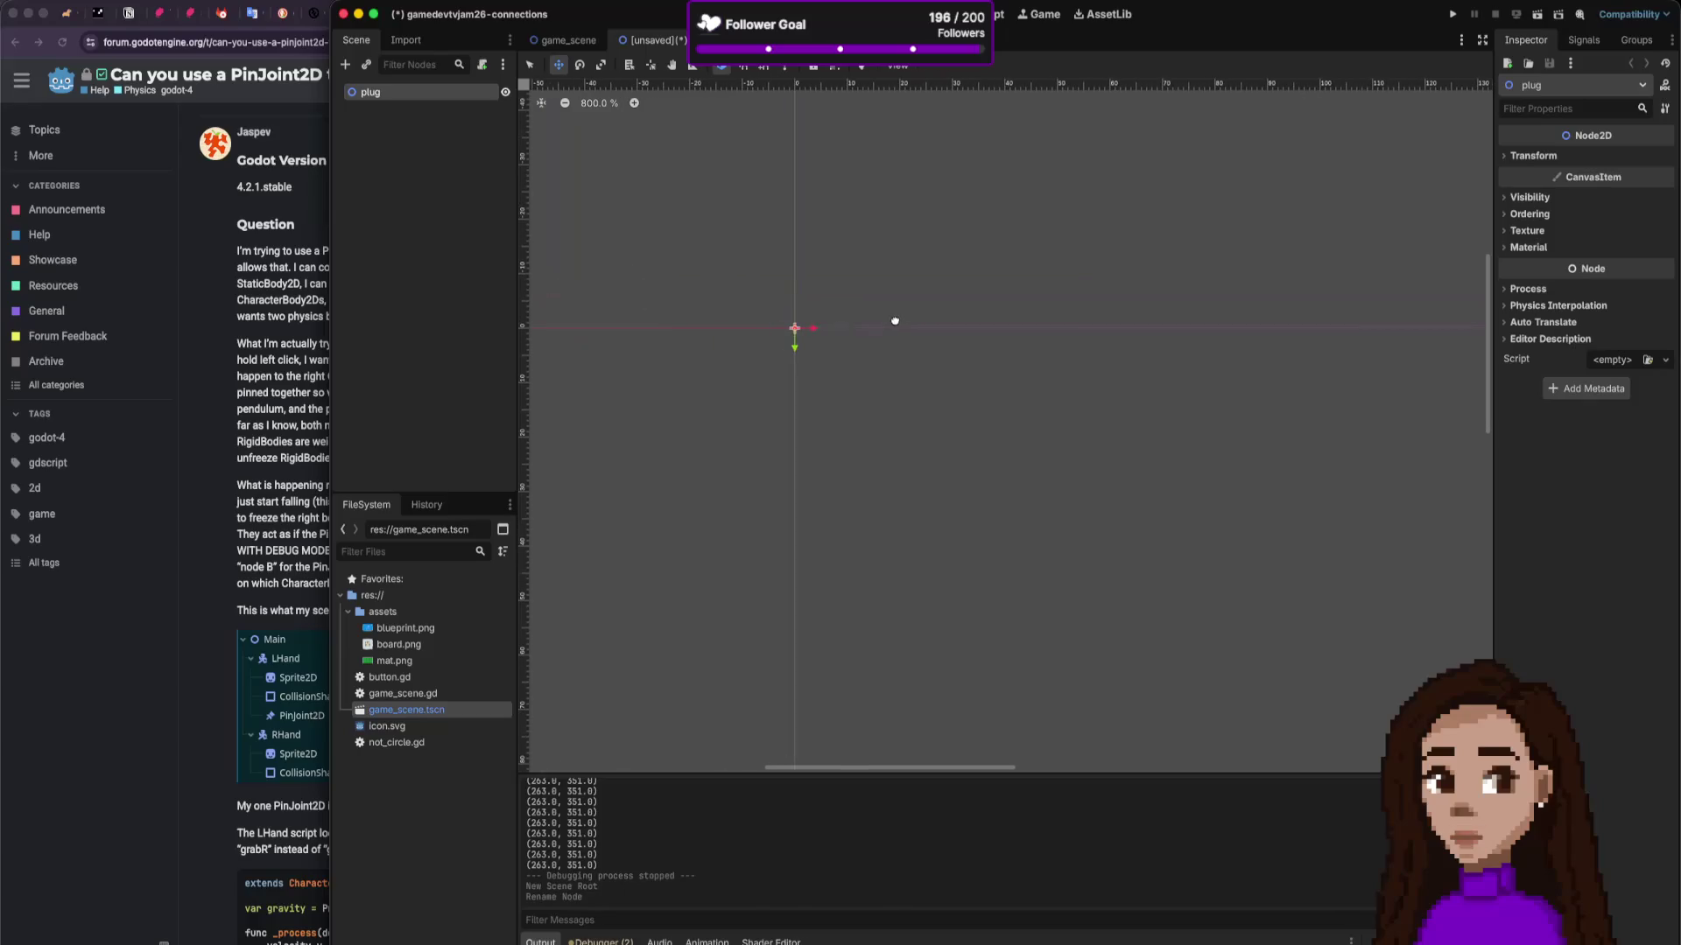
pyautogui.scroll(3, 805, 333)
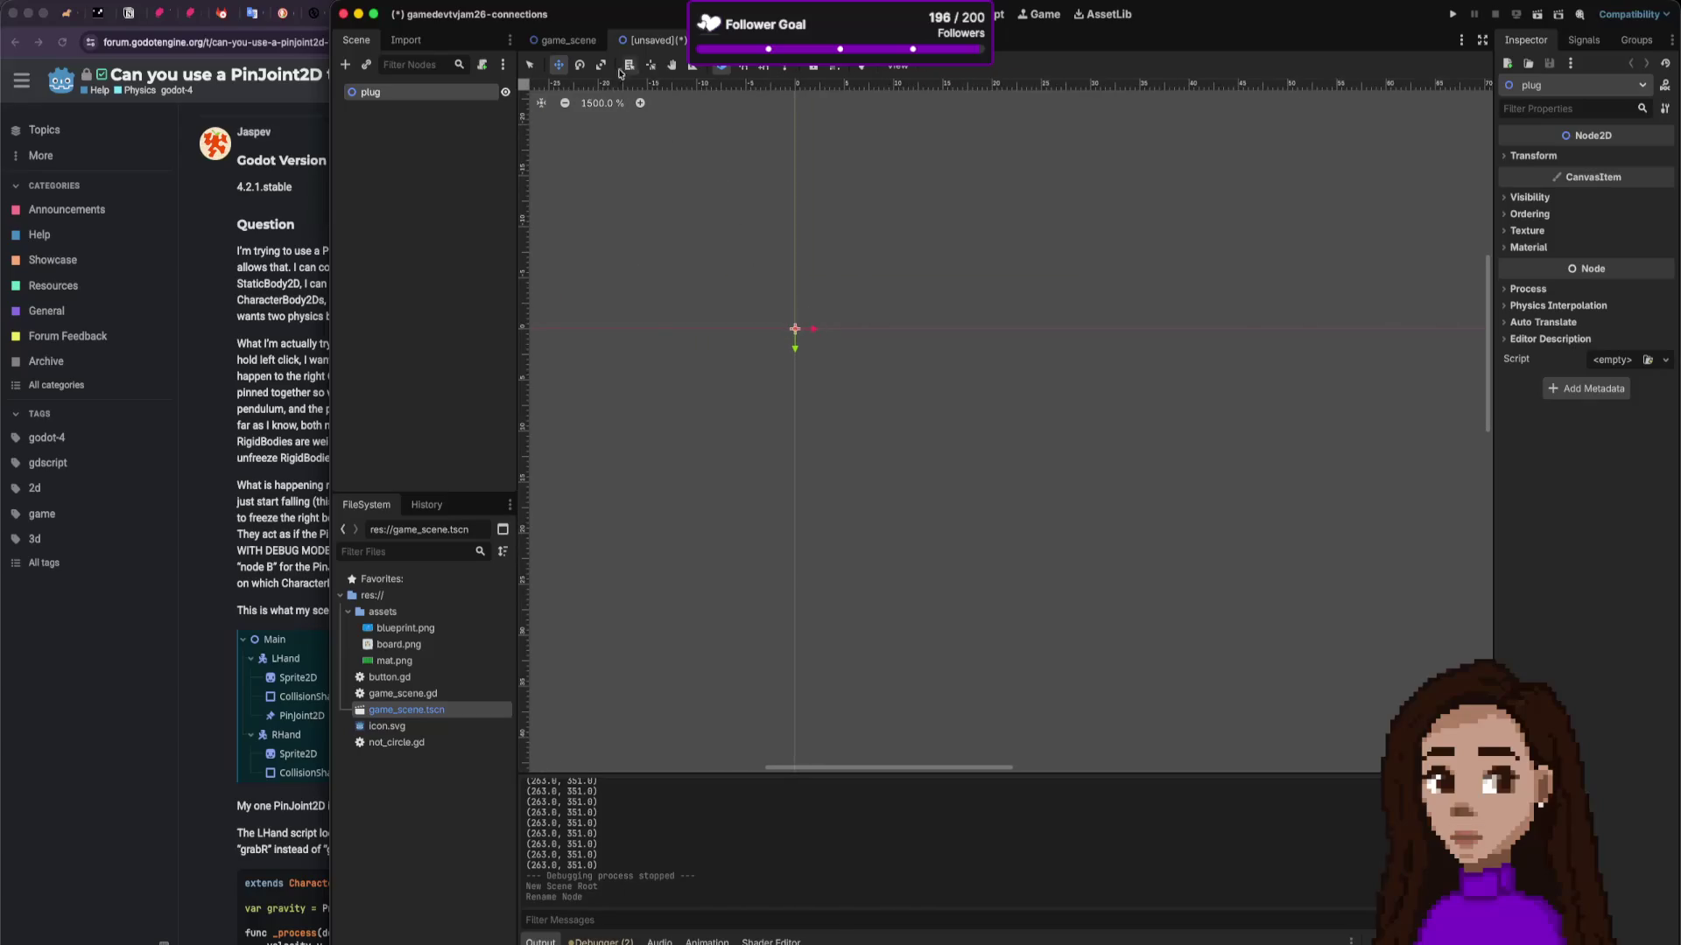
# Step: Save the plug scene as plug.tscn
pyautogui.click(569, 41)
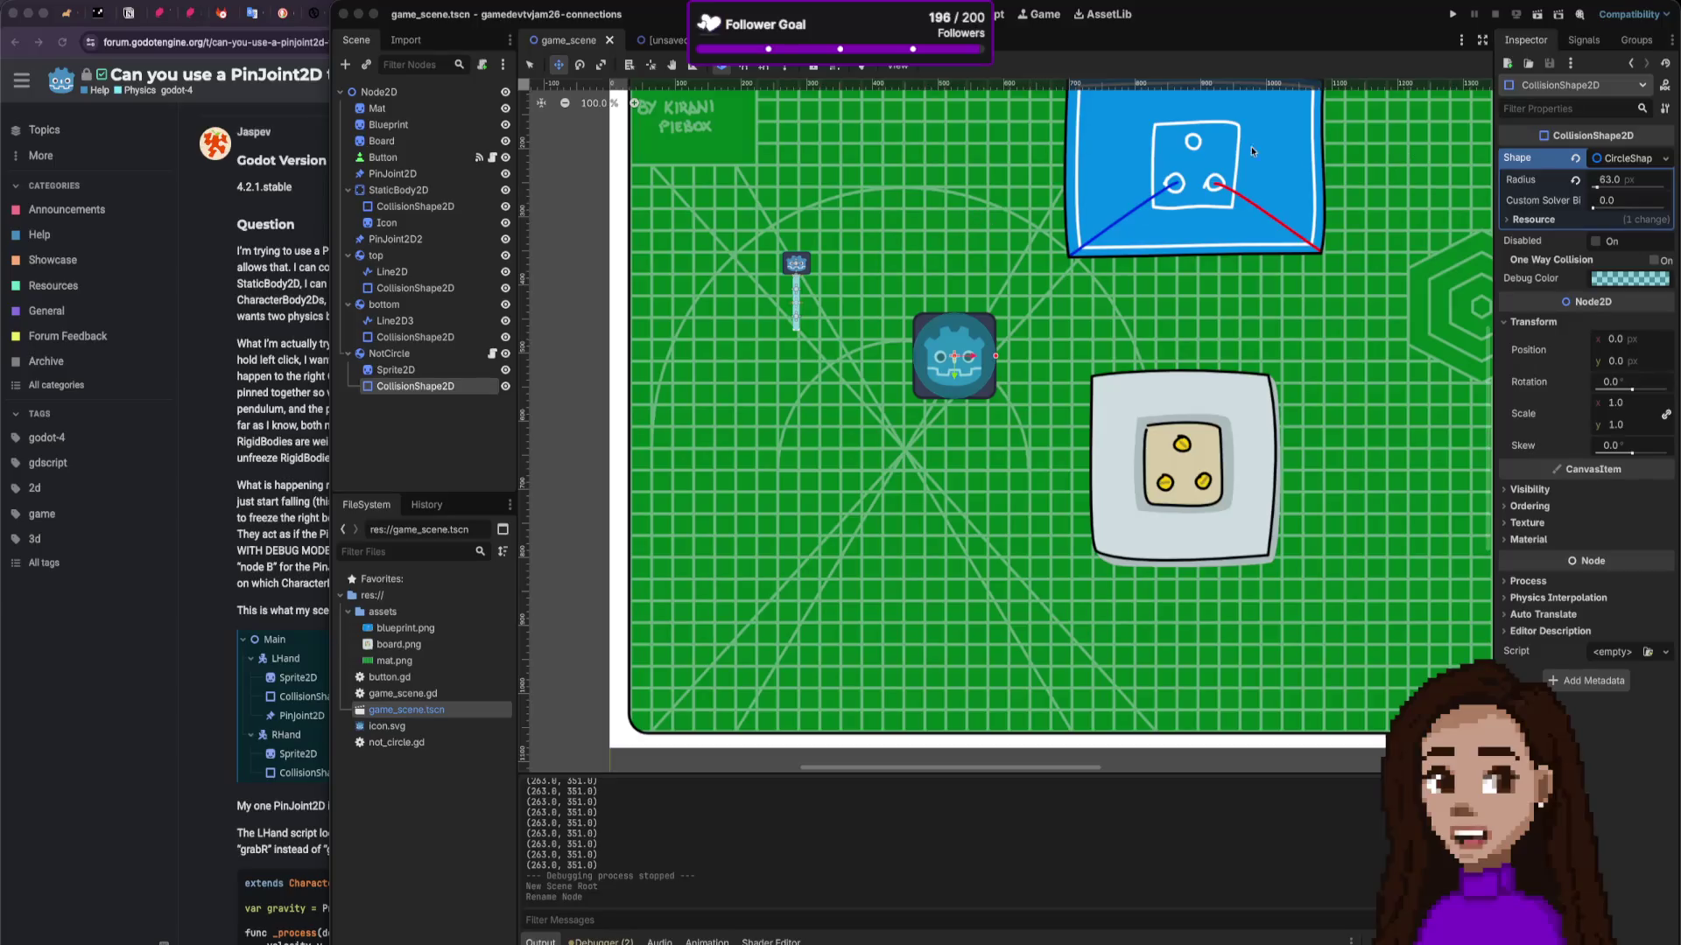
pyautogui.click(657, 39)
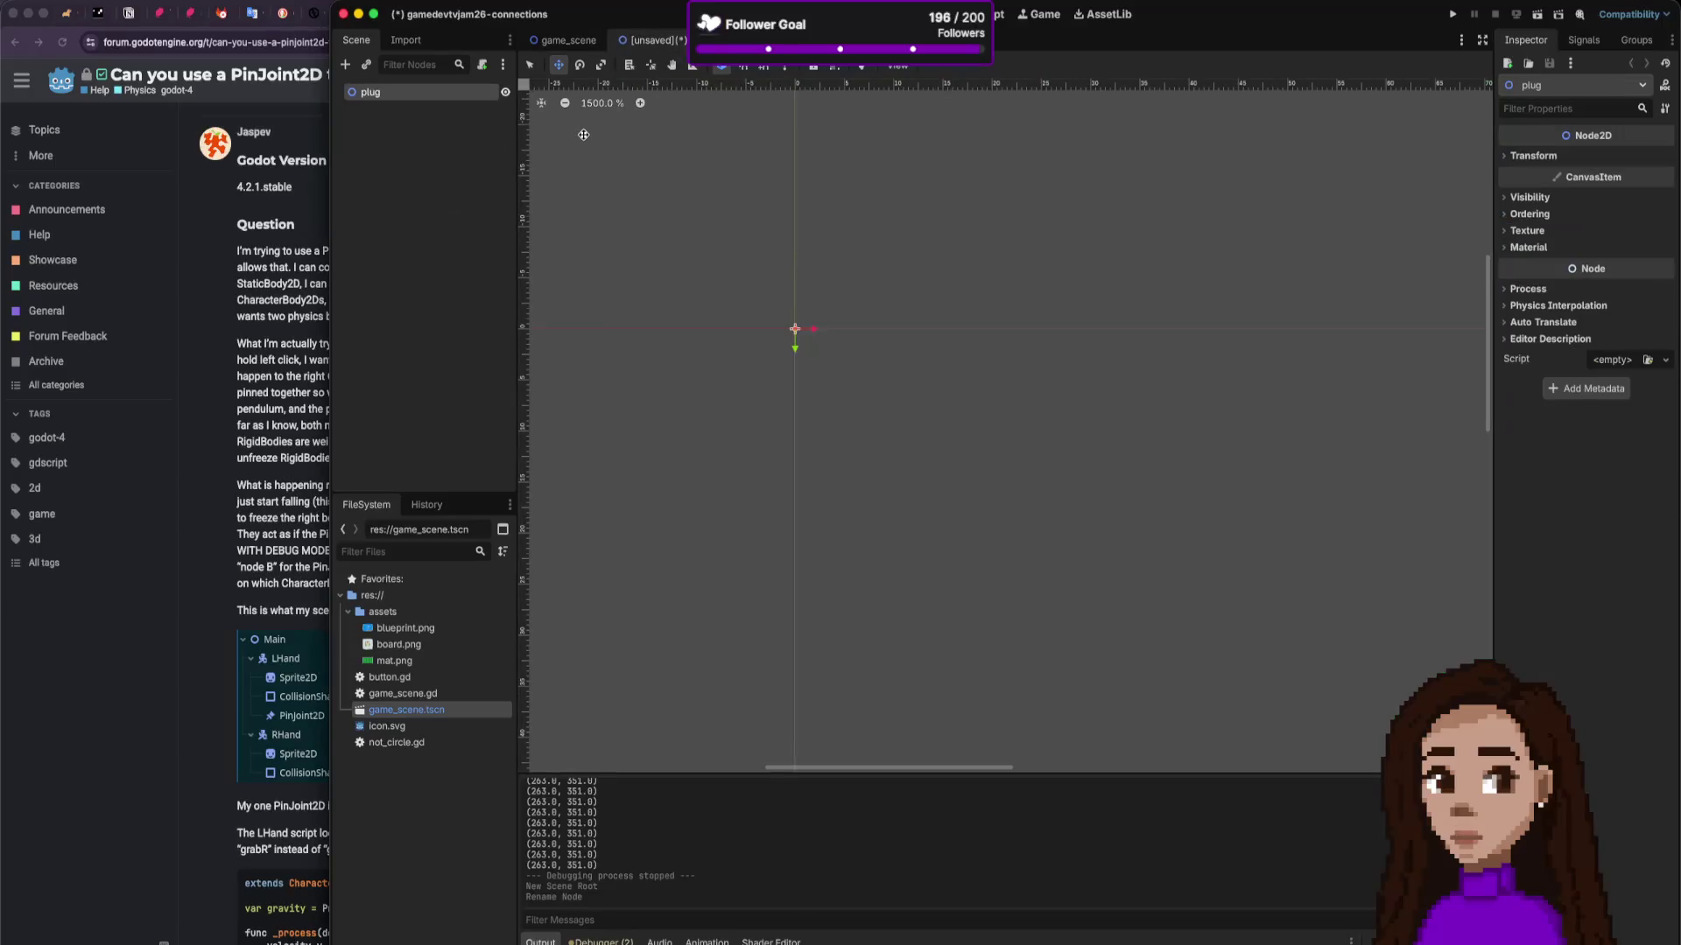
pyautogui.hotkey('ctrl', 's')
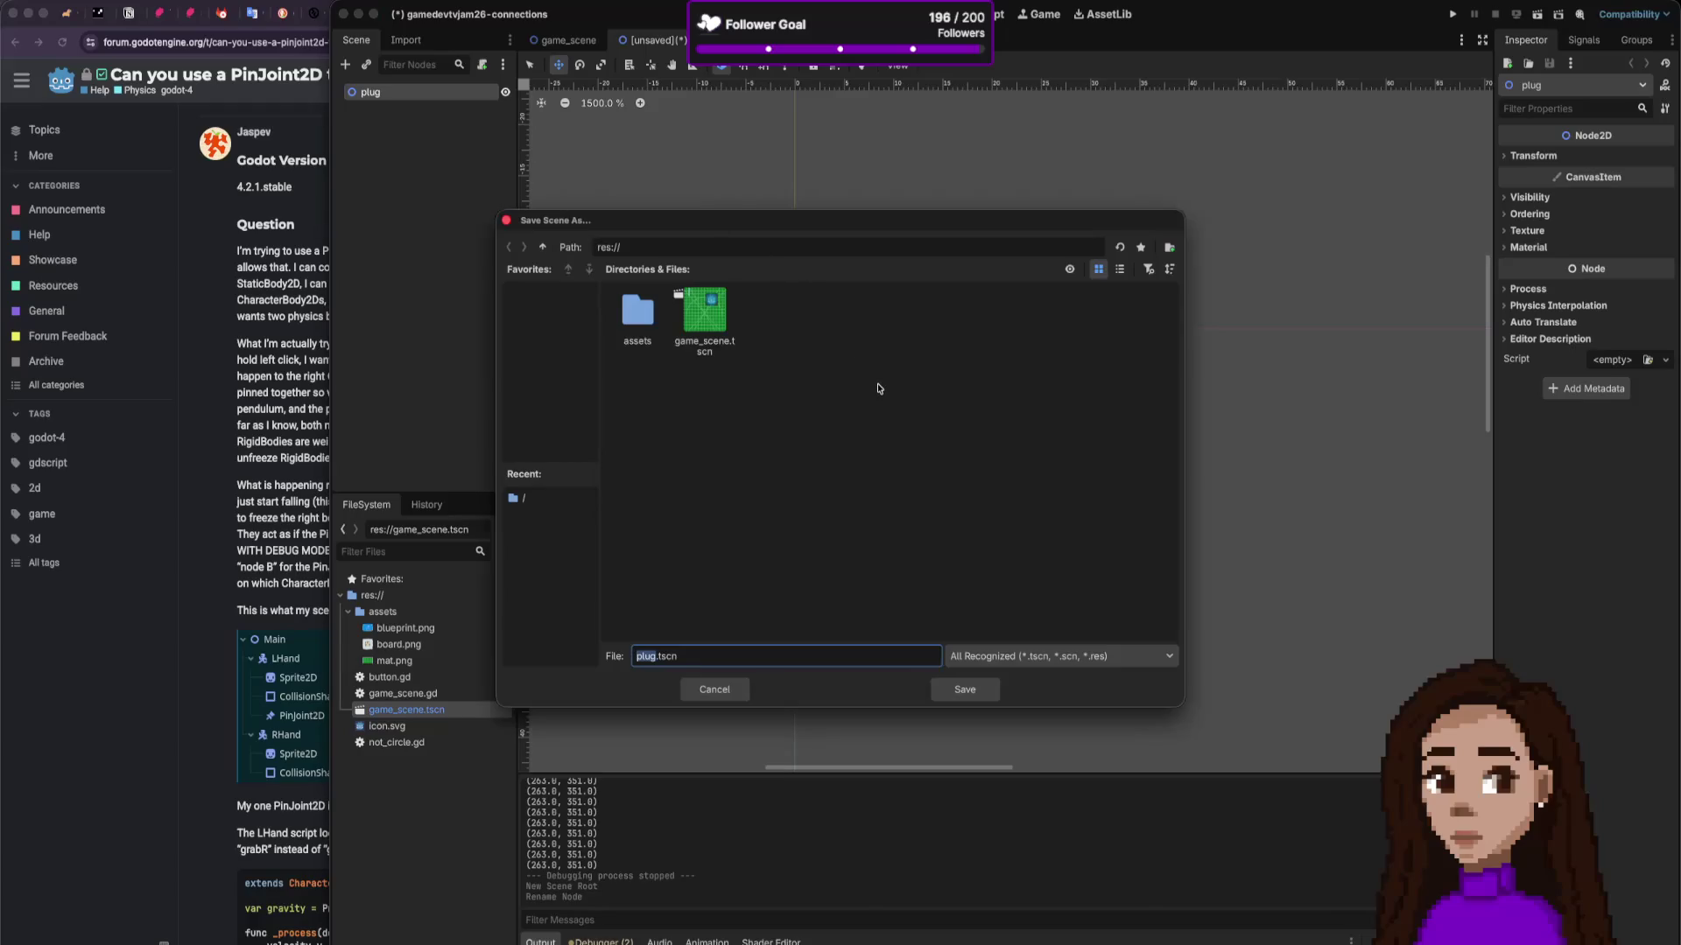
pyautogui.press('Return')
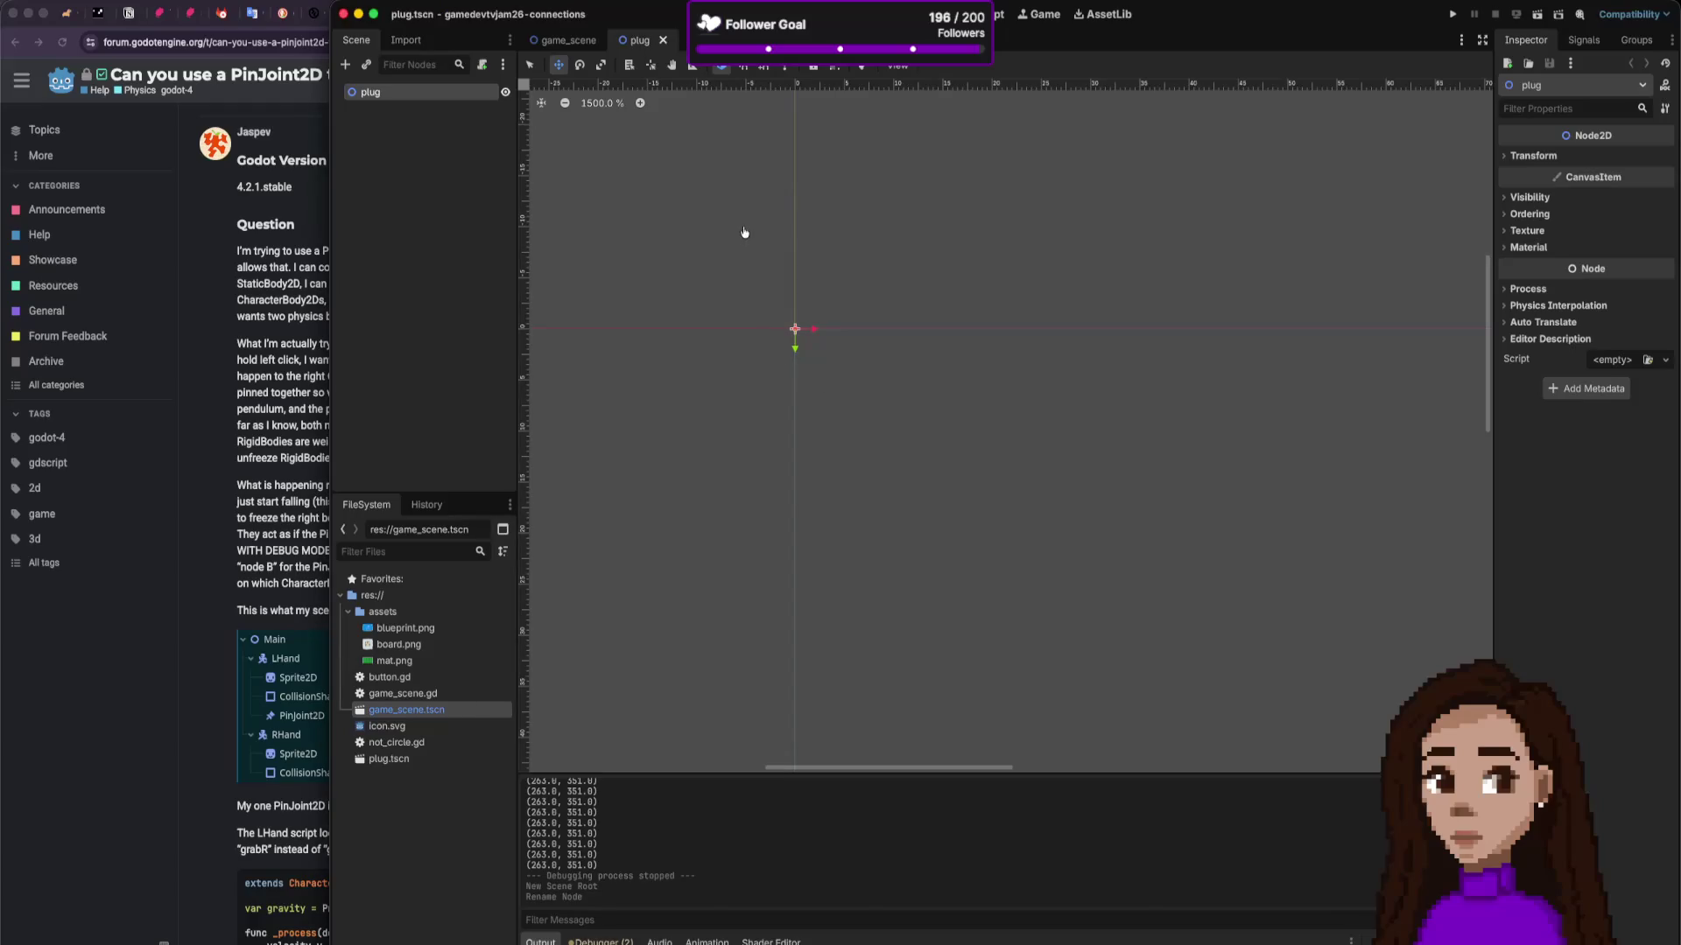
# Step: In Affinity, group each yellow plug's curves into its own plug group, then return to Godot
pyautogui.press('super+Tab')
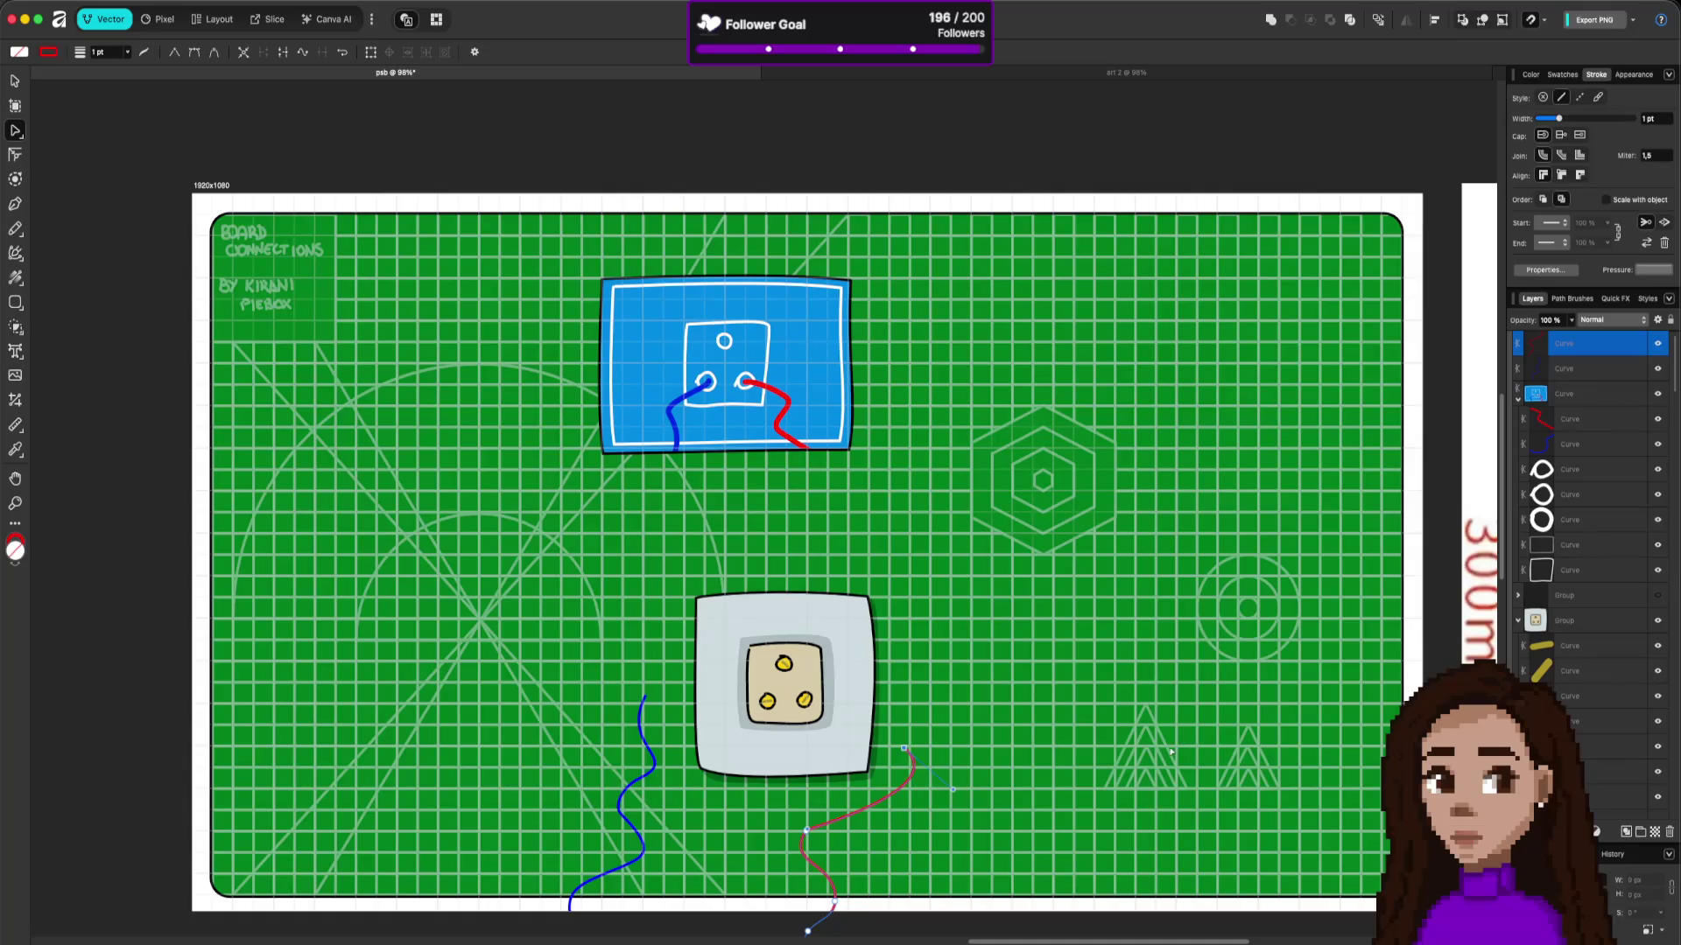
pyautogui.click(1585, 723)
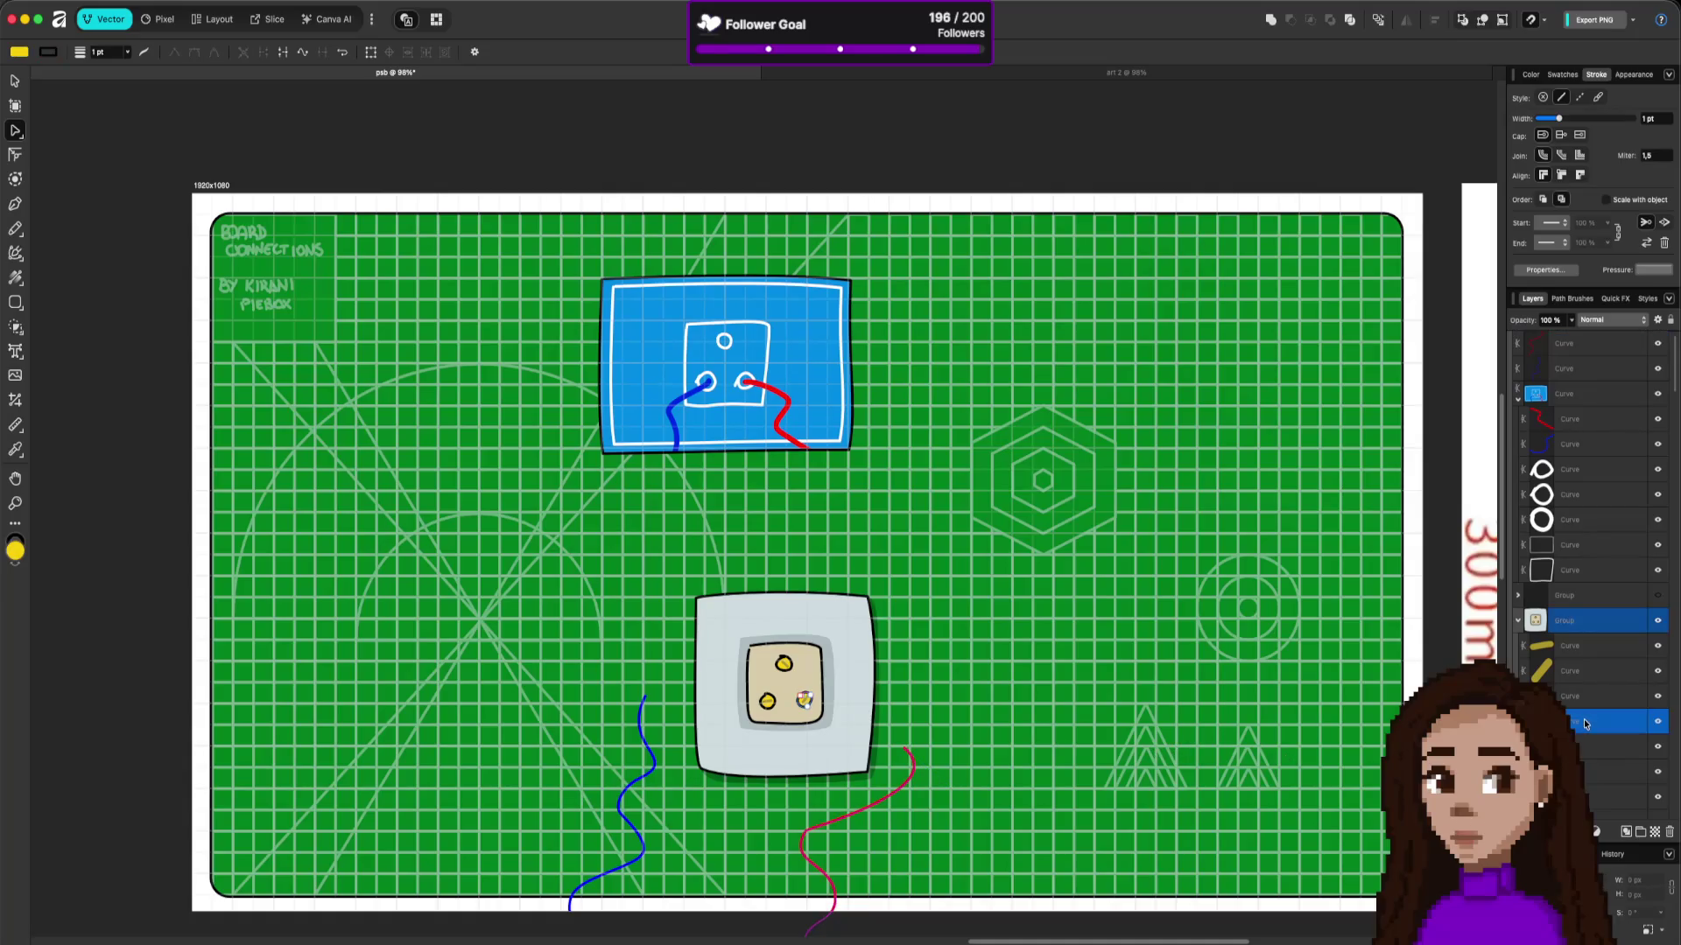
pyautogui.keyDown('super'); pyautogui.click(1590, 673); pyautogui.keyUp('super')
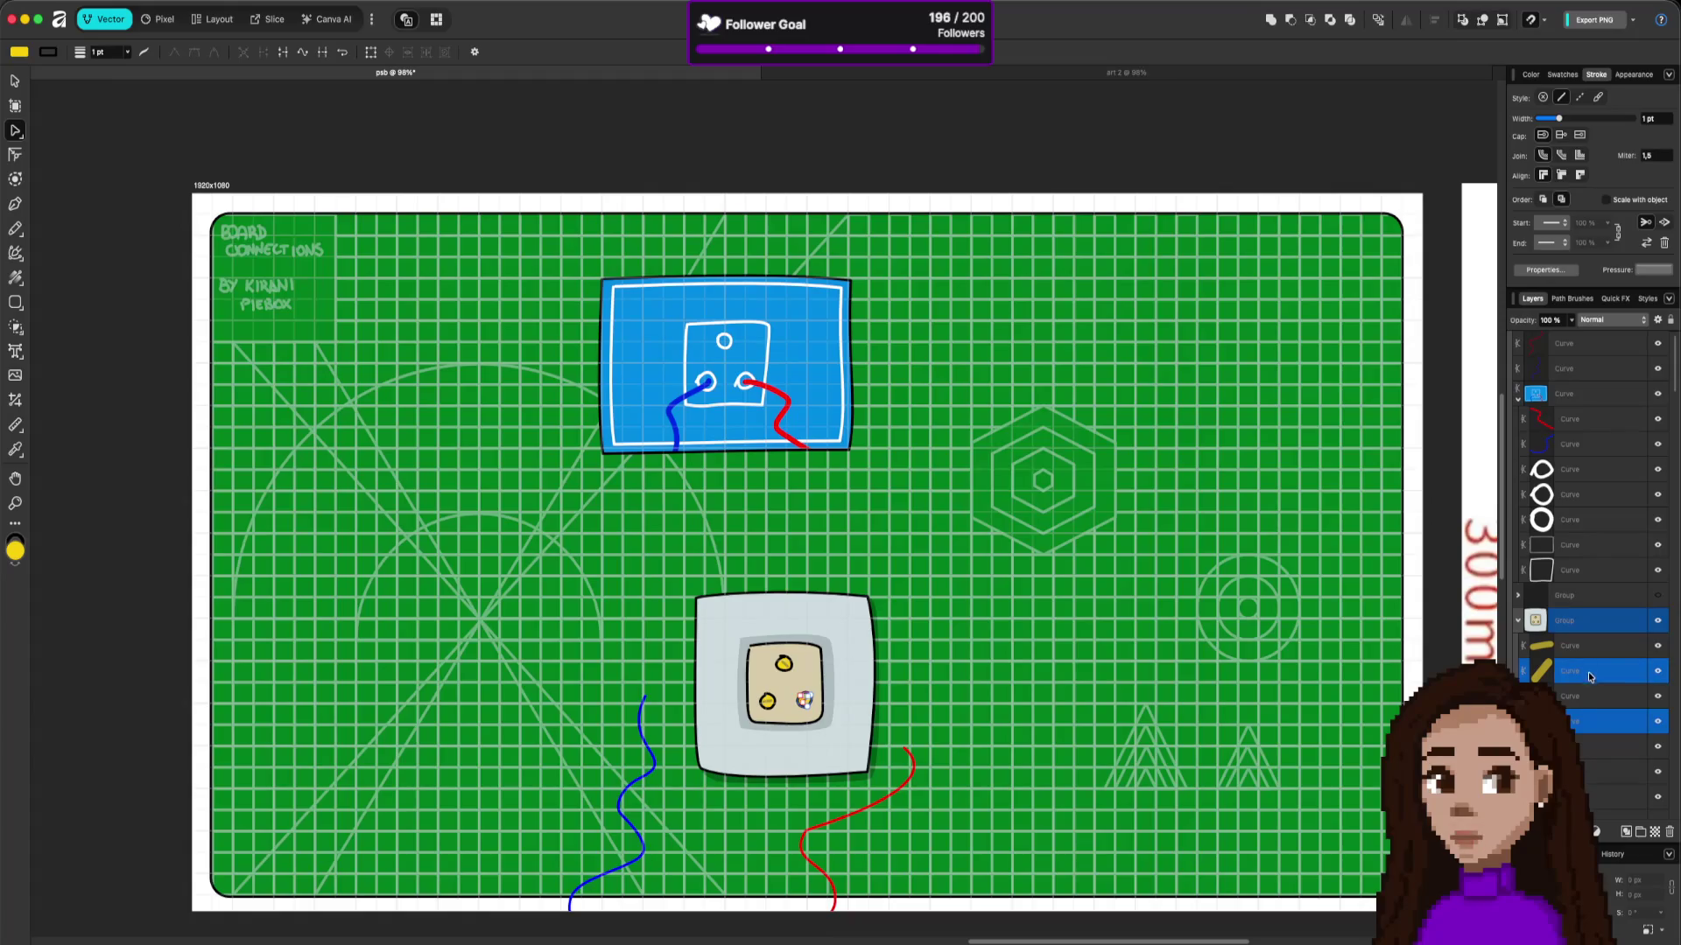
pyautogui.press('super+g')
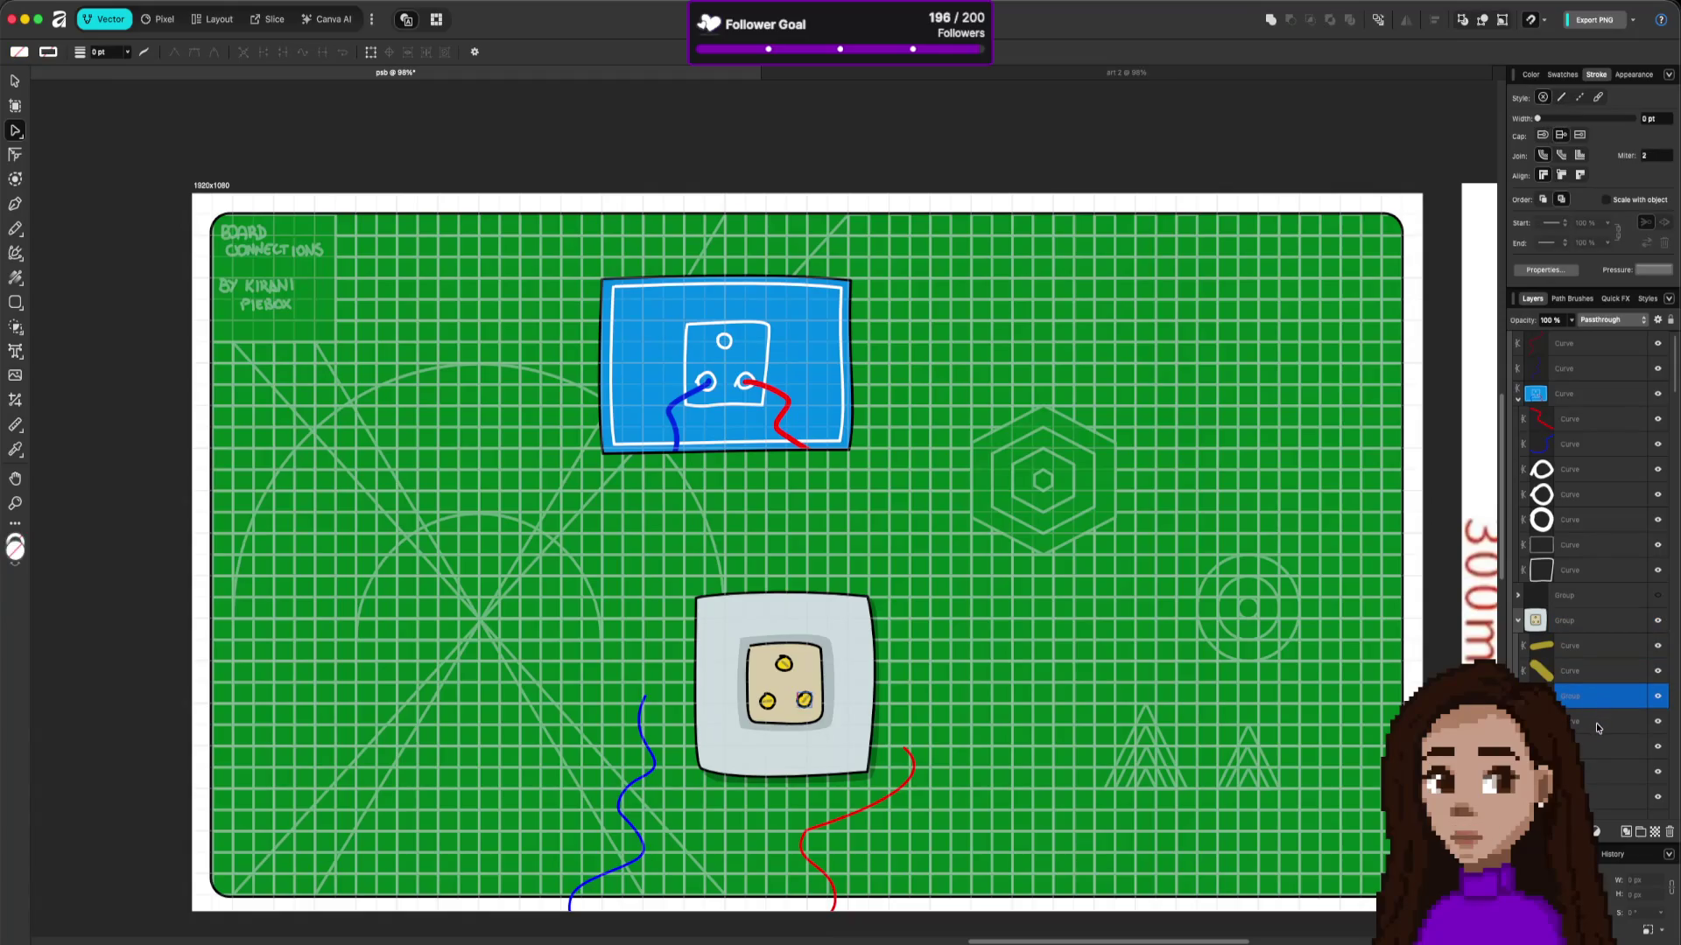
pyautogui.keyDown('super'); pyautogui.click(1590, 656); pyautogui.keyUp('super')
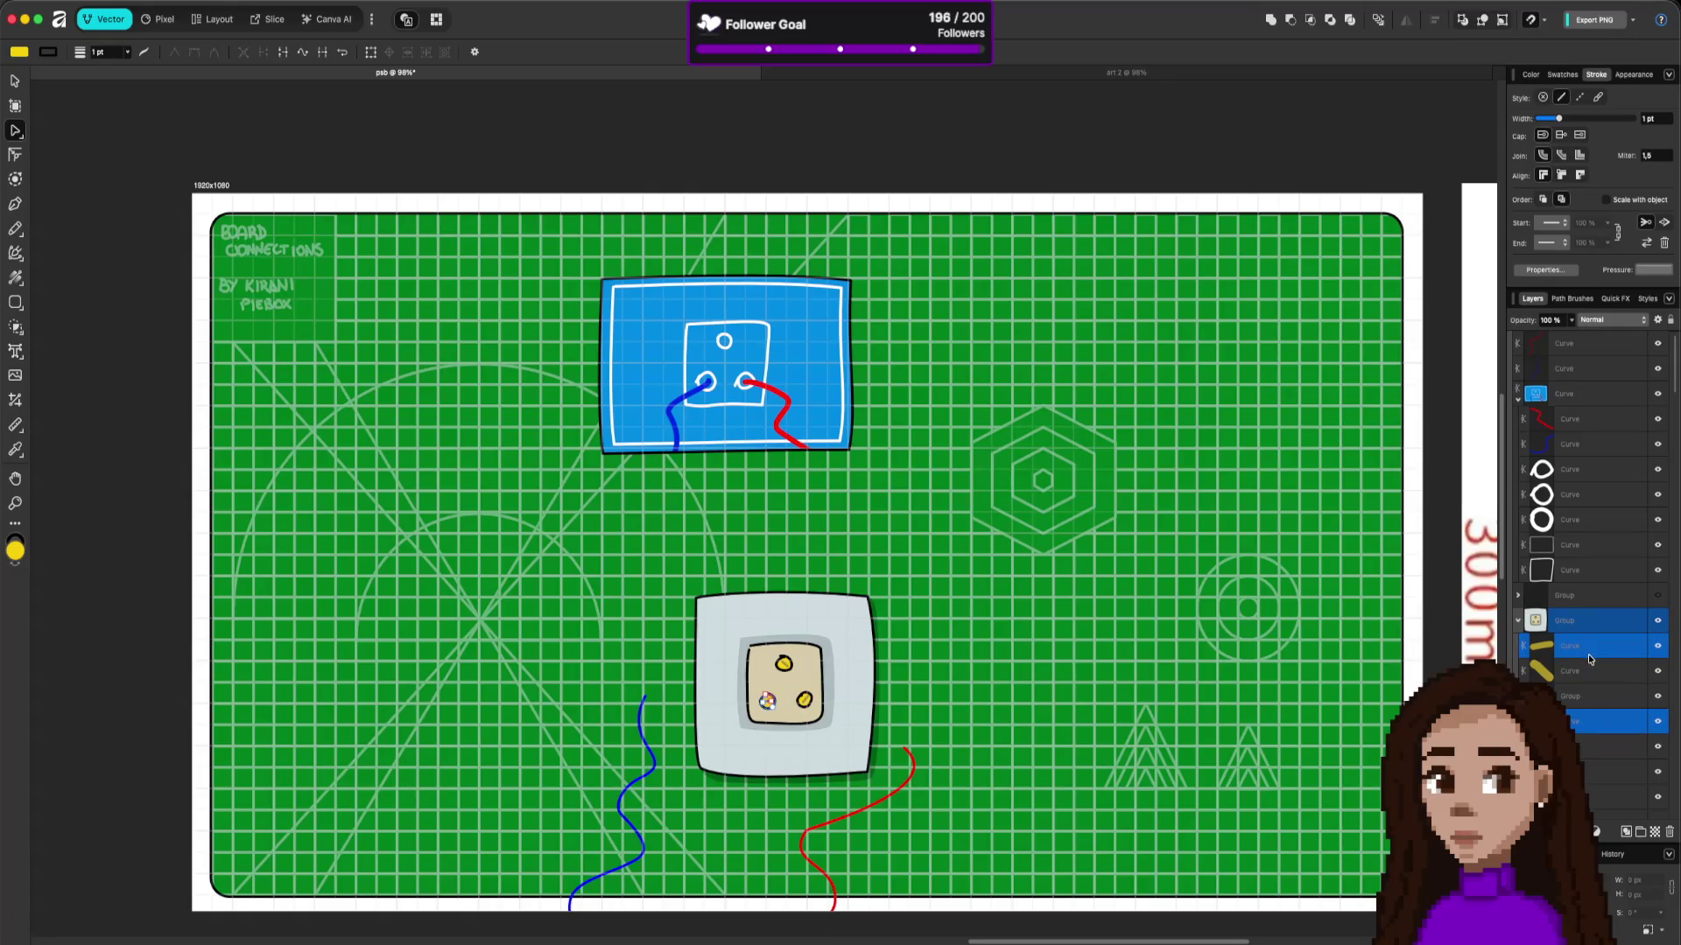
pyautogui.press('super+g')
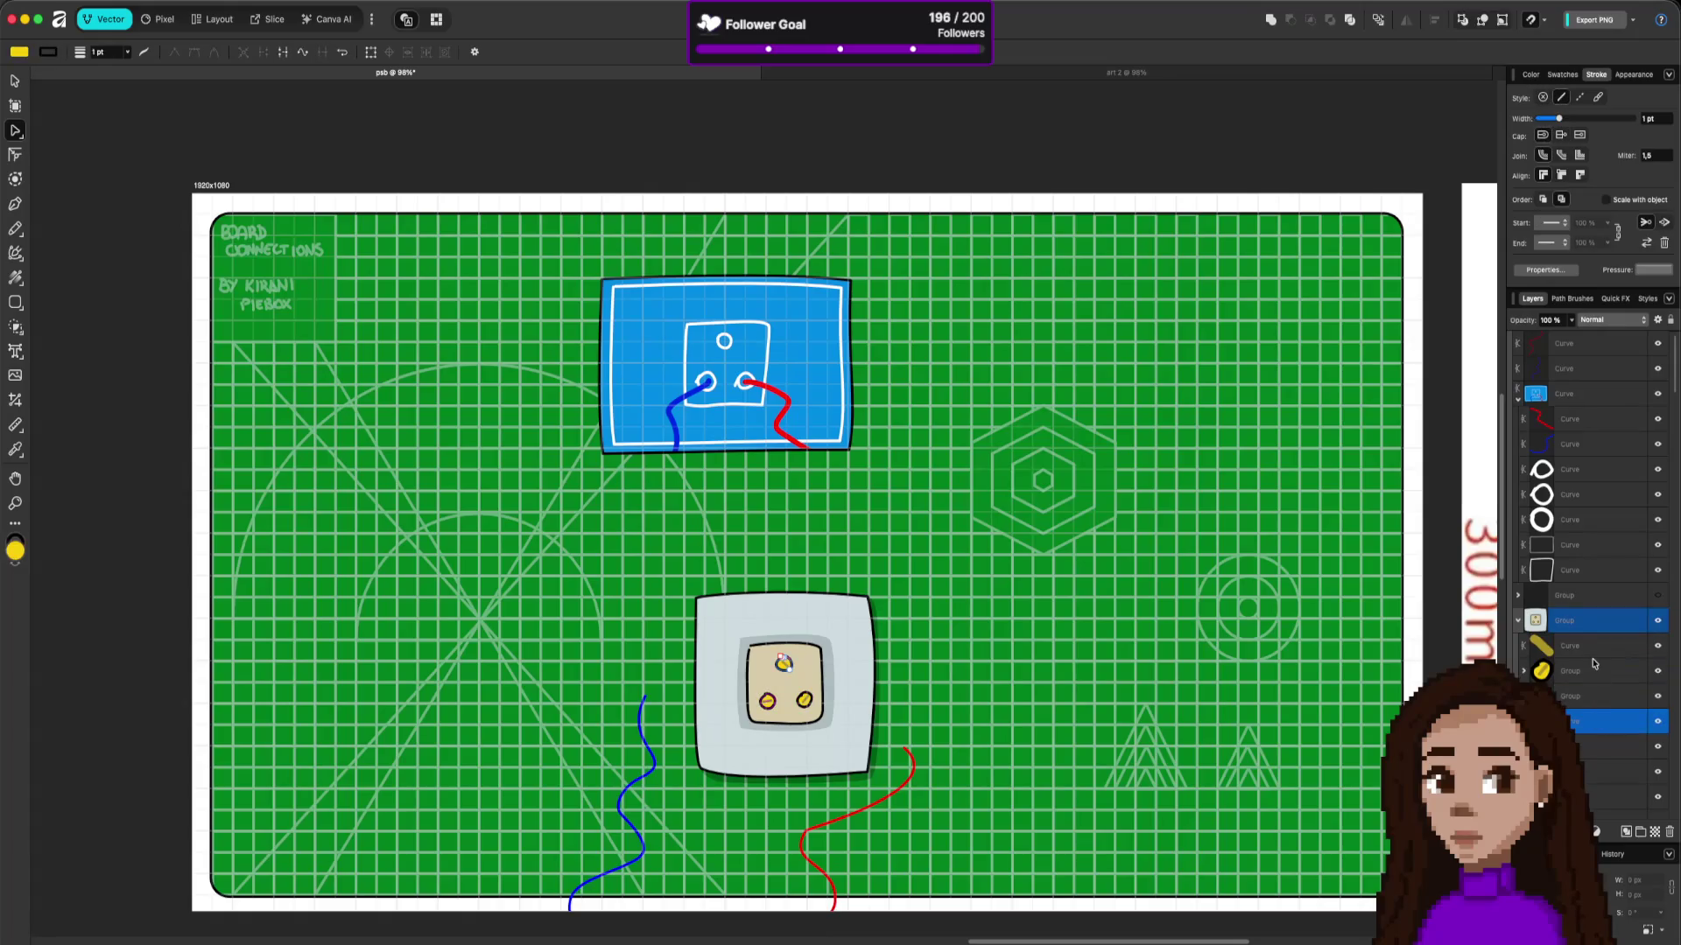
pyautogui.keyDown('super'); pyautogui.click(1592, 655); pyautogui.keyUp('super')
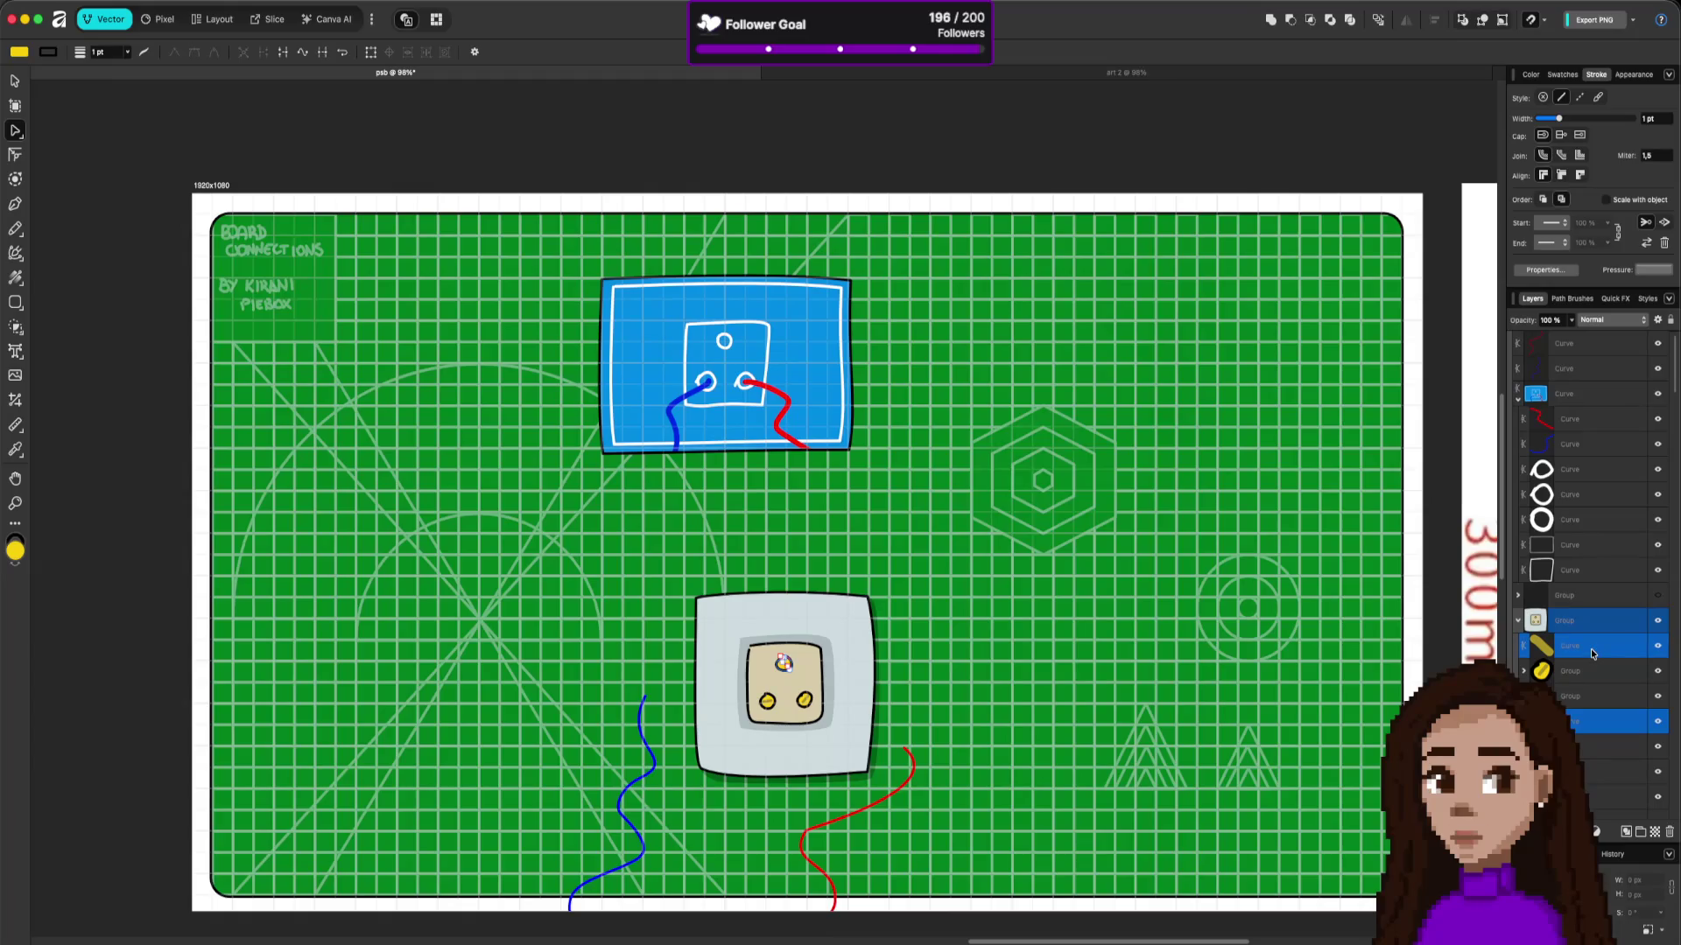
pyautogui.press('super+g')
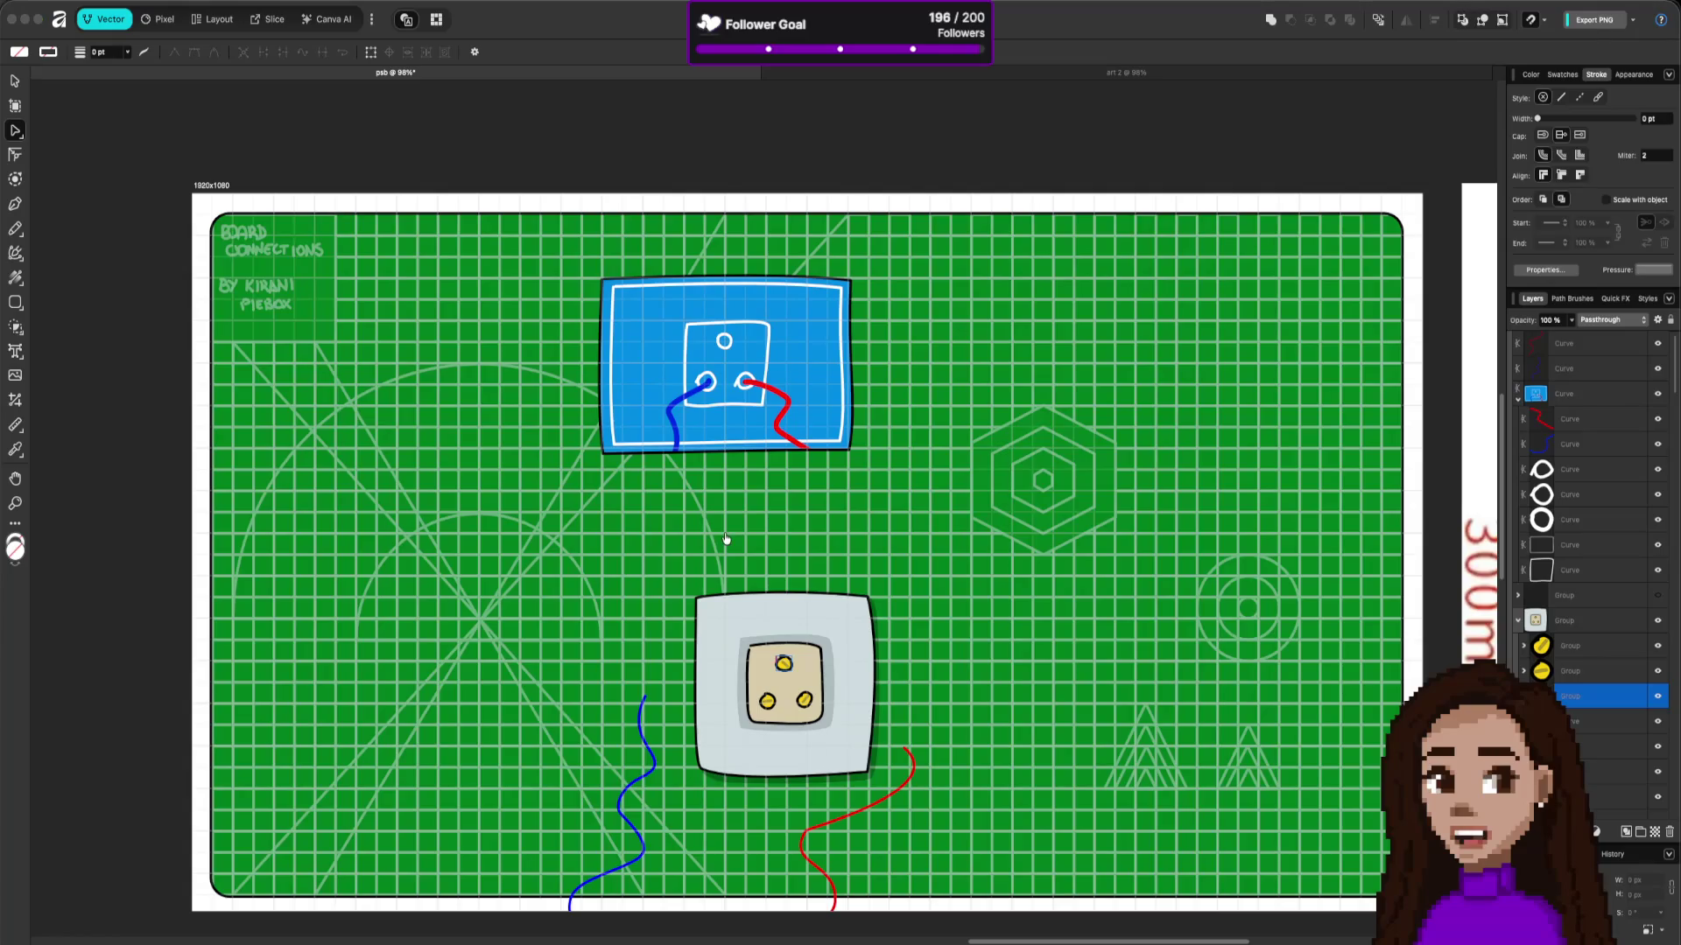
pyautogui.press('super+Tab')
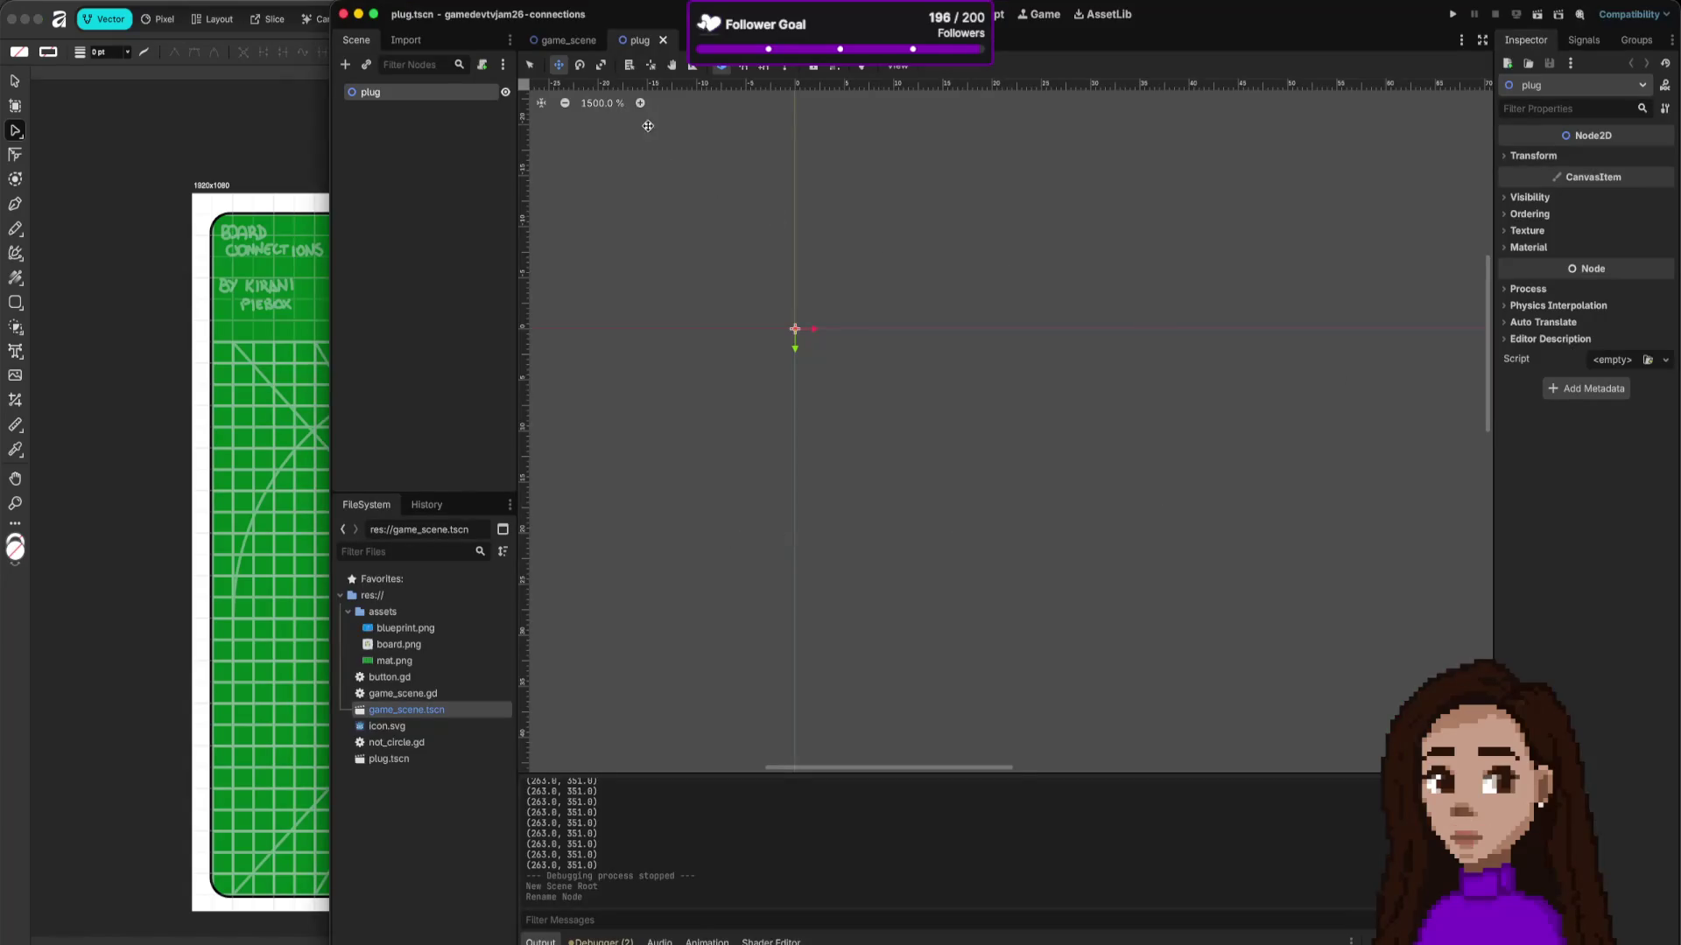
# Step: Test-run game_scene by swinging the Godot icon on its cable, then stop and return to plug.tscn
pyautogui.hotkey('ctrl', 'Tab')
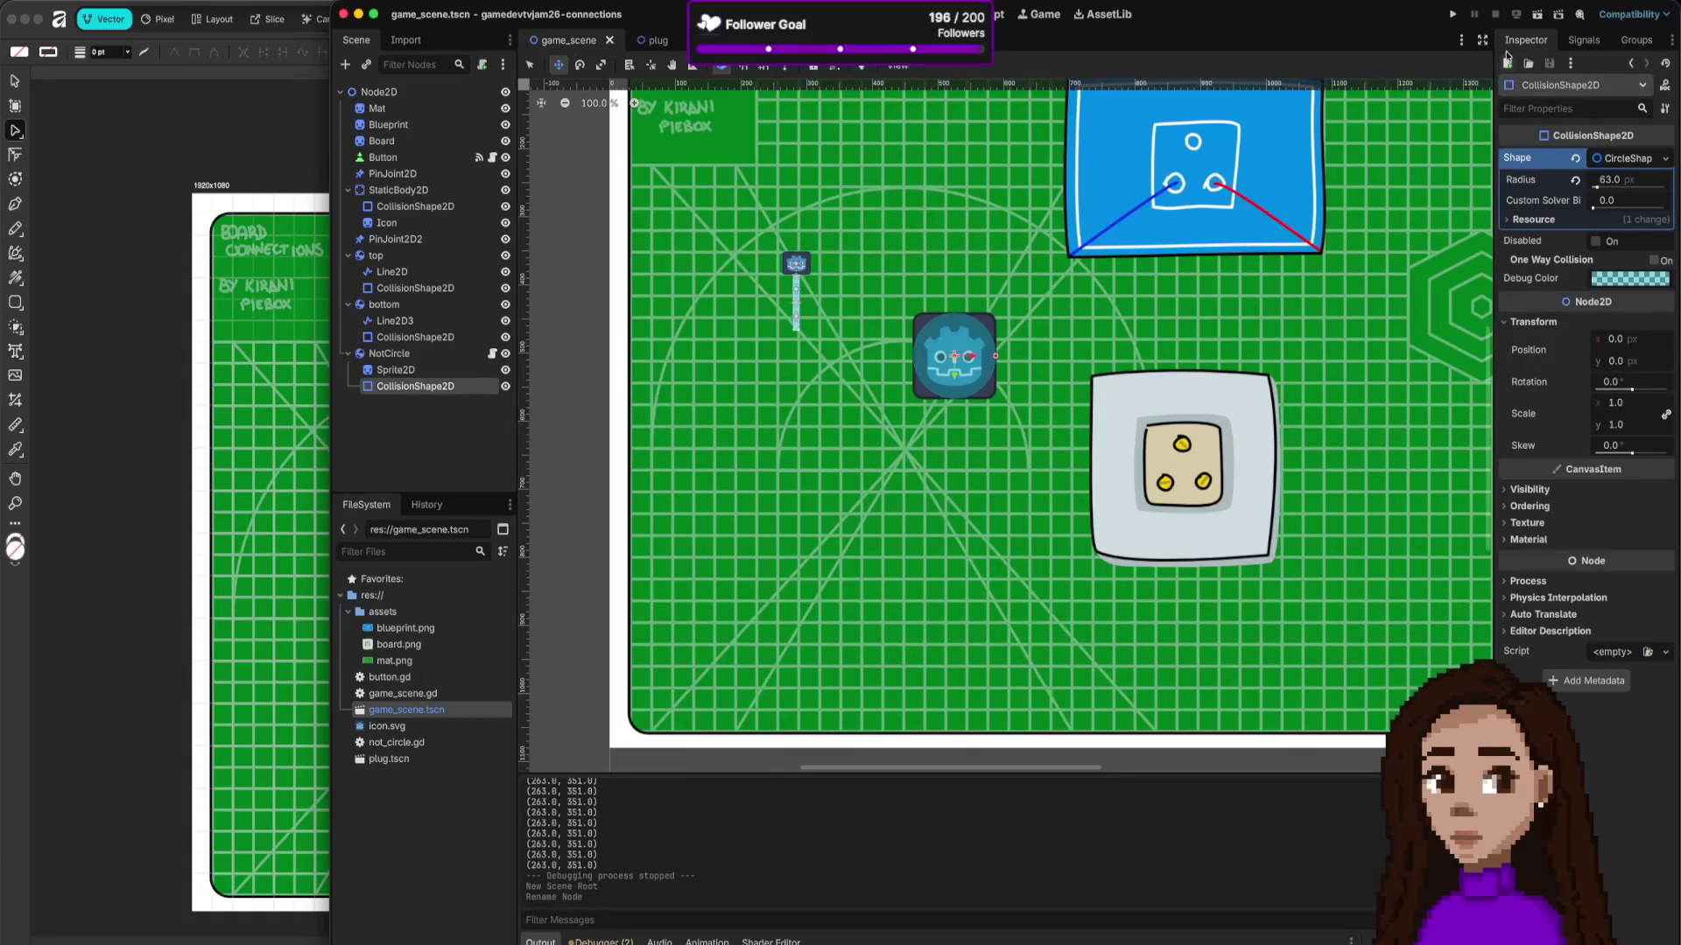
pyautogui.click(1454, 15)
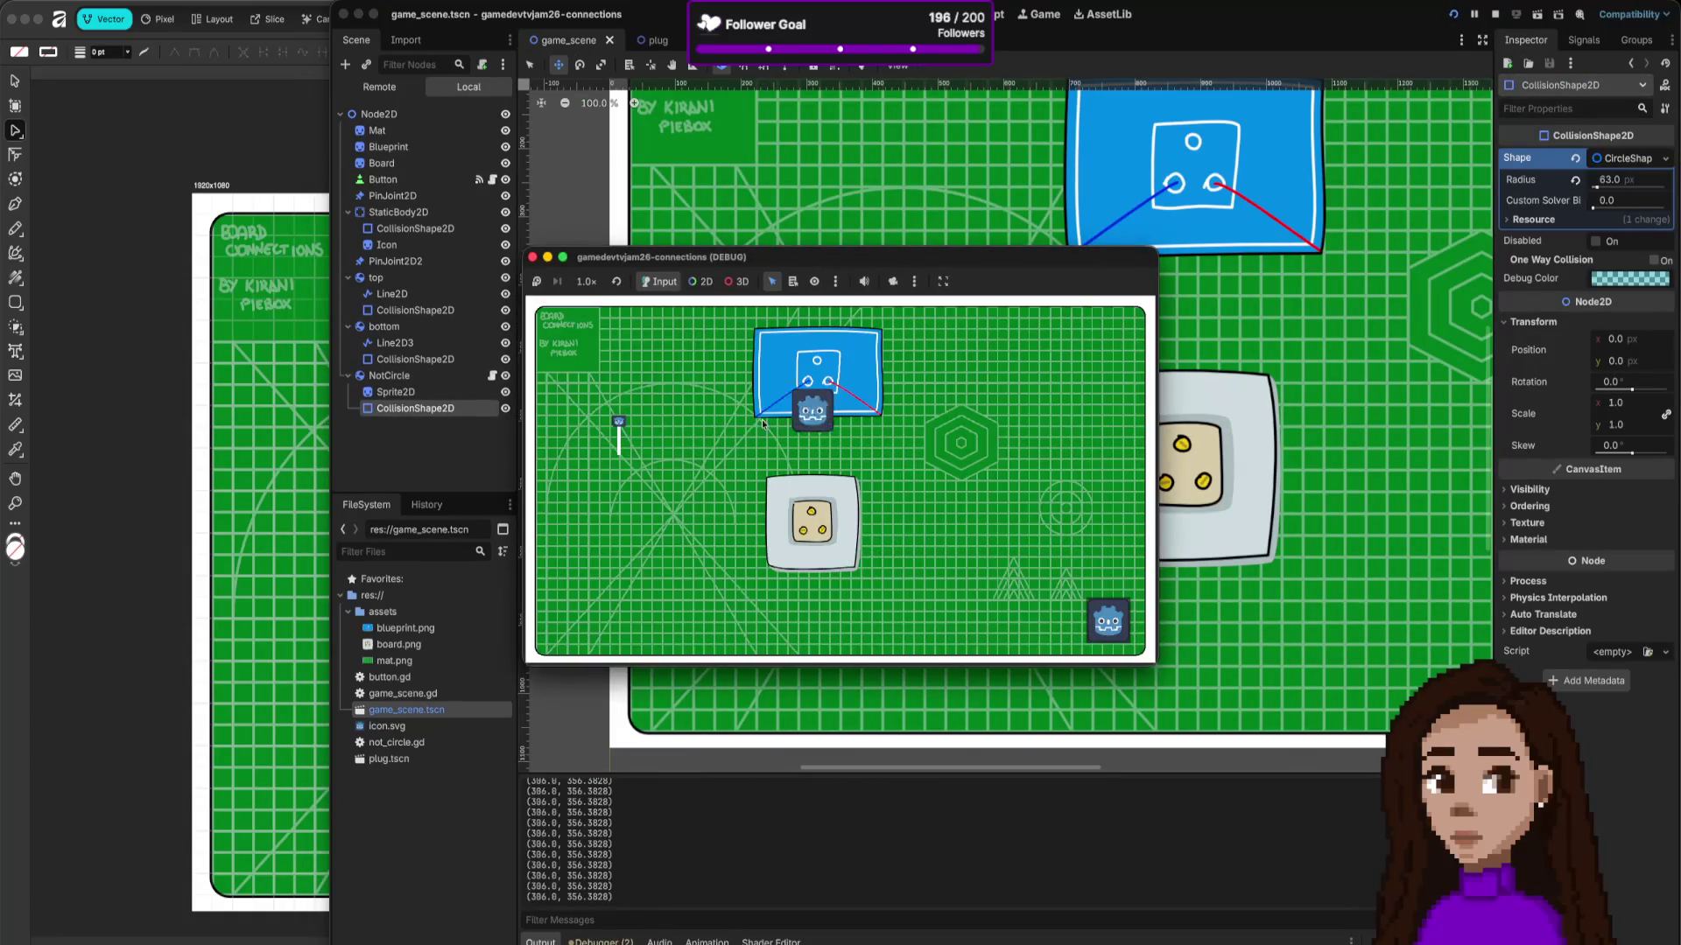
pyautogui.moveTo(626, 449)
pyautogui.mouseDown()
pyautogui.moveTo(639, 475)
pyautogui.moveTo(637, 461)
pyautogui.moveTo(653, 469)
pyautogui.moveTo(637, 458)
pyautogui.moveTo(684, 482)
pyautogui.moveTo(636, 463)
pyautogui.moveTo(643, 496)
pyautogui.moveTo(588, 470)
pyautogui.moveTo(595, 454)
pyautogui.moveTo(629, 475)
pyautogui.moveTo(593, 469)
pyautogui.moveTo(679, 481)
pyautogui.moveTo(628, 456)
pyautogui.moveTo(586, 474)
pyautogui.moveTo(643, 464)
pyautogui.moveTo(691, 575)
pyautogui.moveTo(686, 548)
pyautogui.moveTo(723, 493)
pyautogui.moveTo(647, 473)
pyautogui.moveTo(636, 502)
pyautogui.moveTo(632, 477)
pyautogui.moveTo(647, 550)
pyautogui.moveTo(642, 480)
pyautogui.moveTo(600, 454)
pyautogui.moveTo(622, 424)
pyautogui.moveTo(581, 457)
pyautogui.moveTo(569, 327)
pyautogui.mouseUp()
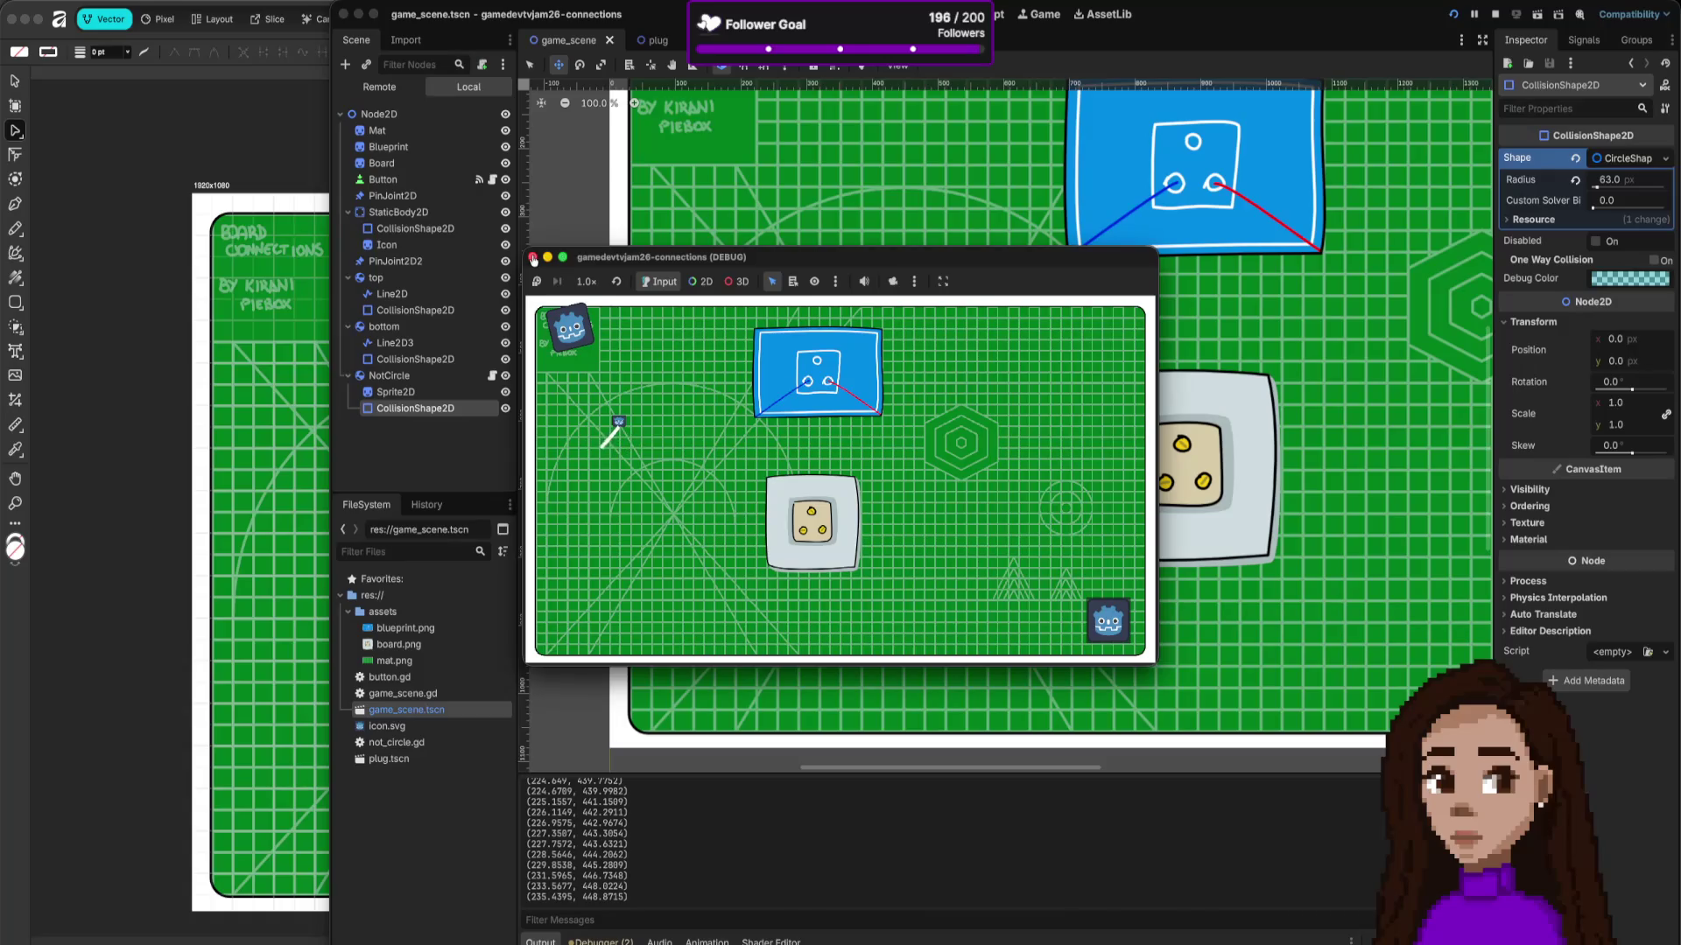
pyautogui.moveTo(623, 438)
pyautogui.mouseDown()
pyautogui.moveTo(661, 454)
pyautogui.moveTo(618, 435)
pyautogui.mouseUp()
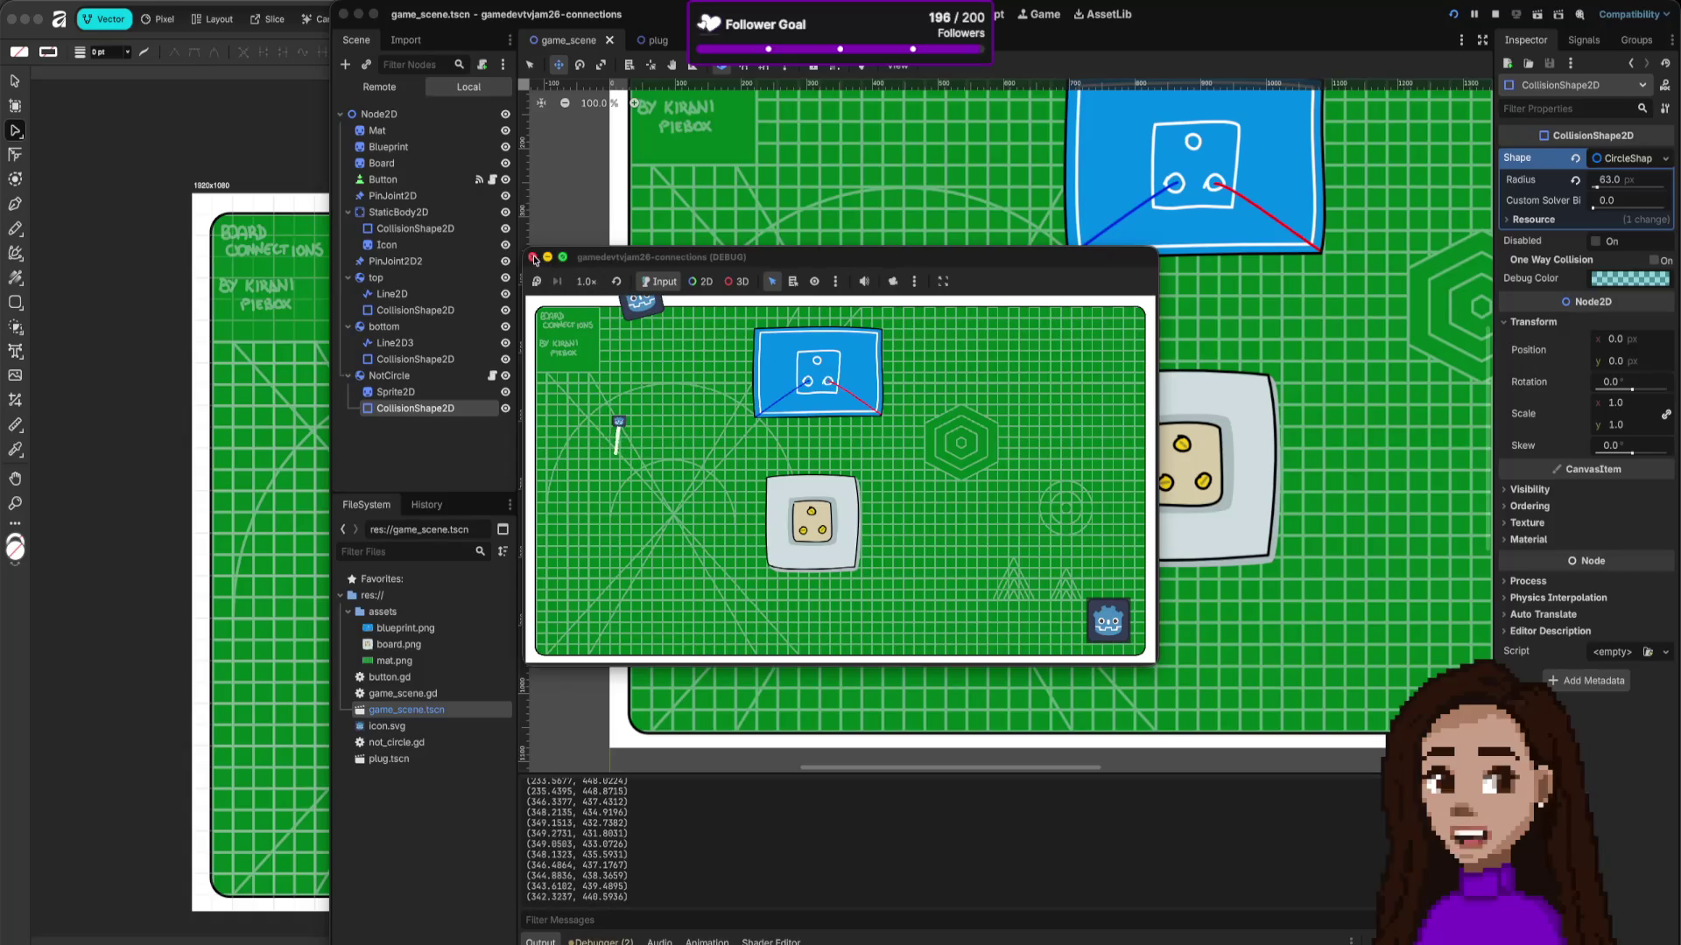
pyautogui.moveTo(552, 306)
pyautogui.mouseDown()
pyautogui.moveTo(585, 422)
pyautogui.moveTo(528, 398)
pyautogui.moveTo(584, 455)
pyautogui.moveTo(536, 427)
pyautogui.moveTo(583, 437)
pyautogui.moveTo(585, 493)
pyautogui.moveTo(632, 472)
pyautogui.moveTo(612, 472)
pyautogui.moveTo(623, 451)
pyautogui.moveTo(593, 476)
pyautogui.moveTo(593, 451)
pyautogui.moveTo(576, 469)
pyautogui.moveTo(602, 485)
pyautogui.moveTo(628, 450)
pyautogui.moveTo(659, 461)
pyautogui.moveTo(606, 448)
pyautogui.moveTo(631, 459)
pyautogui.moveTo(600, 477)
pyautogui.moveTo(495, 418)
pyautogui.mouseUp()
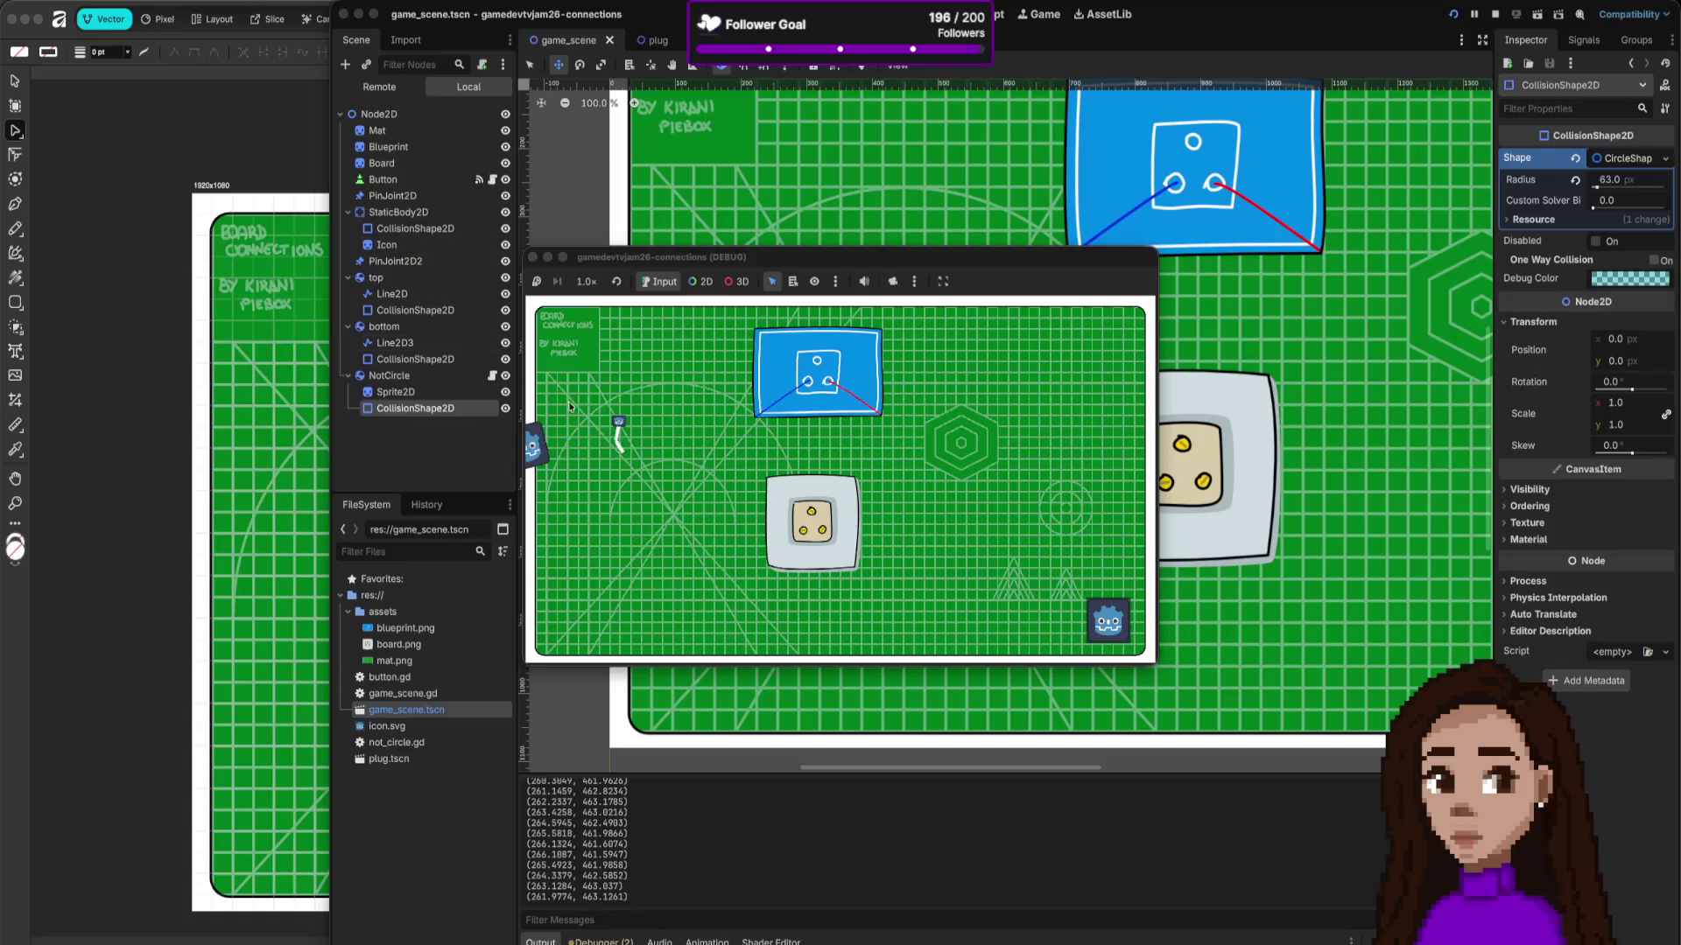
pyautogui.moveTo(532, 448)
pyautogui.mouseDown()
pyautogui.moveTo(595, 443)
pyautogui.moveTo(611, 458)
pyautogui.moveTo(578, 466)
pyautogui.moveTo(682, 478)
pyautogui.moveTo(635, 449)
pyautogui.moveTo(676, 475)
pyautogui.moveTo(760, 486)
pyautogui.moveTo(665, 455)
pyautogui.mouseUp()
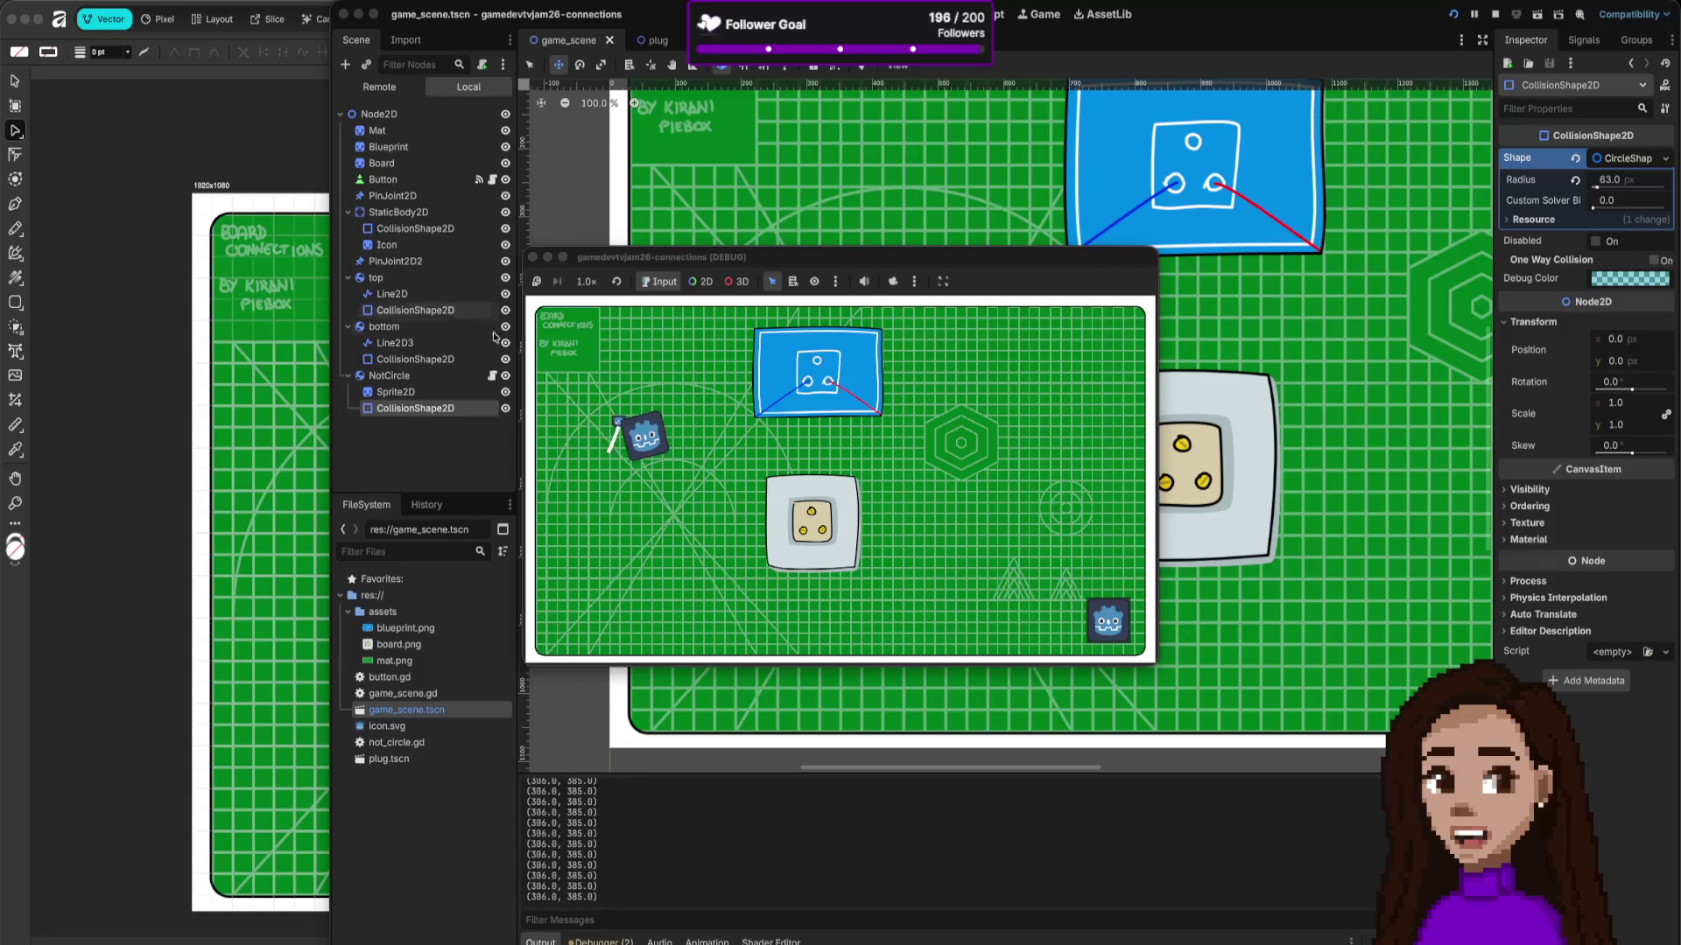
pyautogui.moveTo(645, 438)
pyautogui.mouseDown()
pyautogui.moveTo(751, 482)
pyautogui.moveTo(630, 468)
pyautogui.moveTo(646, 457)
pyautogui.moveTo(694, 499)
pyautogui.moveTo(814, 487)
pyautogui.moveTo(750, 495)
pyautogui.moveTo(563, 222)
pyautogui.mouseUp()
pyautogui.click(532, 257)
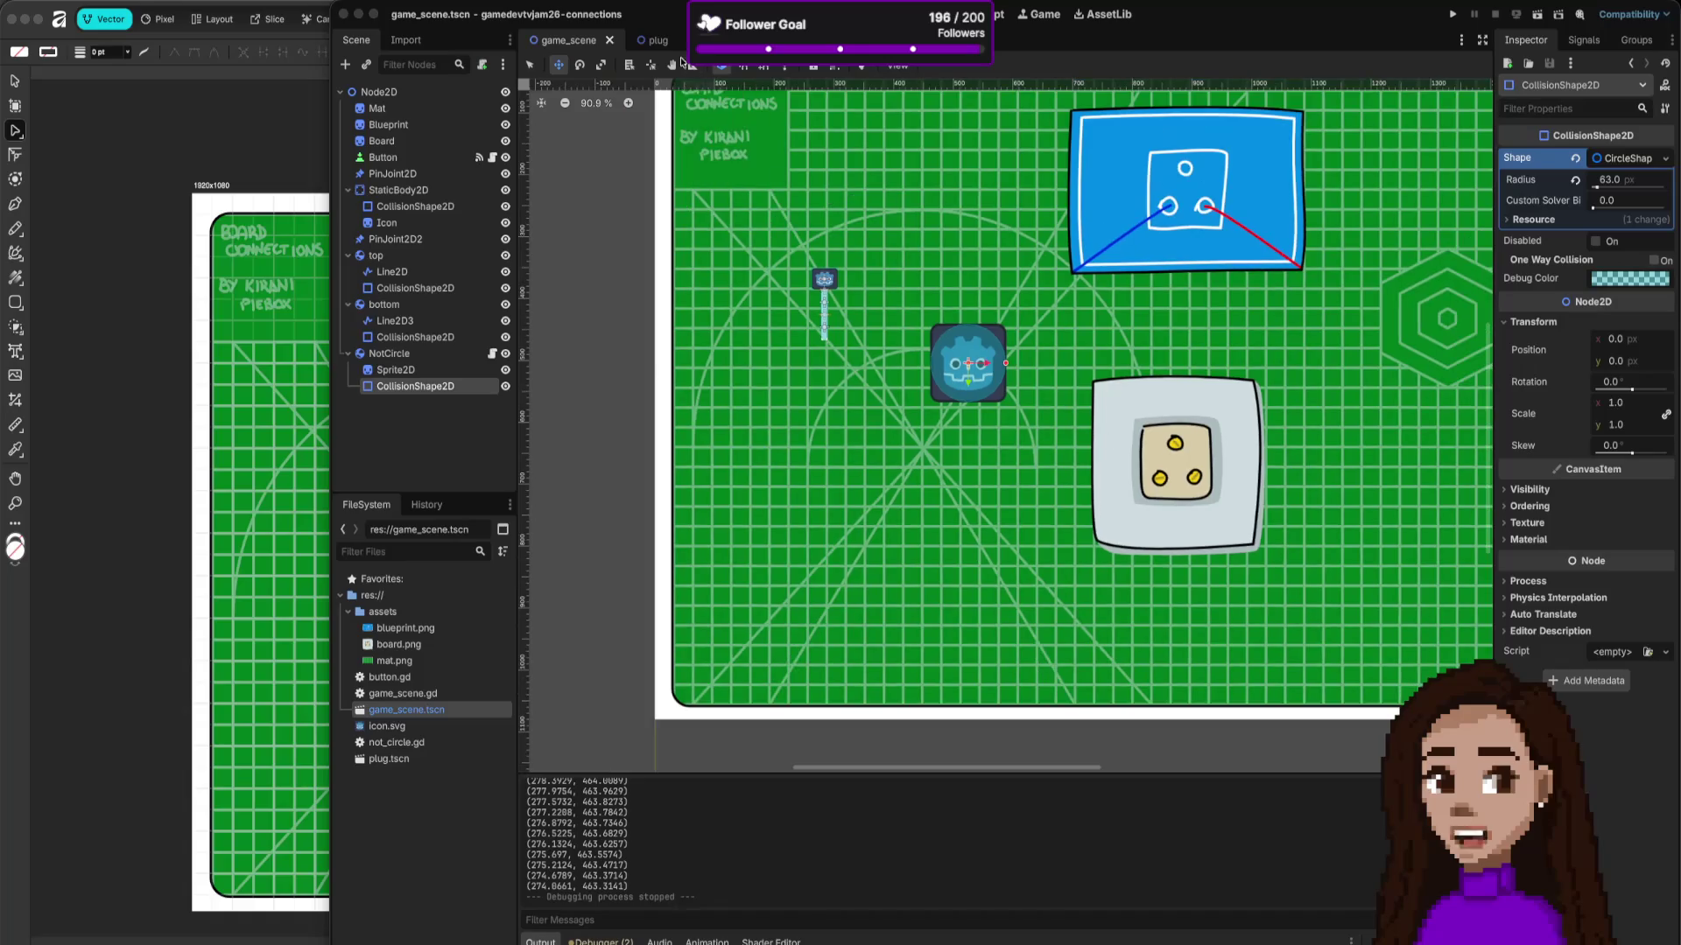
pyautogui.click(654, 44)
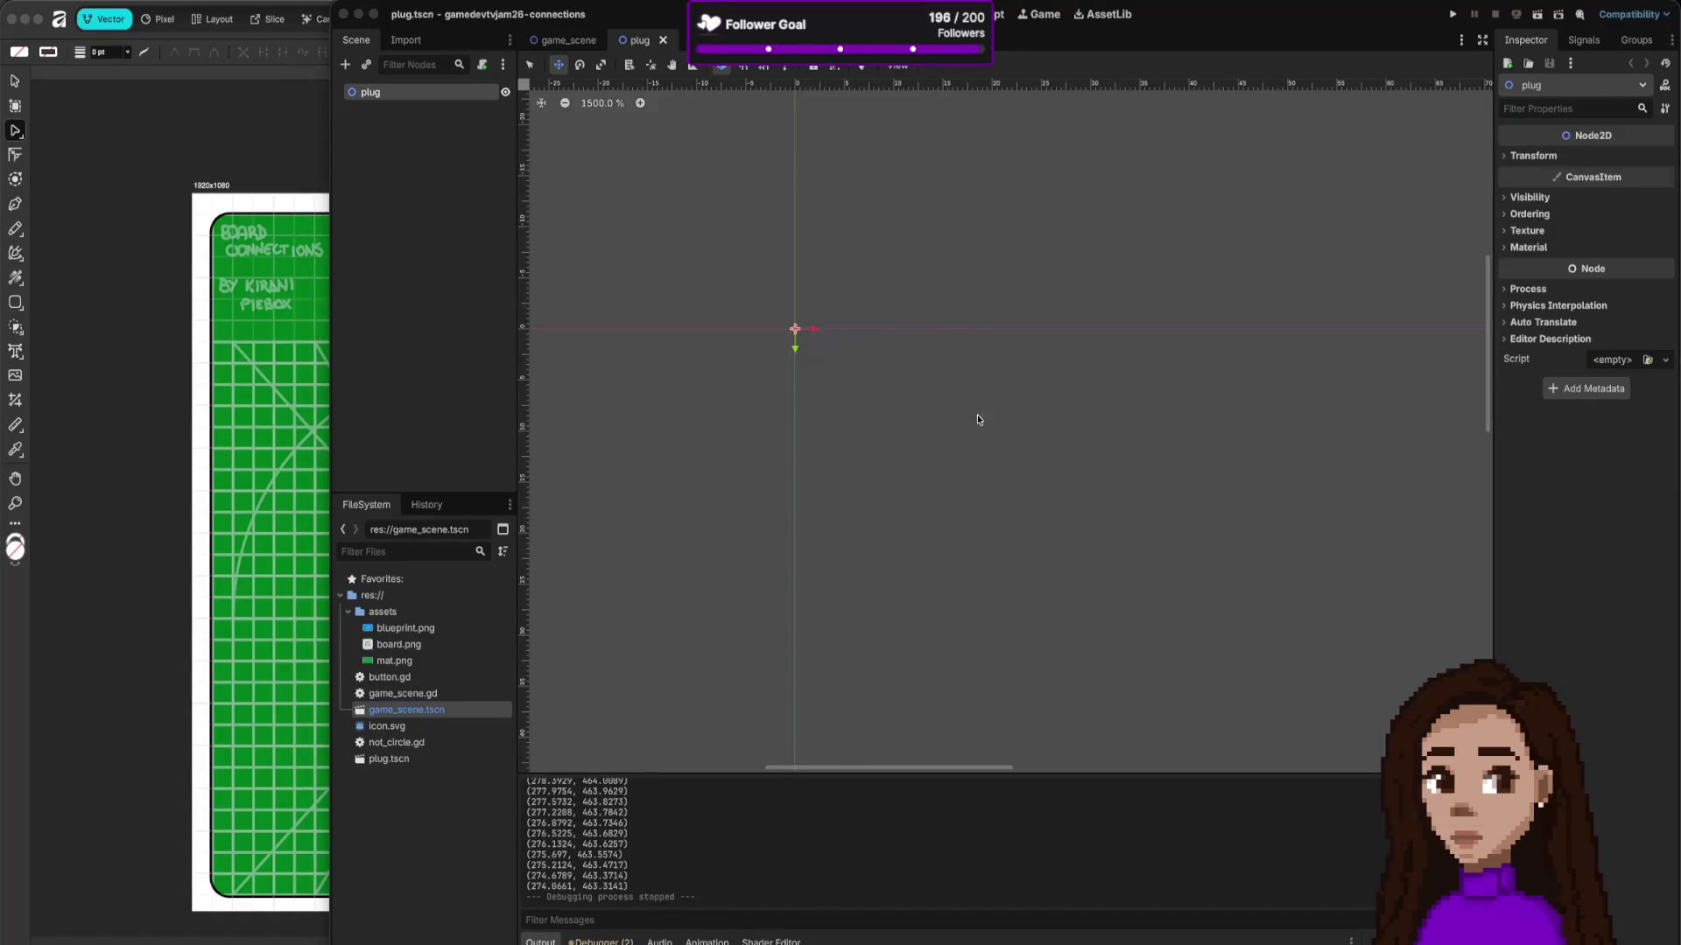
# Step: In Affinity, review the PNG export settings for the plug and cancel without saving
pyautogui.press('super+Tab')
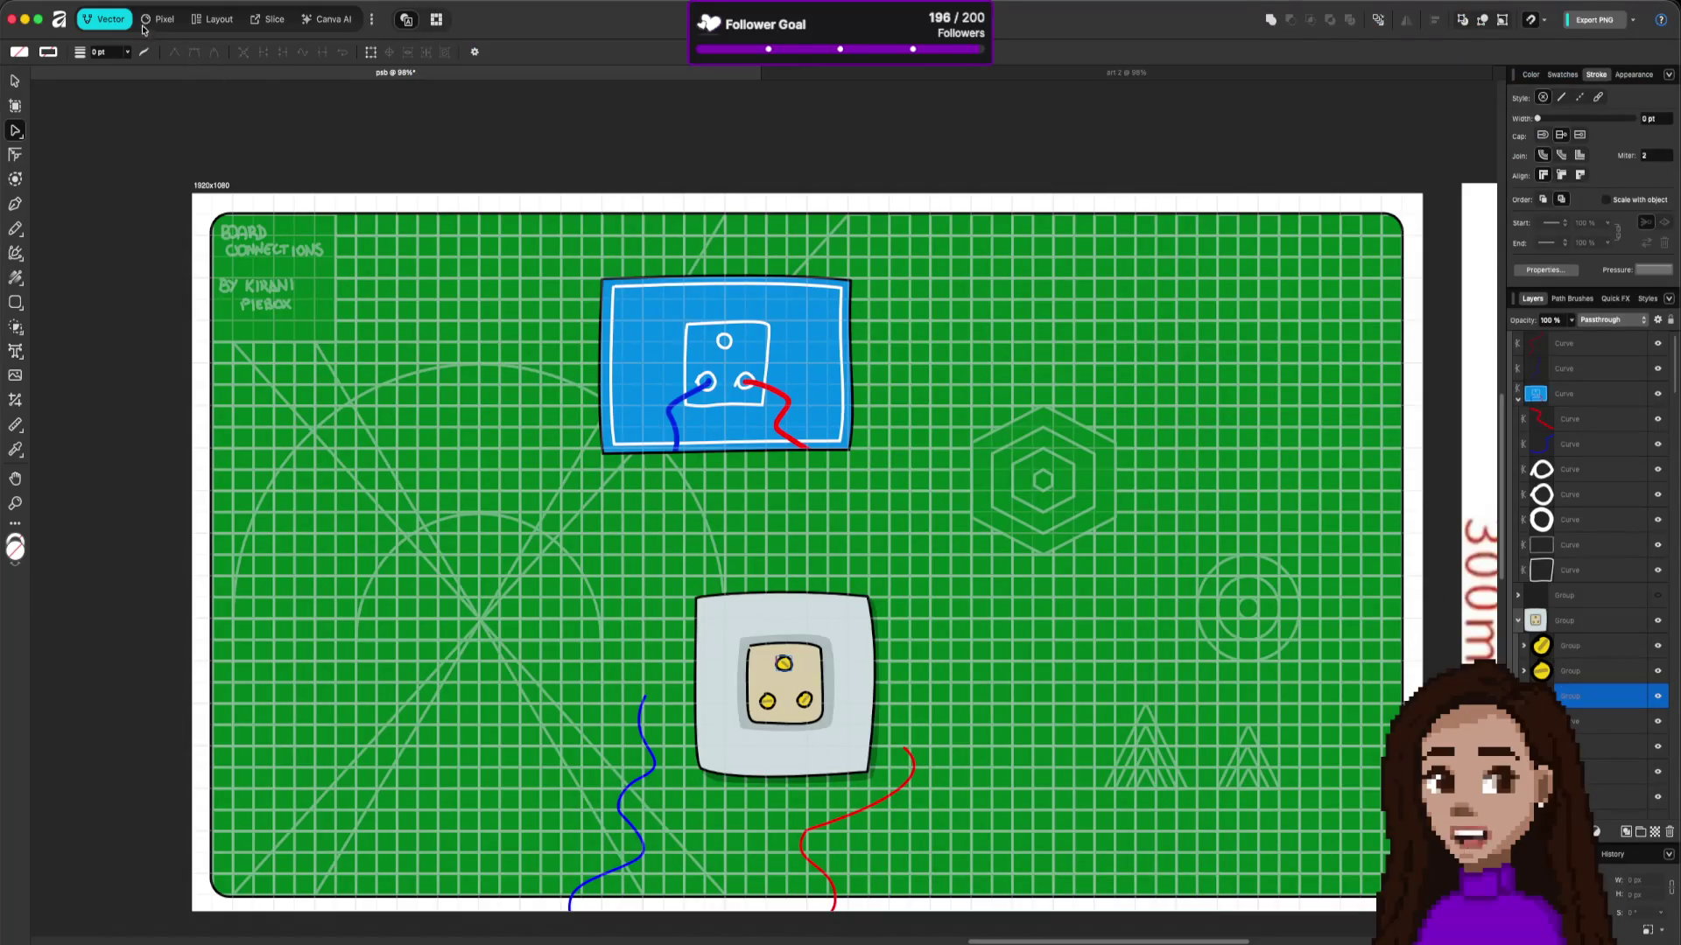
pyautogui.click(88, 0)
pyautogui.moveTo(194, 364)
pyautogui.click(289, 365)
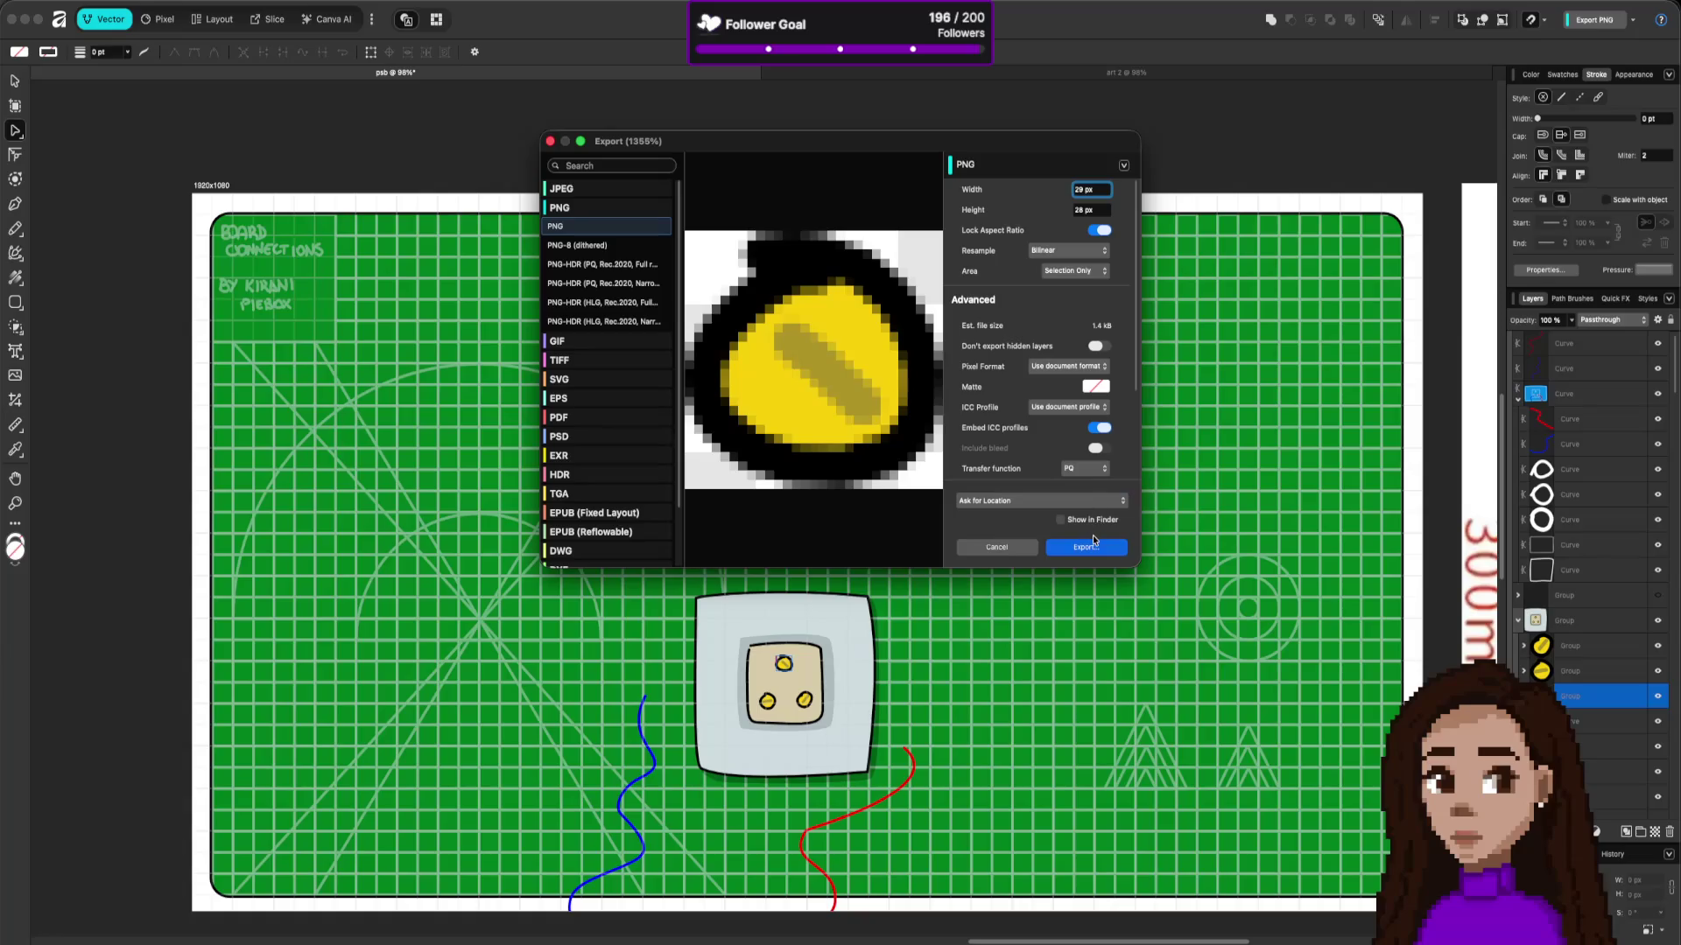
pyautogui.click(1016, 549)
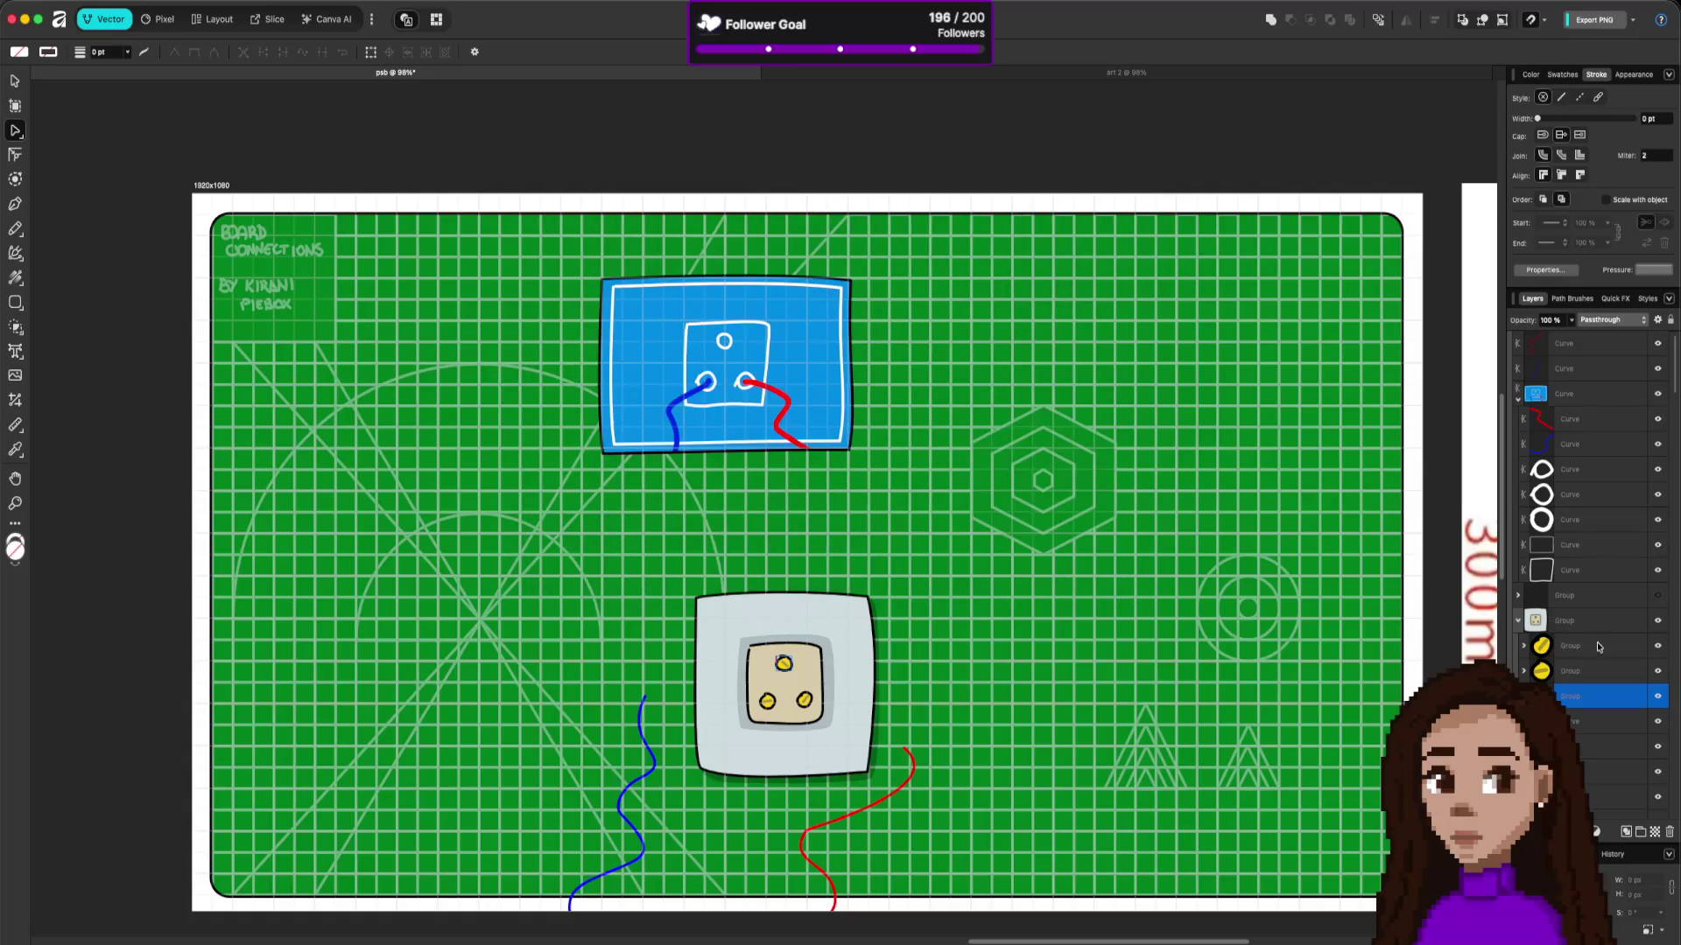
pyautogui.click(1613, 671)
pyautogui.scroll(-5, 1201, 531)
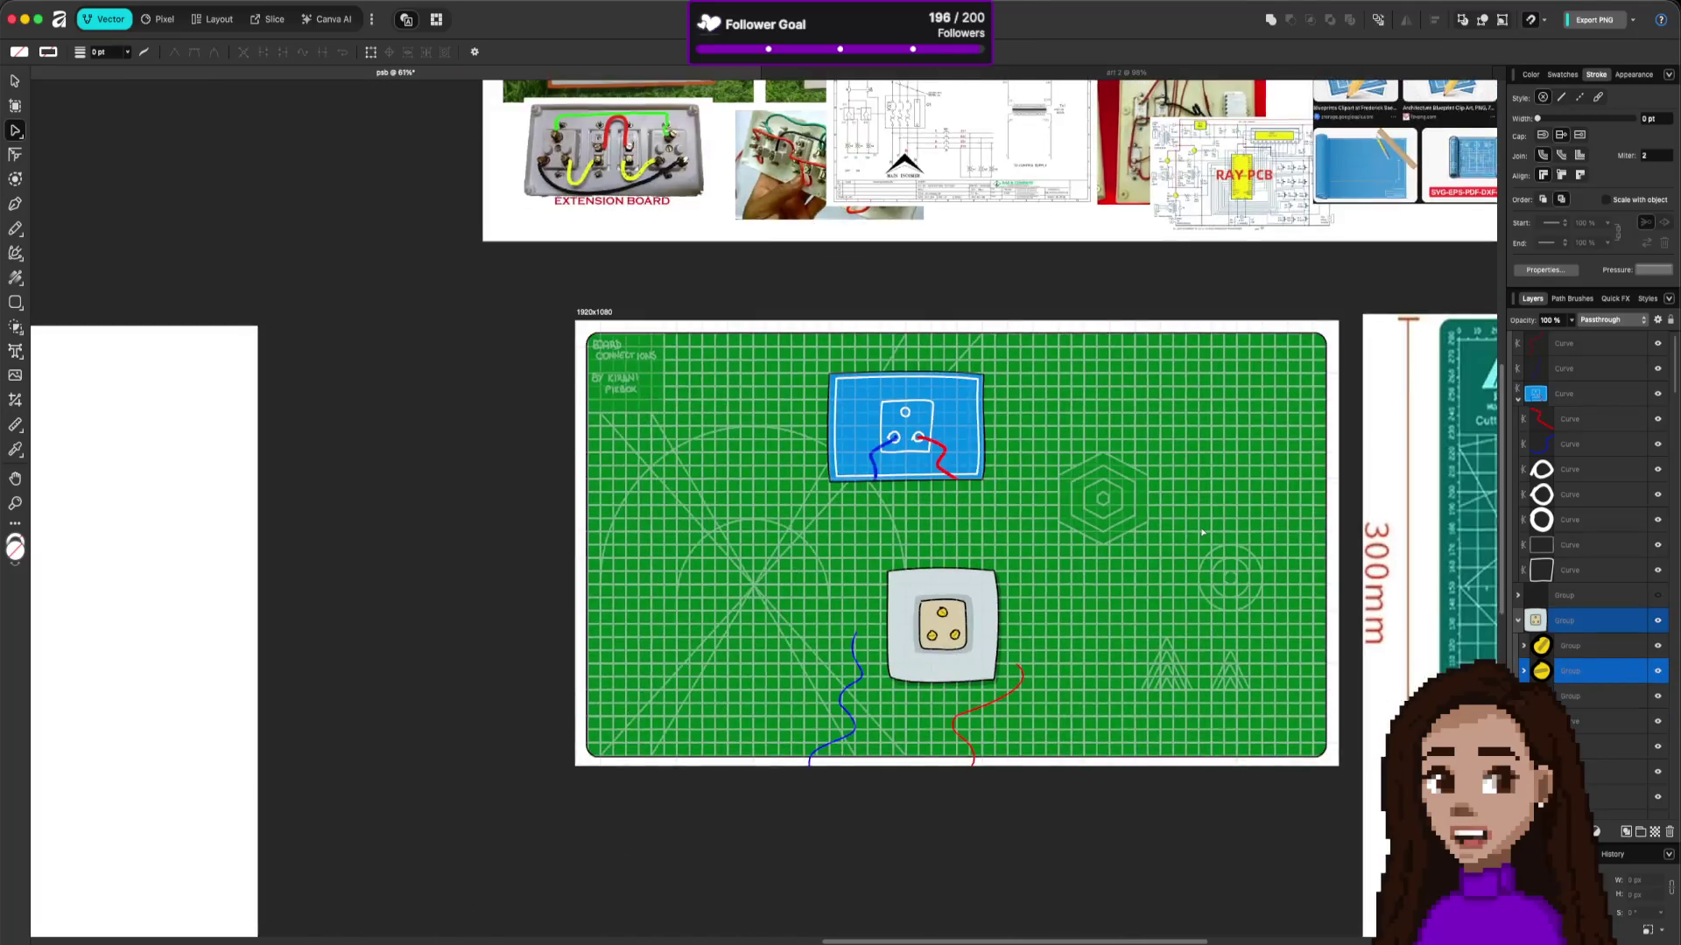
# Step: Draw a new artboard, Artboard4, below the board artwork
pyautogui.scroll(-5, 1213, 604)
pyautogui.hscroll(3, 1212, 604)
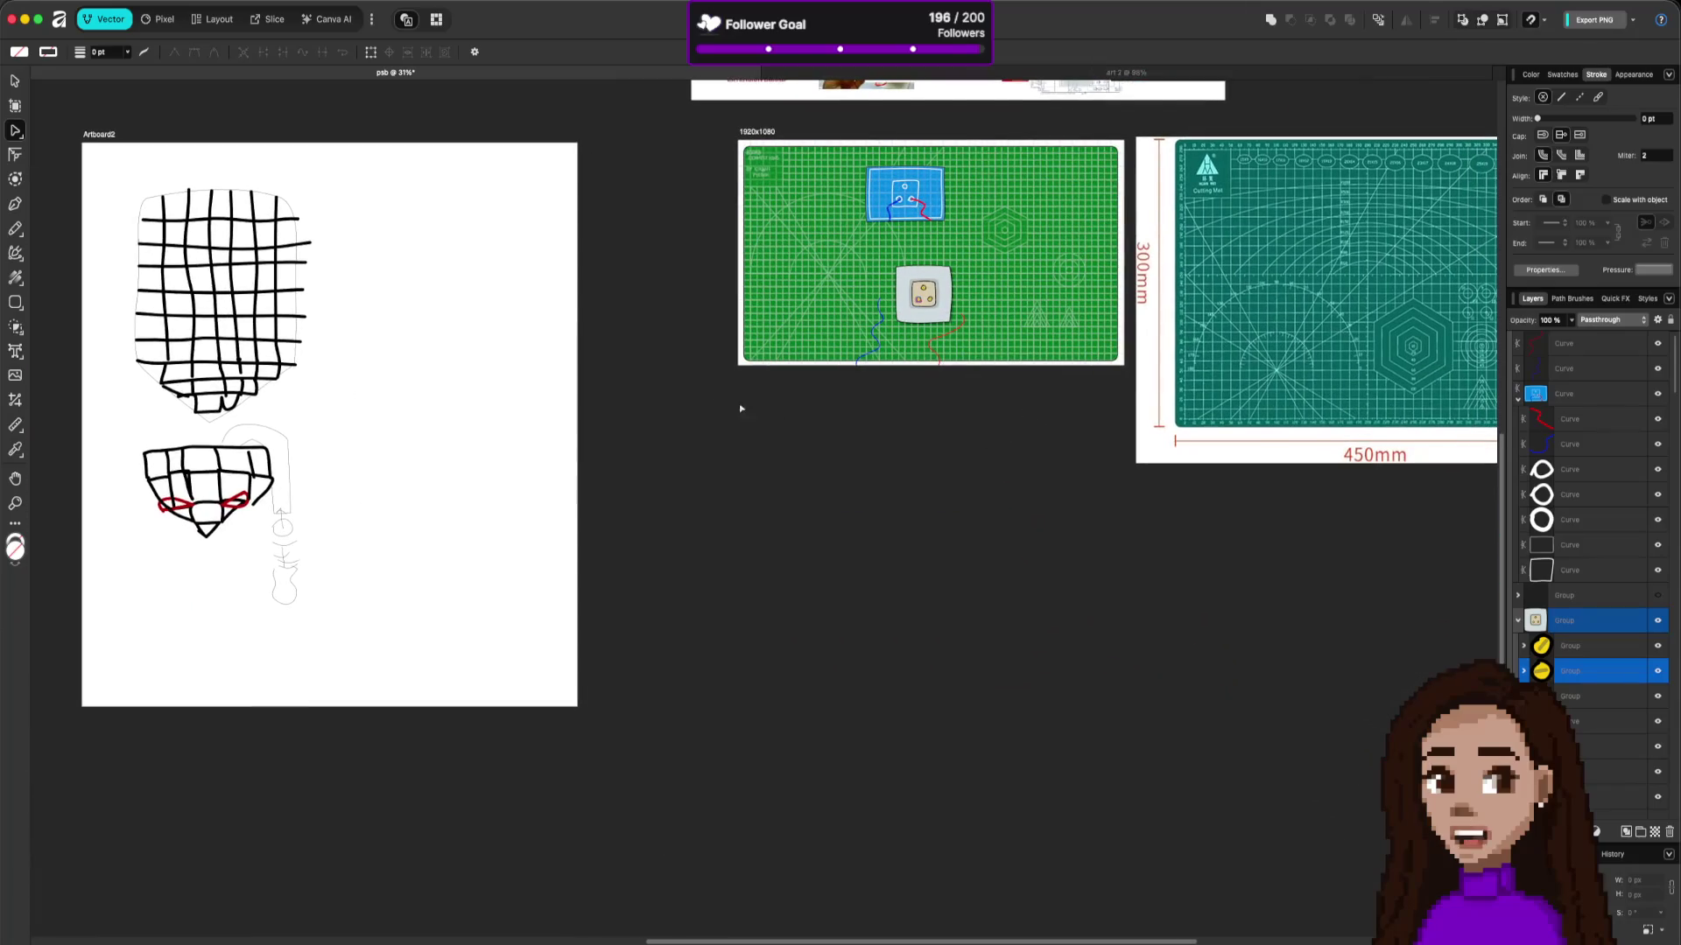
pyautogui.press('b')
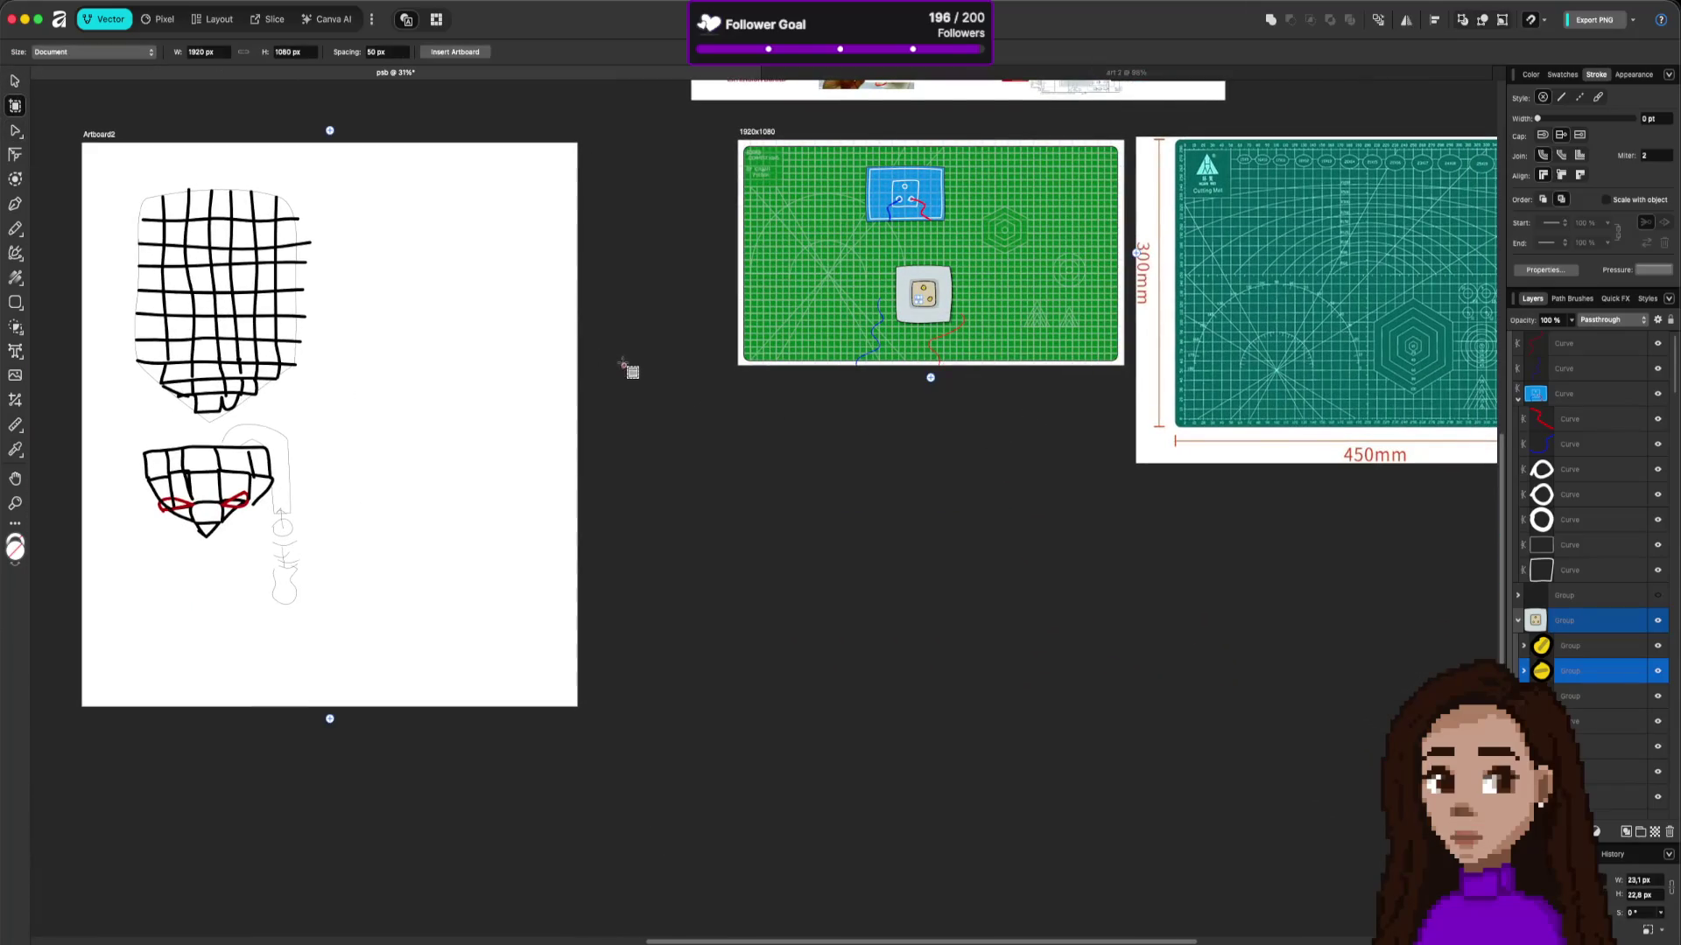
pyautogui.moveTo(737, 421); pyautogui.dragTo(1084, 829)
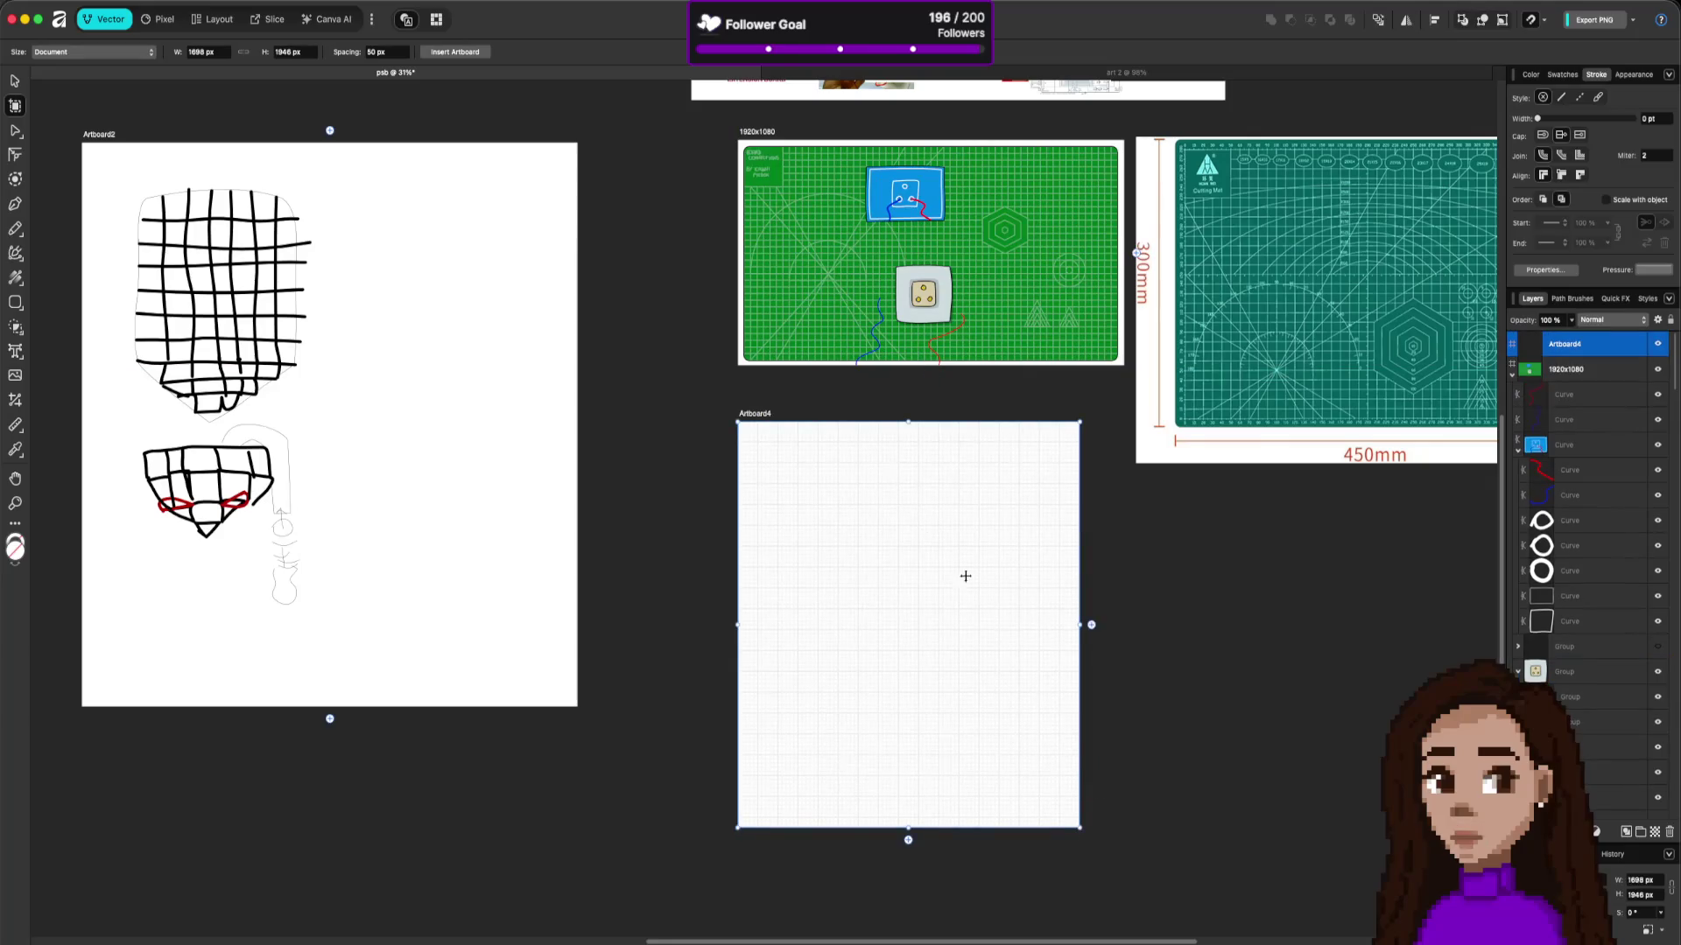
pyautogui.scroll(5, 826, 430)
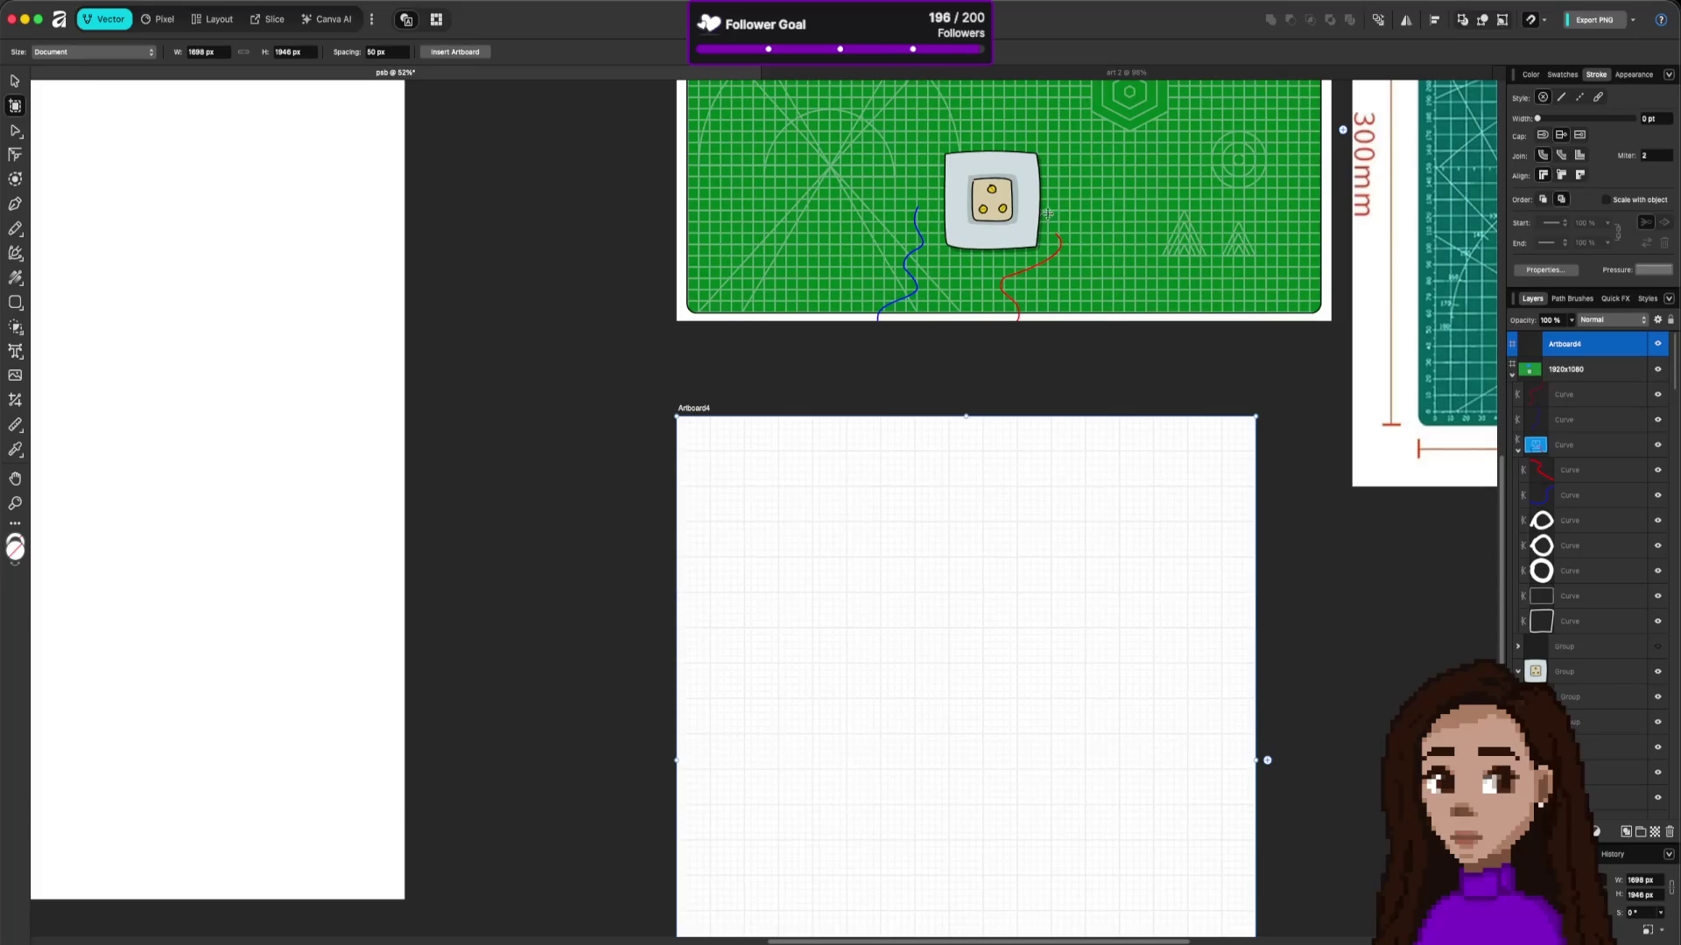
# Step: Select the three yellow plug groups and drop copies of them onto Artboard4
pyautogui.click(1571, 696)
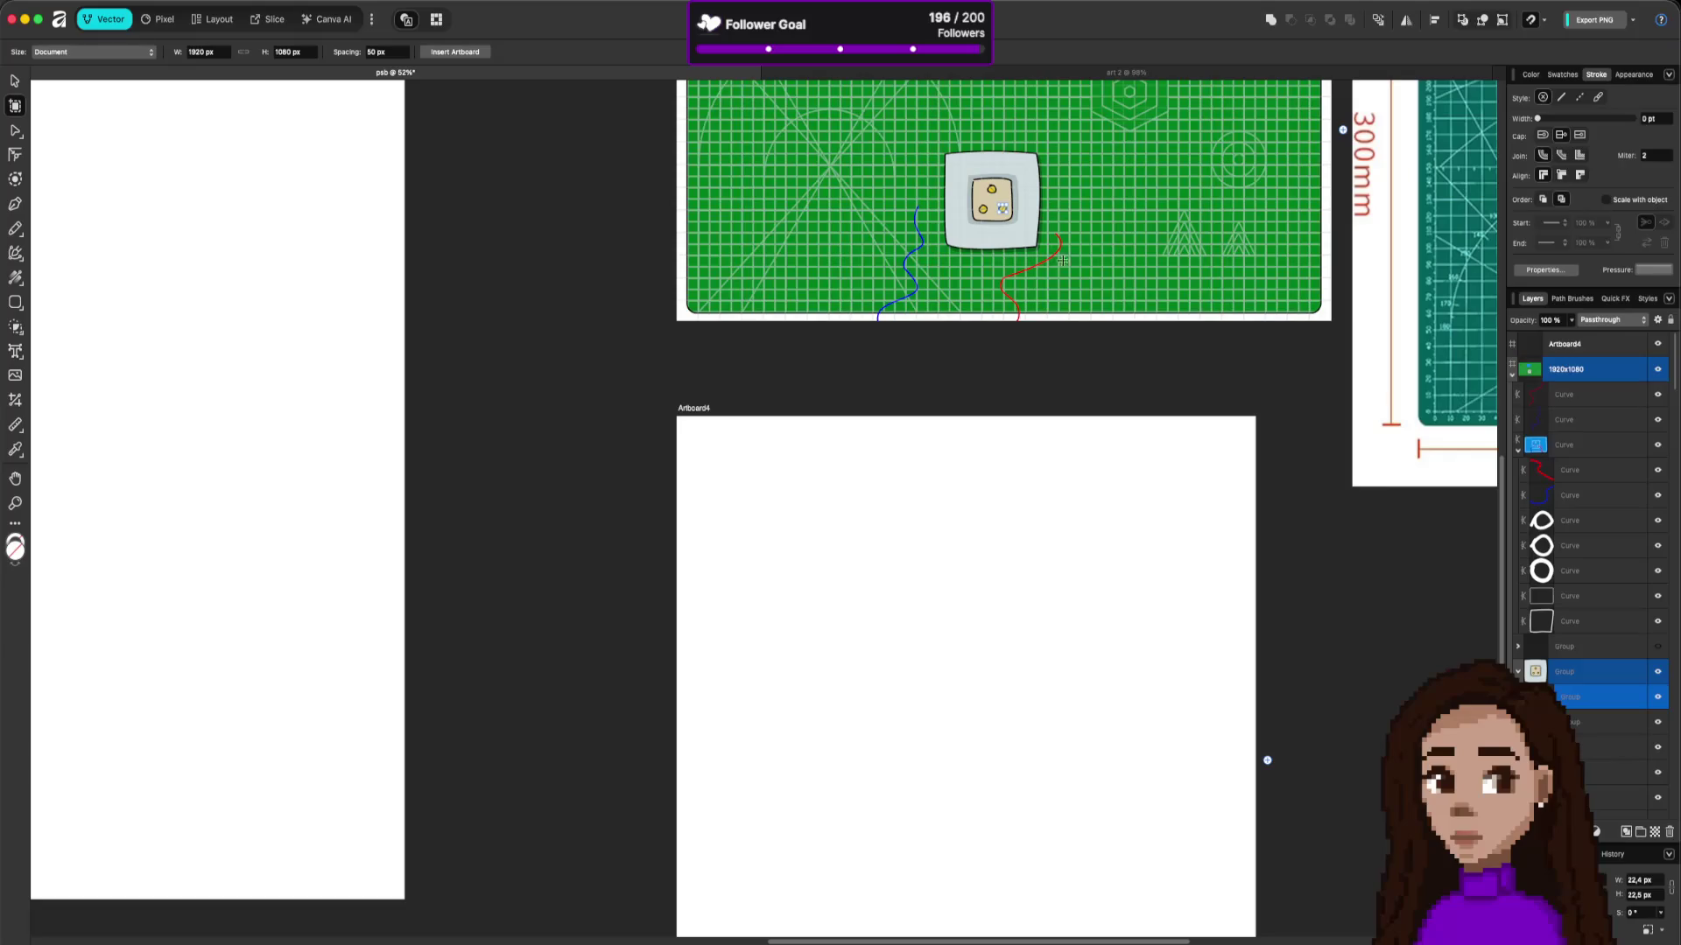
pyautogui.press('v')
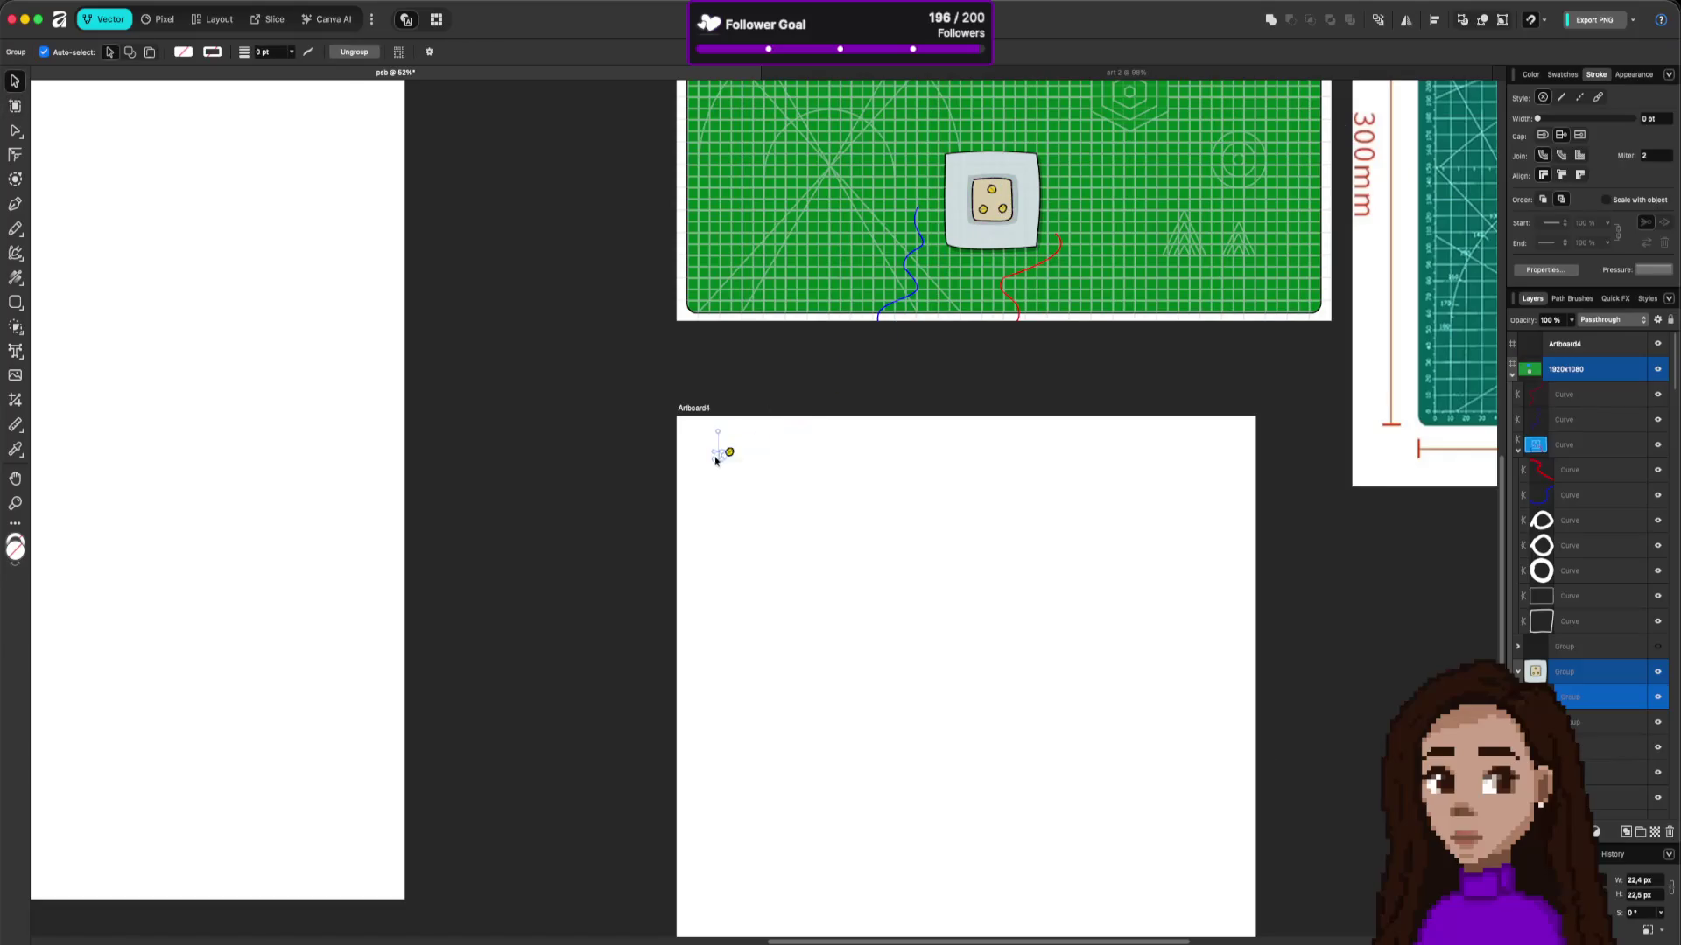
pyautogui.press('Escape')
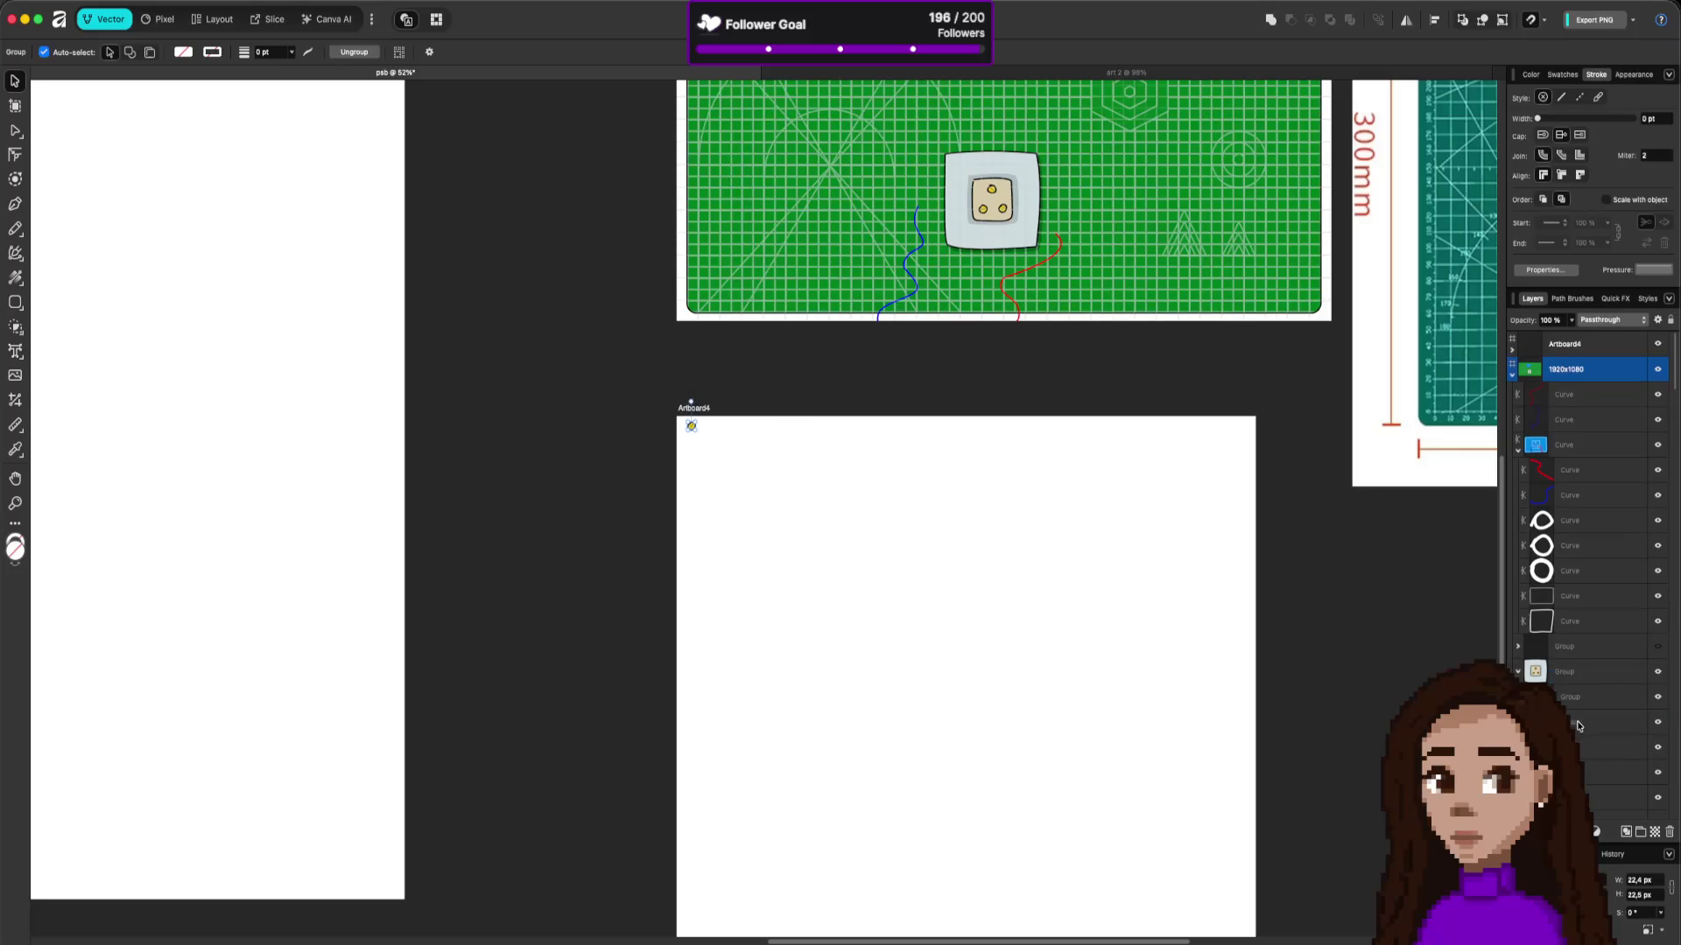
pyautogui.click(1578, 724)
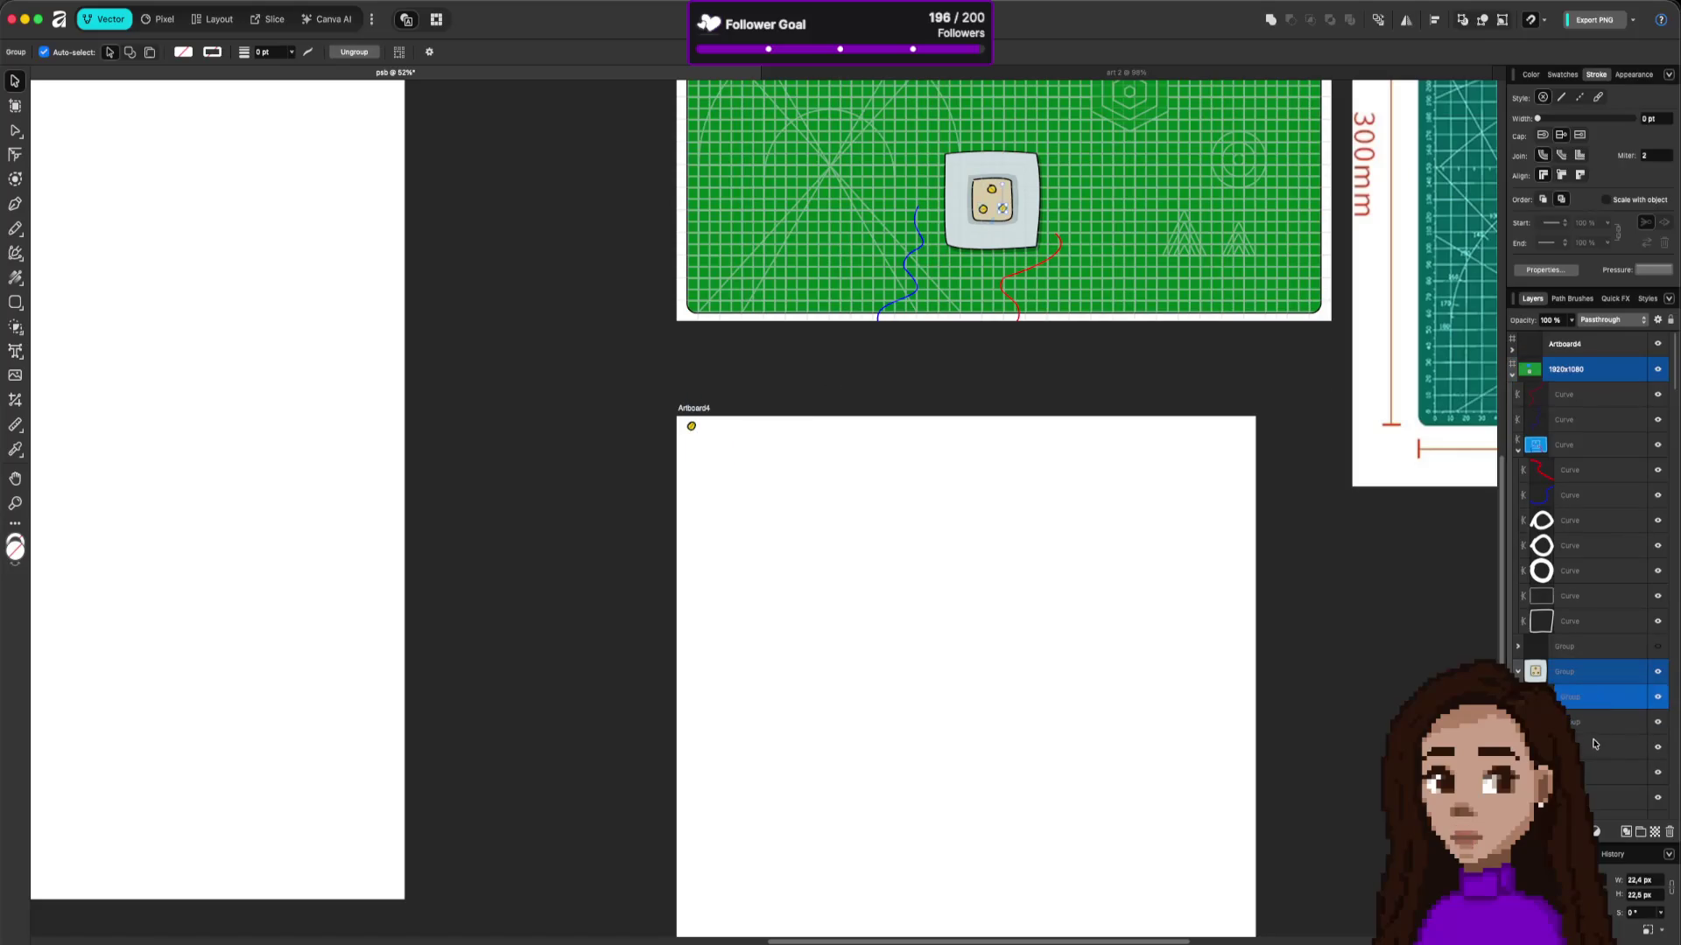
pyautogui.click(1596, 746)
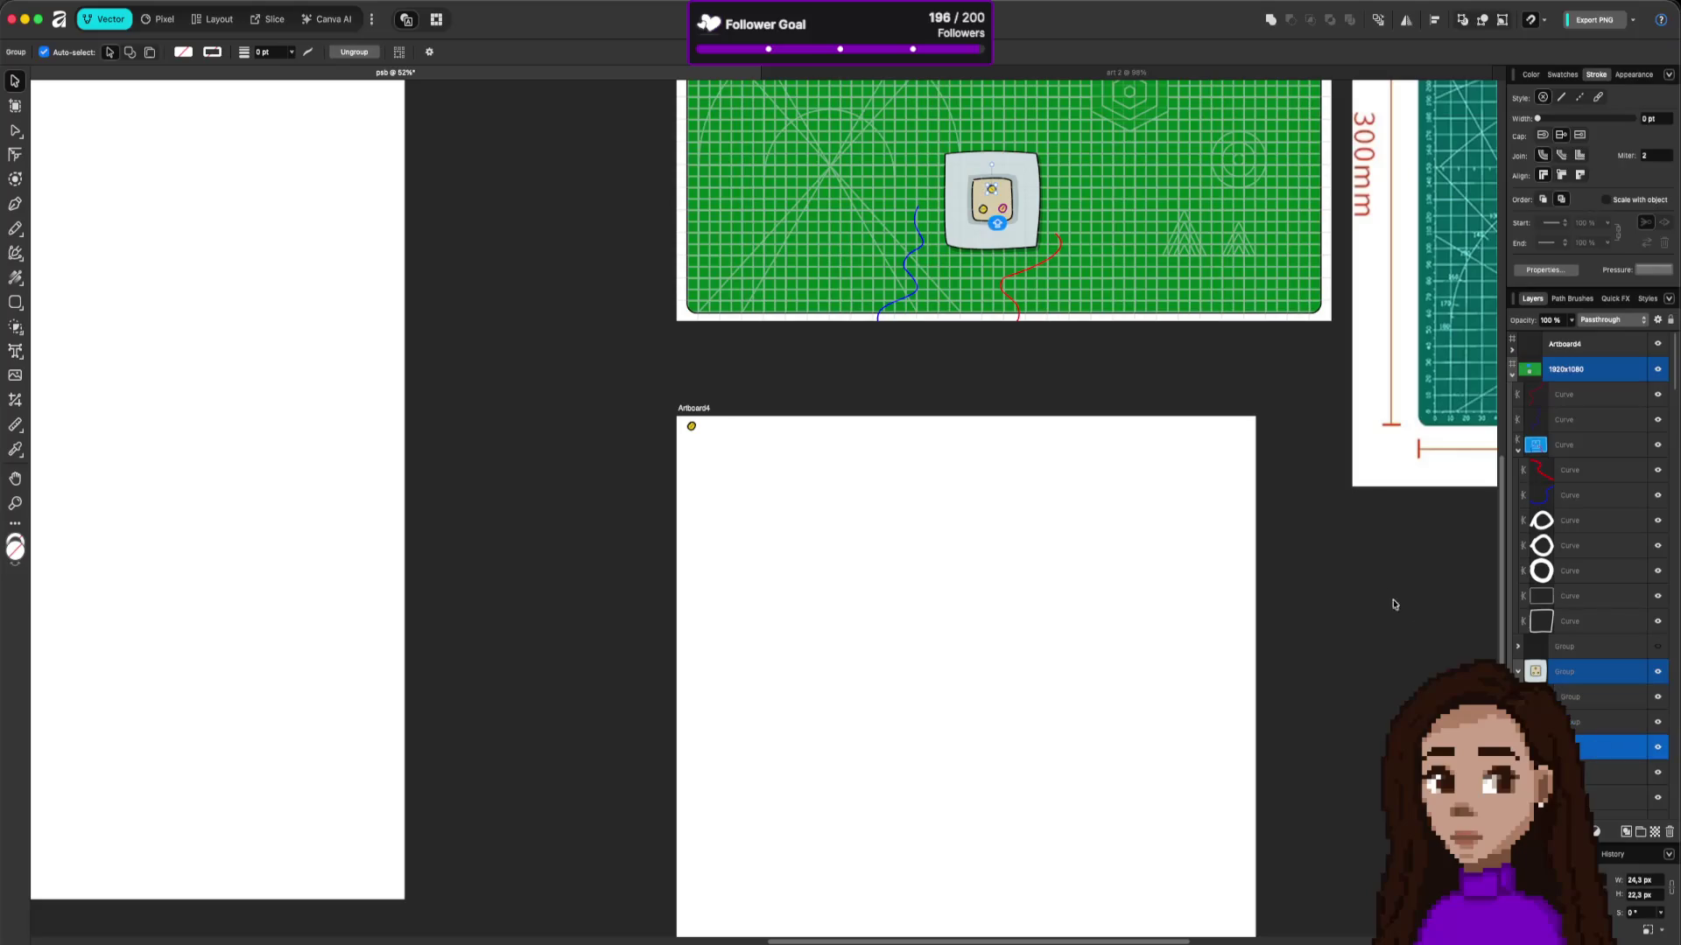
pyautogui.keyDown('shift'); pyautogui.click(1624, 705); pyautogui.keyUp('shift')
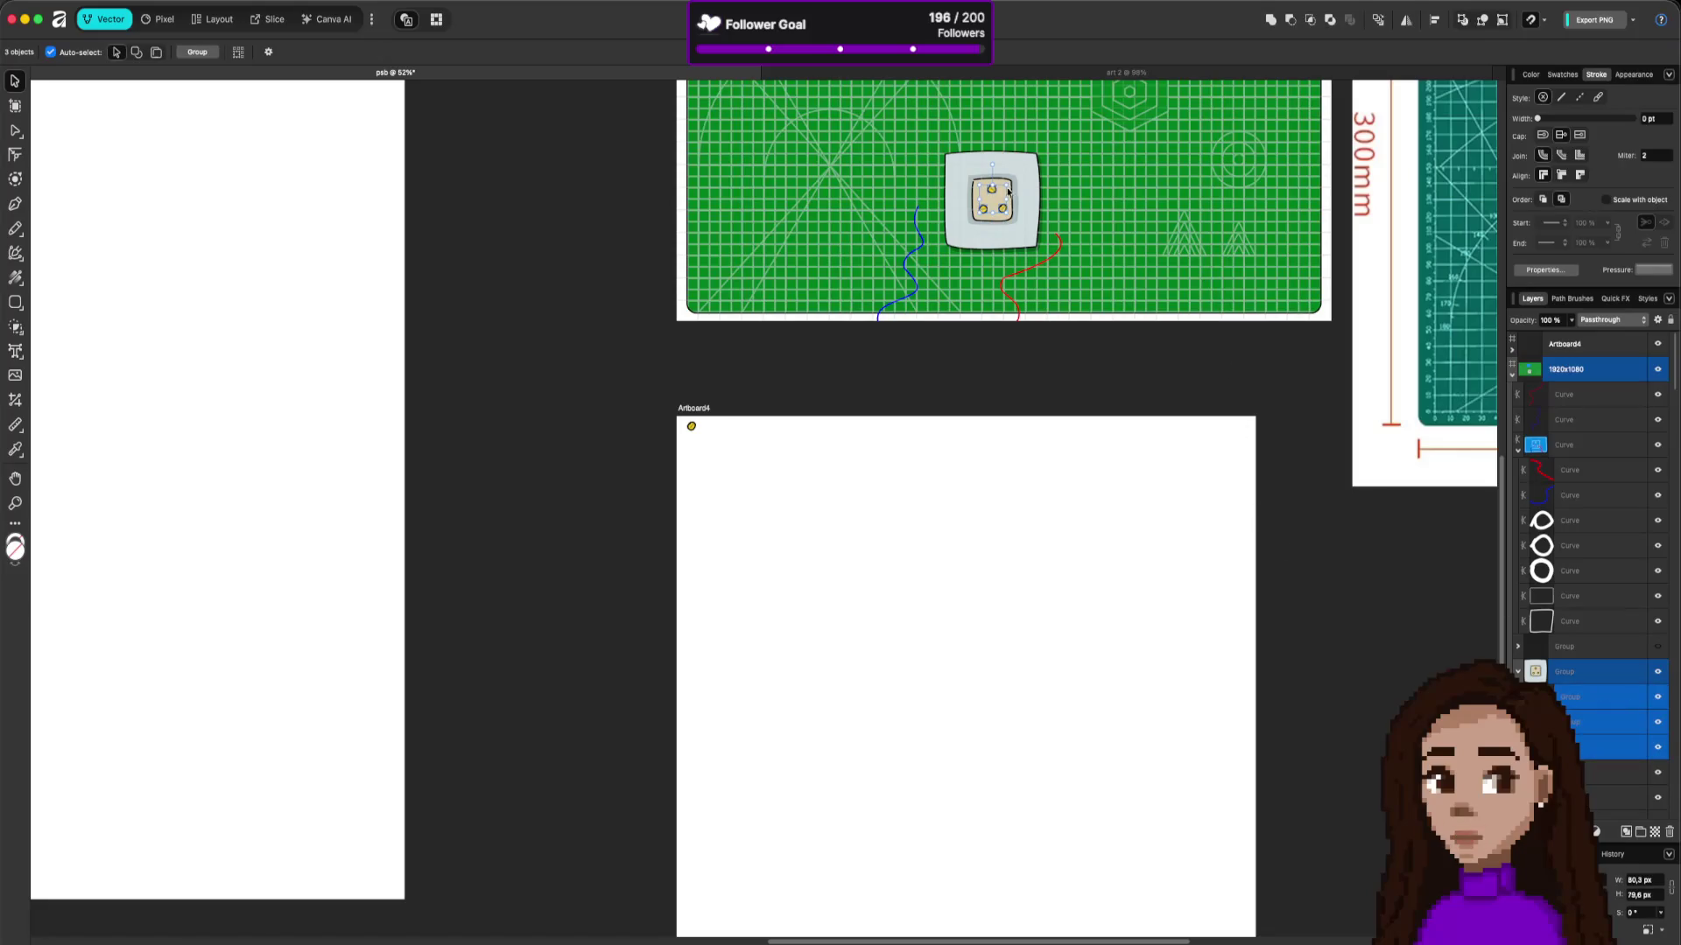
pyautogui.moveTo(961, 250)
pyautogui.mouseDown()
pyautogui.moveTo(727, 469)
pyautogui.moveTo(730, 455)
pyautogui.mouseUp()
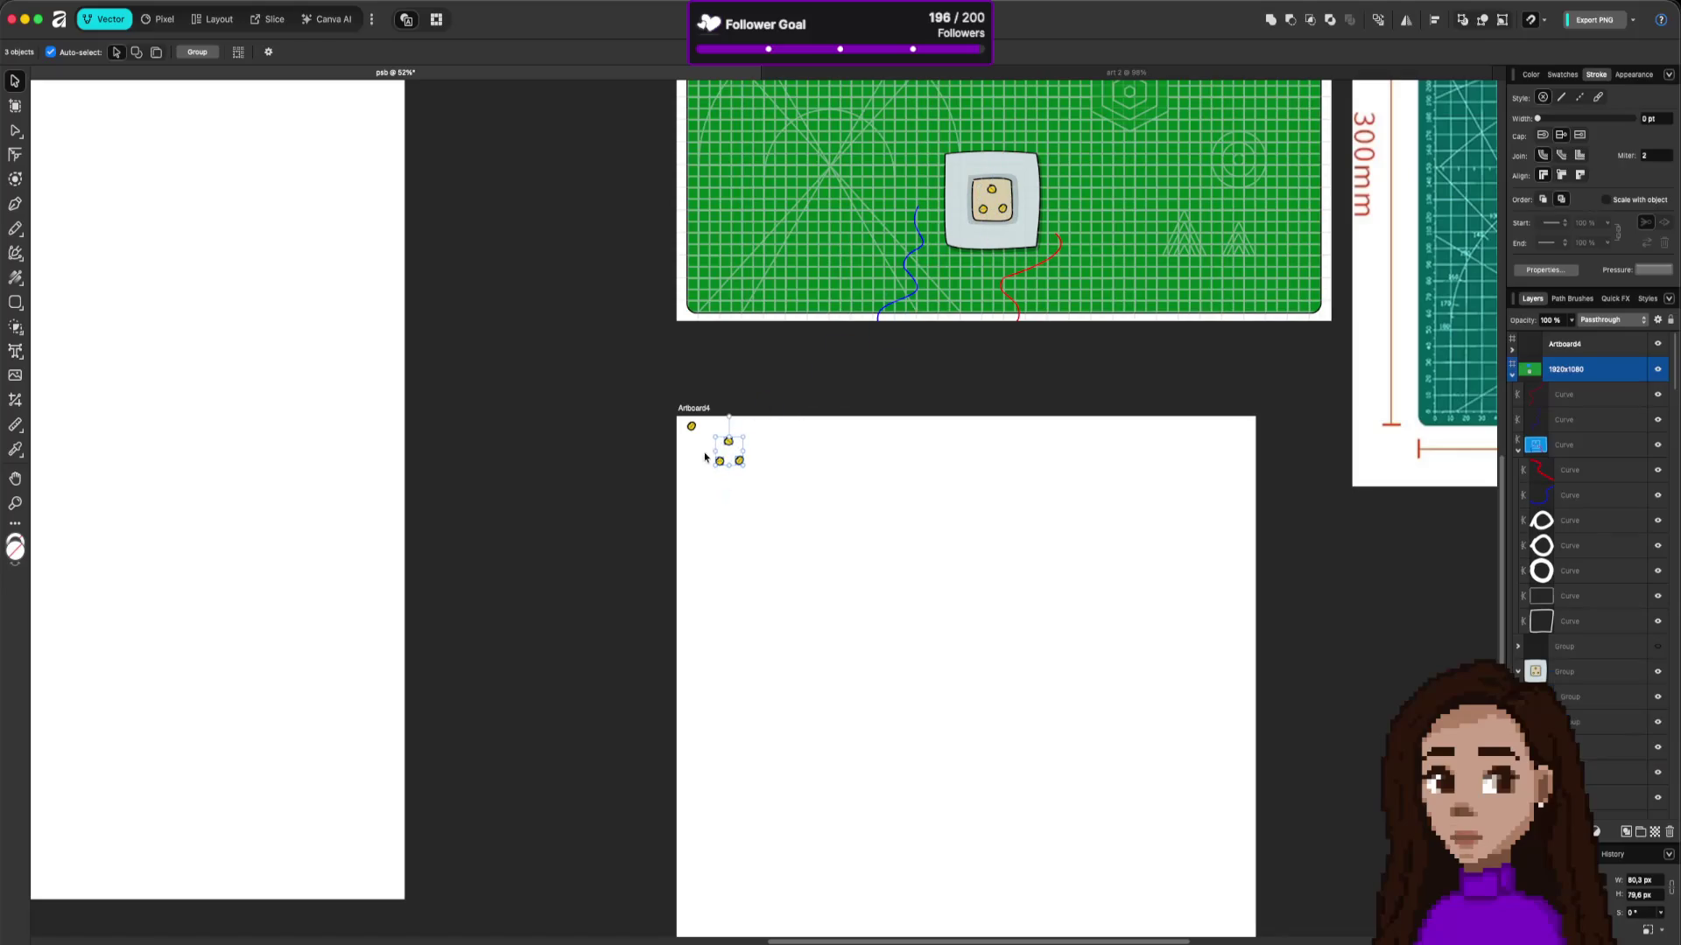
# Step: Marquee-select the stray extra plug copy at the top-left and delete it
pyautogui.scroll(5, 696, 431)
pyautogui.scroll(3, 709, 438)
pyautogui.click(725, 488)
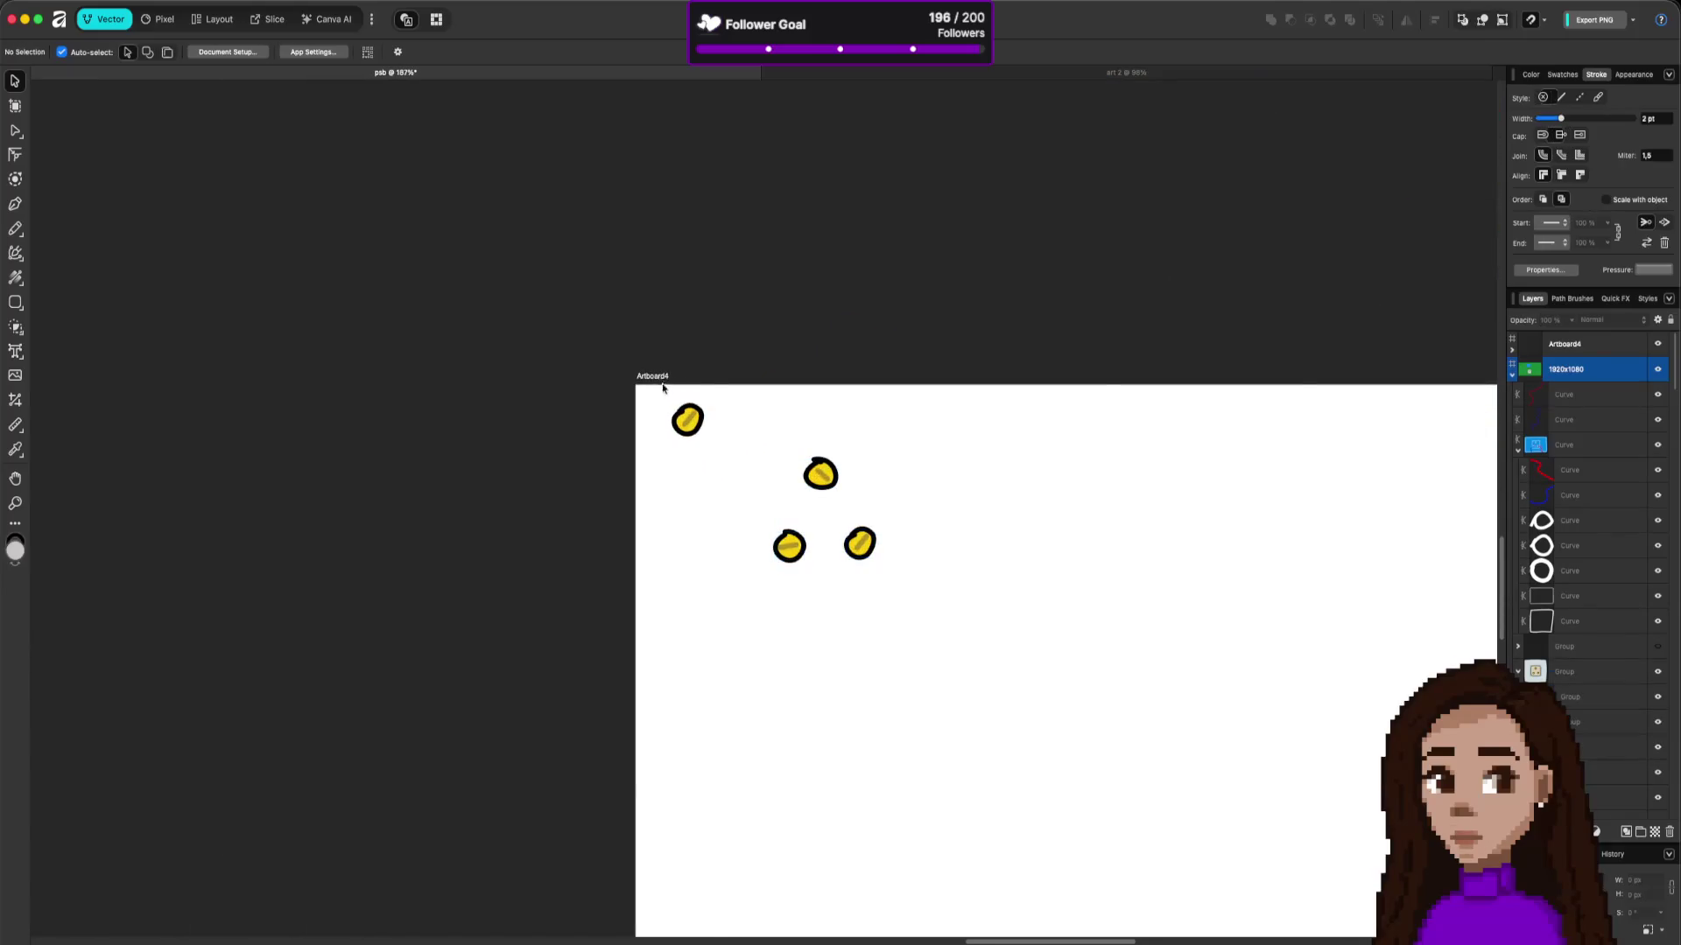
pyautogui.moveTo(724, 477); pyautogui.dragTo(641, 360)
pyautogui.press('Delete')
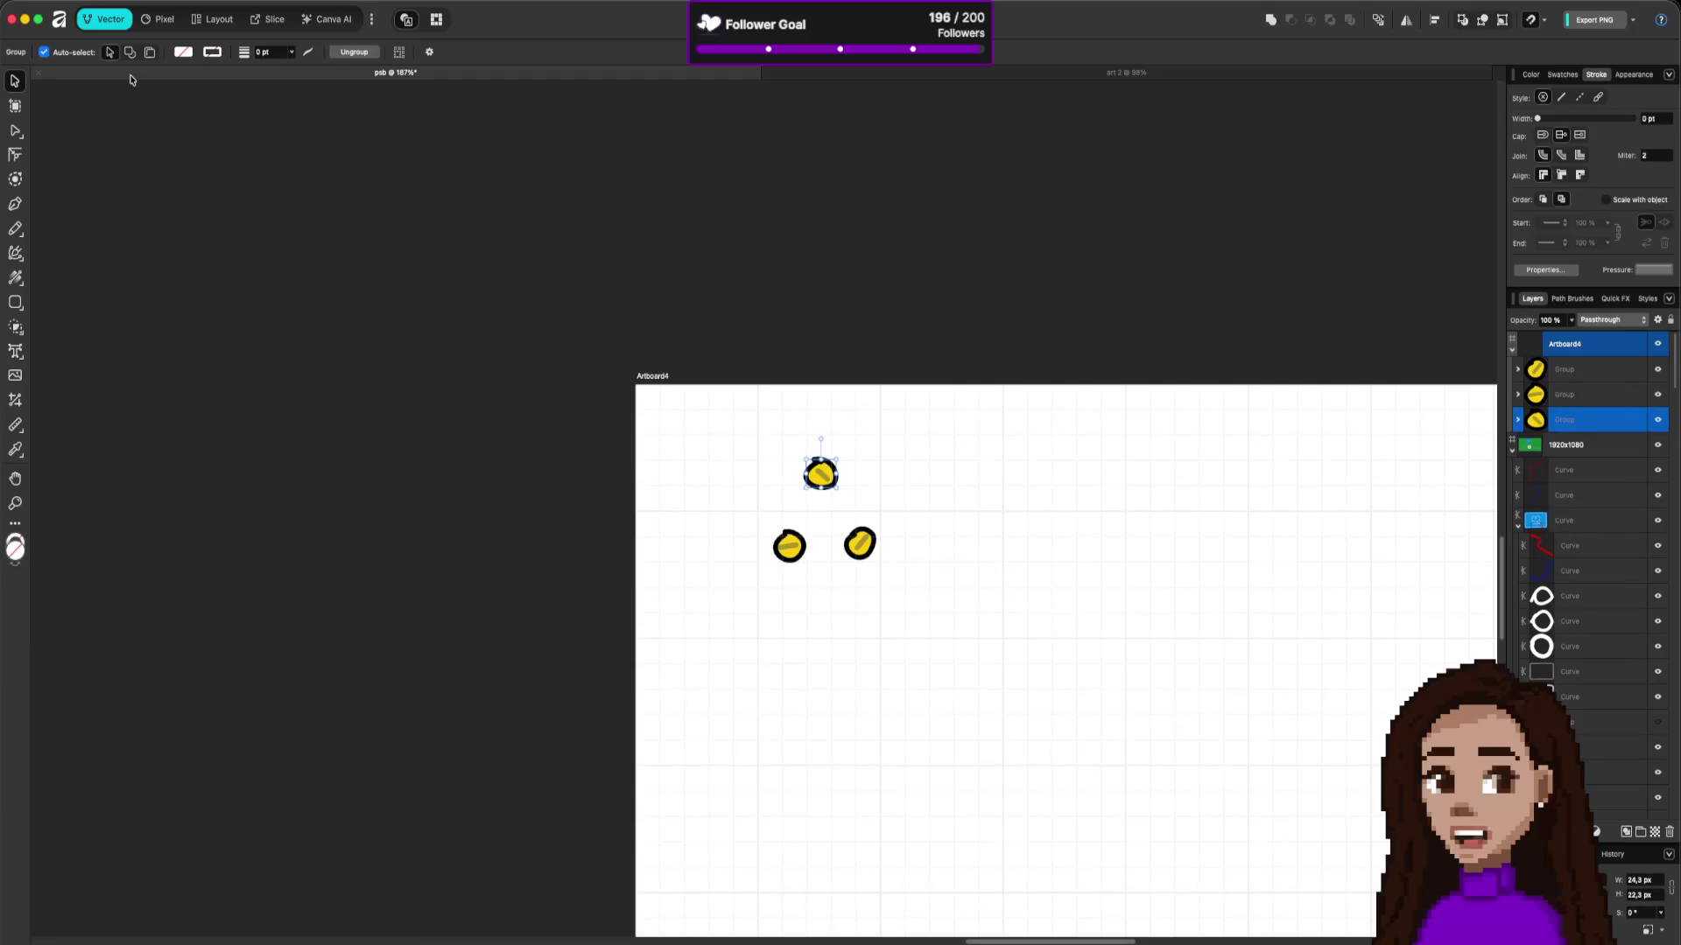
# Step: Check Selected Artboards in Document Setup and close it without other changes
pyautogui.click(172, 5)
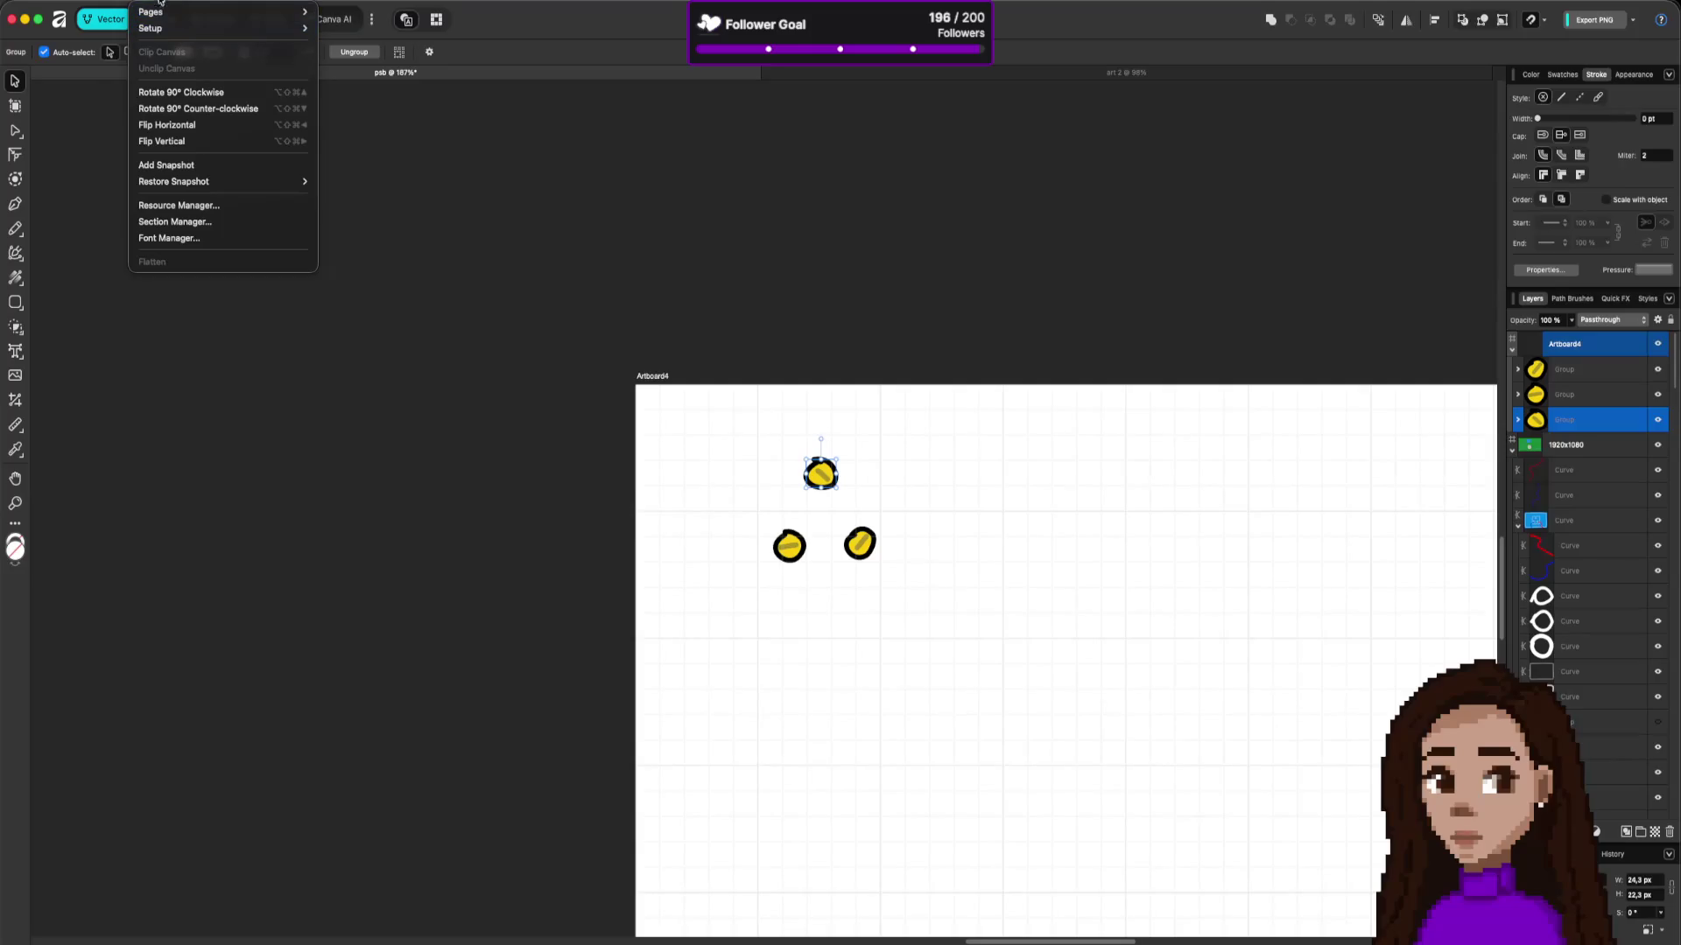
pyautogui.moveTo(188, 33)
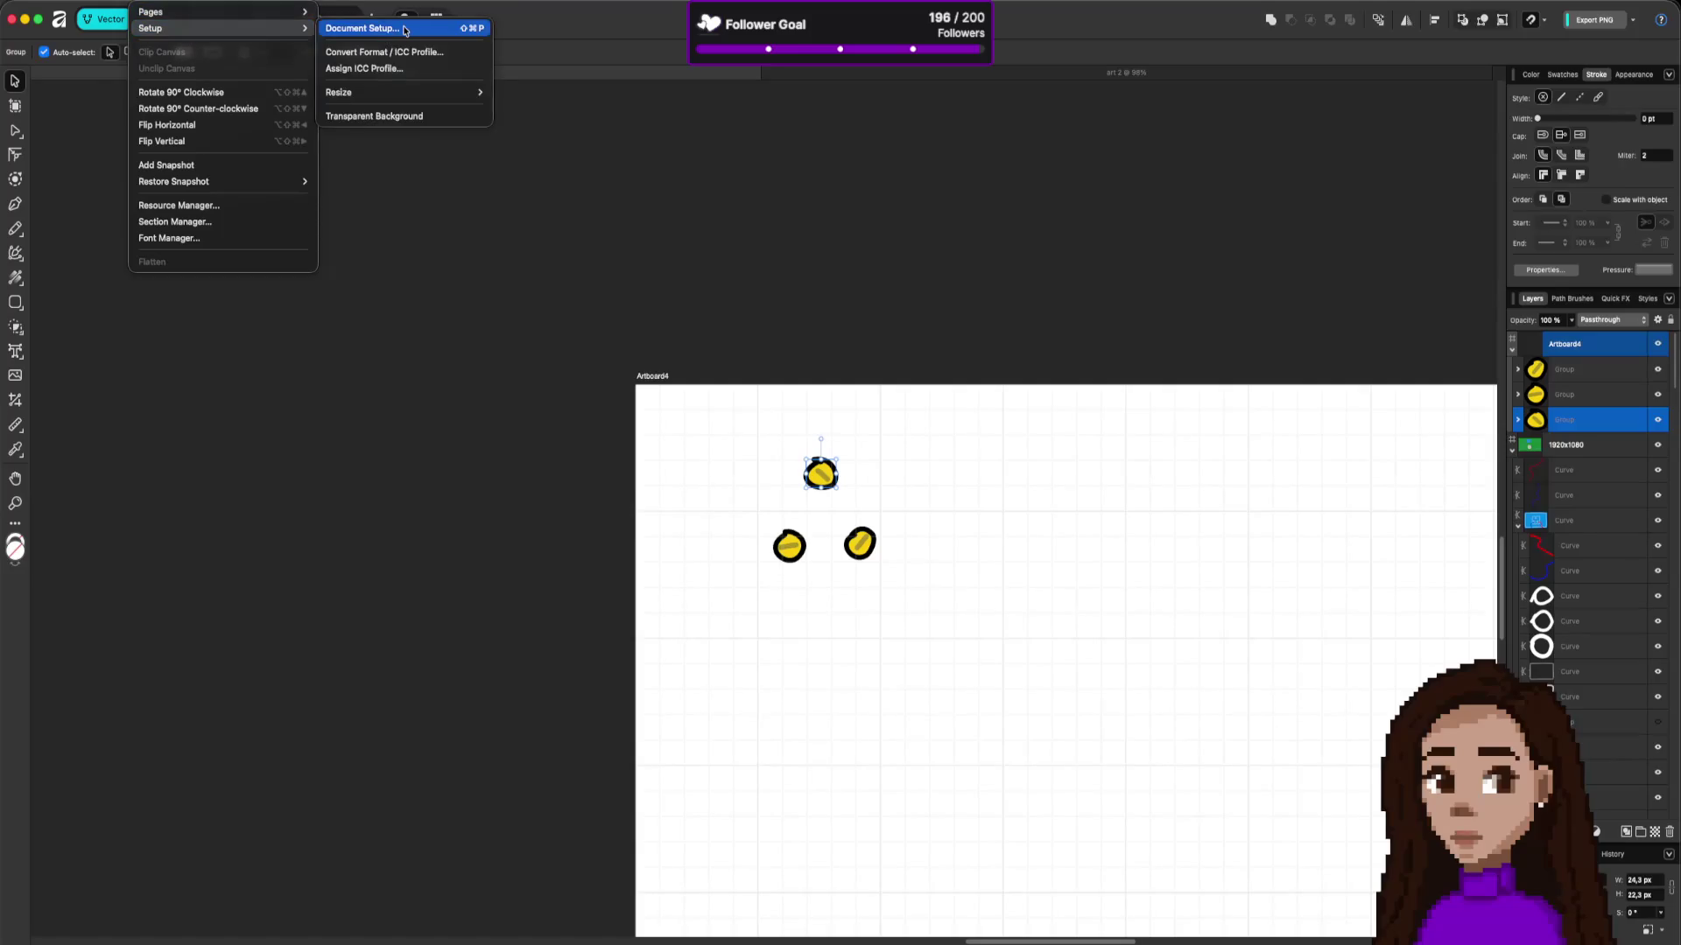
pyautogui.click(361, 28)
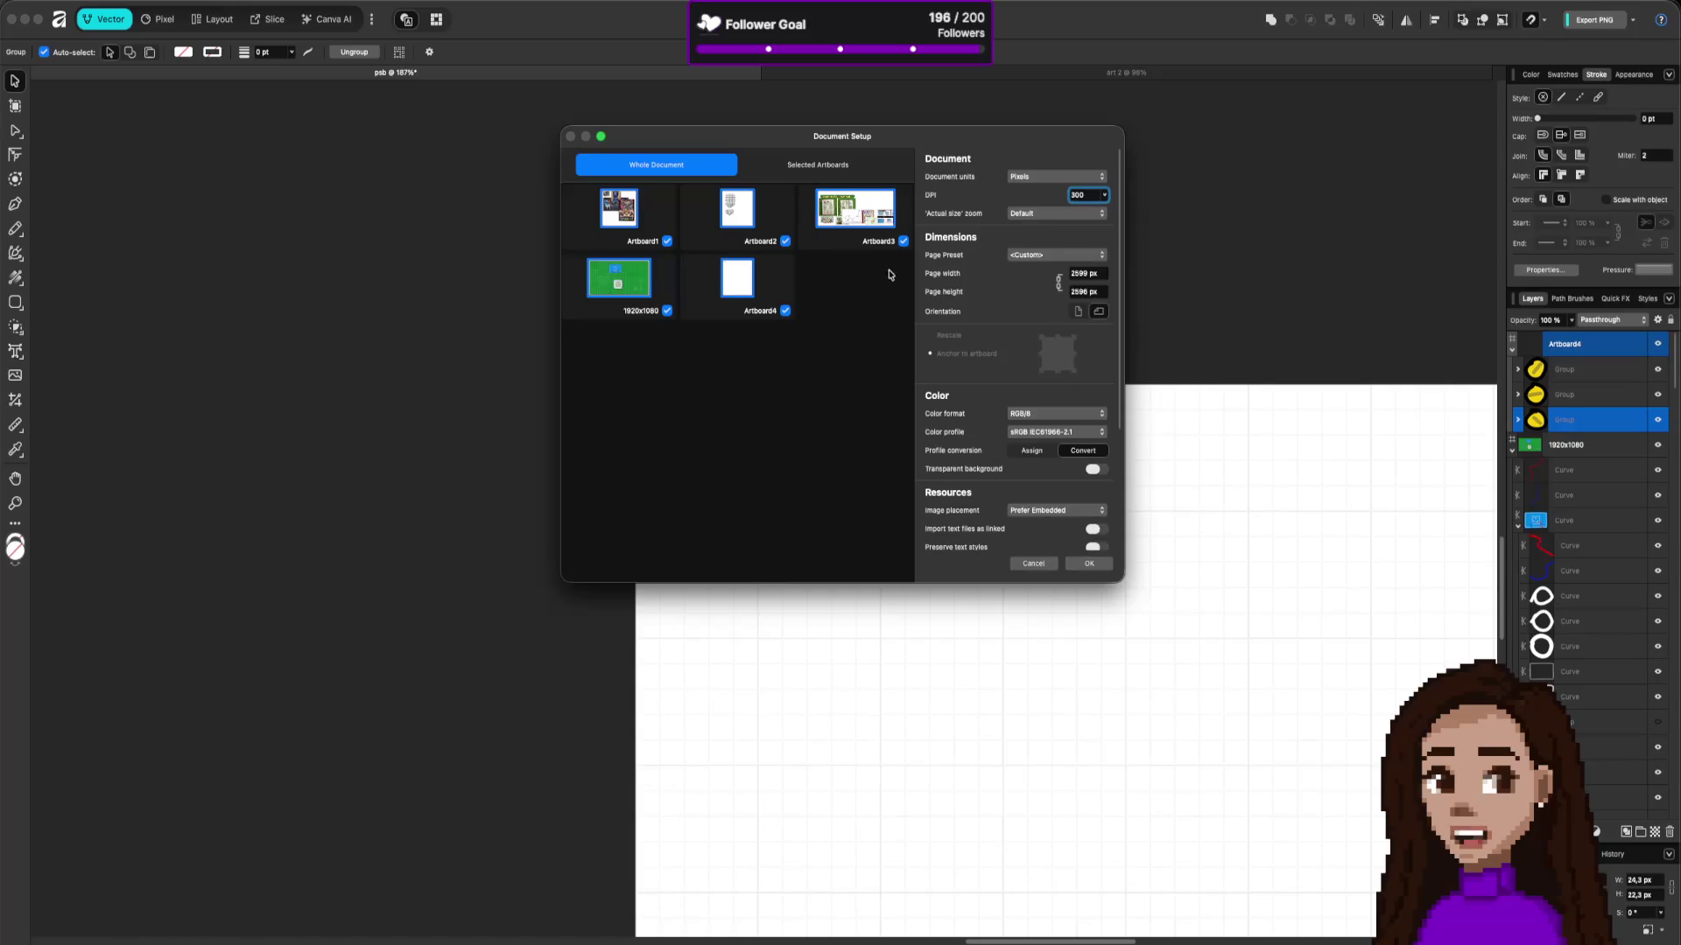
pyautogui.click(841, 164)
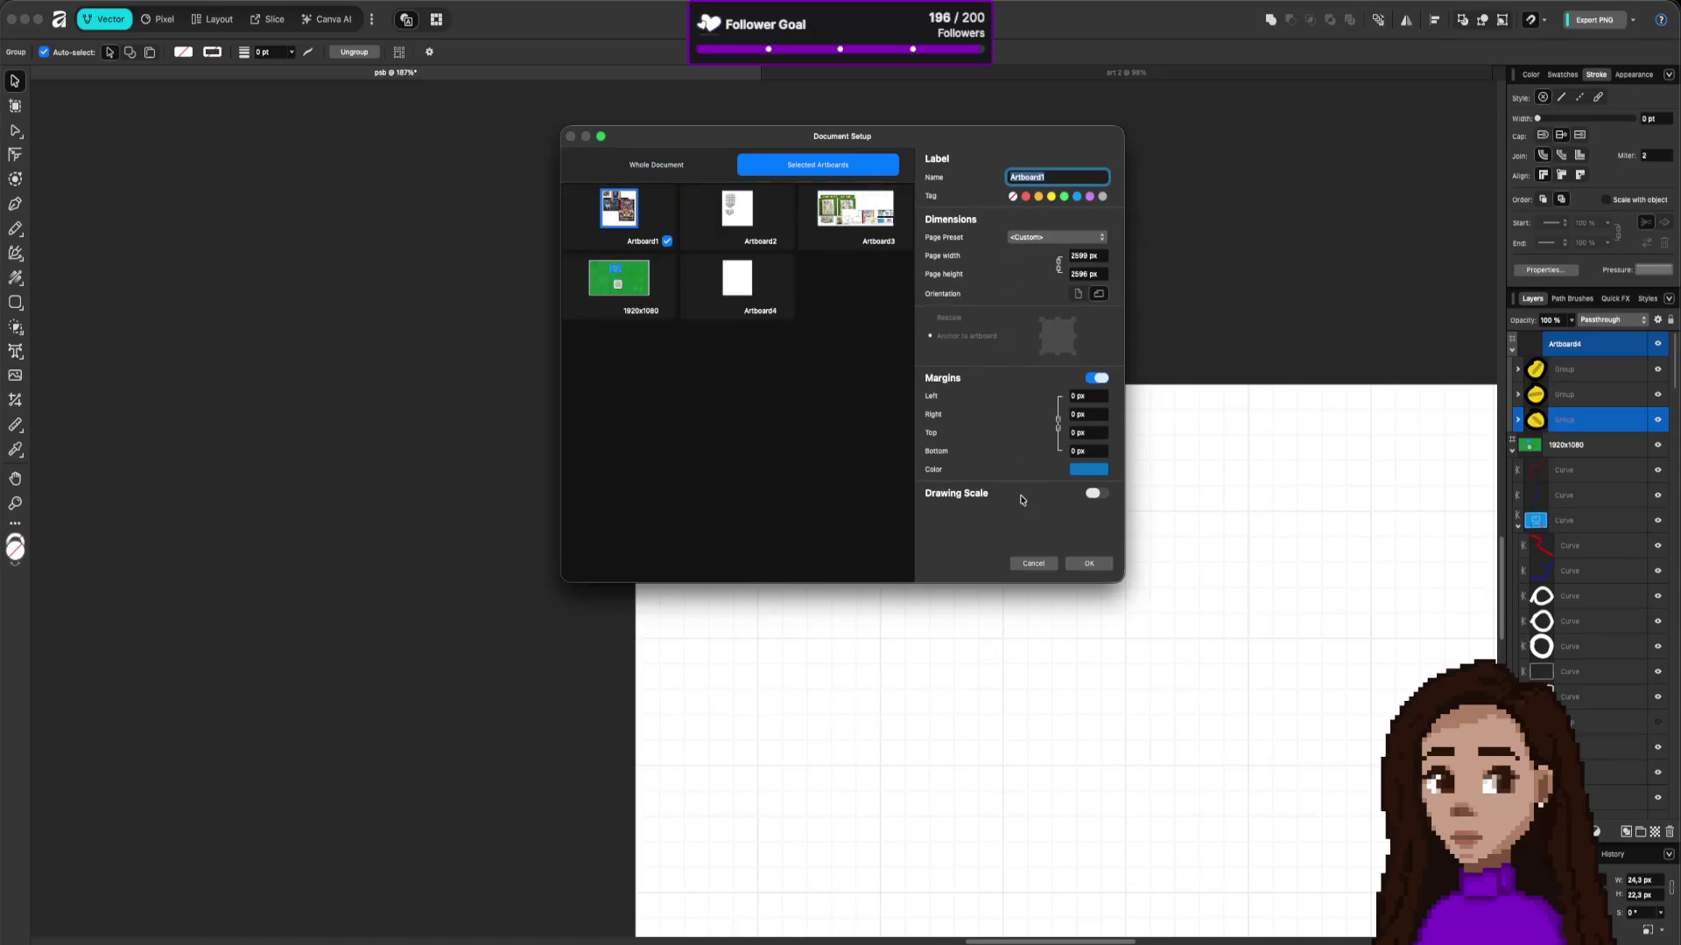
pyautogui.click(1084, 470)
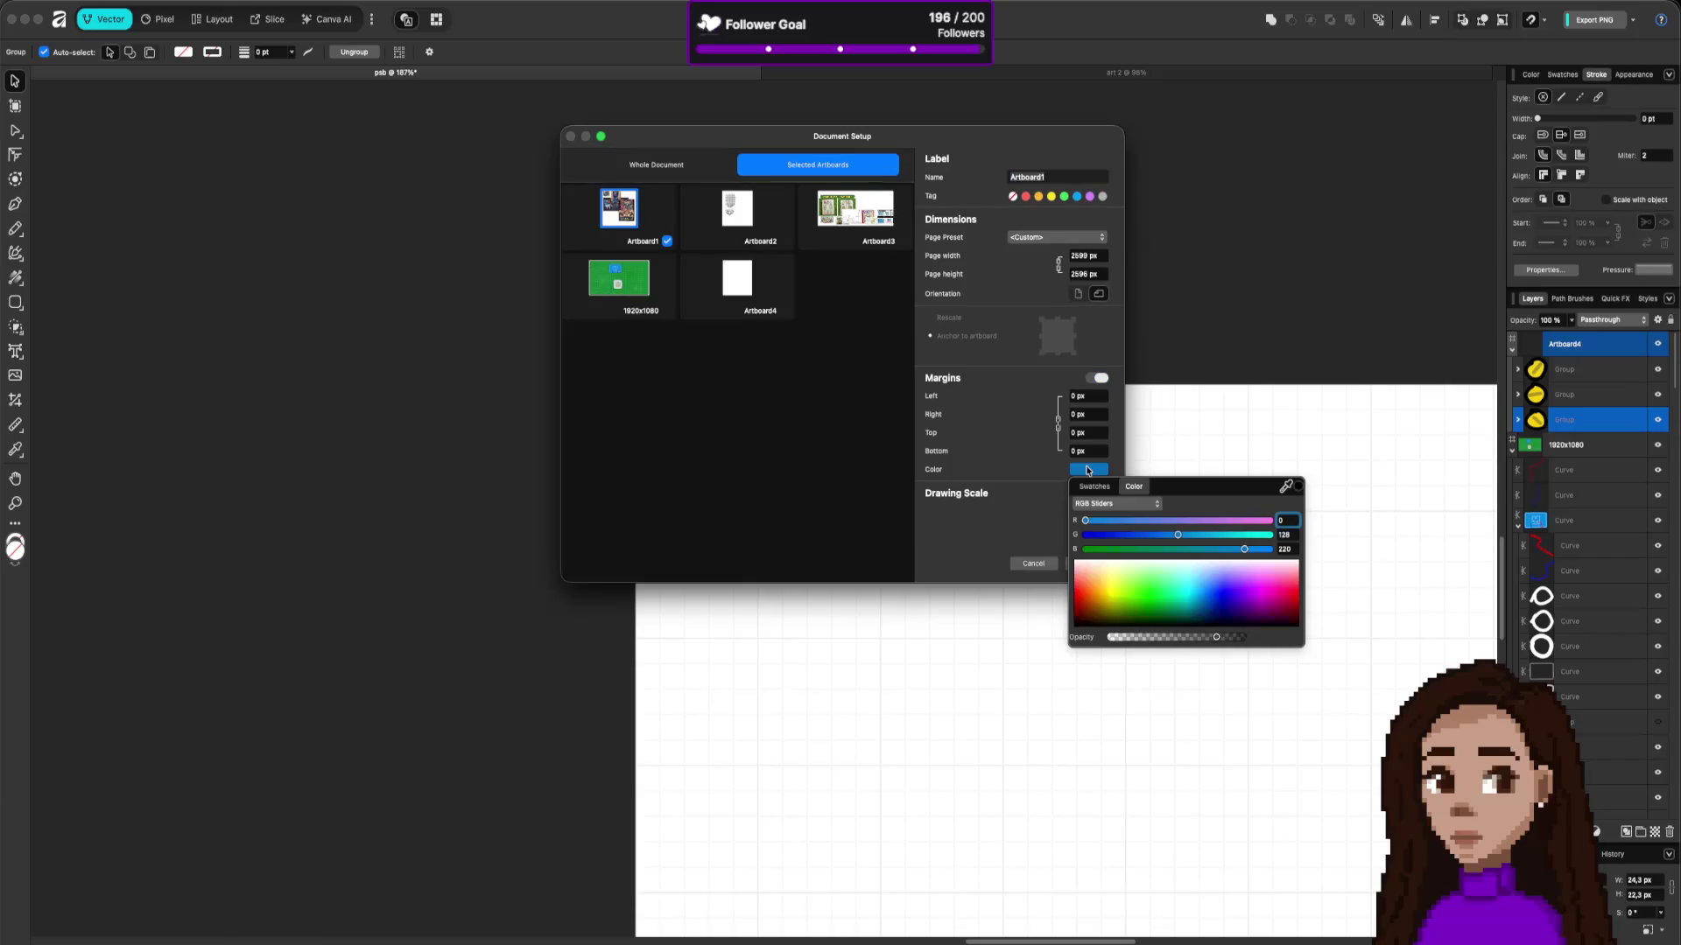
pyautogui.click(1087, 470)
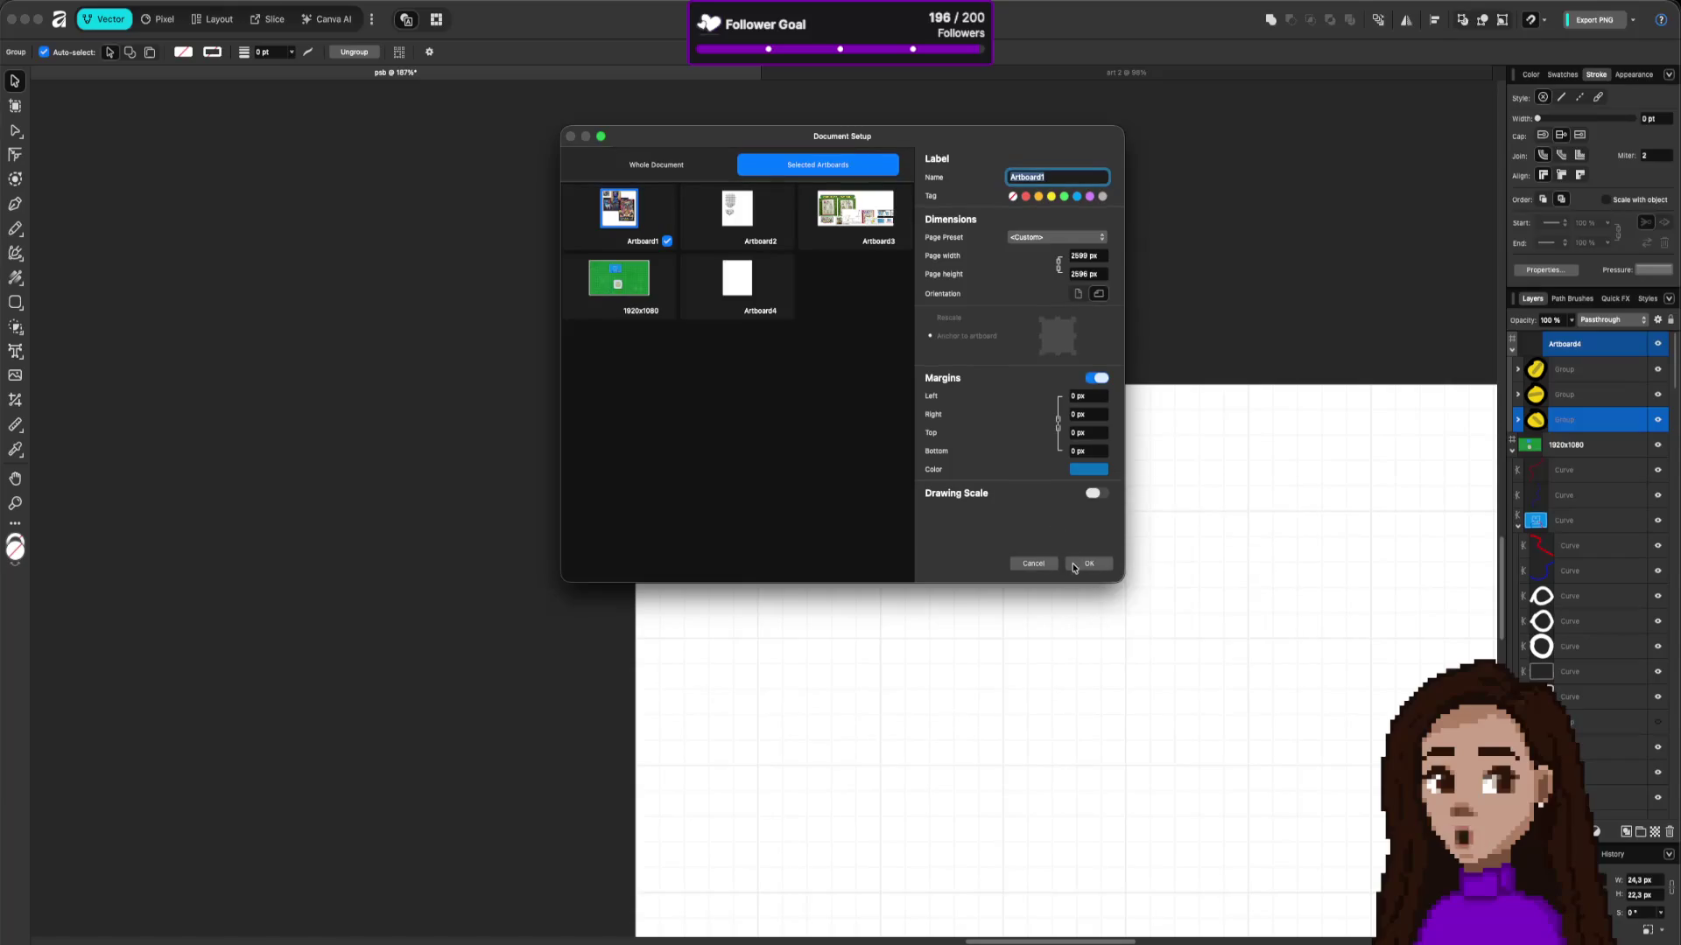
pyautogui.click(1033, 565)
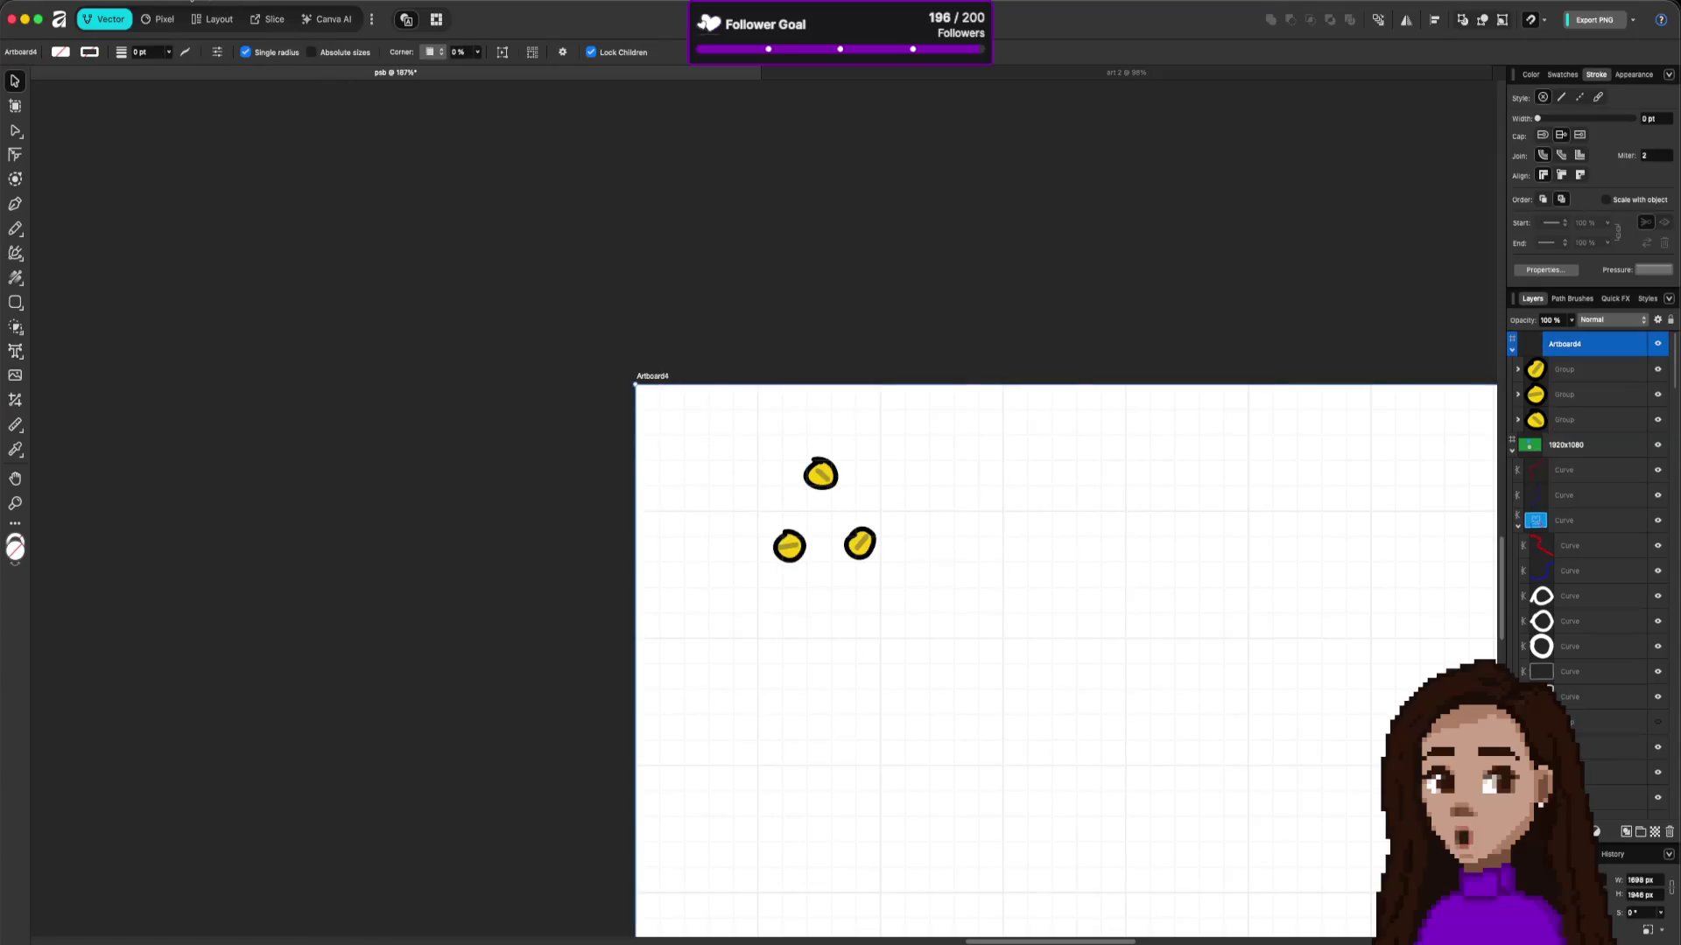
# Step: Turn on Transparent Background so Artboard4 shows a checkerboard behind the plugs
pyautogui.click(162, 9)
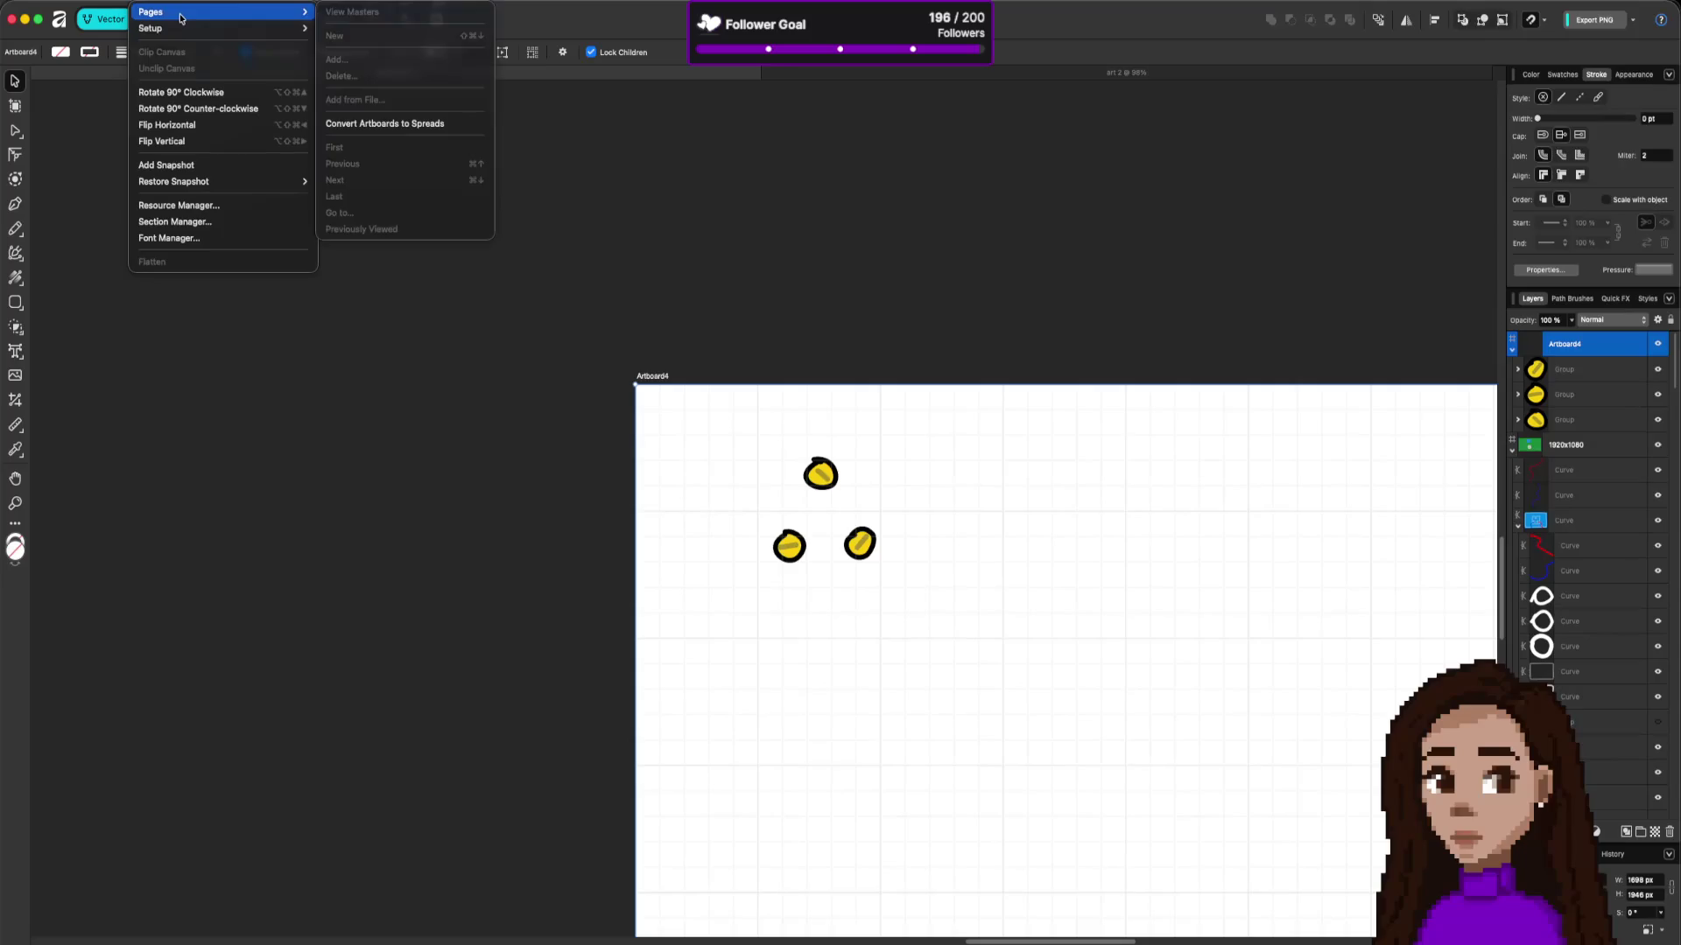
pyautogui.moveTo(249, 28)
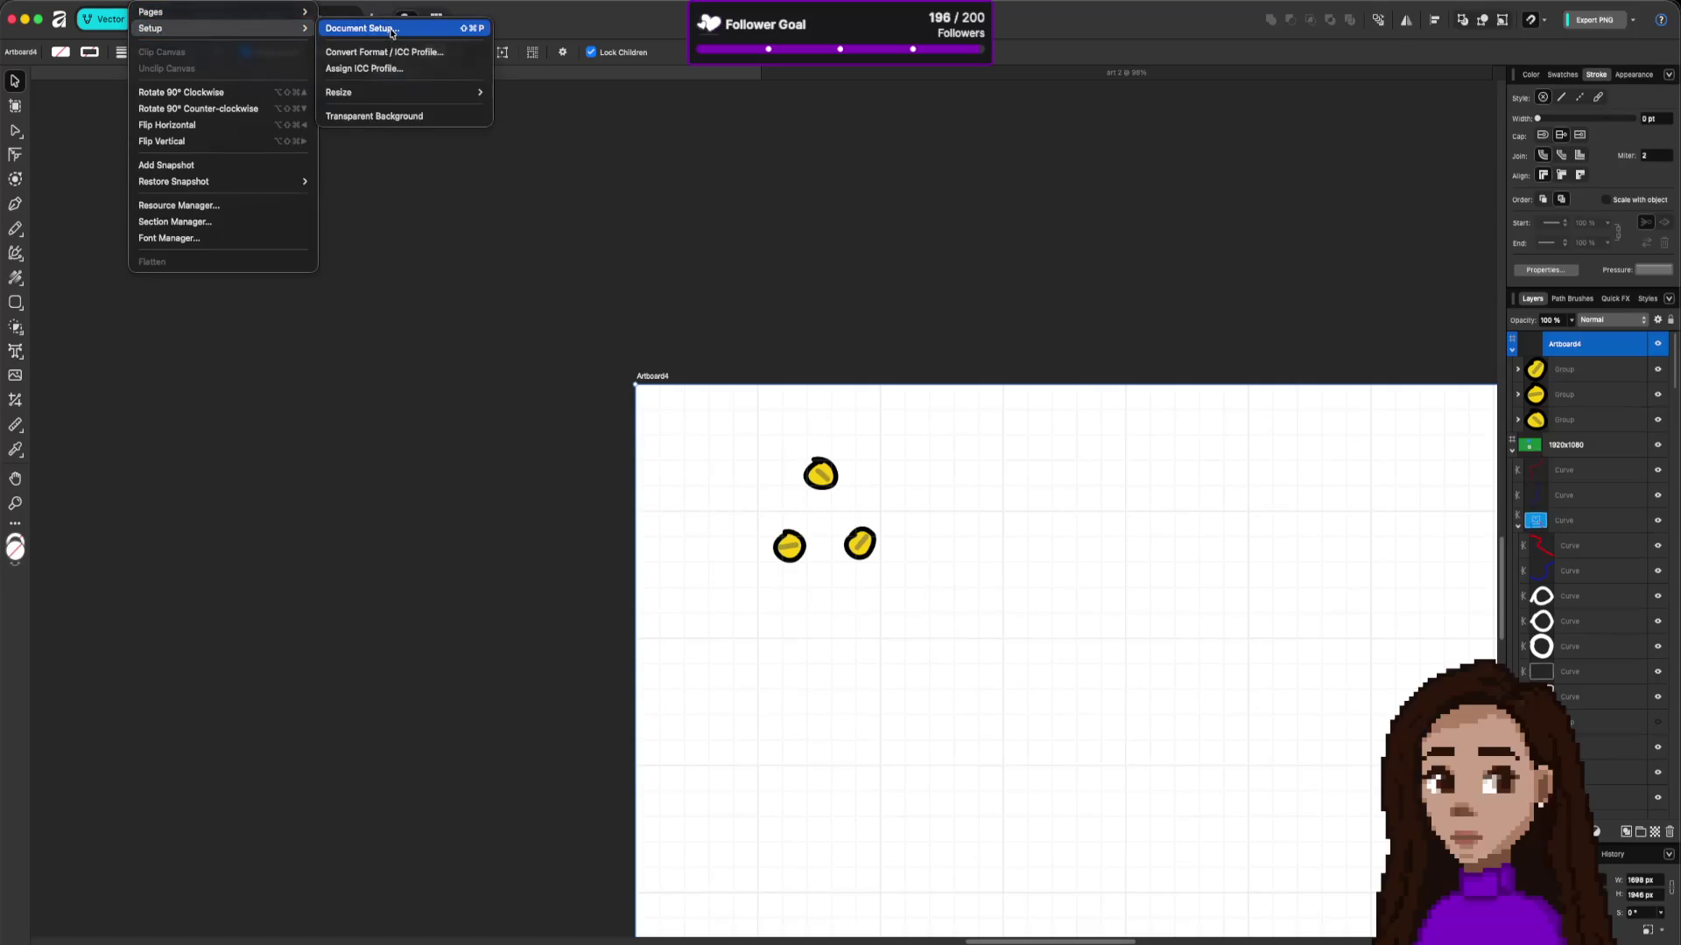
pyautogui.click(385, 116)
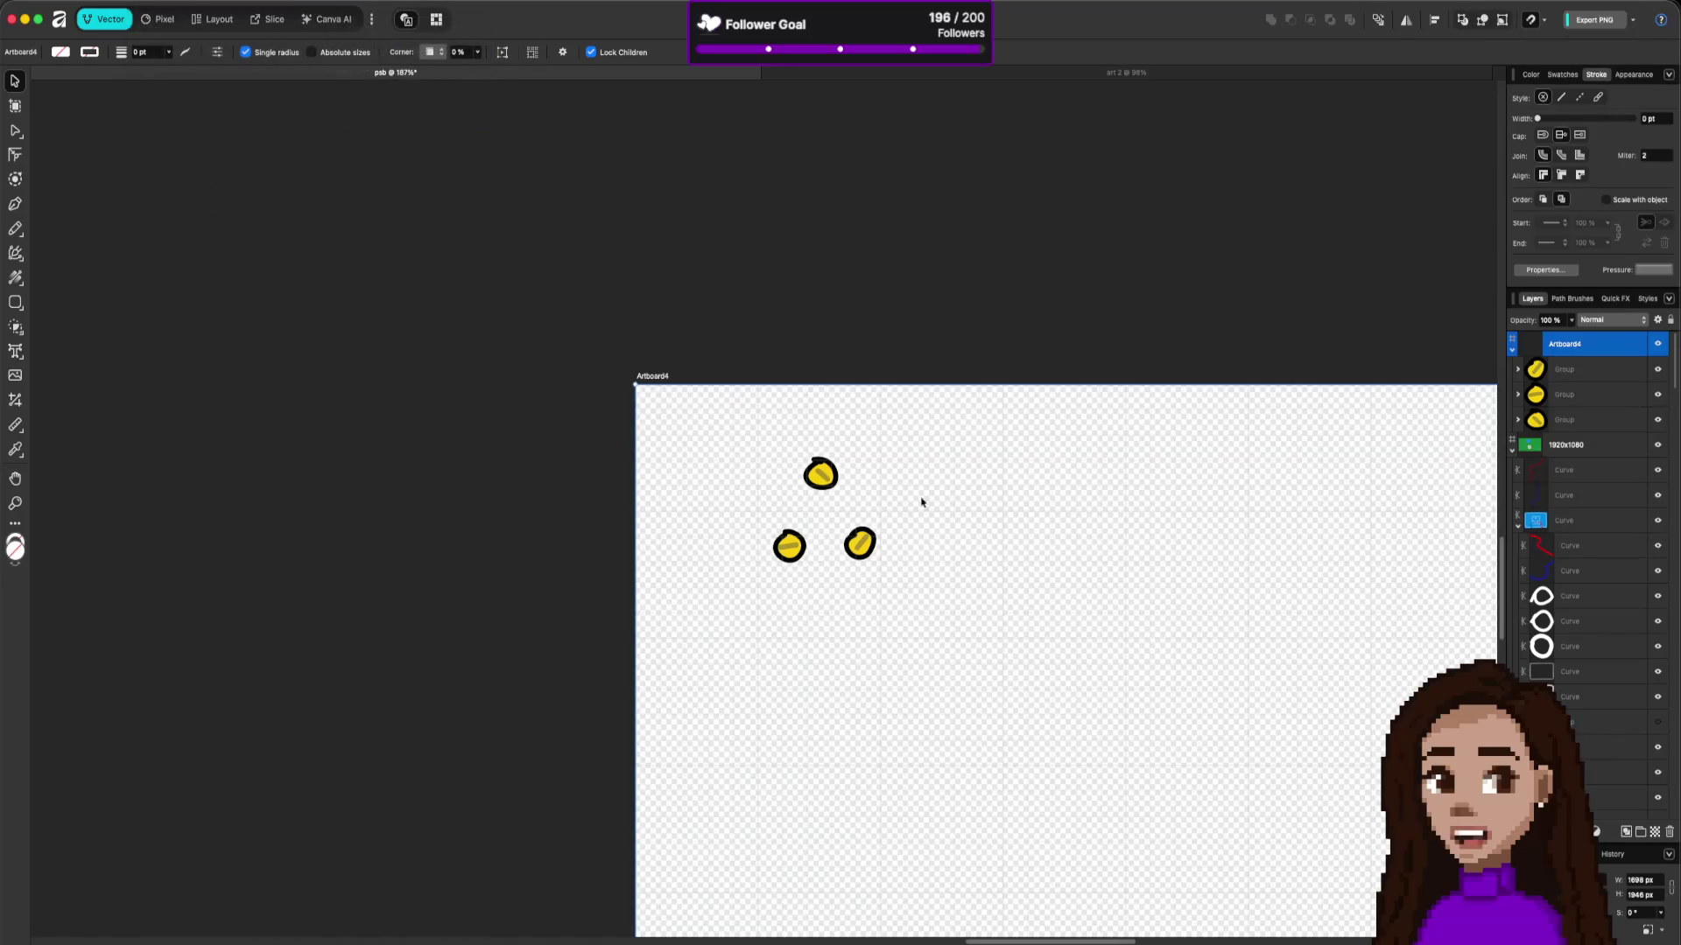
pyautogui.scroll(3, 735, 500)
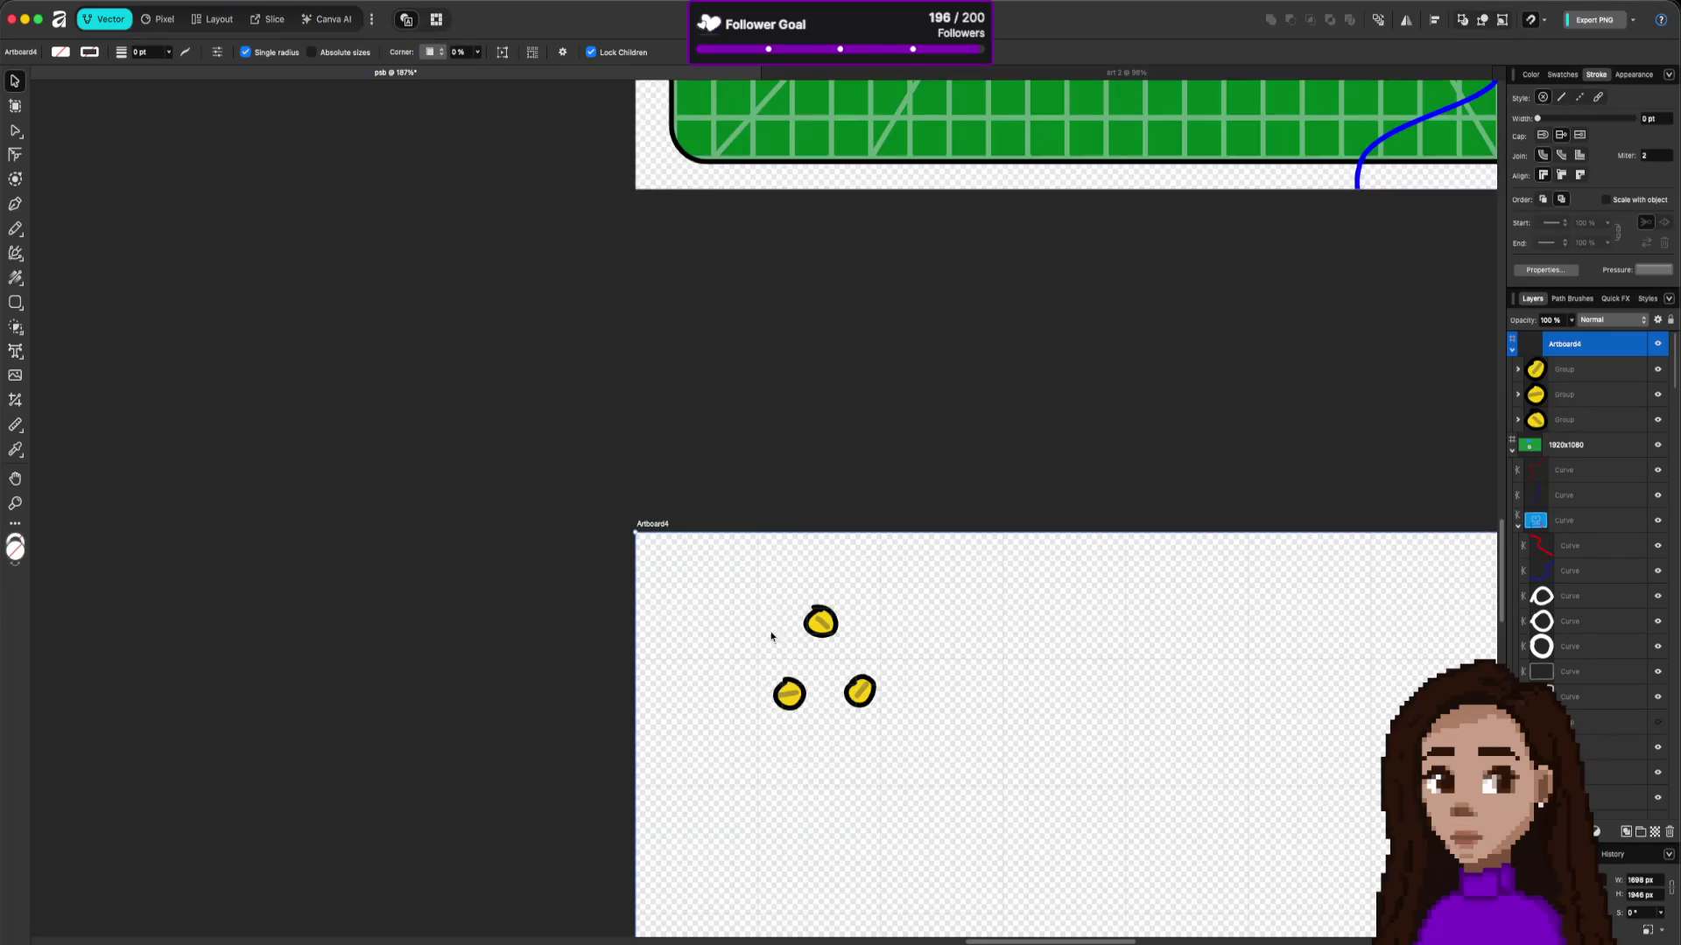
pyautogui.scroll(5, 774, 630)
pyautogui.moveTo(914, 604); pyautogui.dragTo(845, 494)
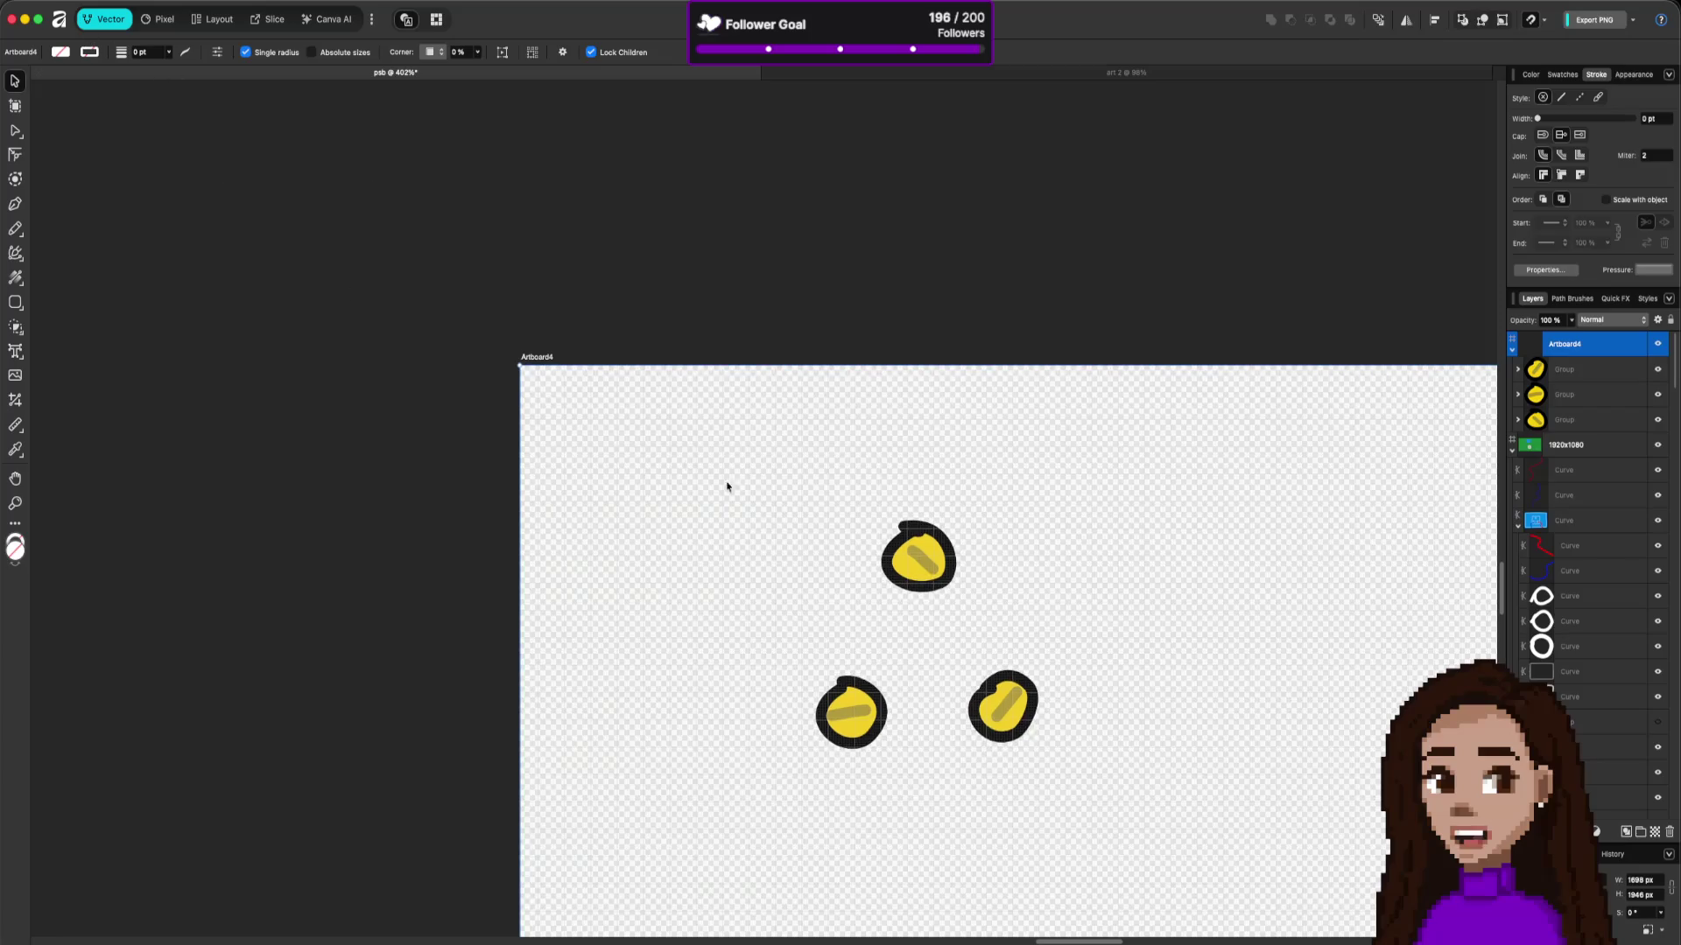
# Step: Move the top plug into Artboard4's top-left corner and fine-tune its position
pyautogui.click(1631, 420)
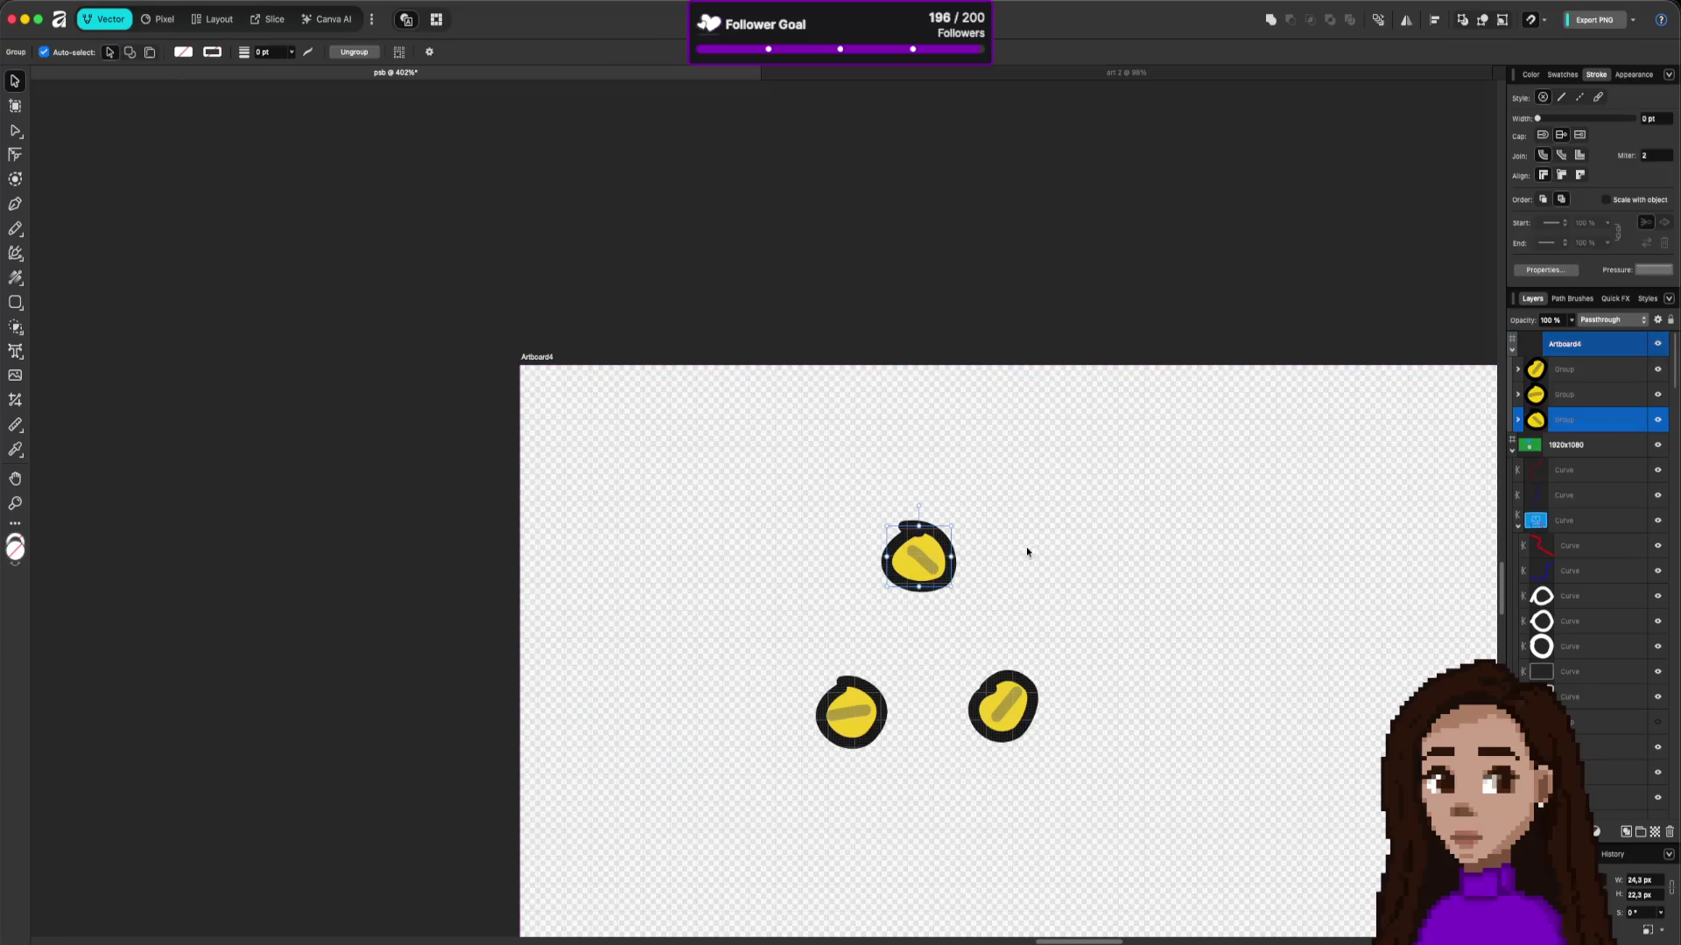
pyautogui.moveTo(924, 561)
pyautogui.mouseDown()
pyautogui.moveTo(643, 423)
pyautogui.moveTo(572, 411)
pyautogui.mouseUp()
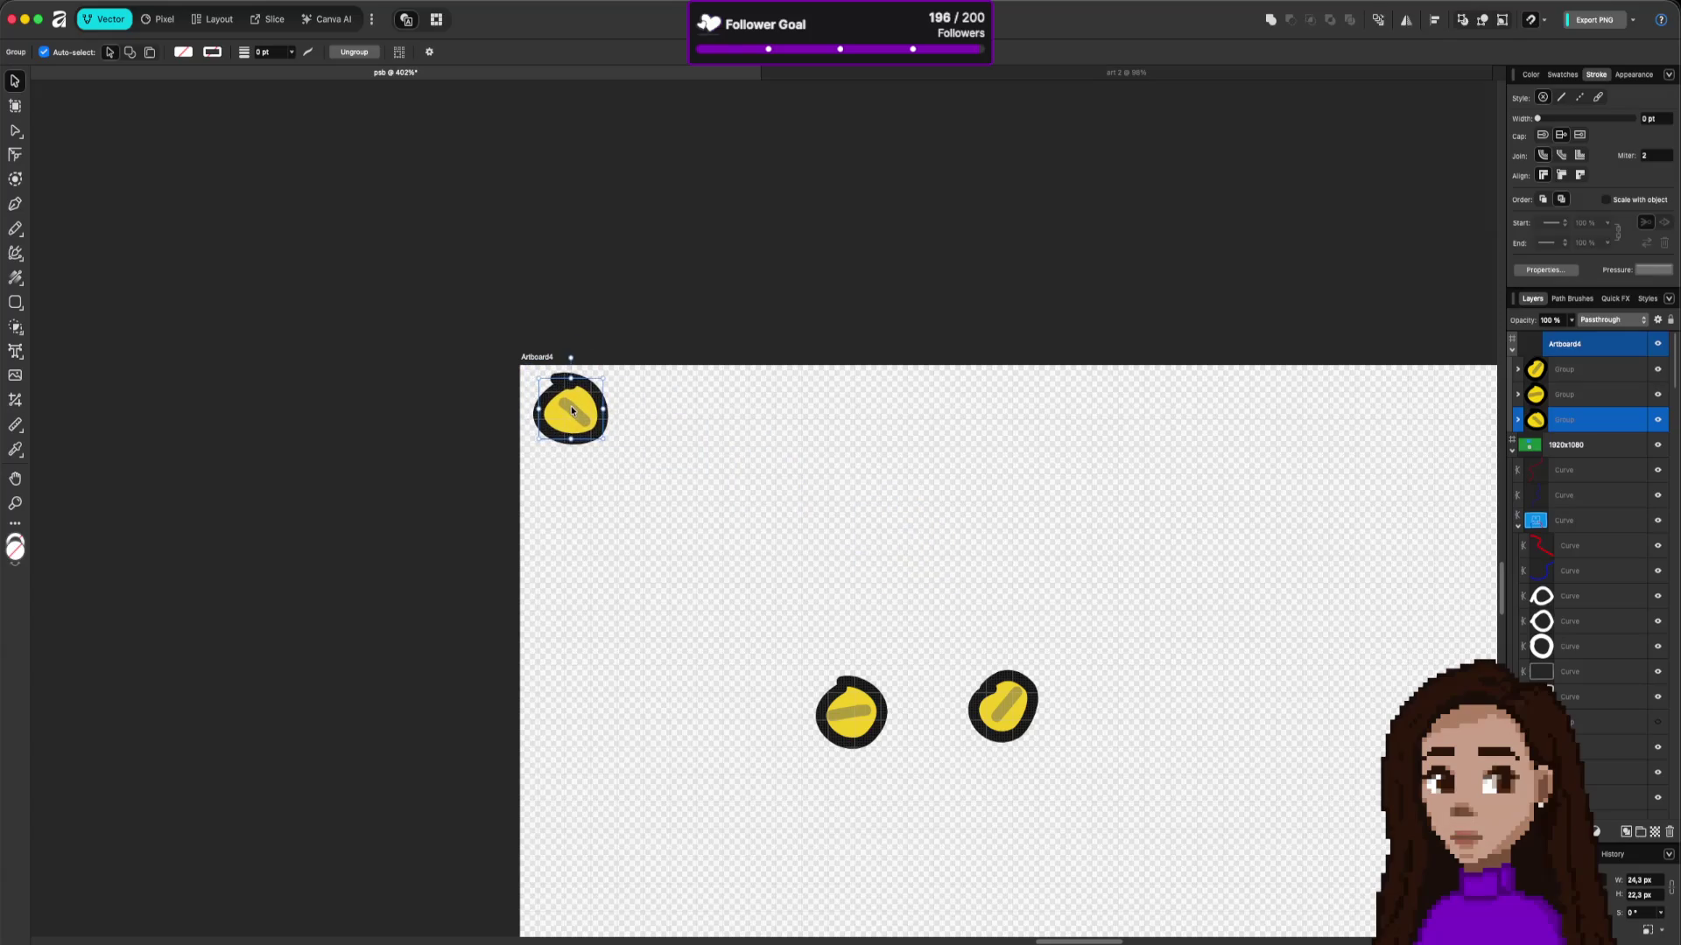
pyautogui.press('Up')
pyautogui.press('Up')
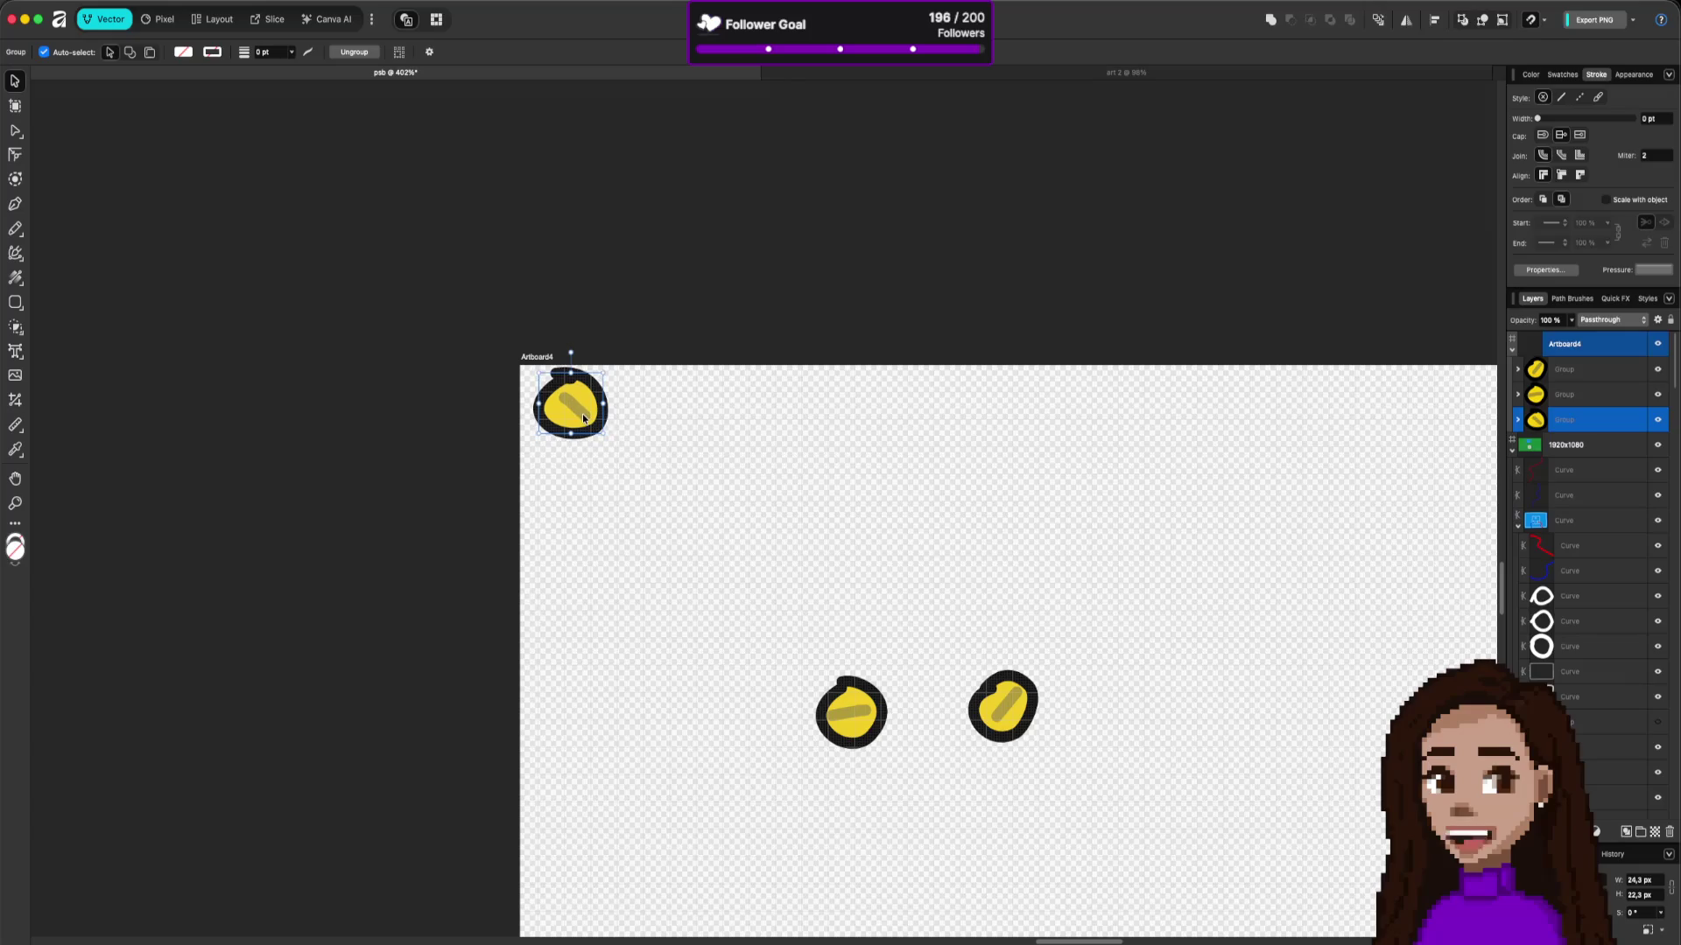
pyautogui.moveTo(584, 418); pyautogui.dragTo(585, 421)
# Step: Stack the second and third plugs beneath the first in a tight vertical column
pyautogui.moveTo(854, 717)
pyautogui.mouseDown()
pyautogui.moveTo(681, 443)
pyautogui.moveTo(573, 500)
pyautogui.mouseUp()
pyautogui.scroll(5, 558, 504)
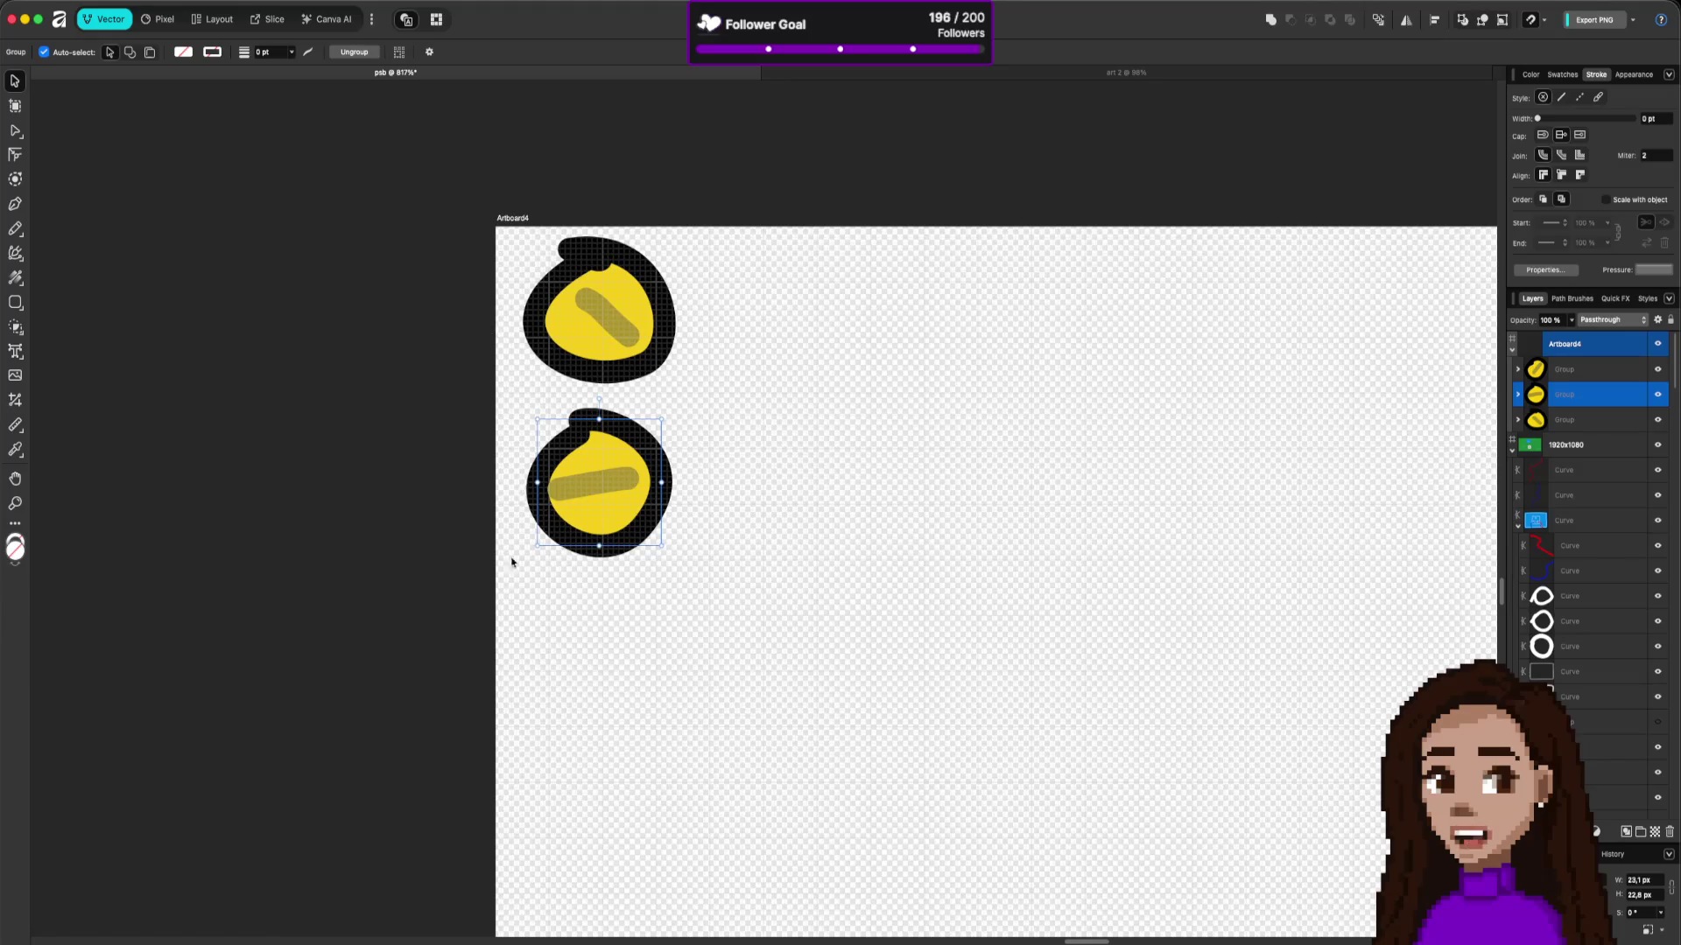
pyautogui.moveTo(590, 496); pyautogui.dragTo(590, 488)
pyautogui.scroll(-2, 1053, 628)
pyautogui.moveTo(1362, 879)
pyautogui.mouseDown()
pyautogui.moveTo(646, 644)
pyautogui.moveTo(693, 642)
pyautogui.mouseUp()
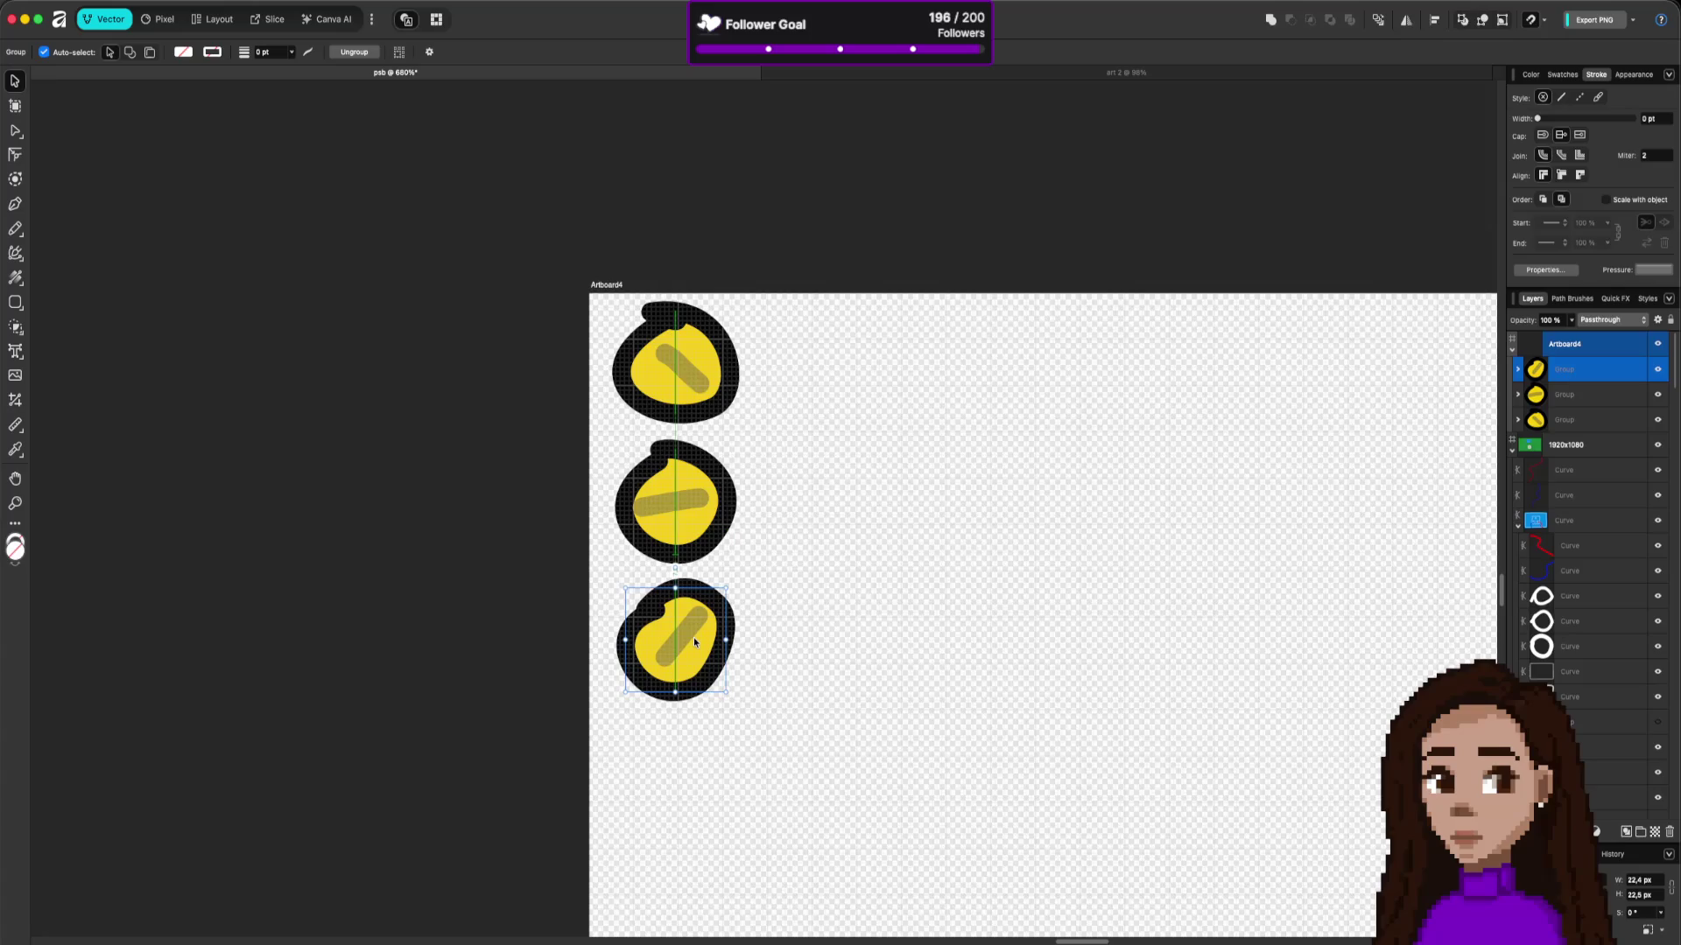
pyautogui.scroll(-4, 943, 630)
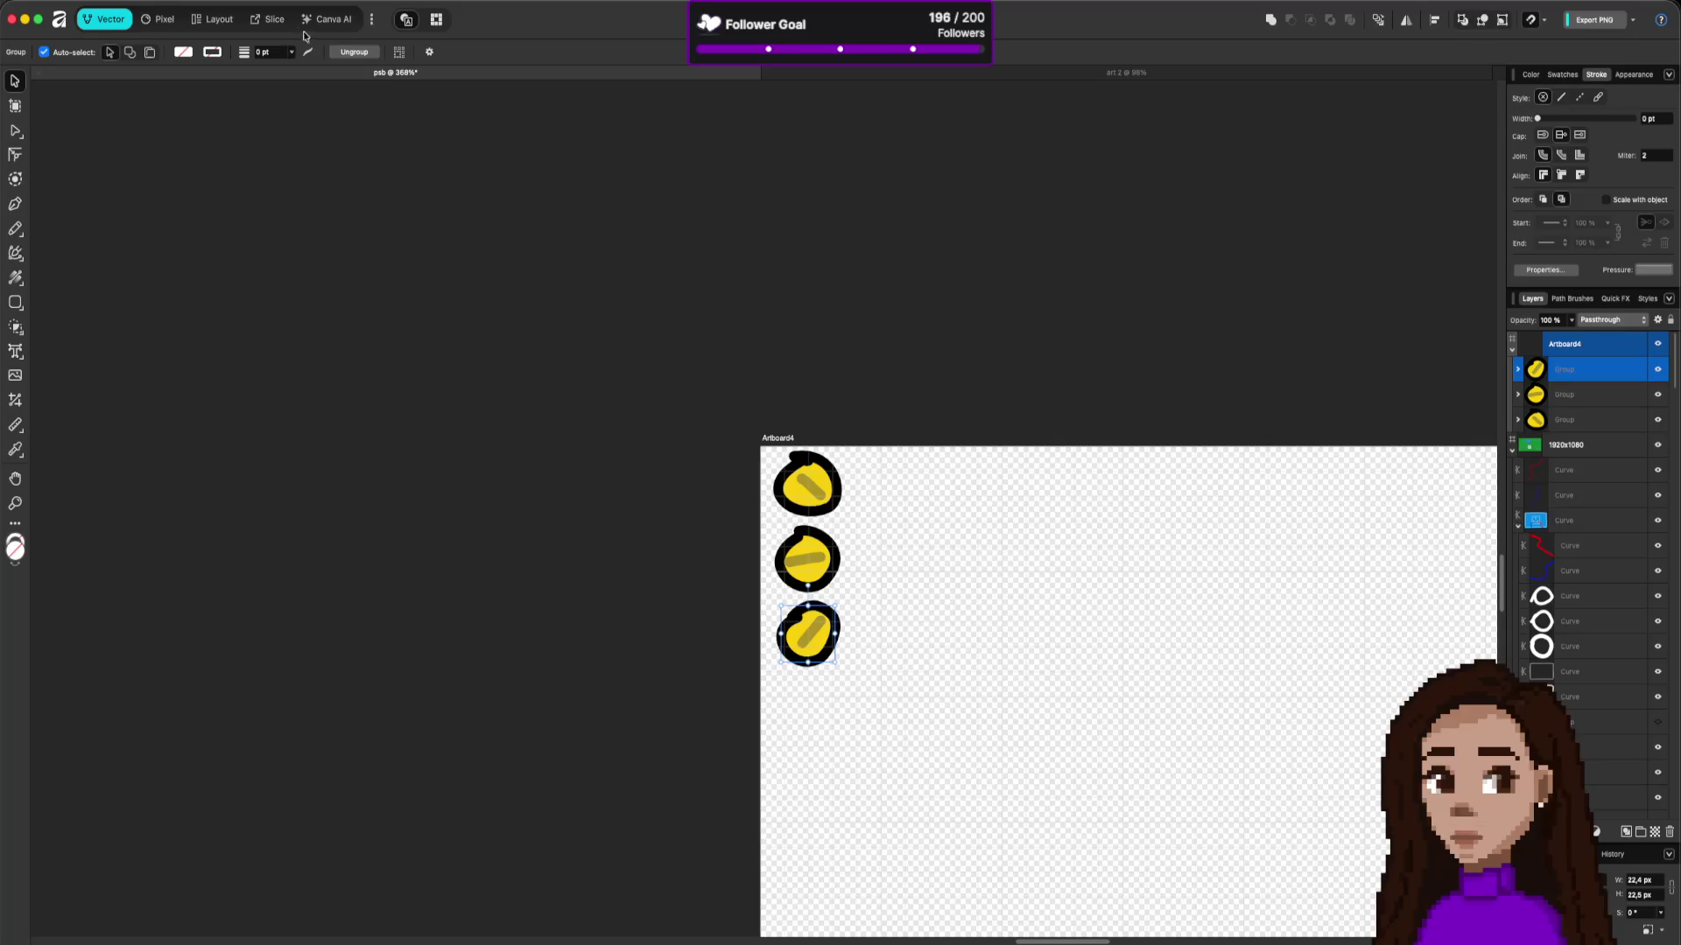
pyautogui.click(267, 19)
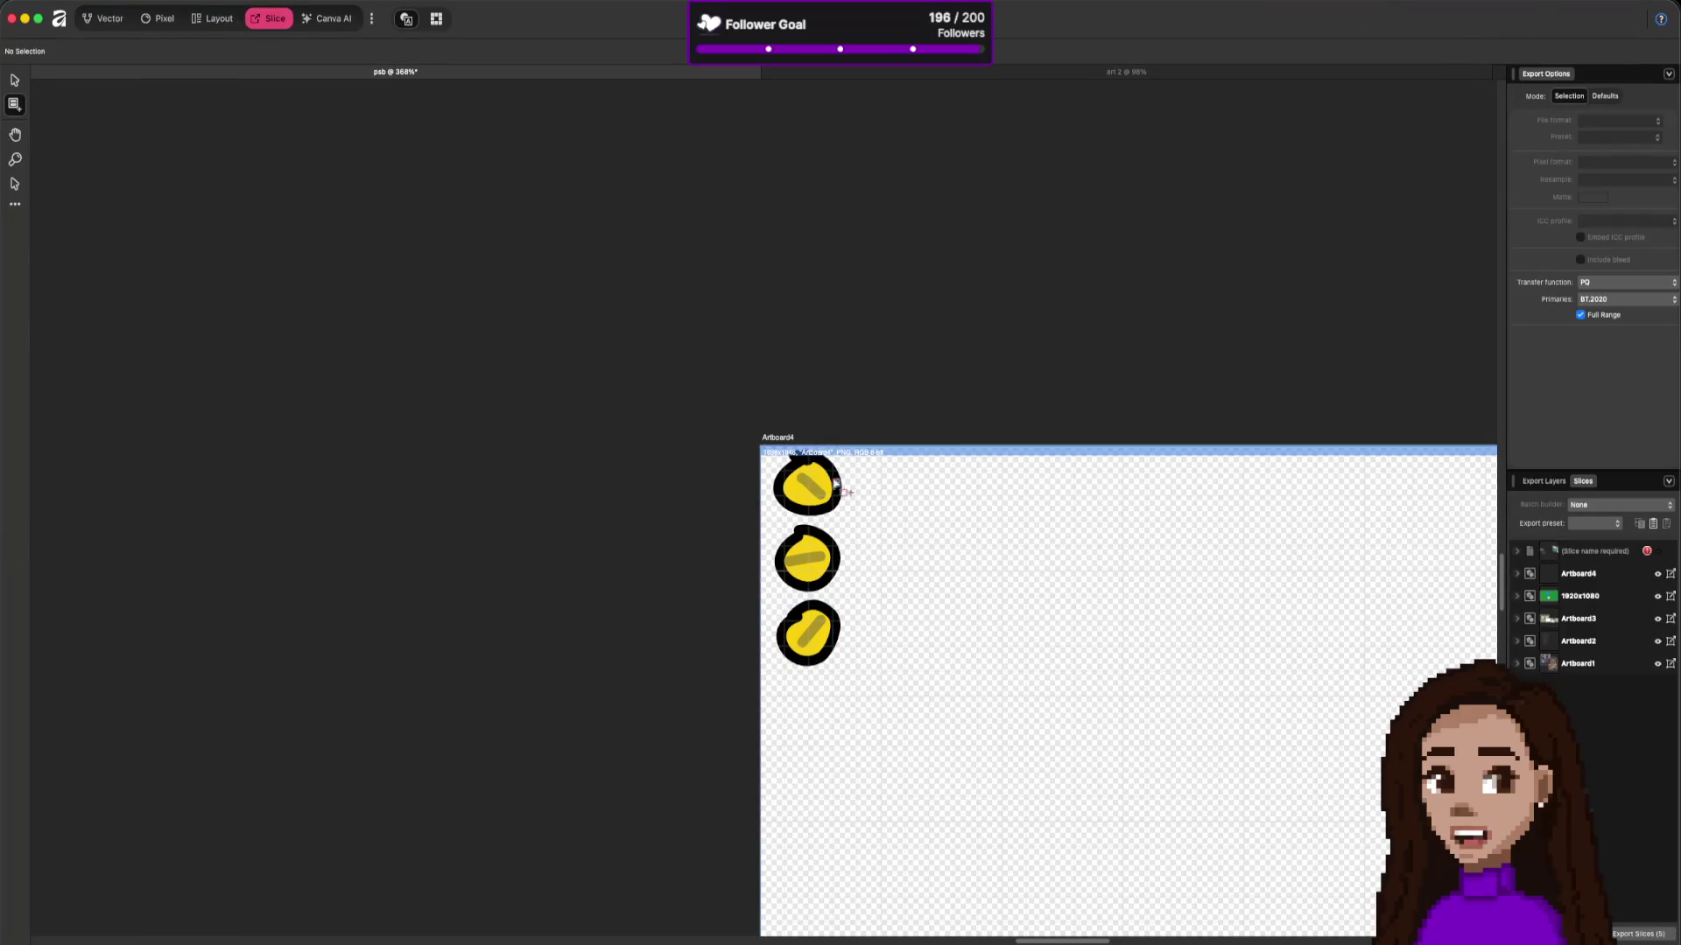
# Step: Delete the Artboard4, Artboard1 and Artboard2 export slices
pyautogui.click(1601, 574)
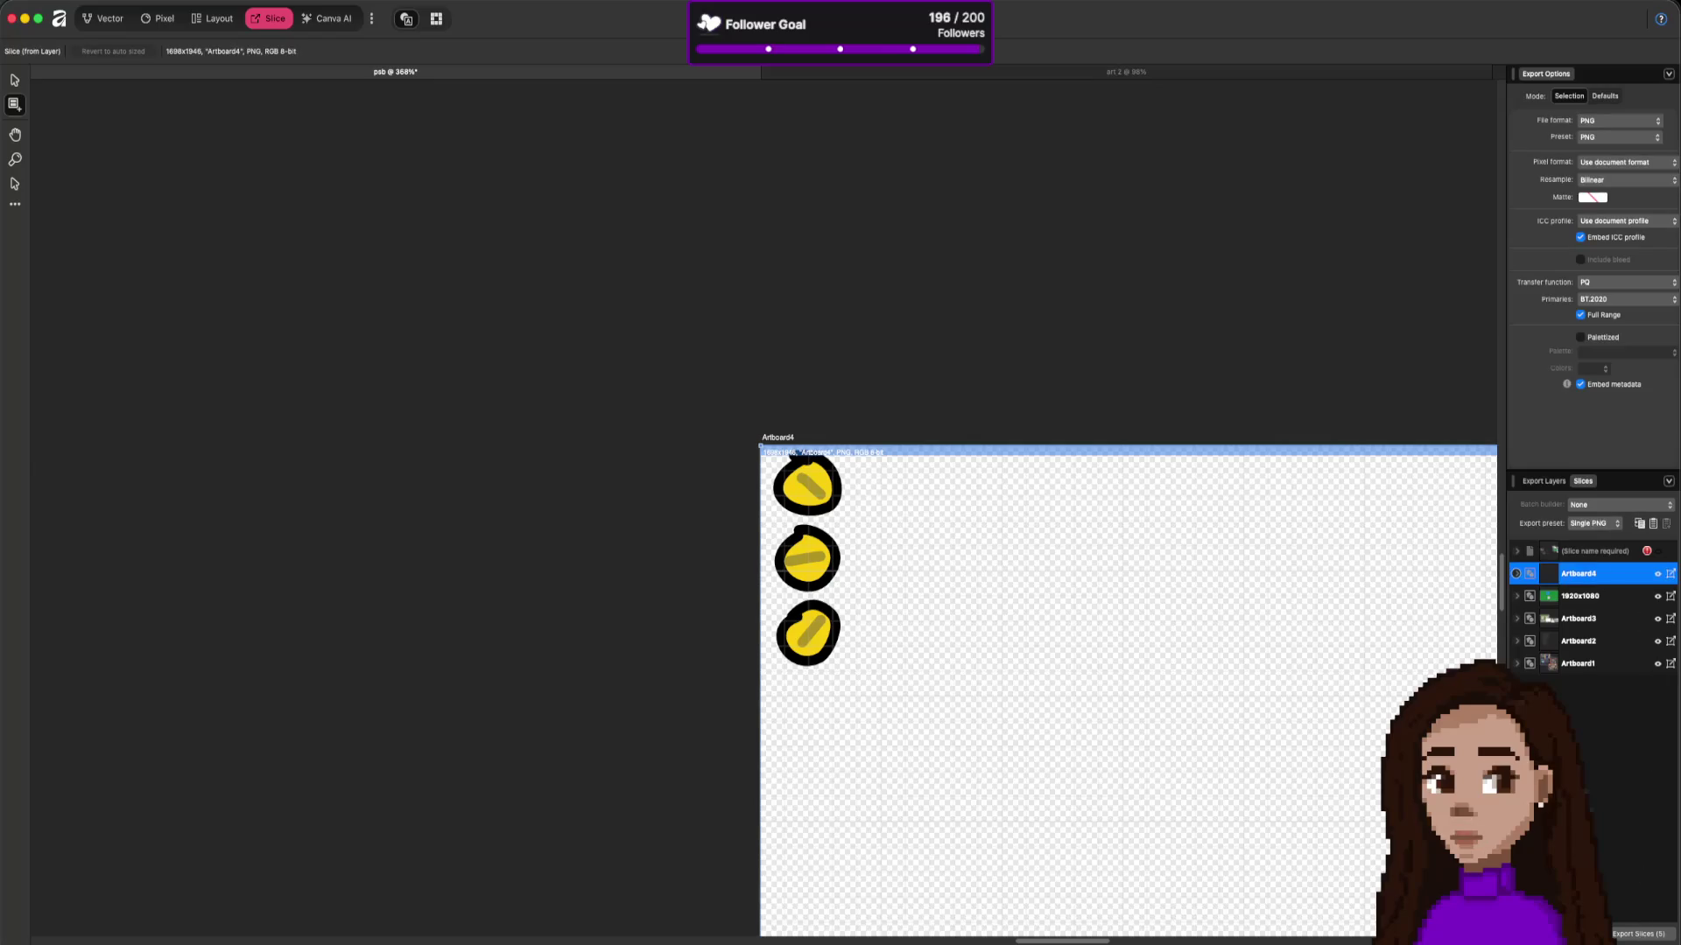
pyautogui.press('Delete')
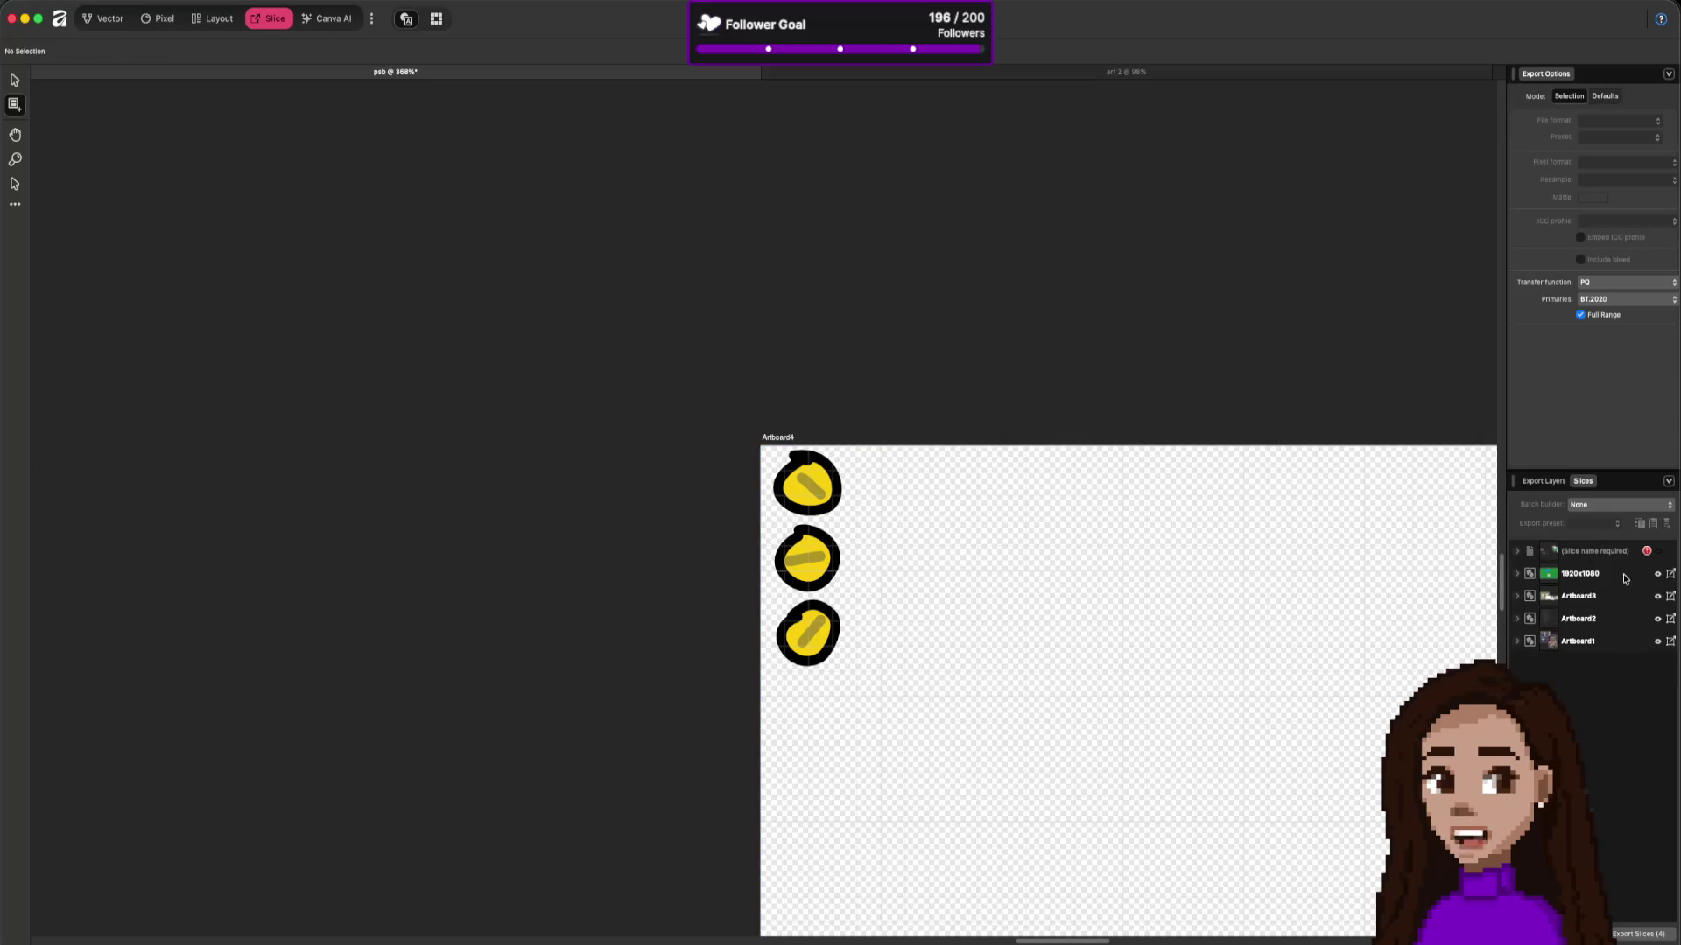
pyautogui.click(1624, 576)
pyautogui.click(1602, 641)
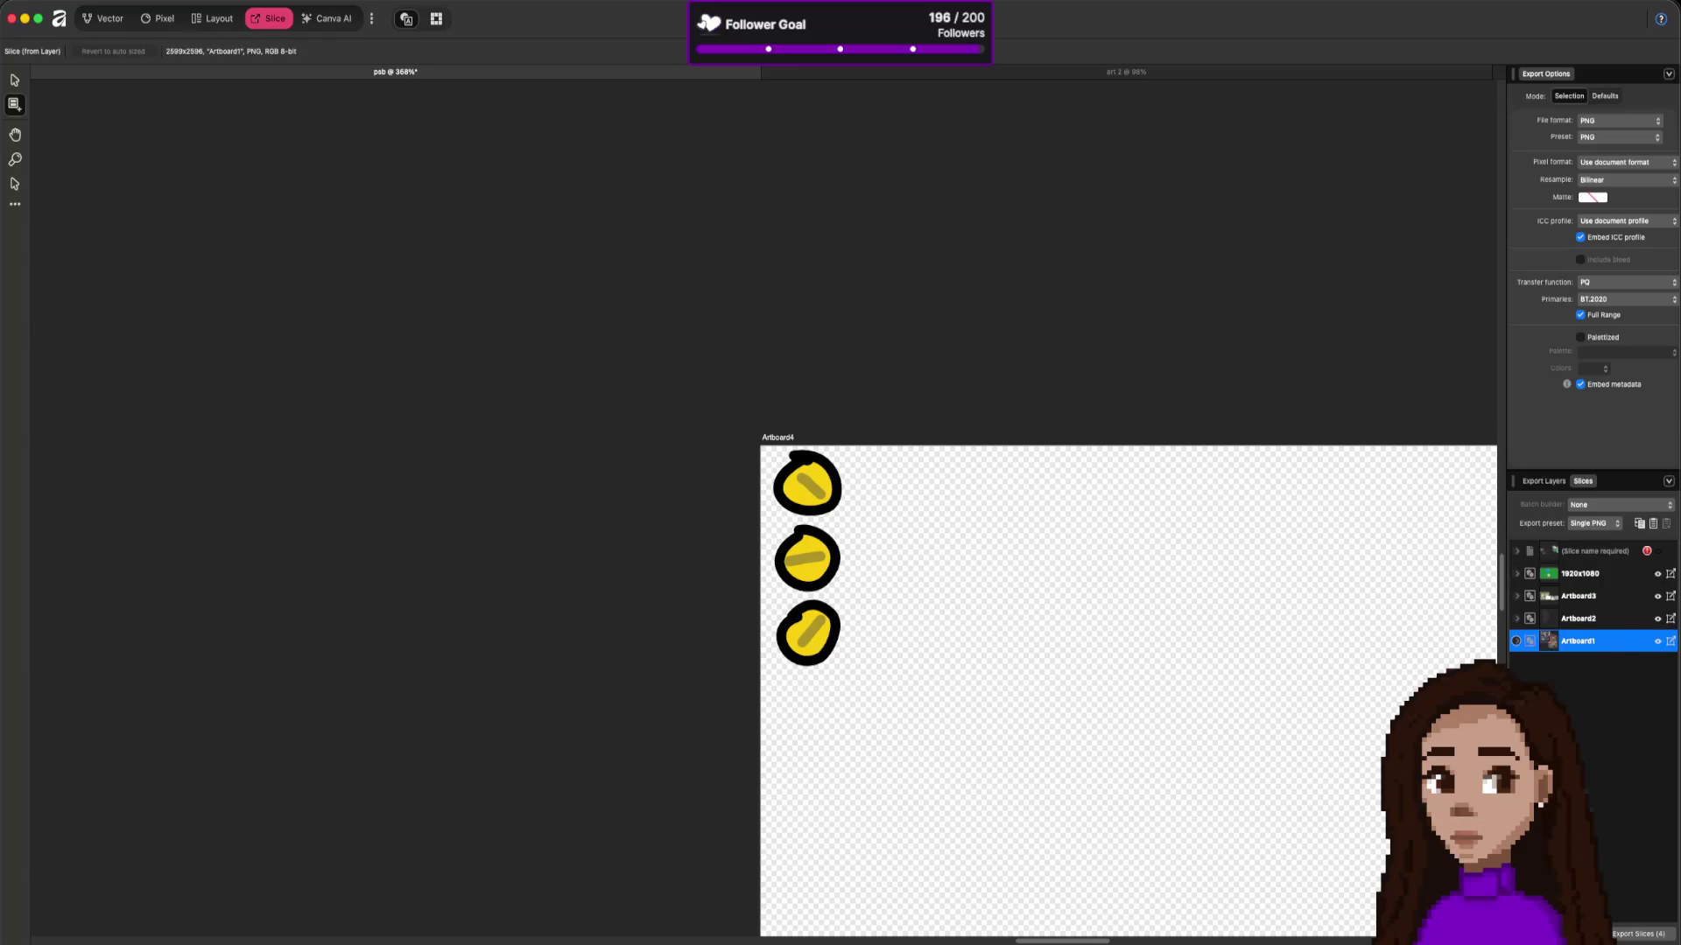
pyautogui.press('Delete')
pyautogui.click(1602, 619)
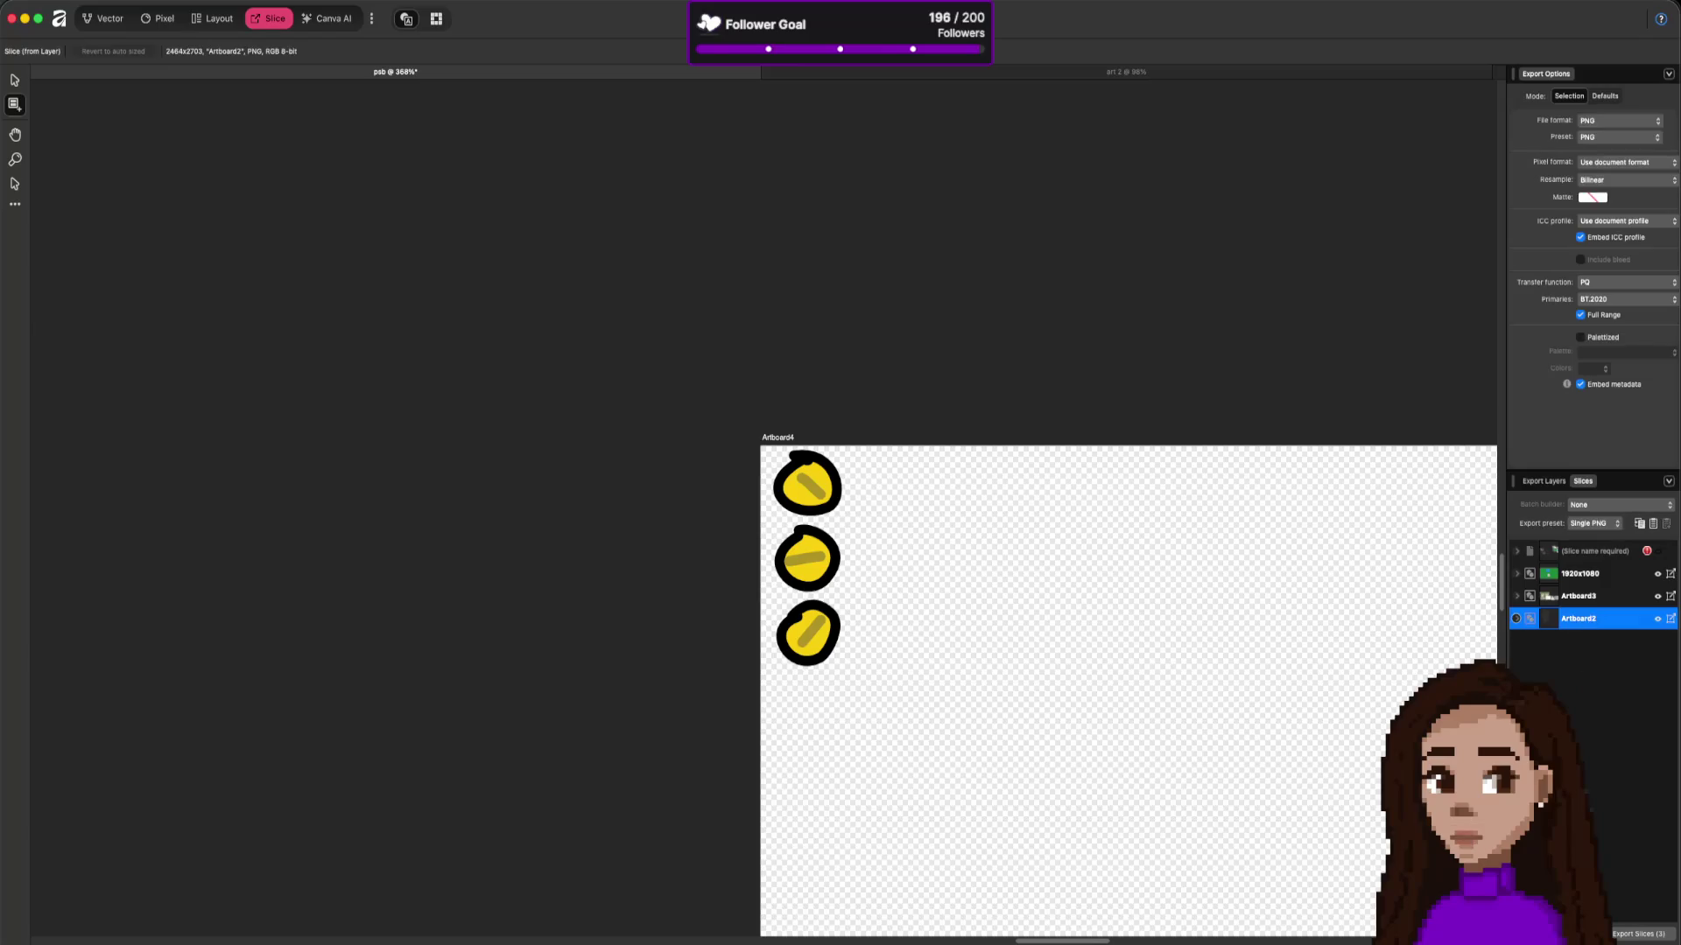
pyautogui.press('Delete')
# Step: Delete the Artboard3 and 1920x1080 slices, then draw slice1 around the top plug
pyautogui.click(1608, 594)
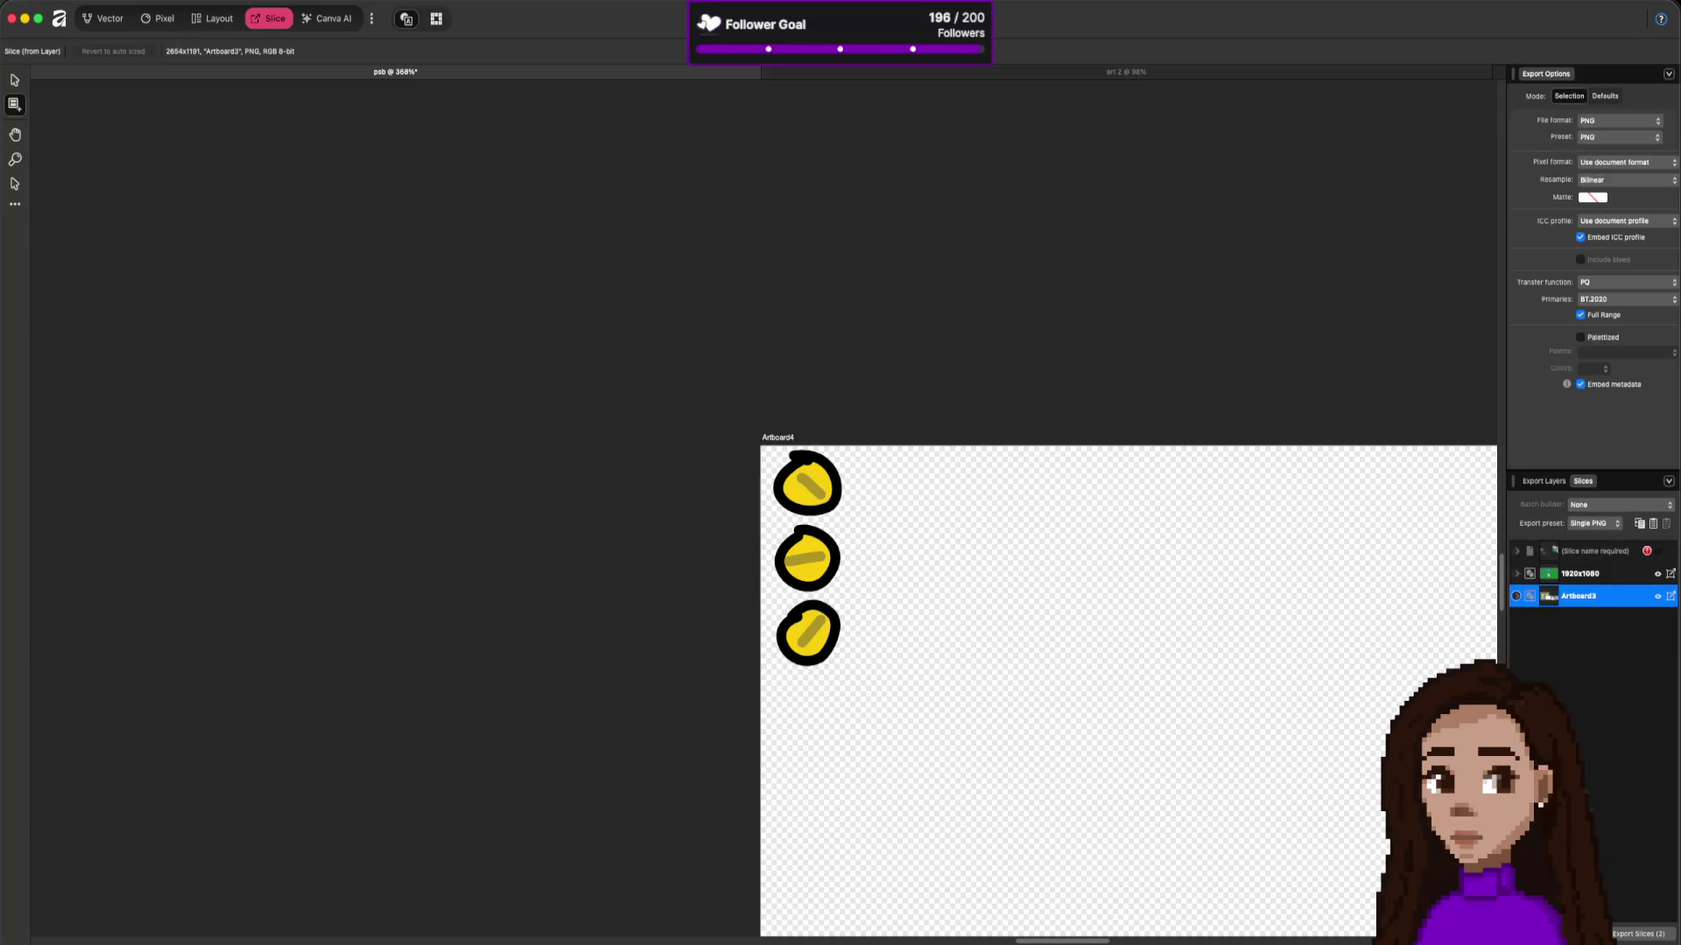
pyautogui.press('Delete')
pyautogui.click(1596, 579)
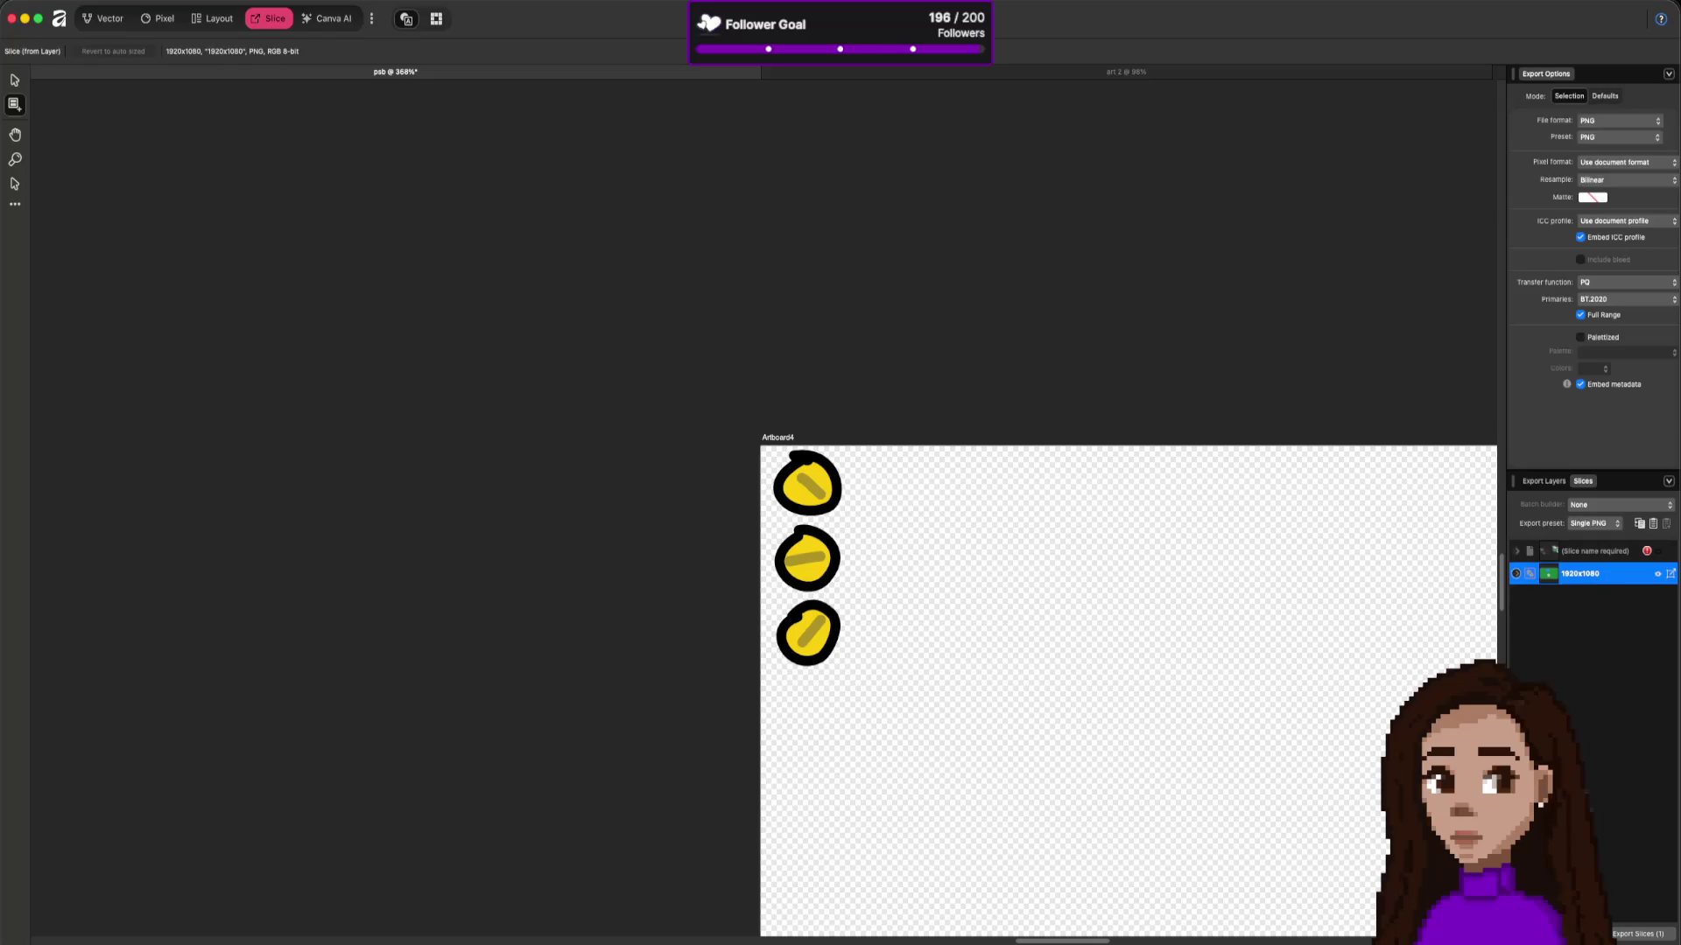
pyautogui.press('Delete')
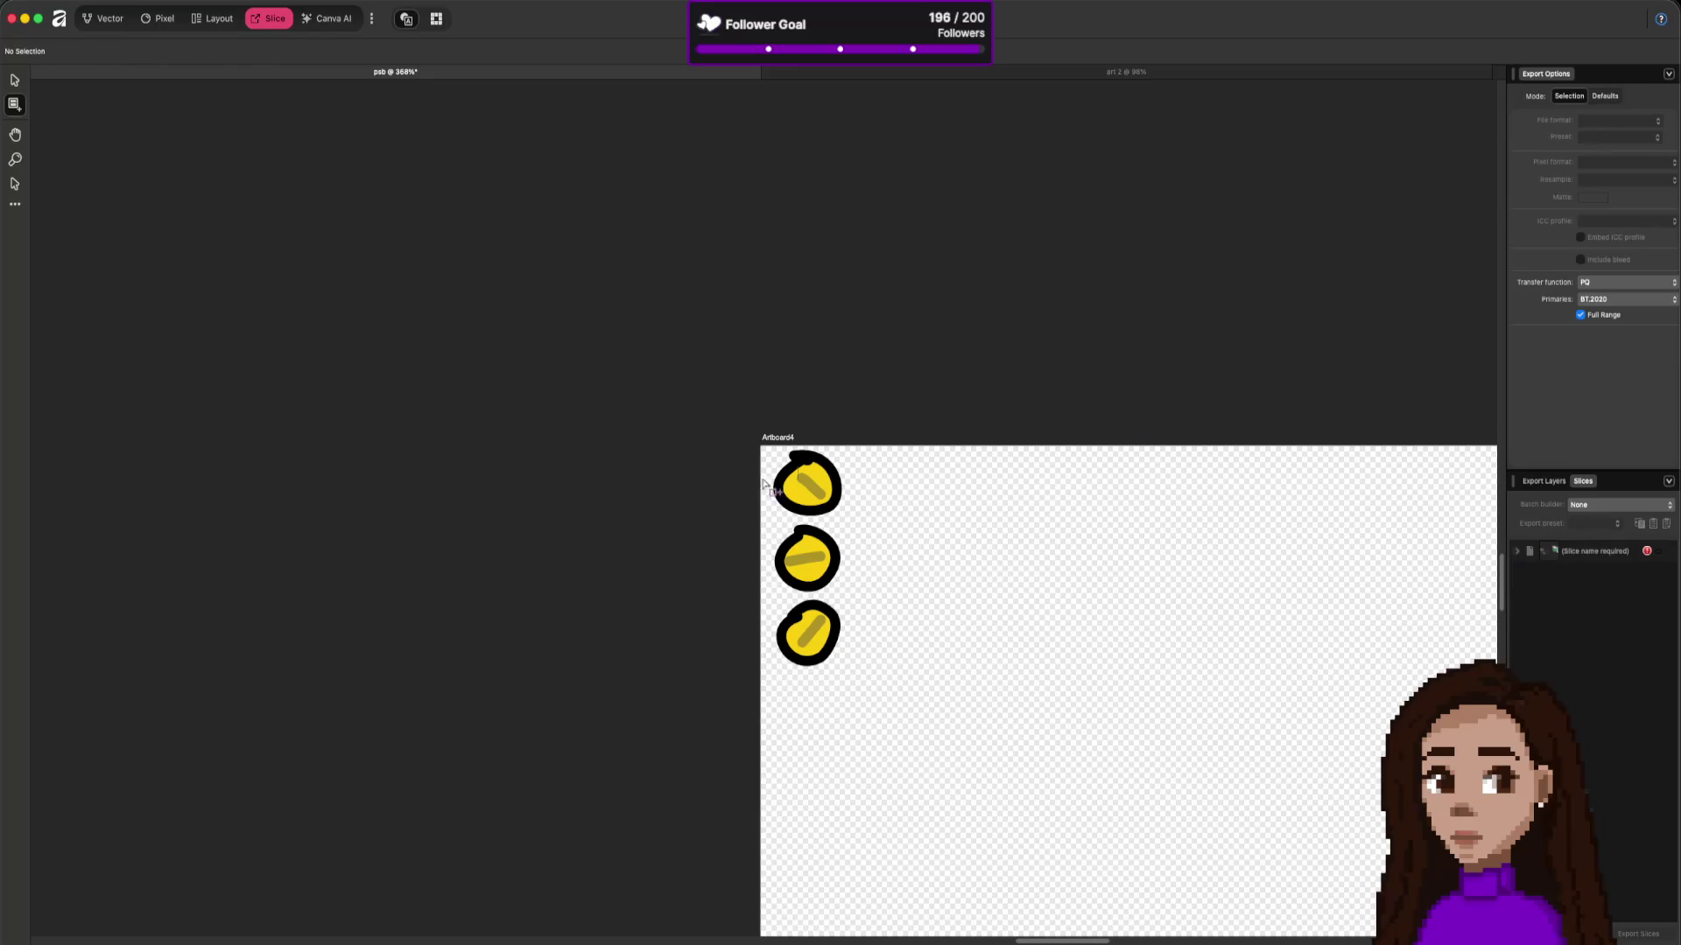
pyautogui.moveTo(849, 518); pyautogui.dragTo(759, 446)
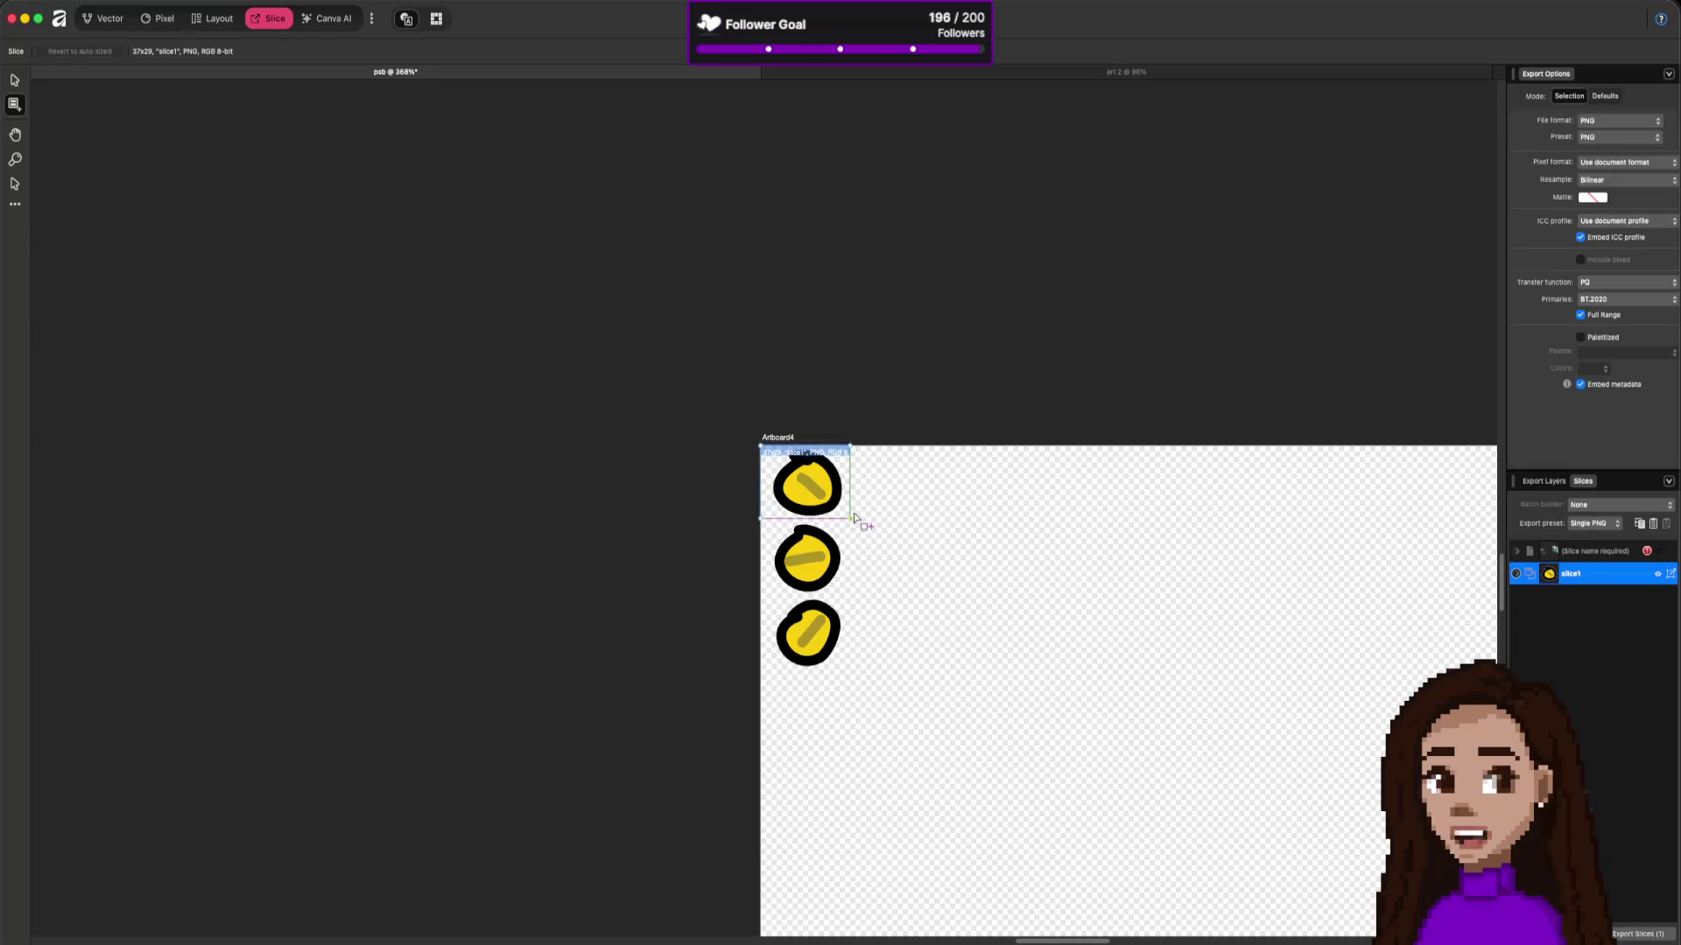
# Step: Return to the plug drawings document in the Vector persona and select Artboard4
pyautogui.scroll(5, 858, 515)
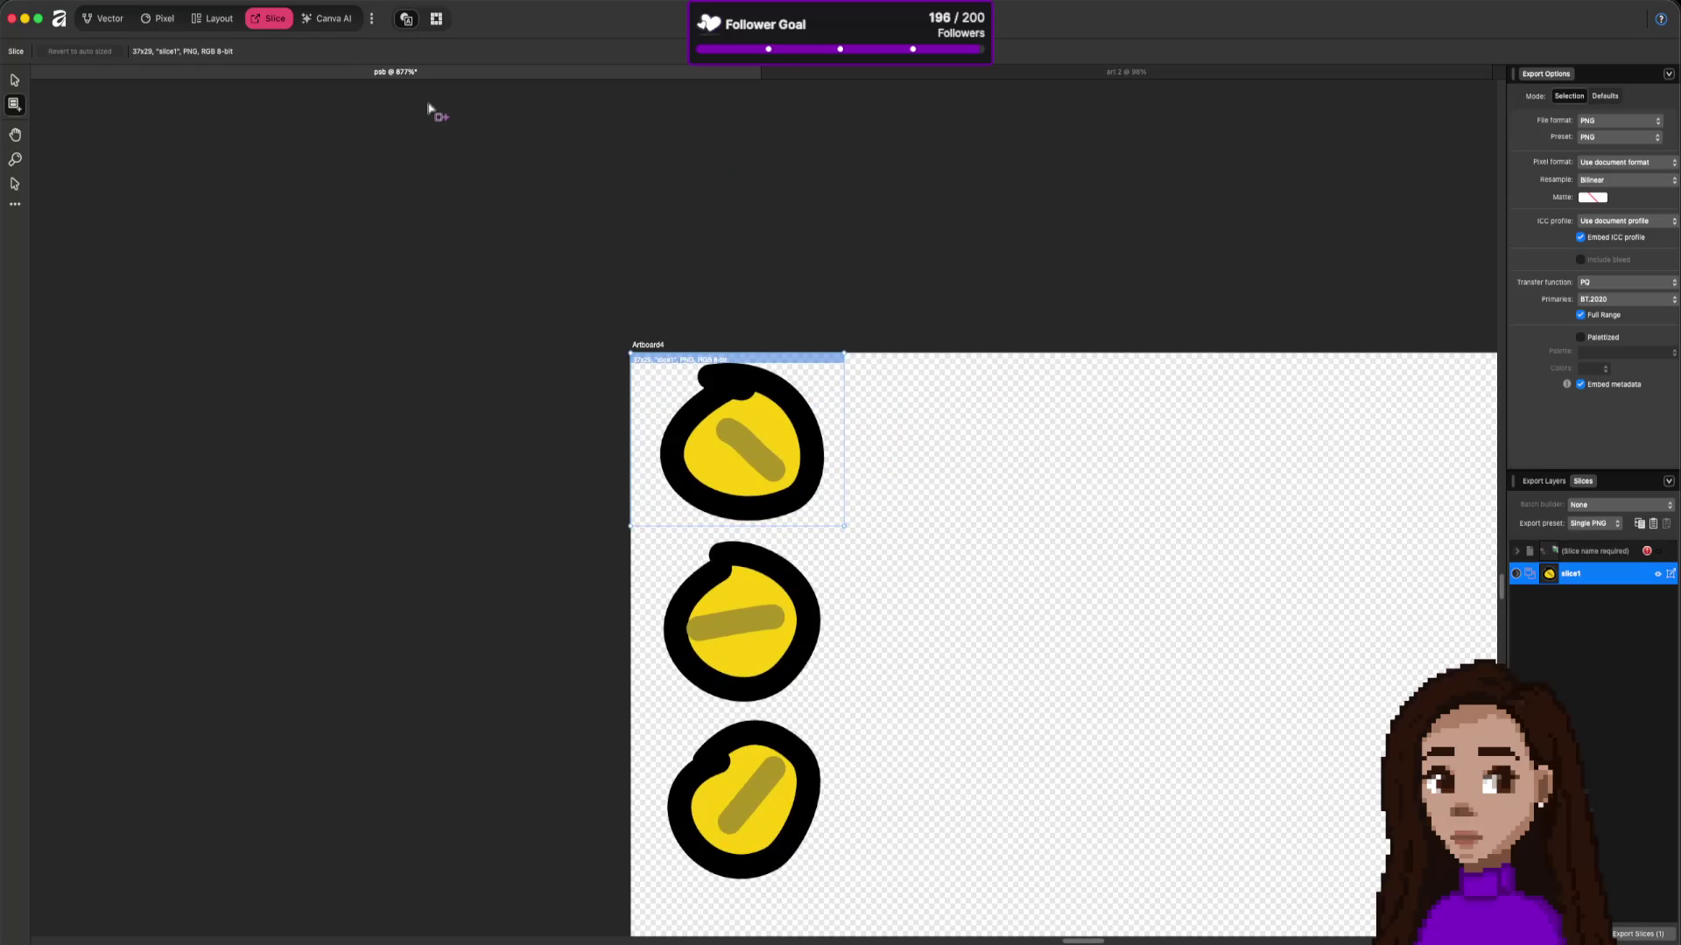
pyautogui.click(1016, 74)
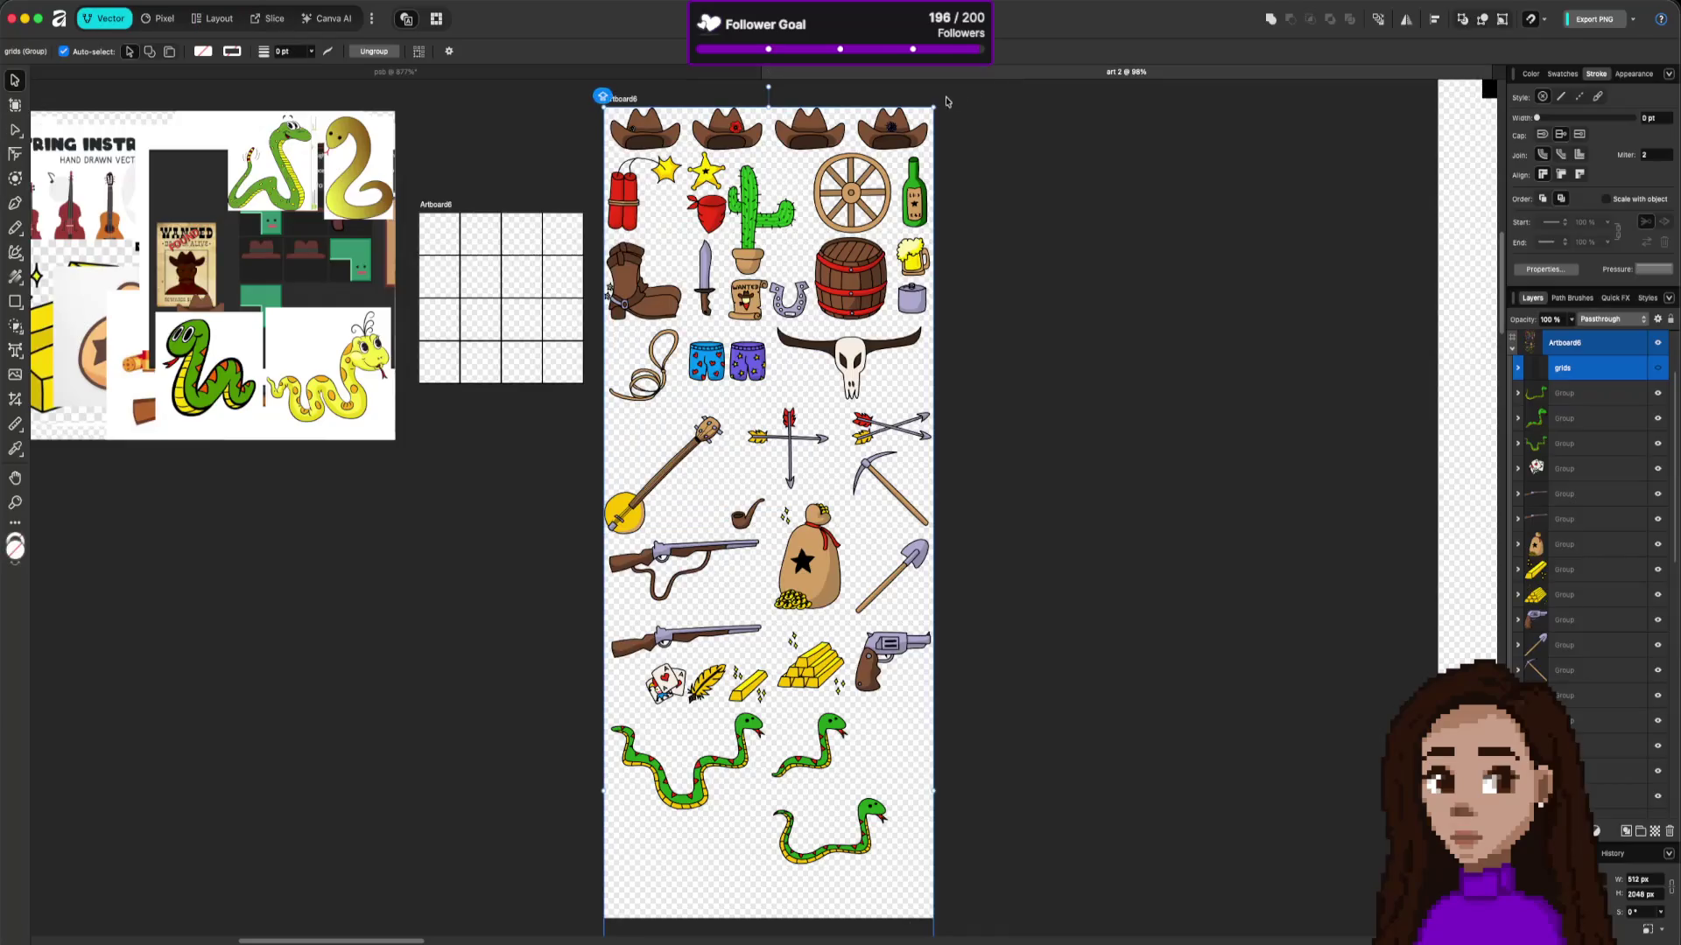
pyautogui.click(432, 70)
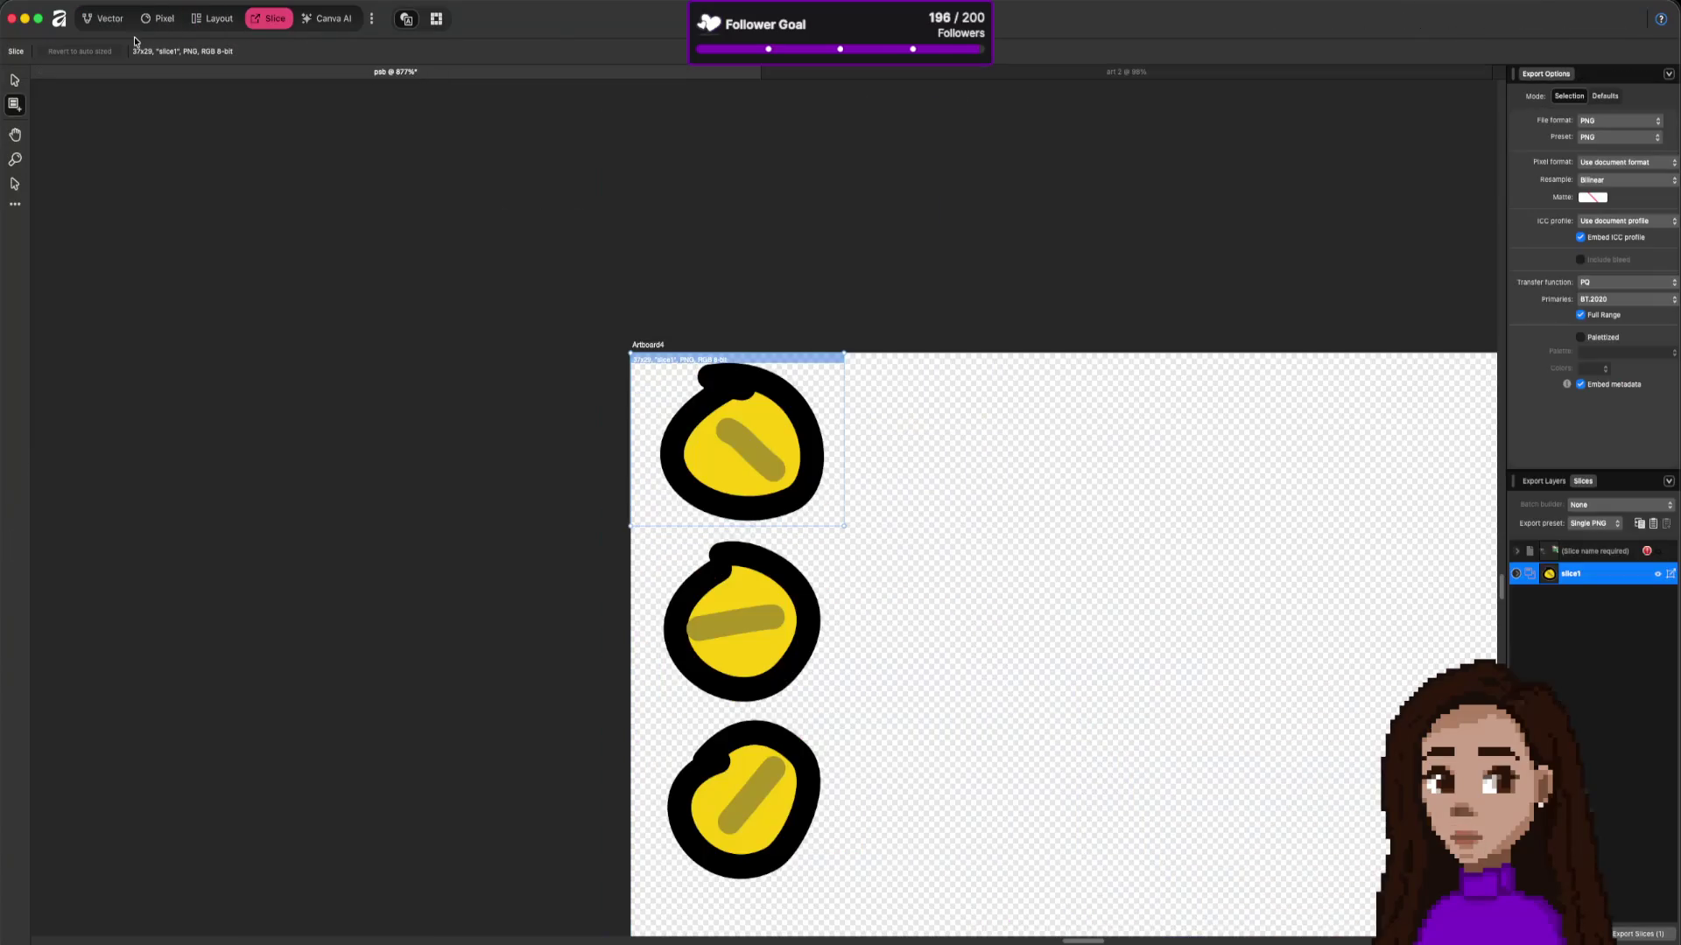
pyautogui.click(96, 19)
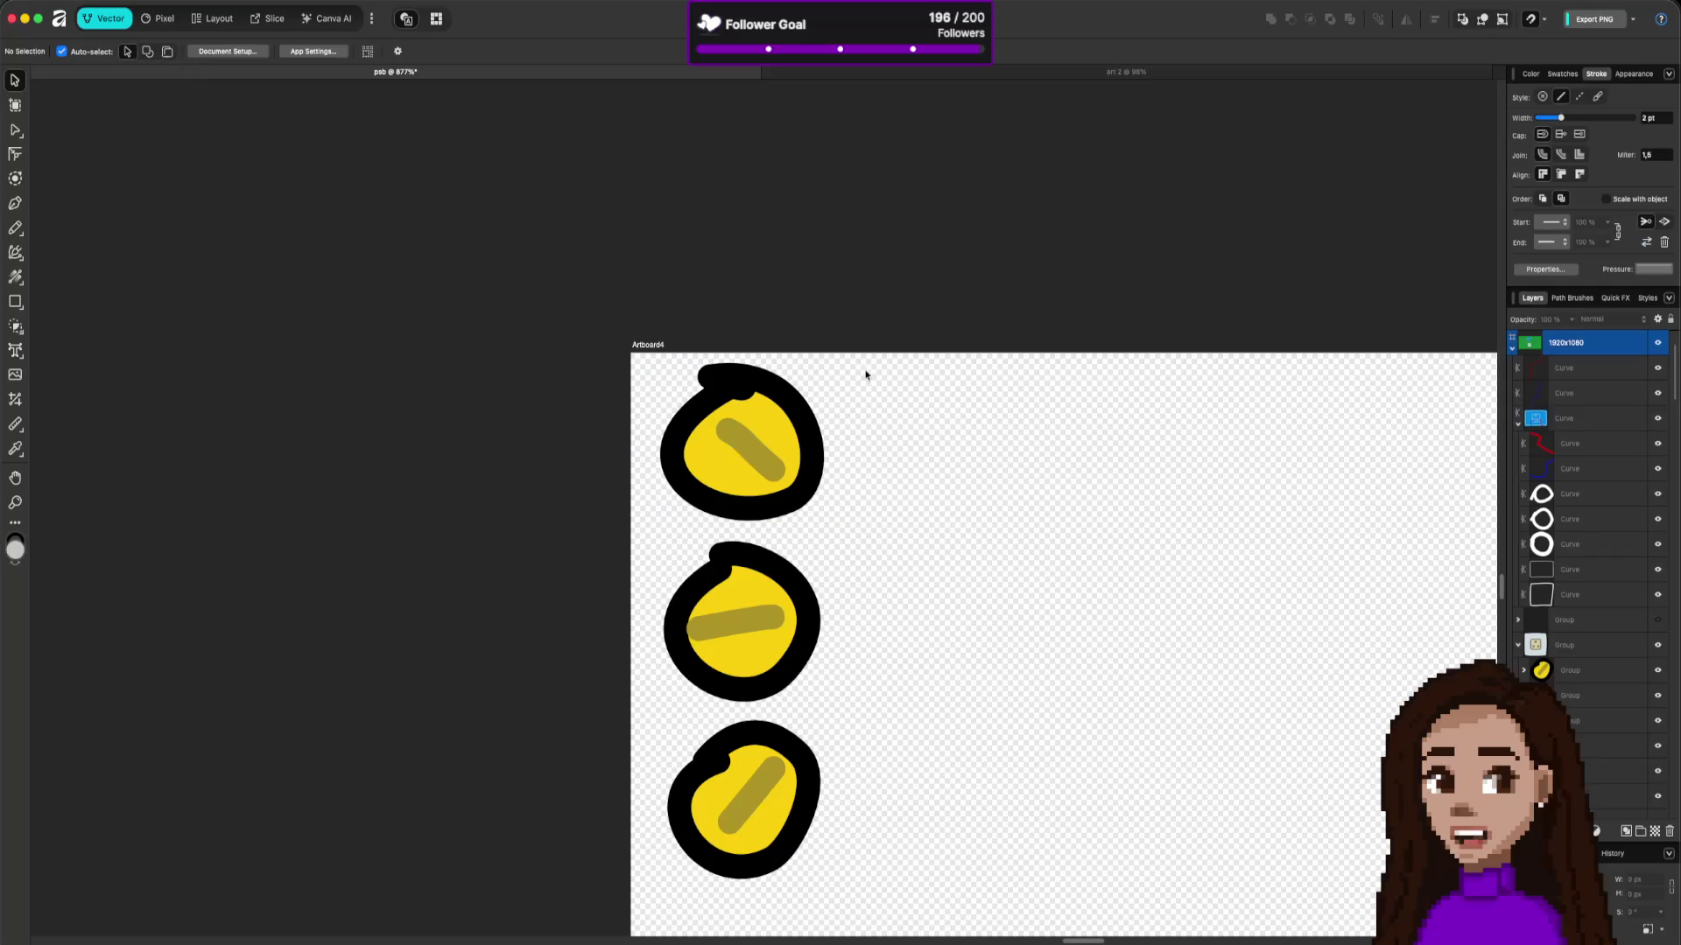
pyautogui.click(646, 346)
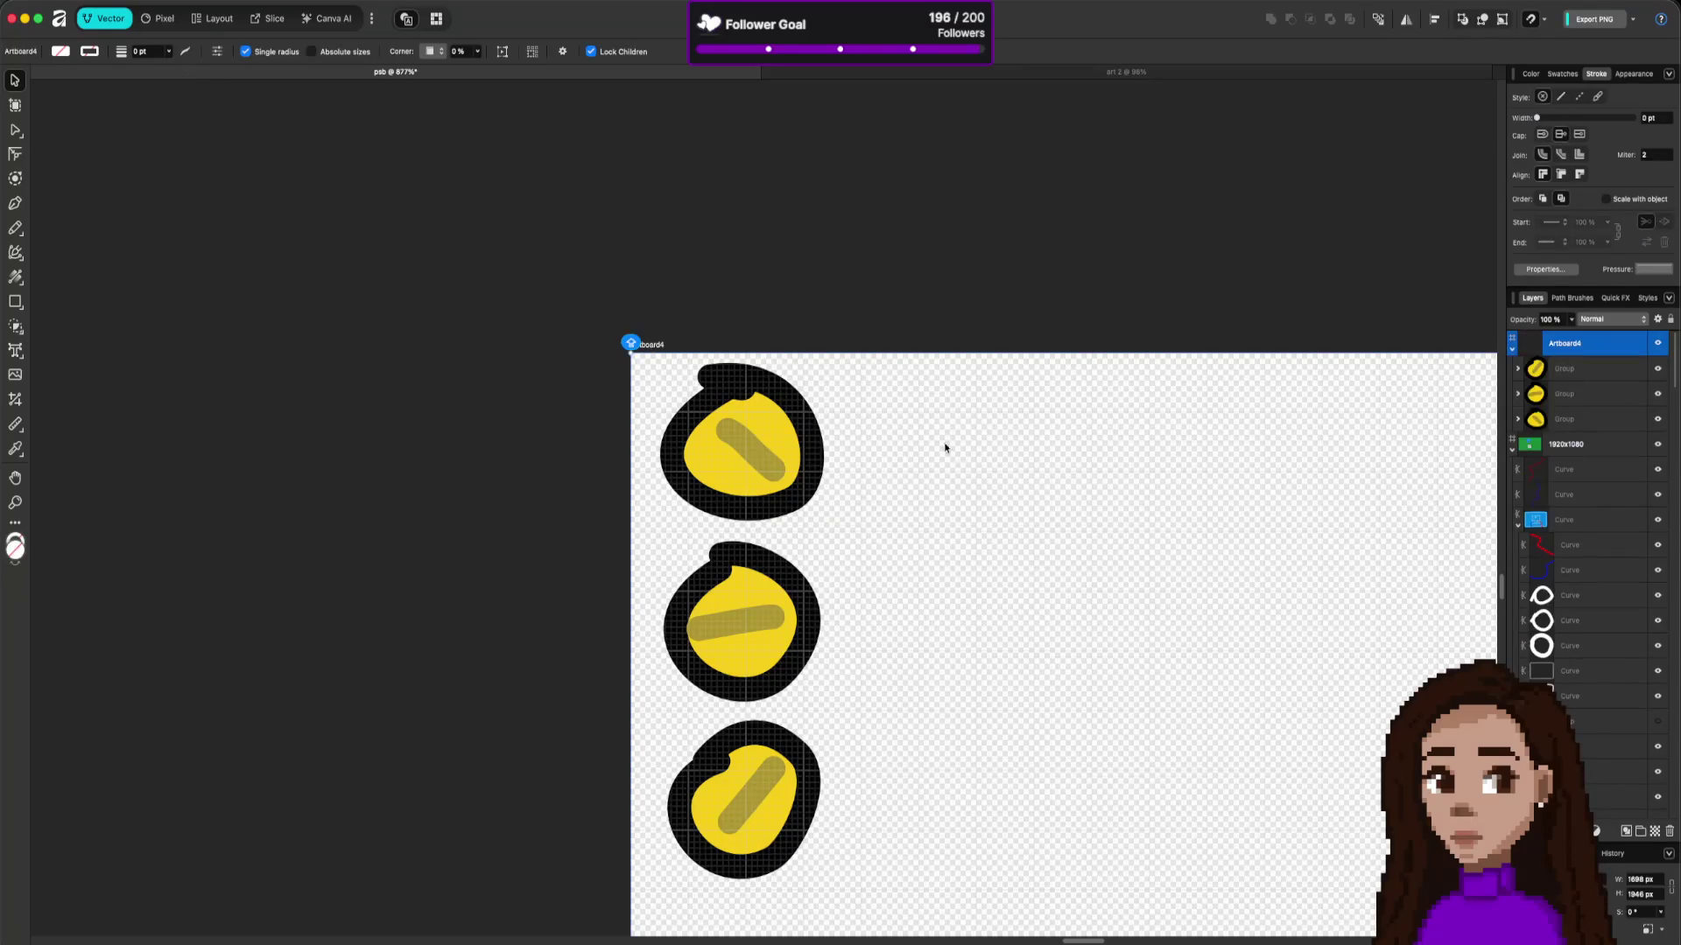
# Step: Draw a 40×30 px rectangle over the top plug with a 0.1 pt stroke
pyautogui.click(15, 301)
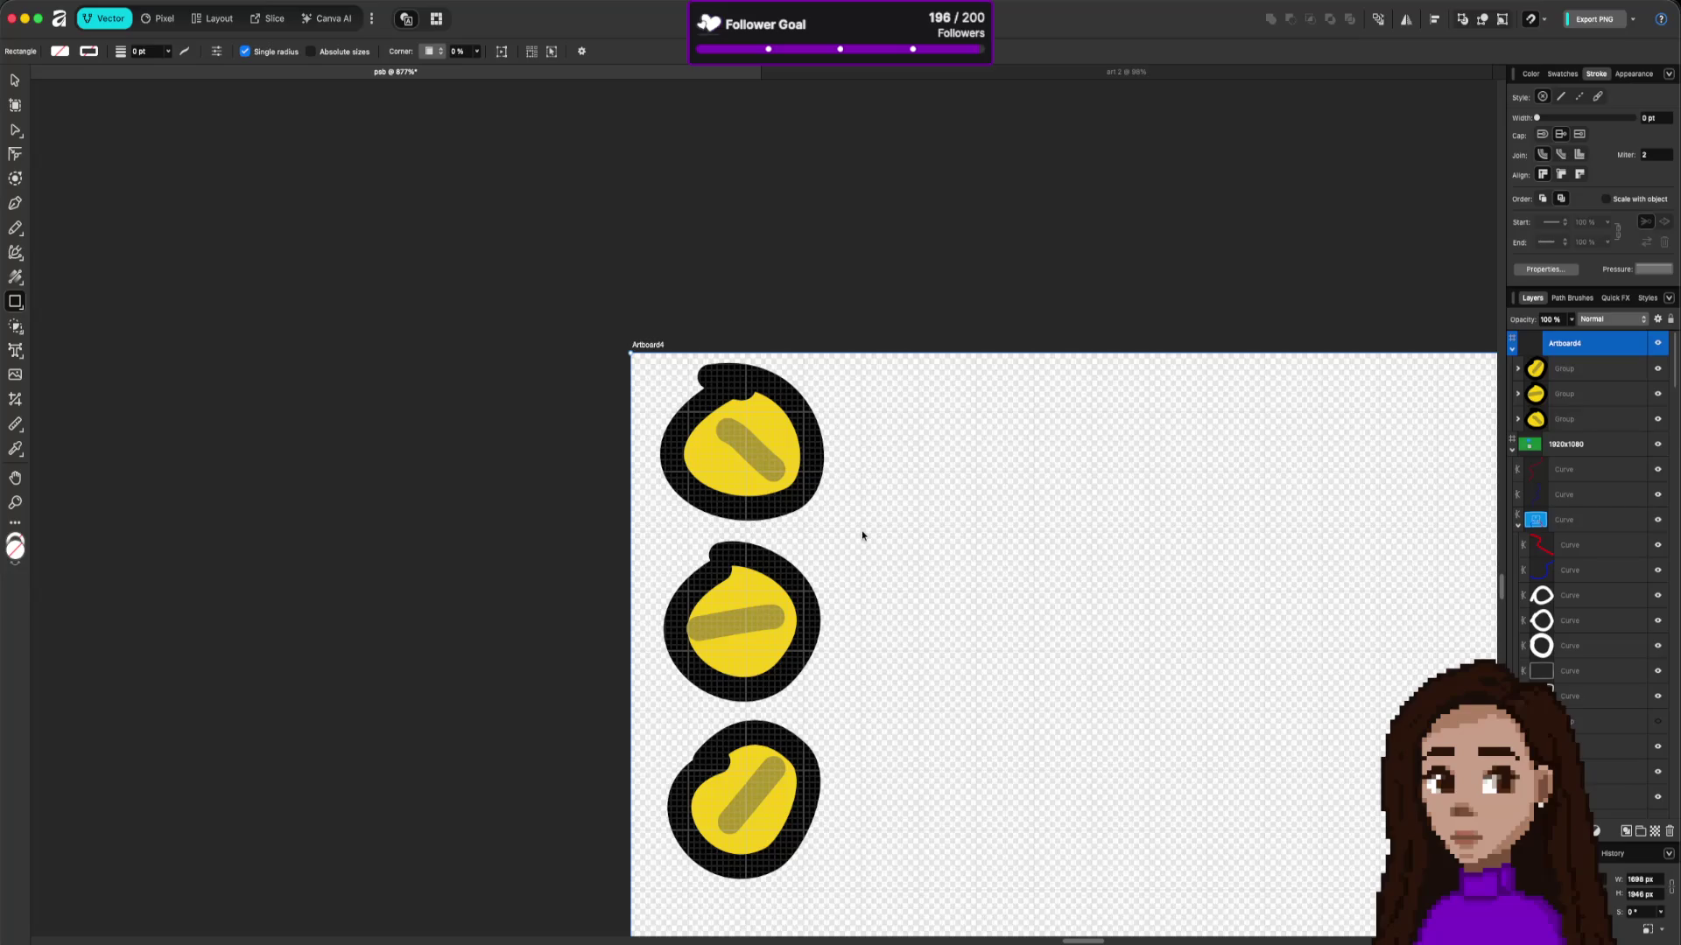
pyautogui.moveTo(884, 557)
pyautogui.mouseDown()
pyautogui.moveTo(784, 452)
pyautogui.moveTo(630, 351)
pyautogui.mouseUp()
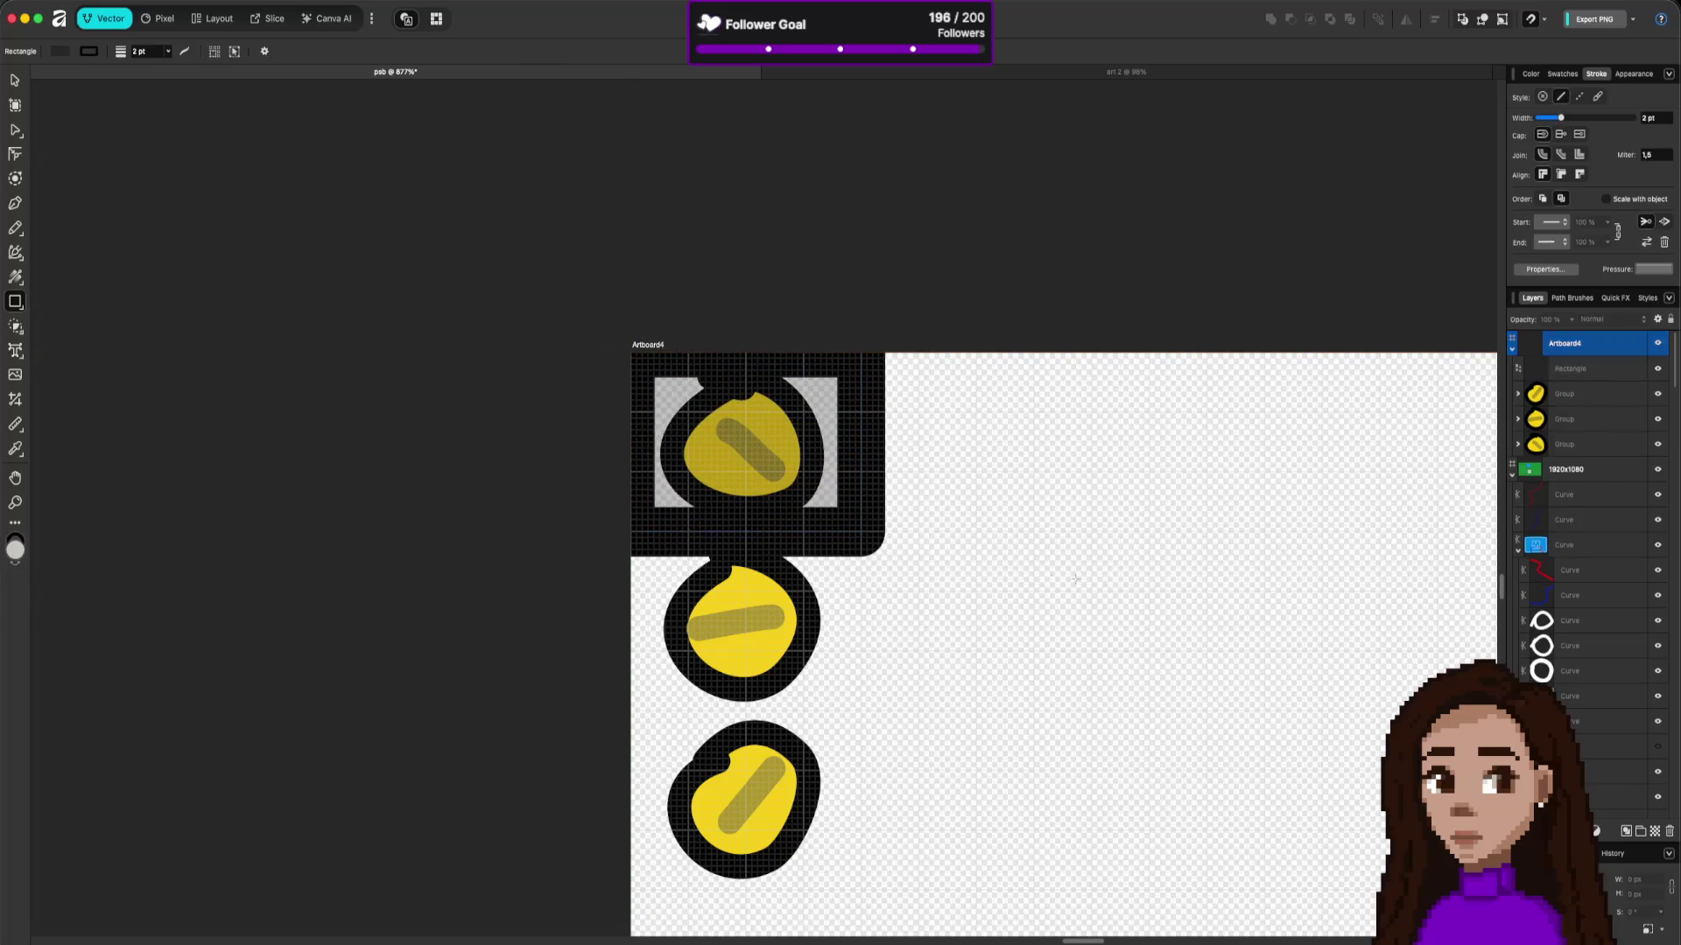
pyautogui.click(1616, 375)
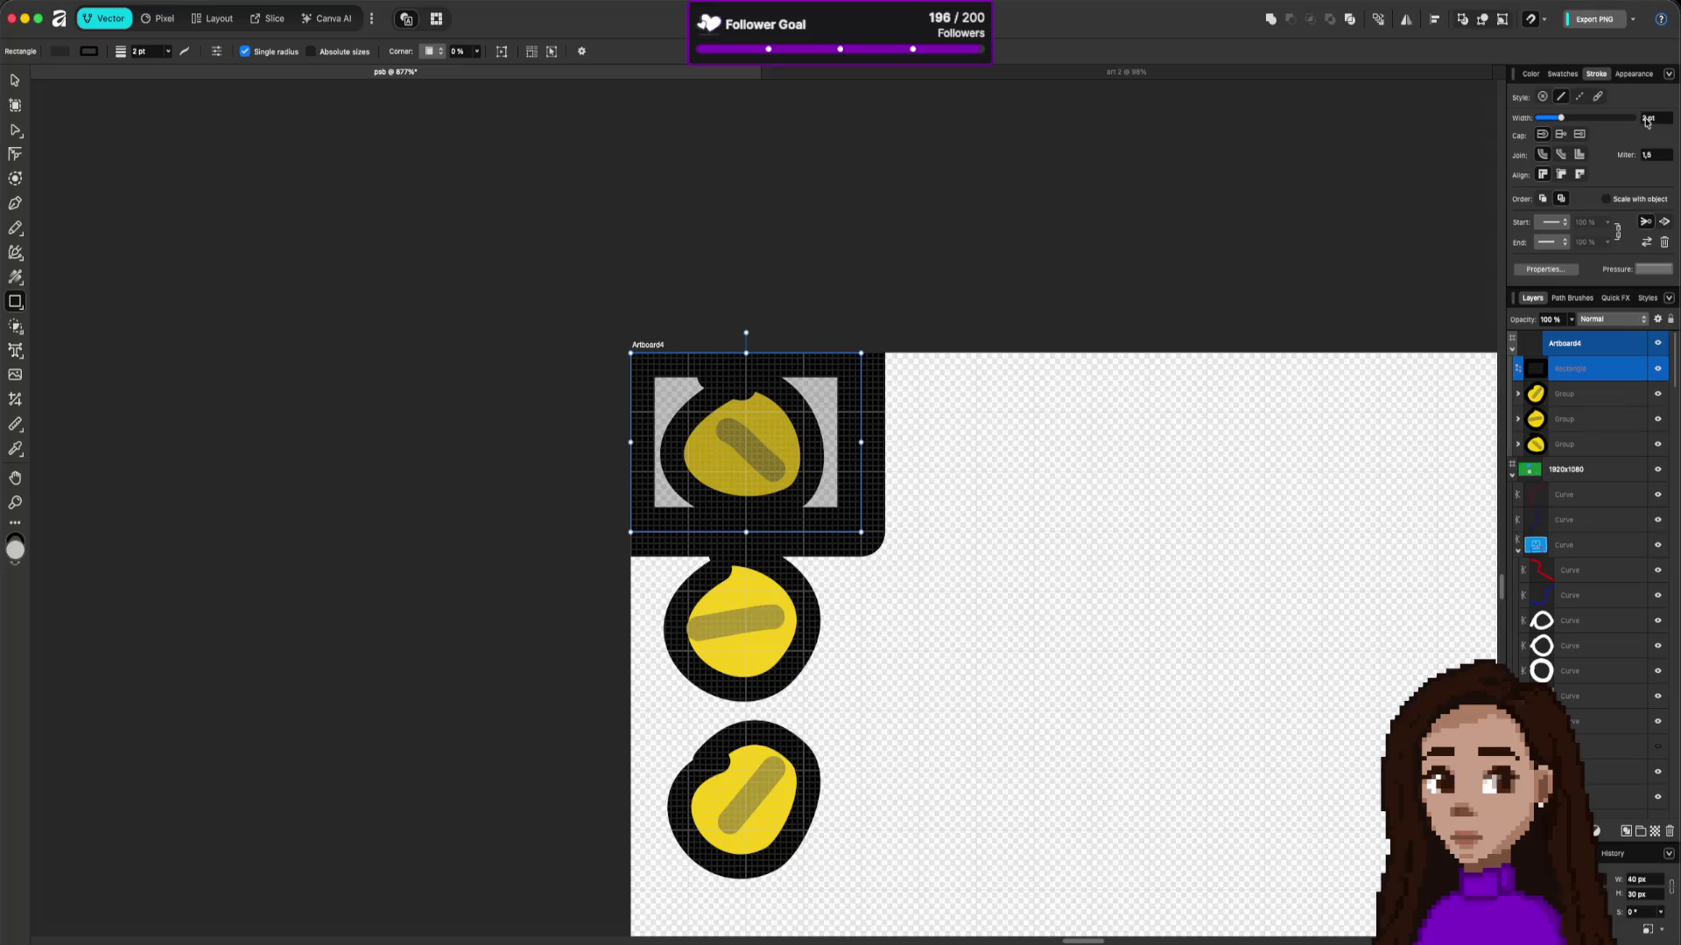
pyautogui.moveTo(1563, 118); pyautogui.dragTo(1540, 120)
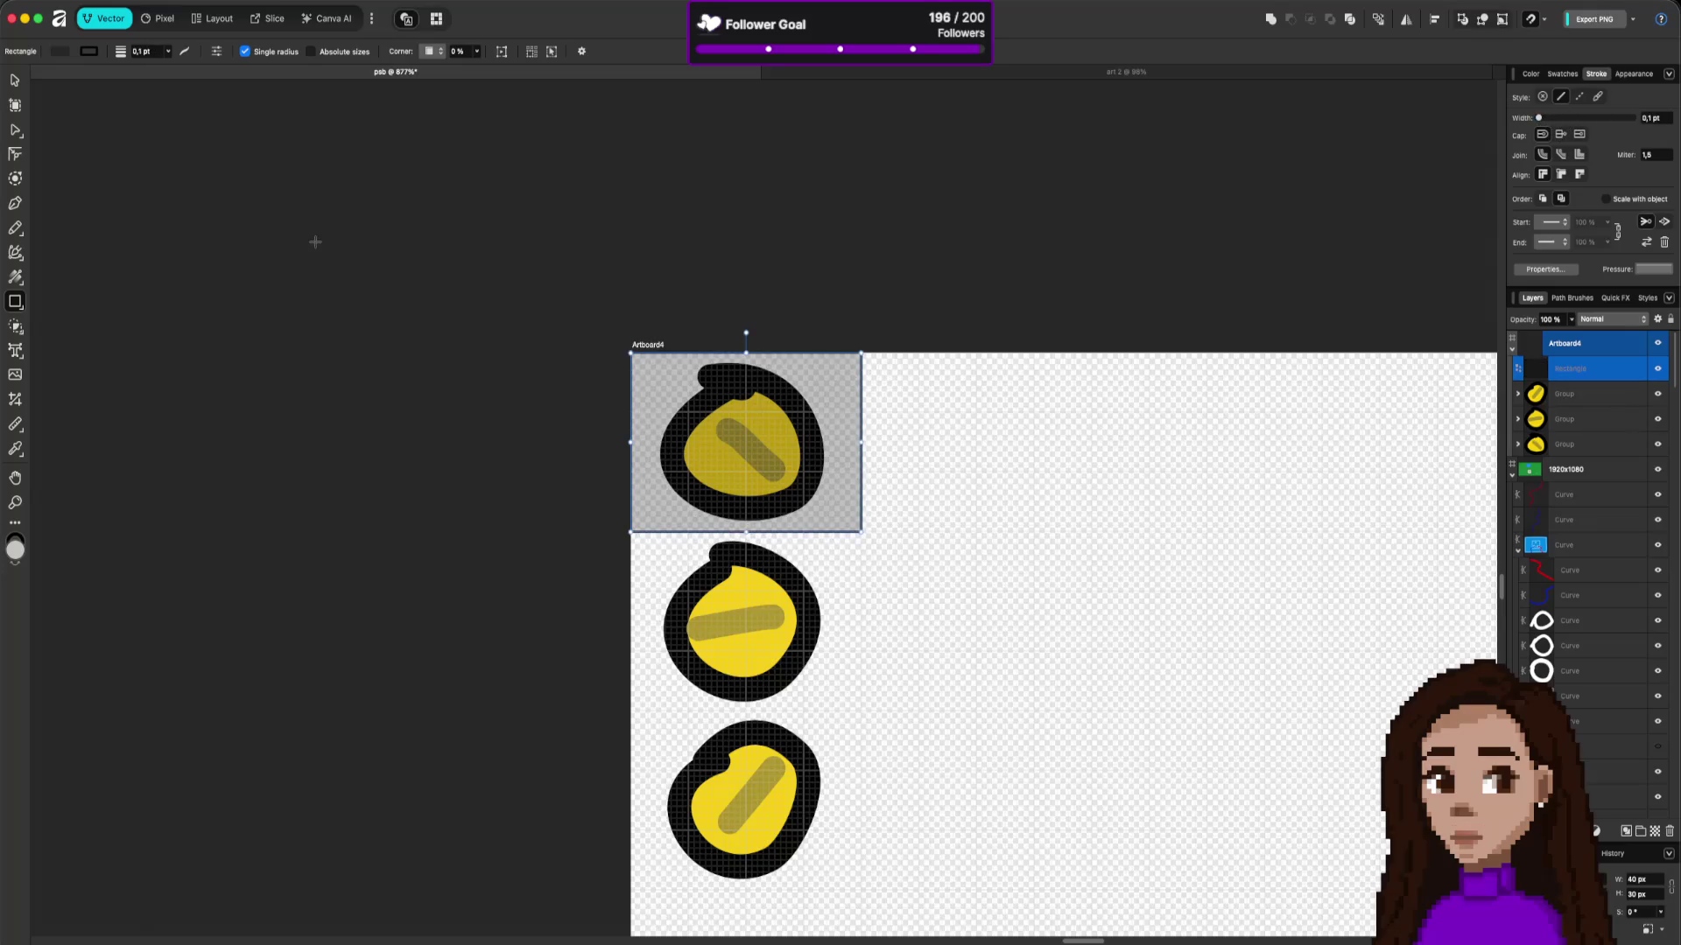
pyautogui.click(886, 77)
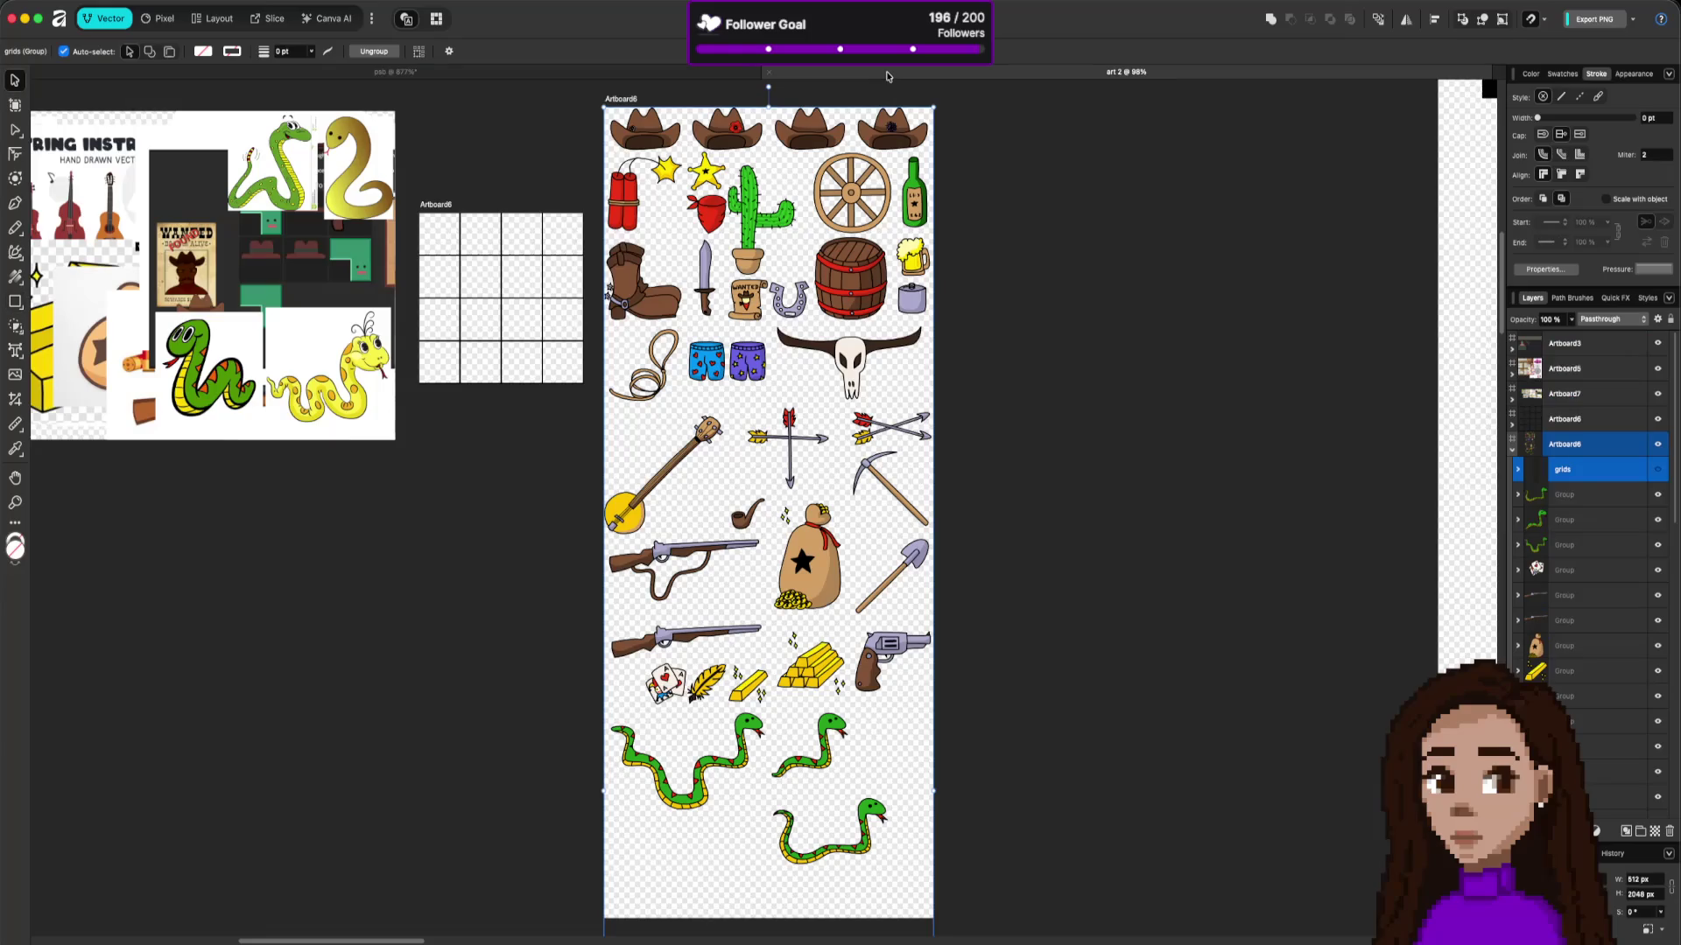
pyautogui.click(626, 71)
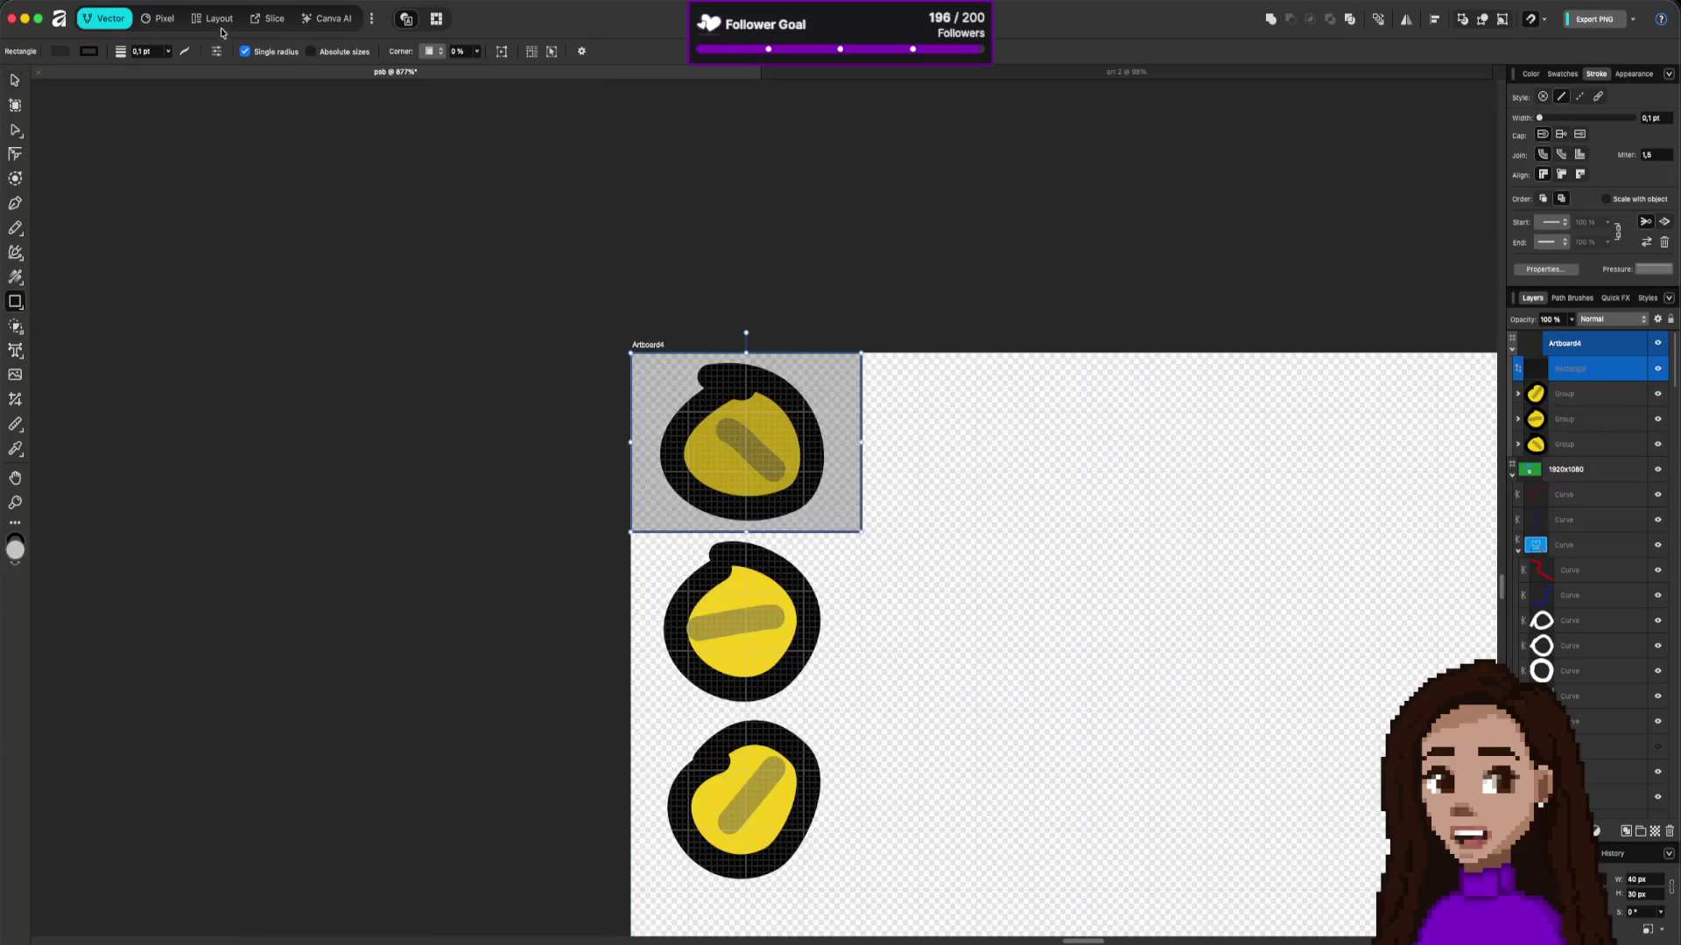
pyautogui.click(270, 18)
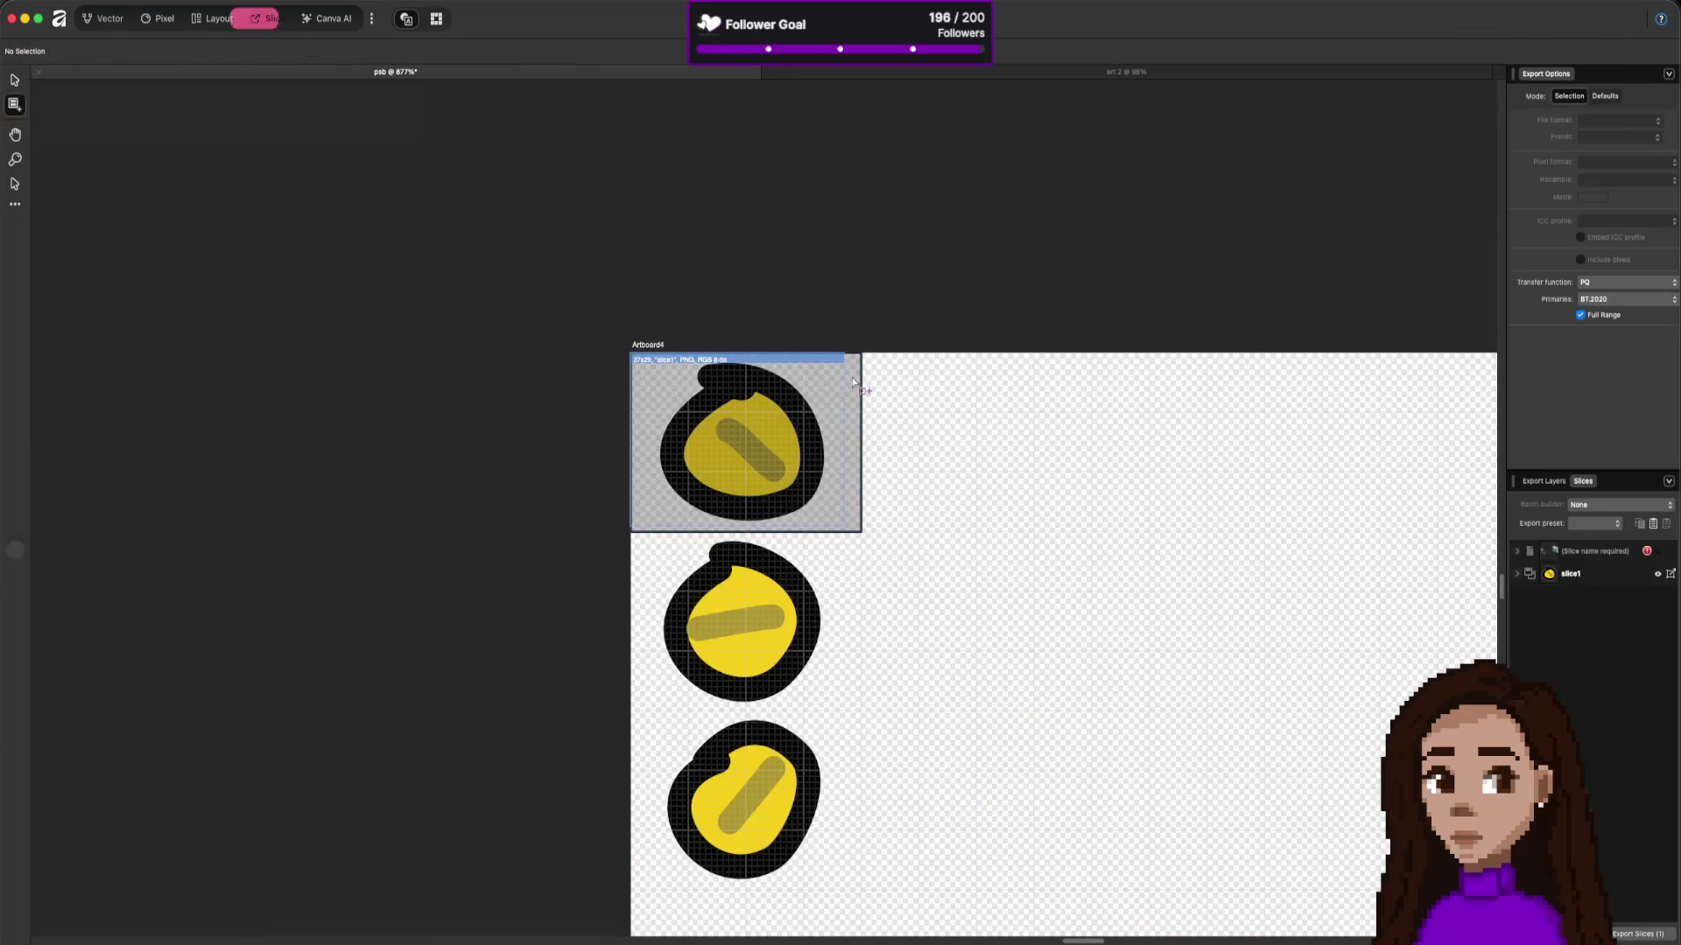
# Step: Resize slice1 to 40×30 and add slice2 and slice3 around the middle and bottom plugs
pyautogui.click(841, 515)
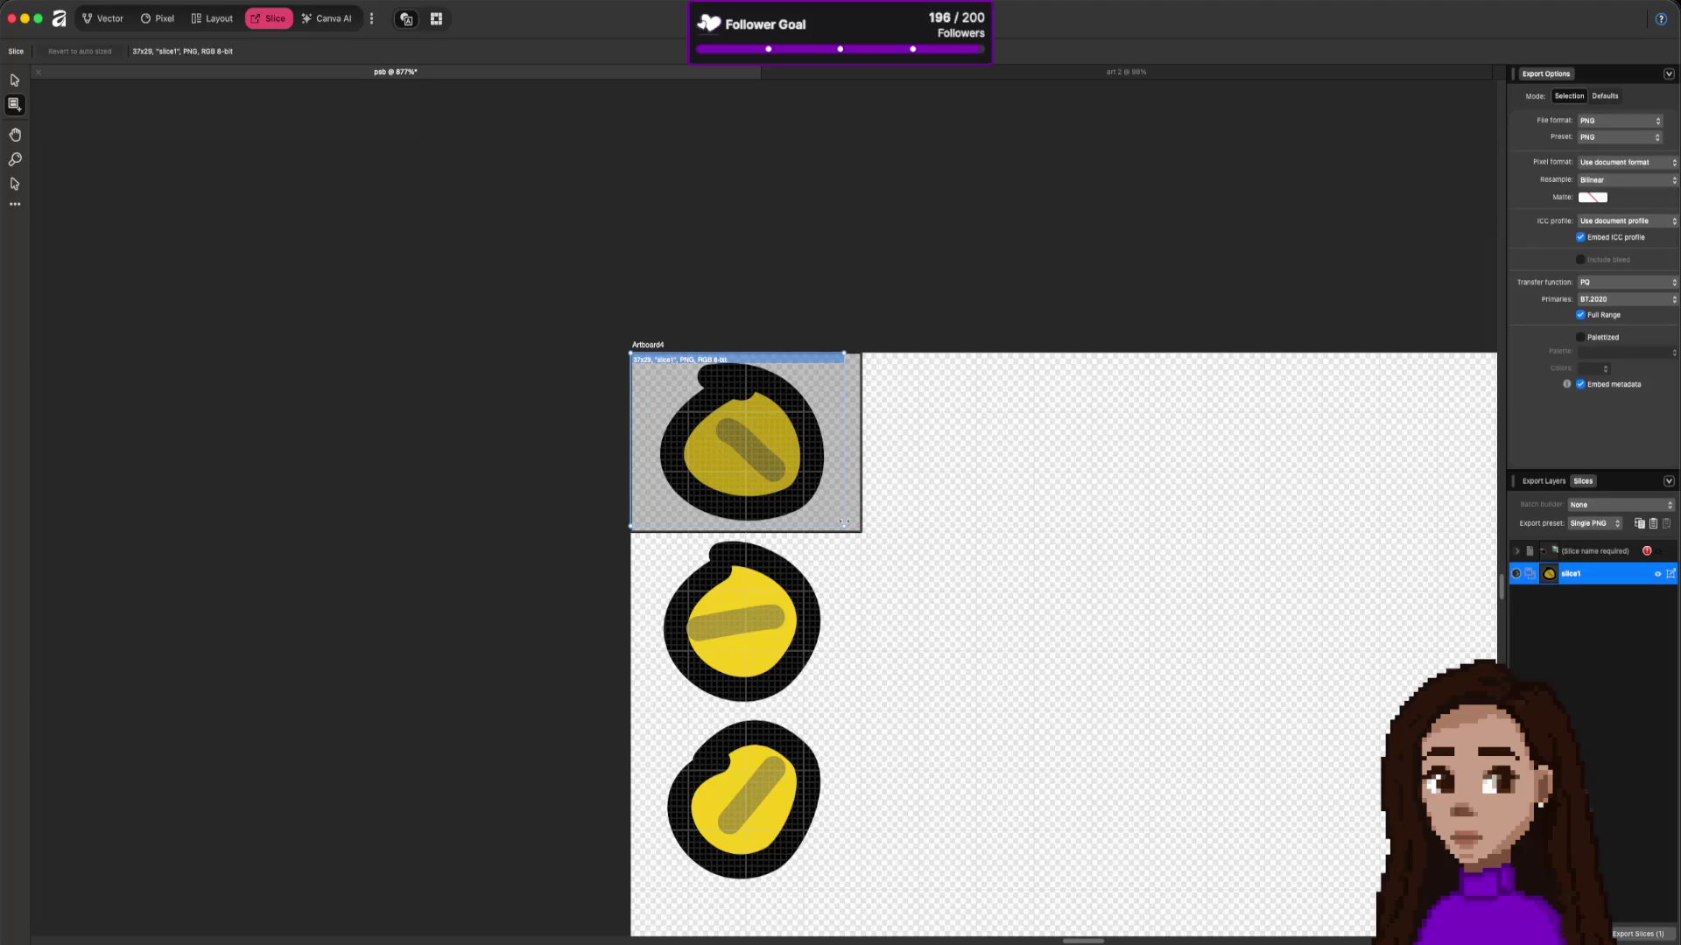
pyautogui.moveTo(844, 522)
pyautogui.mouseDown()
pyautogui.moveTo(863, 525)
pyautogui.moveTo(848, 535)
pyautogui.mouseUp()
pyautogui.moveTo(782, 371); pyautogui.dragTo(788, 547)
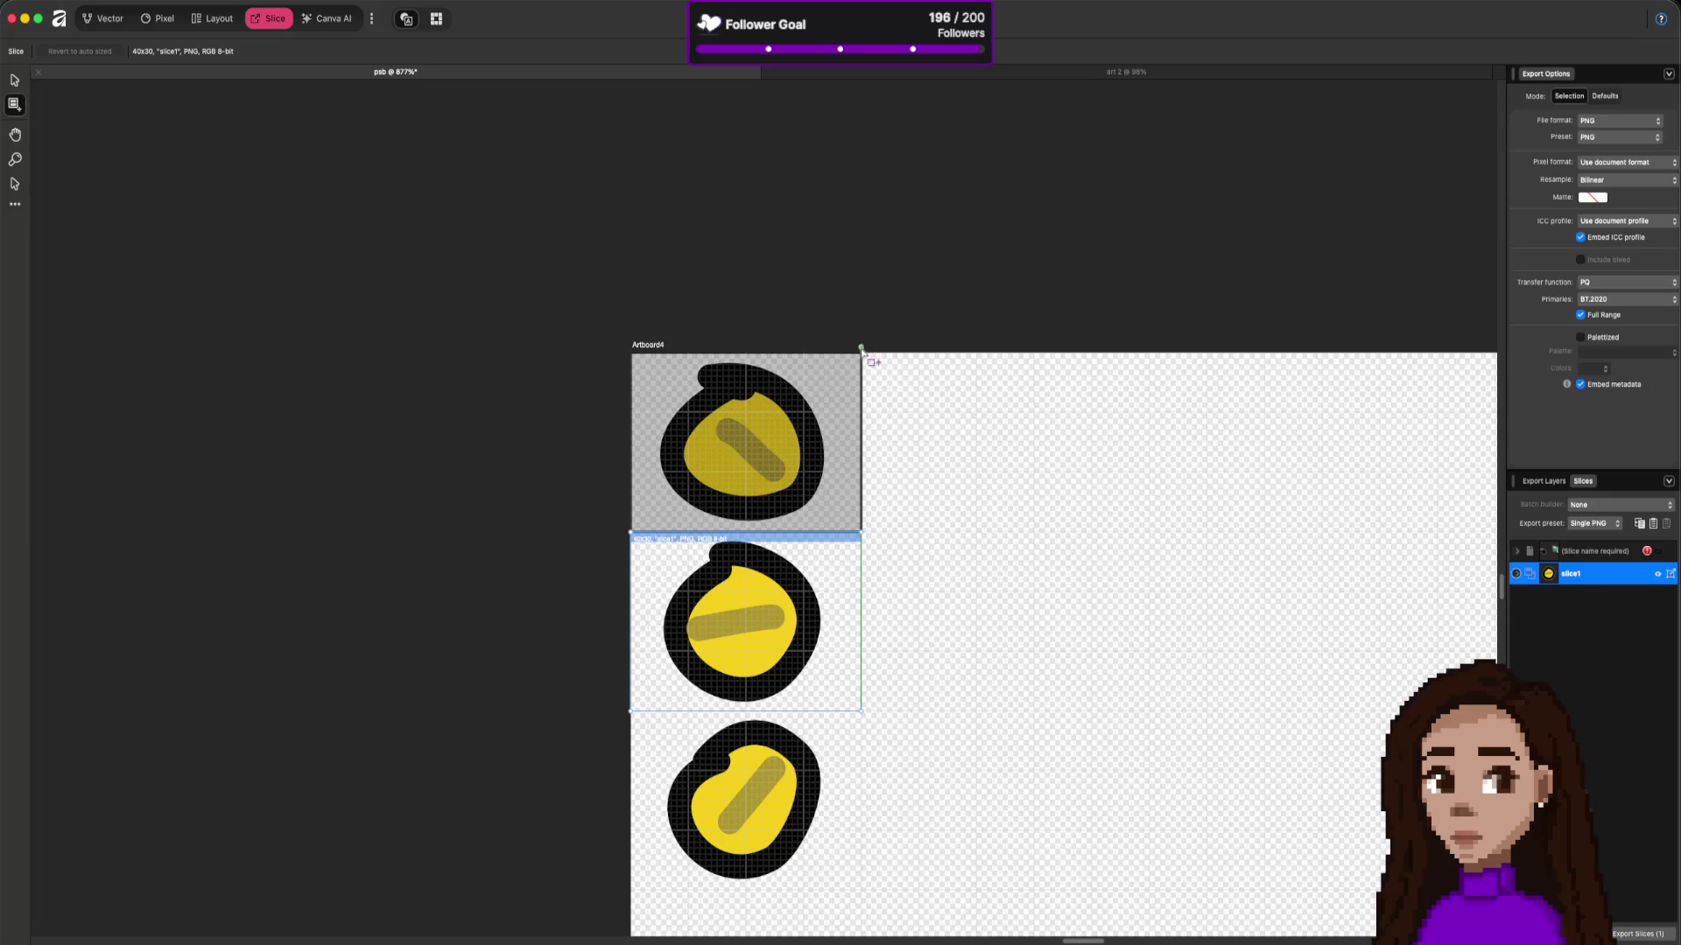
pyautogui.moveTo(862, 354); pyautogui.dragTo(630, 532)
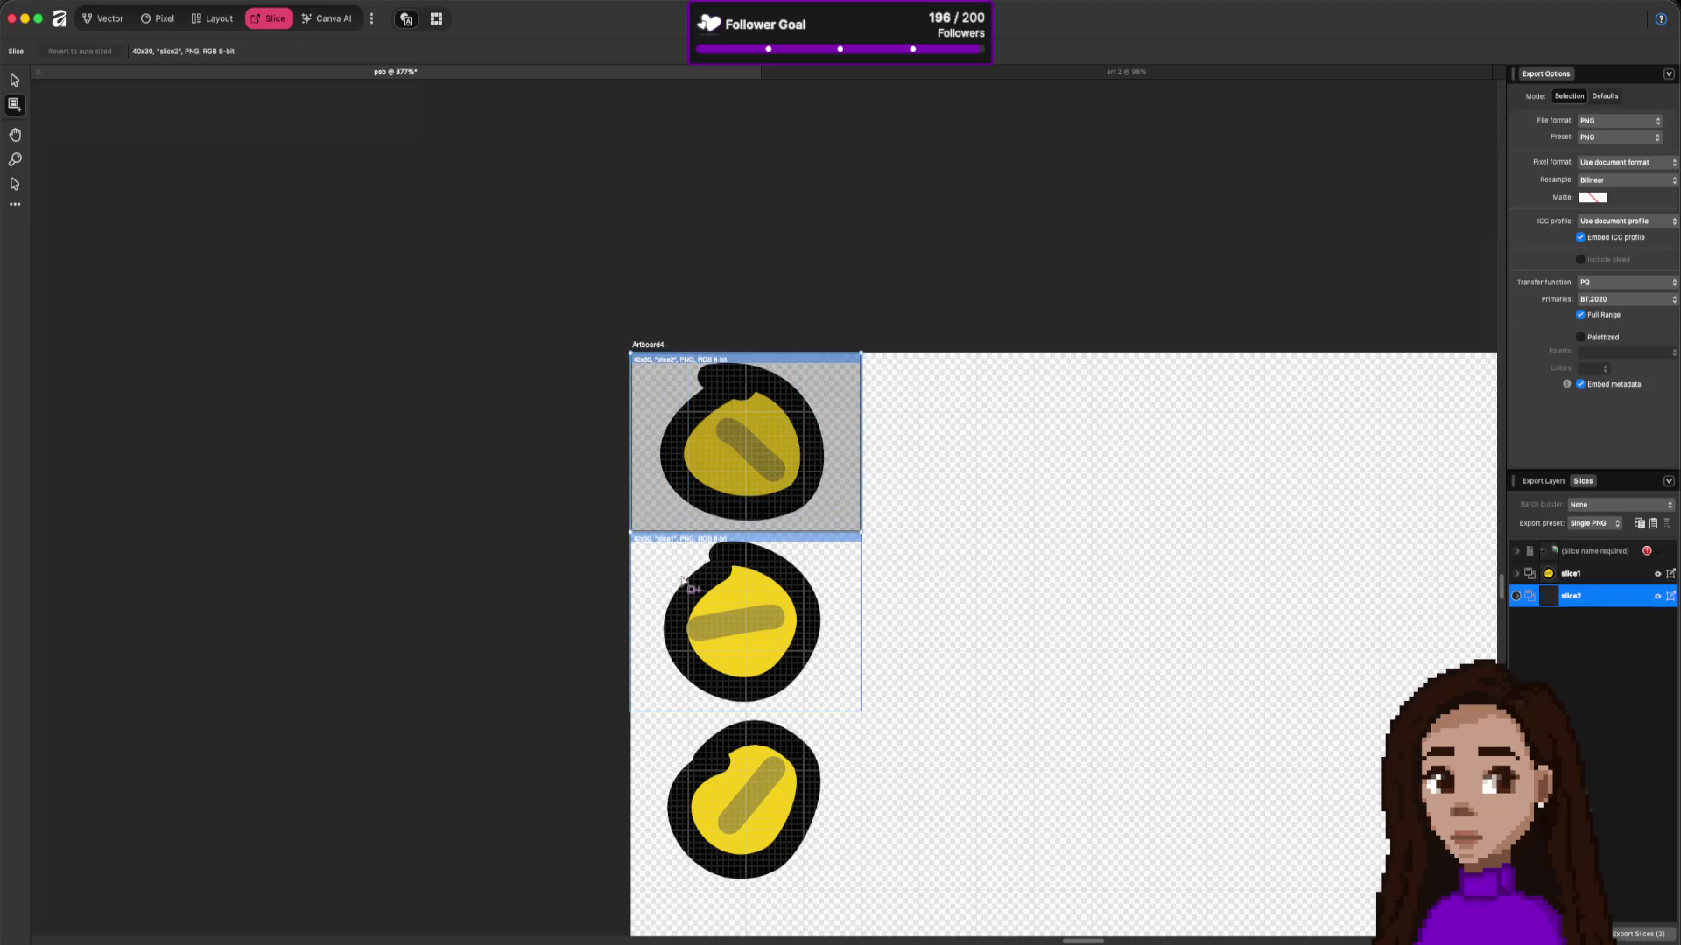
pyautogui.moveTo(862, 891)
pyautogui.mouseDown()
pyautogui.moveTo(831, 849)
pyautogui.moveTo(630, 710)
pyautogui.mouseUp()
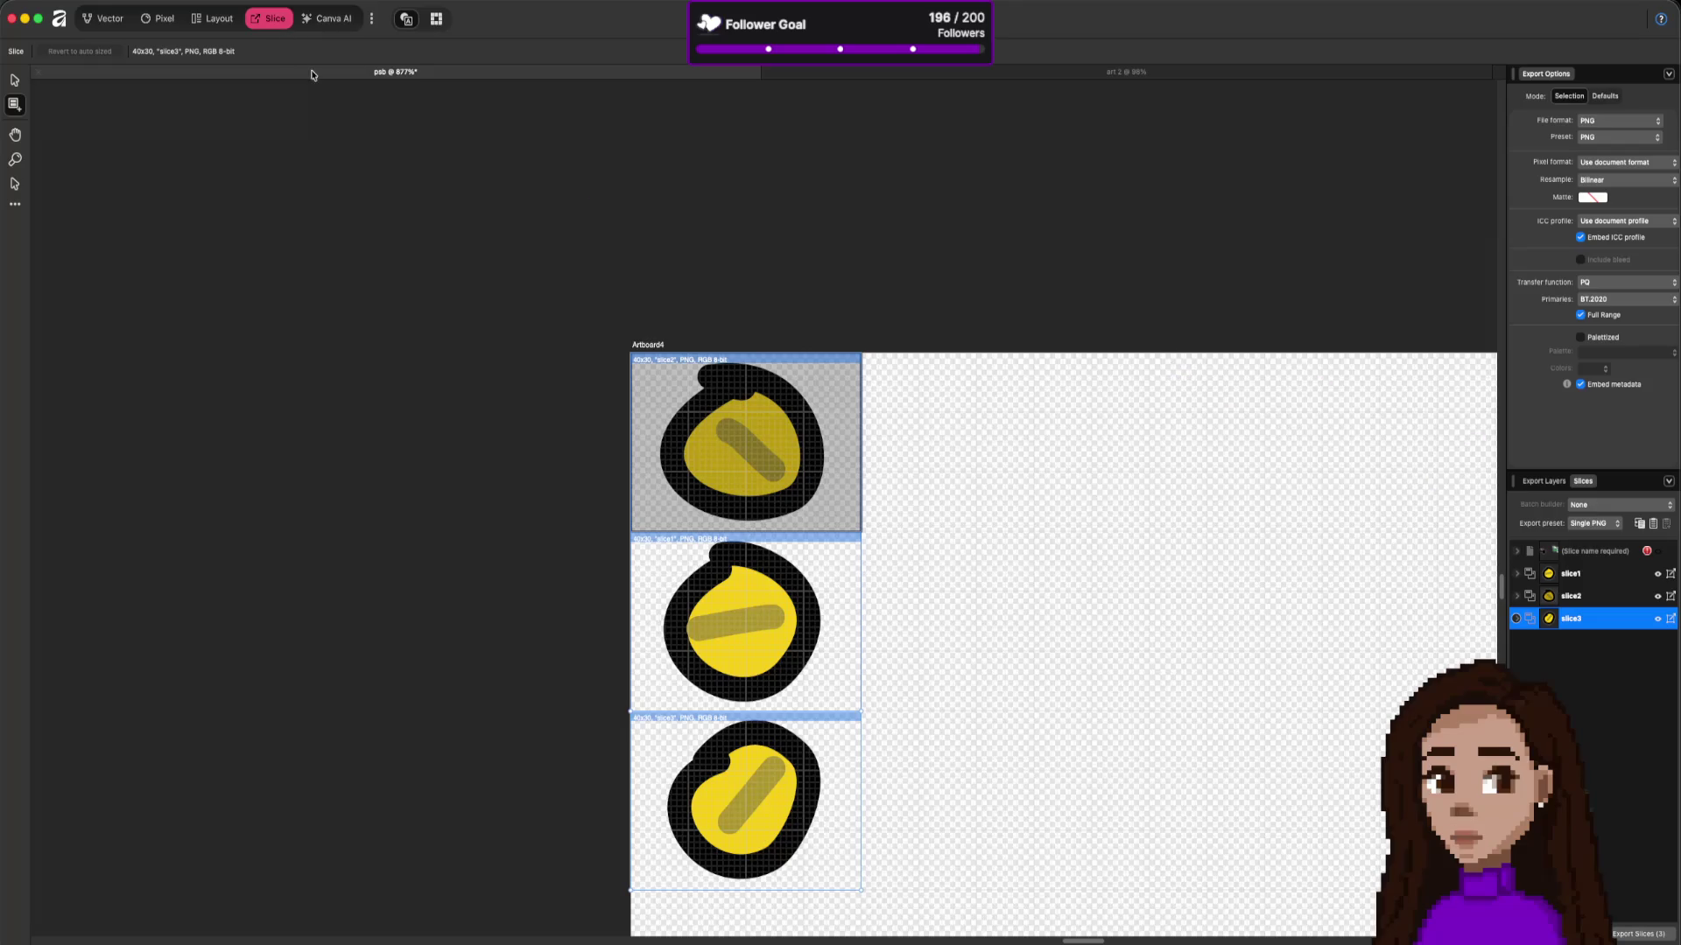
# Step: Delete the grey guide rectangle in the Vector persona and return to slicing
pyautogui.click(103, 19)
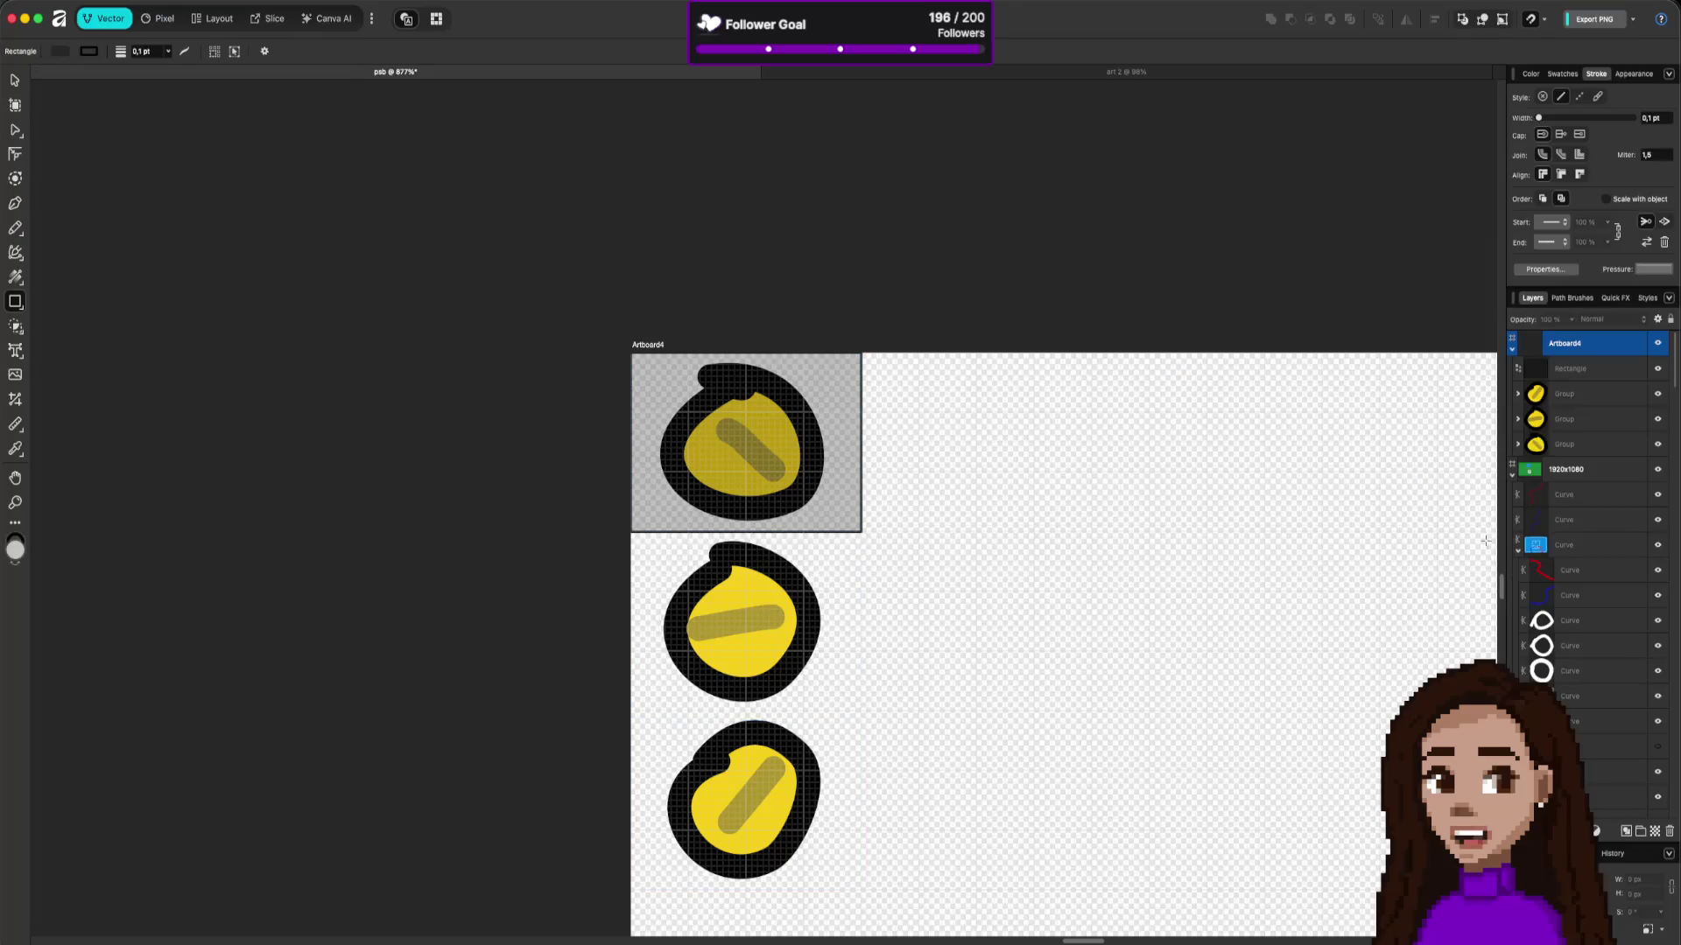
pyautogui.click(1669, 832)
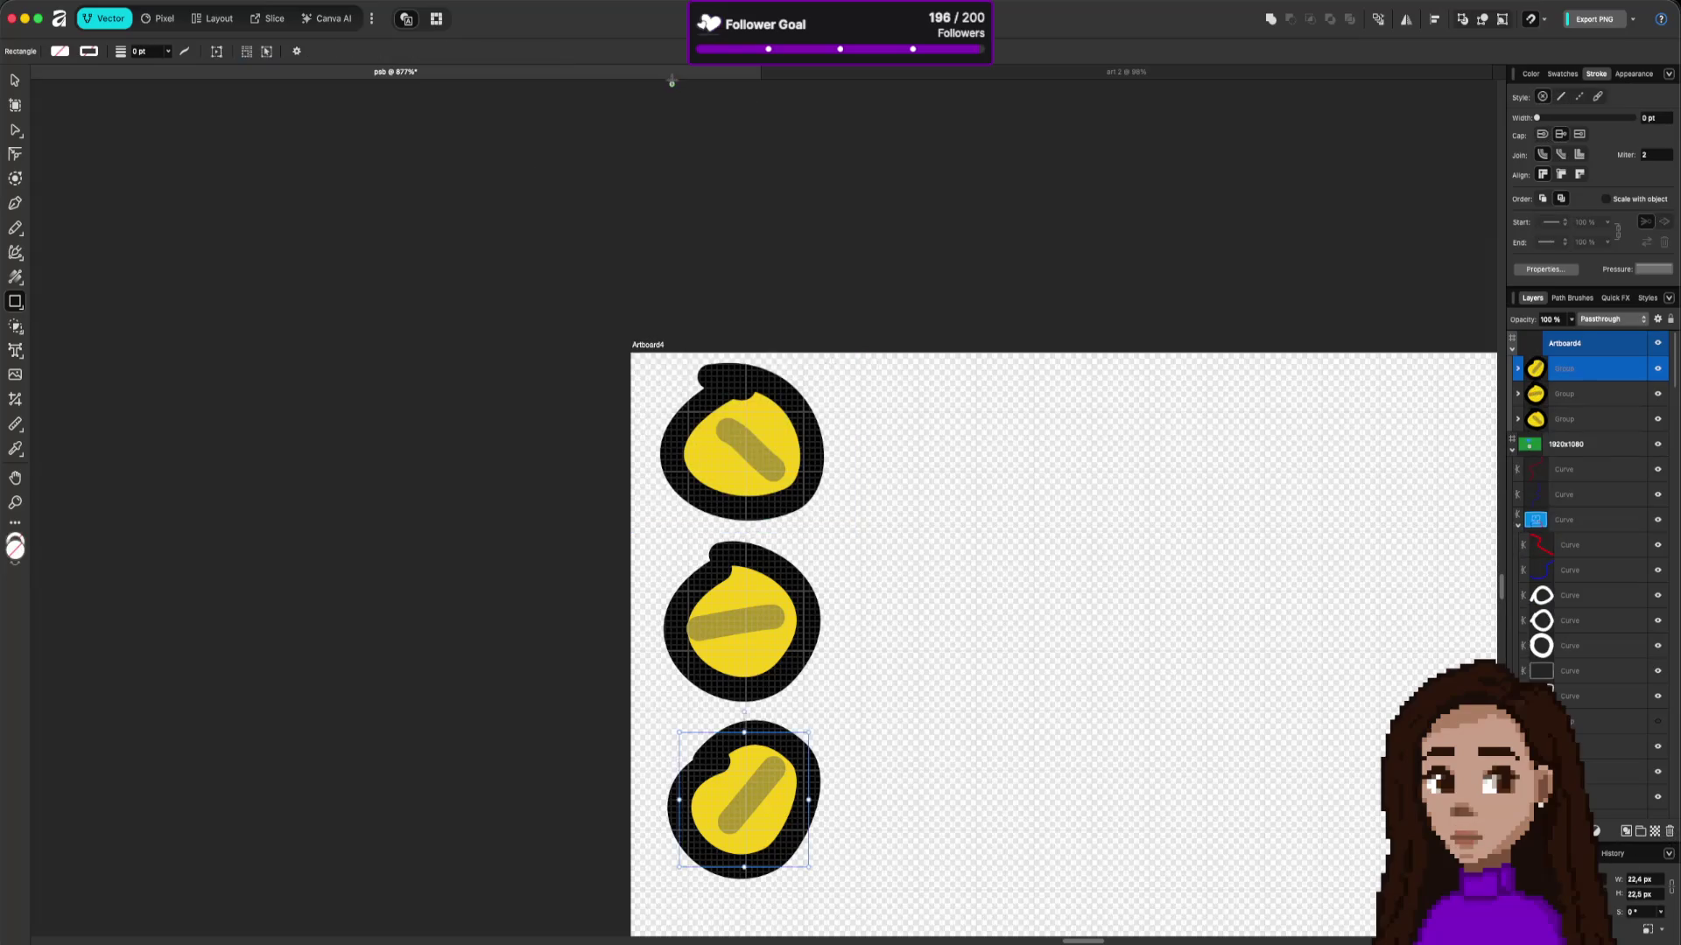
pyautogui.click(274, 21)
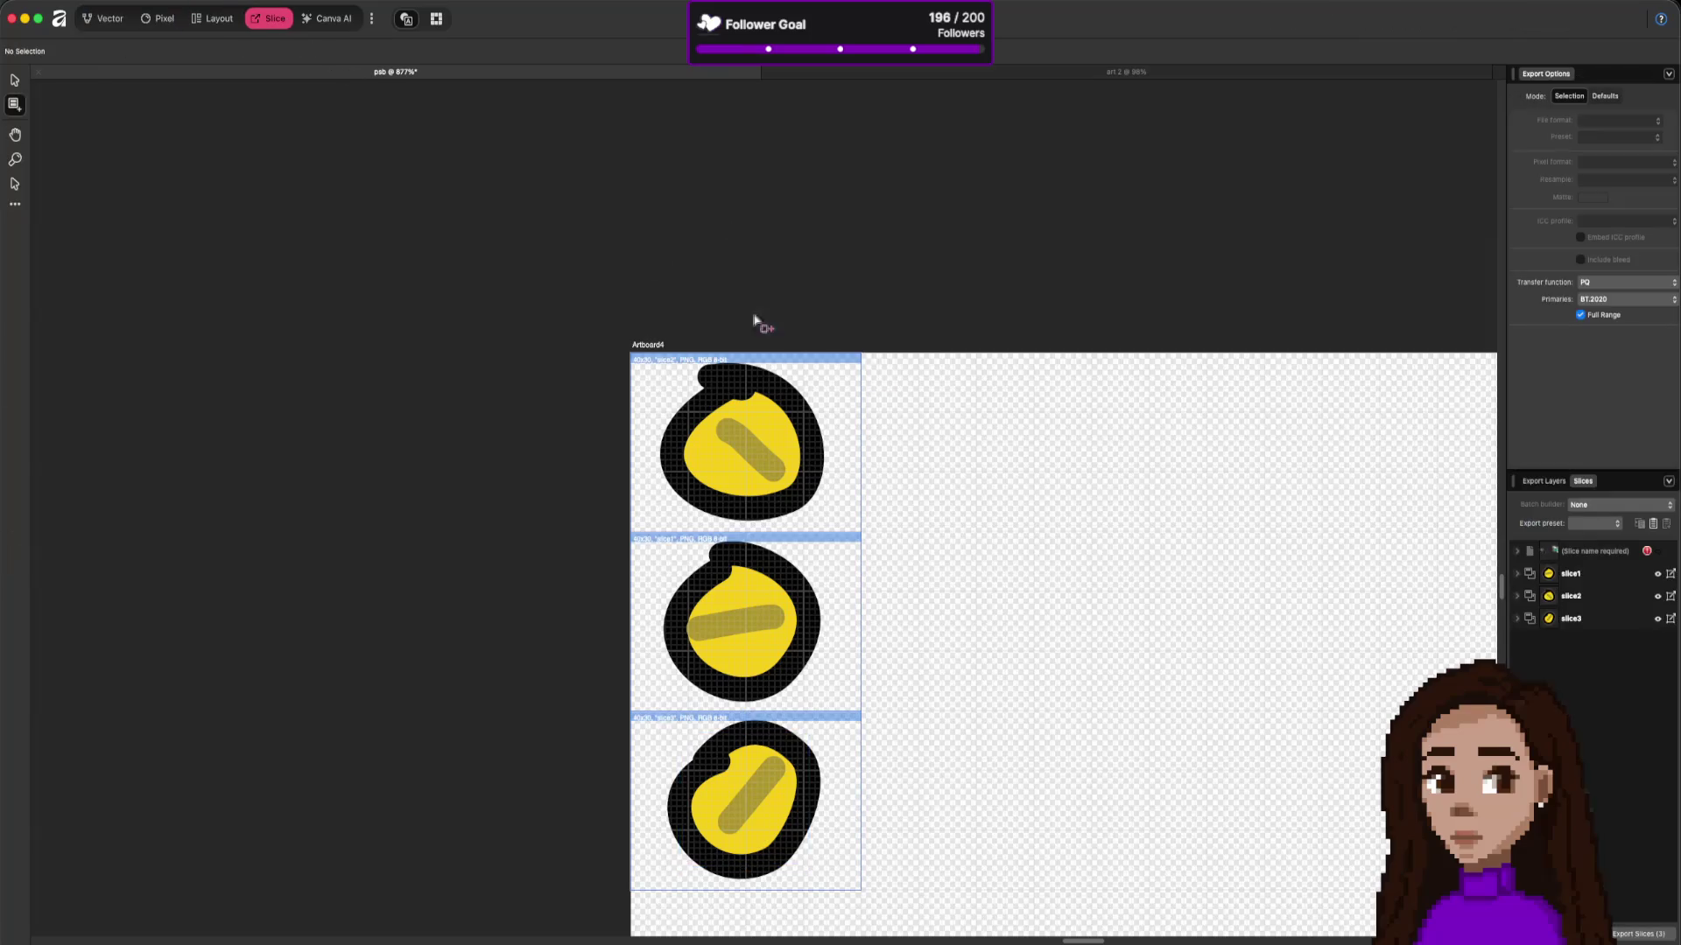
# Step: Rename the three slices to plug1, plug2 and plug3
pyautogui.click(1578, 577)
pyautogui.click(1577, 576)
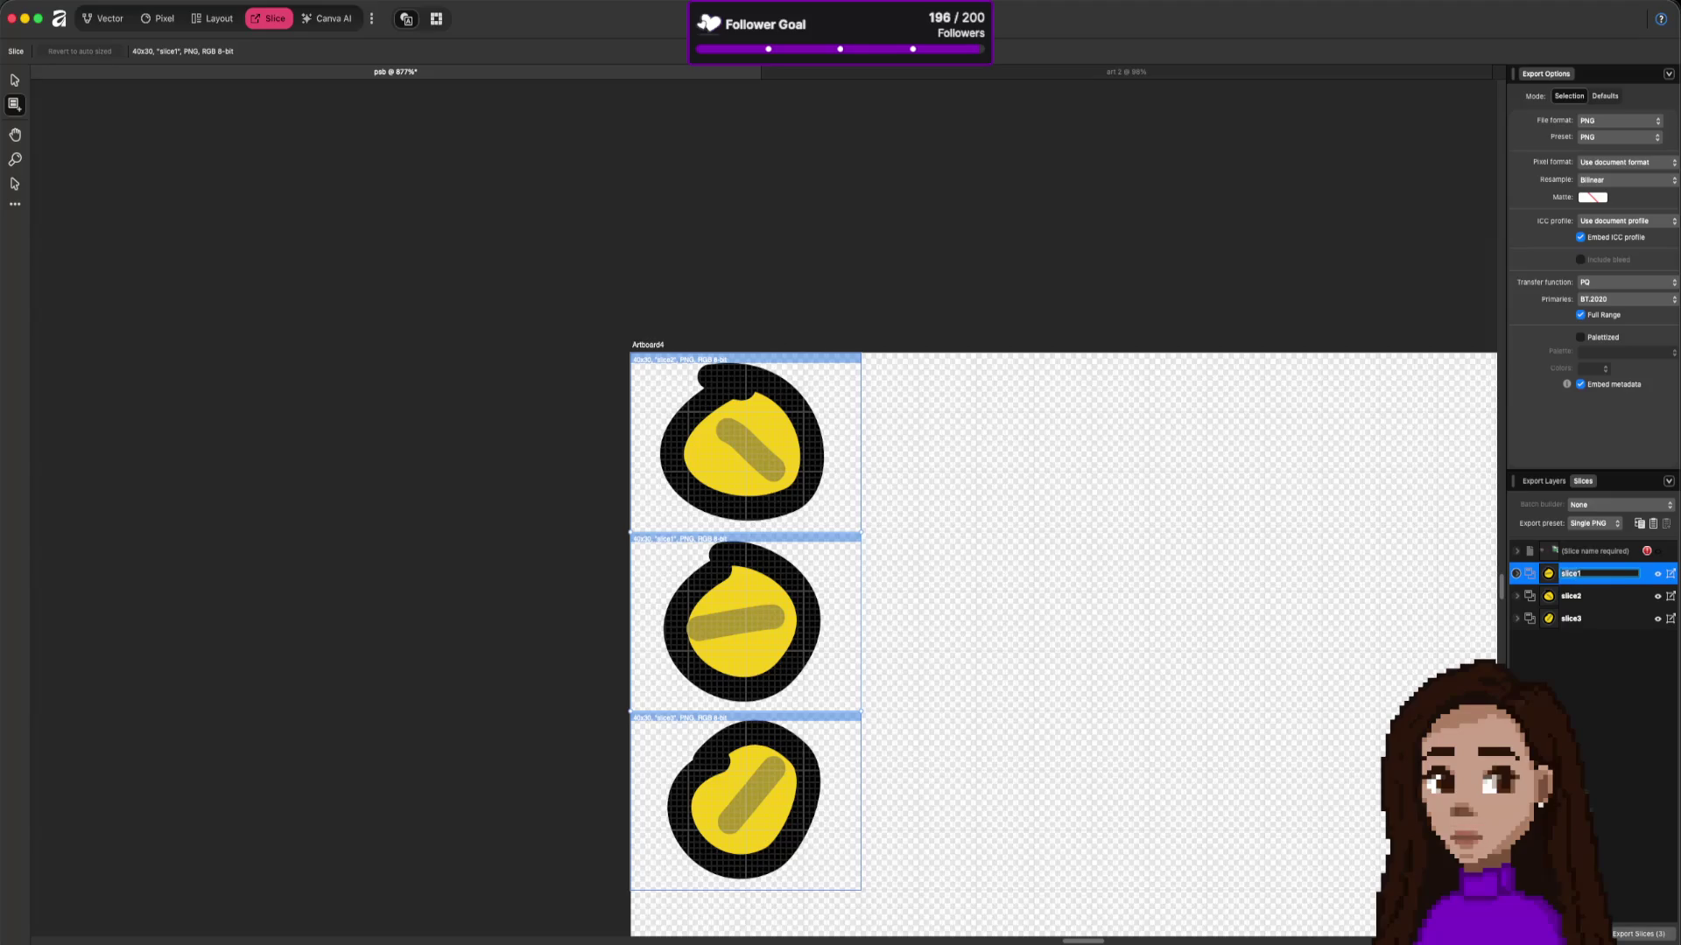
pyautogui.write('plug1')
pyautogui.press('Return')
pyautogui.click(1572, 595)
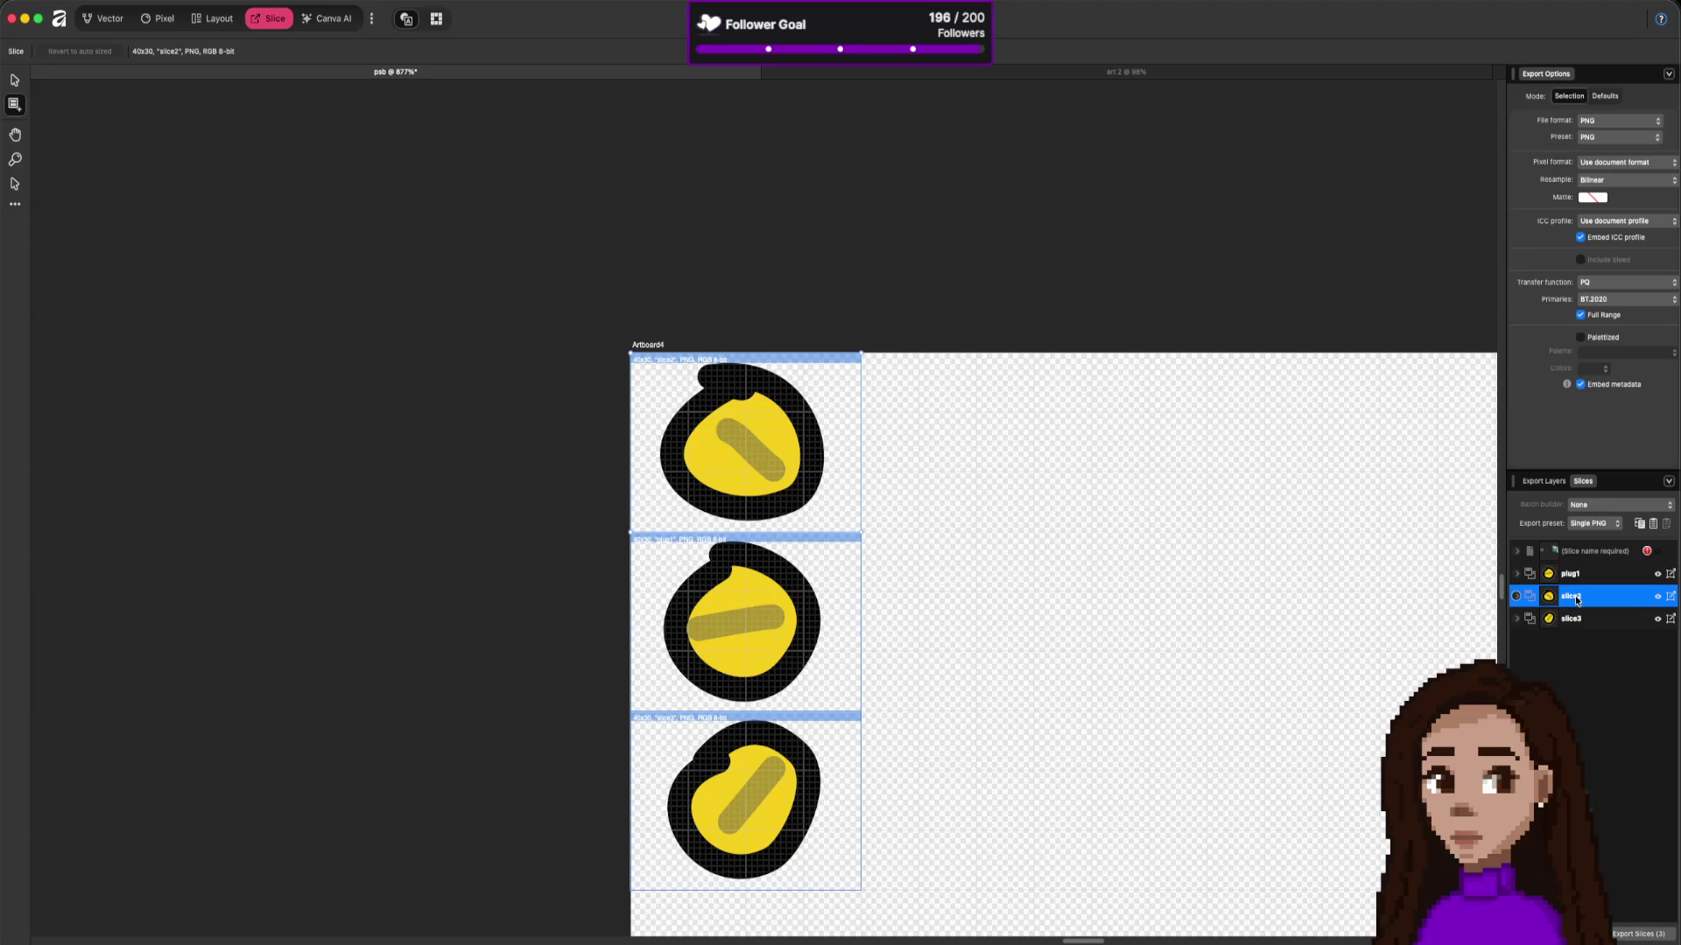
pyautogui.click(1573, 595)
pyautogui.press('Return')
pyautogui.doubleClick(1572, 619)
pyautogui.write('plug3')
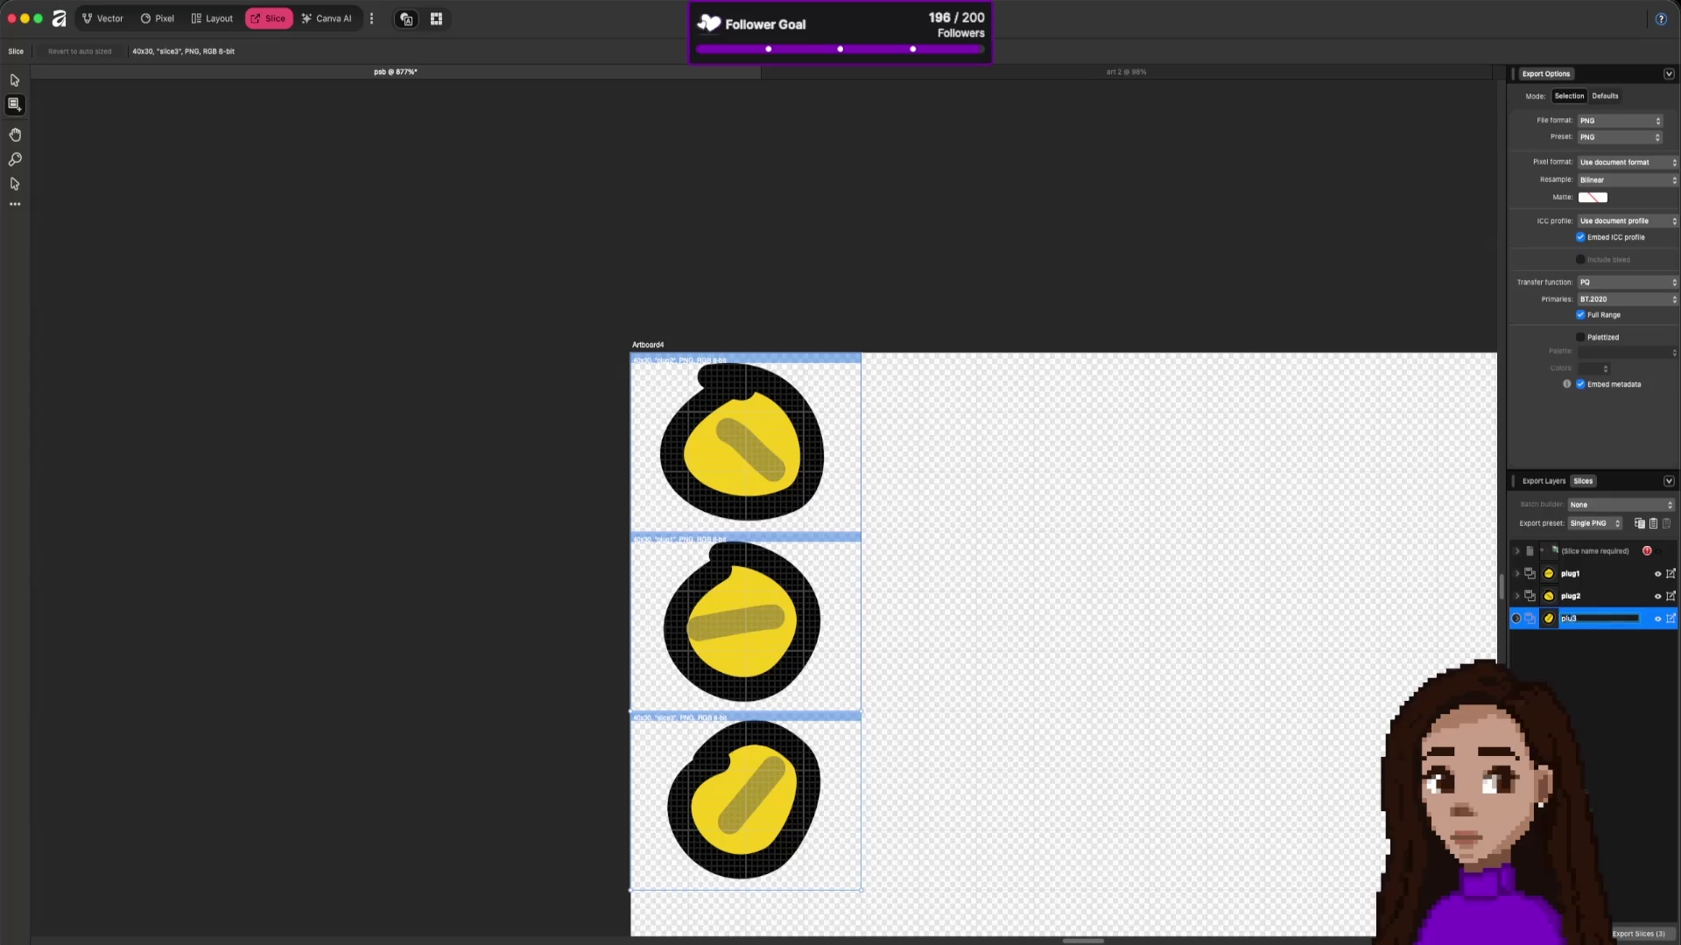
pyautogui.press('Return')
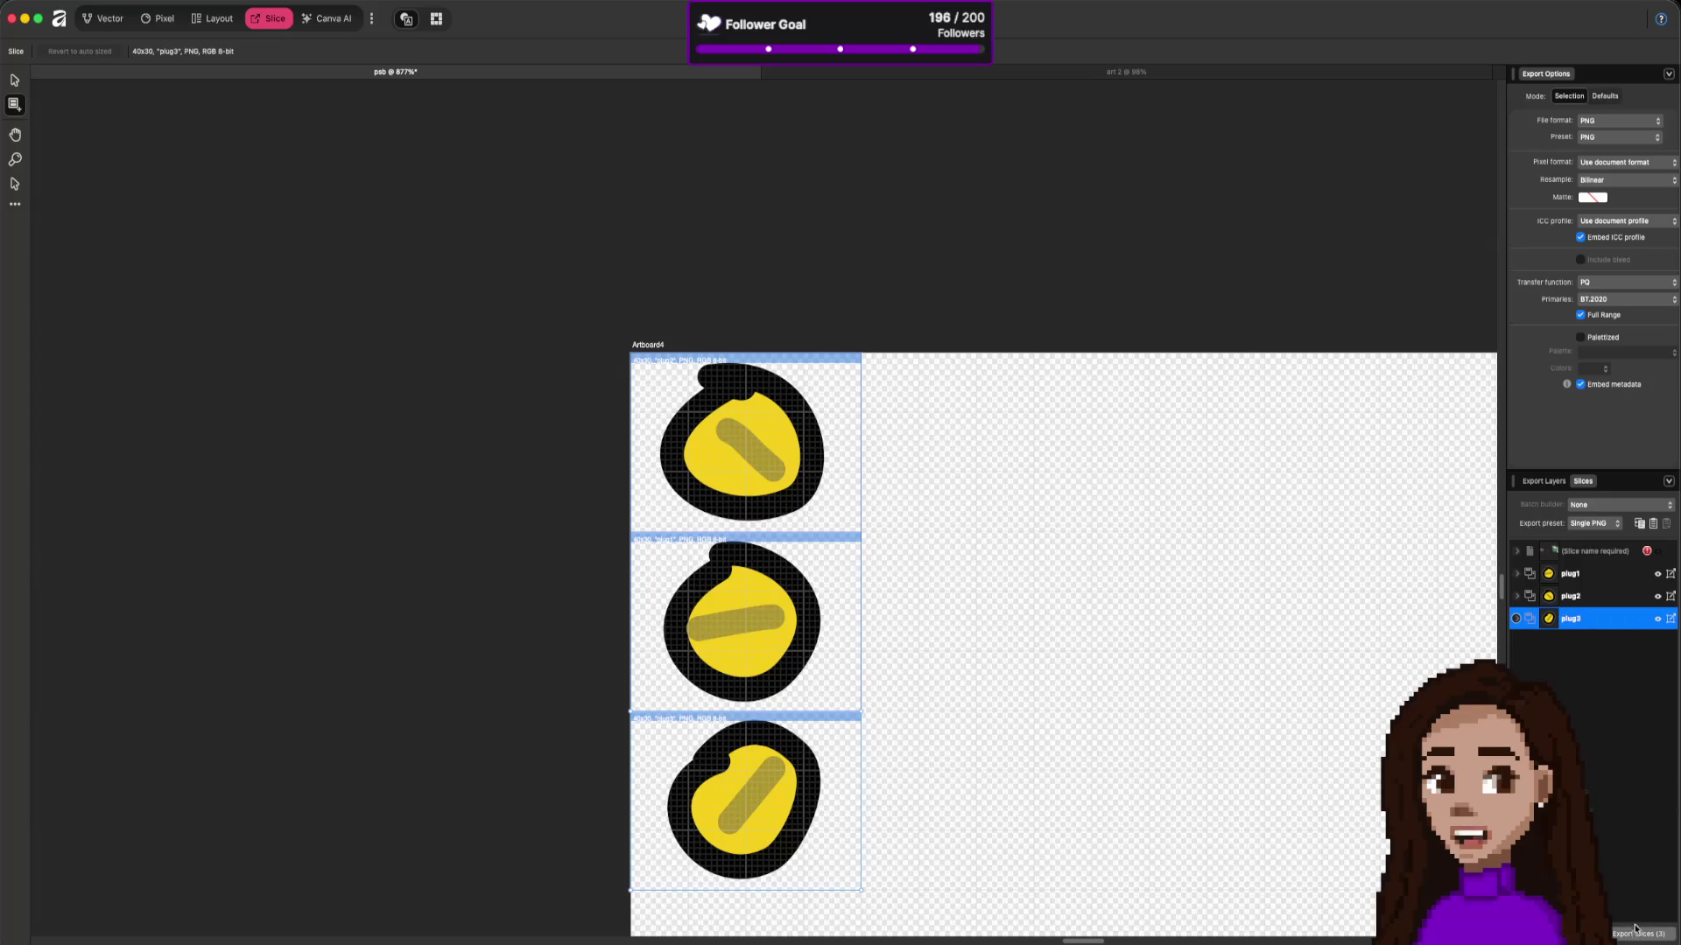
# Step: Export the plug slices as PNGs into the Godot project's assets folder
pyautogui.click(1635, 931)
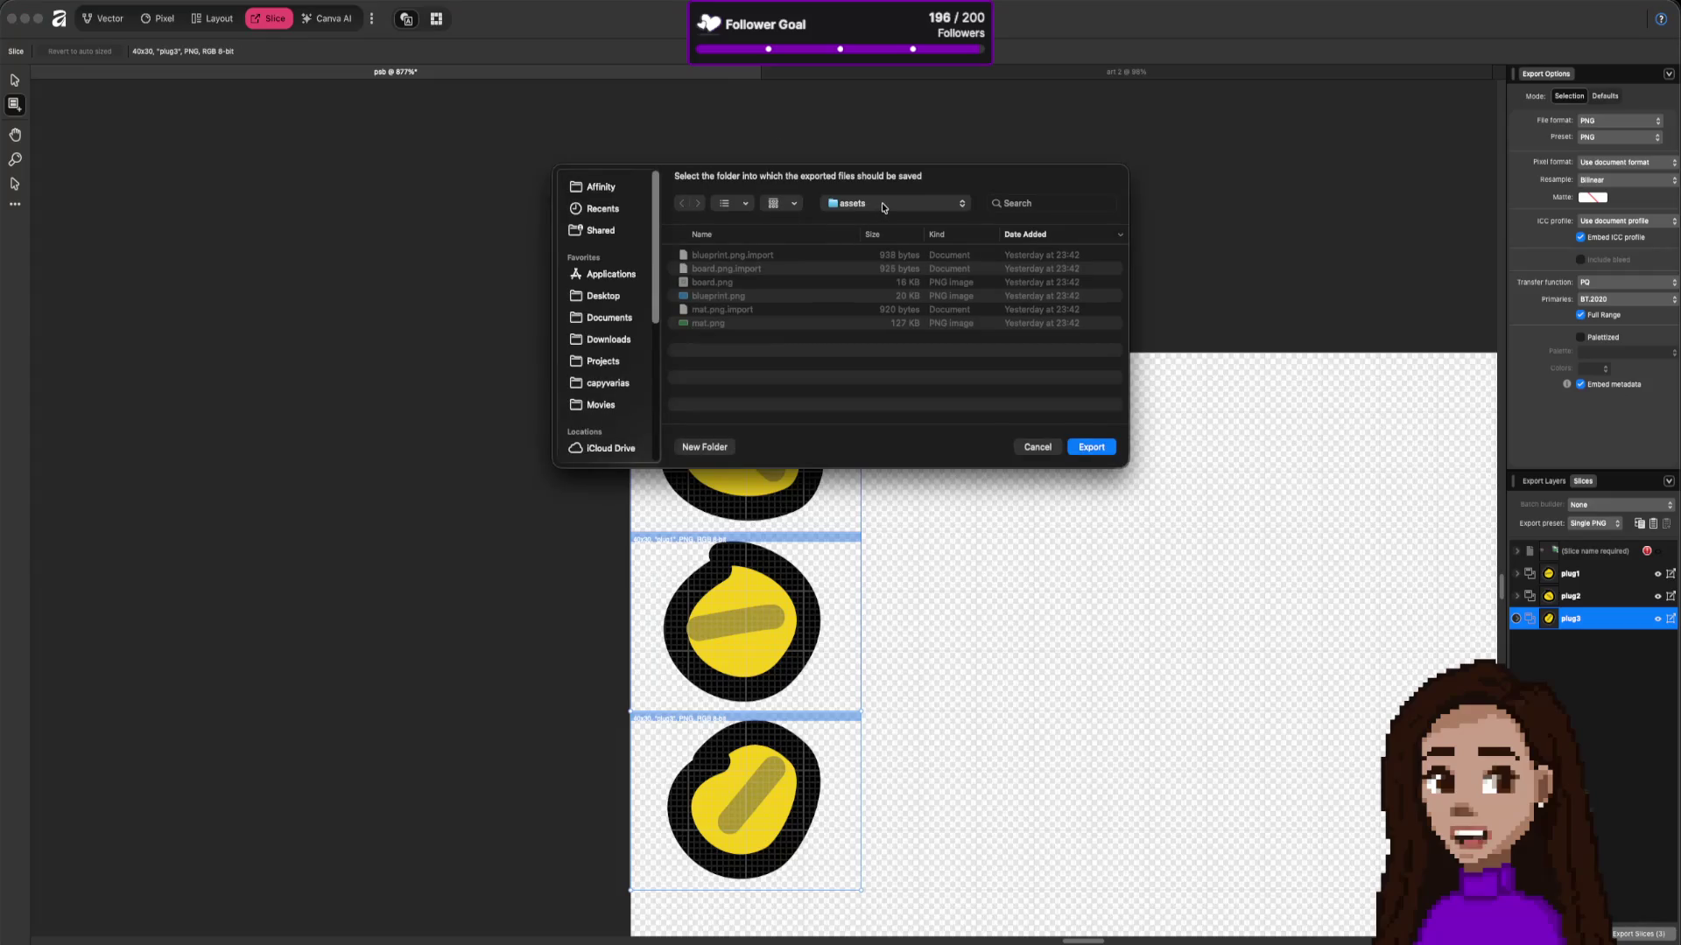
pyautogui.click(1094, 448)
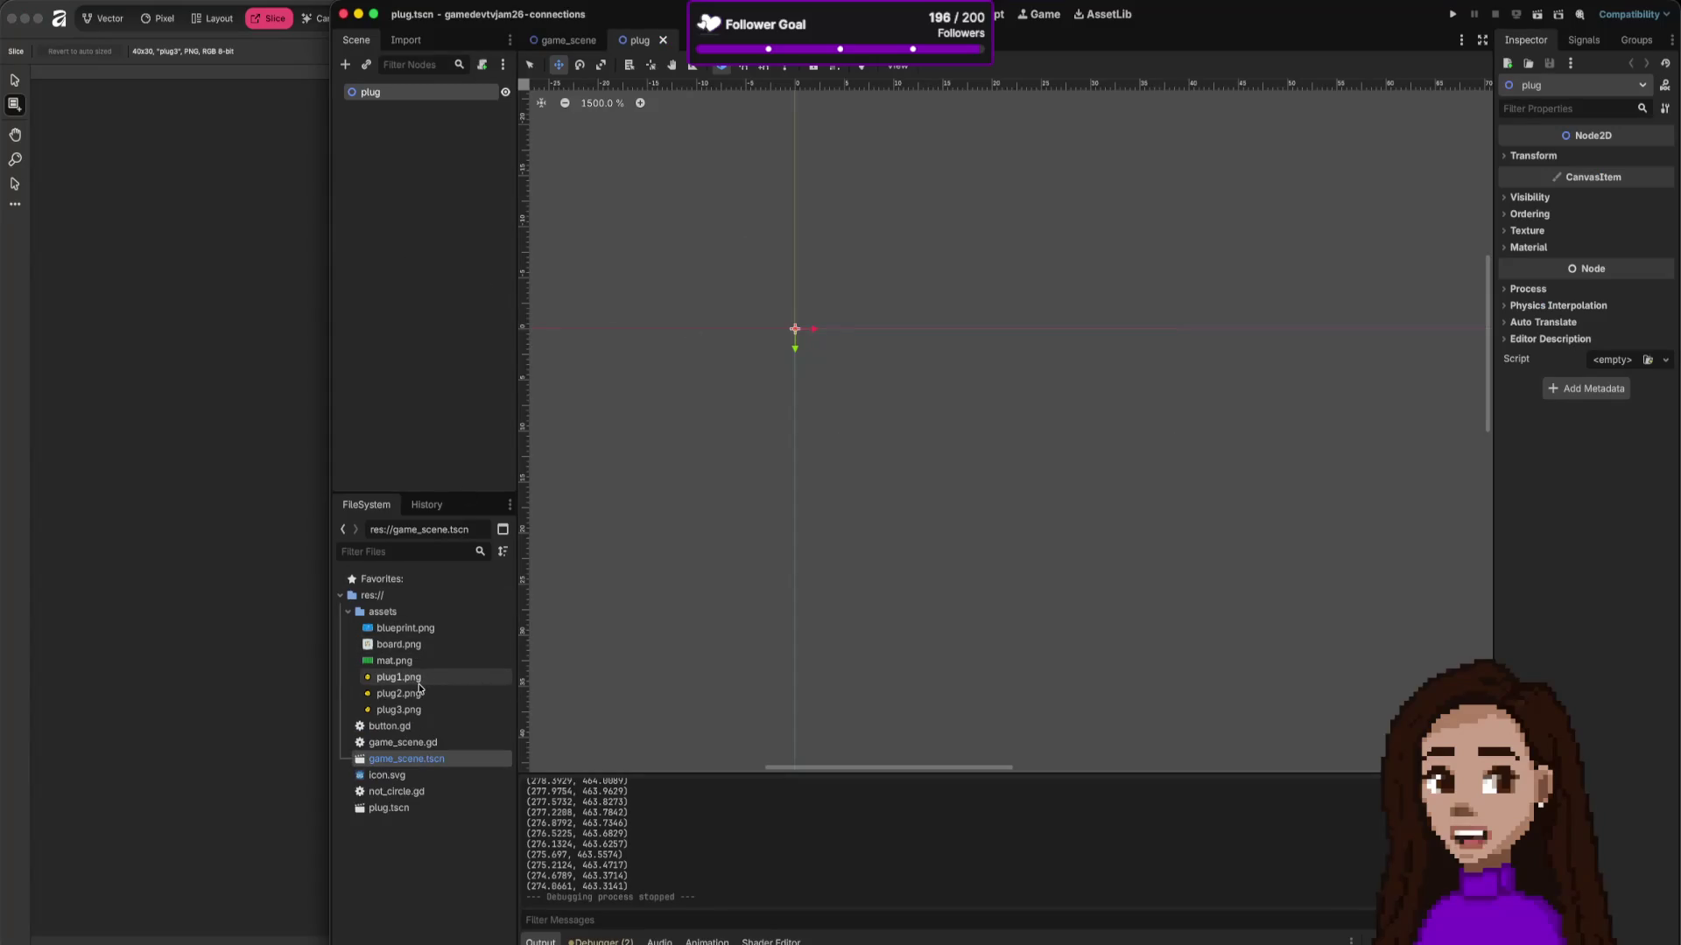
pyautogui.moveTo(409, 685)
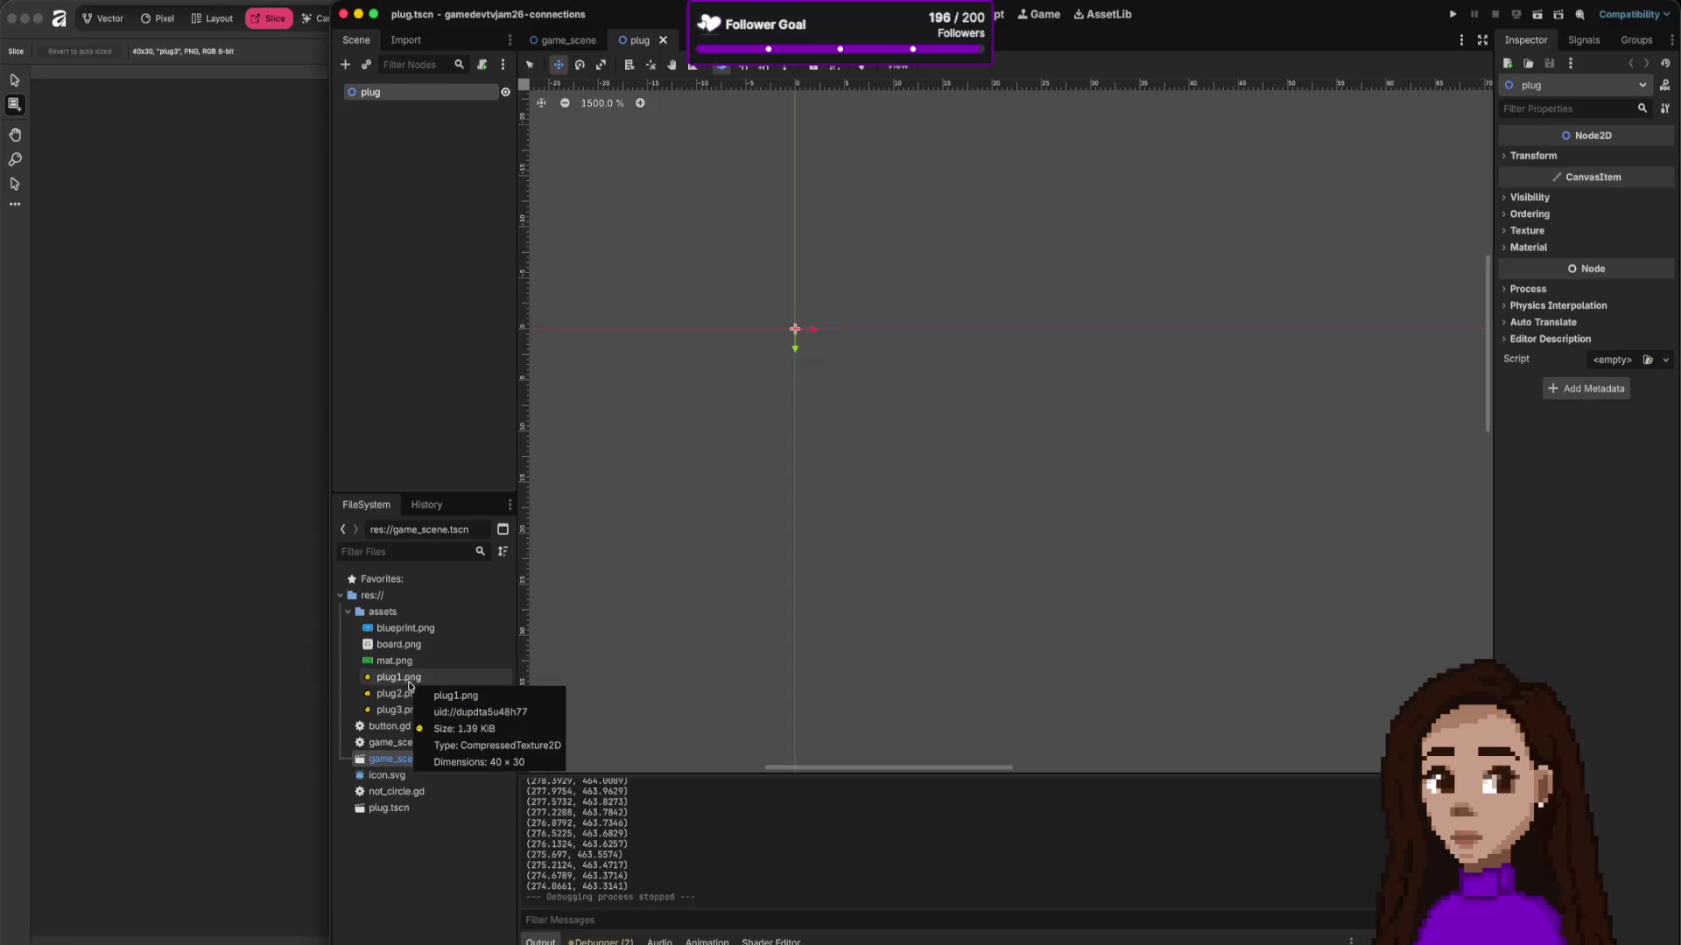
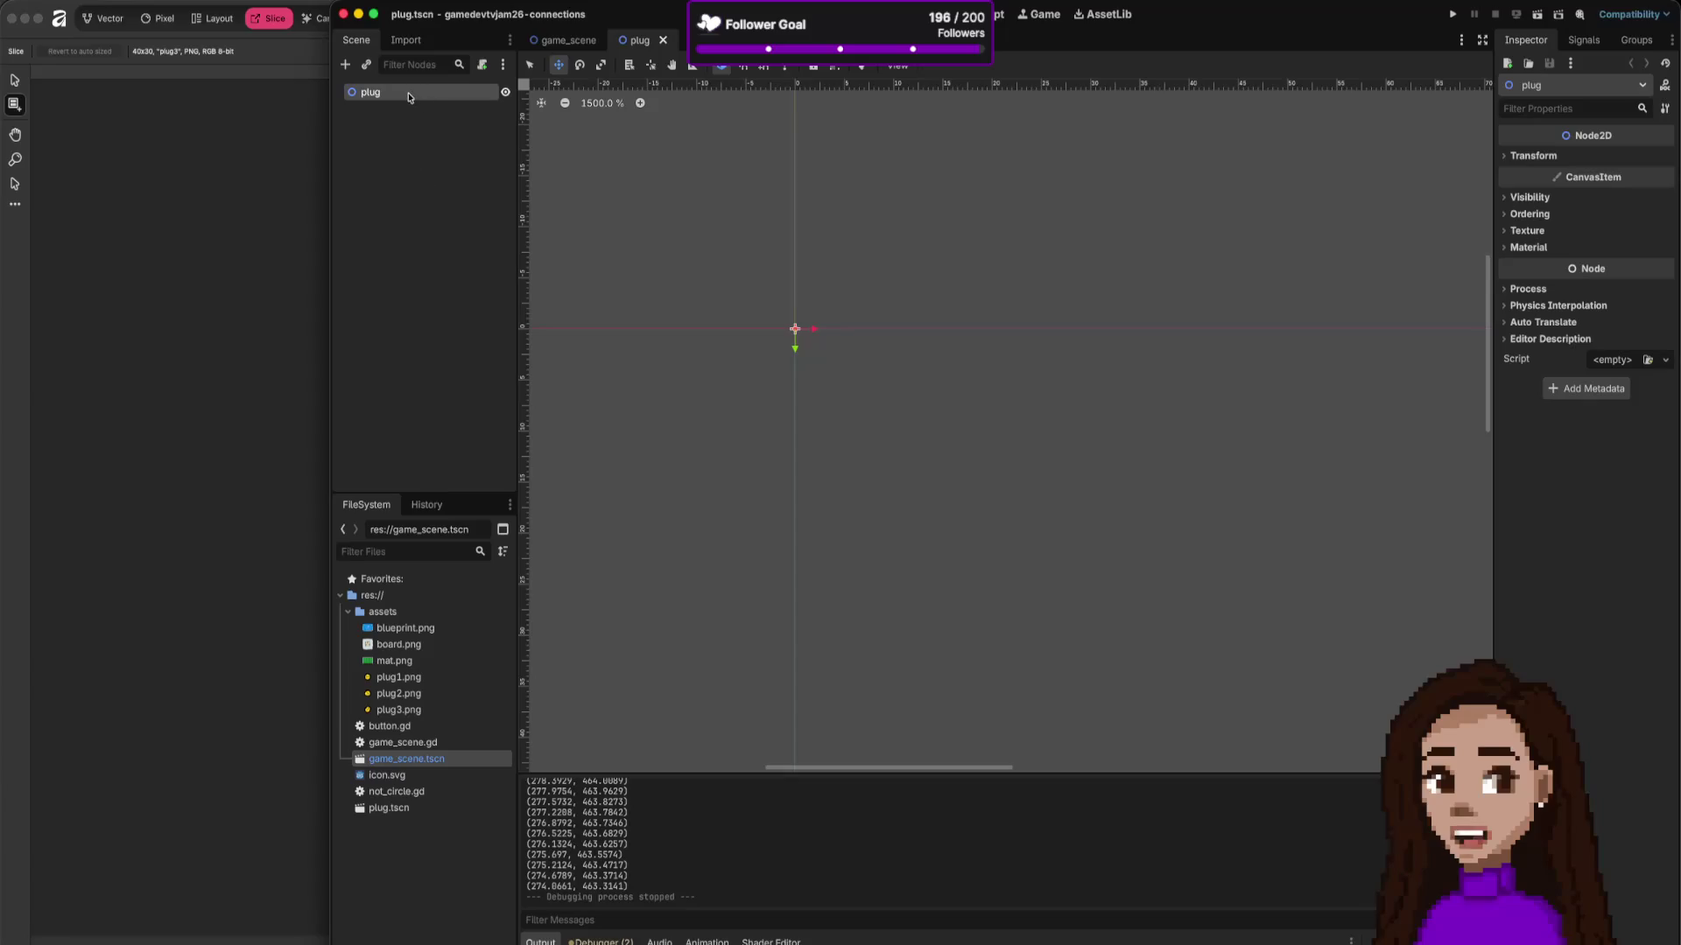
# Step: Add a RigidBody2D as a child of the plug root node
pyautogui.hotkey('ctrl', 'a')
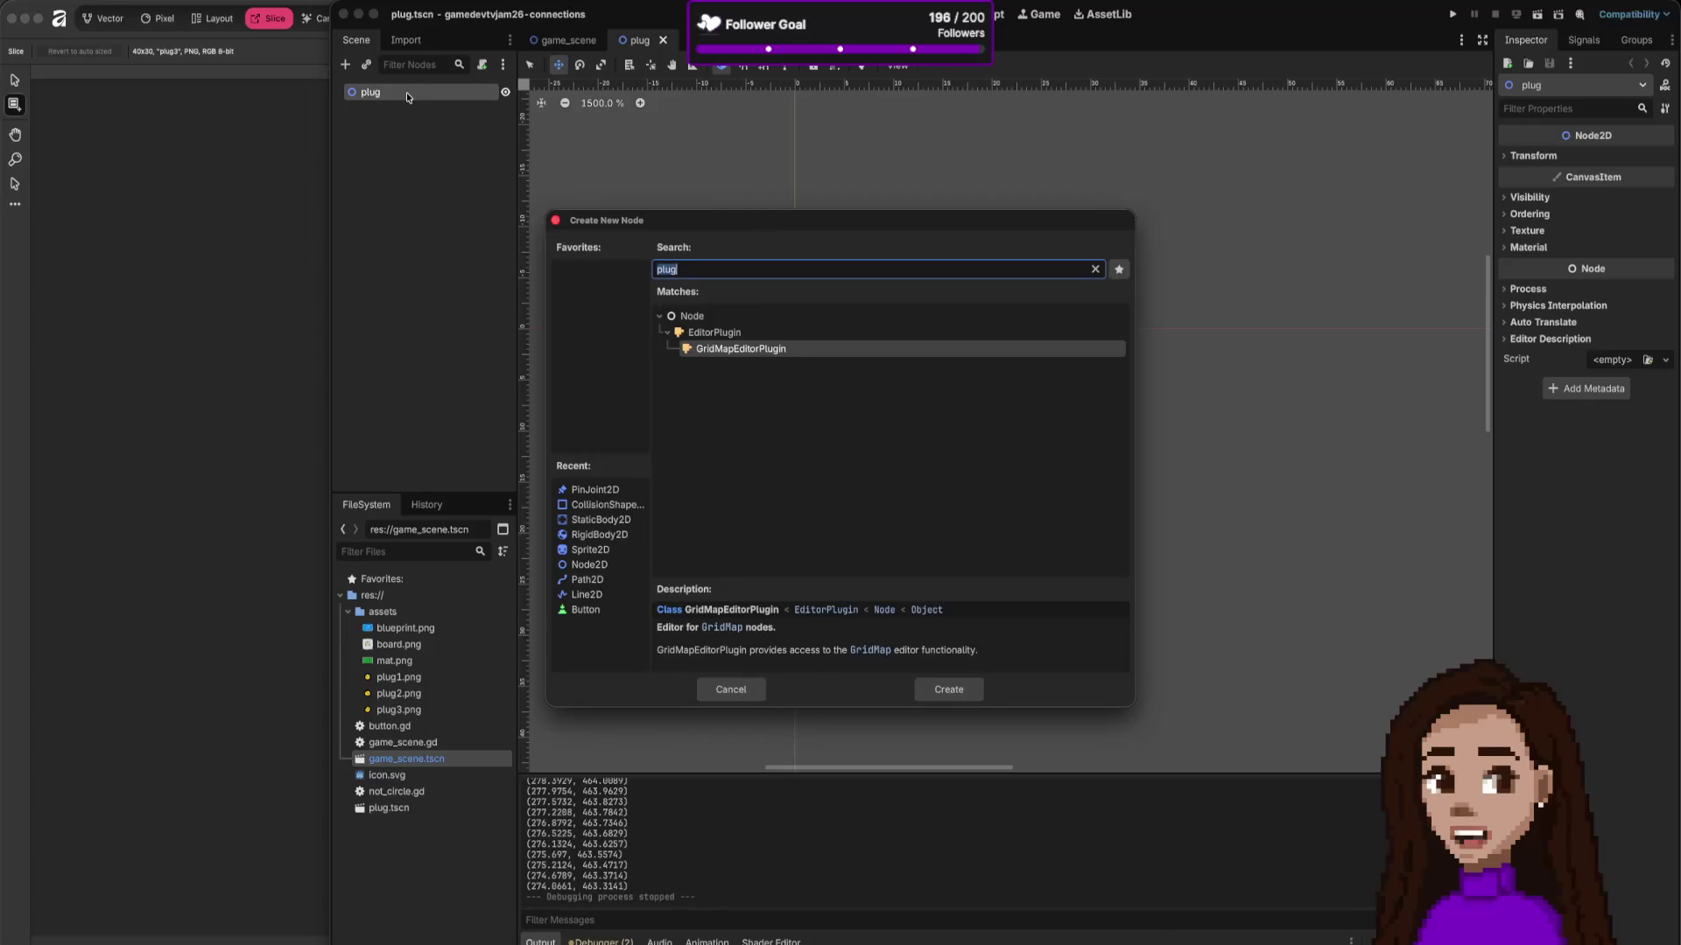
pyautogui.write('rig')
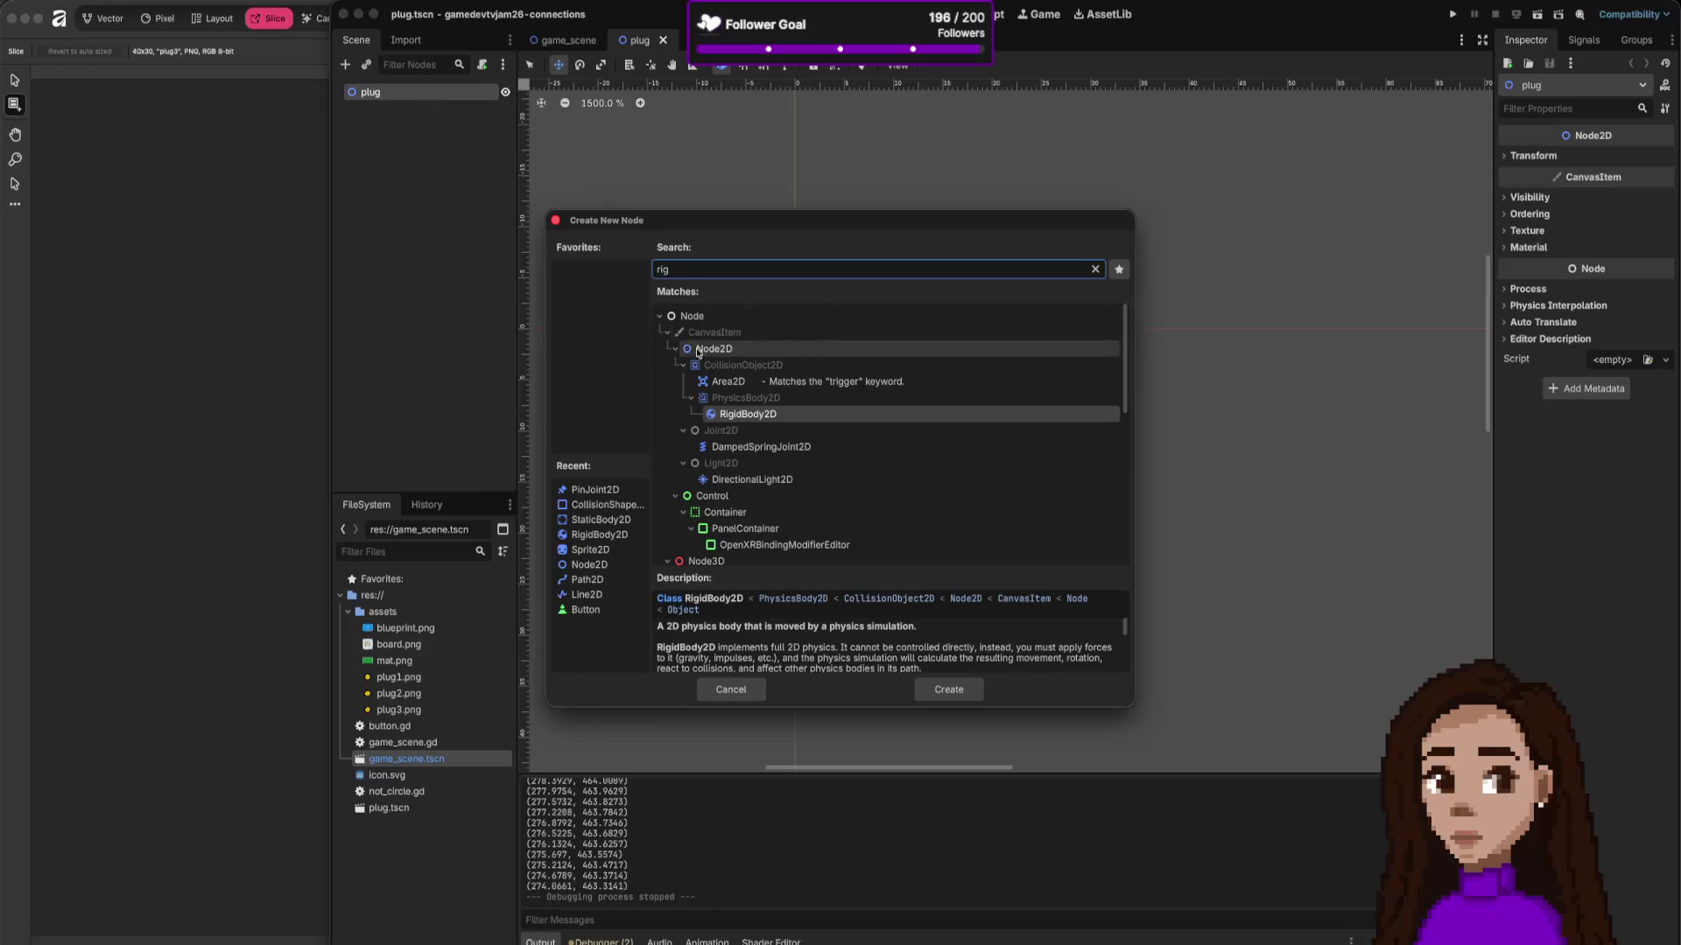
pyautogui.press('Return')
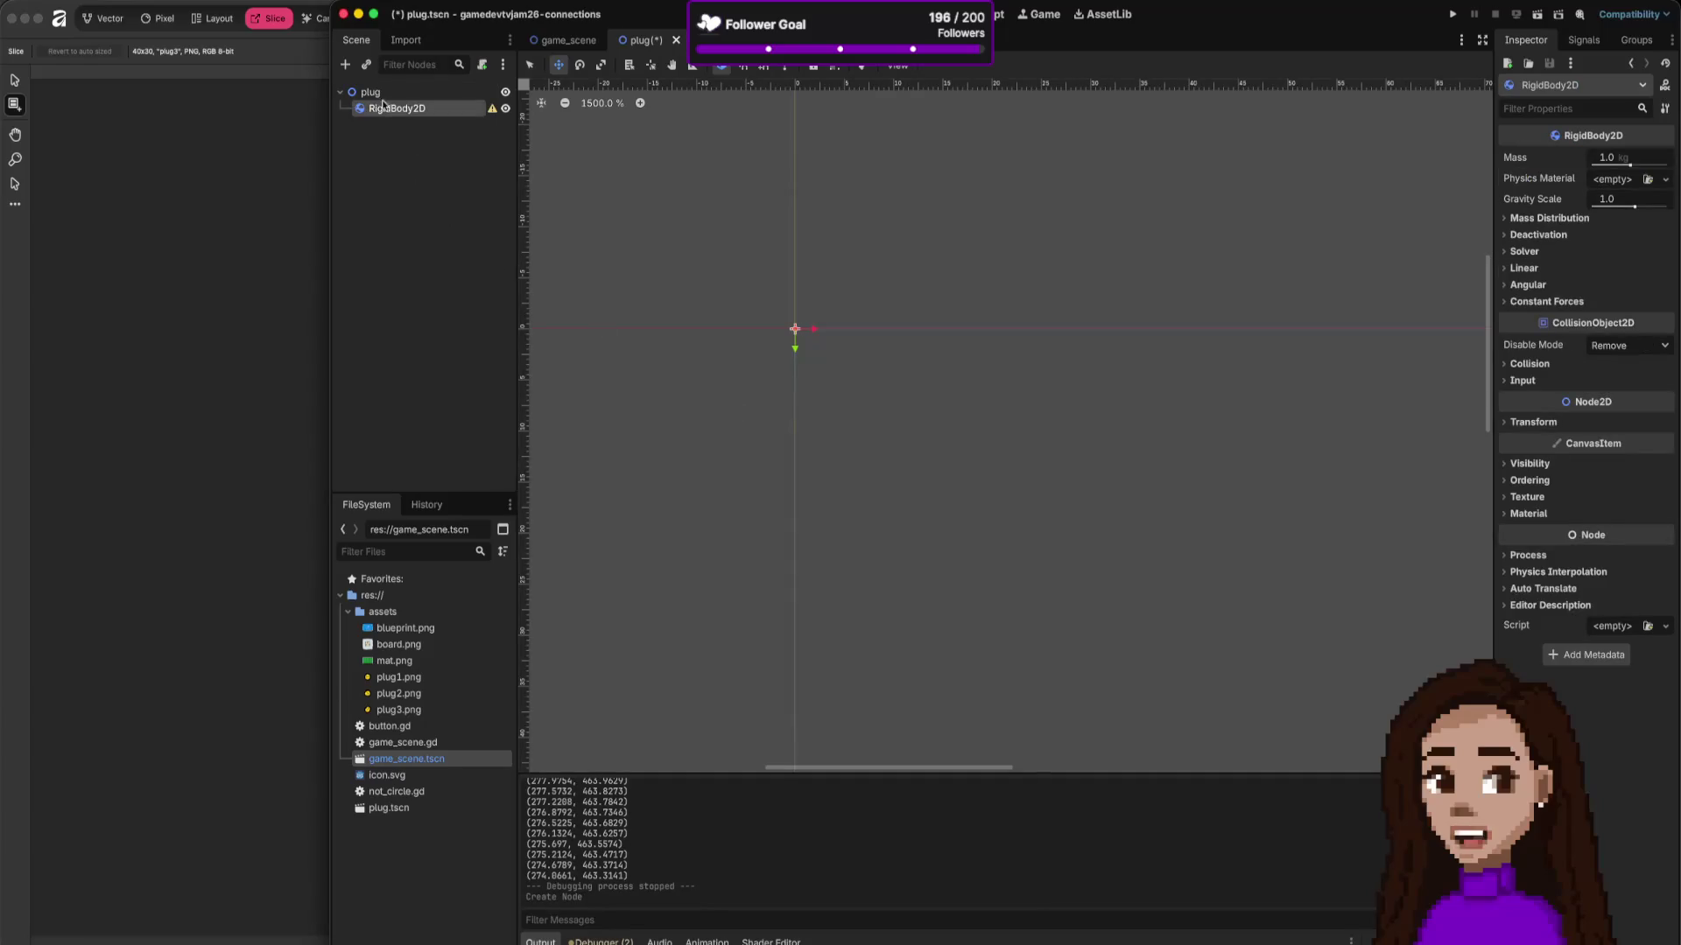
# Step: Select the plug root and look through its inspector property options and sub-resources
pyautogui.click(359, 91)
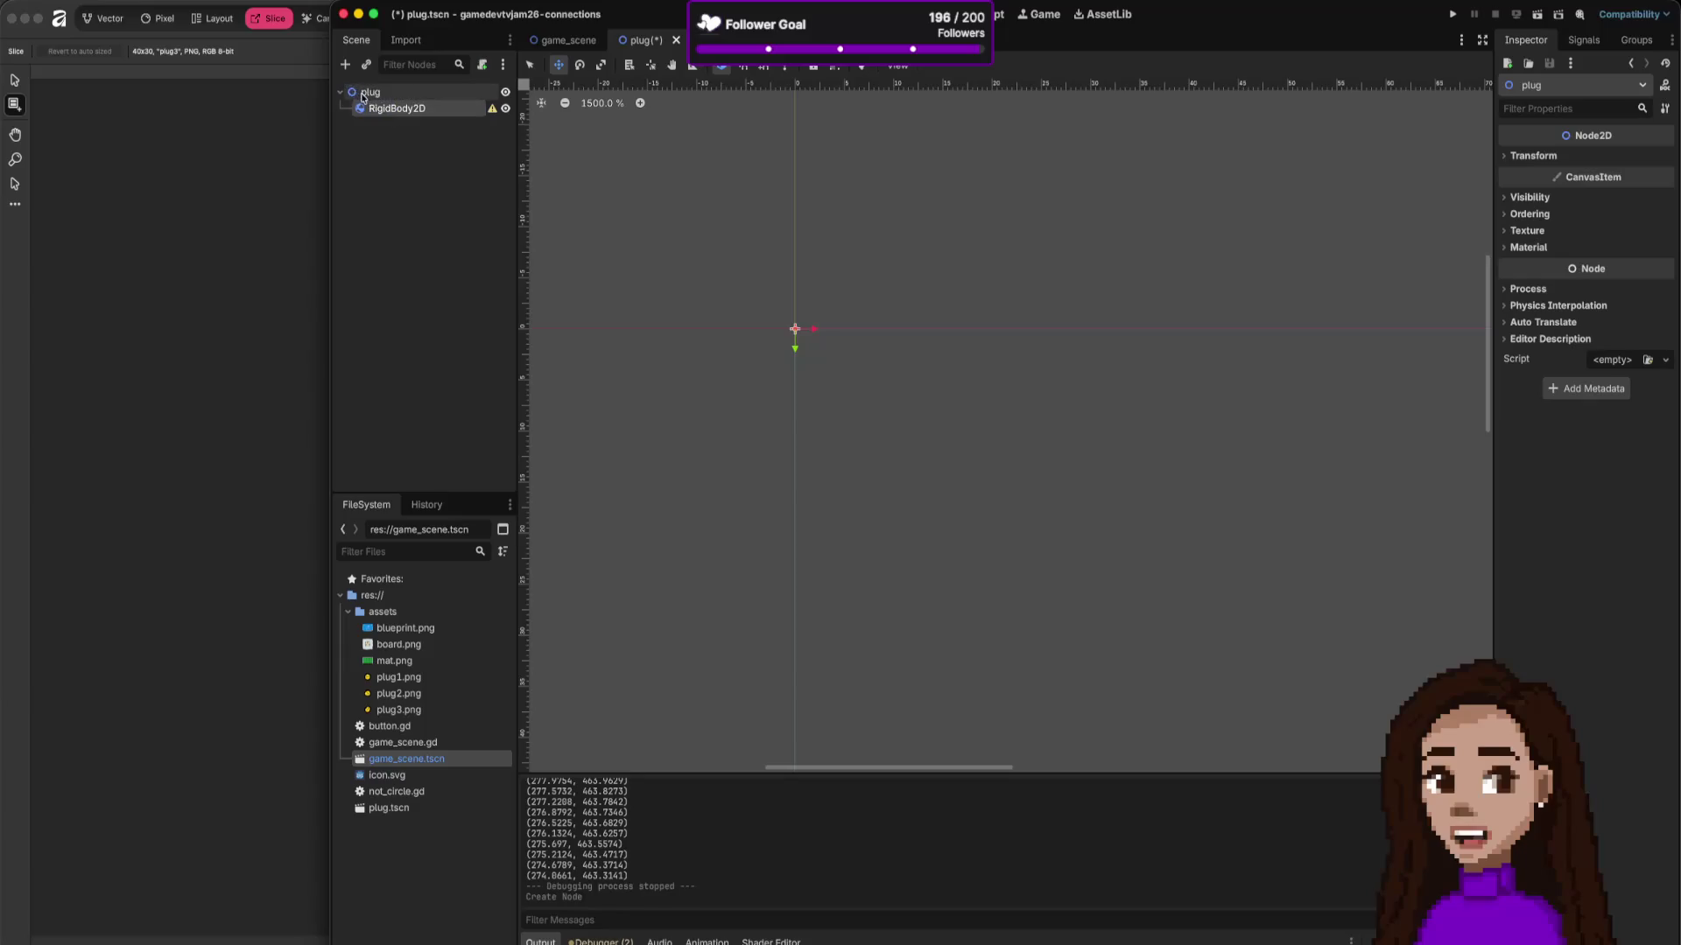
pyautogui.click(383, 106)
pyautogui.click(378, 92)
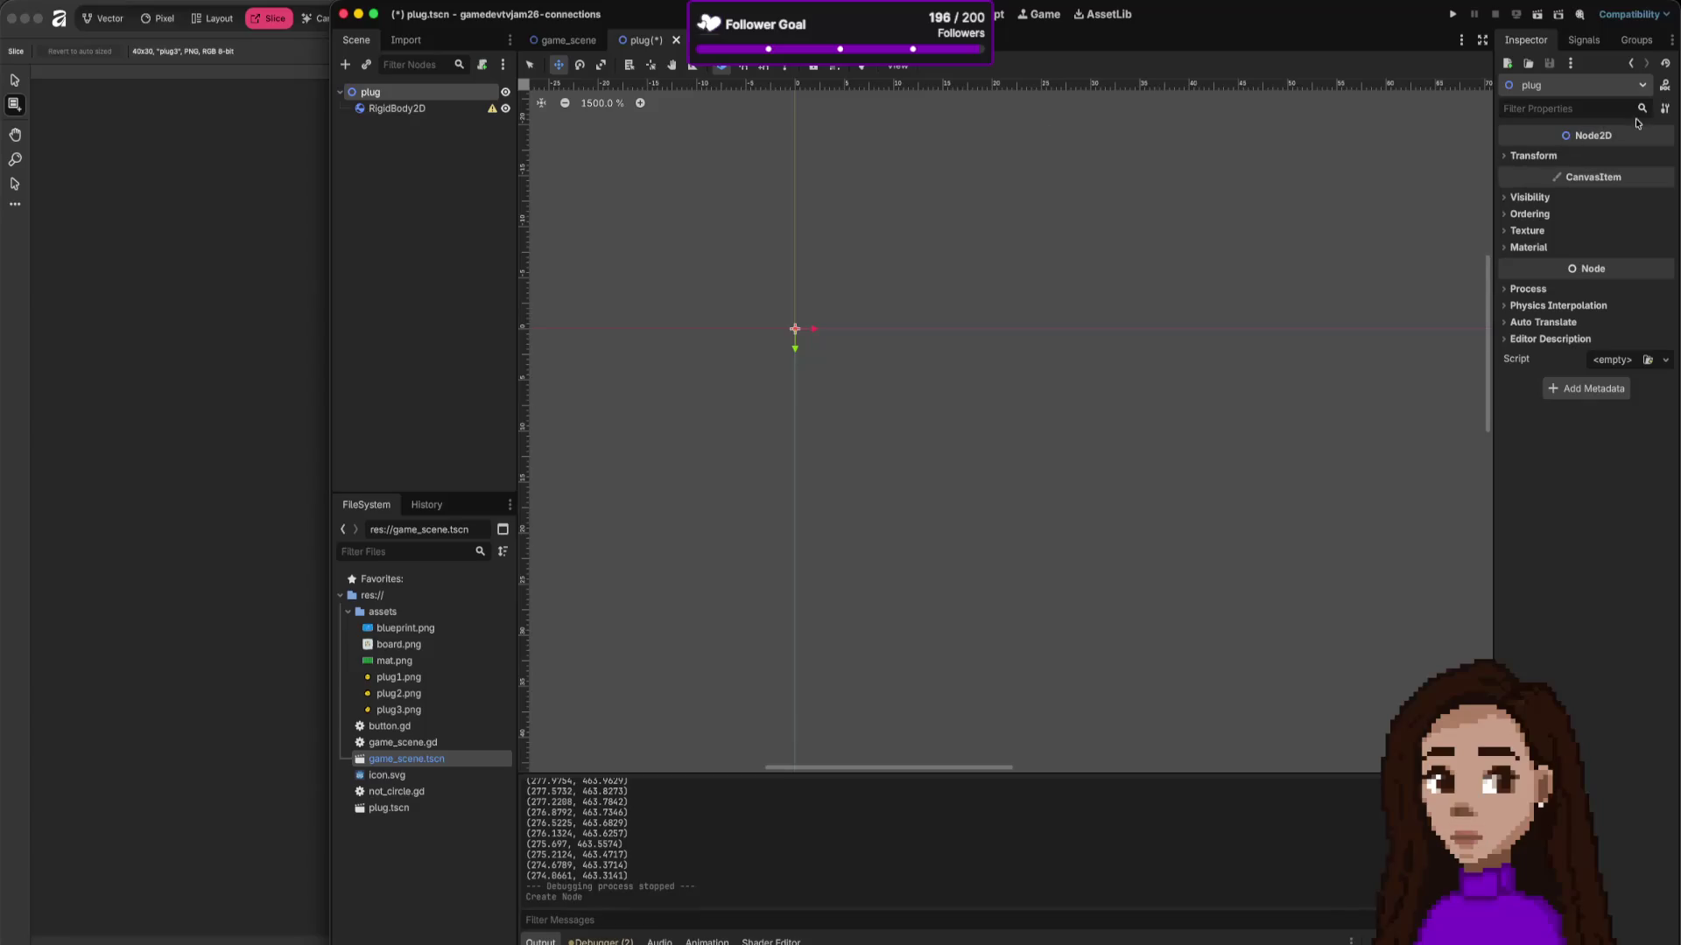
pyautogui.click(1664, 110)
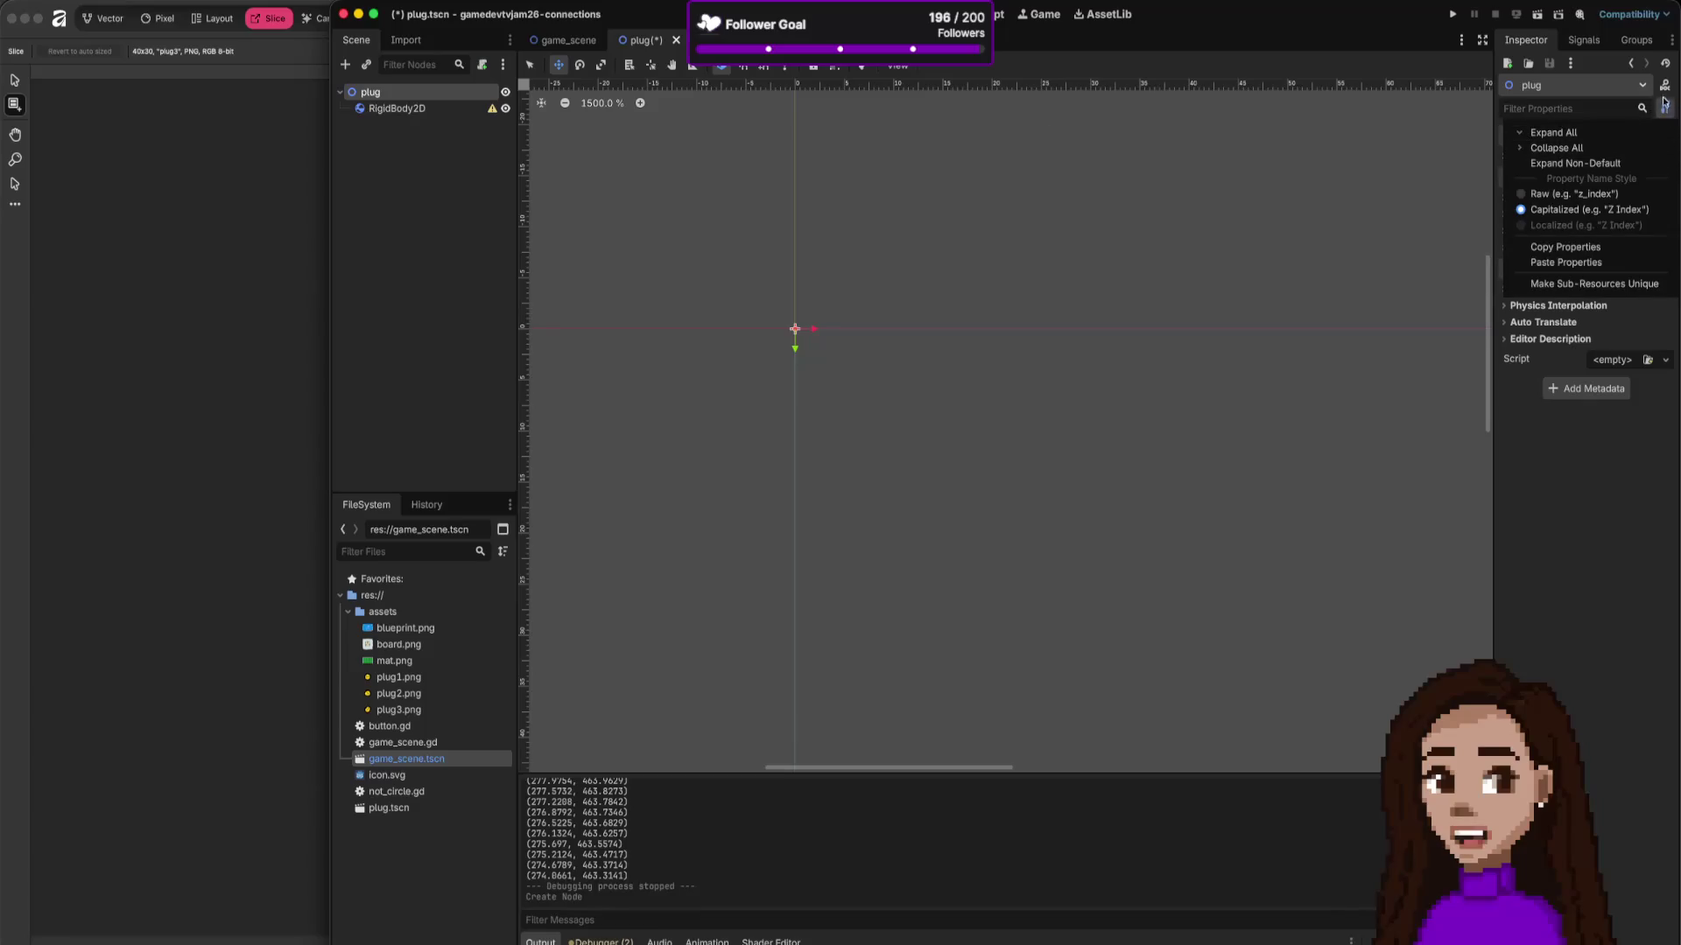
pyautogui.click(1636, 92)
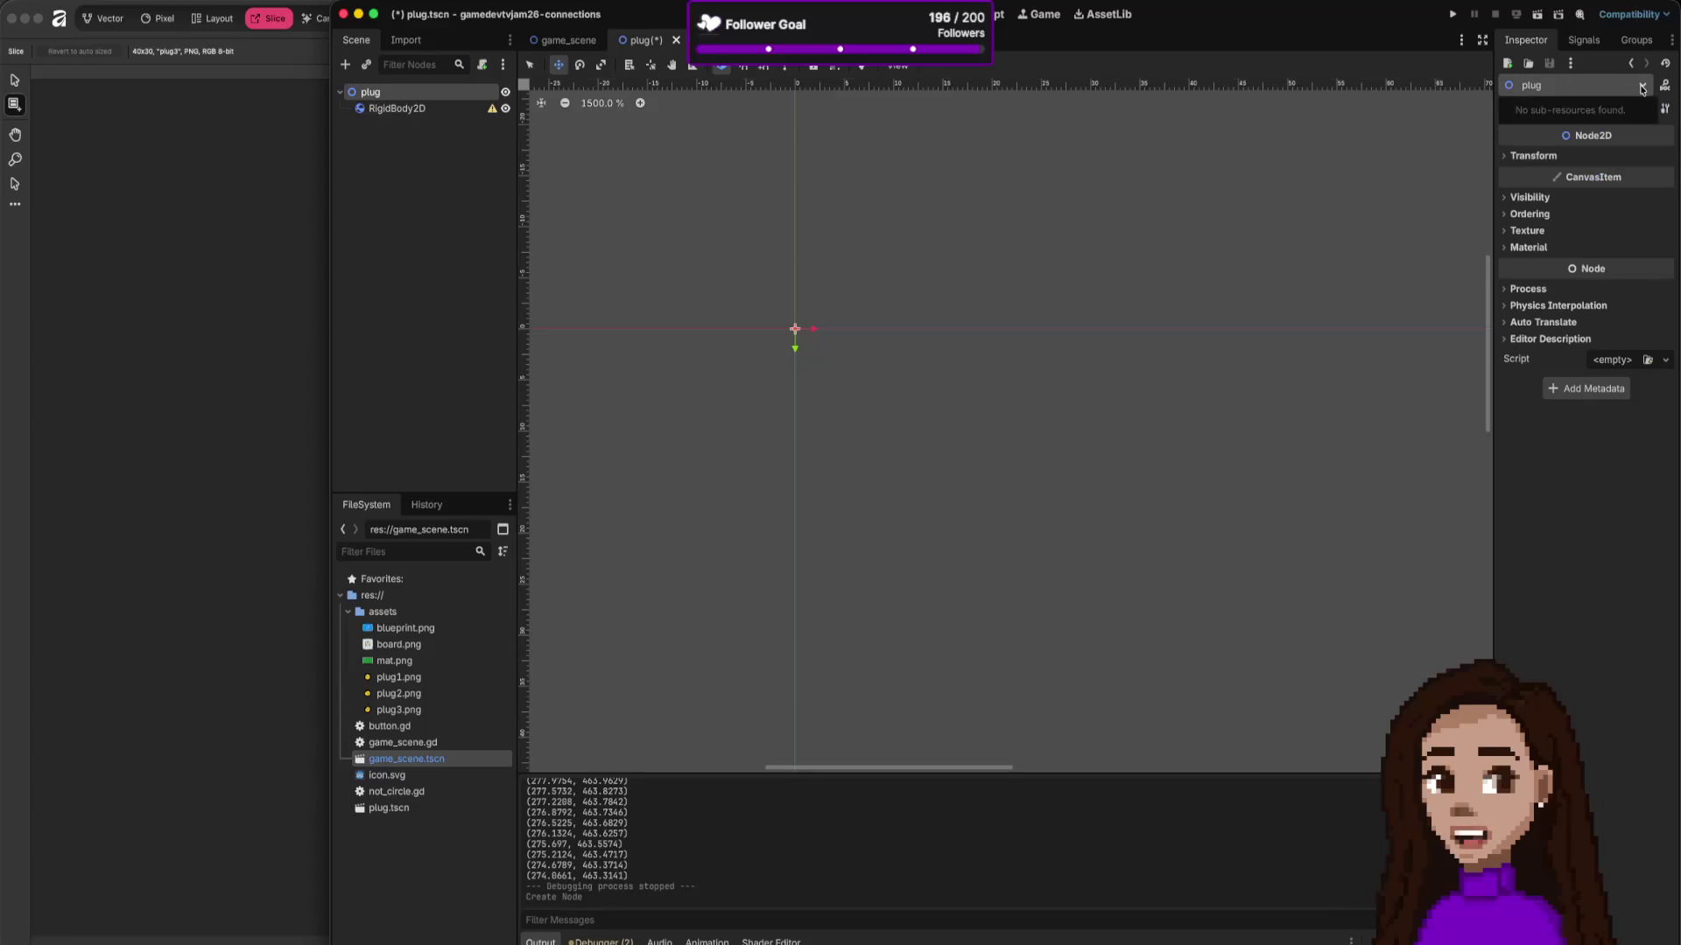
pyautogui.click(1641, 88)
# Step: Make the RigidBody2D the scene root and delete the old Node2D plug node
pyautogui.click(410, 109)
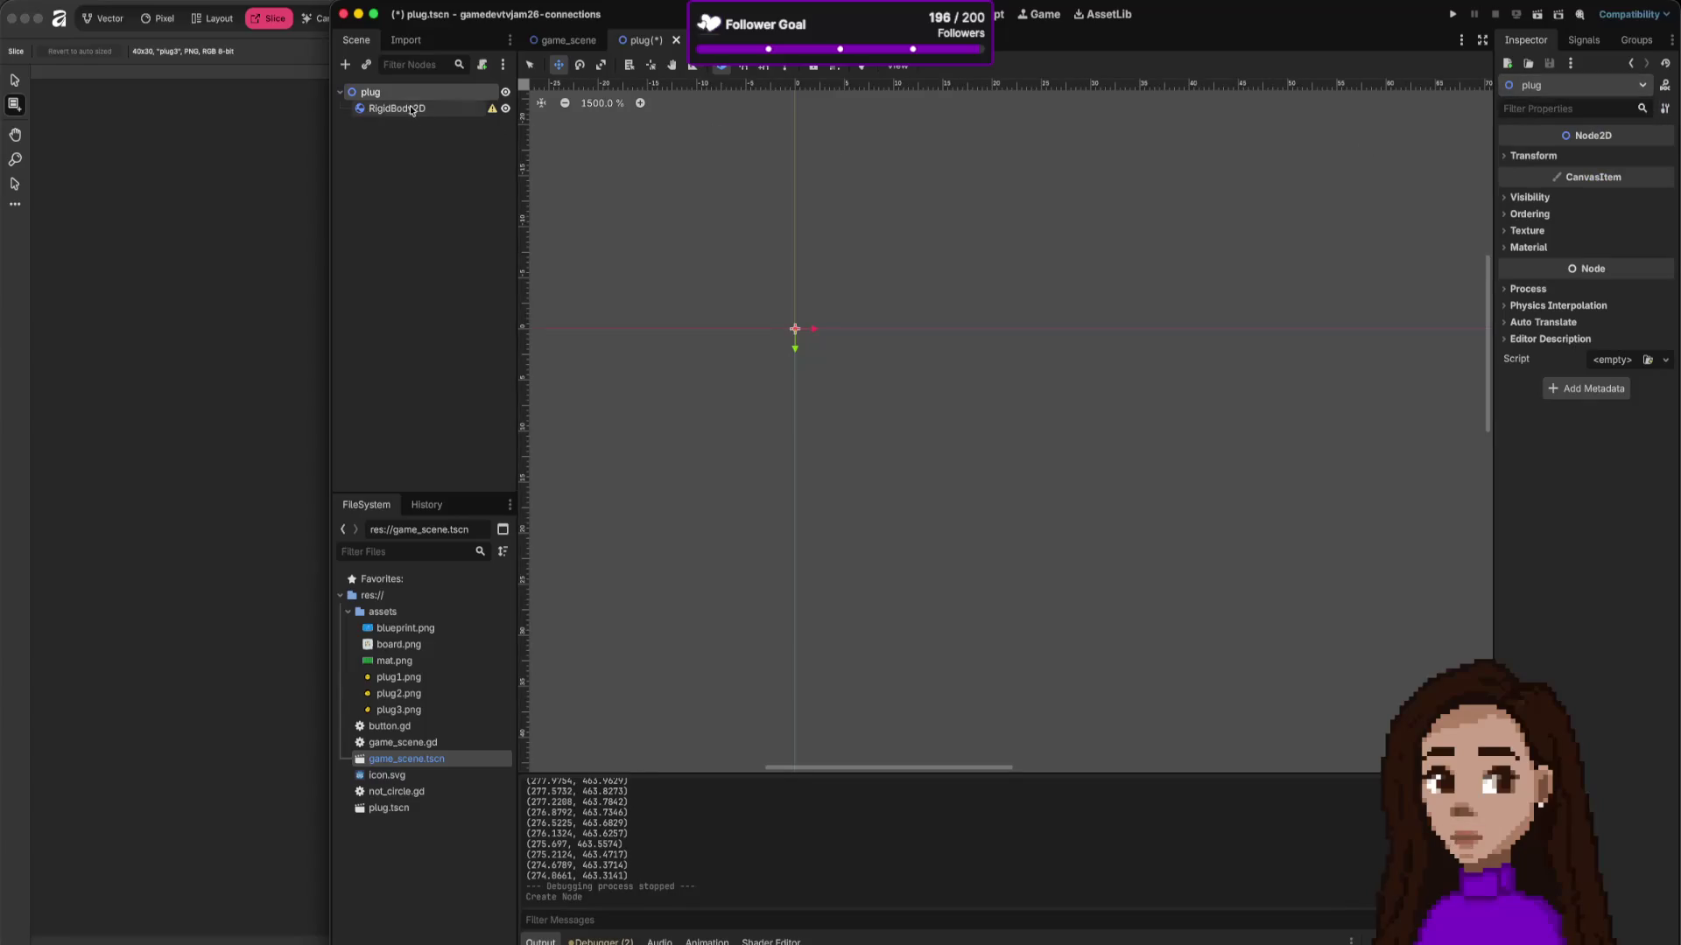
pyautogui.rightClick(412, 109)
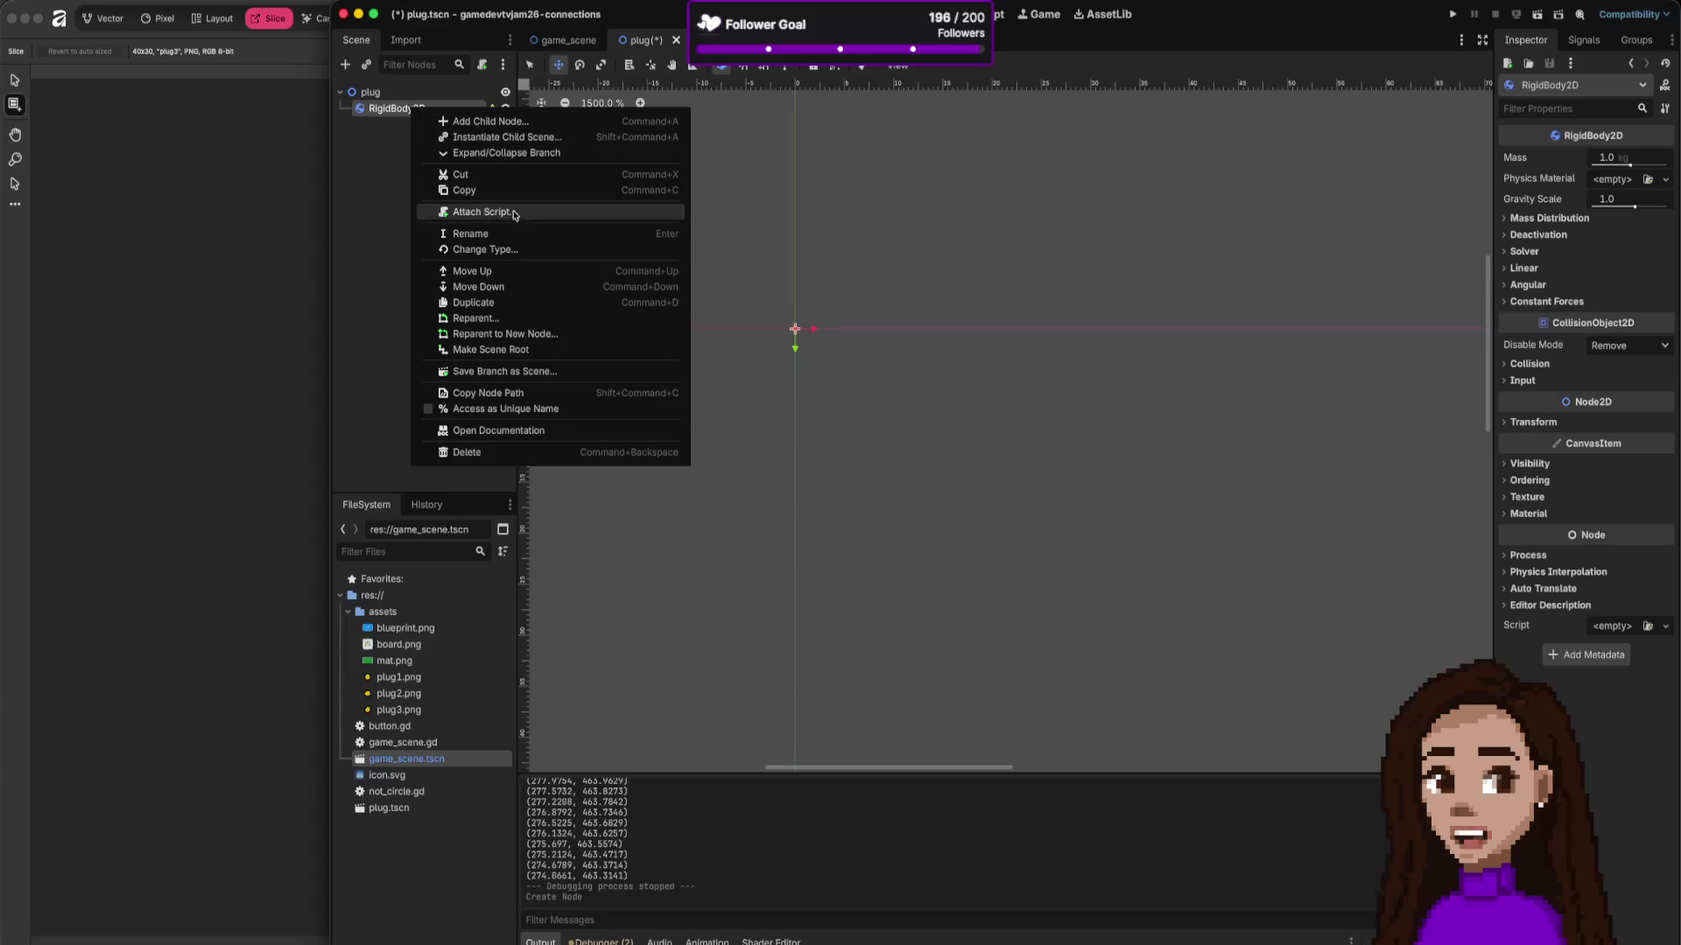
pyautogui.click(511, 347)
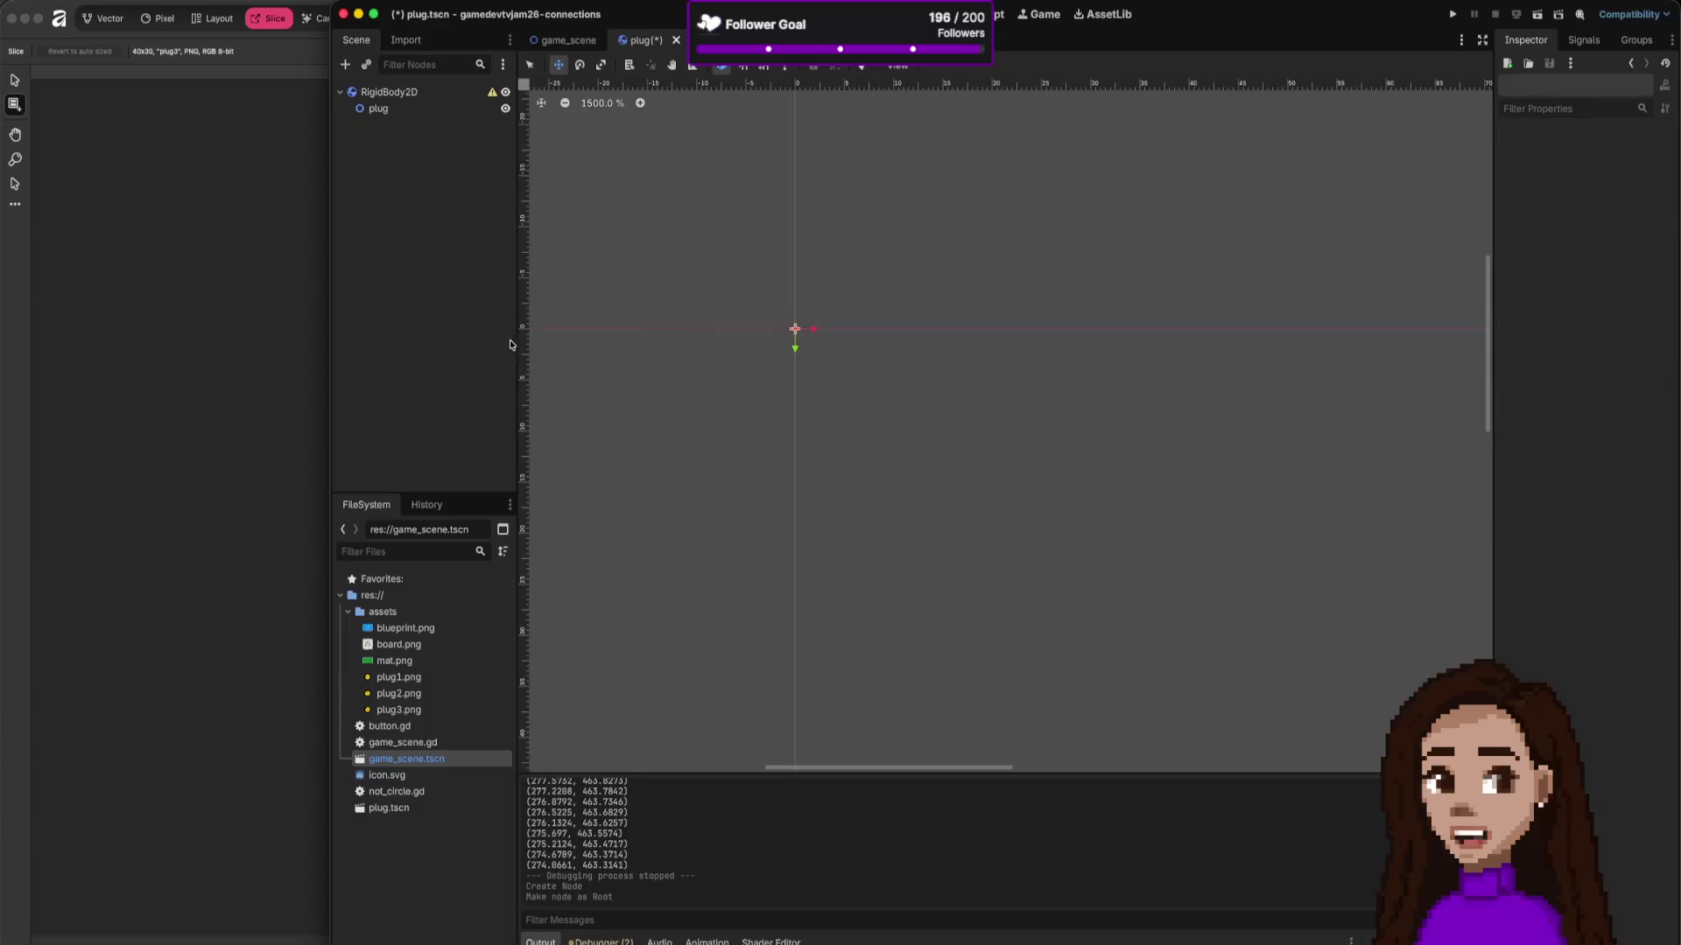
pyautogui.click(434, 109)
pyautogui.rightClick(435, 109)
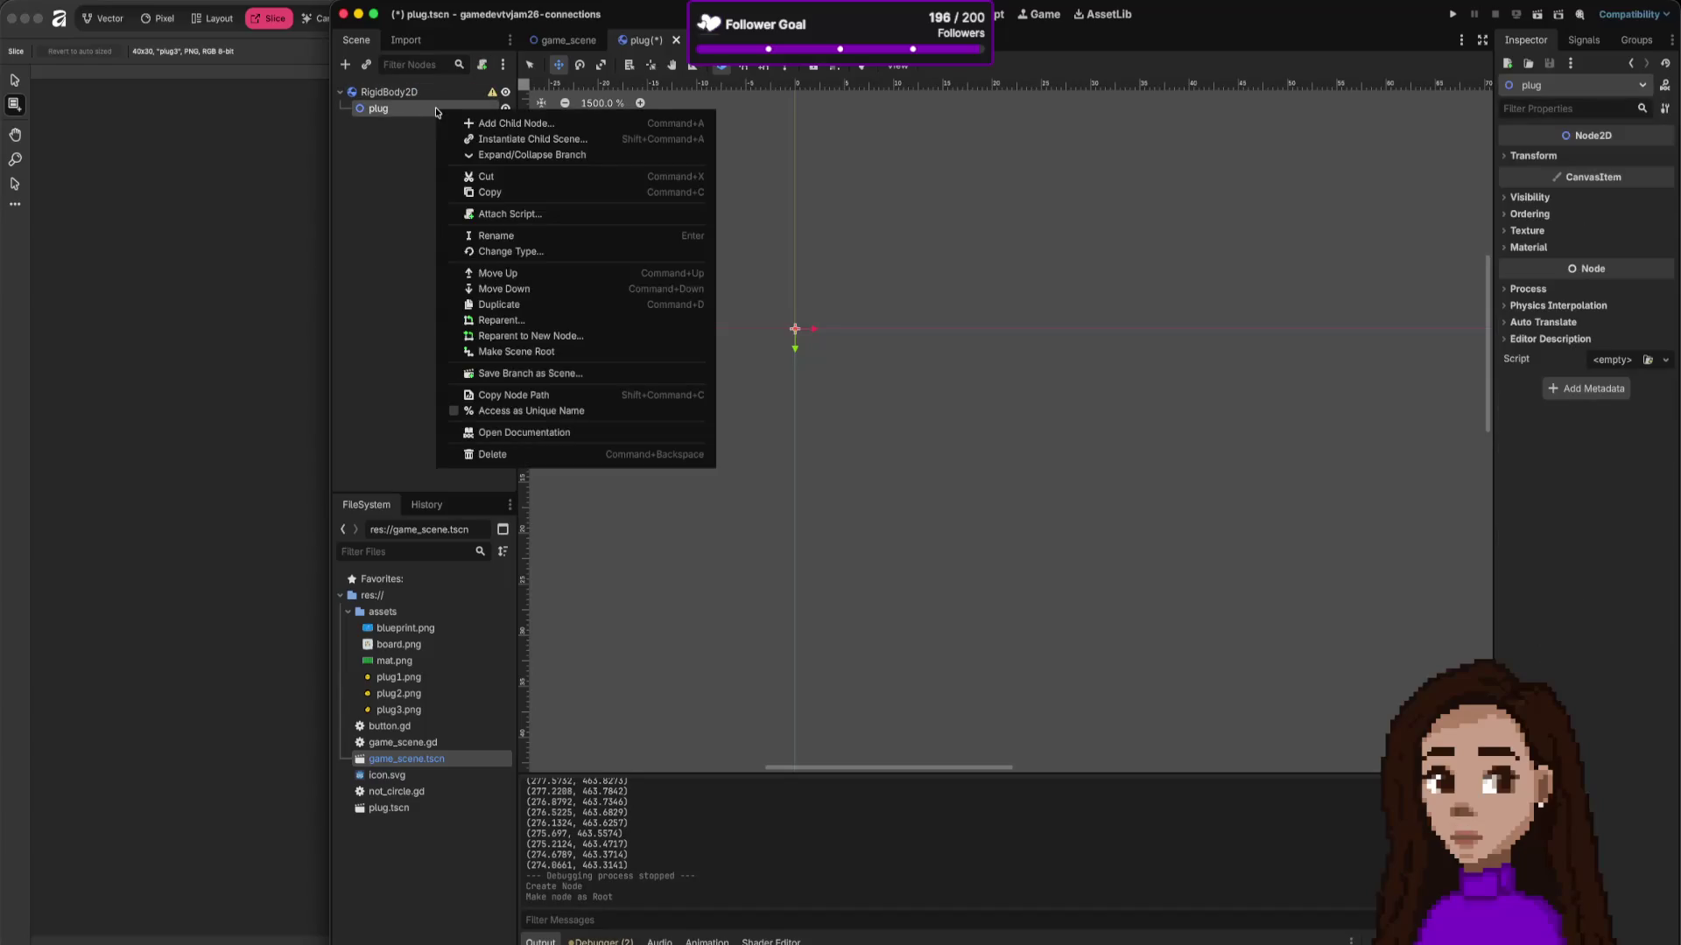
pyautogui.click(517, 453)
pyautogui.click(875, 481)
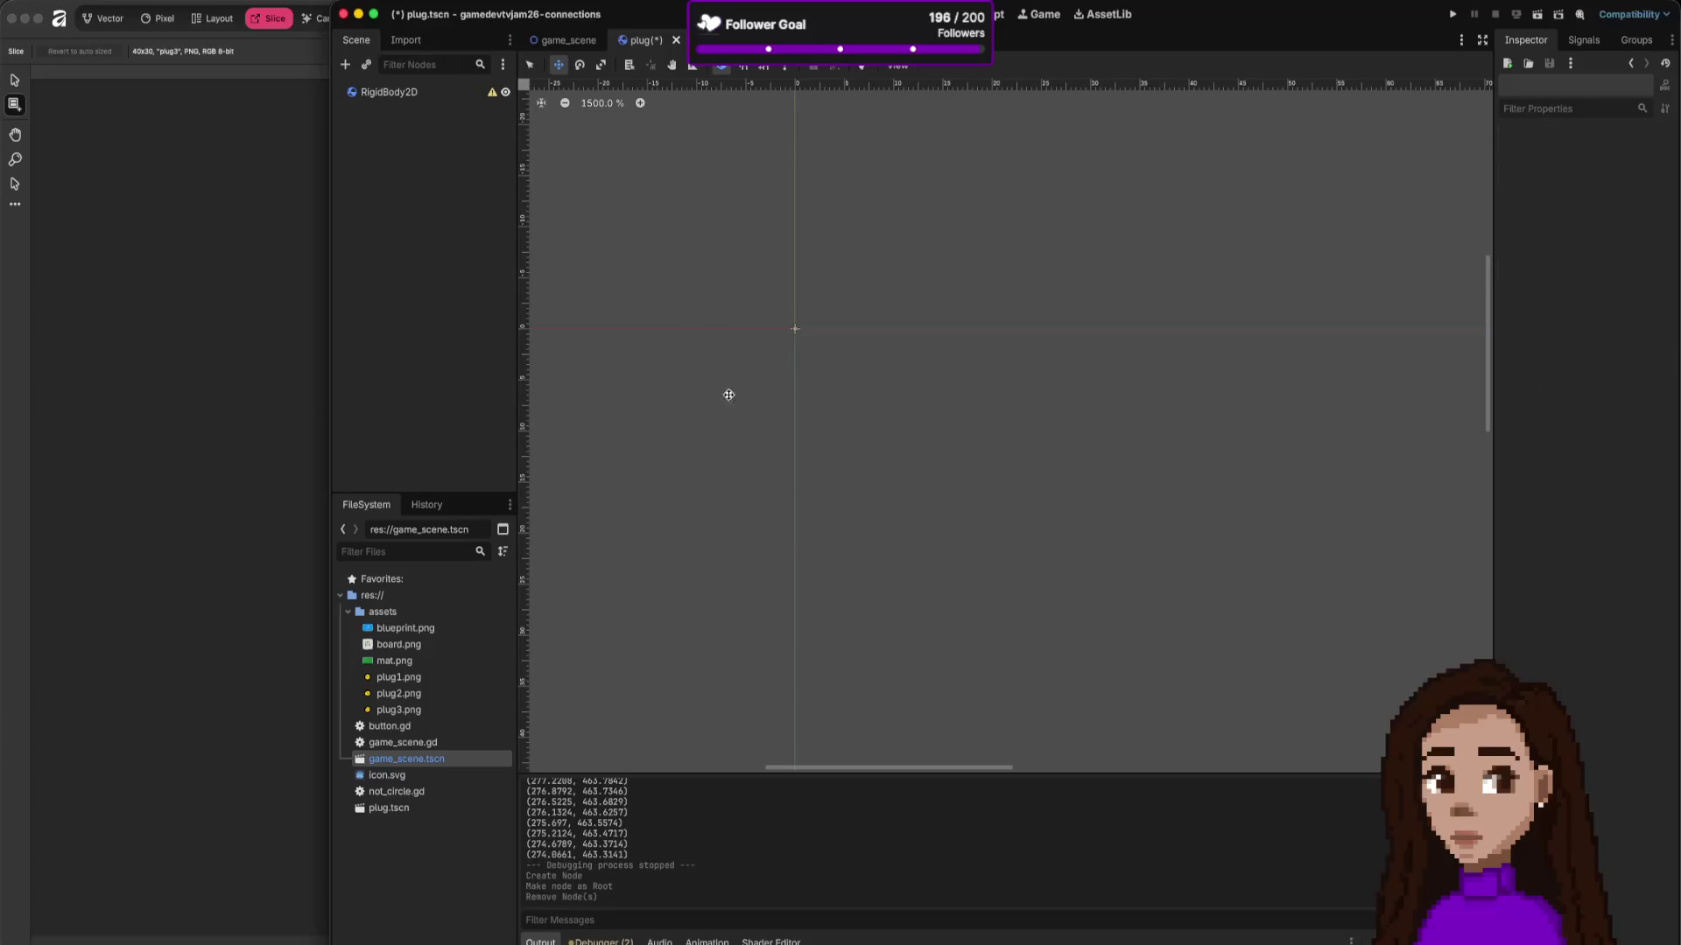
# Step: Rename the RigidBody2D root to 'plug'
pyautogui.doubleClick(404, 93)
pyautogui.write('lug')
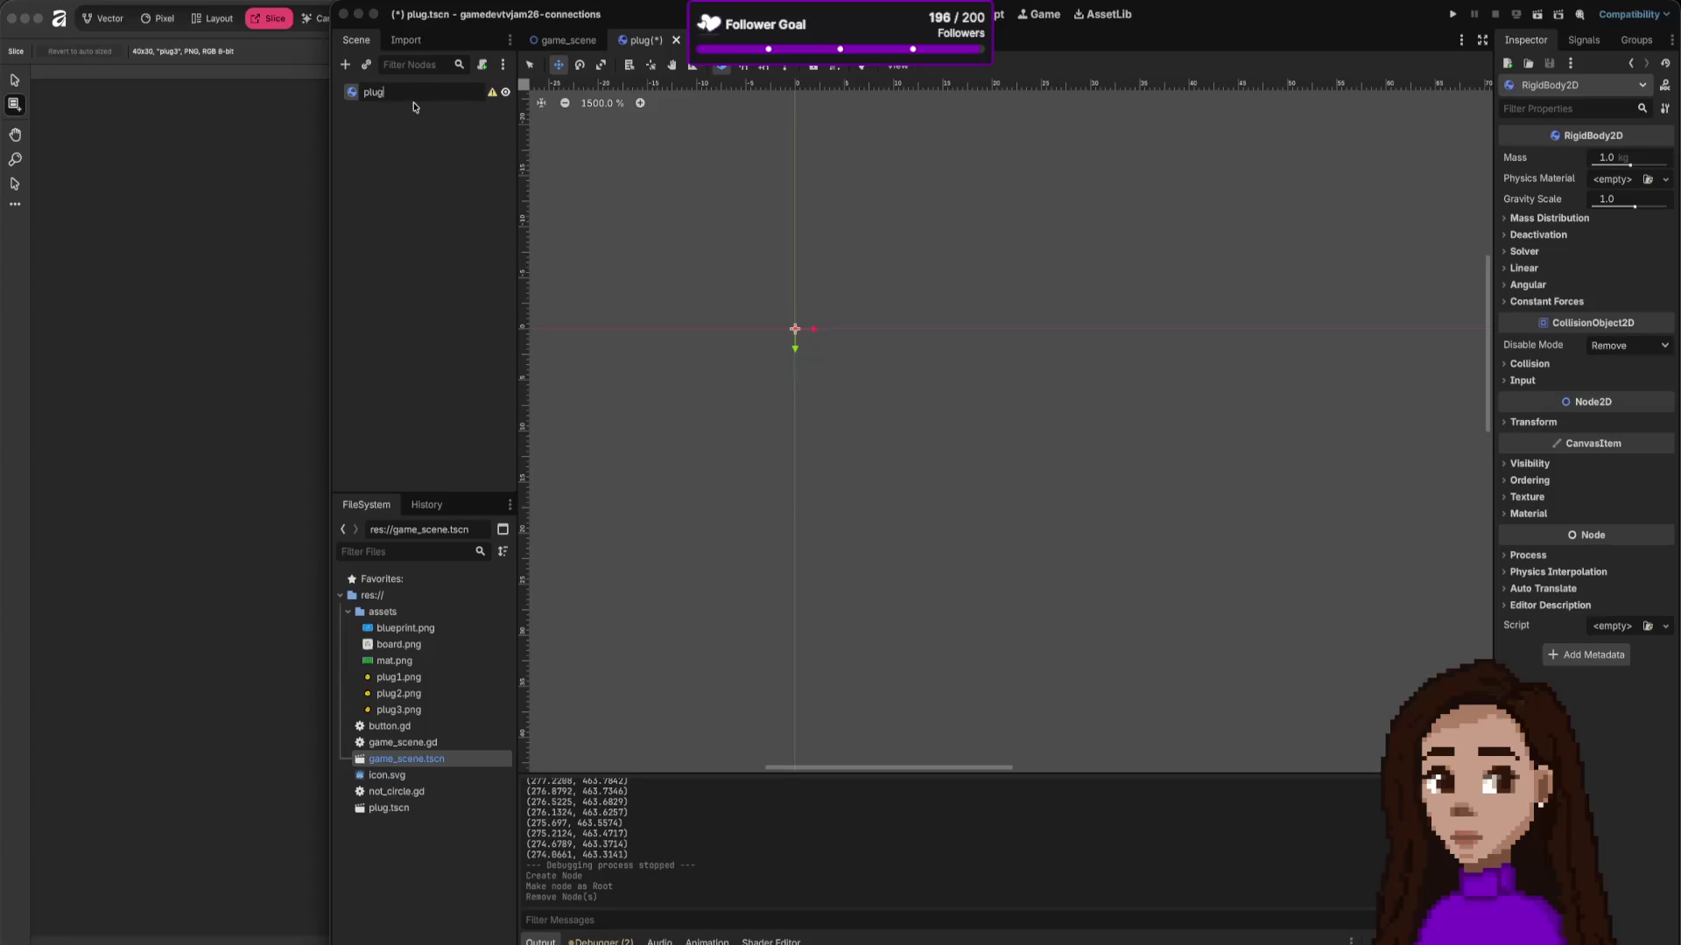
pyautogui.press('Return')
pyautogui.rightClick(447, 95)
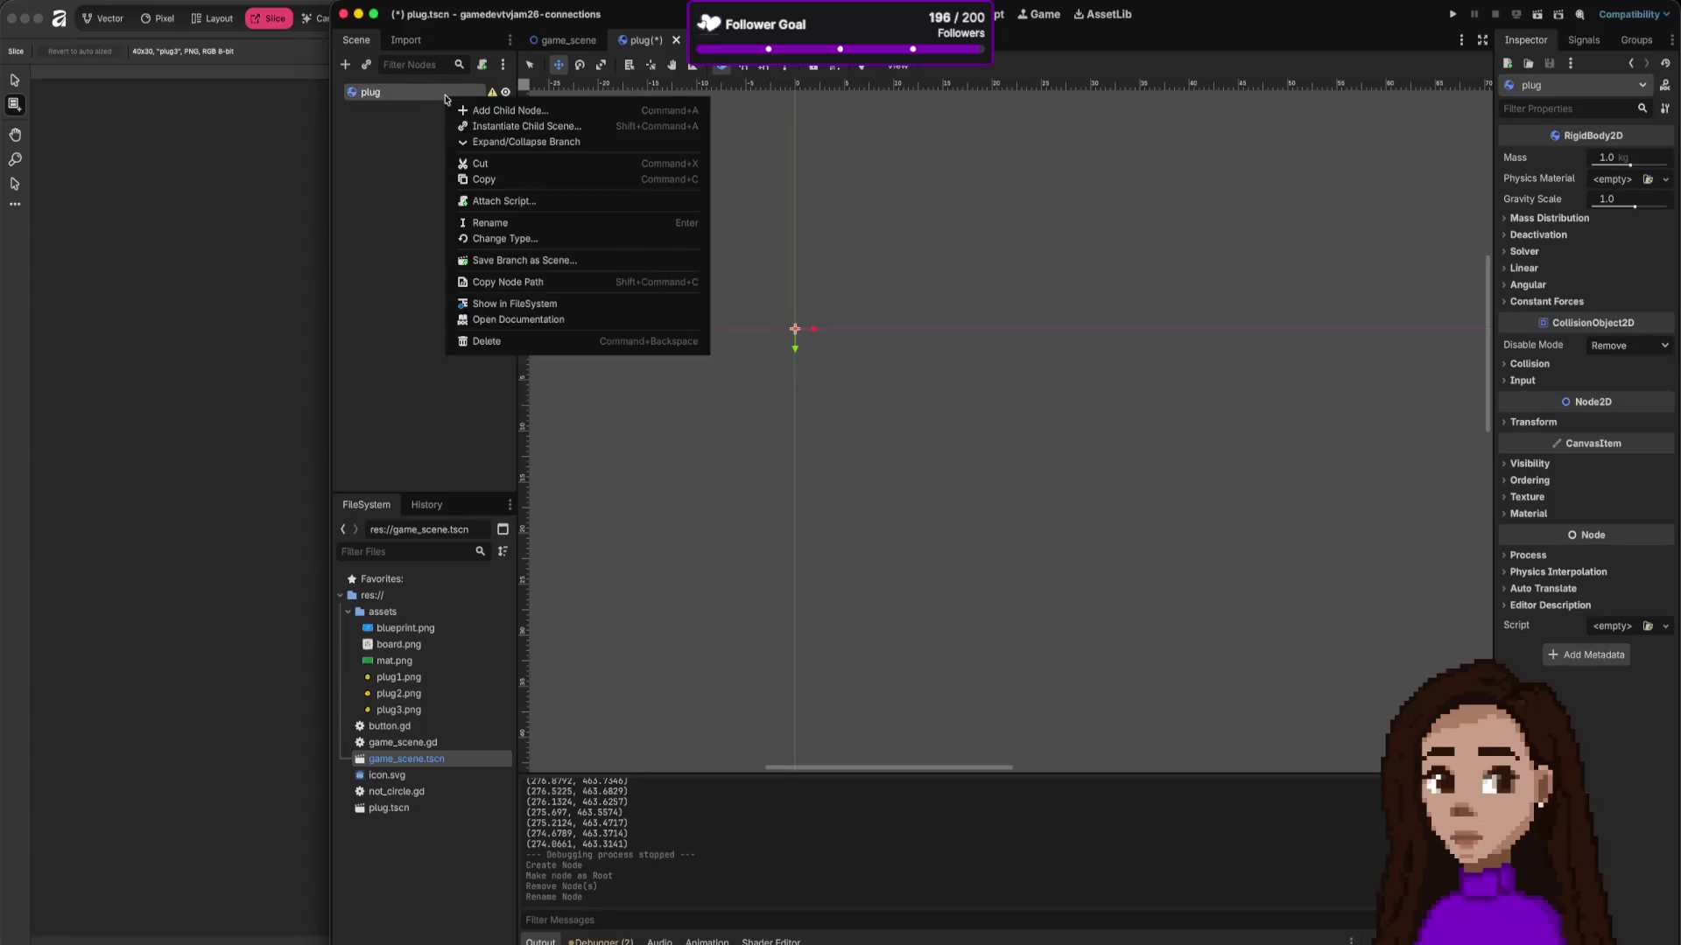
pyautogui.click(523, 111)
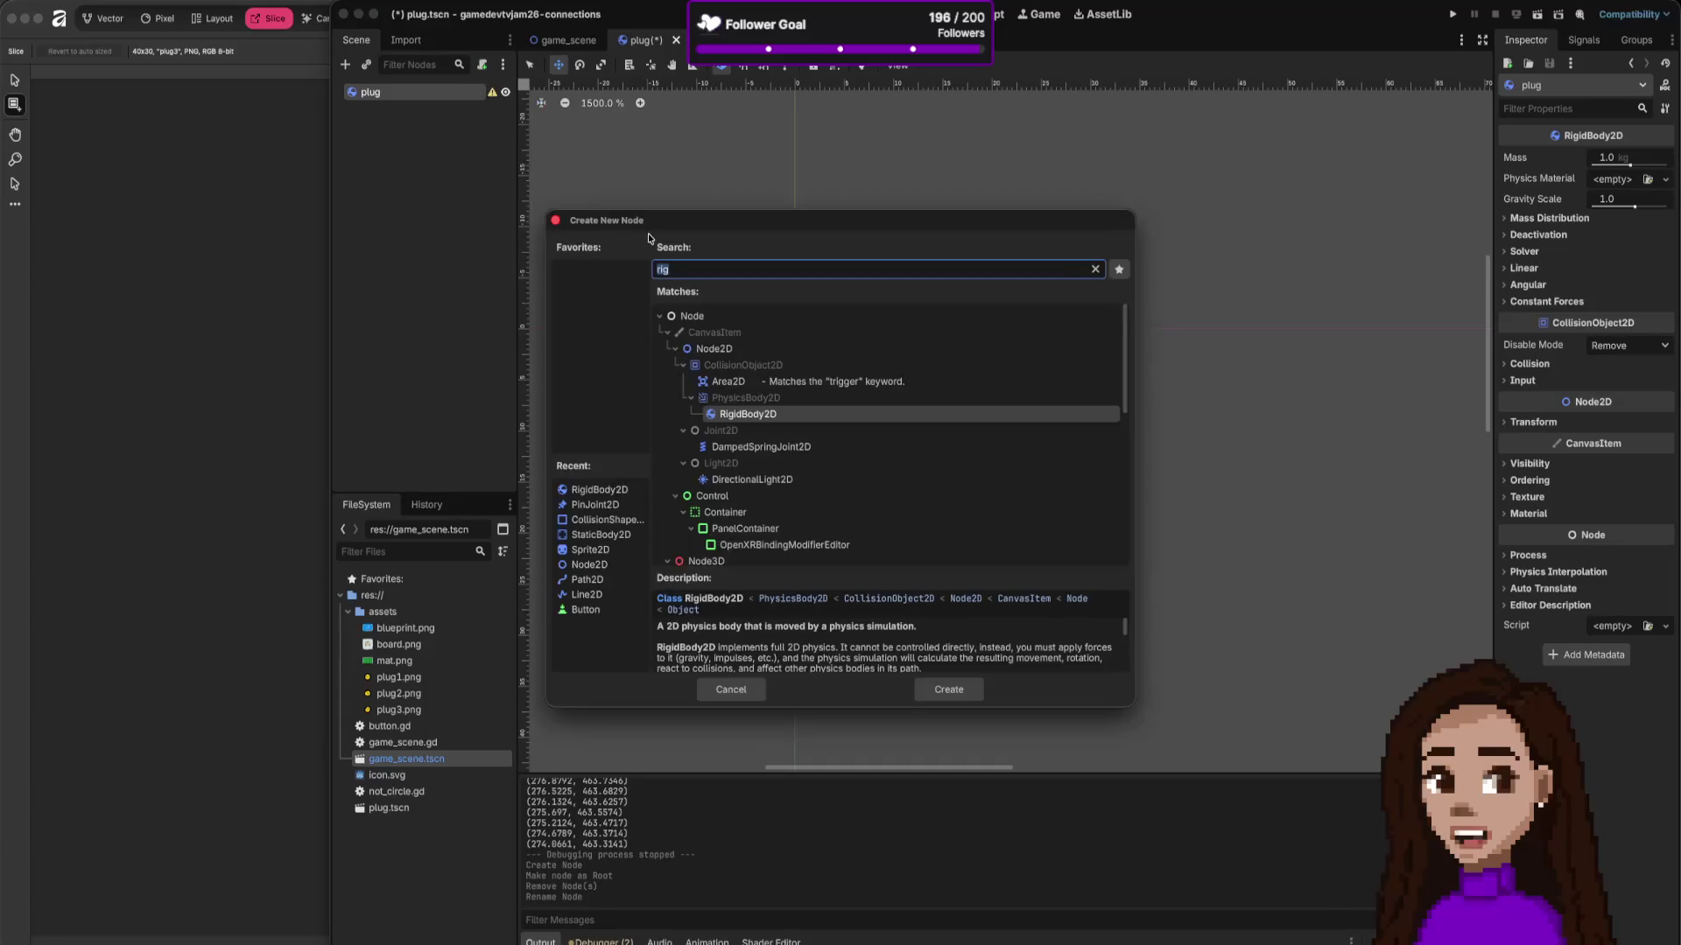
# Step: Add Sprite2D and CollisionShape2D children under the plug body
pyautogui.write('spri')
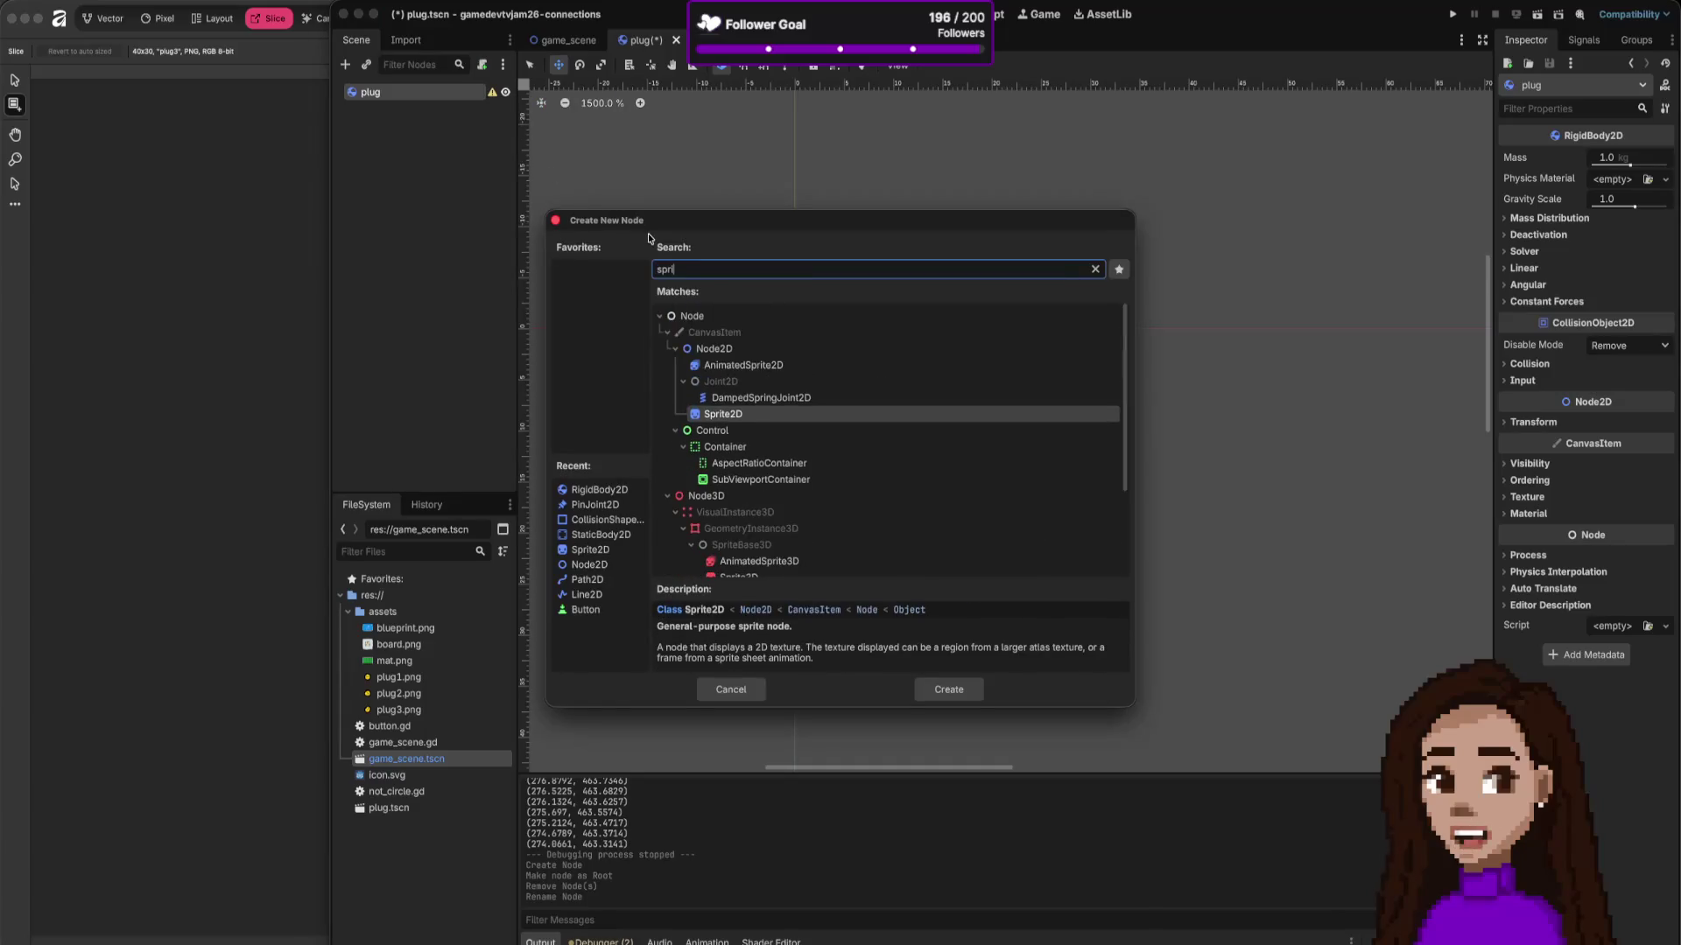
pyautogui.press('Return')
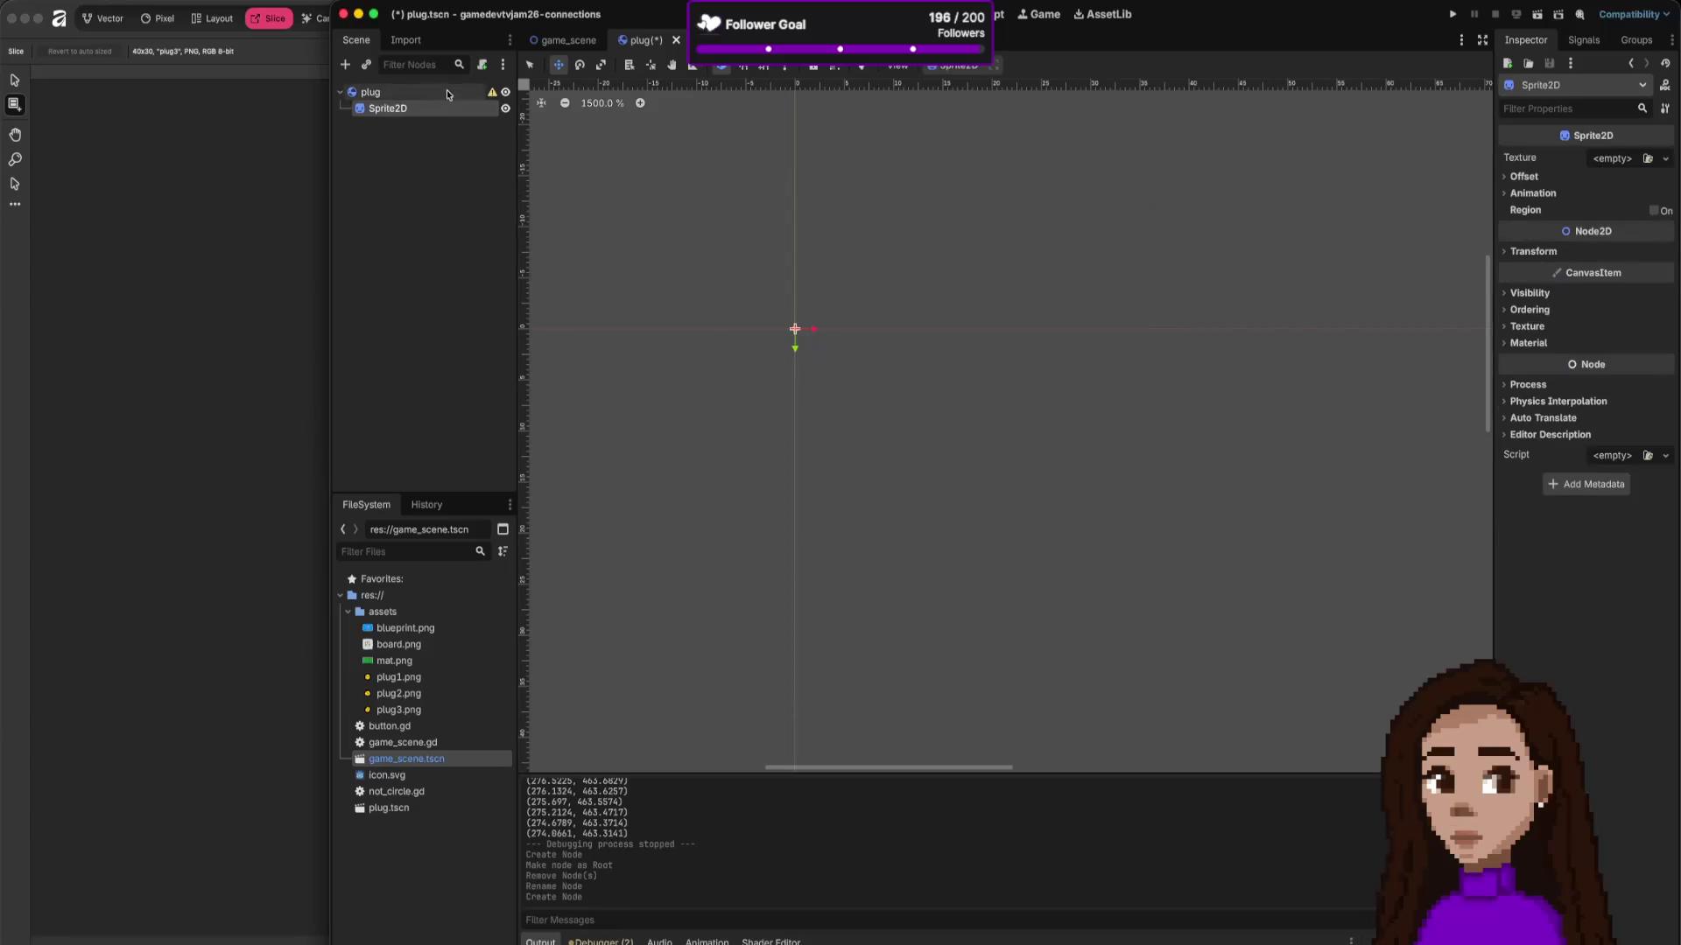
pyautogui.rightClick(446, 91)
pyautogui.click(477, 112)
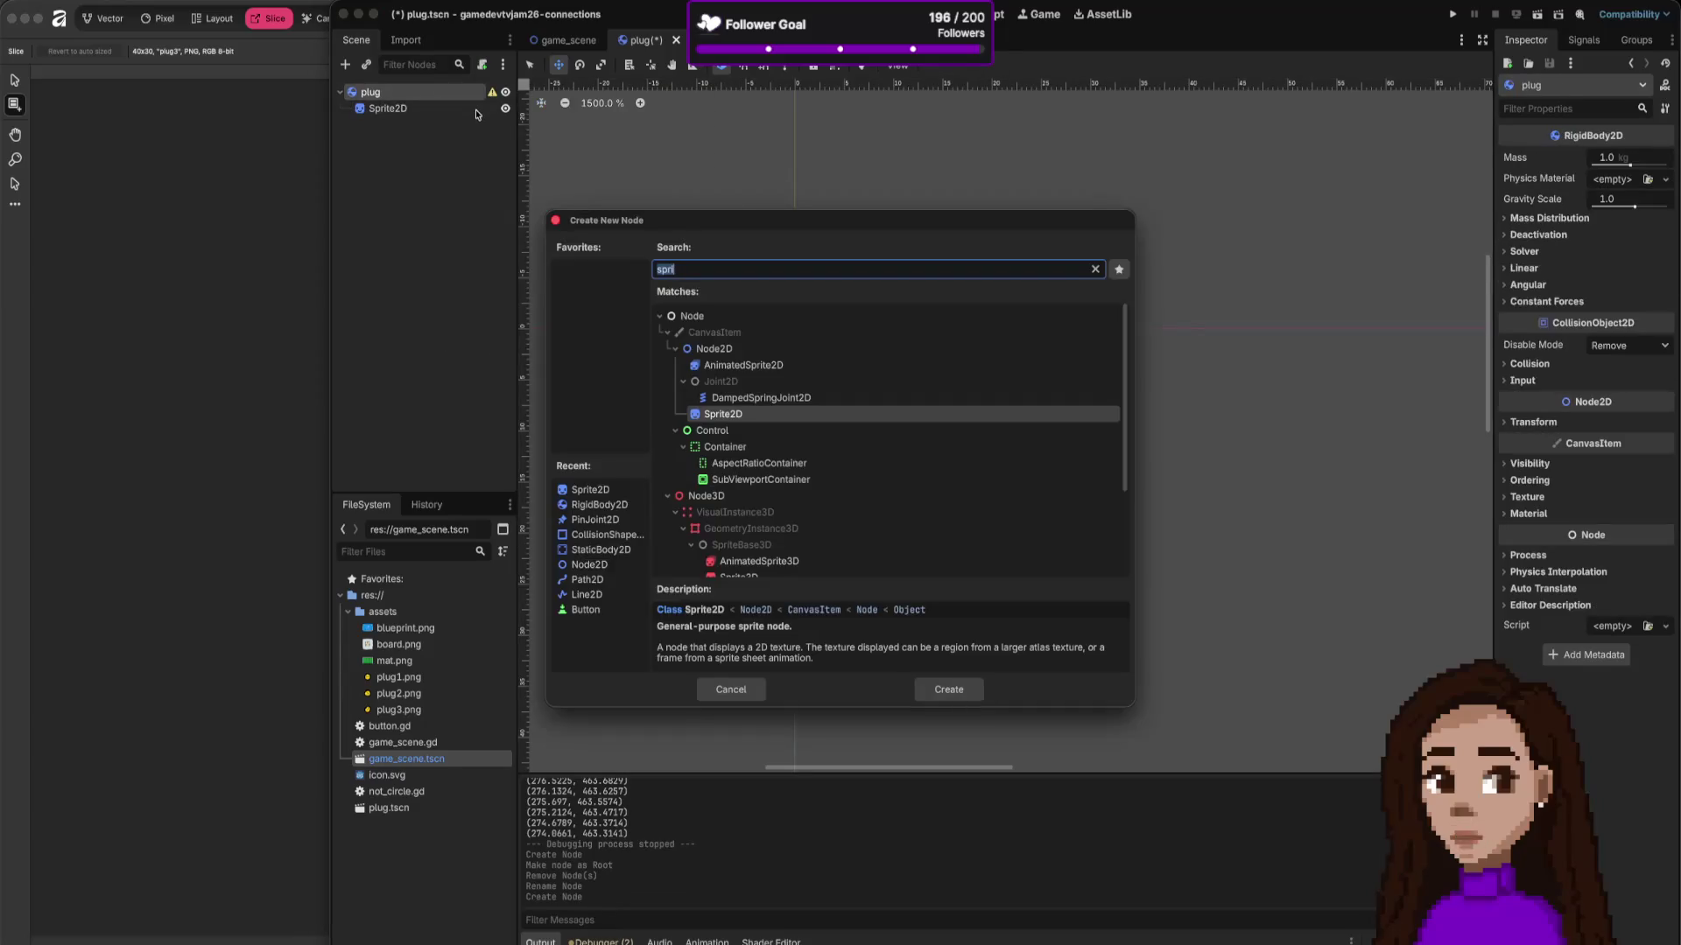
pyautogui.write('col')
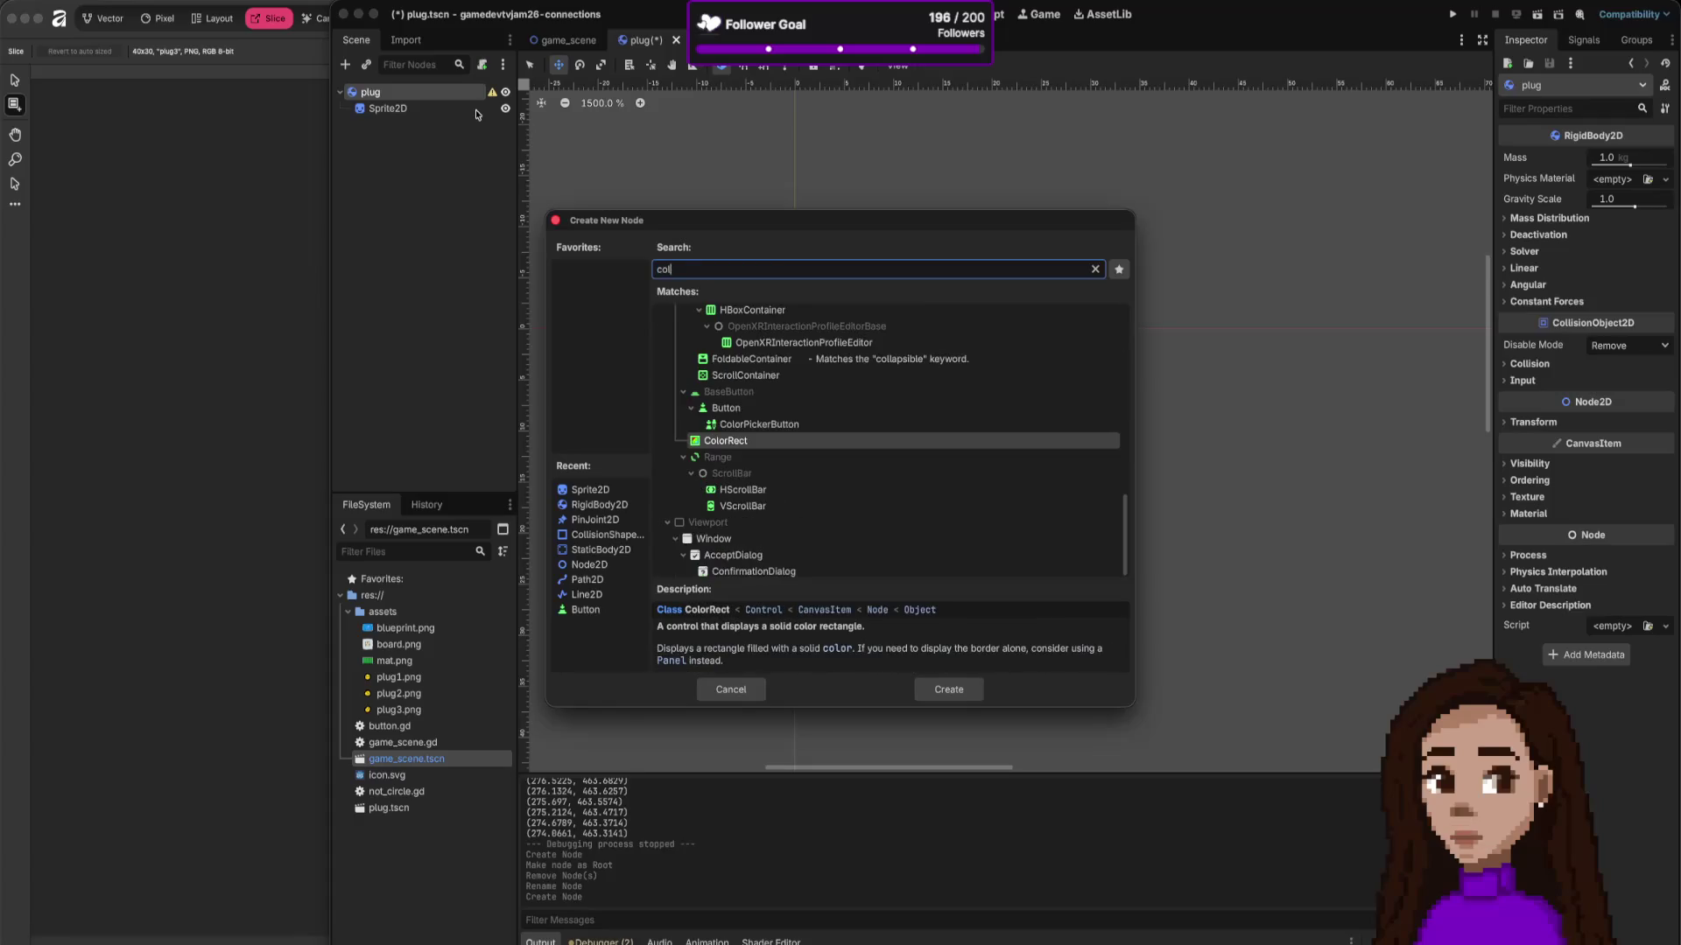
pyautogui.write('l')
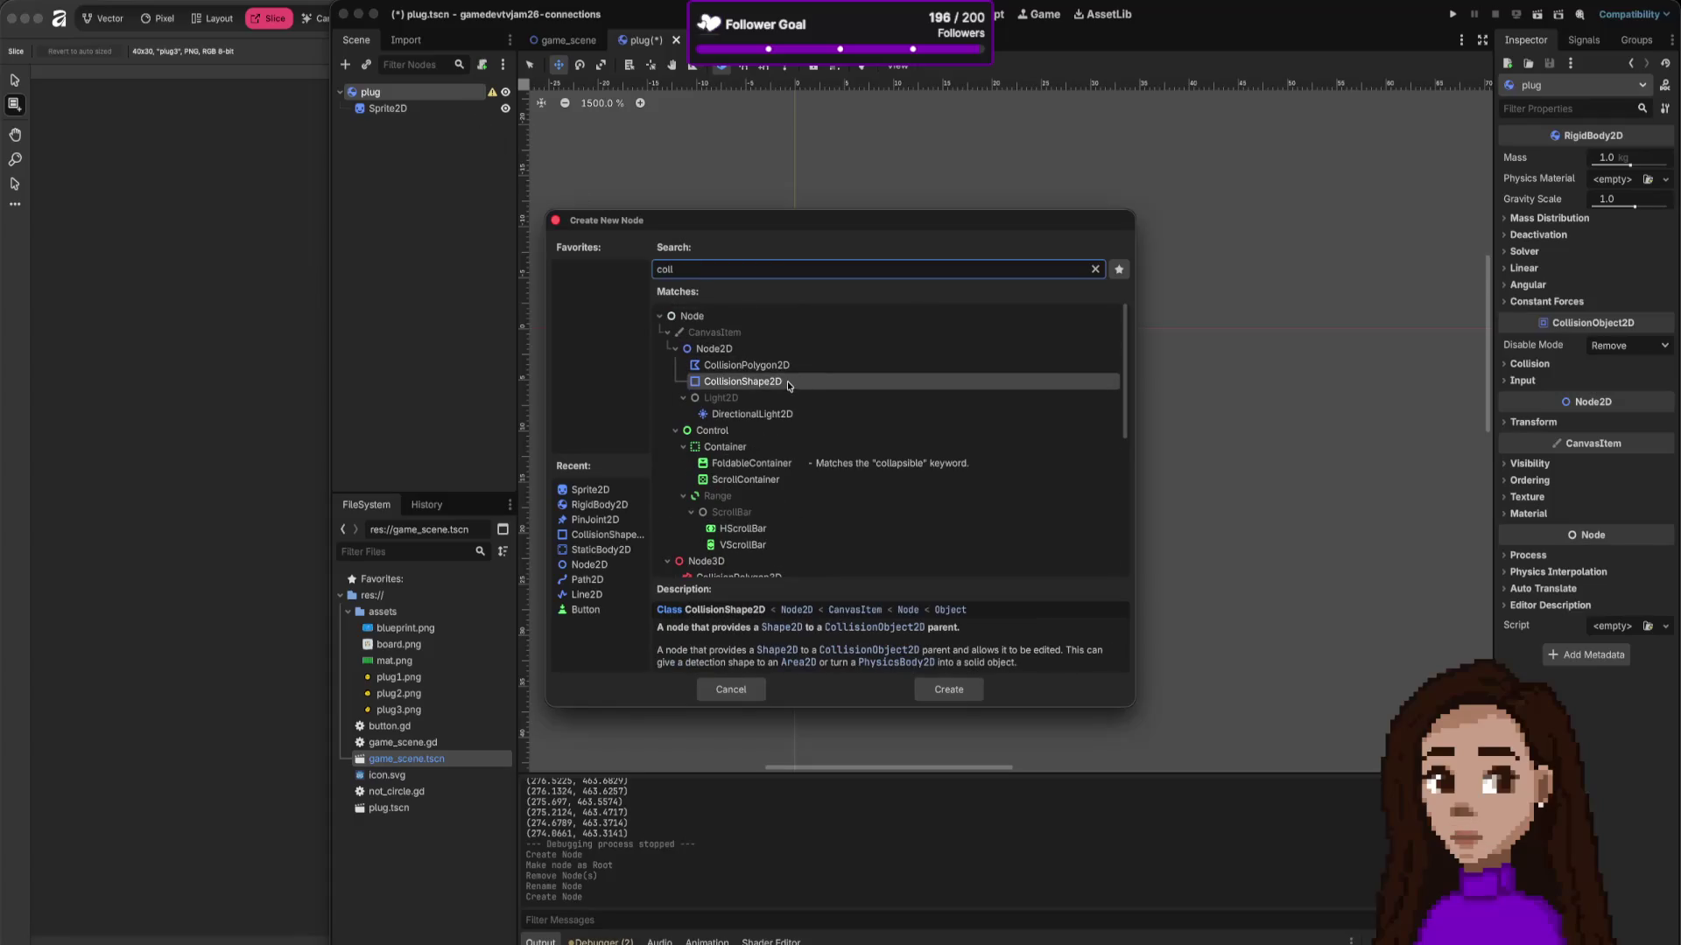
pyautogui.doubleClick(786, 382)
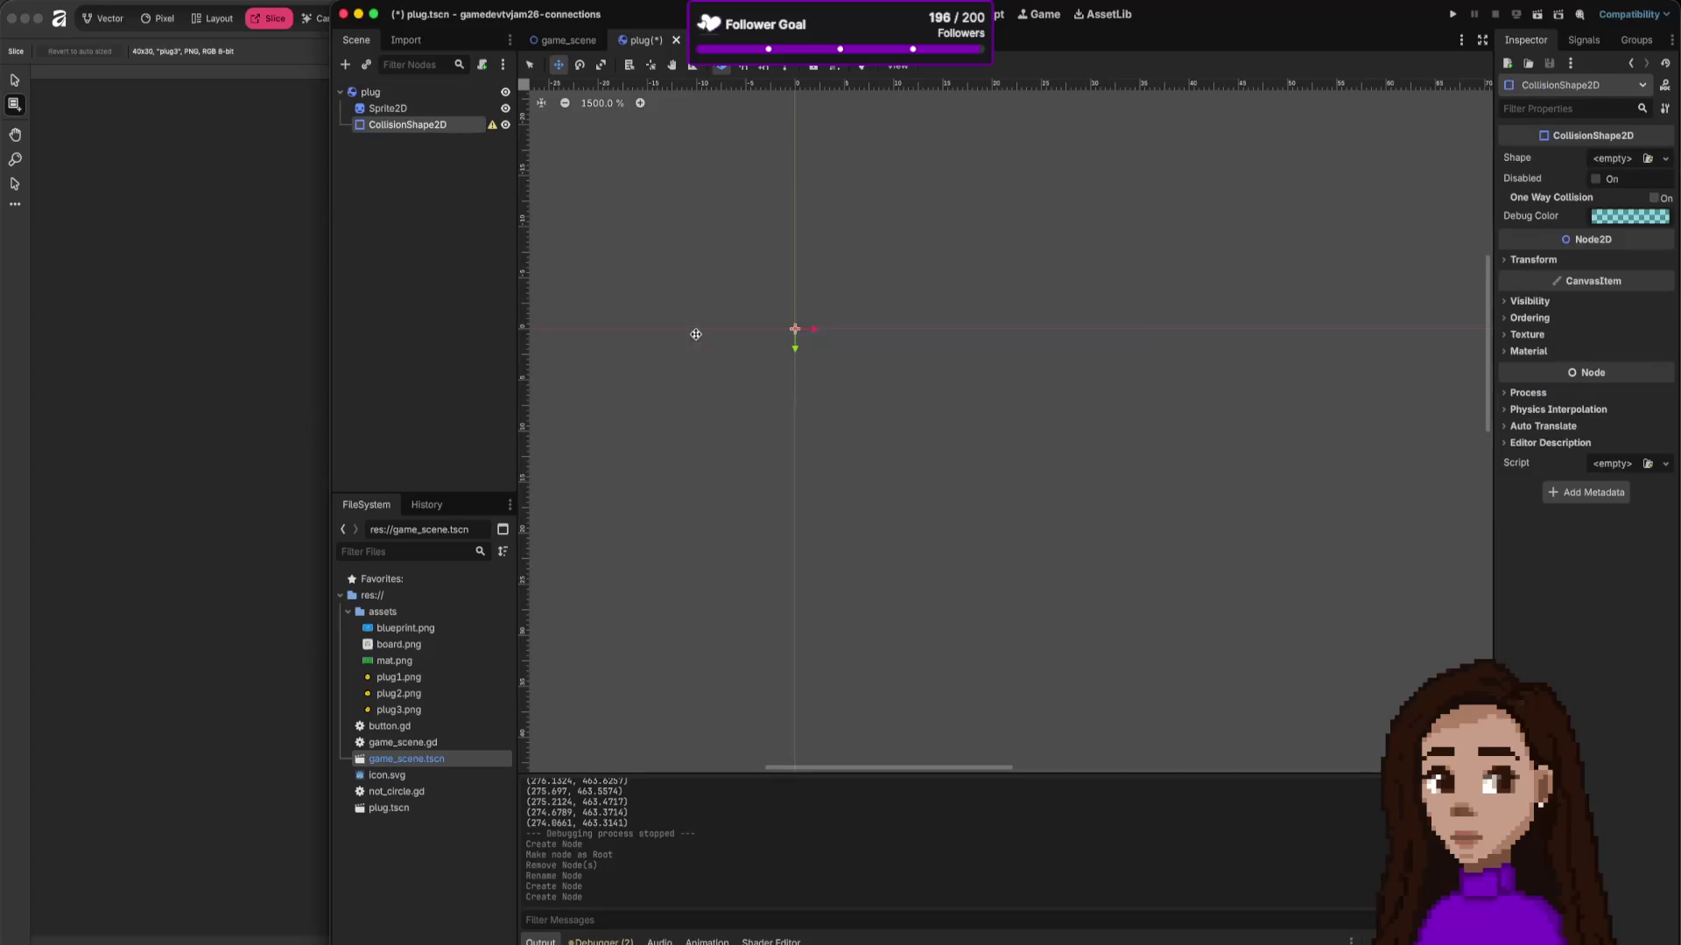
# Step: Give the Sprite2D the yellow plug1.png texture
pyautogui.click(429, 108)
pyautogui.moveTo(398, 676)
pyautogui.mouseDown()
pyautogui.moveTo(1418, 330)
pyautogui.moveTo(1606, 162)
pyautogui.mouseUp()
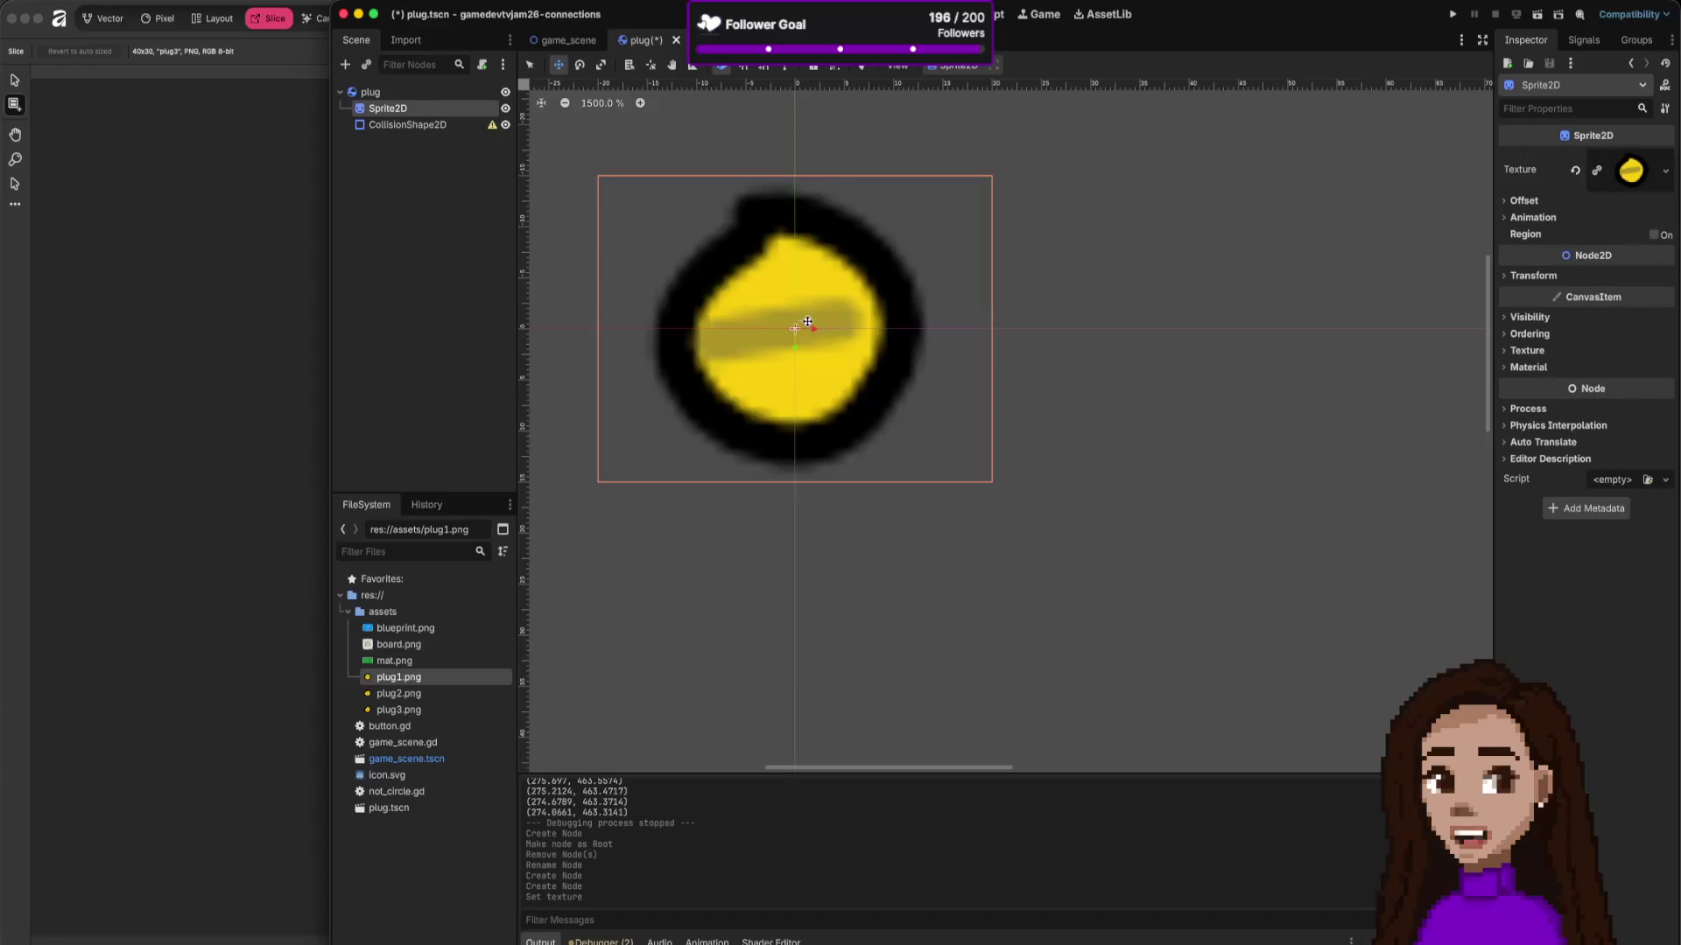
pyautogui.scroll(-15, 691, 323)
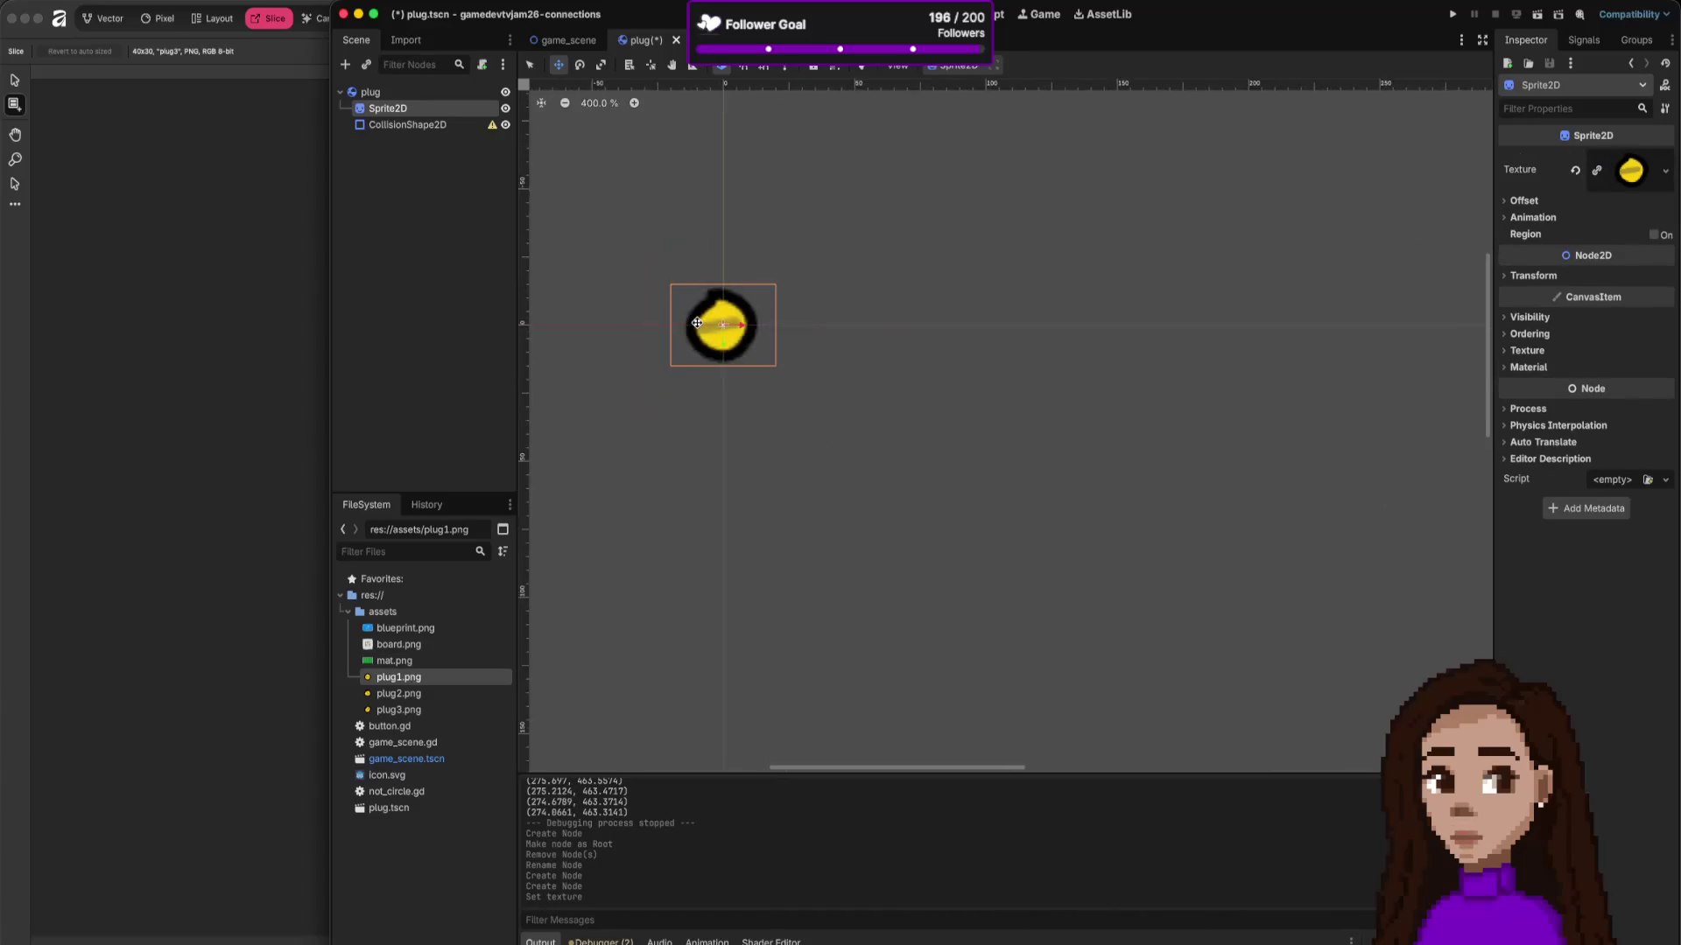
pyautogui.scroll(15, 666, 325)
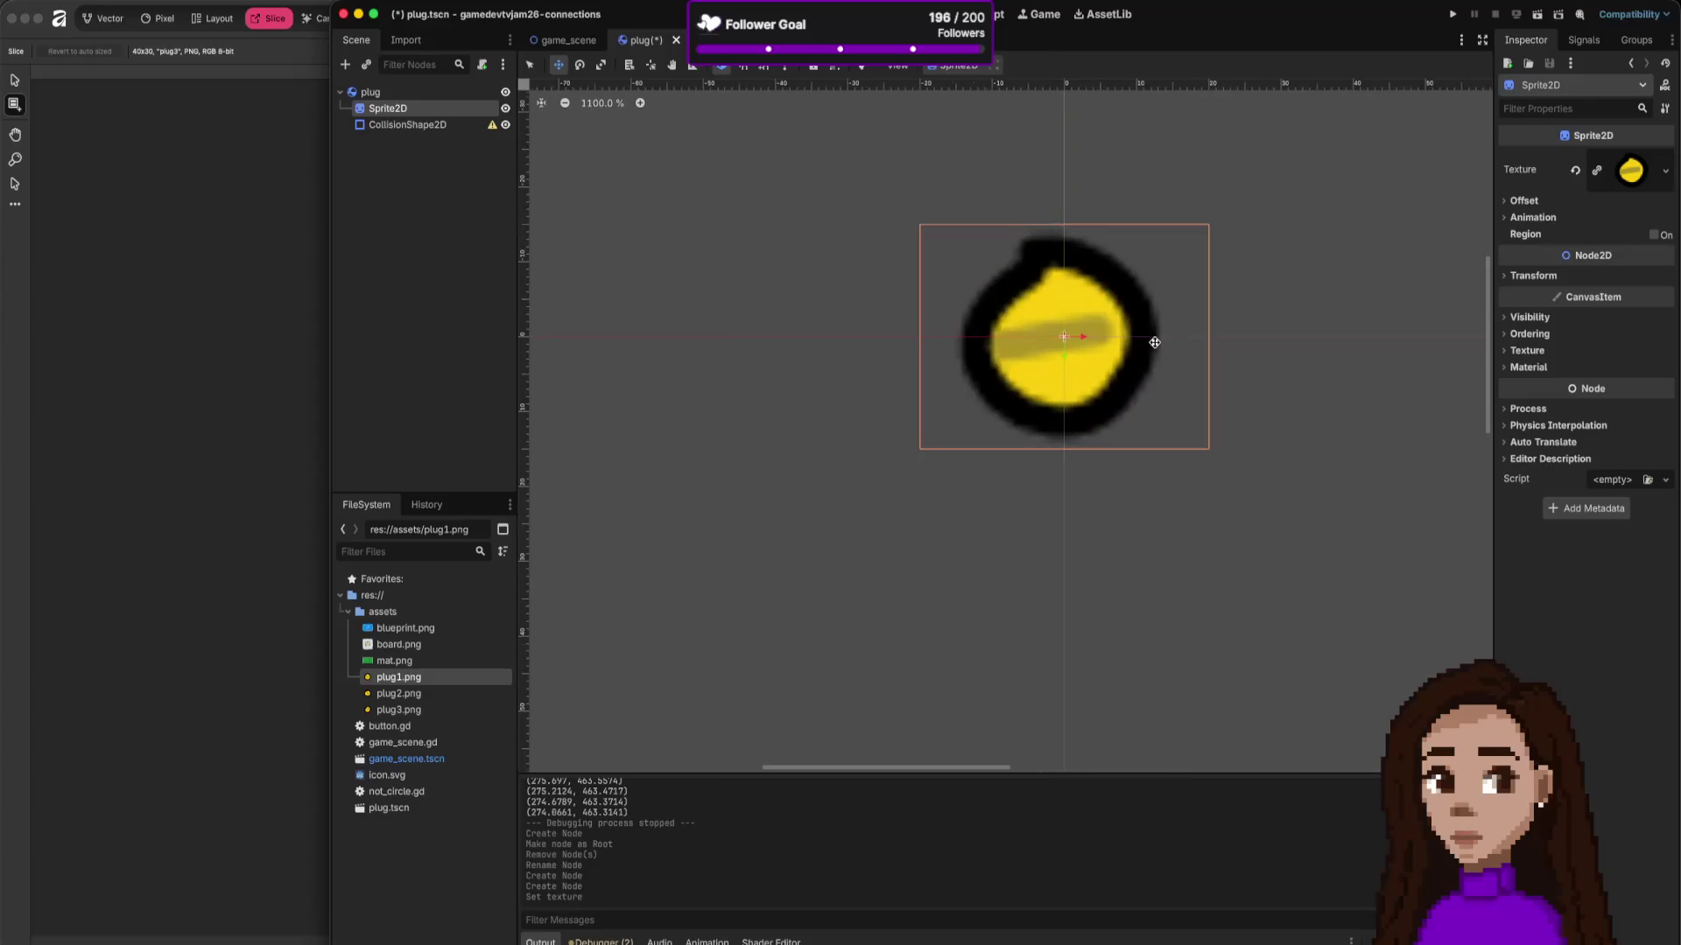
pyautogui.scroll(-10, 1156, 347)
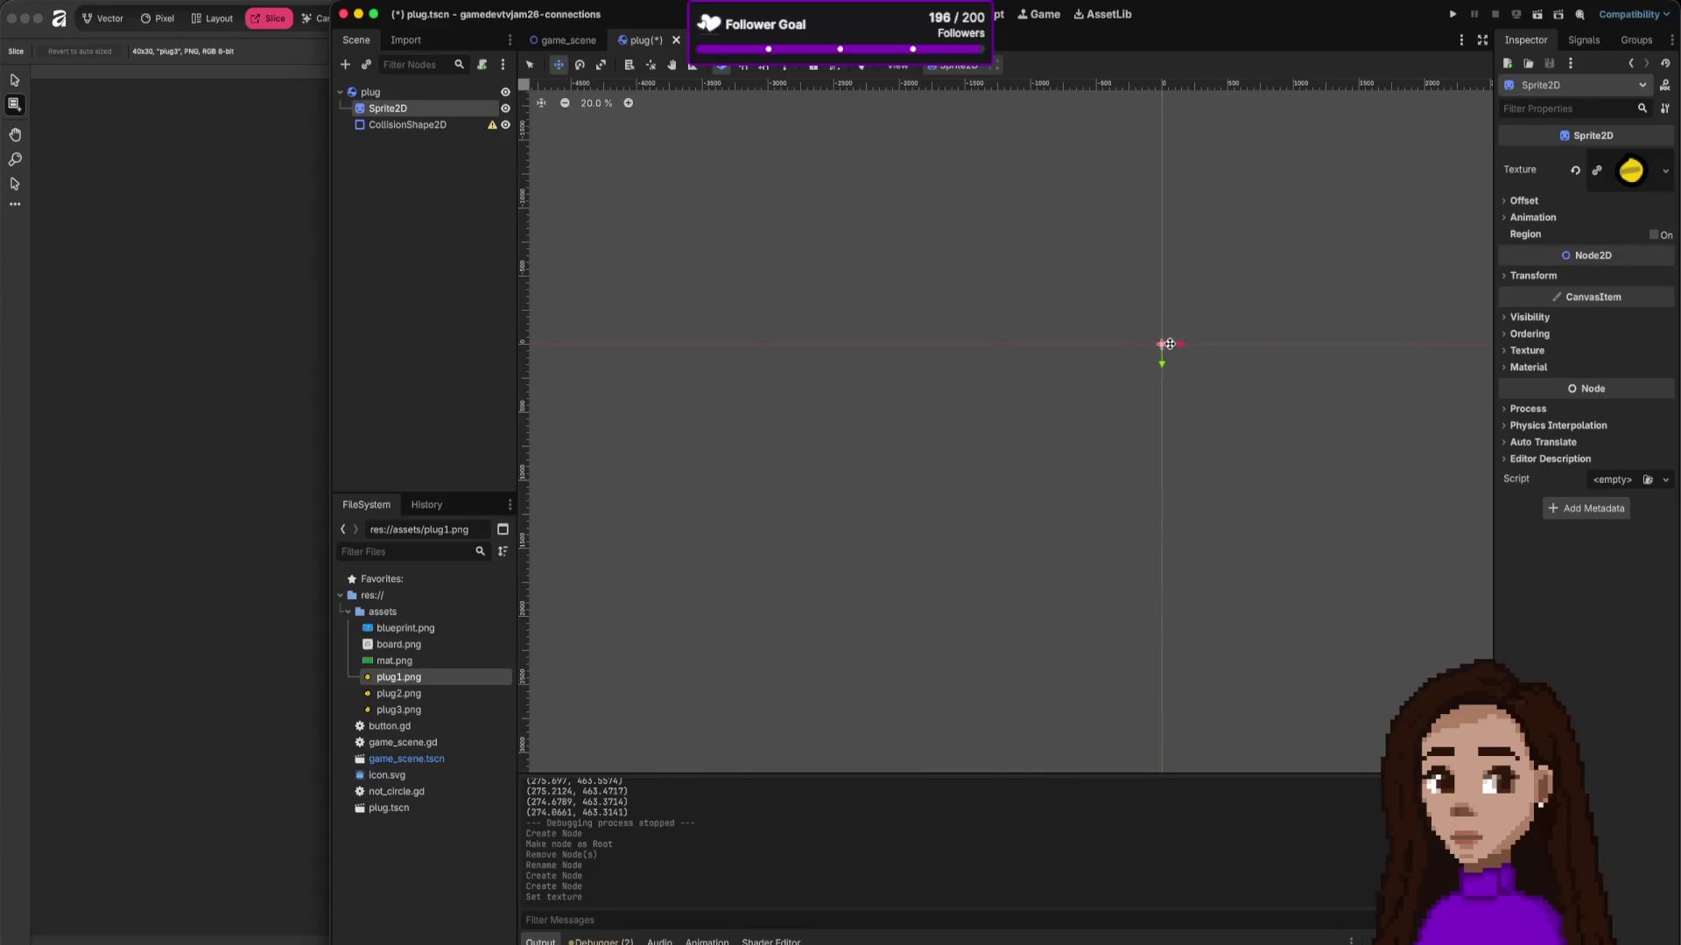
pyautogui.scroll(12, 866, 429)
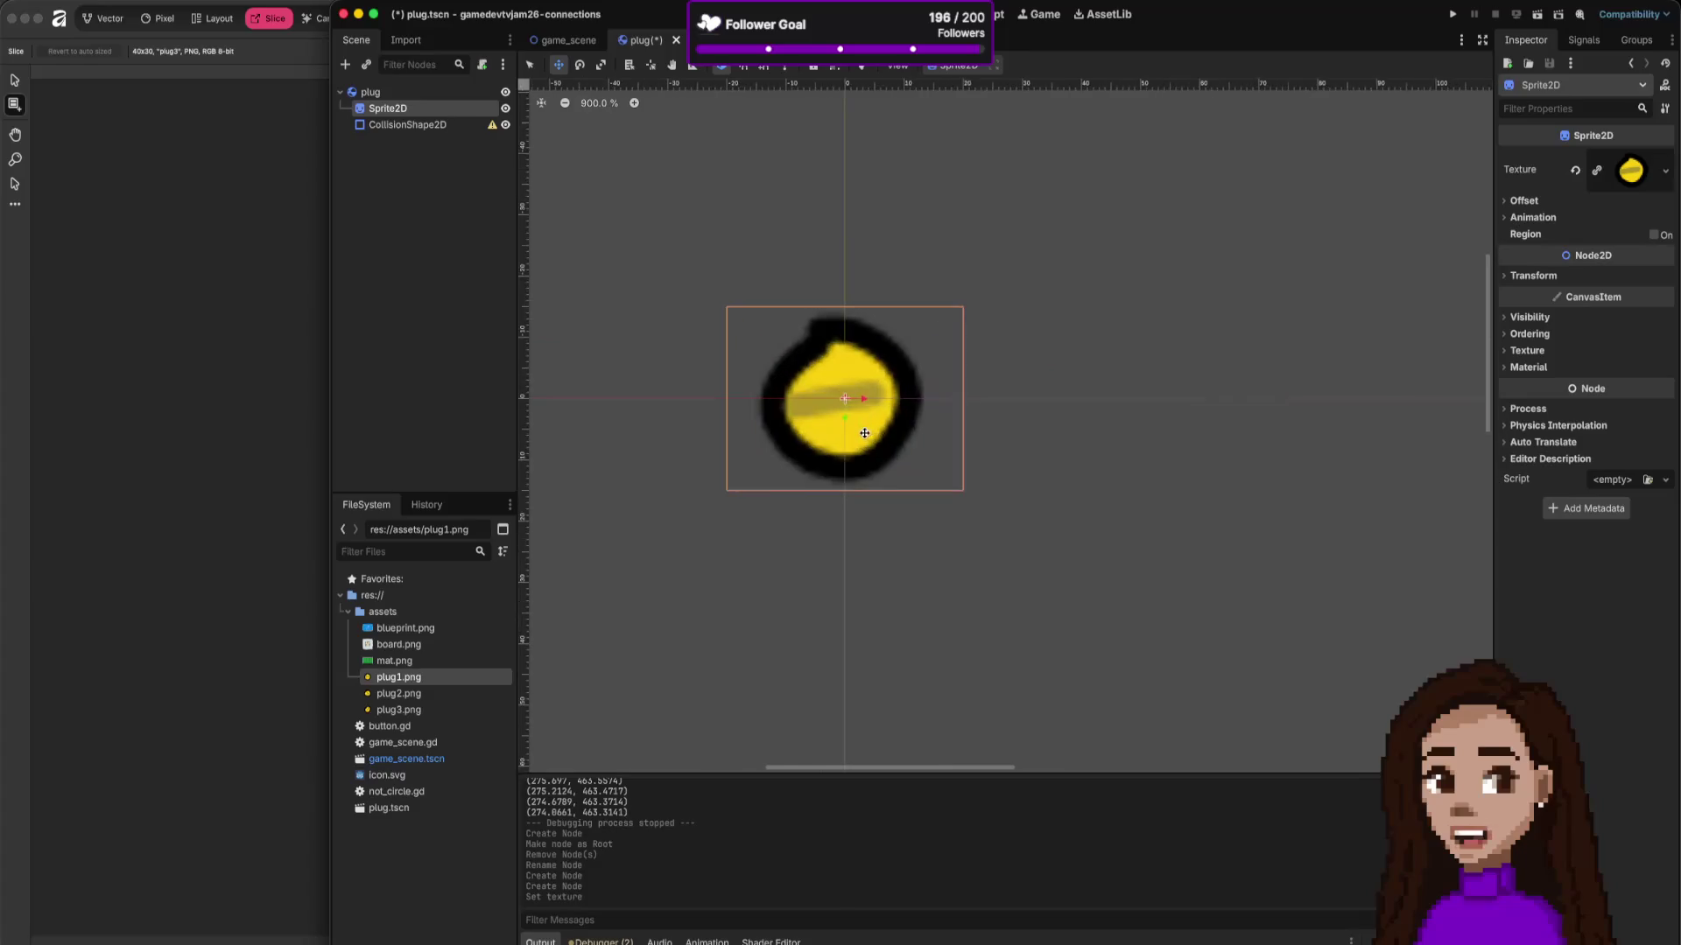
pyautogui.click(438, 124)
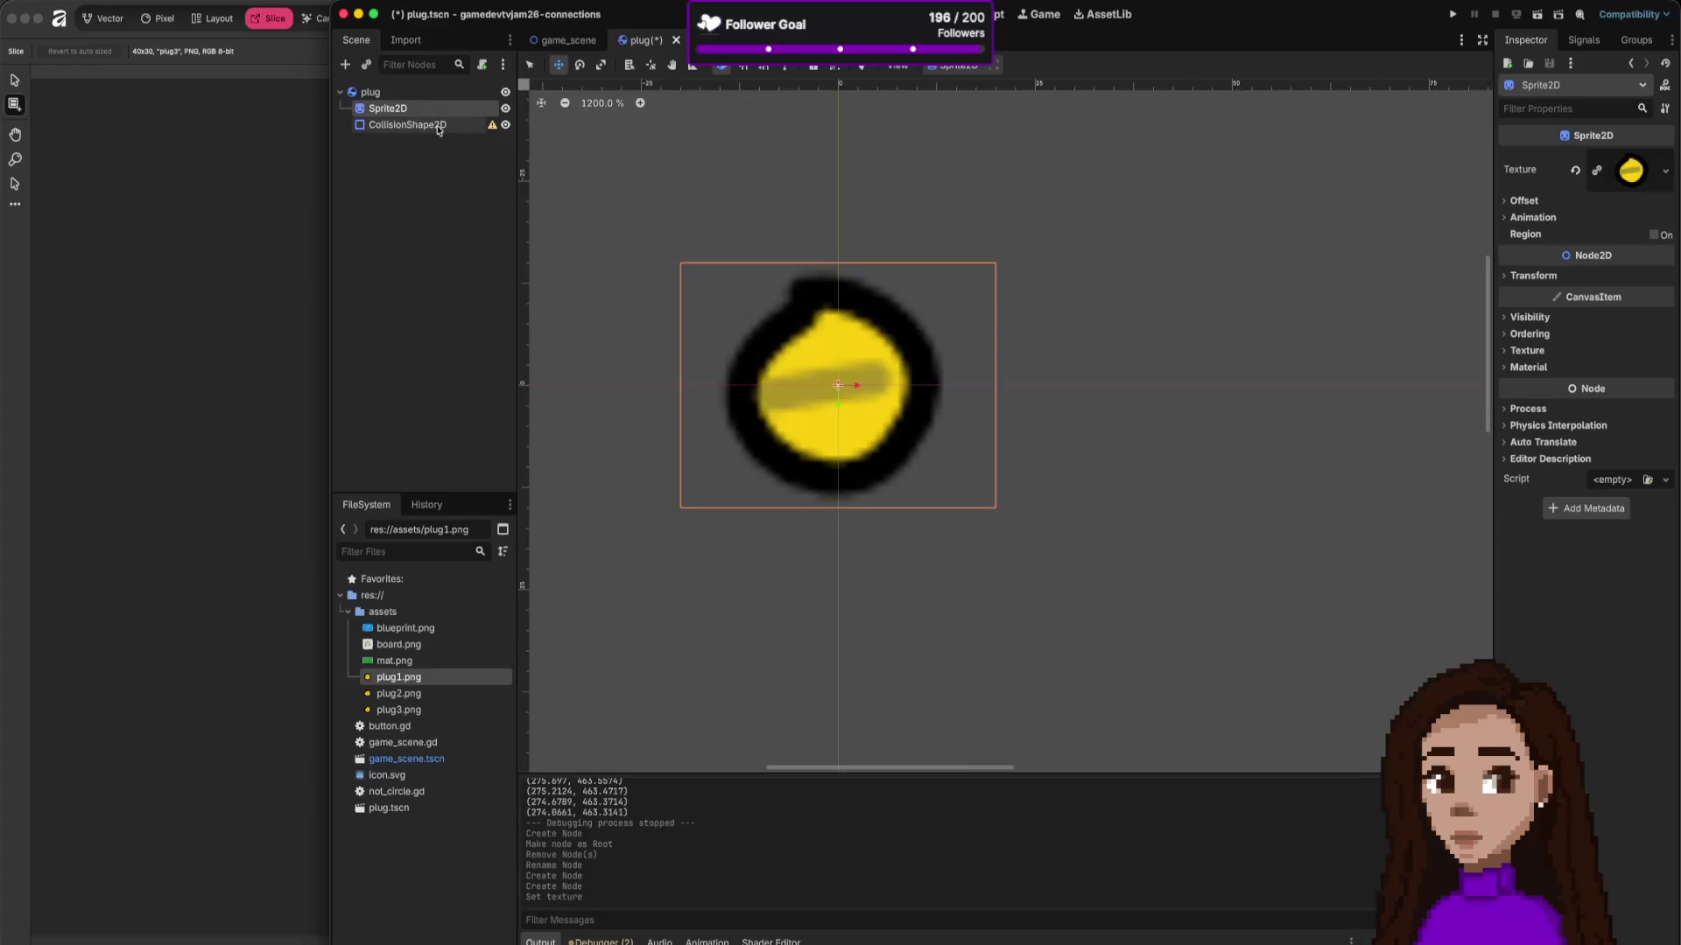
# Step: Give the CollisionShape2D a CircleShape2D enlarged over the whole plug sprite, then save plug.tscn
pyautogui.click(1665, 159)
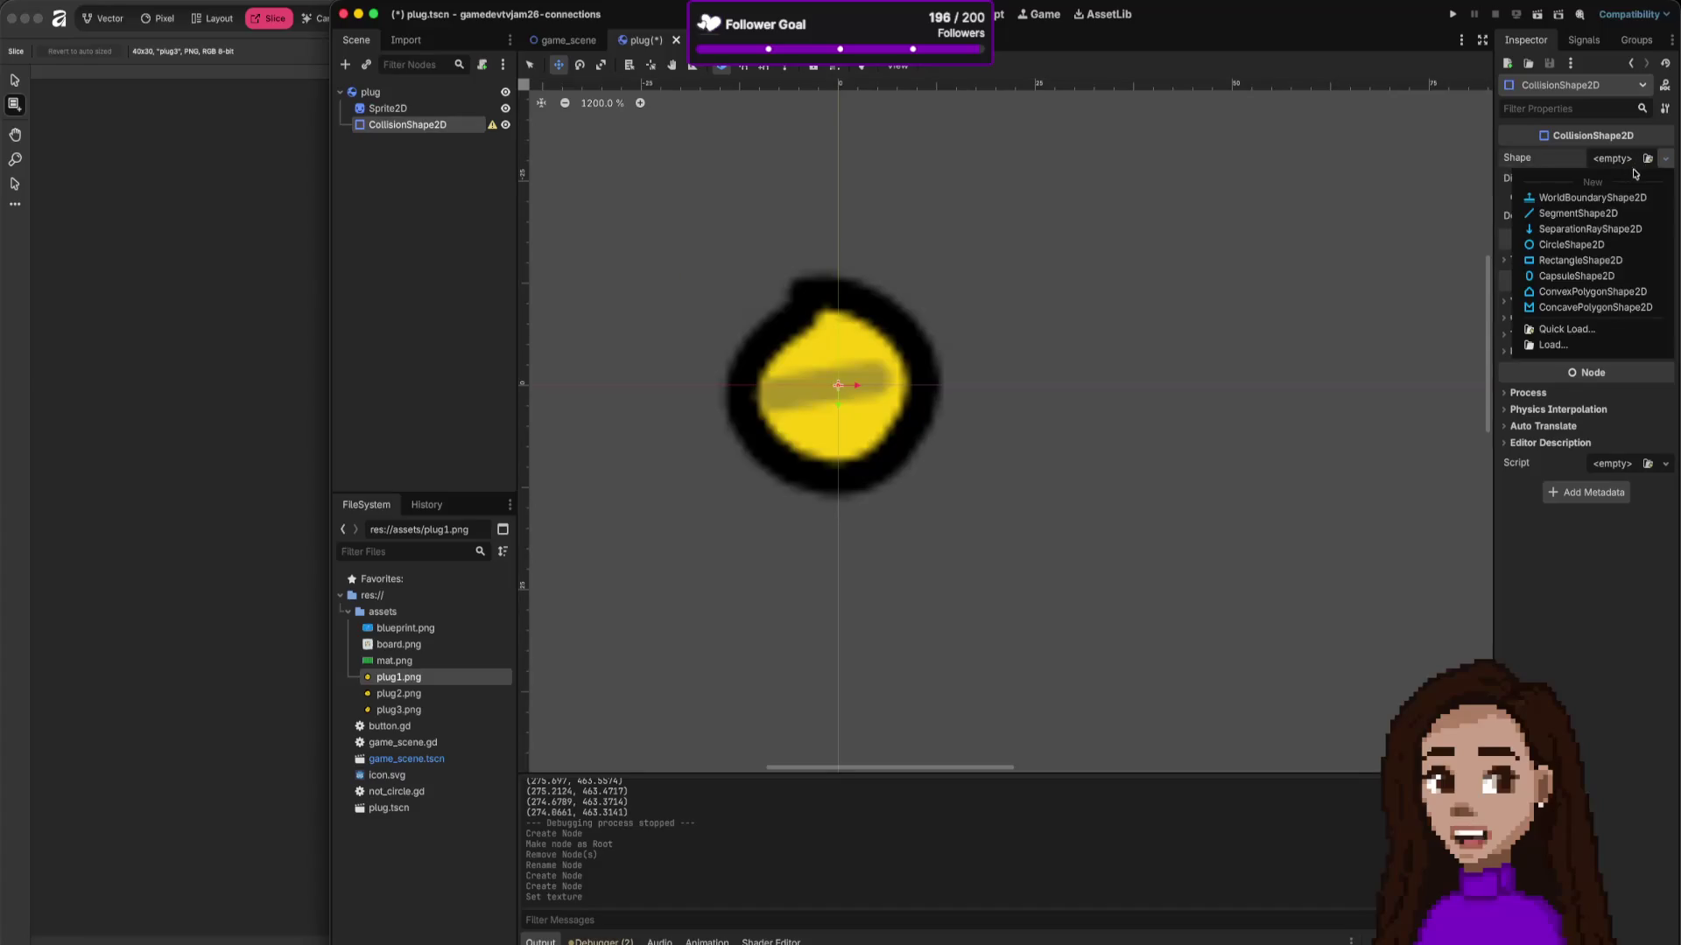
pyautogui.click(1576, 245)
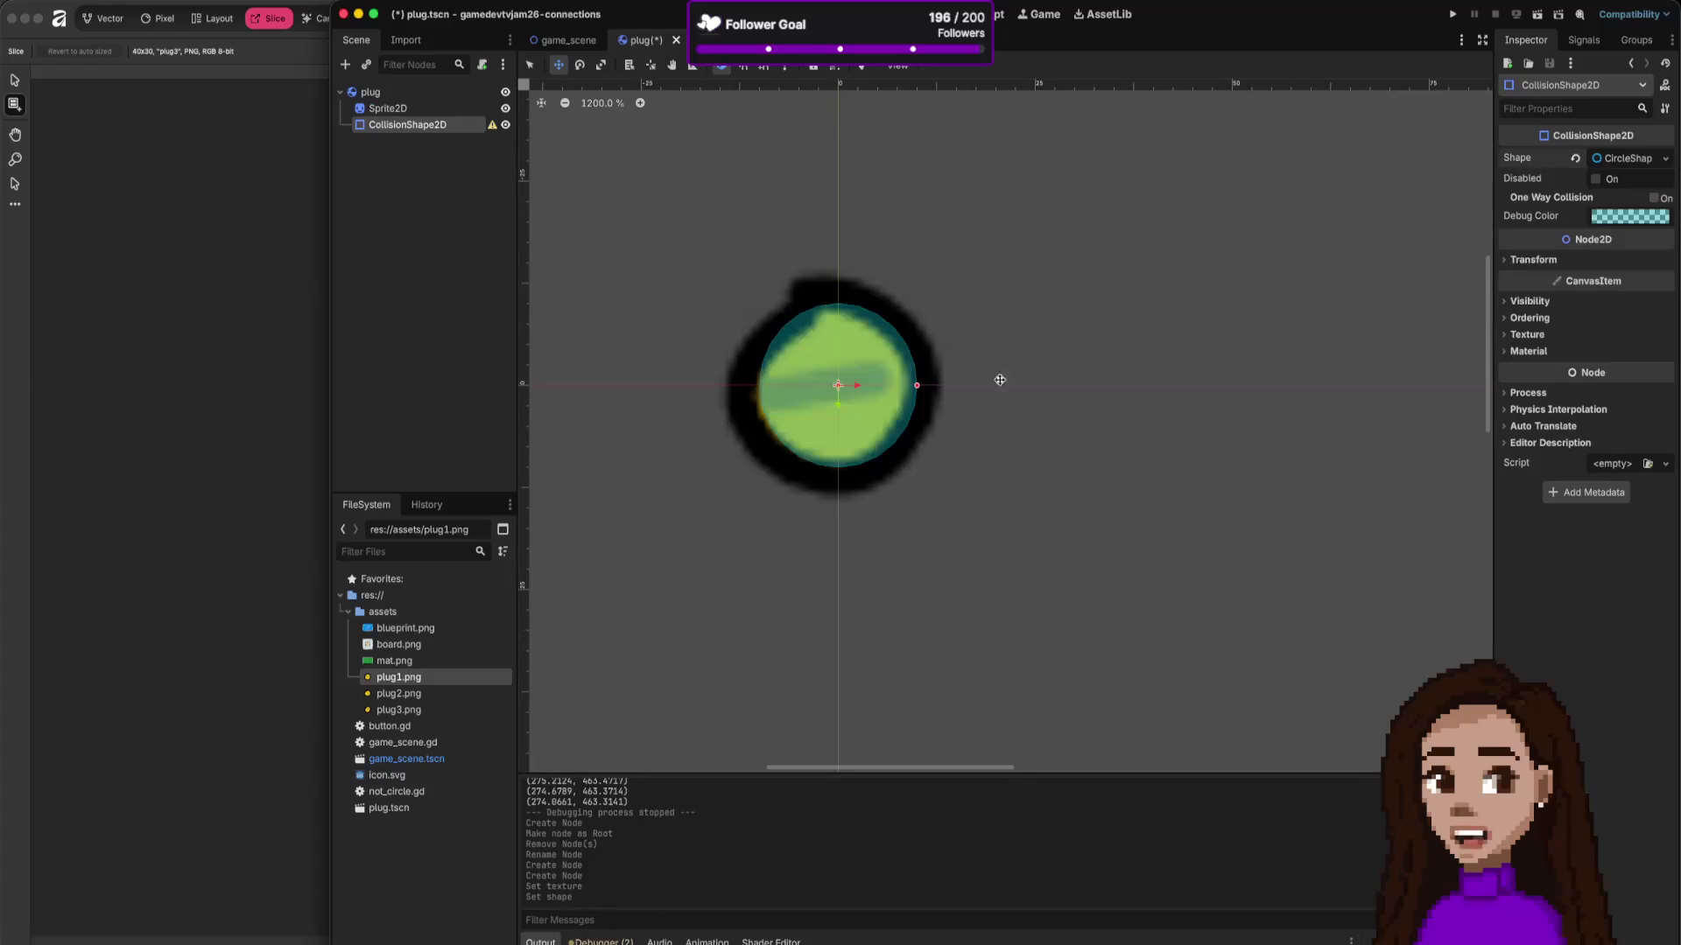
pyautogui.moveTo(914, 387); pyautogui.dragTo(971, 386)
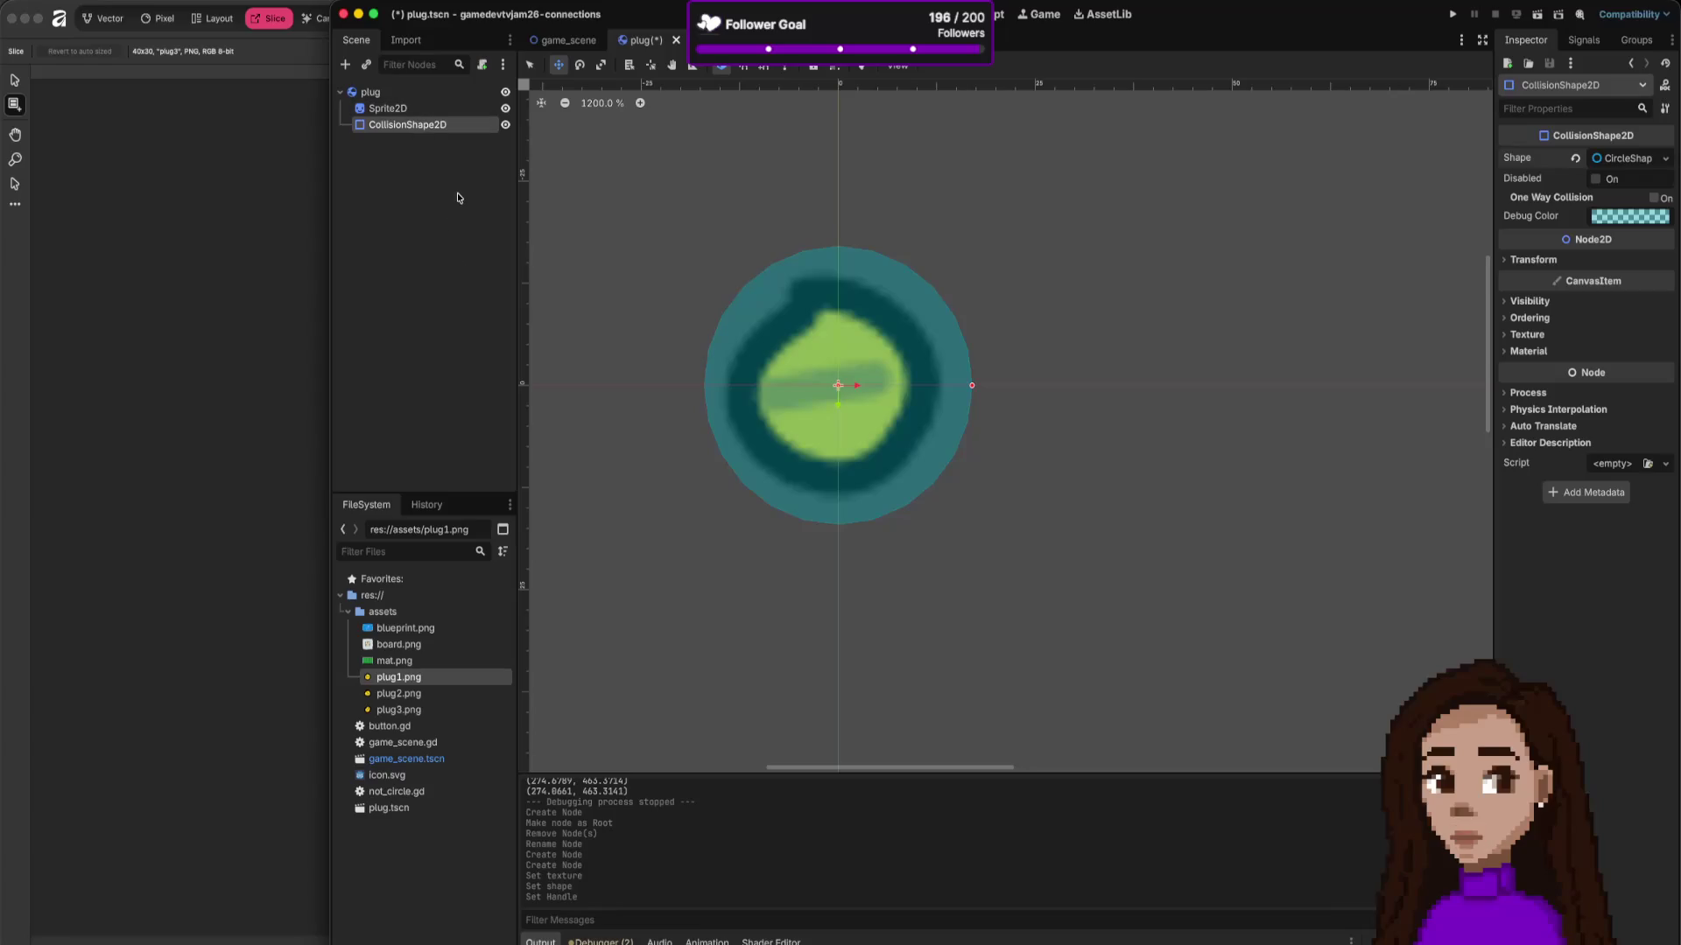
pyautogui.click(451, 92)
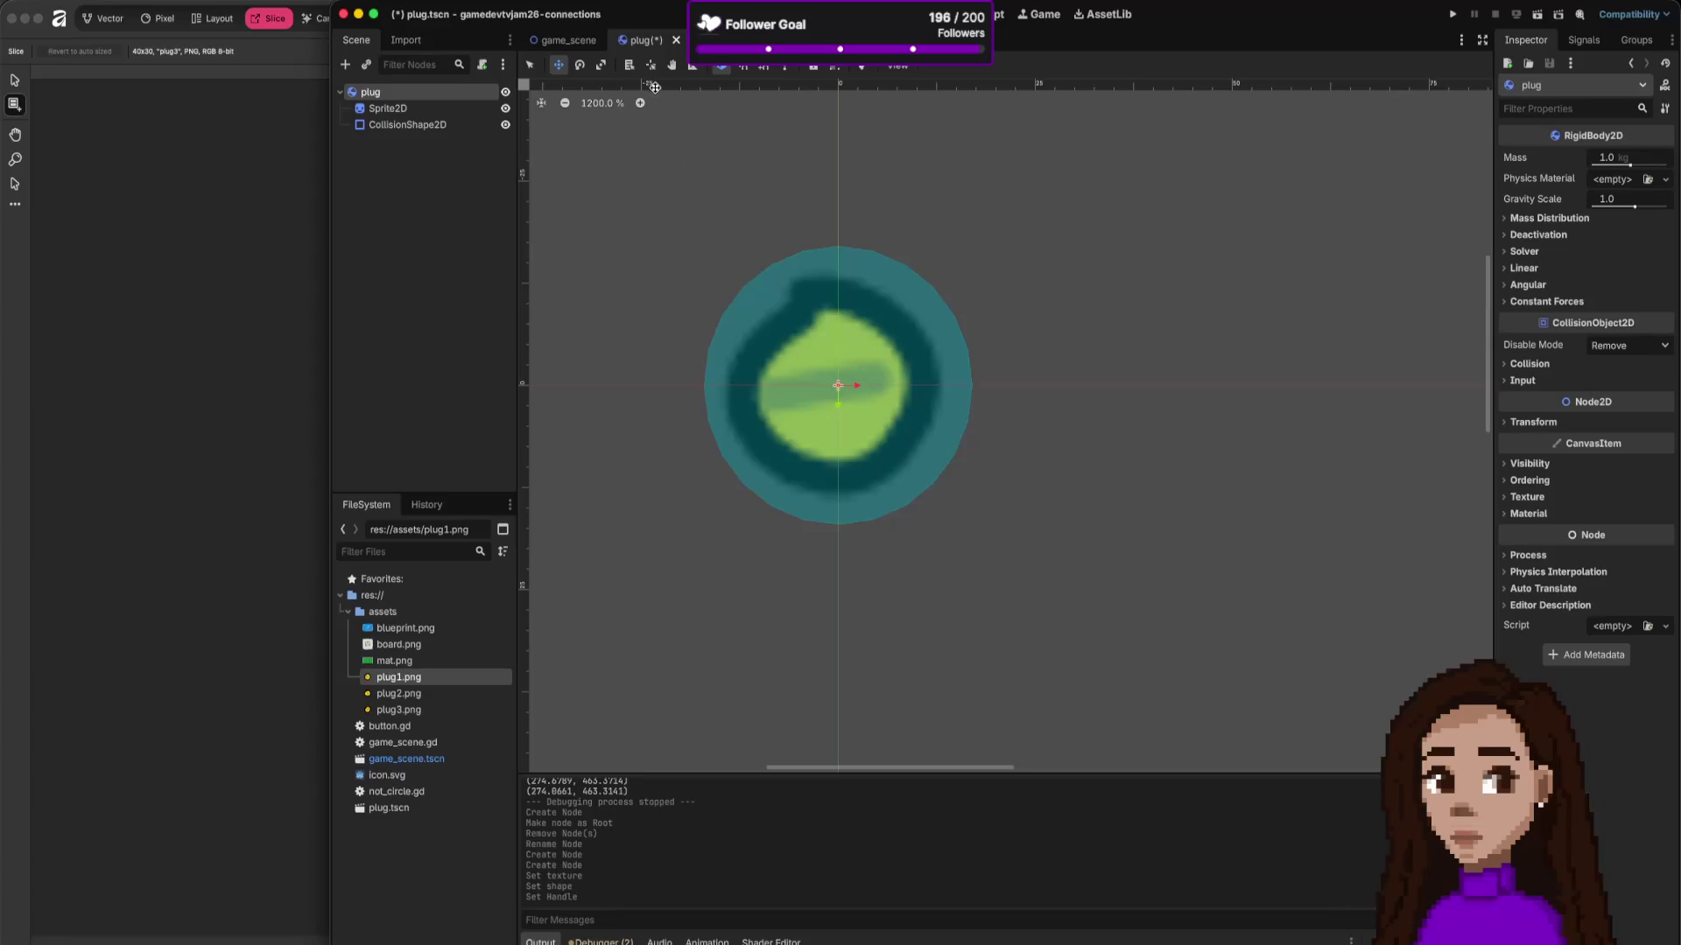
pyautogui.hotkey('ctrl', 's')
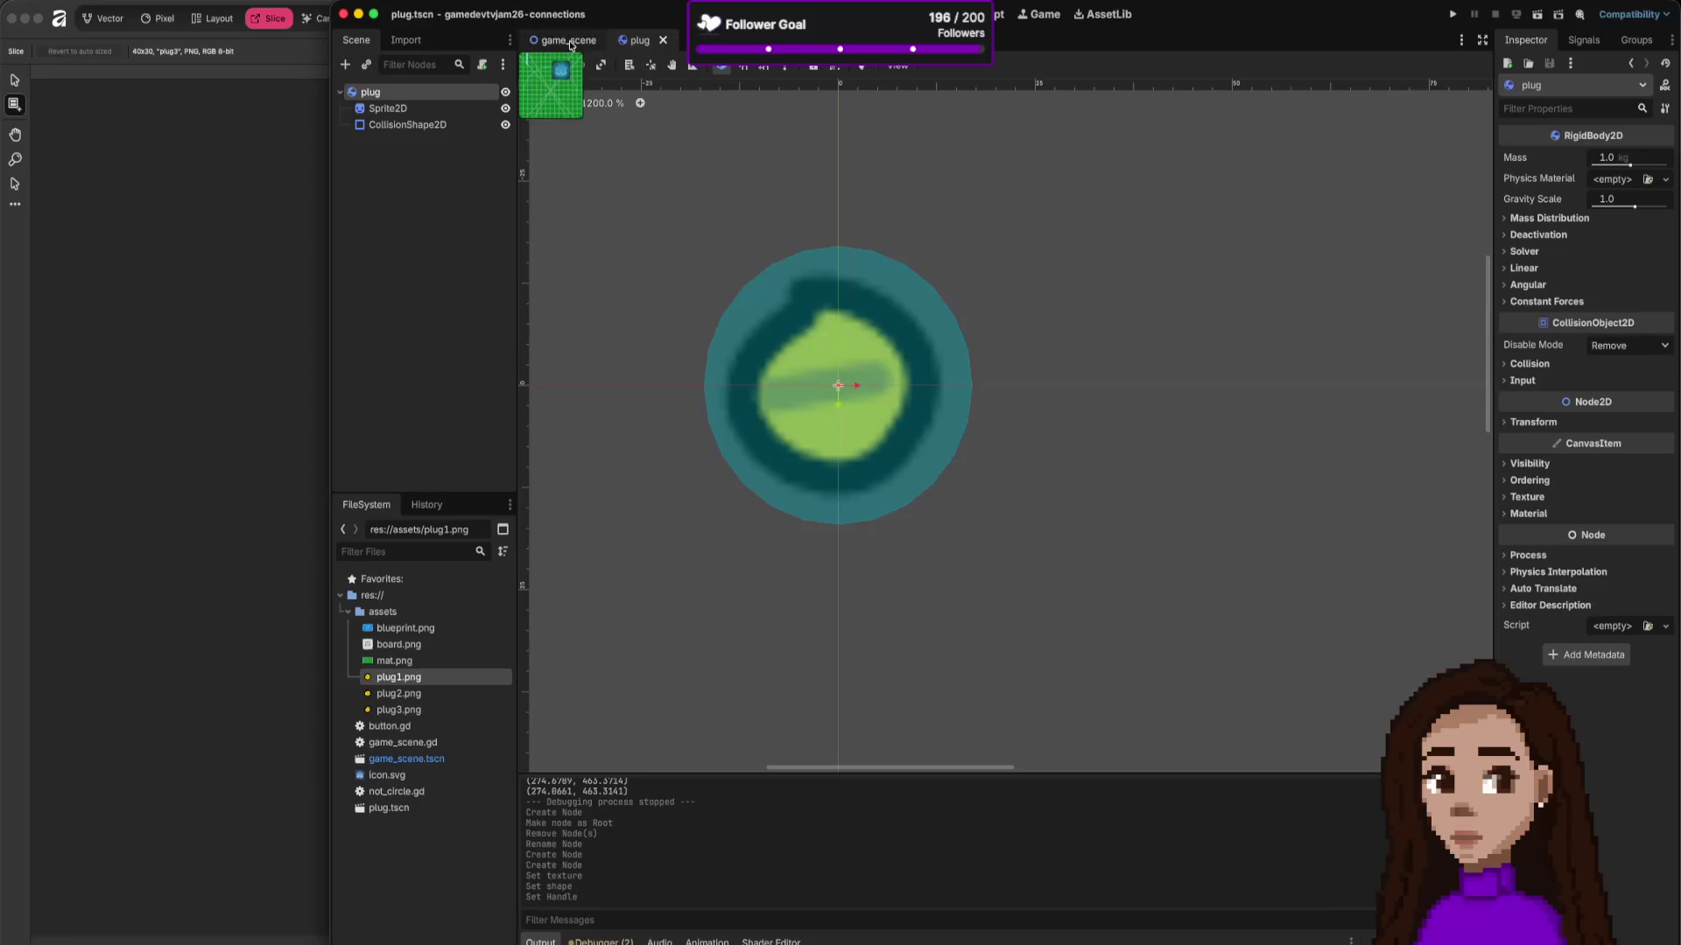
# Step: In game_scene, instance plug.tscn and seat it in the socket's lower-left hole
pyautogui.click(569, 45)
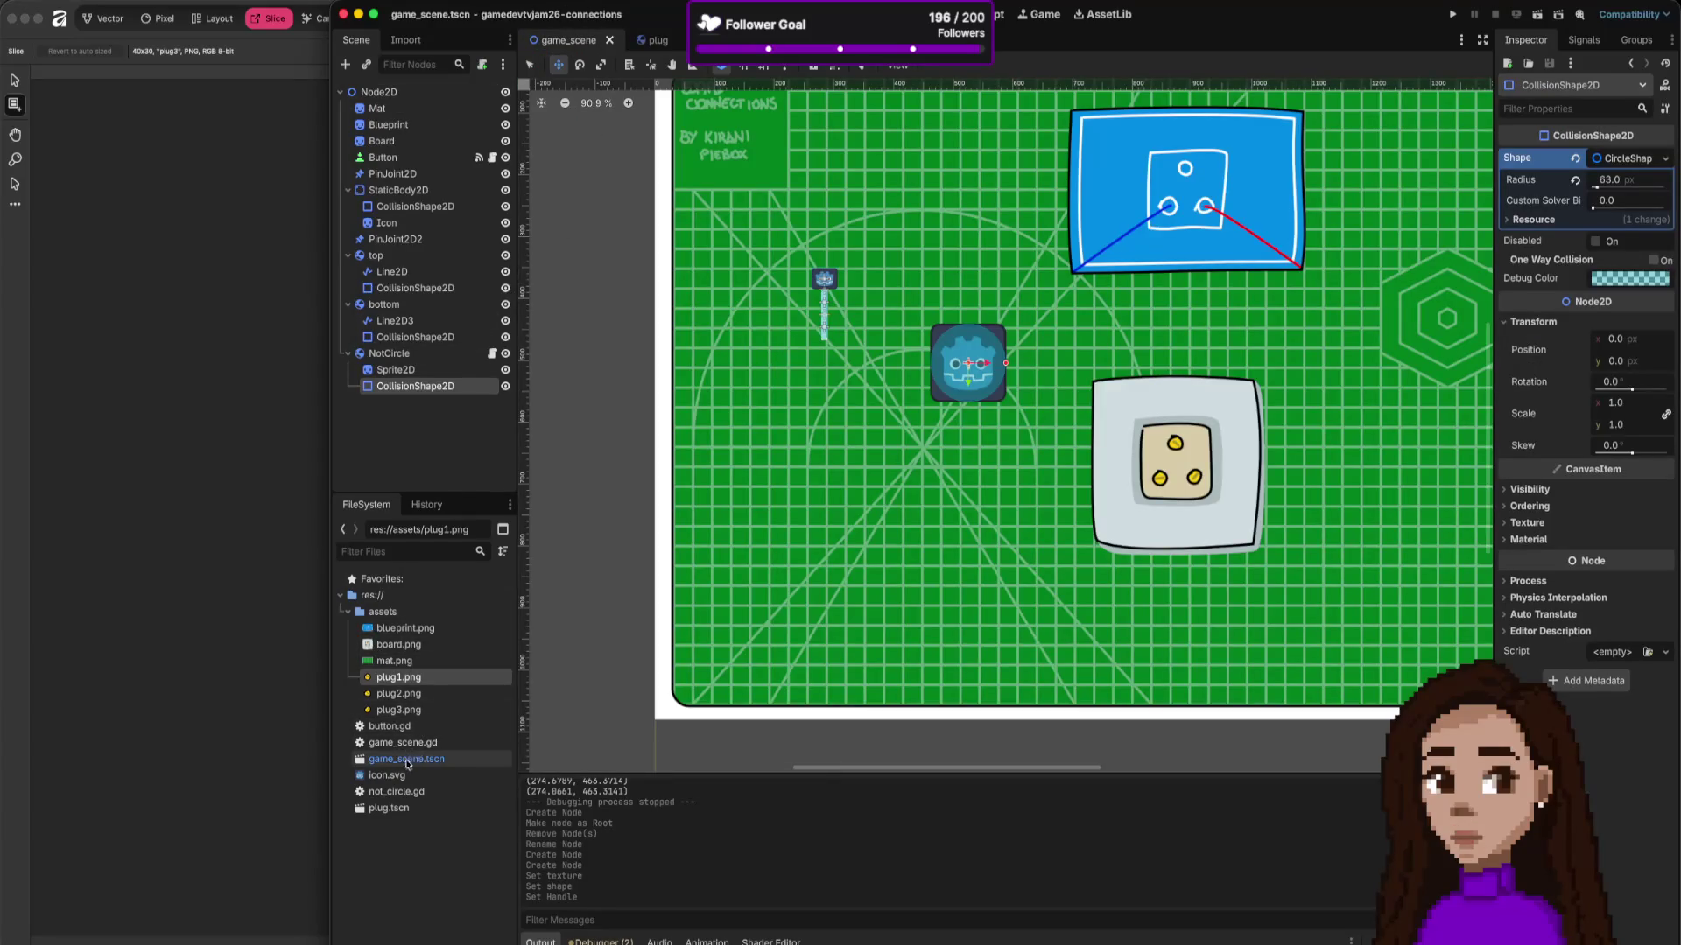
pyautogui.moveTo(391, 811)
pyautogui.mouseDown()
pyautogui.moveTo(838, 413)
pyautogui.moveTo(1136, 470)
pyautogui.moveTo(1109, 471)
pyautogui.mouseUp()
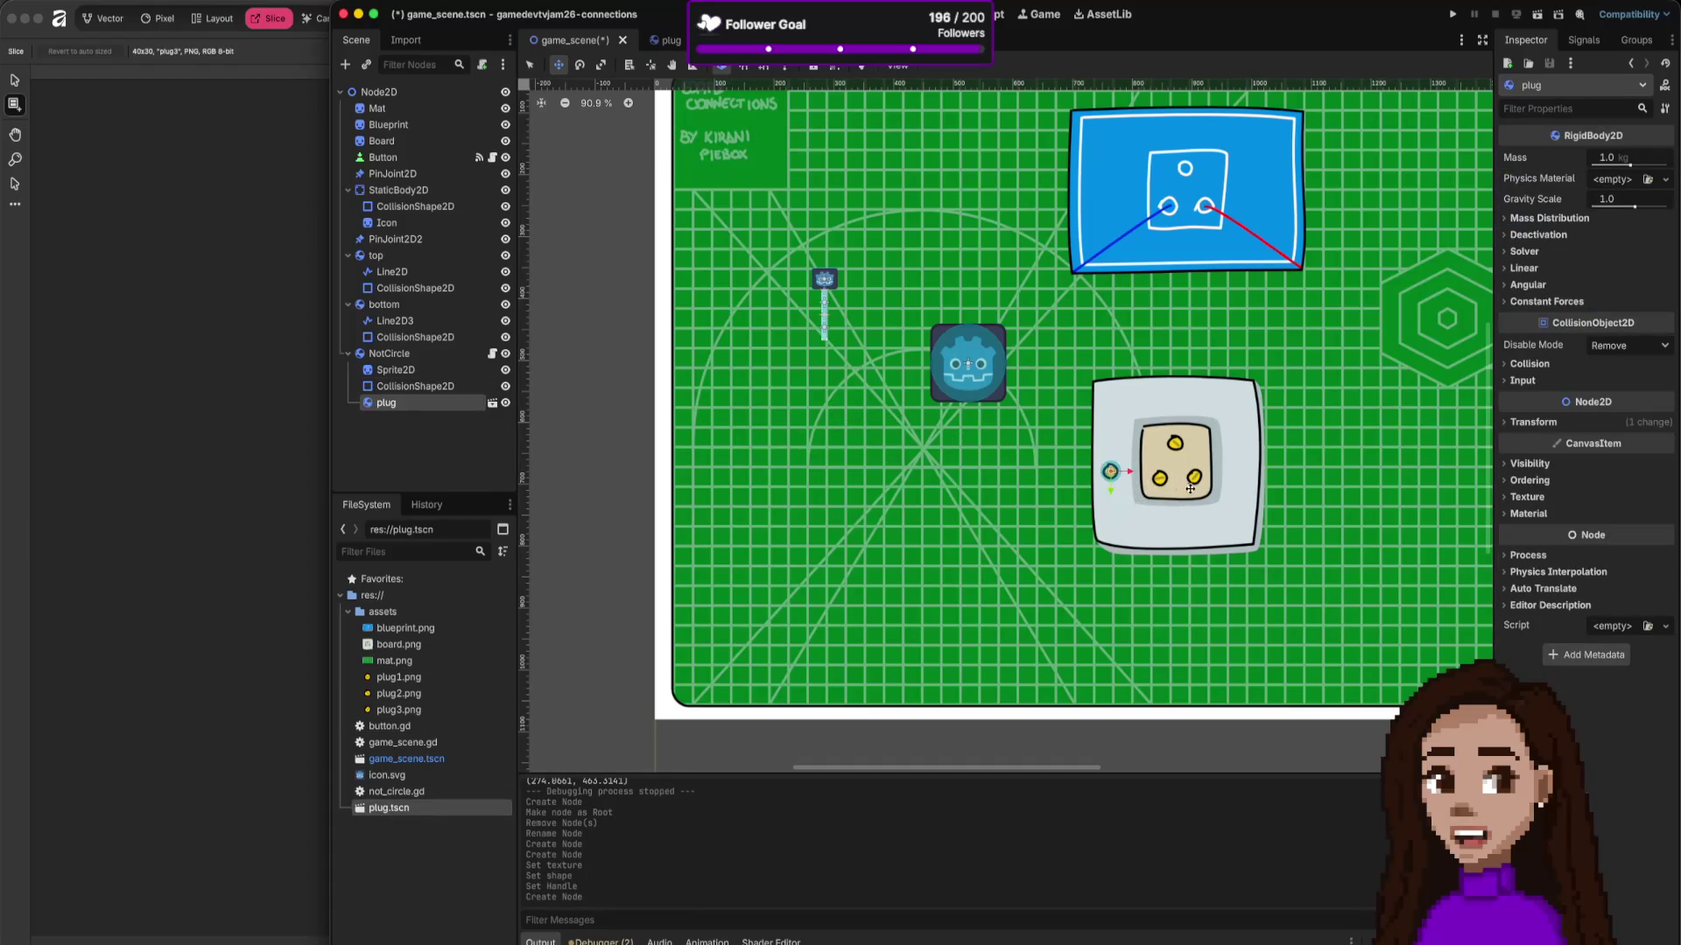
pyautogui.scroll(5, 1174, 486)
pyautogui.moveTo(840, 414)
pyautogui.mouseDown()
pyautogui.moveTo(901, 406)
pyautogui.moveTo(1046, 444)
pyautogui.moveTo(1120, 268)
pyautogui.moveTo(1044, 446)
pyautogui.mouseUp()
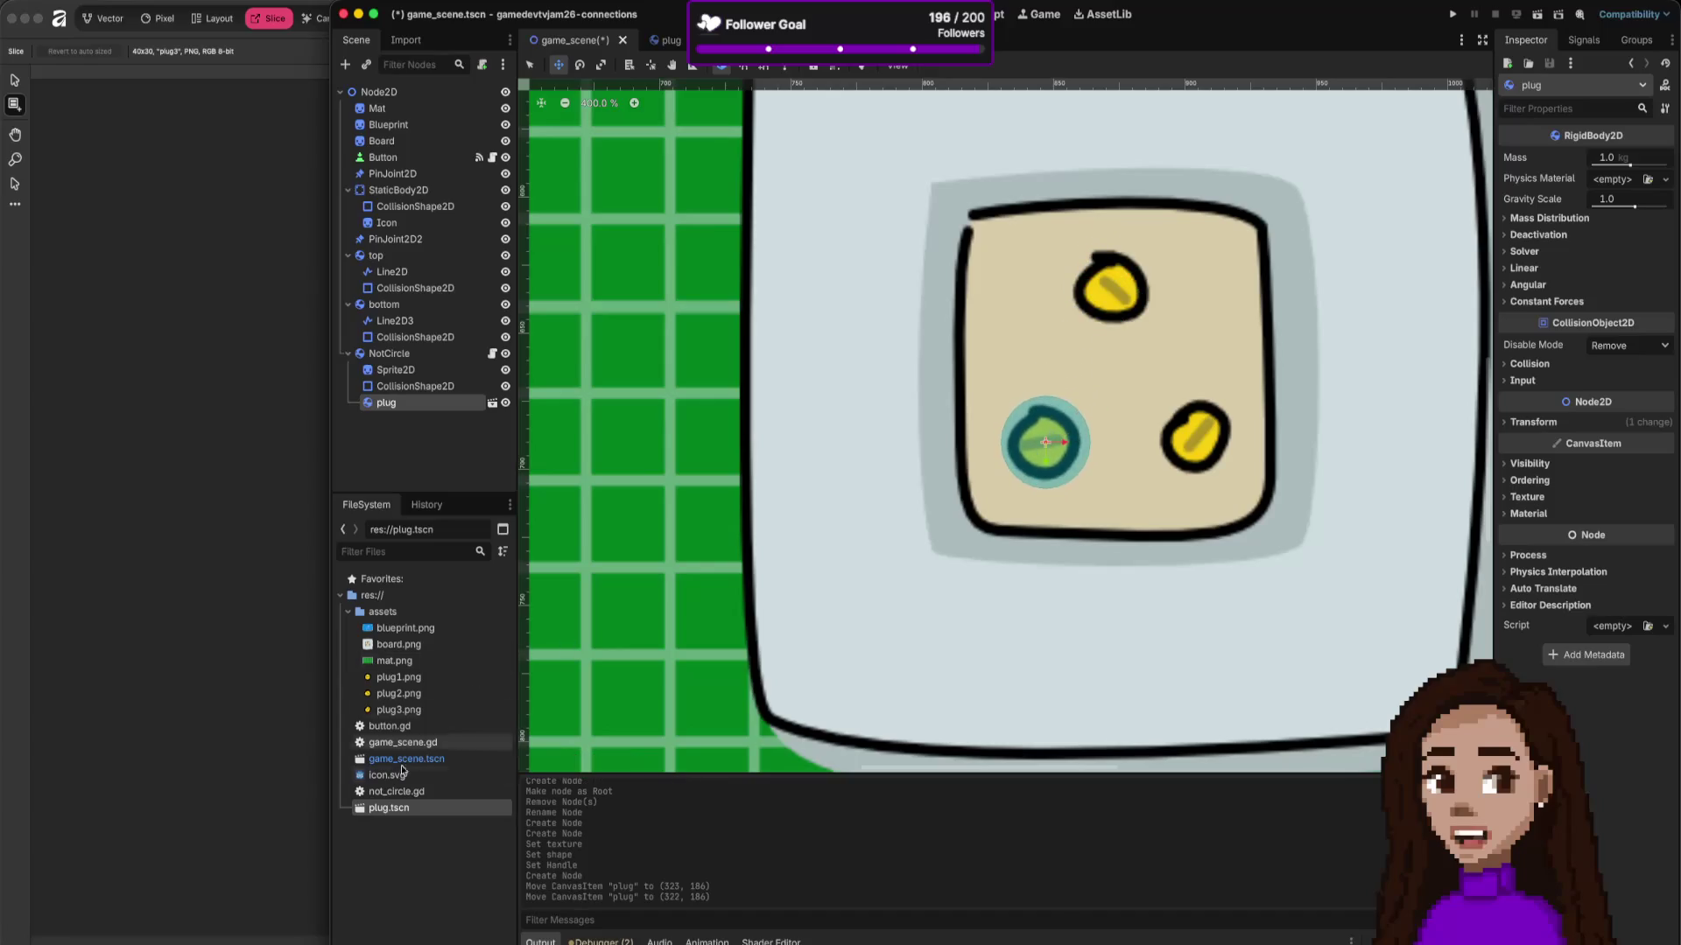
# Step: Instance another plug over the socket's top hole
pyautogui.moveTo(389, 808)
pyautogui.mouseDown()
pyautogui.moveTo(1117, 397)
pyautogui.moveTo(1113, 287)
pyautogui.moveTo(394, 805)
pyautogui.moveTo(952, 624)
pyautogui.moveTo(1199, 435)
pyautogui.mouseUp()
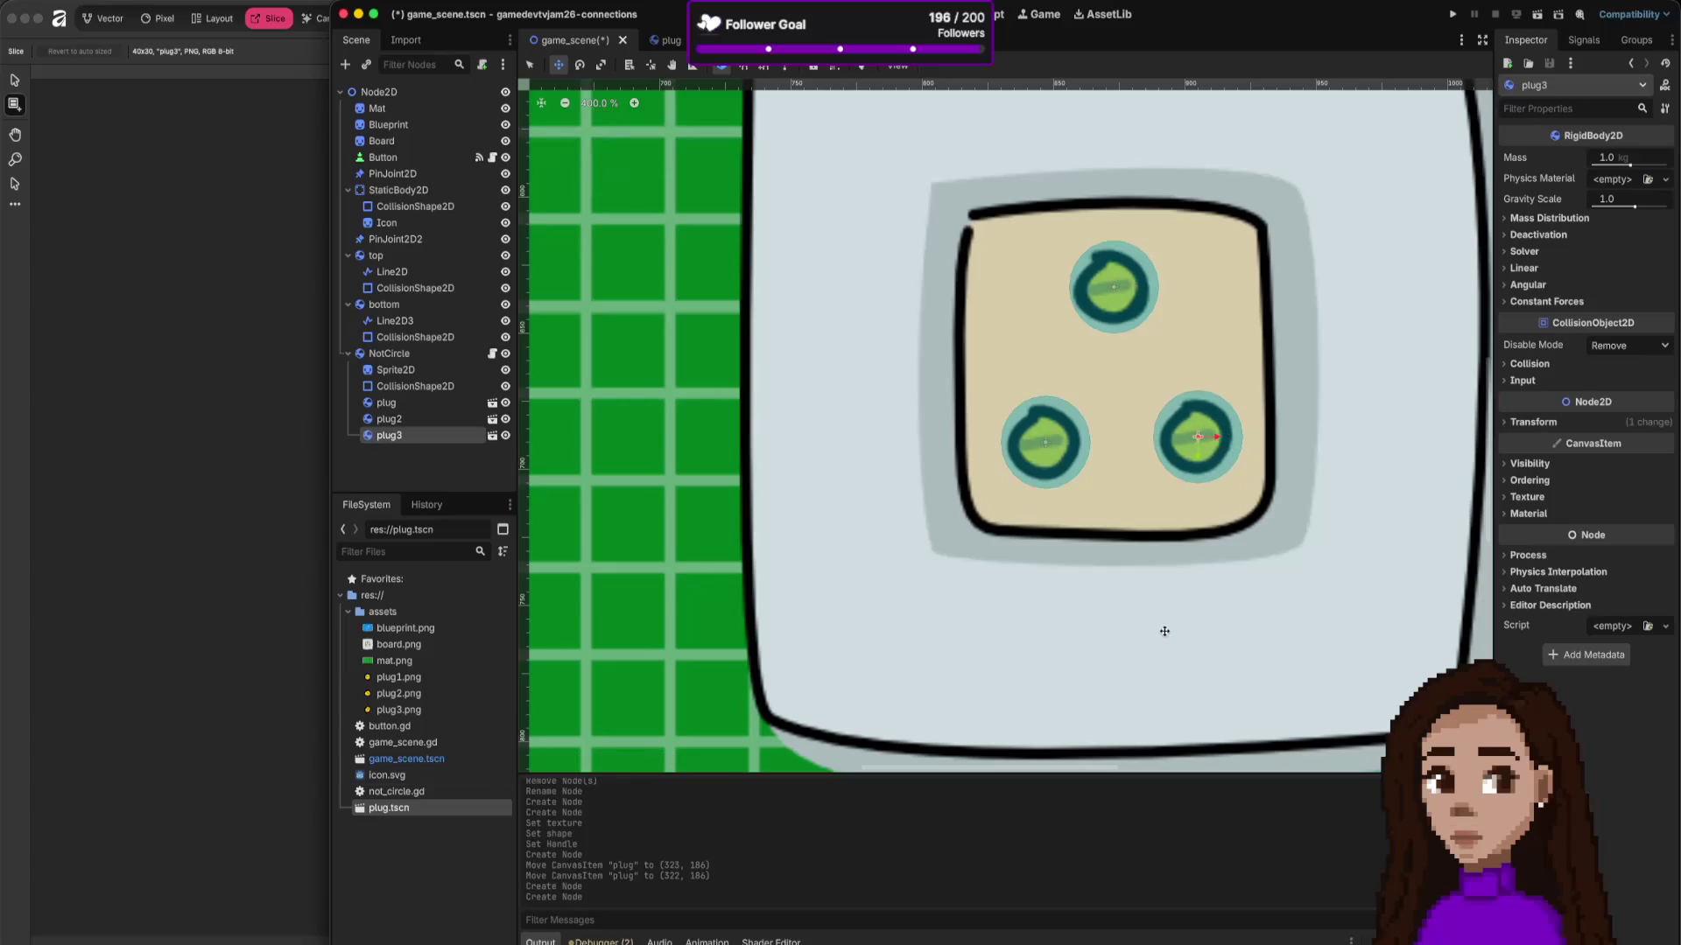
pyautogui.scroll(-8, 1163, 630)
pyautogui.scroll(4, 1174, 581)
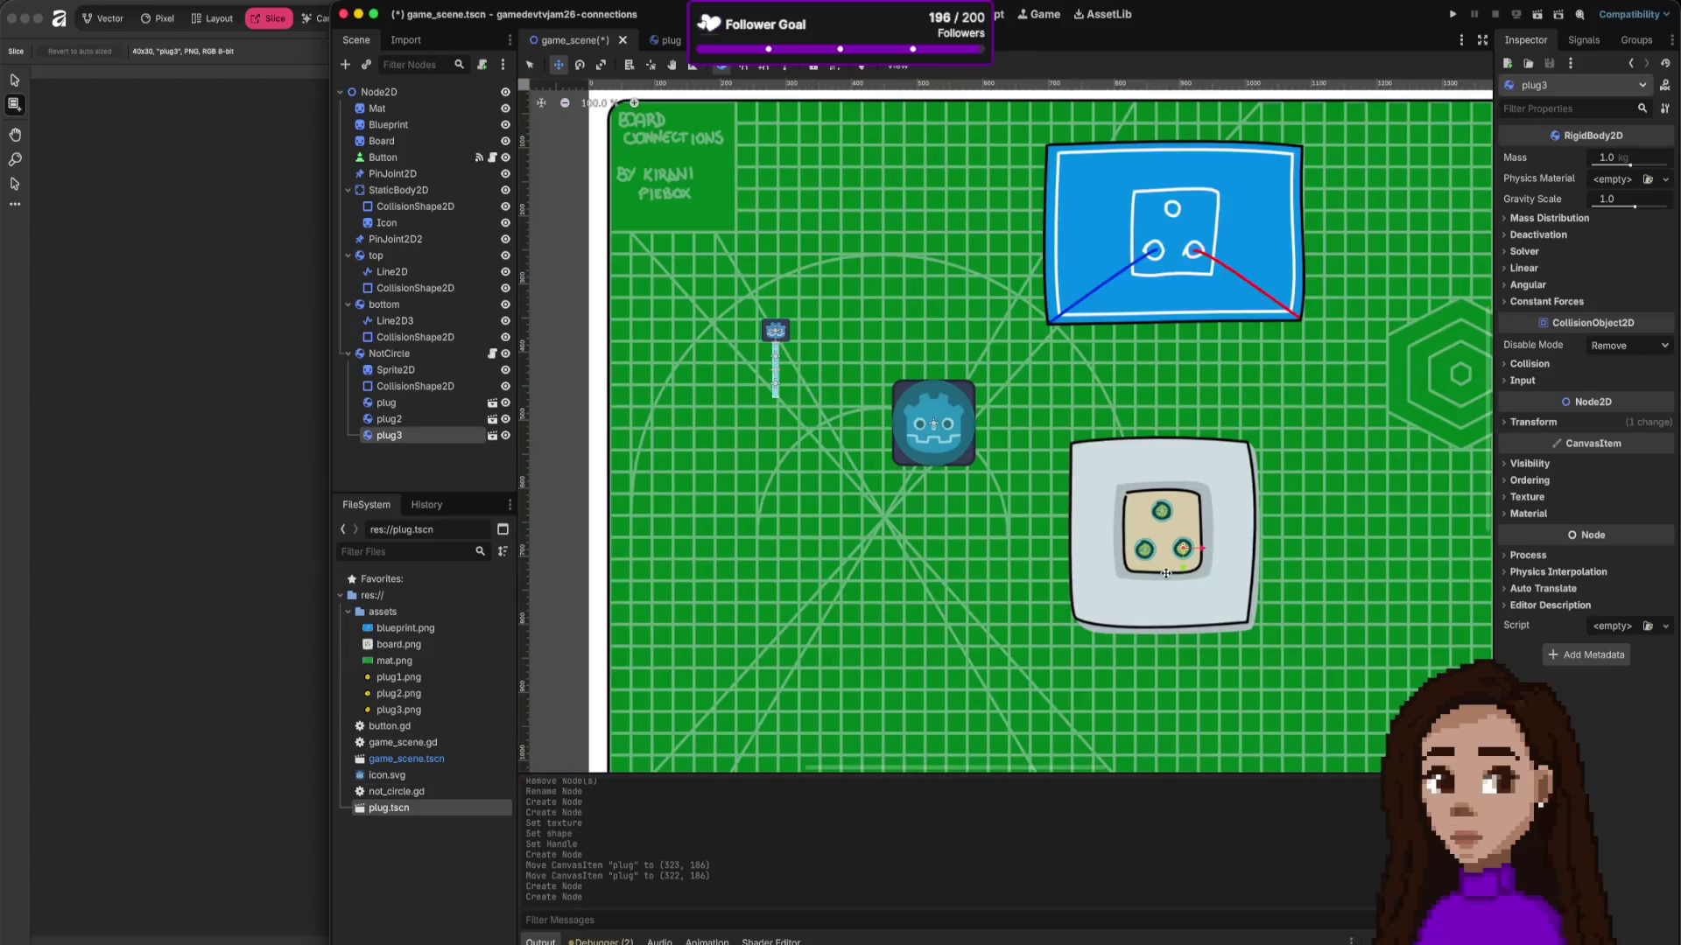
pyautogui.scroll(6, 762, 334)
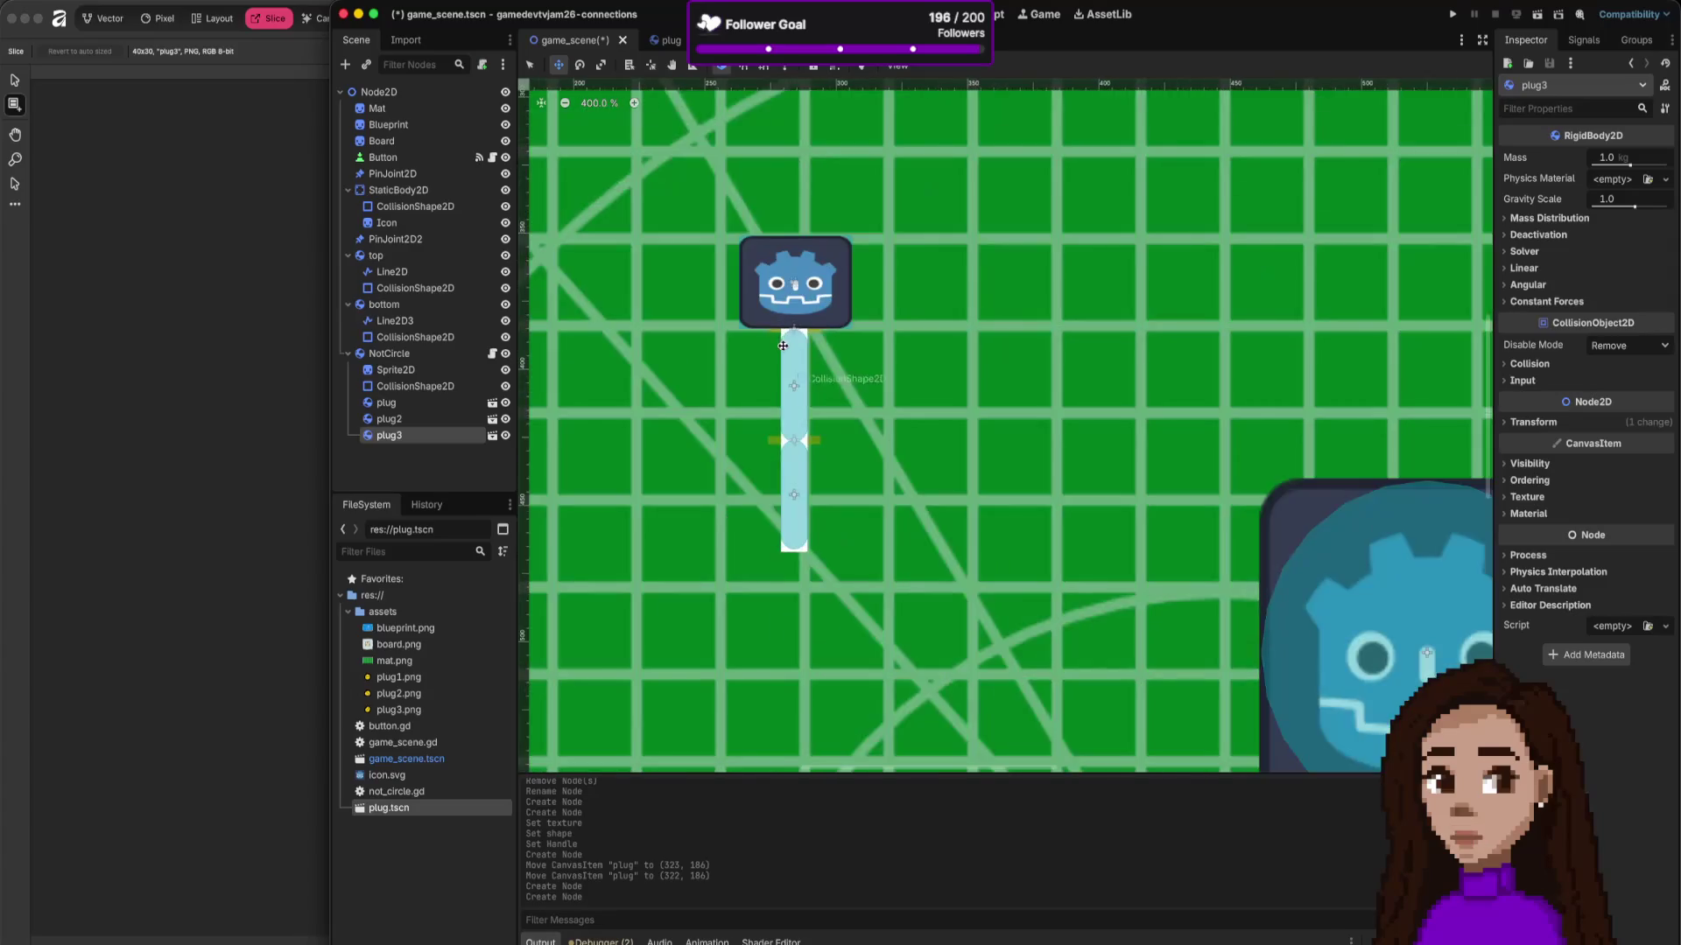
pyautogui.scroll(-9, 877, 375)
pyautogui.scroll(5, 859, 391)
pyautogui.scroll(-7, 866, 385)
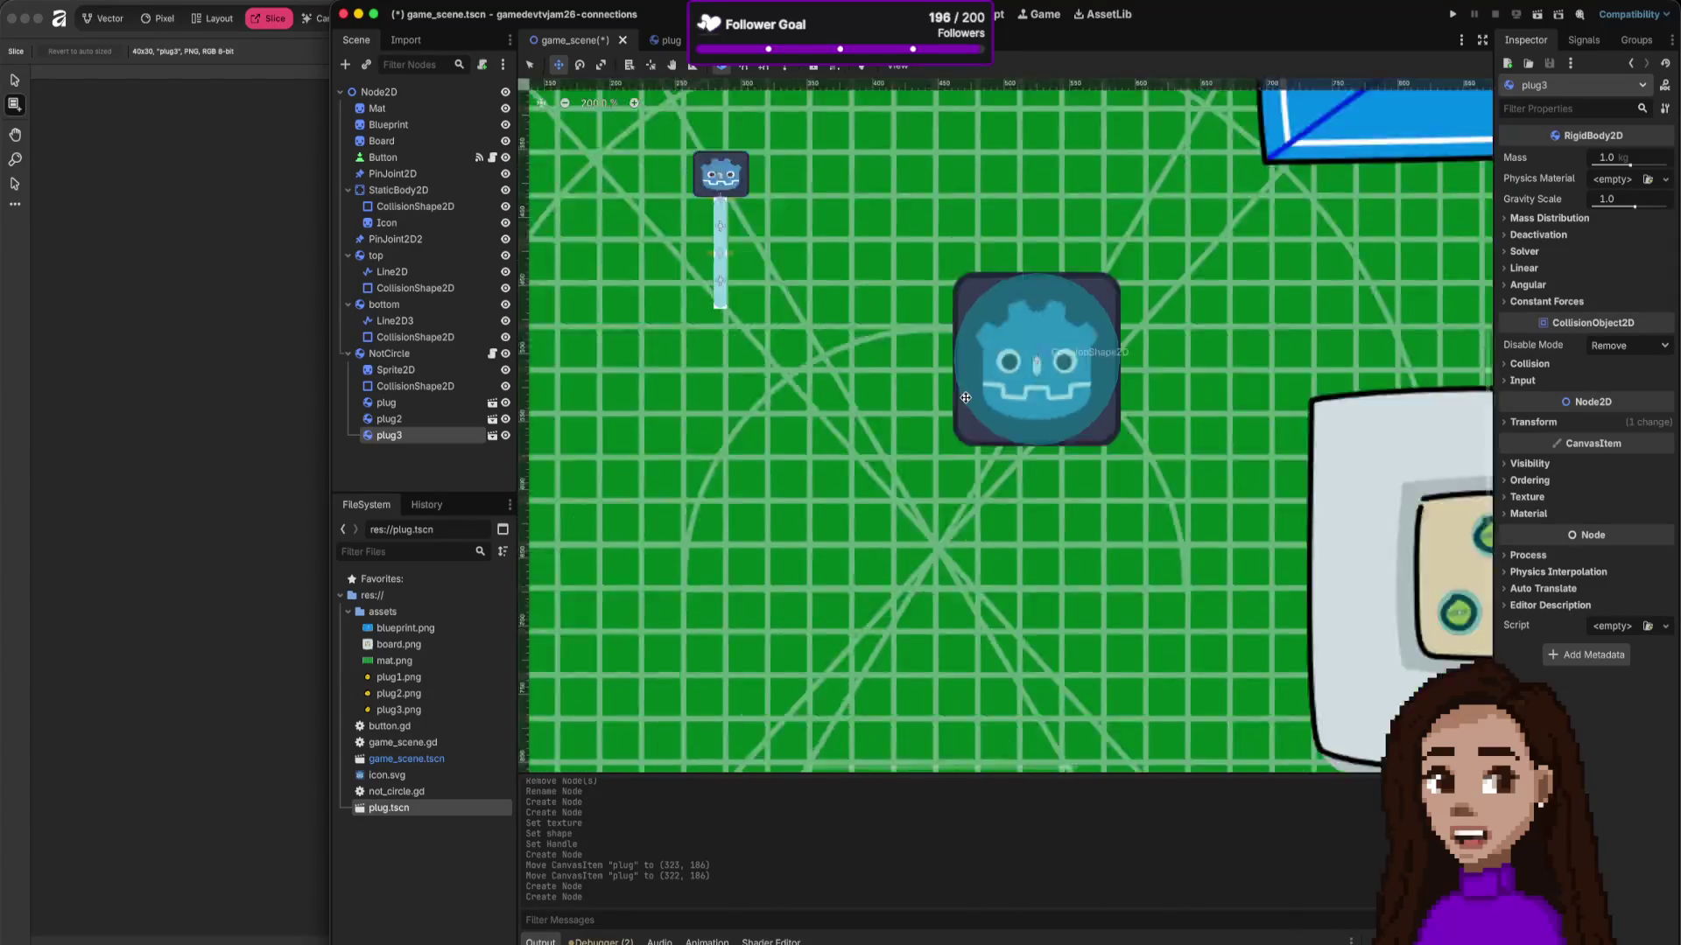
pyautogui.scroll(2, 947, 374)
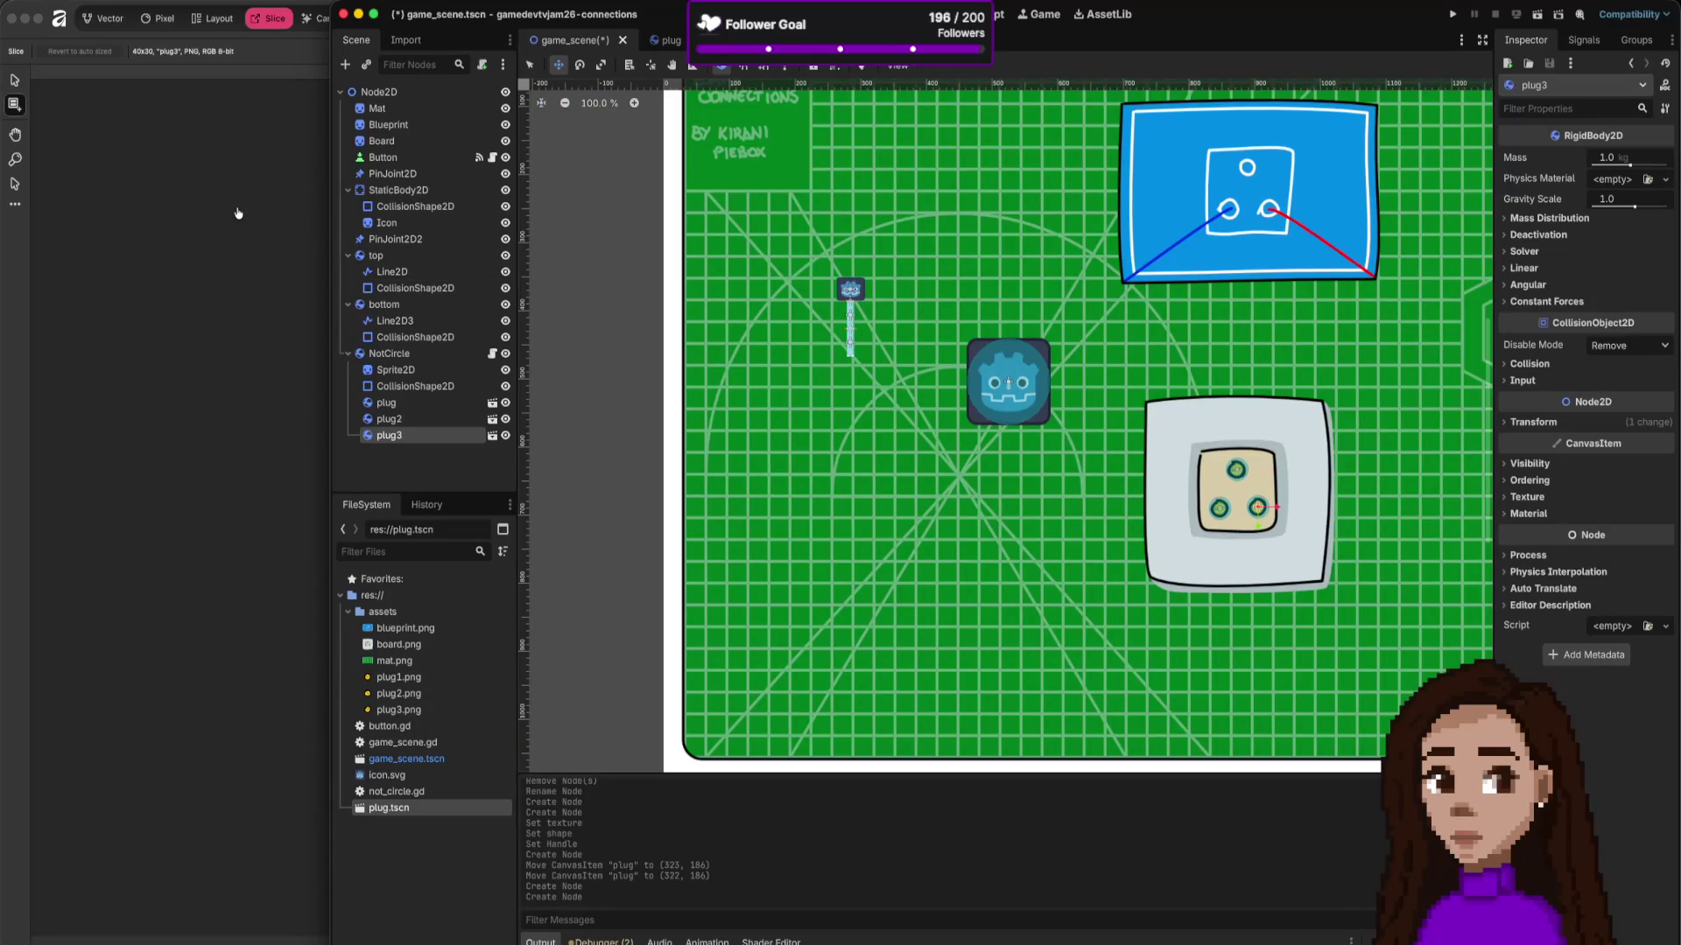
pyautogui.press('super+Tab')
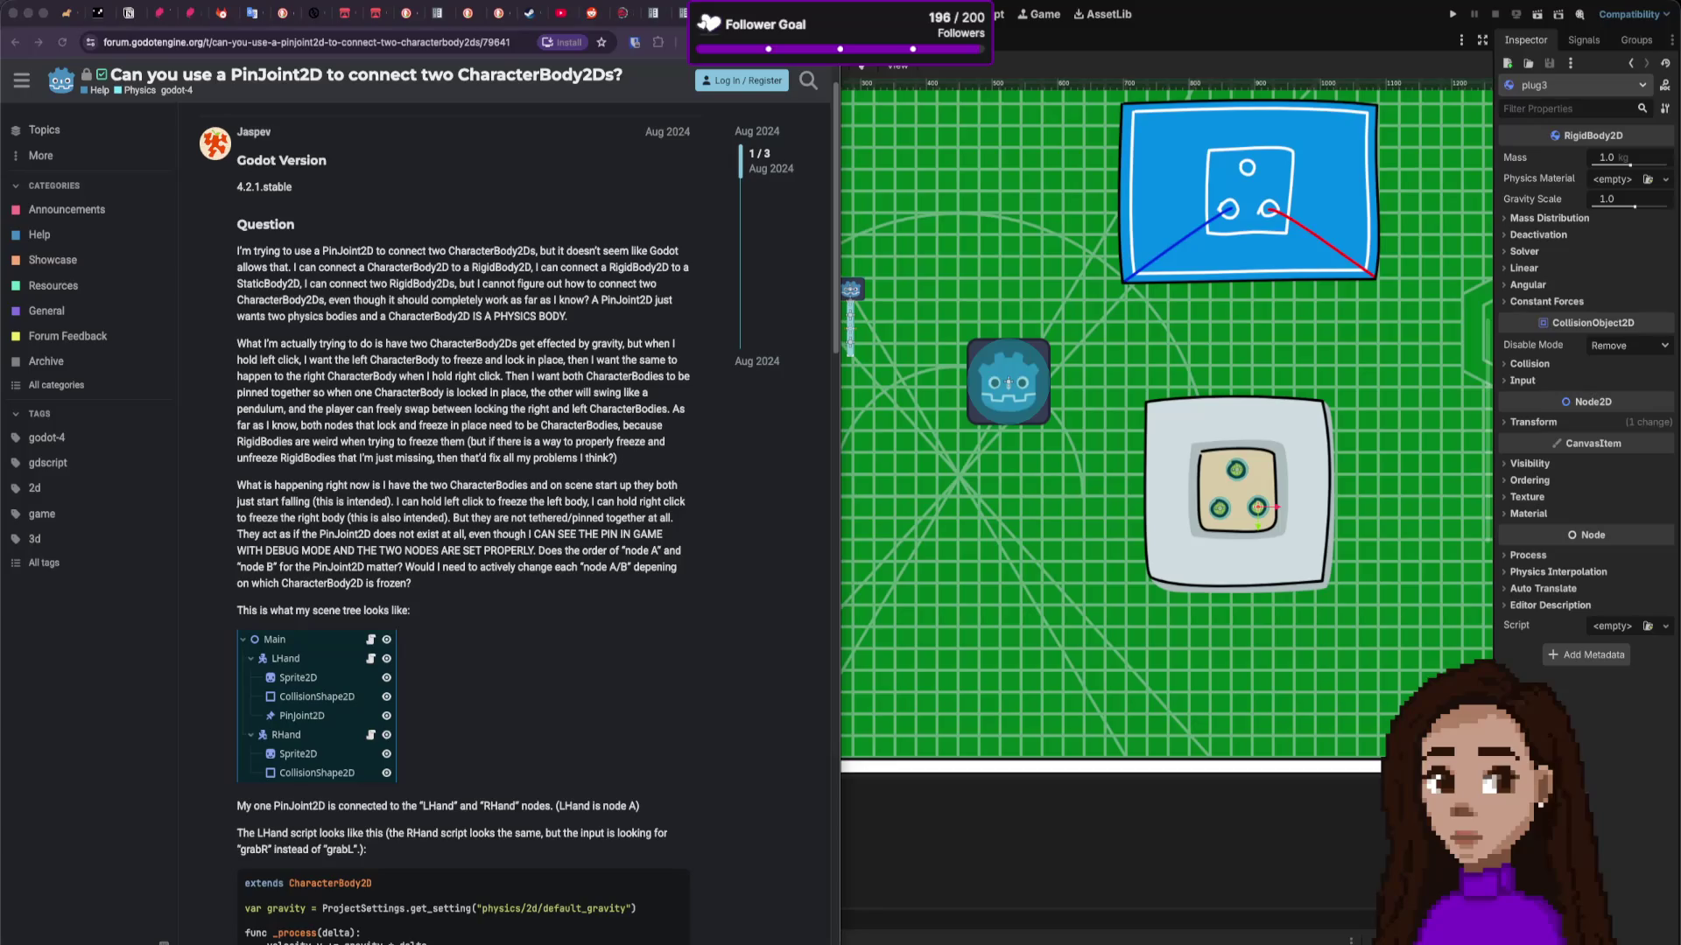
# Step: Close the old docs tabs and search 'godot drag and drop 2d' in a new tab
pyautogui.click(653, 13)
pyautogui.click(678, 13)
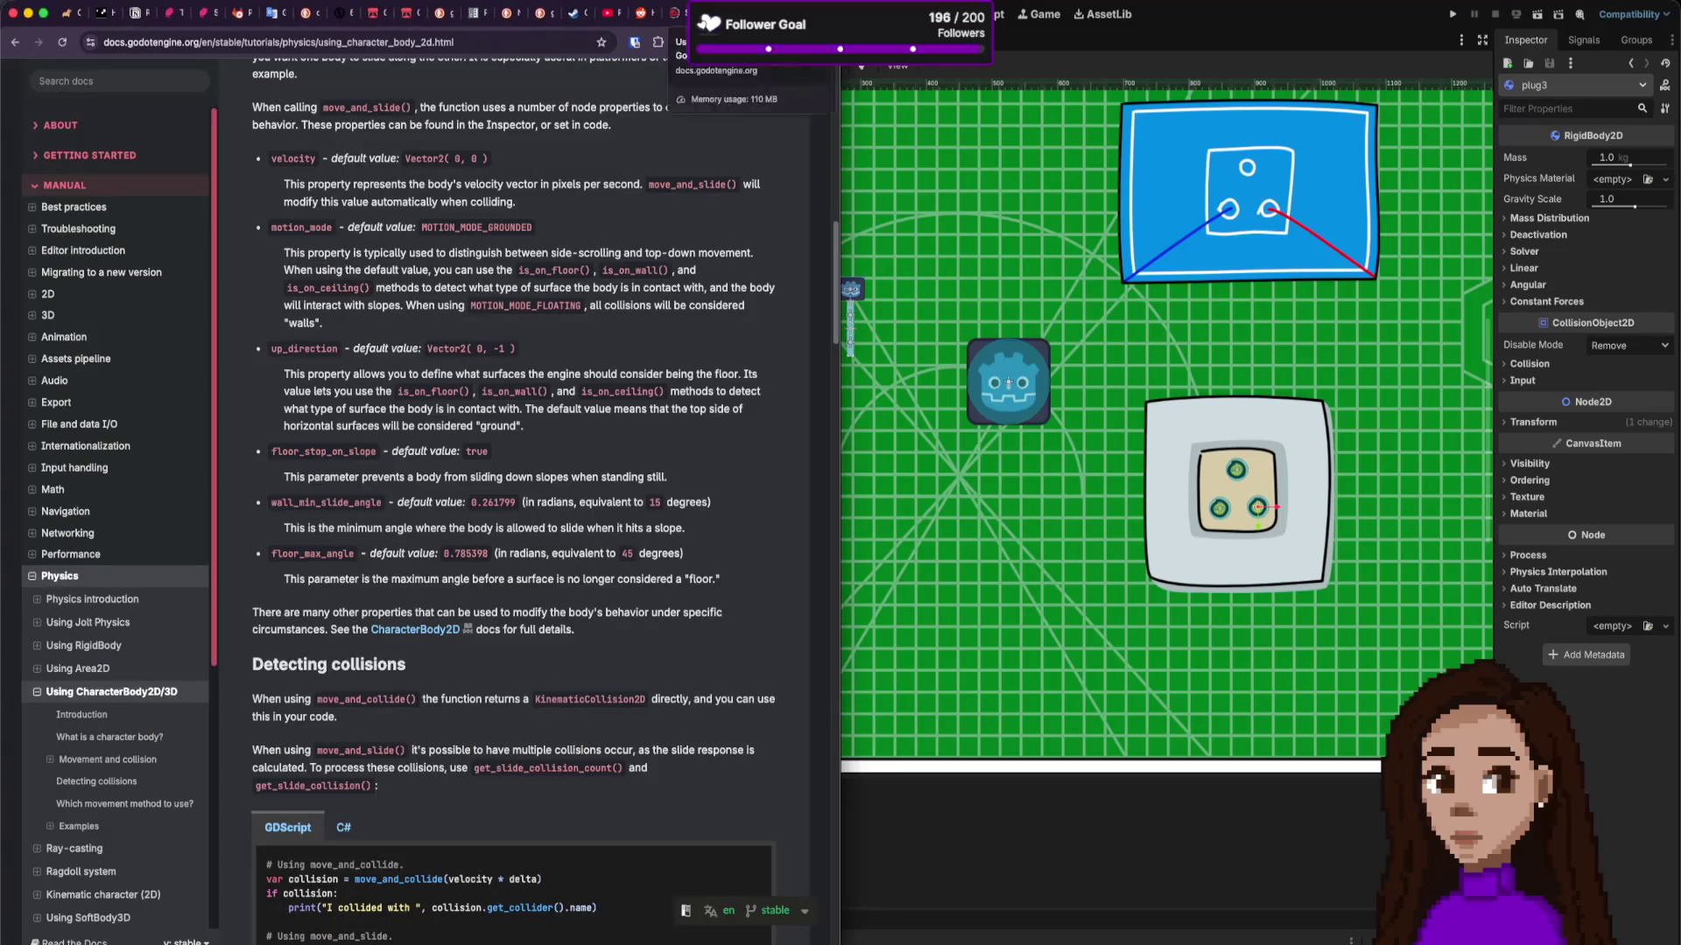
pyautogui.press('super+w')
pyautogui.press('super+w')
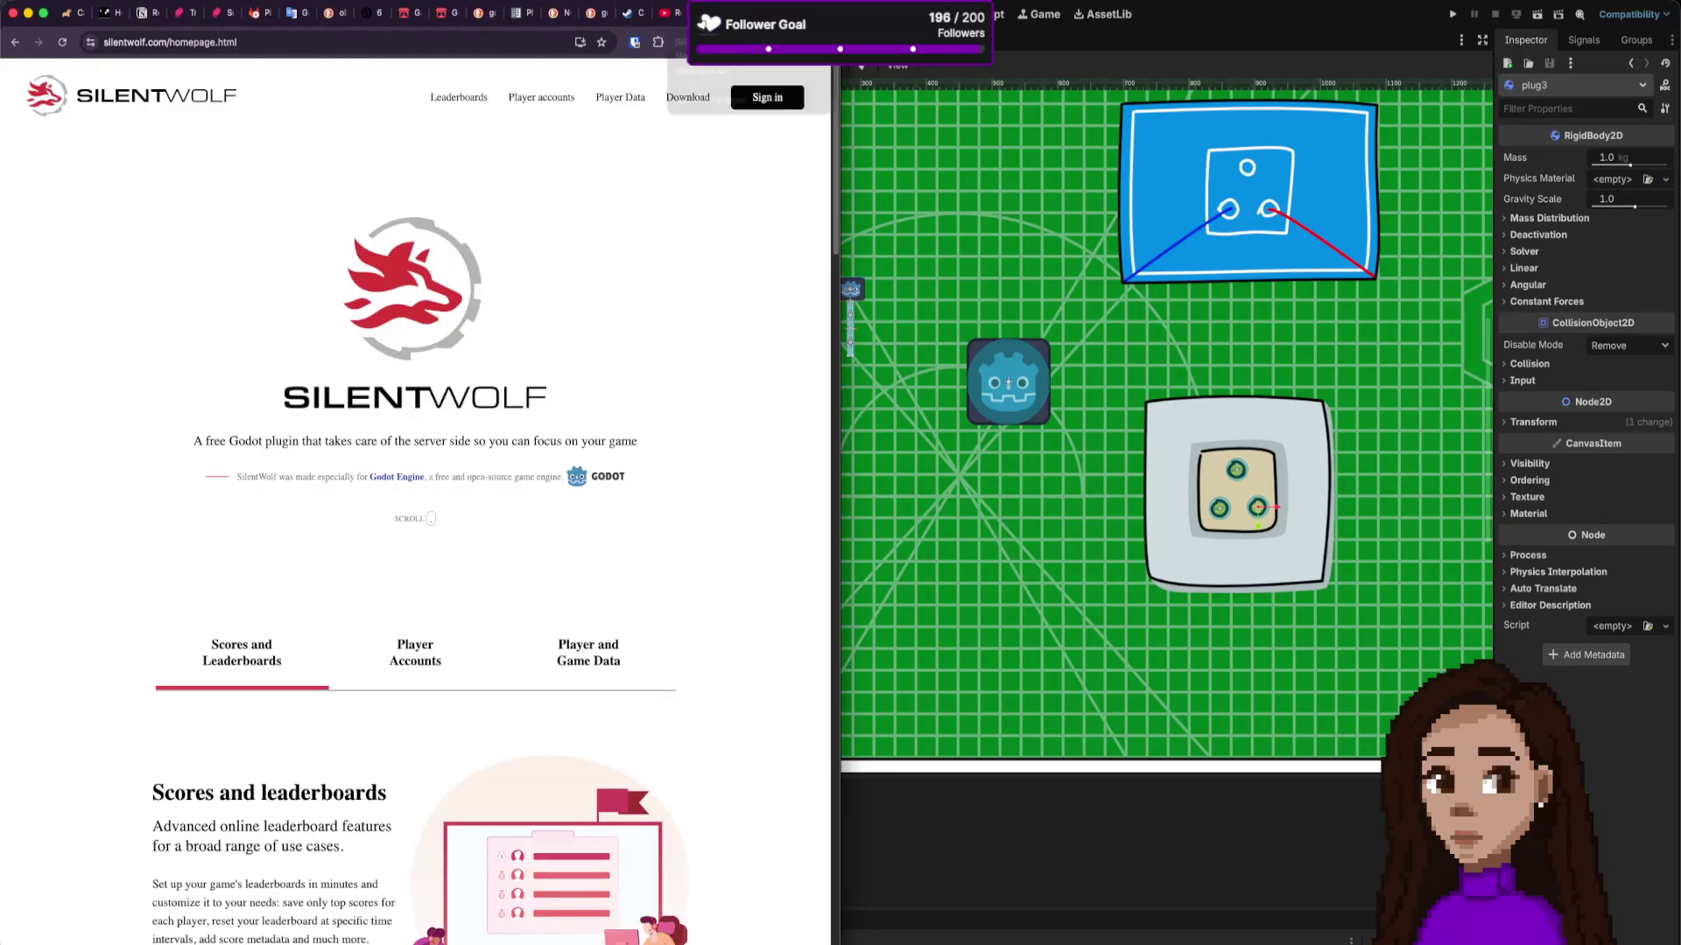
pyautogui.press('super+t')
pyautogui.write('godot drag')
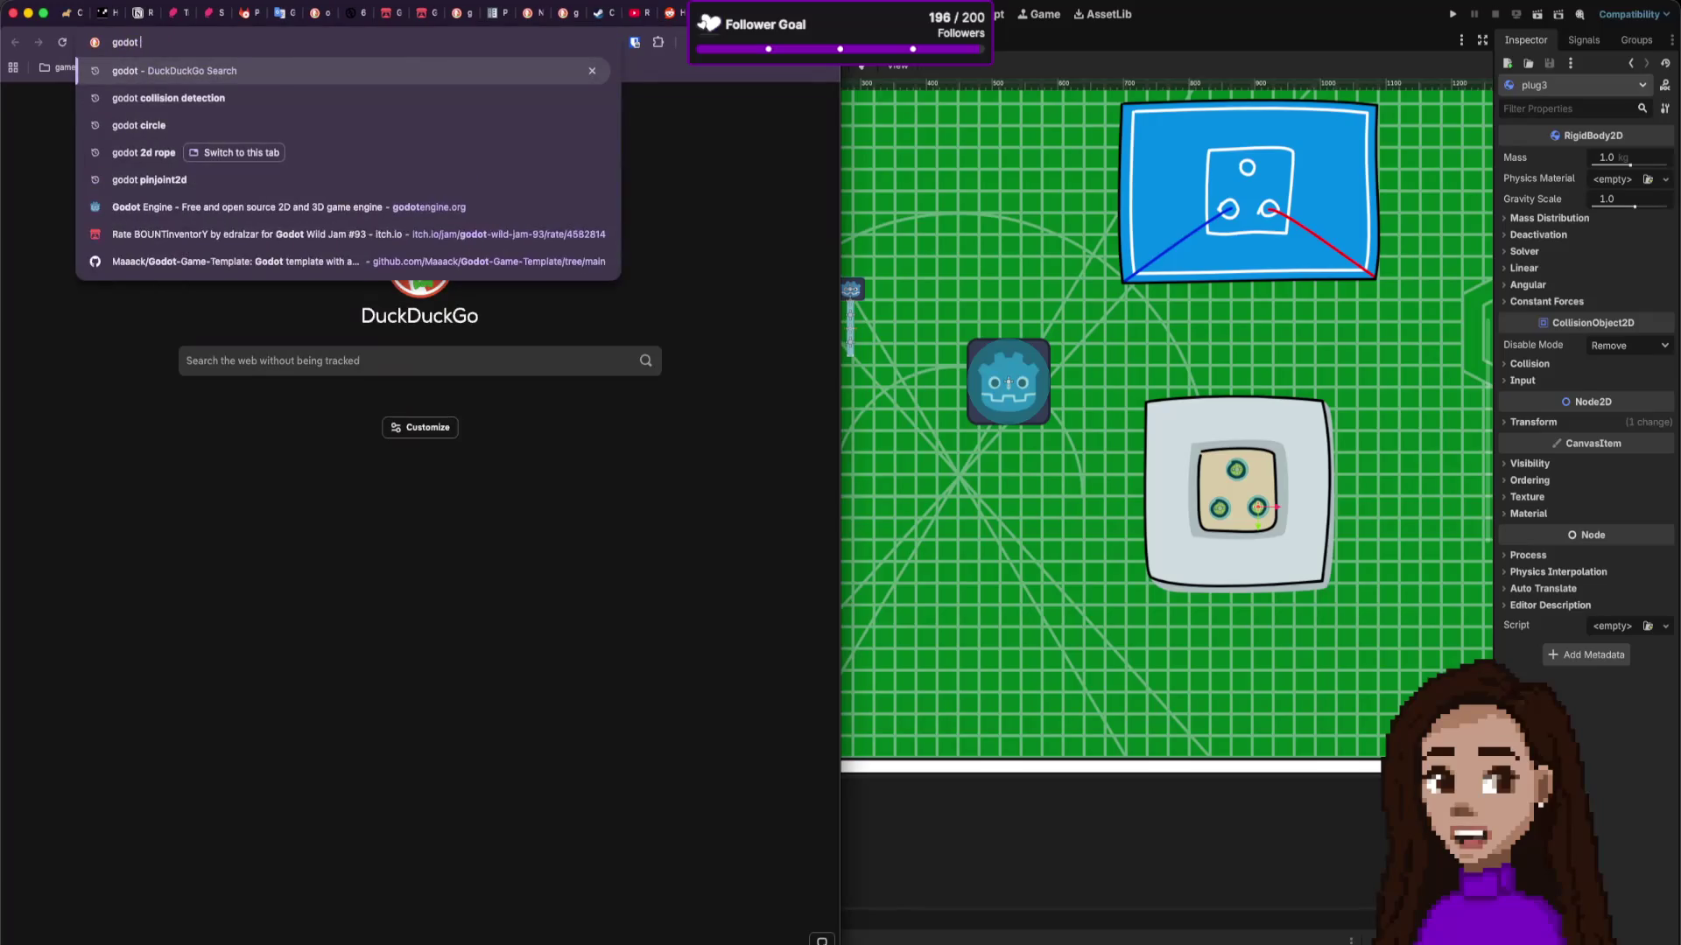
pyautogui.press('Down')
pyautogui.press('Down')
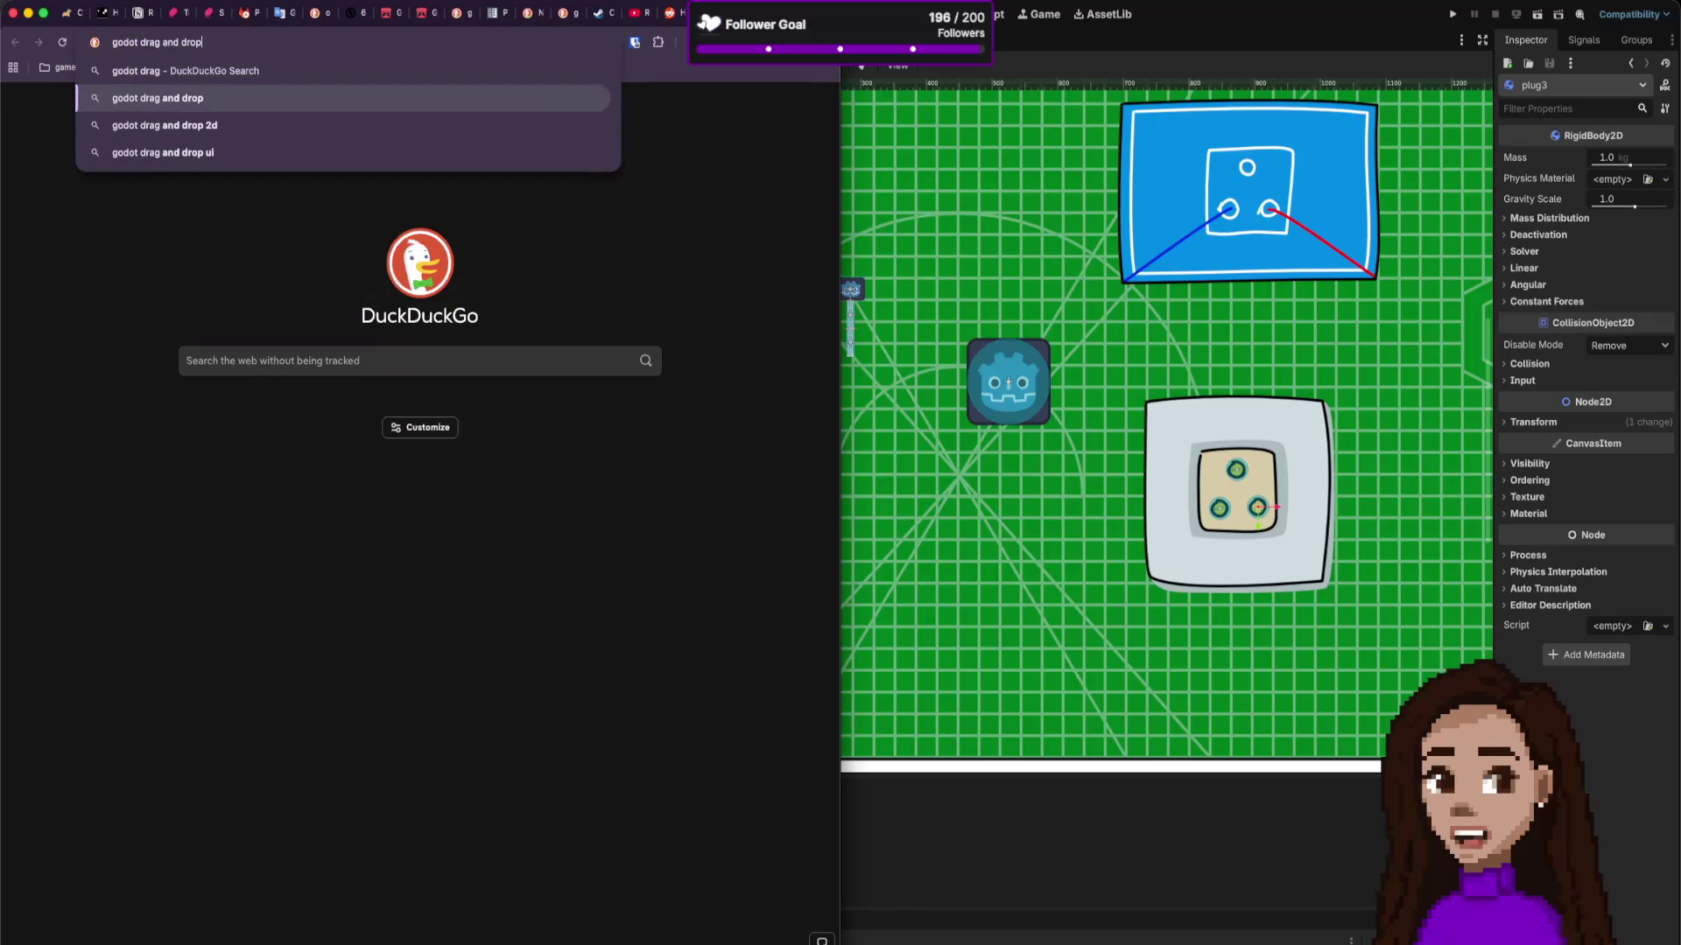
pyautogui.press('Return')
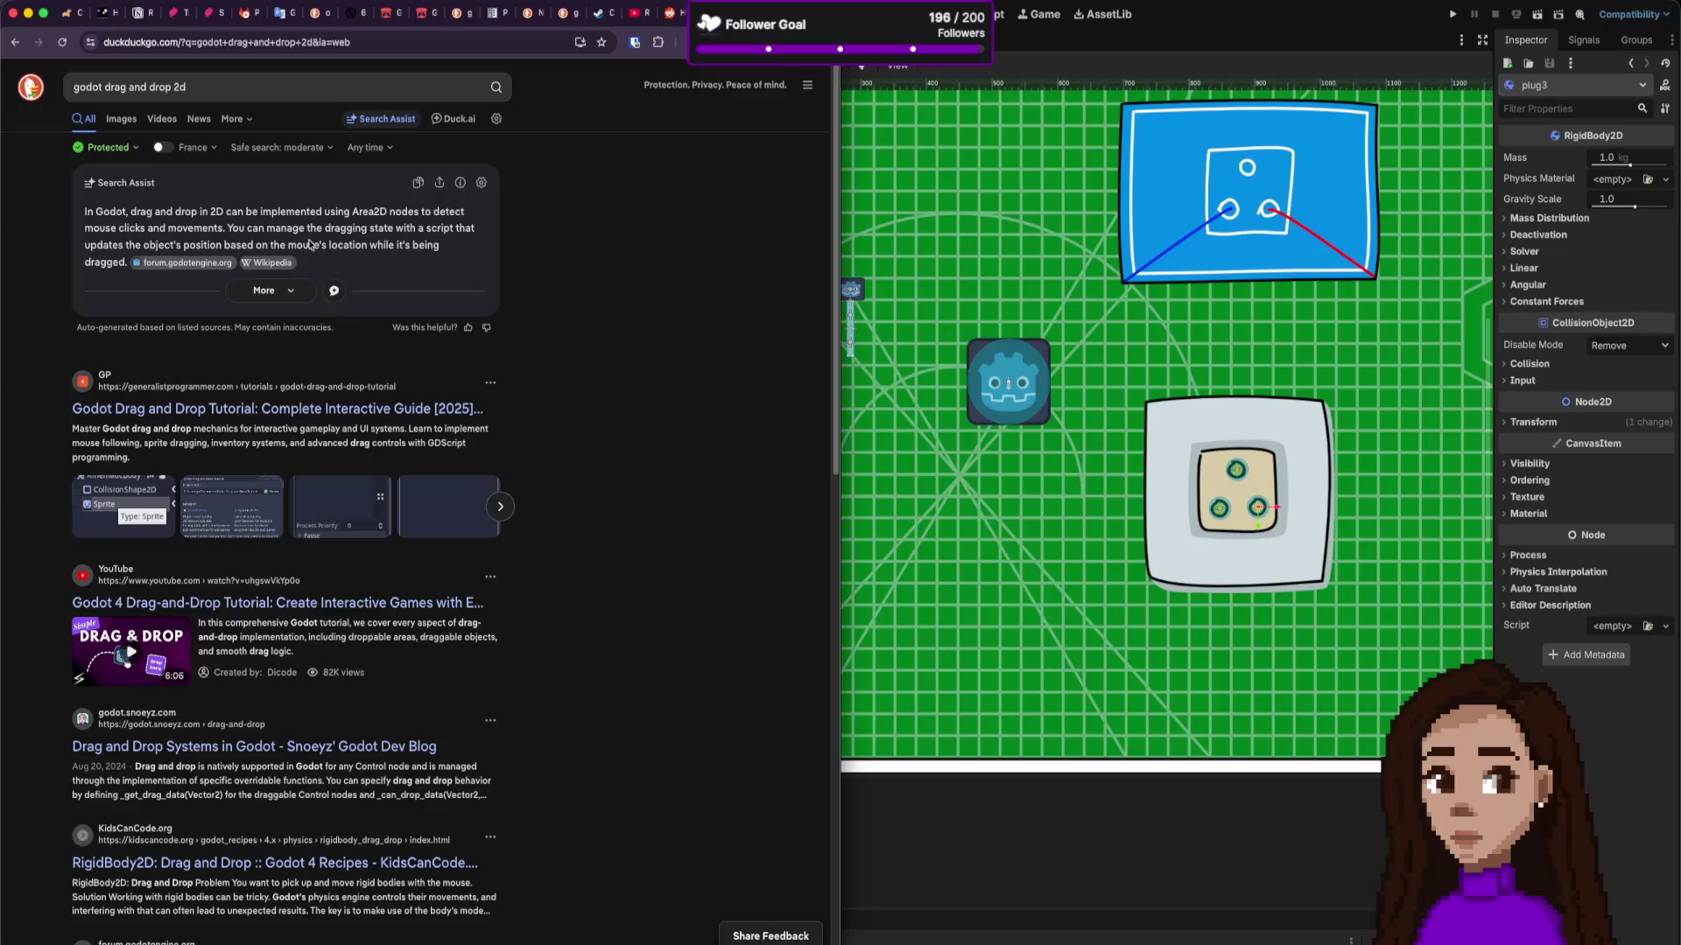
# Step: Read the Godot forum thread from the results, then return to the search page
pyautogui.keyDown('super'); pyautogui.click(224, 268); pyautogui.keyUp('super')
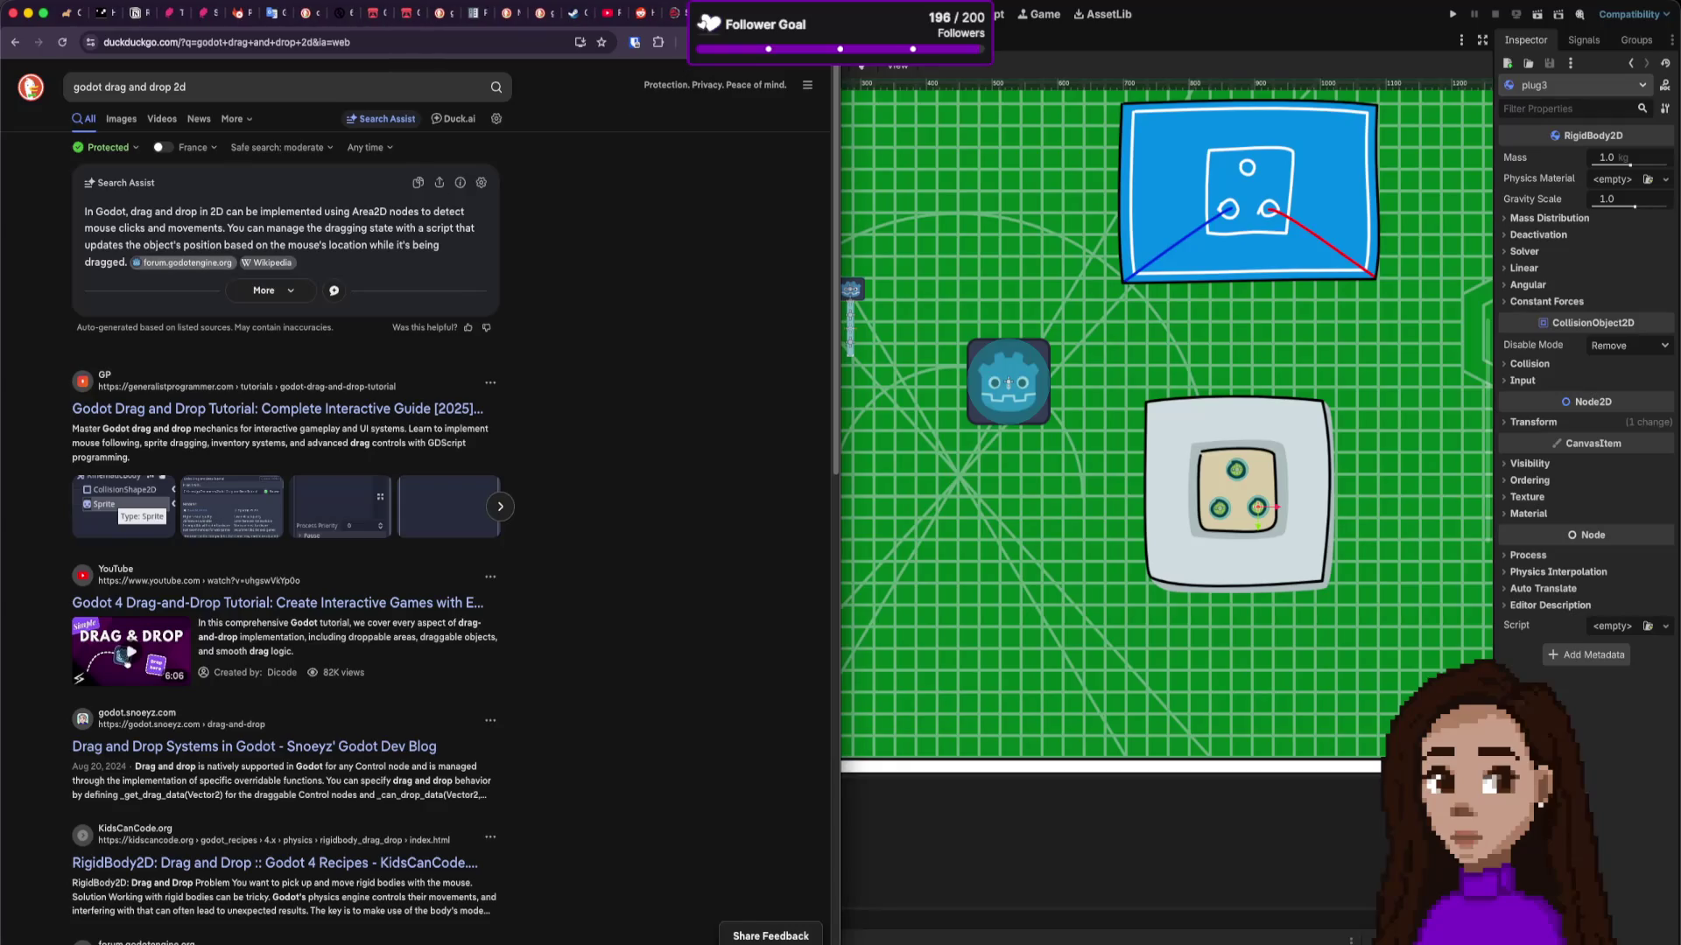
pyautogui.hotkey('ctrl', 'Tab')
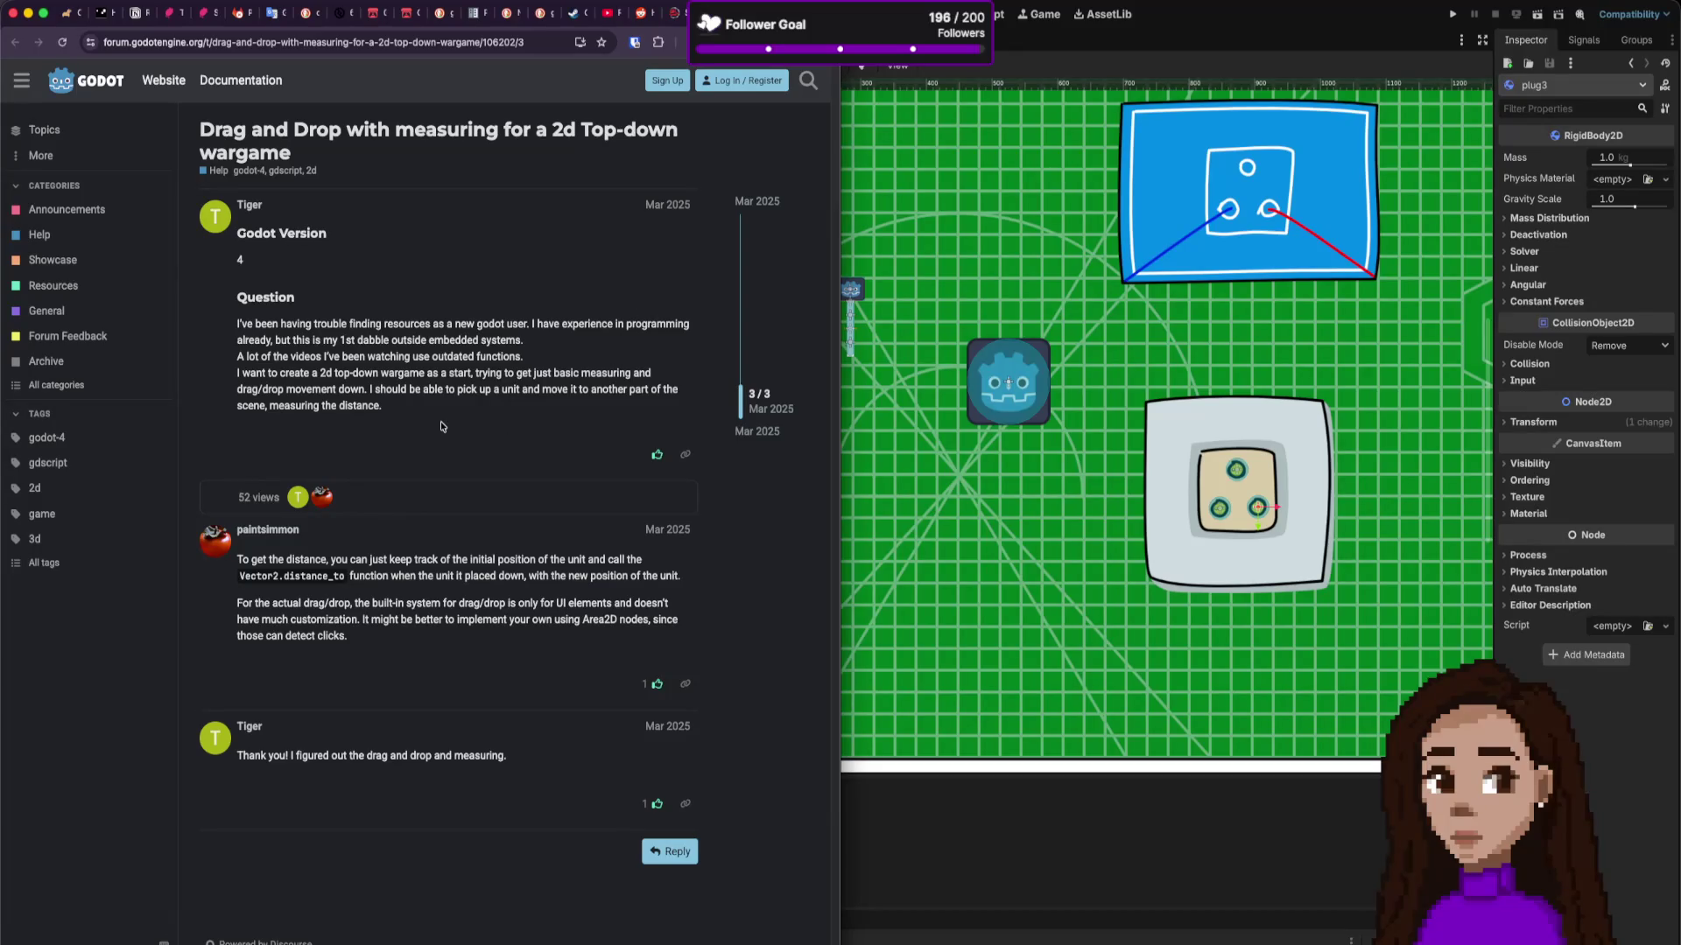
pyautogui.moveTo(407, 412)
pyautogui.mouseDown()
pyautogui.moveTo(241, 377)
pyautogui.moveTo(241, 354)
pyautogui.mouseUp()
pyautogui.click(360, 365)
pyautogui.press('super+bracketleft')
# Step: Skim the Godot Drag and Drop Tutorial result and go back to the results
pyautogui.scroll(-3, 435, 511)
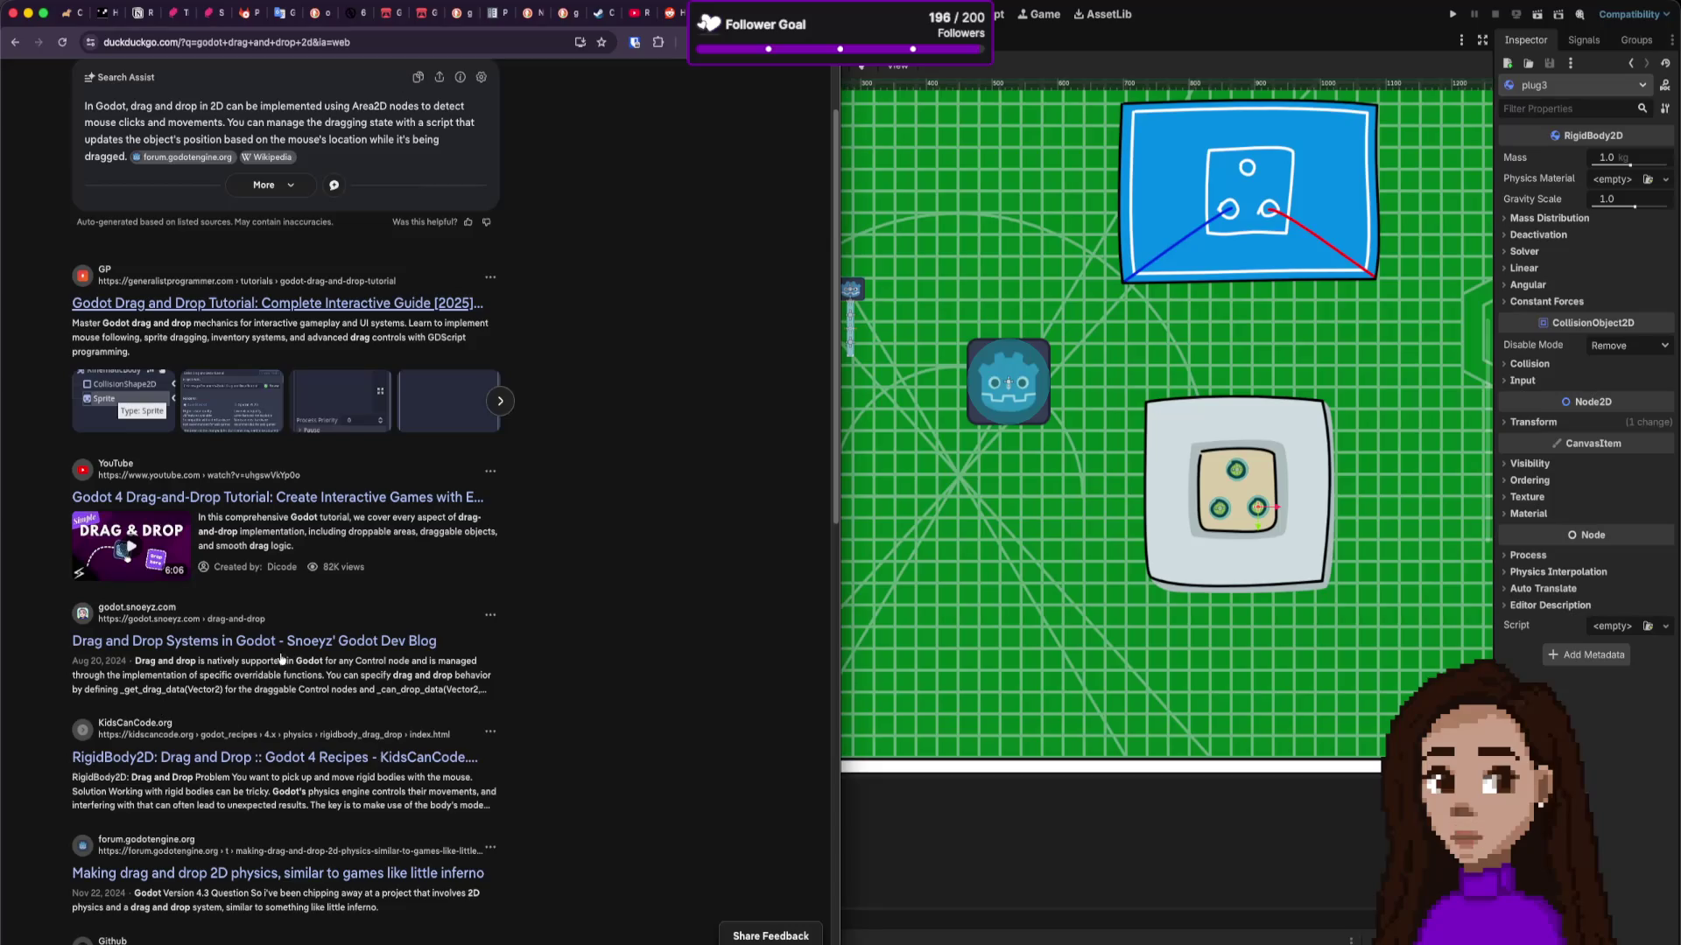
pyautogui.scroll(-1, 269, 325)
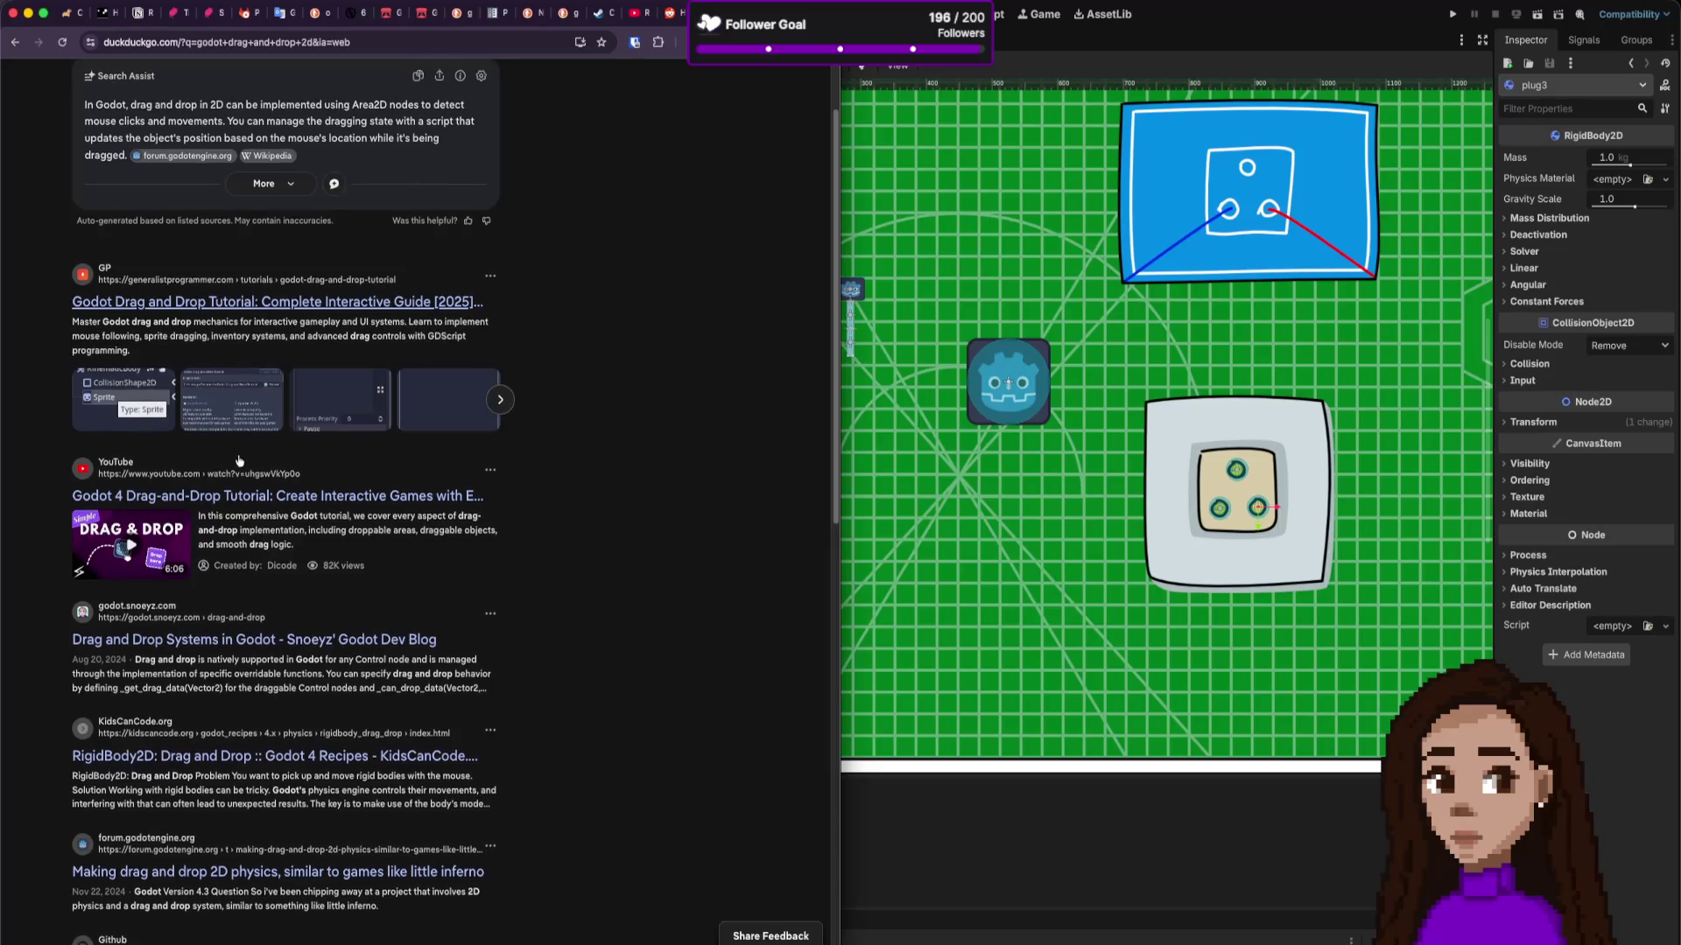
pyautogui.click(289, 302)
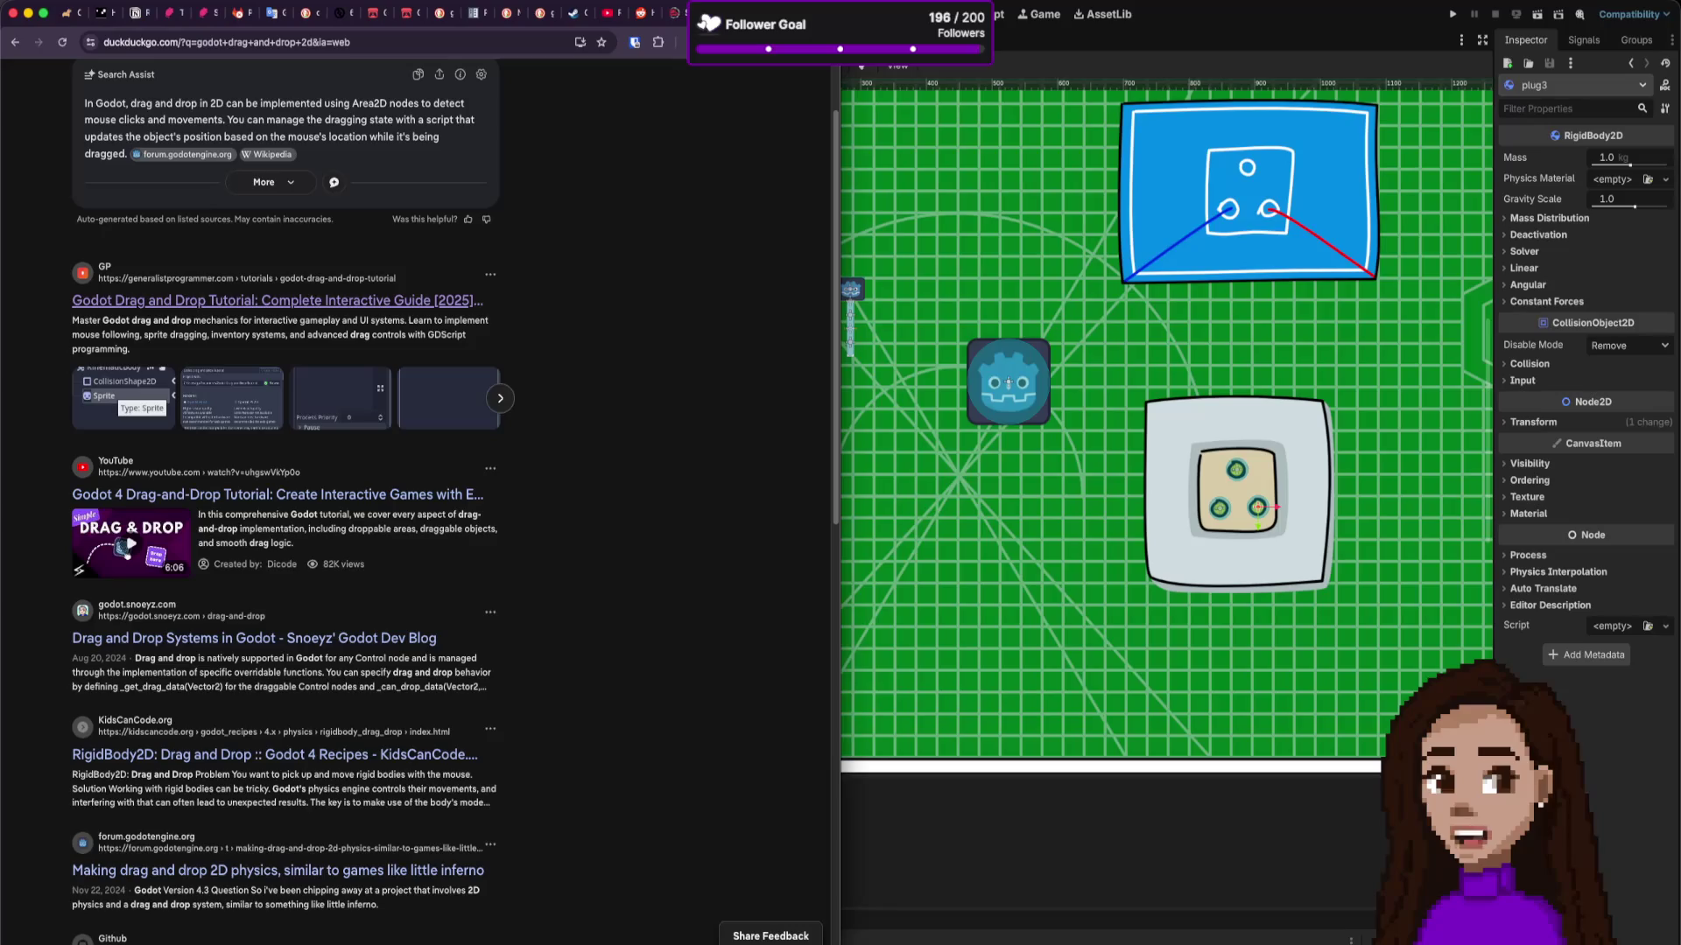
pyautogui.scroll(-15, 540, 662)
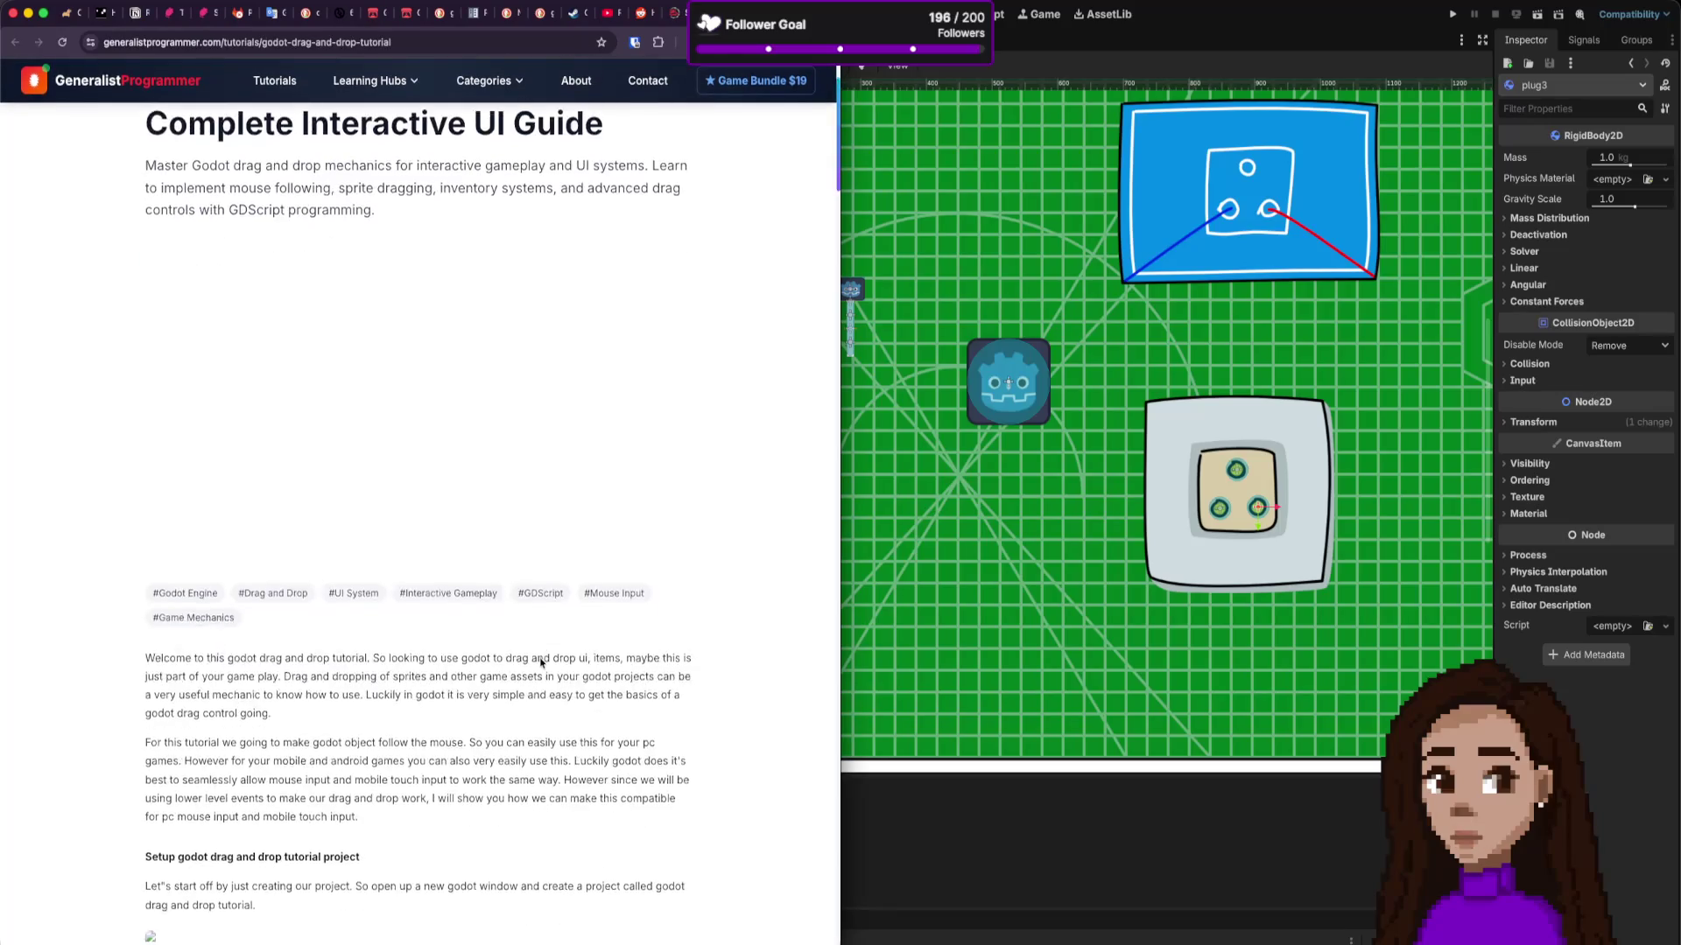
pyautogui.scroll(10, 540, 663)
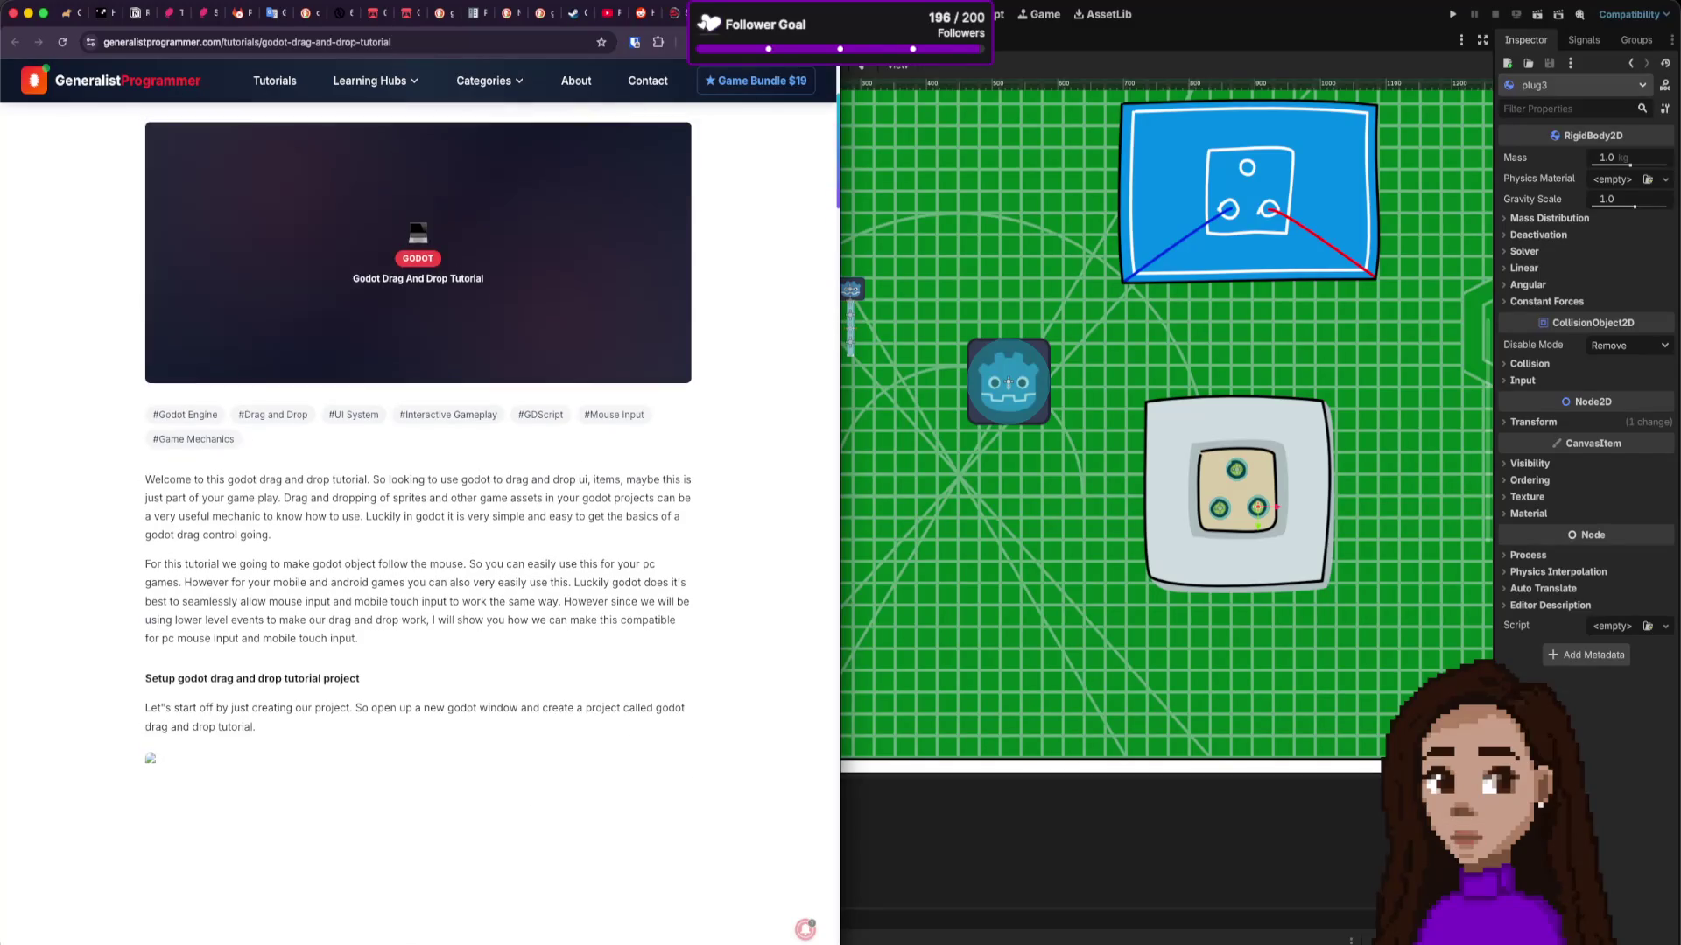
pyautogui.hotkey('alt', 'Left')
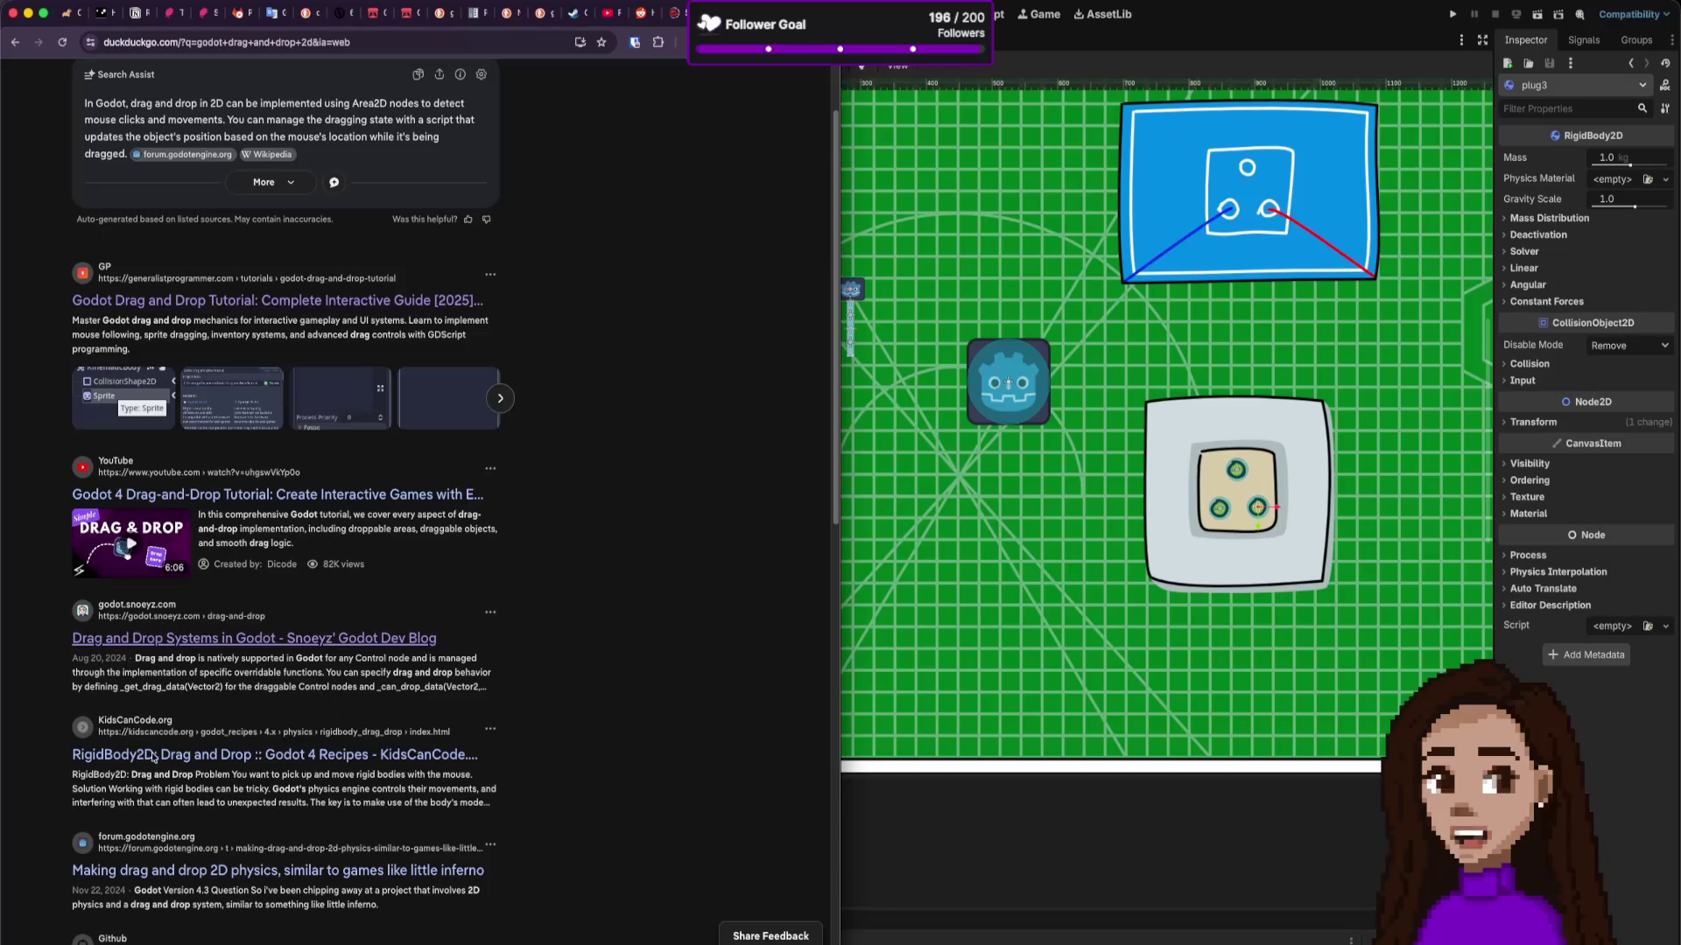
# Step: Open the Stack Overflow result in a background tab and switch to the Snoeyz blog post
pyautogui.scroll(-5, 171, 818)
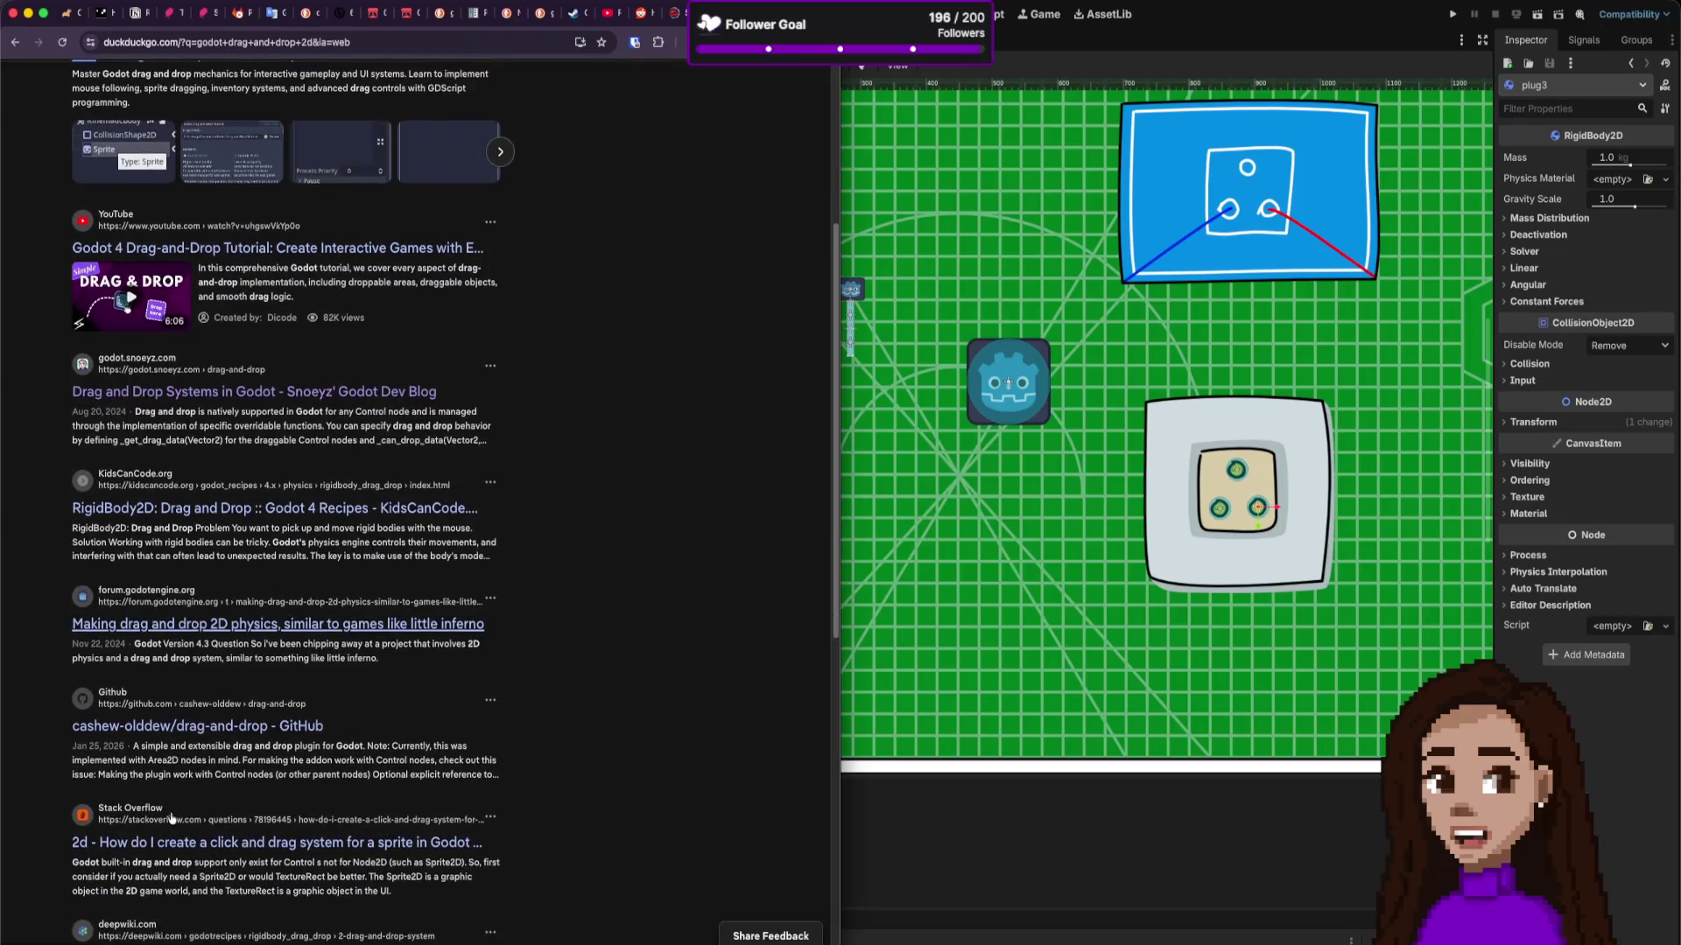
pyautogui.scroll(-3, 291, 757)
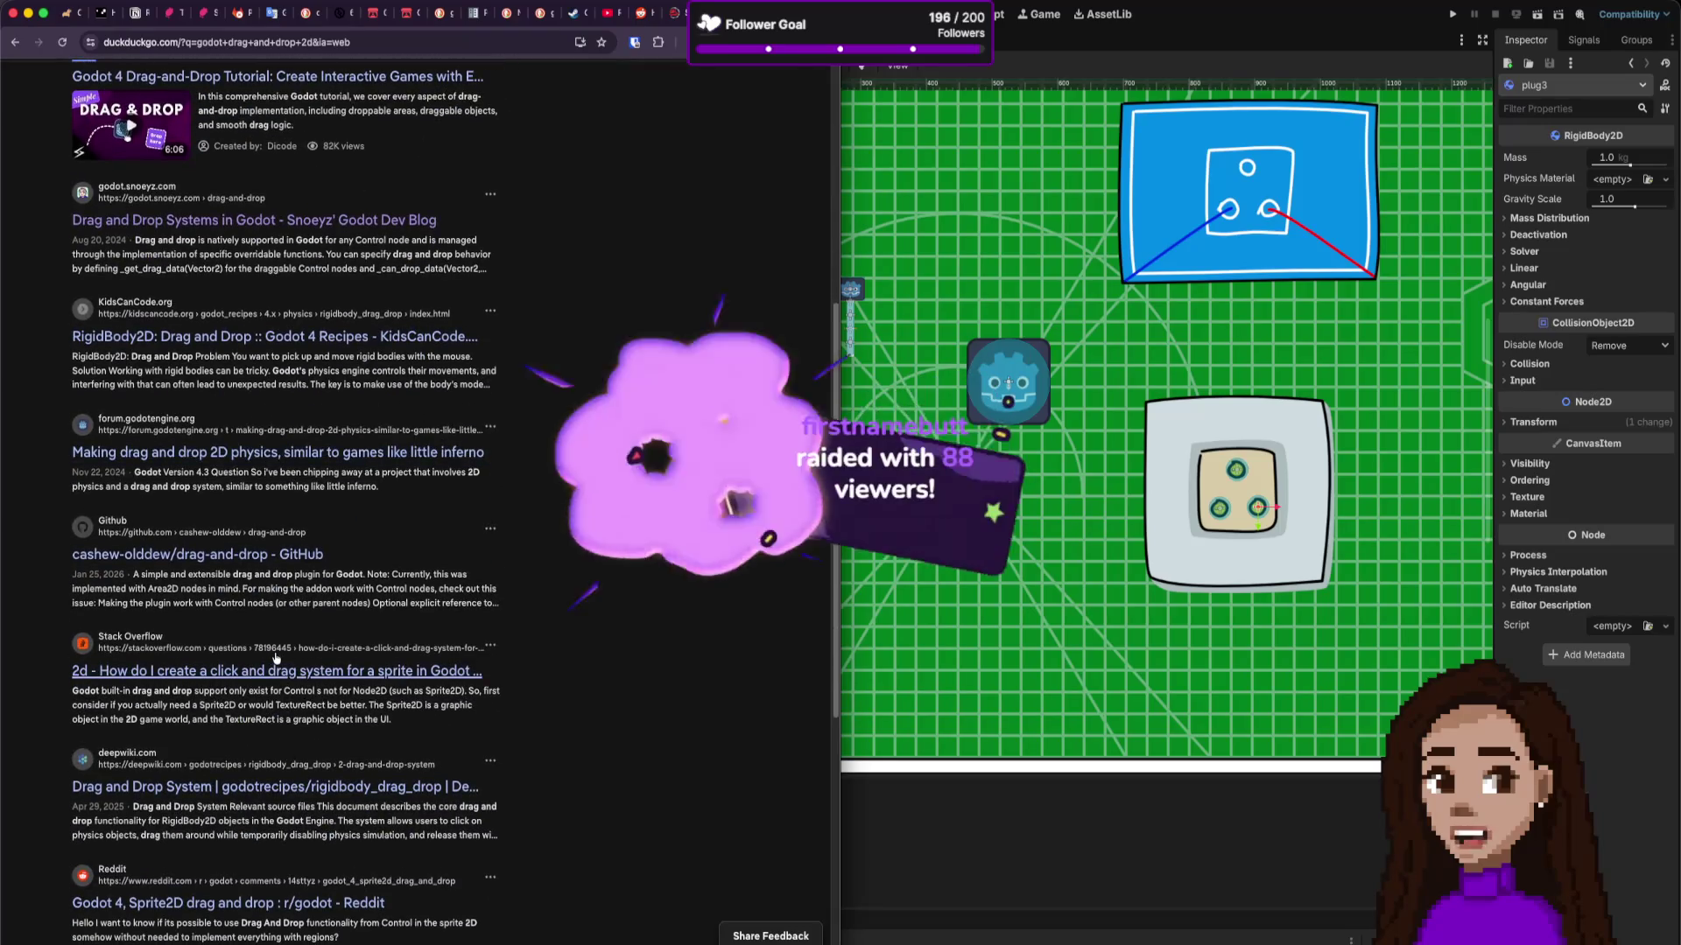
pyautogui.keyDown('super'); pyautogui.click(275, 658); pyautogui.keyUp('super')
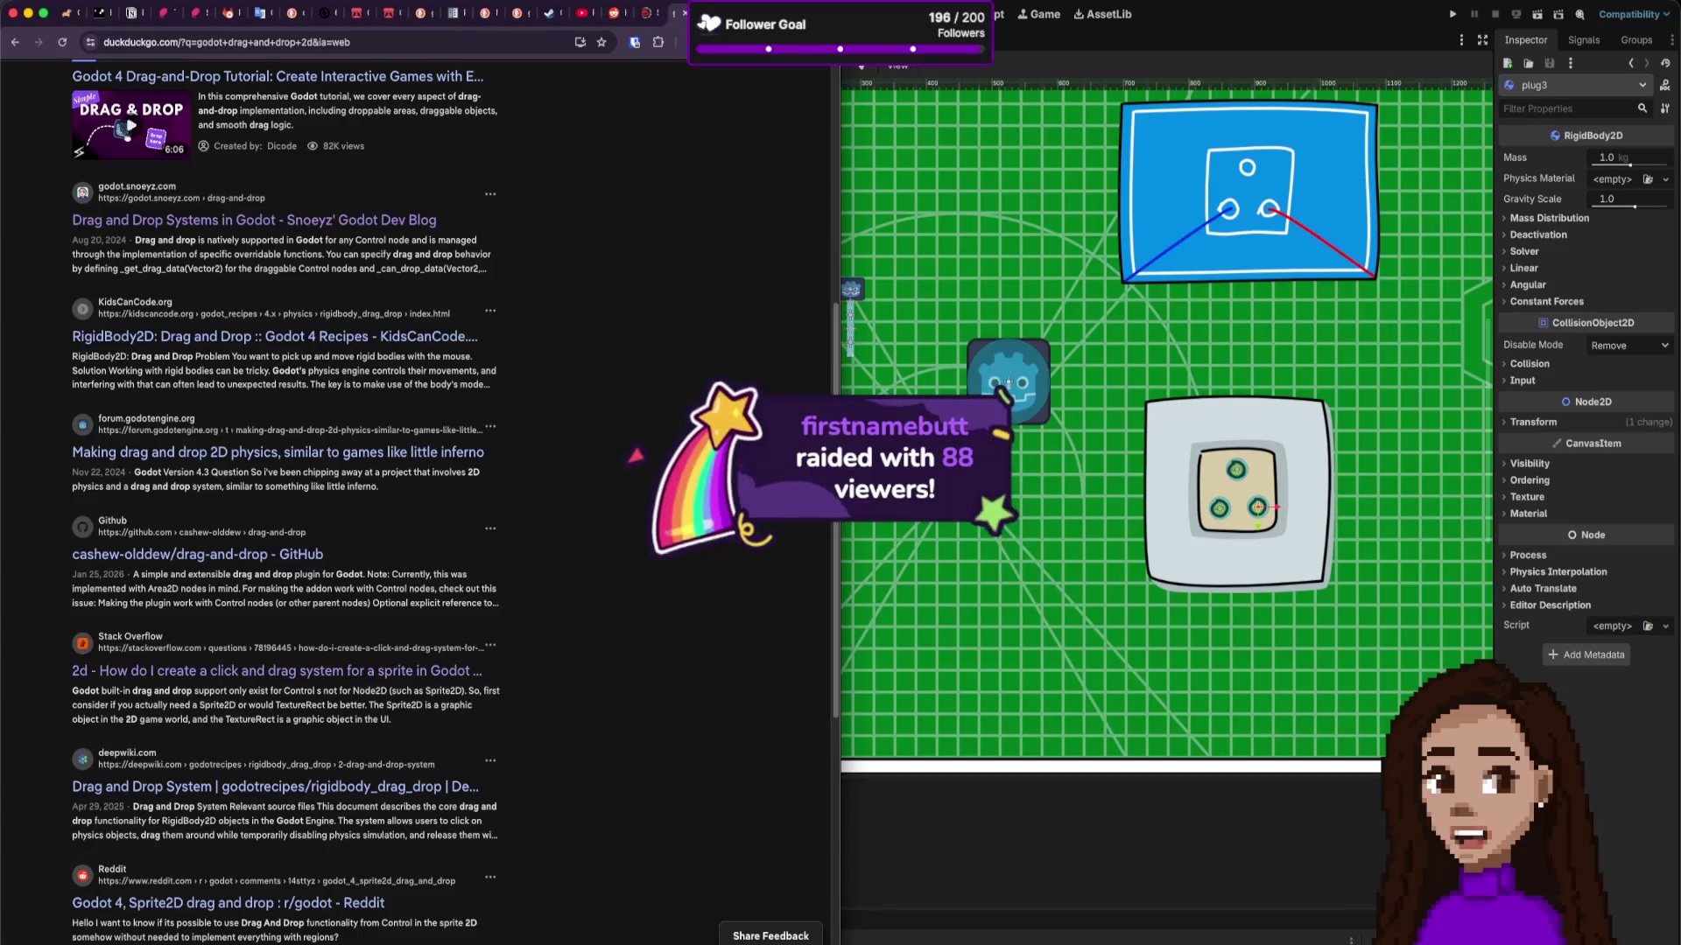
pyautogui.hotkey('ctrl', 'Tab')
# Step: Read the blog's native drag and drop section, highlighting get_drag_data(Vector2)
pyautogui.scroll(-3, 613, 320)
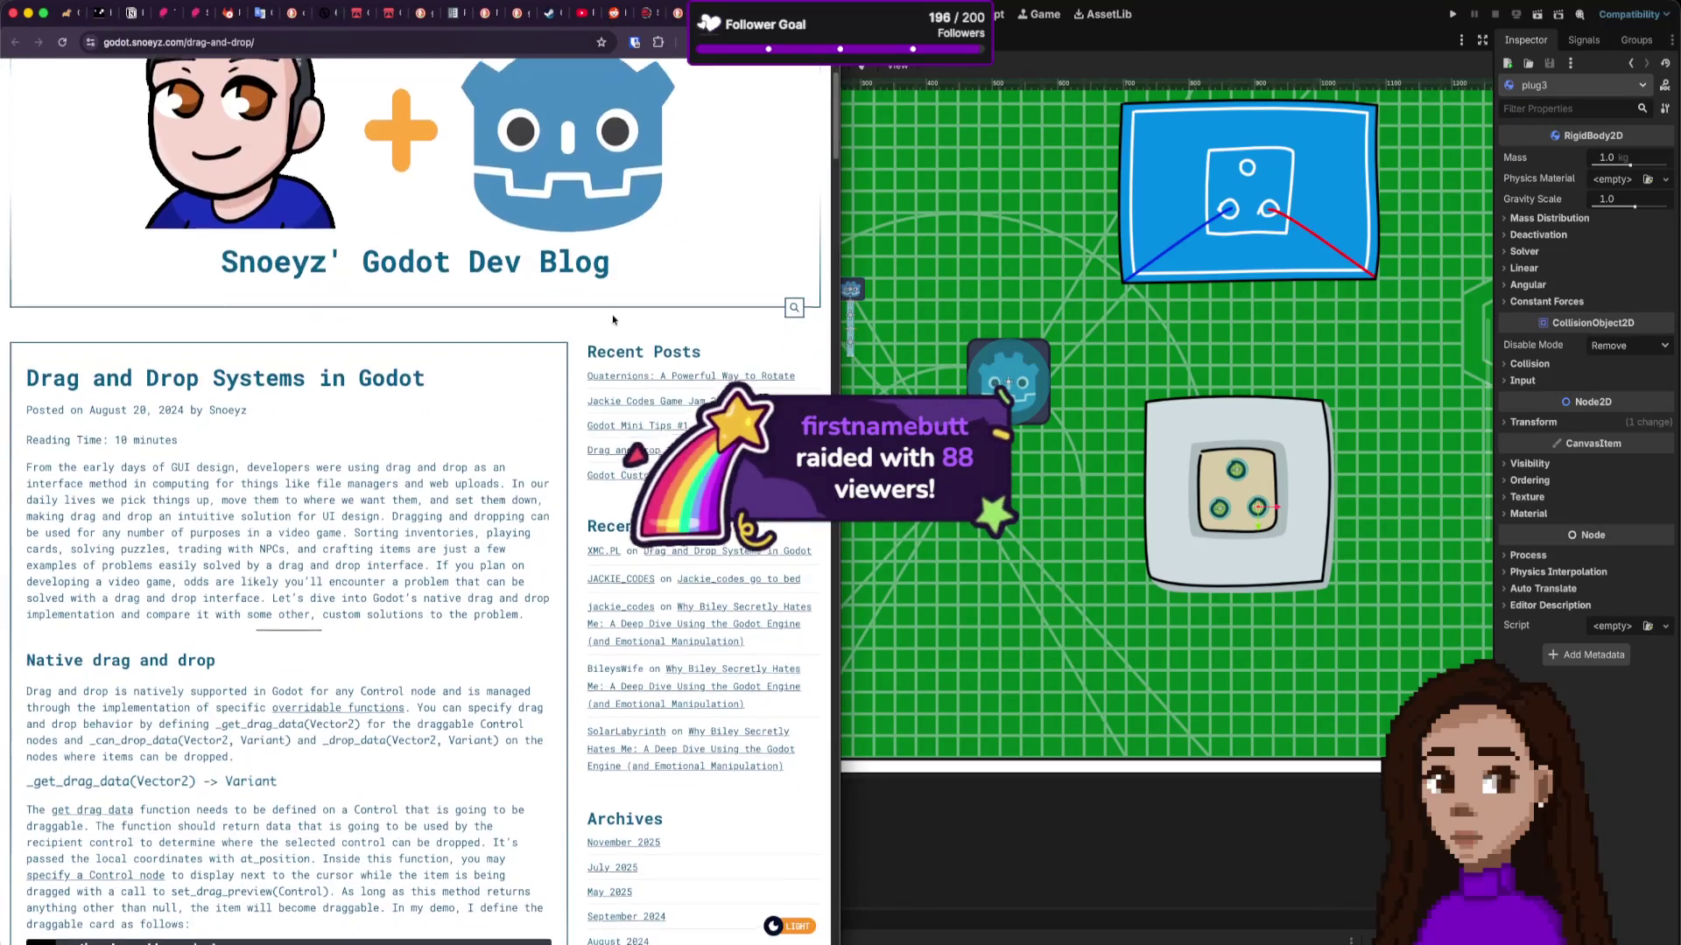
pyautogui.scroll(-10, 613, 320)
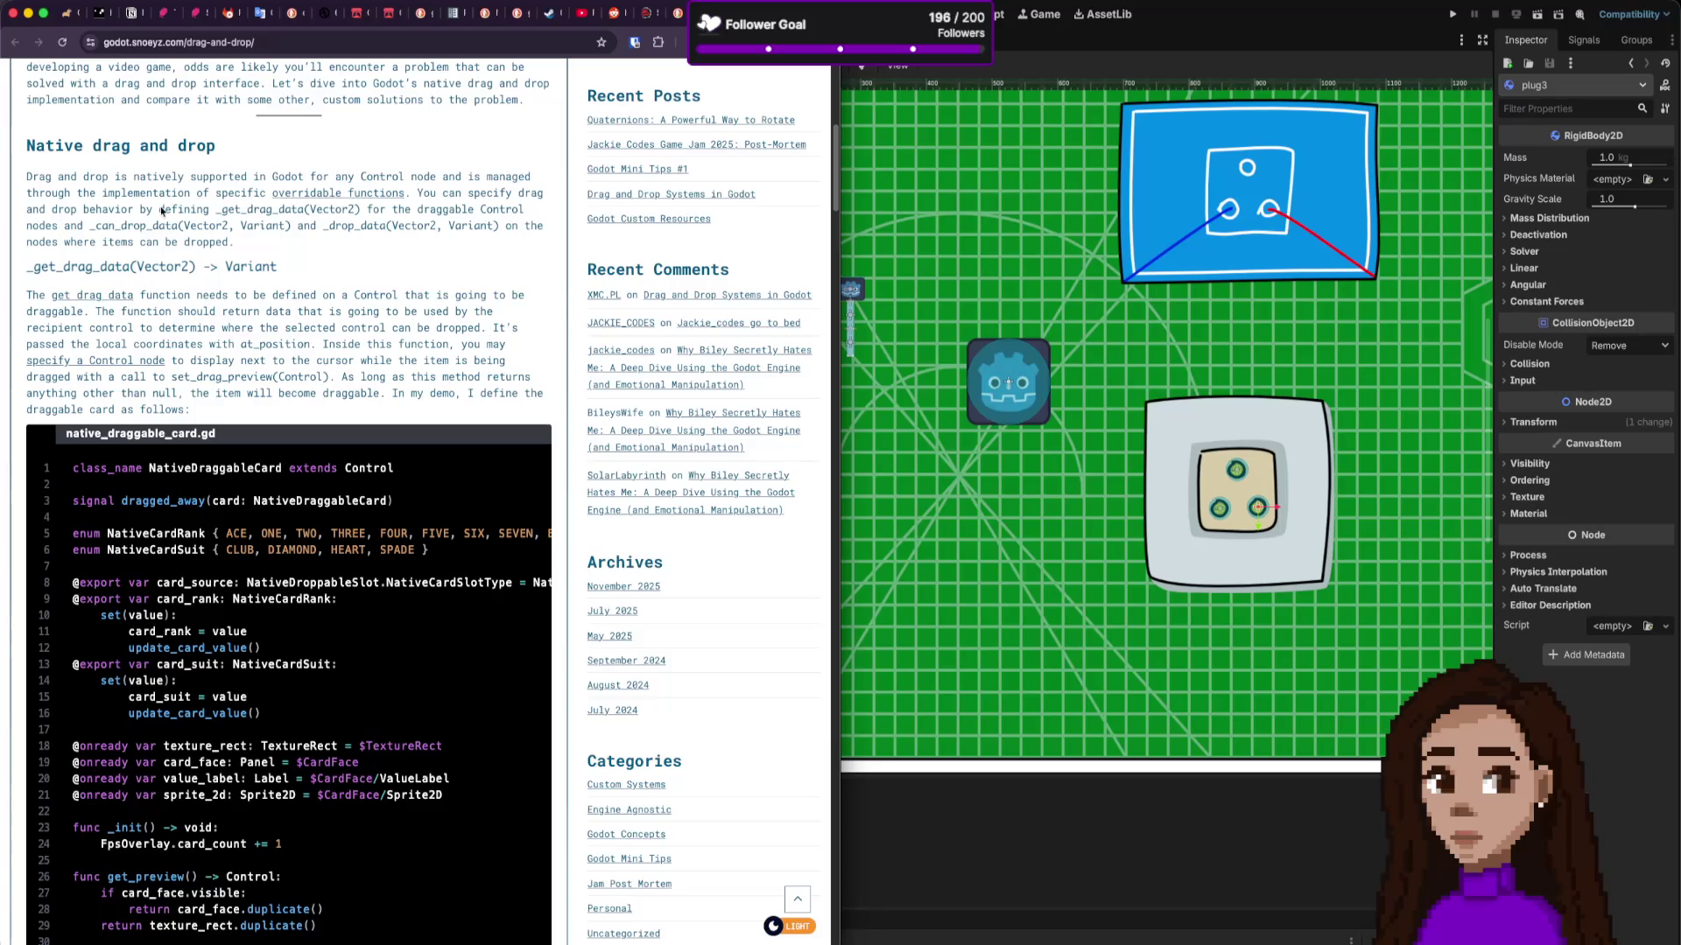
pyautogui.moveTo(234, 211); pyautogui.dragTo(355, 212)
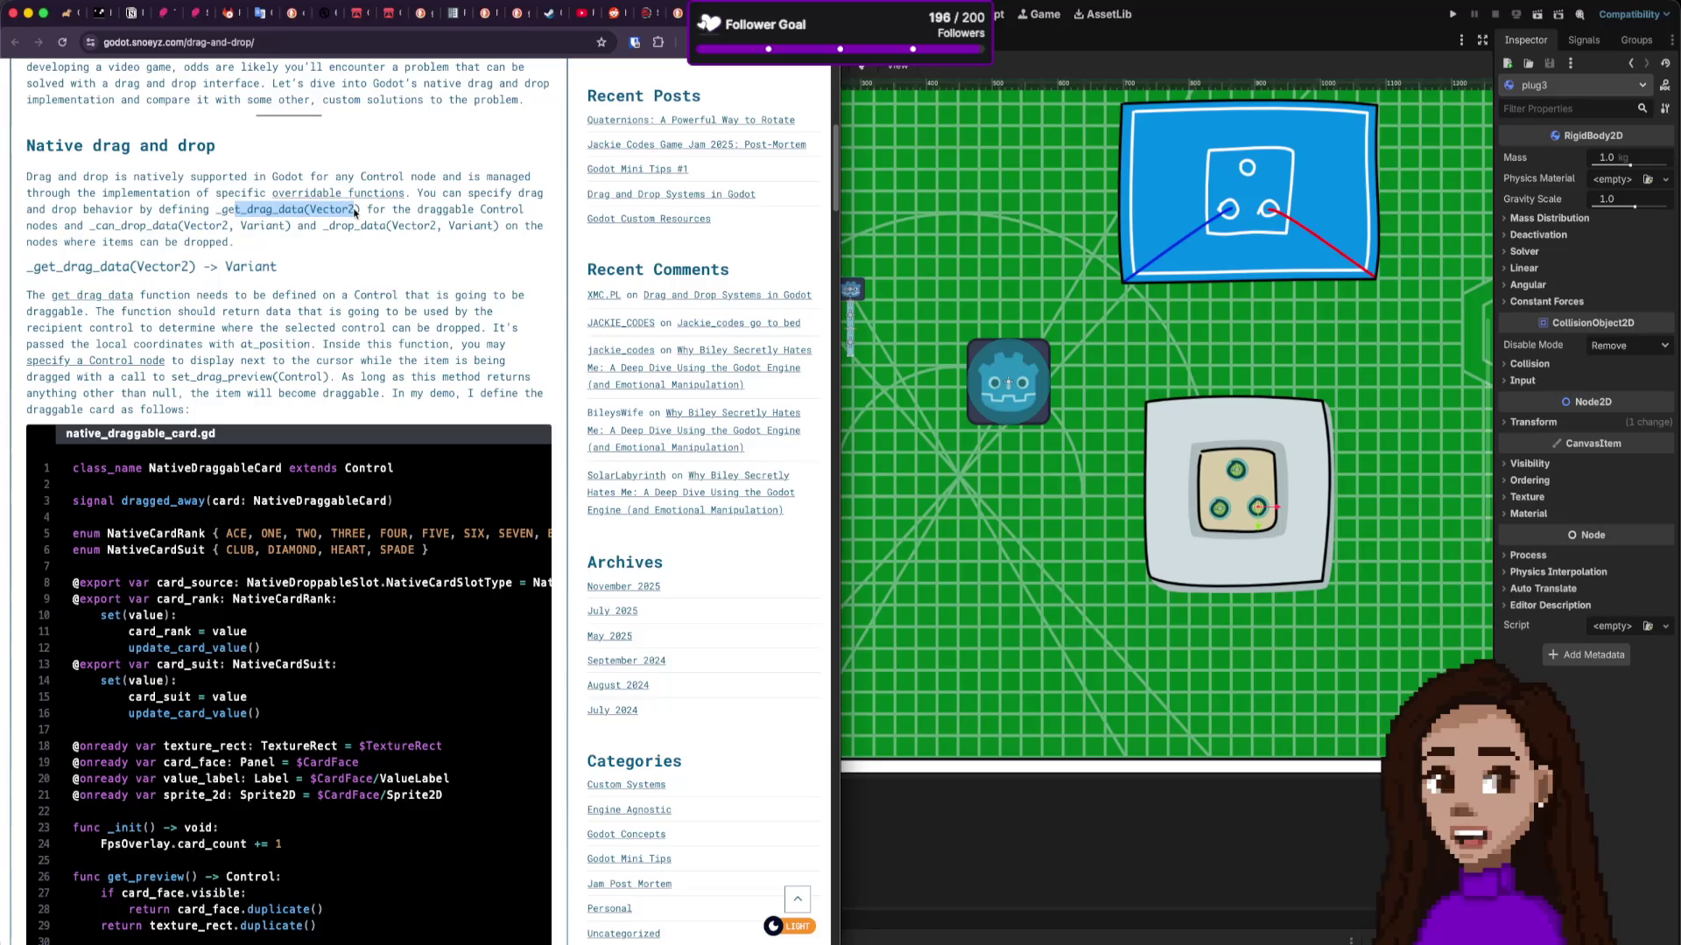
pyautogui.scroll(-3, 371, 404)
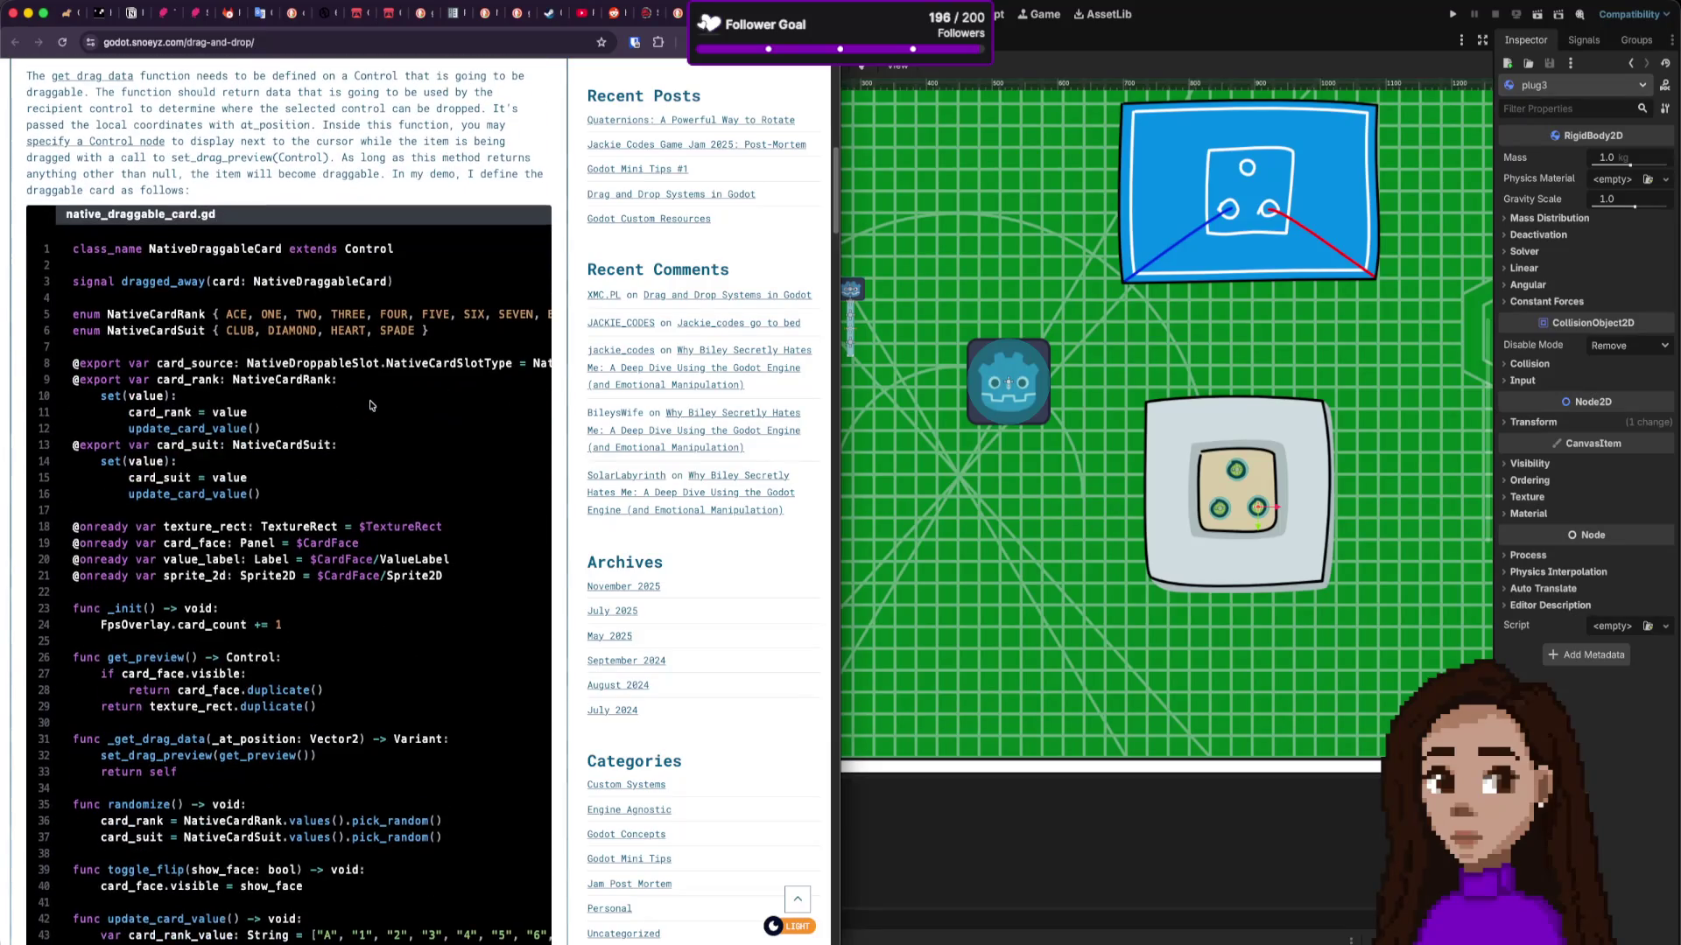
pyautogui.scroll(-3, 372, 404)
pyautogui.scroll(10, 371, 404)
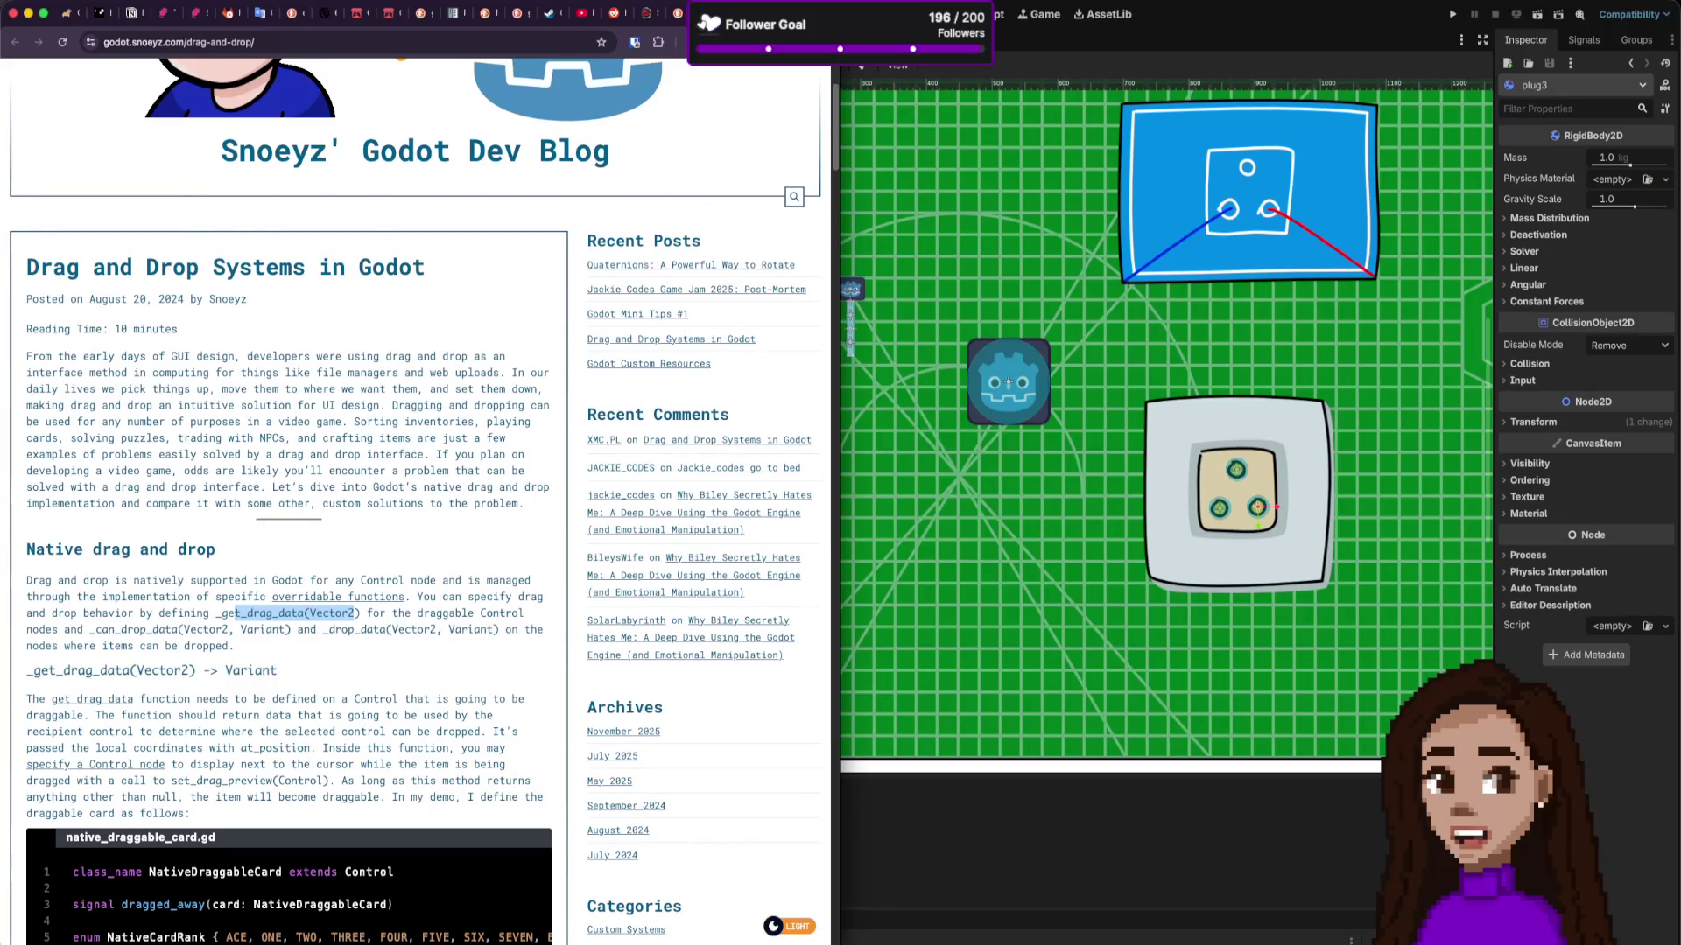
pyautogui.hotkey('ctrl', 'Tab')
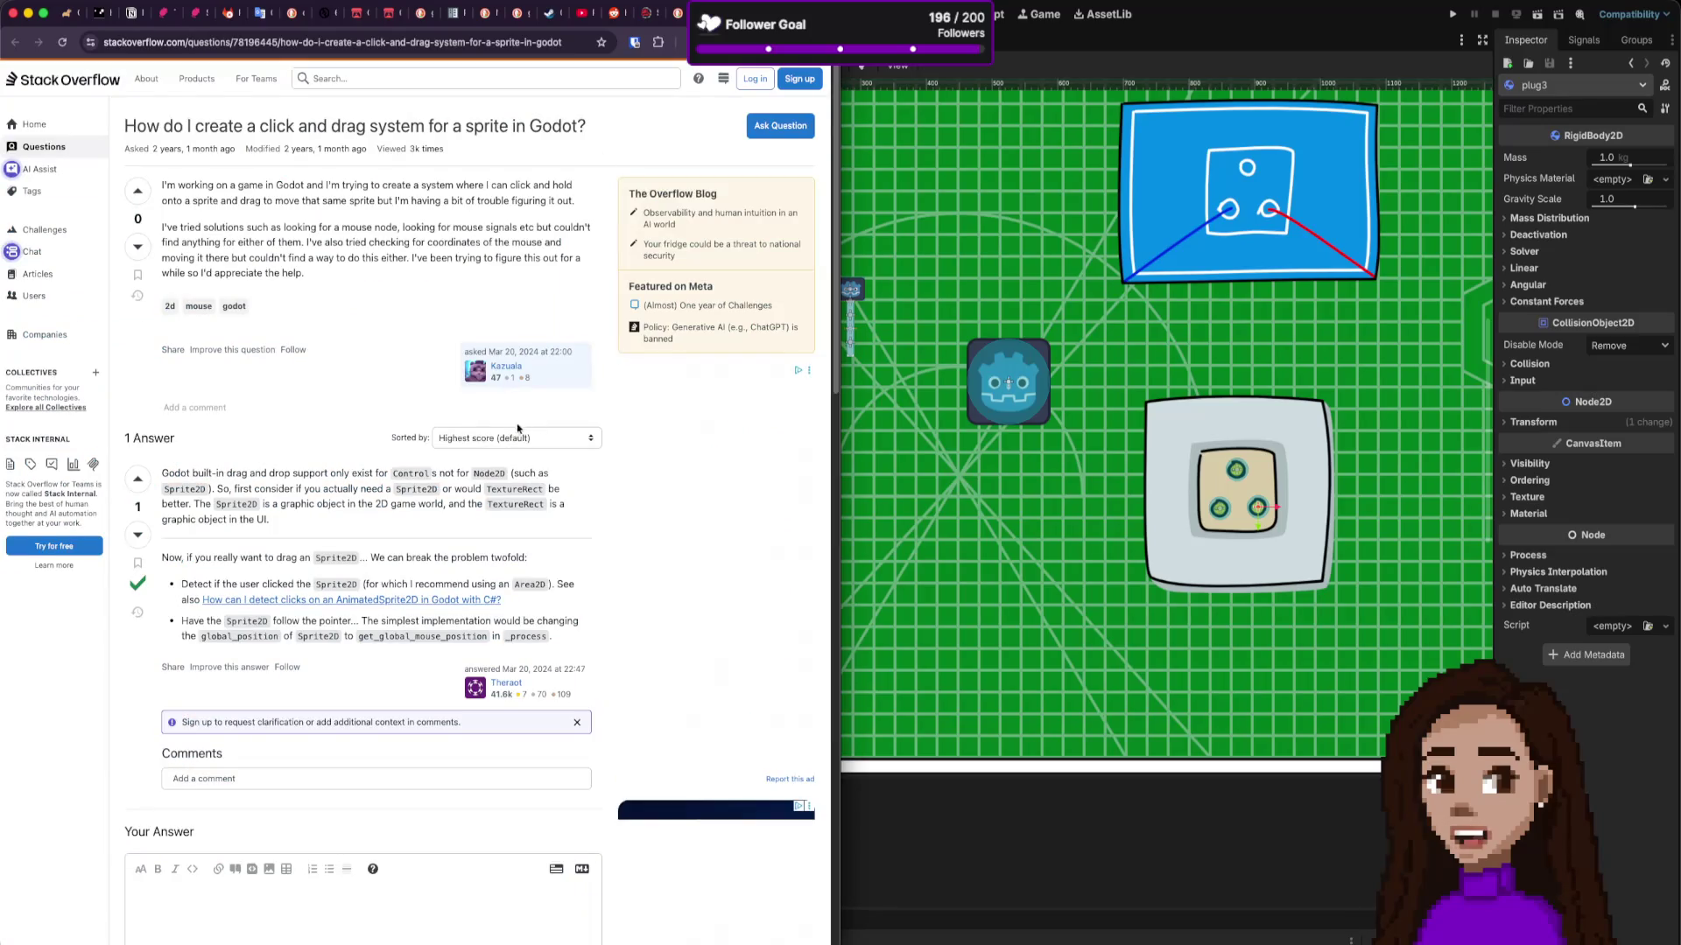
pyautogui.scroll(-1, 421, 461)
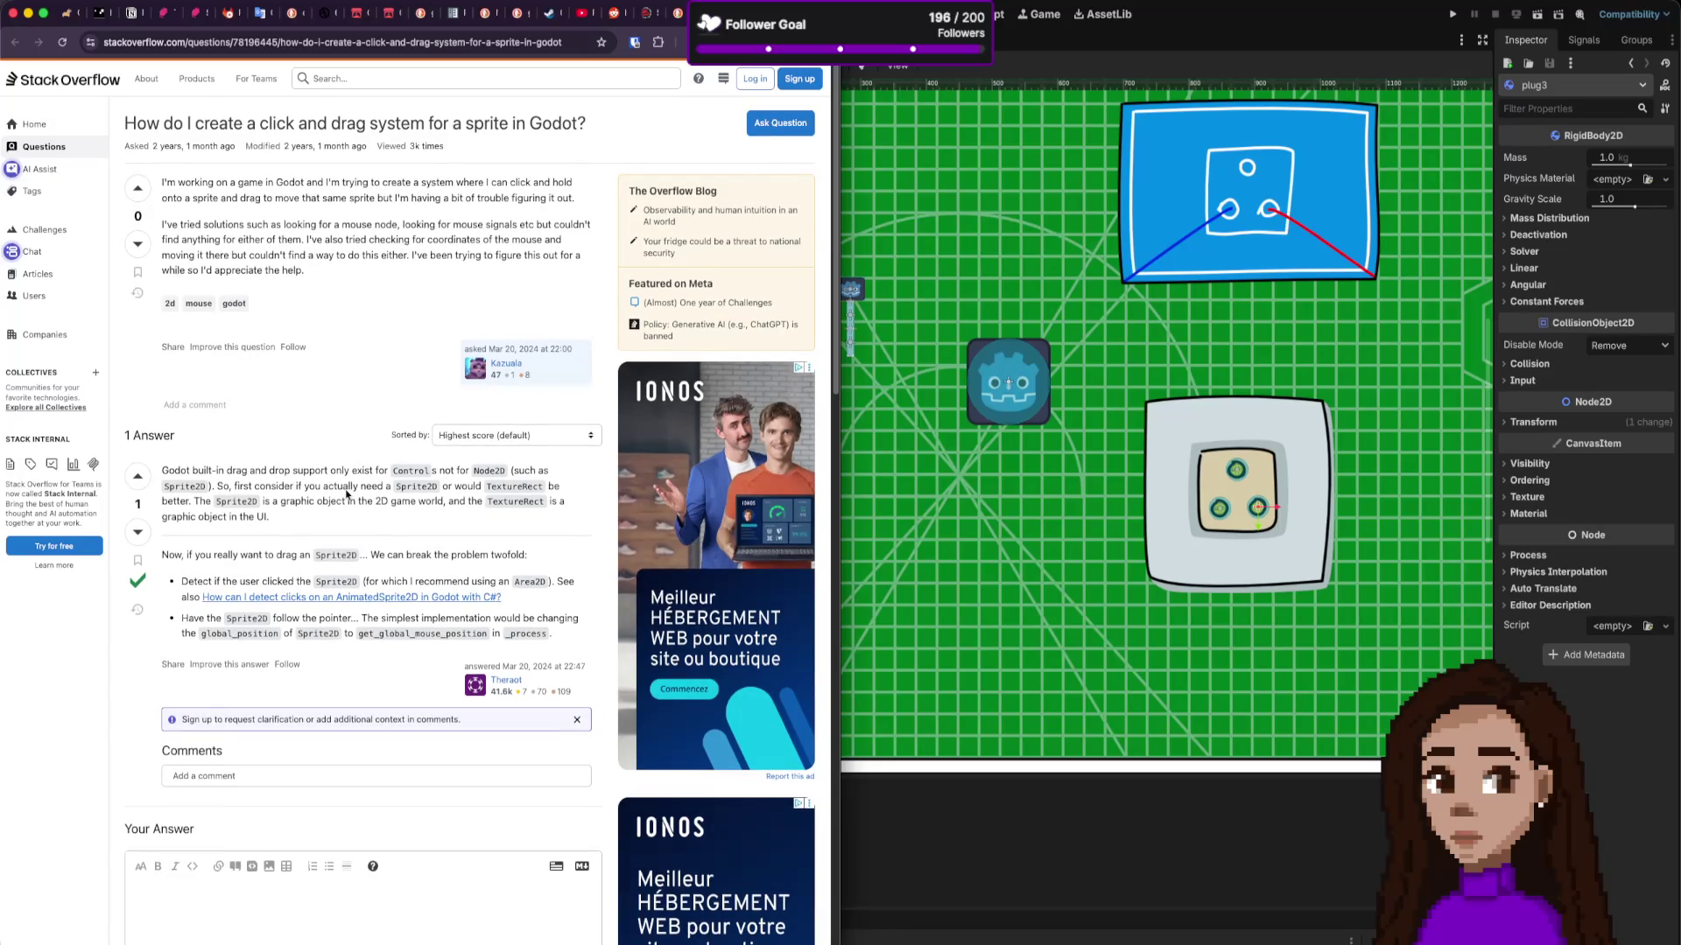
pyautogui.scroll(-2, 347, 495)
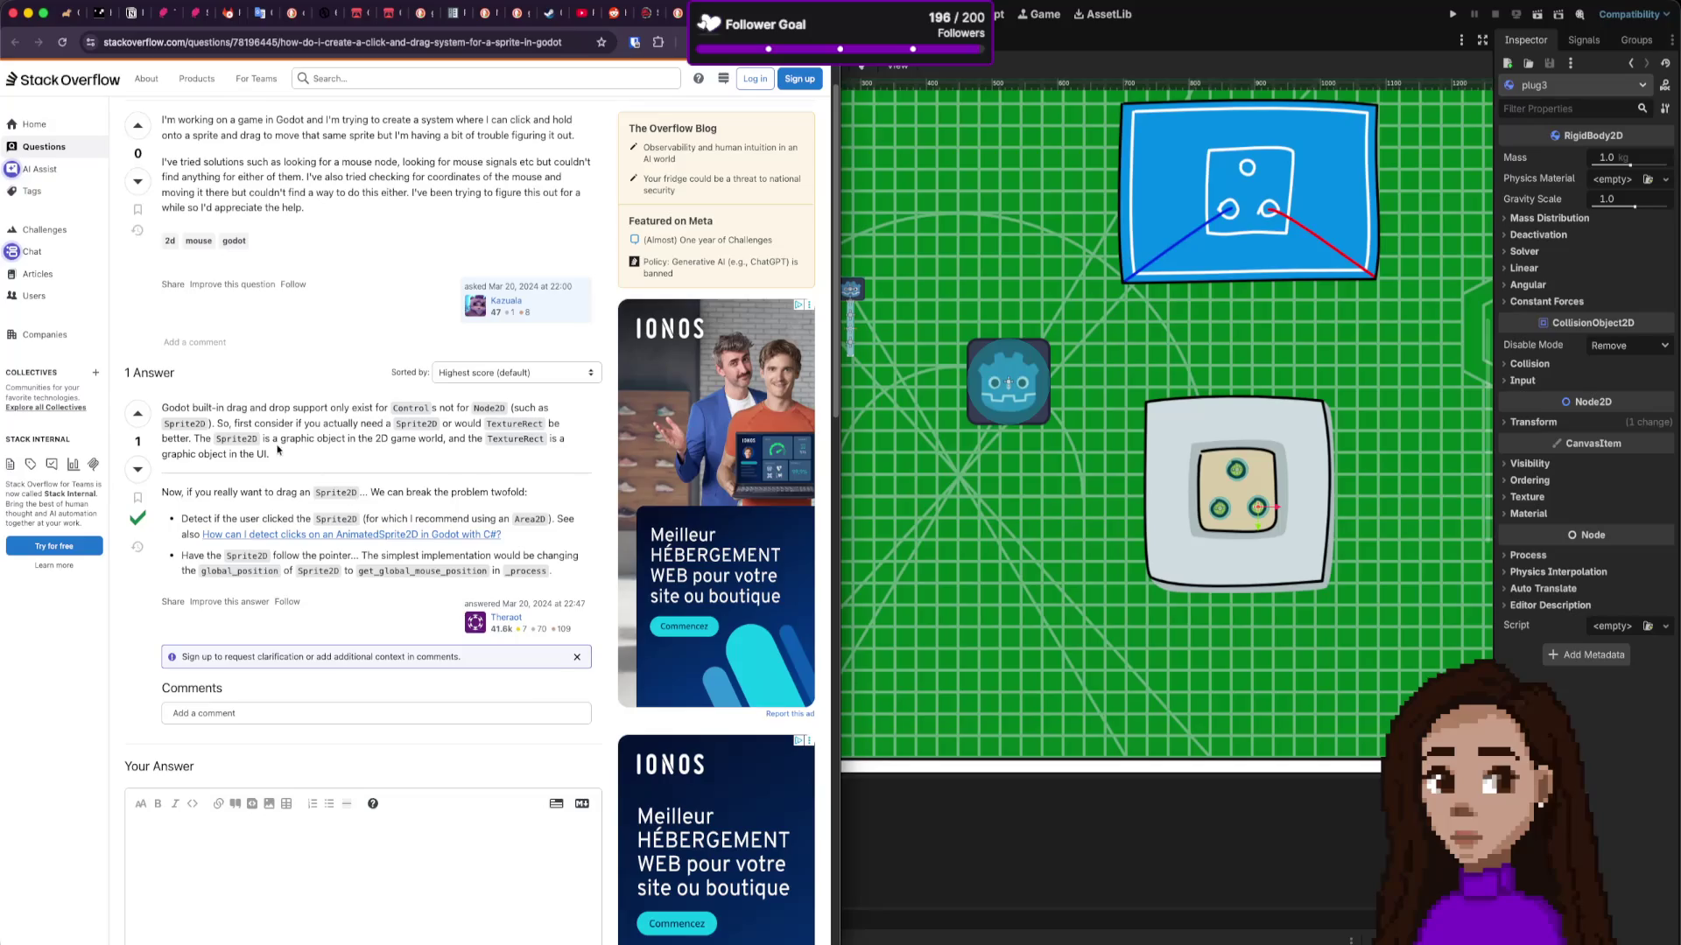
pyautogui.moveTo(210, 407); pyautogui.dragTo(365, 408)
pyautogui.click(376, 419)
pyautogui.click(1009, 383)
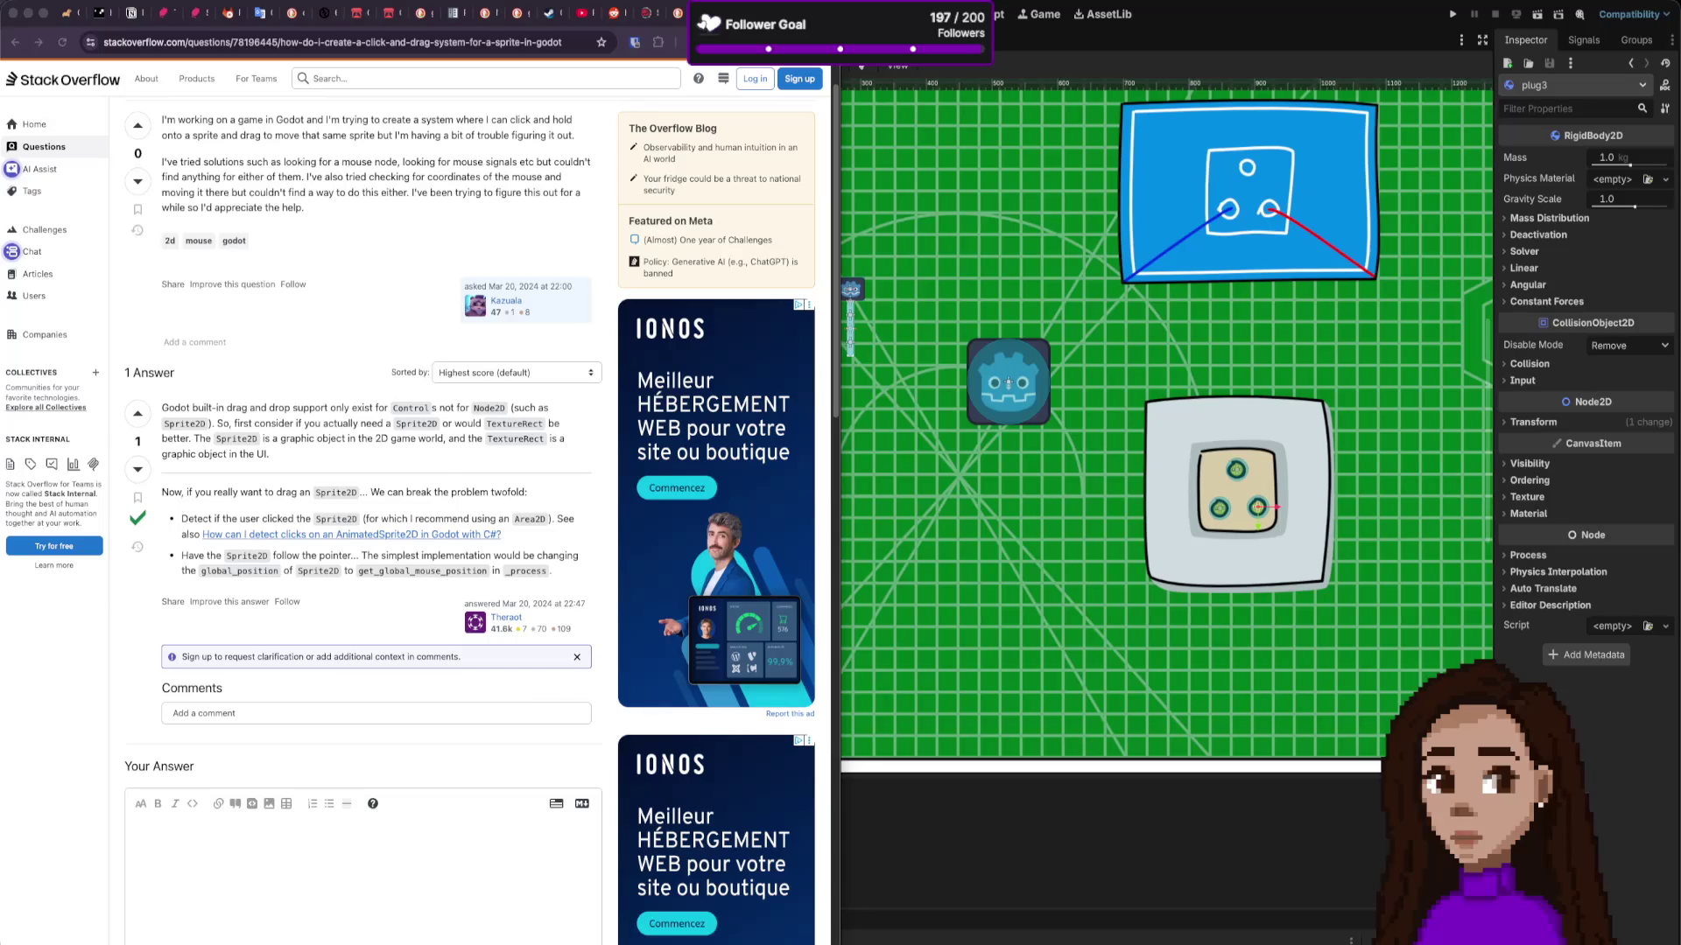
# Step: View the capybara idle game tab and the Steam Capybaras tag page listing Capyvarias
pyautogui.click(66, 14)
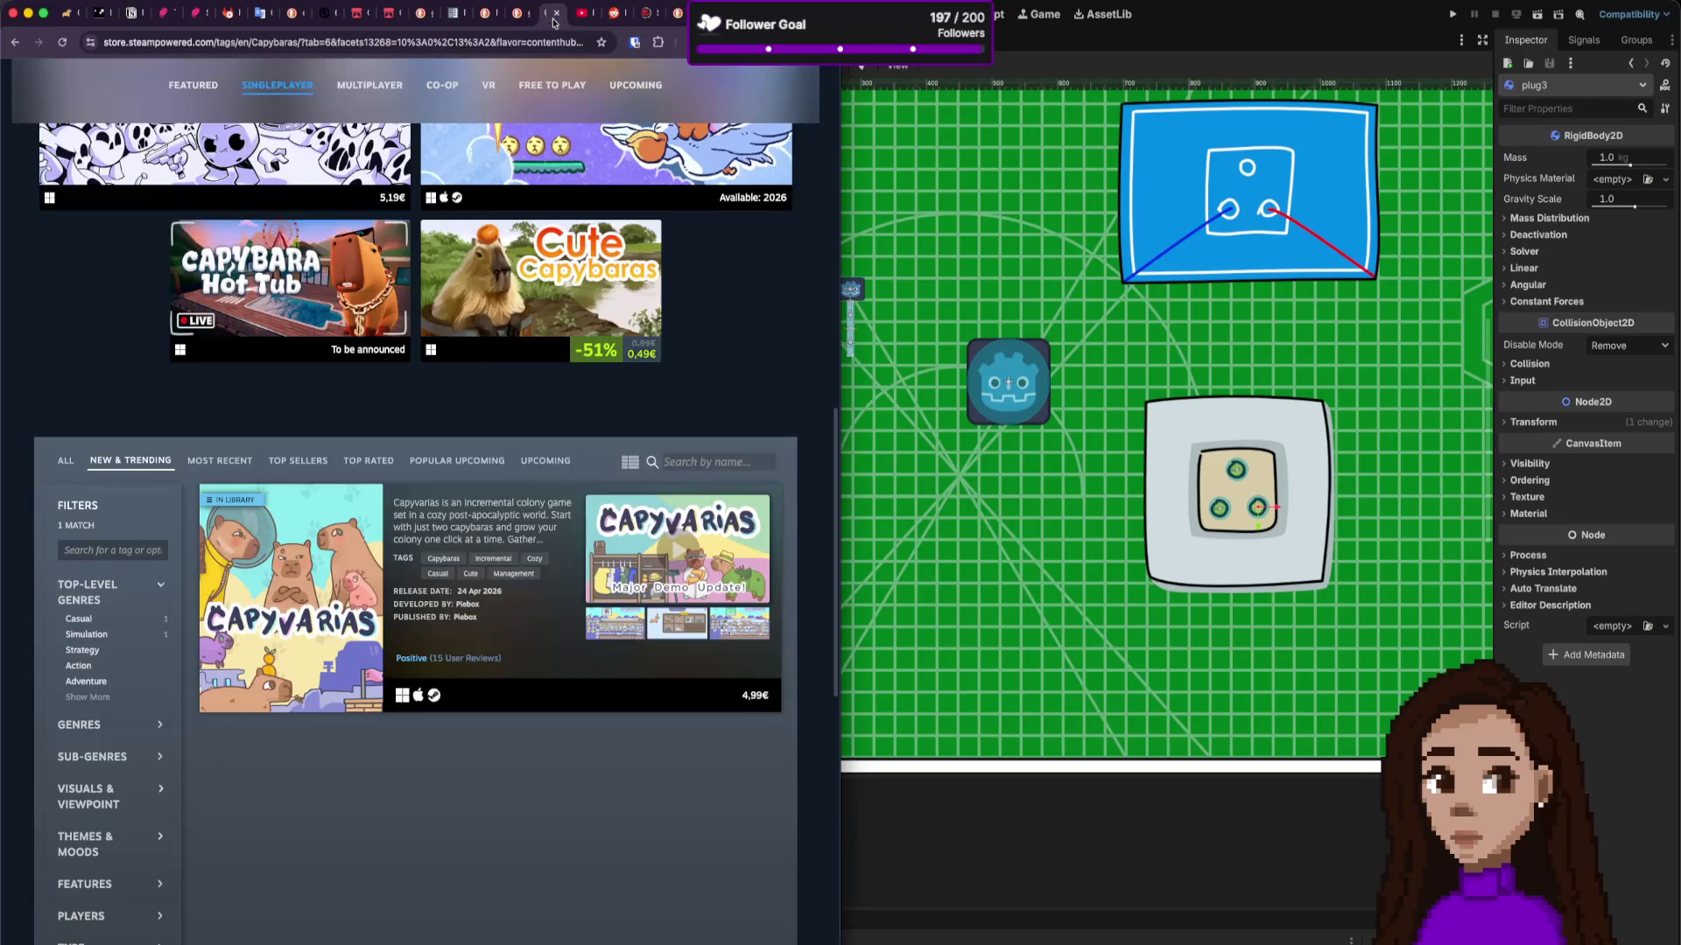
pyautogui.click(551, 13)
pyautogui.press('super+Tab')
pyautogui.press('super+Tab')
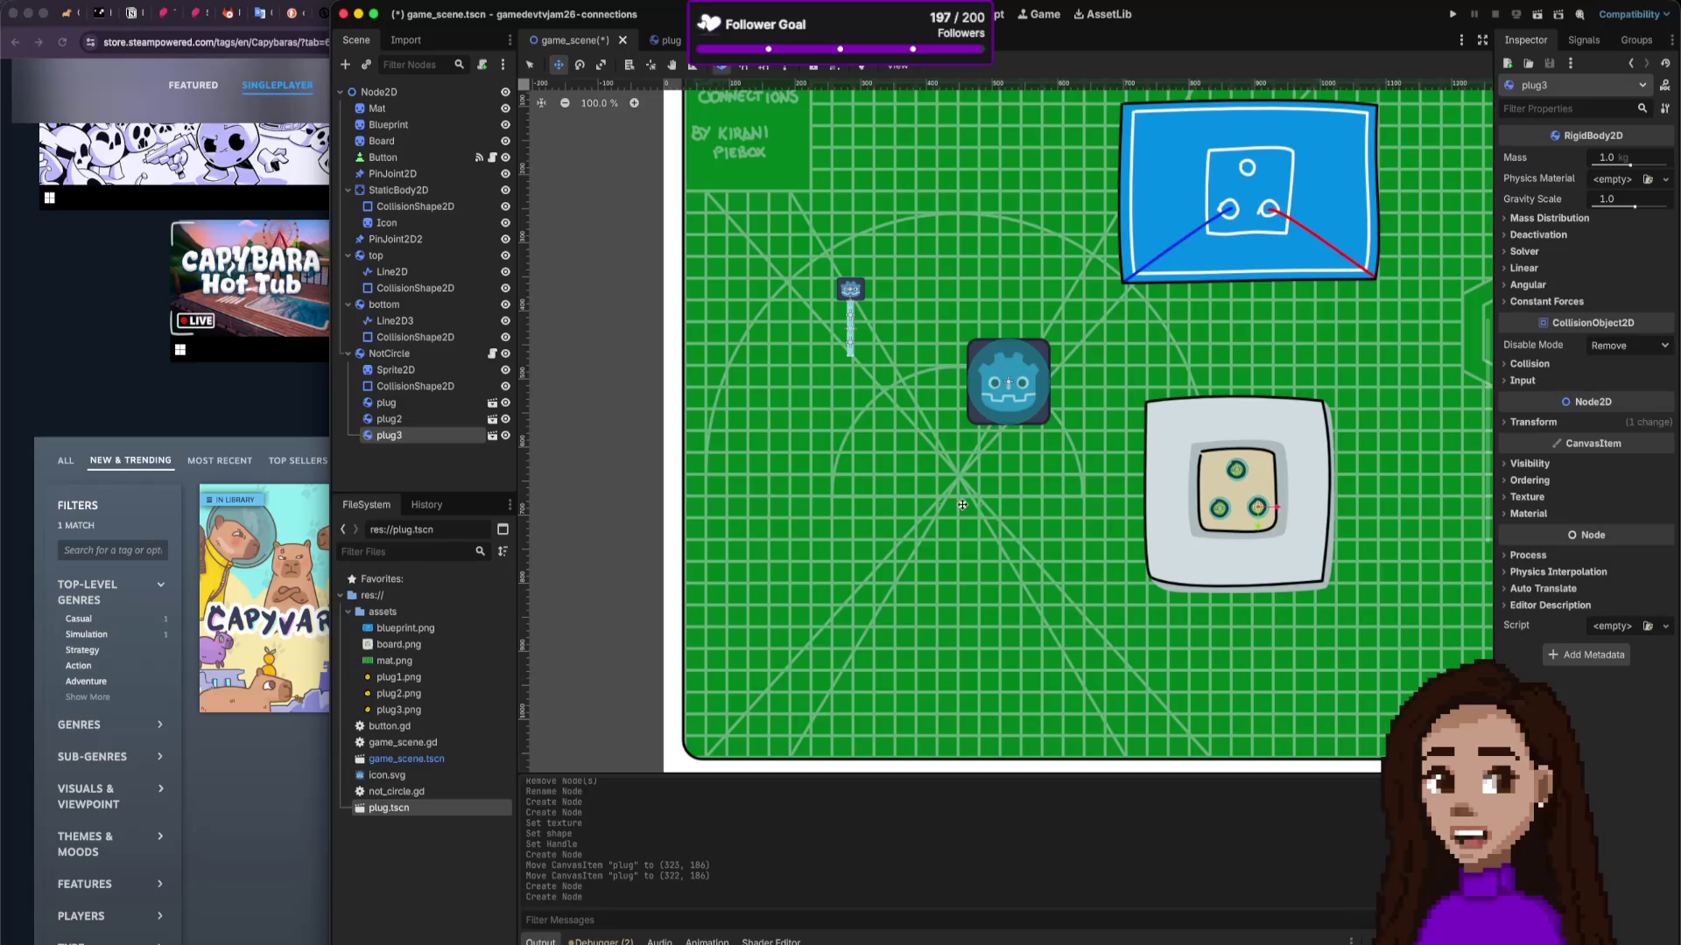
# Step: Bring Godot to the front and zoom the 2D viewport around the board with its seated plugs
pyautogui.click(264, 403)
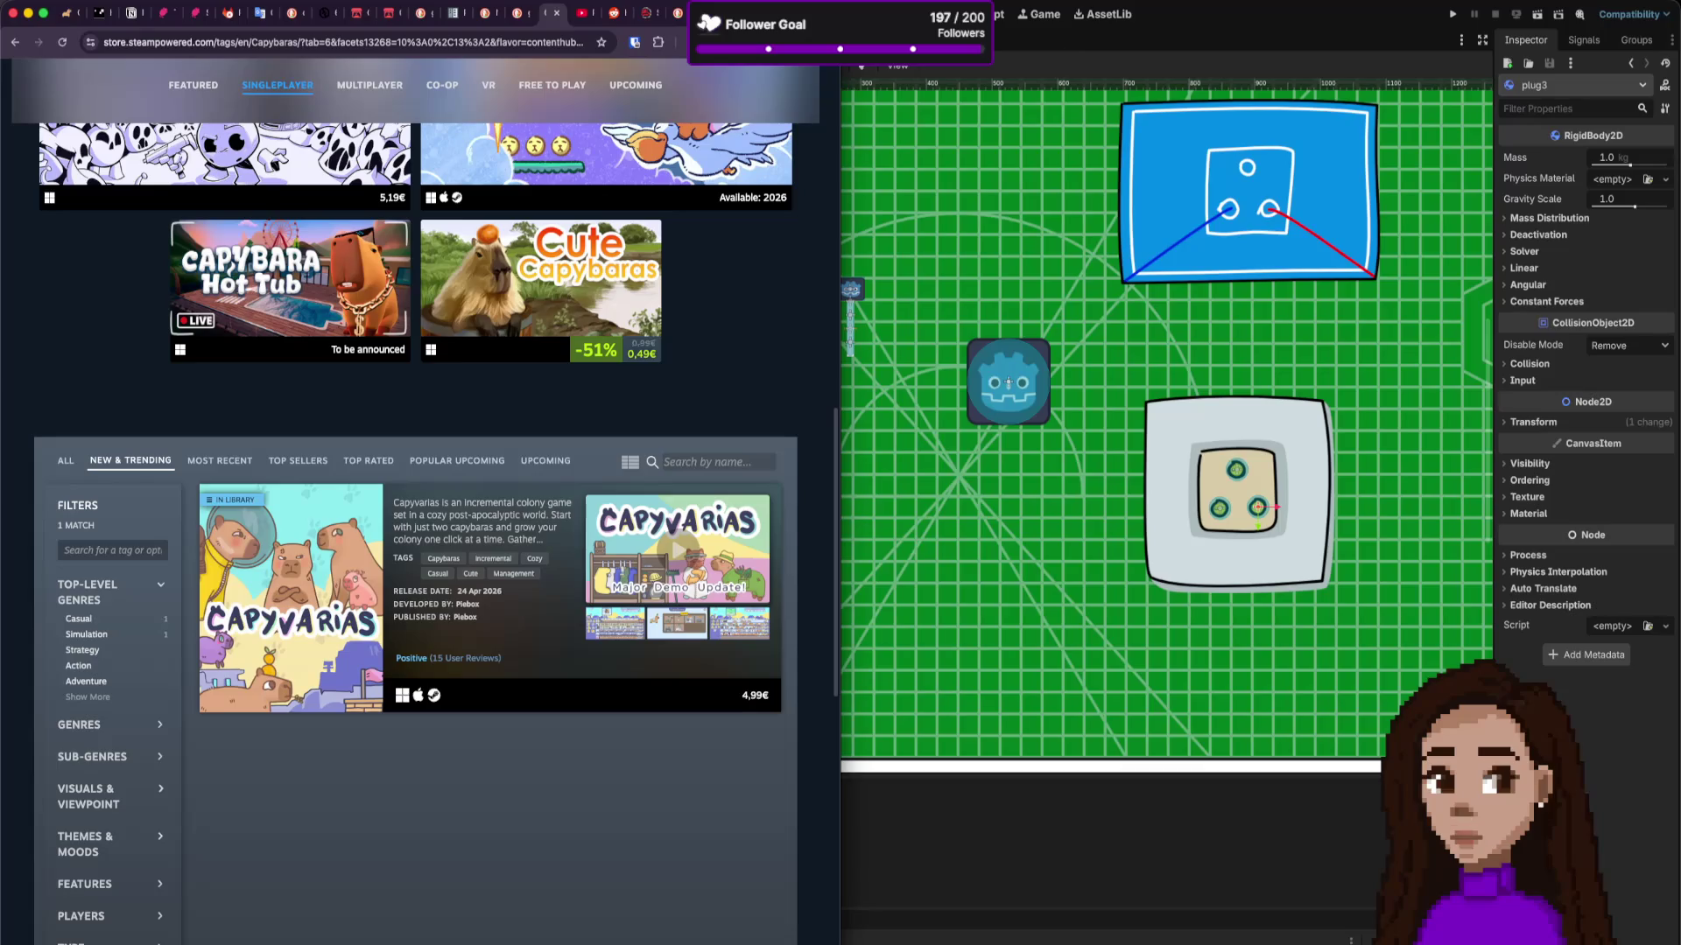
pyautogui.click(1048, 43)
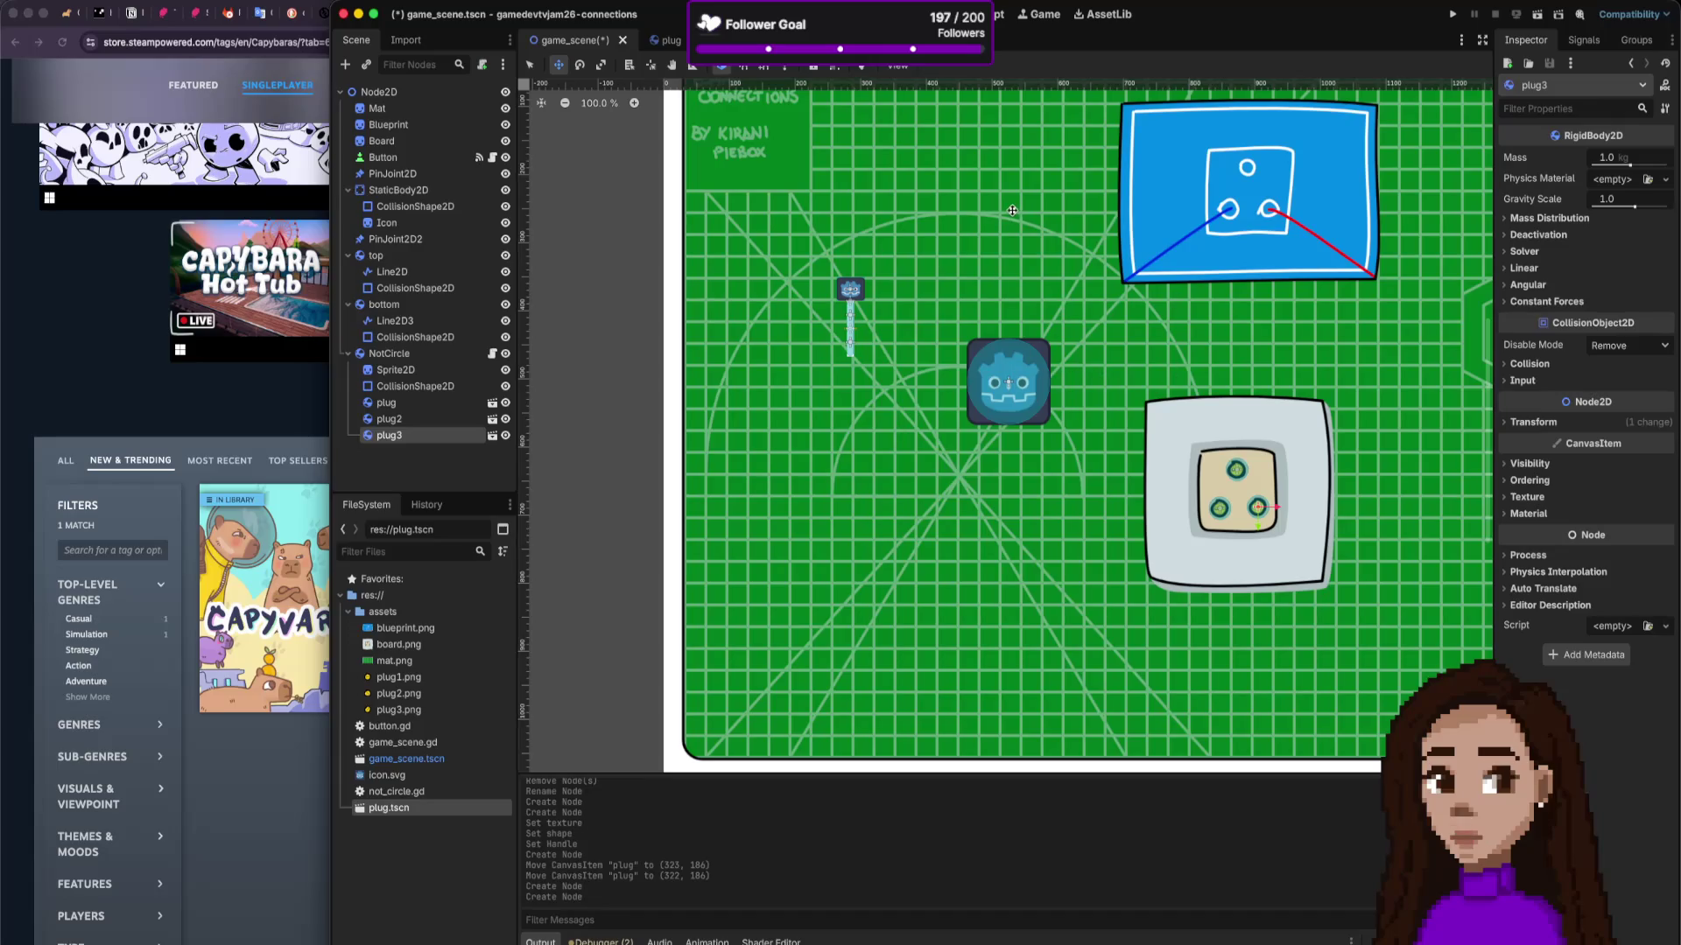
pyautogui.scroll(-6, 1178, 241)
pyautogui.scroll(3, 1178, 241)
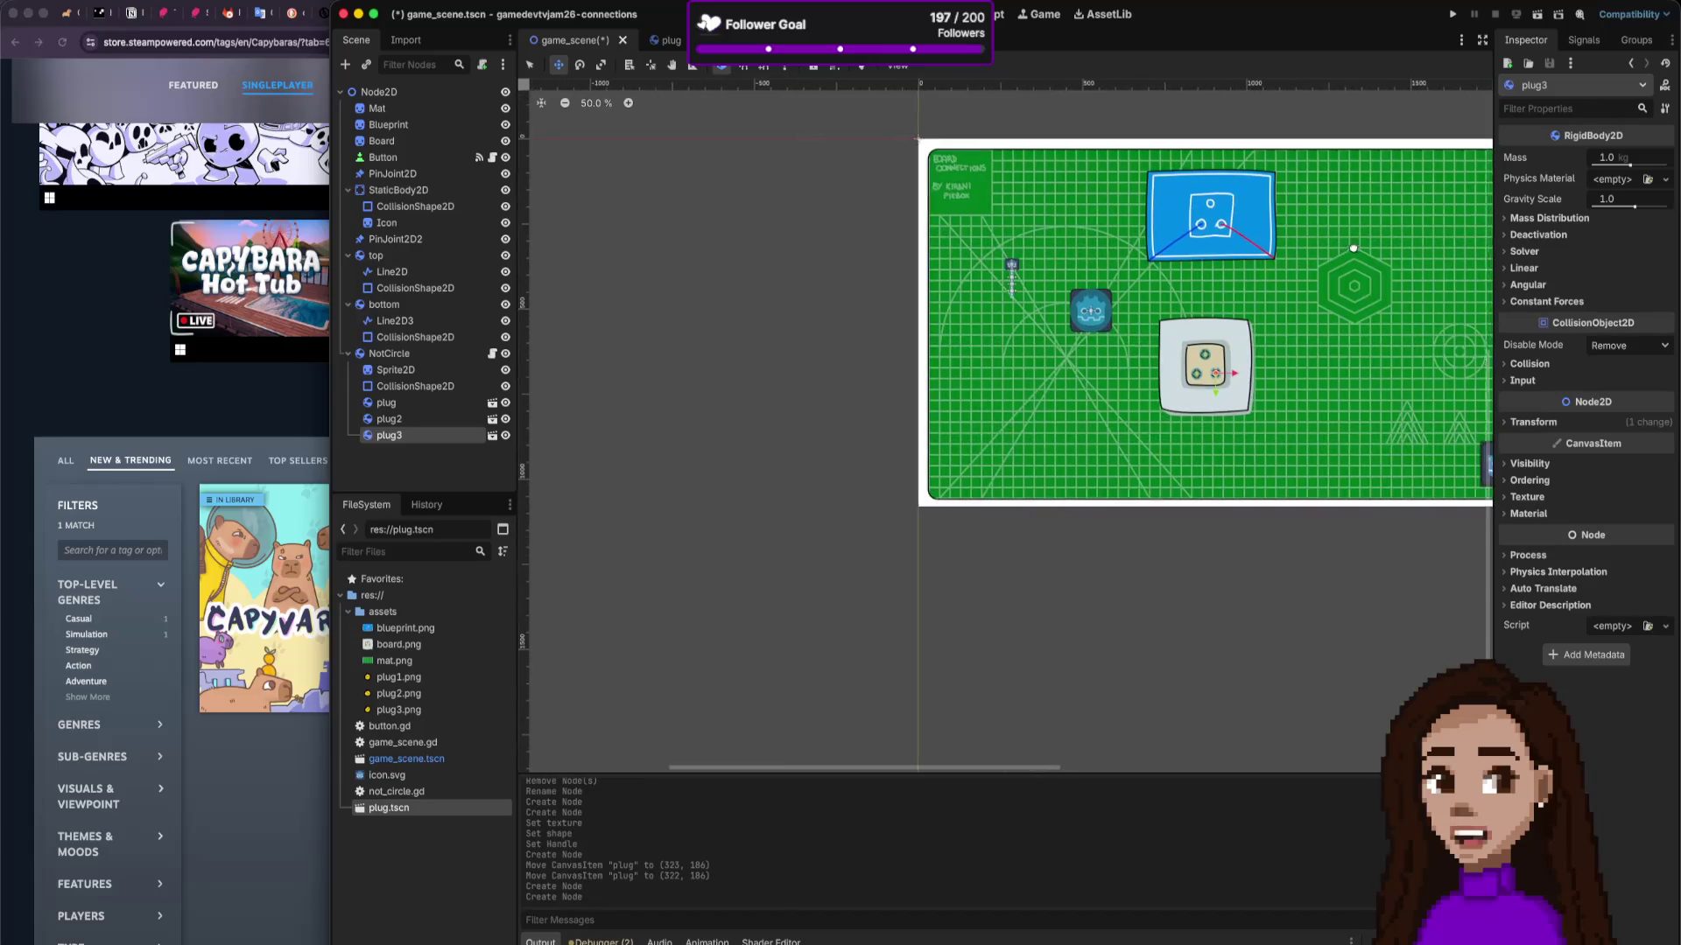
pyautogui.scroll(2, 1181, 289)
pyautogui.scroll(3, 1196, 300)
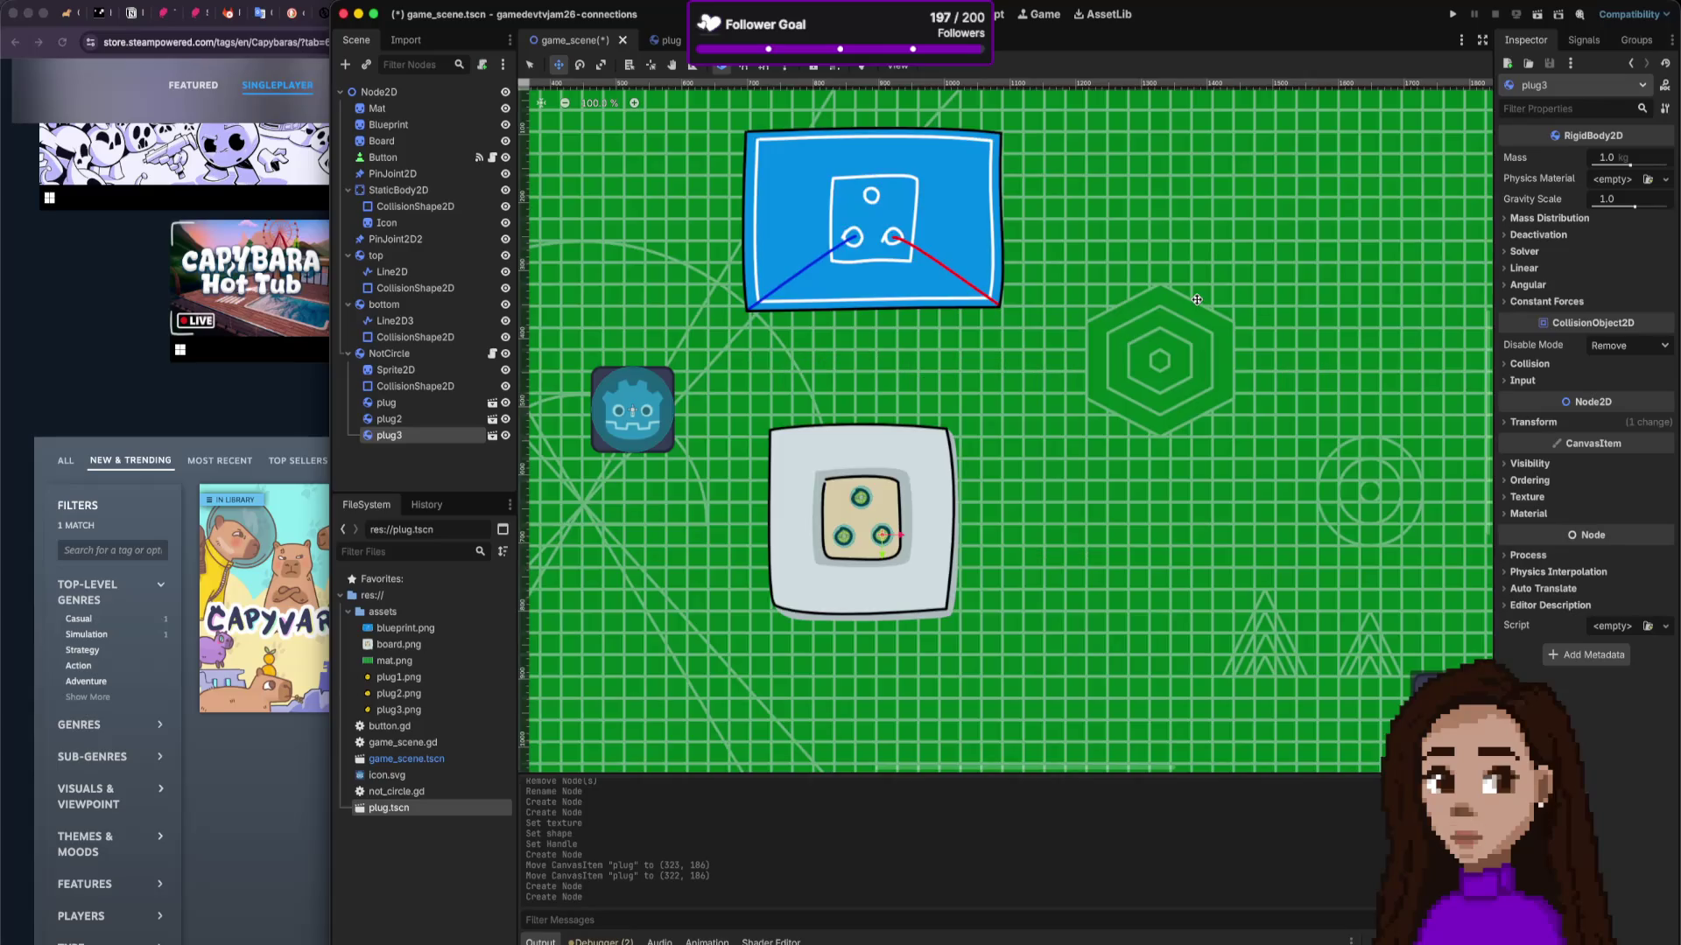
pyautogui.scroll(-3, 1196, 299)
pyautogui.scroll(3, 1000, 375)
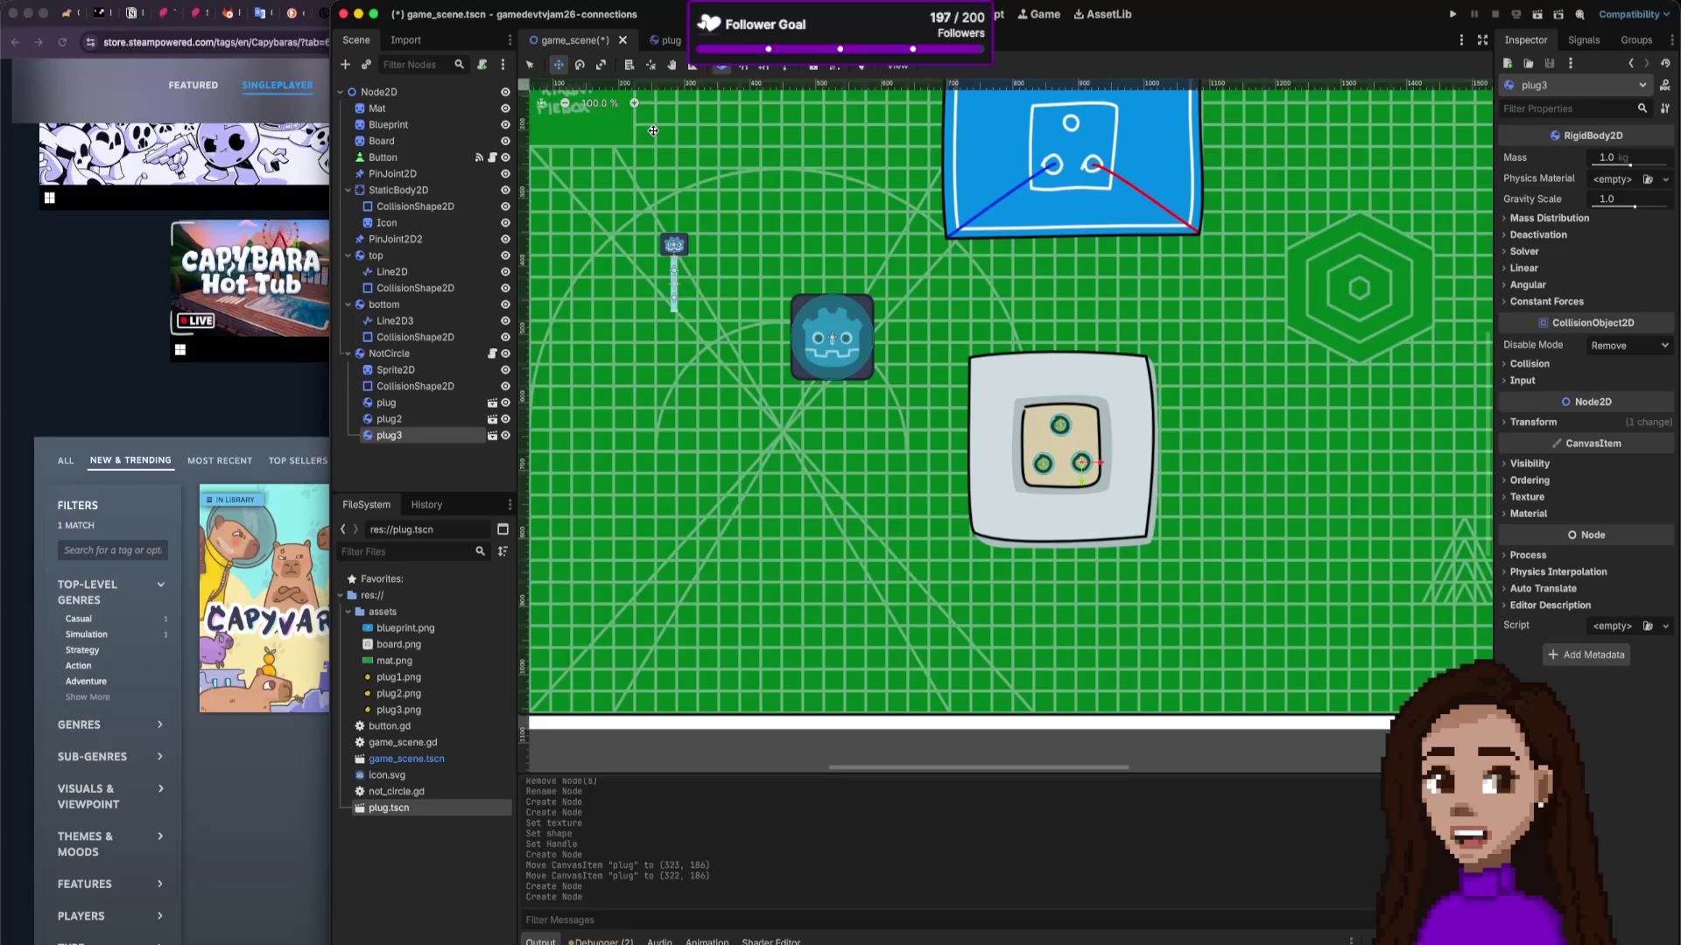
# Step: Save the game scene and bring the green board artboard into view in Affinity
pyautogui.hotkey('ctrl', 's')
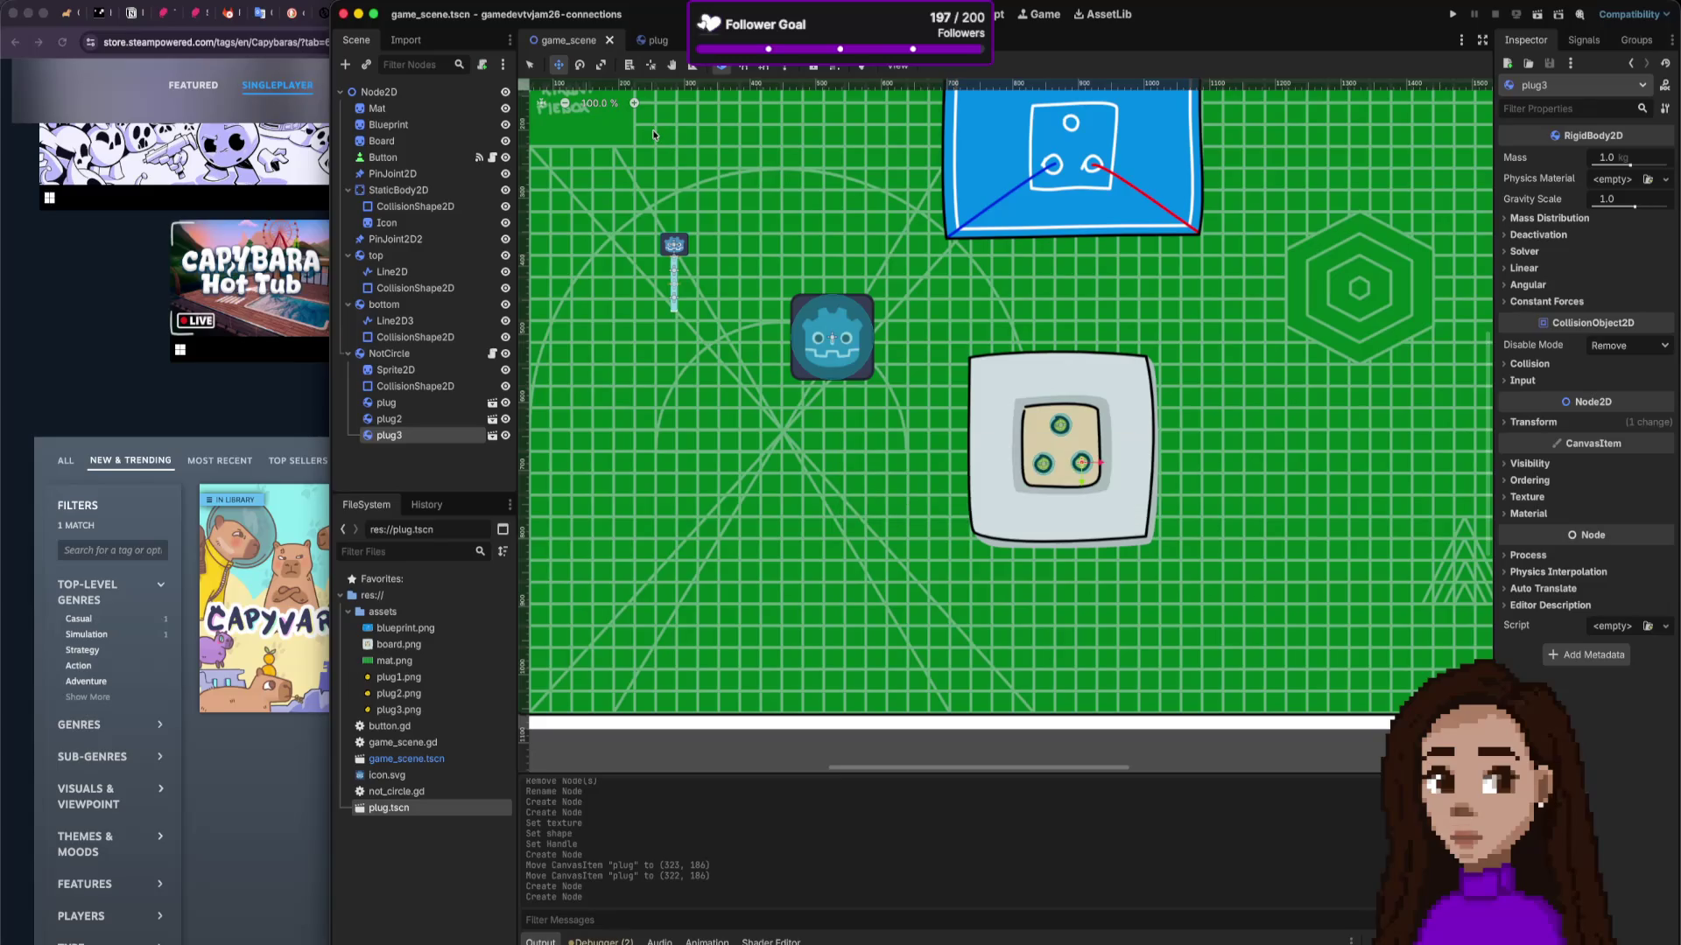
pyautogui.press('super+Tab')
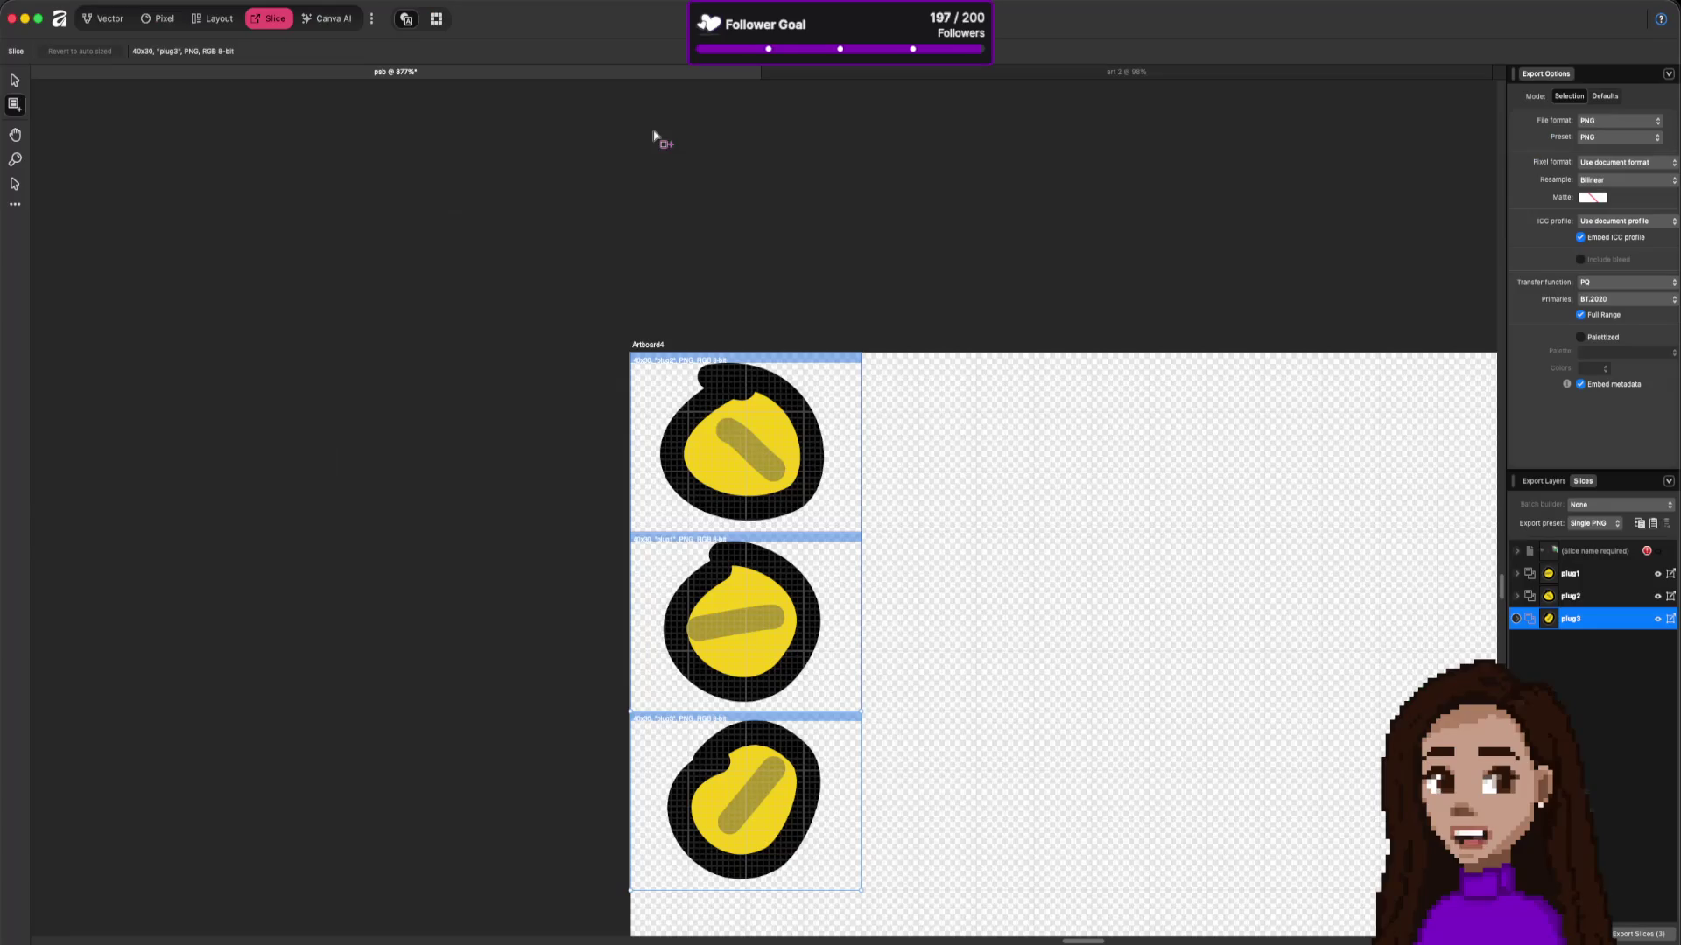
pyautogui.scroll(-10, 1069, 254)
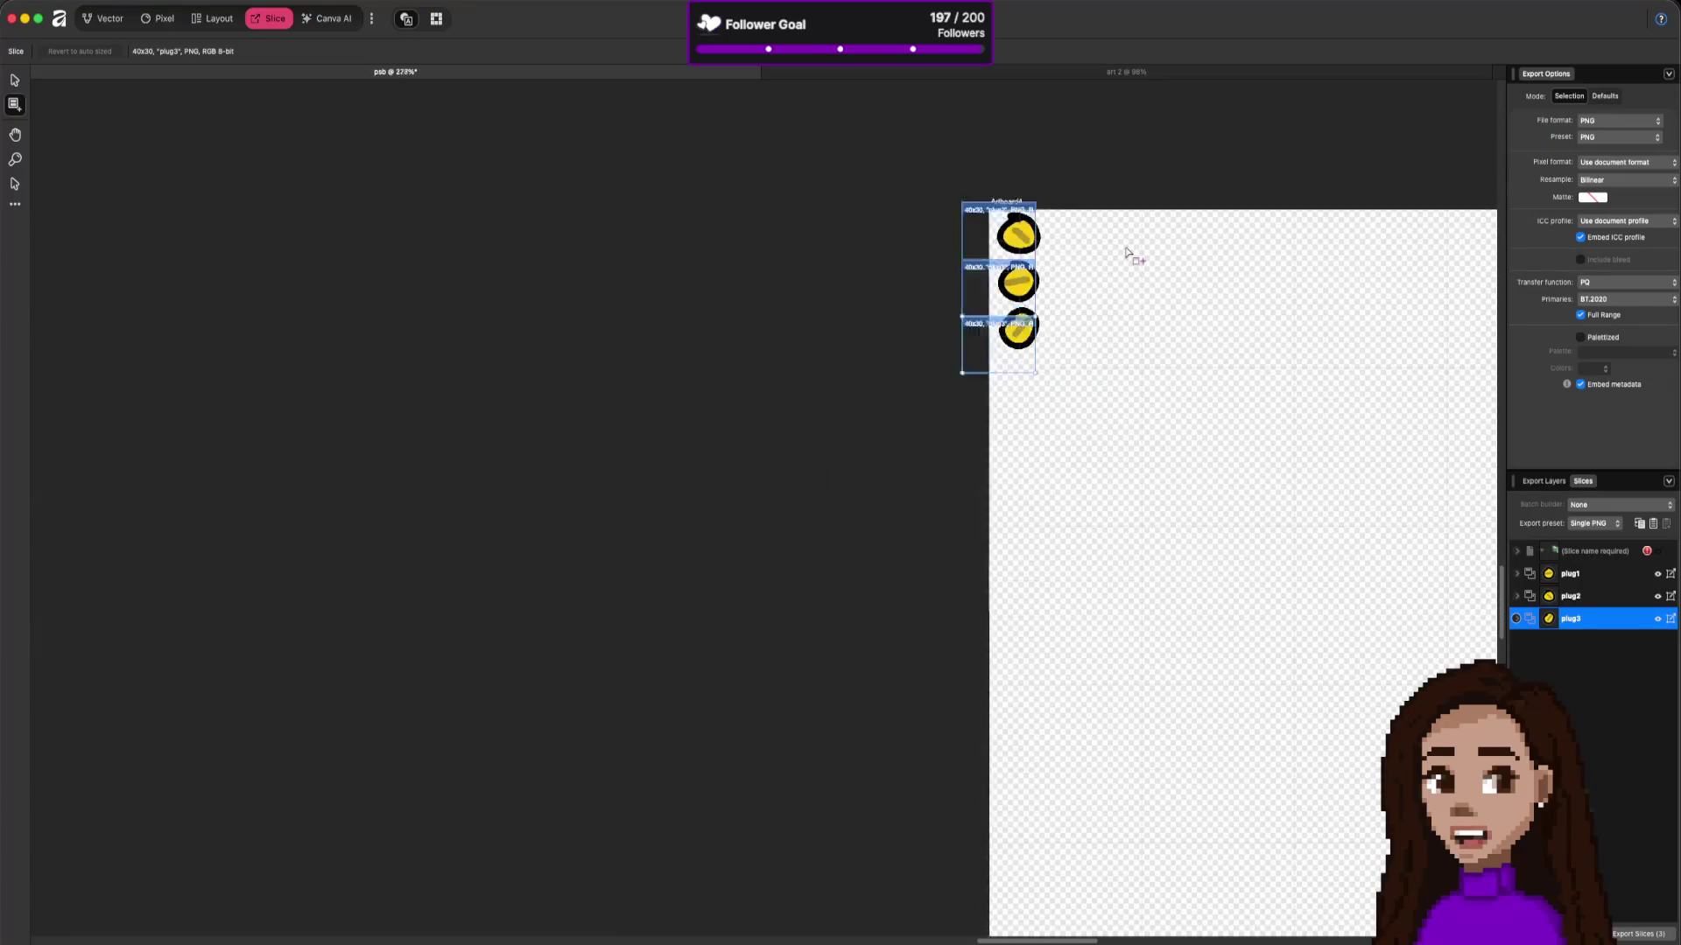
pyautogui.moveTo(1336, 181); pyautogui.dragTo(1077, 522)
pyautogui.scroll(-8, 1274, 383)
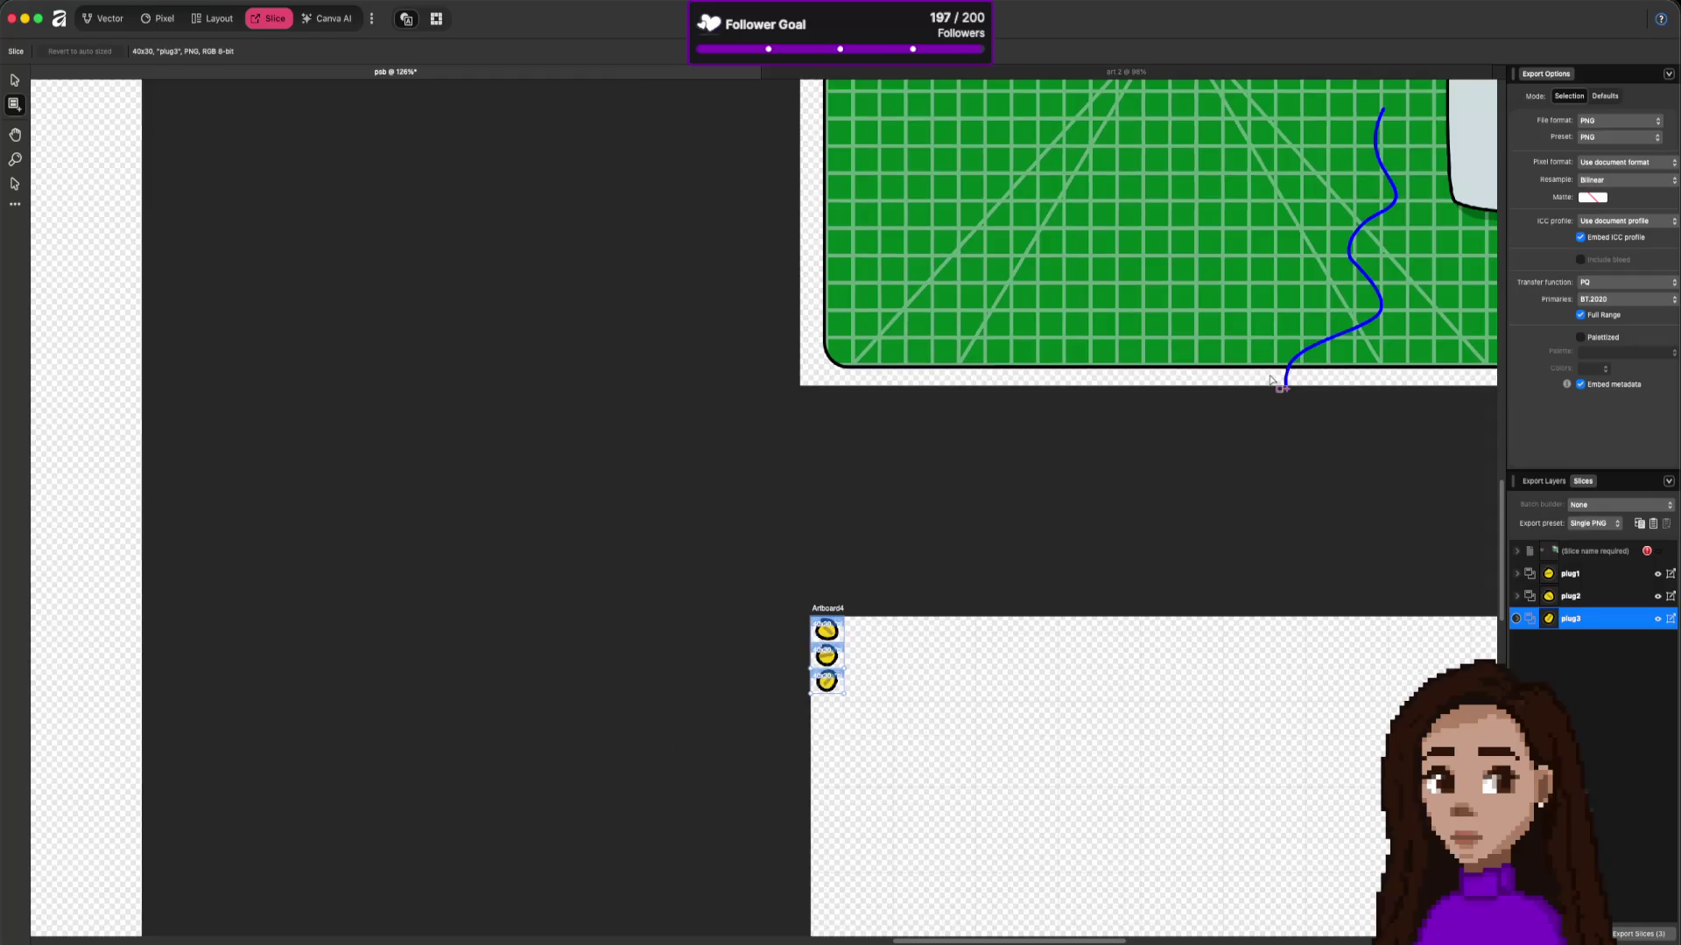
pyautogui.moveTo(1407, 281)
pyautogui.mouseDown()
pyautogui.moveTo(1074, 514)
pyautogui.moveTo(872, 600)
pyautogui.mouseUp()
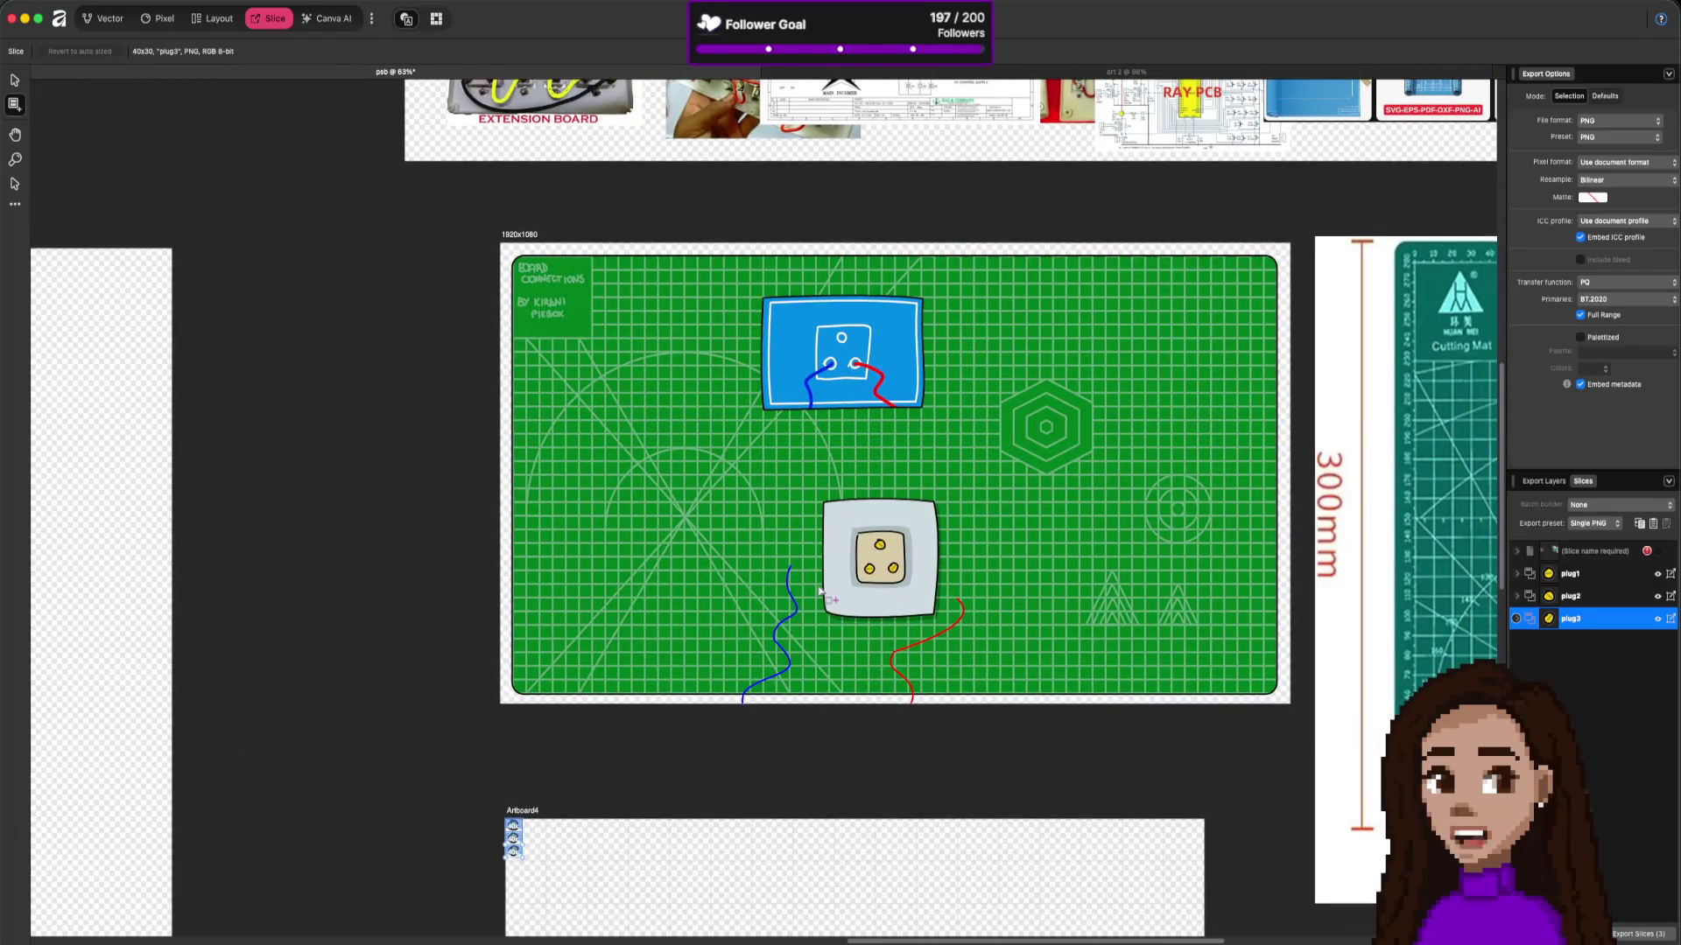
pyautogui.scroll(2, 814, 592)
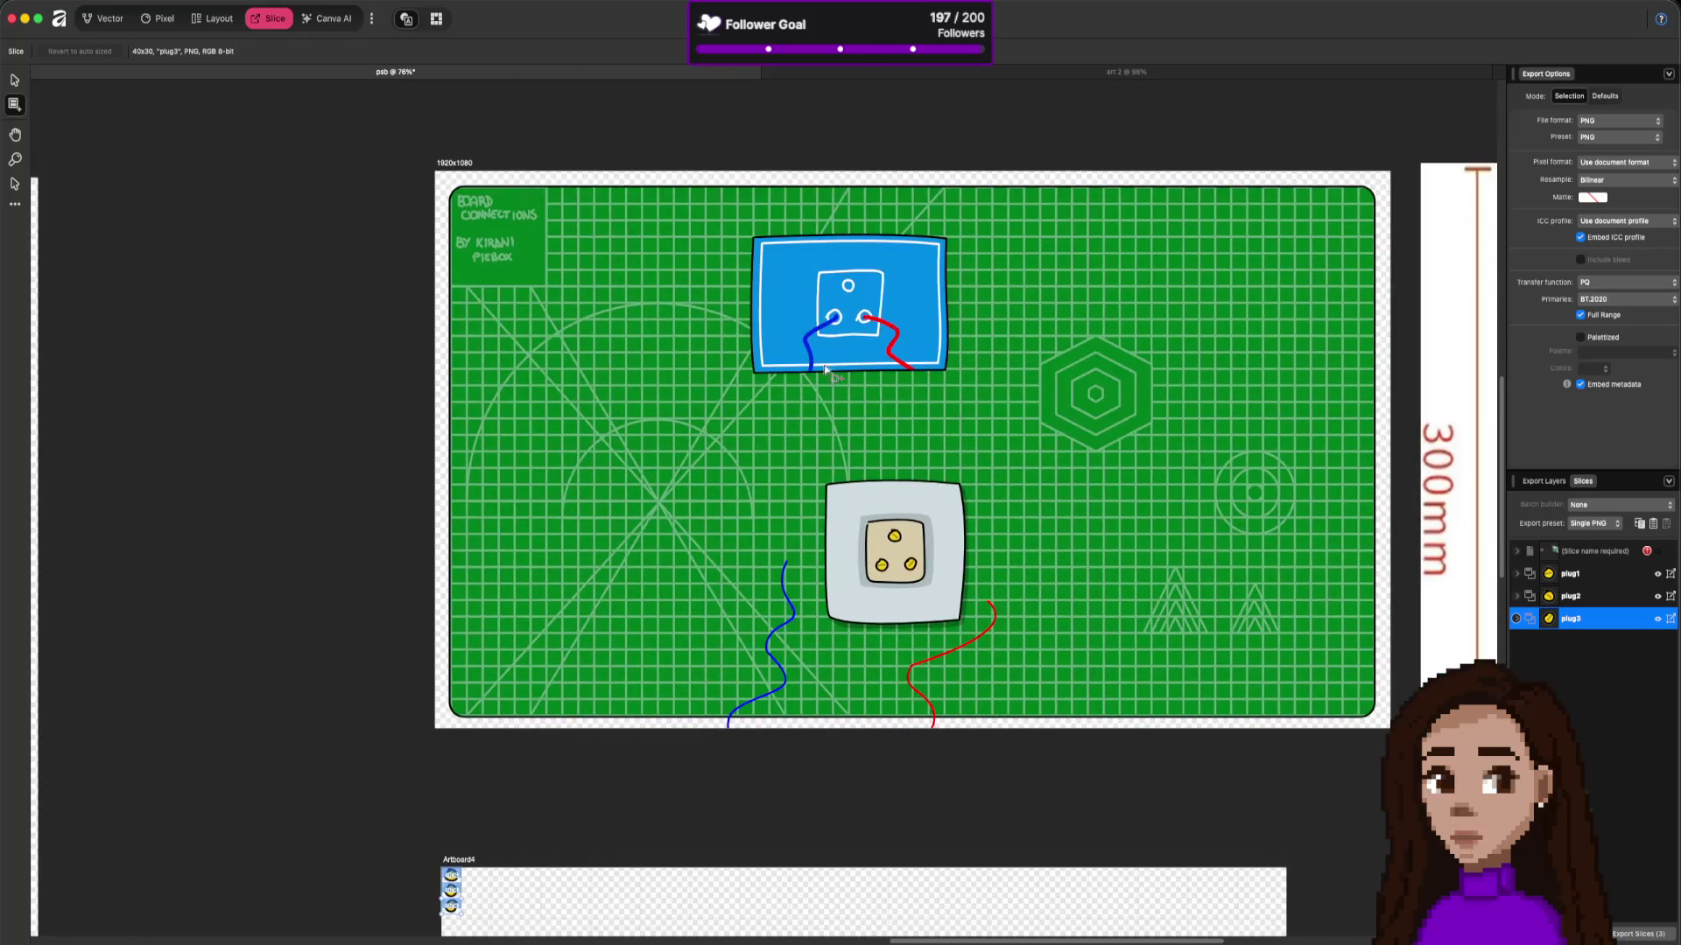
# Step: Using the Vector persona's Node tool, move the blue and red cable ends into the socket holes
pyautogui.click(787, 576)
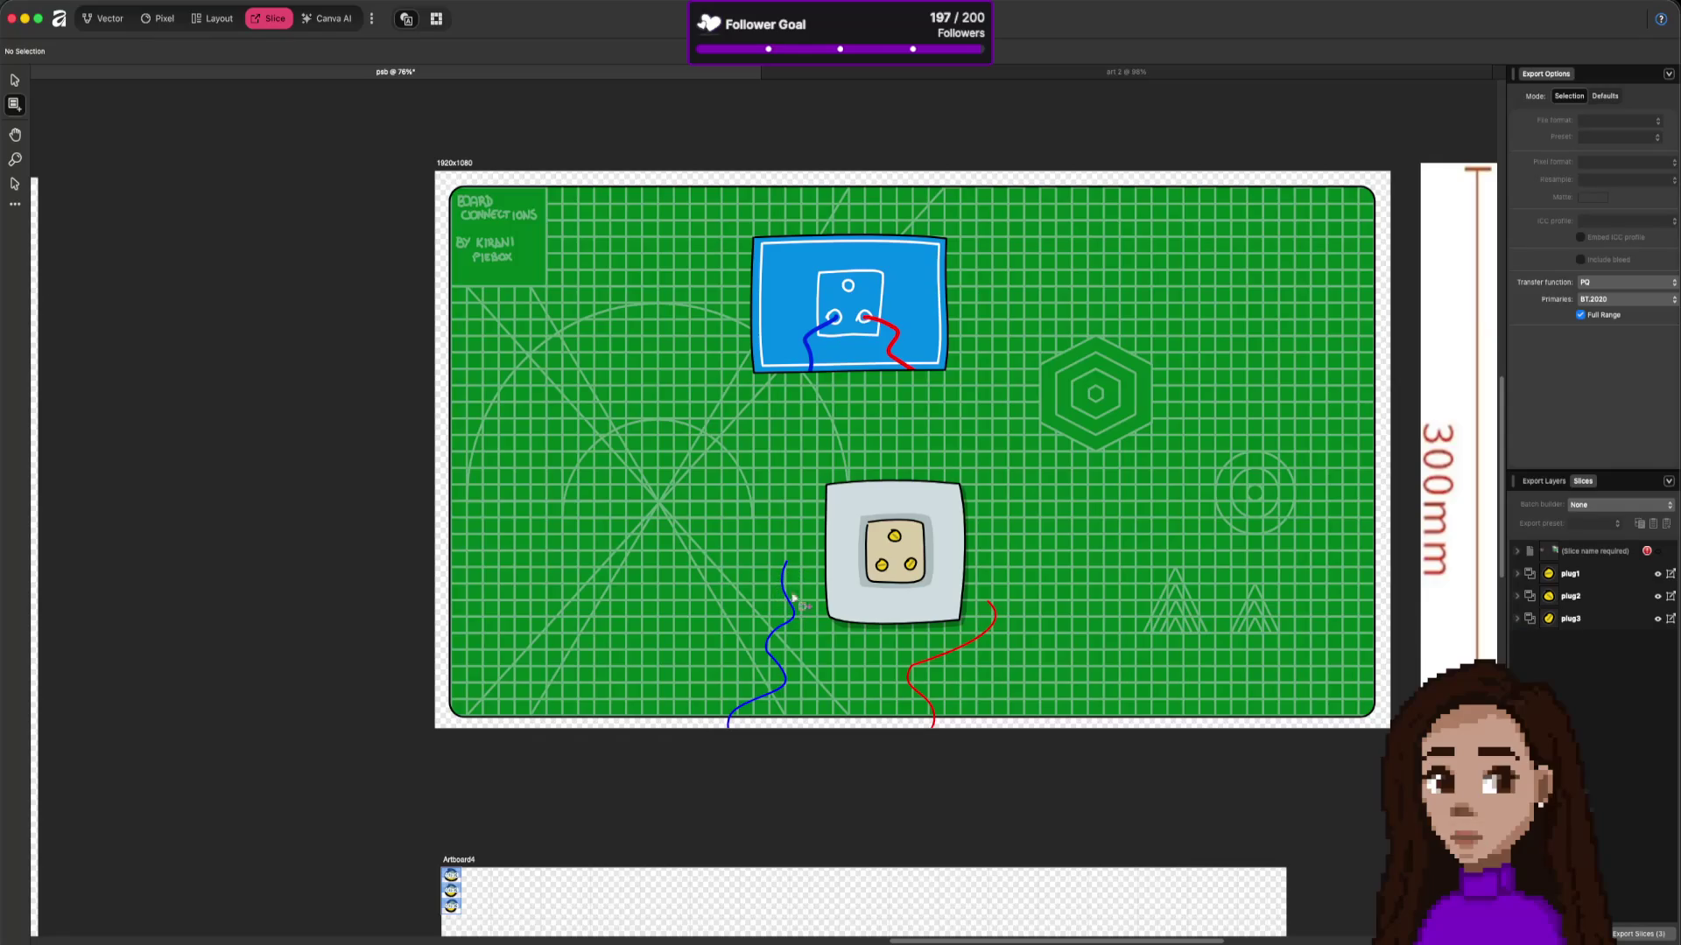
pyautogui.click(109, 19)
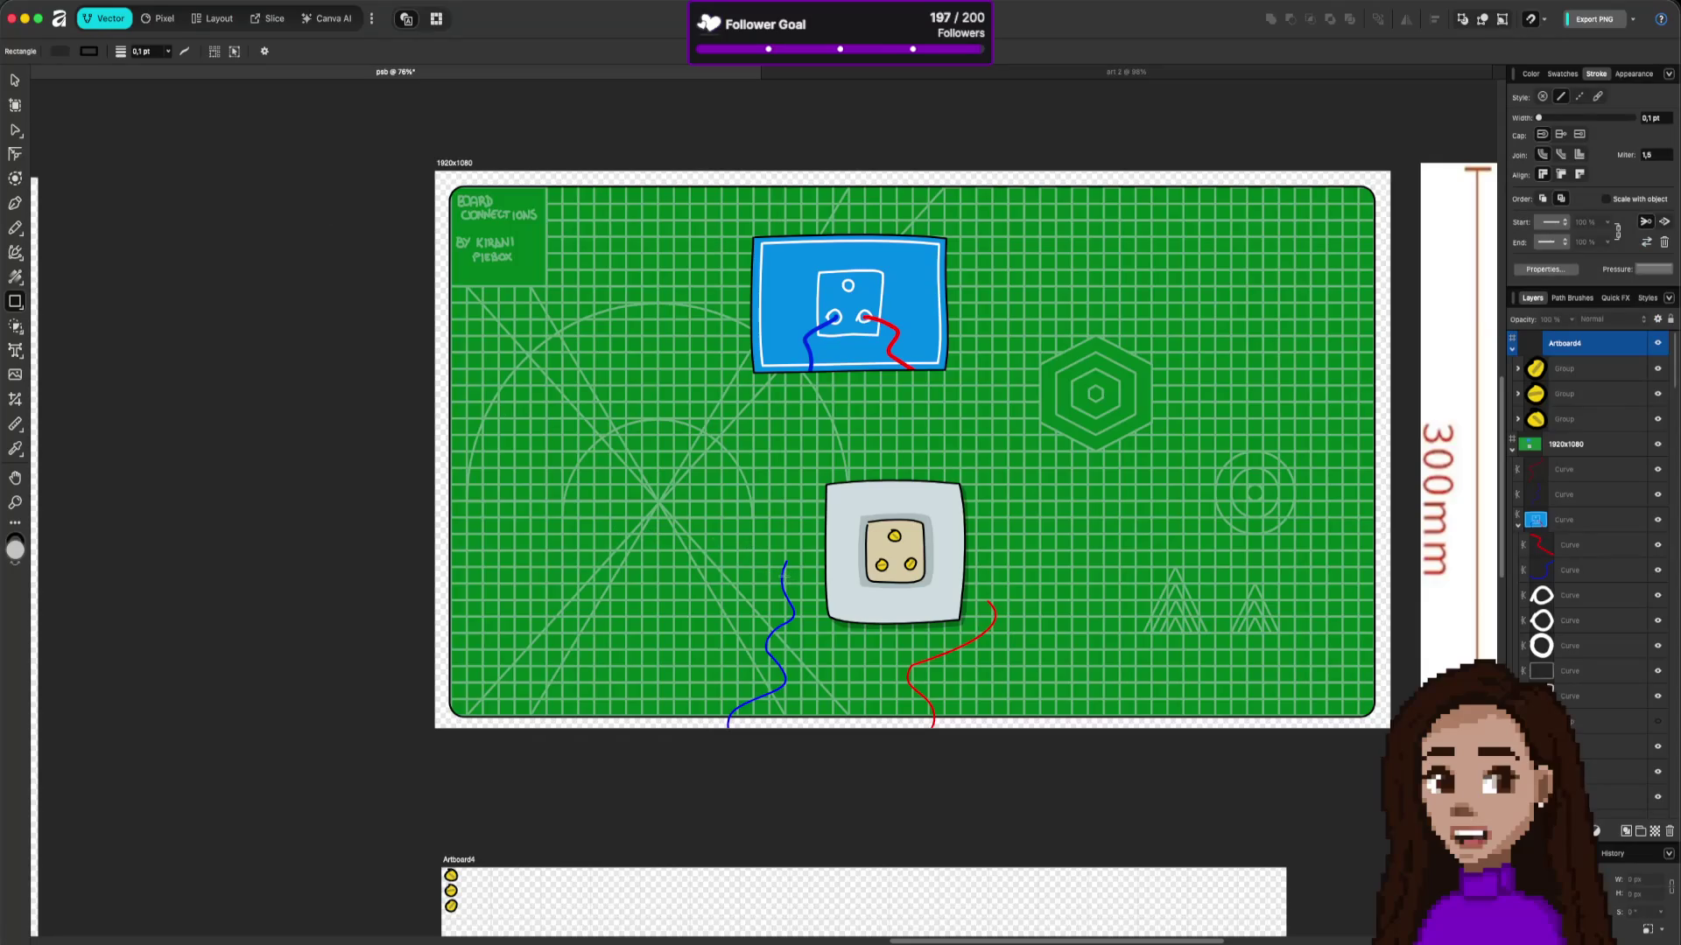
pyautogui.press('a')
pyautogui.click(787, 565)
pyautogui.moveTo(787, 564)
pyautogui.mouseDown()
pyautogui.moveTo(853, 585)
pyautogui.moveTo(882, 565)
pyautogui.mouseUp()
pyautogui.click(984, 600)
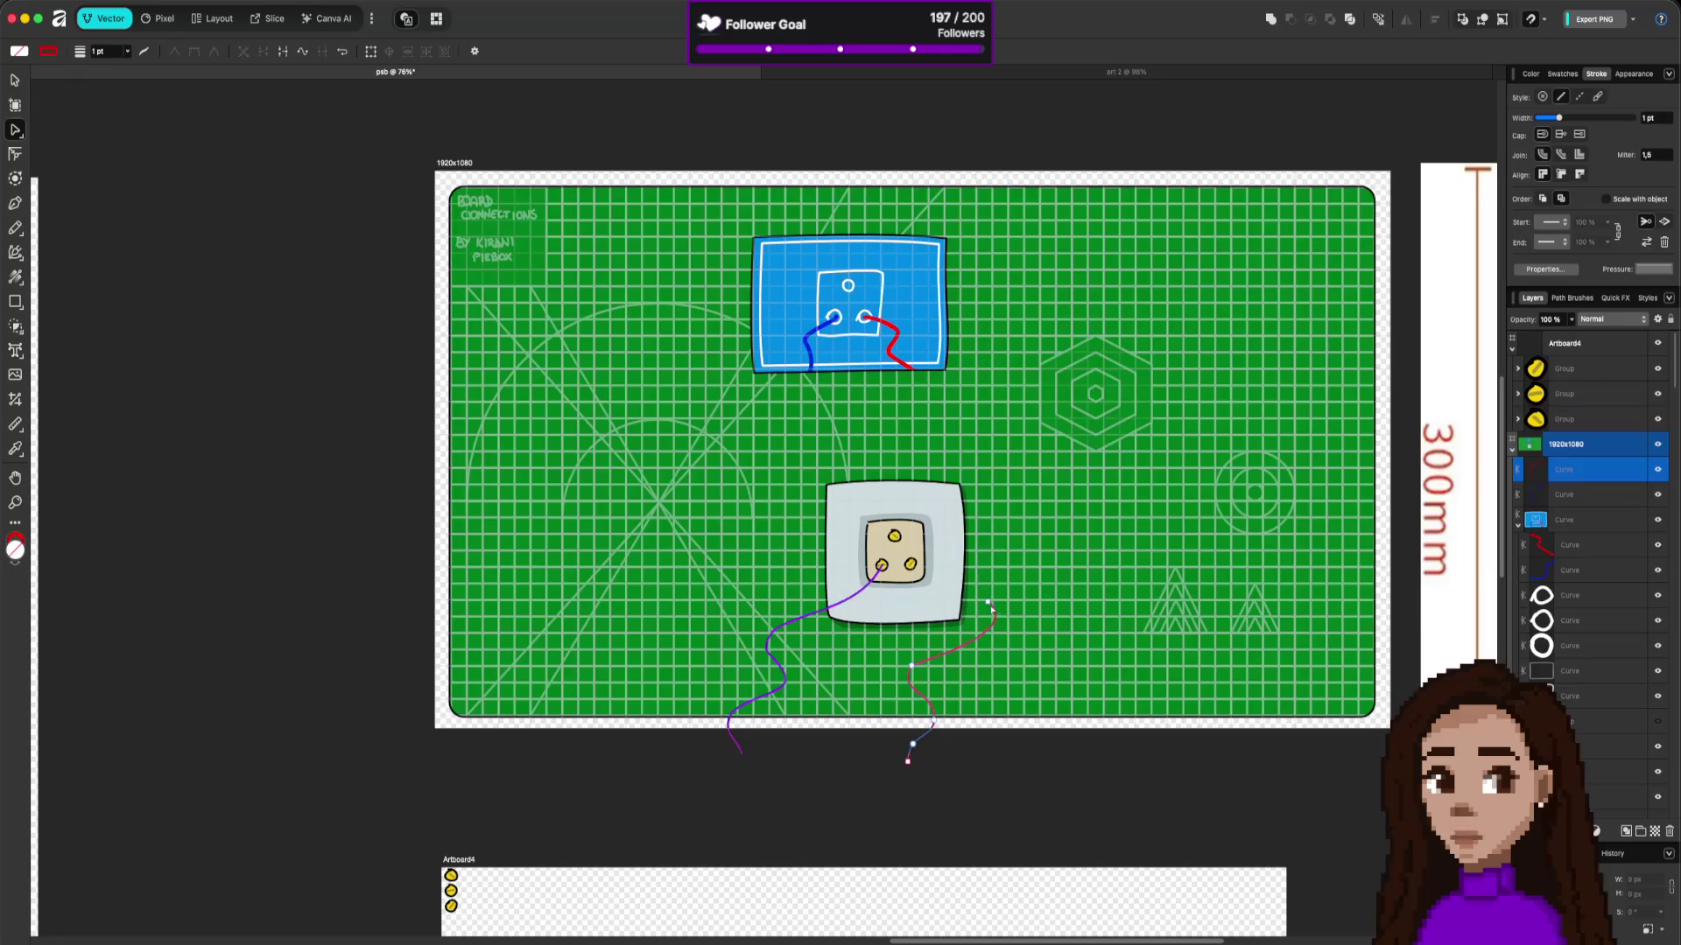
pyautogui.moveTo(985, 600); pyautogui.dragTo(911, 565)
# Step: Pull both cable ends back out beside the socket plate, then return to Godot
pyautogui.moveTo(913, 566); pyautogui.dragTo(986, 598)
pyautogui.click(879, 573)
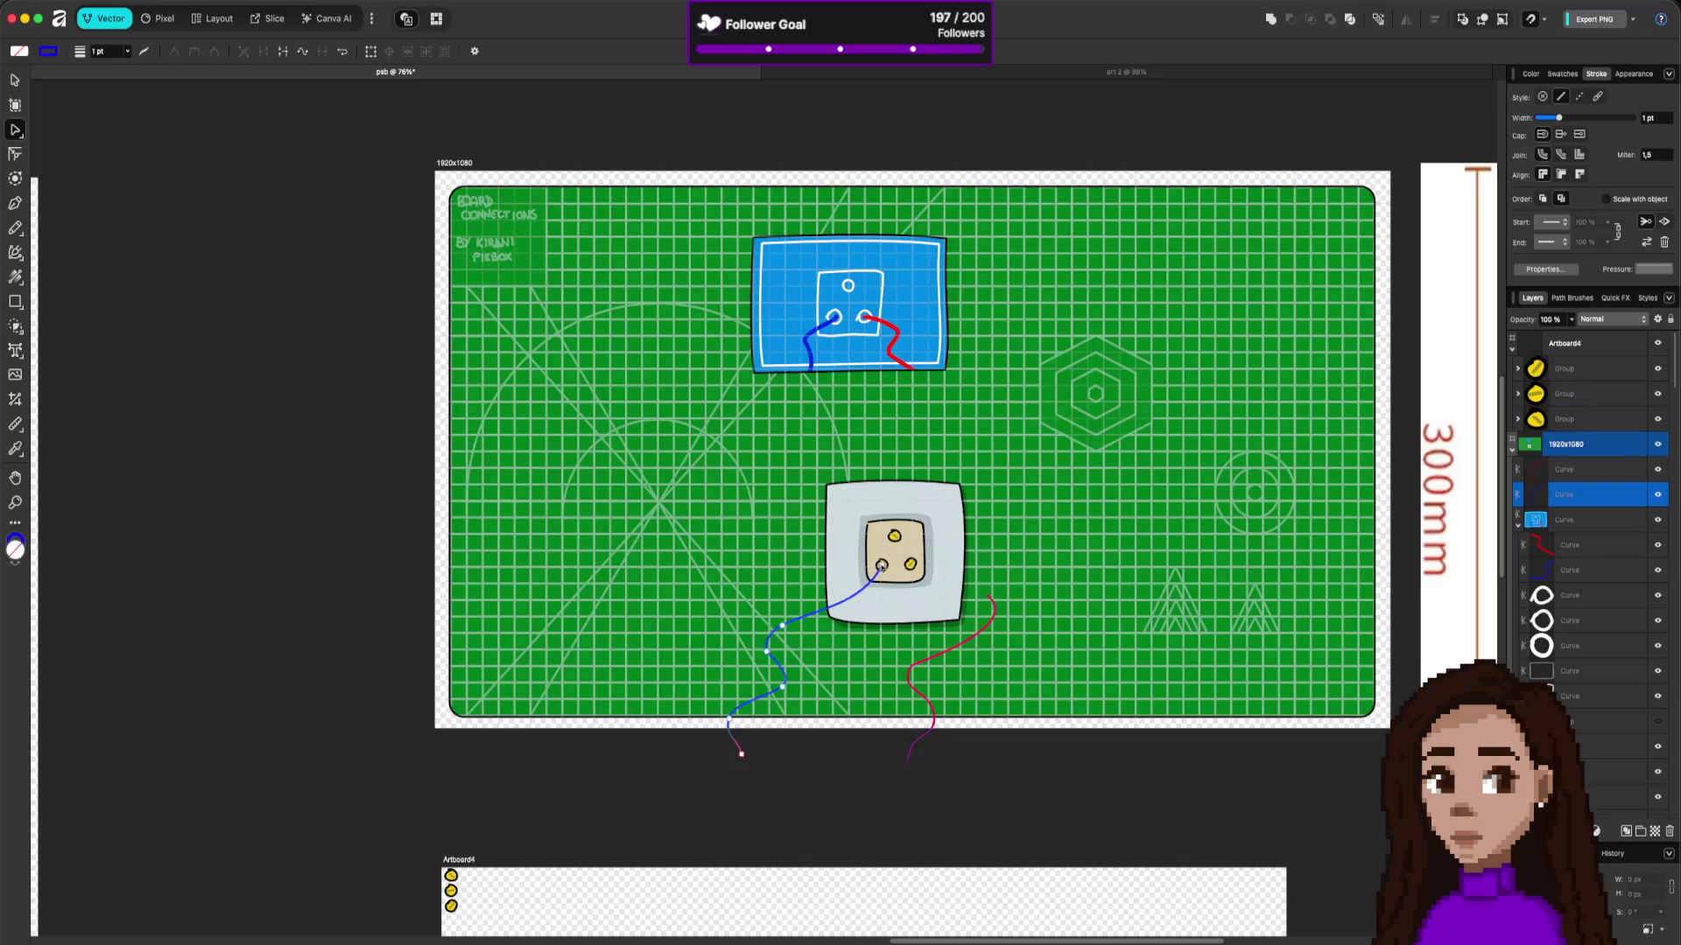
pyautogui.moveTo(879, 566); pyautogui.dragTo(814, 570)
pyautogui.moveTo(839, 554); pyautogui.dragTo(895, 536)
pyautogui.moveTo(894, 537)
pyautogui.mouseDown()
pyautogui.moveTo(831, 569)
pyautogui.moveTo(794, 563)
pyautogui.mouseUp()
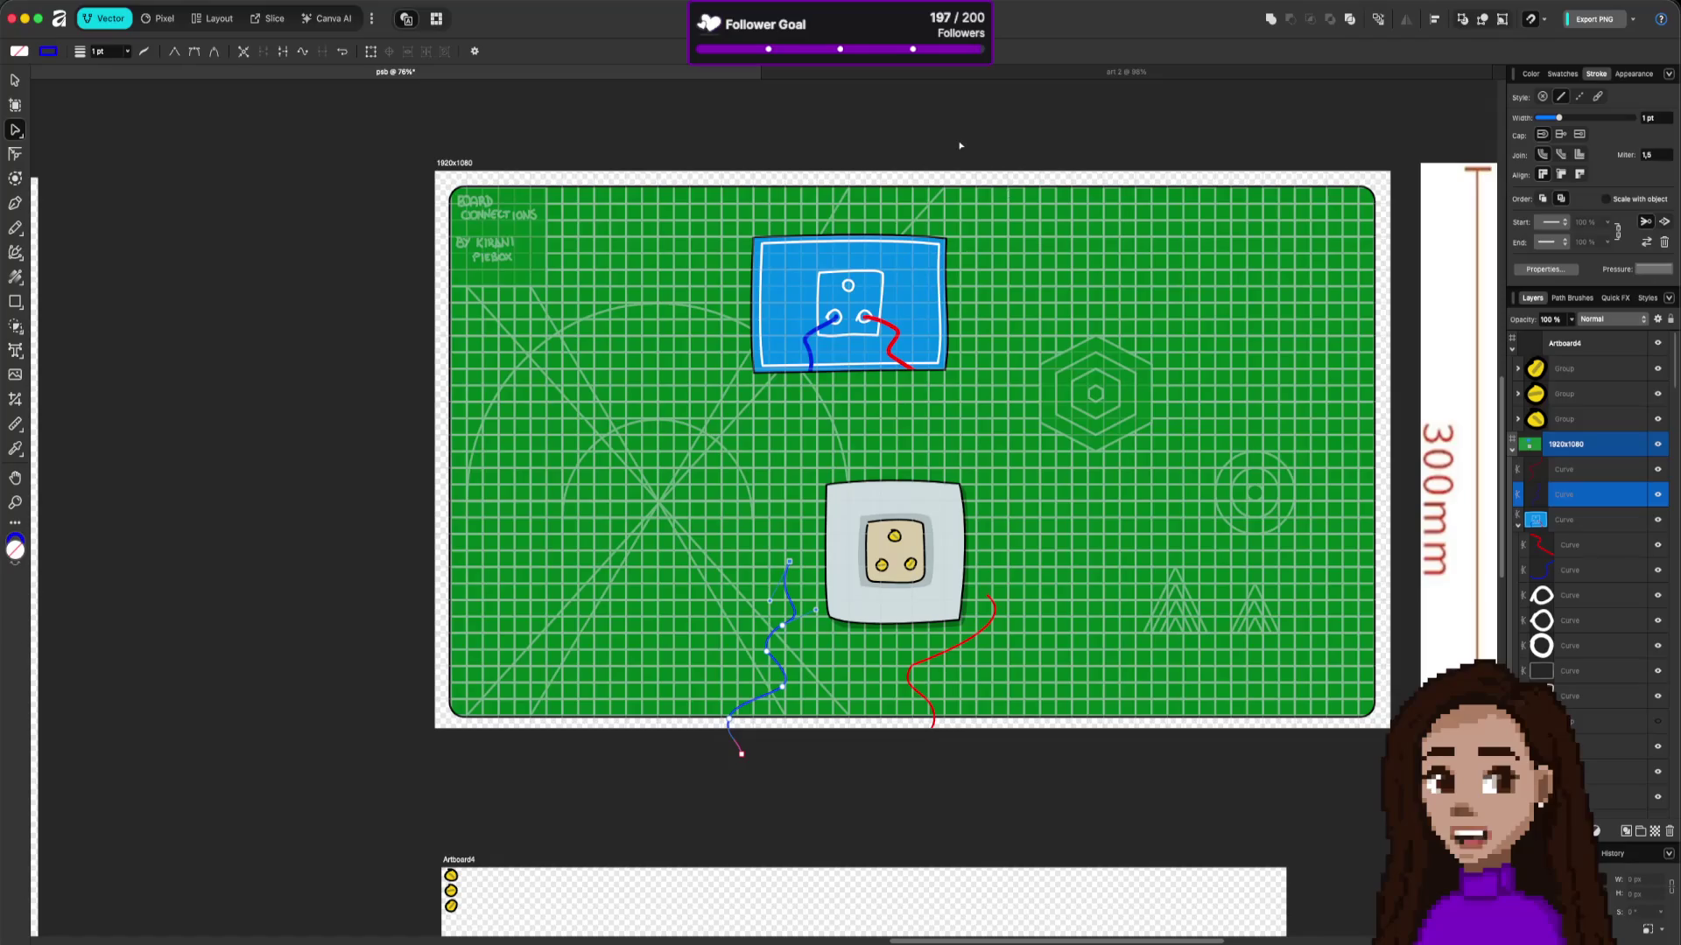
pyautogui.press('super+Tab')
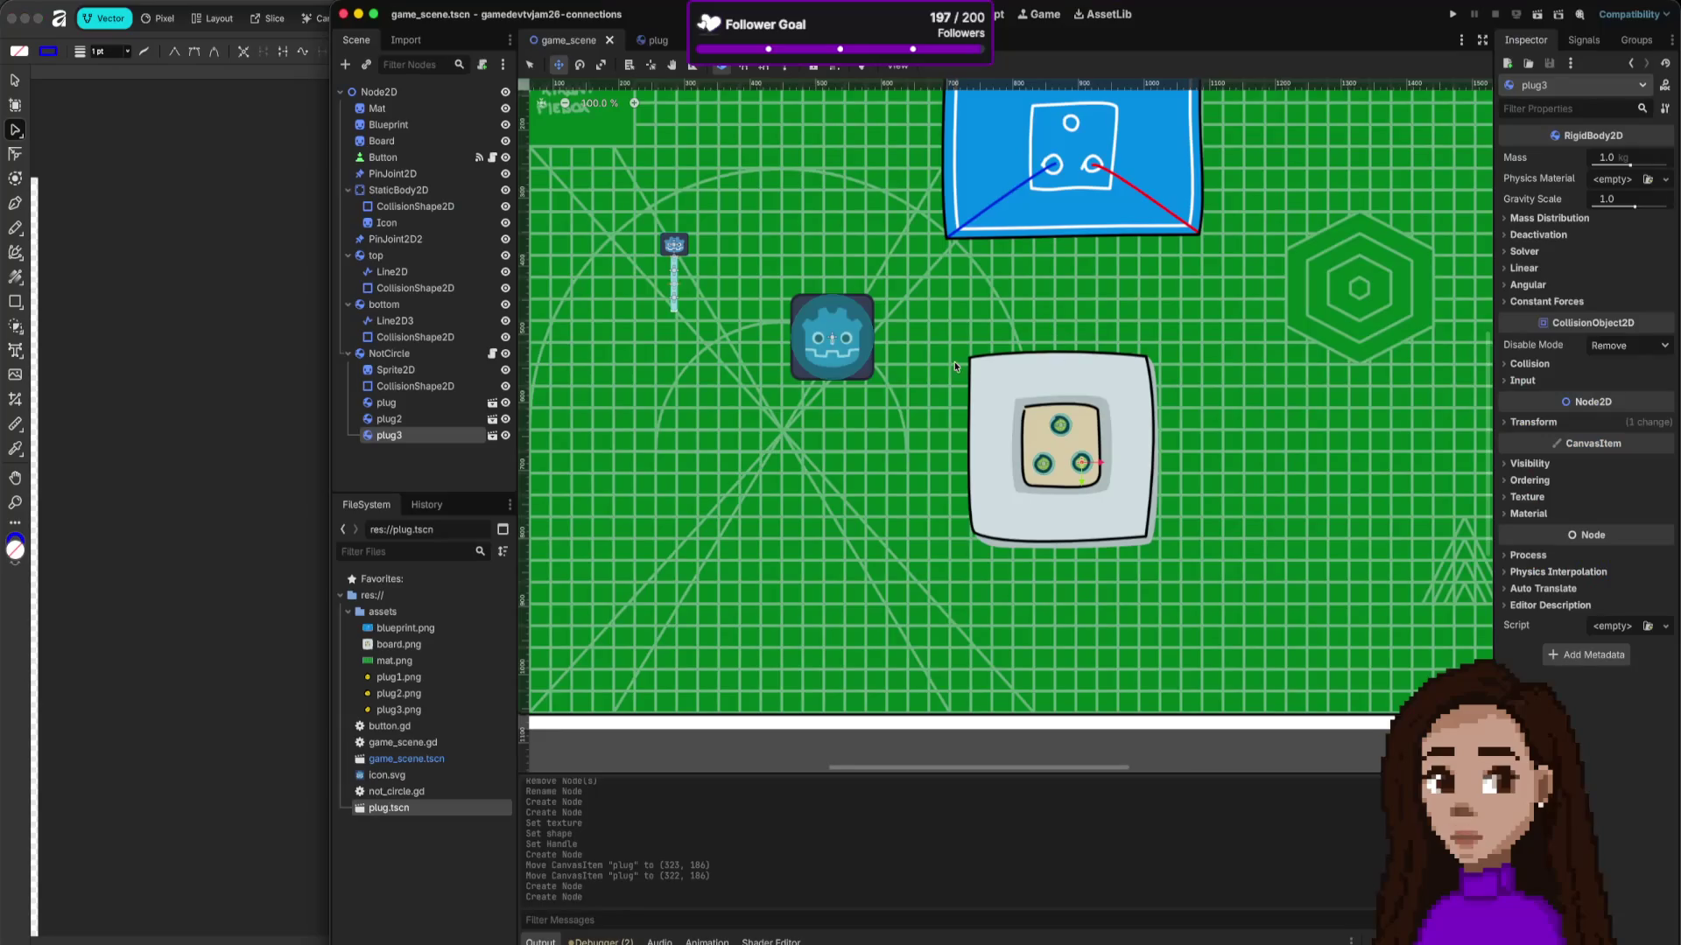
pyautogui.scroll(-5, 984, 287)
pyautogui.scroll(2, 983, 287)
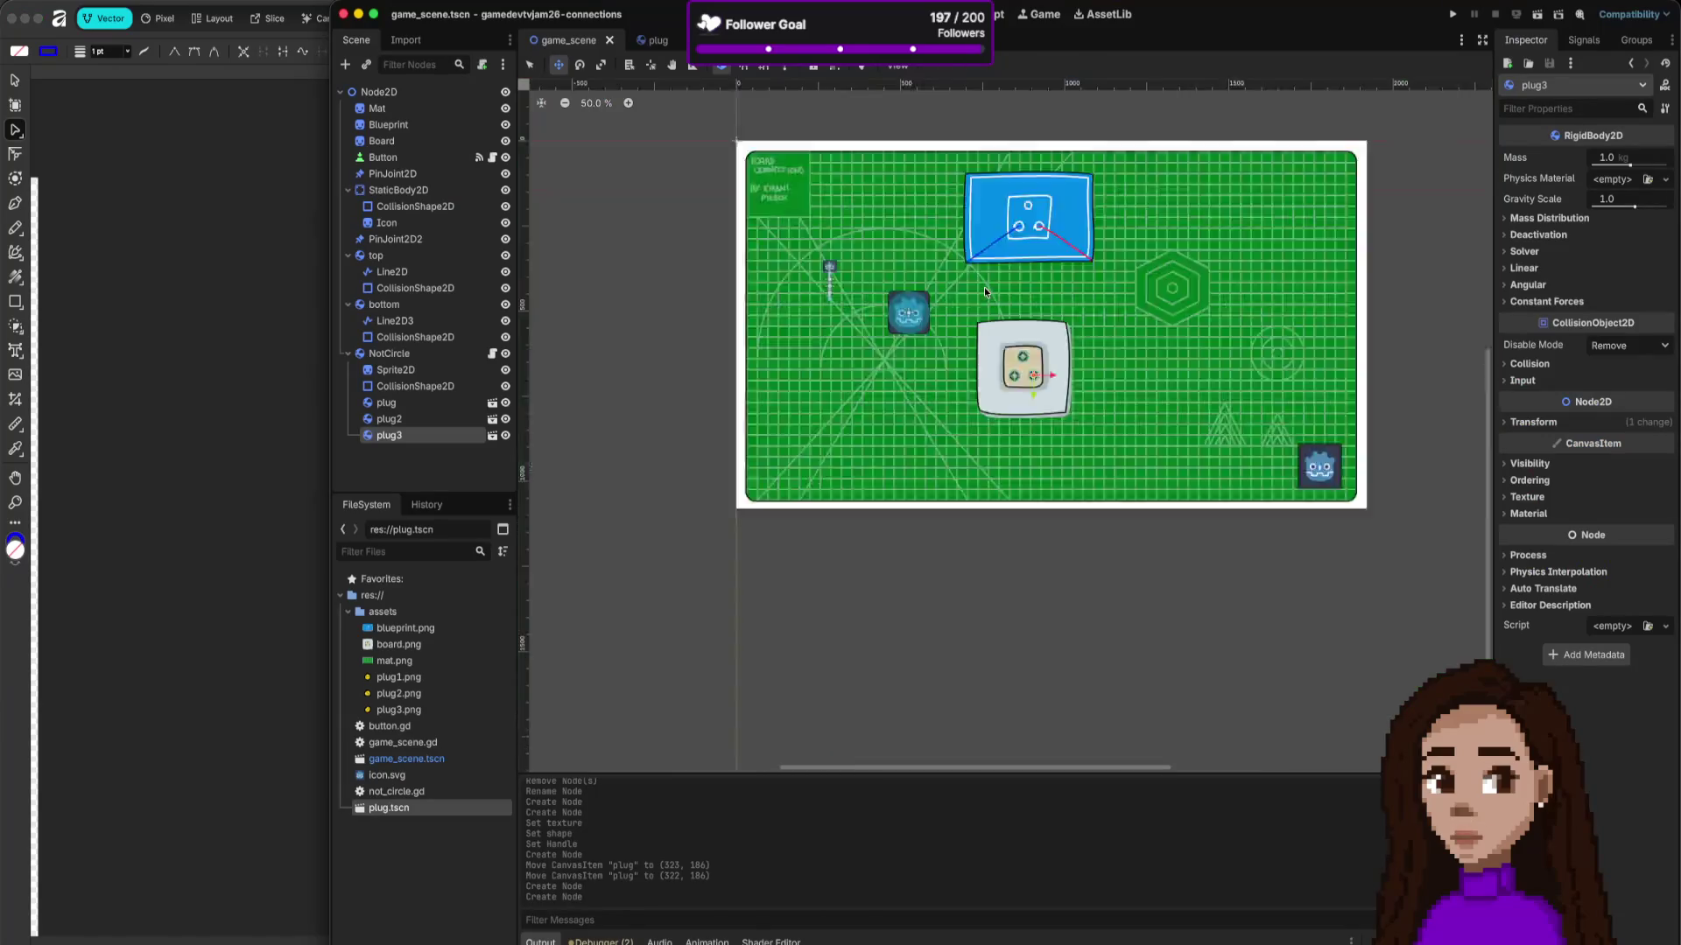
pyautogui.scroll(3, 984, 287)
pyautogui.scroll(-5, 983, 287)
pyautogui.scroll(2, 984, 287)
pyautogui.click(1451, 15)
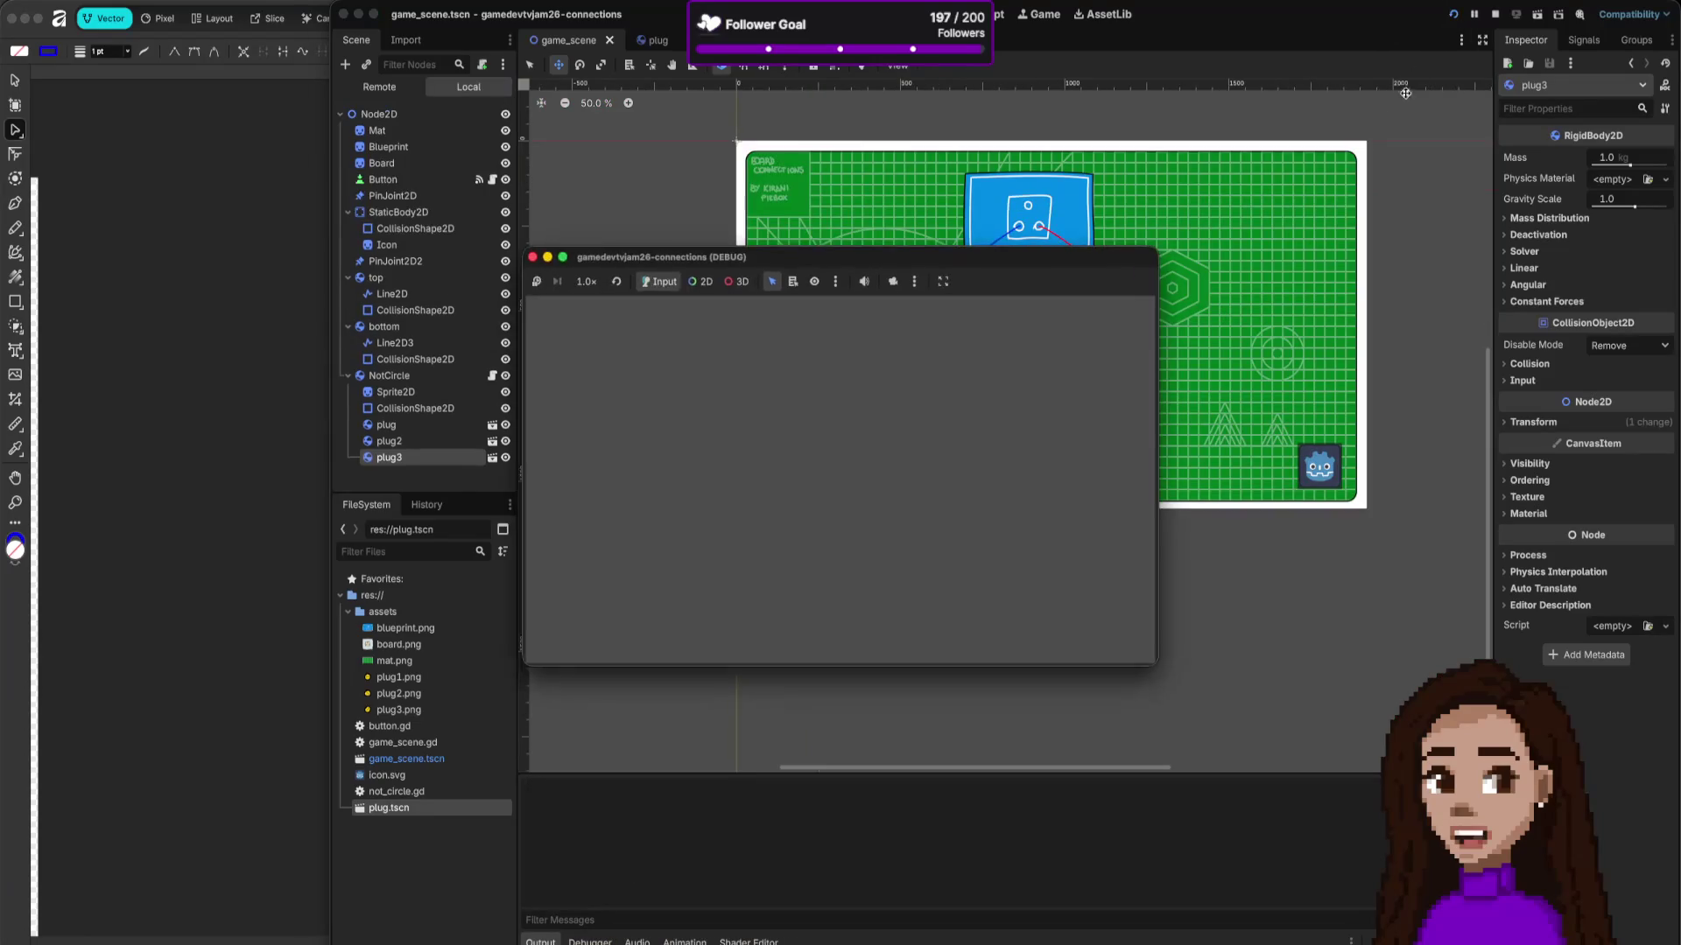
pyautogui.moveTo(1110, 557)
pyautogui.mouseDown()
pyautogui.moveTo(960, 529)
pyautogui.moveTo(926, 469)
pyautogui.moveTo(744, 332)
pyautogui.moveTo(753, 381)
pyautogui.moveTo(736, 409)
pyautogui.moveTo(776, 374)
pyautogui.moveTo(786, 430)
pyautogui.moveTo(706, 561)
pyautogui.moveTo(730, 455)
pyautogui.moveTo(827, 433)
pyautogui.moveTo(816, 409)
pyautogui.moveTo(801, 413)
pyautogui.moveTo(821, 442)
pyautogui.moveTo(758, 417)
pyautogui.moveTo(714, 457)
pyautogui.moveTo(797, 449)
pyautogui.moveTo(650, 461)
pyautogui.moveTo(695, 476)
pyautogui.moveTo(634, 451)
pyautogui.moveTo(696, 483)
pyautogui.moveTo(639, 458)
pyautogui.moveTo(676, 475)
pyautogui.mouseUp()
pyautogui.moveTo(575, 465)
pyautogui.mouseDown()
pyautogui.moveTo(619, 434)
pyautogui.moveTo(610, 451)
pyautogui.moveTo(668, 459)
pyautogui.moveTo(578, 468)
pyautogui.moveTo(560, 494)
pyautogui.moveTo(612, 464)
pyautogui.moveTo(766, 473)
pyautogui.mouseUp()
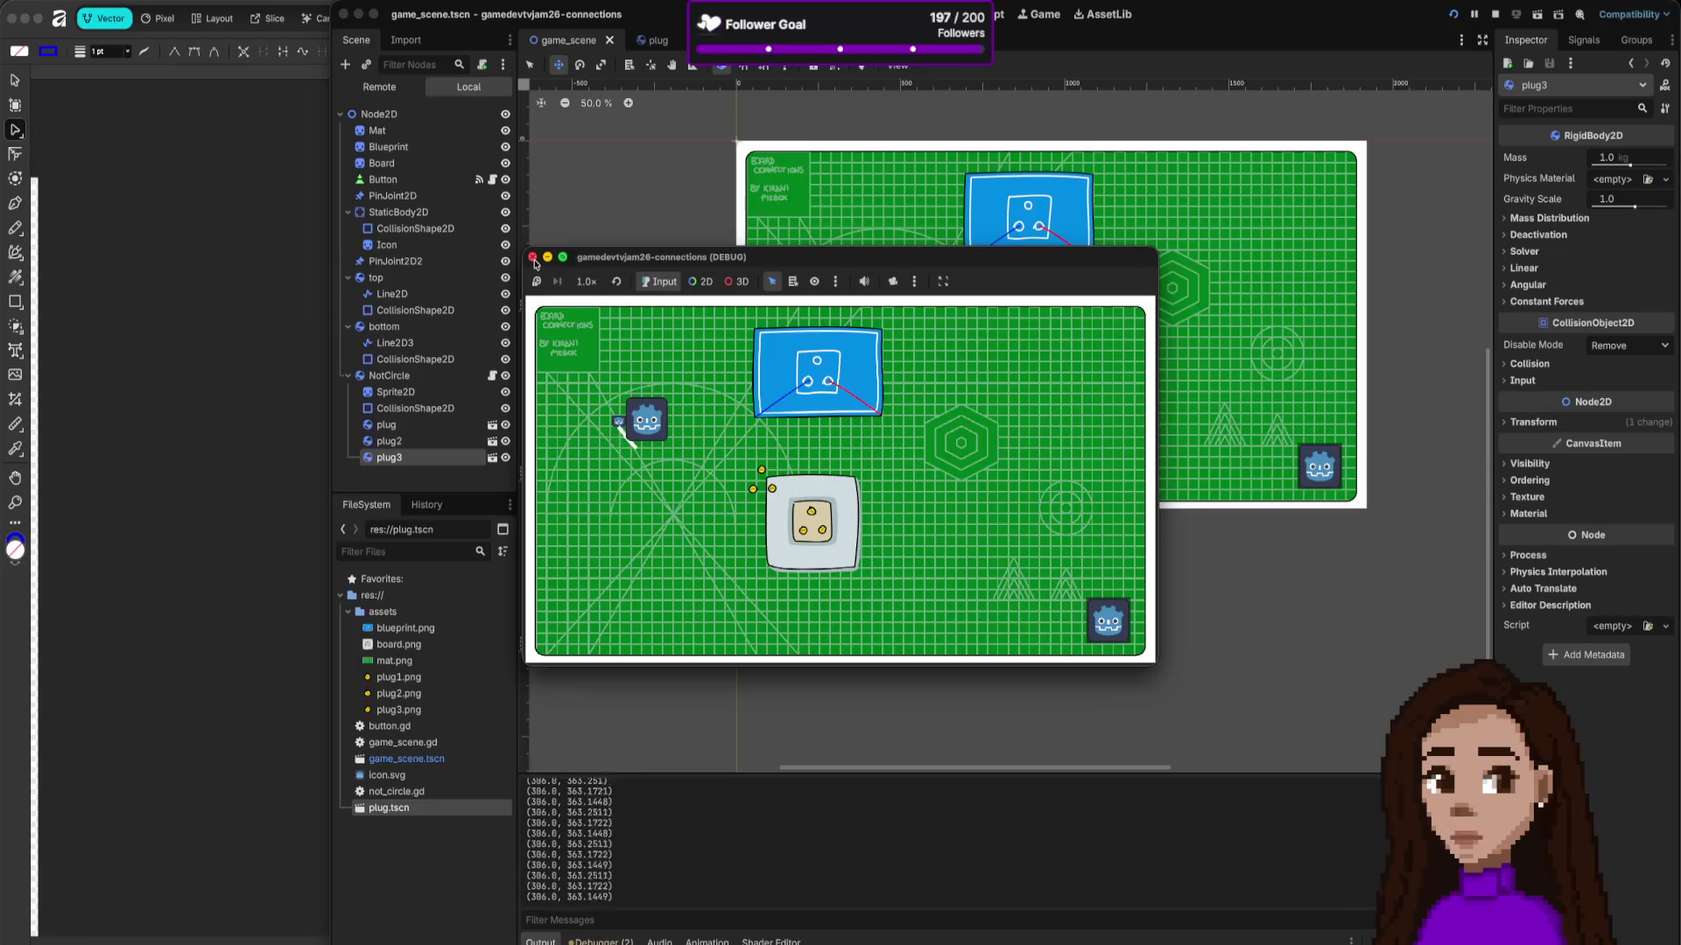
pyautogui.moveTo(606, 469)
pyautogui.mouseDown()
pyautogui.moveTo(623, 438)
pyautogui.moveTo(549, 502)
pyautogui.moveTo(644, 447)
pyautogui.moveTo(696, 478)
pyautogui.moveTo(645, 480)
pyautogui.moveTo(657, 455)
pyautogui.moveTo(660, 477)
pyautogui.moveTo(642, 455)
pyautogui.mouseUp()
pyautogui.press('super+period')
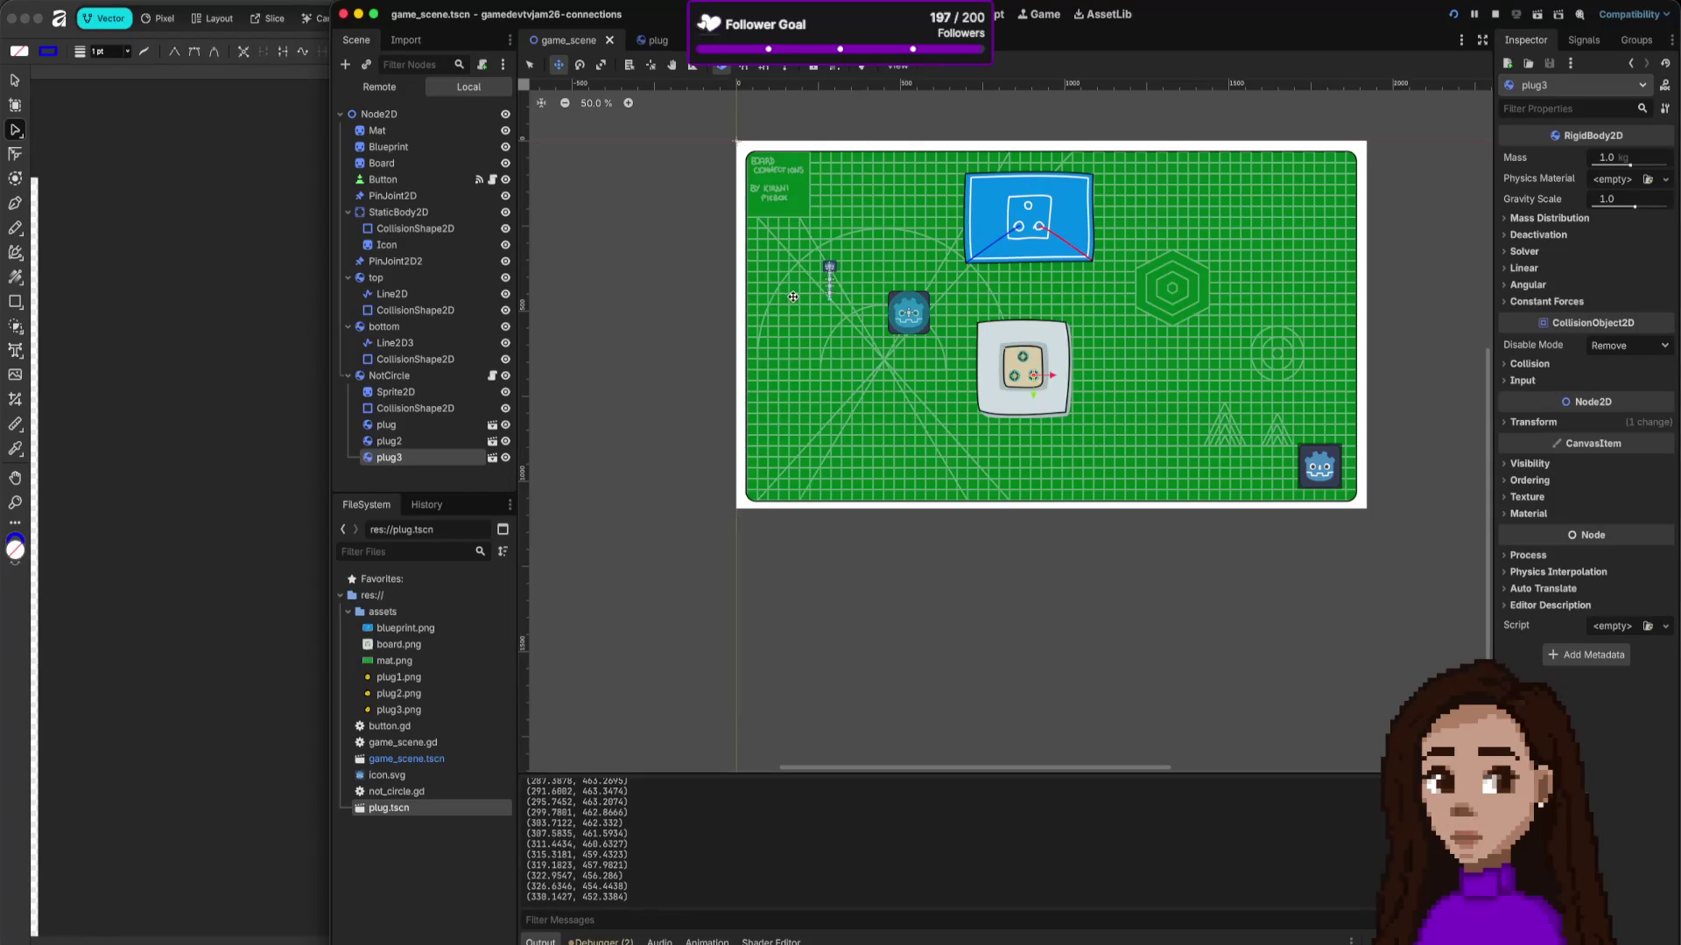
pyautogui.click(359, 14)
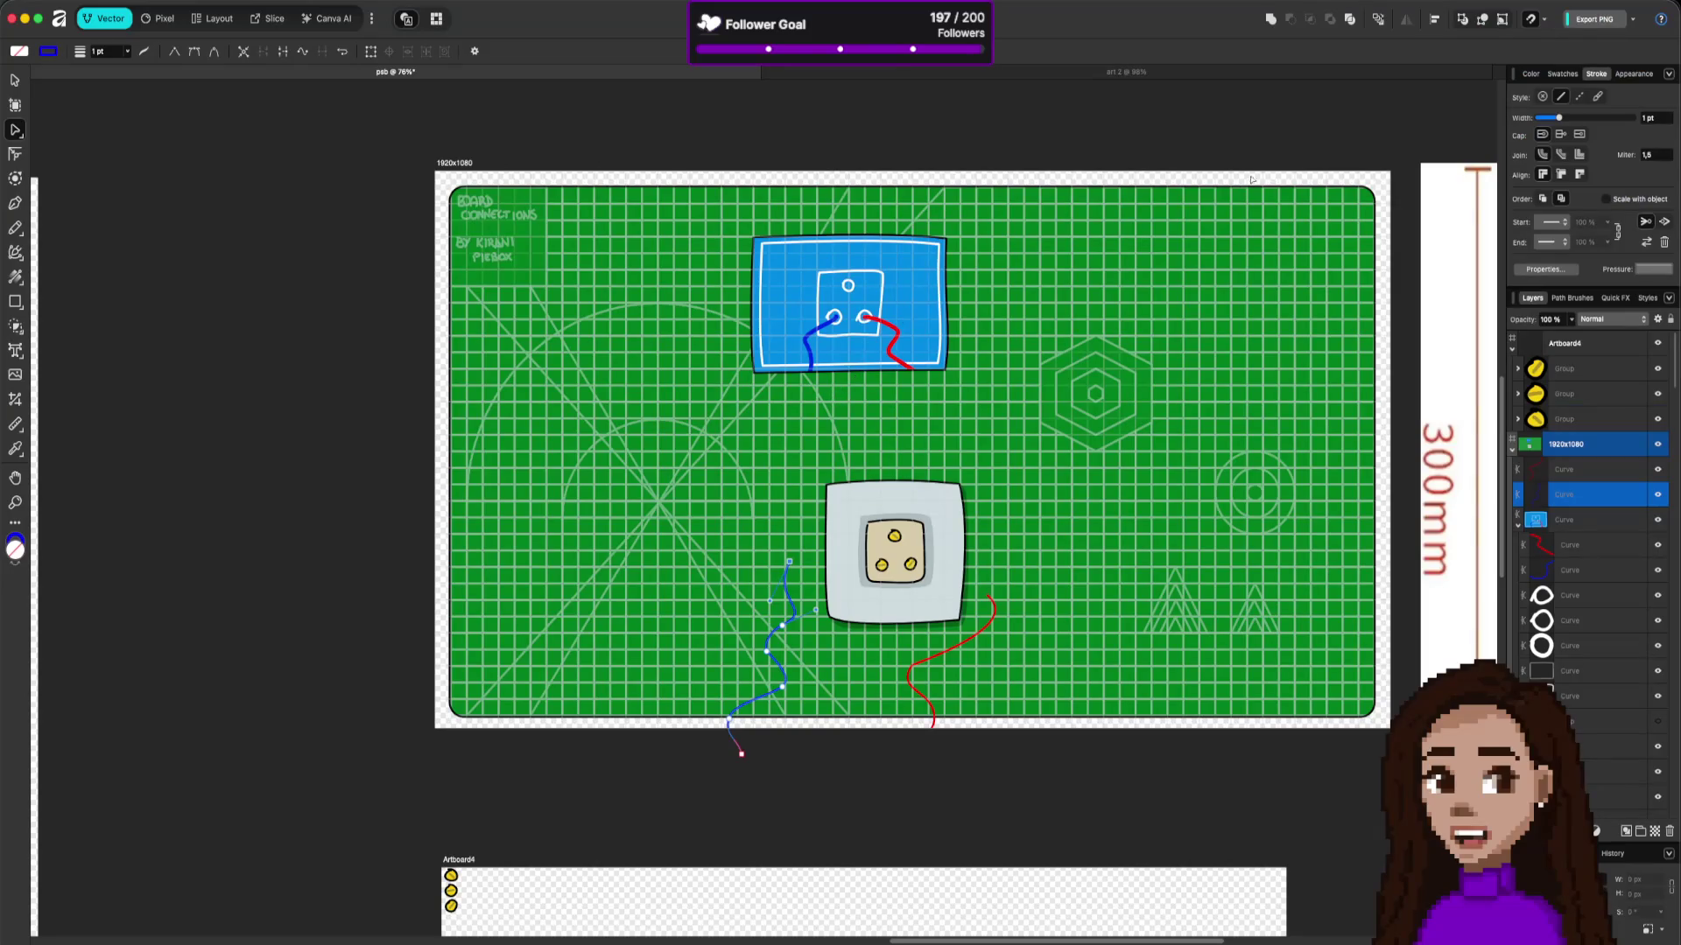
pyautogui.press('super+Tab')
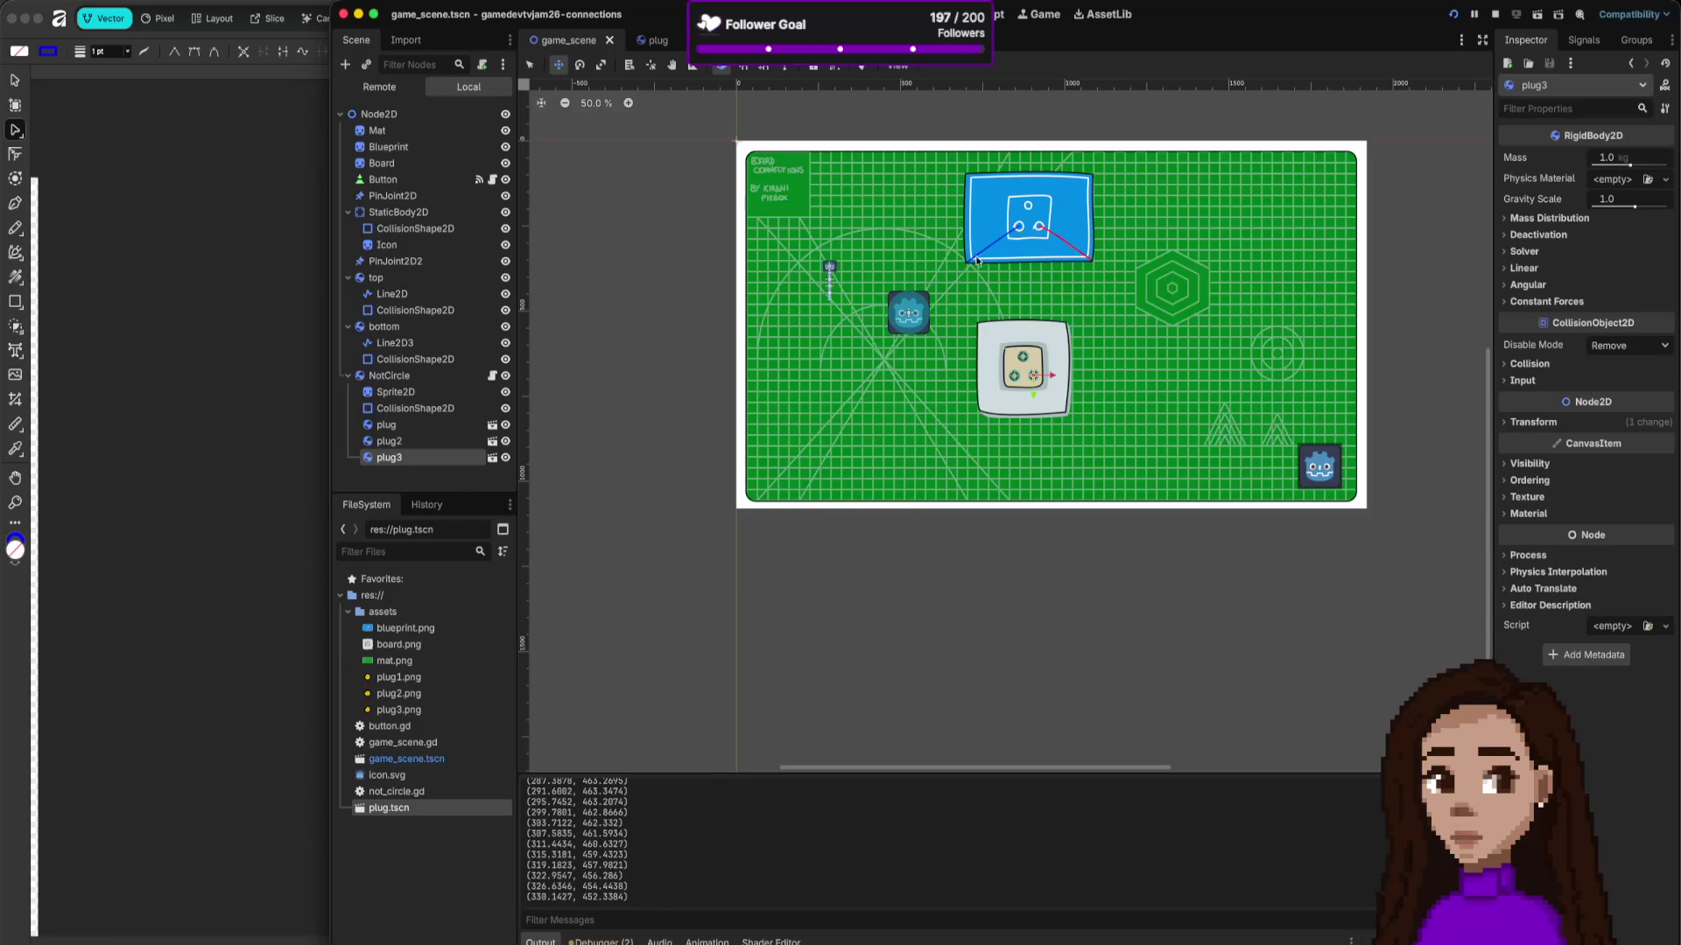
pyautogui.press('super+b')
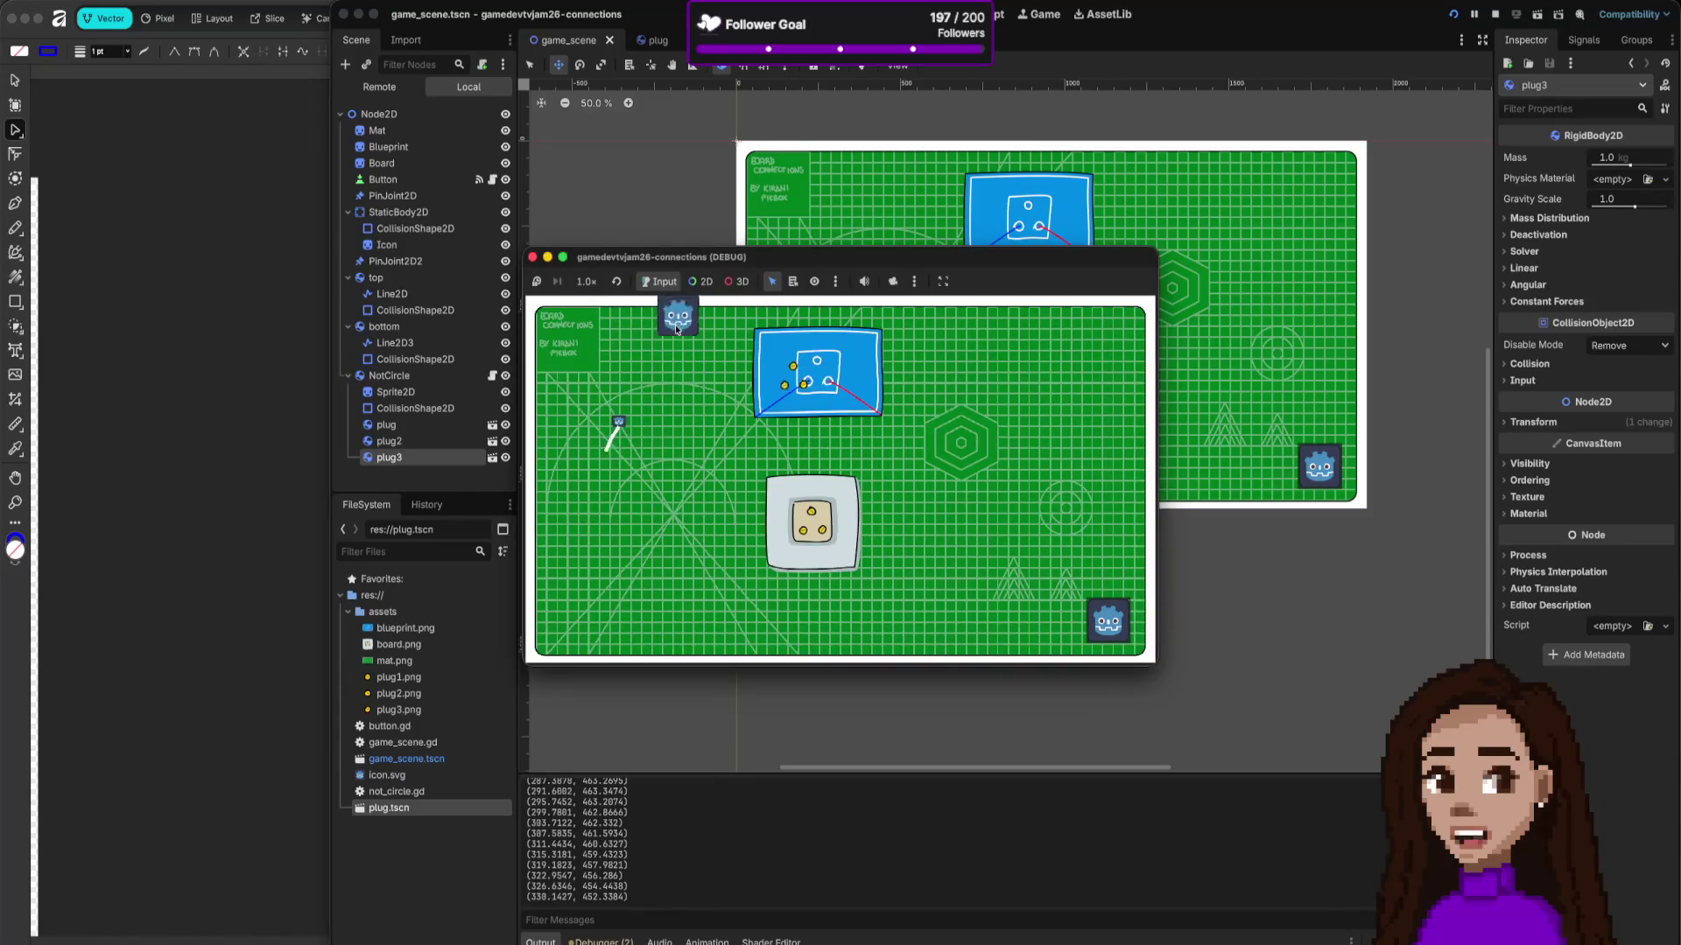
pyautogui.click(531, 258)
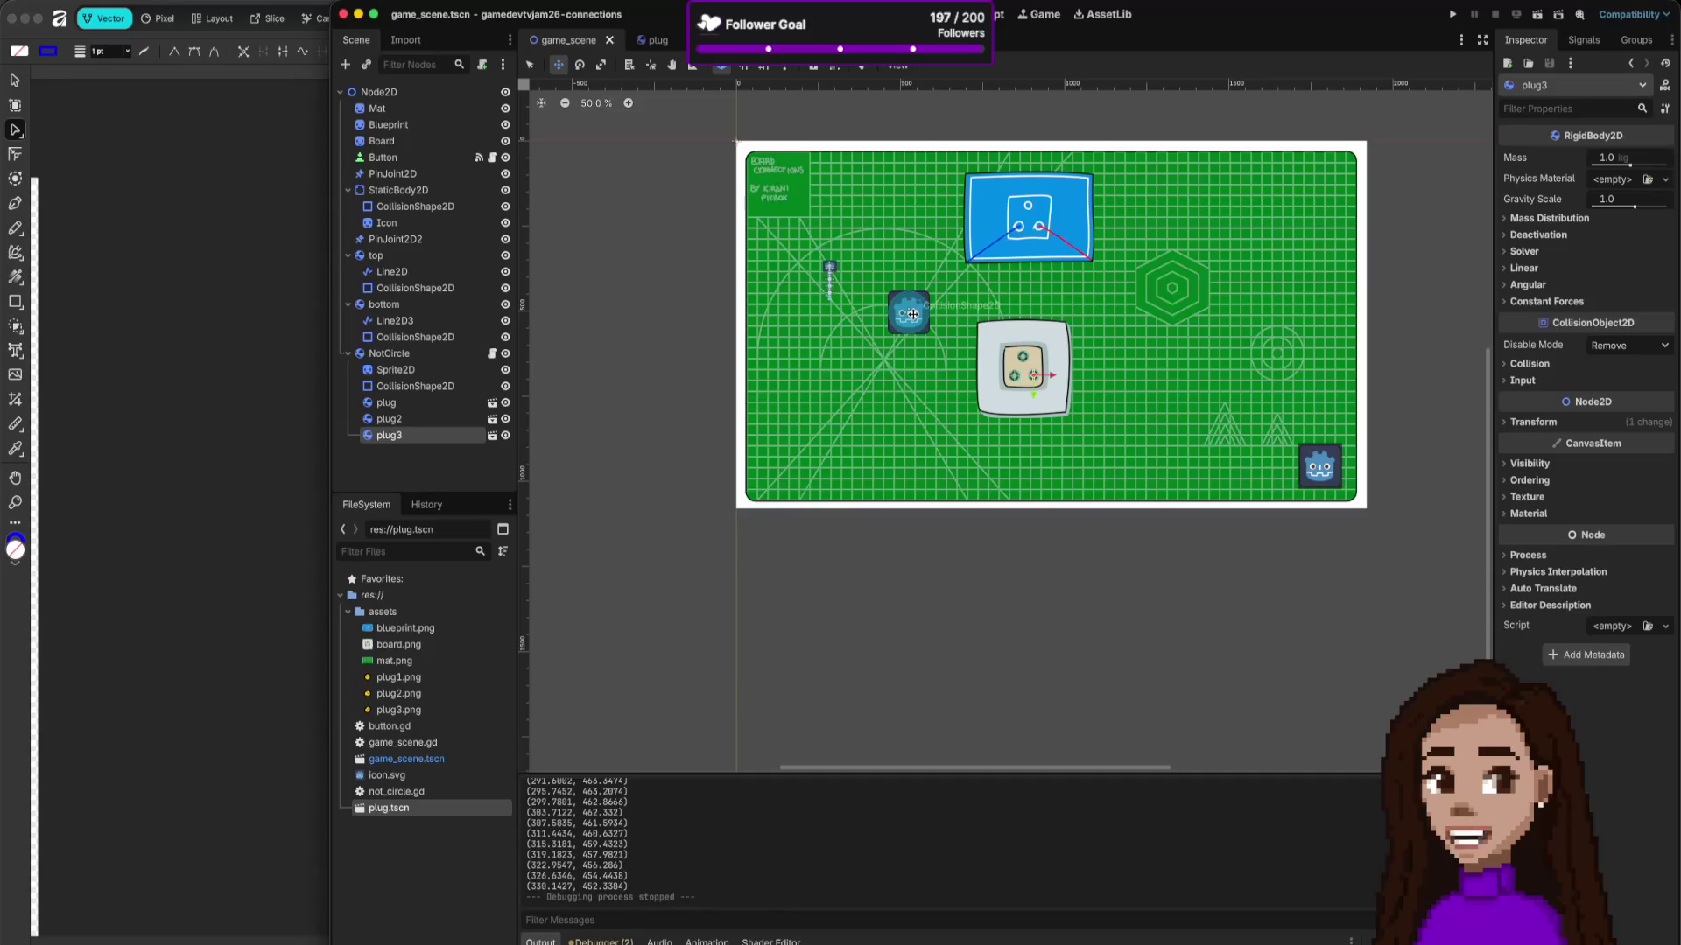
# Step: Reparent plug, plug2 and plug3 under the Board node in the Scene dock
pyautogui.scroll(4, 968, 309)
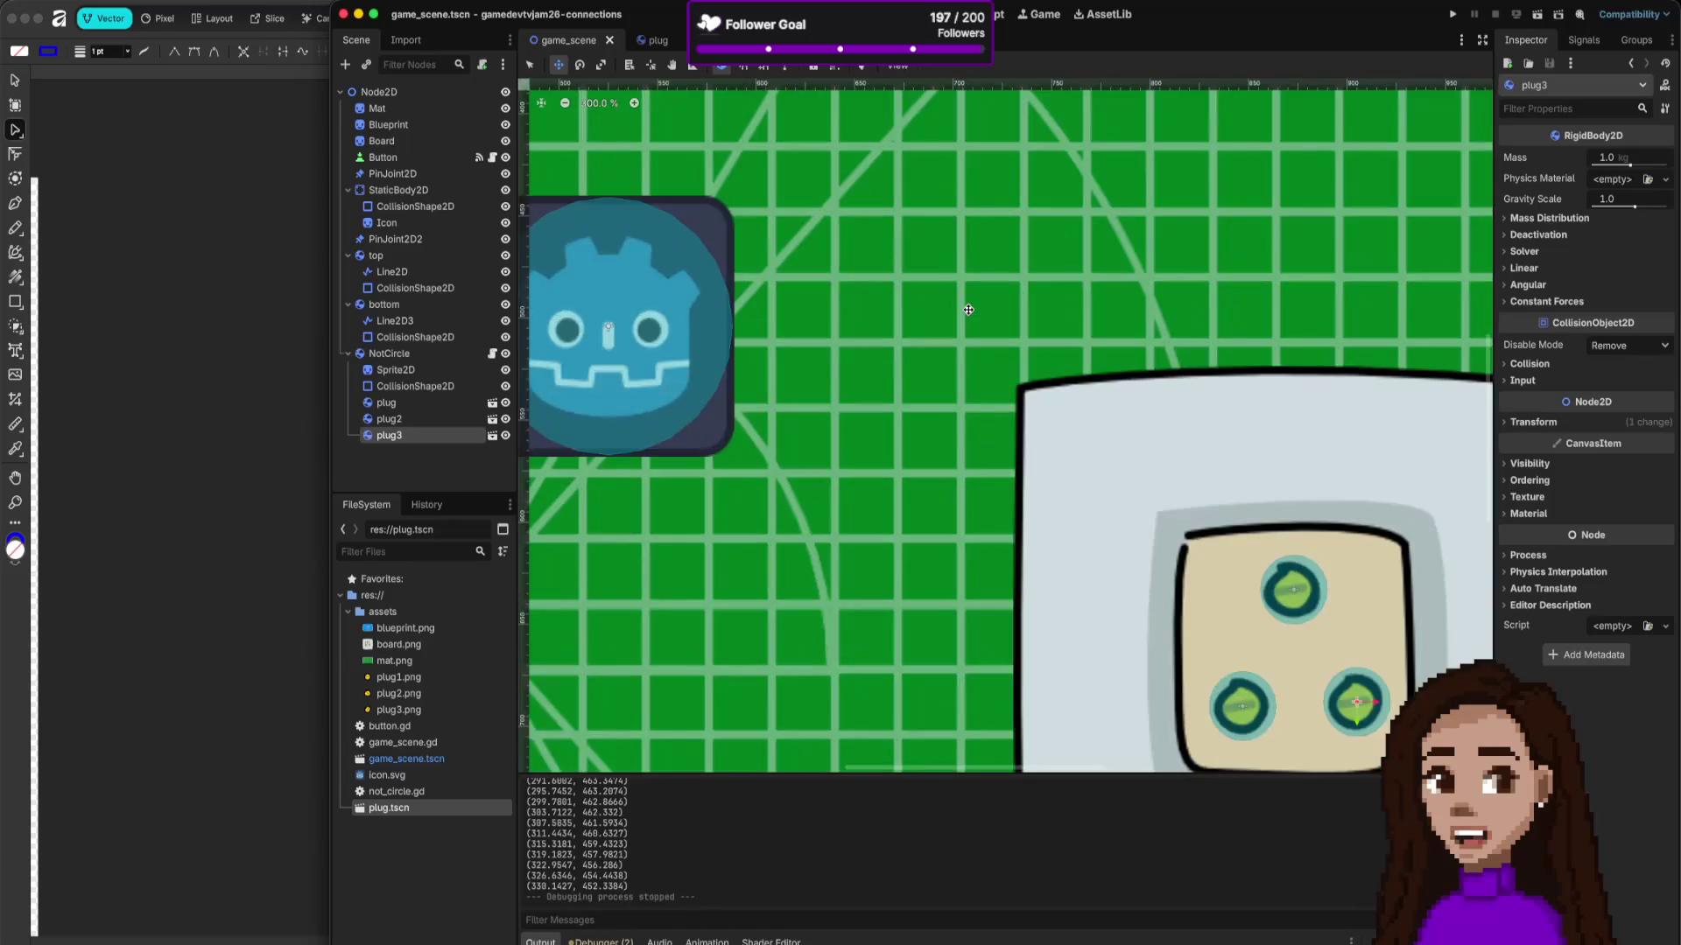
pyautogui.scroll(-4, 969, 310)
pyautogui.scroll(3, 924, 300)
pyautogui.scroll(-3, 1053, 333)
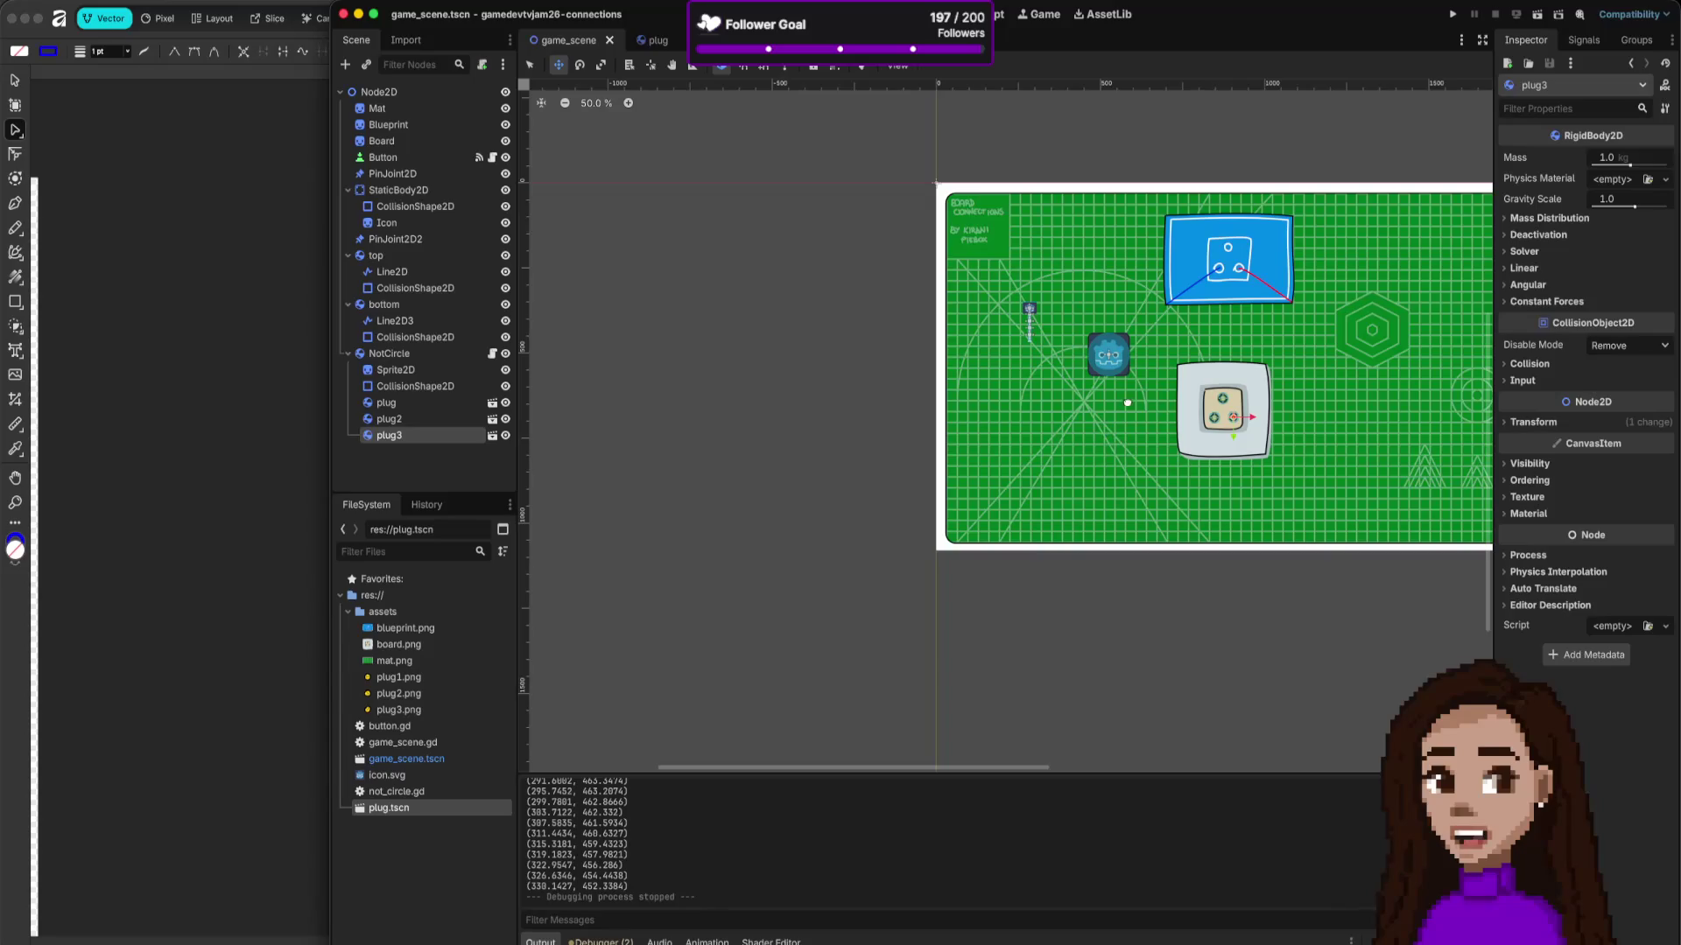
pyautogui.hscroll(5, 1128, 402)
pyautogui.scroll(2, 1127, 403)
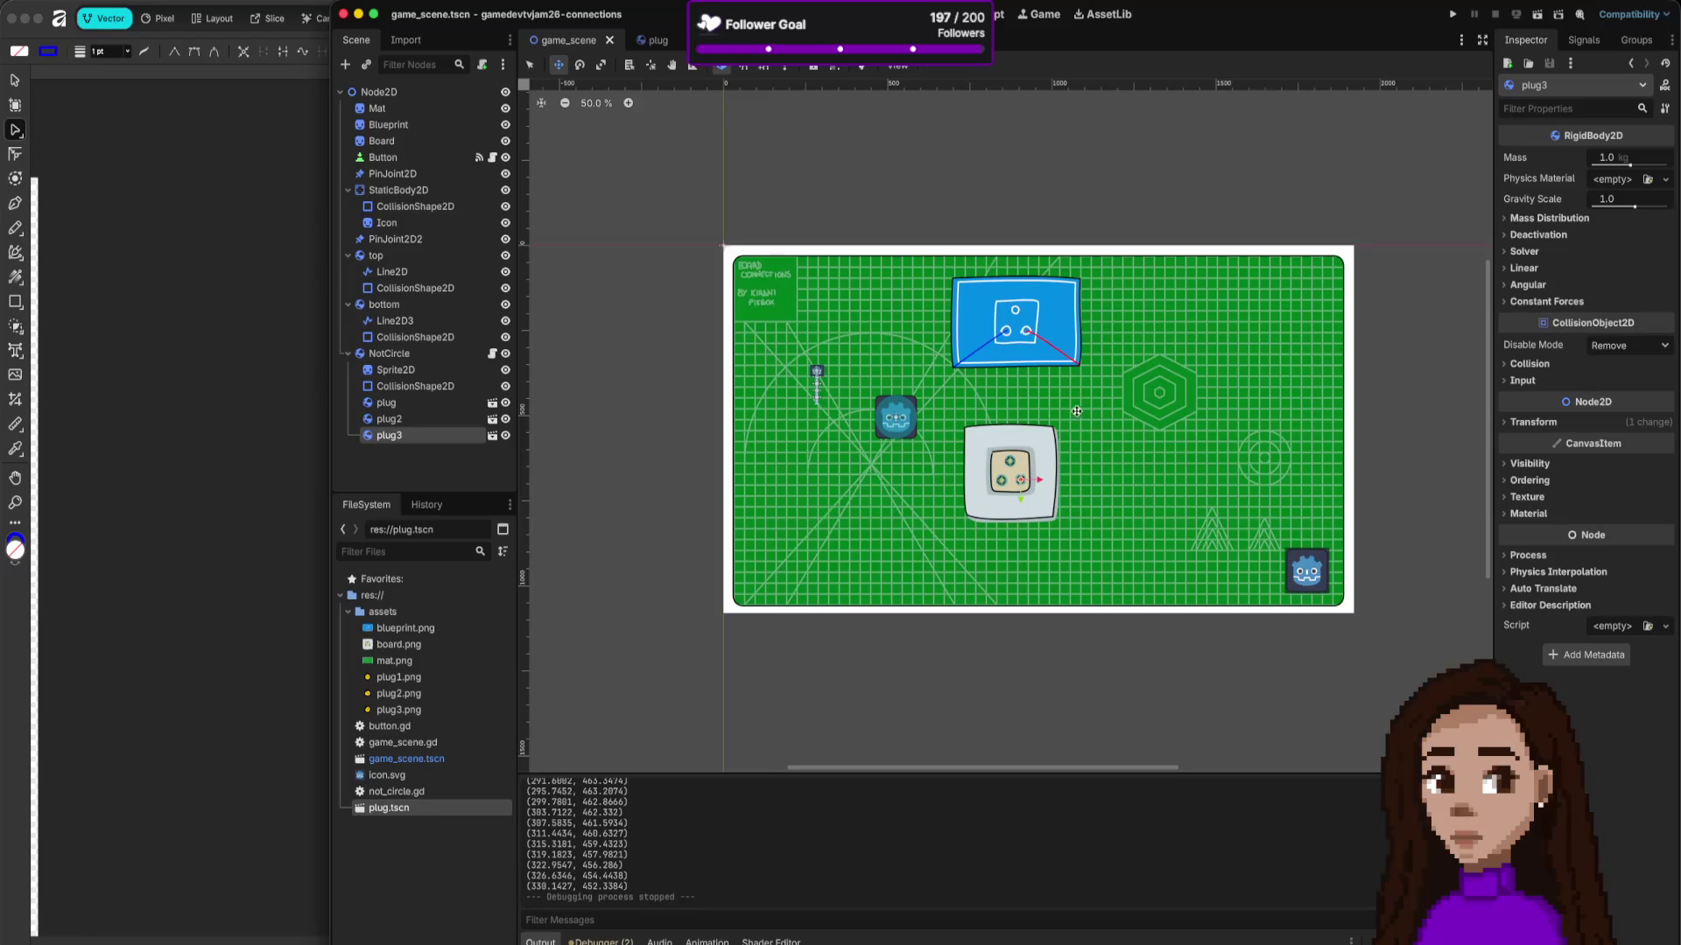
pyautogui.scroll(3, 948, 430)
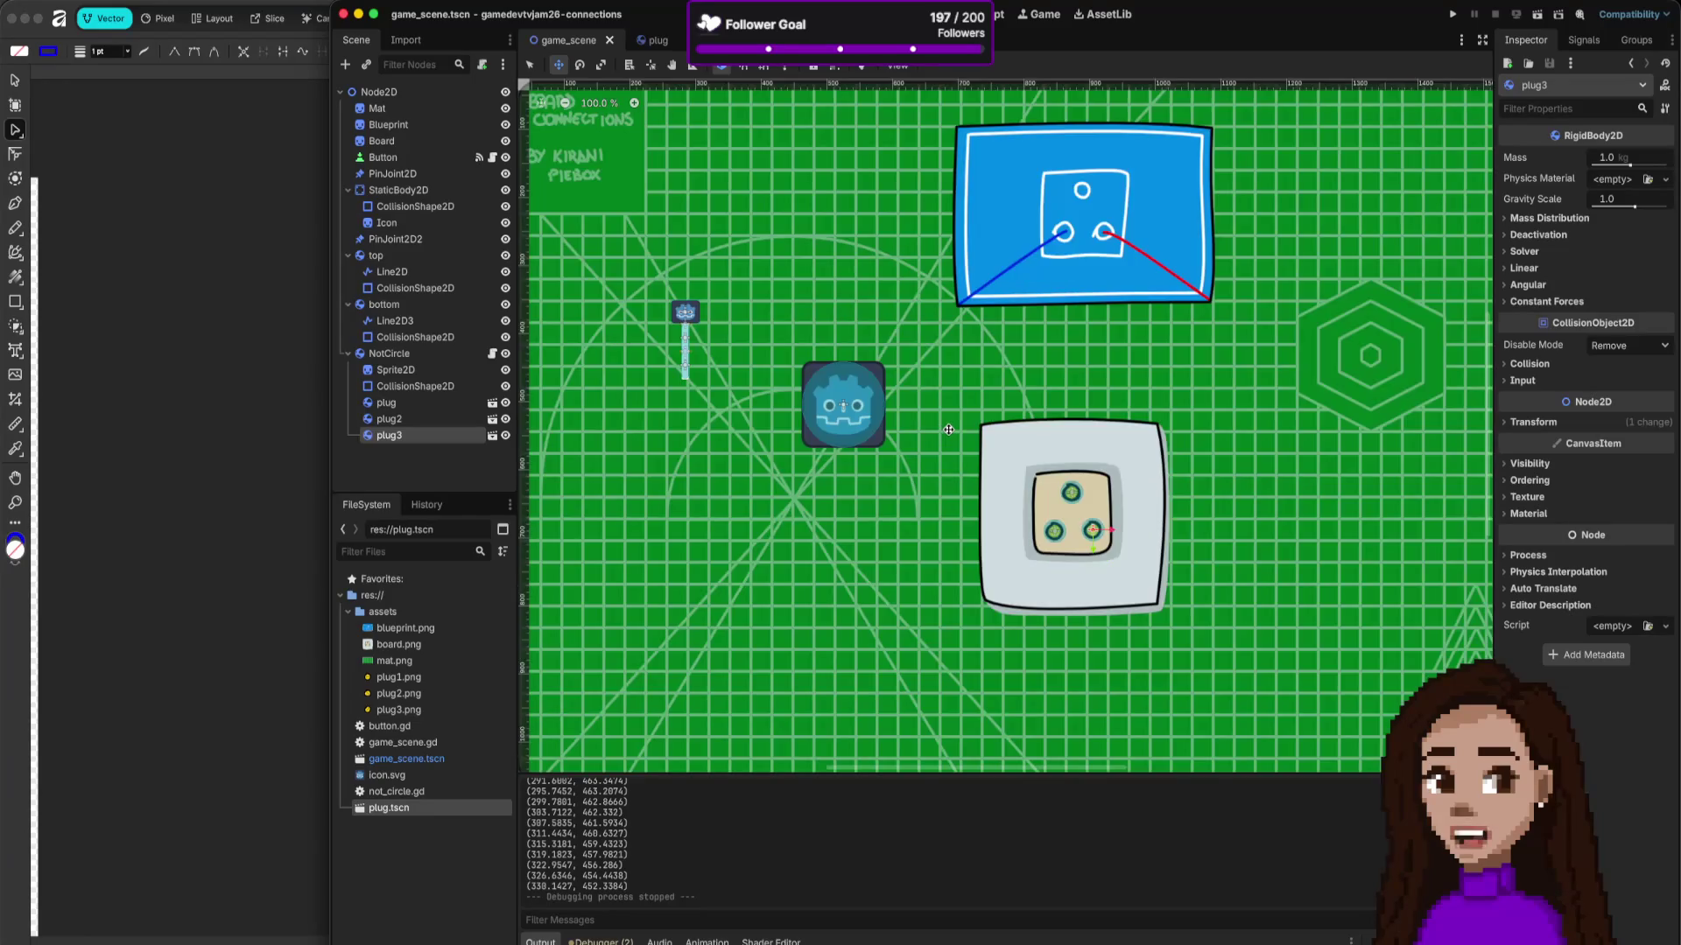
pyautogui.scroll(-3, 1002, 453)
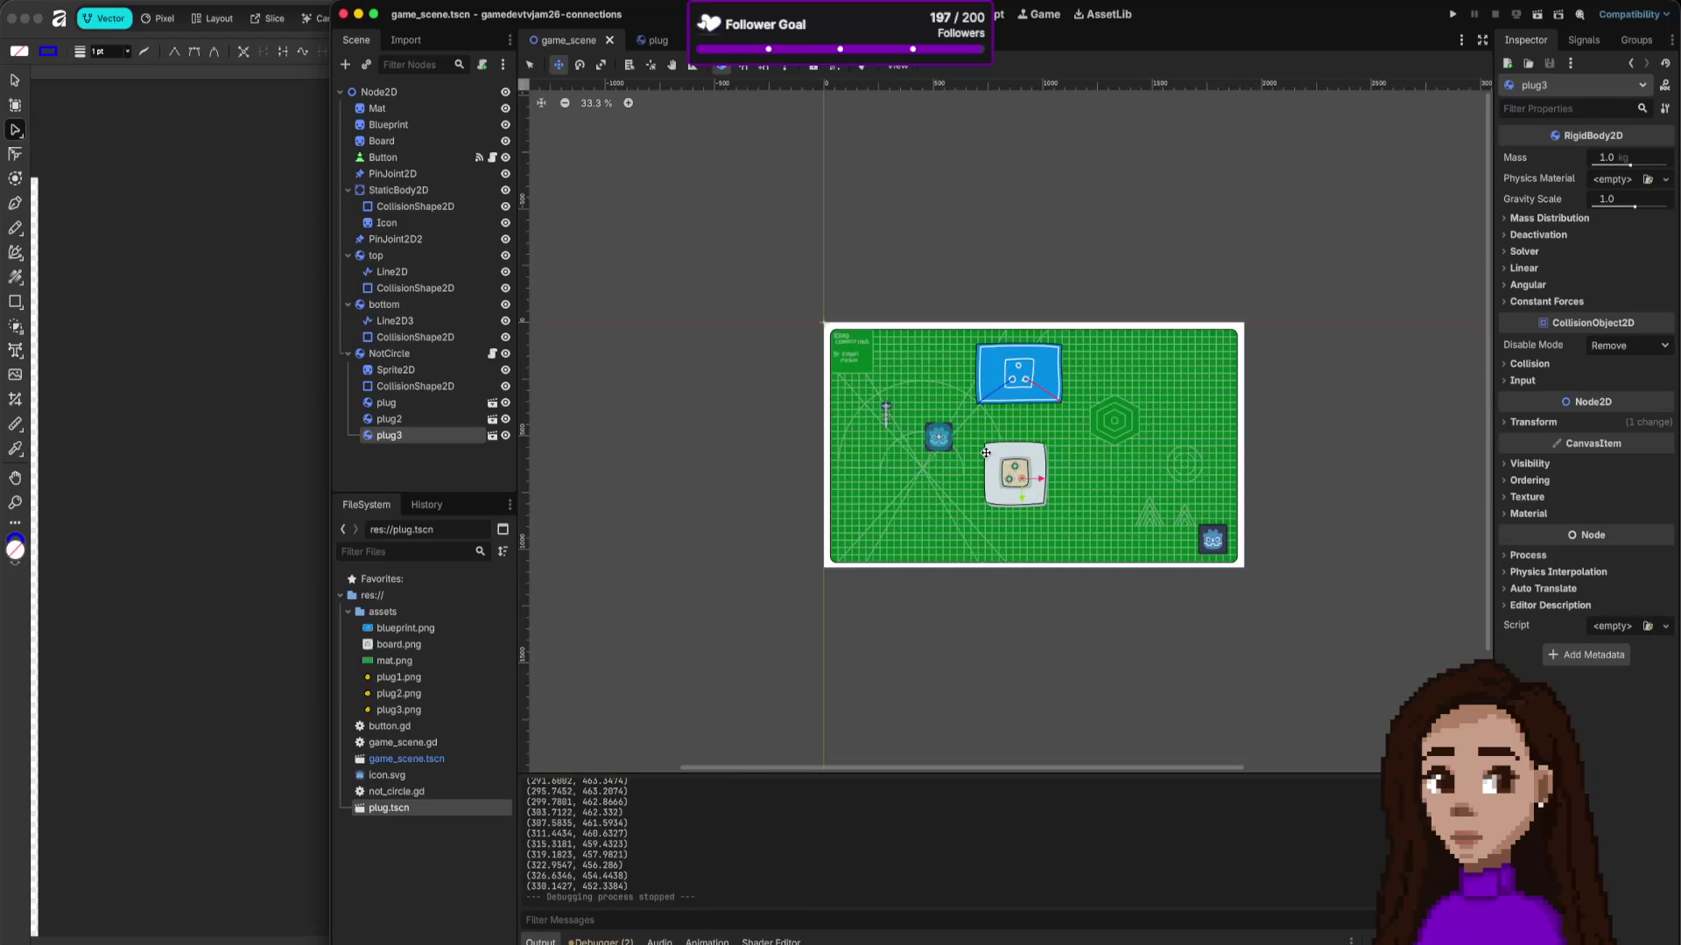
pyautogui.scroll(3, 926, 445)
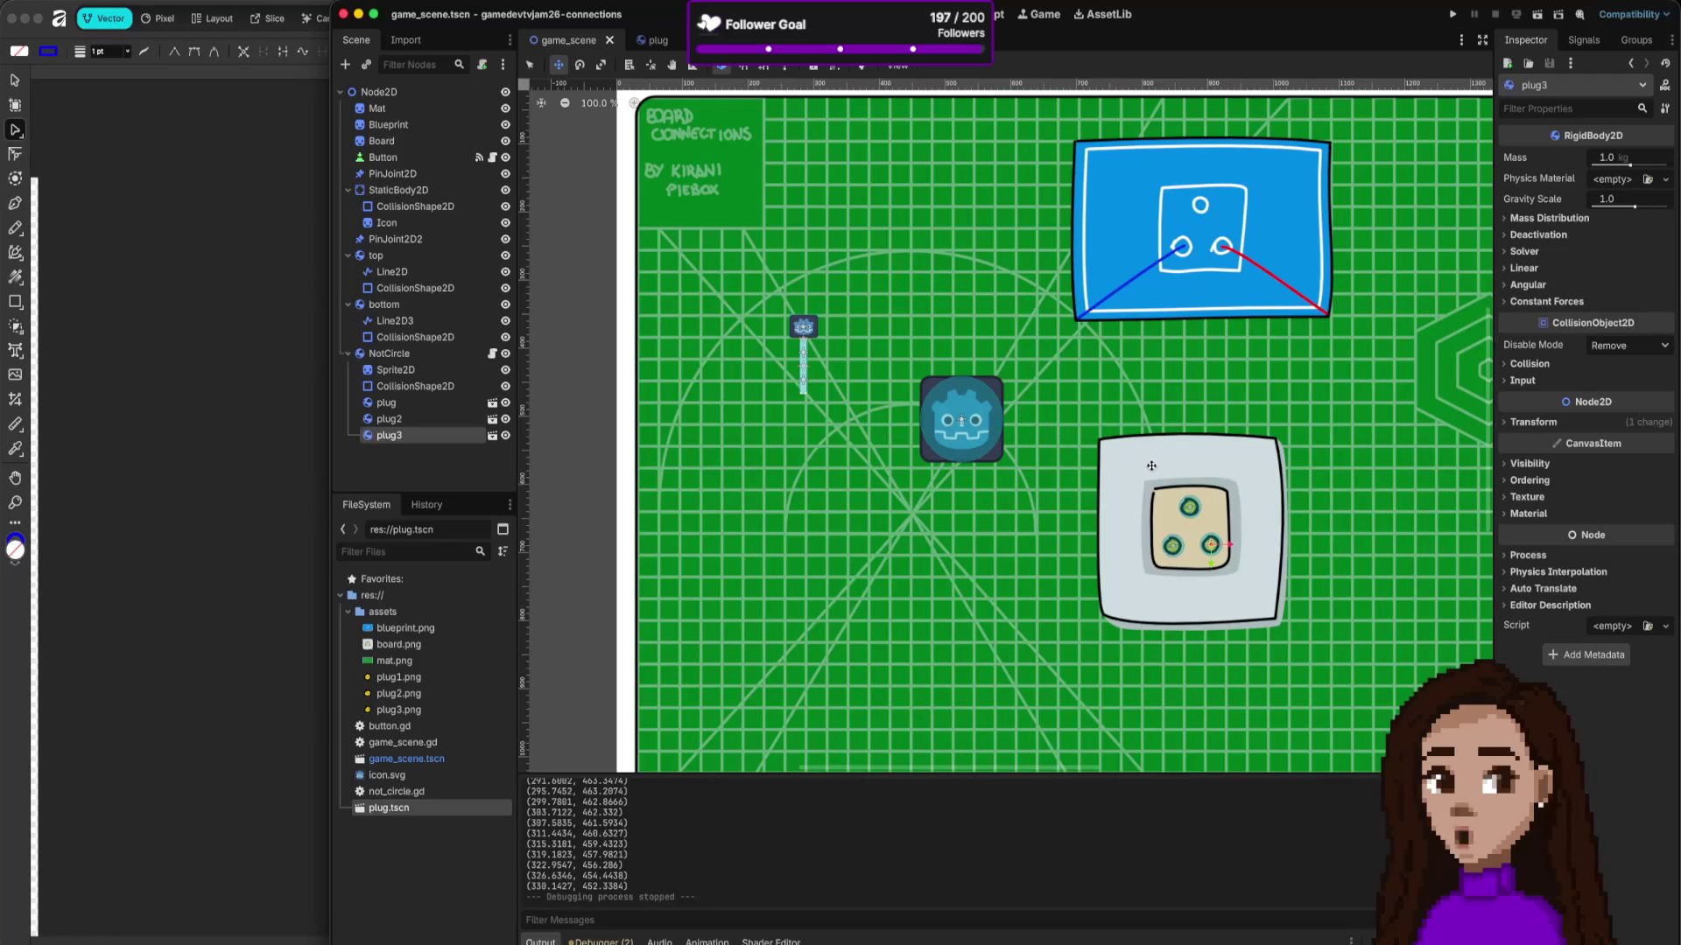
pyautogui.keyDown('shift'); pyautogui.click(446, 404); pyautogui.keyUp('shift')
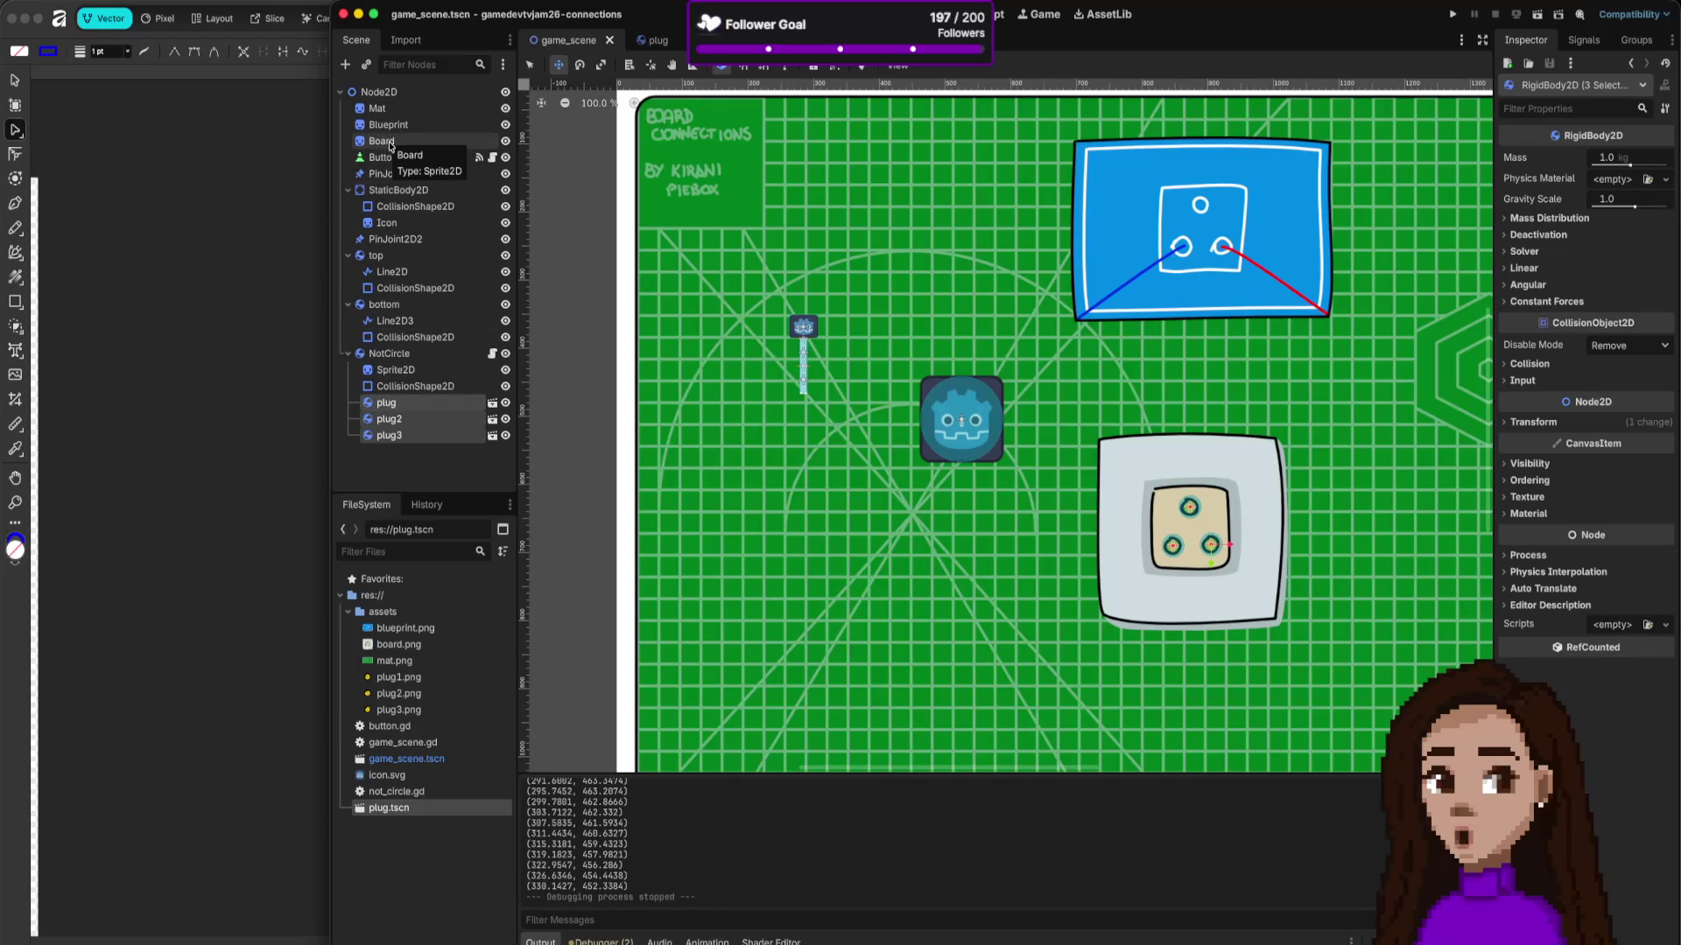
pyautogui.moveTo(413, 425); pyautogui.dragTo(385, 143)
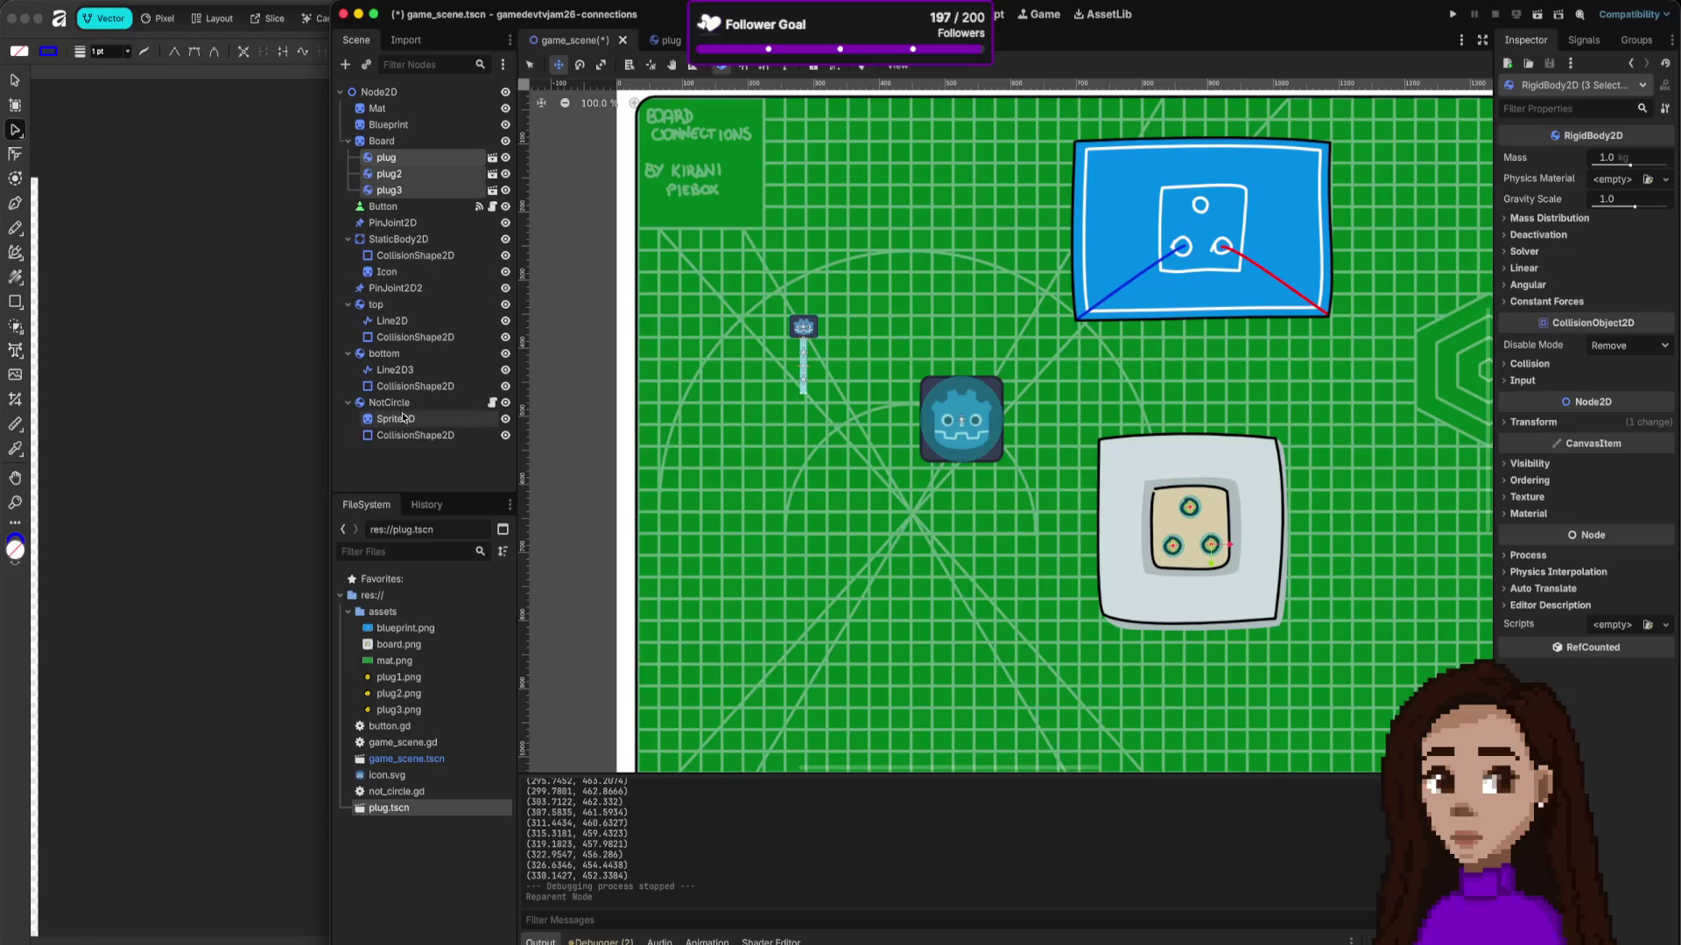
# Step: Toggle the NotCircle sprite's visibility so it is hidden
pyautogui.click(433, 406)
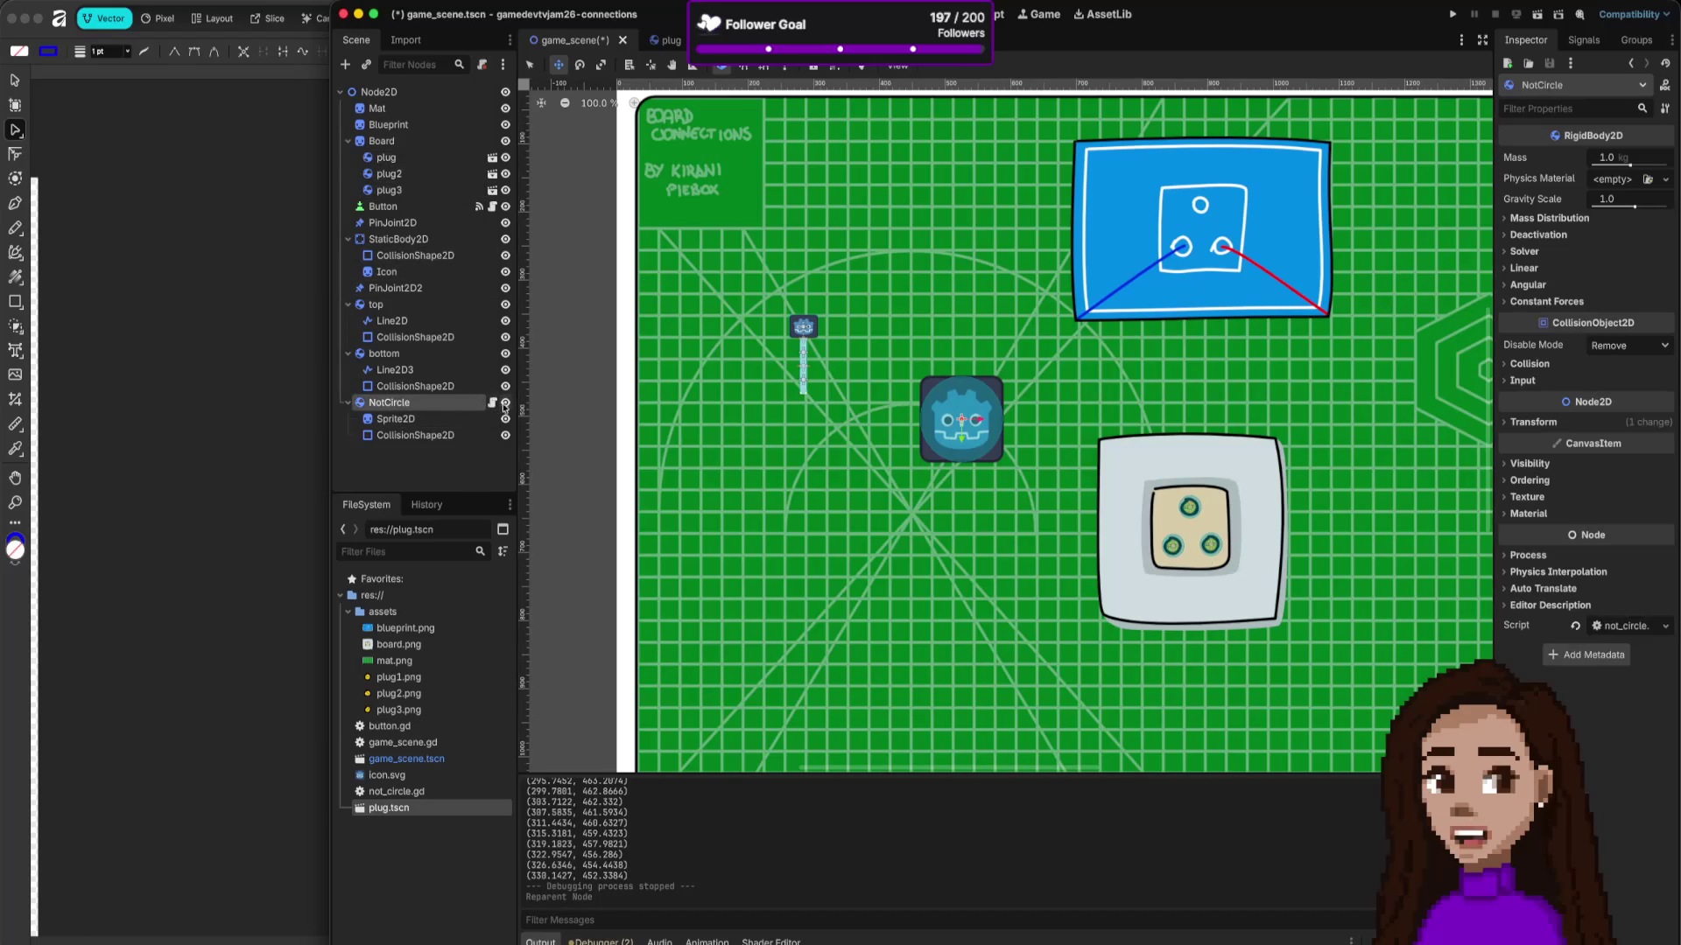
pyautogui.click(505, 403)
pyautogui.click(505, 403)
pyautogui.click(505, 403)
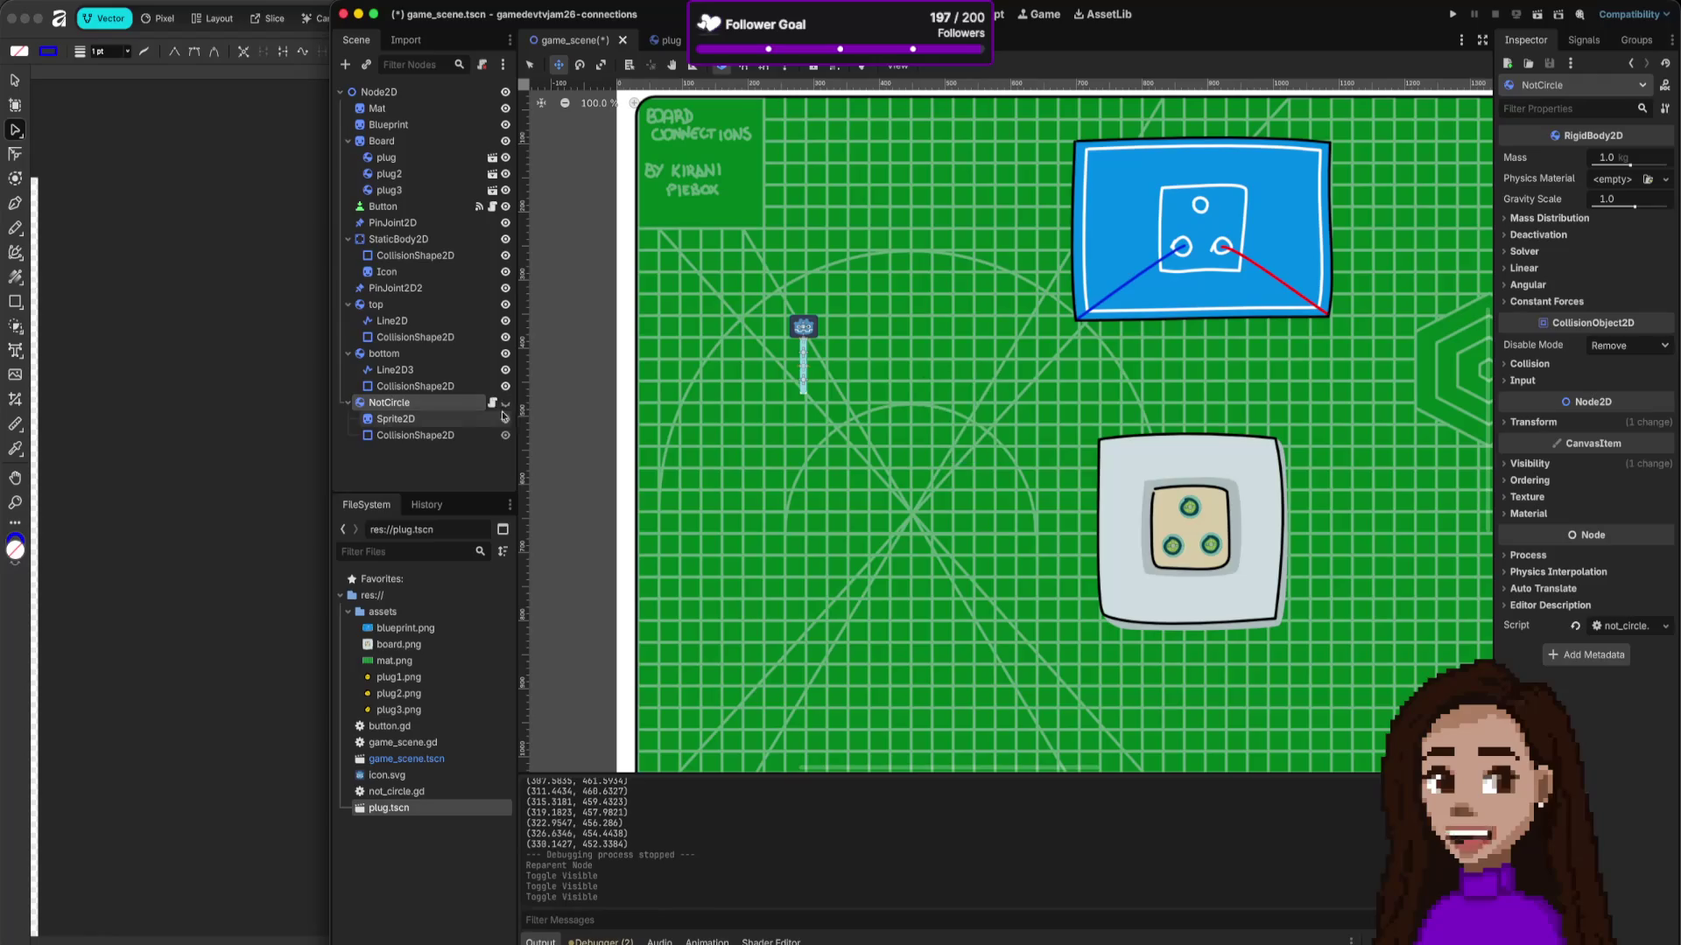
pyautogui.click(459, 473)
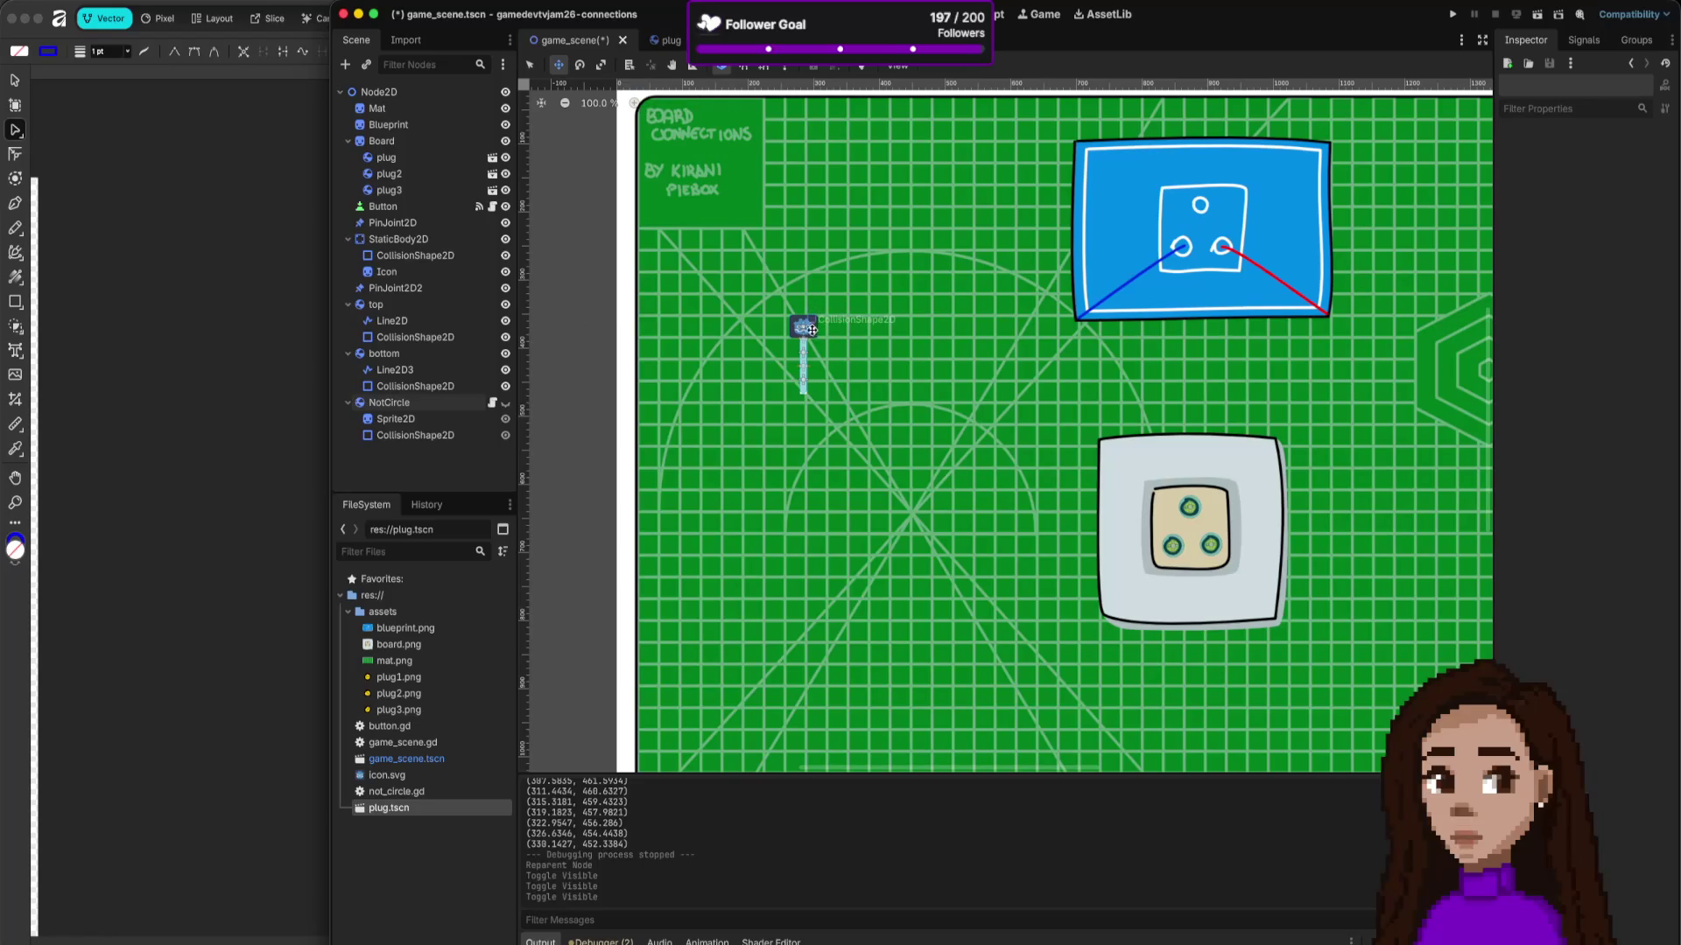
# Step: Select StaticBody2D, save game_scene.tscn and switch away from the editor
pyautogui.scroll(5, 808, 330)
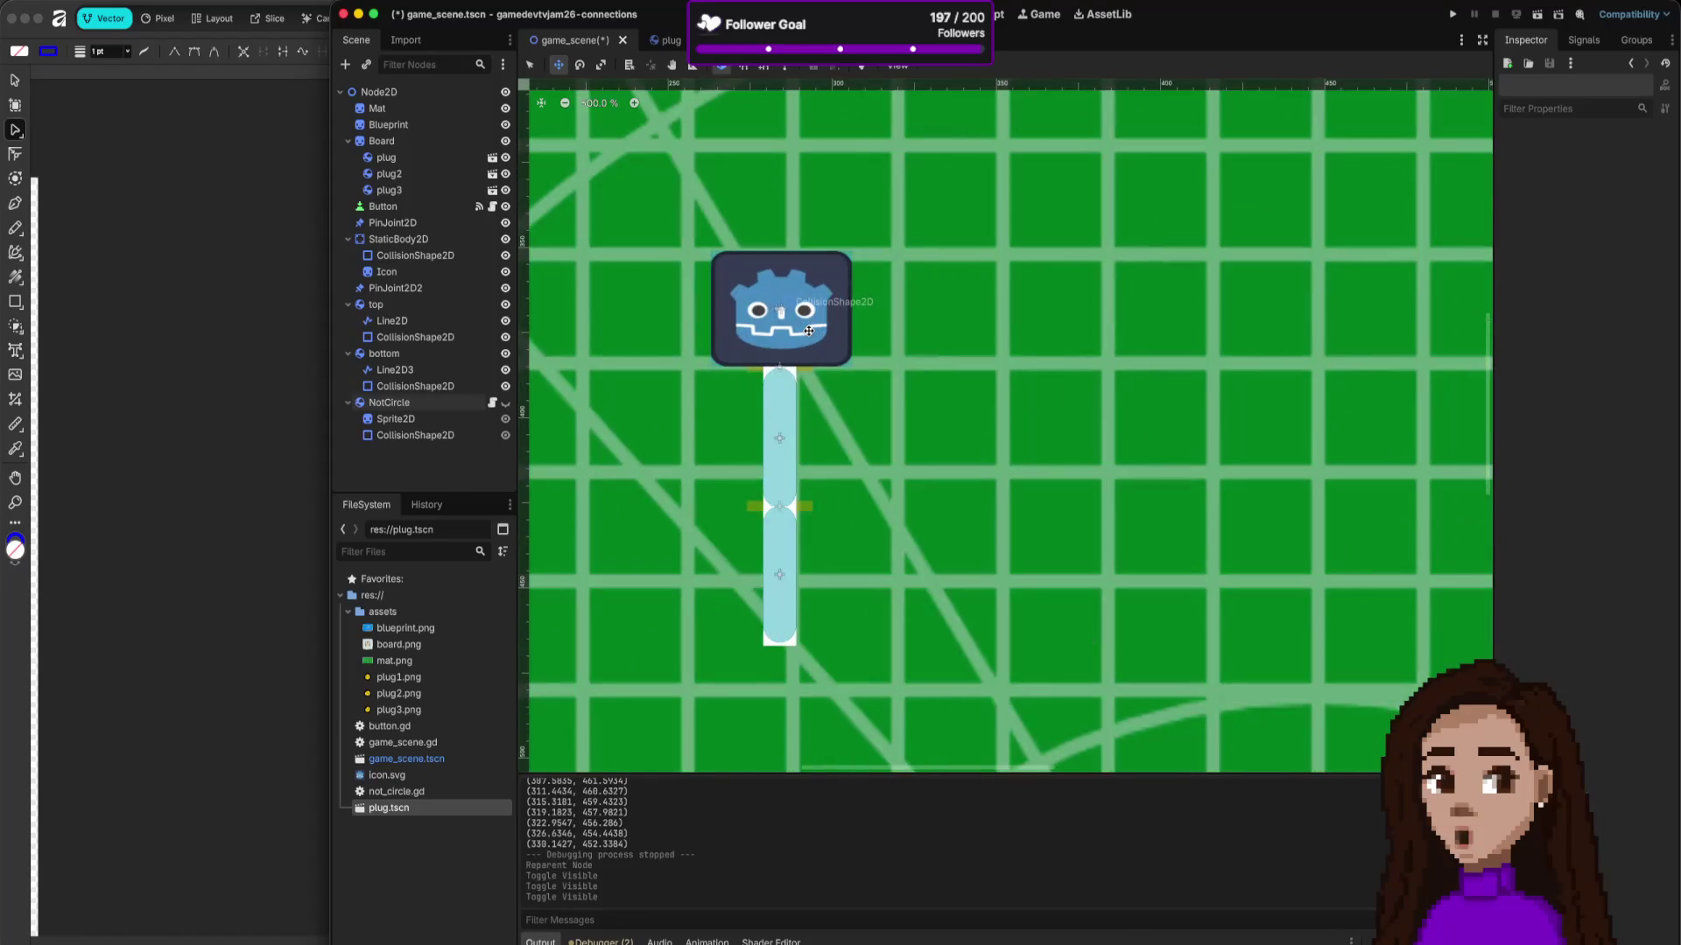
pyautogui.scroll(-5, 808, 330)
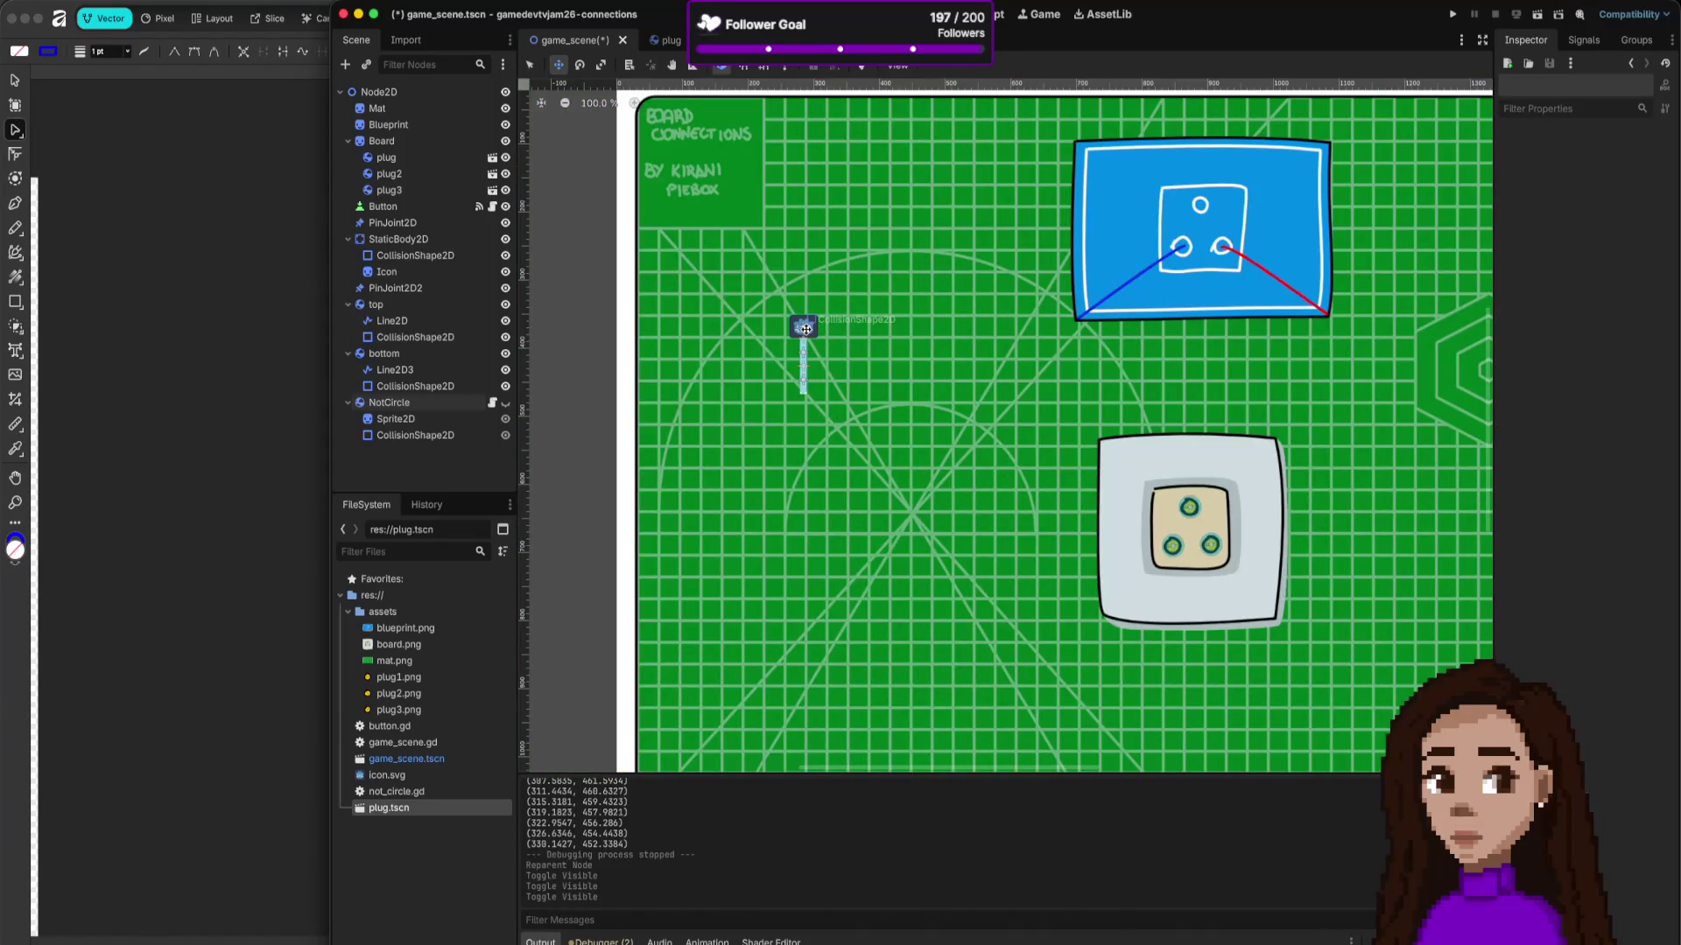
pyautogui.click(803, 324)
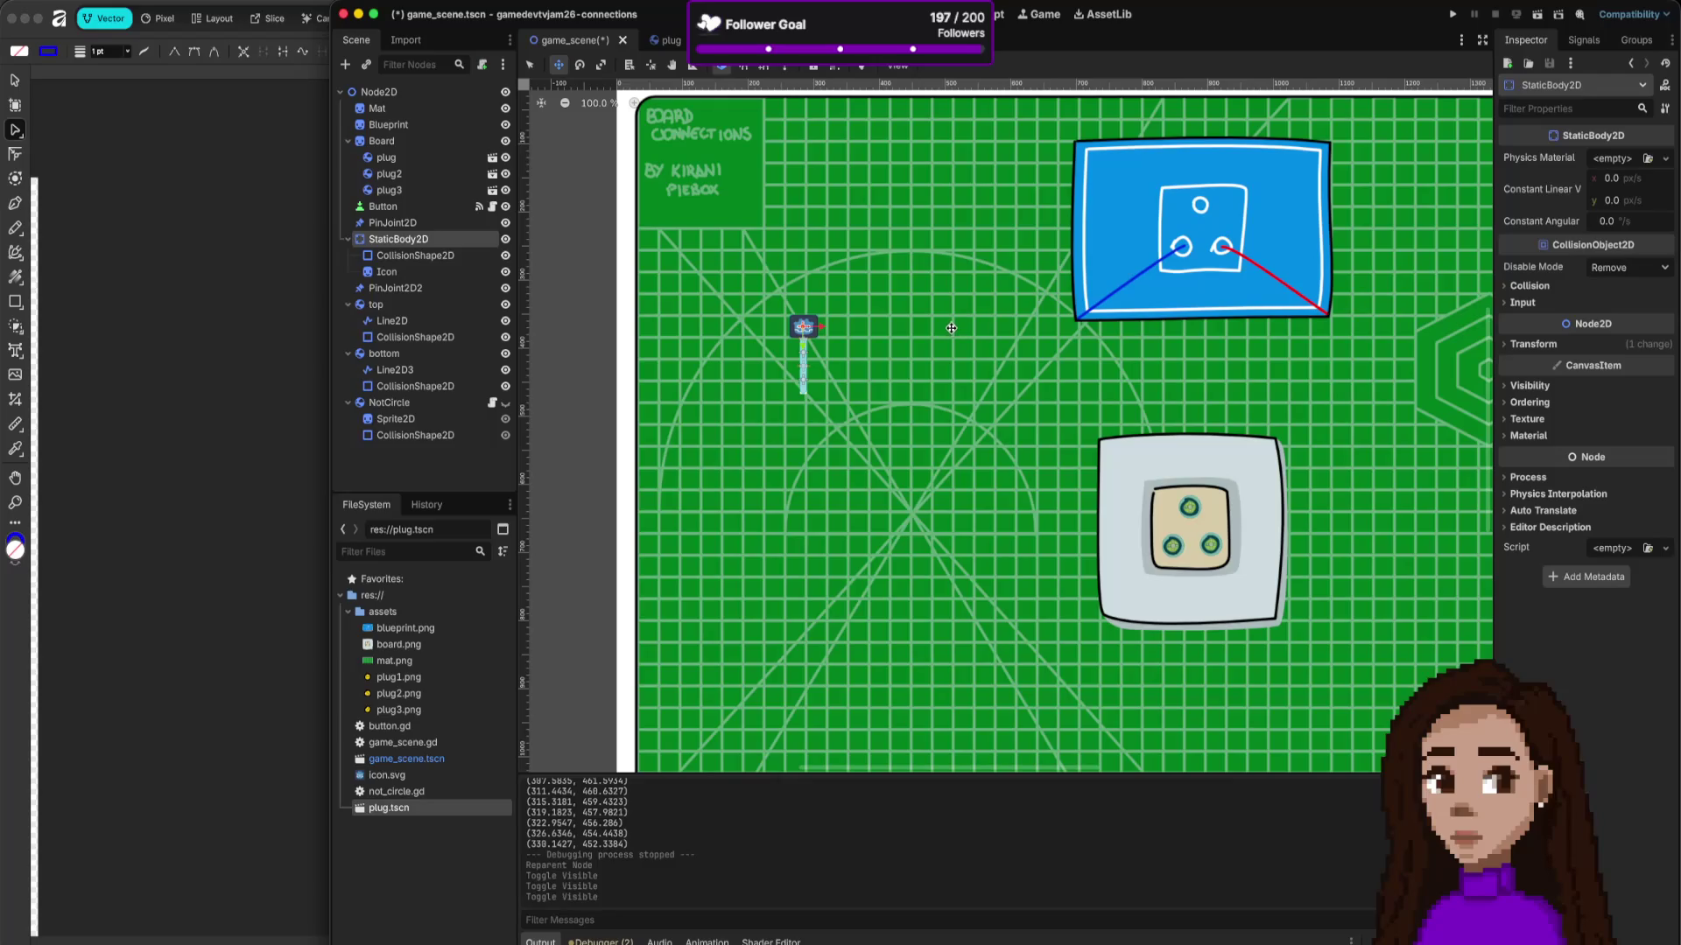
pyautogui.hotkey('ctrl', 's')
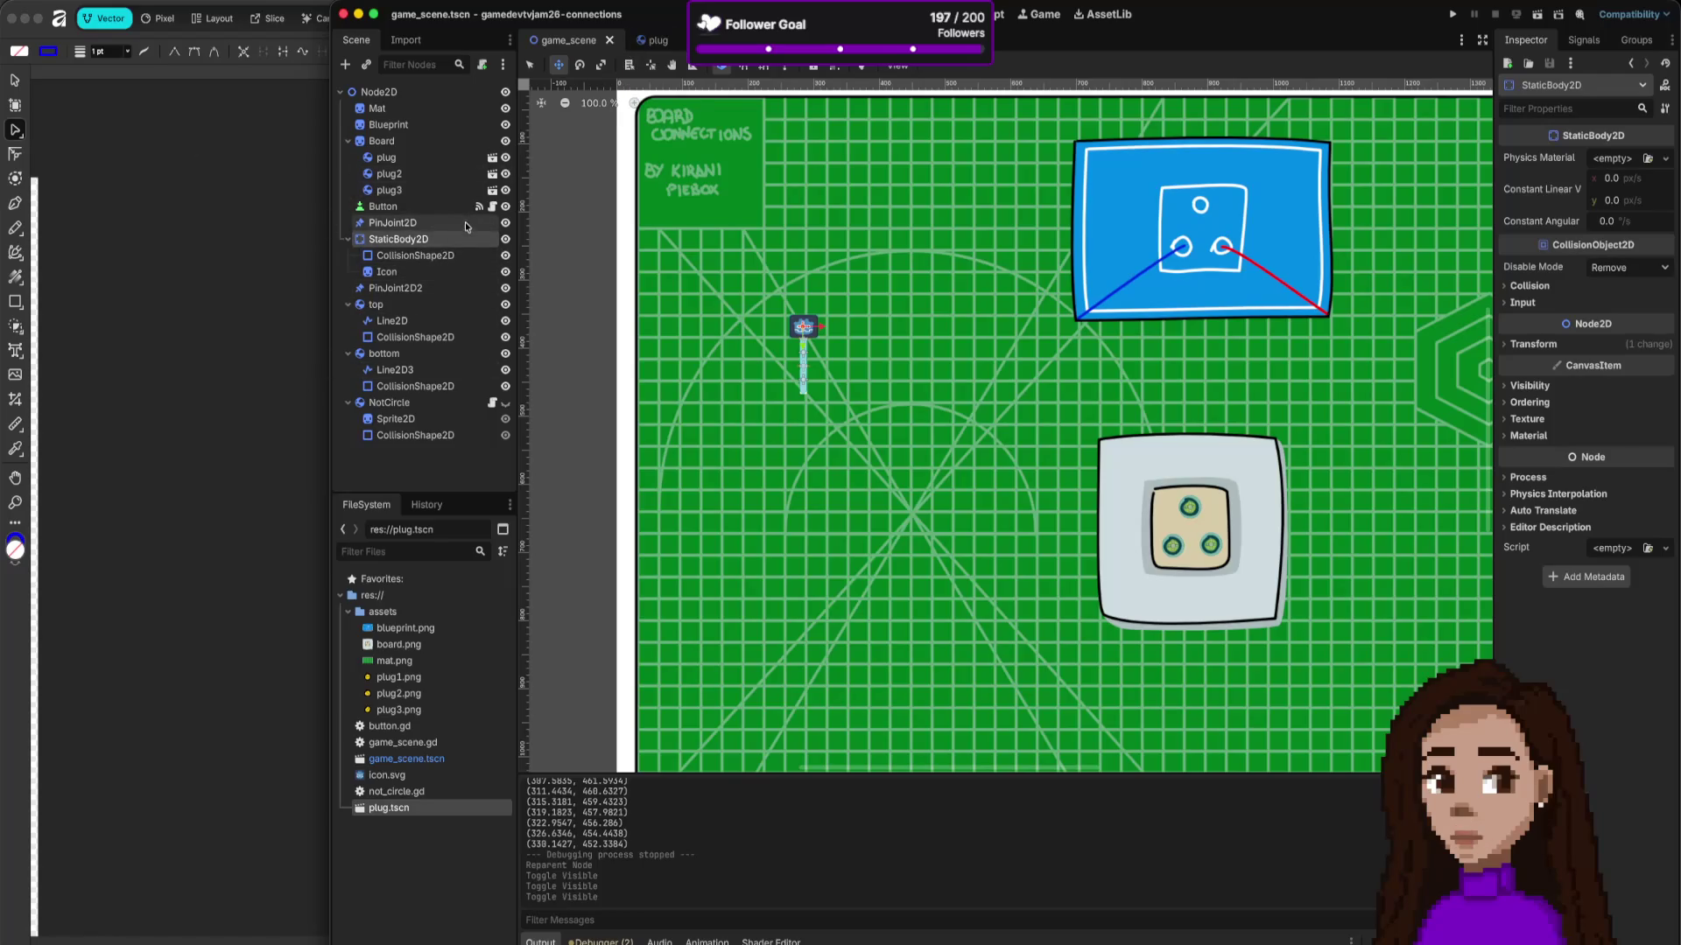
pyautogui.press('super+Tab')
pyautogui.press('super+Tab')
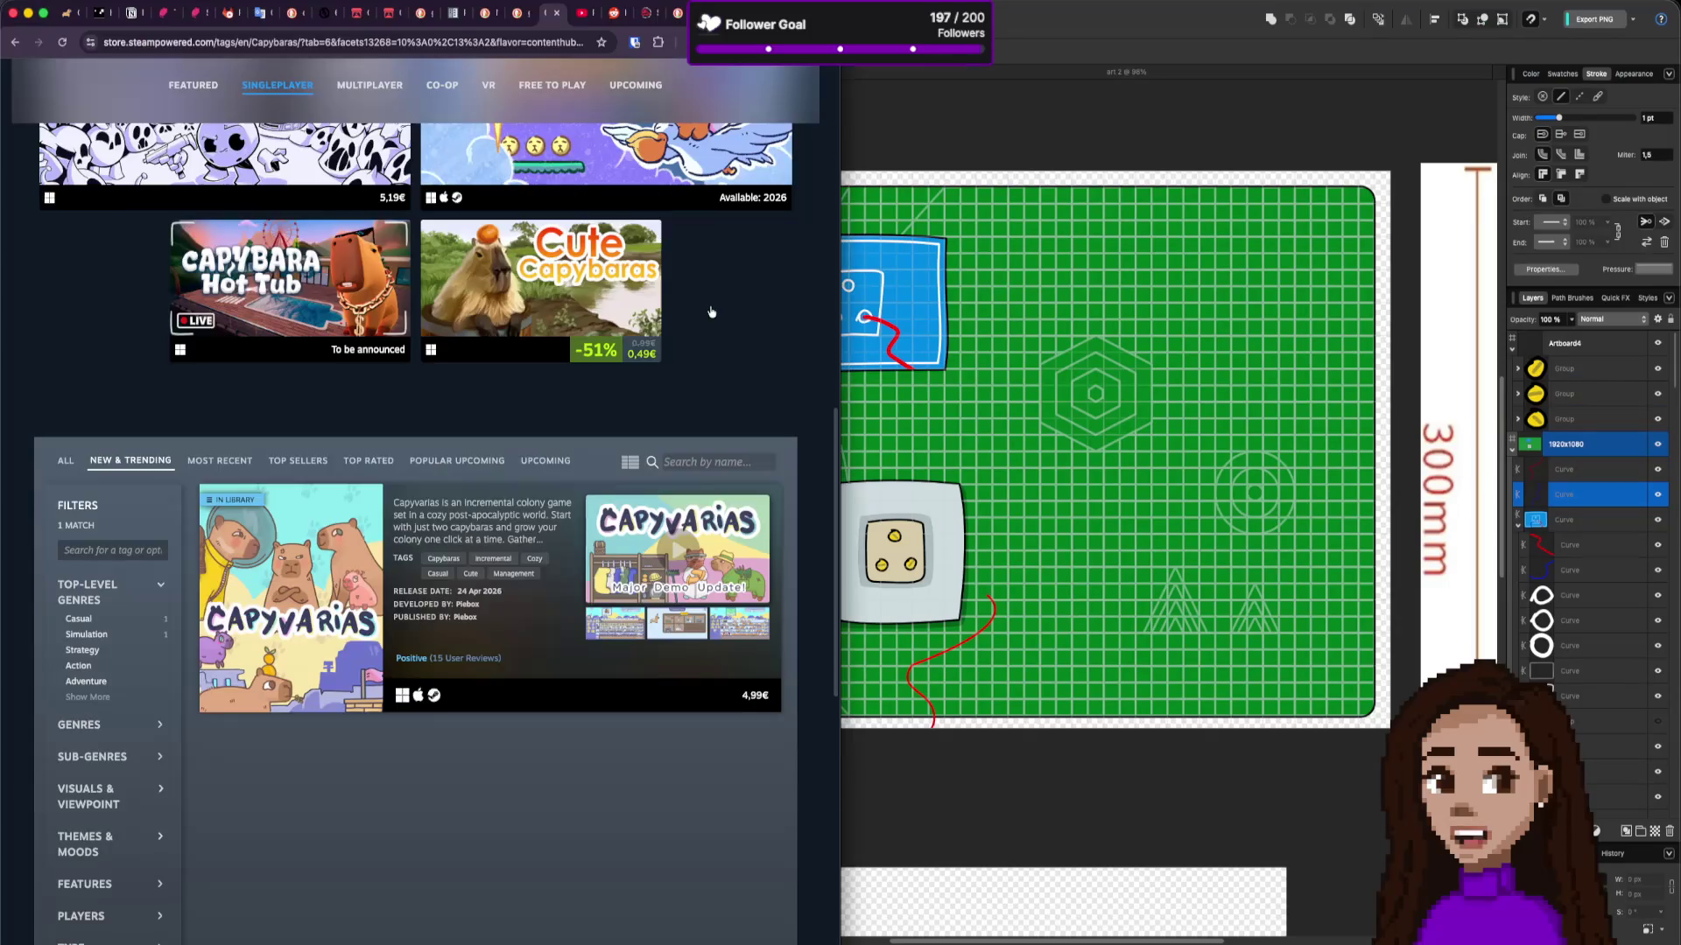
# Step: Copy 'Area2D' from the Stack Overflow answer, web-search it and open the Godot Area2D docs
pyautogui.hotkey('ctrl', 'Tab')
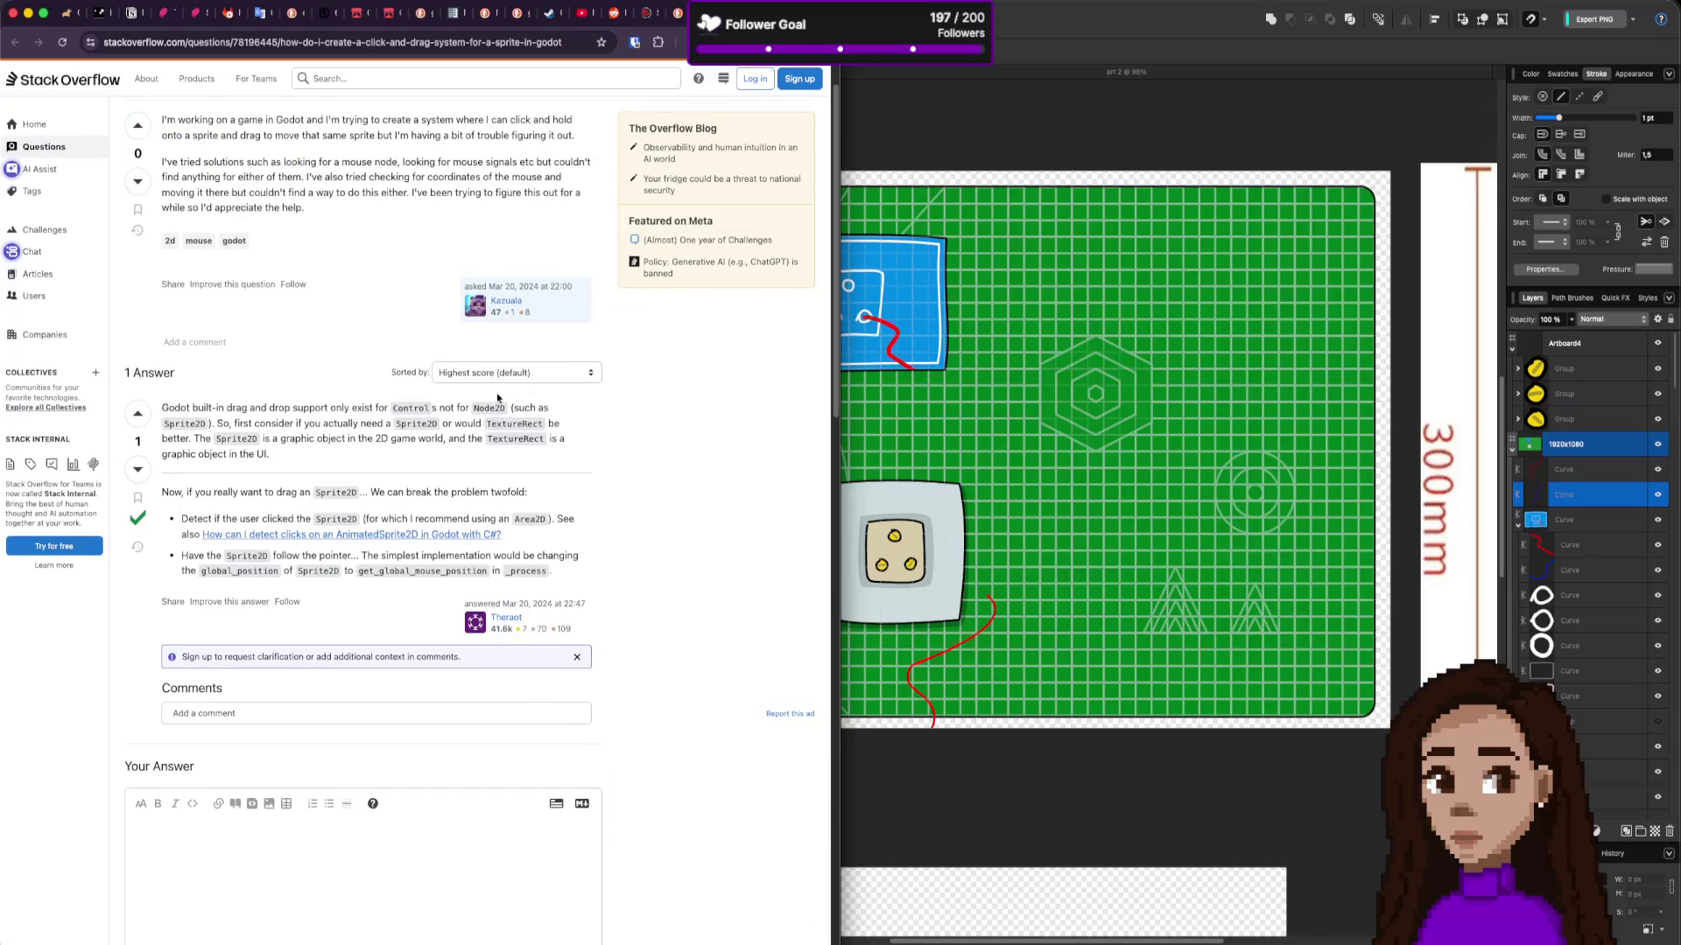
pyautogui.doubleClick(417, 425)
pyautogui.doubleClick(527, 521)
pyautogui.press('super+c')
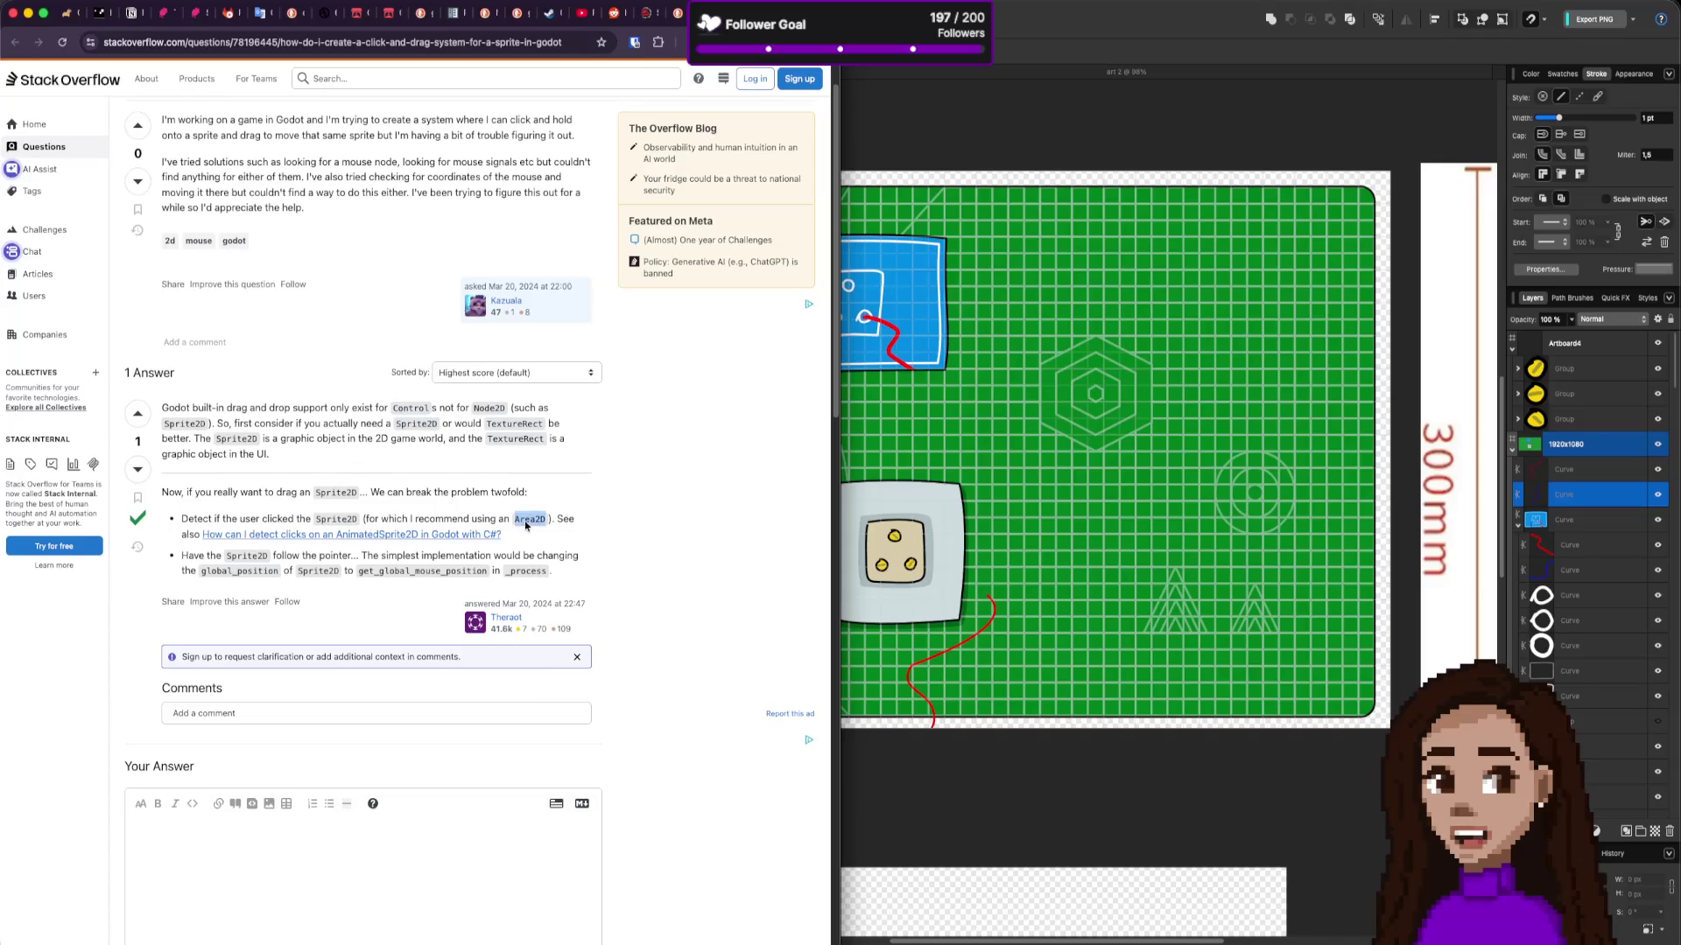
pyautogui.press('super+t')
pyautogui.press('super+v')
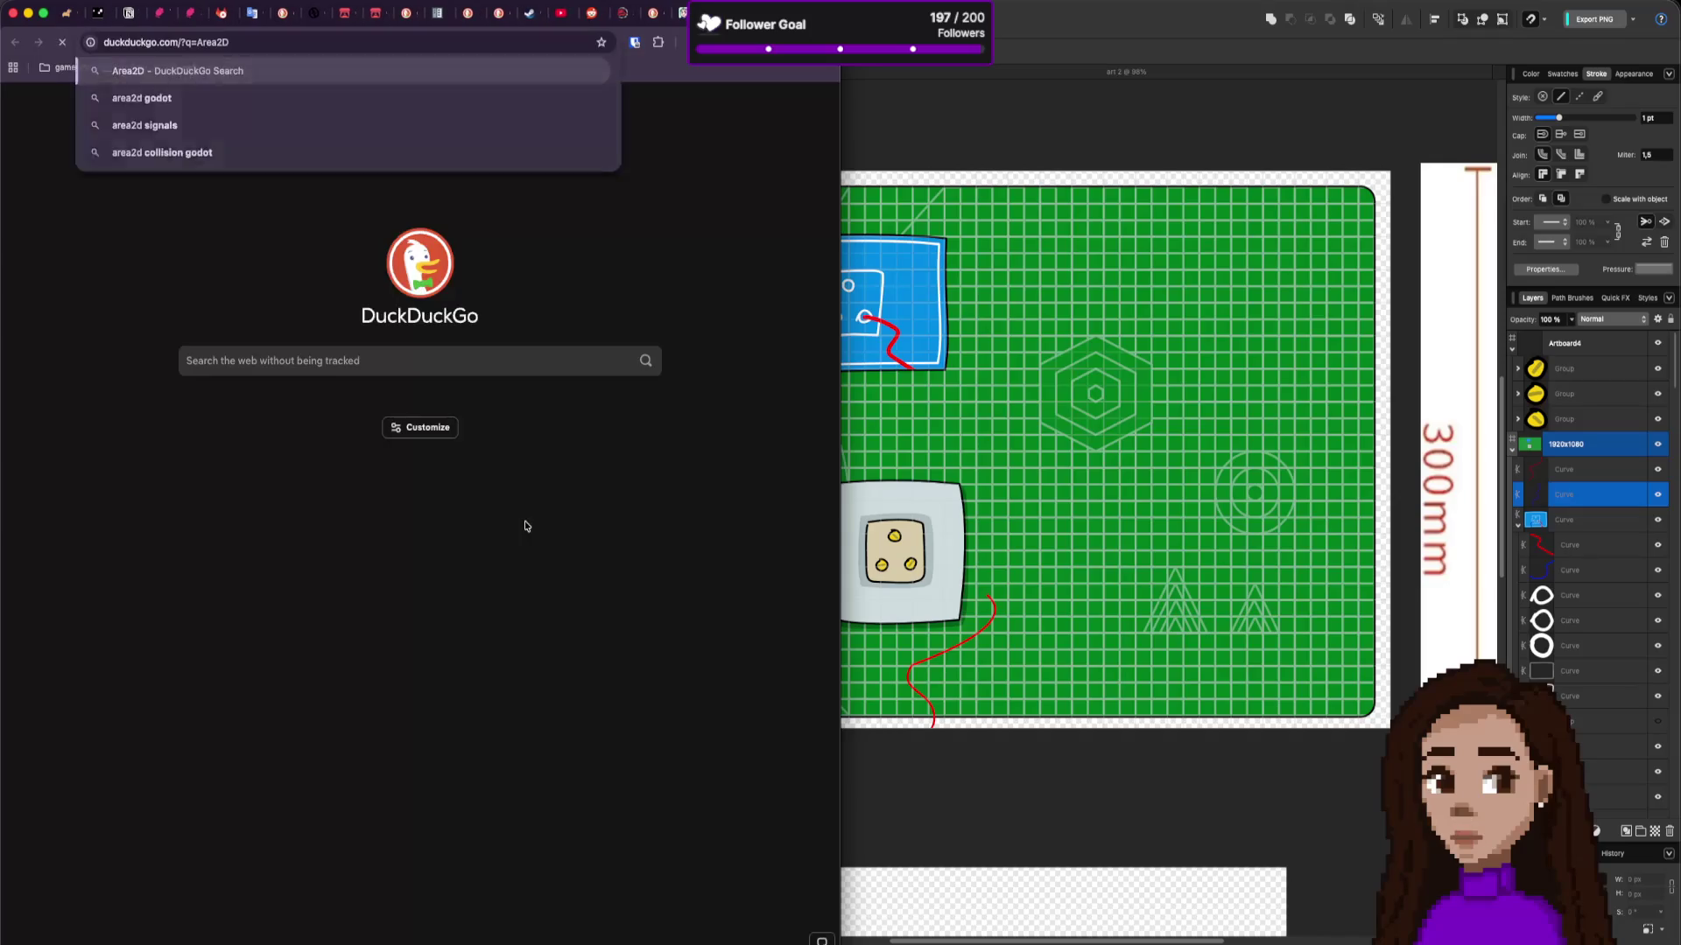
pyautogui.press('Return')
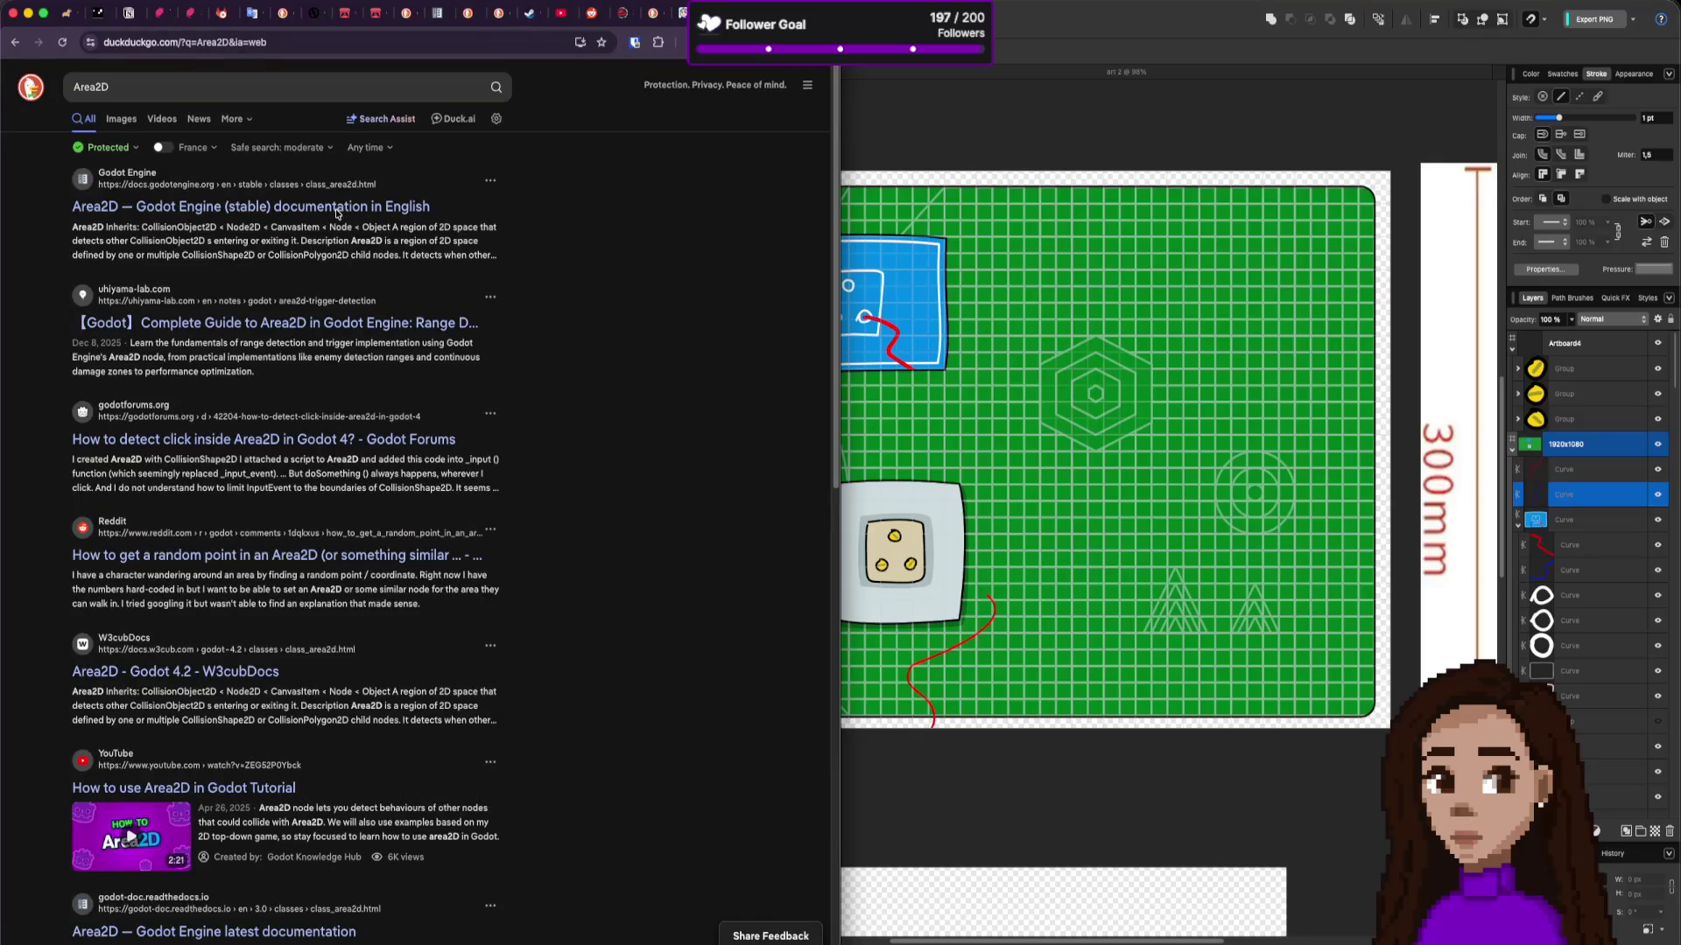
pyautogui.click(337, 210)
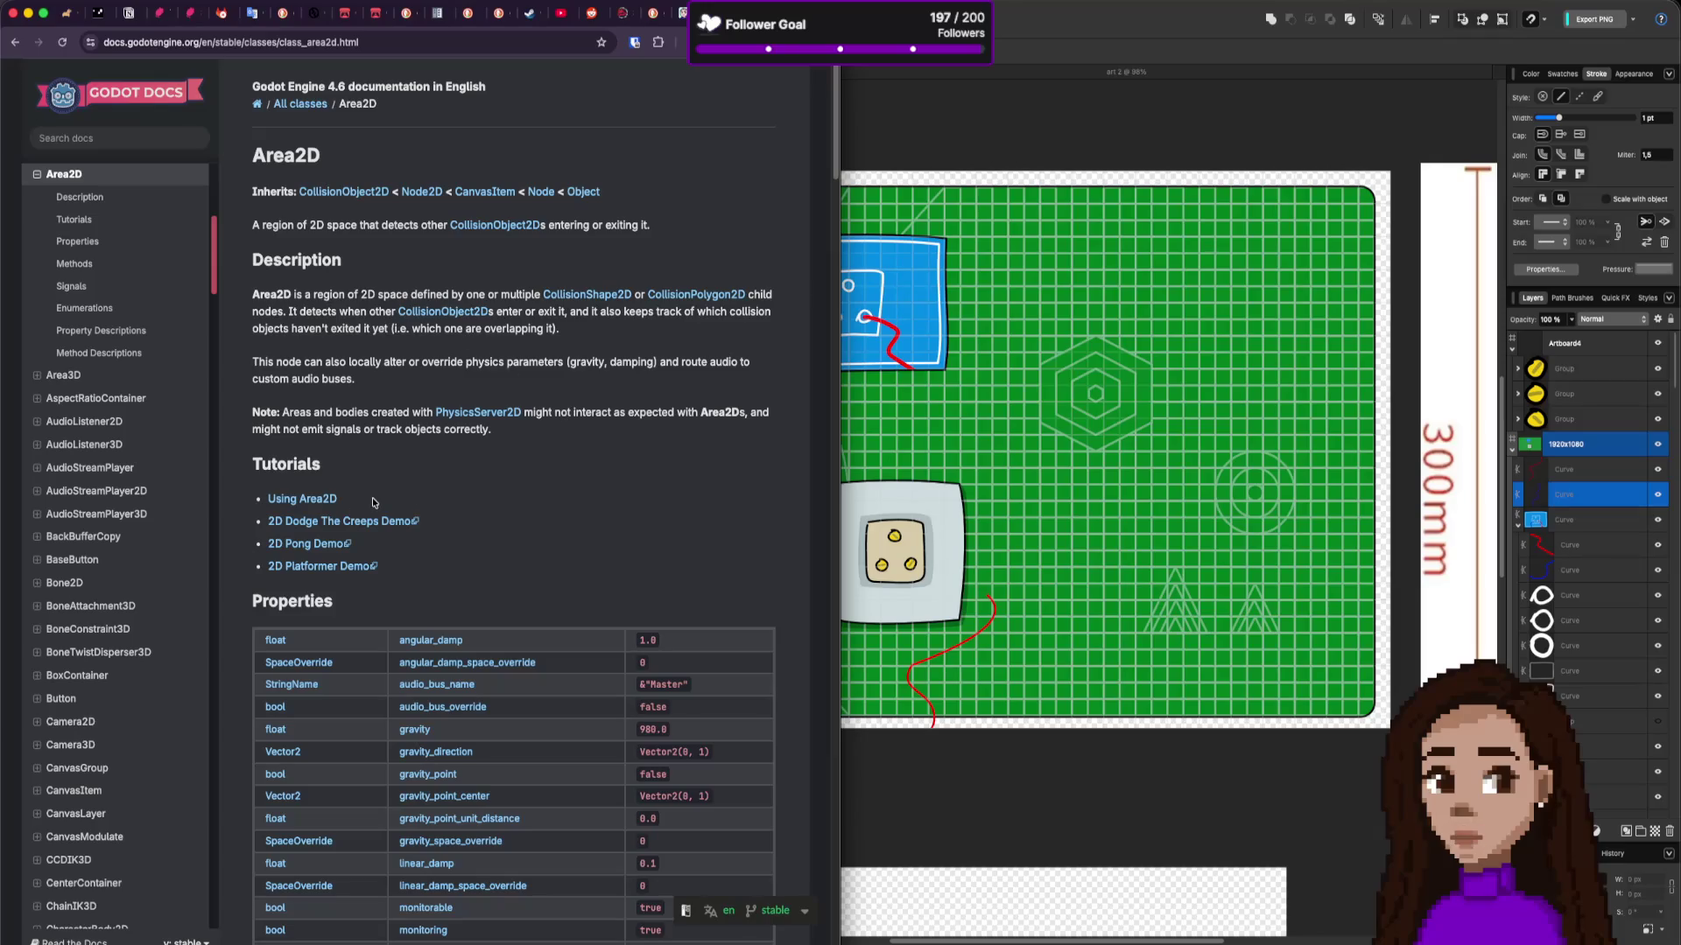
# Step: Open the Using Area2D tutorial in a new tab from the Area2D class reference
pyautogui.scroll(-5, 374, 502)
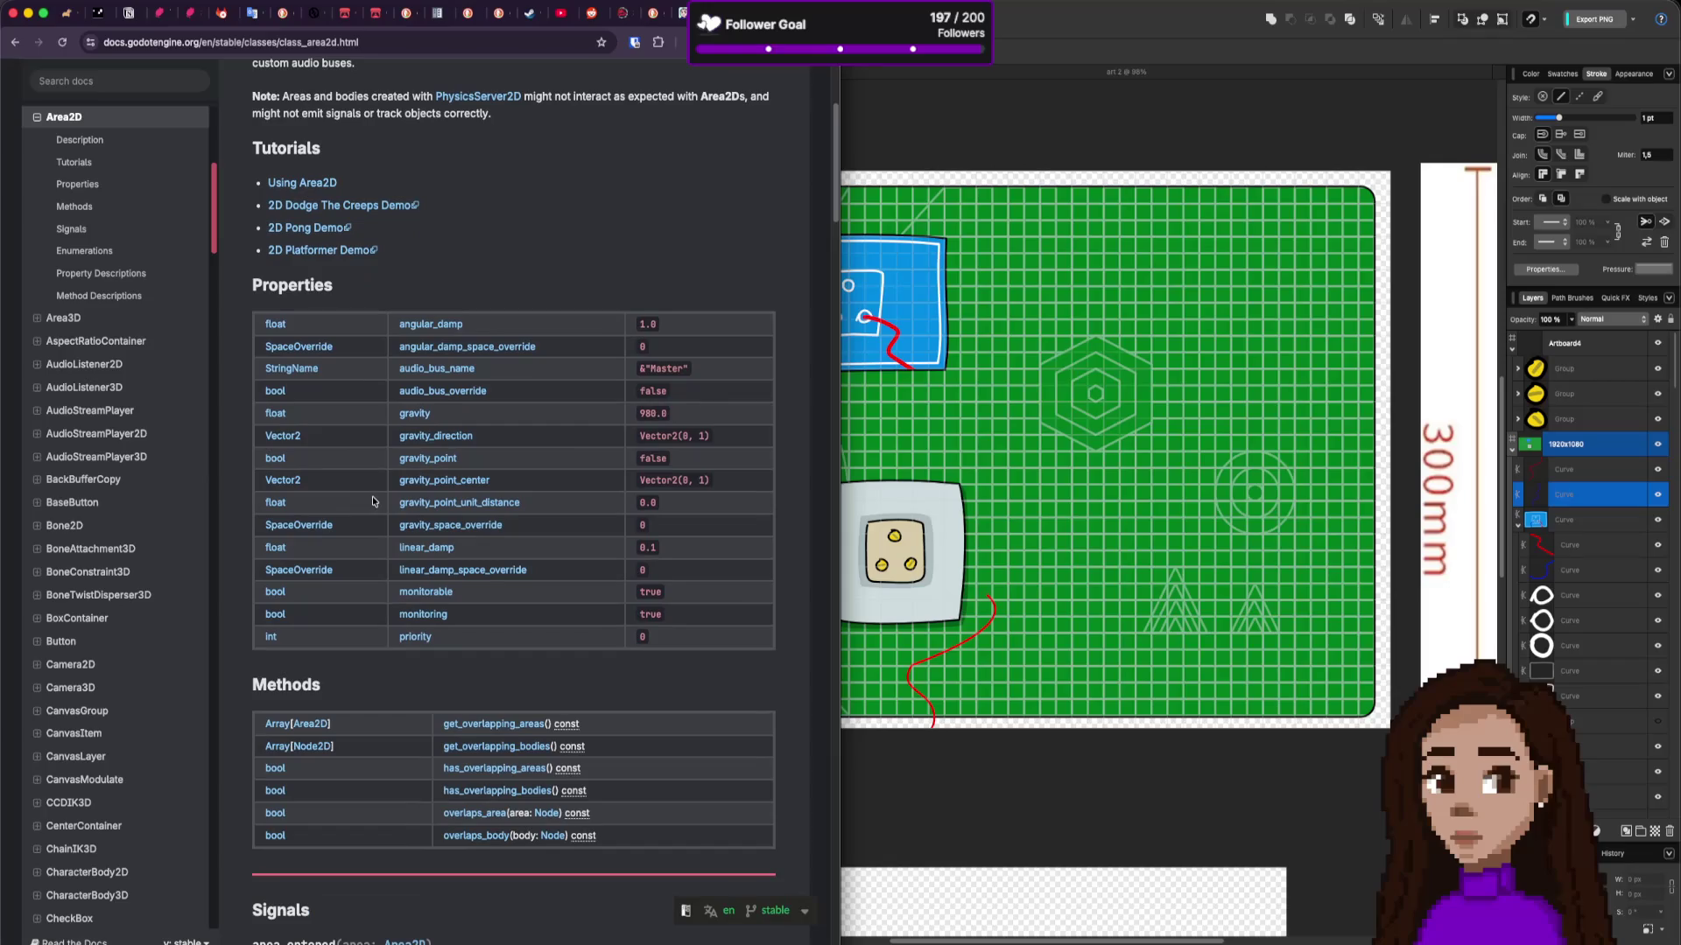
pyautogui.scroll(4, 374, 501)
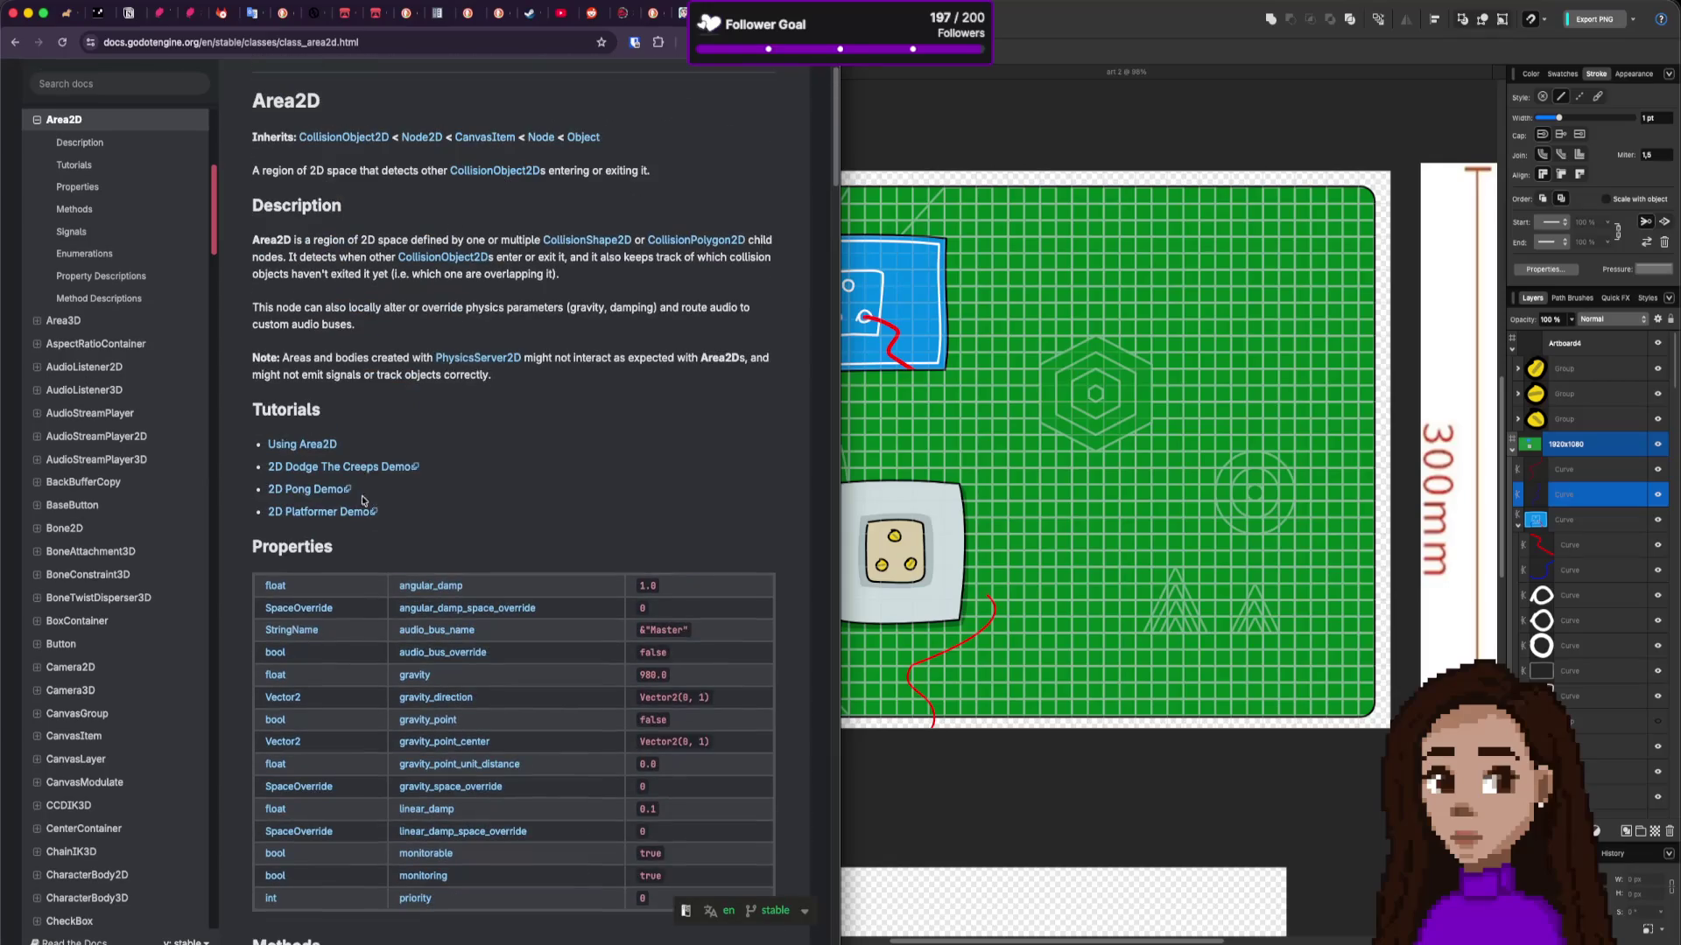
pyautogui.keyDown('super'); pyautogui.click(322, 447); pyautogui.keyUp('super')
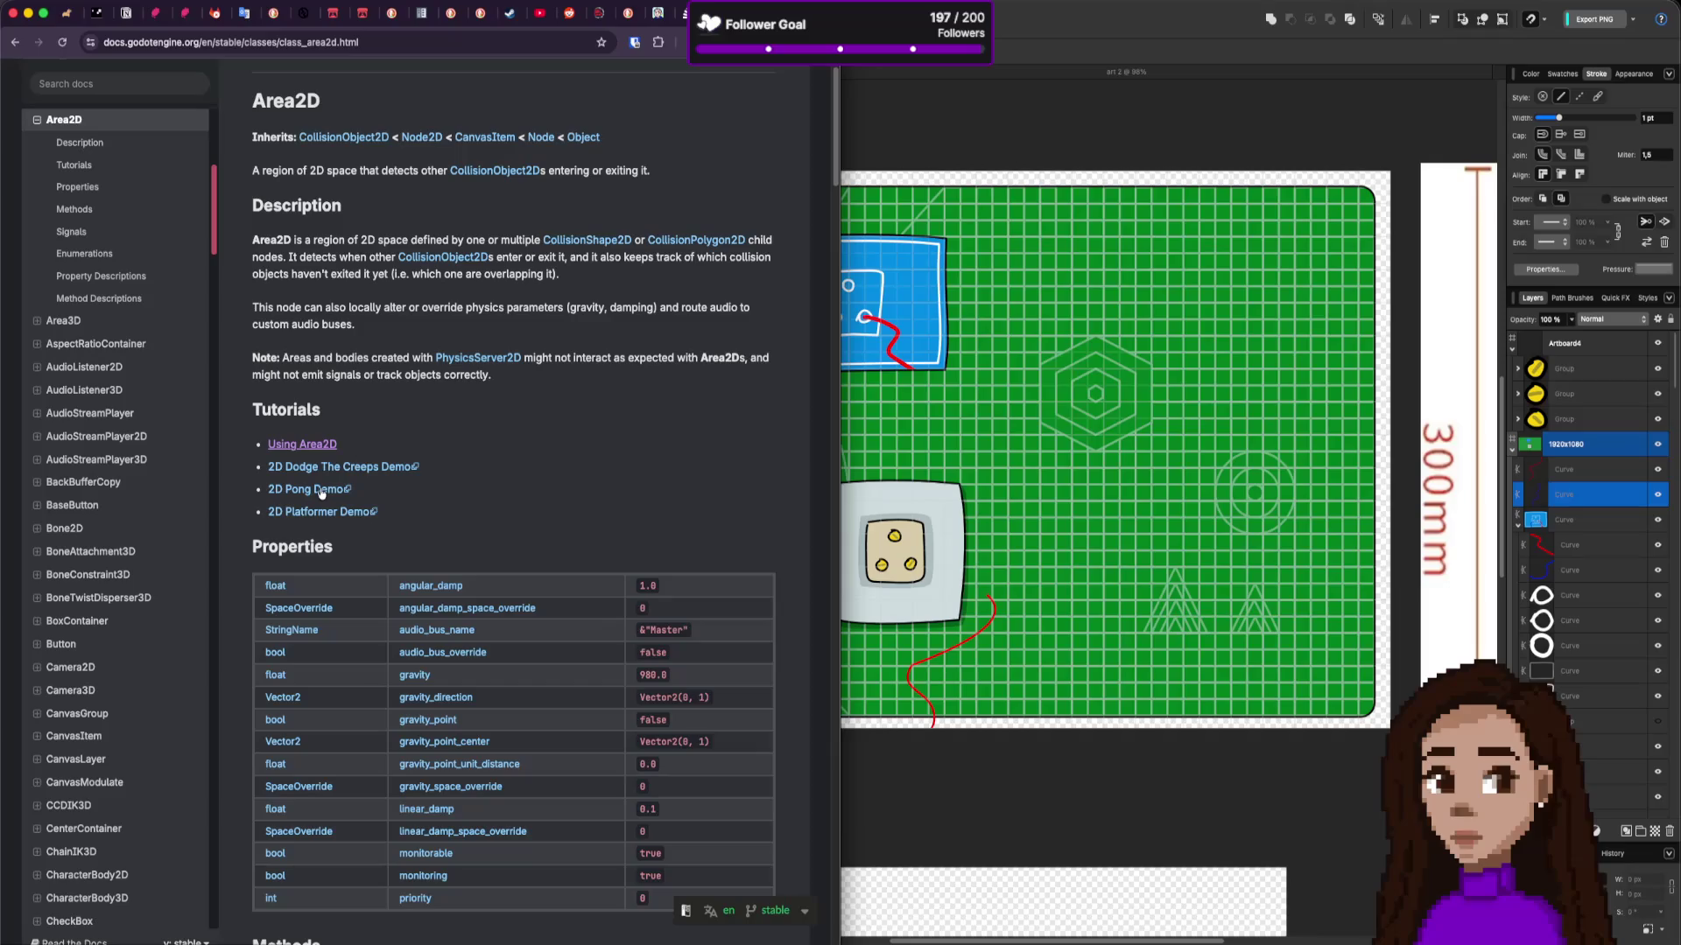
pyautogui.hotkey('ctrl', 'Tab')
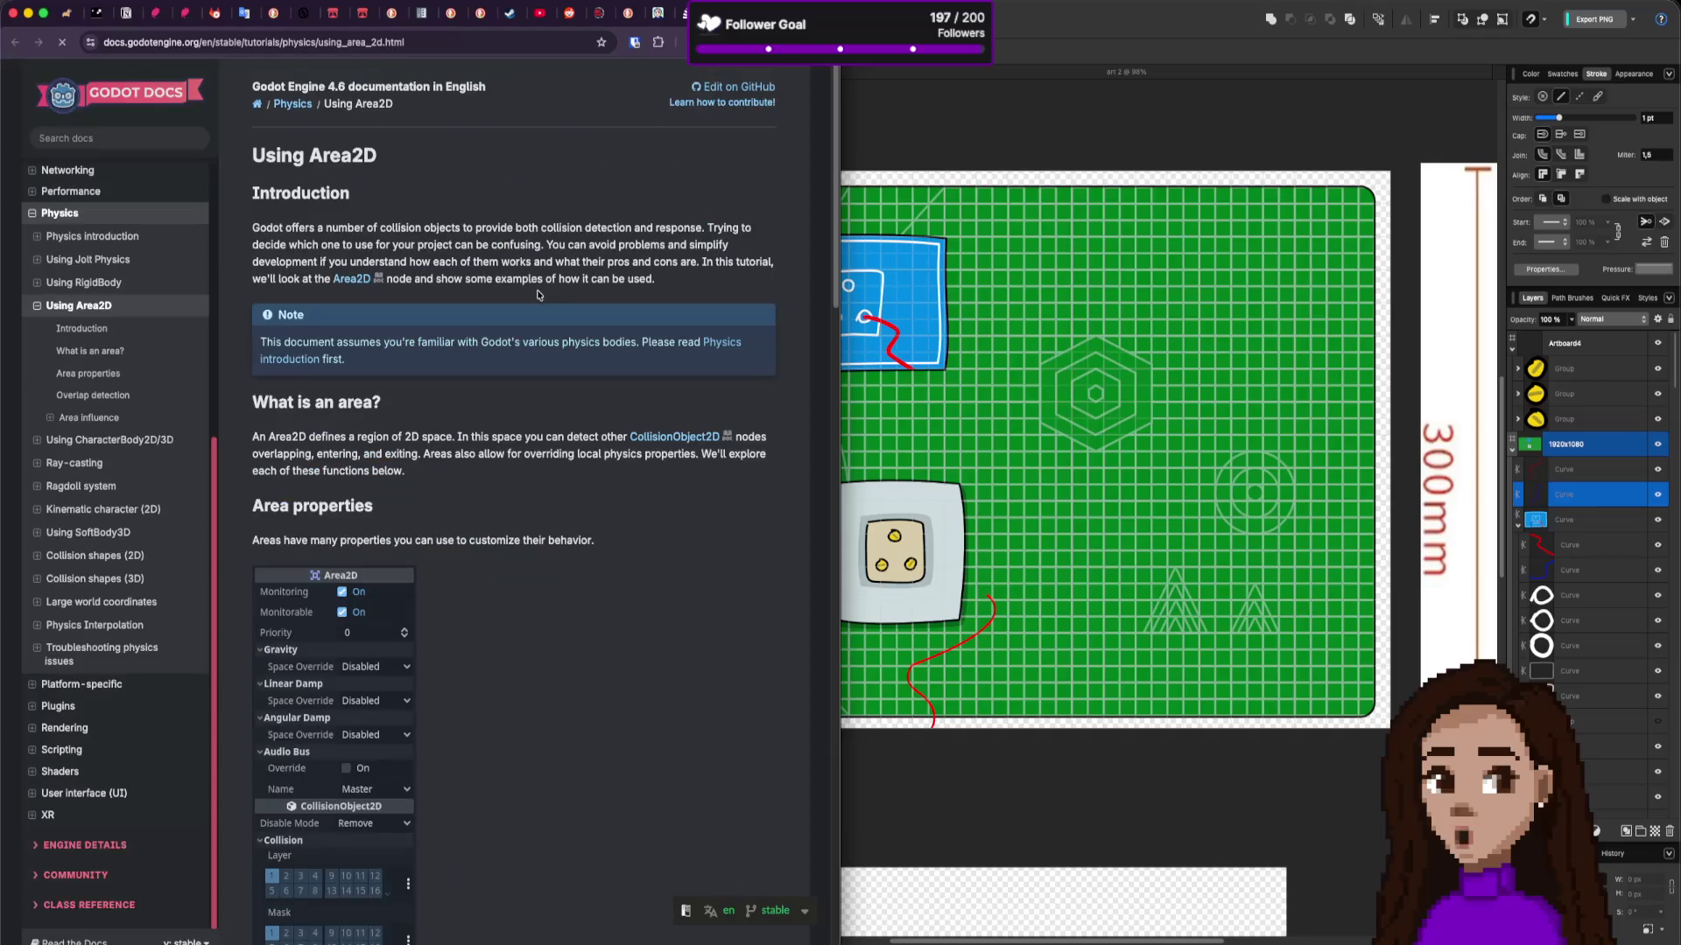
pyautogui.hotkey('ctrl', 'shift', 'Tab')
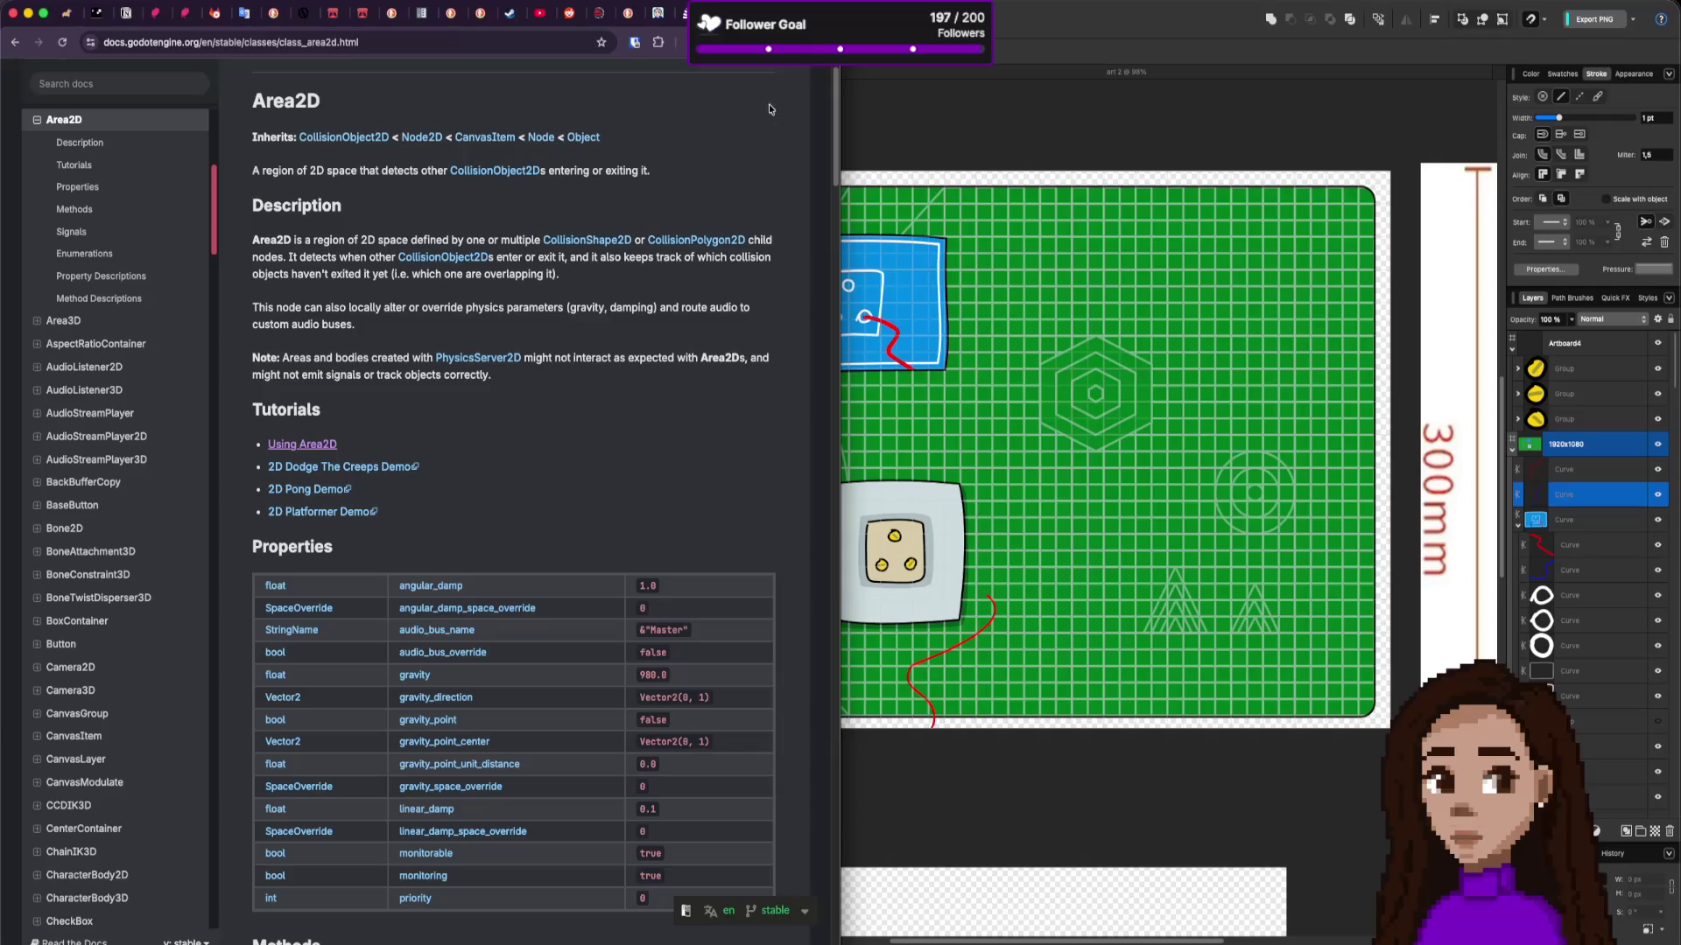
pyautogui.hotkey('ctrl', 'Tab')
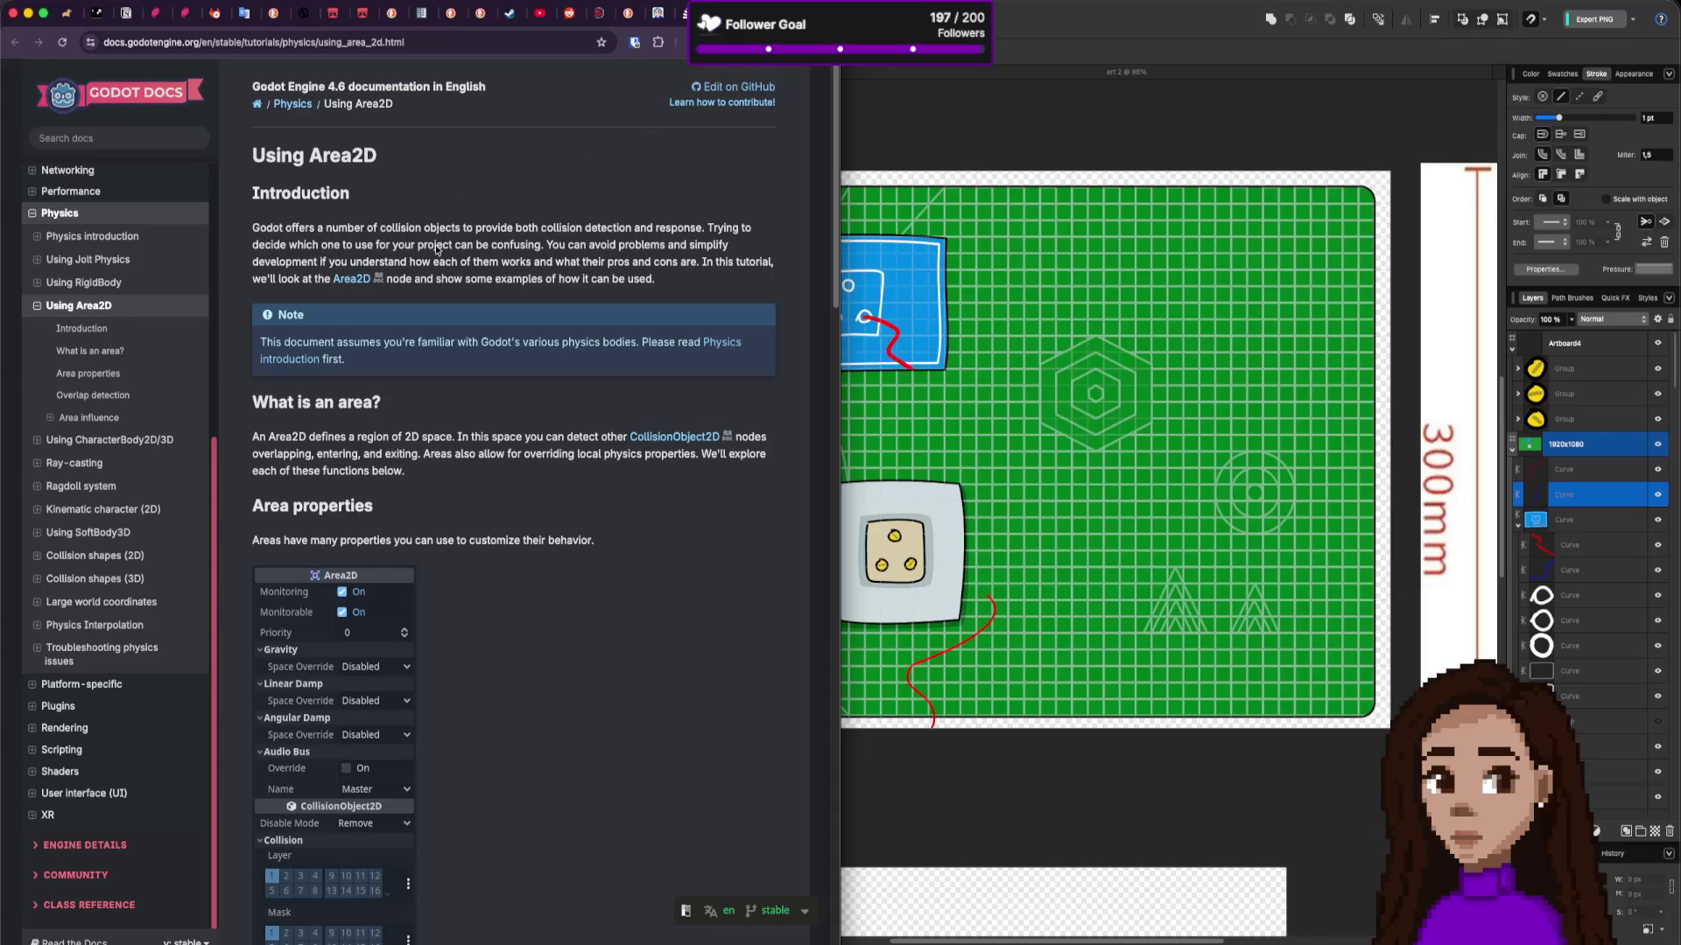
pyautogui.moveTo(556, 247); pyautogui.dragTo(391, 250)
pyautogui.click(541, 249)
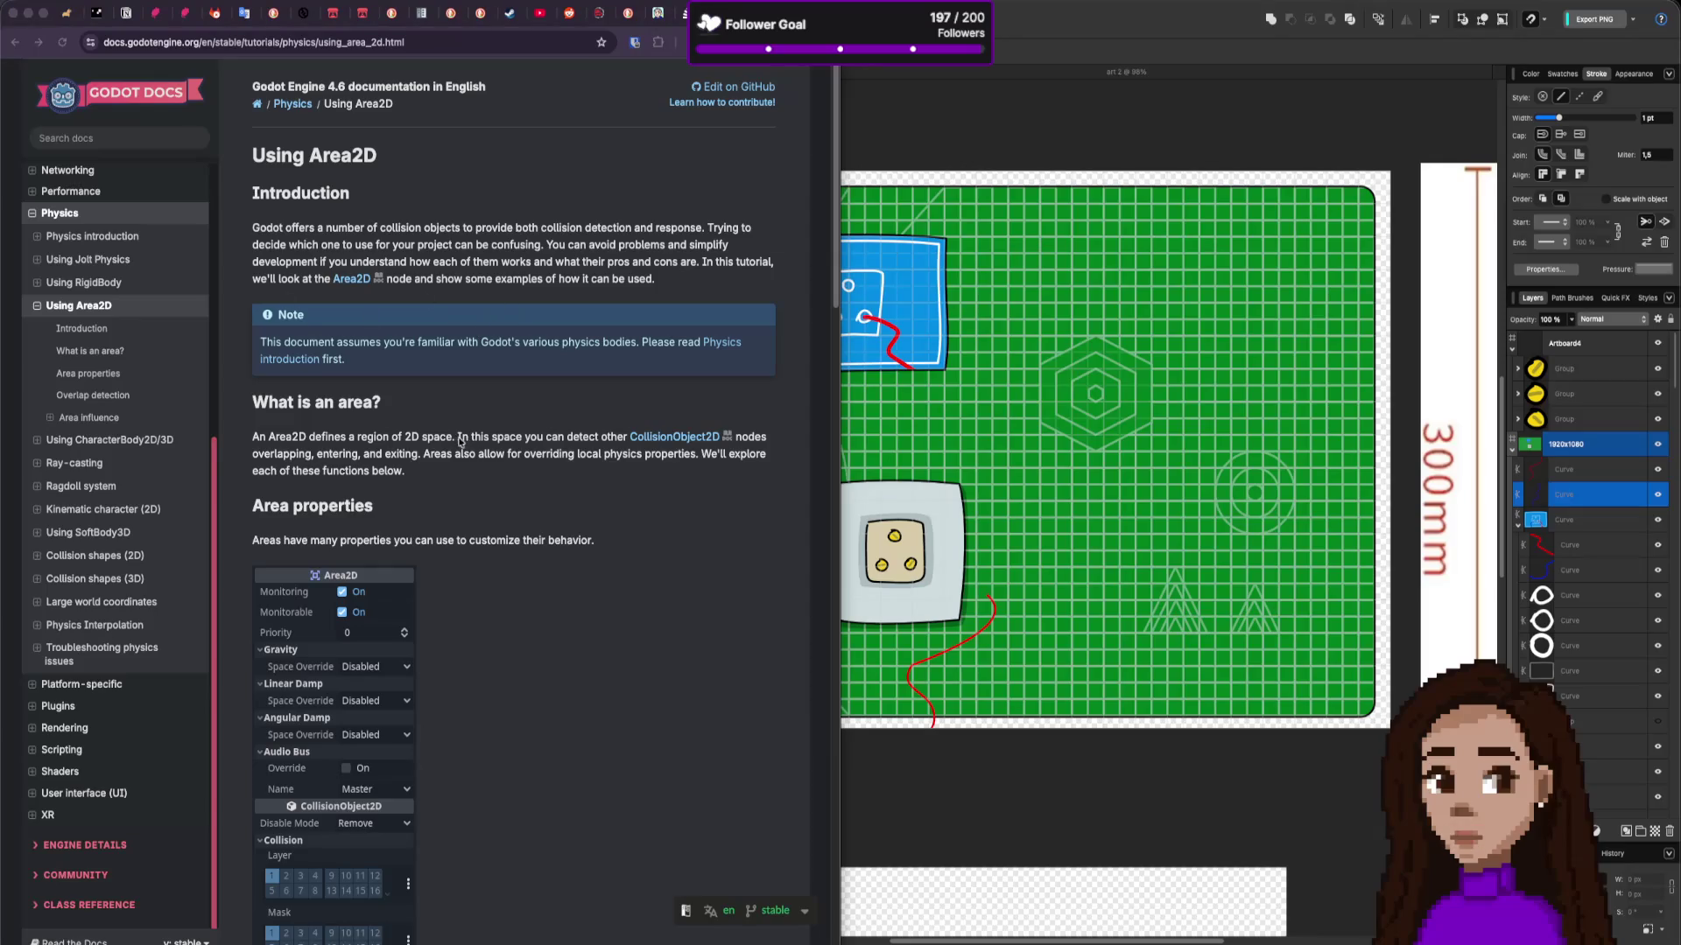
# Step: Read the tutorial's opening, highlighting 'entering' in the area description
pyautogui.scroll(-1, 454, 456)
pyautogui.scroll(-1, 376, 442)
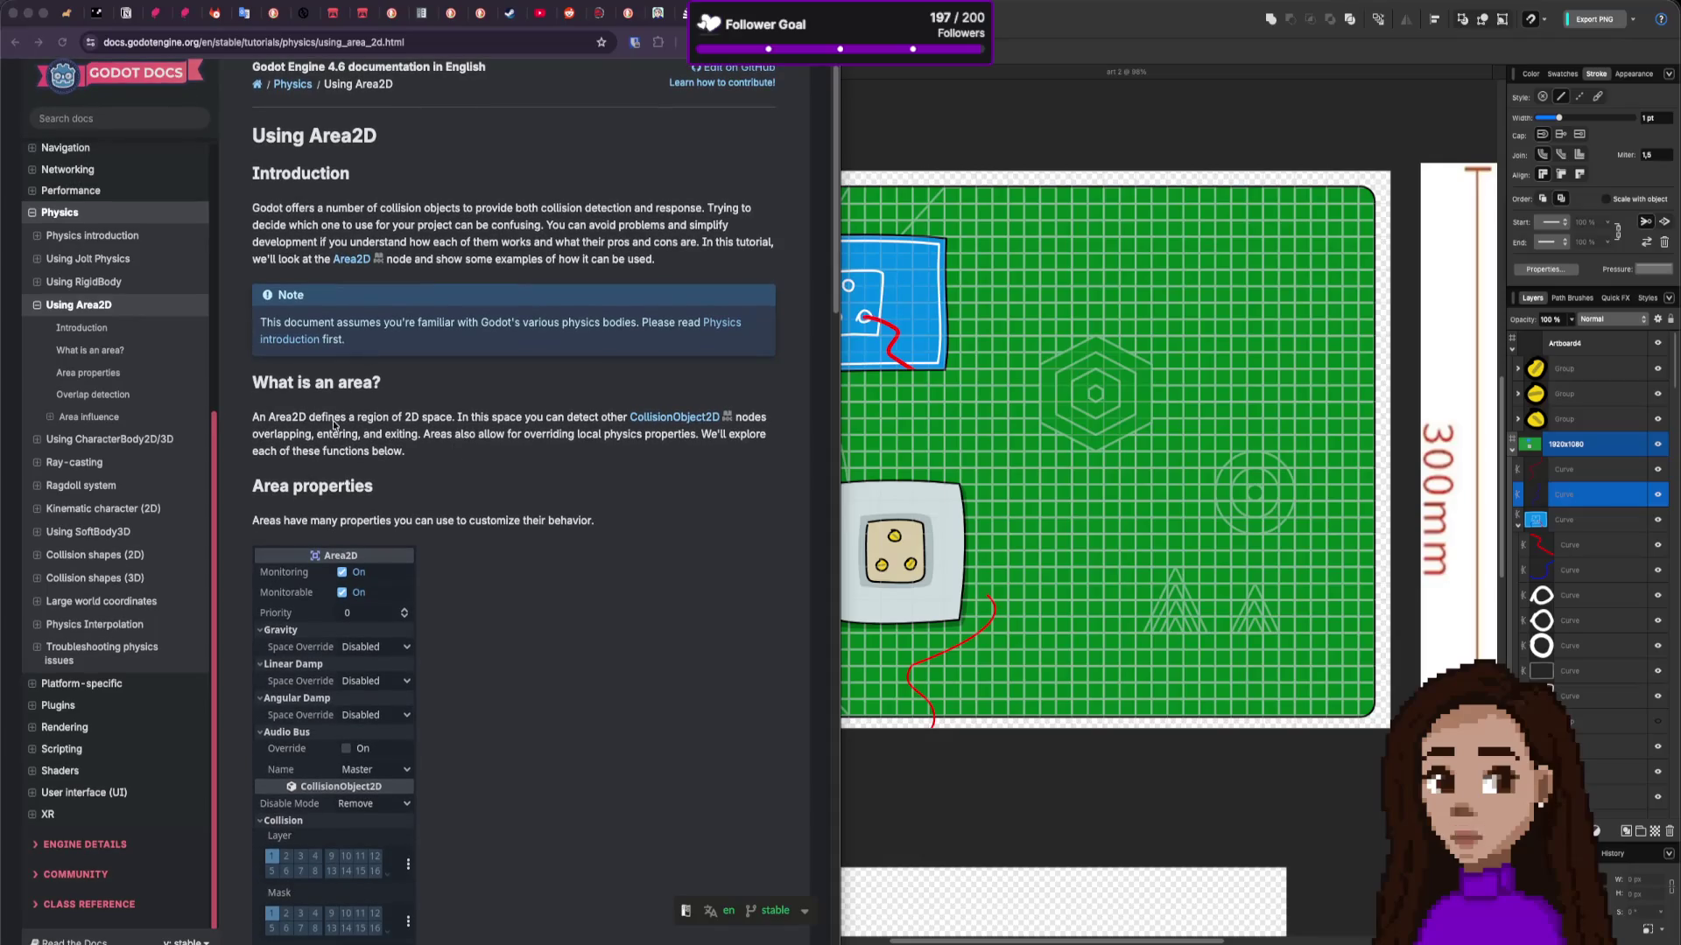
pyautogui.scroll(-1, 438, 438)
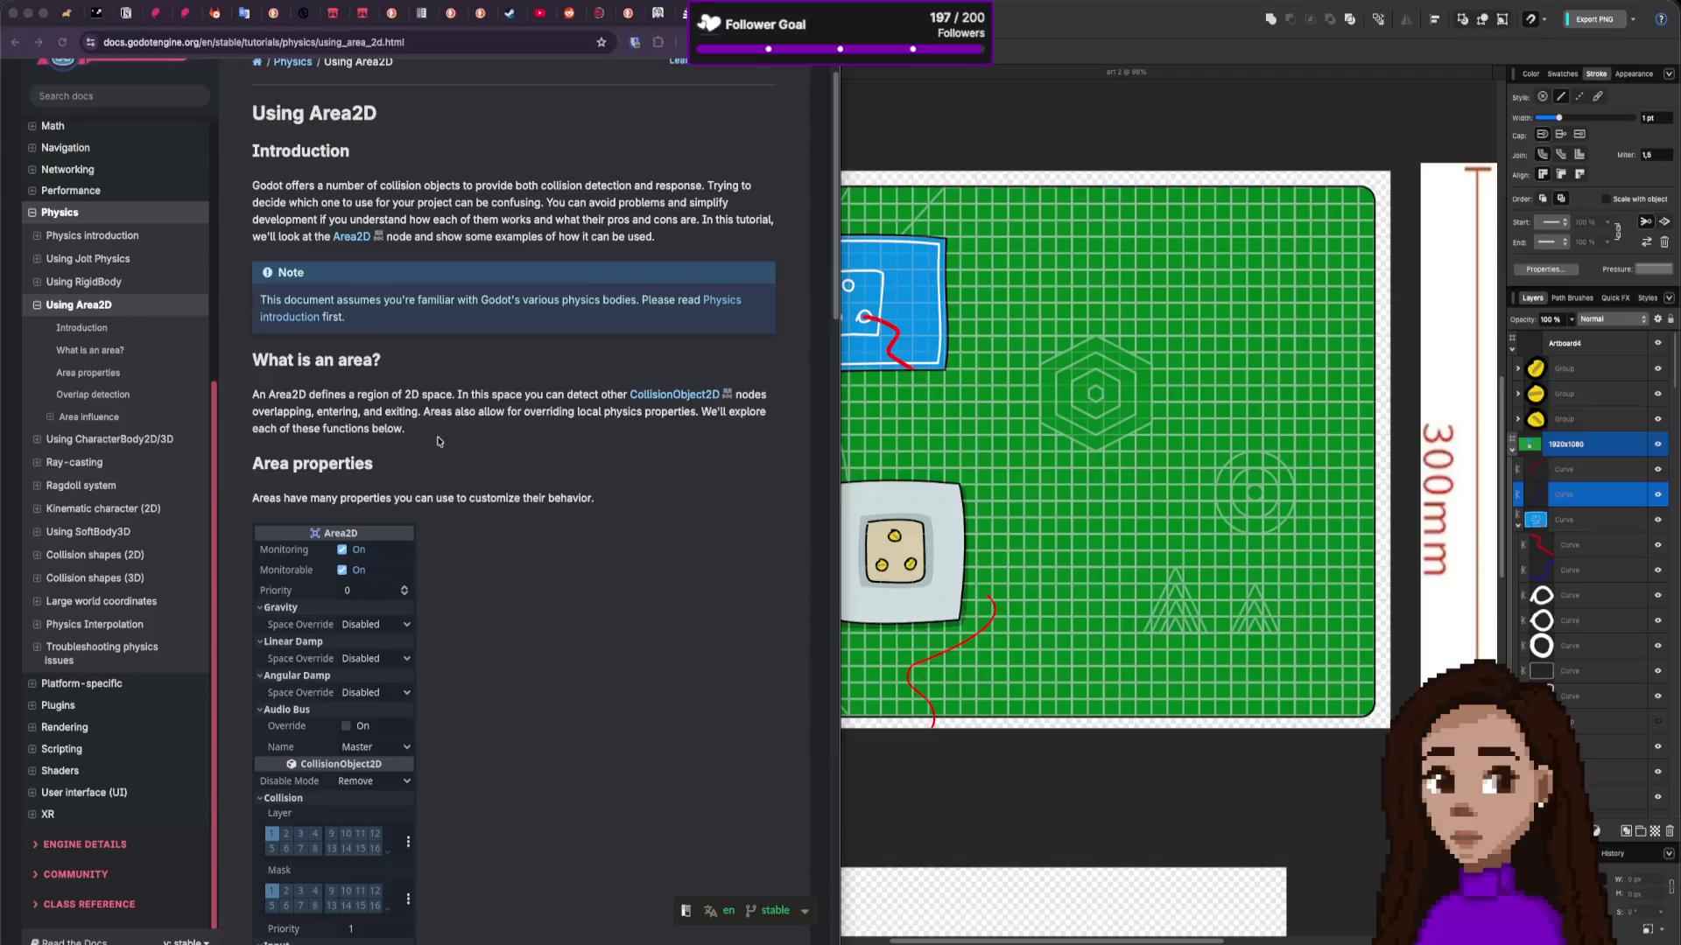
pyautogui.scroll(-2, 371, 441)
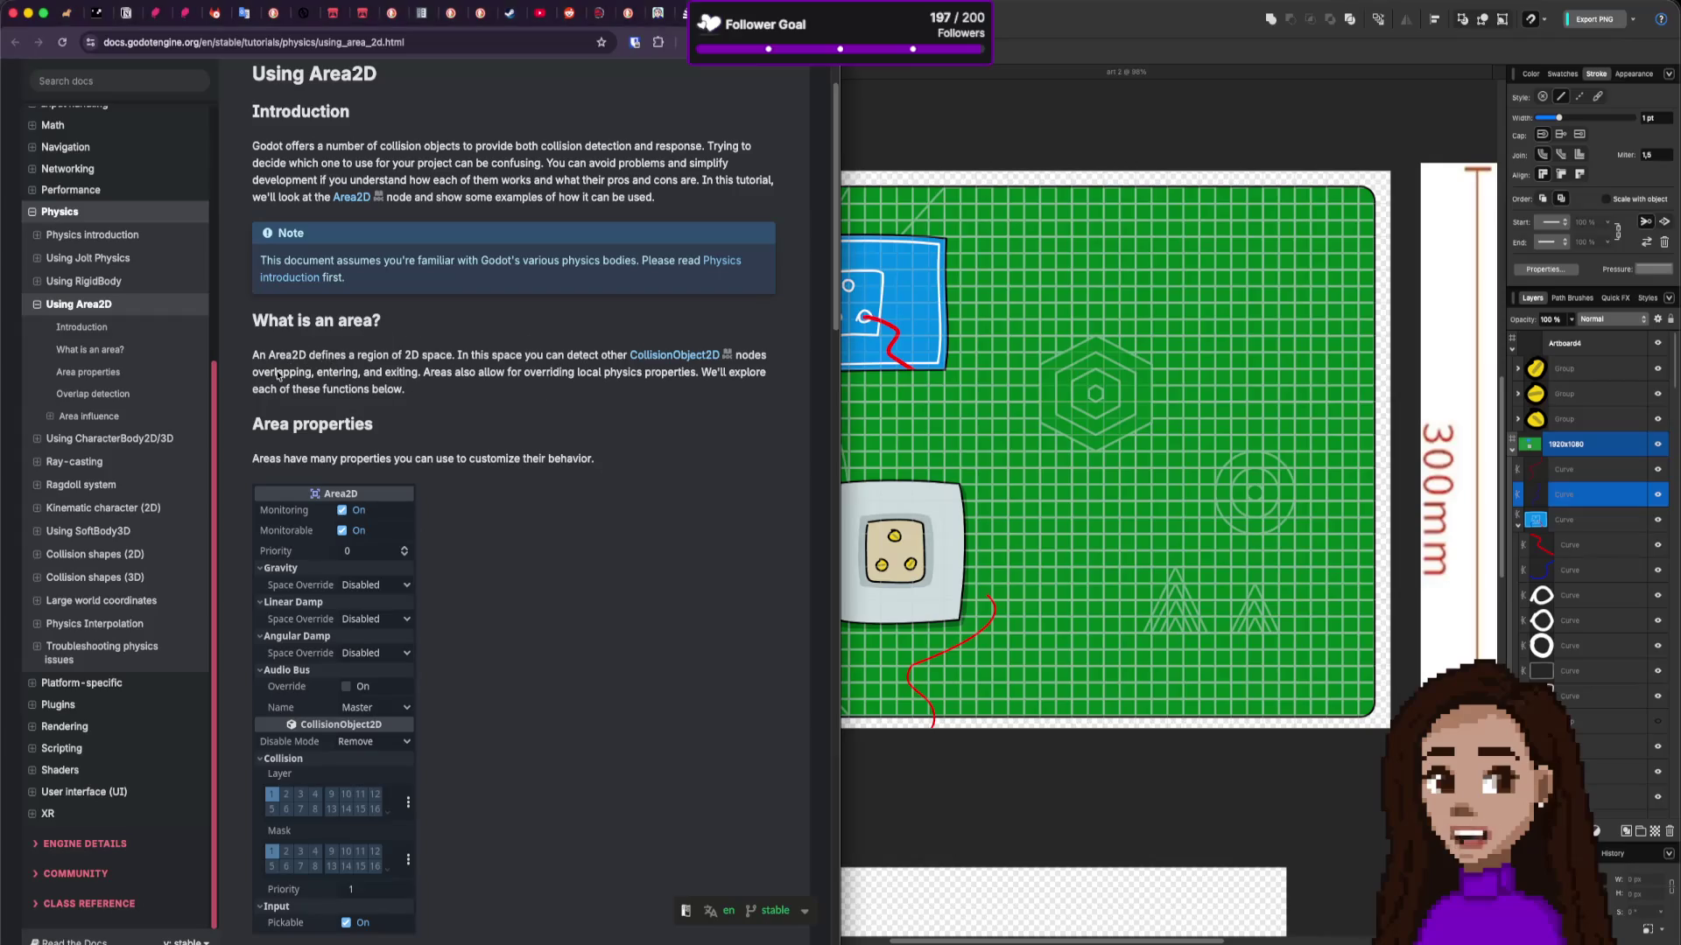
pyautogui.moveTo(321, 373); pyautogui.dragTo(398, 374)
# Step: Scroll down to the user-contributed notes and select the first comment's C# code
pyautogui.scroll(-2, 525, 482)
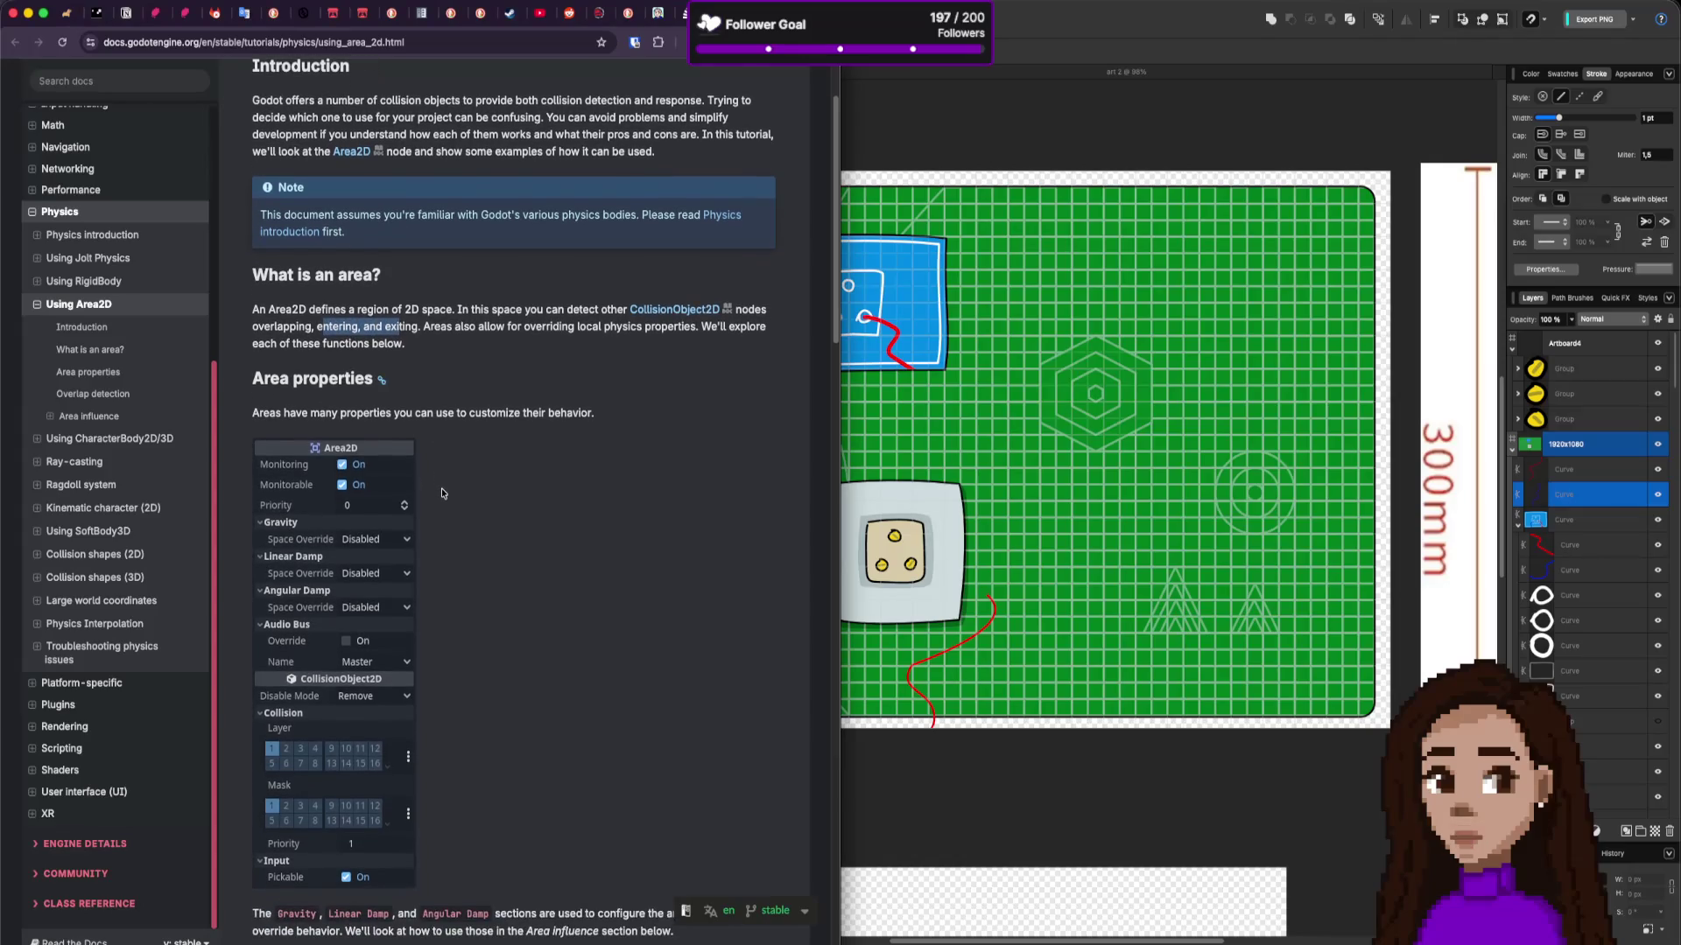
pyautogui.scroll(-4, 520, 504)
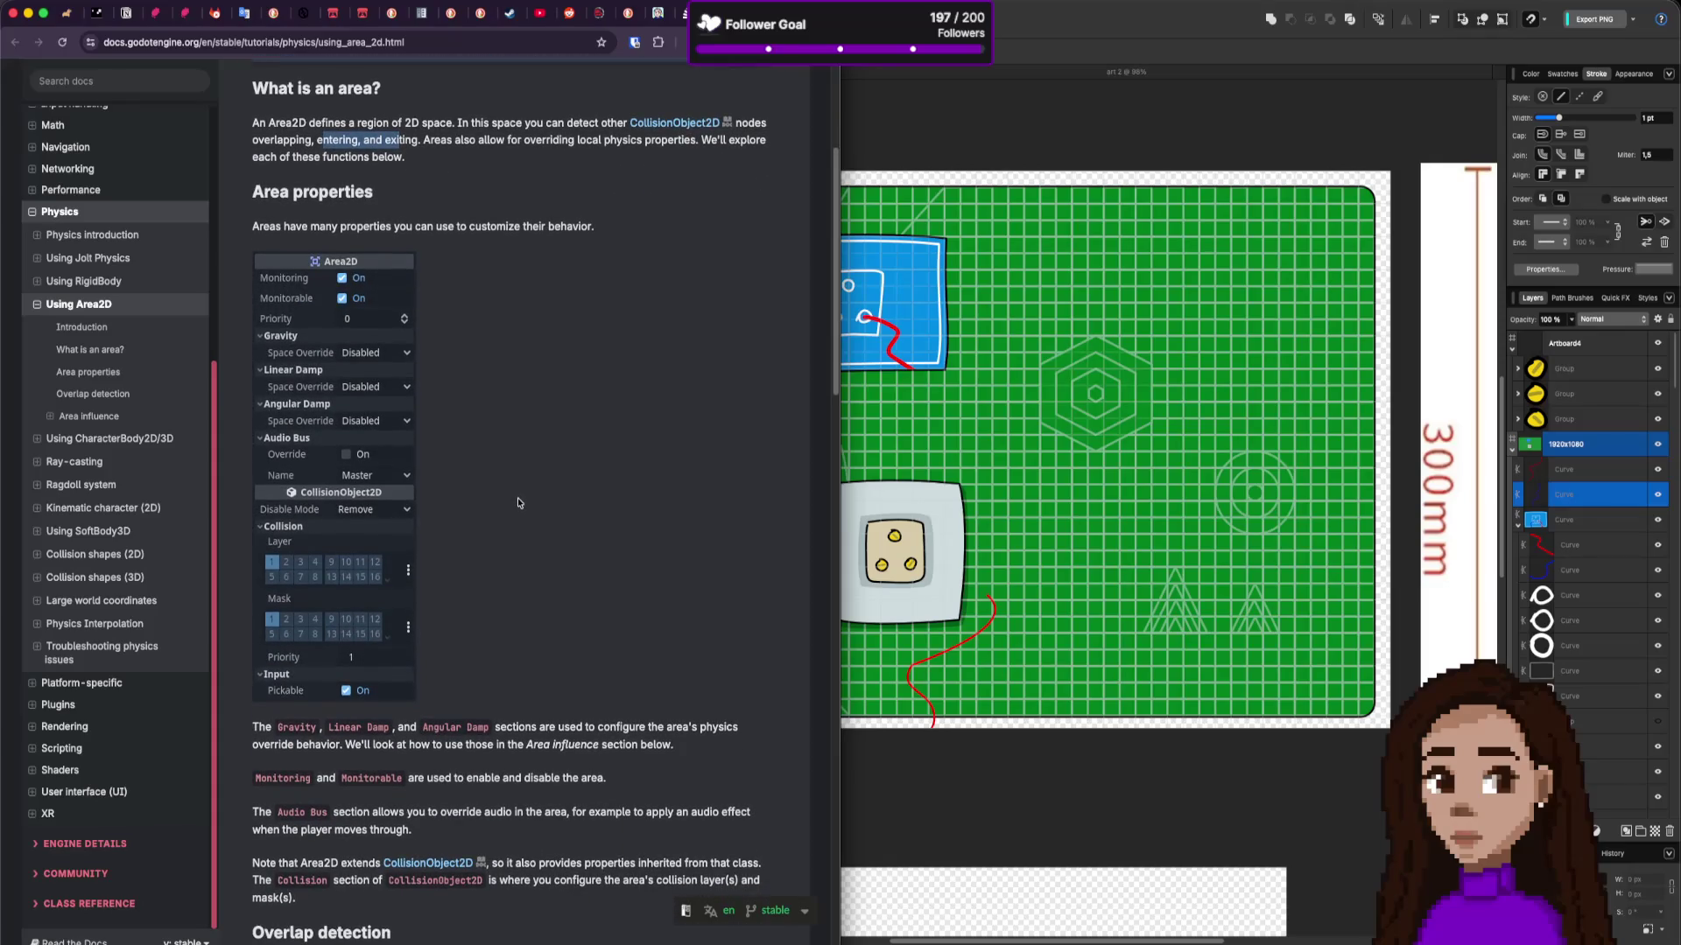
pyautogui.scroll(-8, 519, 503)
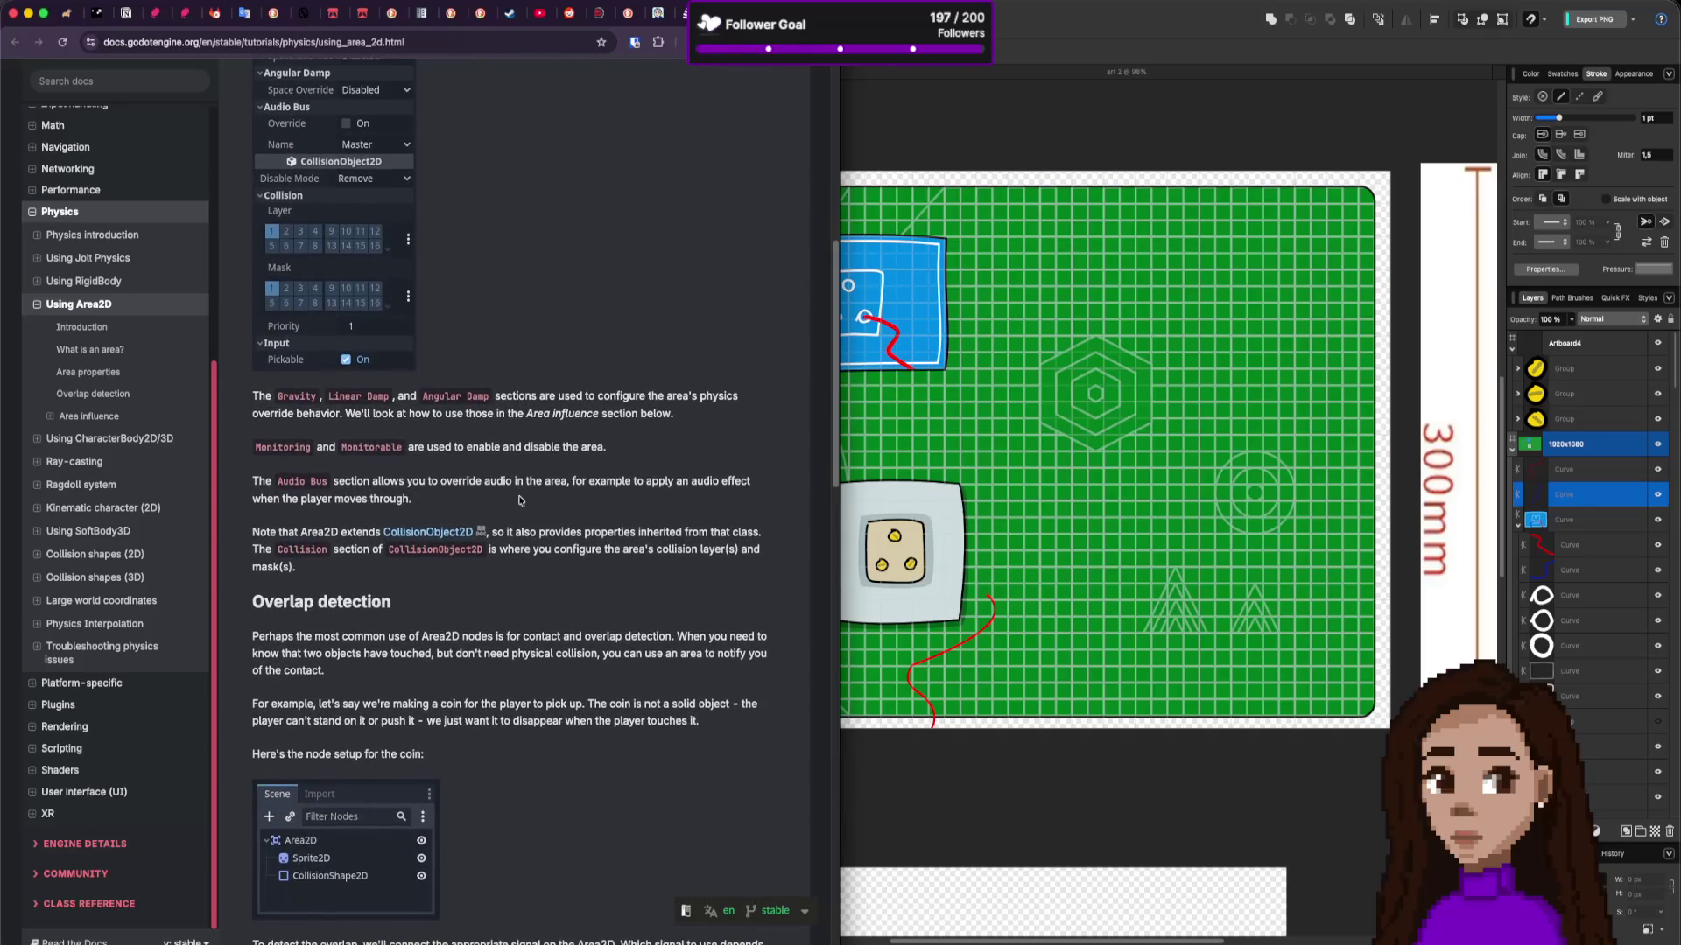
pyautogui.scroll(-2, 519, 500)
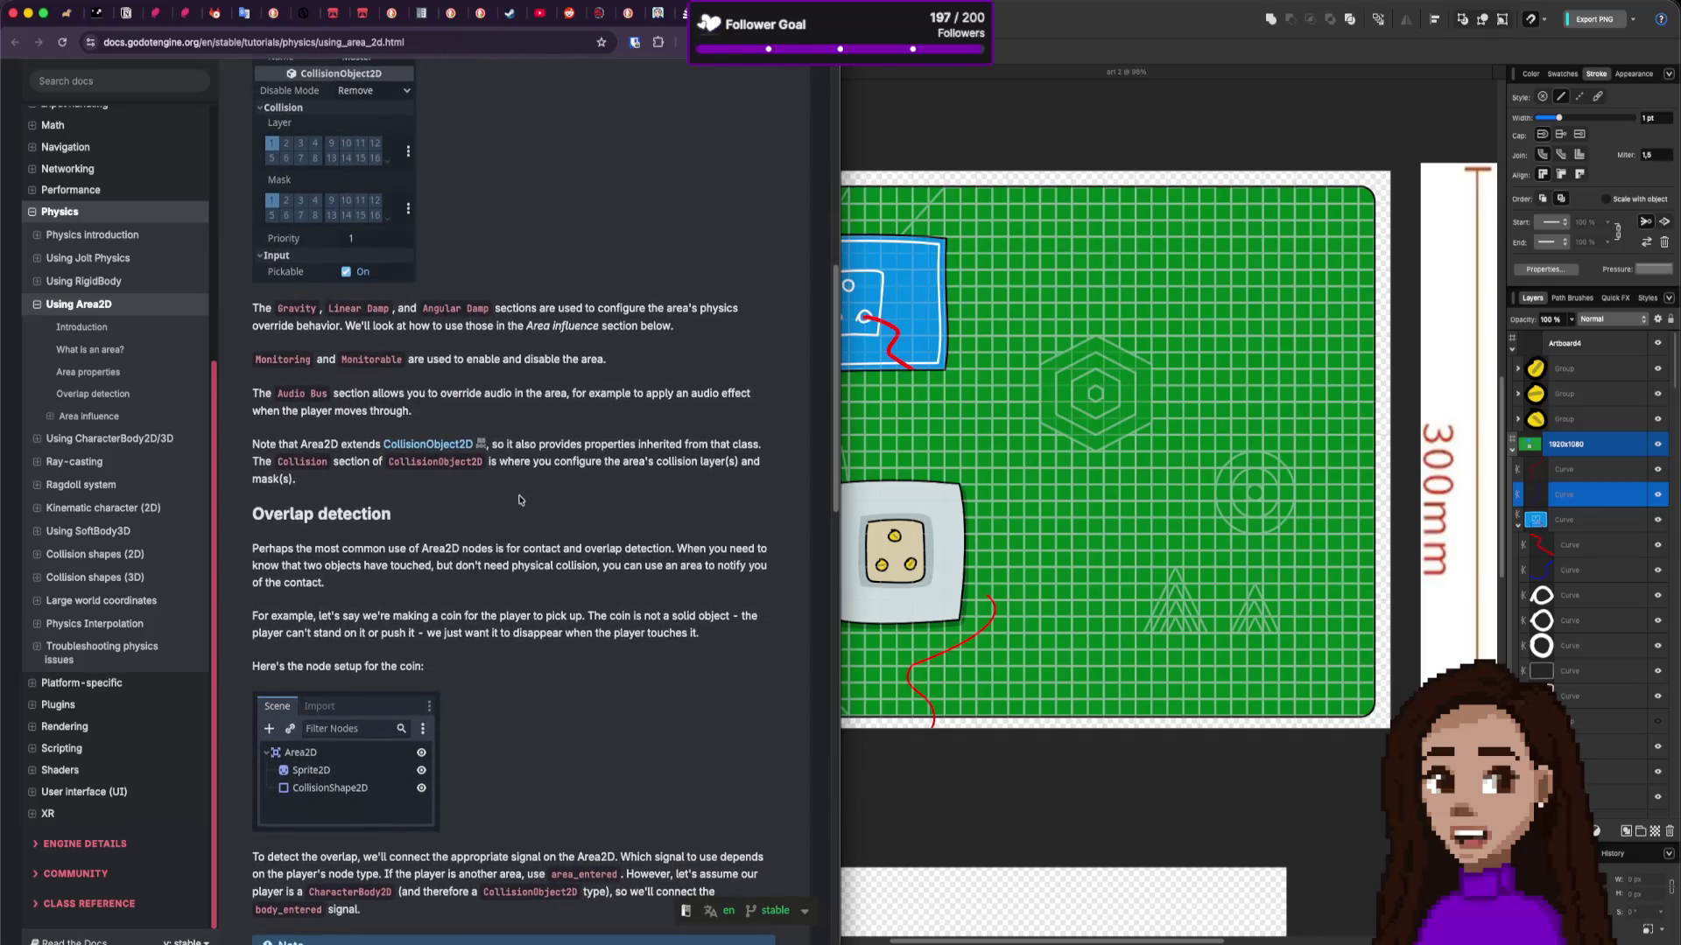
pyautogui.scroll(-8, 519, 500)
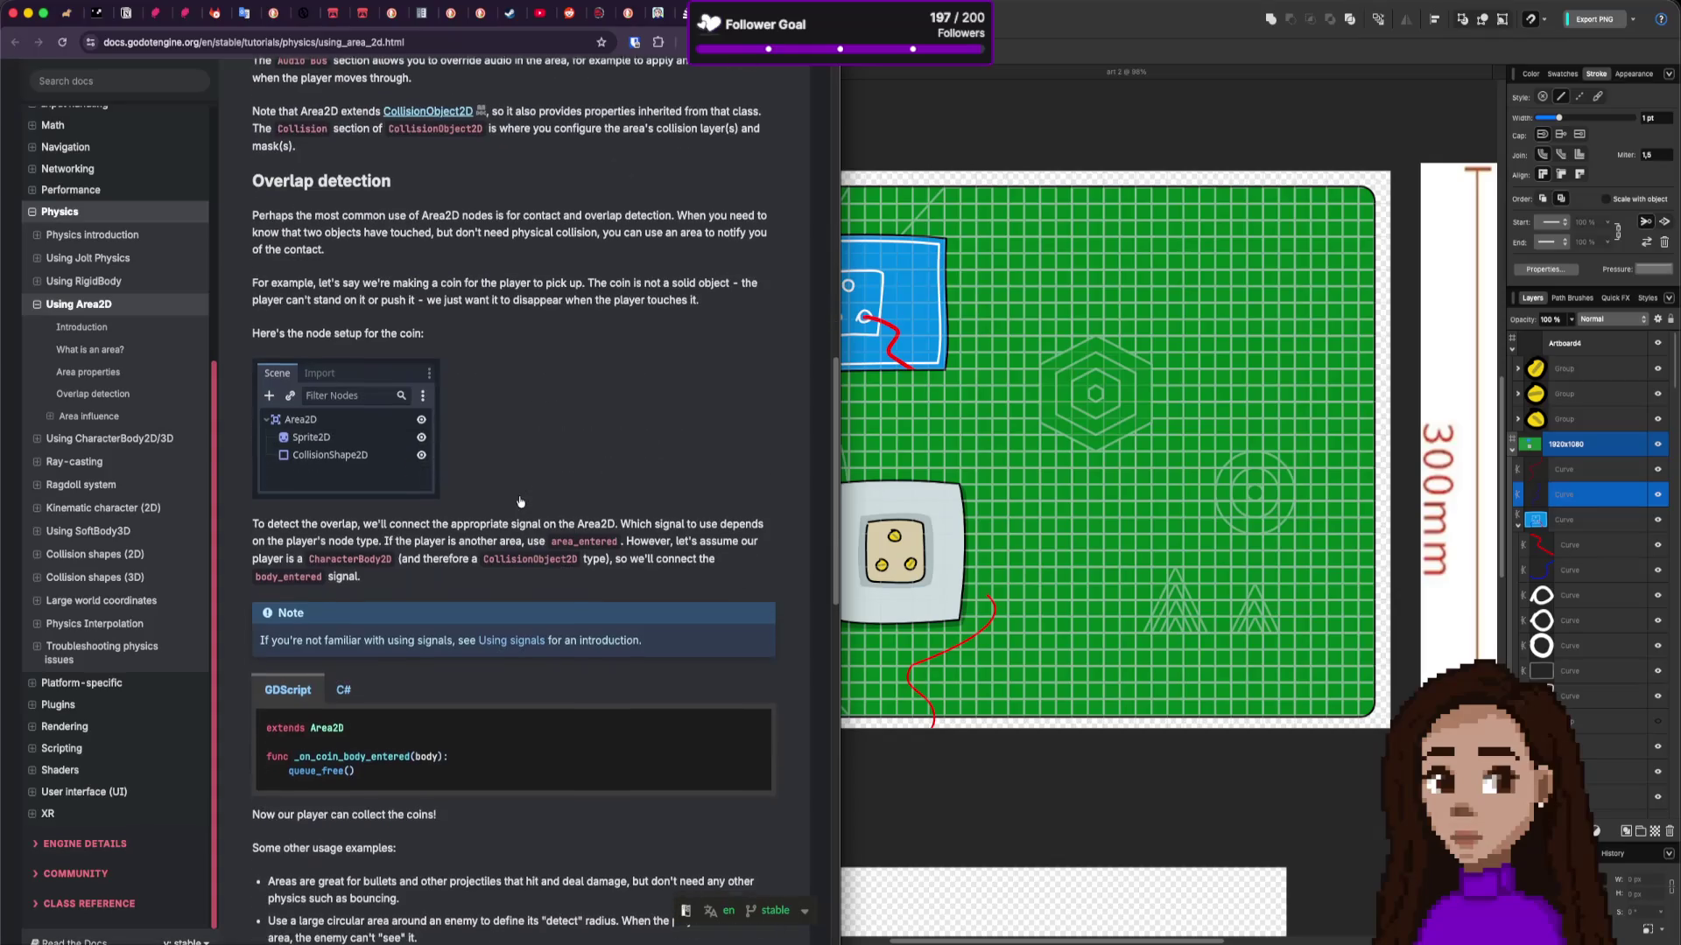
pyautogui.scroll(-13, 520, 502)
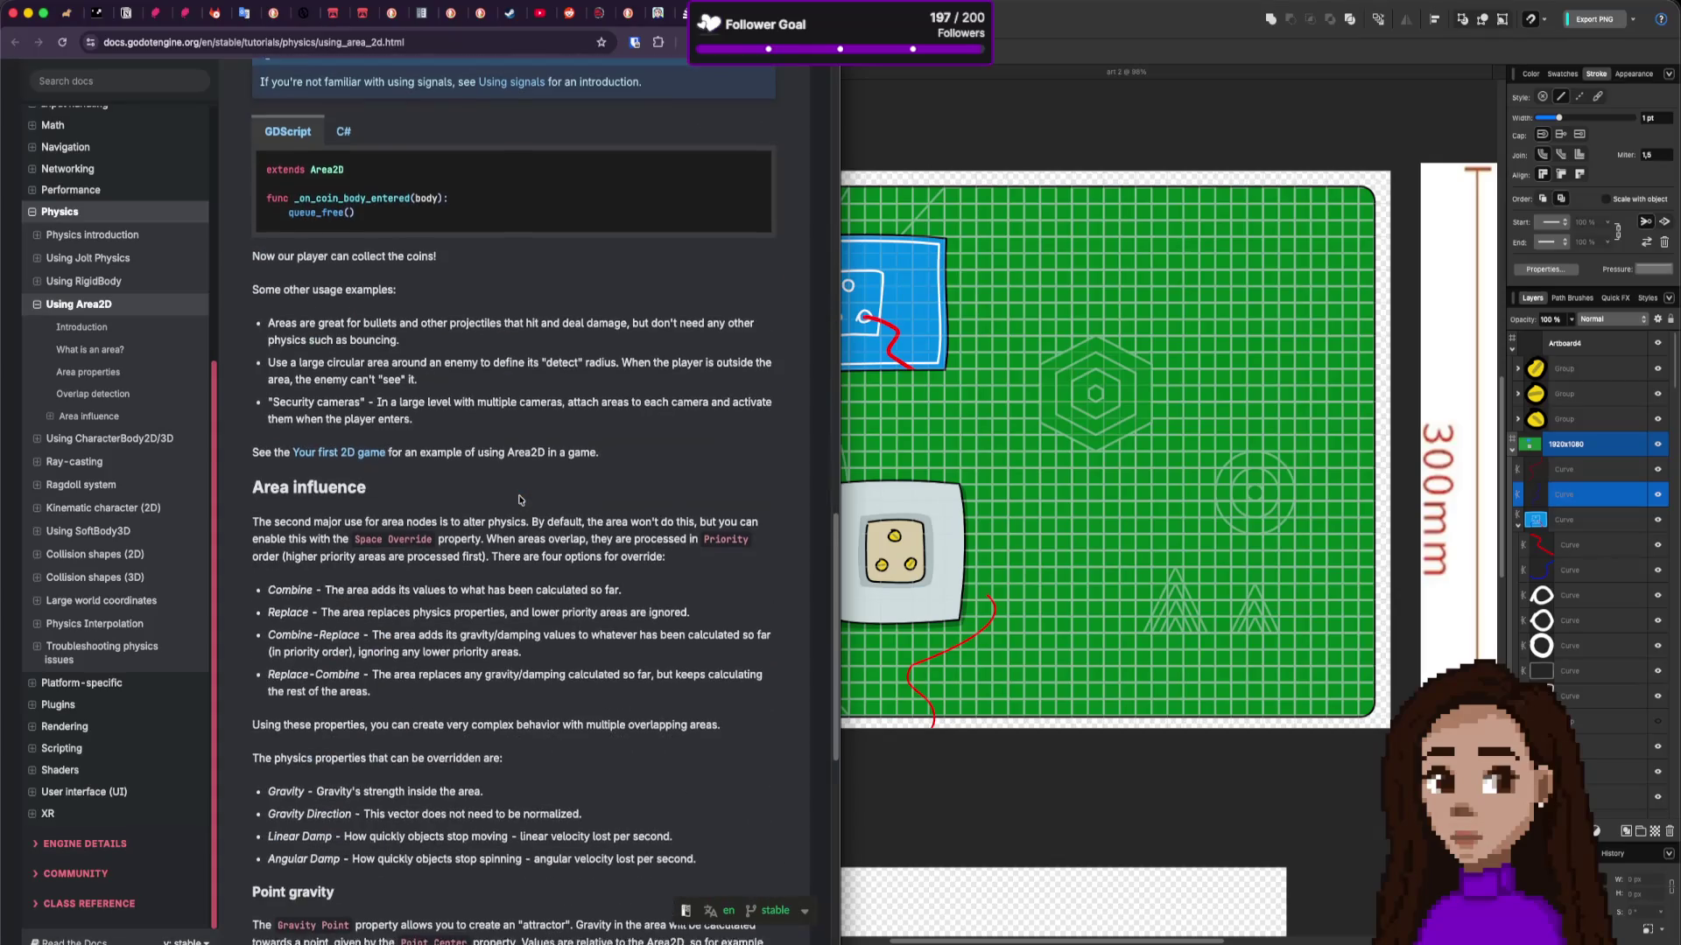
pyautogui.scroll(-8, 519, 501)
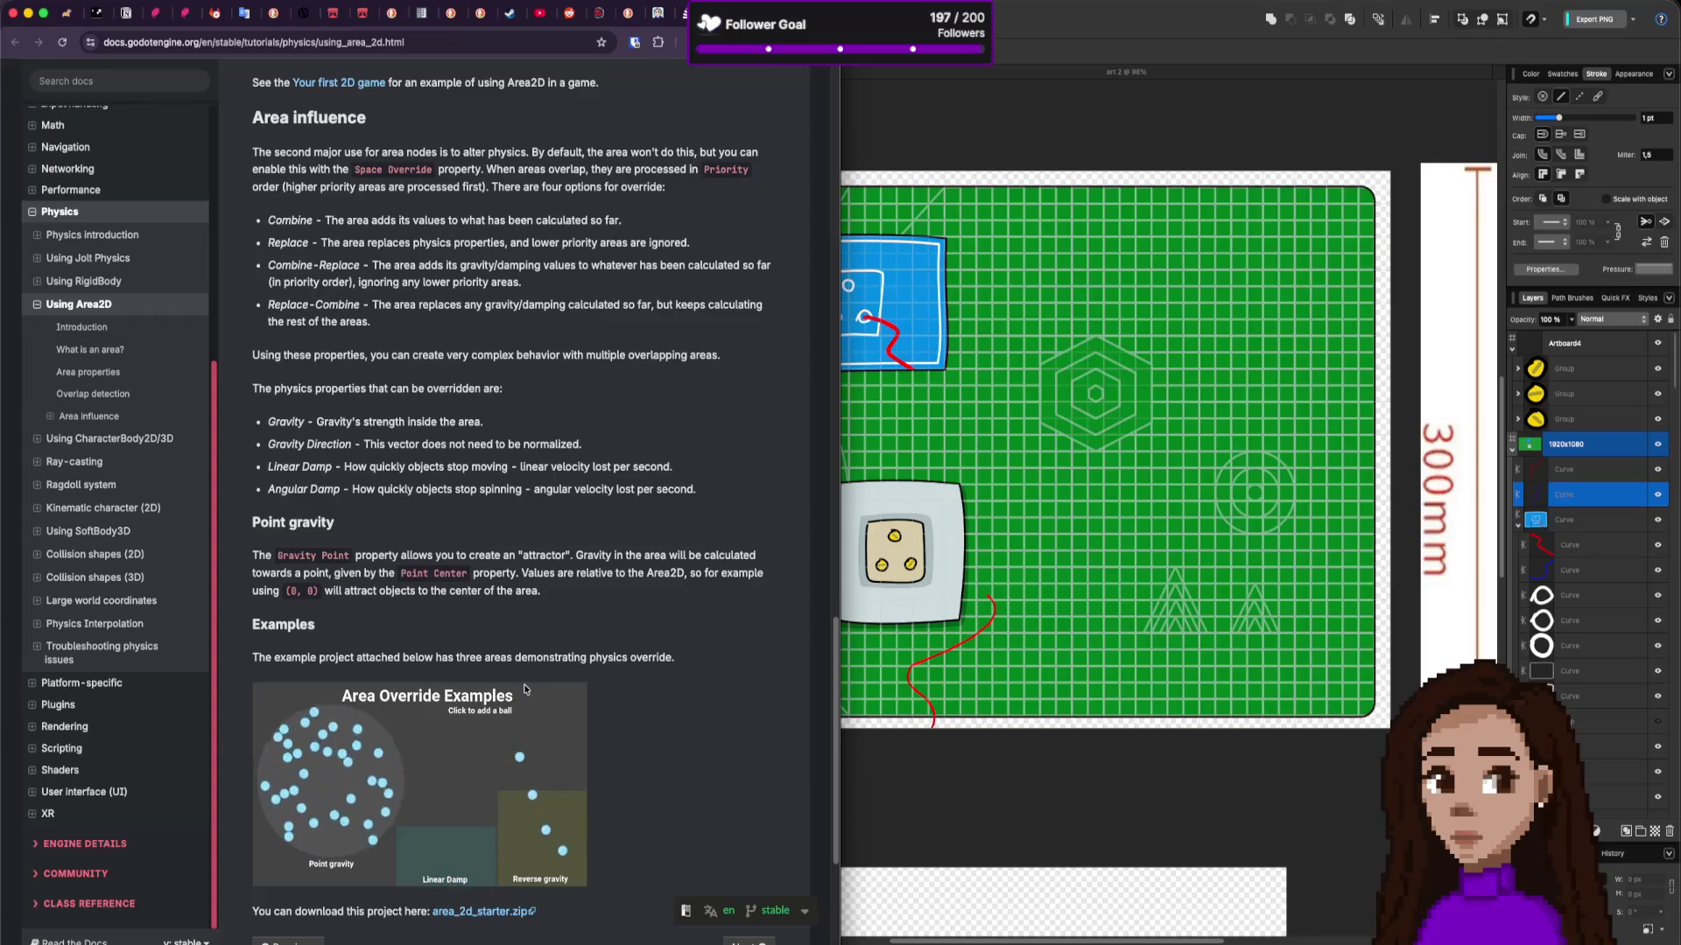
pyautogui.scroll(-1, 525, 685)
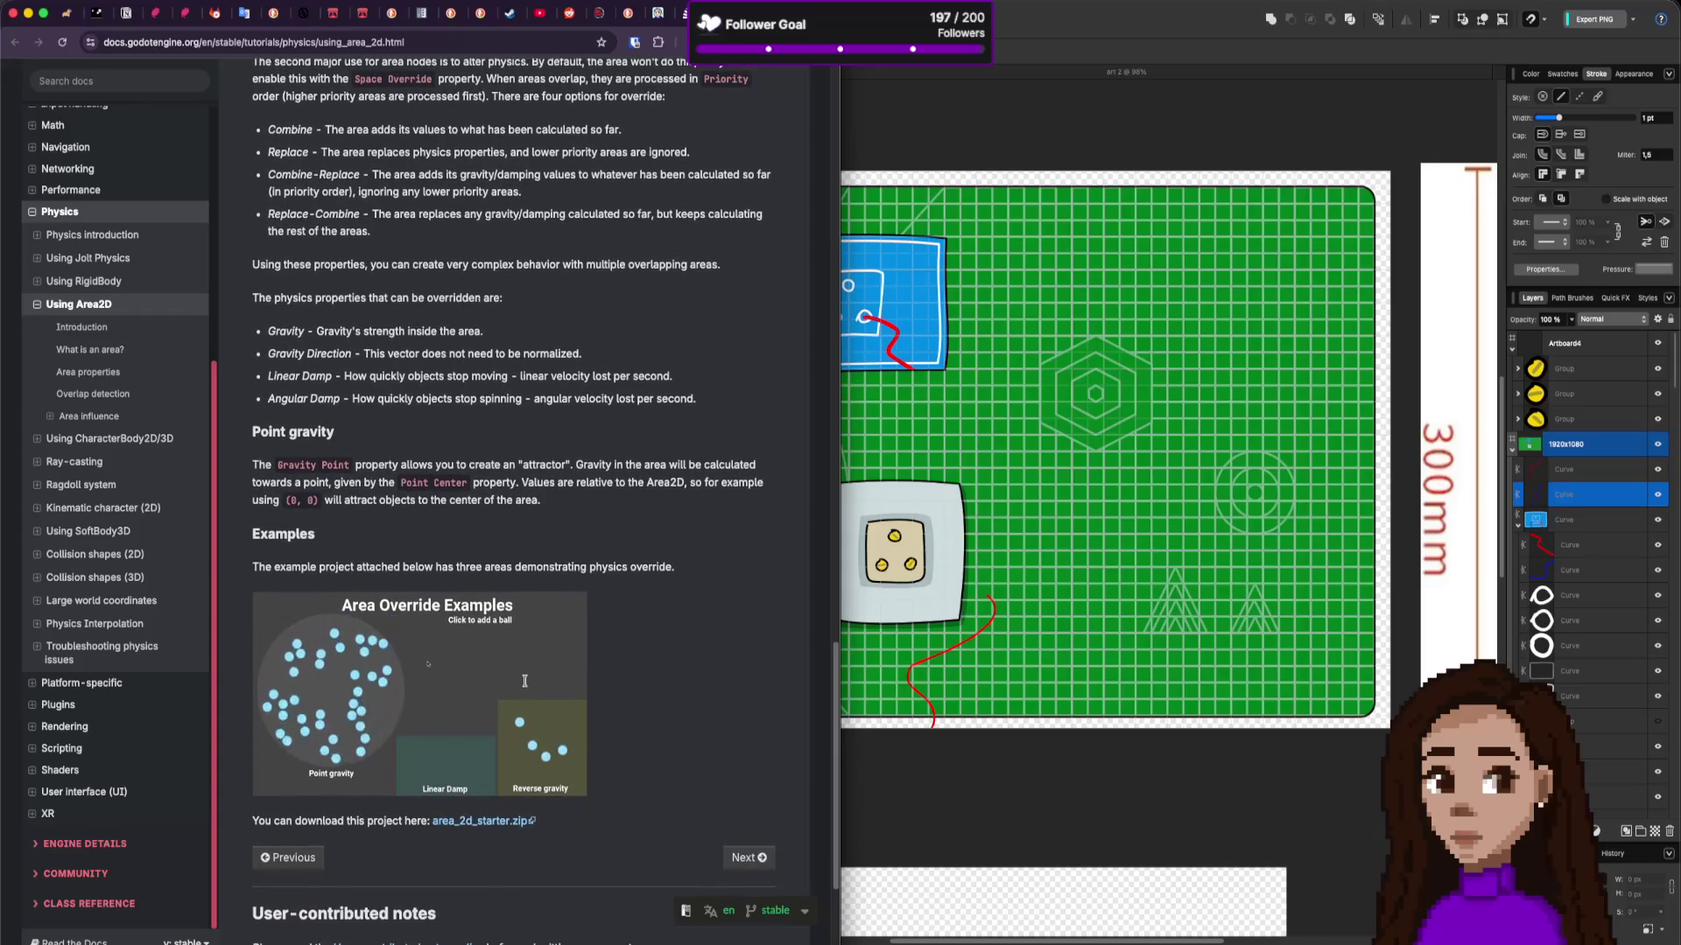
pyautogui.scroll(-1, 525, 681)
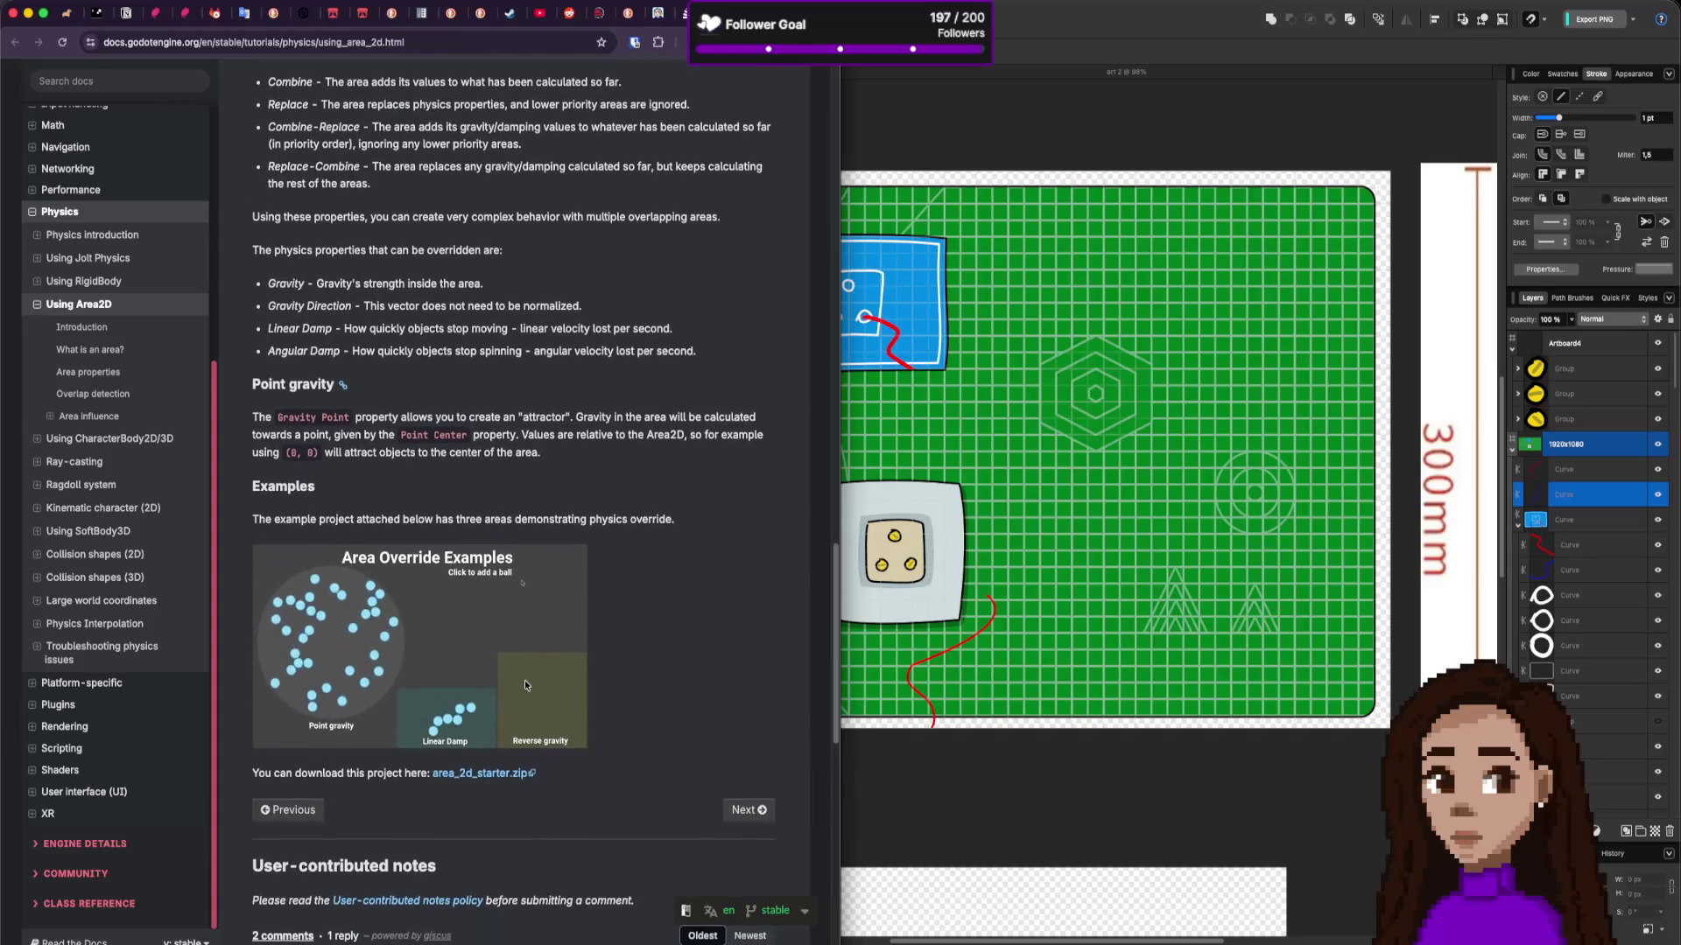
pyautogui.scroll(-5, 525, 685)
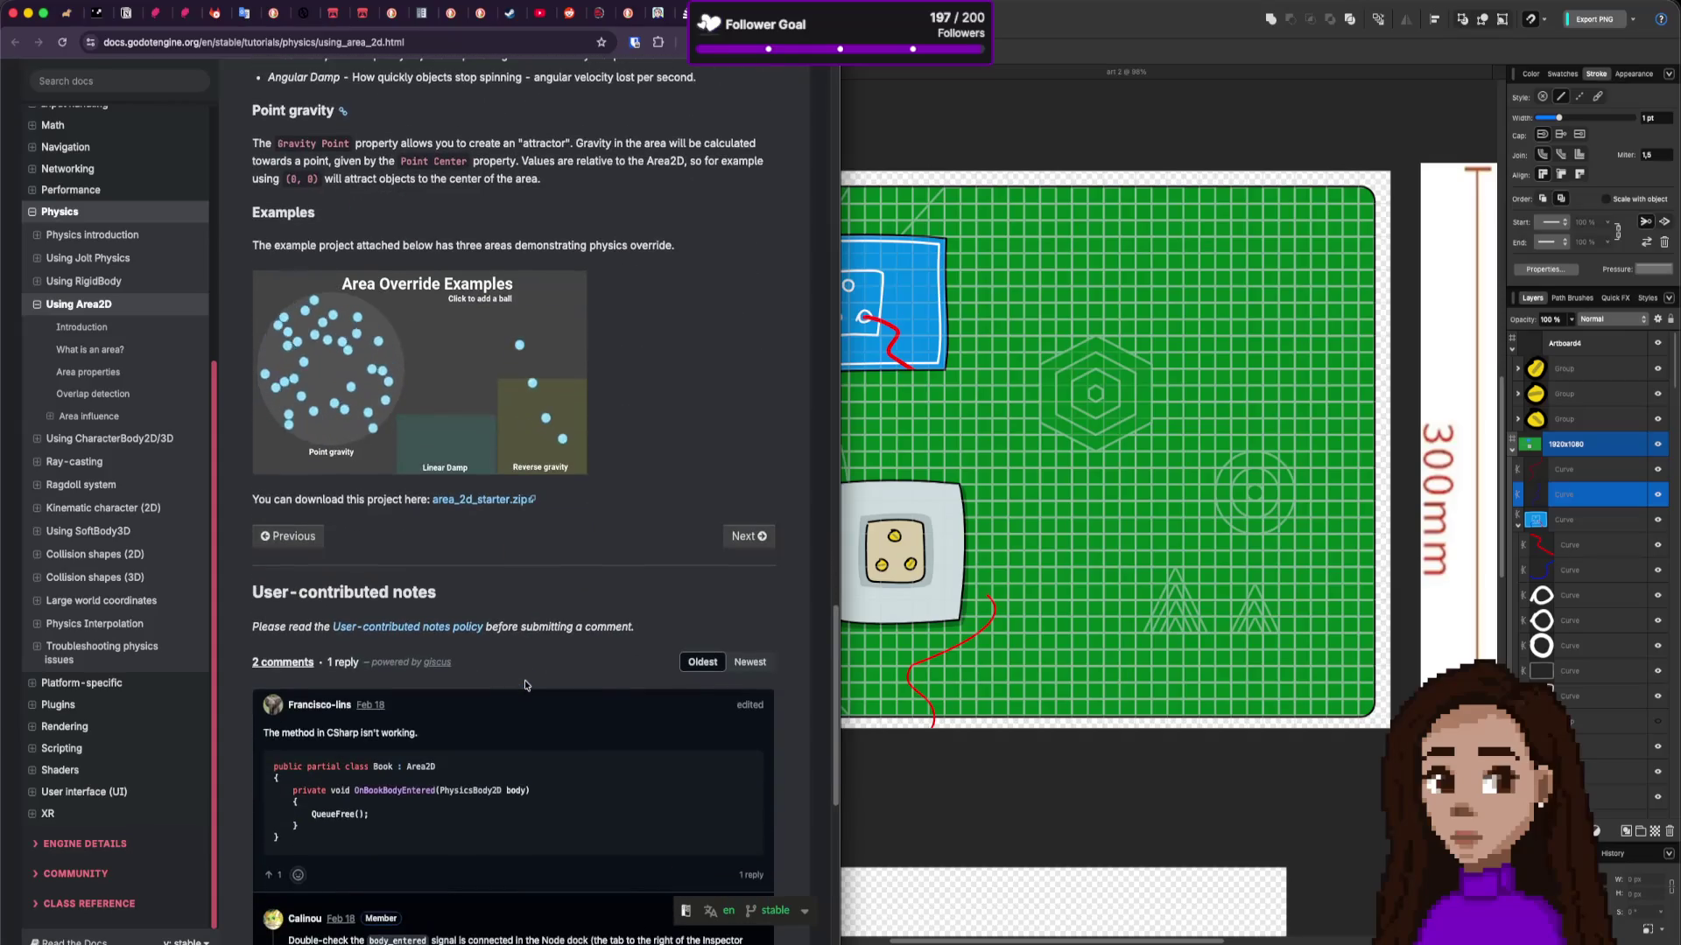
pyautogui.scroll(-1, 525, 685)
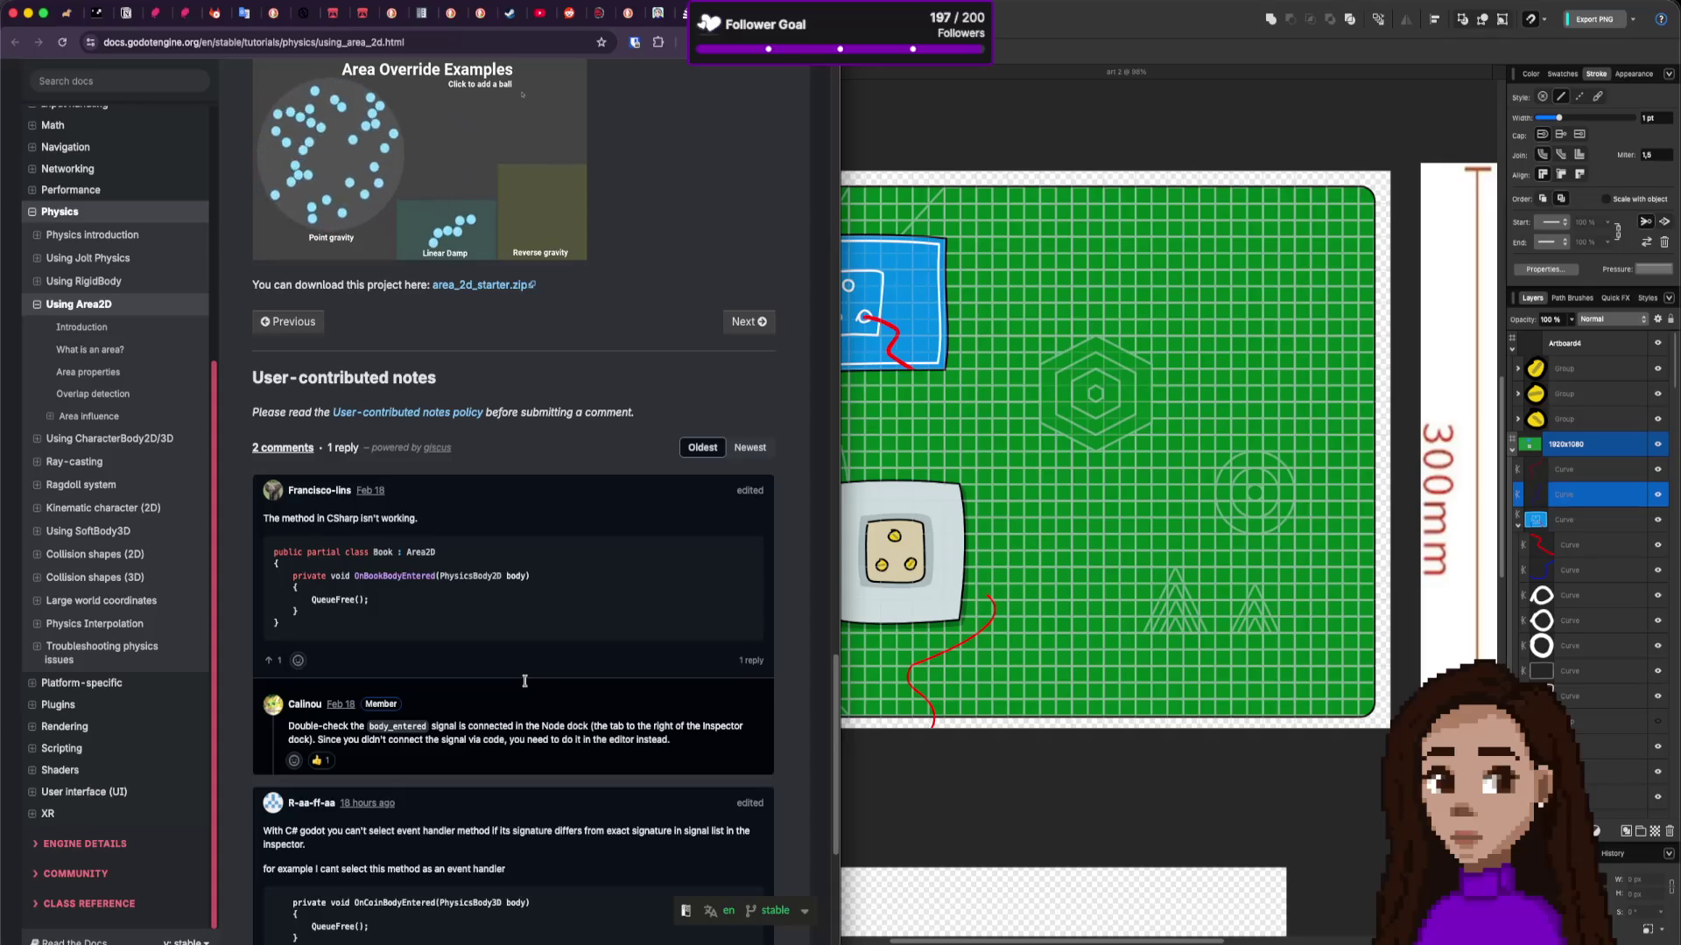
pyautogui.scroll(-3, 524, 681)
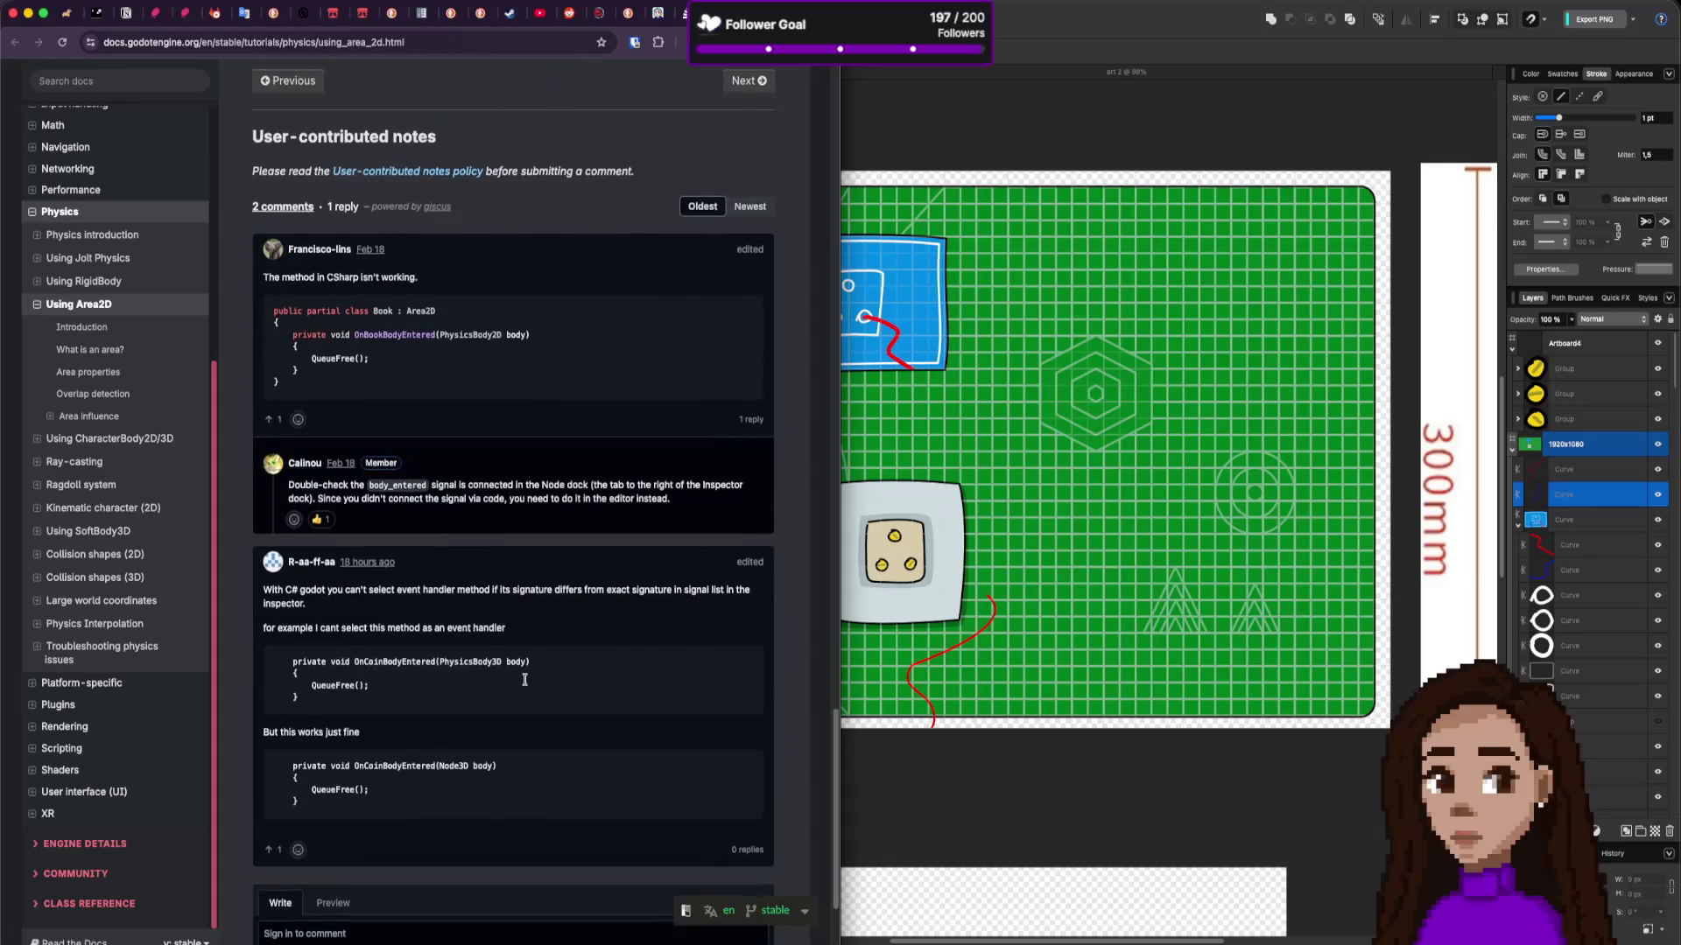
pyautogui.scroll(-2, 524, 679)
pyautogui.scroll(5, 524, 679)
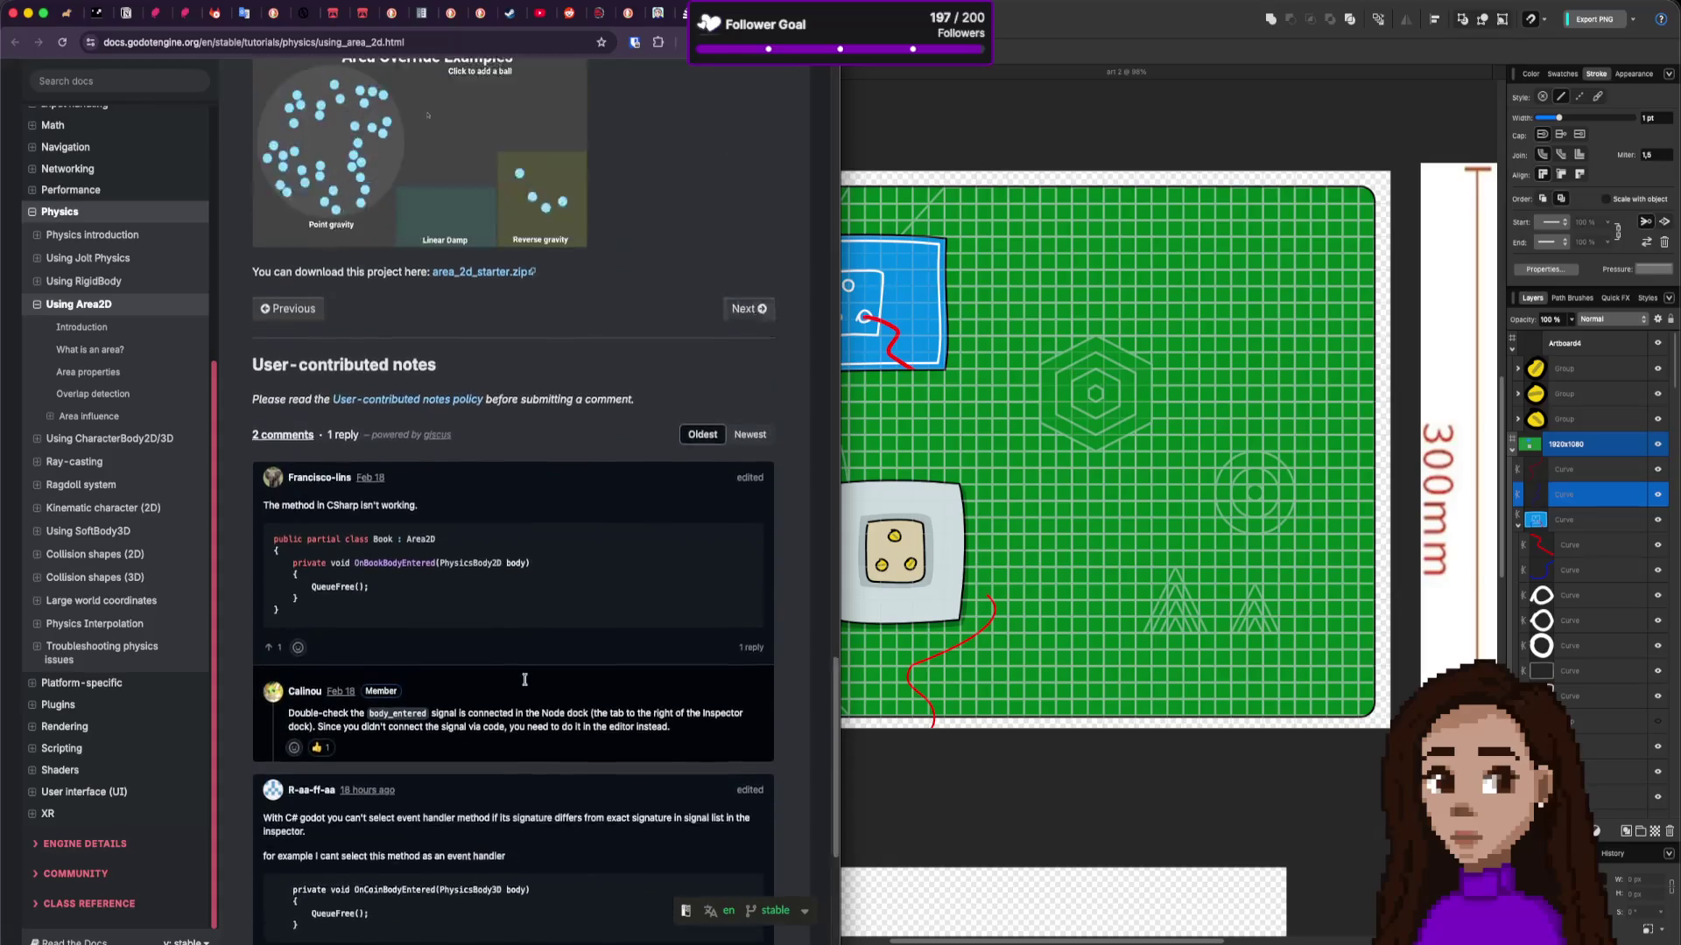
pyautogui.scroll(1, 524, 679)
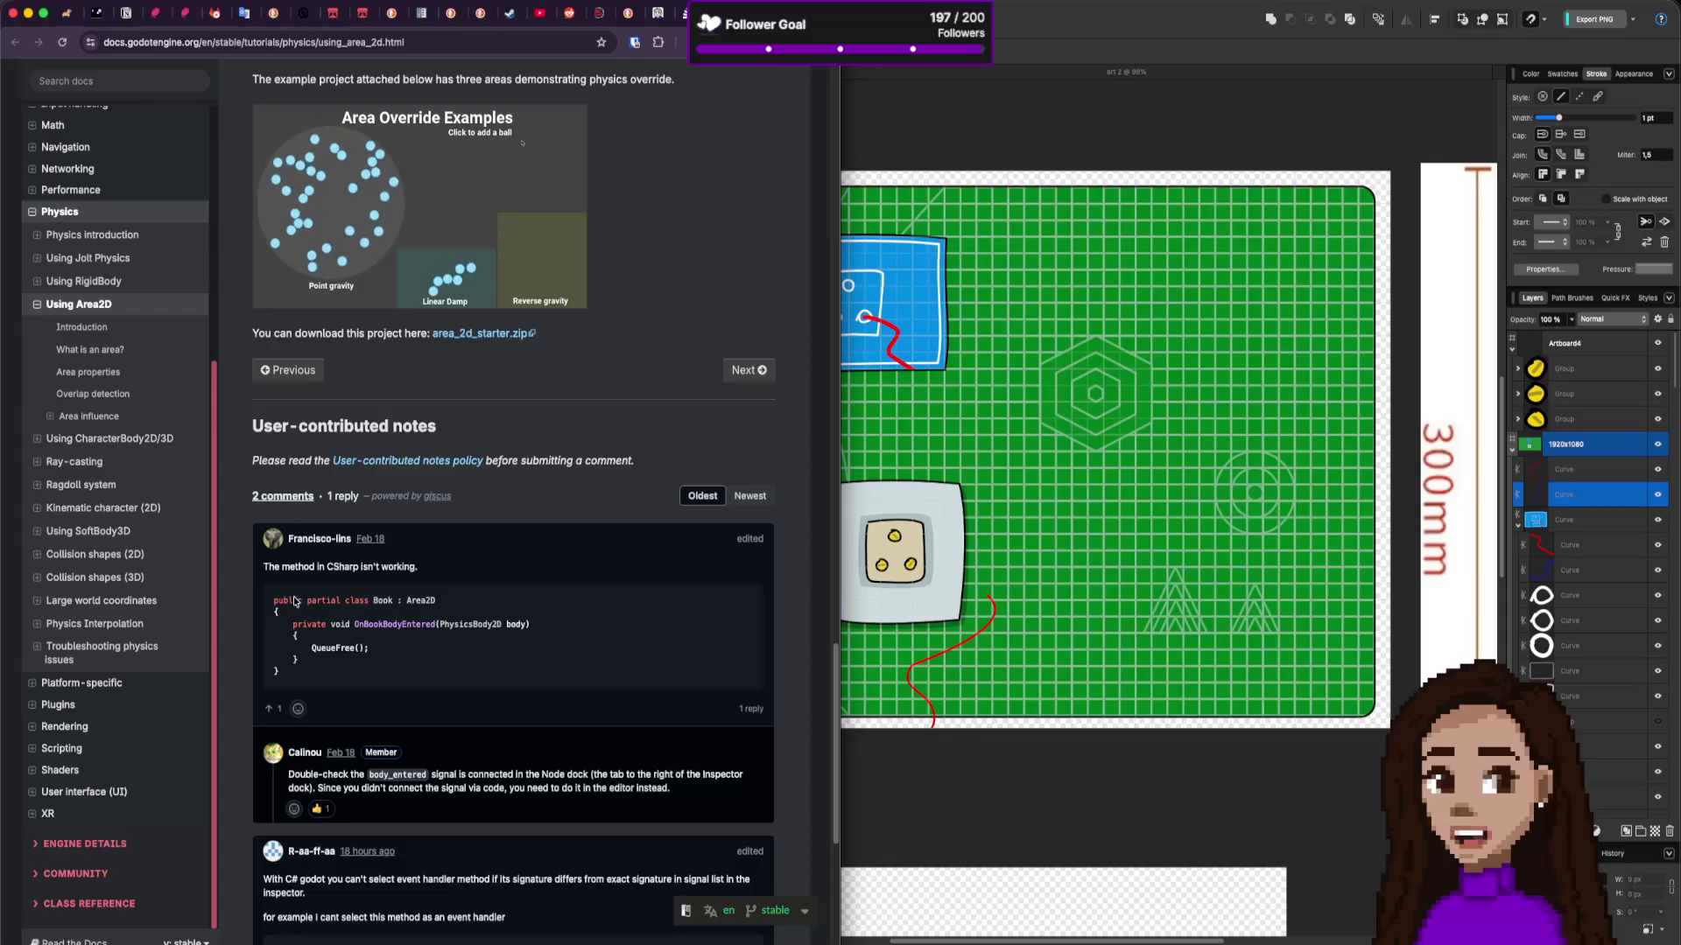
pyautogui.moveTo(292, 600); pyautogui.dragTo(299, 662)
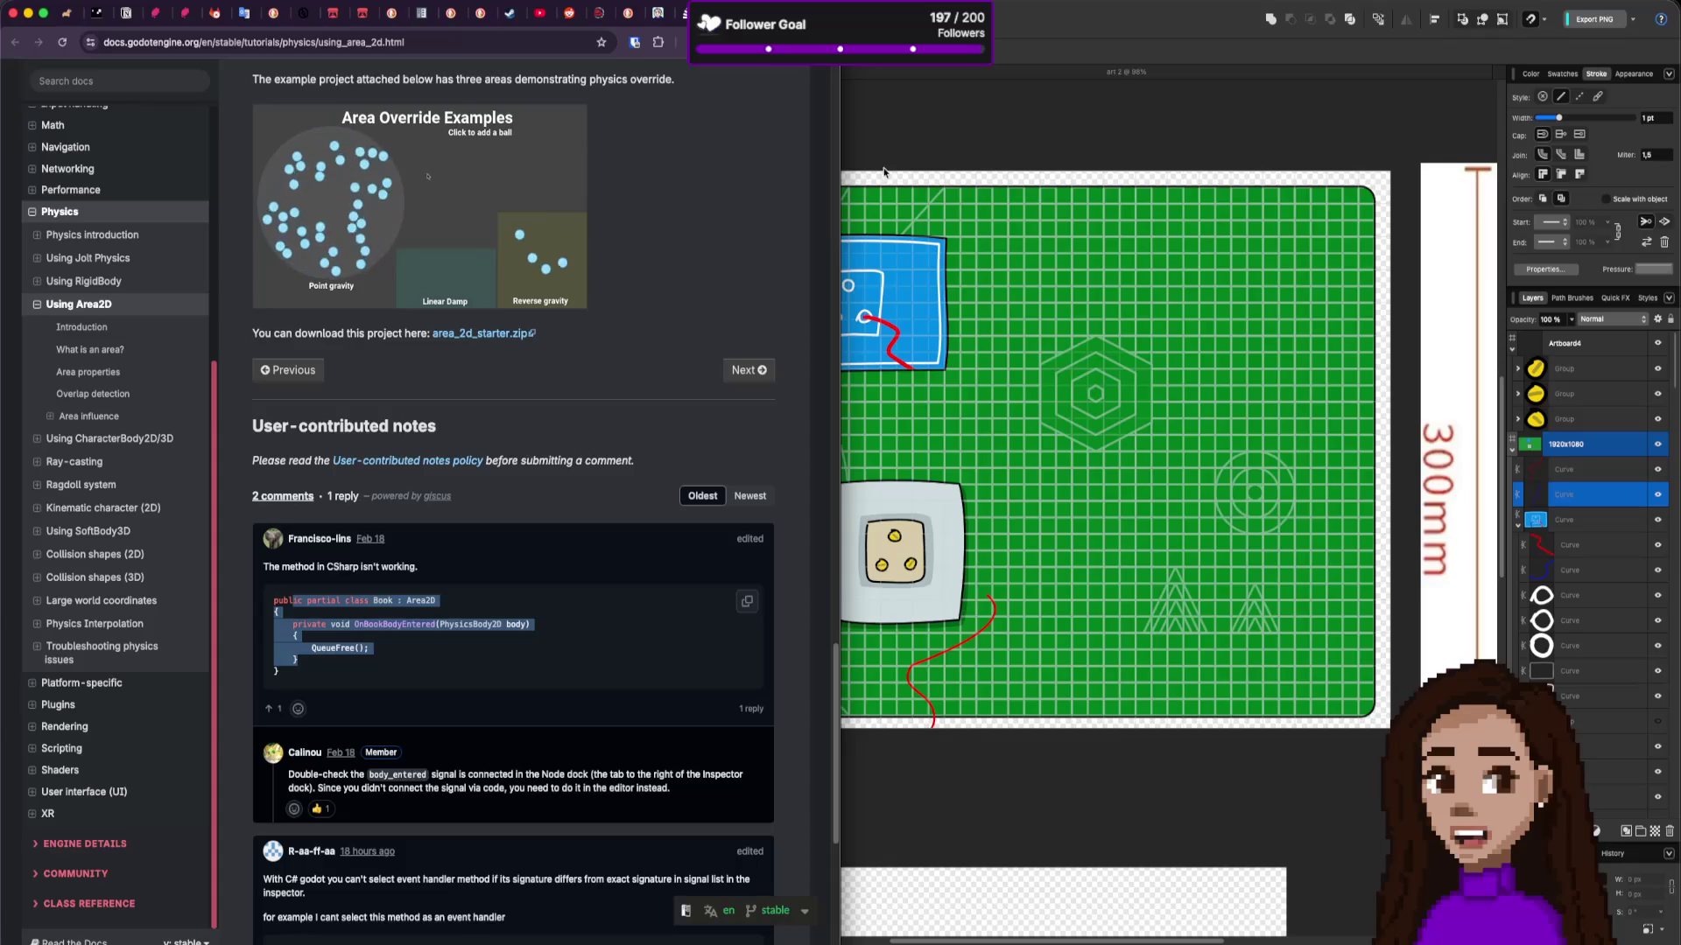
pyautogui.scroll(3, 549, 599)
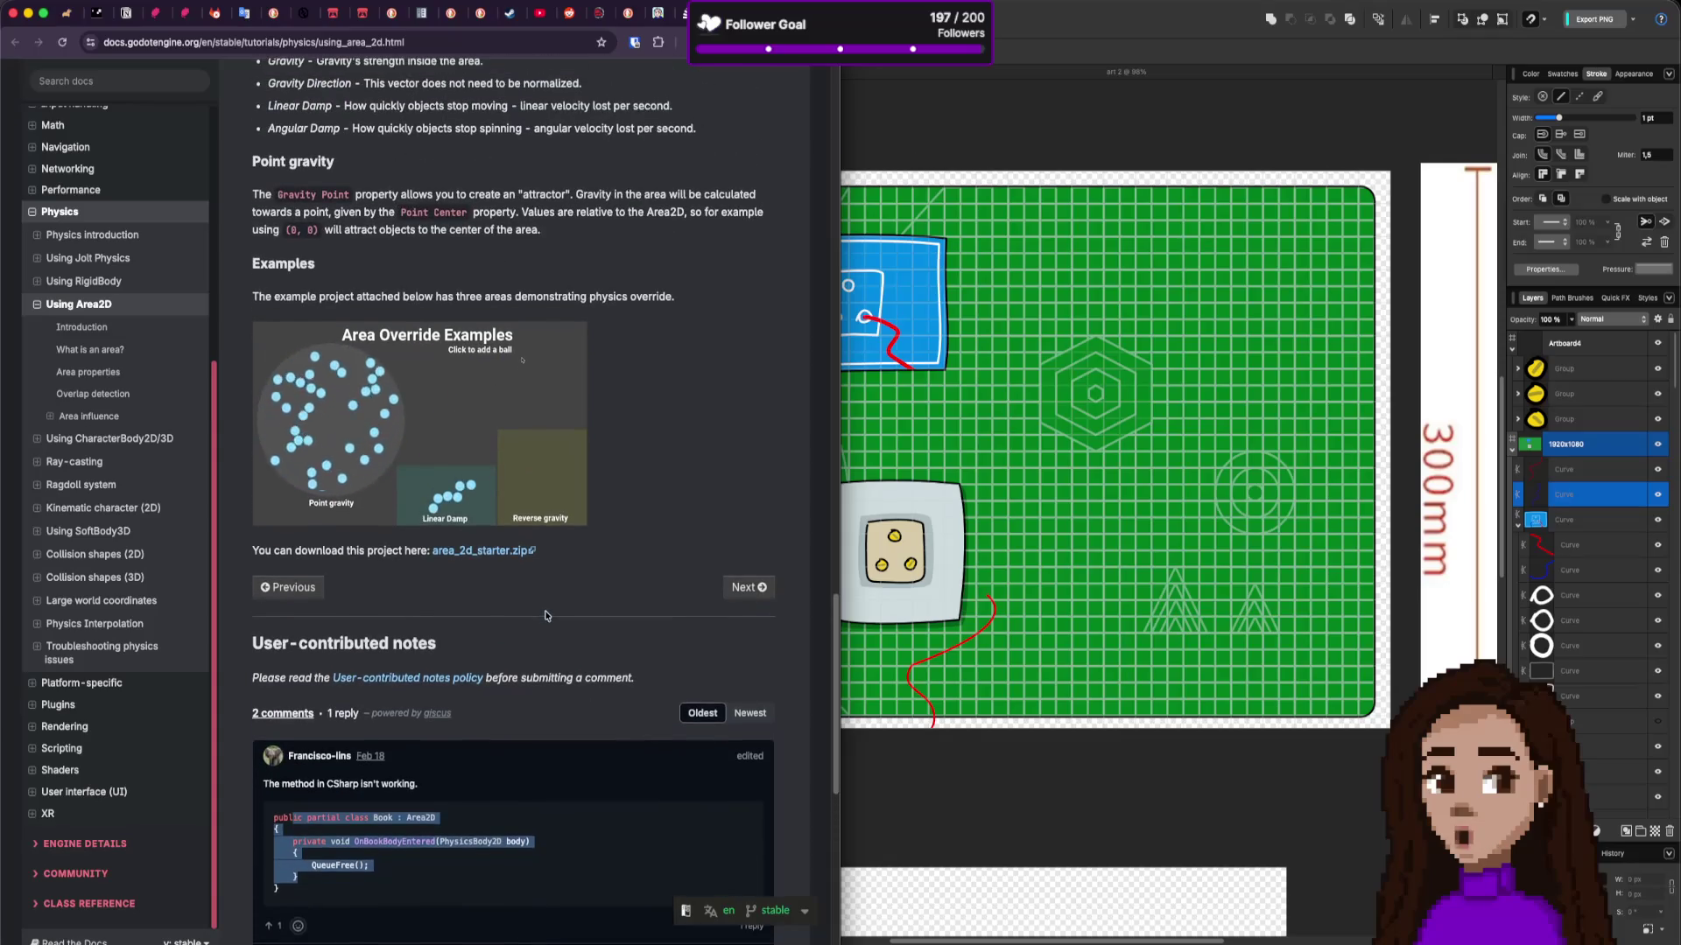
# Step: Deselect the blue wire curve in Affinity, then bring the Godot editor to the front
pyautogui.click(1023, 114)
pyautogui.click(594, 115)
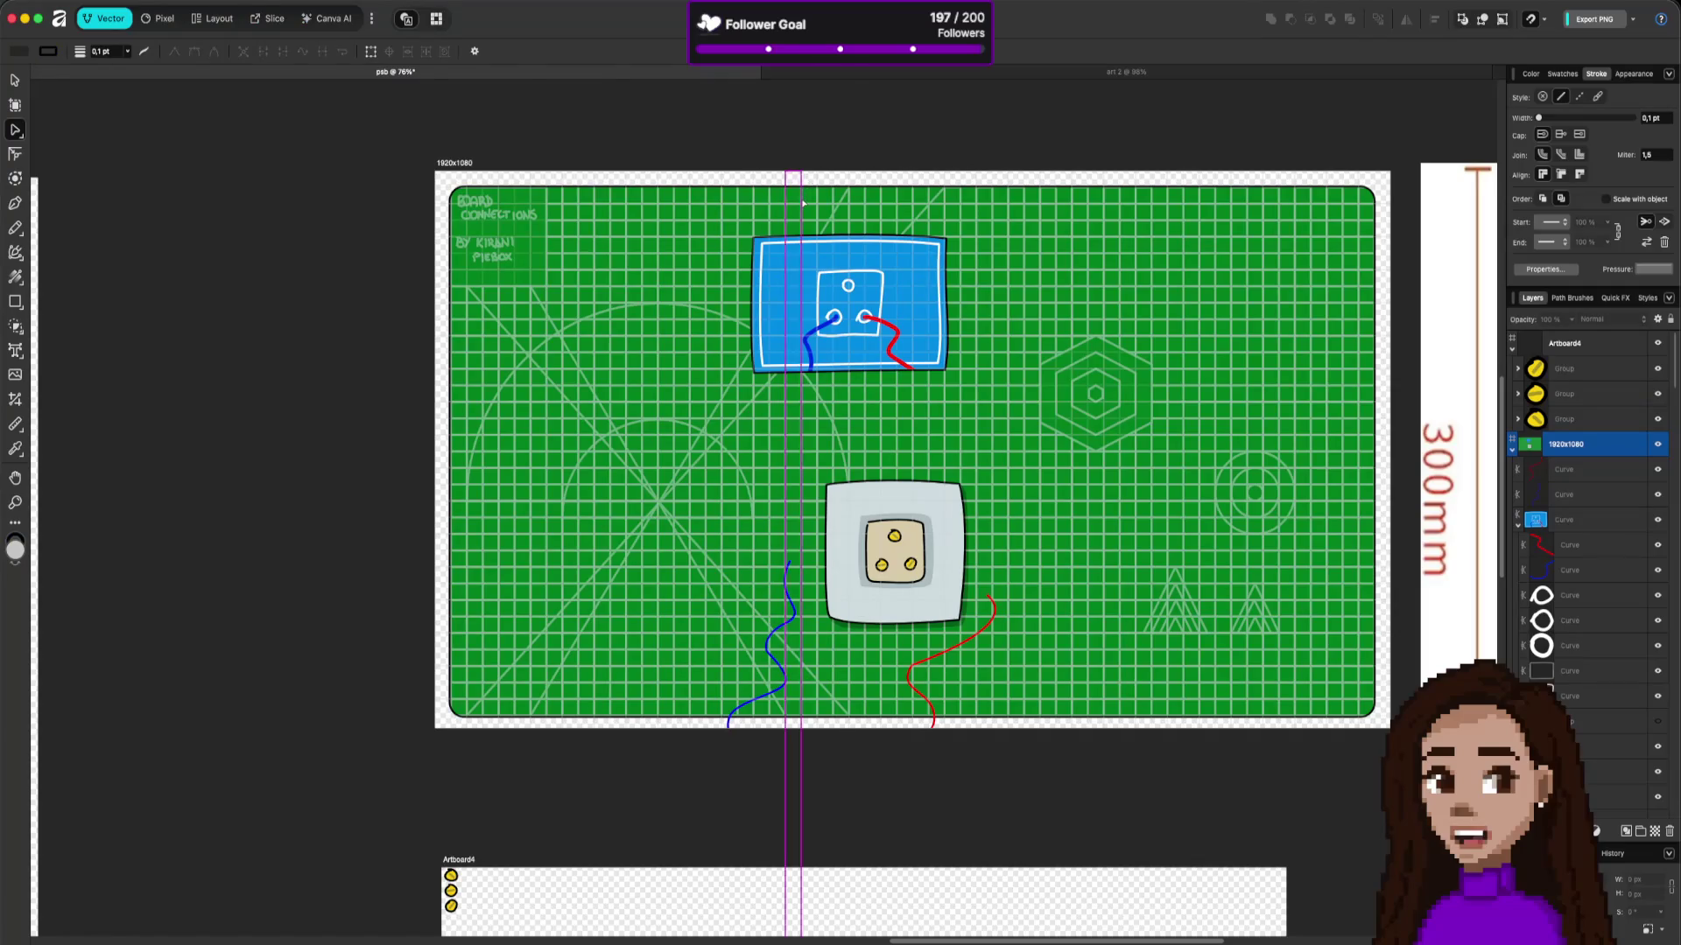
pyautogui.press('super+Tab')
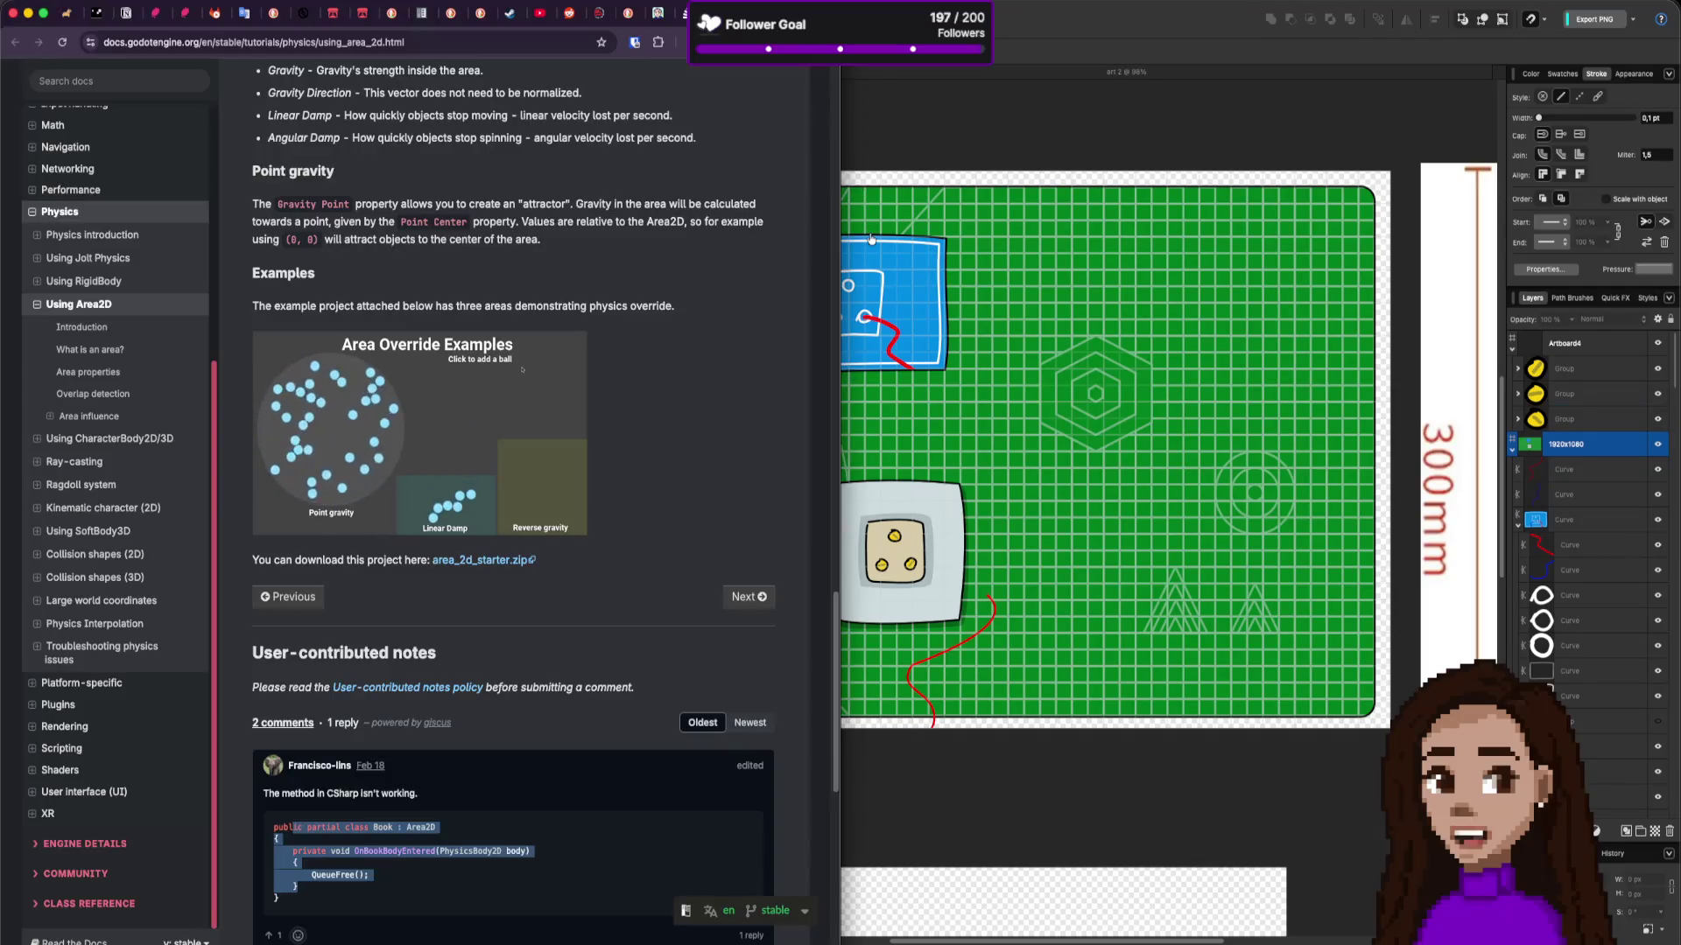
pyautogui.click(871, 238)
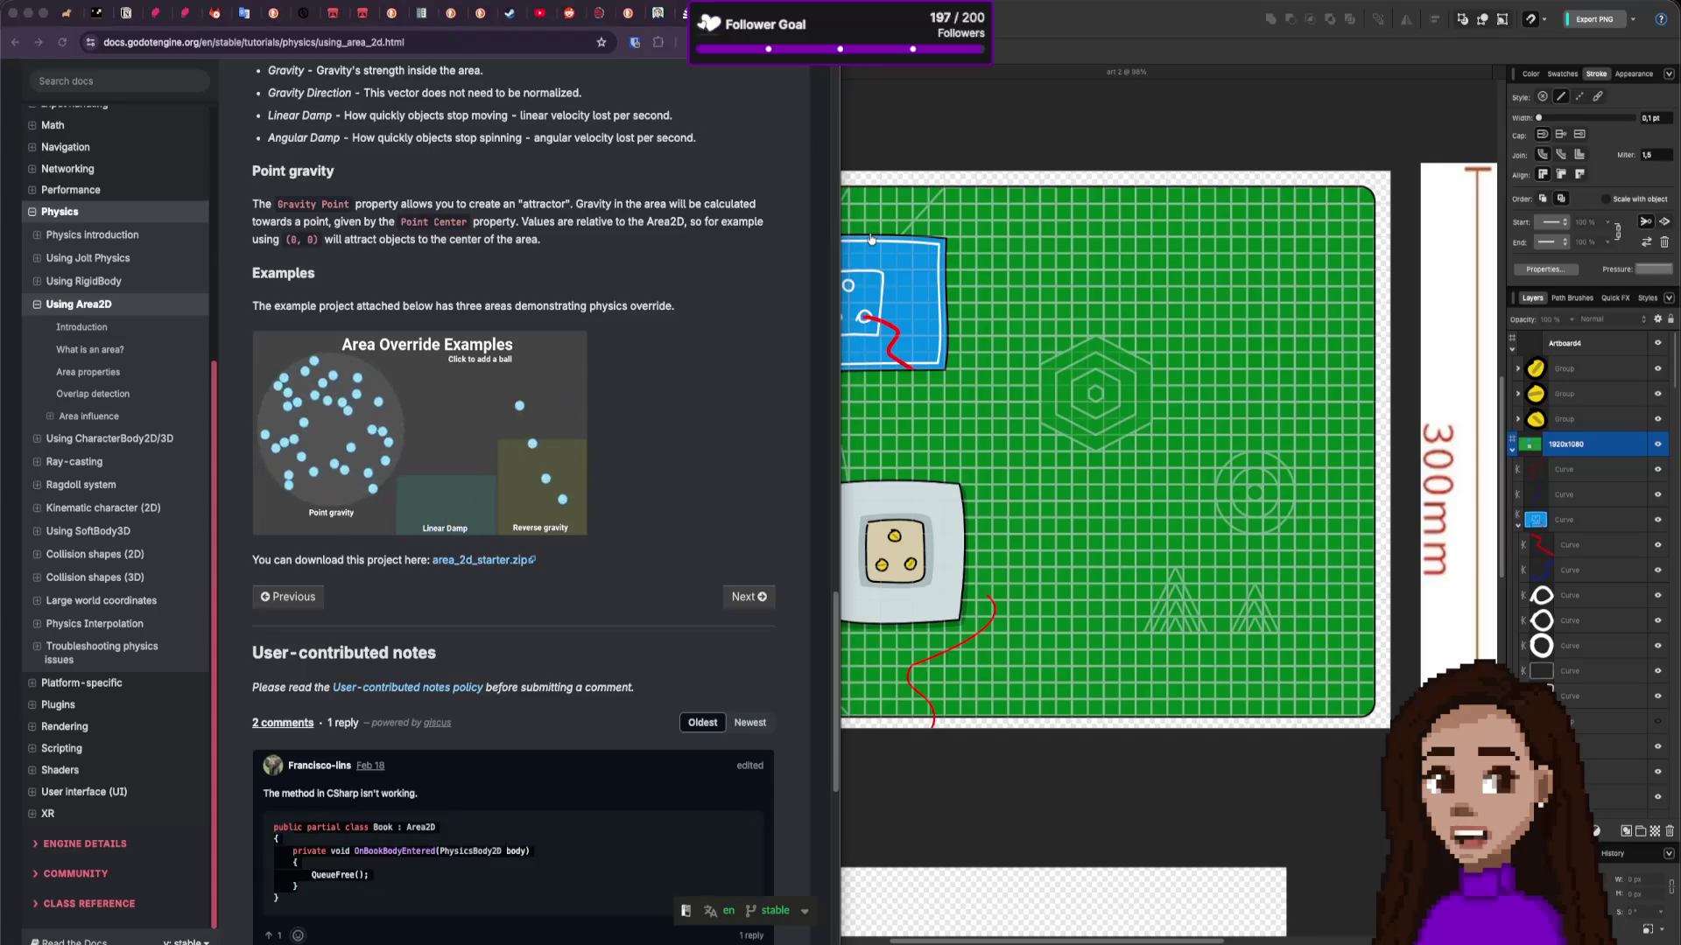
pyautogui.press('super+Tab')
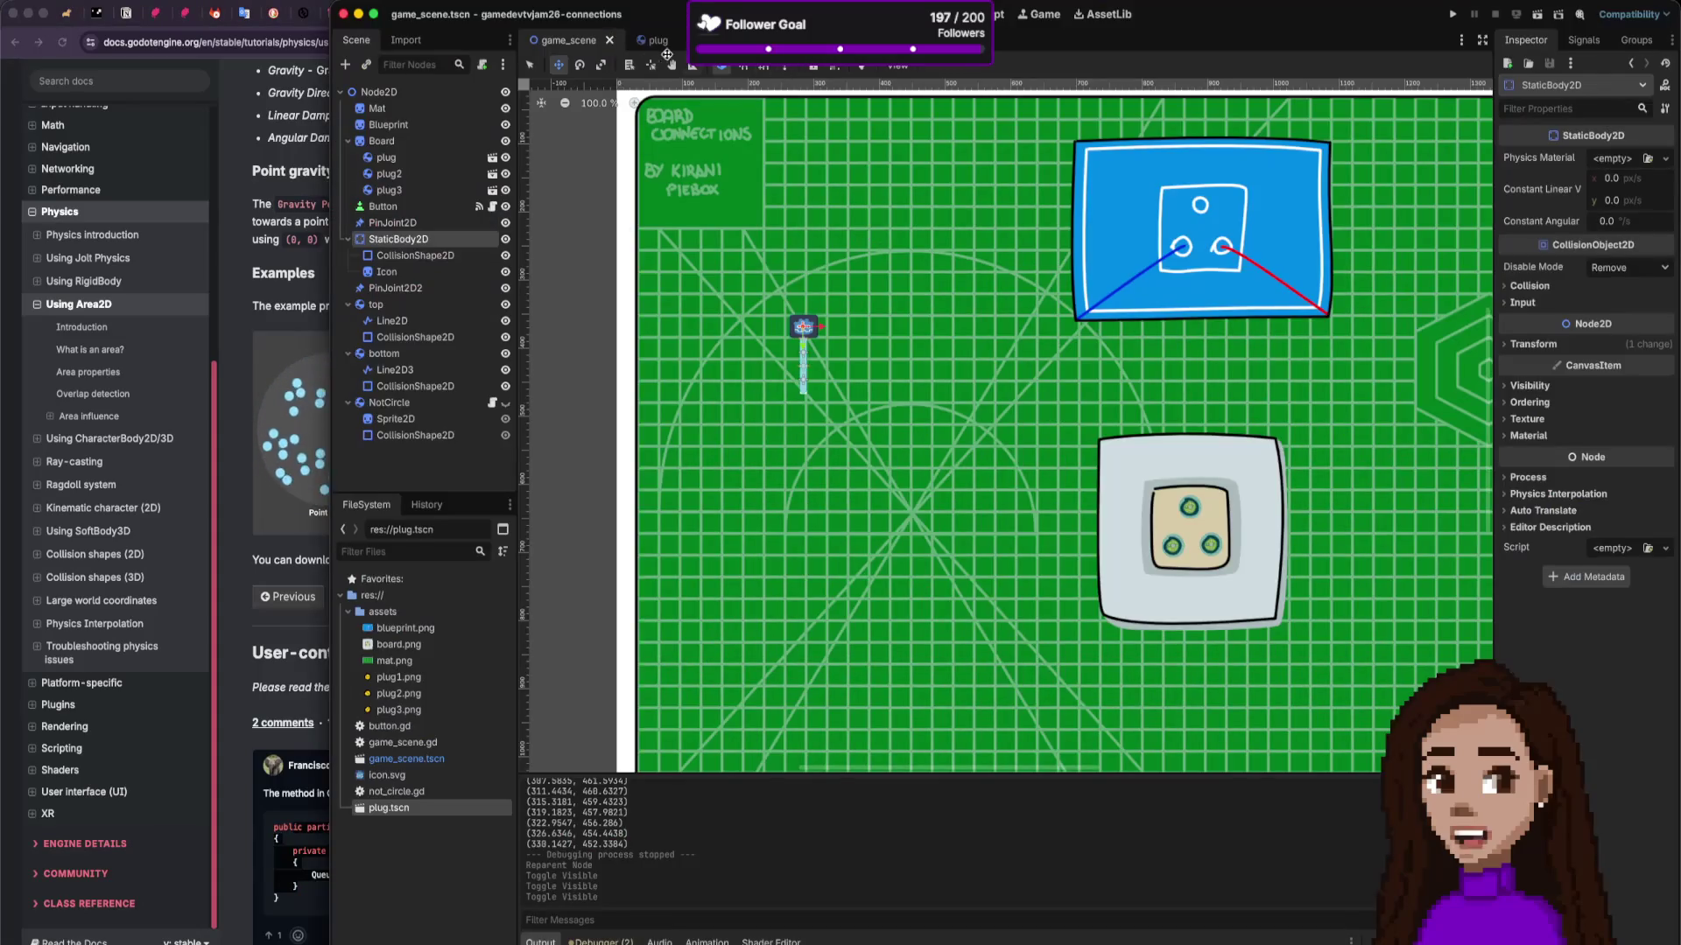
# Step: Scroll to the top of Using Area2D and open Physics introduction in a new tab
pyautogui.press('super+Tab')
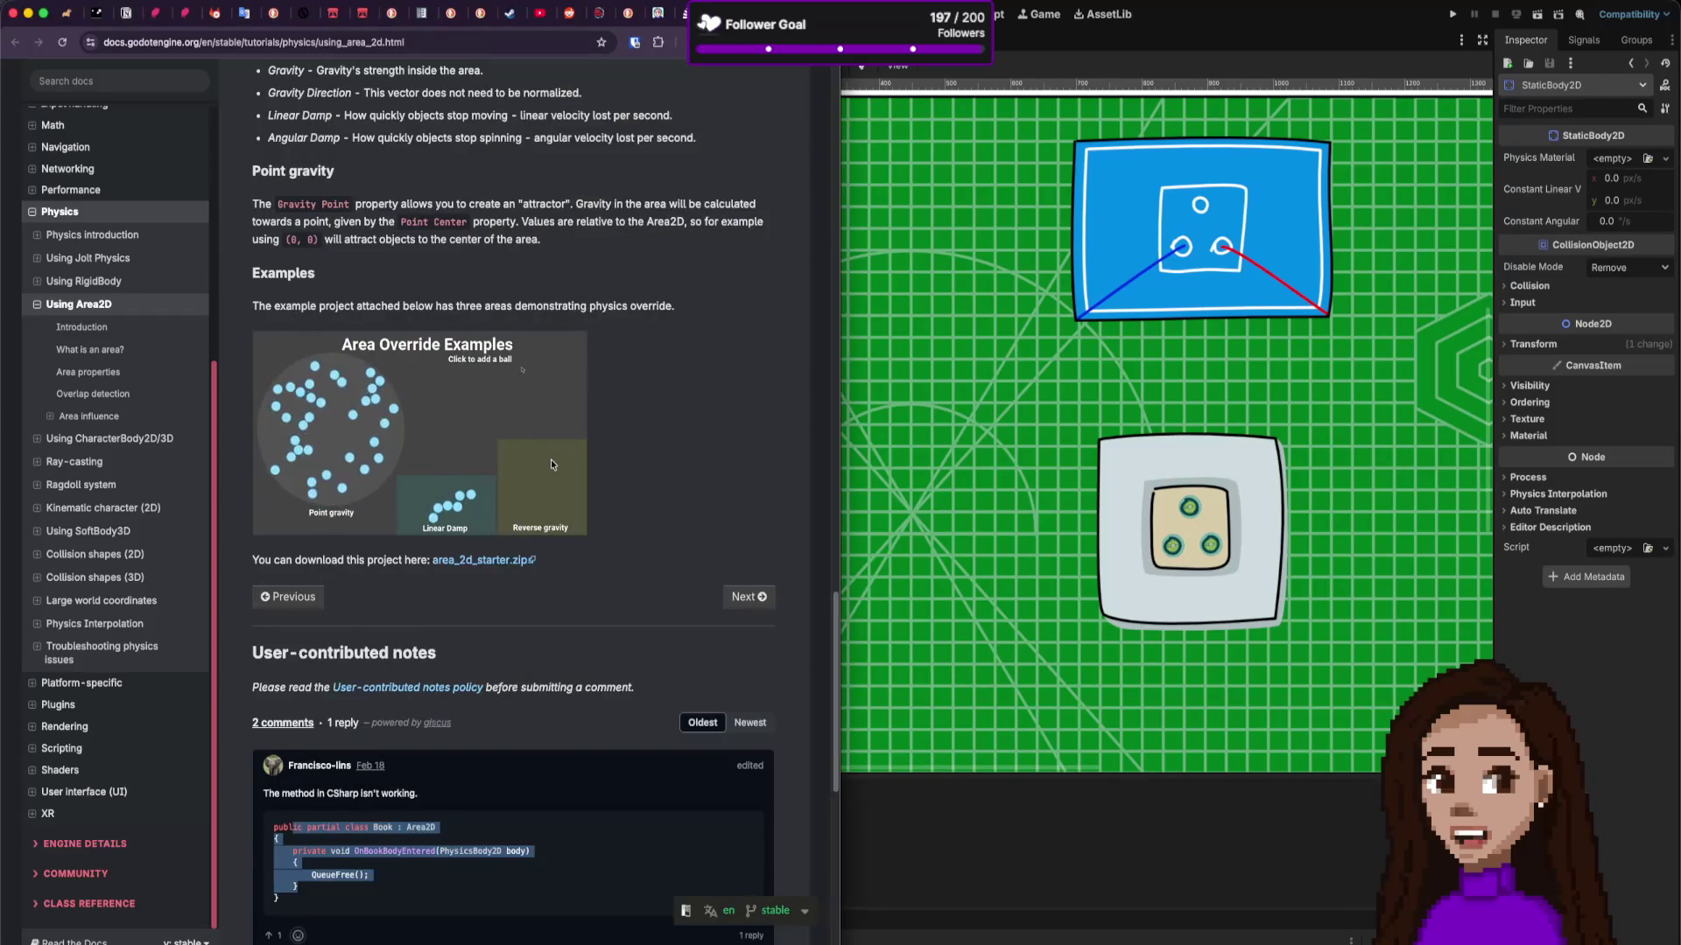
pyautogui.scroll(5, 549, 459)
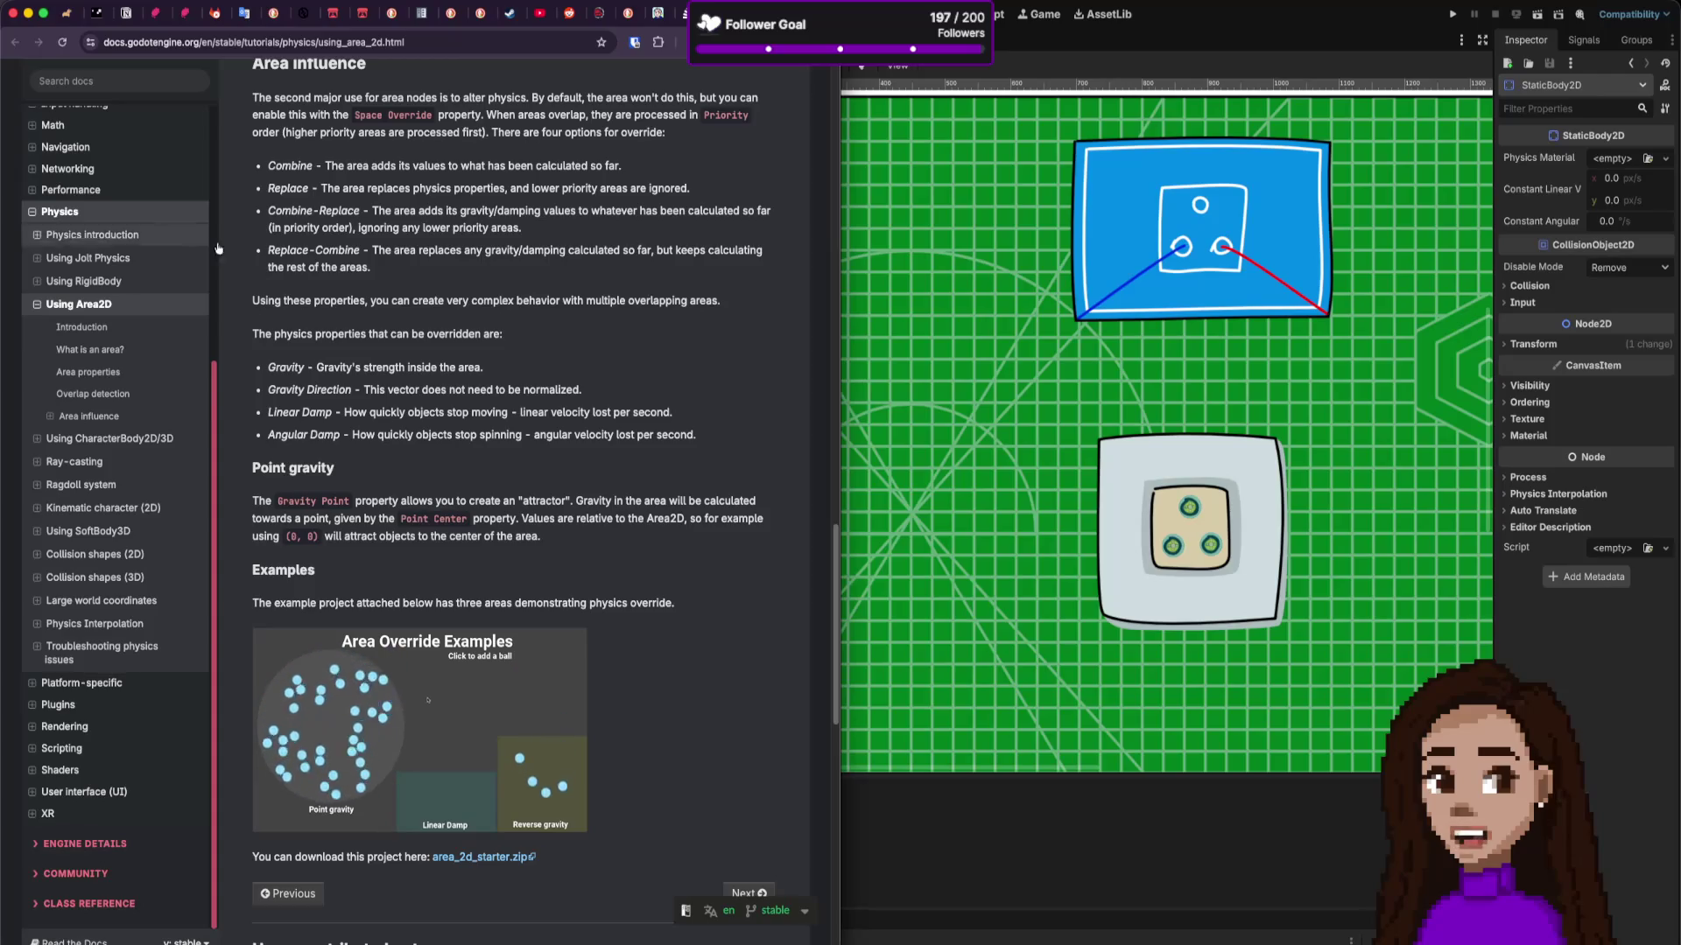
pyautogui.scroll(10, 542, 394)
pyautogui.scroll(-1, 542, 394)
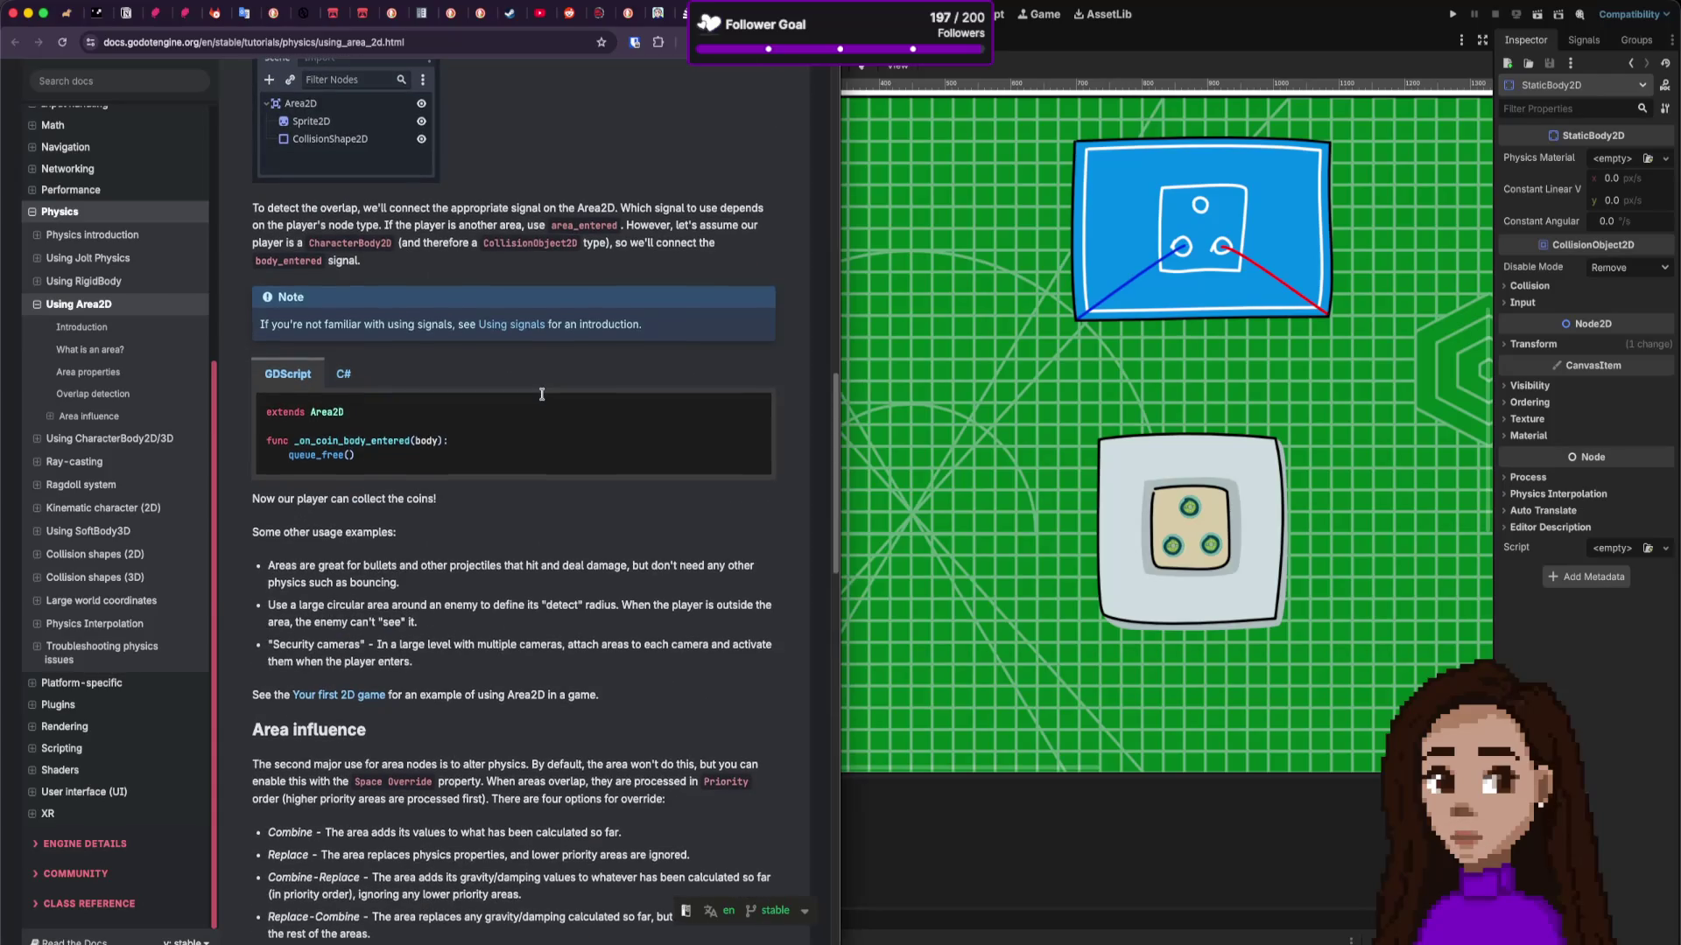
pyautogui.scroll(1, 476, 571)
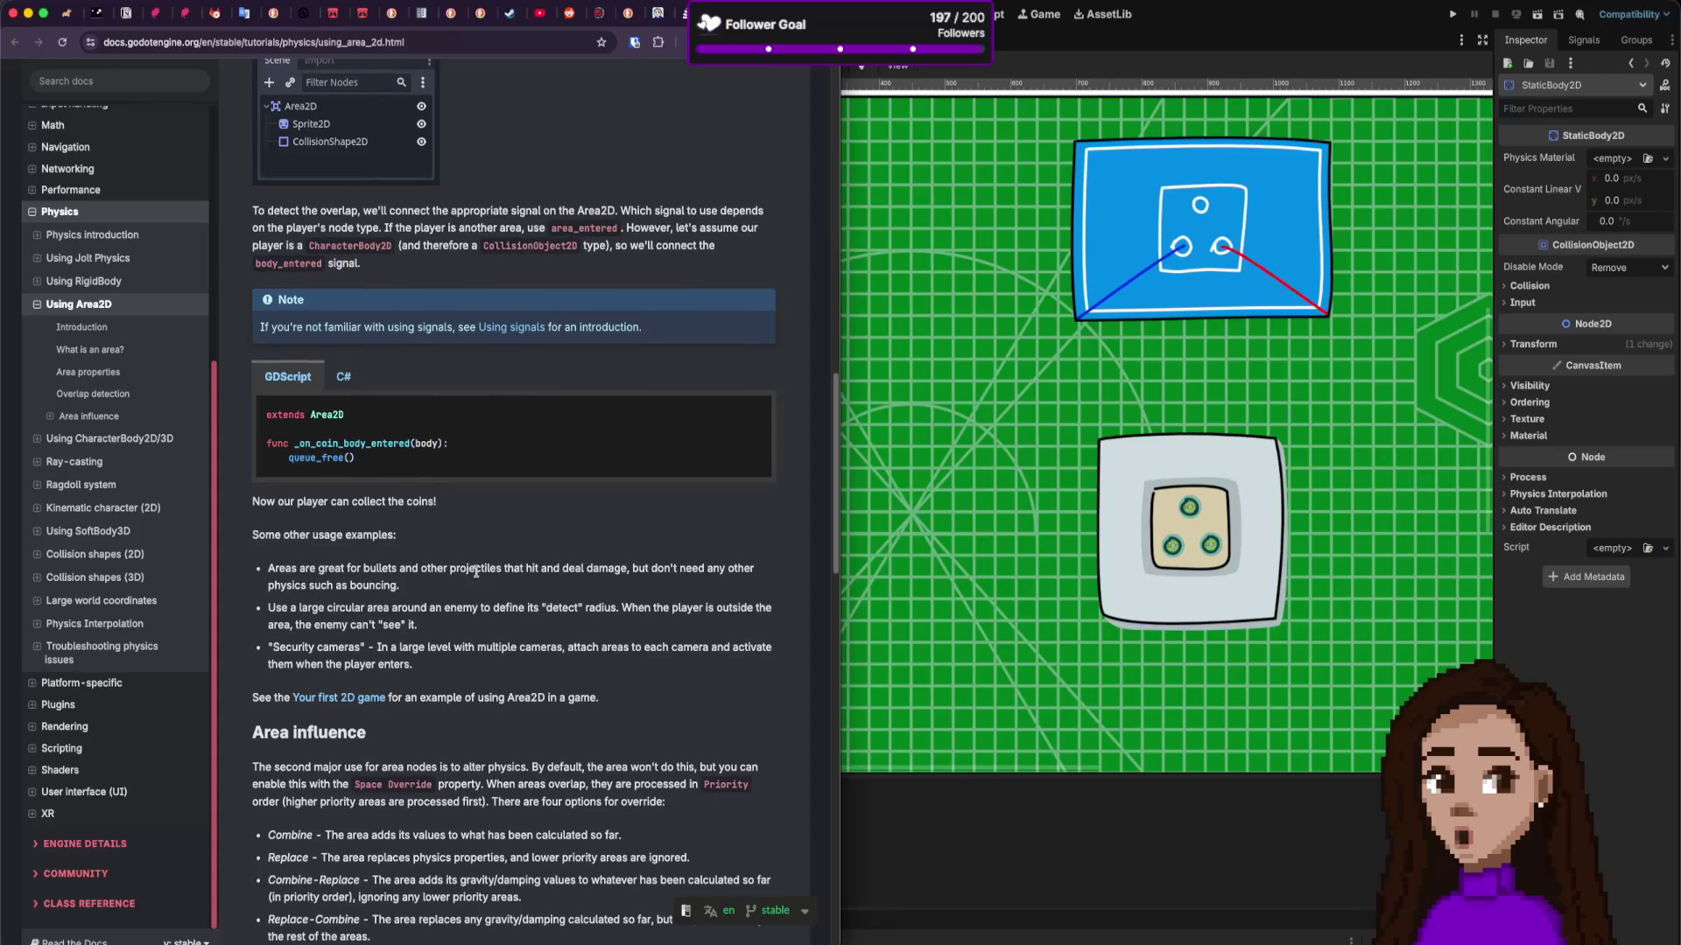
pyautogui.scroll(1, 411, 486)
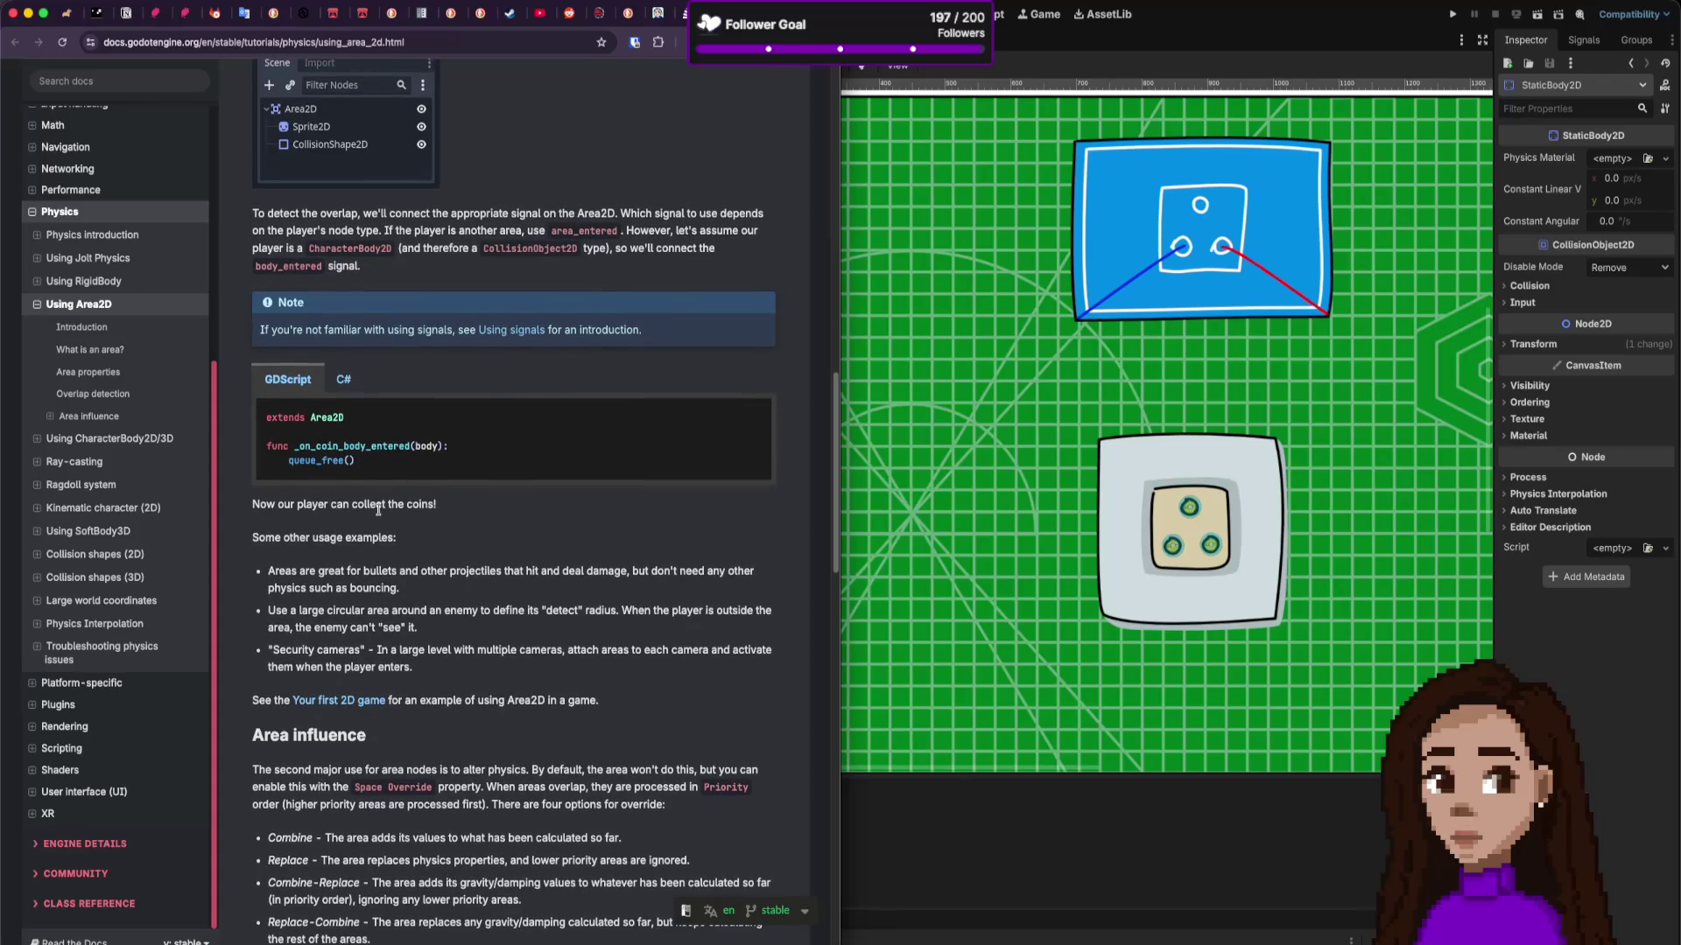
pyautogui.scroll(10, 327, 487)
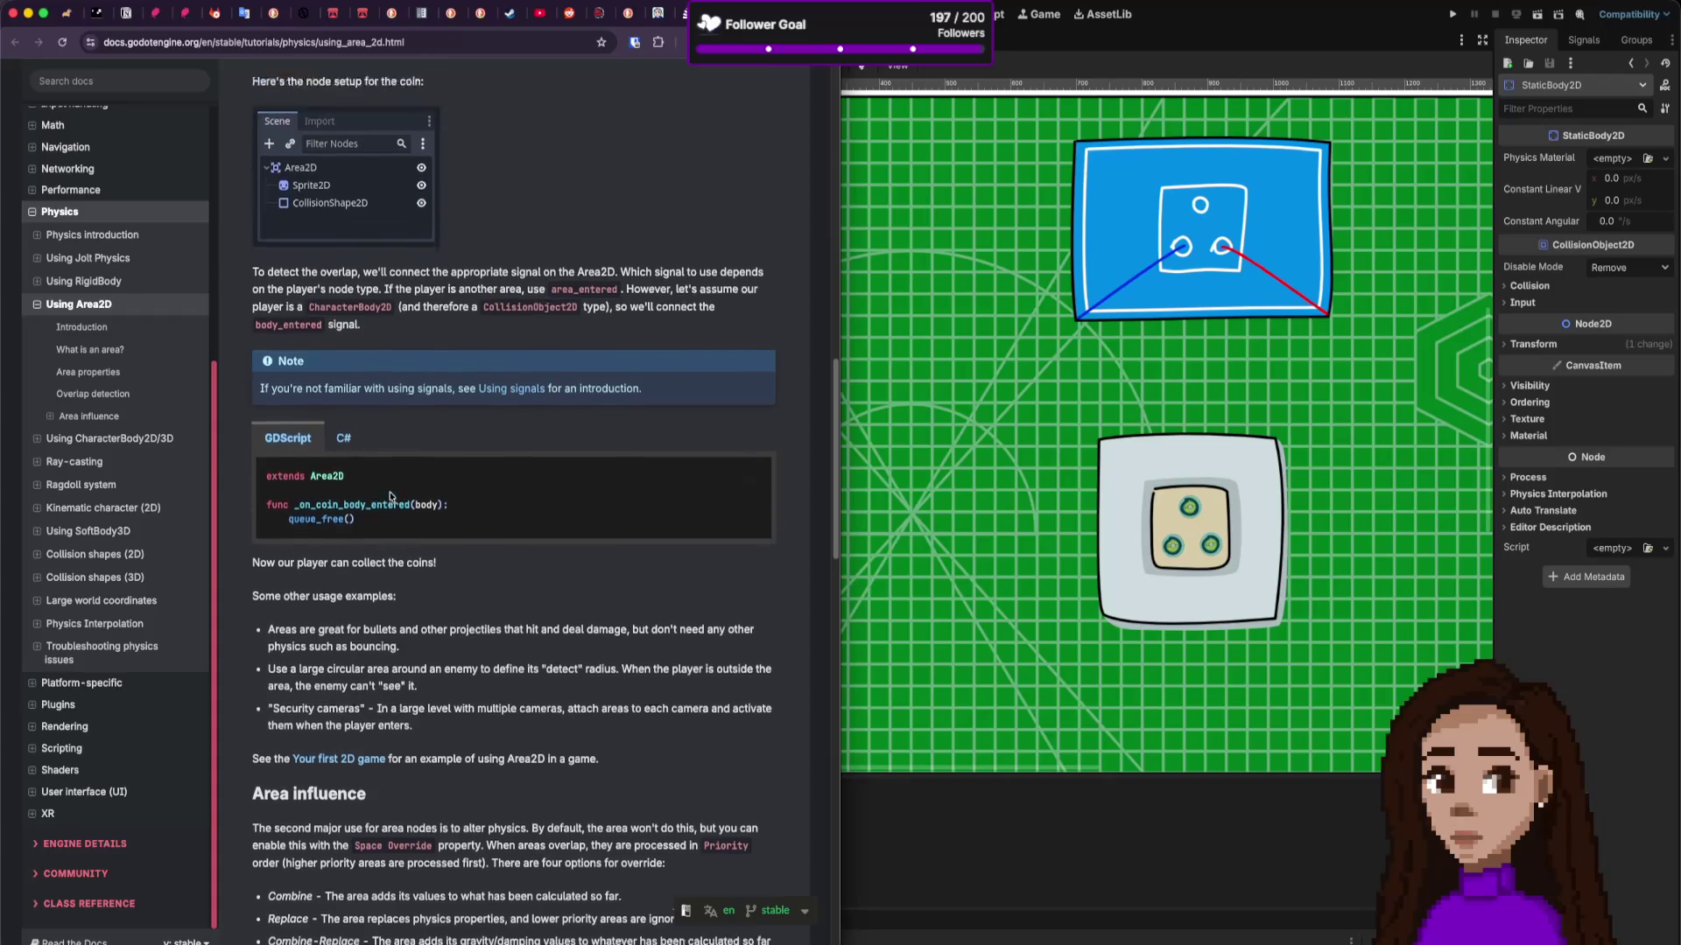
pyautogui.scroll(10, 475, 531)
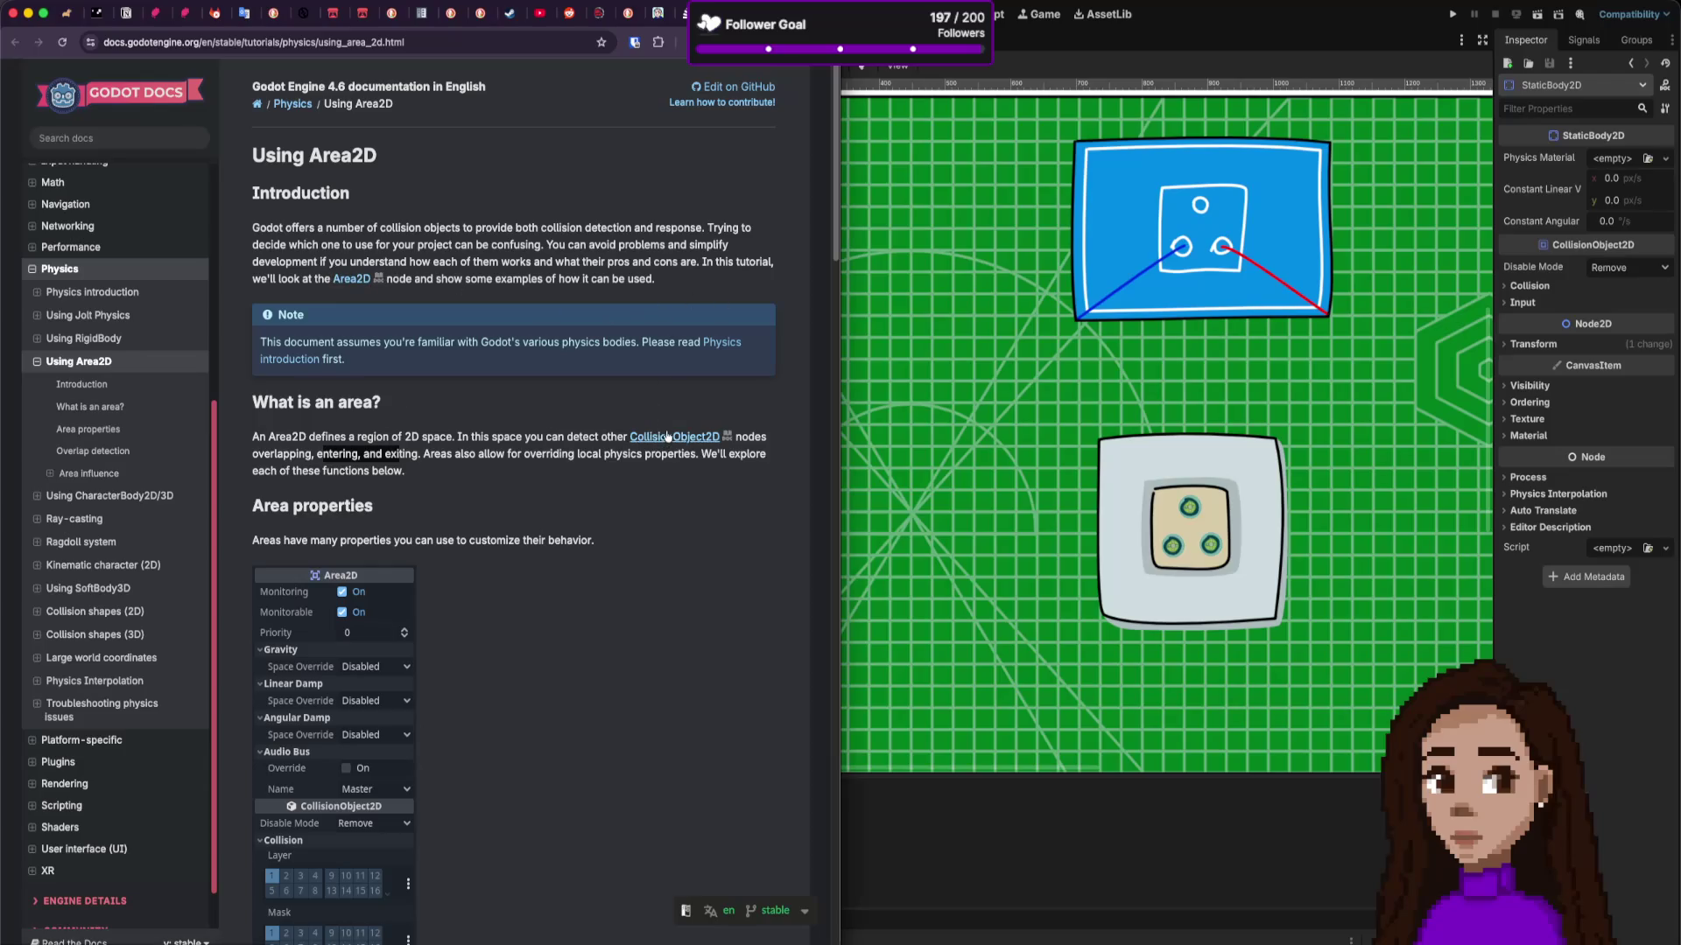
pyautogui.keyDown('super'); pyautogui.click(722, 343); pyautogui.keyUp('super')
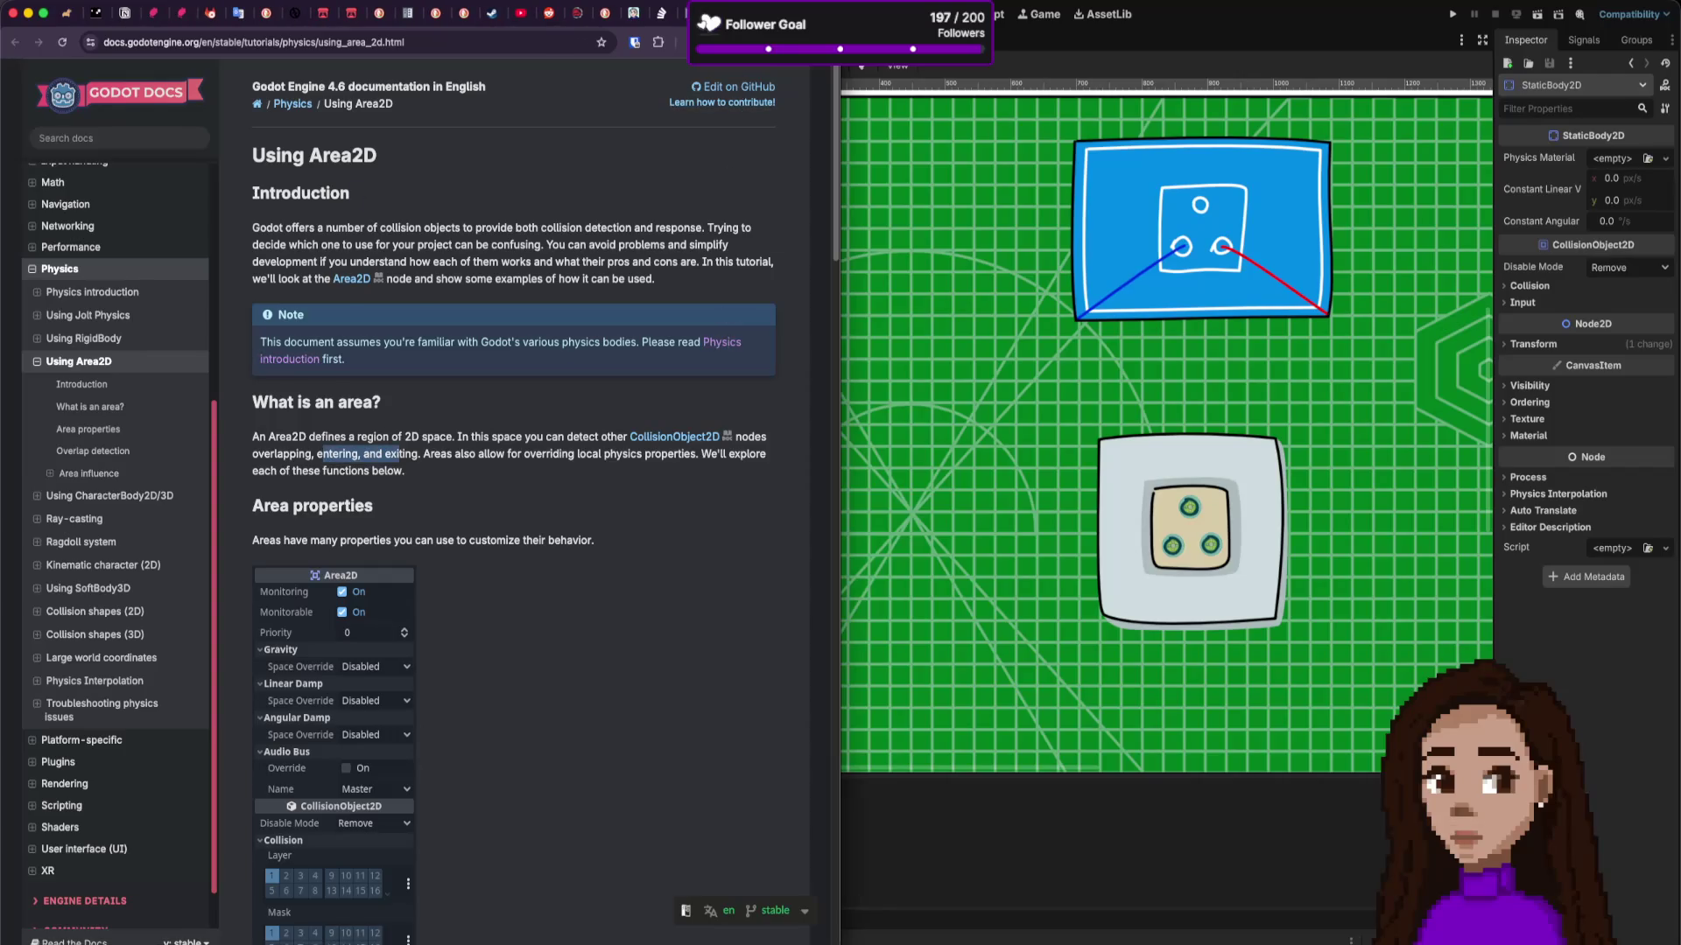
pyautogui.hotkey('ctrl', 'Tab')
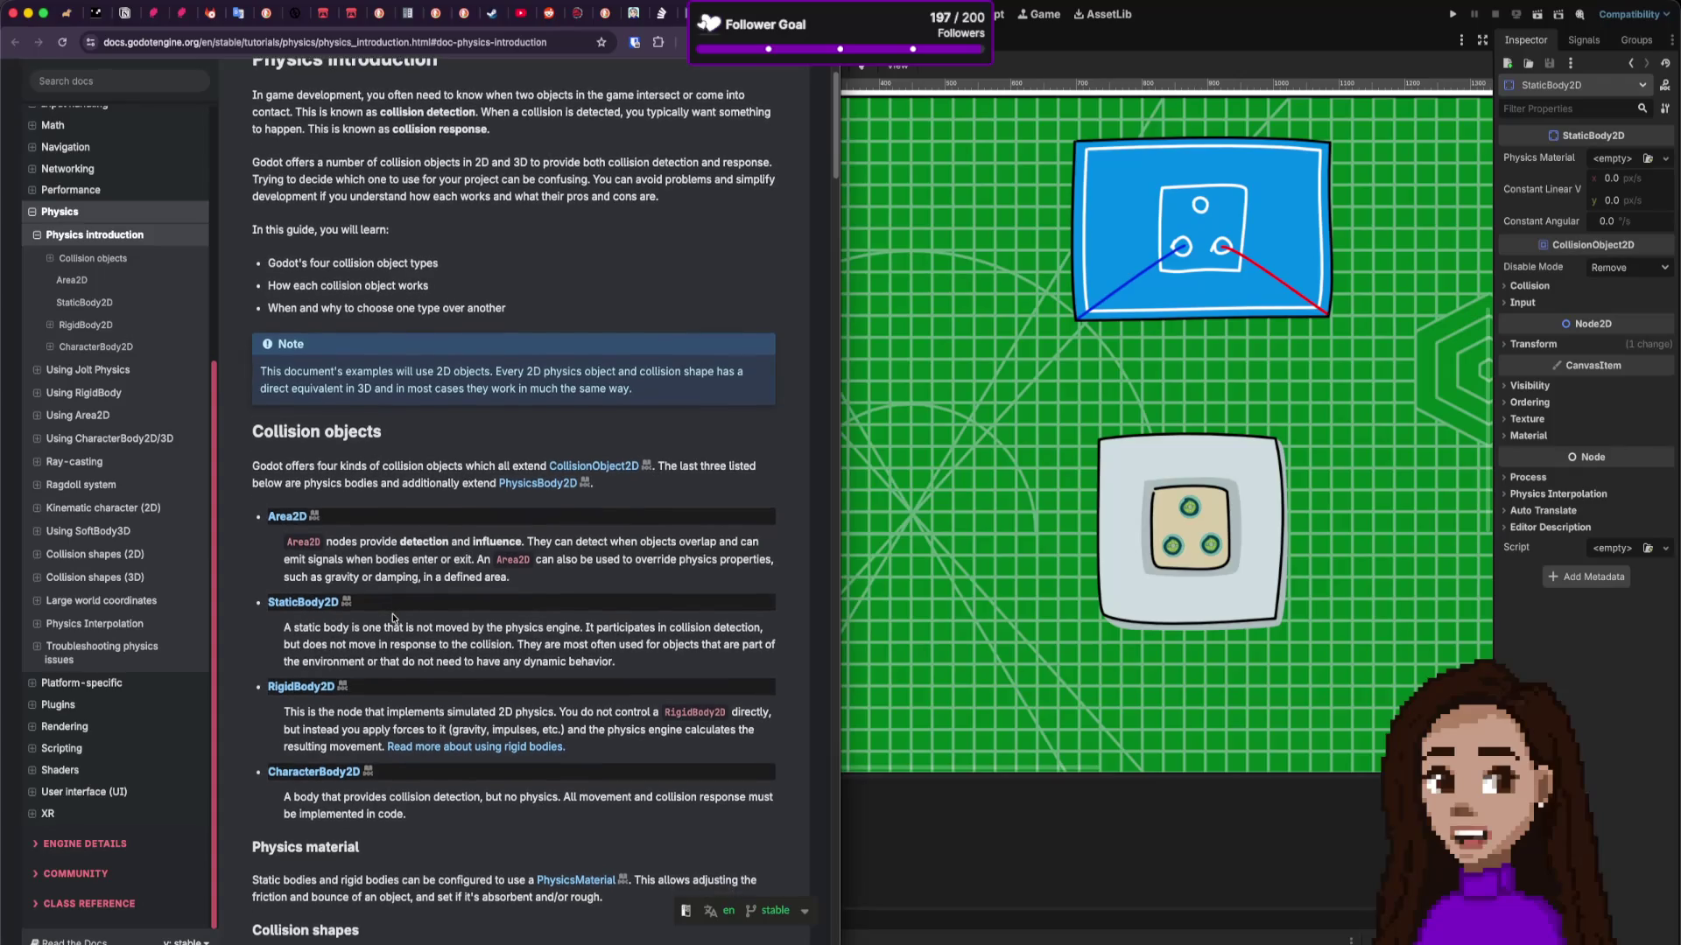
# Step: Read the collision object types, marking the CharacterBody2D description
pyautogui.scroll(-2, 393, 618)
pyautogui.moveTo(416, 557)
pyautogui.mouseDown()
pyautogui.moveTo(733, 552)
pyautogui.moveTo(367, 575)
pyautogui.moveTo(643, 578)
pyautogui.moveTo(471, 587)
pyautogui.mouseUp()
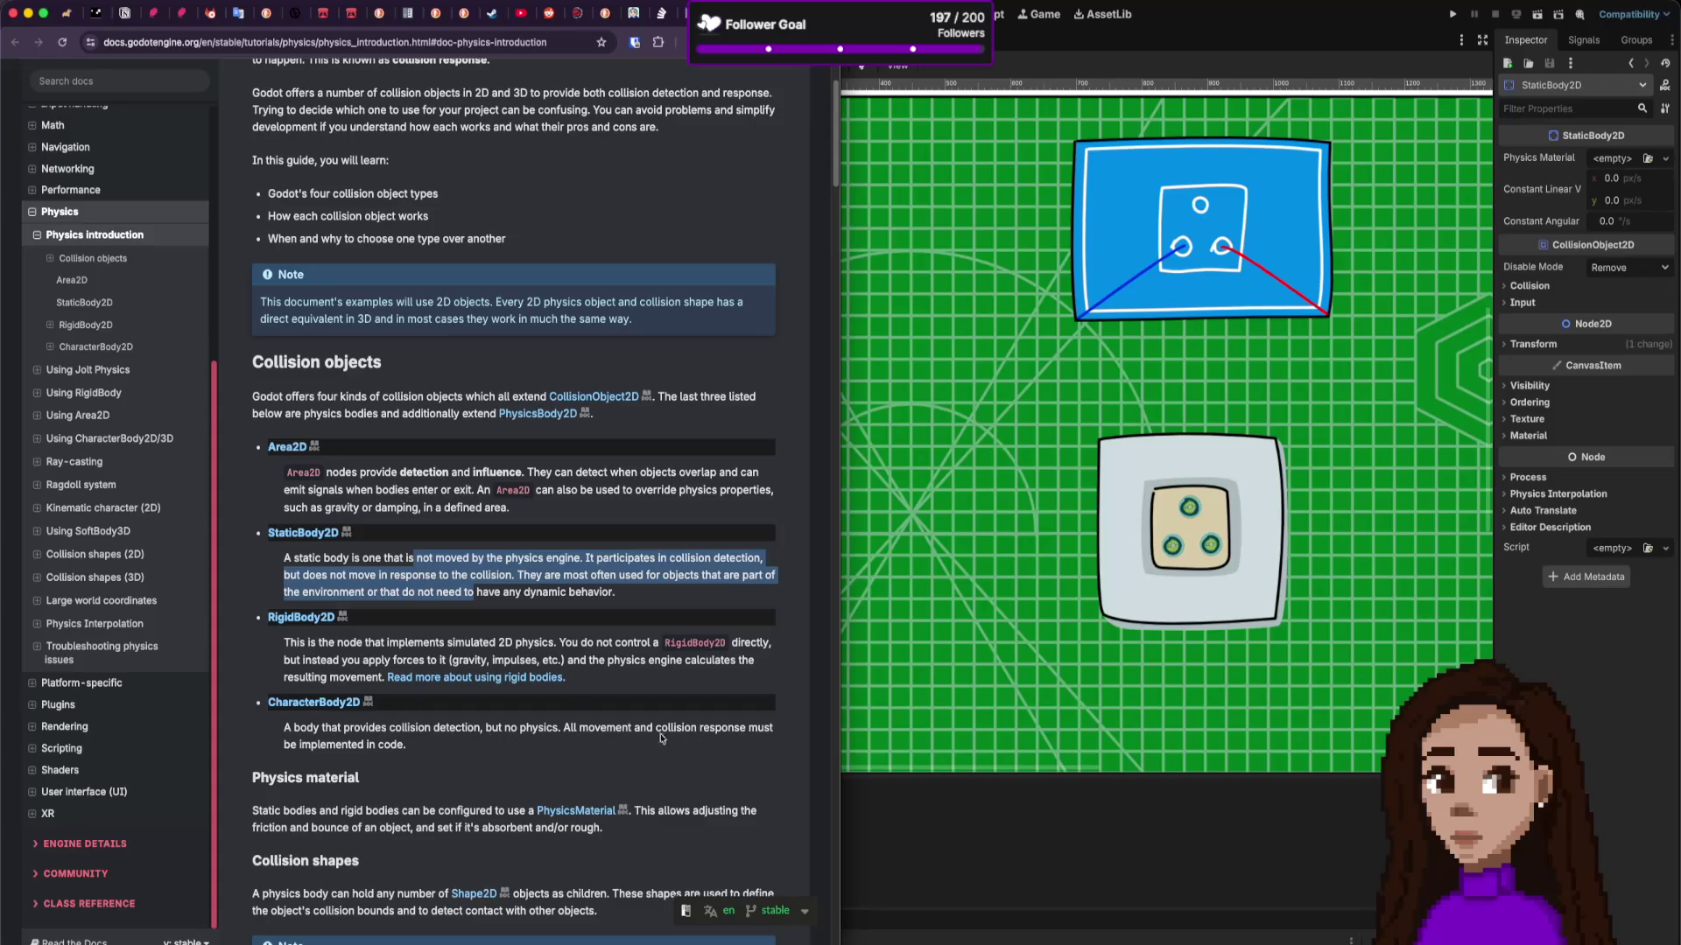
pyautogui.moveTo(545, 728); pyautogui.dragTo(481, 743)
pyautogui.click(428, 737)
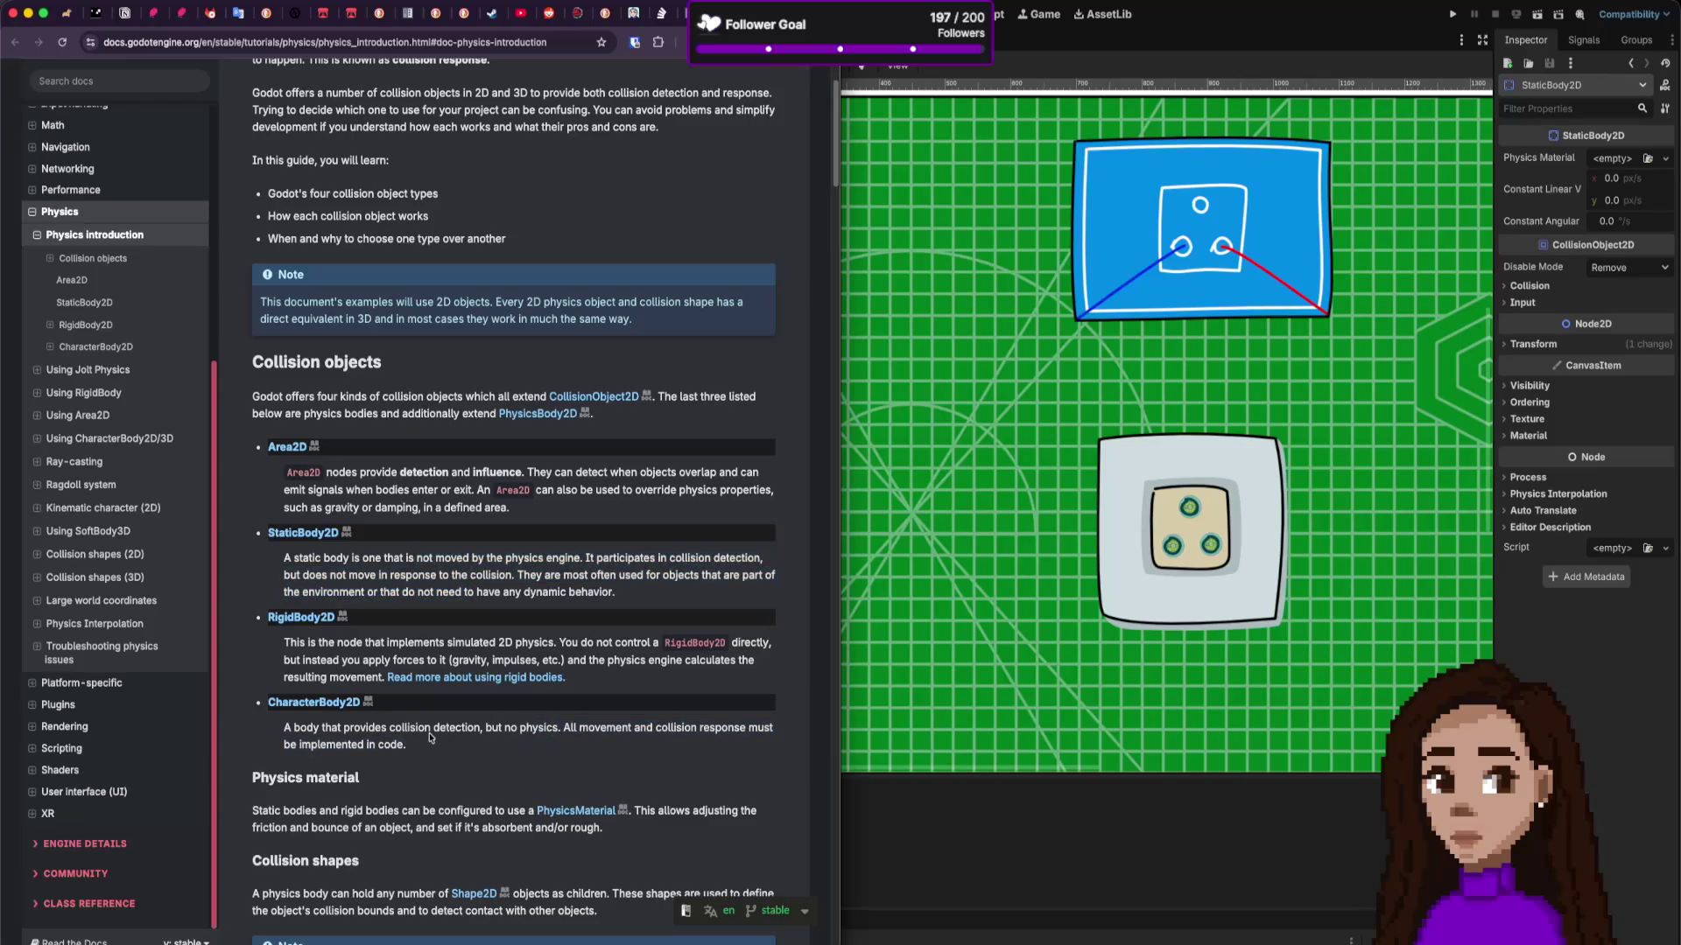
# Step: Note that Area2D provides detection and influence, then open plug.tscn in Godot
pyautogui.scroll(-2, 430, 741)
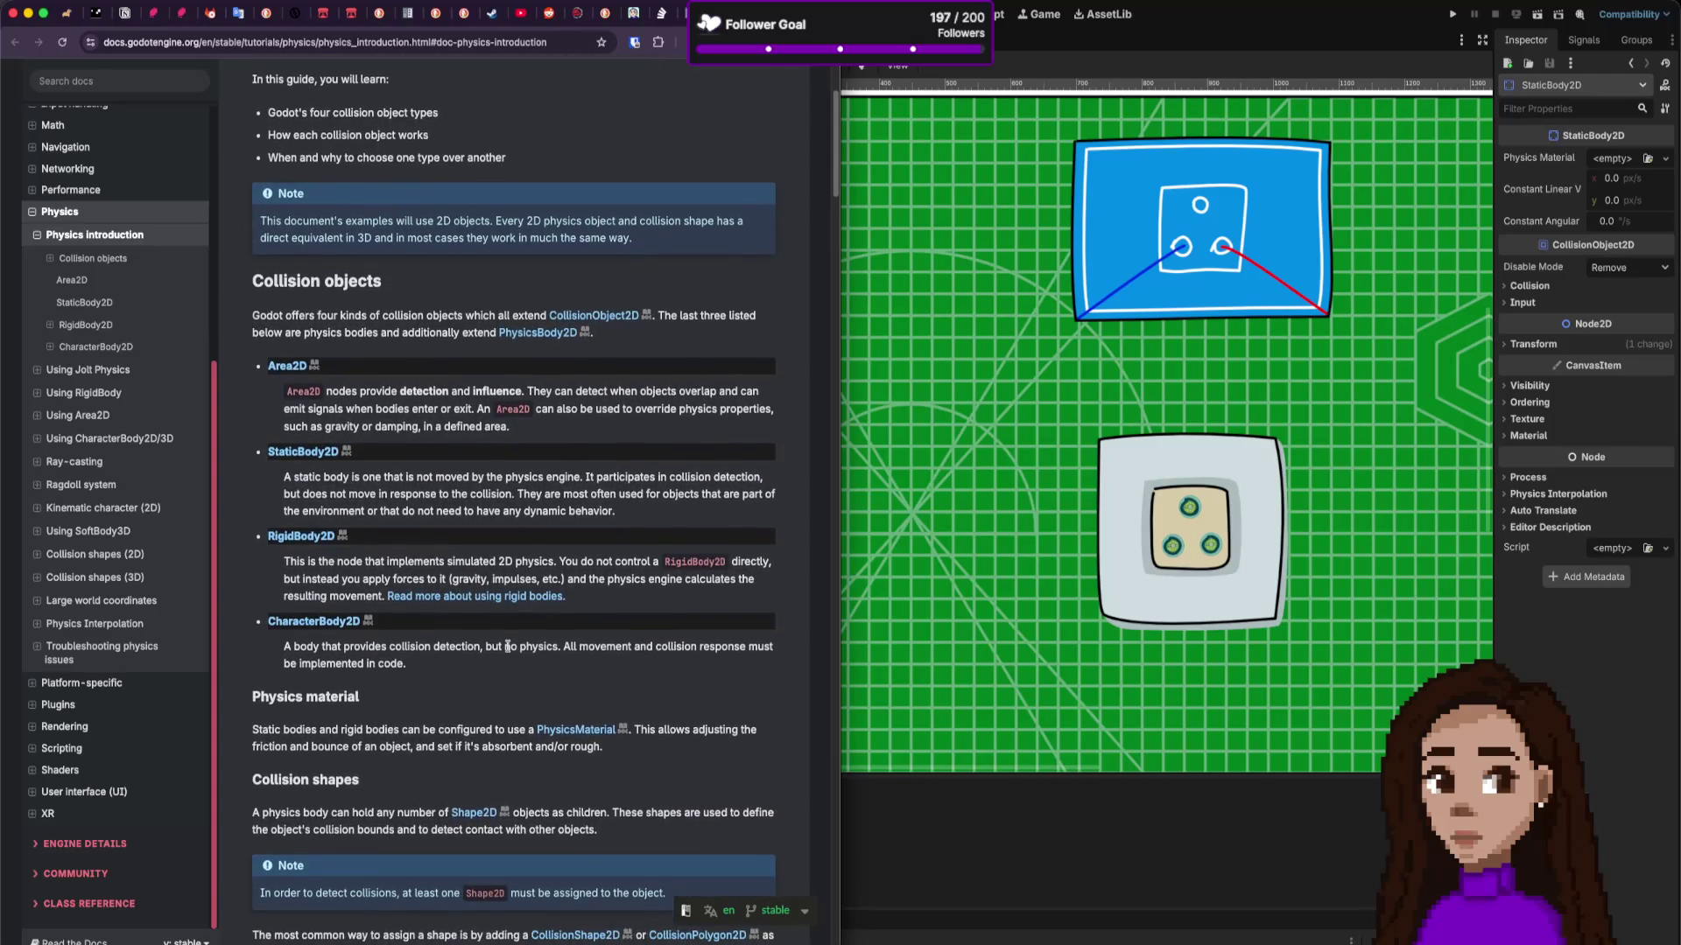
pyautogui.moveTo(354, 394); pyautogui.dragTo(504, 391)
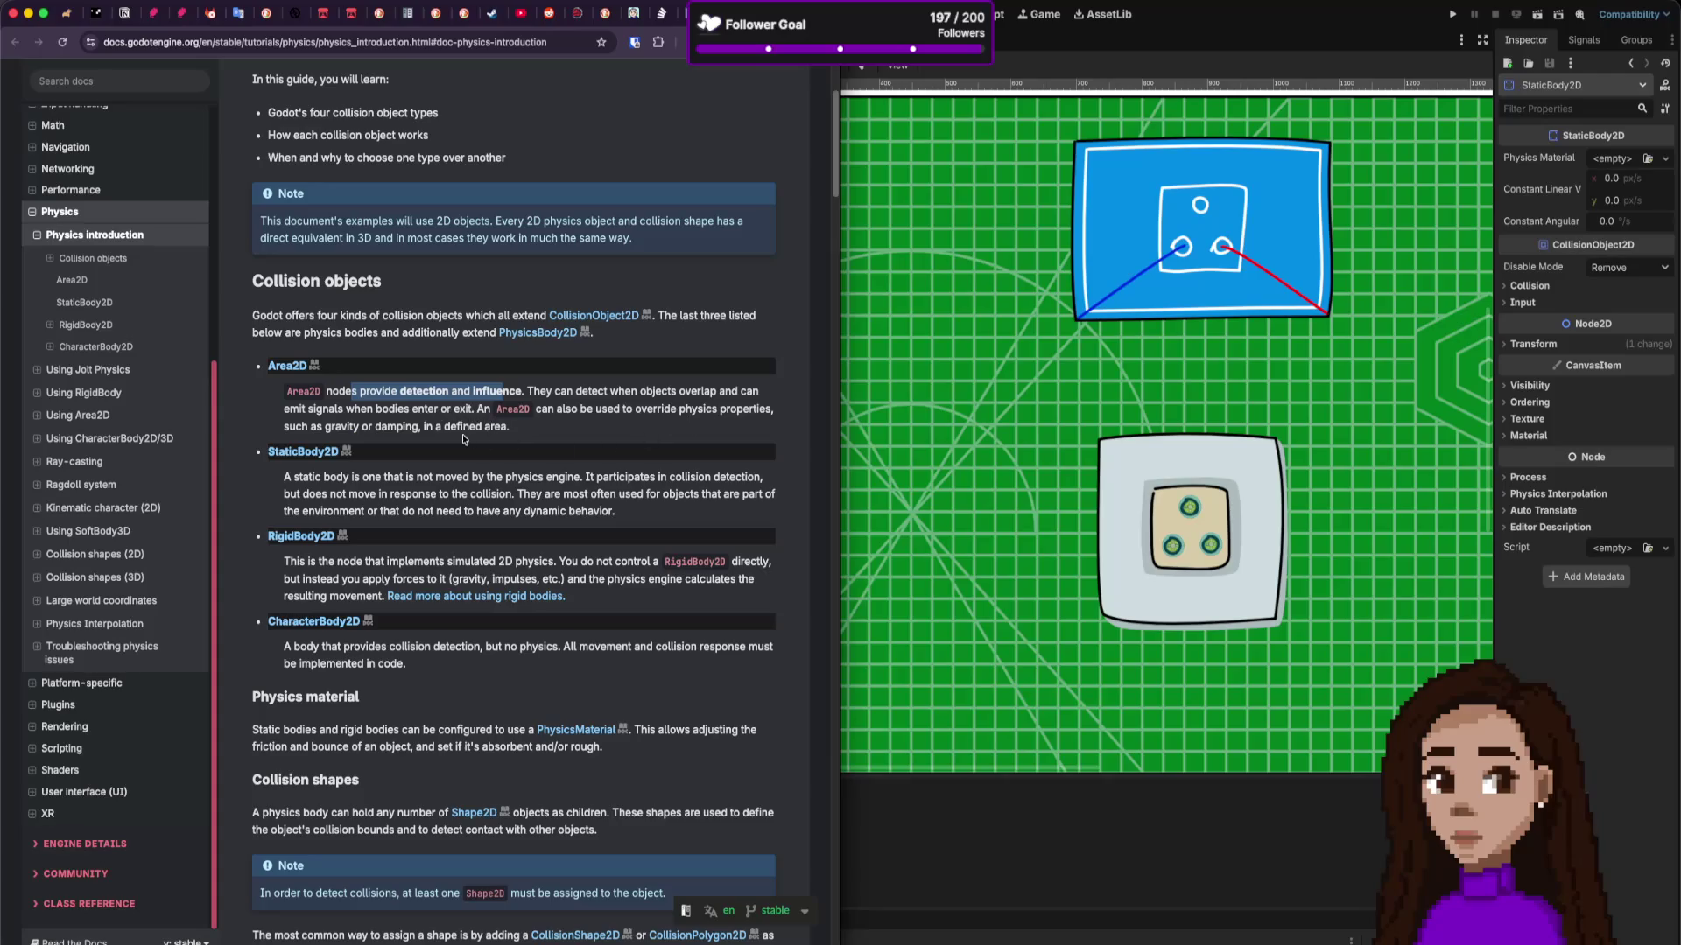
pyautogui.click(423, 400)
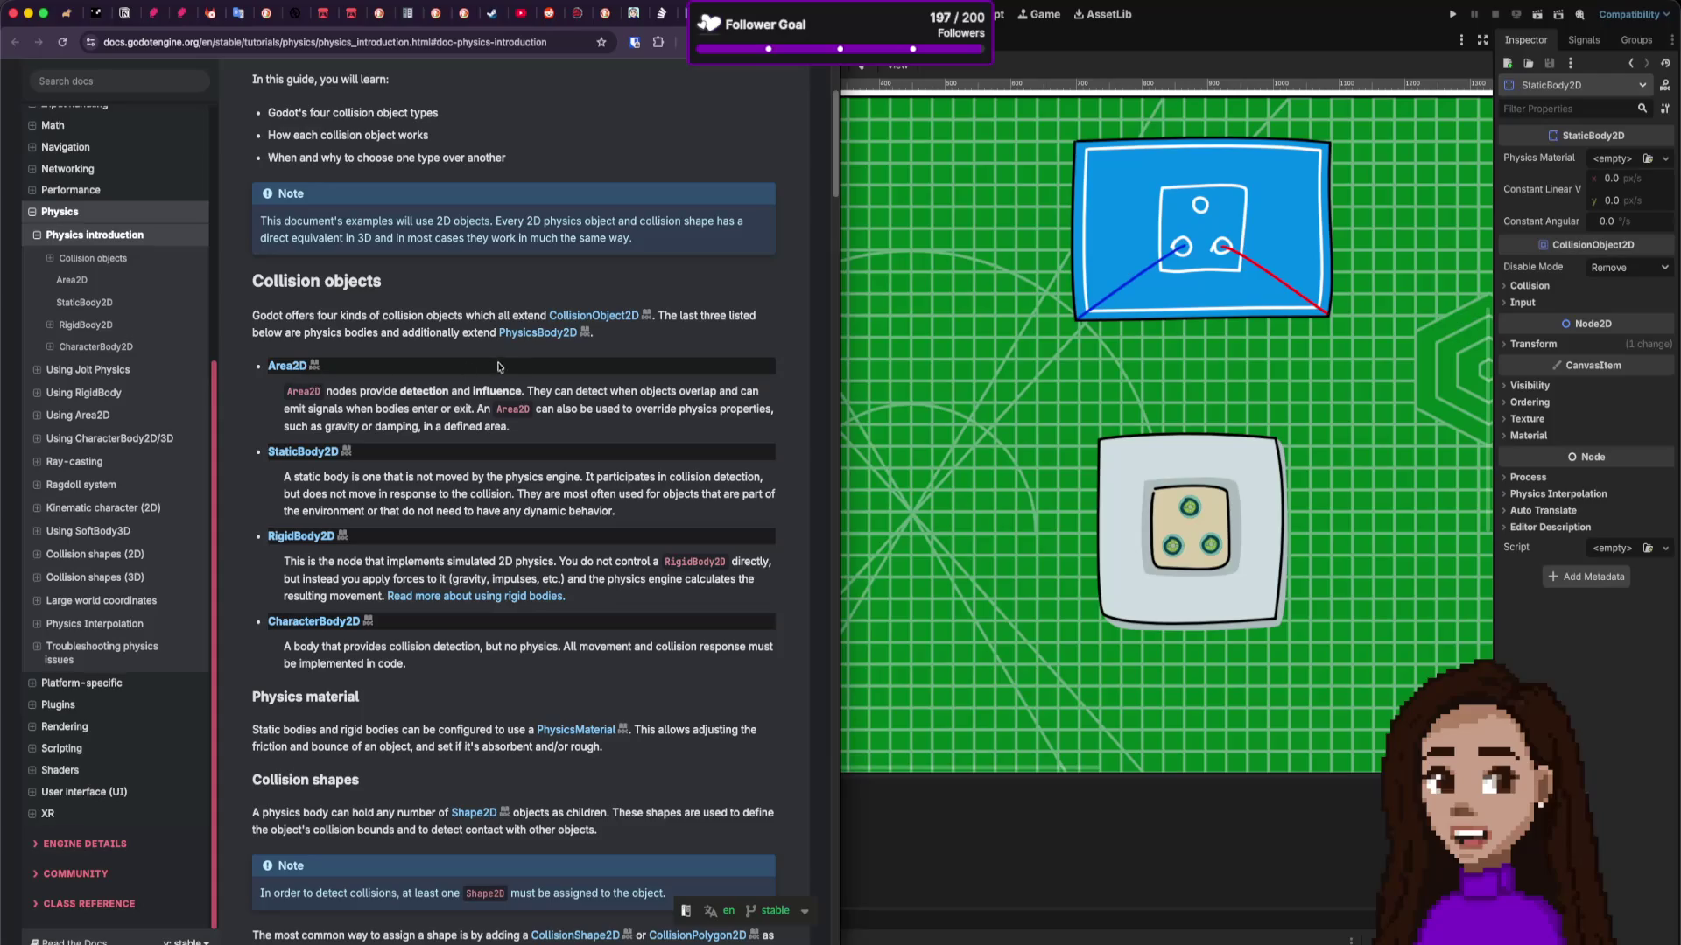
pyautogui.scroll(-1, 394, 563)
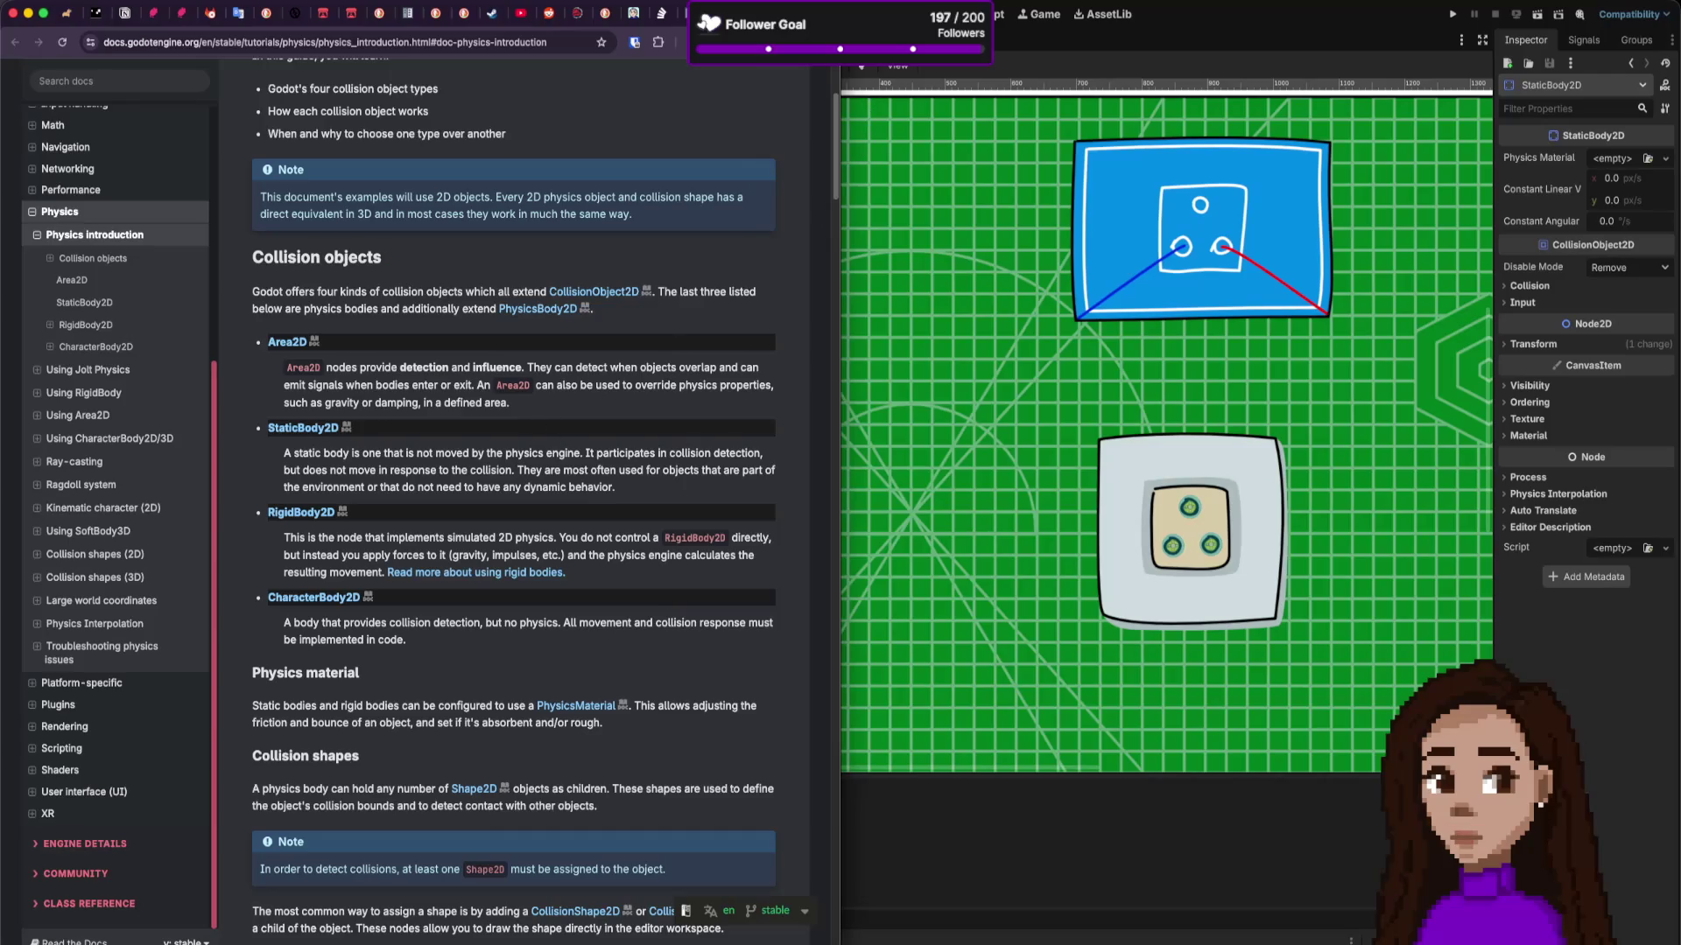
pyautogui.press('super+Tab')
pyautogui.click(639, 41)
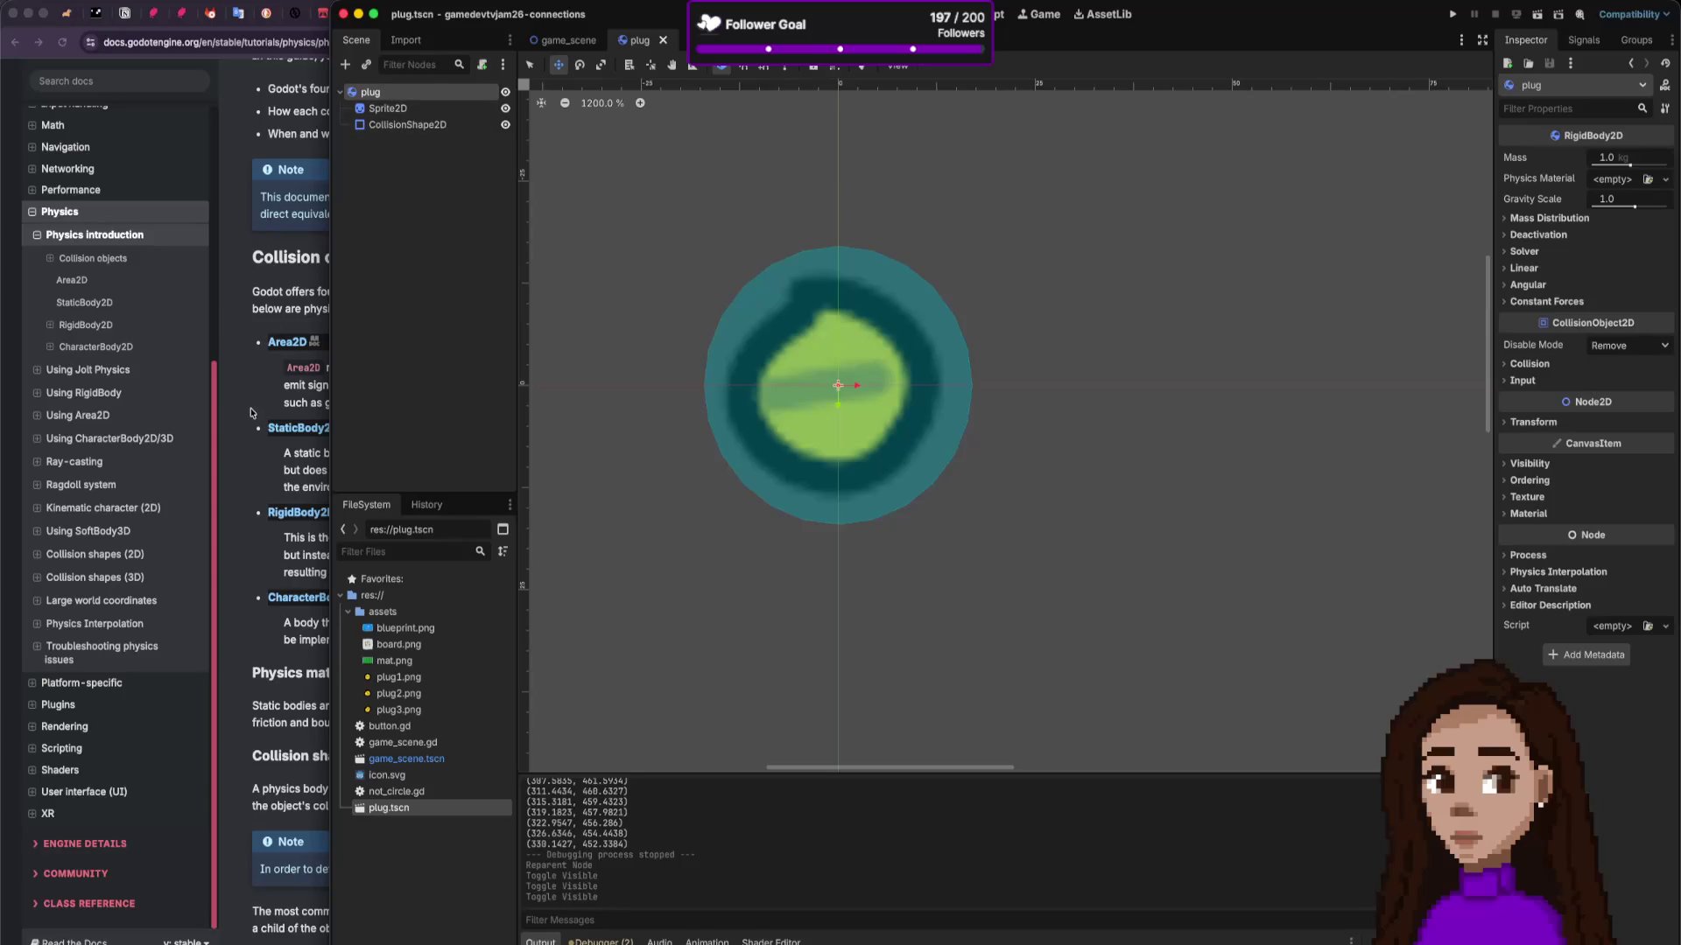
# Step: Add an Area2D child under plug and make it the scene root
pyautogui.click(257, 523)
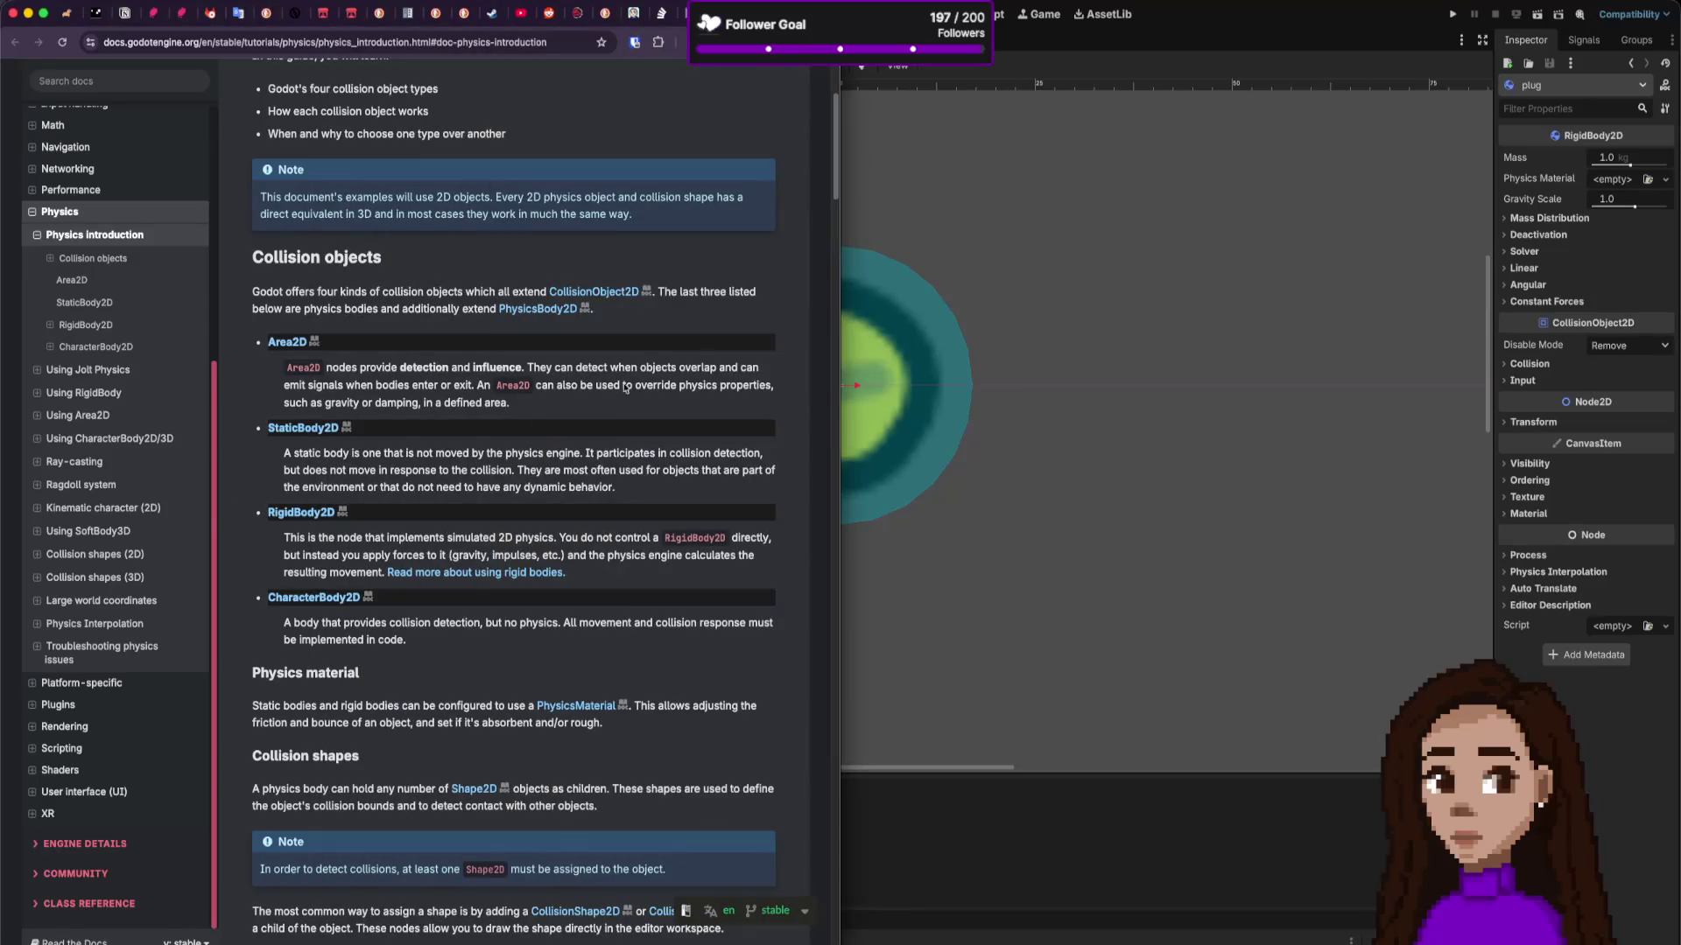
pyautogui.click(894, 218)
pyautogui.rightClick(424, 144)
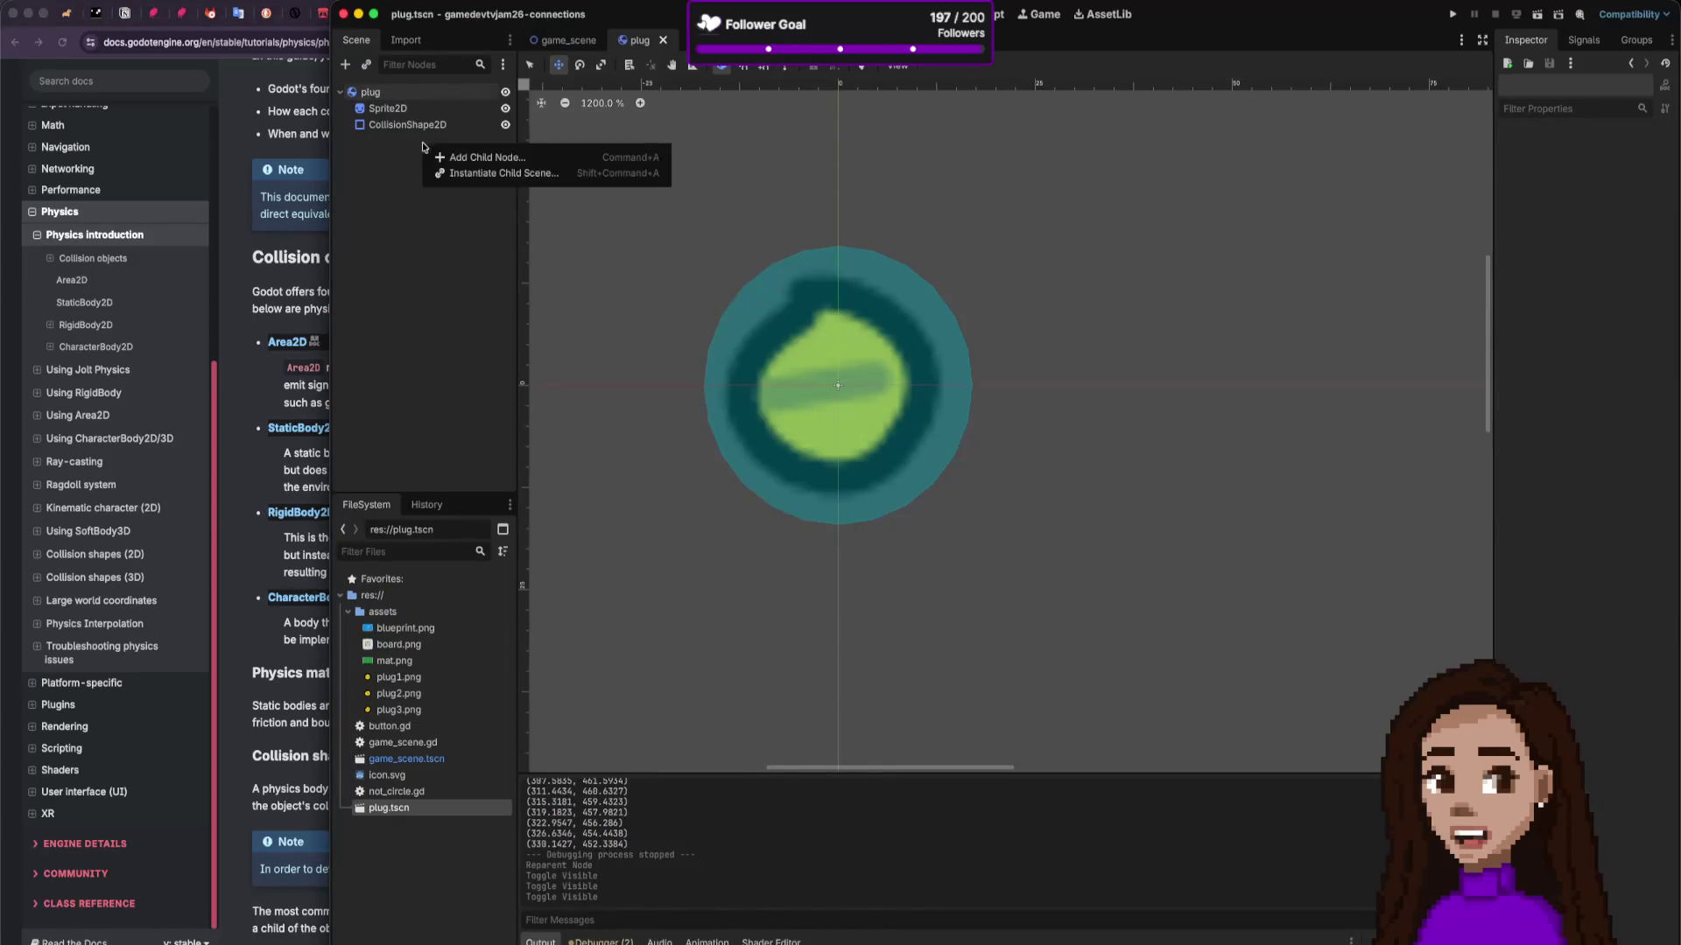
pyautogui.click(474, 158)
pyautogui.write('Area')
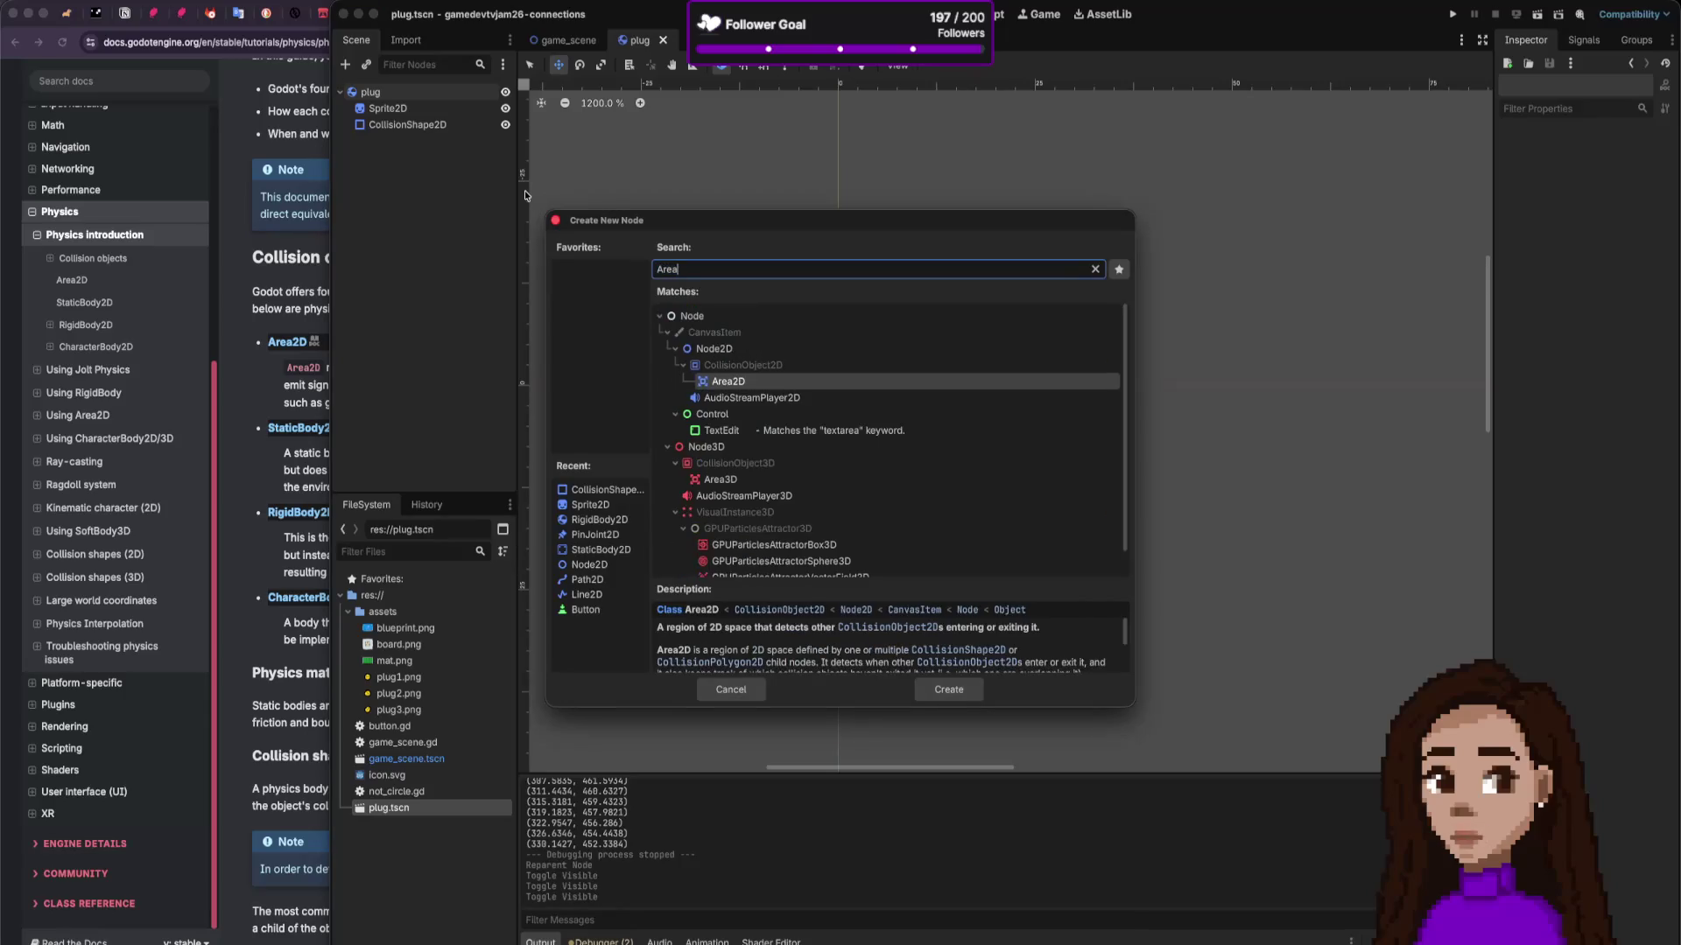
pyautogui.press('Return')
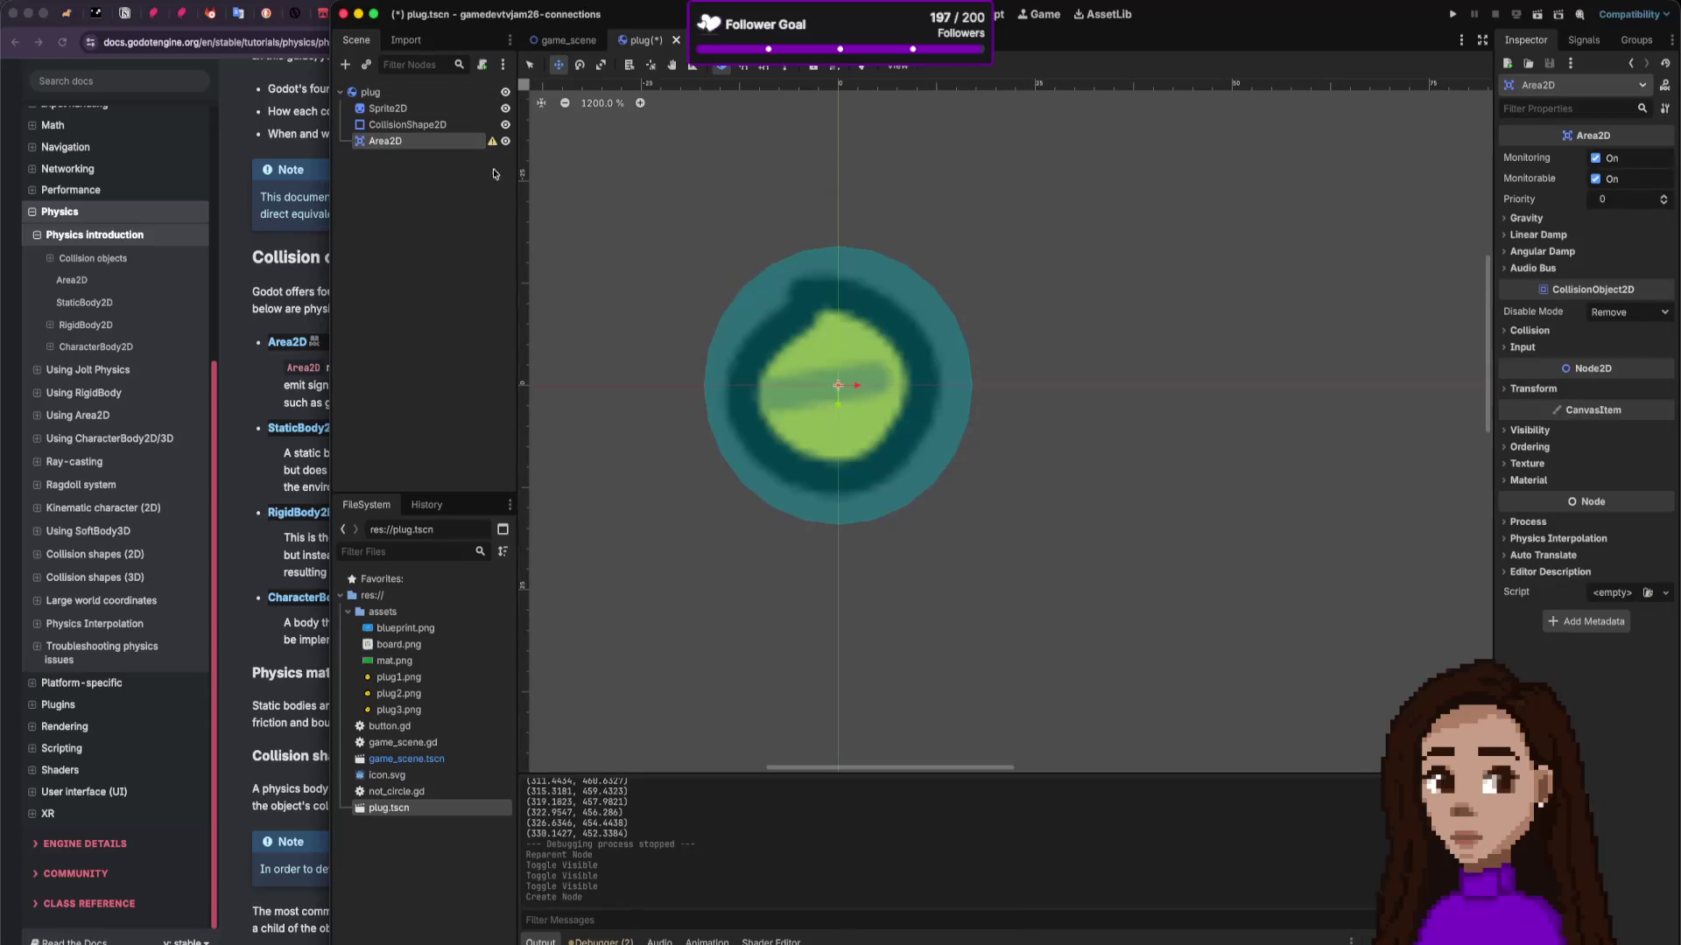
pyautogui.rightClick(404, 140)
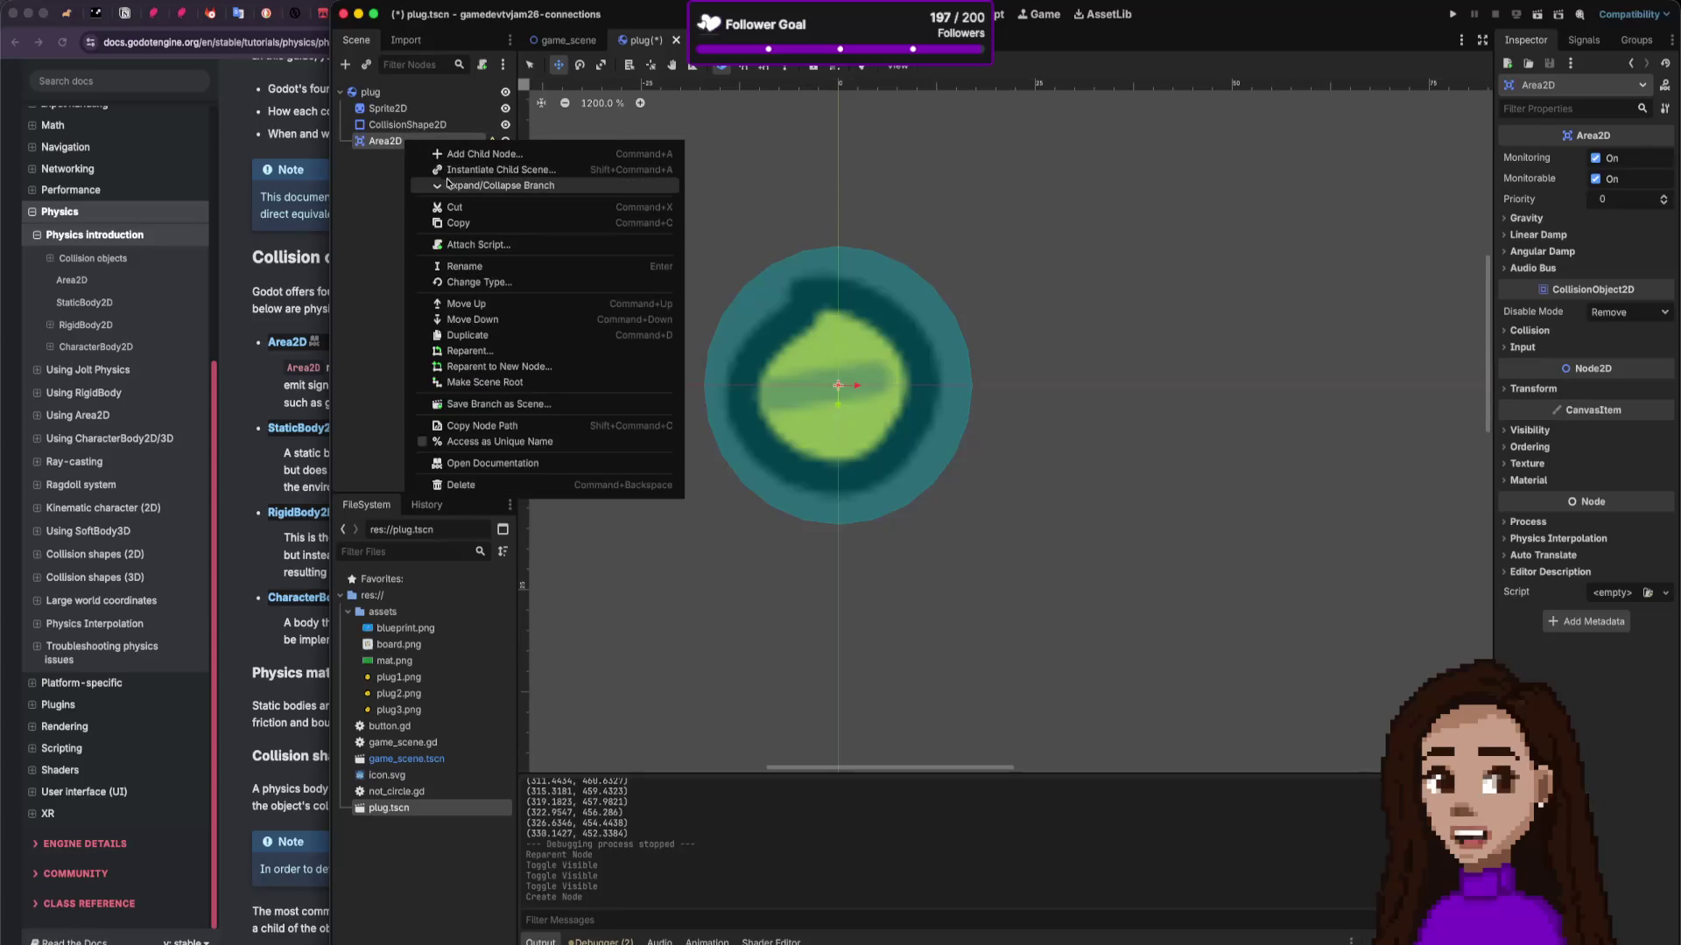
pyautogui.click(499, 383)
# Step: Move Sprite2D and CollisionShape2D under Area2D and delete the old RigidBody2D plug
pyautogui.click(391, 125)
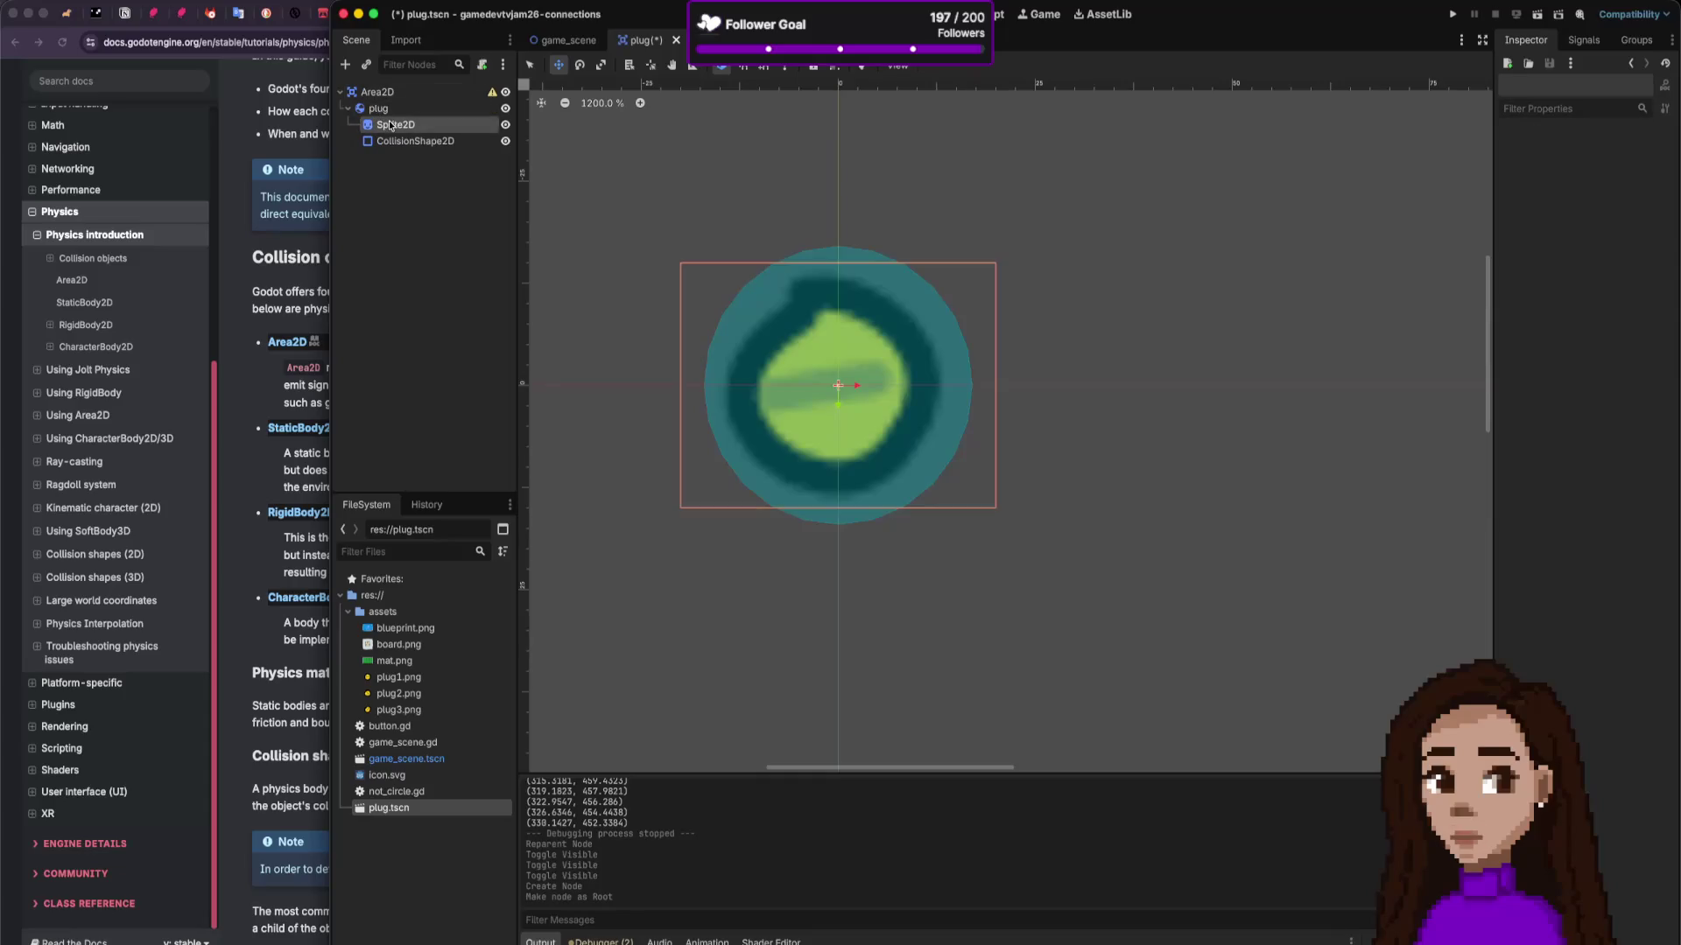
pyautogui.keyDown('shift'); pyautogui.click(412, 141); pyautogui.keyUp('shift')
pyautogui.moveTo(396, 131); pyautogui.dragTo(387, 111)
pyautogui.click(386, 110)
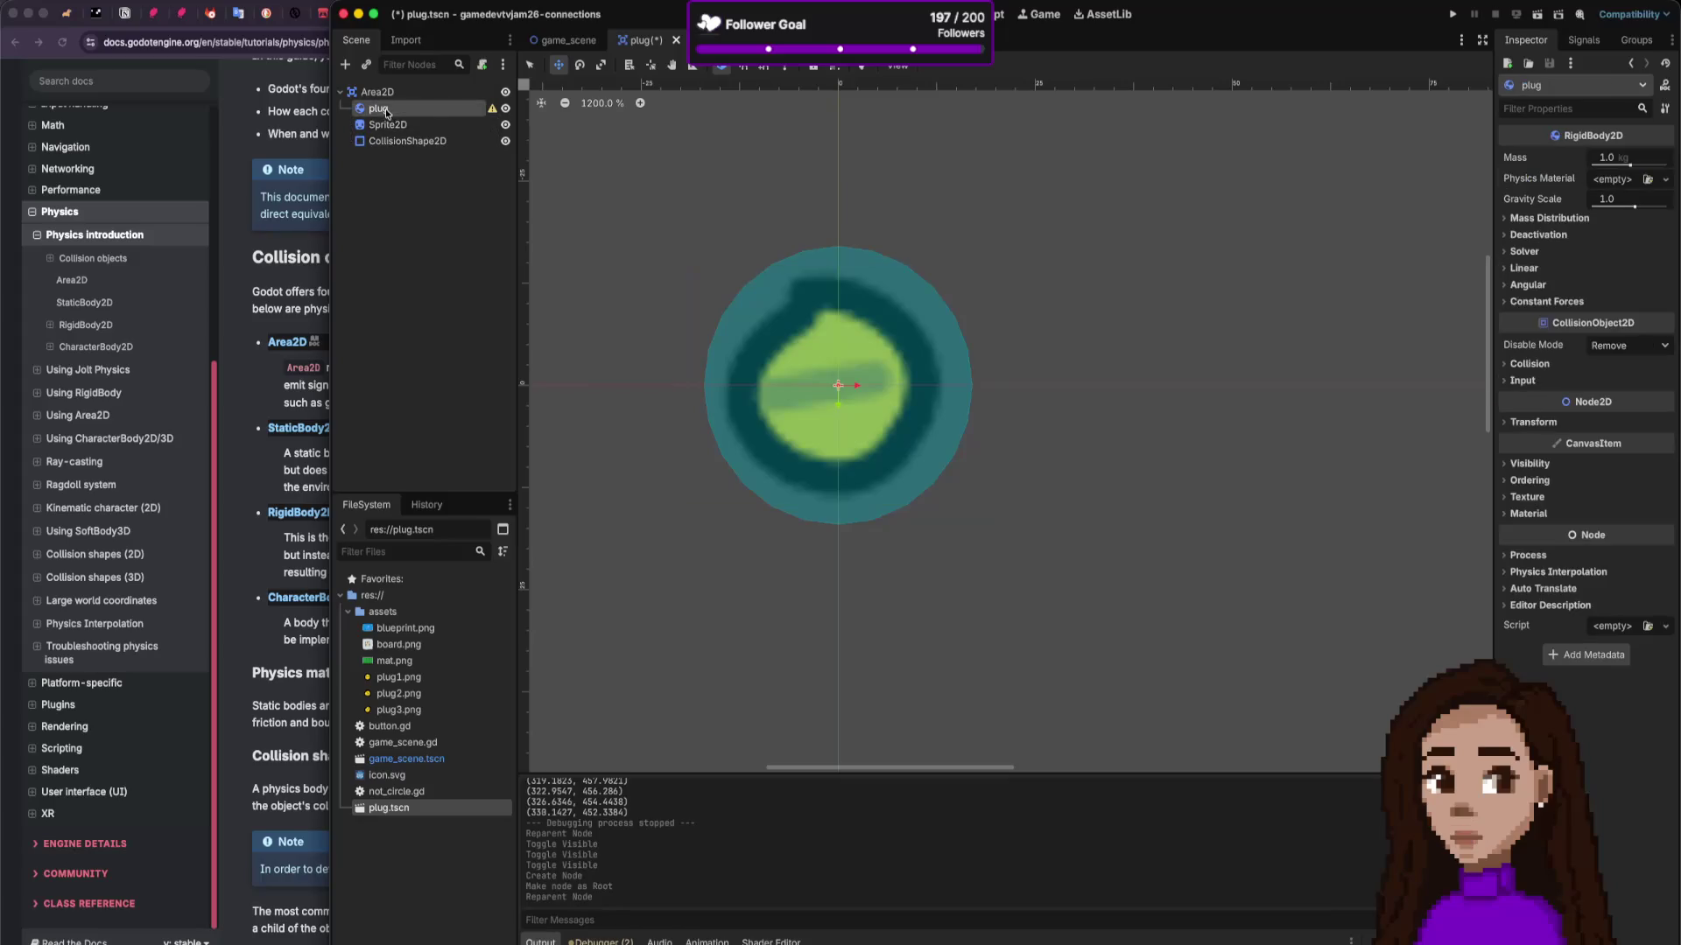
pyautogui.rightClick(386, 110)
pyautogui.click(470, 455)
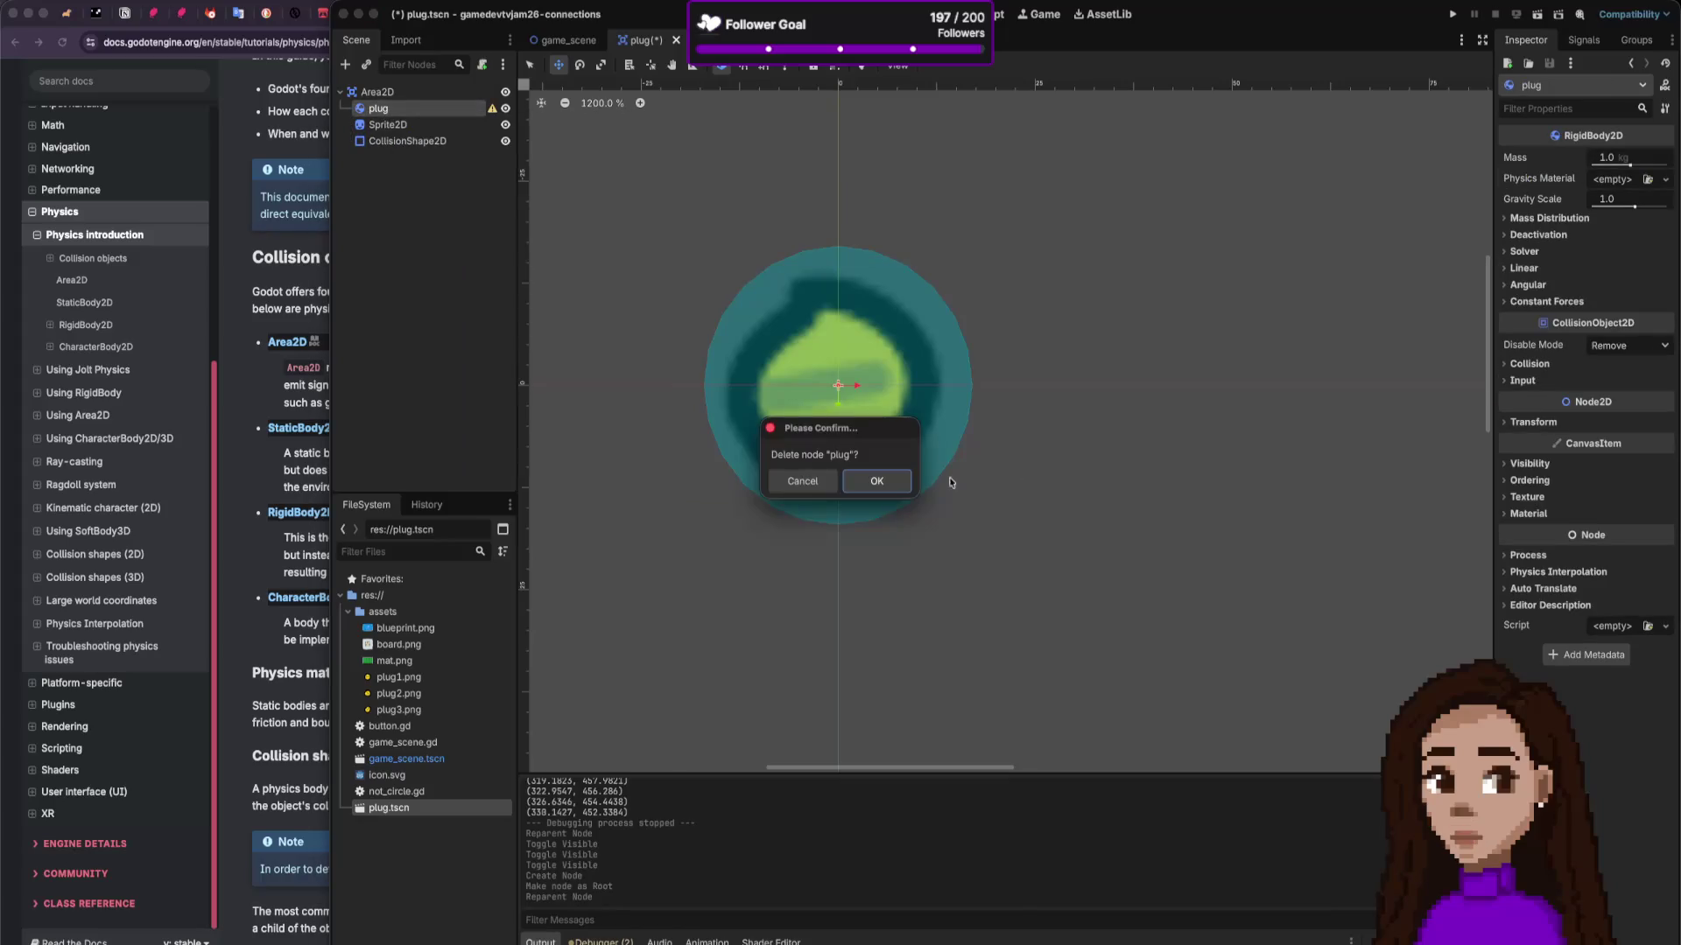
pyautogui.click(876, 481)
# Step: Rename the Area2D root to 'plug' and save plug.tscn
pyautogui.click(381, 96)
pyautogui.click(382, 96)
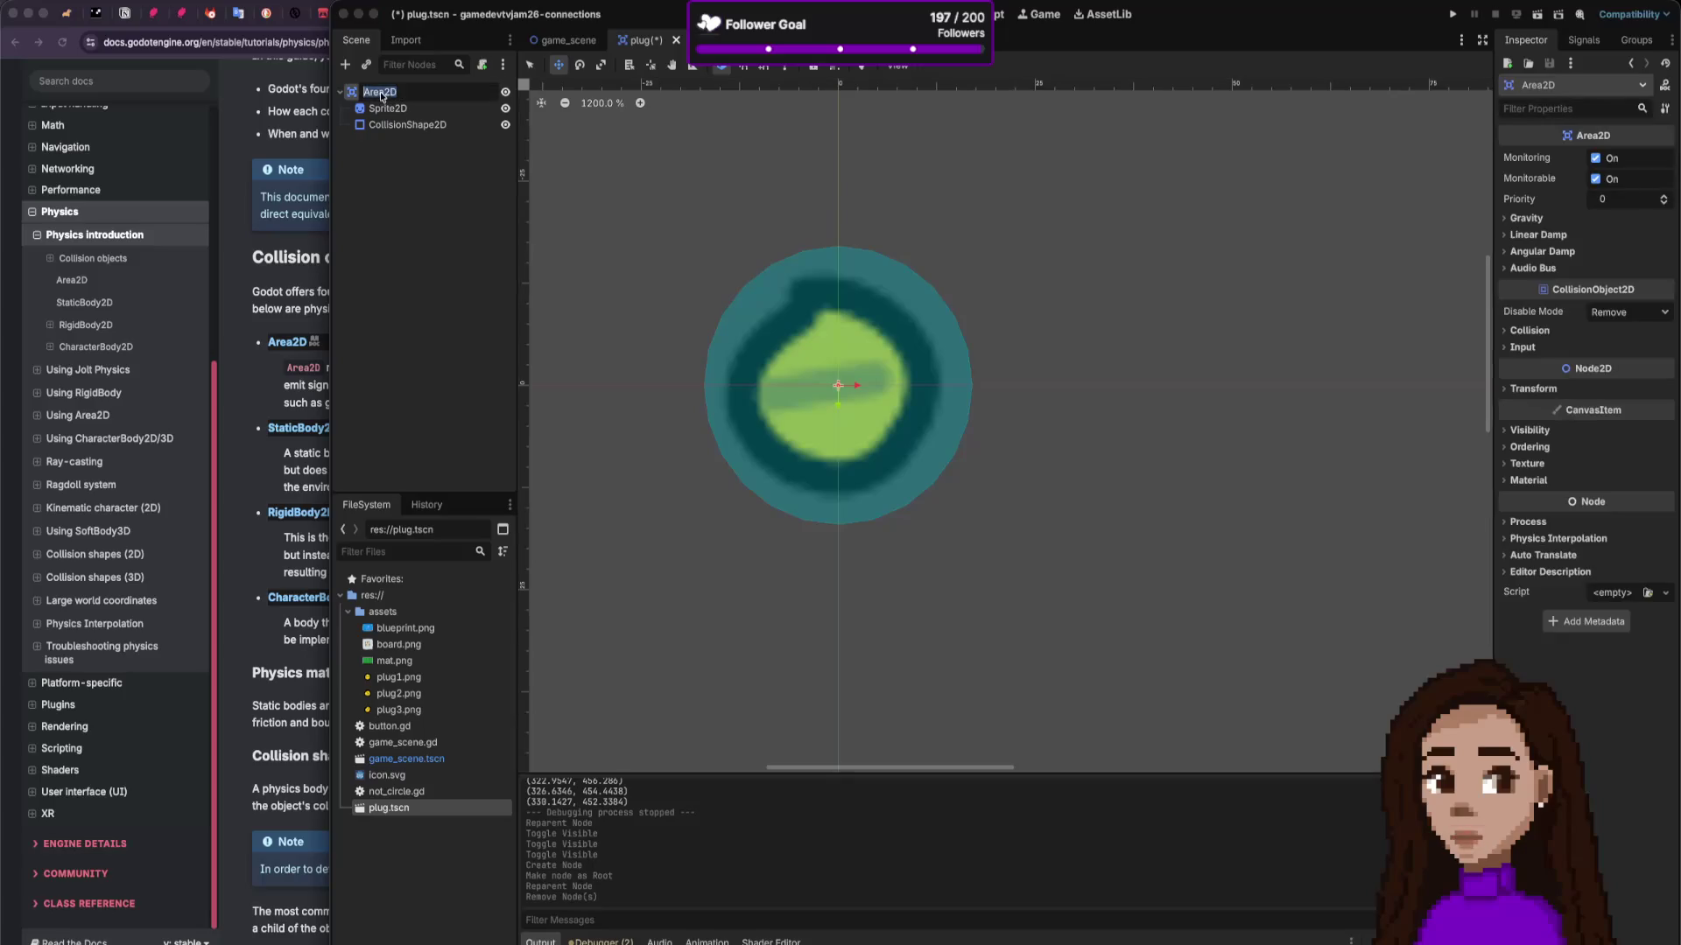
pyautogui.write('plug')
pyautogui.press('Return')
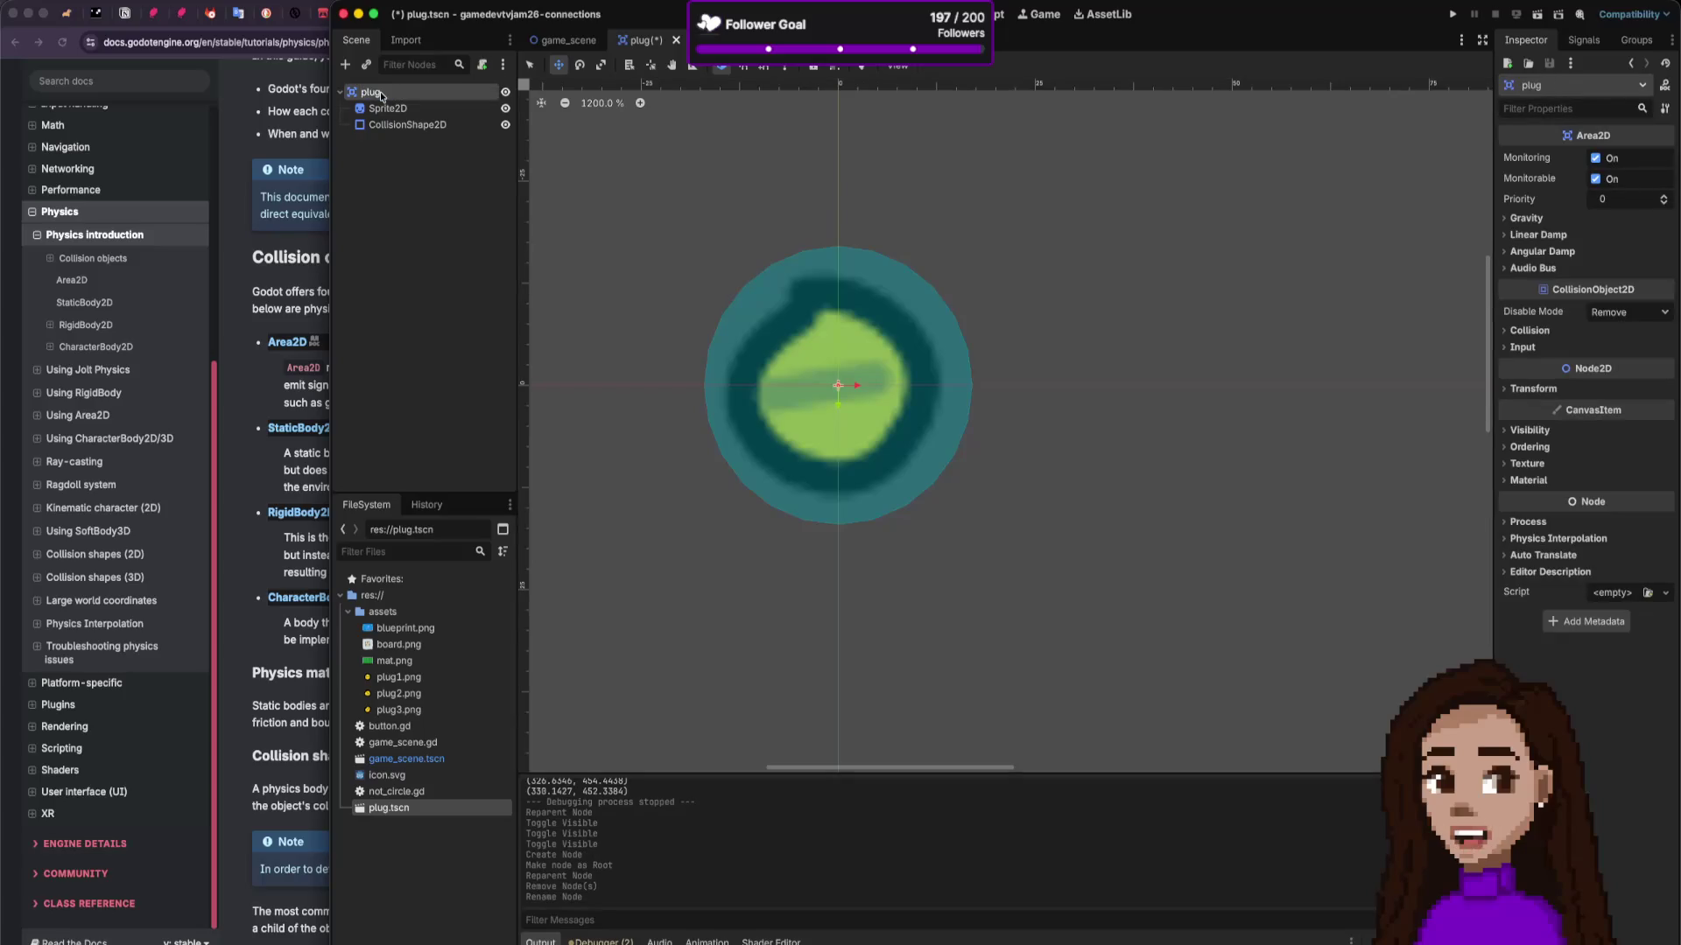
pyautogui.hotkey('ctrl', 's')
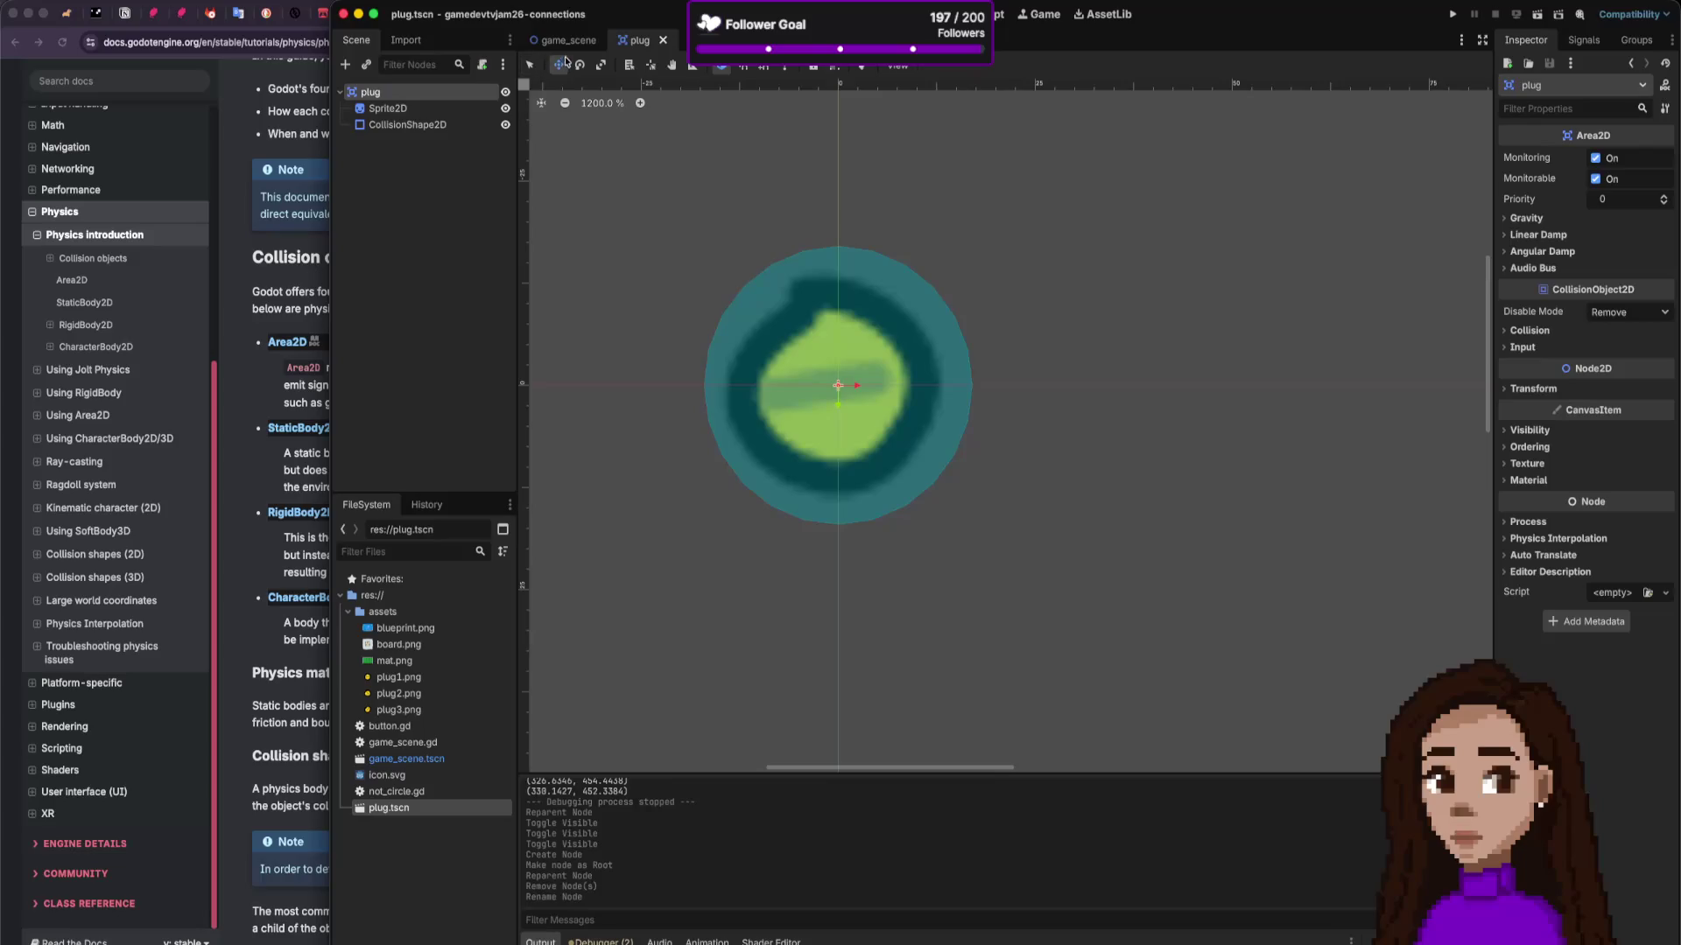
# Step: Open game_scene, then scroll the Using Area2D docs to the overlap detection coin example
pyautogui.click(571, 40)
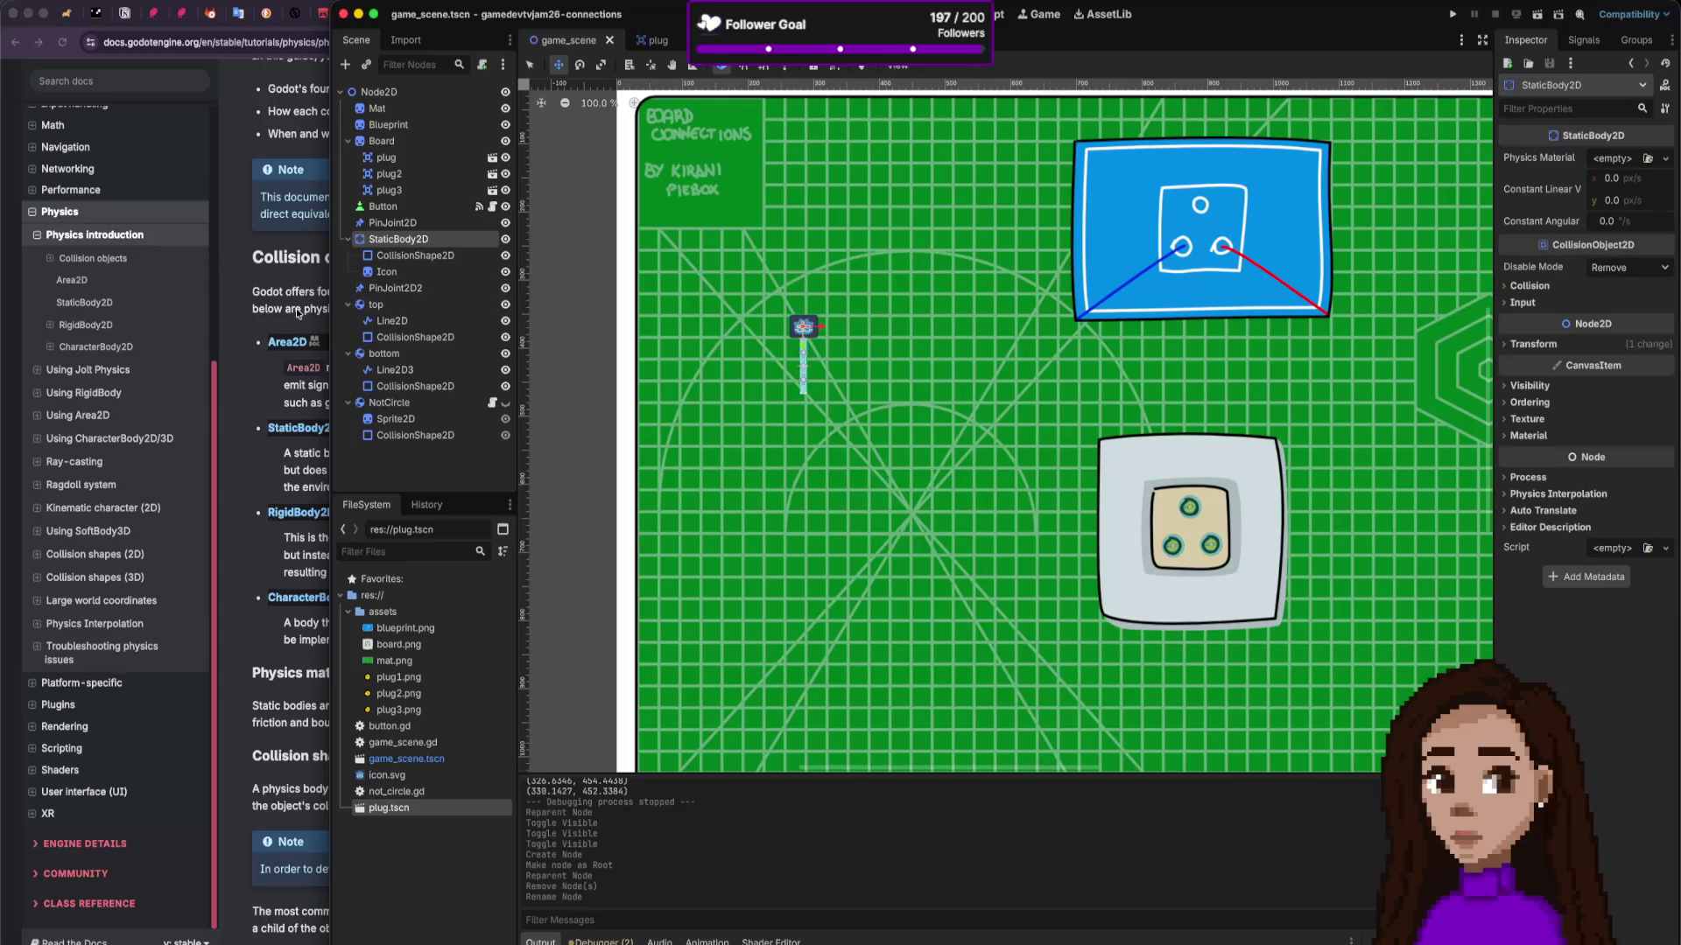
pyautogui.click(282, 261)
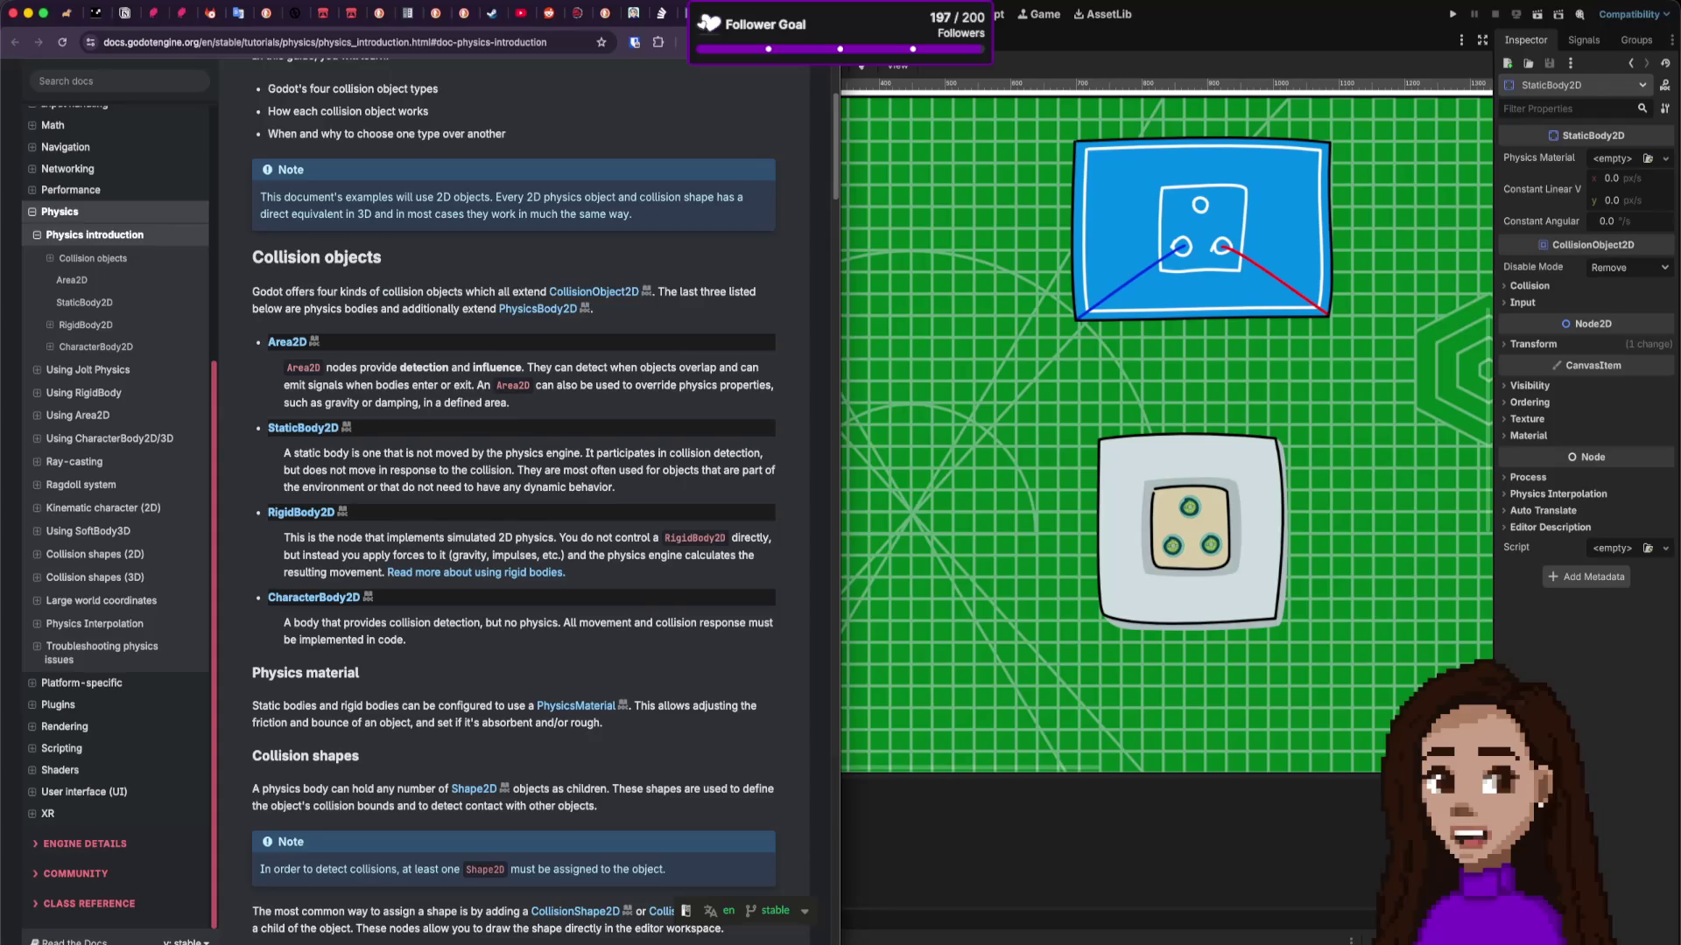
pyautogui.click(78, 415)
pyautogui.scroll(-5, 598, 280)
pyautogui.scroll(-8, 598, 281)
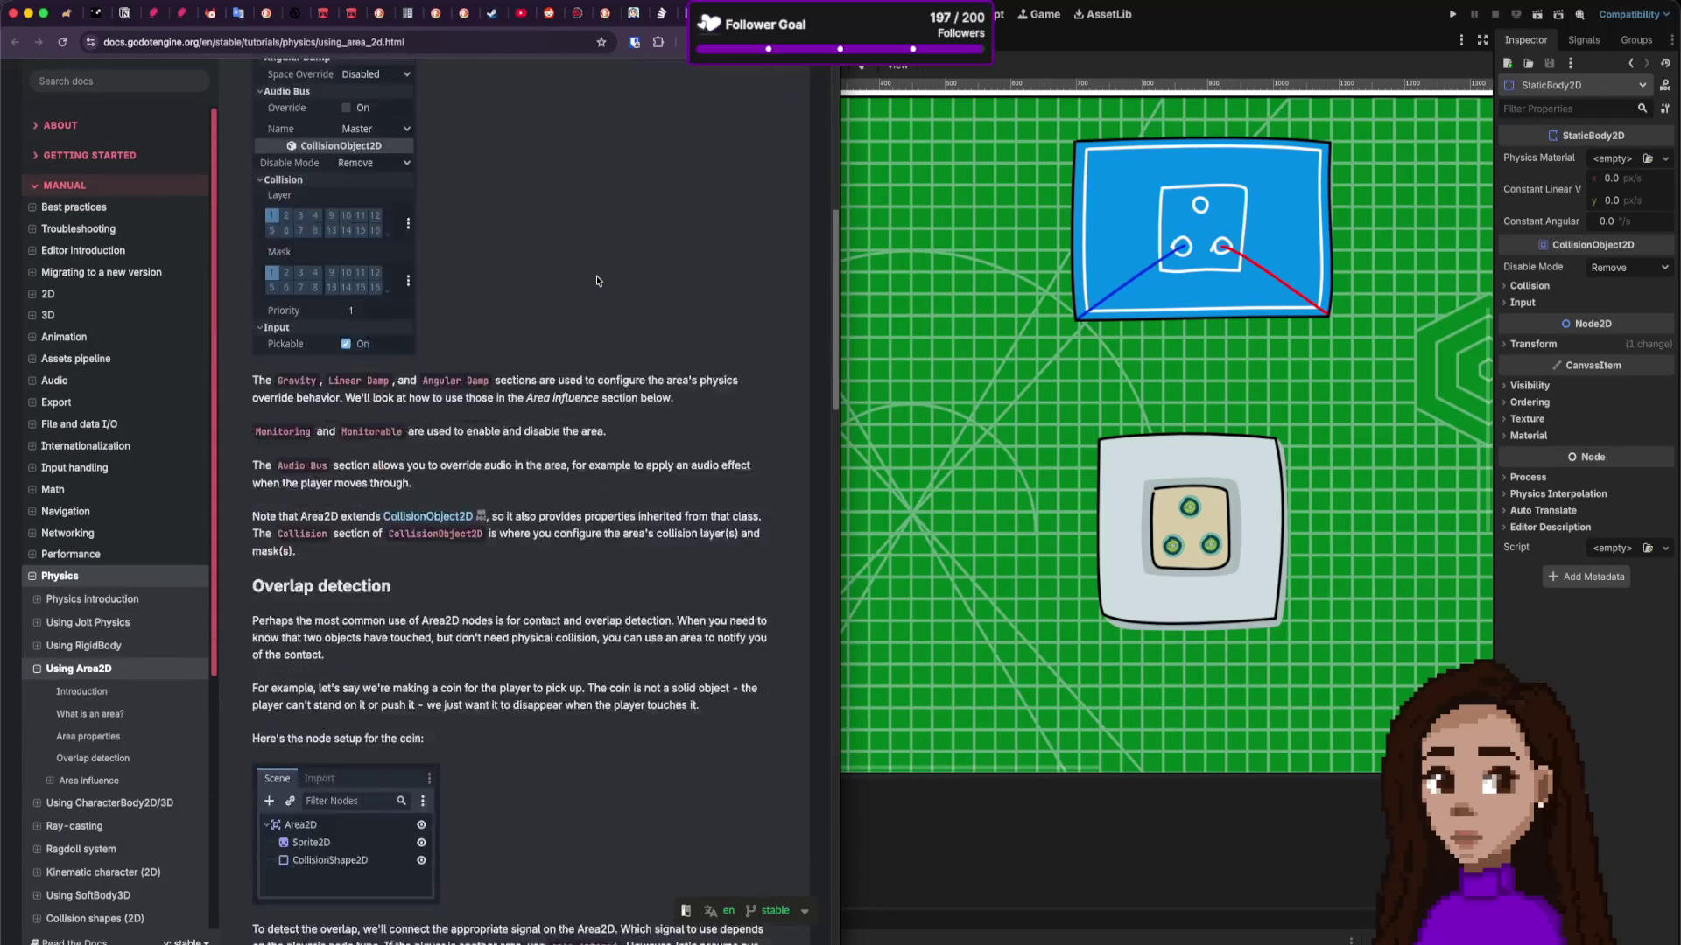
pyautogui.scroll(-2, 598, 280)
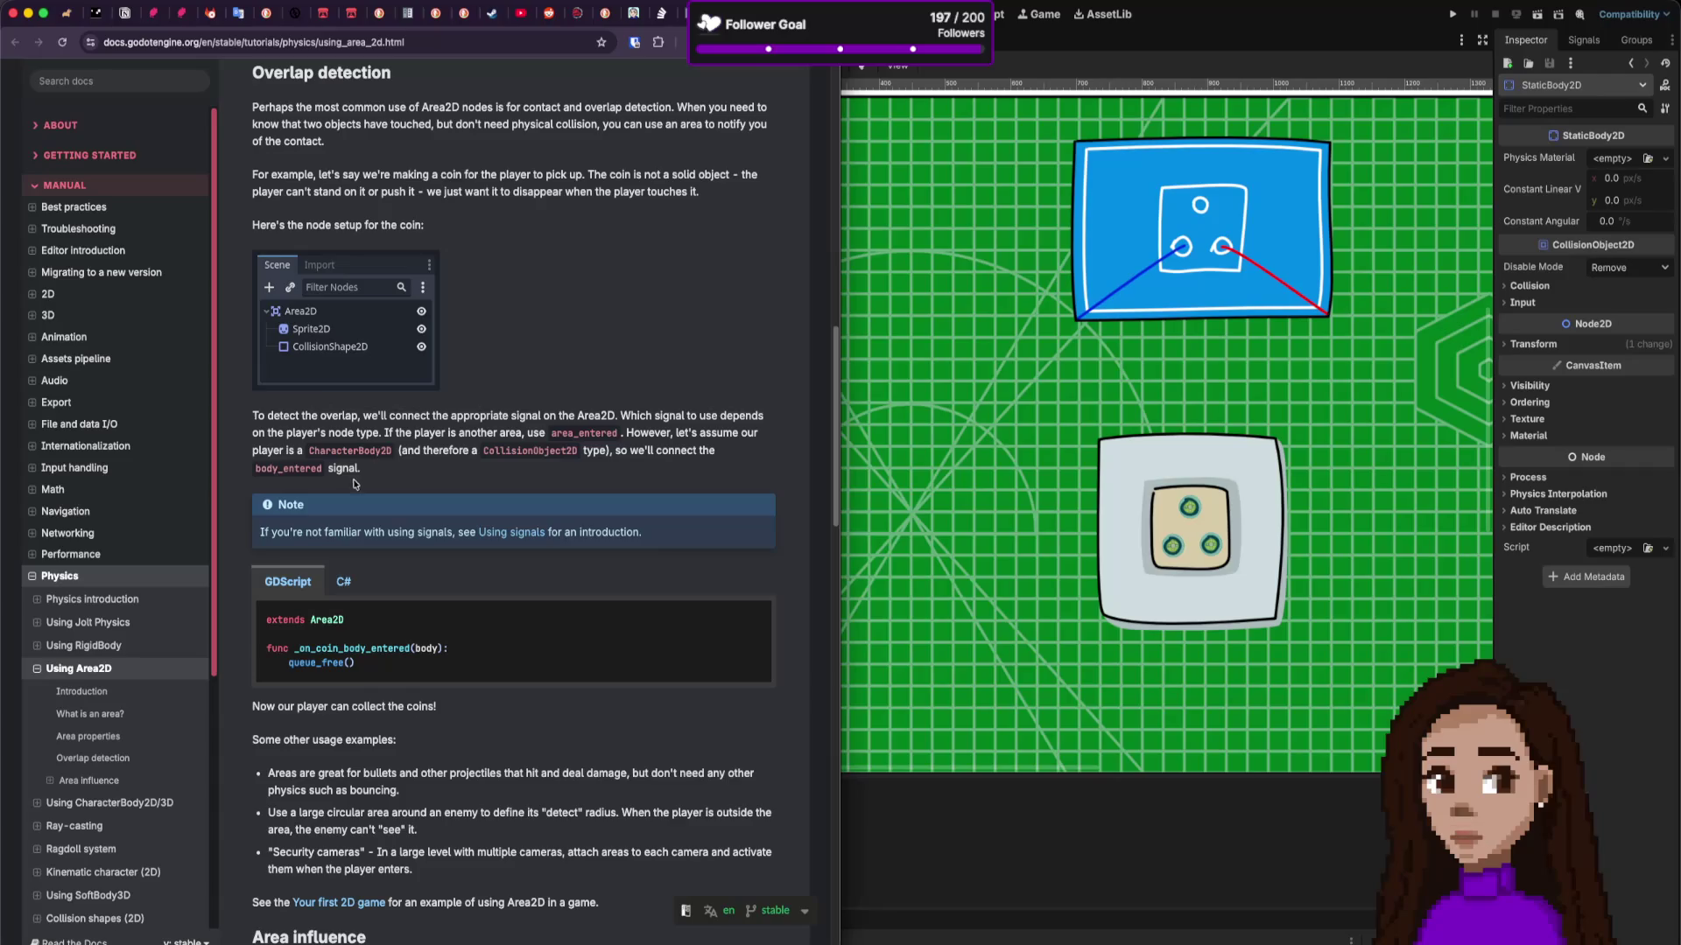
pyautogui.scroll(-2, 445, 580)
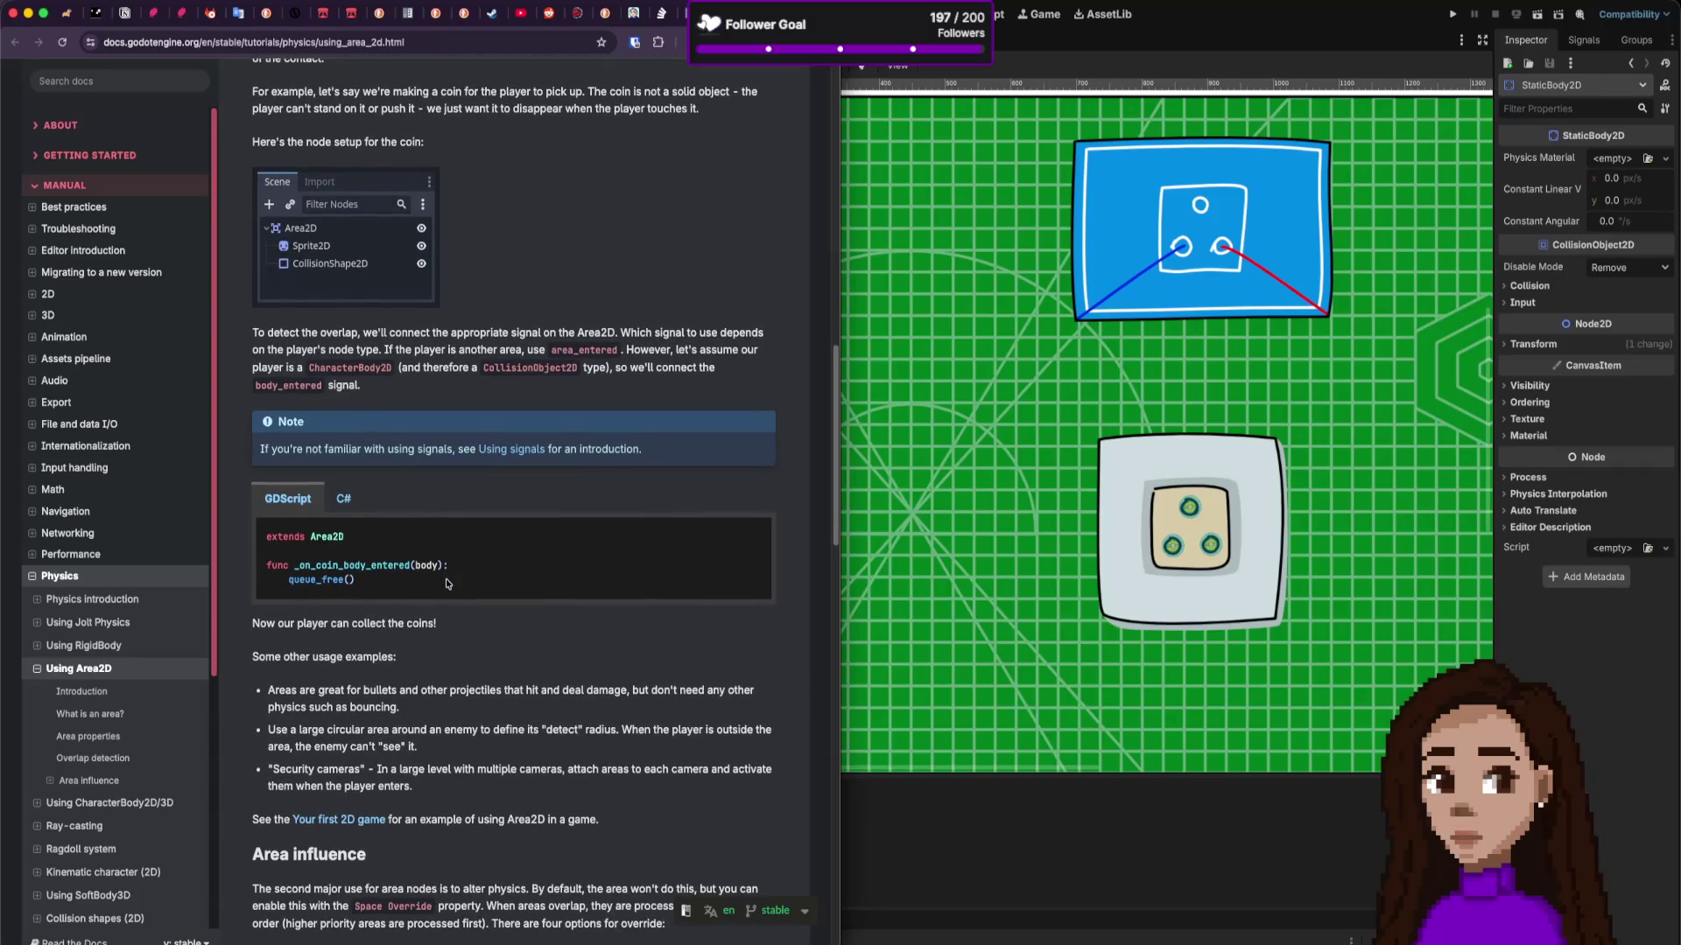
pyautogui.click(845, 231)
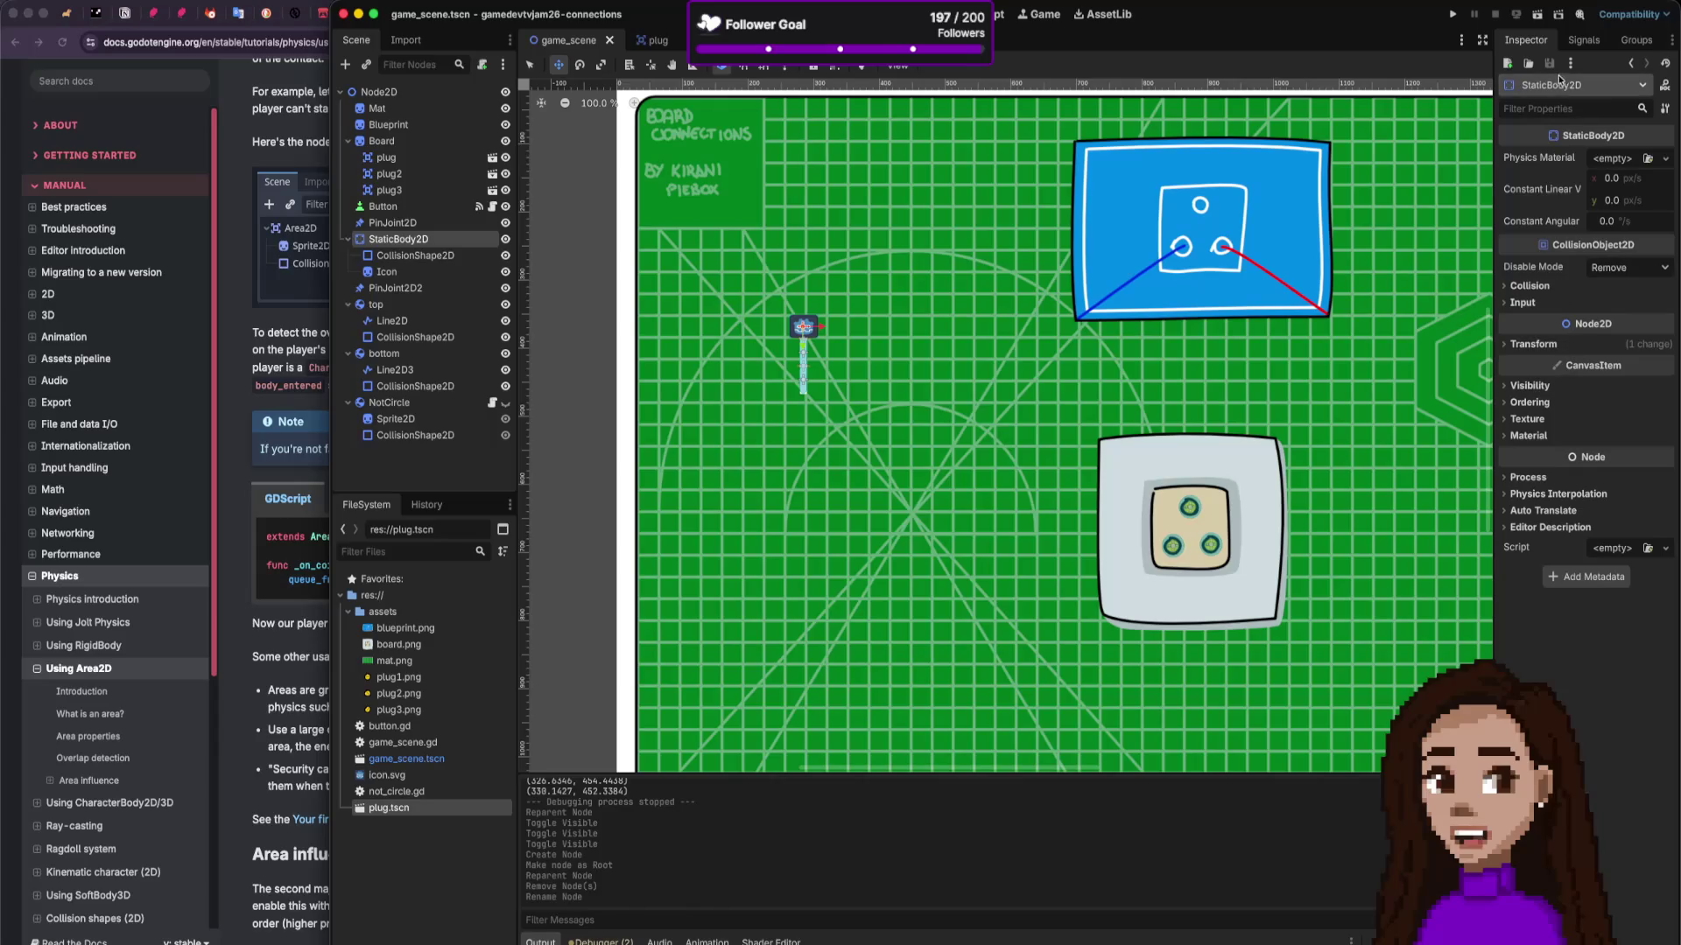
# Step: Show the Signals panel and browse the top node's and StaticBody2D's signals
pyautogui.click(1583, 40)
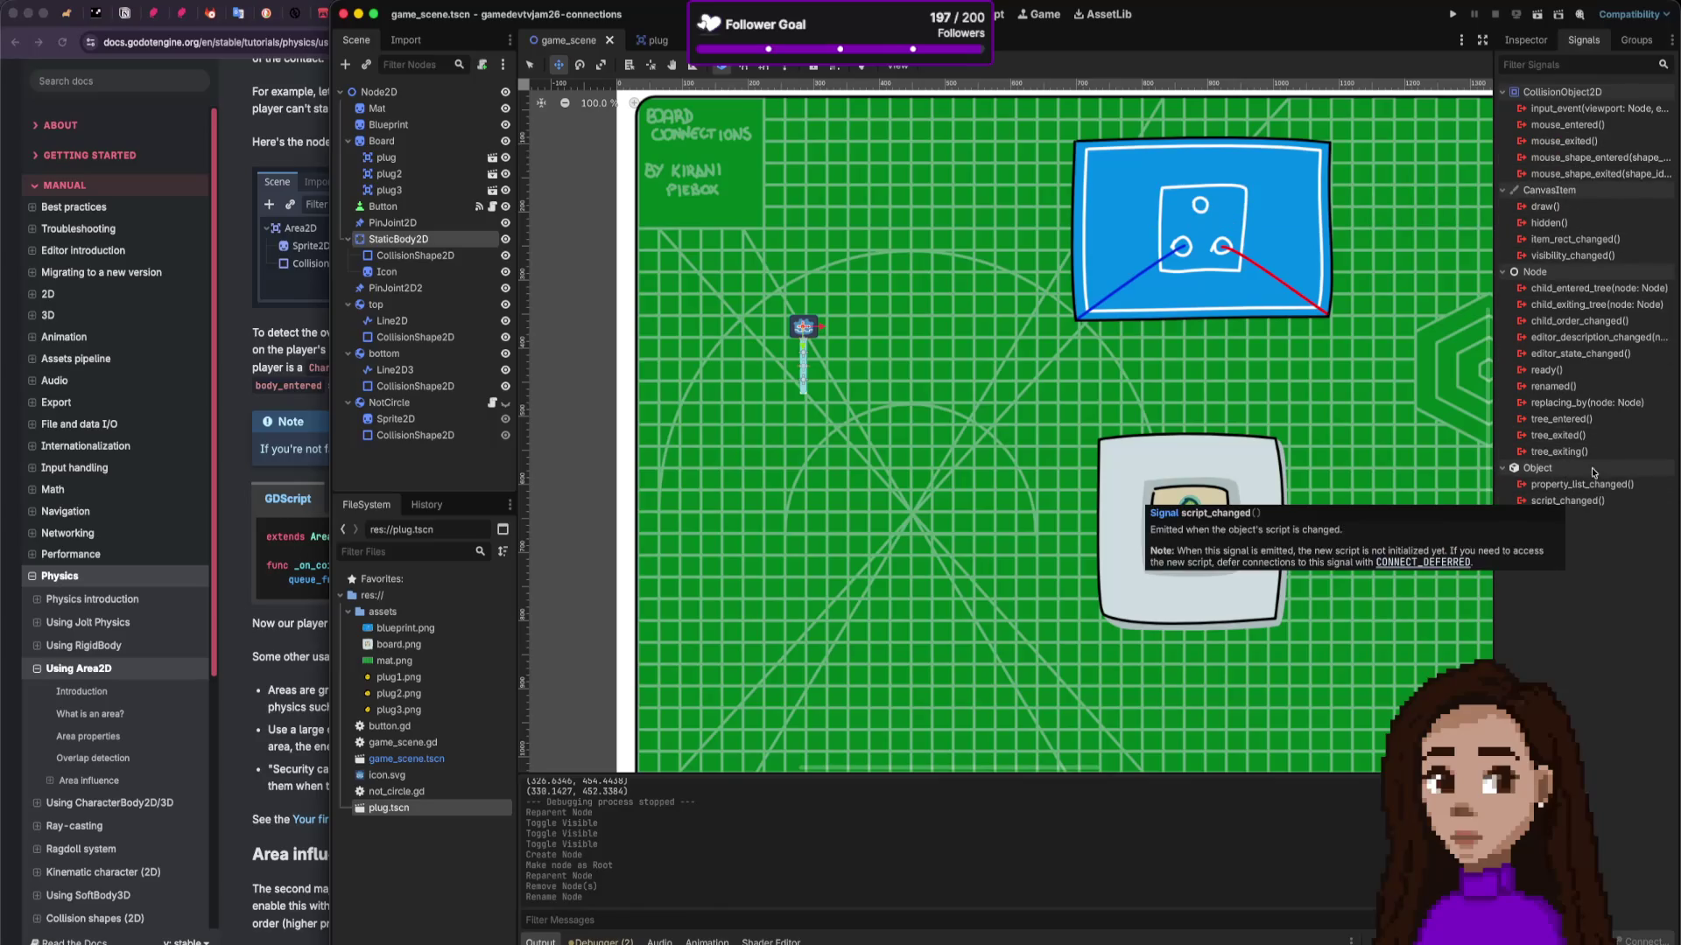
pyautogui.click(414, 308)
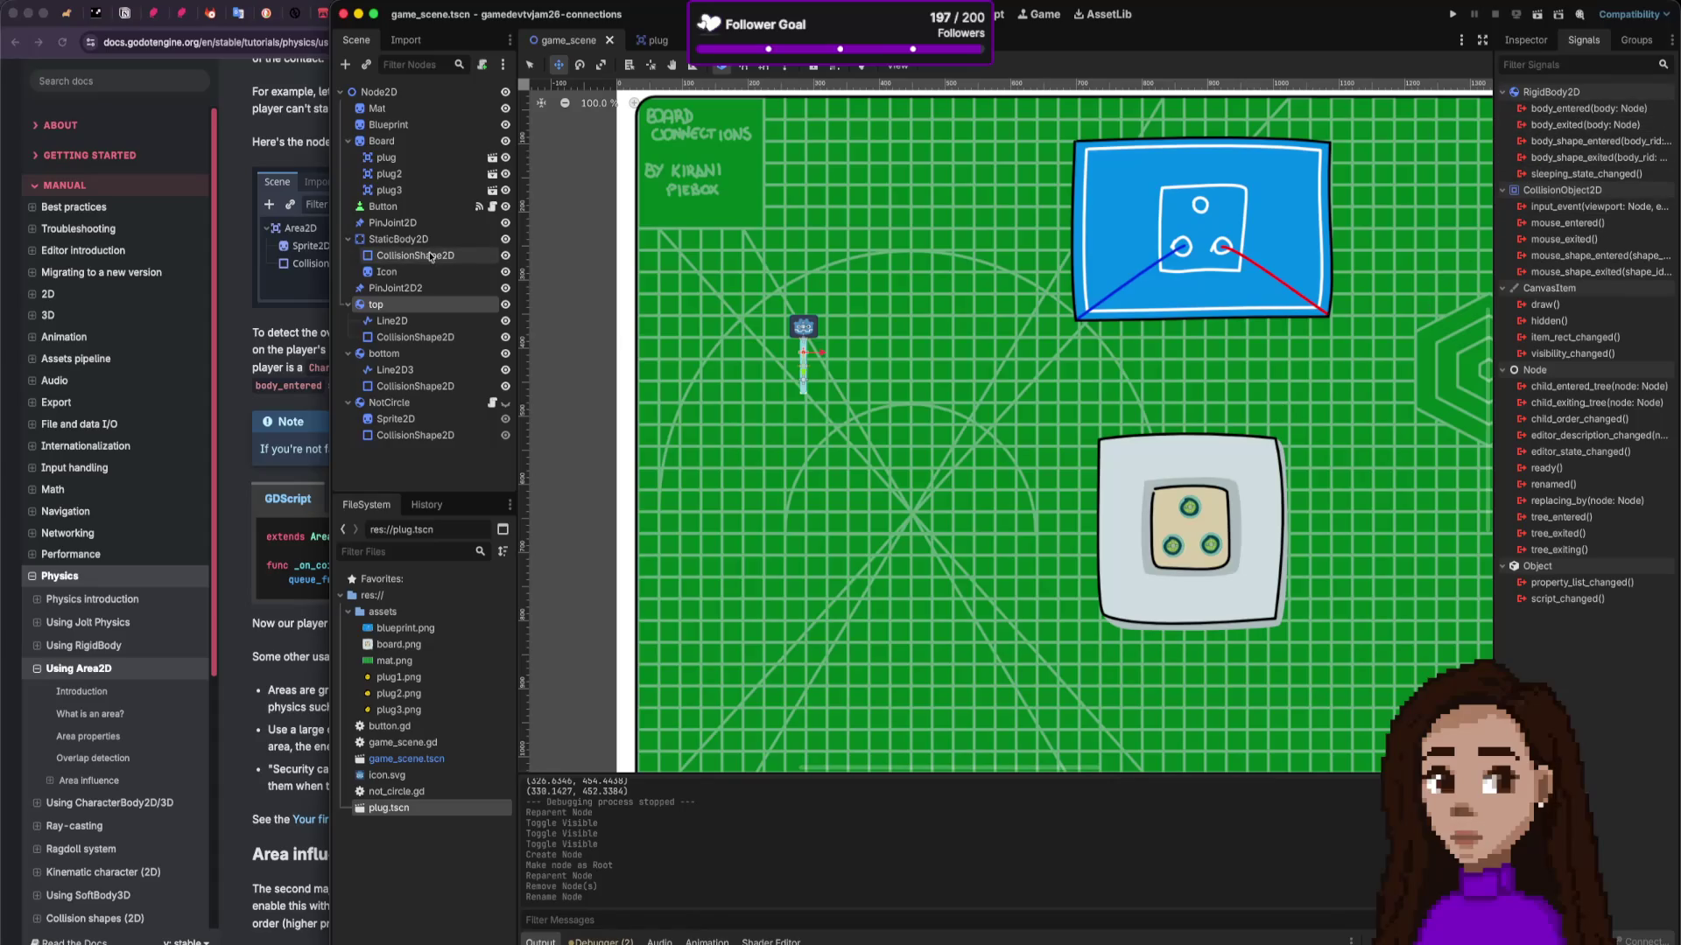
pyautogui.click(425, 241)
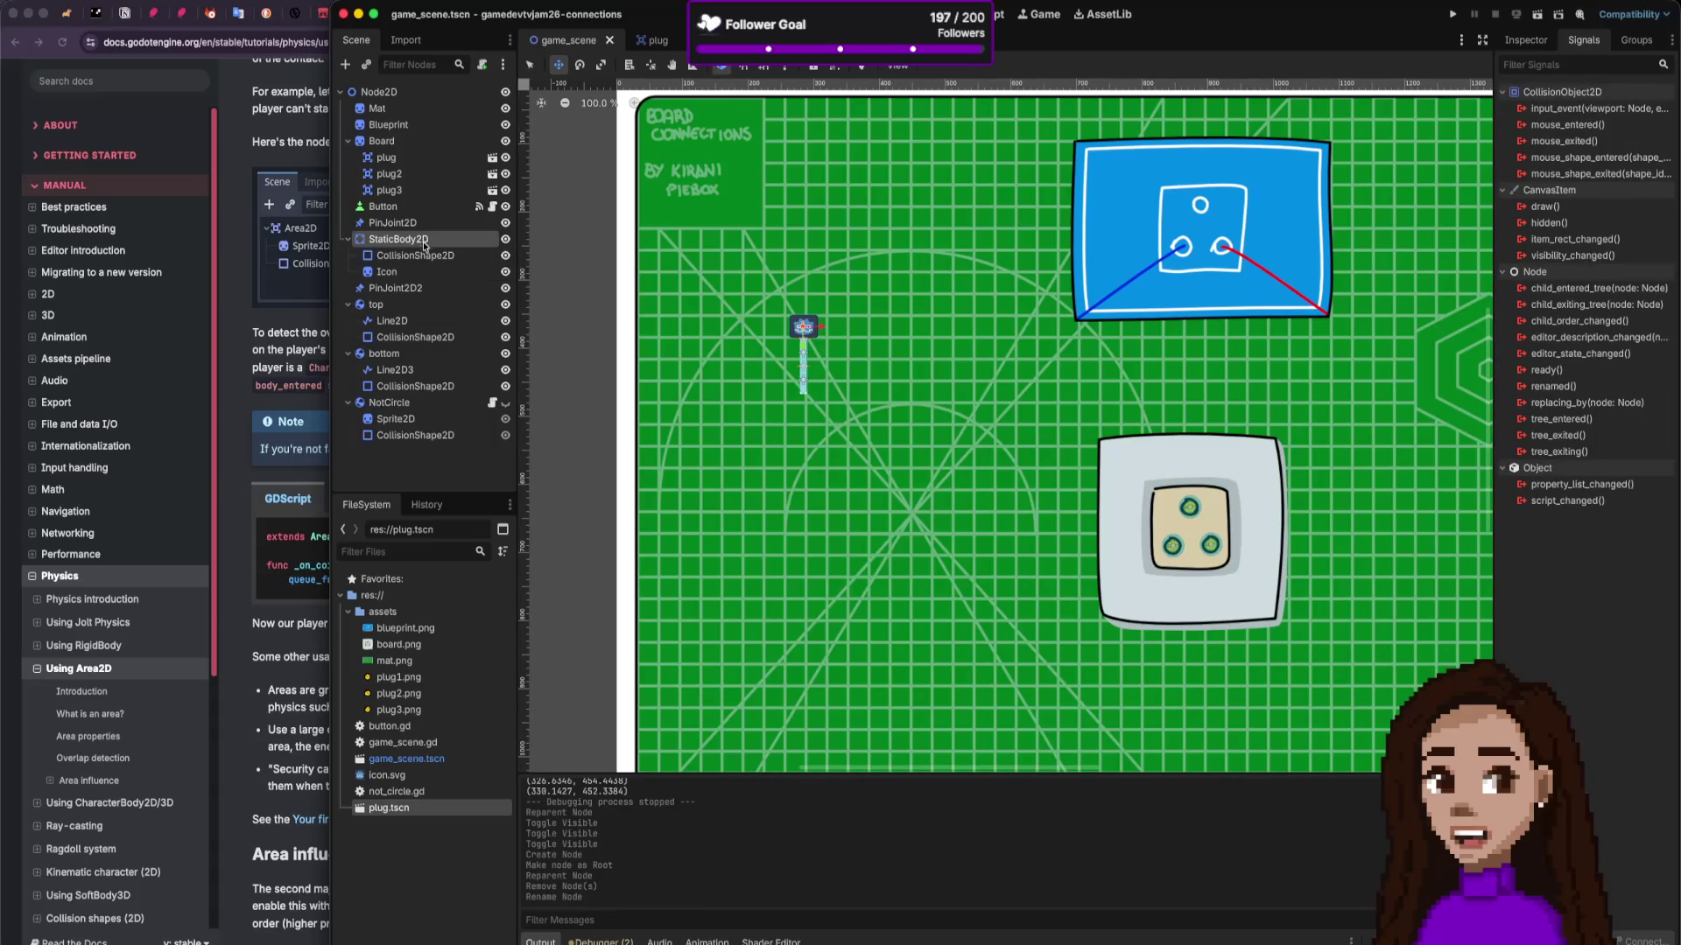
pyautogui.click(426, 308)
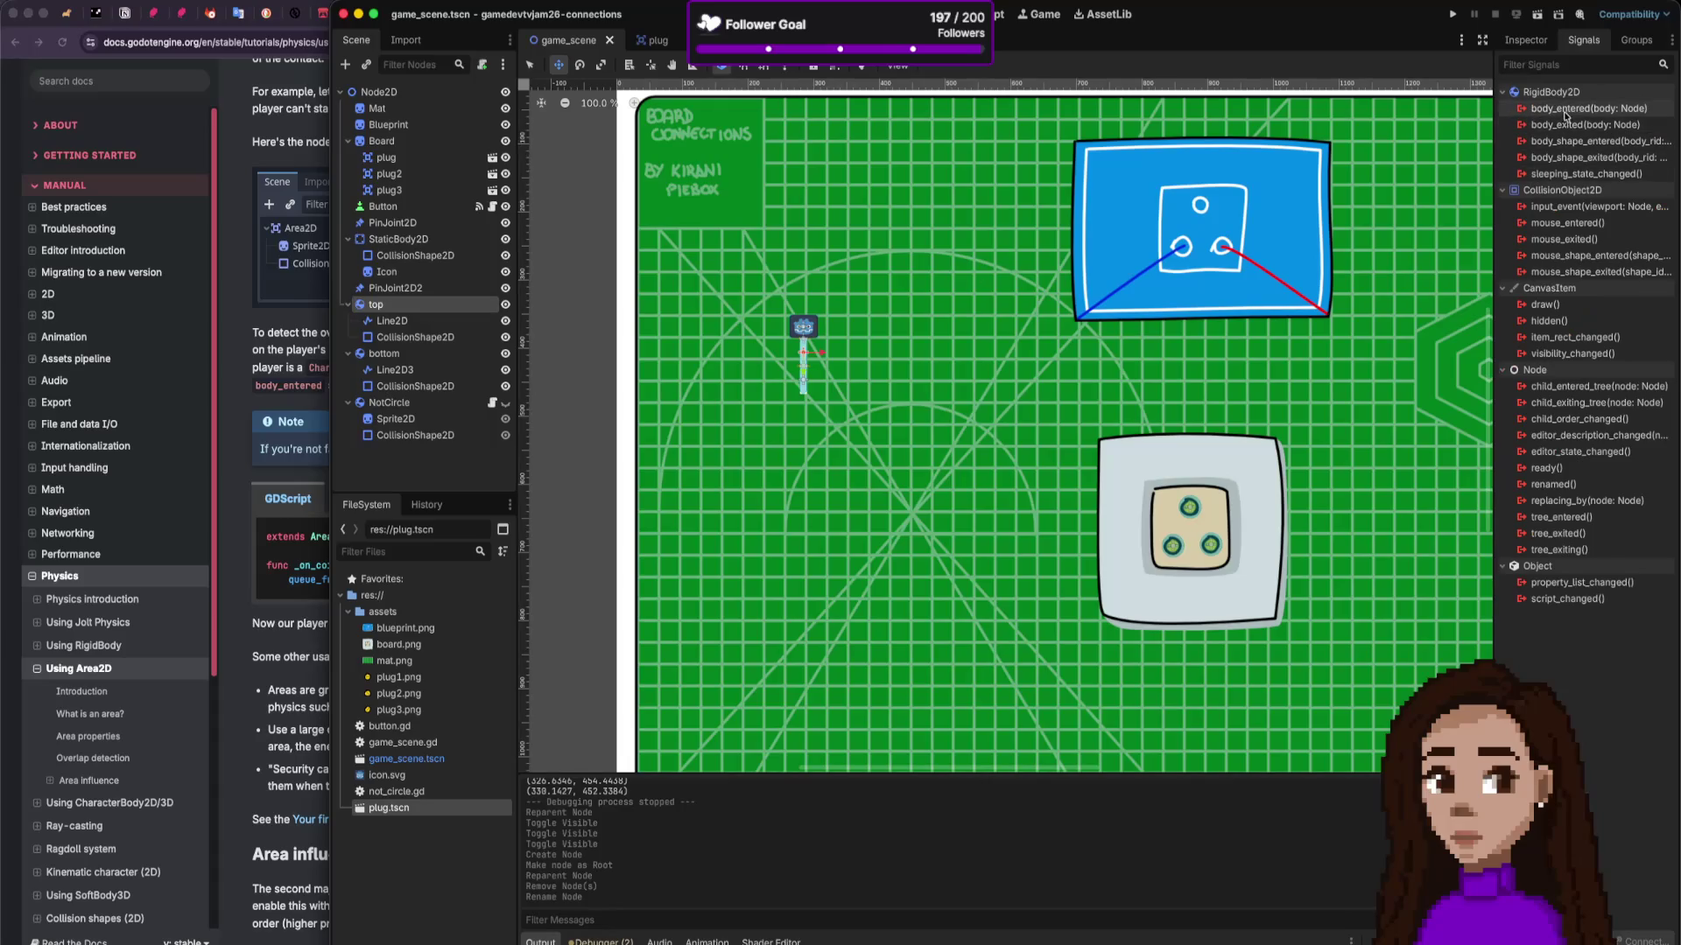
# Step: Begin connecting the plug Area2D's body_entered signal, then cancel the Connect dialog
pyautogui.moveTo(1568, 111)
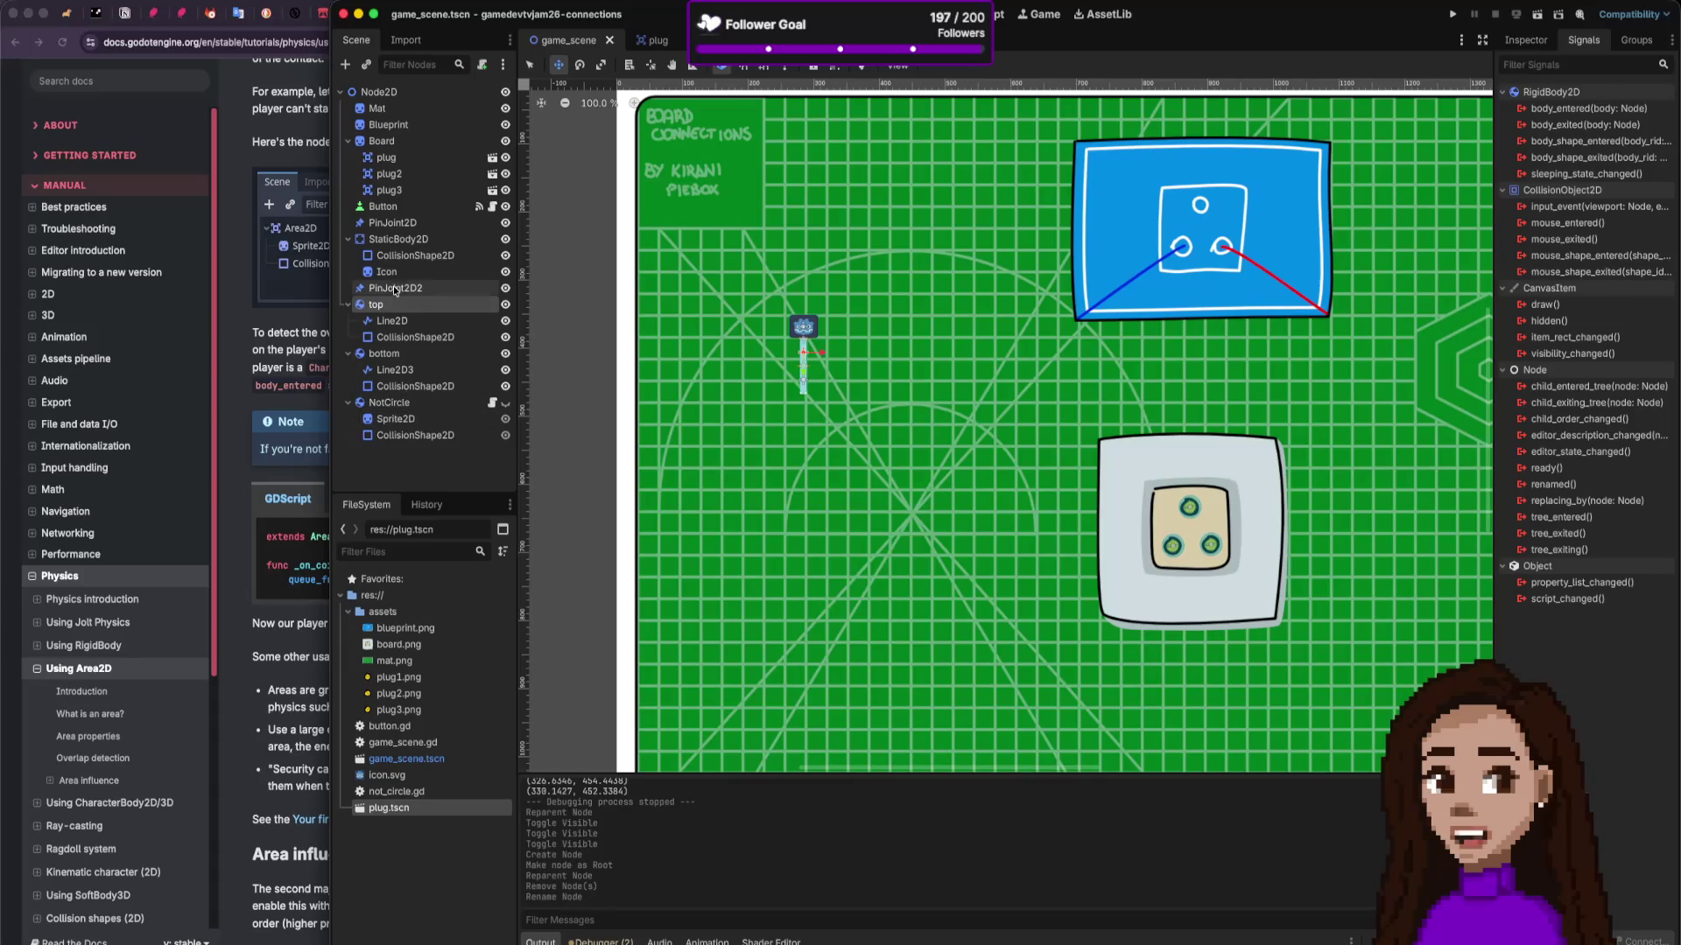
pyautogui.click(402, 162)
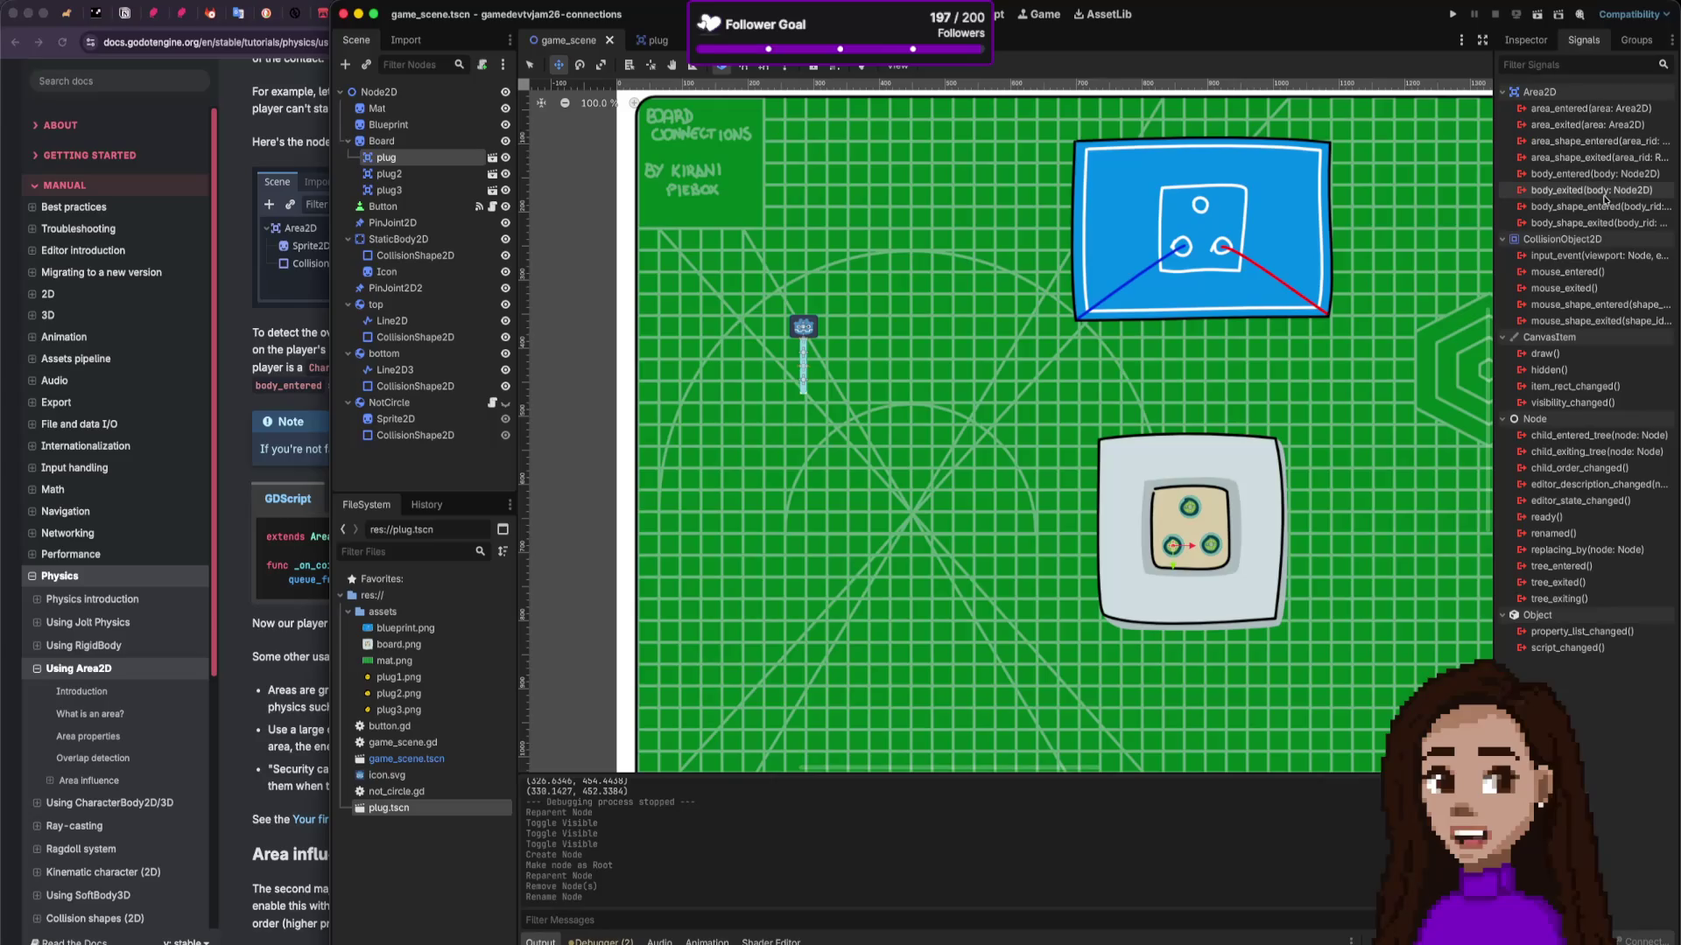
pyautogui.moveTo(1578, 179)
pyautogui.doubleClick(1576, 178)
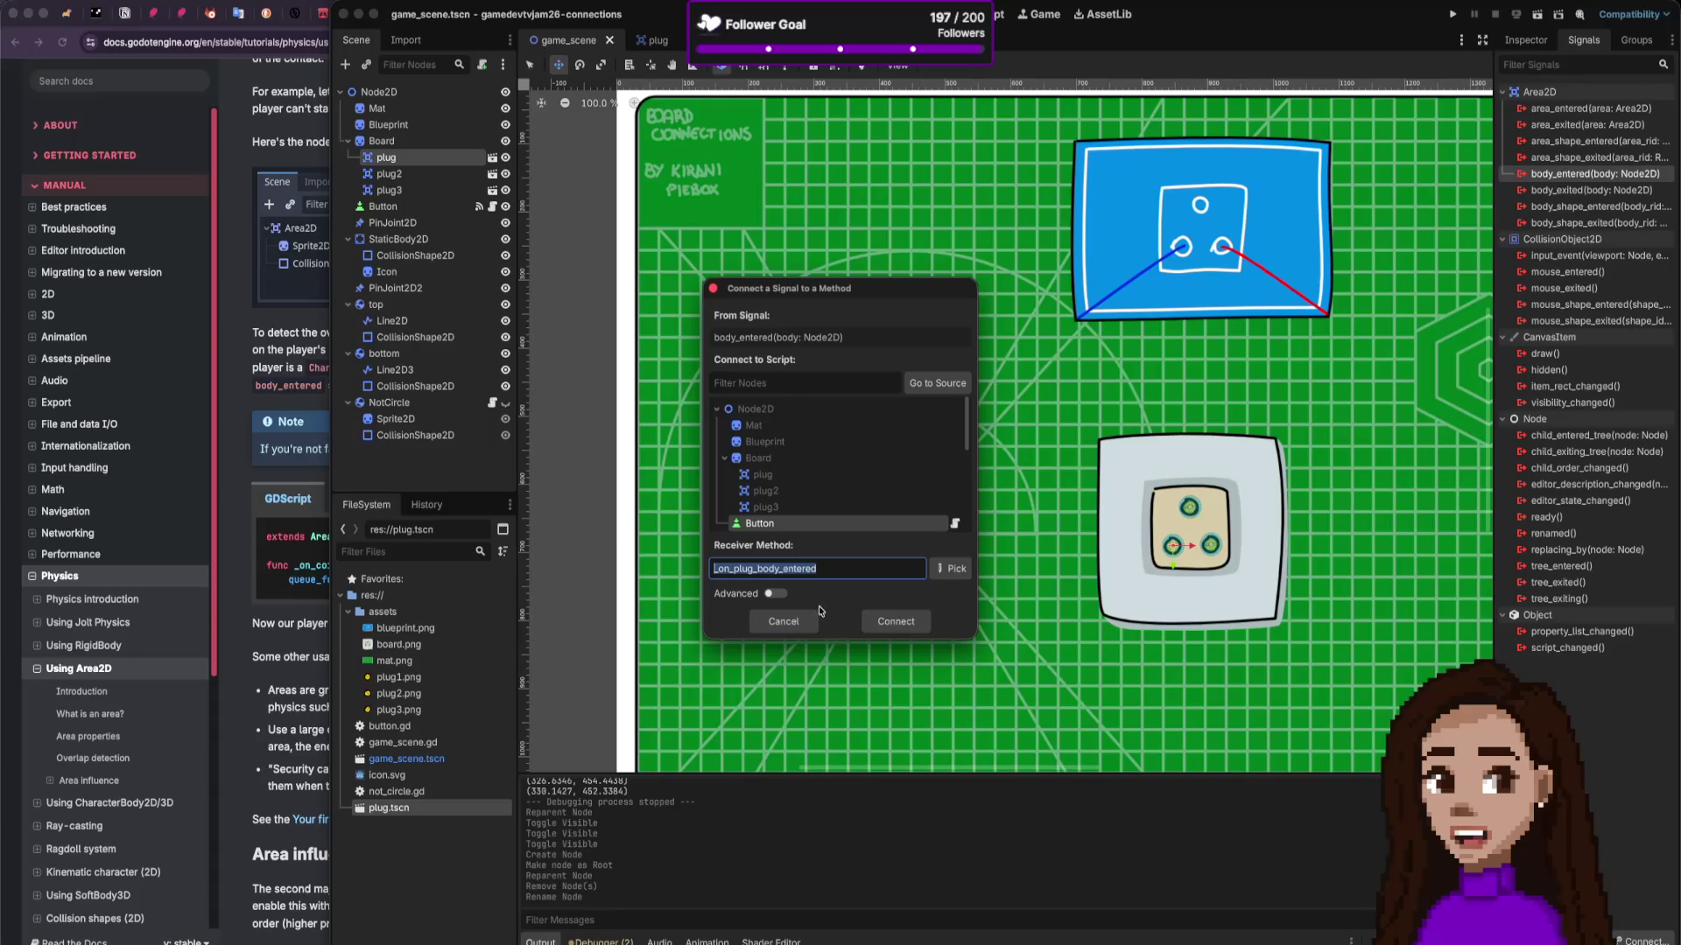
pyautogui.click(782, 621)
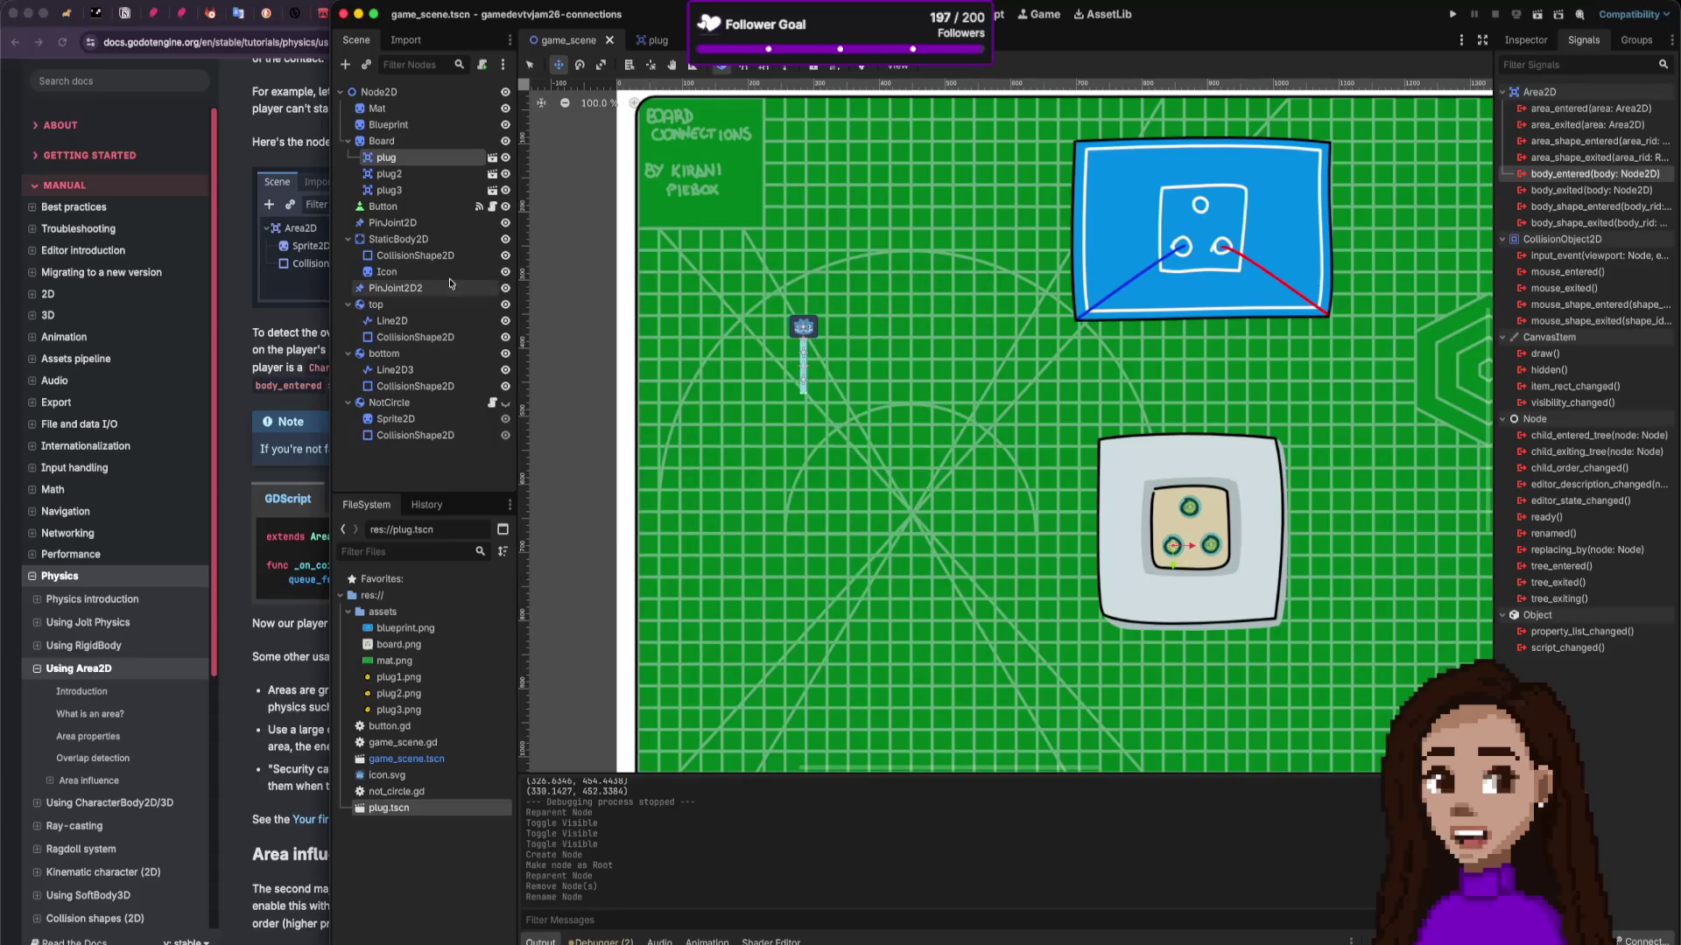
# Step: Attach a new res://plug.gd script extending Area2D to the plug scene's root, then view the scene in 2D
pyautogui.click(492, 158)
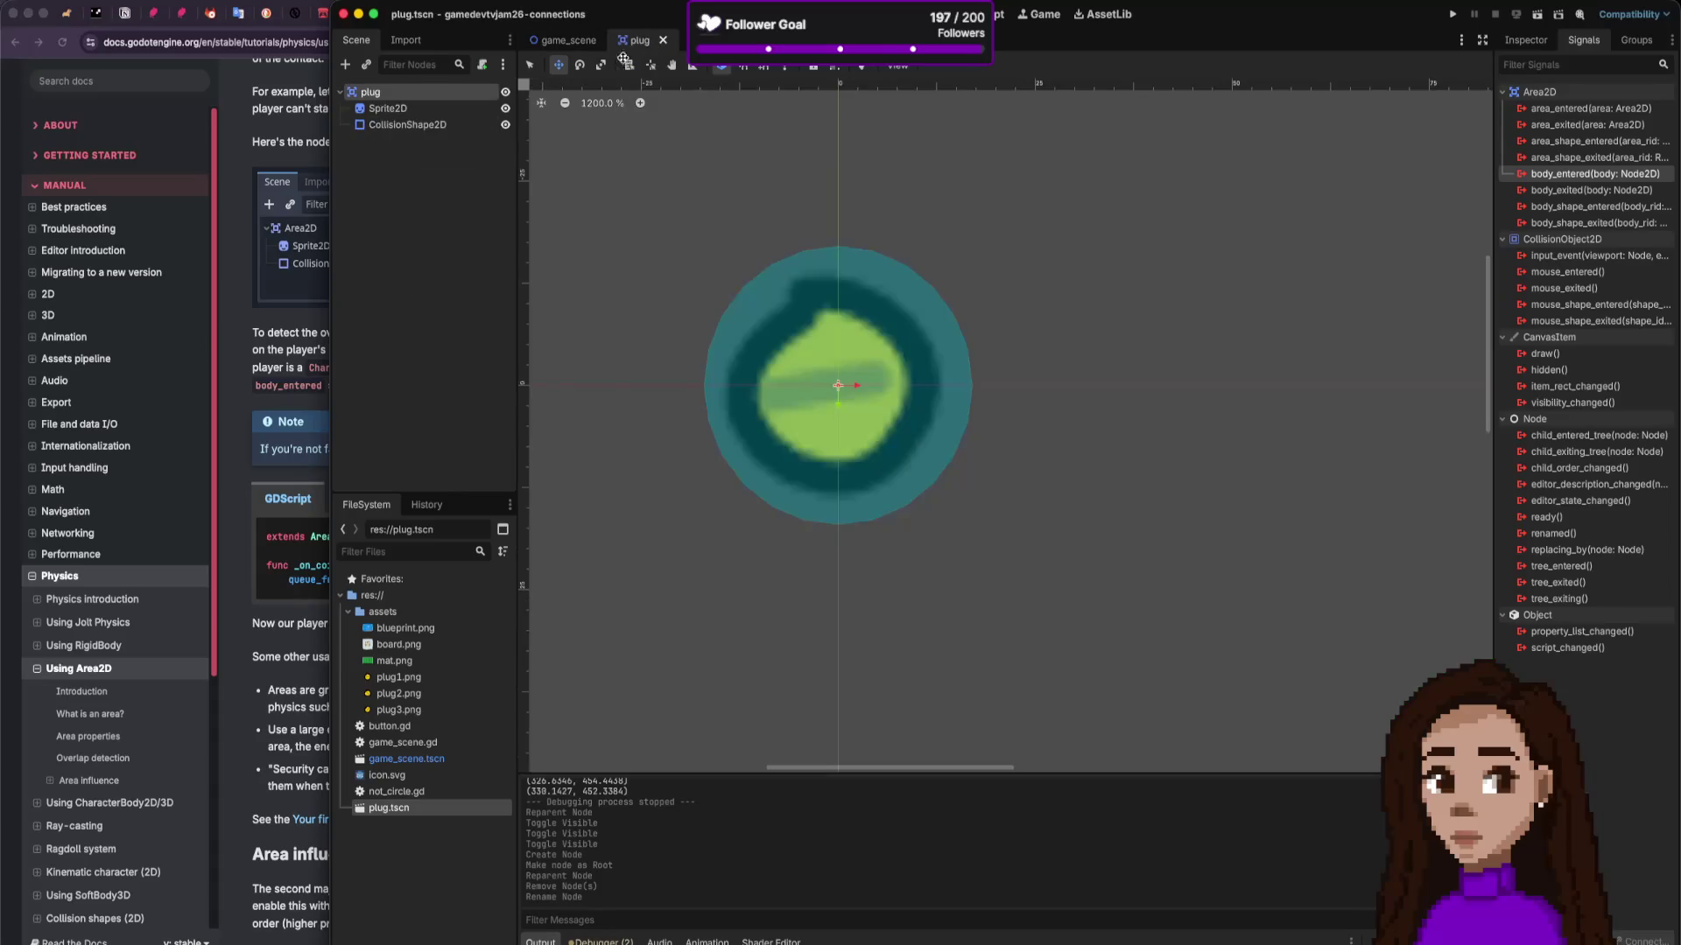
pyautogui.click(482, 66)
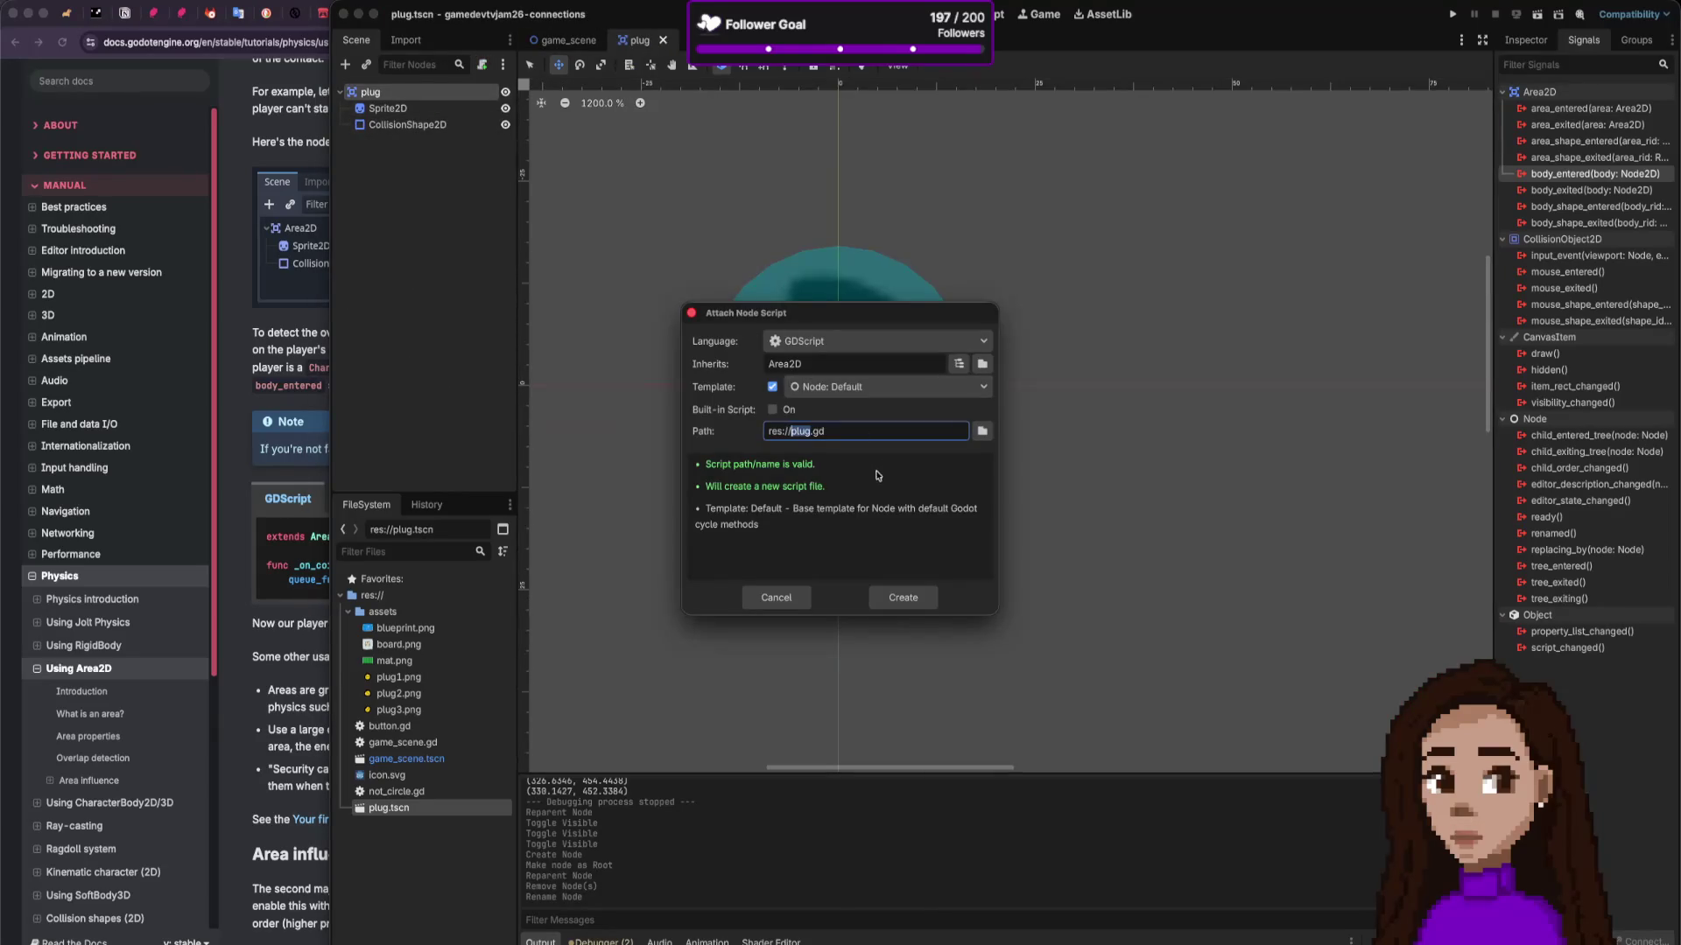
pyautogui.click(903, 599)
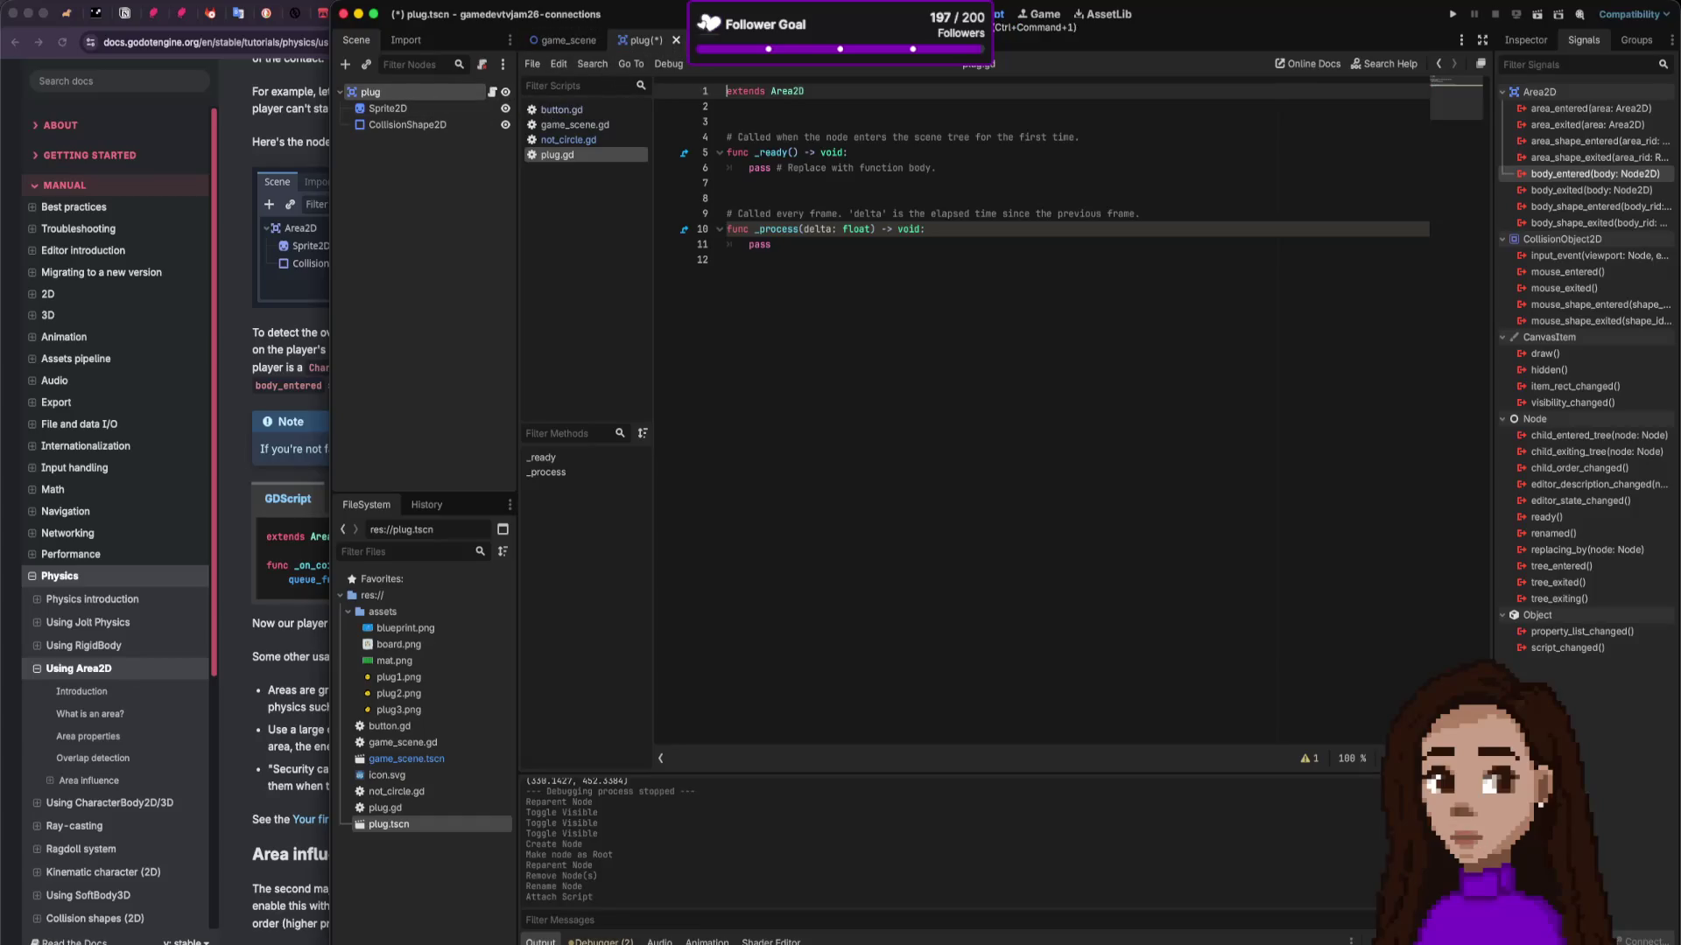
pyautogui.click(906, 14)
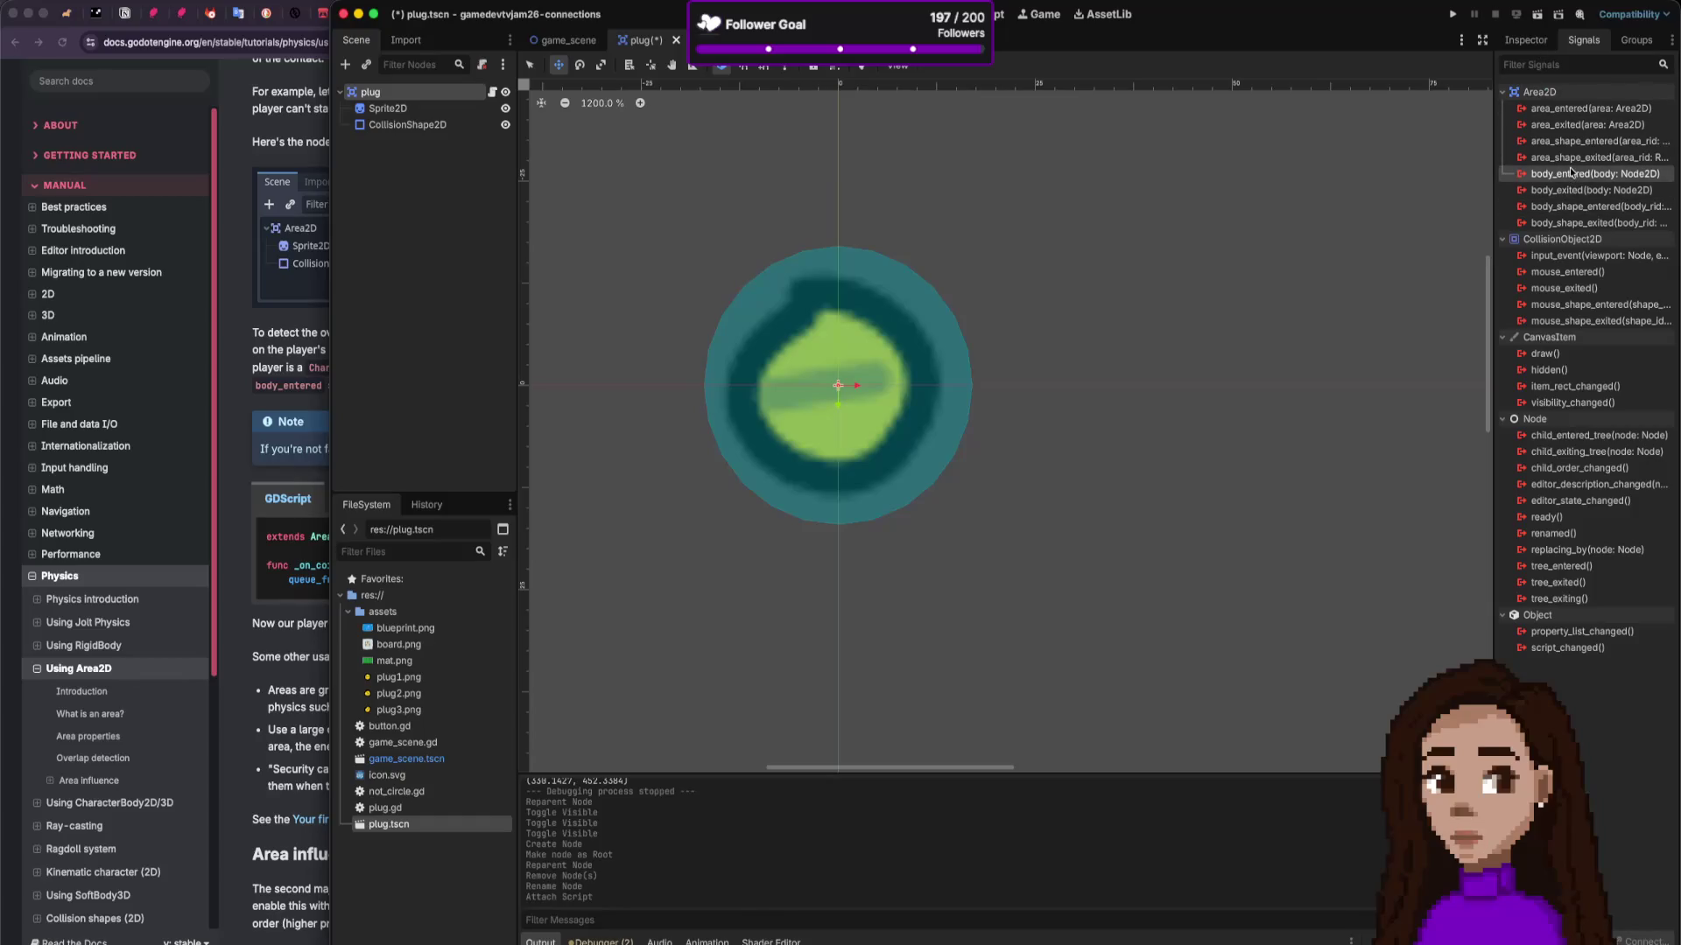
# Step: Connect plug's body_entered signal to _on_body_entered and delete the template _ready and _process functions
pyautogui.doubleClick(1573, 175)
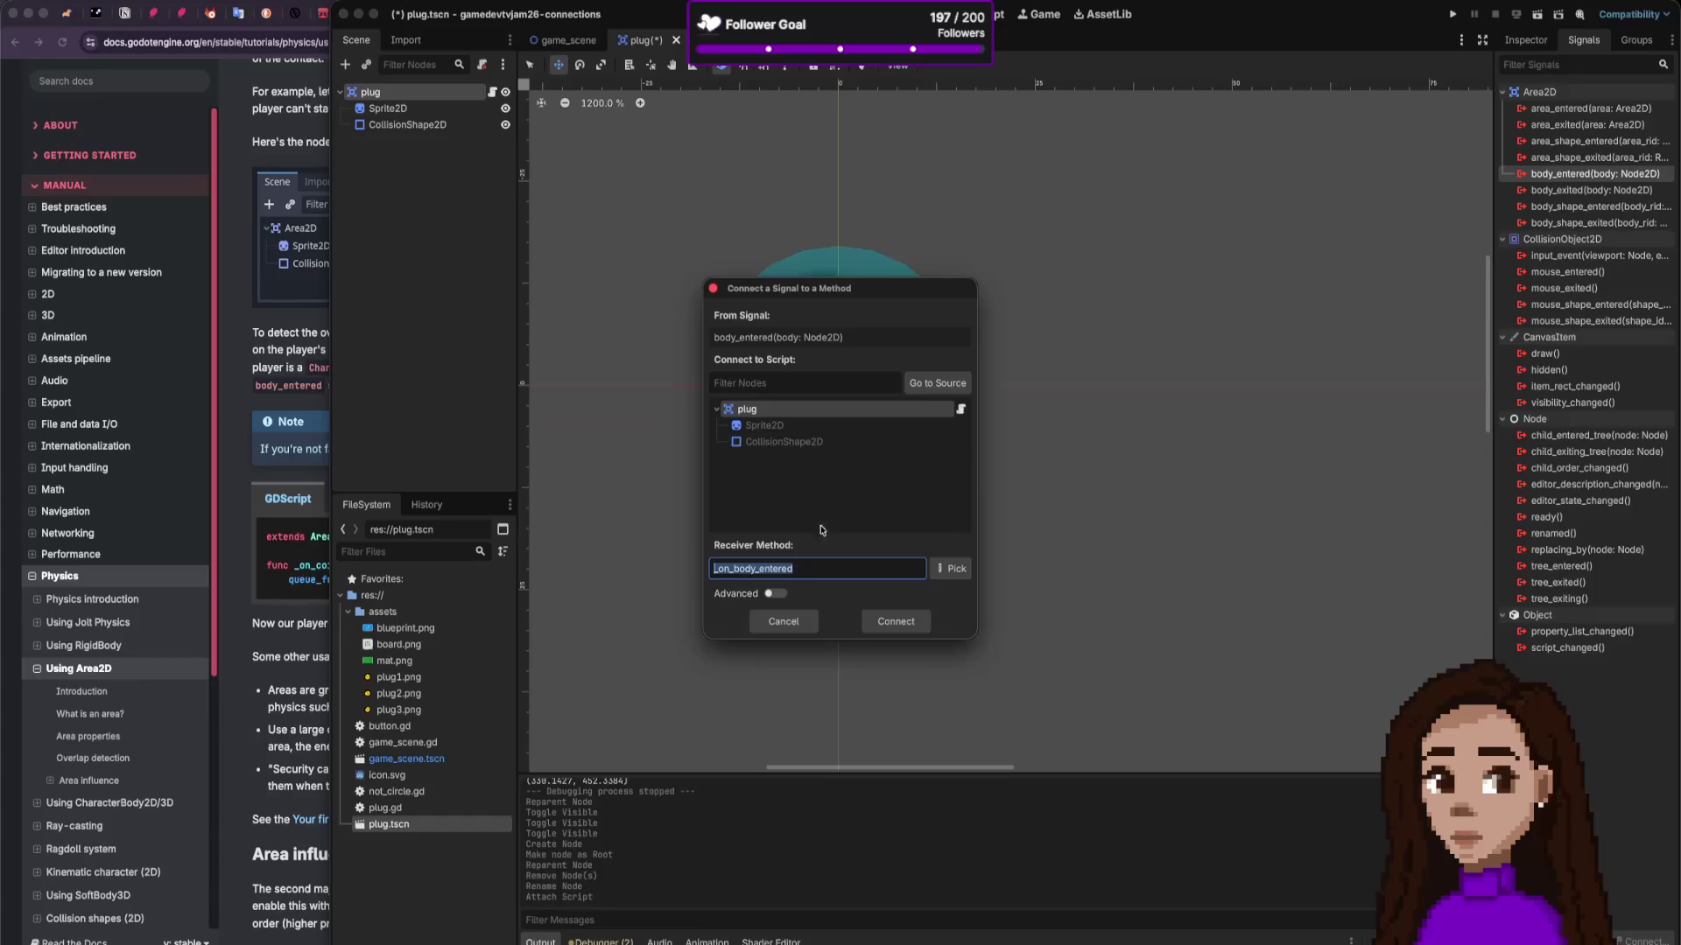
pyautogui.click(887, 623)
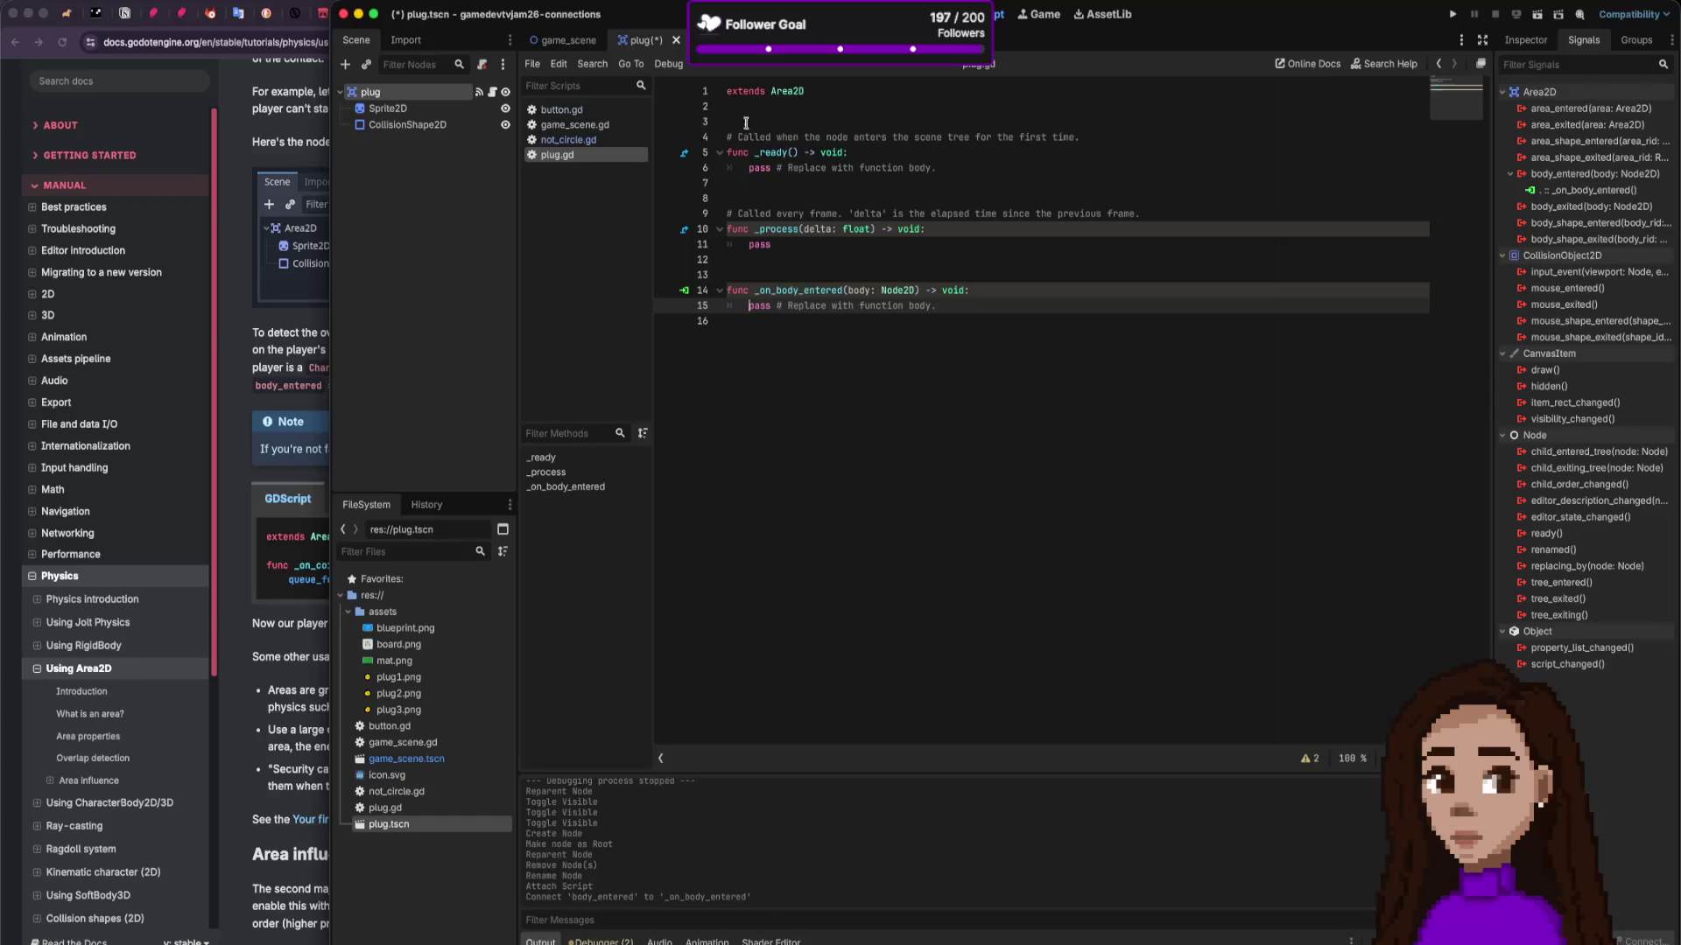
pyautogui.moveTo(768, 244)
pyautogui.mouseDown()
pyautogui.moveTo(739, 244)
pyautogui.moveTo(665, 96)
pyautogui.moveTo(658, 109)
pyautogui.mouseUp()
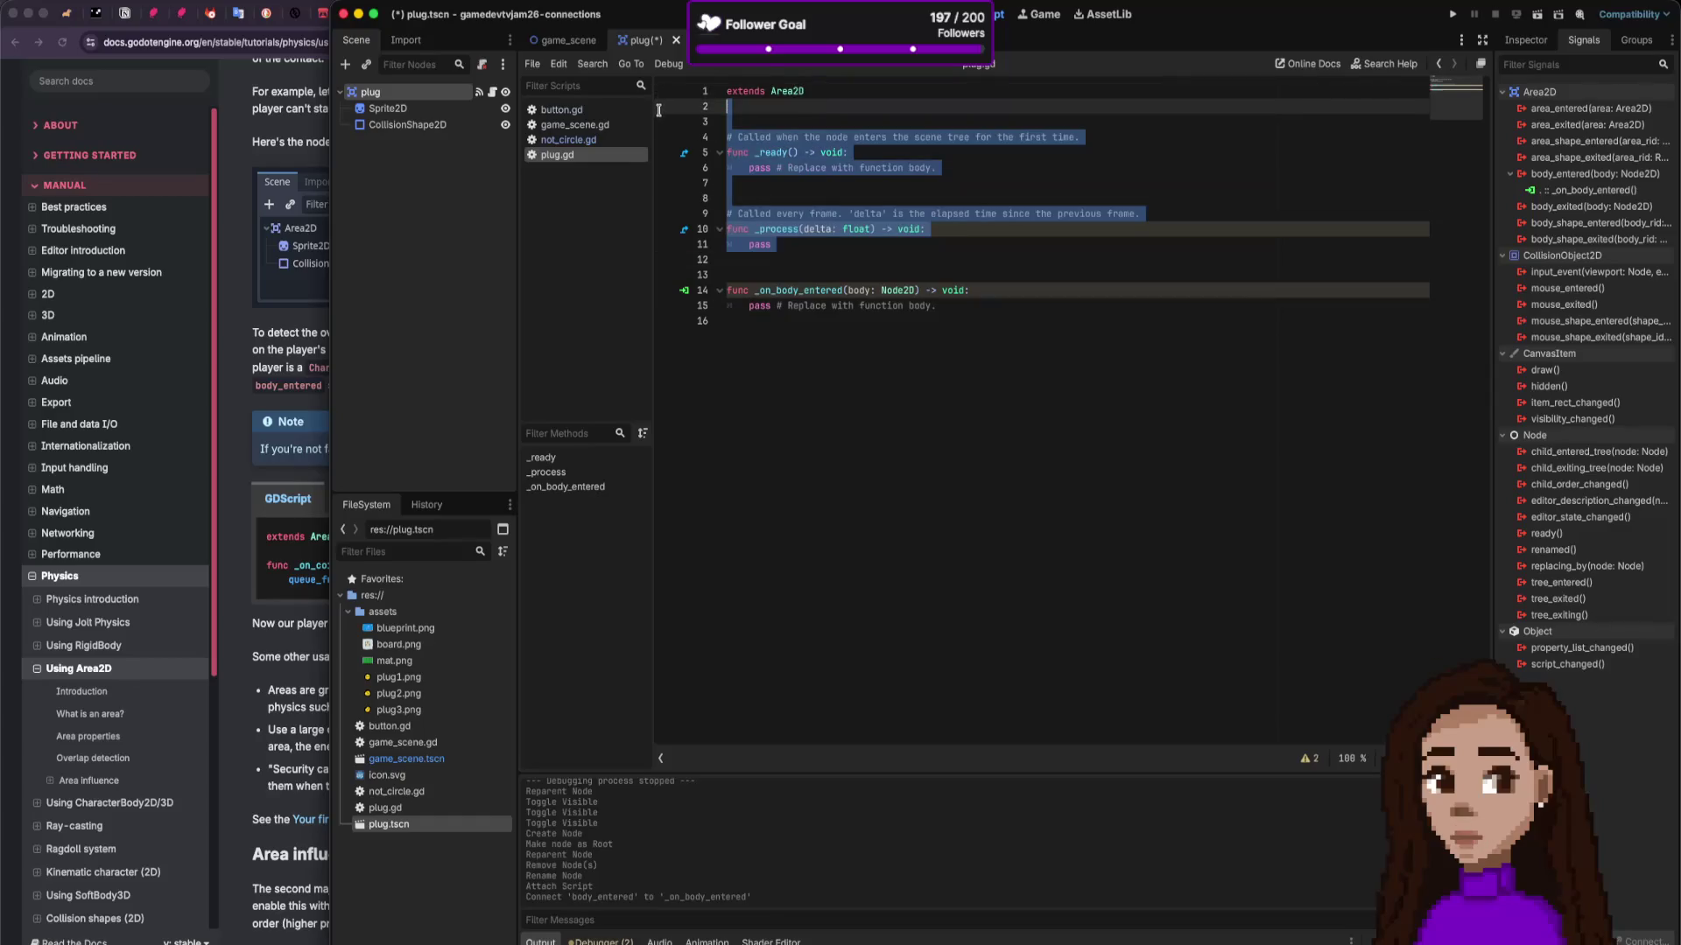
pyautogui.press('BackSpace')
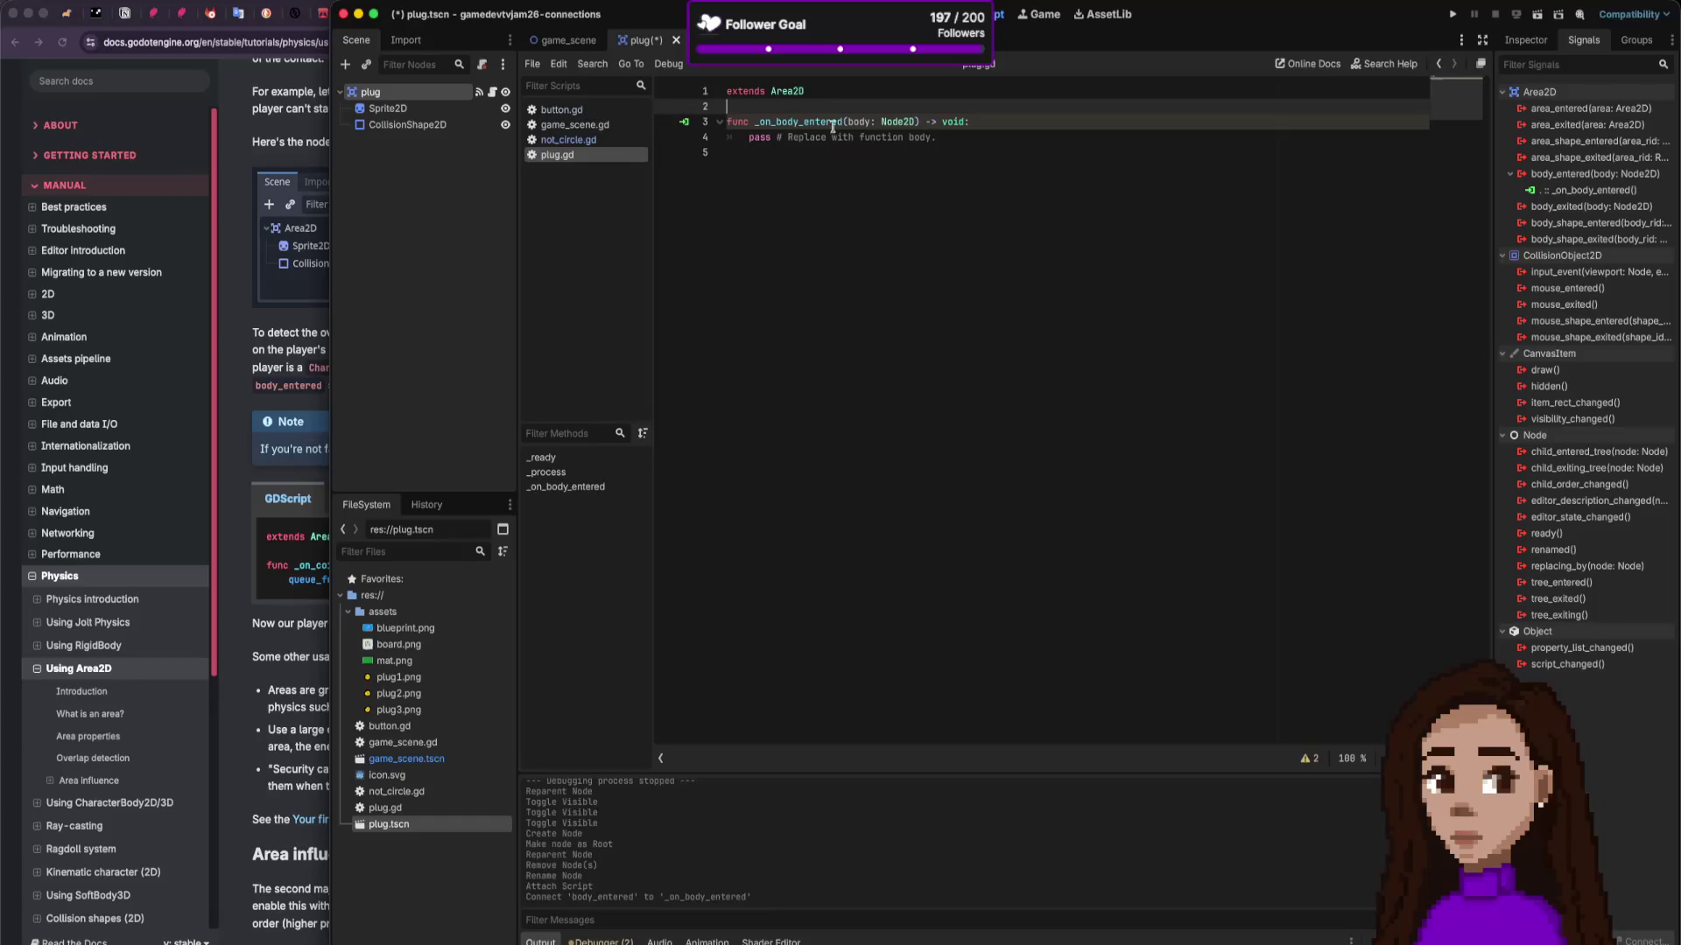
# Step: Replace pass with print(body) in _on_body_entered and save plug.gd
pyautogui.moveTo(743, 136); pyautogui.dragTo(1054, 151)
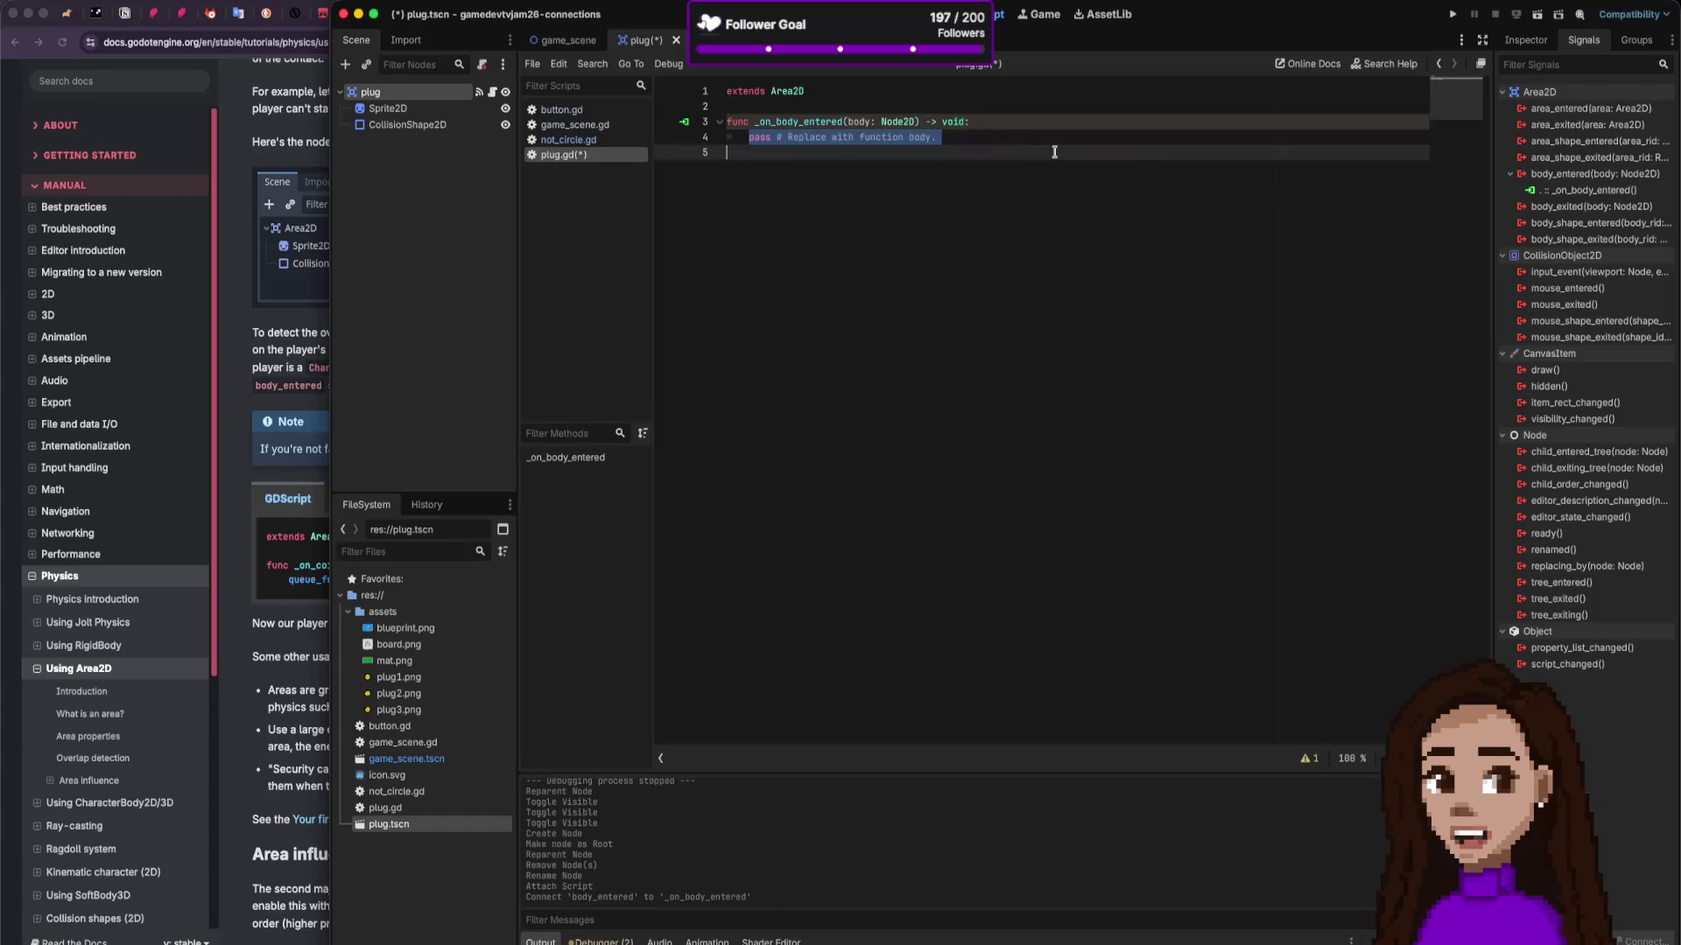
pyautogui.write('print(body')
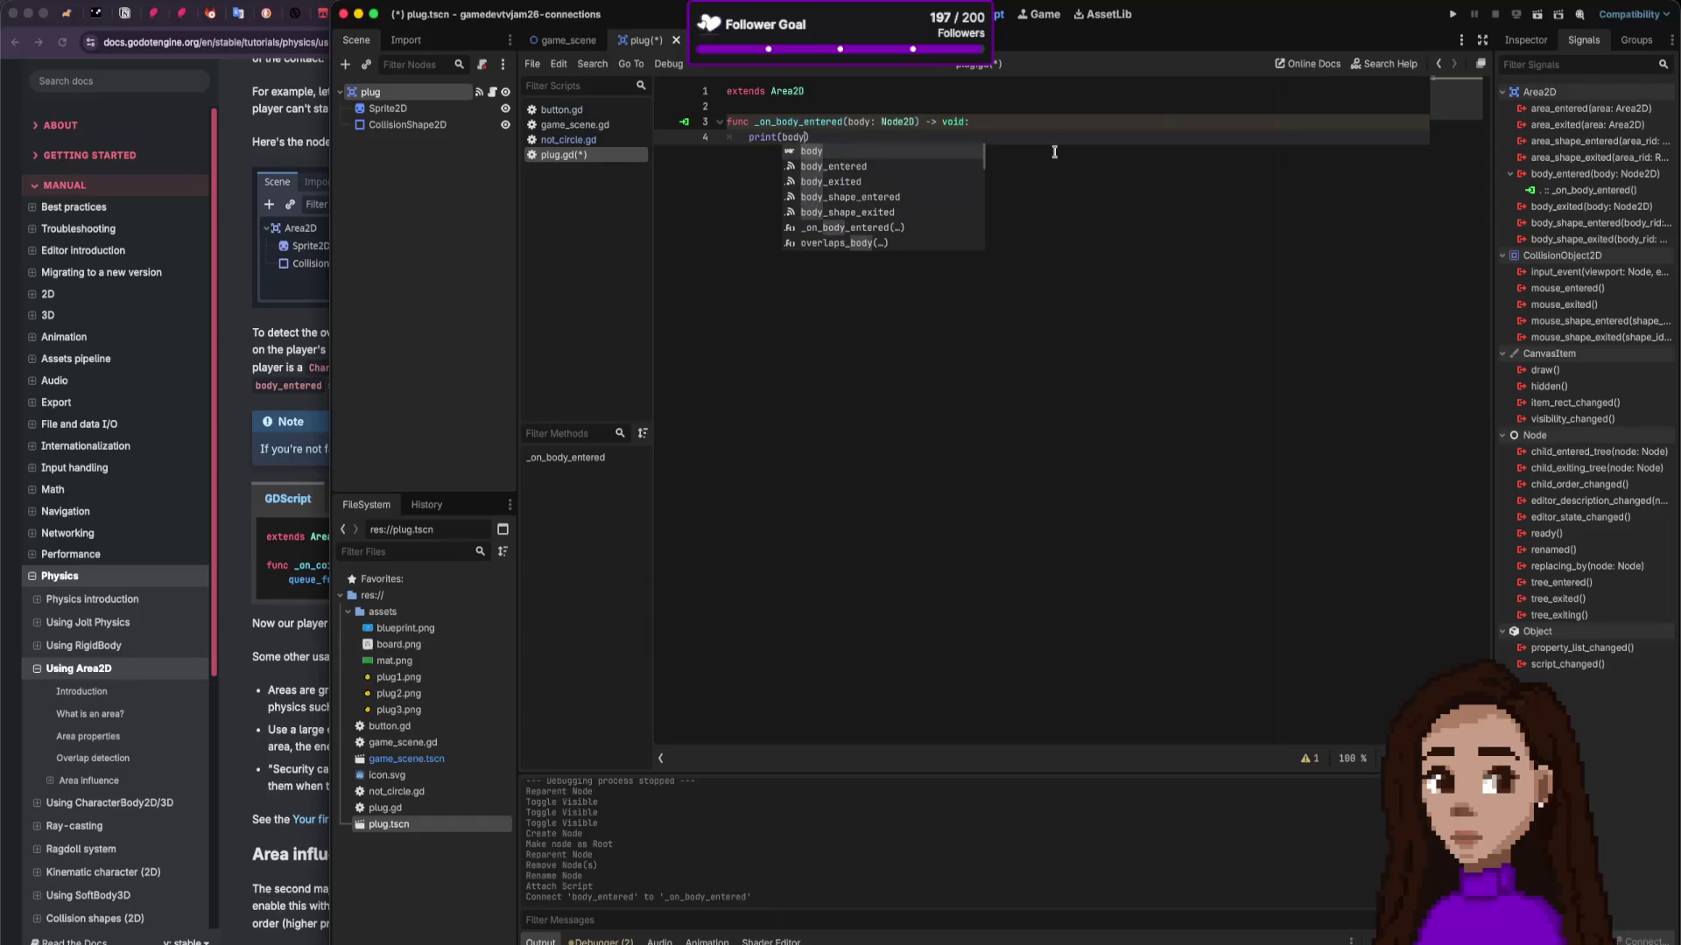
pyautogui.hotkey('ctrl', 's')
pyautogui.click(930, 326)
pyautogui.press('Return')
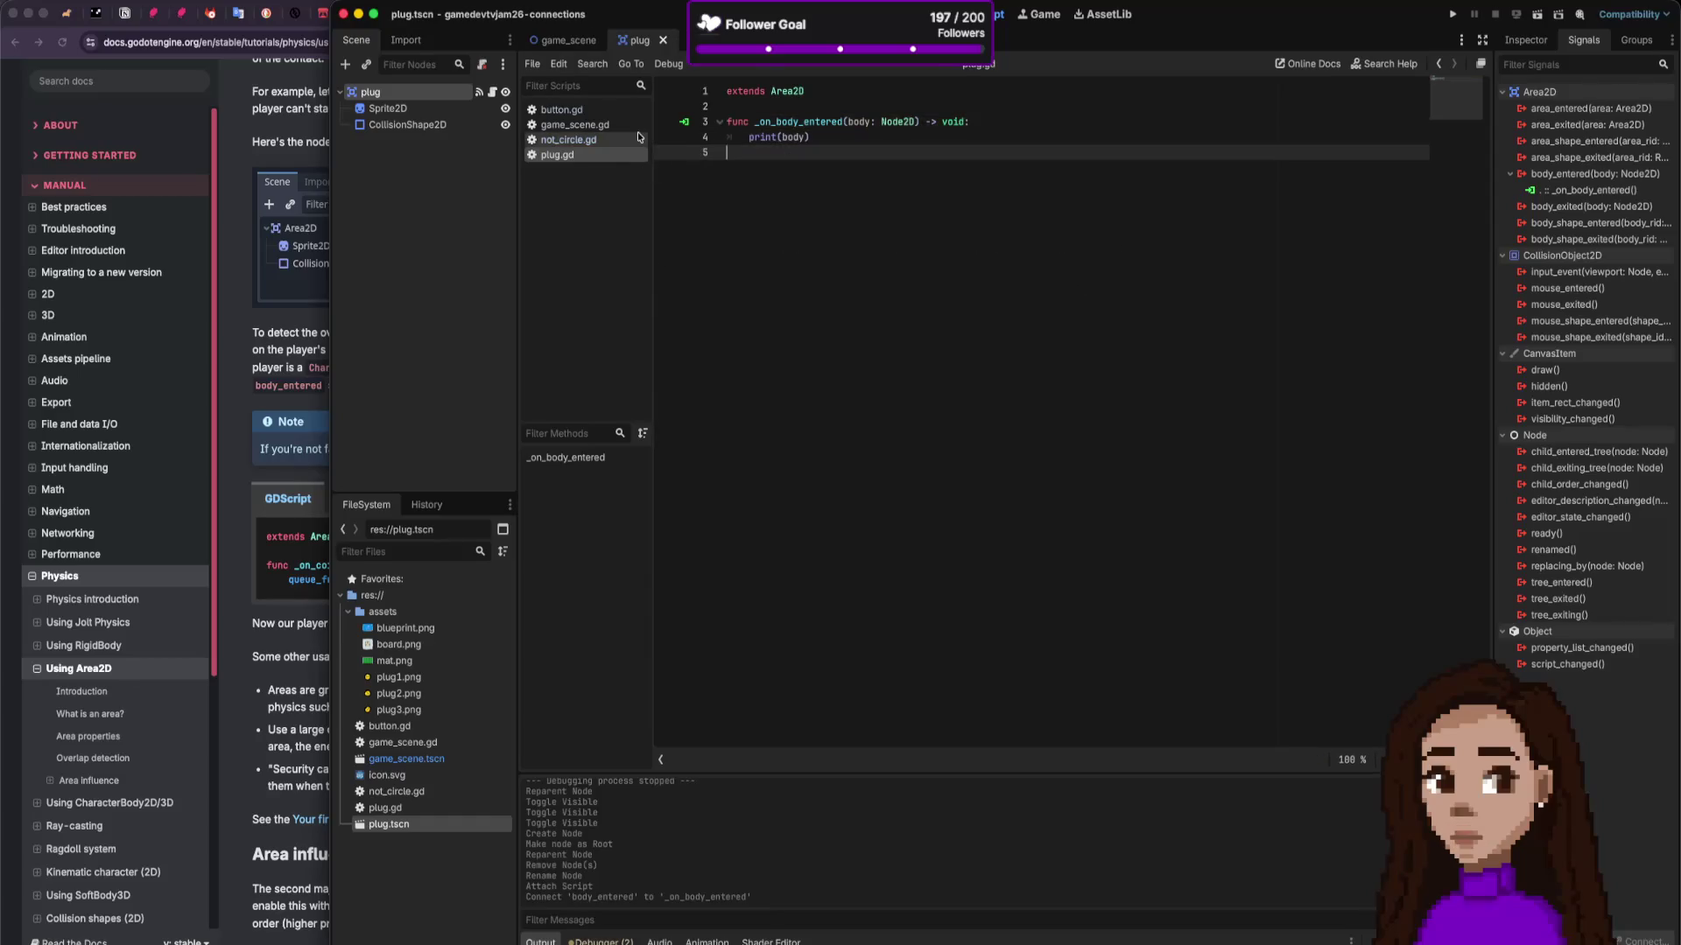
# Step: Show game_scene in the 2D view, then check the Area2D docs in Chrome and close the extra tabs
pyautogui.click(567, 40)
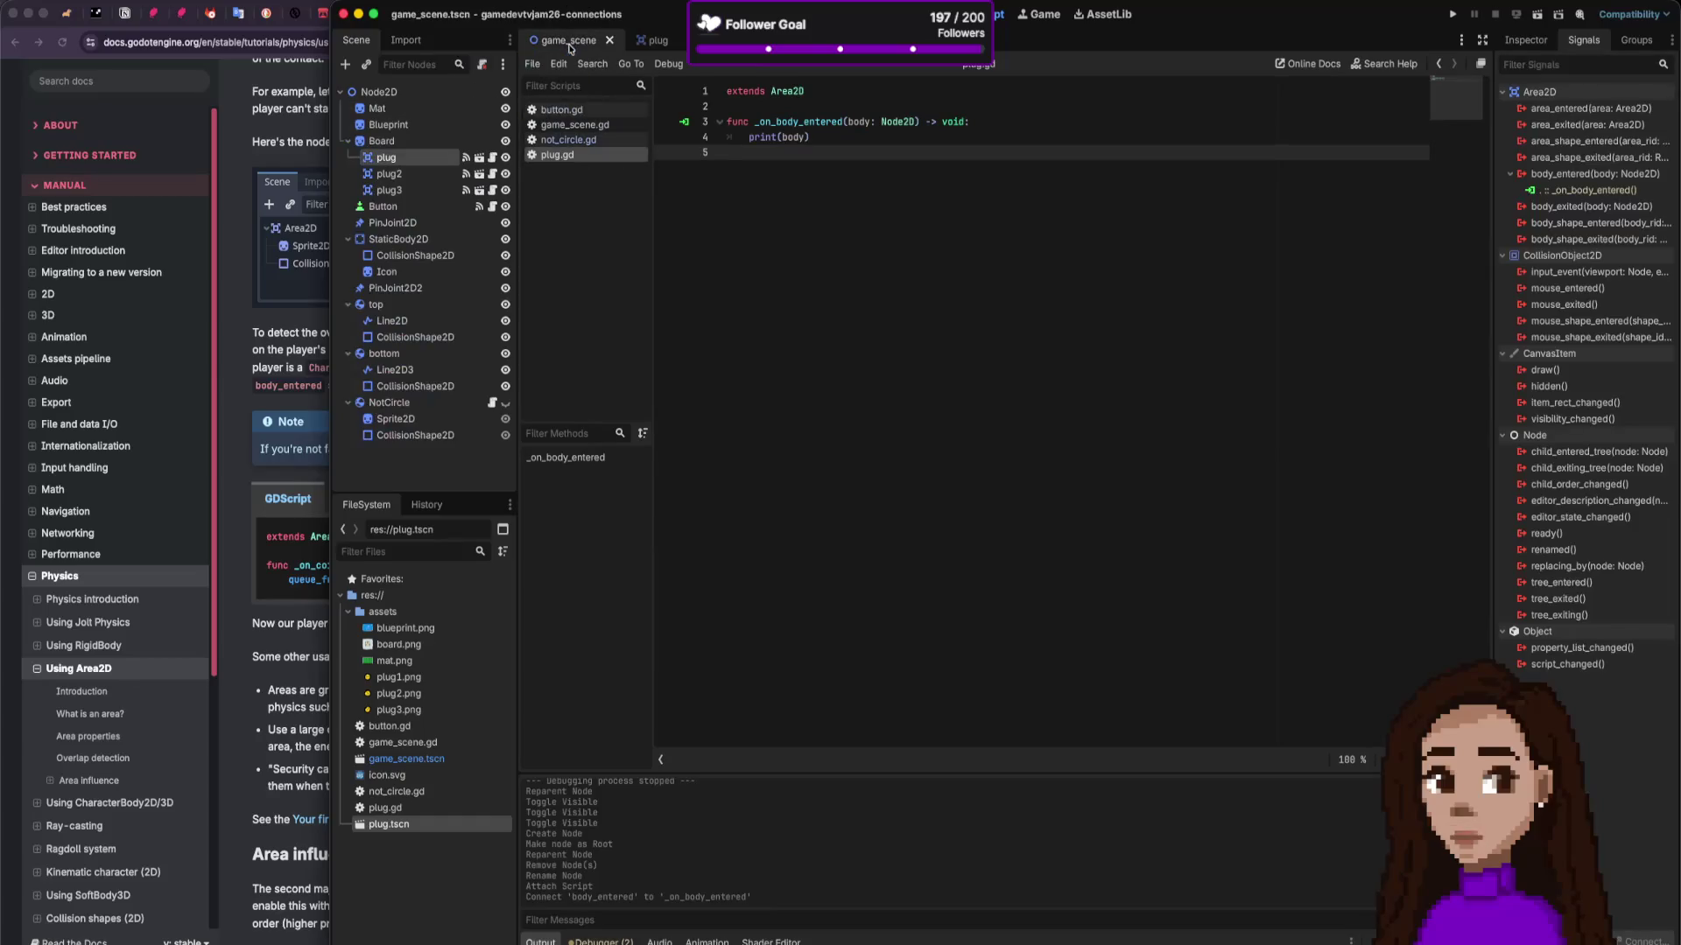
pyautogui.click(875, 14)
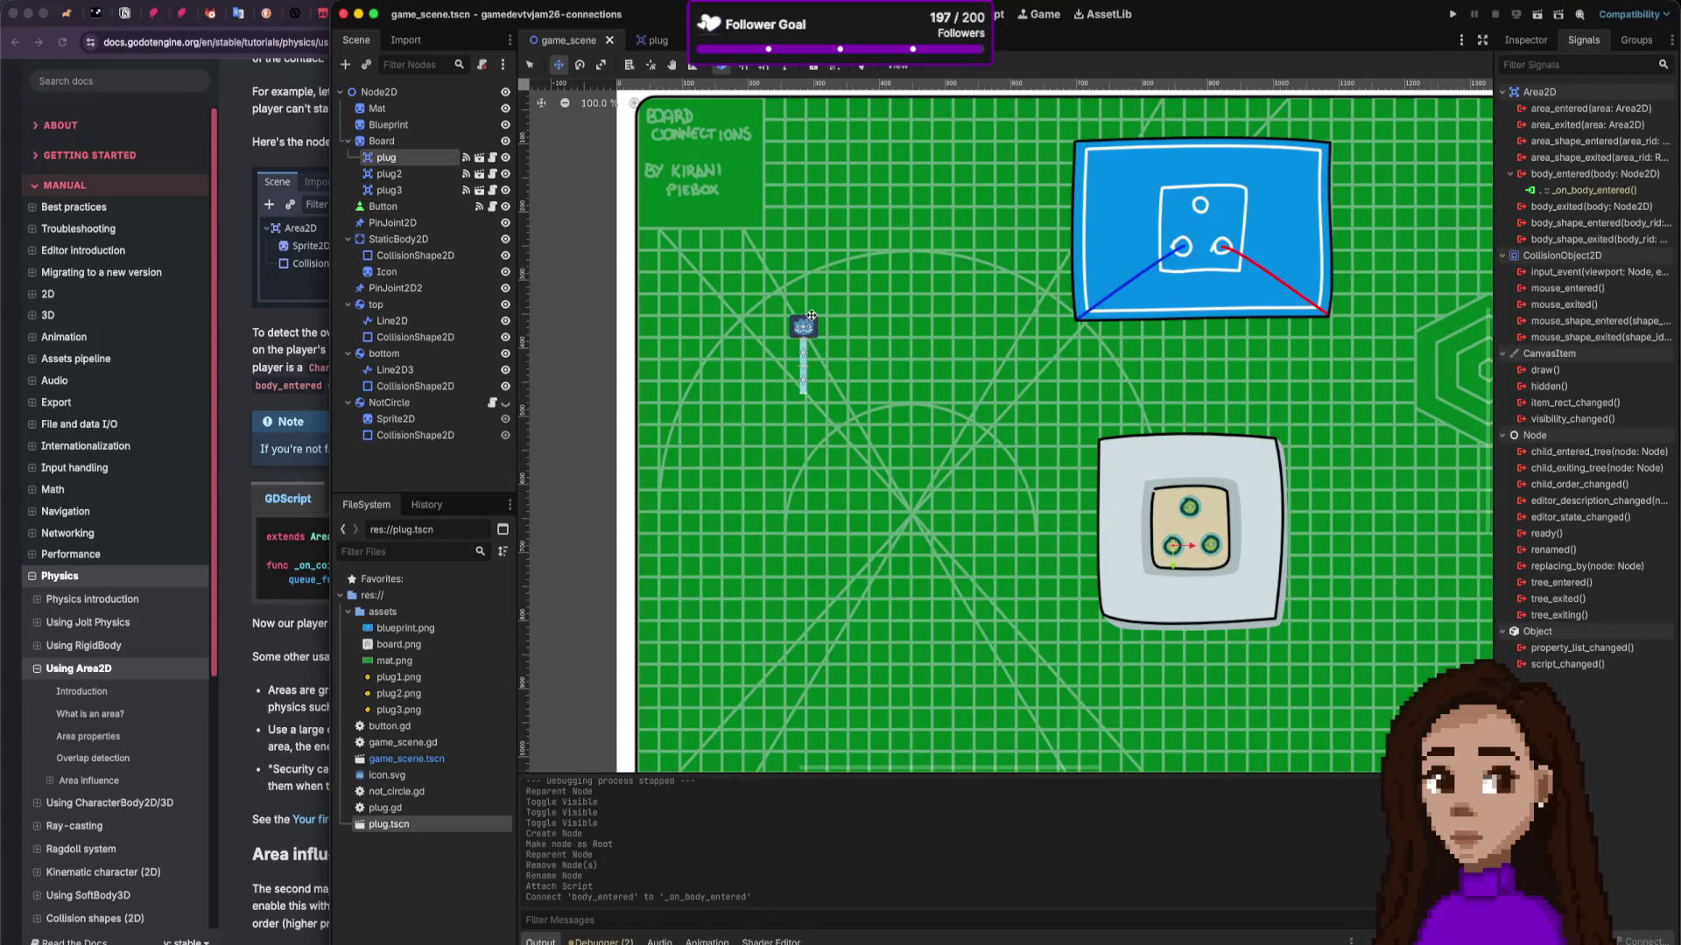
pyautogui.click(333, 291)
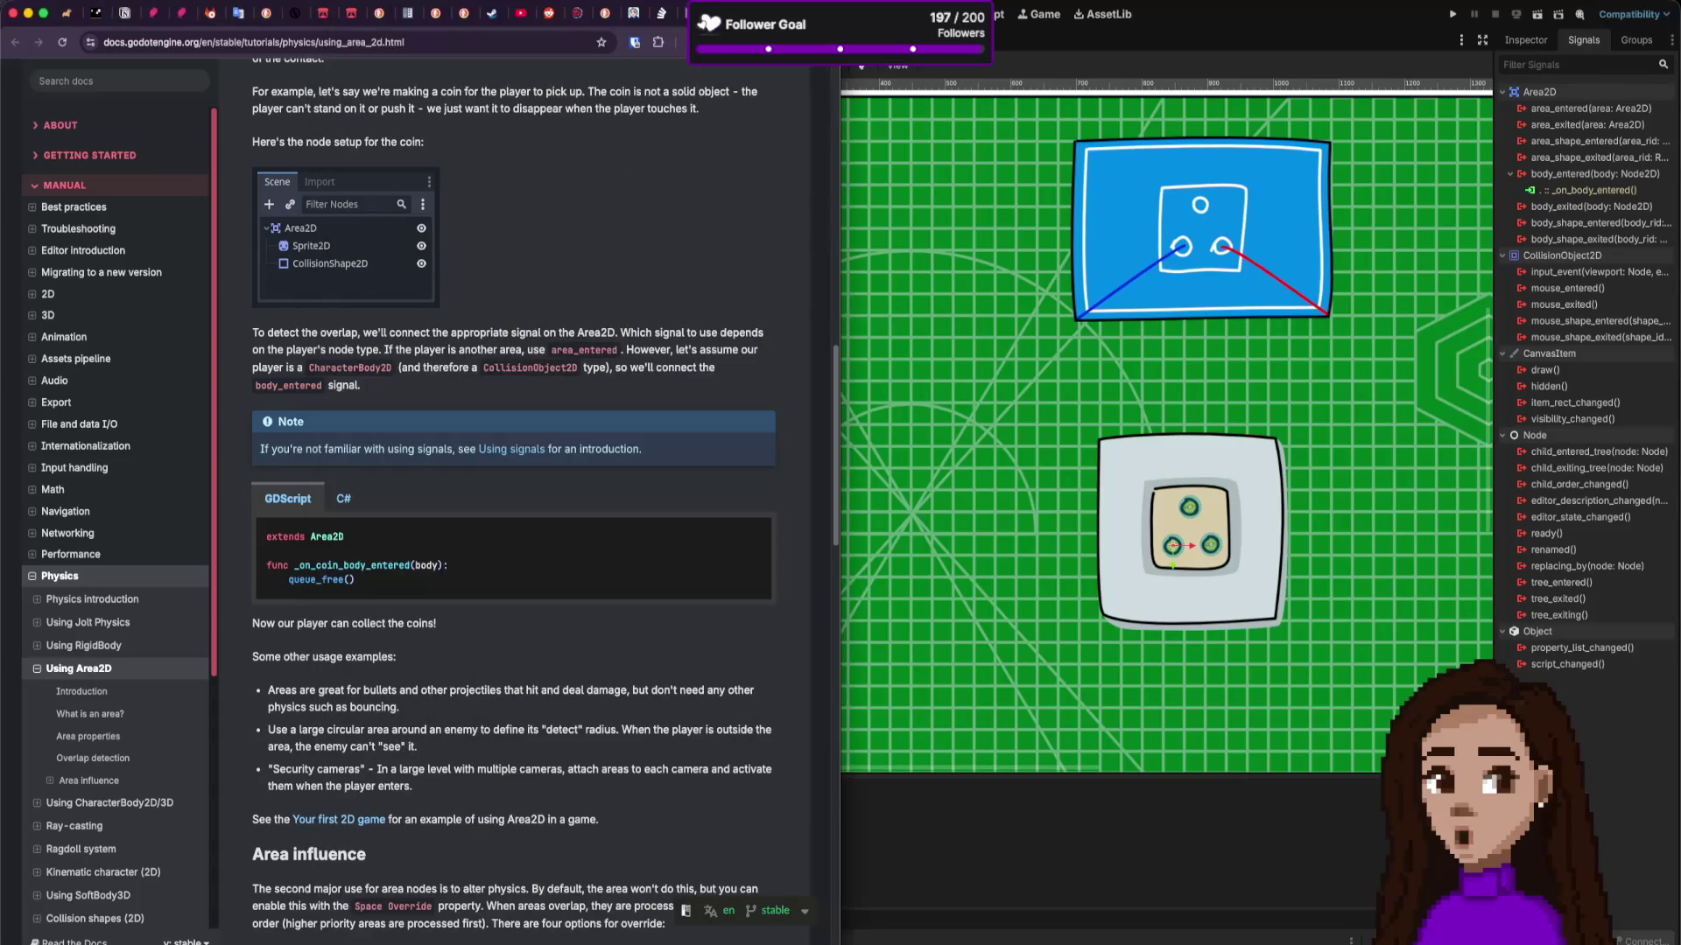
pyautogui.click(678, 13)
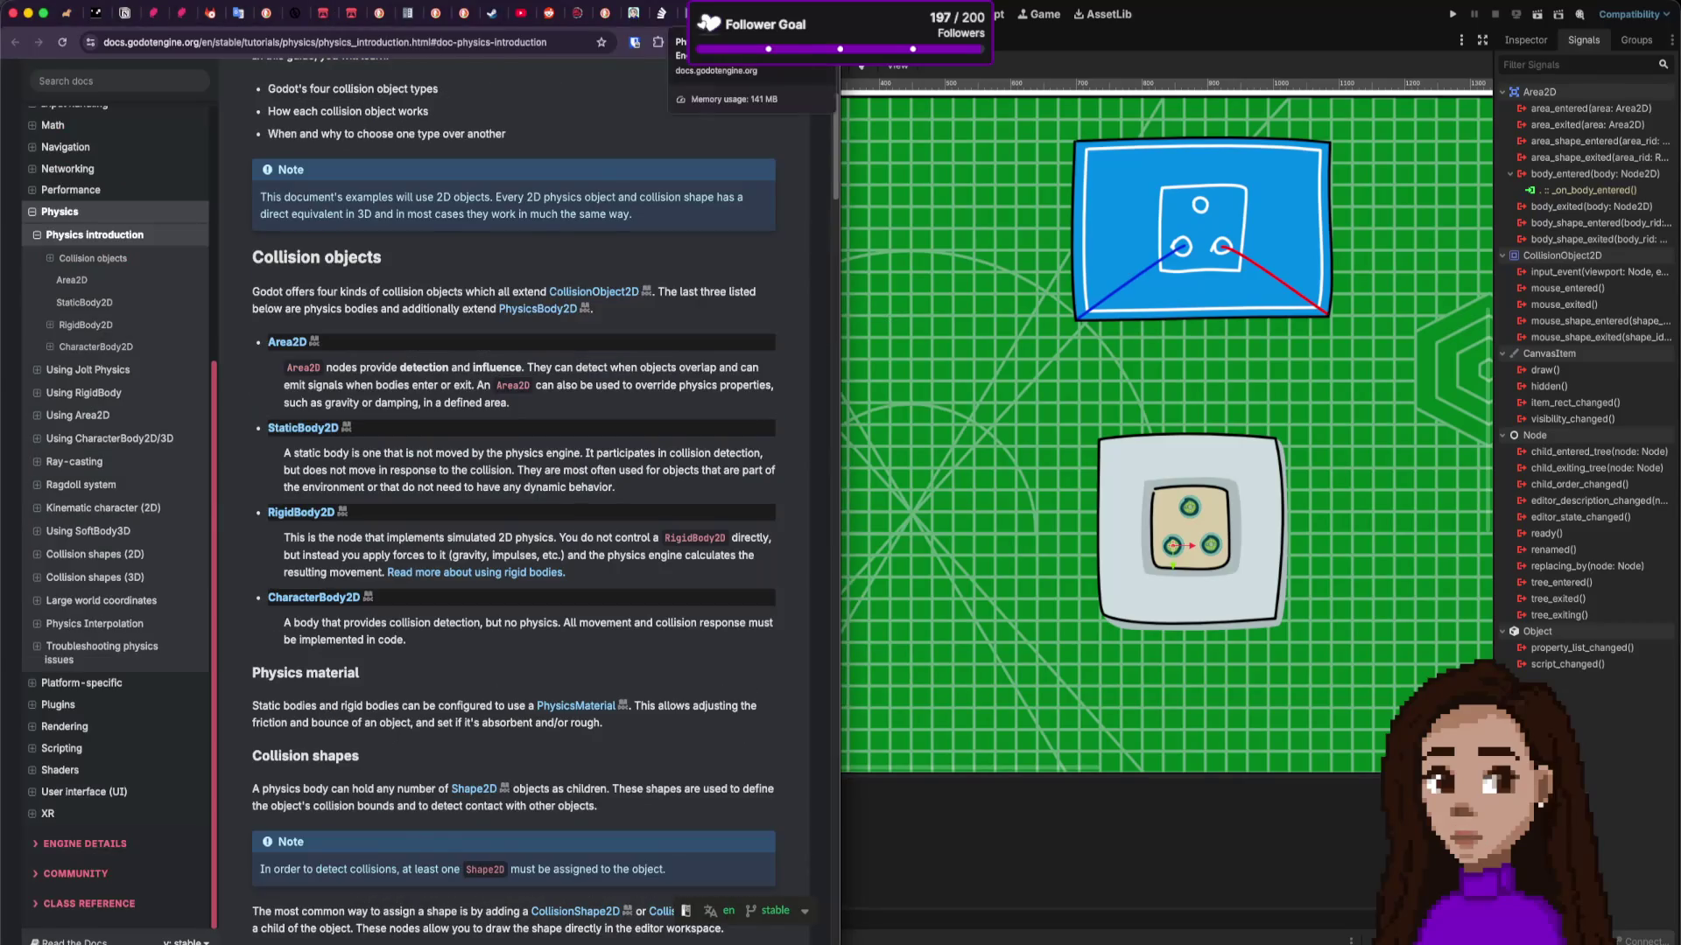
pyautogui.click(683, 13)
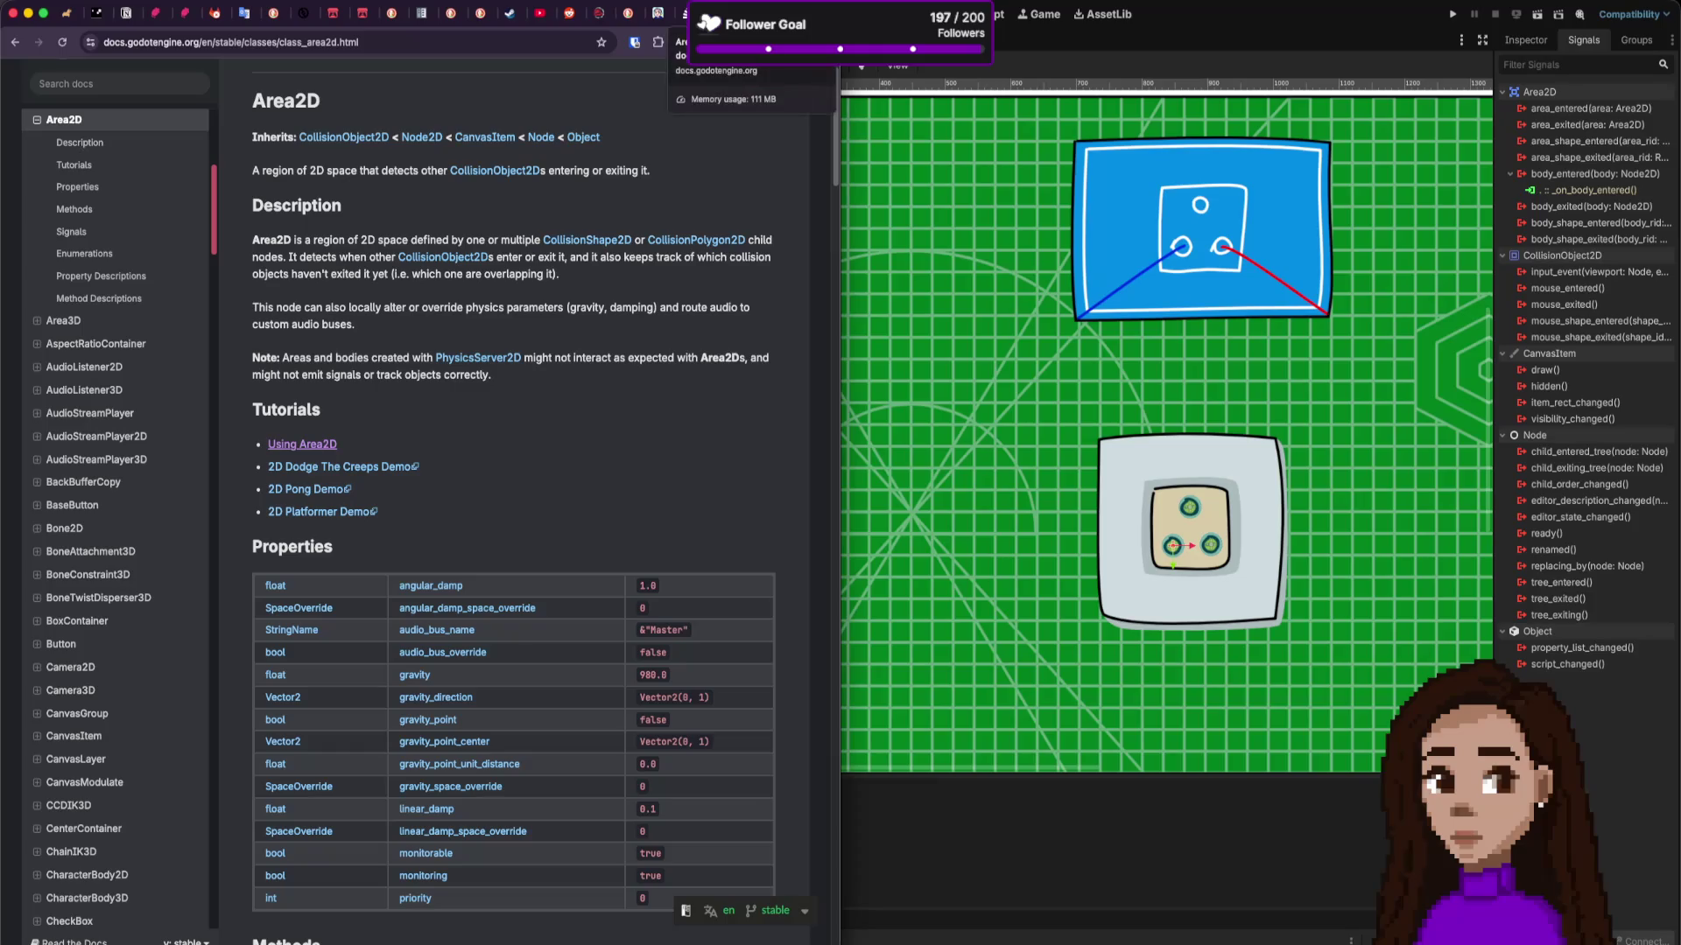
pyautogui.click(685, 14)
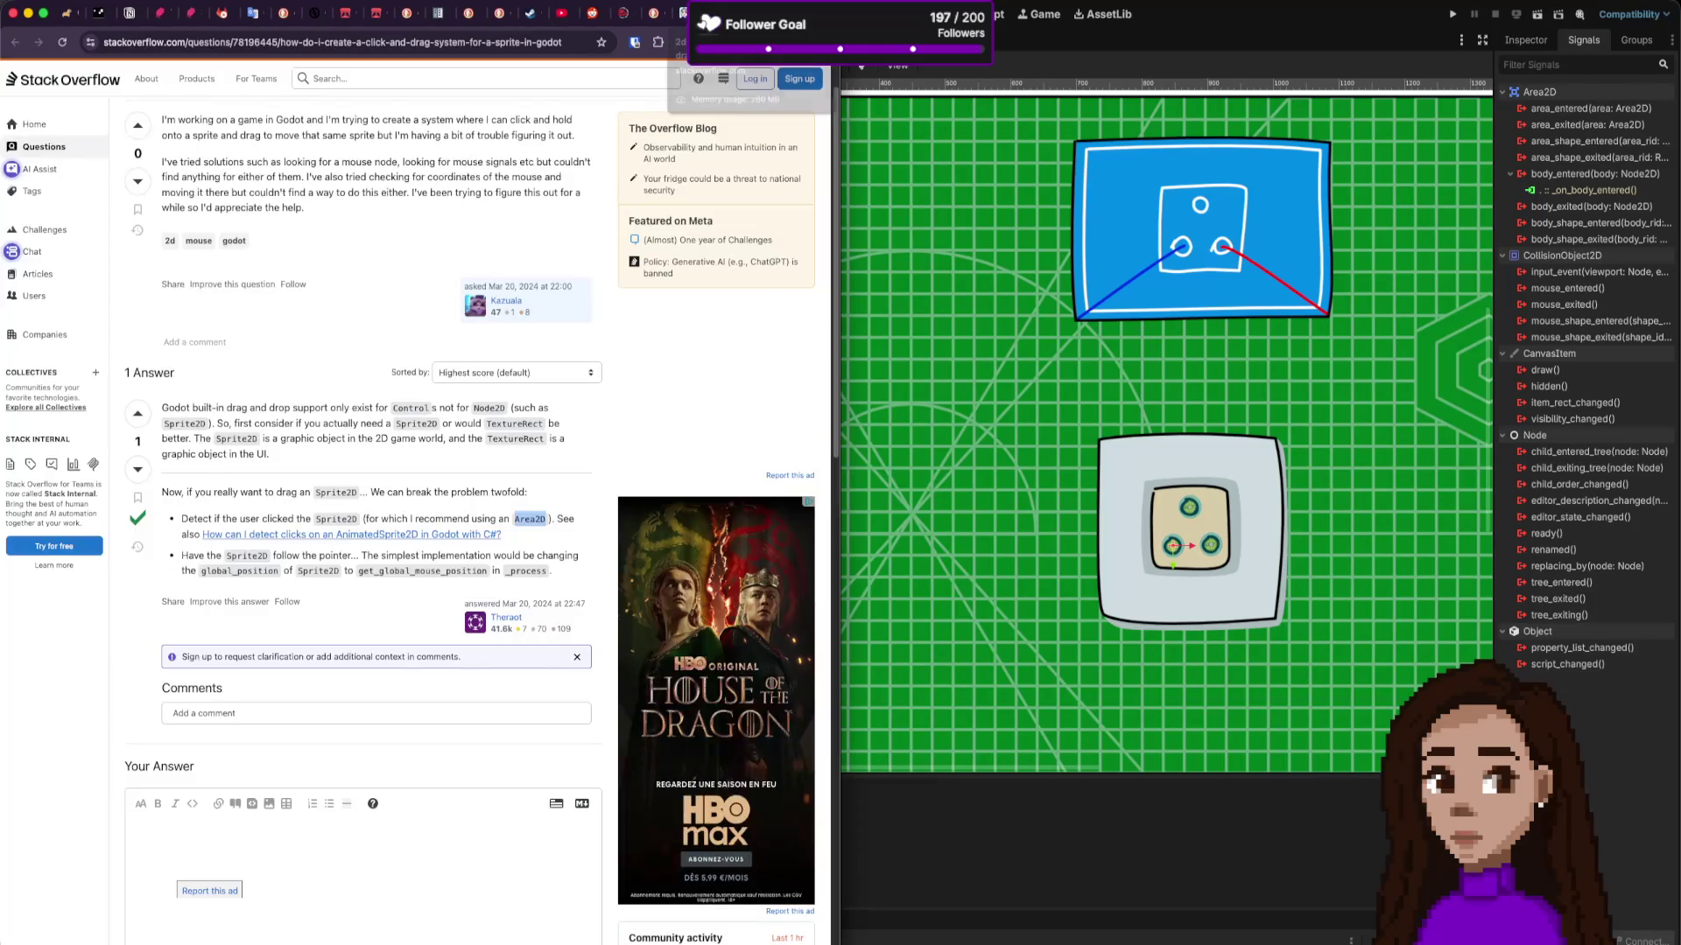
pyautogui.click(684, 13)
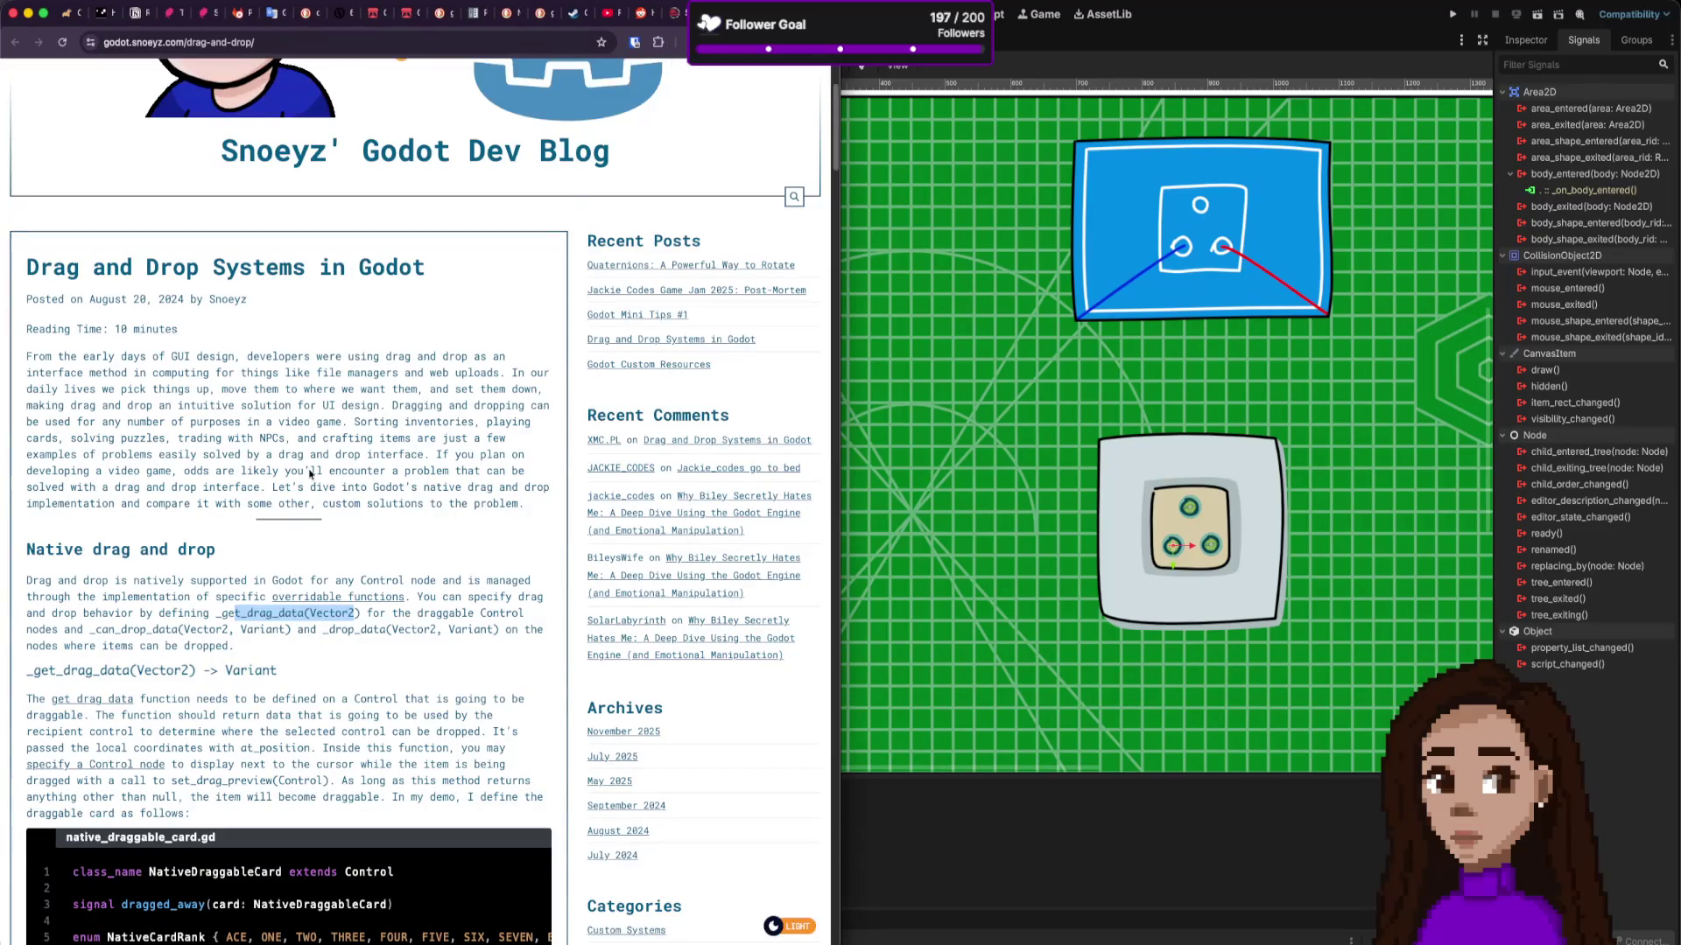
# Step: Read down the Snoeyz drag-and-drop article to its mouse event-based drag and drop section
pyautogui.doubleClick(175, 299)
pyautogui.scroll(-1, 281, 495)
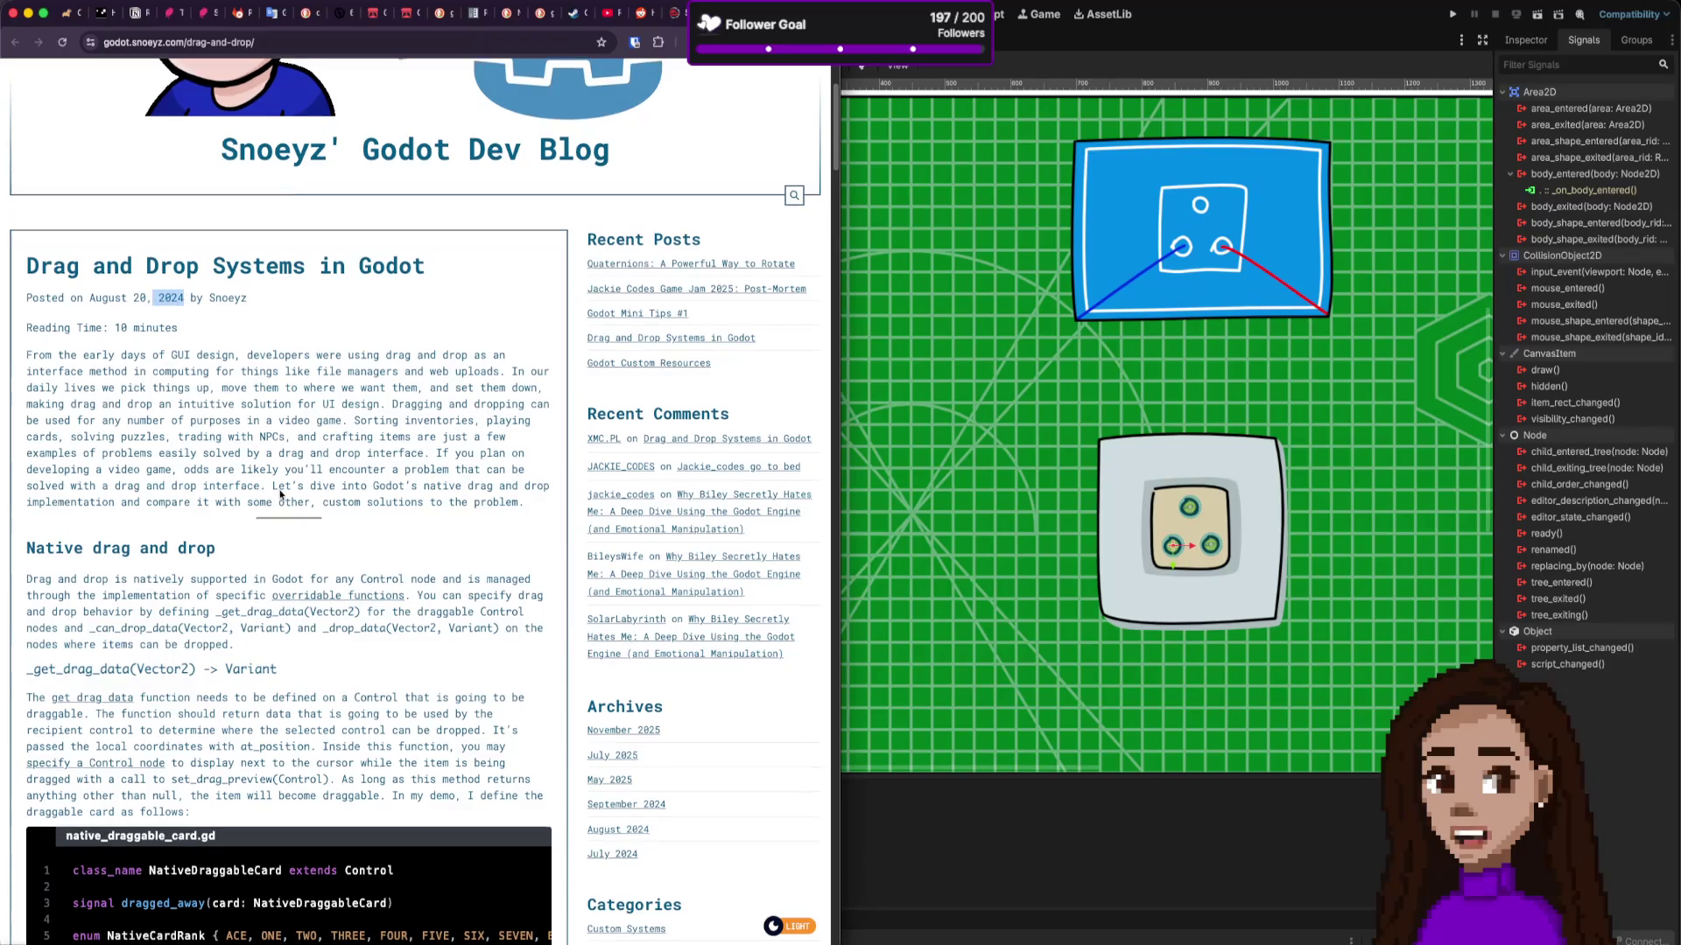
pyautogui.scroll(-3, 281, 495)
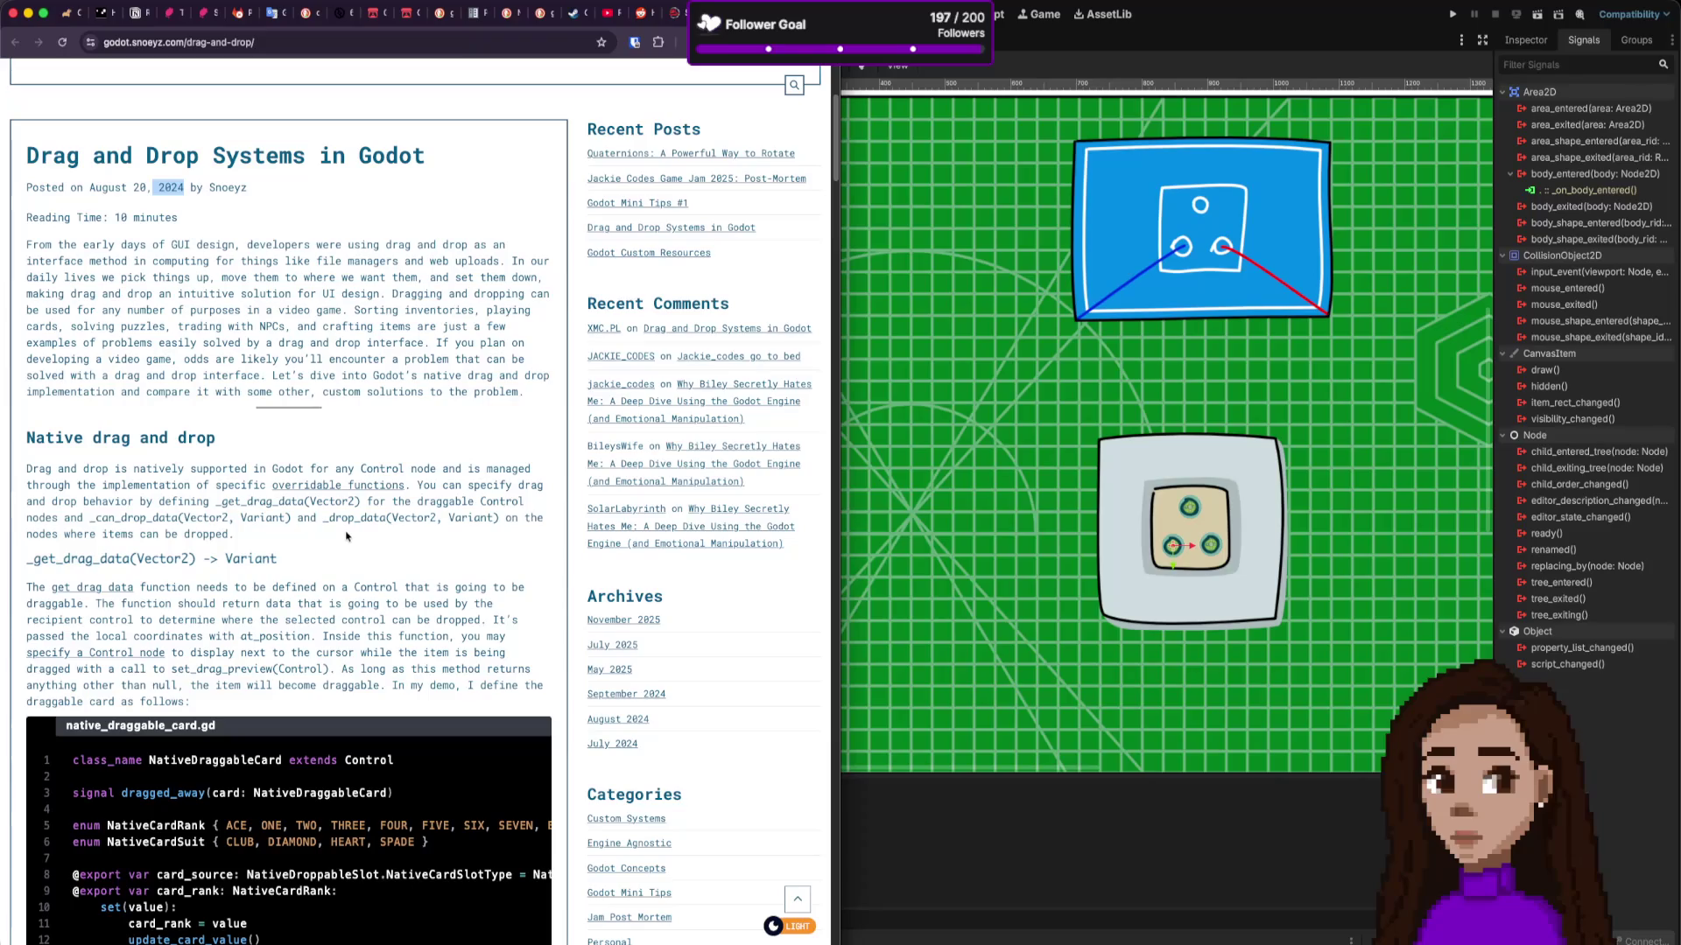
pyautogui.scroll(-4, 324, 546)
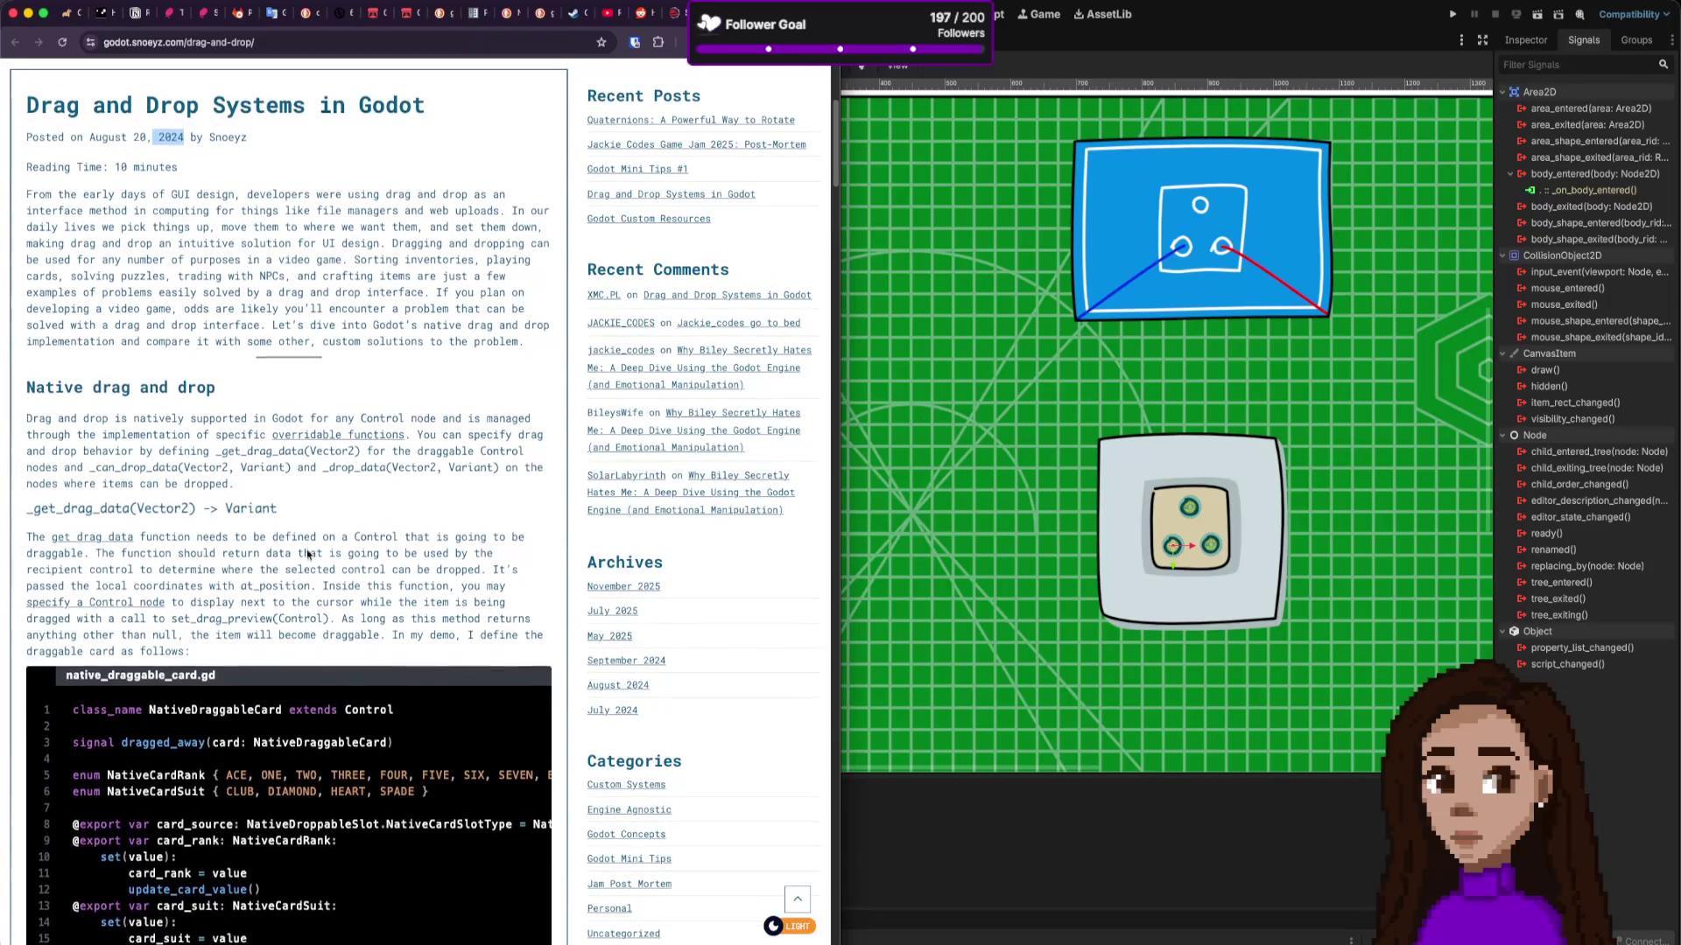
pyautogui.scroll(-20, 308, 554)
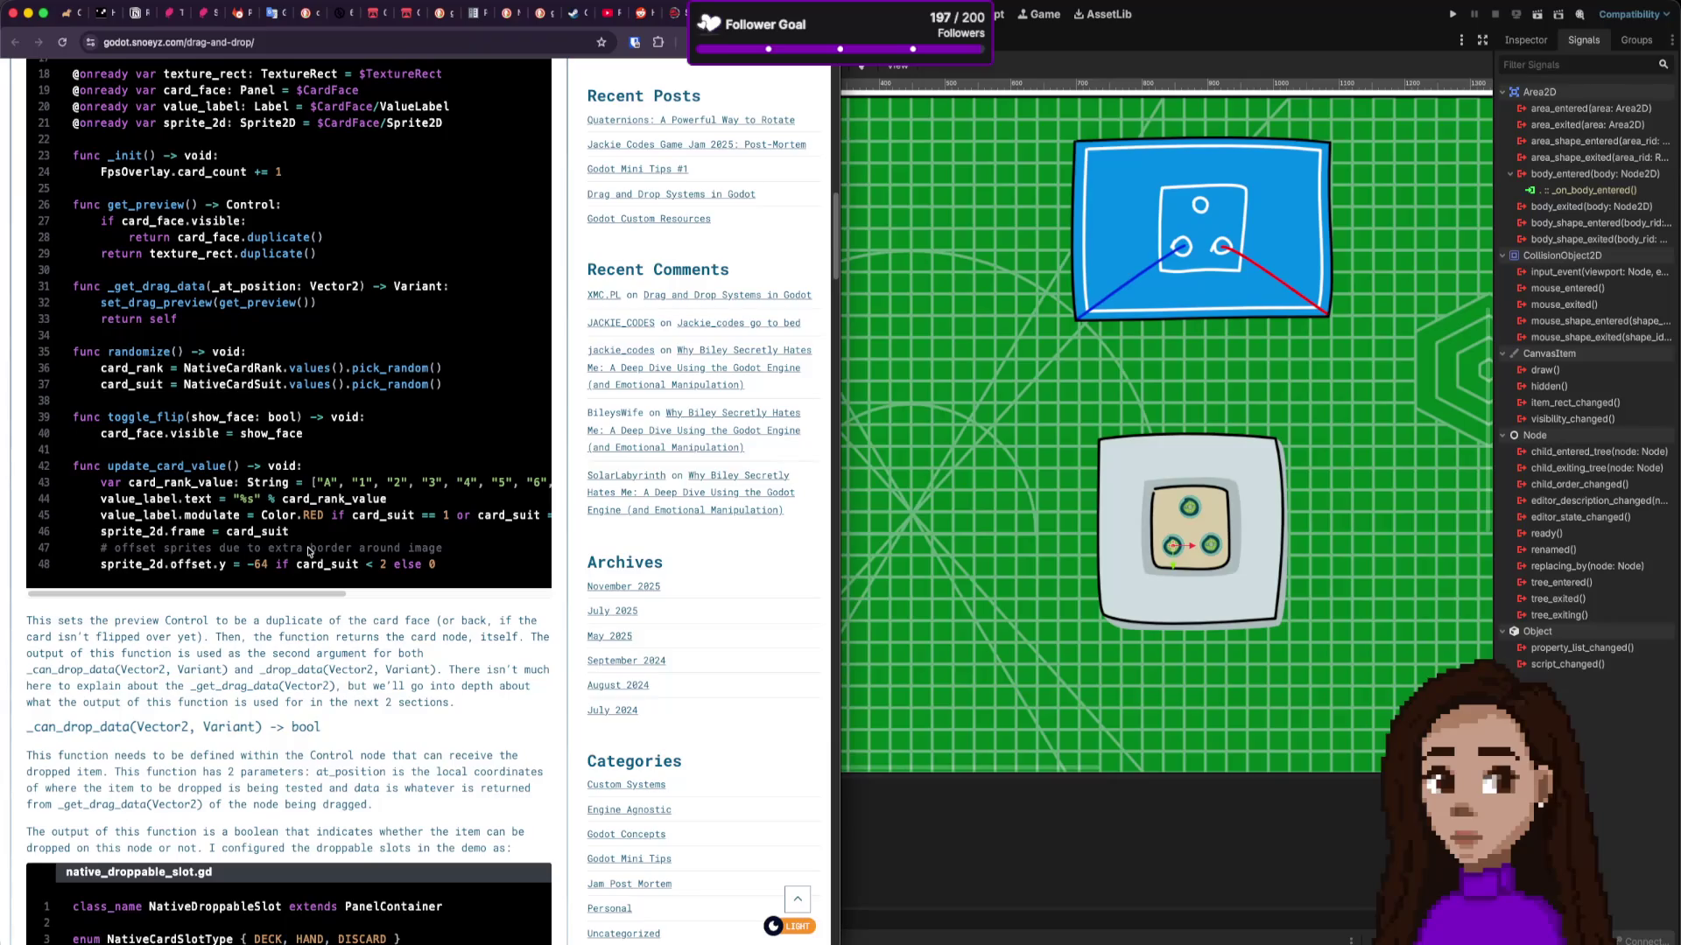
pyautogui.scroll(-13, 308, 550)
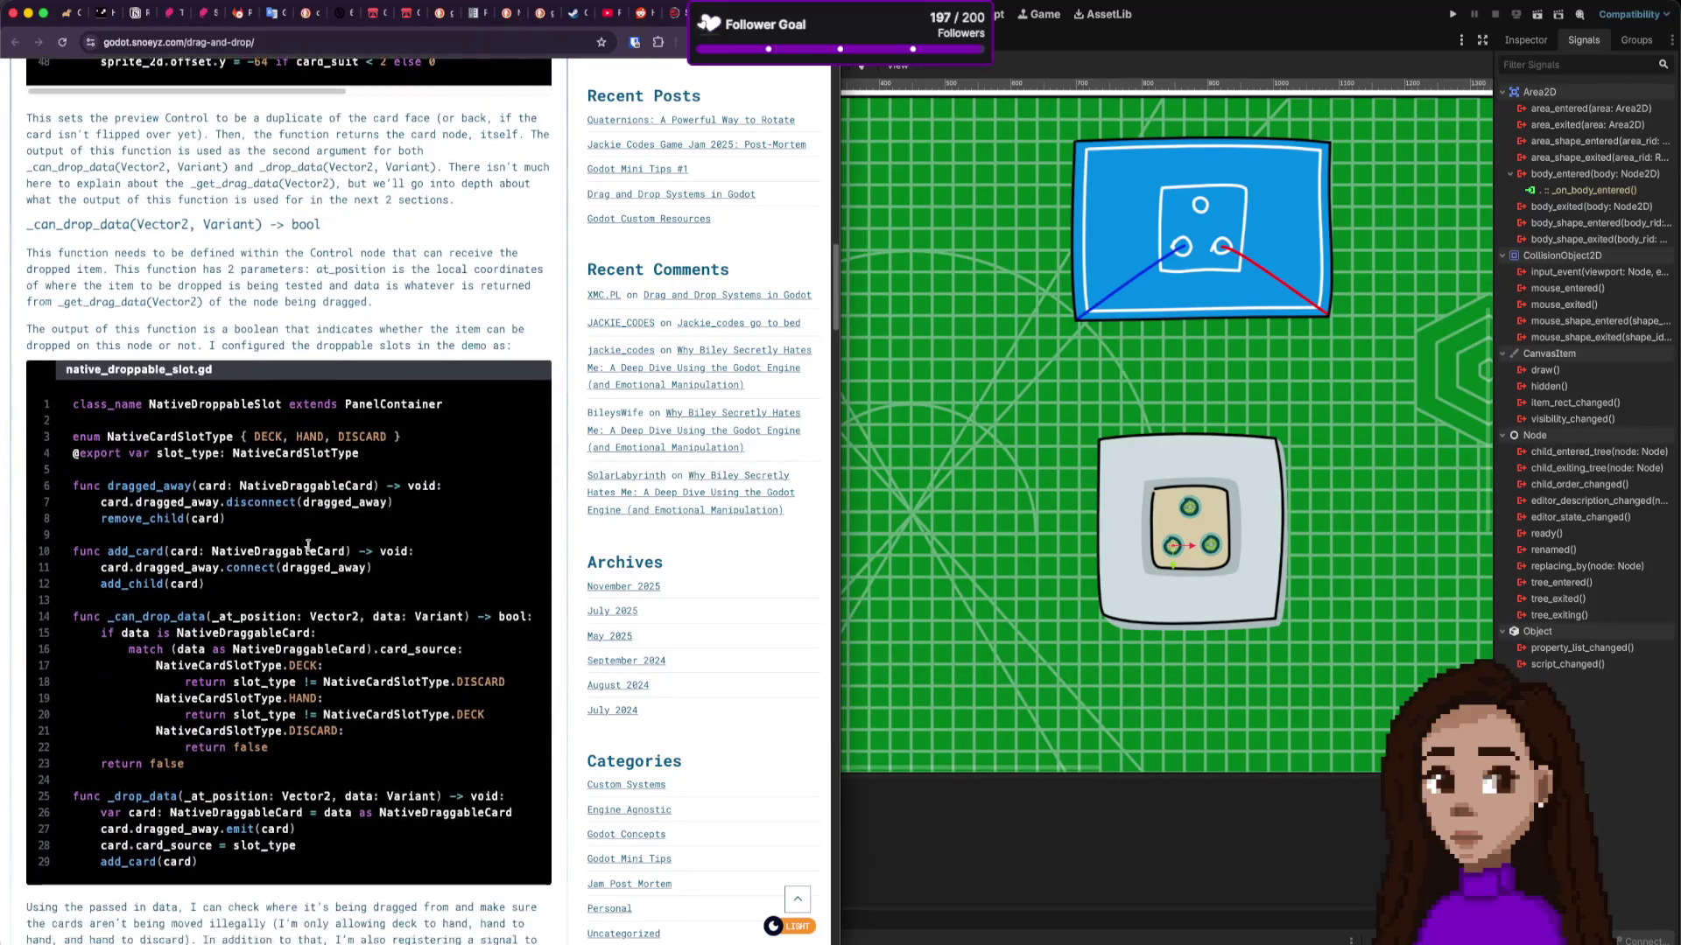
pyautogui.scroll(-15, 308, 546)
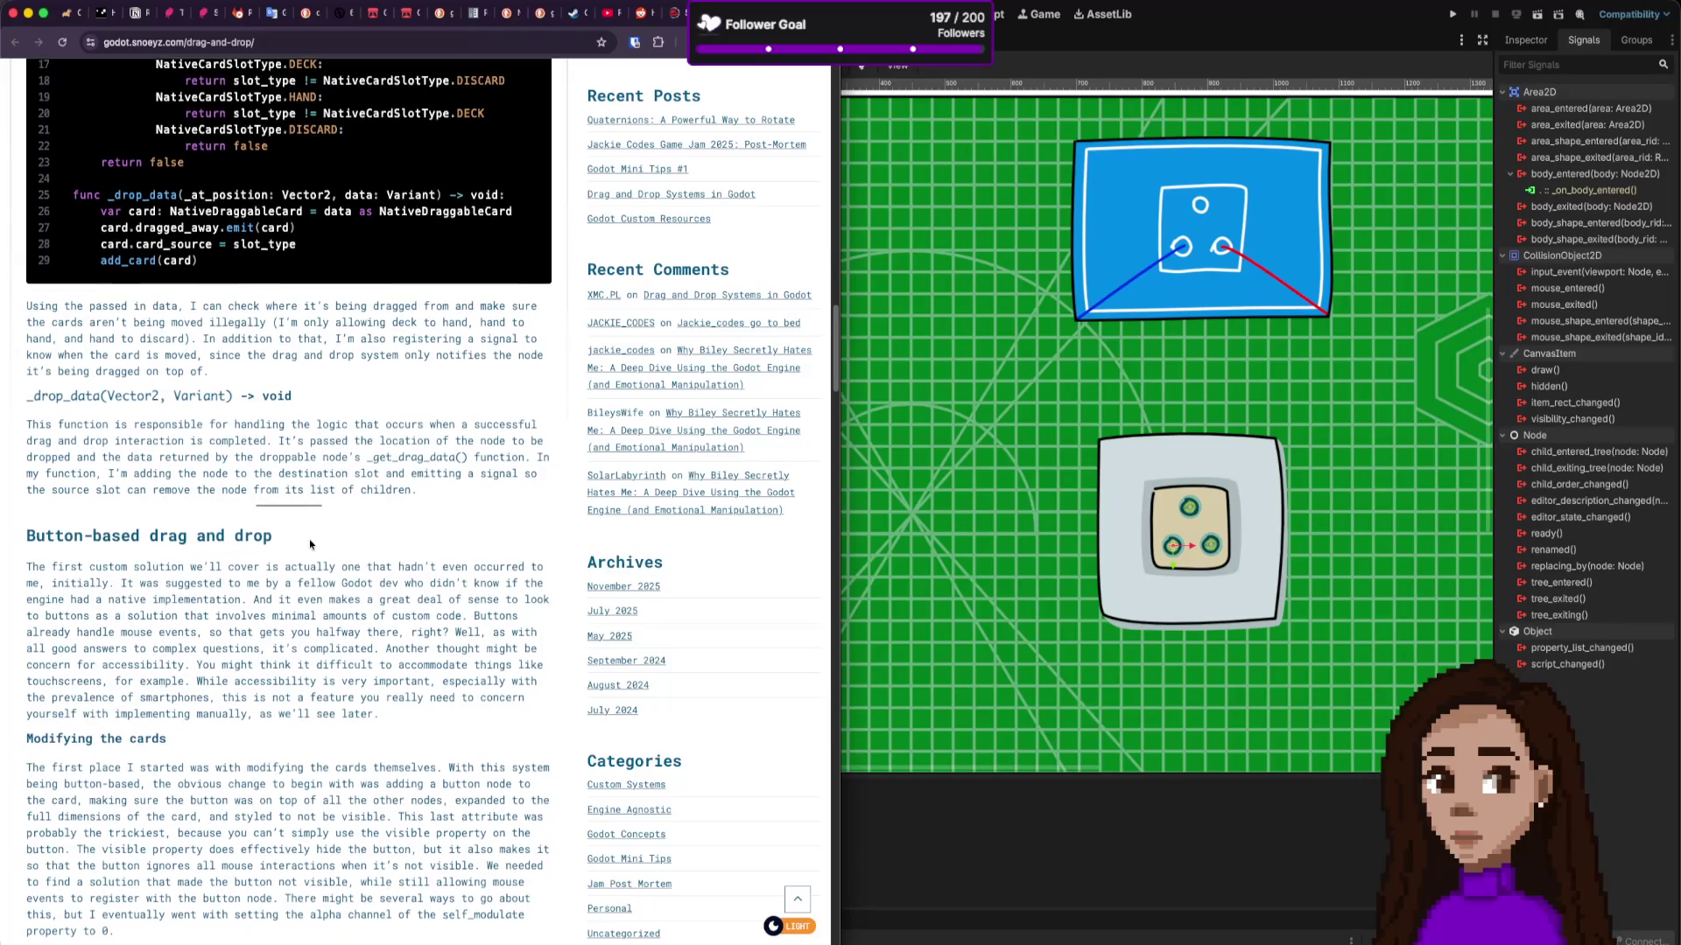
pyautogui.scroll(-4, 309, 545)
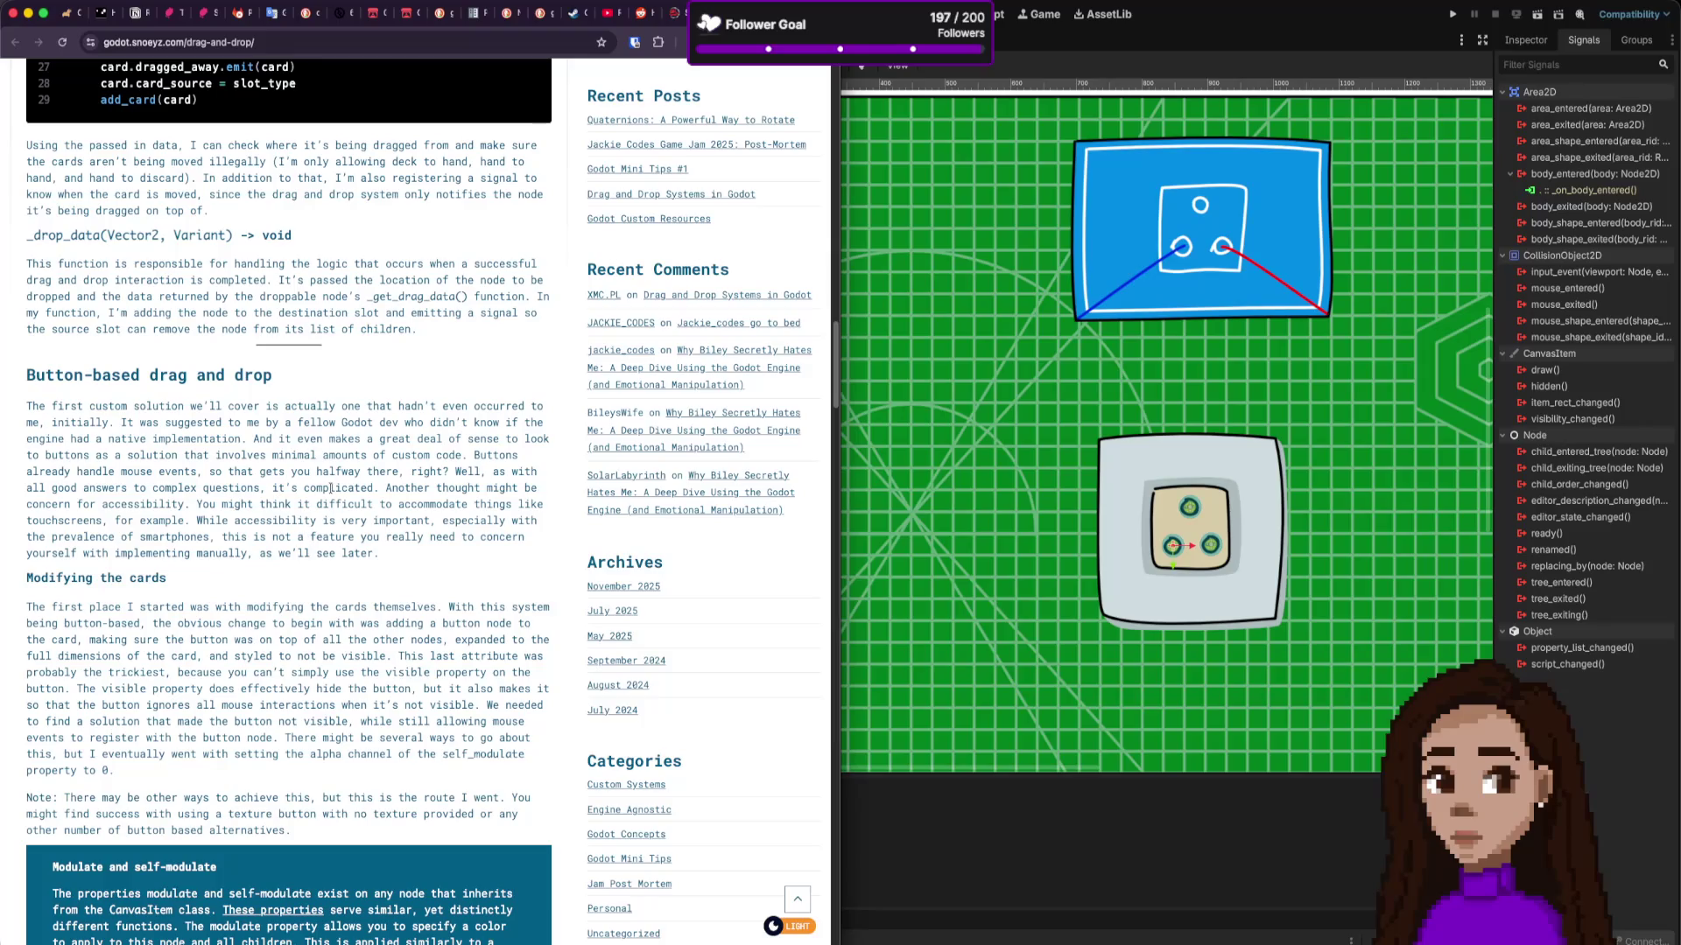
pyautogui.scroll(-9, 328, 554)
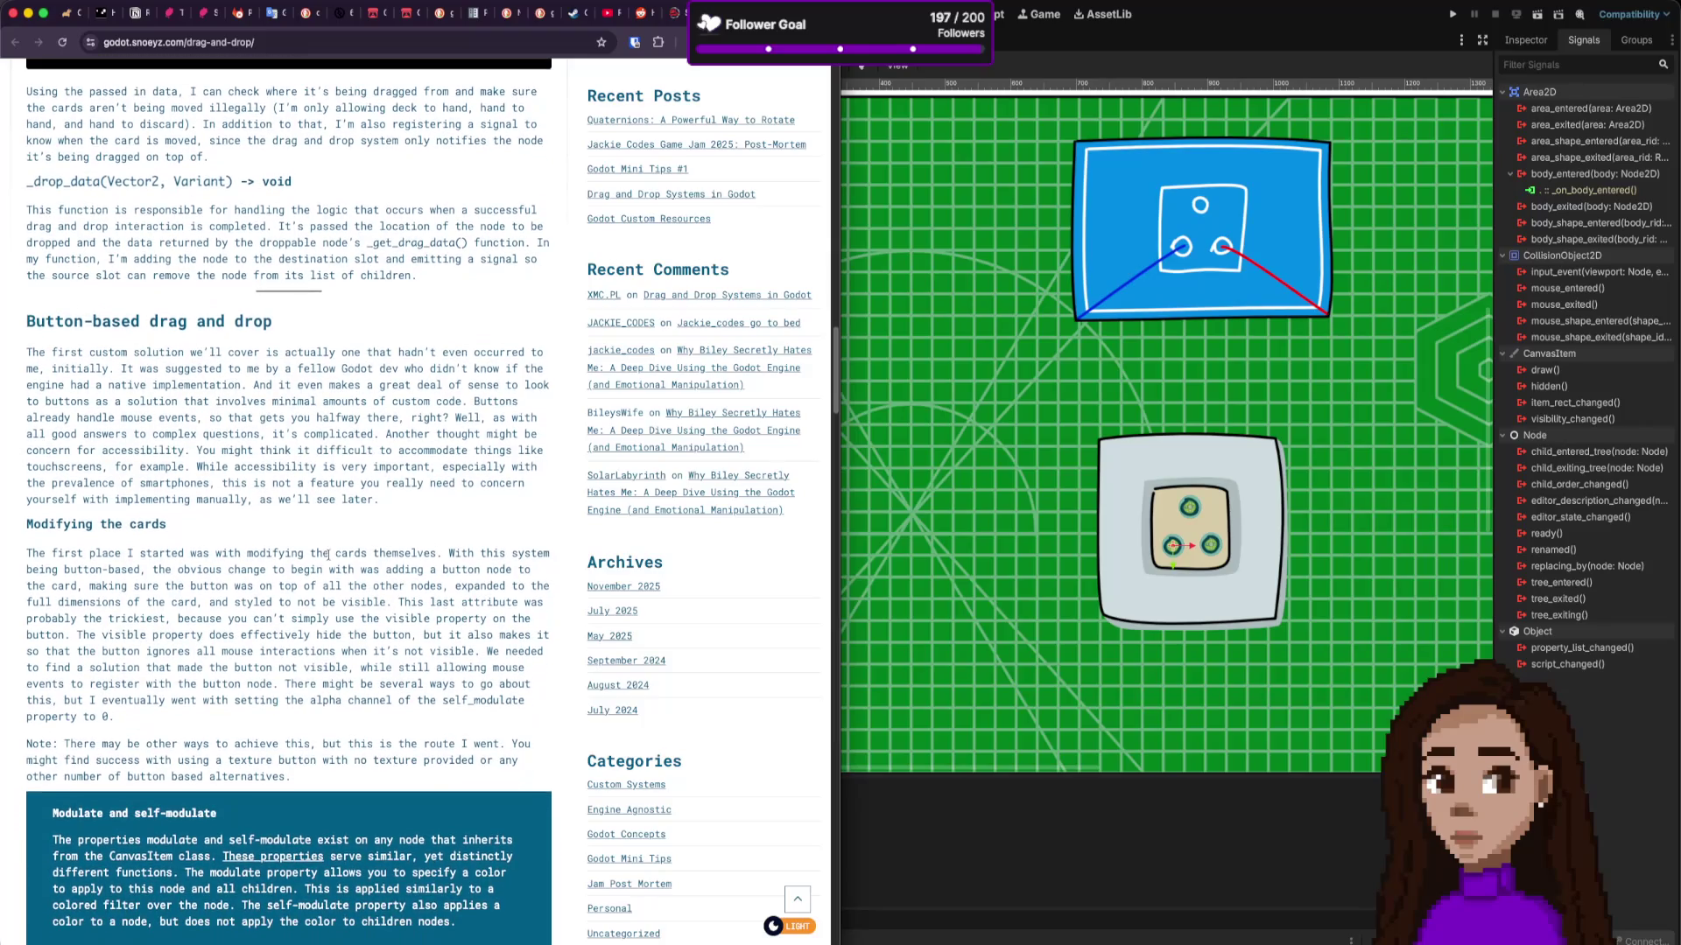
pyautogui.scroll(-10, 331, 554)
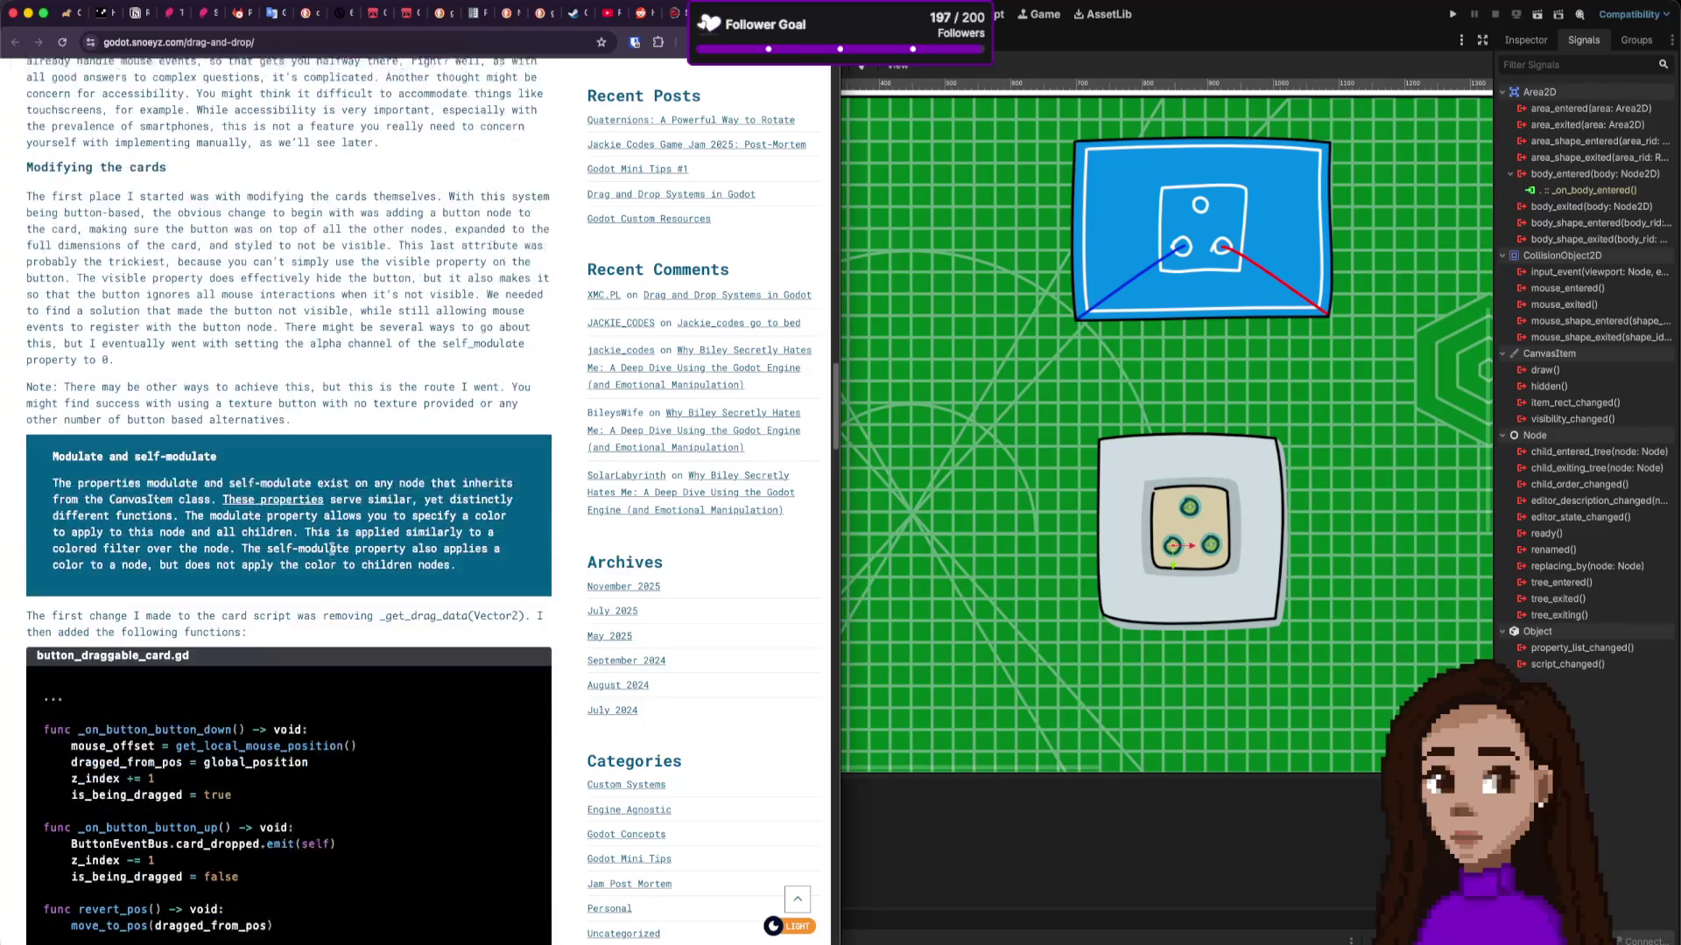
pyautogui.scroll(-20, 332, 547)
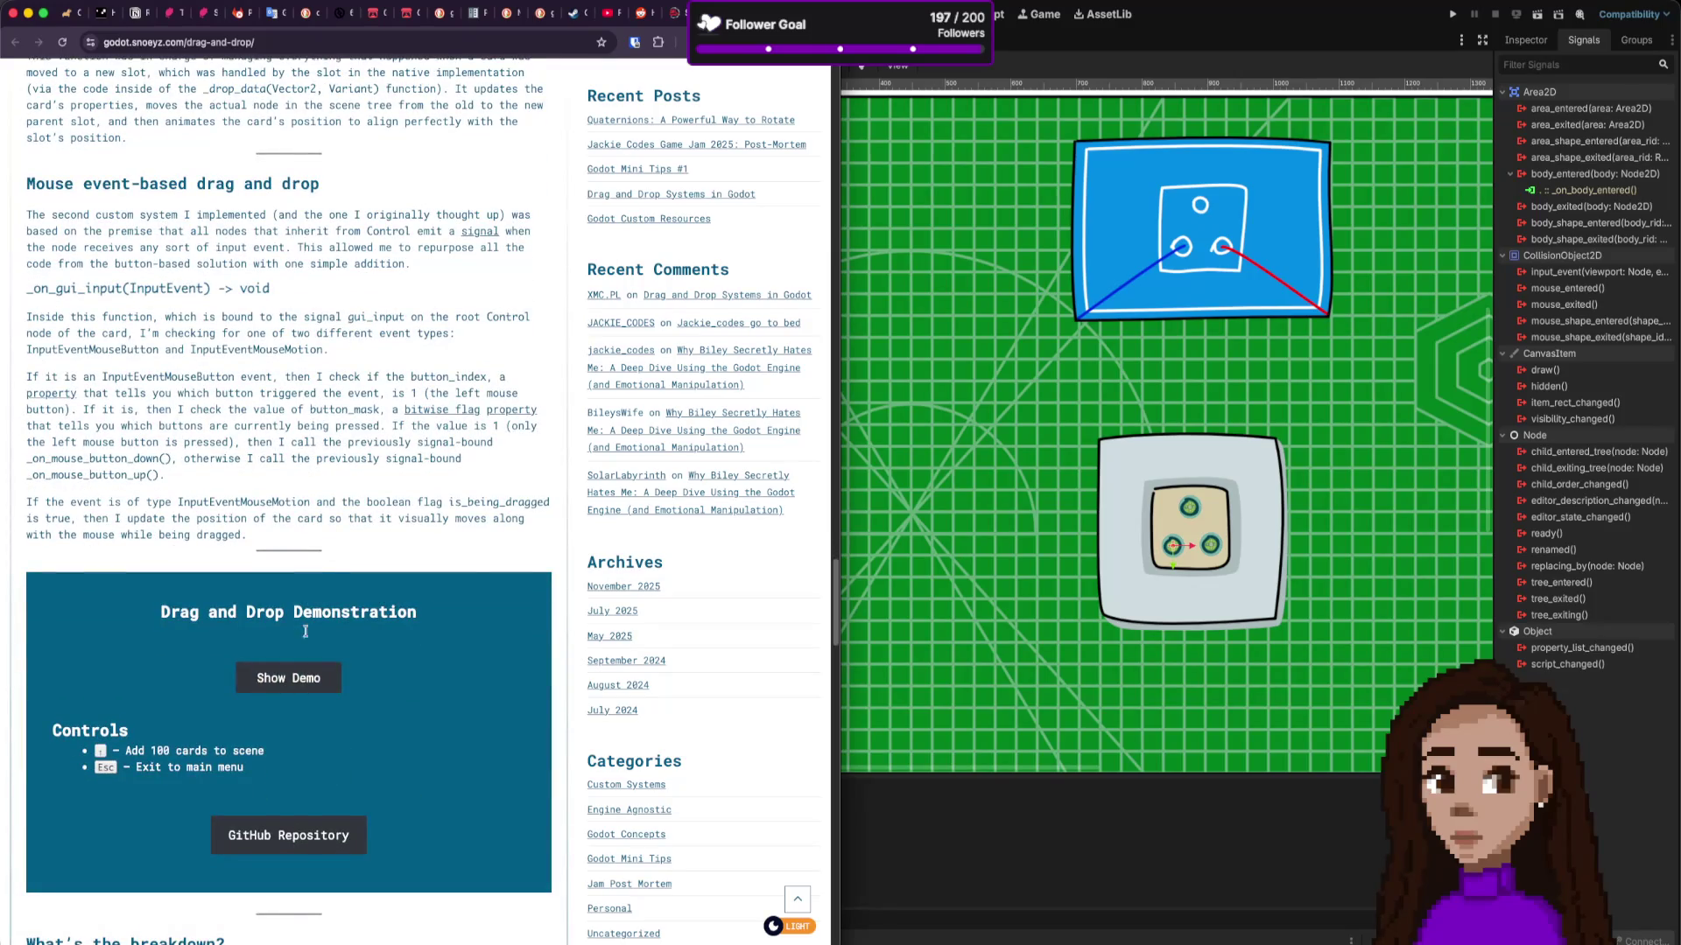
# Step: Launch the article's drag-and-drop demo and drag Draw cards toward Discard and the hand slots
pyautogui.click(299, 680)
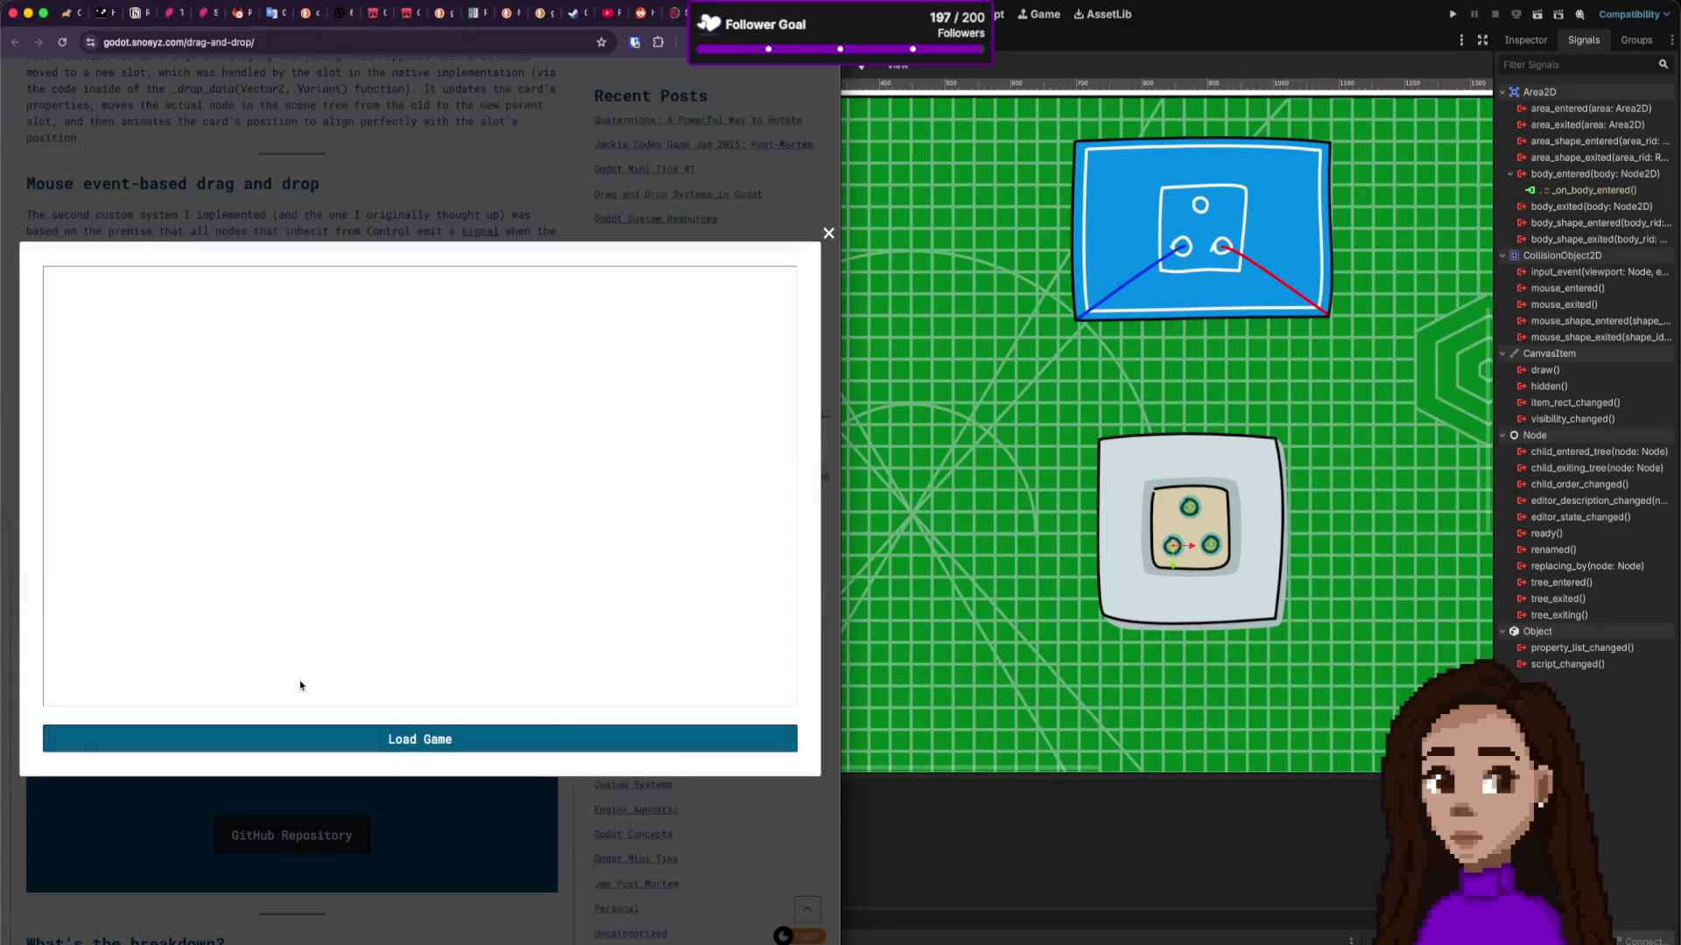
pyautogui.click(400, 738)
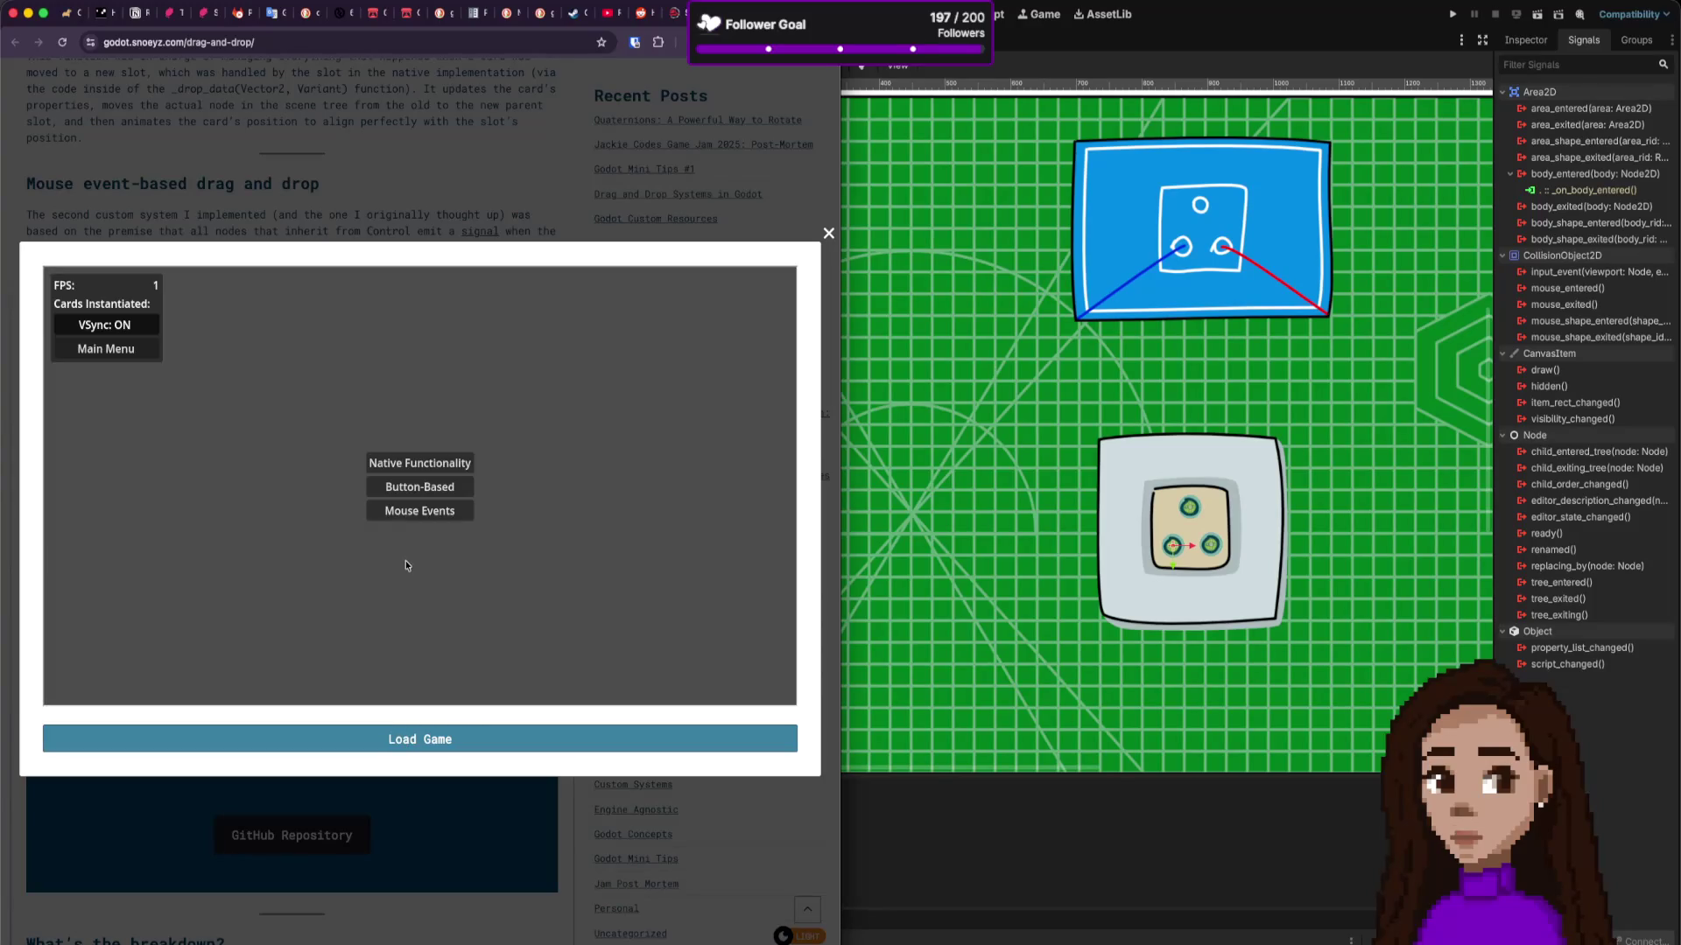
pyautogui.click(402, 464)
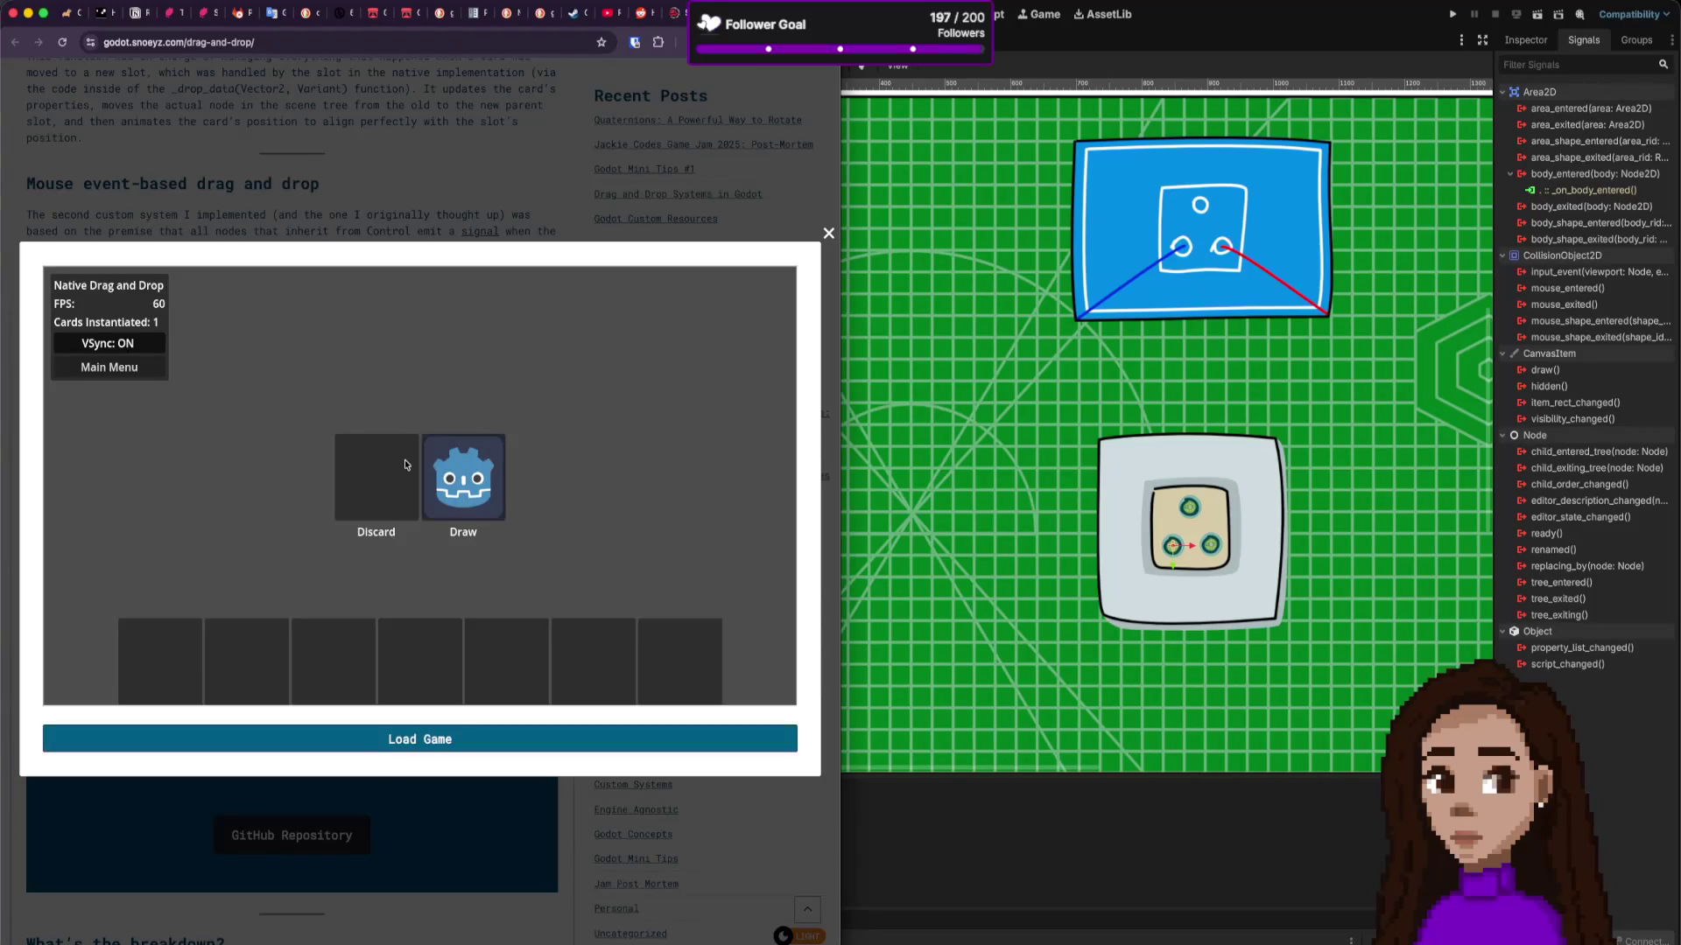
pyautogui.moveTo(495, 493); pyautogui.dragTo(375, 480)
pyautogui.moveTo(477, 478); pyautogui.dragTo(337, 482)
pyautogui.moveTo(461, 470)
pyautogui.mouseDown()
pyautogui.moveTo(356, 467)
pyautogui.moveTo(380, 457)
pyautogui.moveTo(344, 663)
pyautogui.mouseUp()
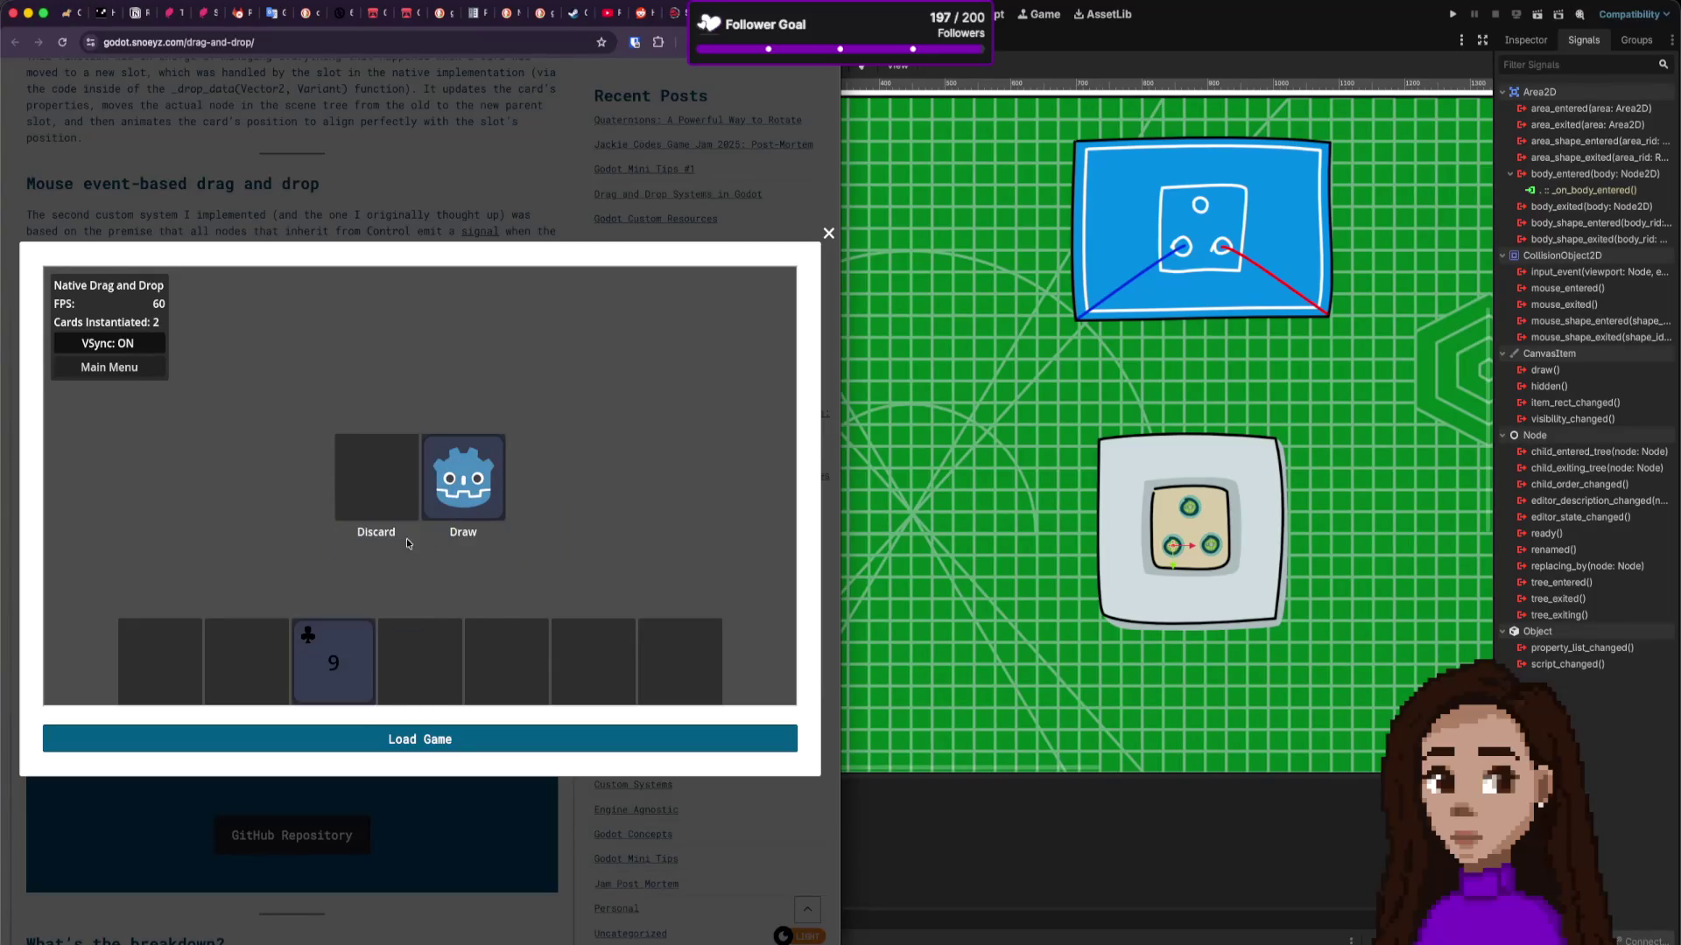
pyautogui.moveTo(451, 508)
pyautogui.mouseDown()
pyautogui.moveTo(460, 670)
pyautogui.moveTo(423, 661)
pyautogui.moveTo(517, 675)
pyautogui.mouseUp()
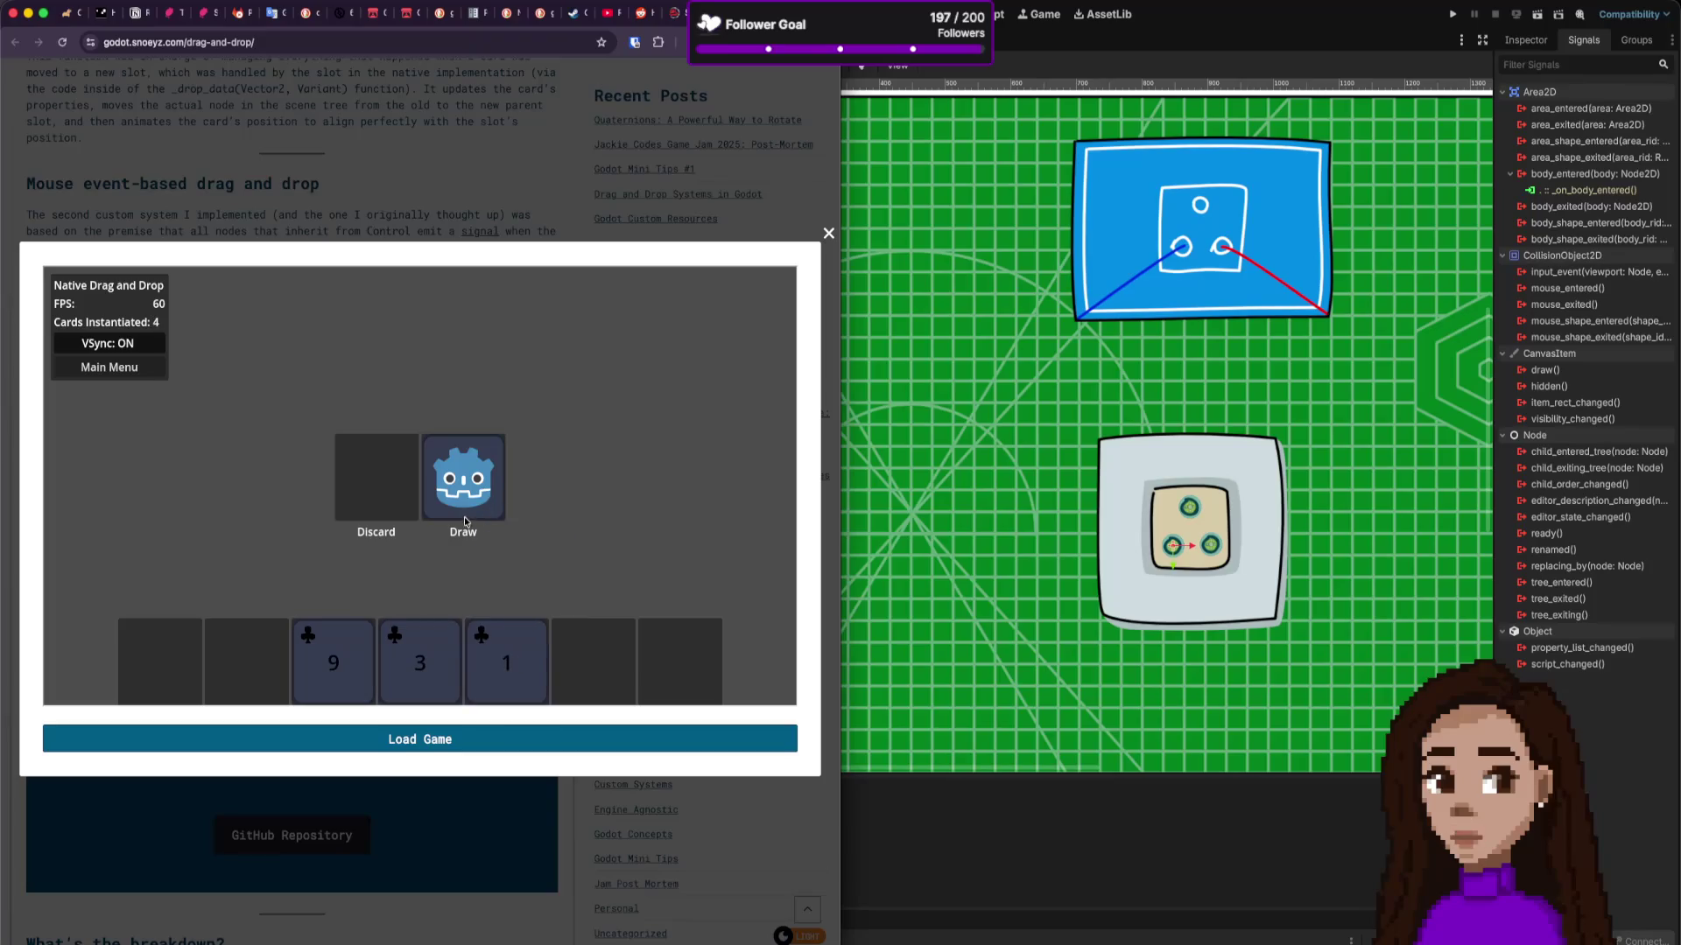
pyautogui.moveTo(464, 477)
pyautogui.mouseDown()
pyautogui.moveTo(459, 463)
pyautogui.moveTo(373, 511)
pyautogui.moveTo(287, 519)
pyautogui.moveTo(201, 429)
pyautogui.moveTo(184, 560)
pyautogui.moveTo(197, 624)
pyautogui.moveTo(226, 644)
pyautogui.moveTo(285, 451)
pyautogui.moveTo(363, 429)
pyautogui.moveTo(410, 475)
pyautogui.moveTo(585, 514)
pyautogui.moveTo(553, 390)
pyautogui.moveTo(140, 432)
pyautogui.moveTo(238, 411)
pyautogui.moveTo(335, 515)
pyautogui.moveTo(353, 505)
pyautogui.mouseUp()
# Step: In the Button-Based cards demo, deal Draw-pile cards into hand slots three to five
pyautogui.click(147, 370)
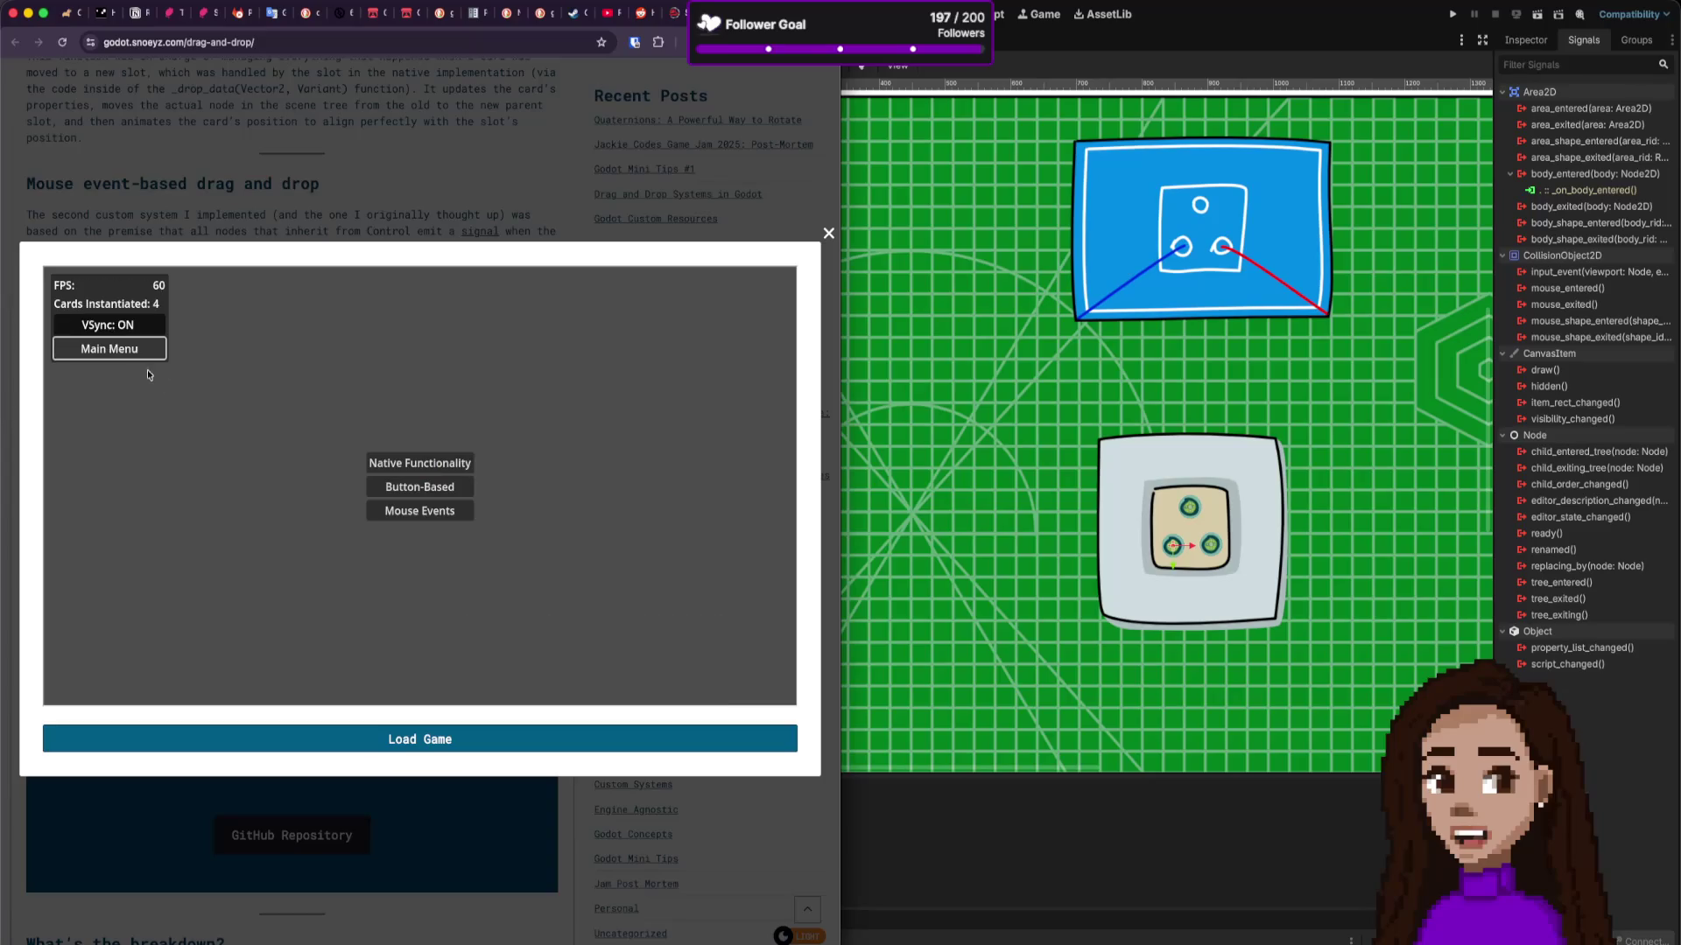
pyautogui.click(448, 490)
pyautogui.click(448, 490)
pyautogui.click(345, 658)
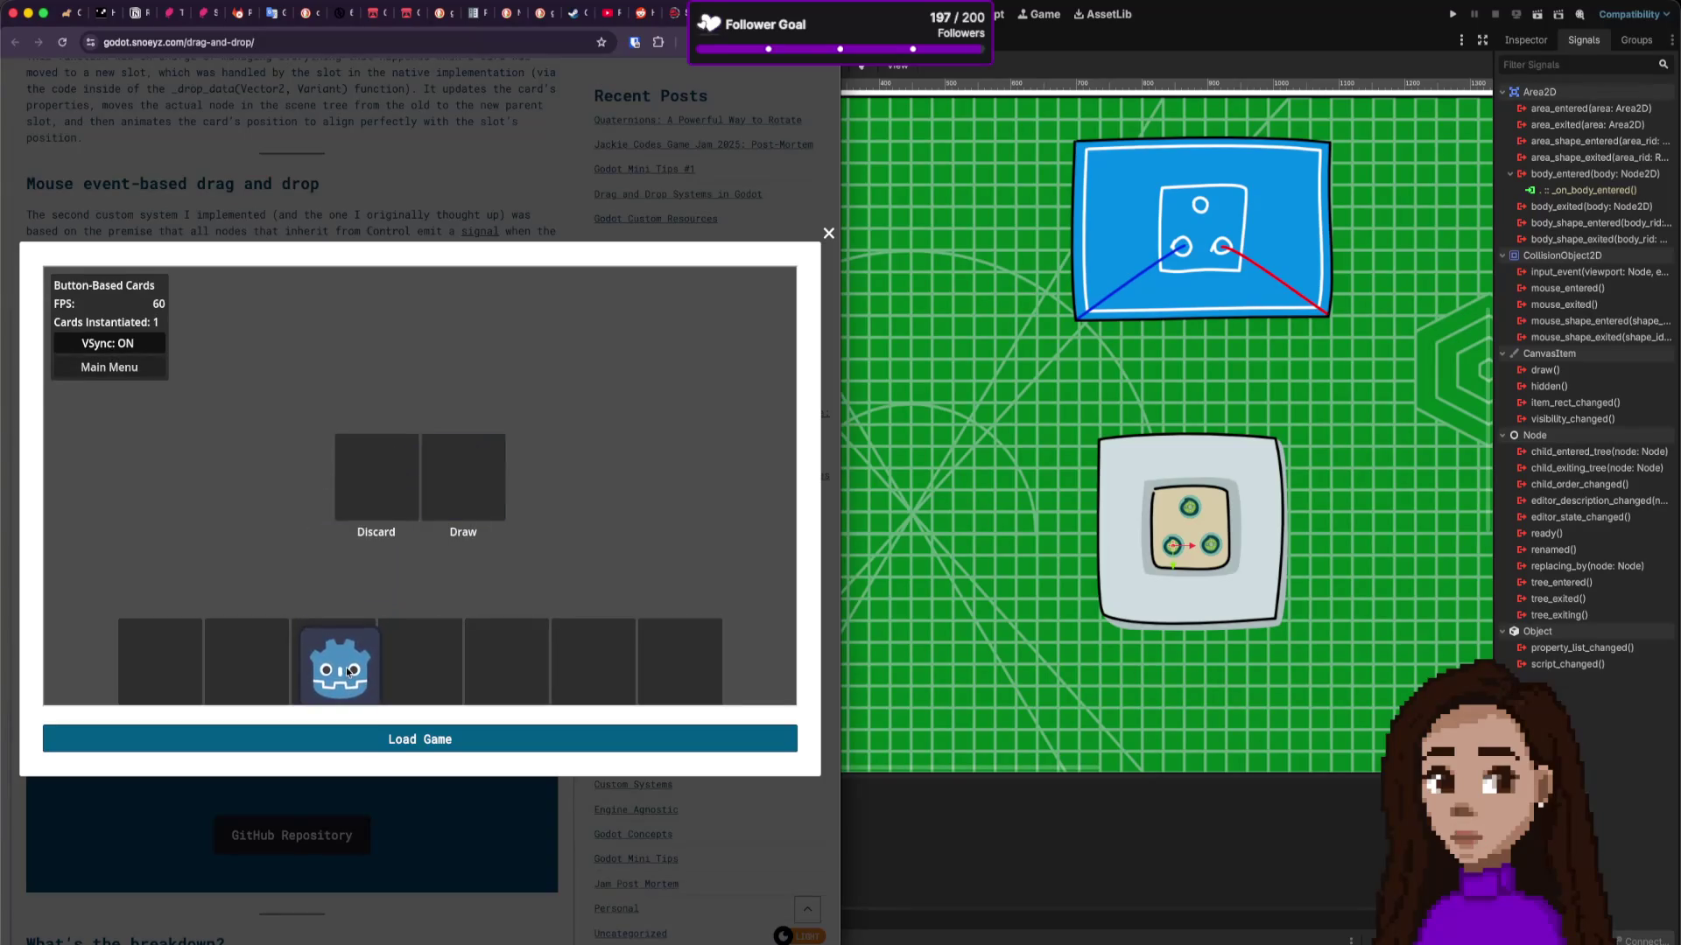
pyautogui.click(483, 476)
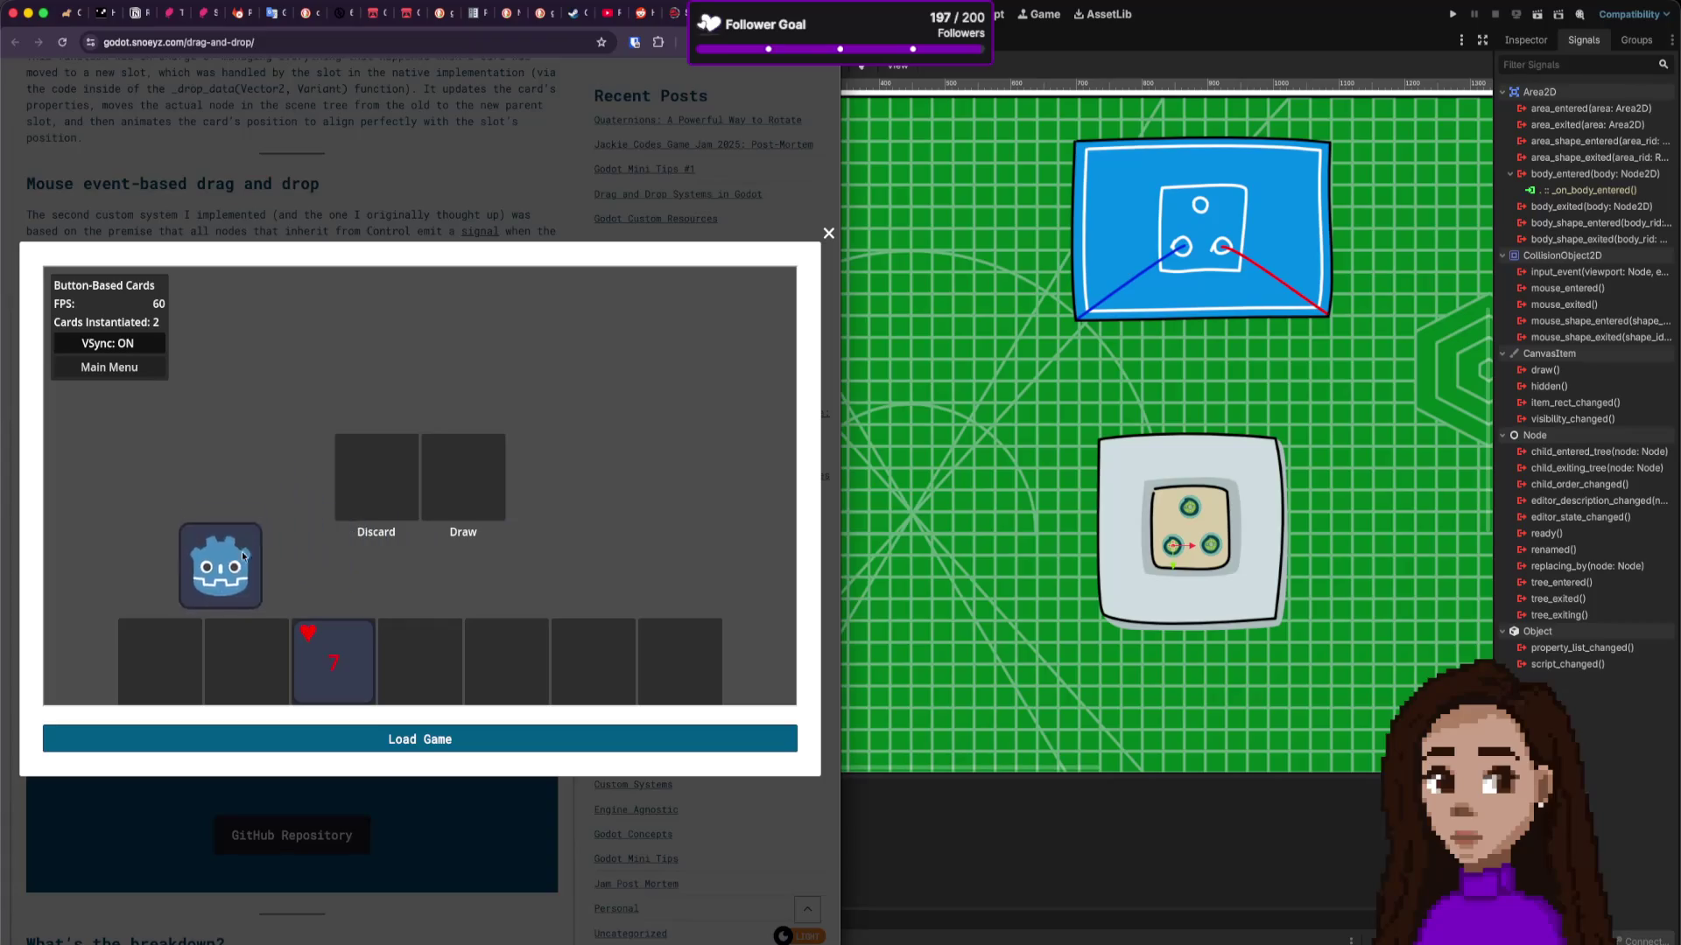
pyautogui.click(454, 667)
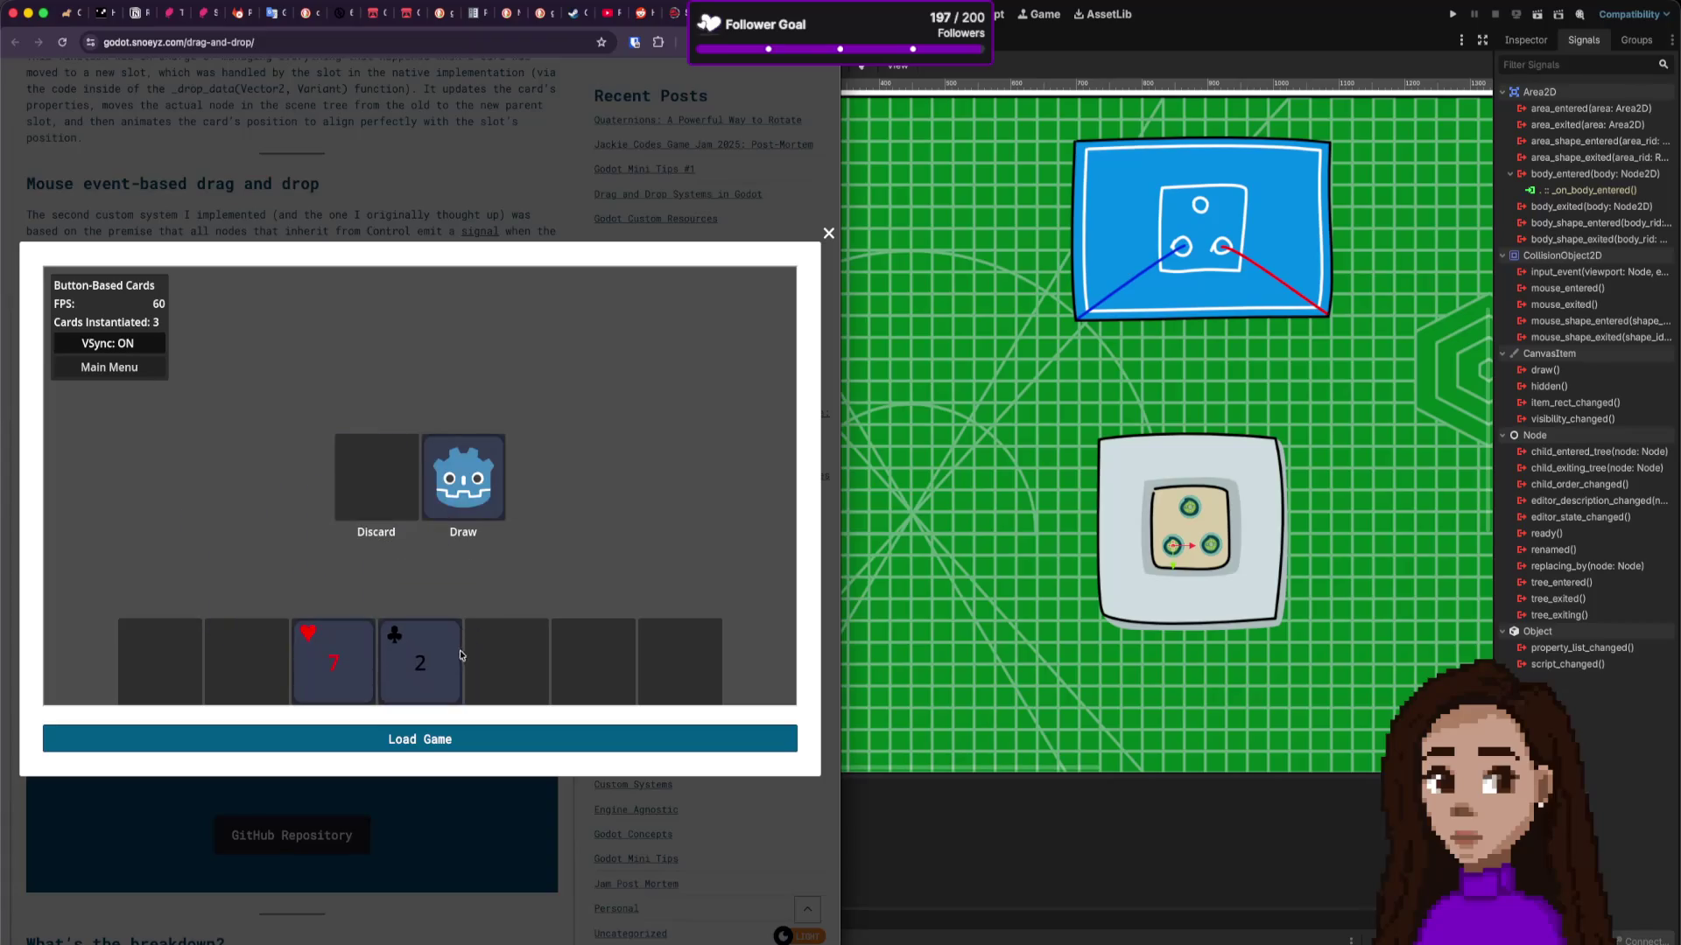
pyautogui.click(470, 504)
pyautogui.click(494, 661)
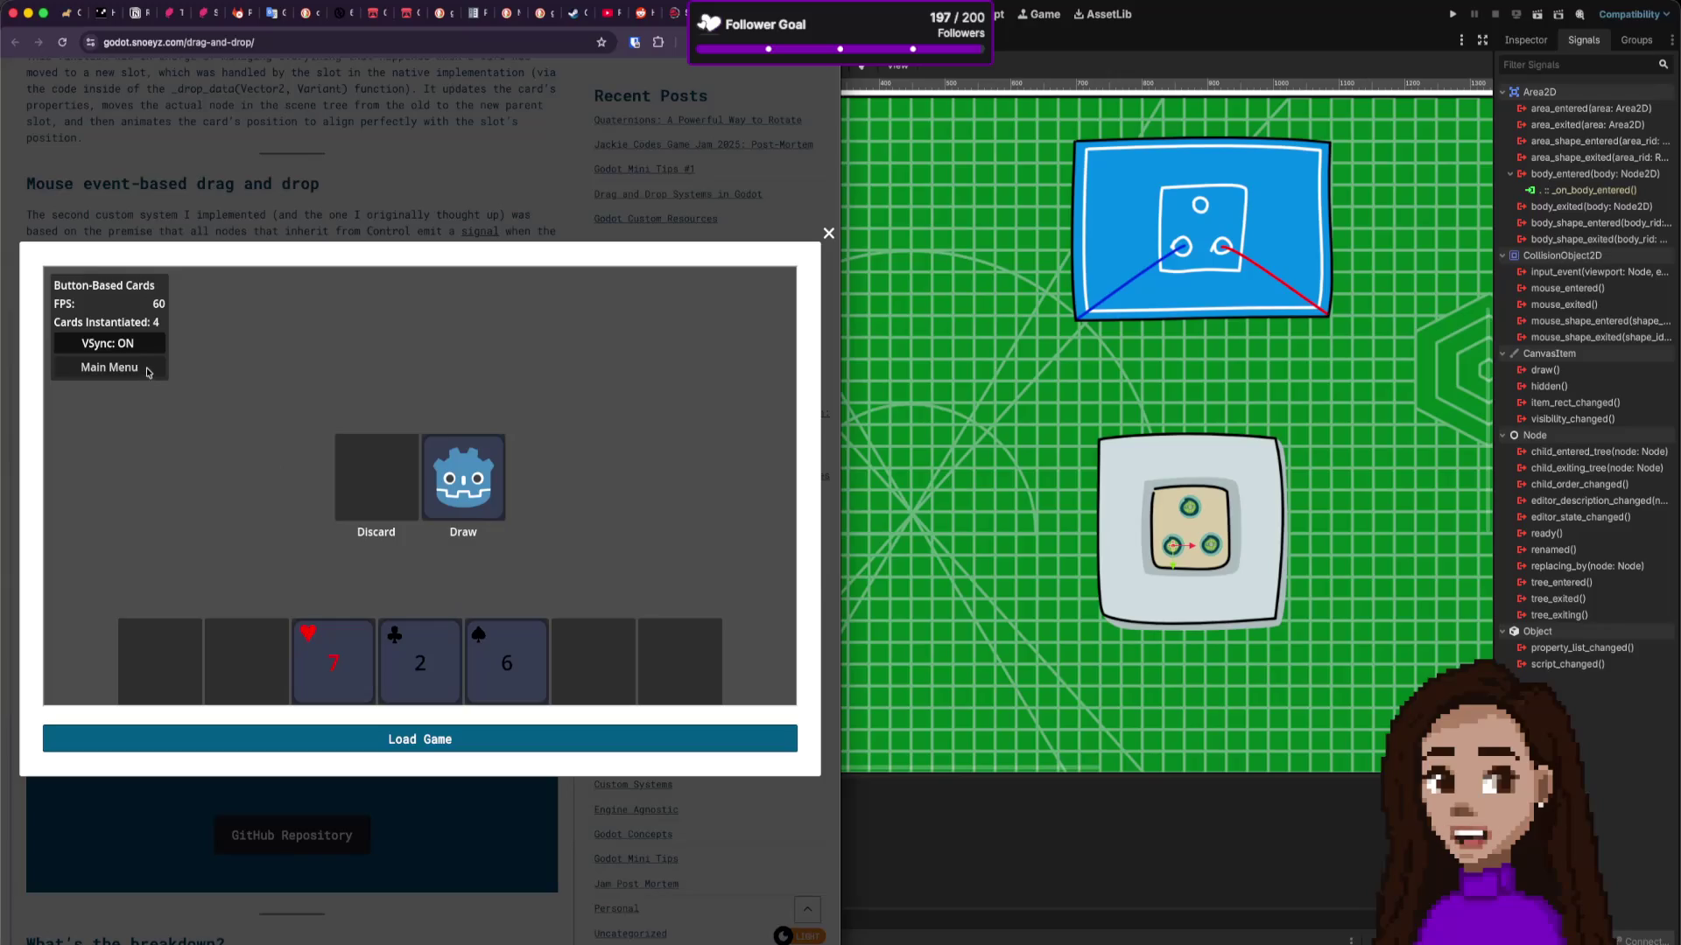
# Step: Load Mouse Event Cards, deal King, 8 and 9 of clubs into slots three to five, then close the demo
pyautogui.click(149, 373)
pyautogui.click(455, 509)
pyautogui.click(463, 477)
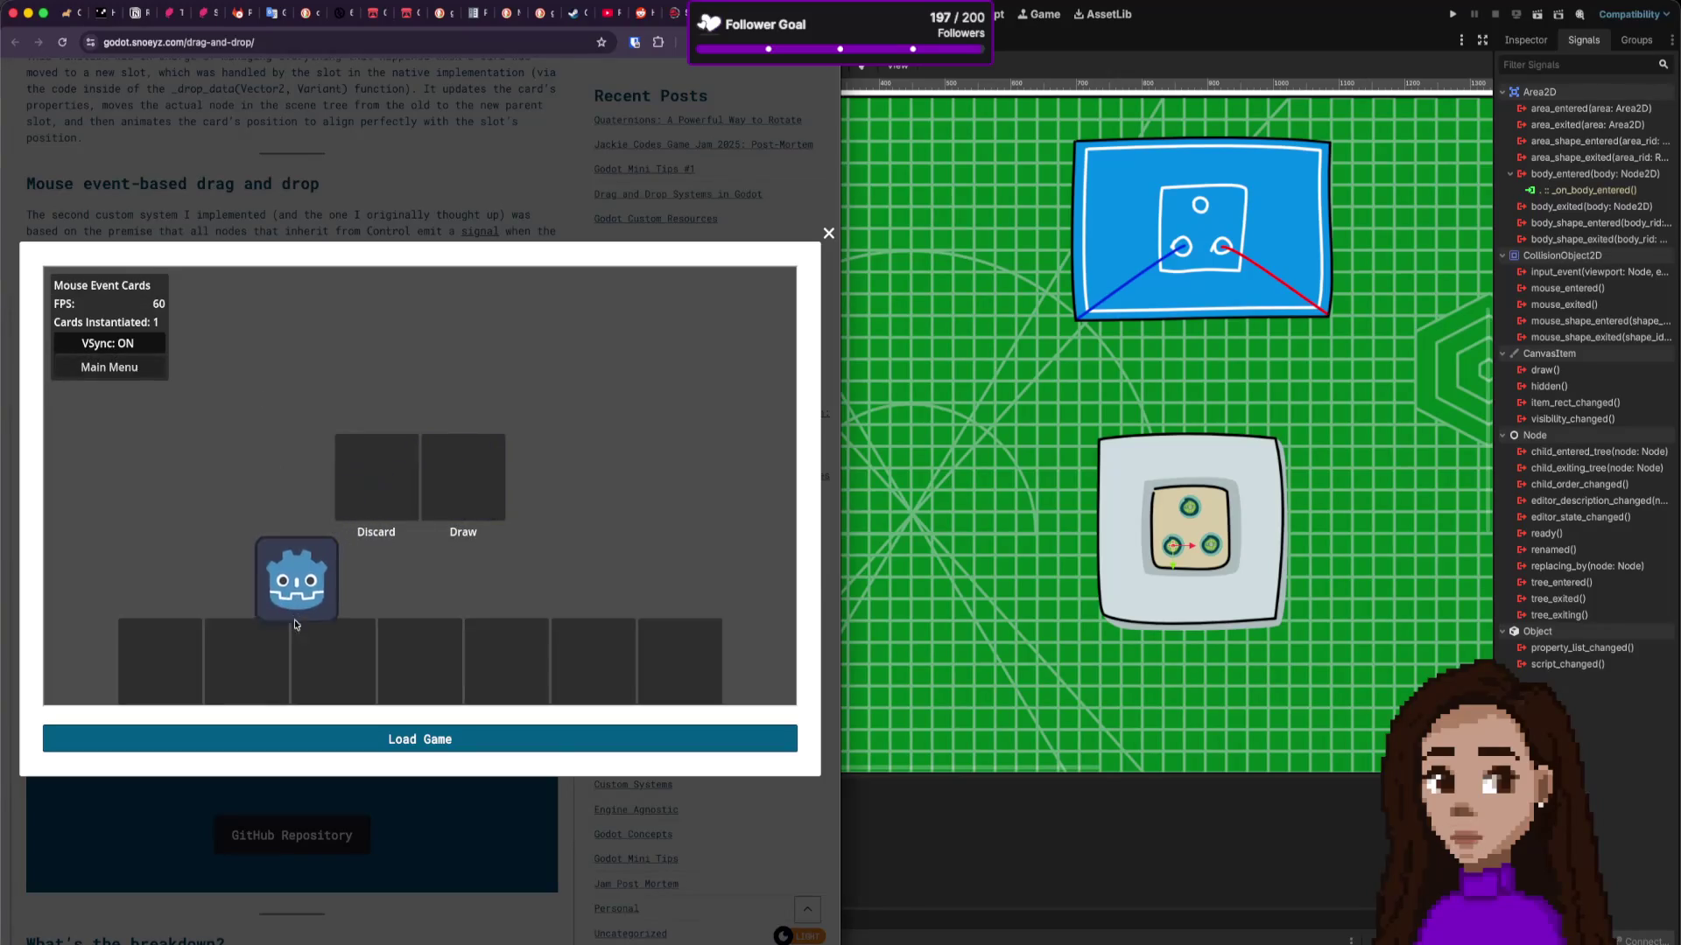
pyautogui.click(326, 658)
pyautogui.click(450, 478)
pyautogui.click(407, 656)
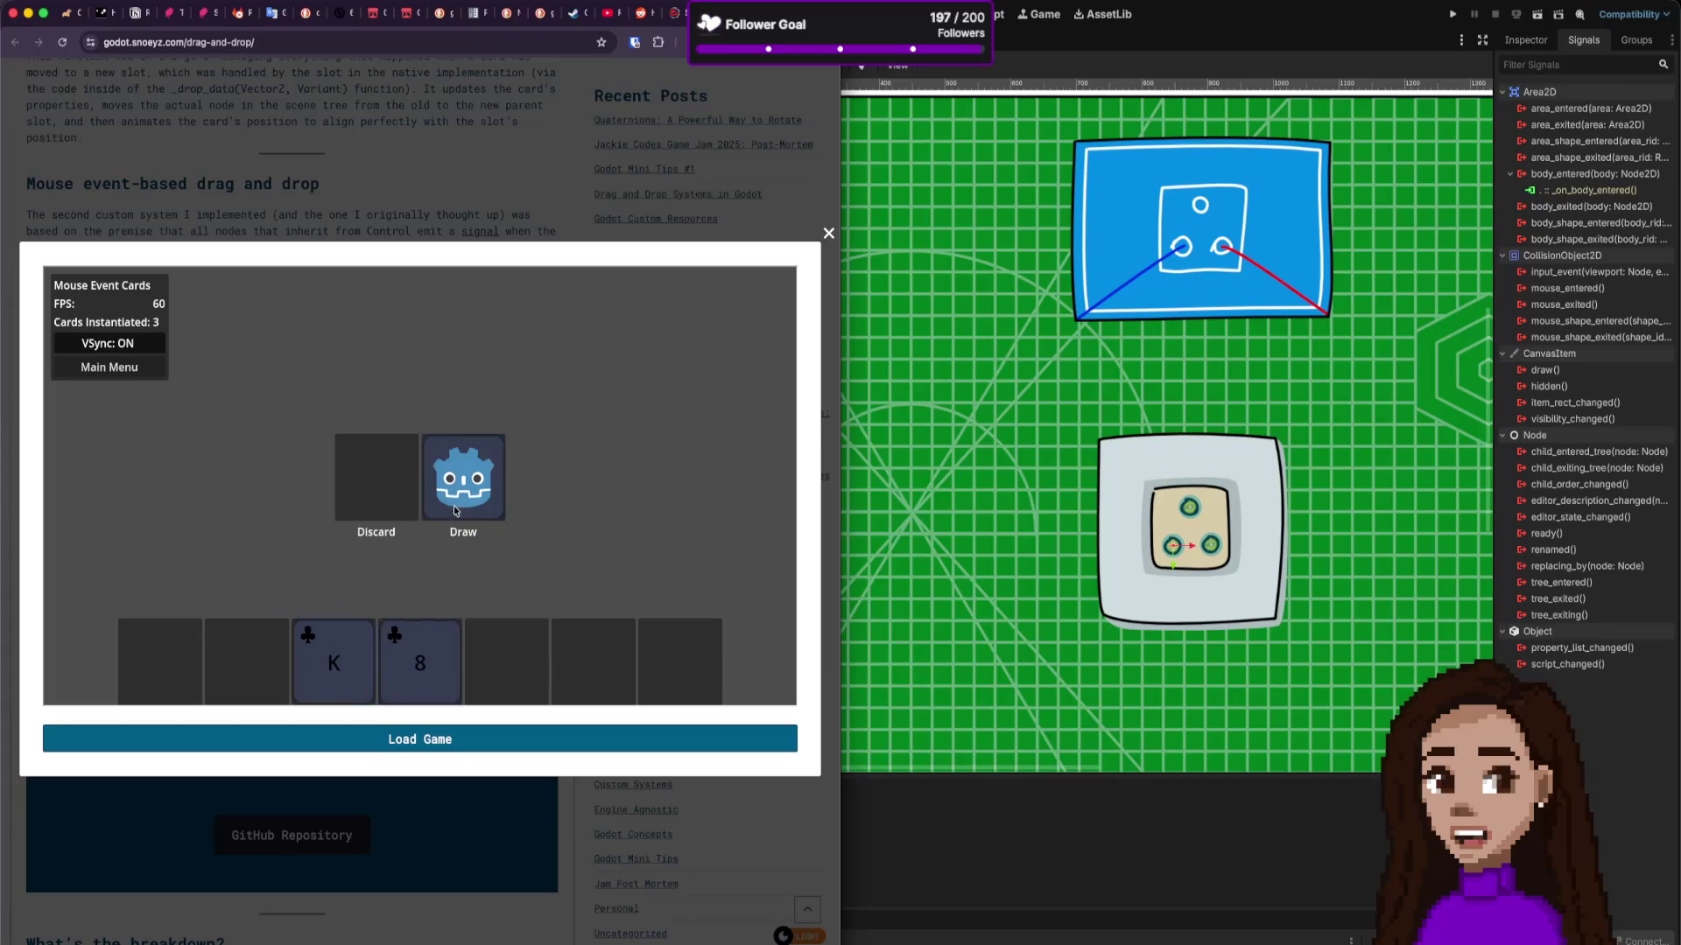
pyautogui.click(457, 509)
pyautogui.click(490, 657)
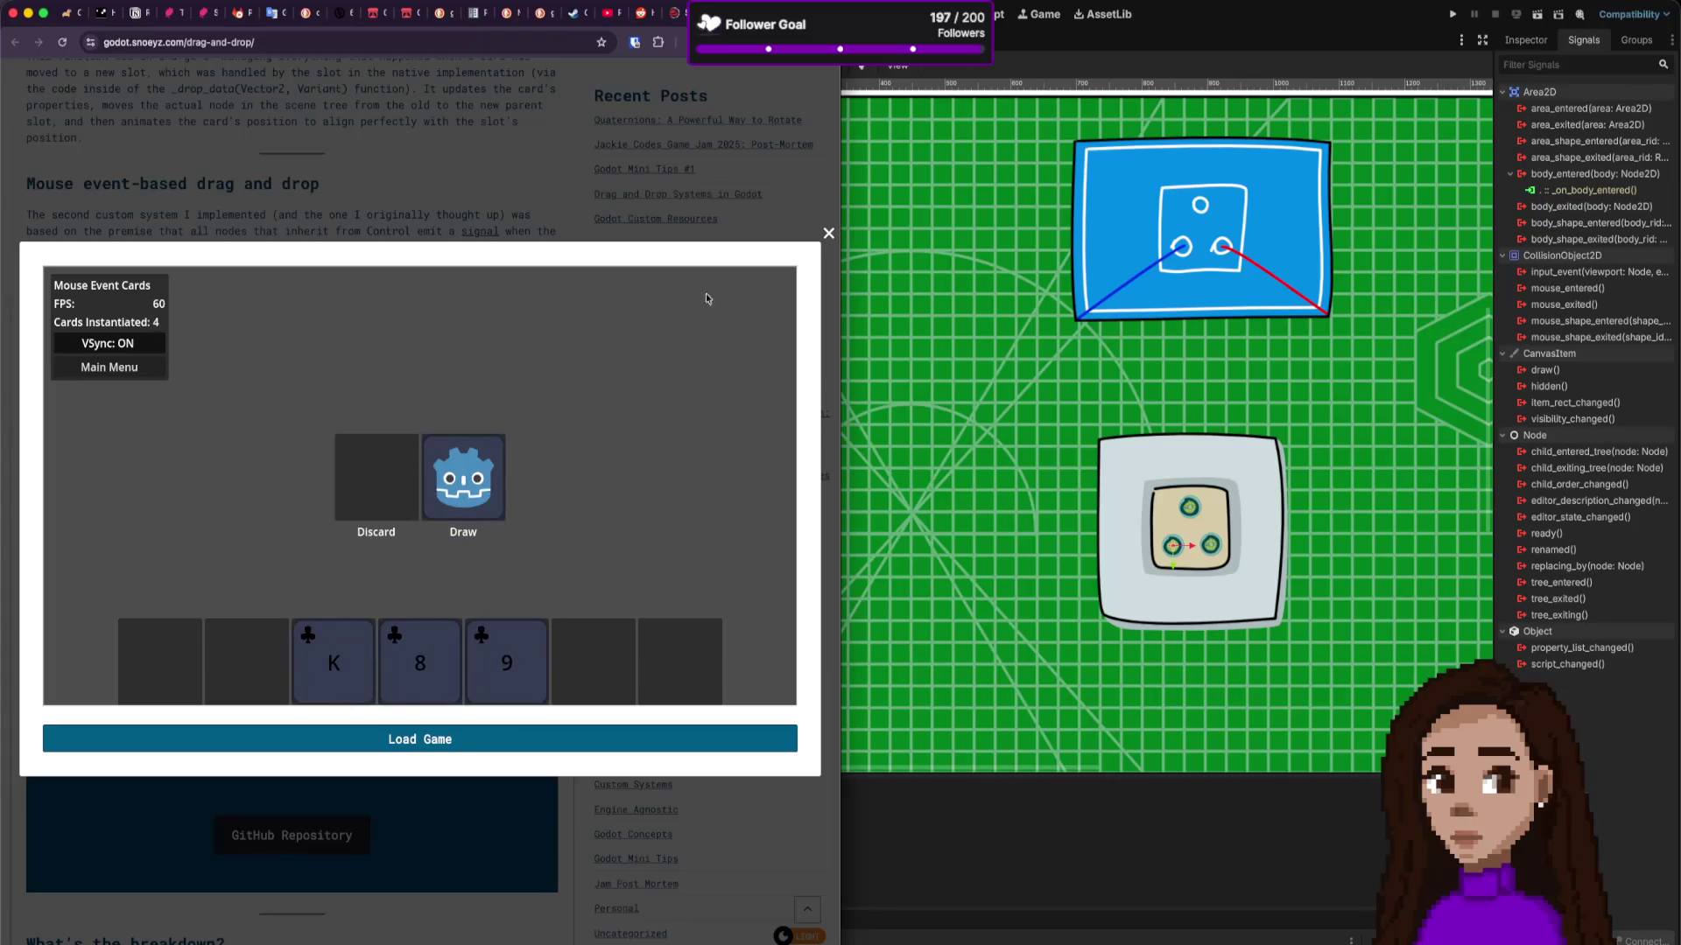
pyautogui.click(827, 235)
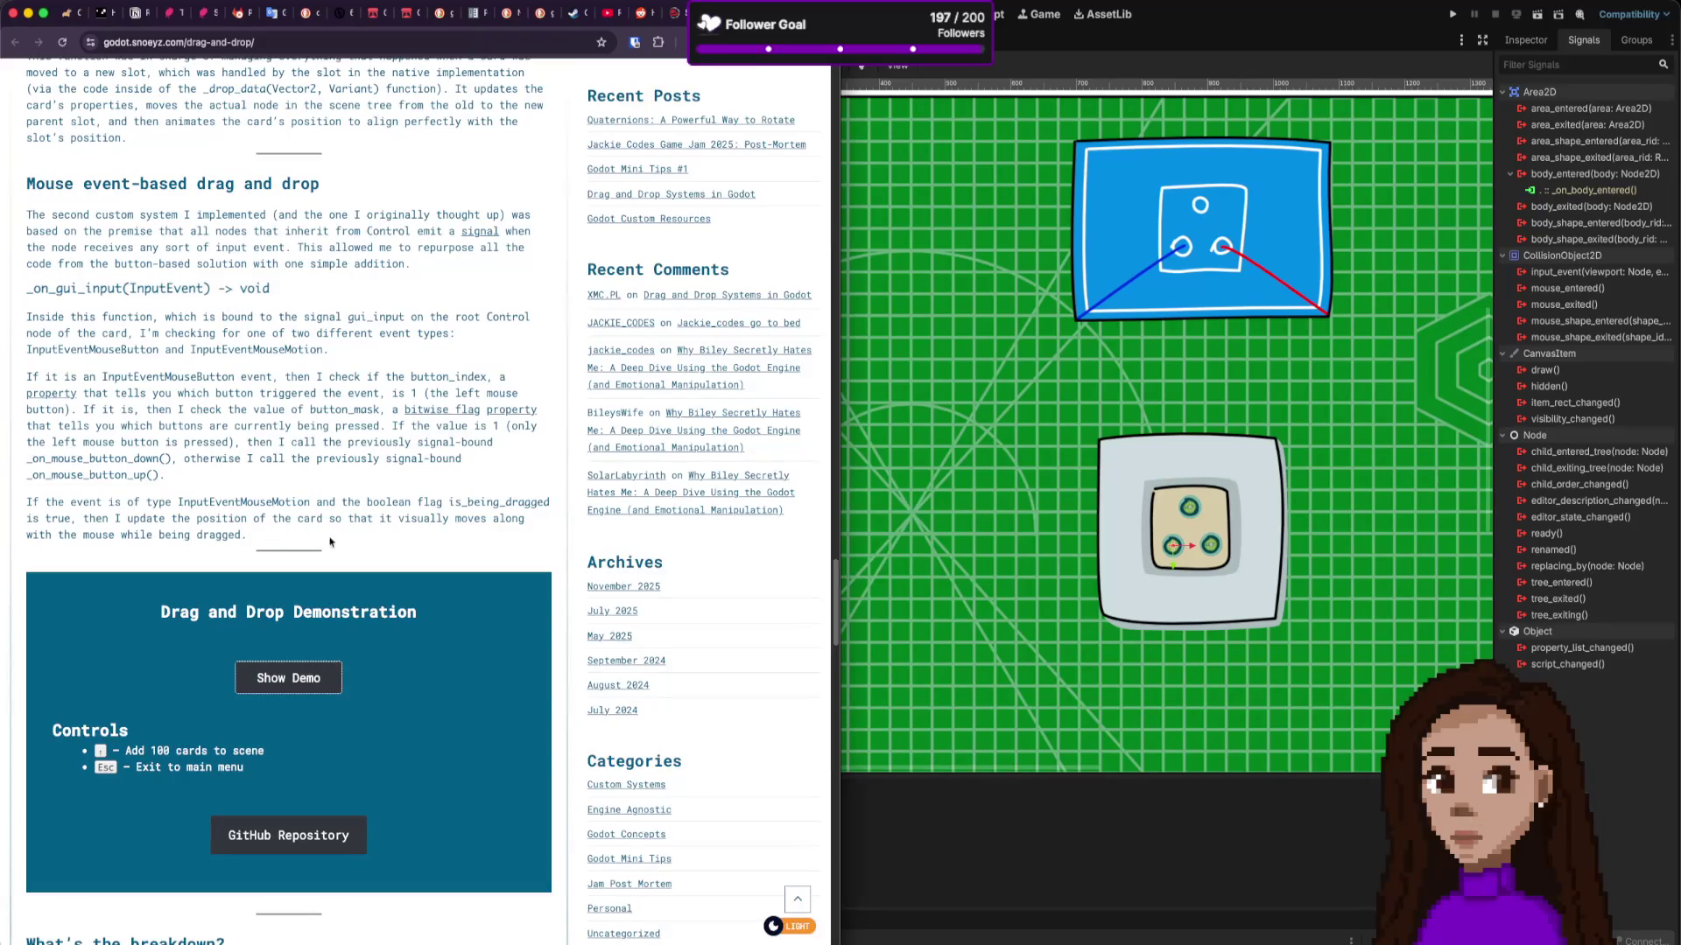
pyautogui.scroll(-5, 250, 539)
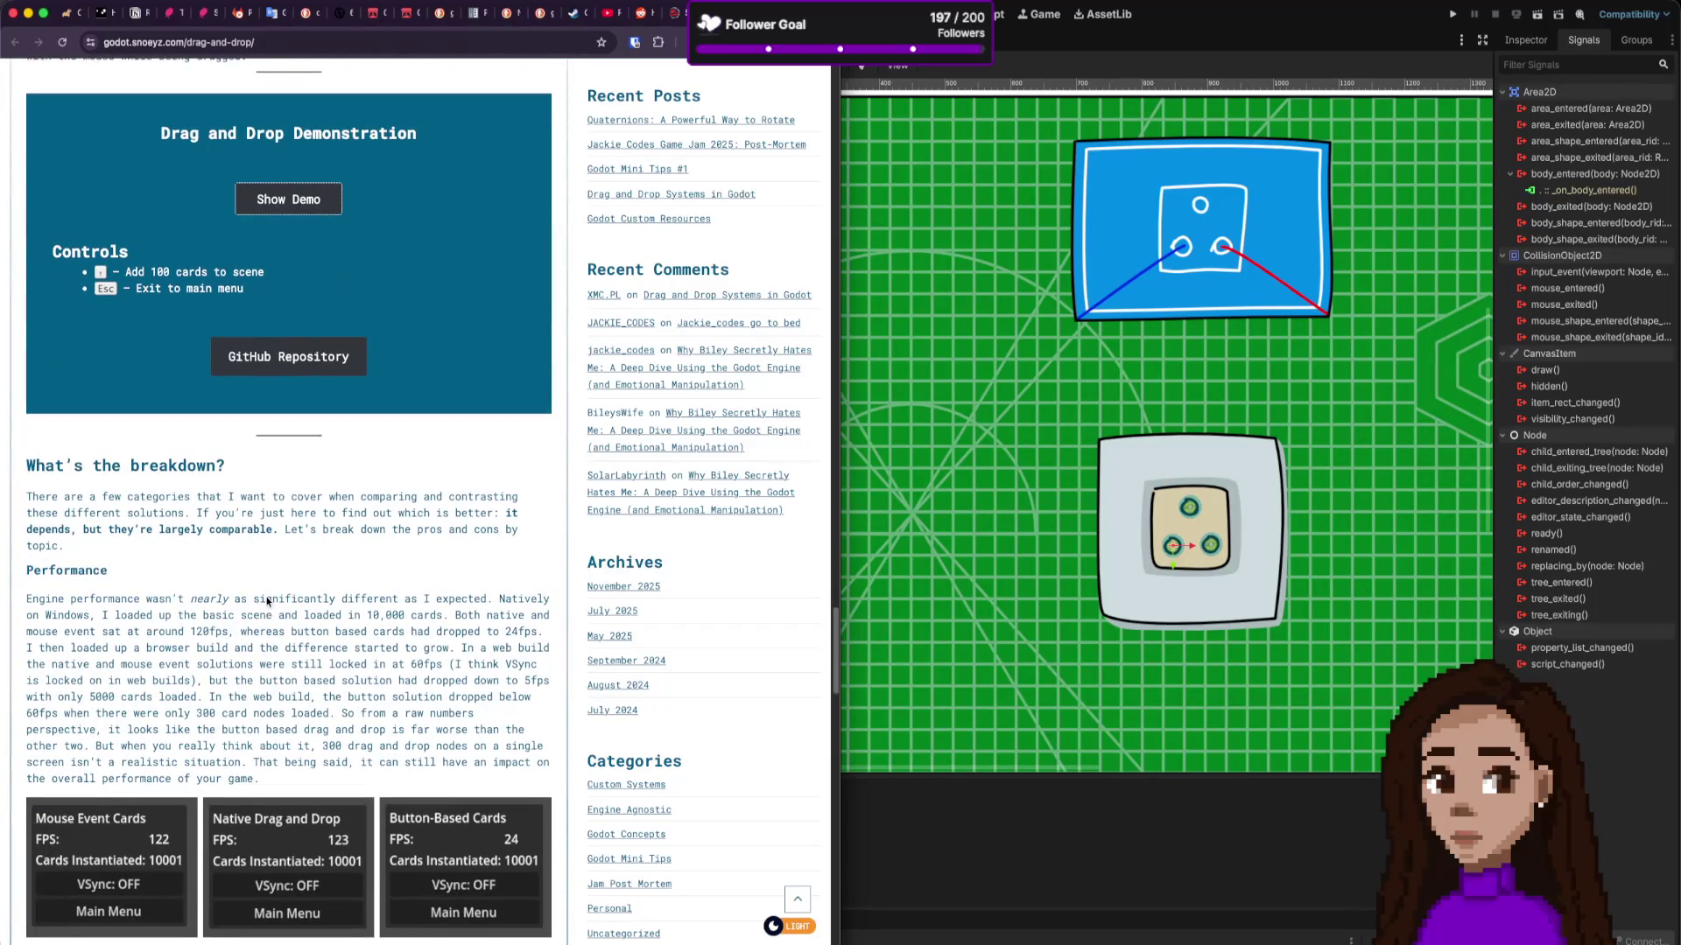
pyautogui.scroll(-1, 265, 599)
pyautogui.scroll(-2, 266, 600)
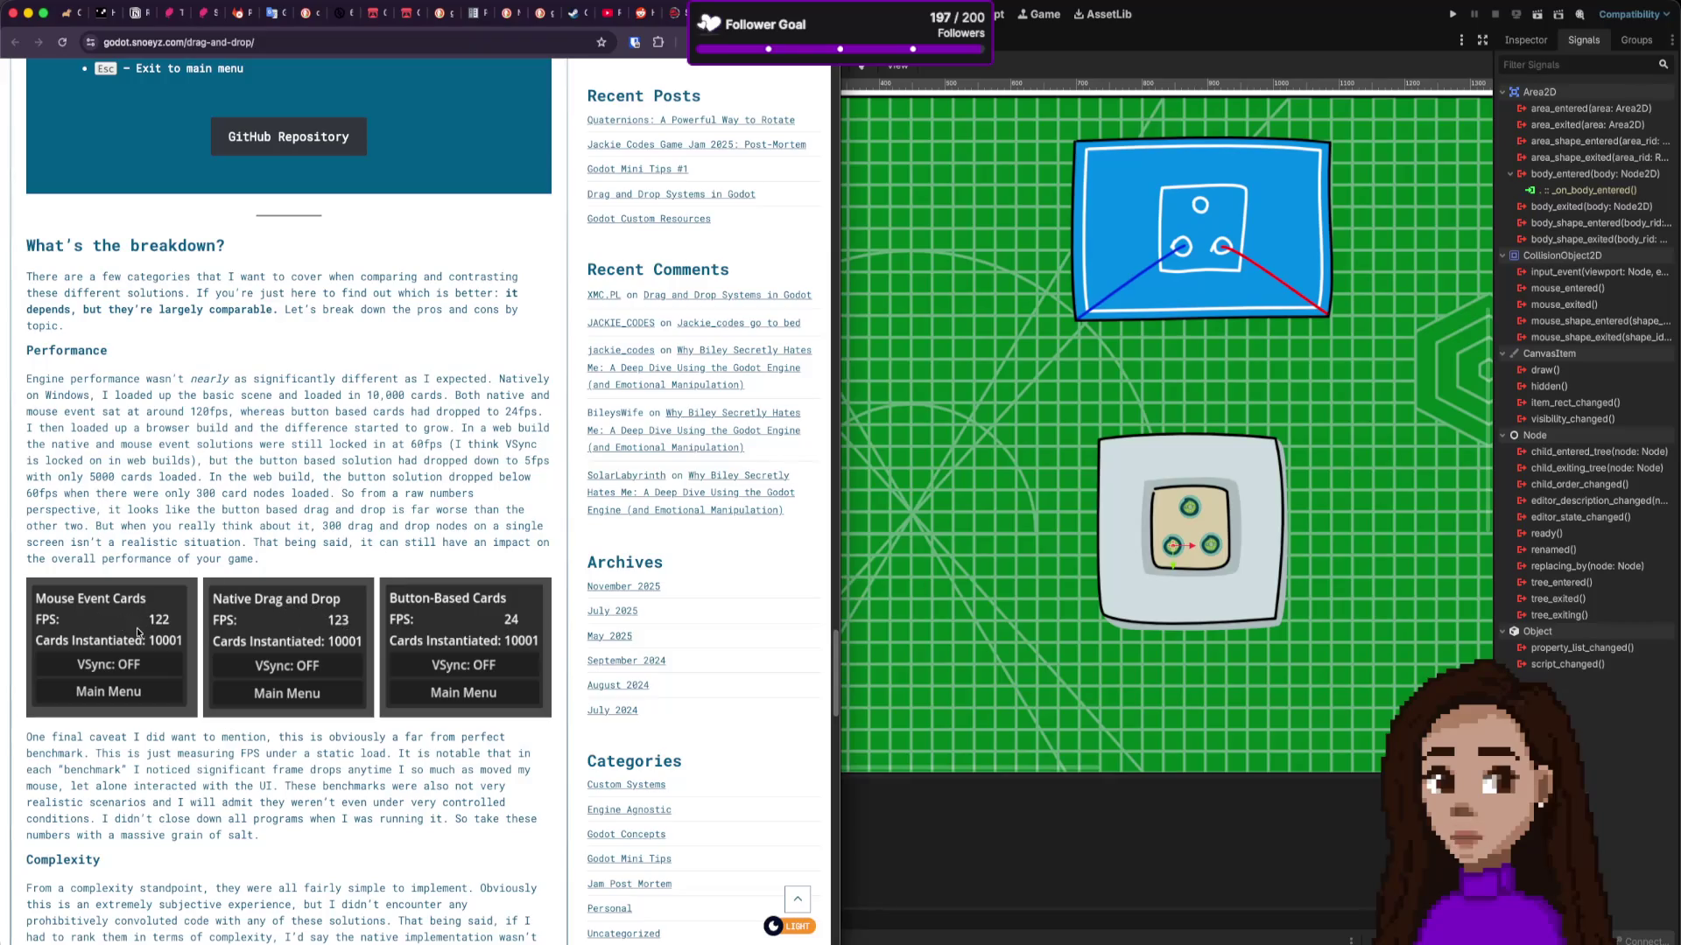
pyautogui.scroll(-4, 138, 632)
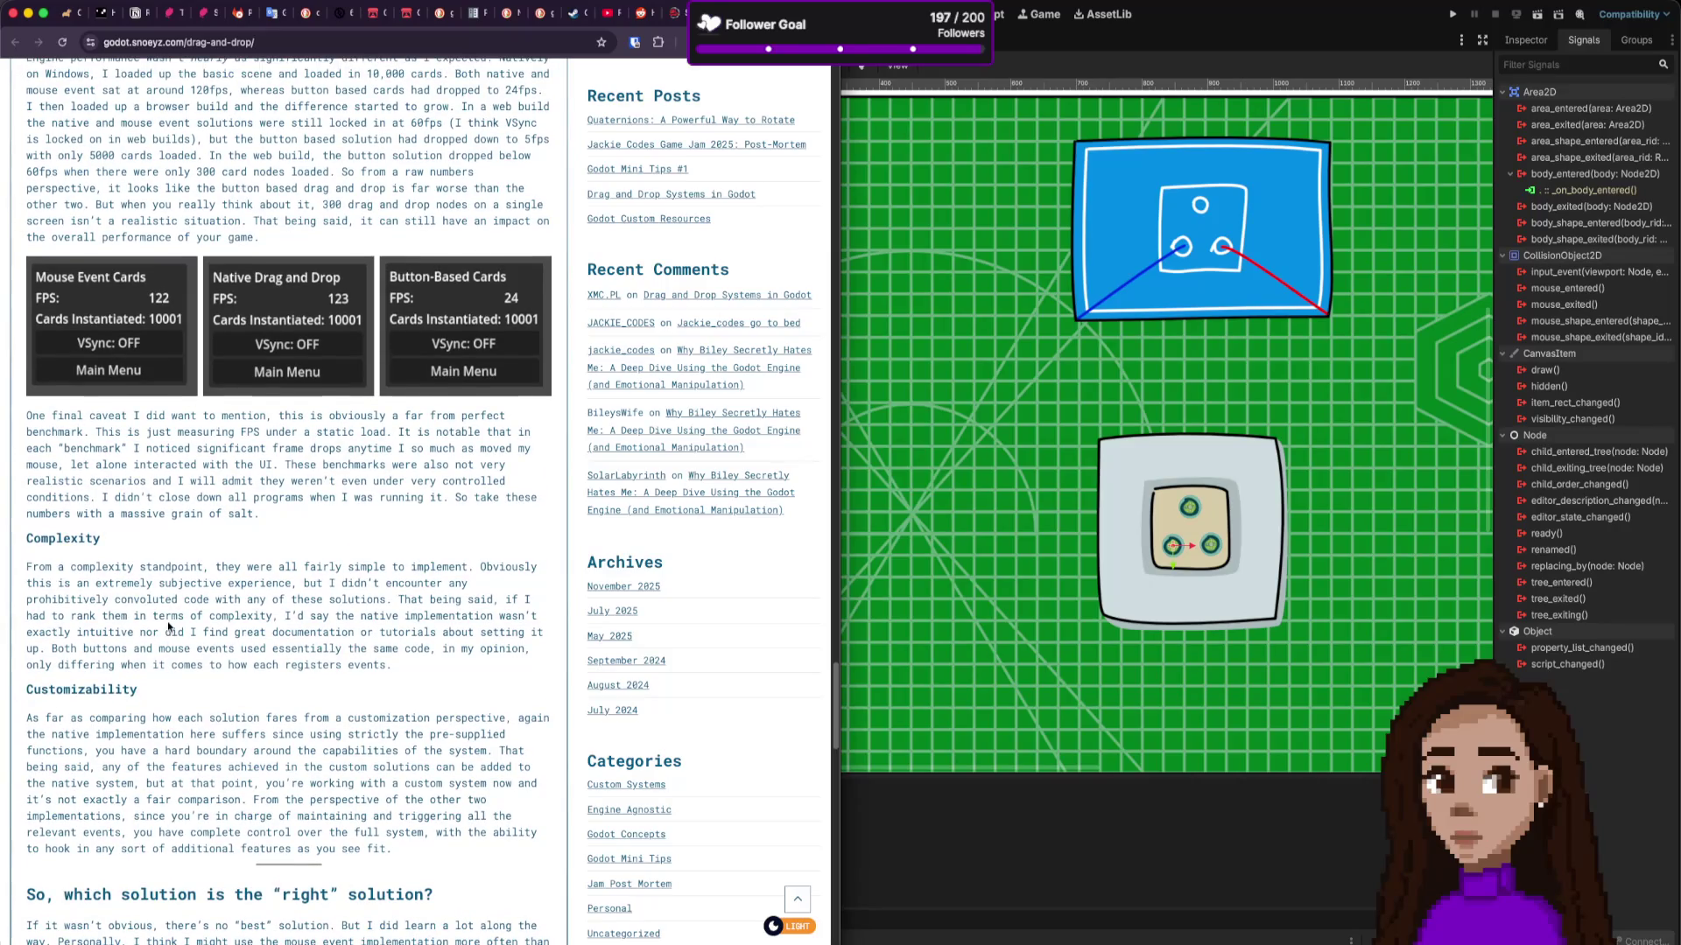
pyautogui.scroll(-4, 169, 626)
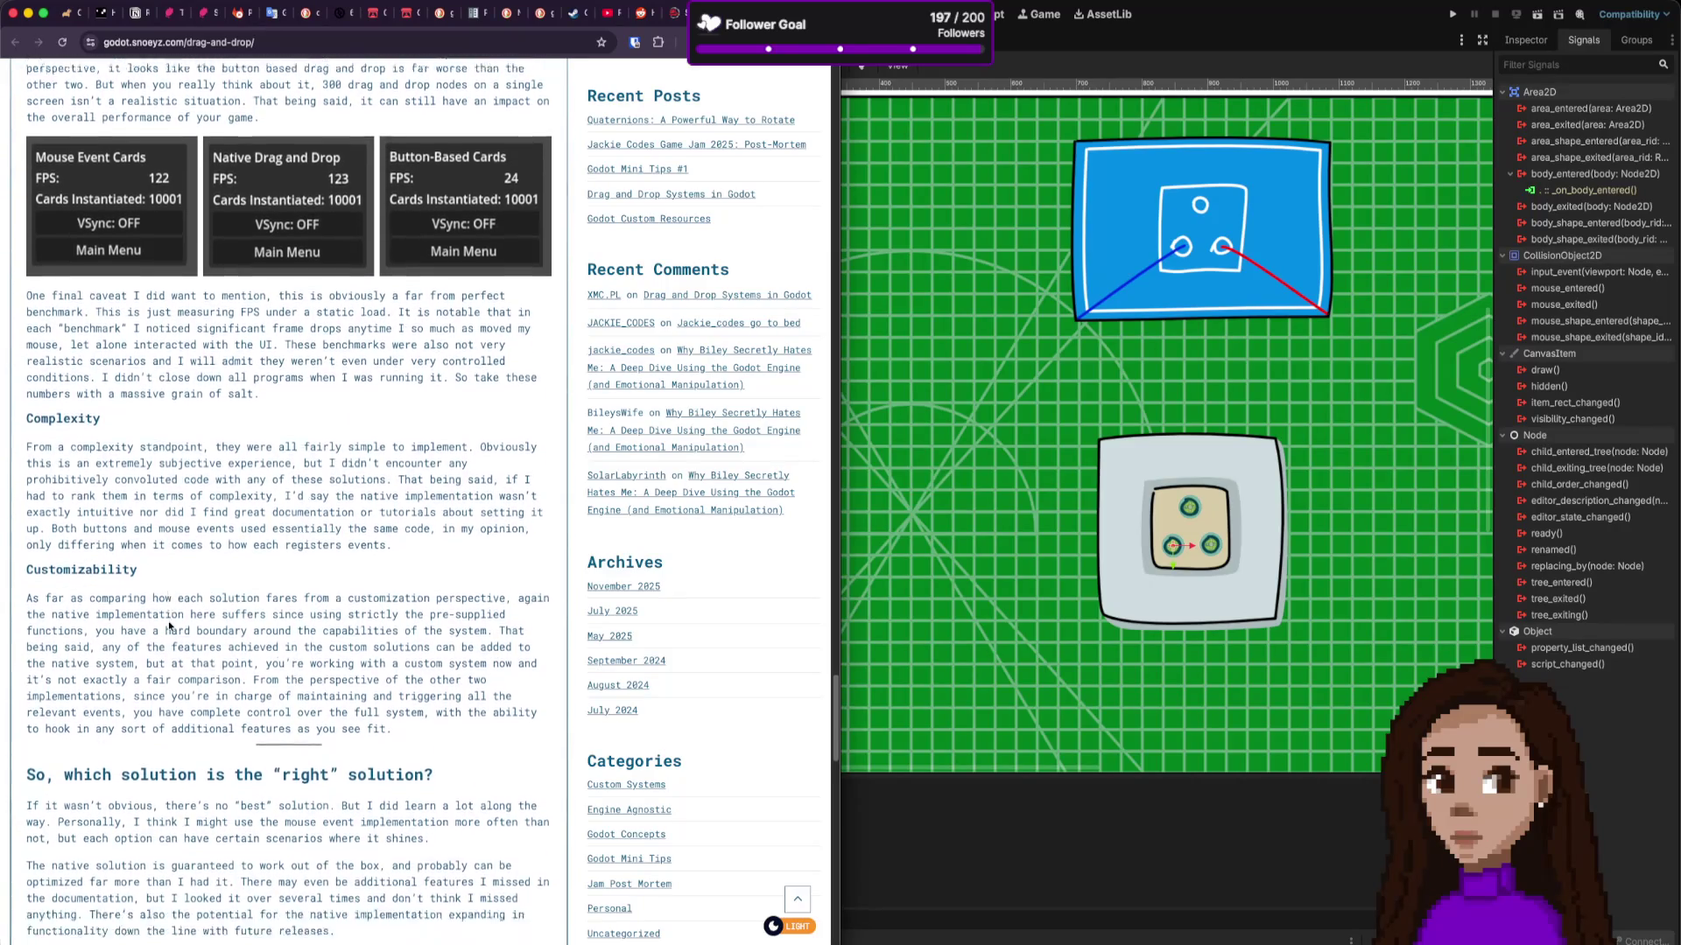
pyautogui.scroll(-4, 171, 623)
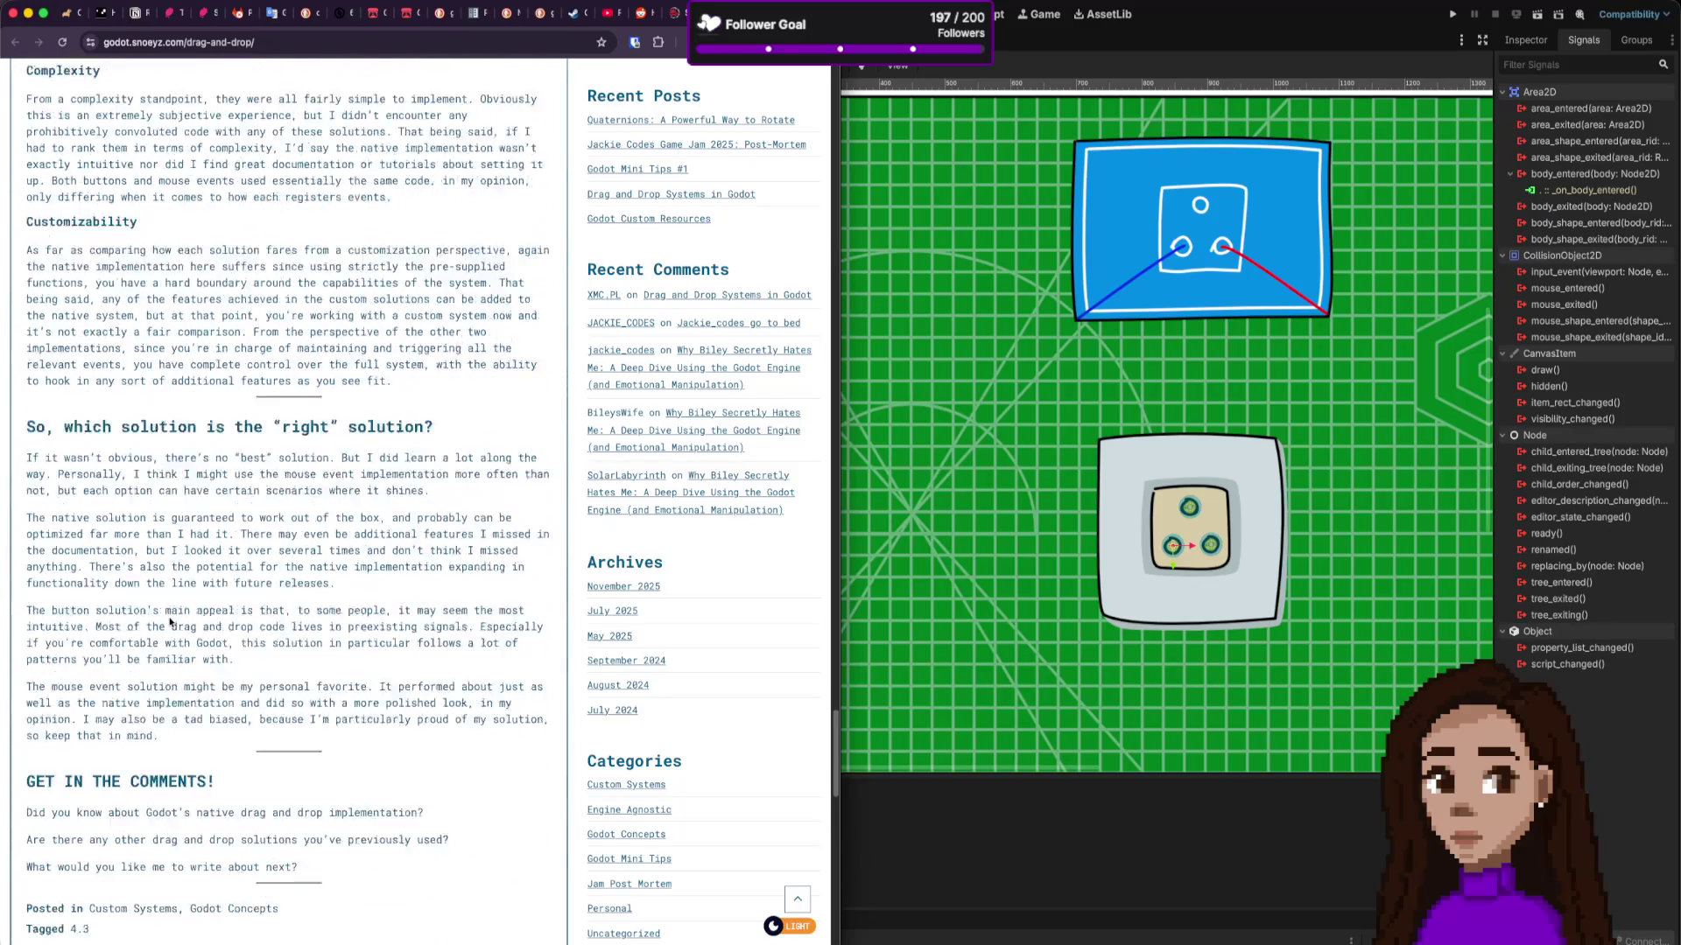
pyautogui.scroll(5, 171, 619)
pyautogui.scroll(12, 171, 617)
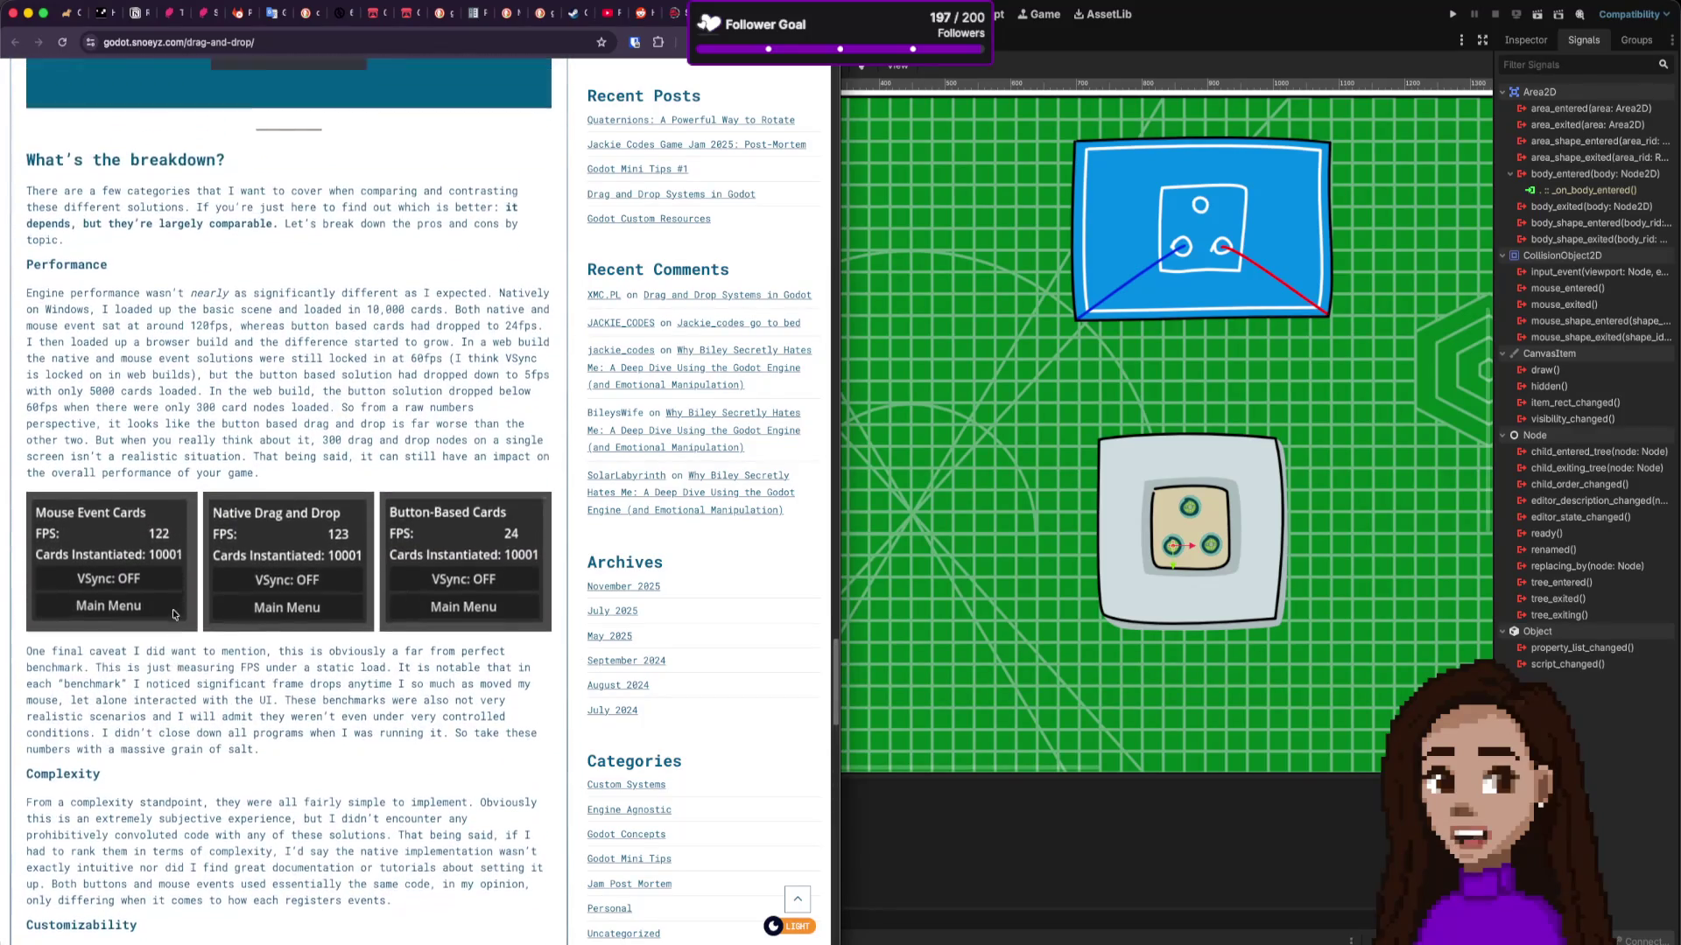
pyautogui.scroll(4, 172, 613)
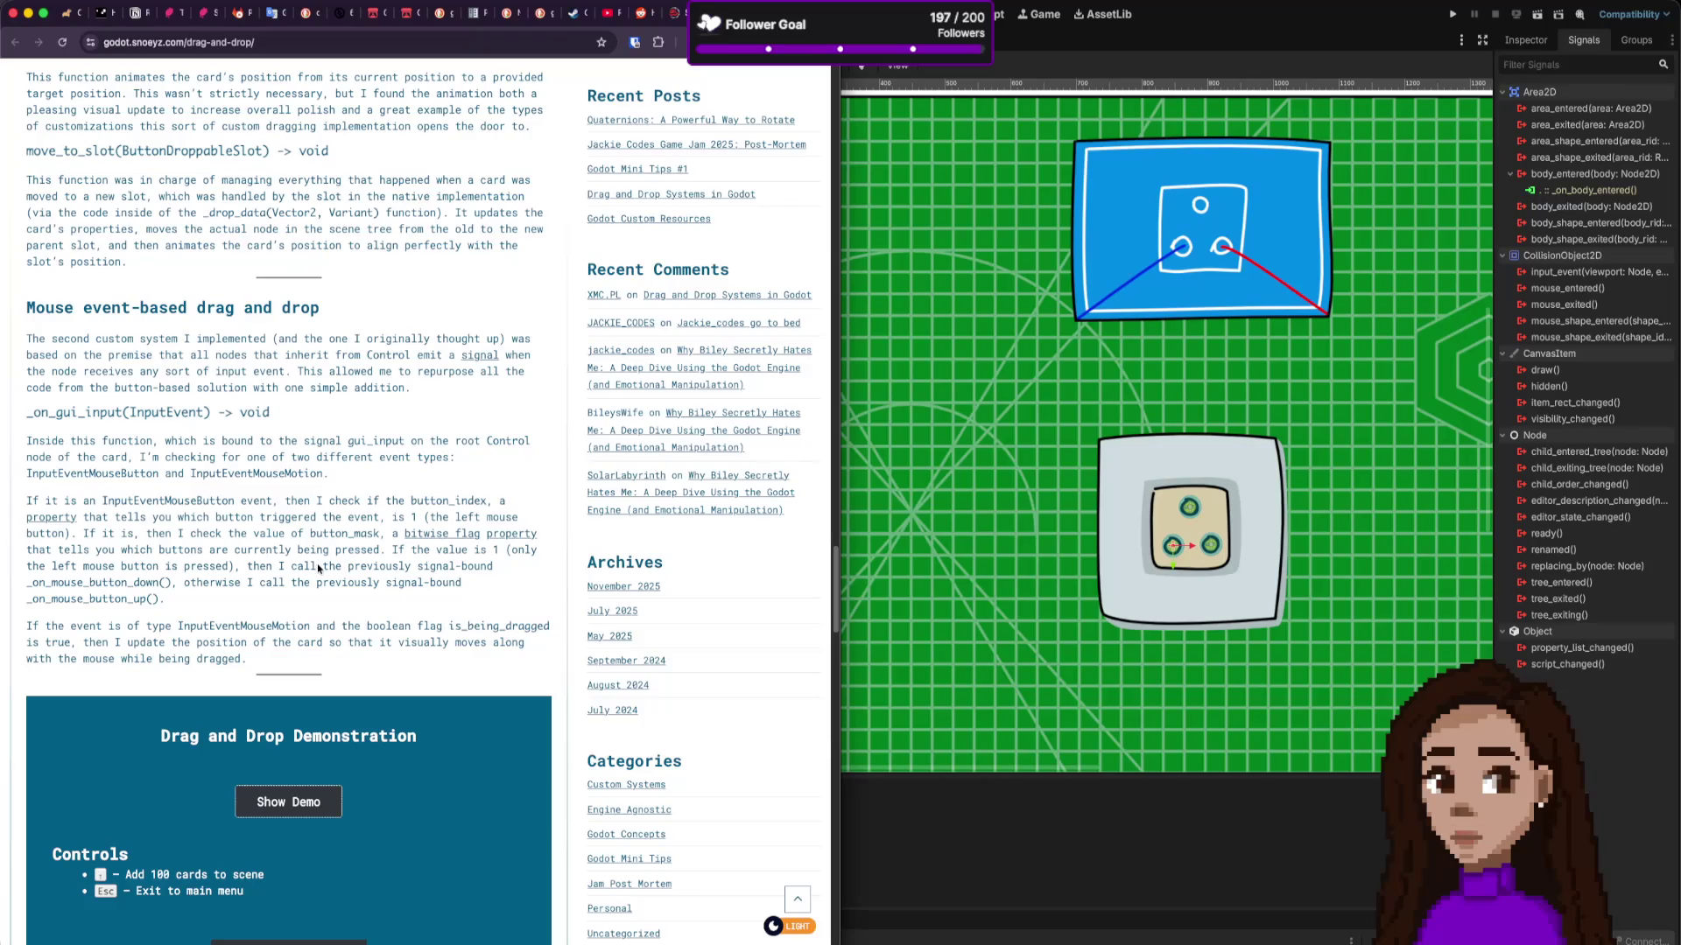
# Step: Scroll back up the article to its top, settling on the Native drag and drop section
pyautogui.scroll(12, 319, 568)
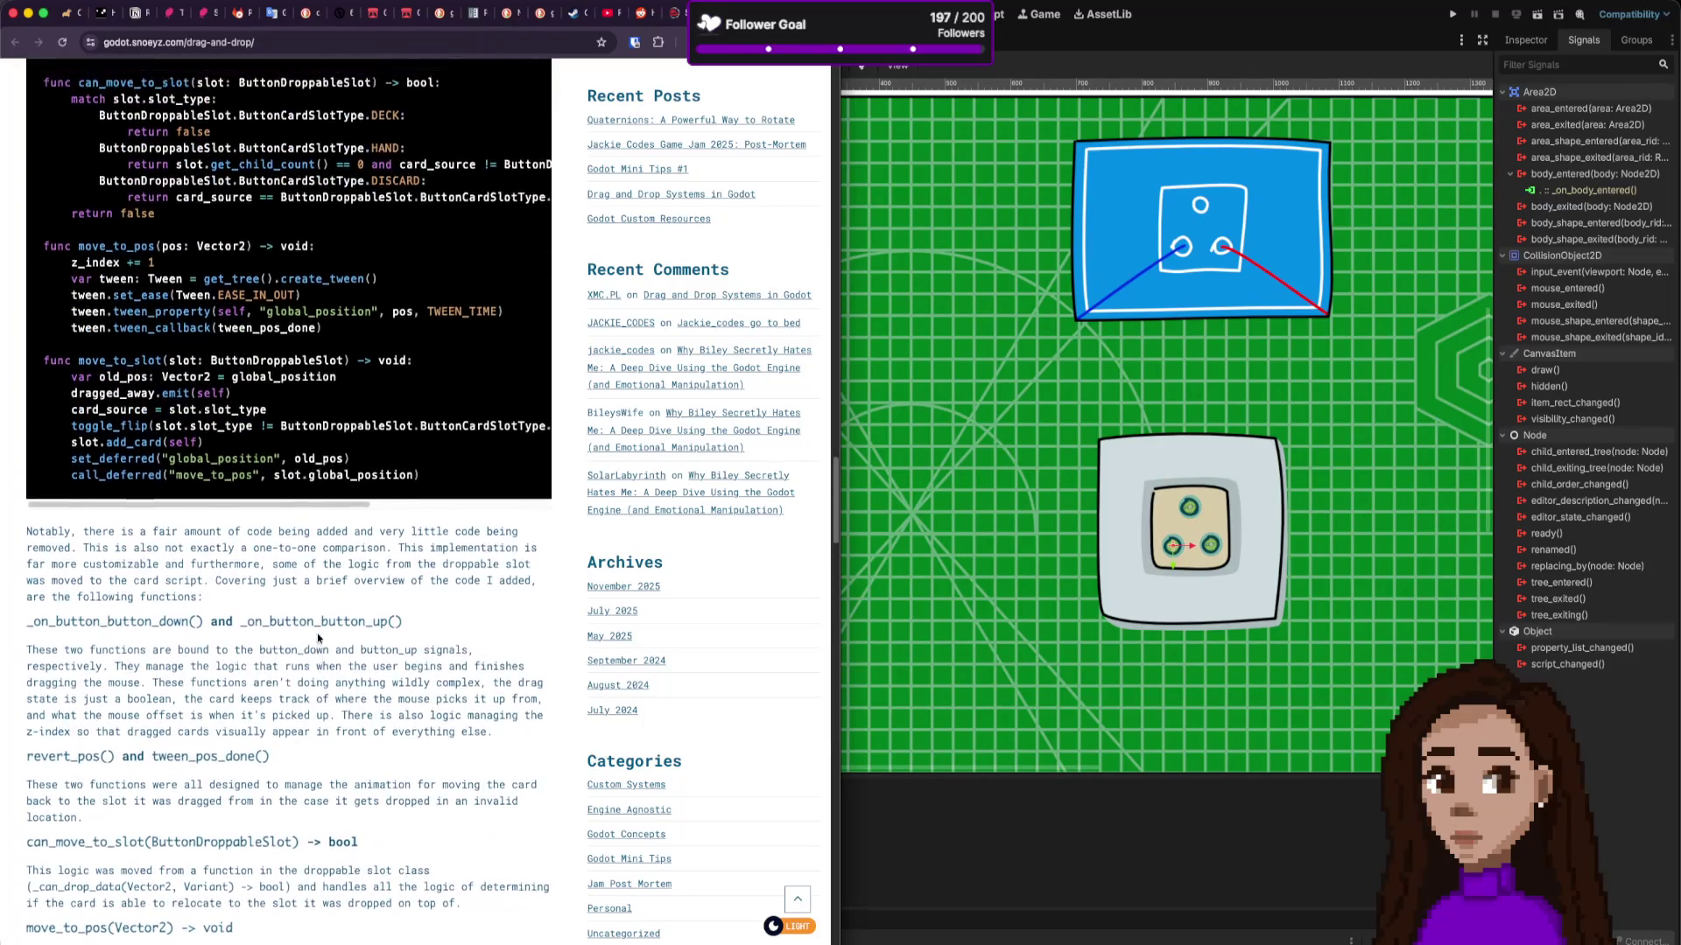
pyautogui.scroll(10, 318, 638)
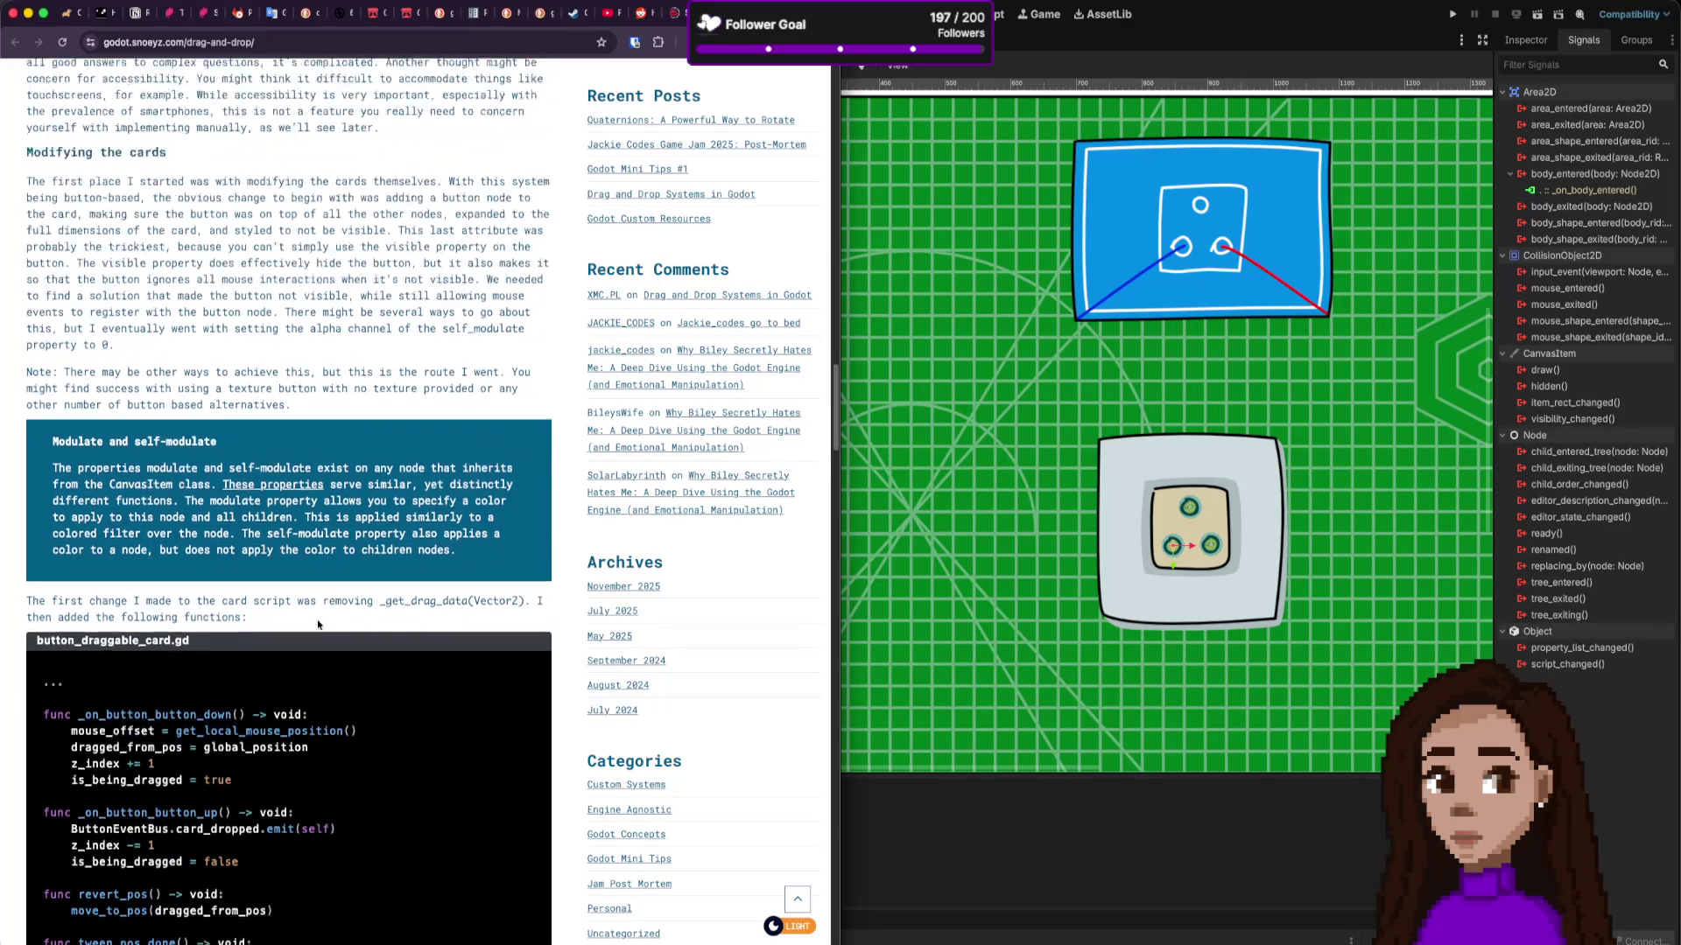
pyautogui.scroll(1, 319, 625)
pyautogui.scroll(10, 318, 624)
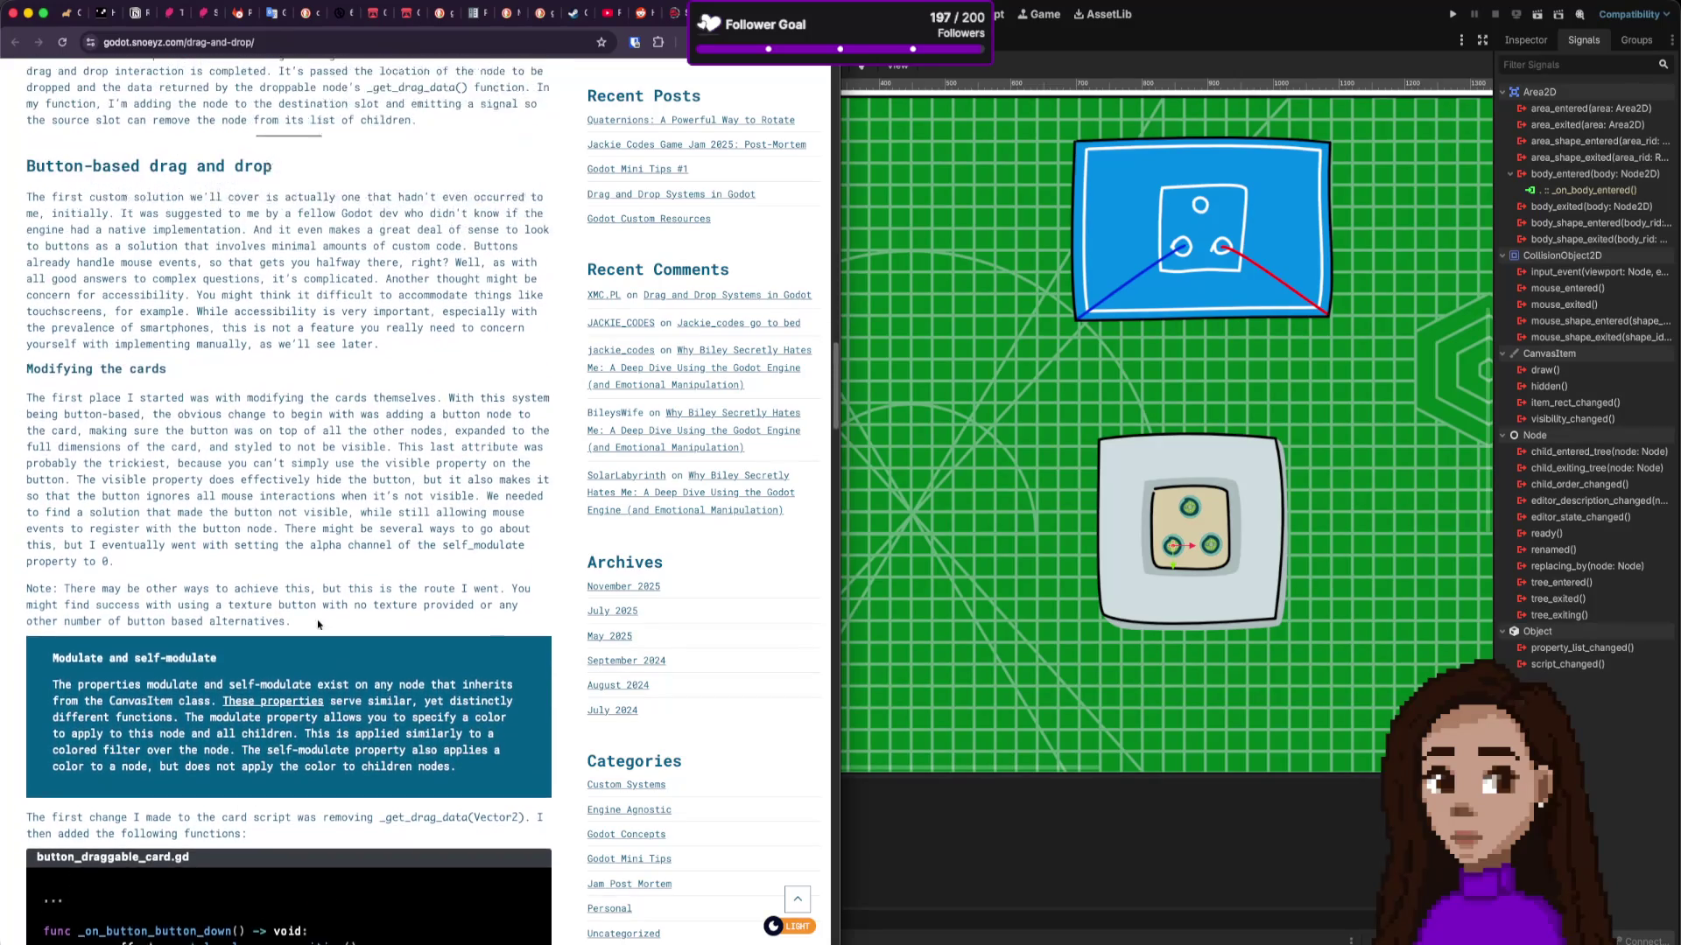
pyautogui.scroll(10, 319, 624)
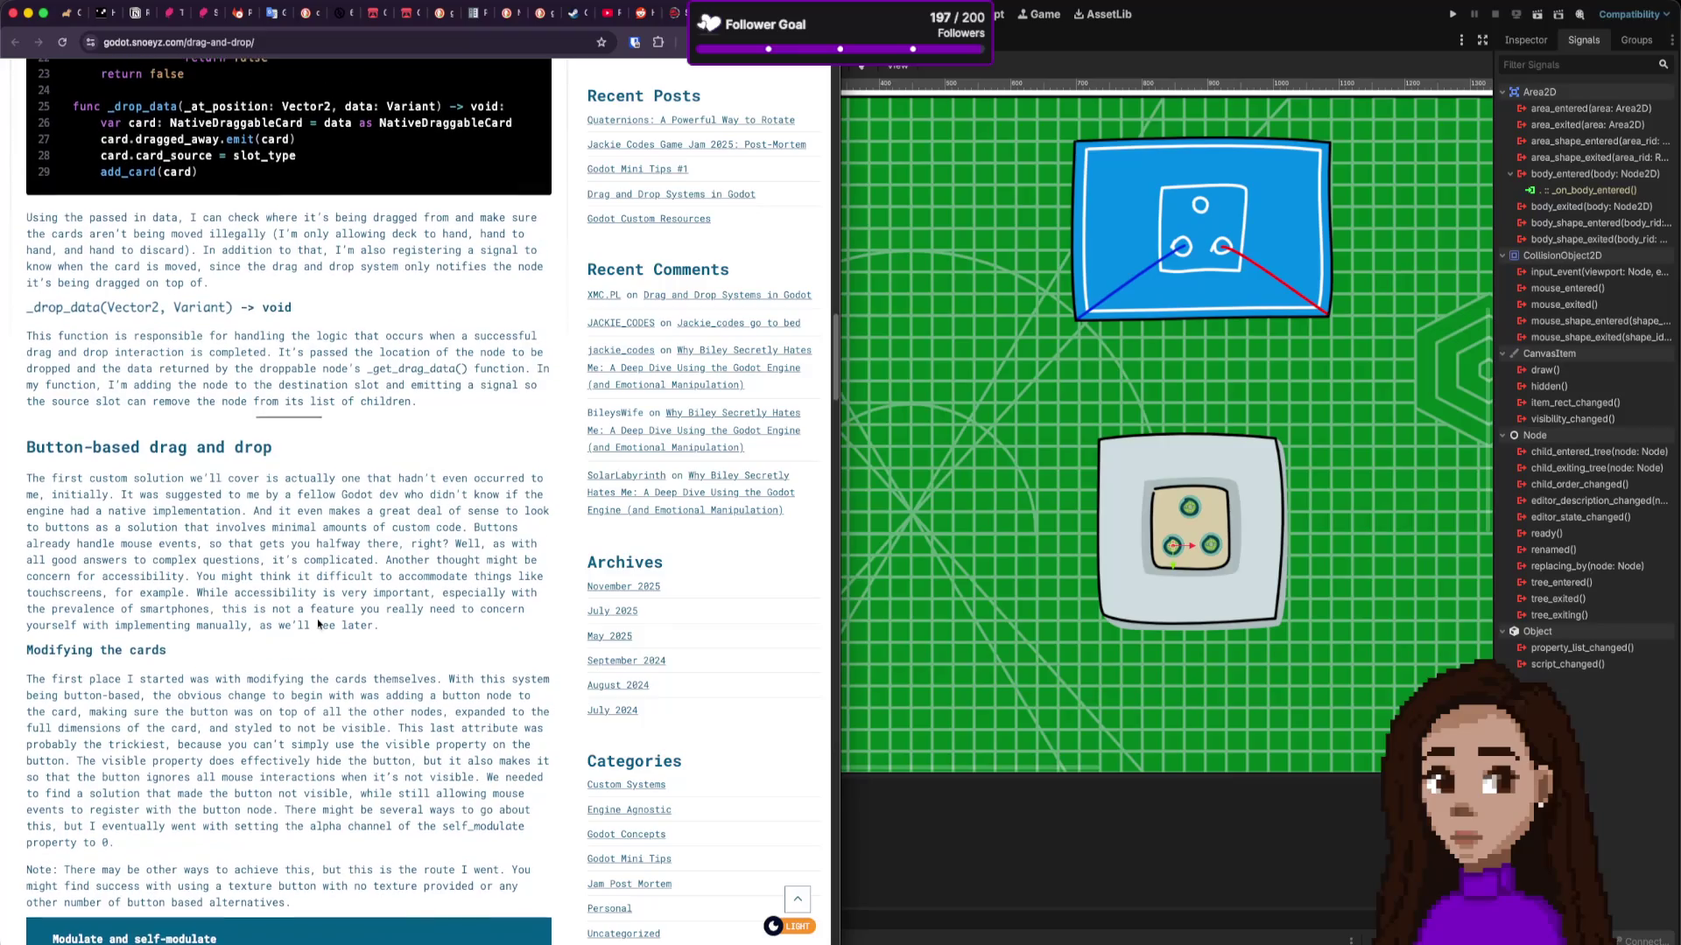
pyautogui.scroll(17, 319, 624)
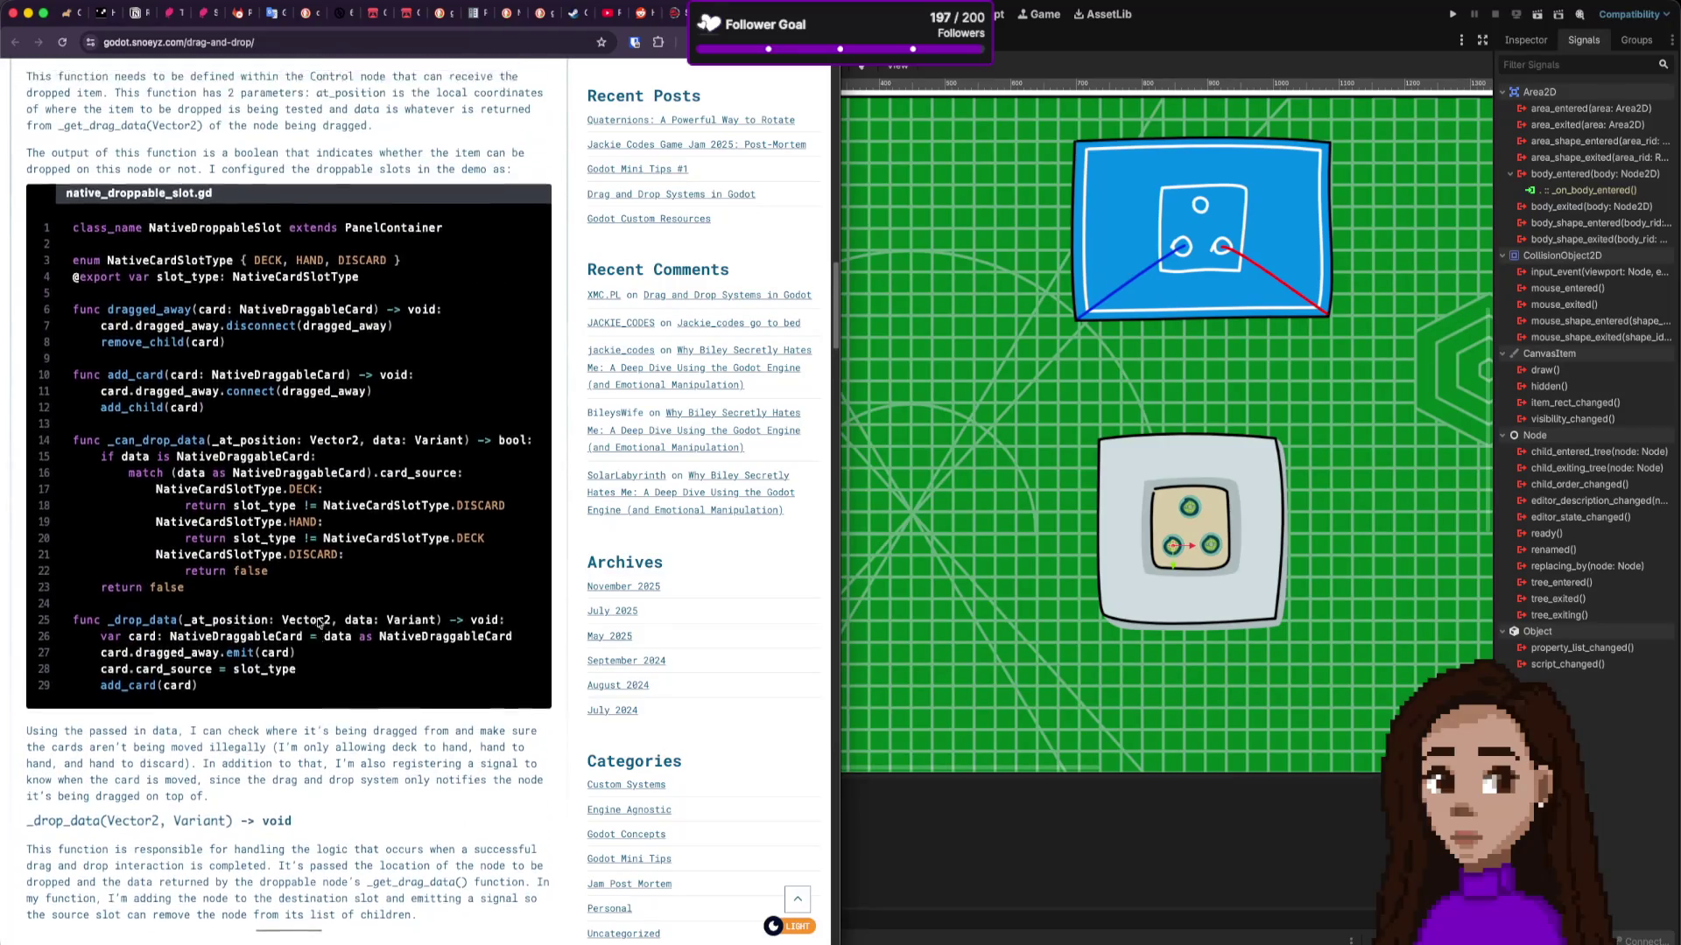
pyautogui.scroll(20, 318, 622)
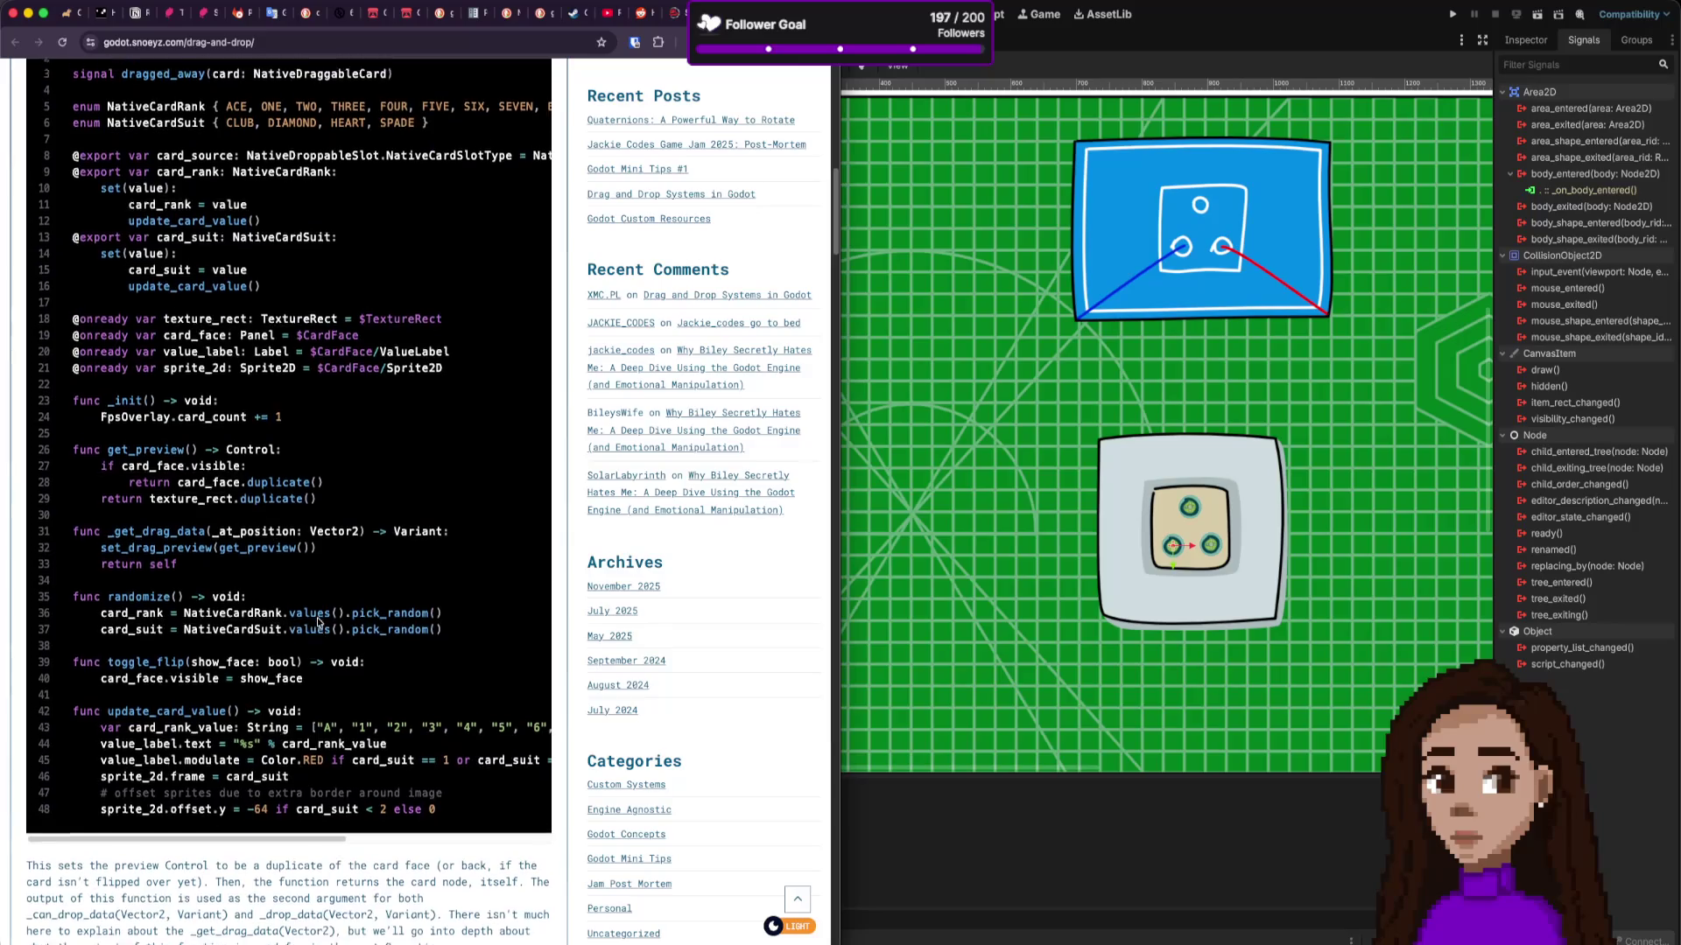
pyautogui.scroll(-2, 318, 620)
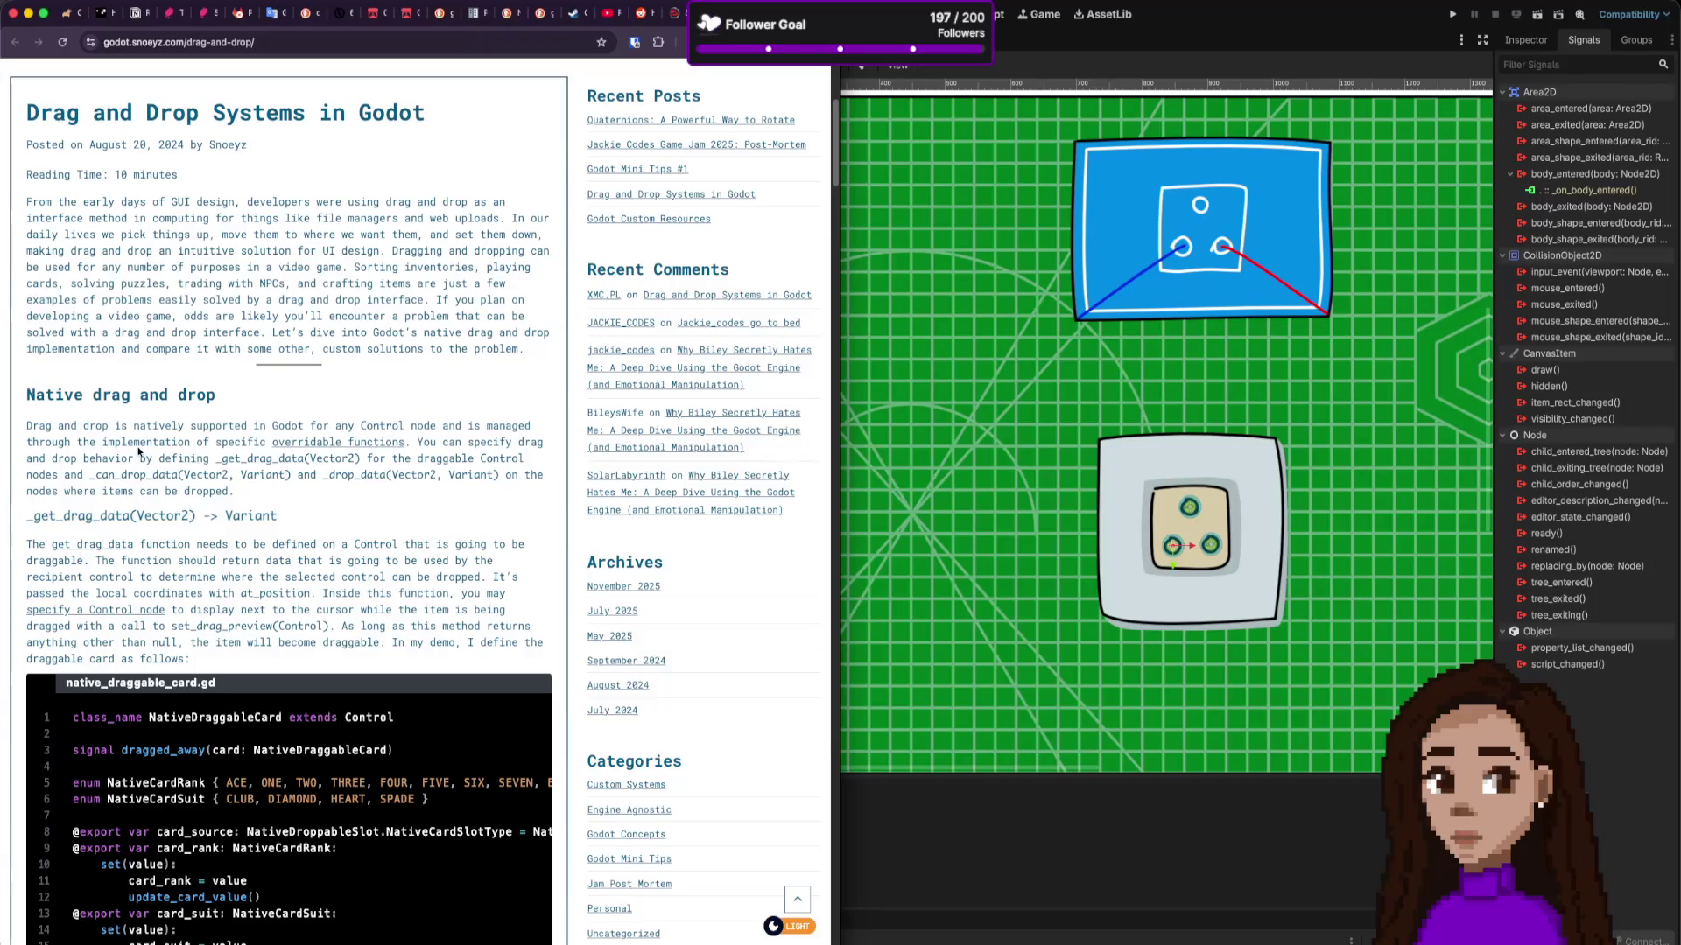
# Step: Open Create New Node in Godot, clear the 'control' search, and expand and browse the Control node types
pyautogui.click(952, 80)
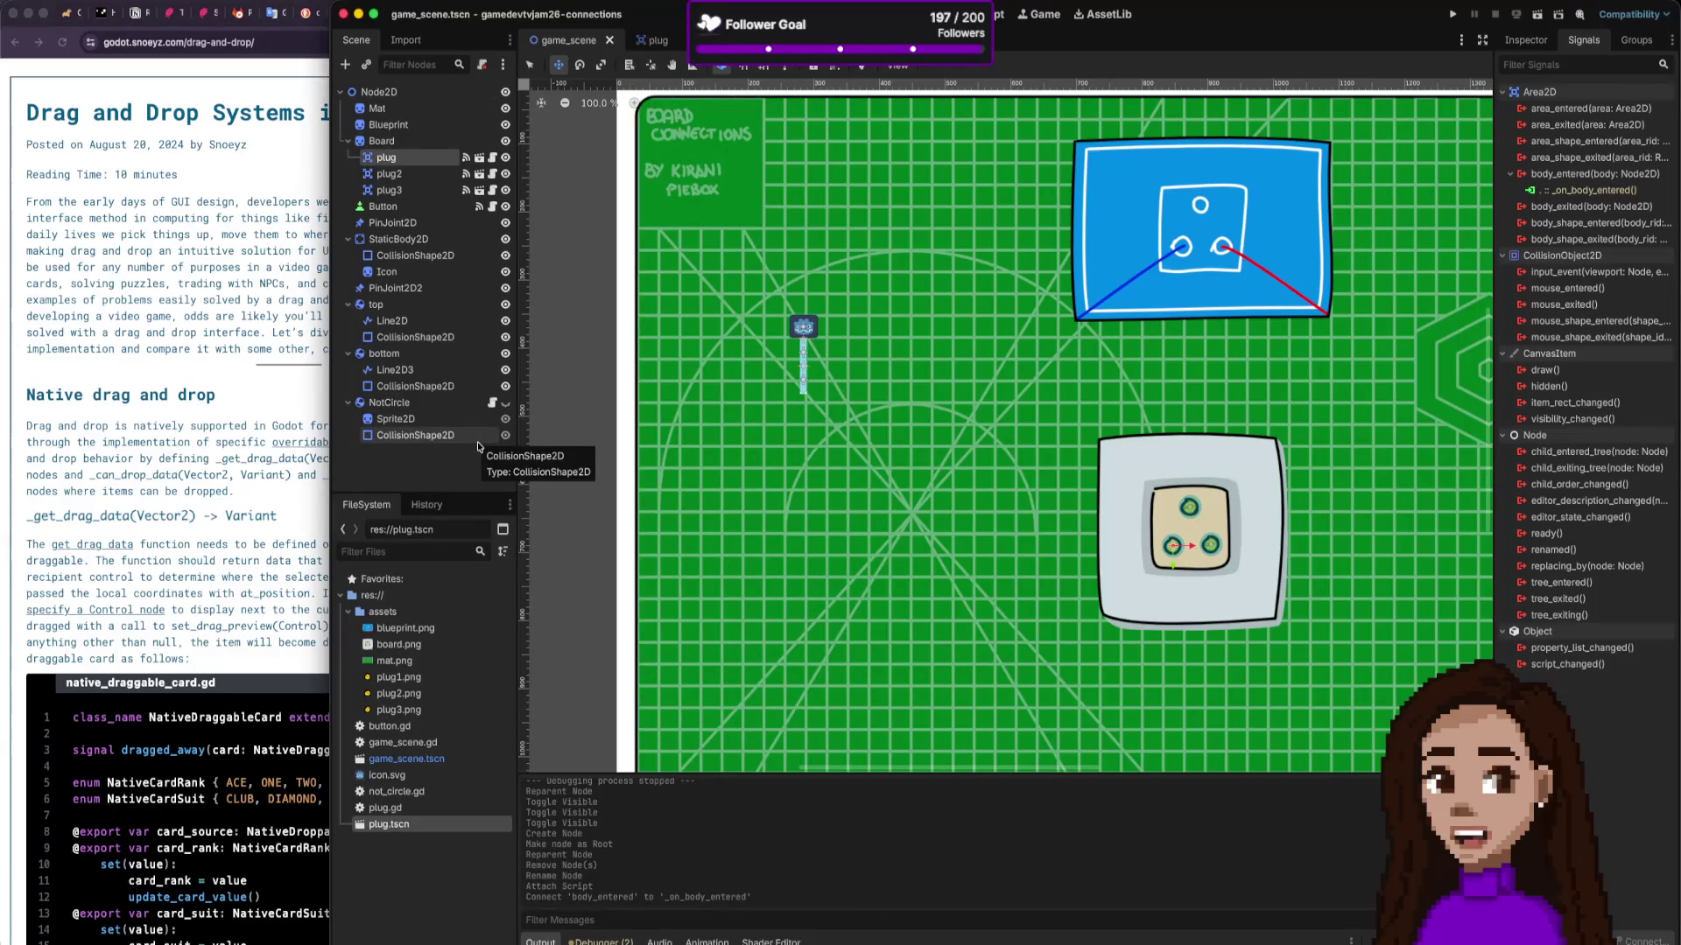
pyautogui.press('super+a')
pyautogui.write('control')
pyautogui.press('BackSpace')
pyautogui.press('BackSpace')
pyautogui.press('BackSpace')
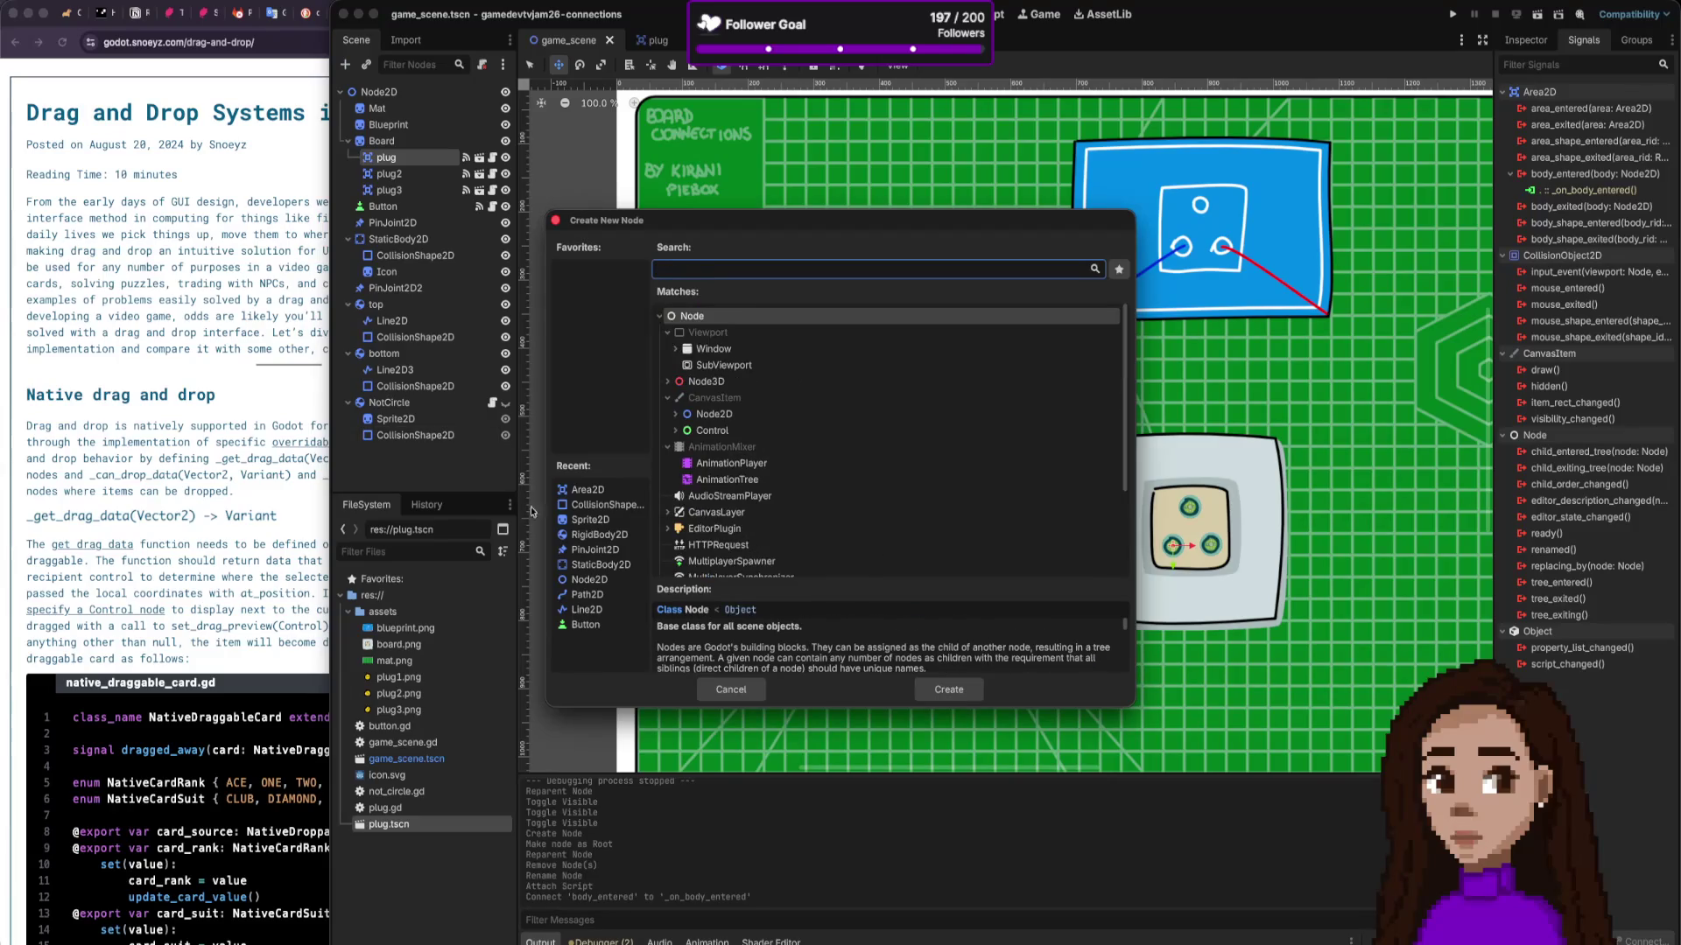
pyautogui.click(675, 431)
pyautogui.scroll(-3, 735, 455)
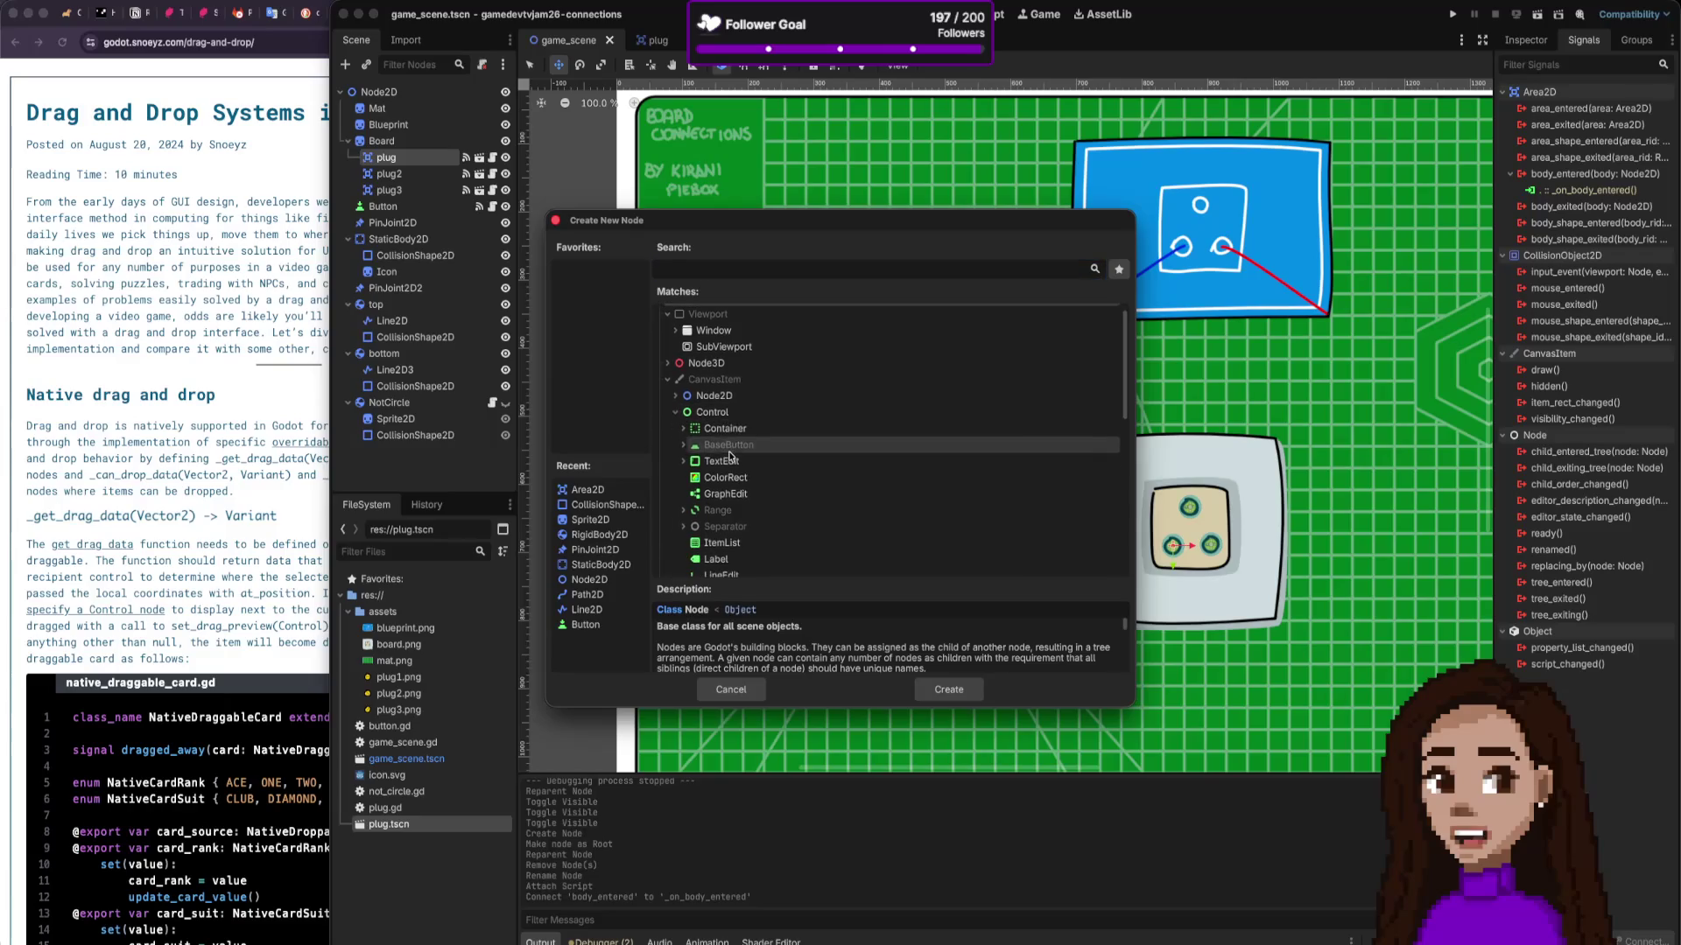
pyautogui.scroll(-5, 749, 509)
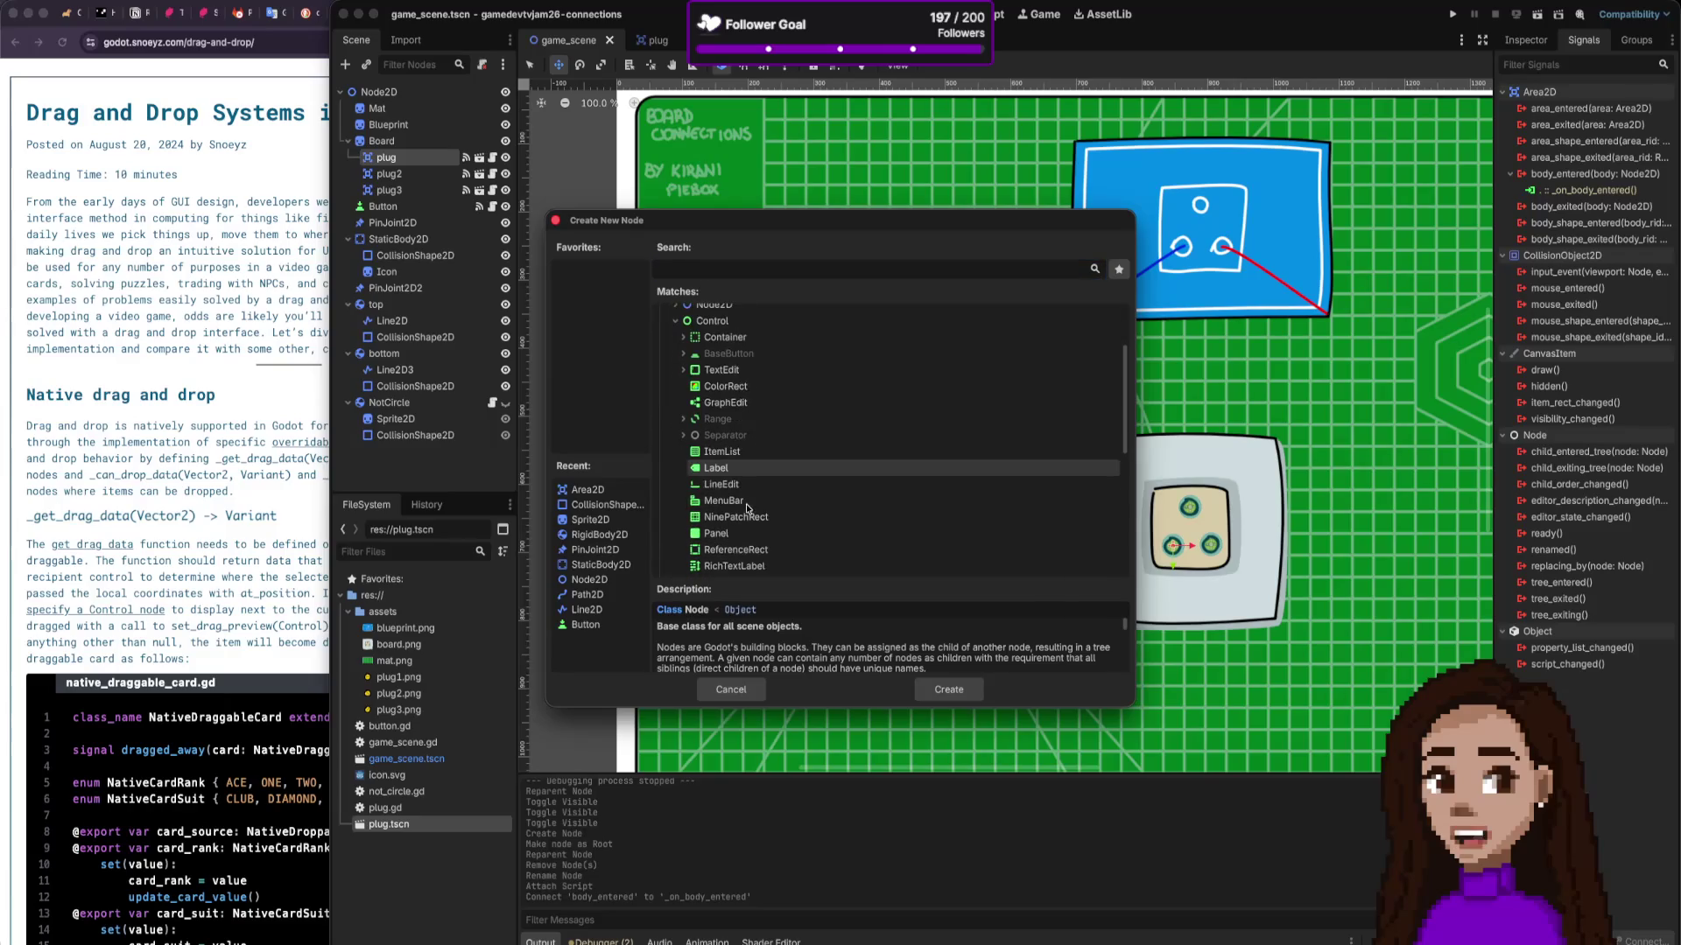
pyautogui.scroll(2, 753, 504)
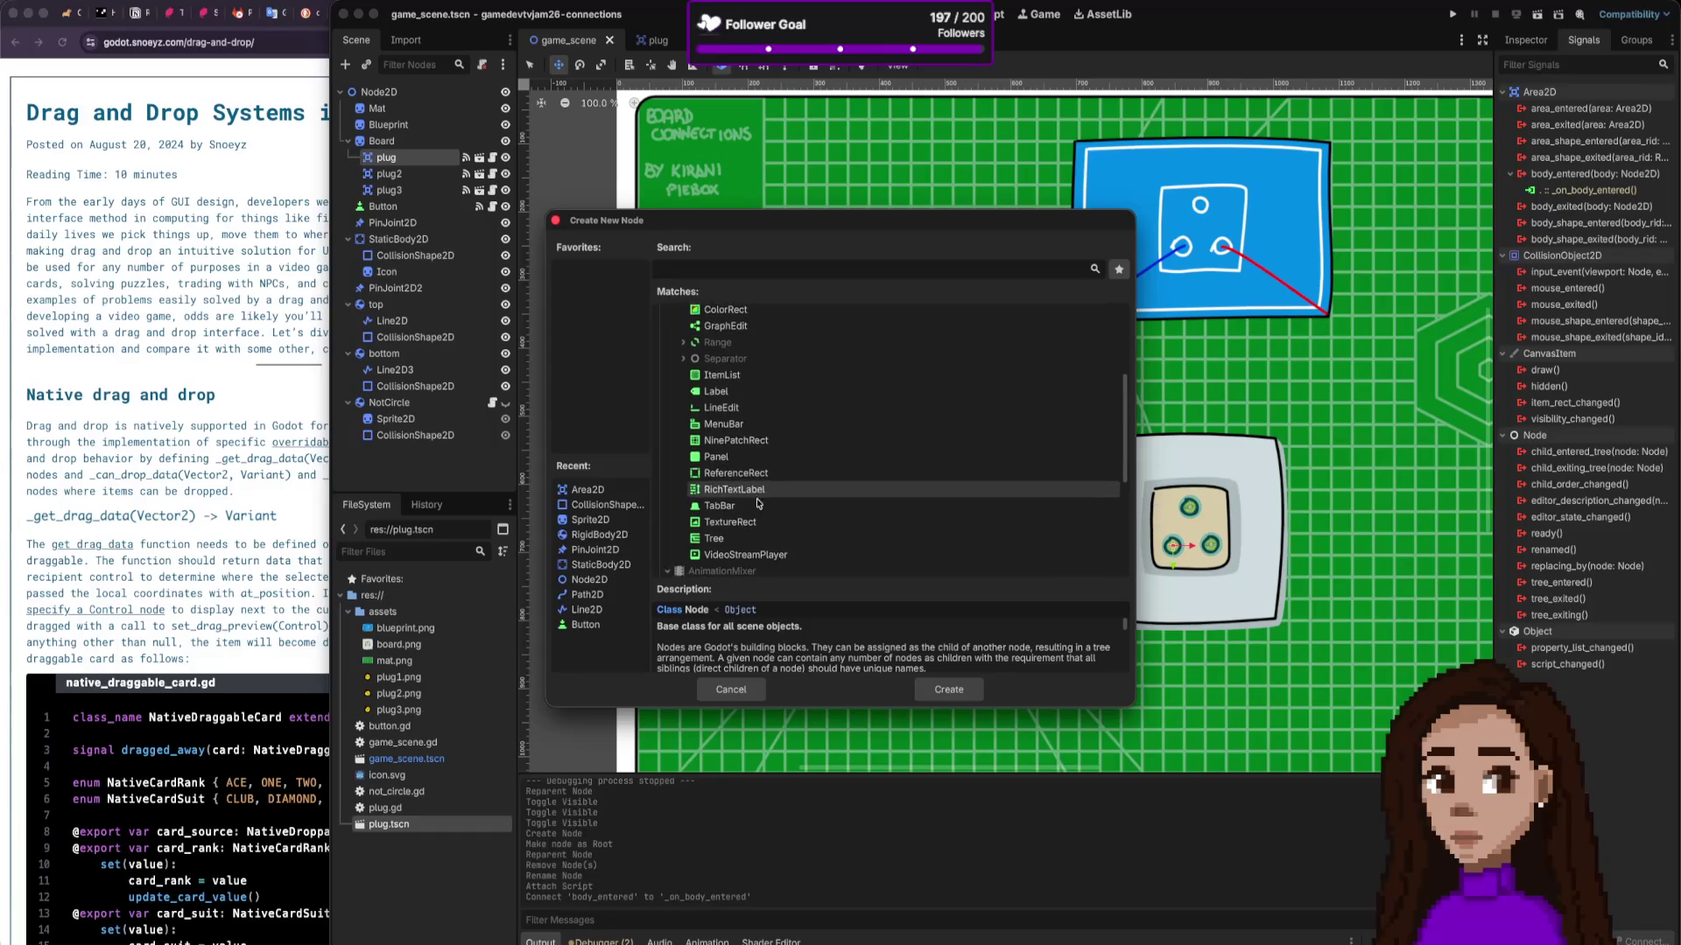
pyautogui.scroll(4, 758, 501)
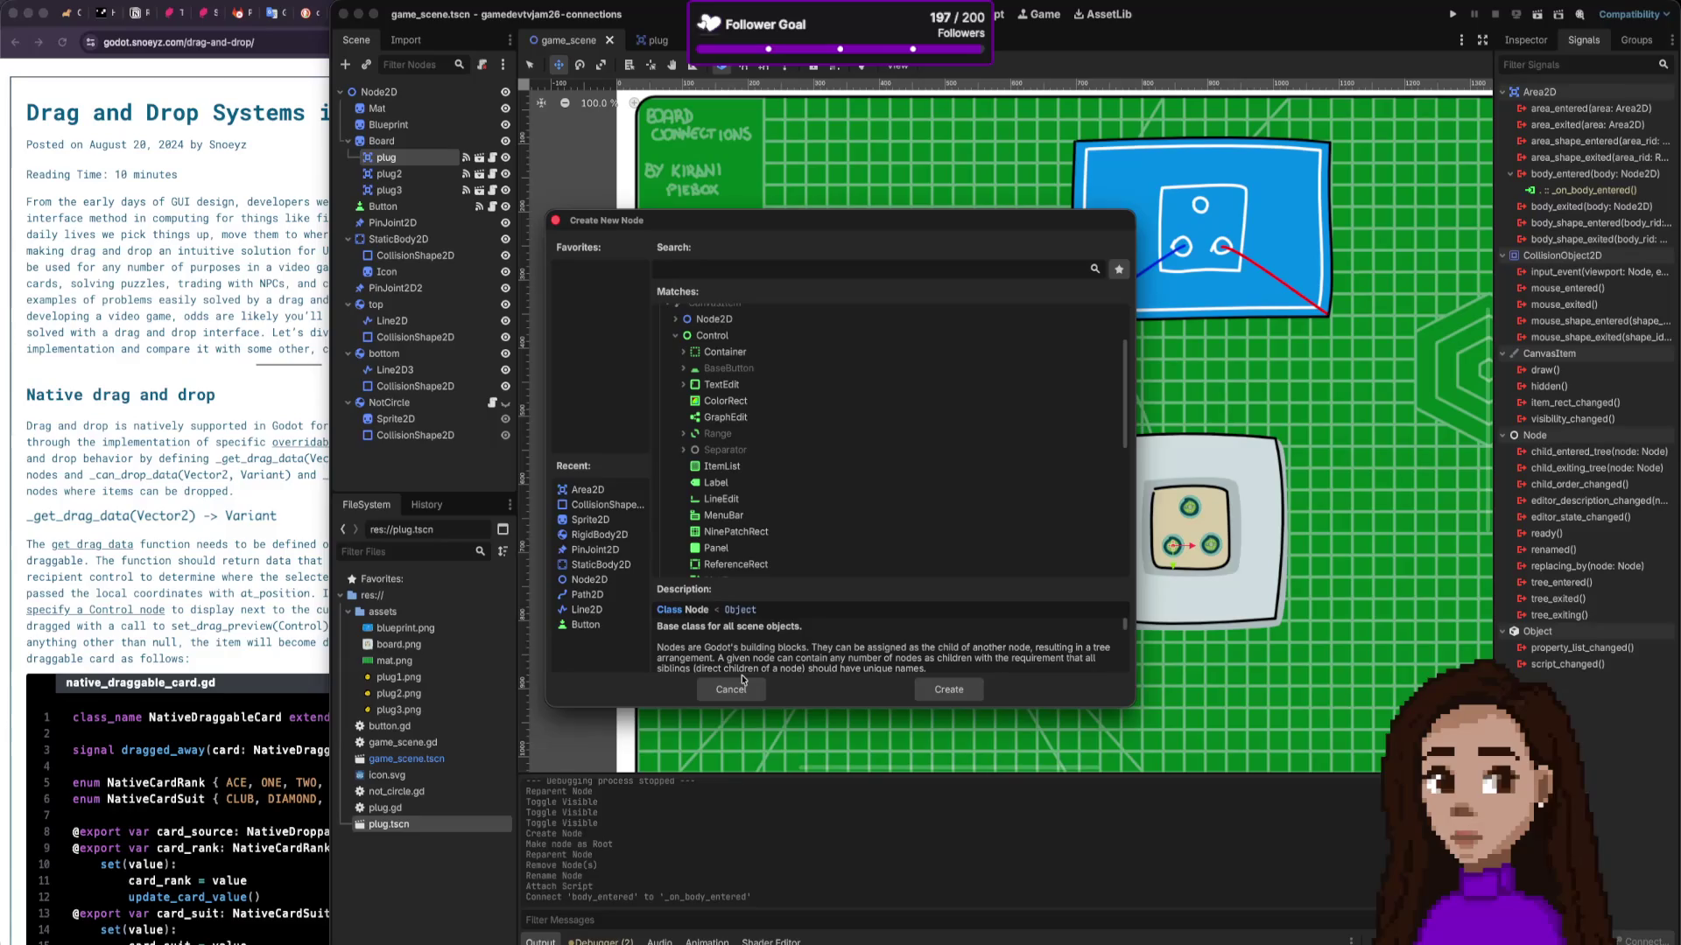
# Step: Cancel the Create New Node dialog, then run the game and stop it again
pyautogui.click(1040, 143)
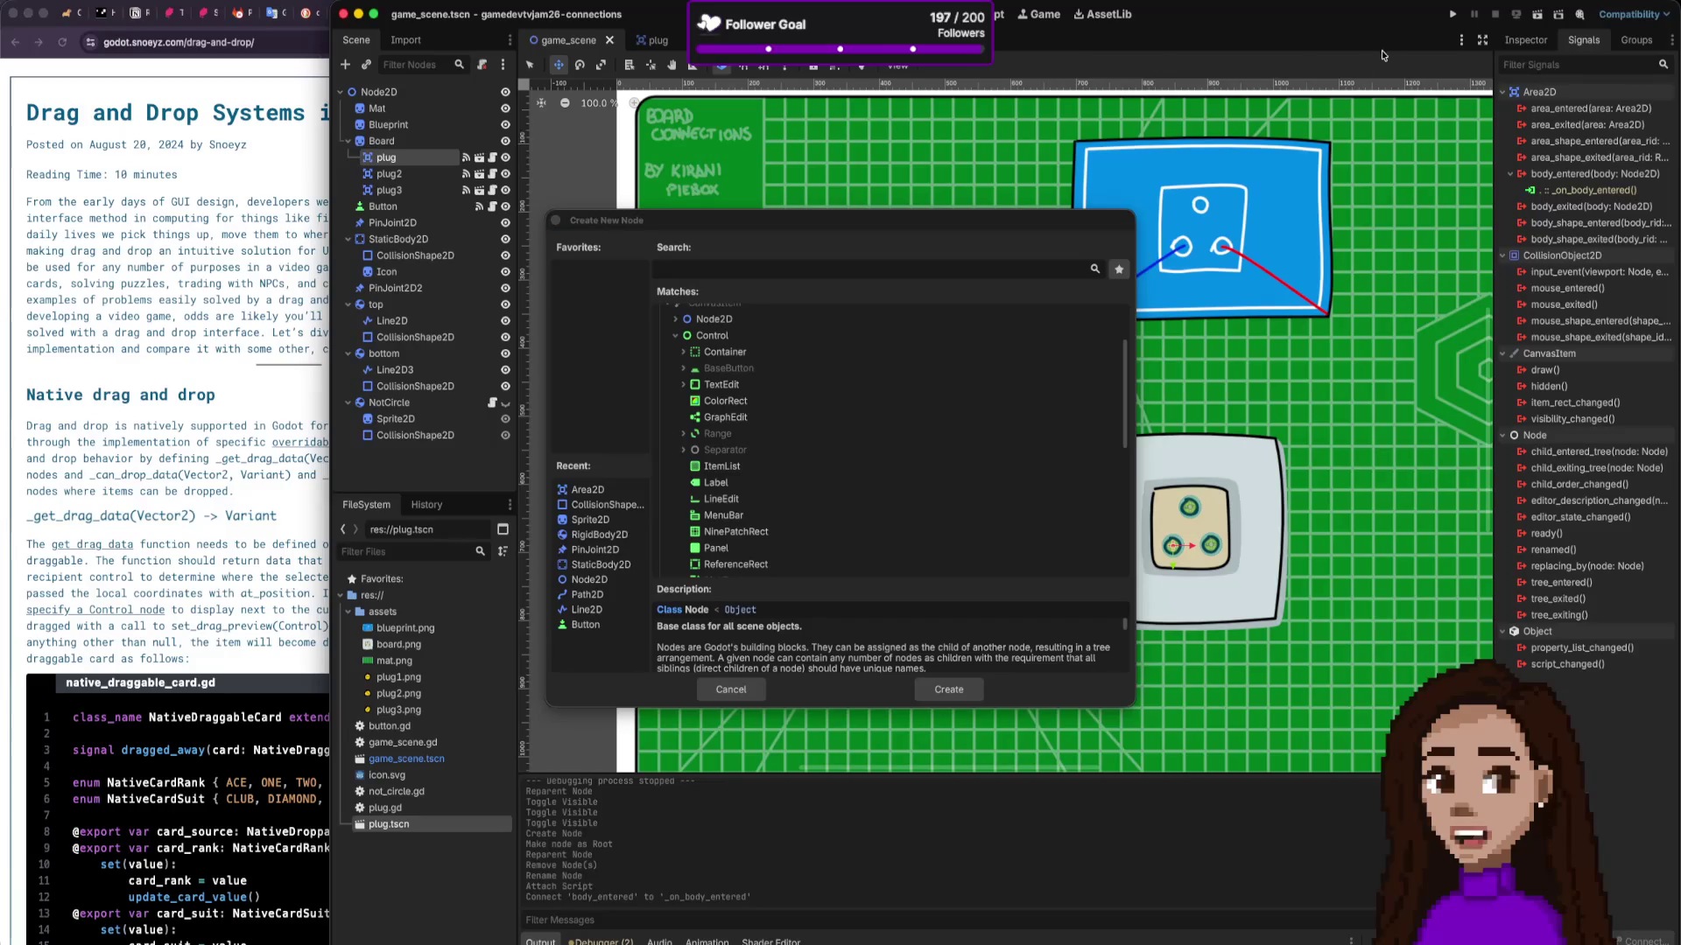
pyautogui.click(957, 184)
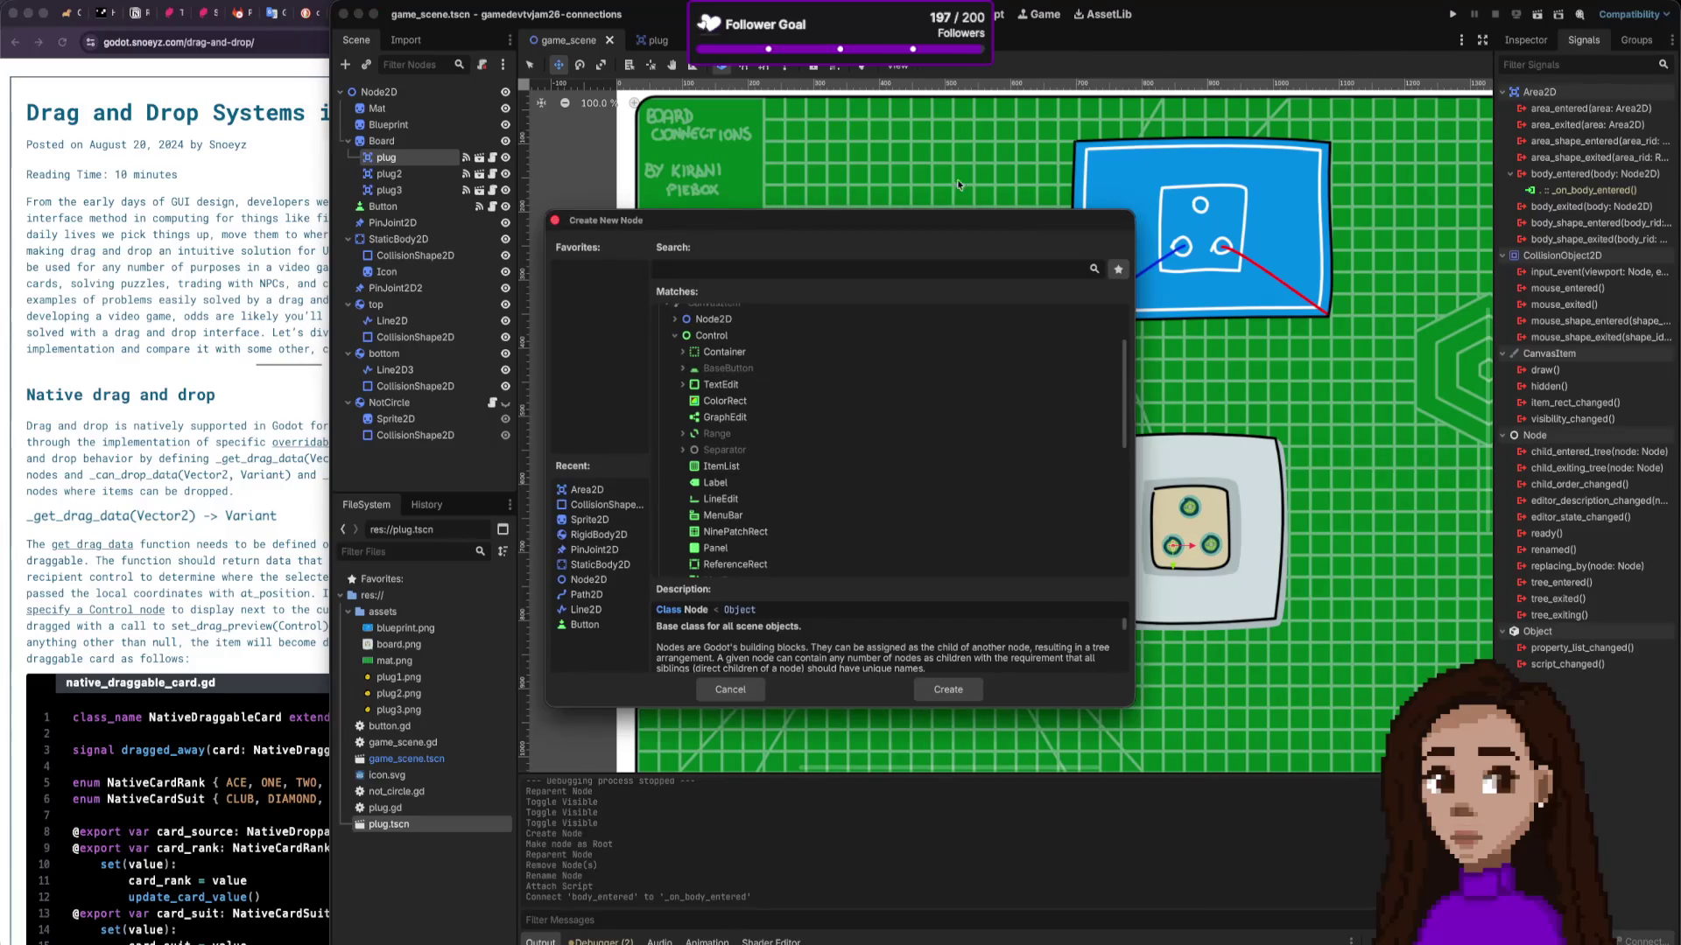
pyautogui.click(555, 220)
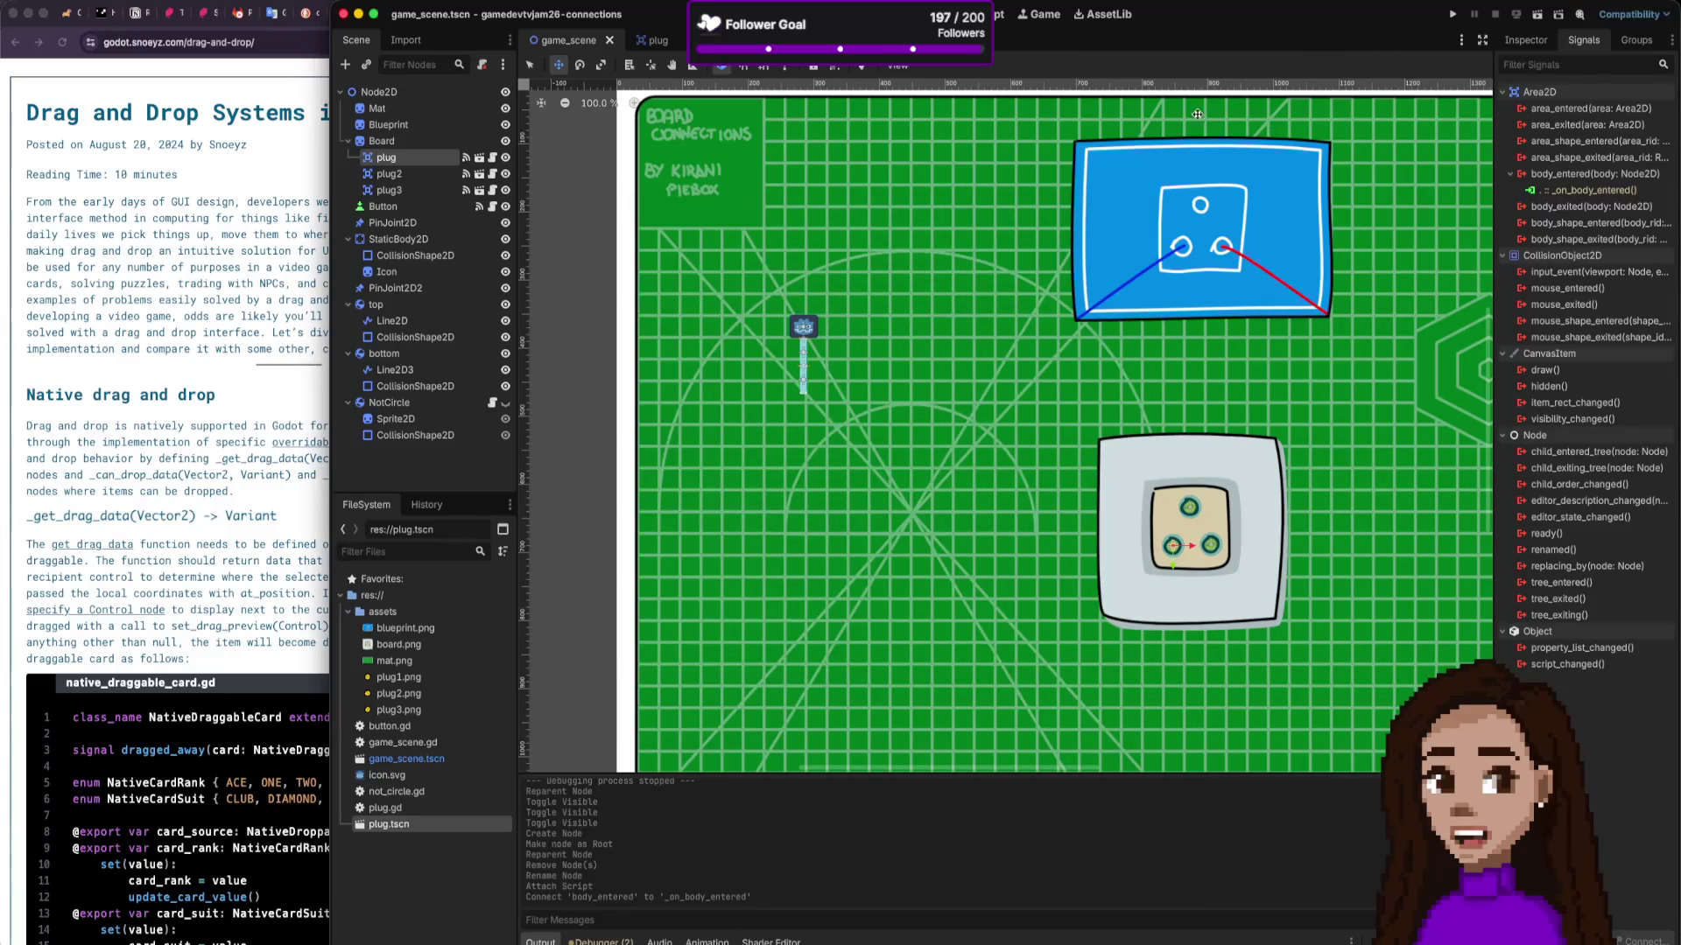
pyautogui.click(1454, 16)
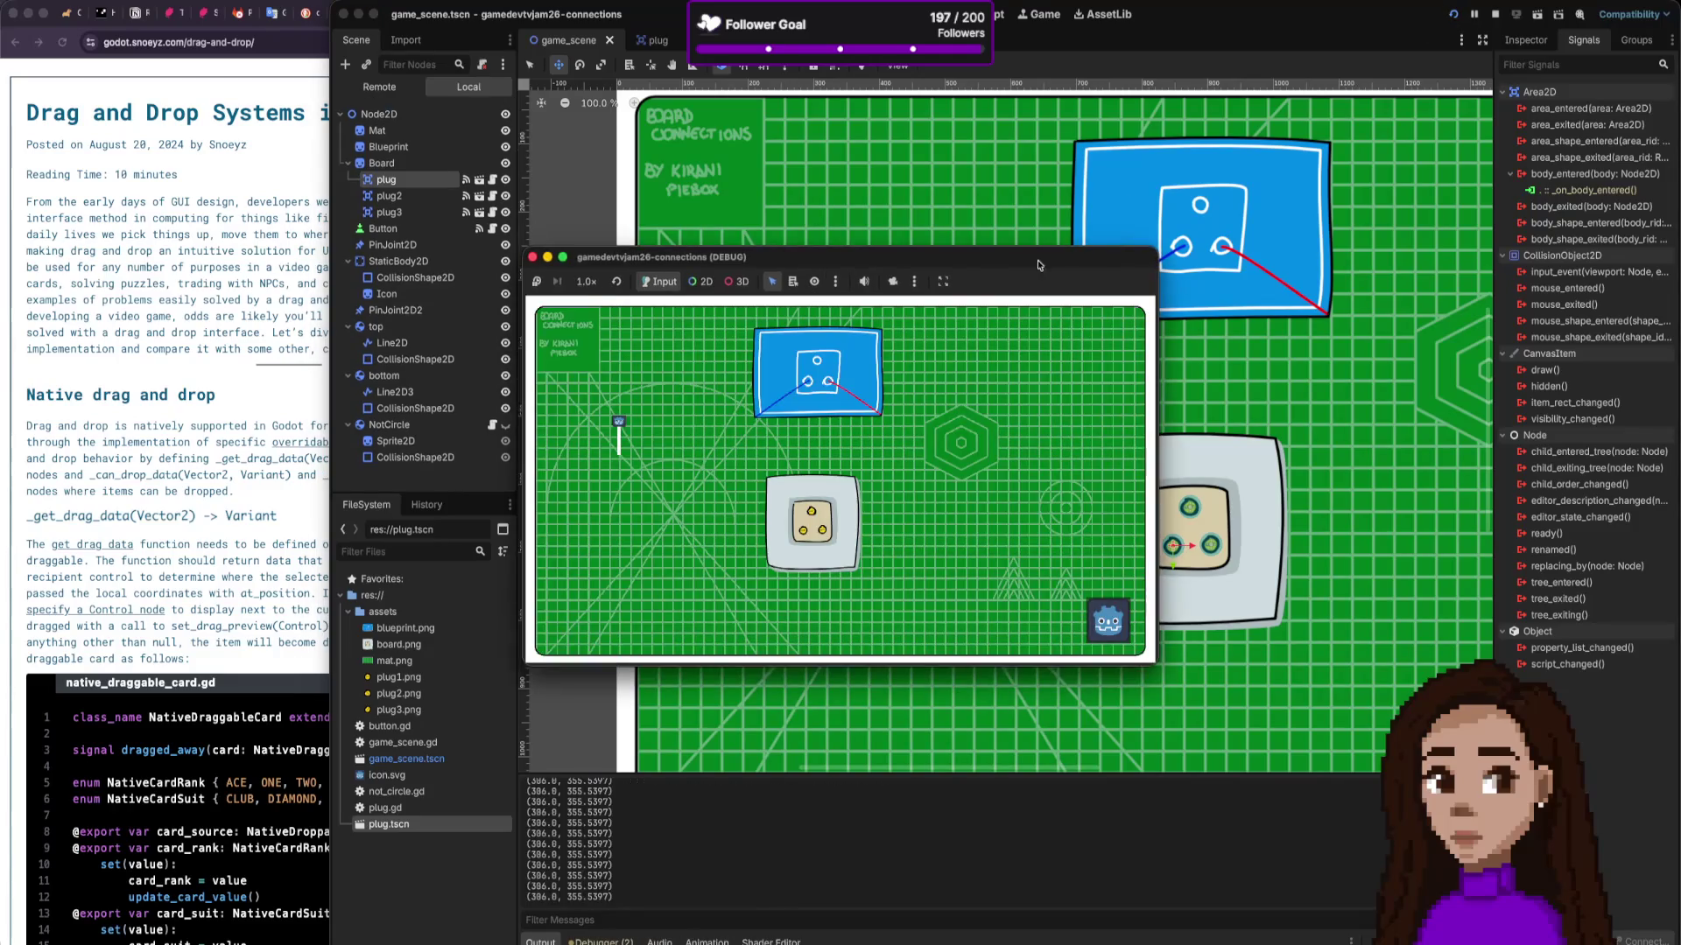
pyautogui.click(532, 256)
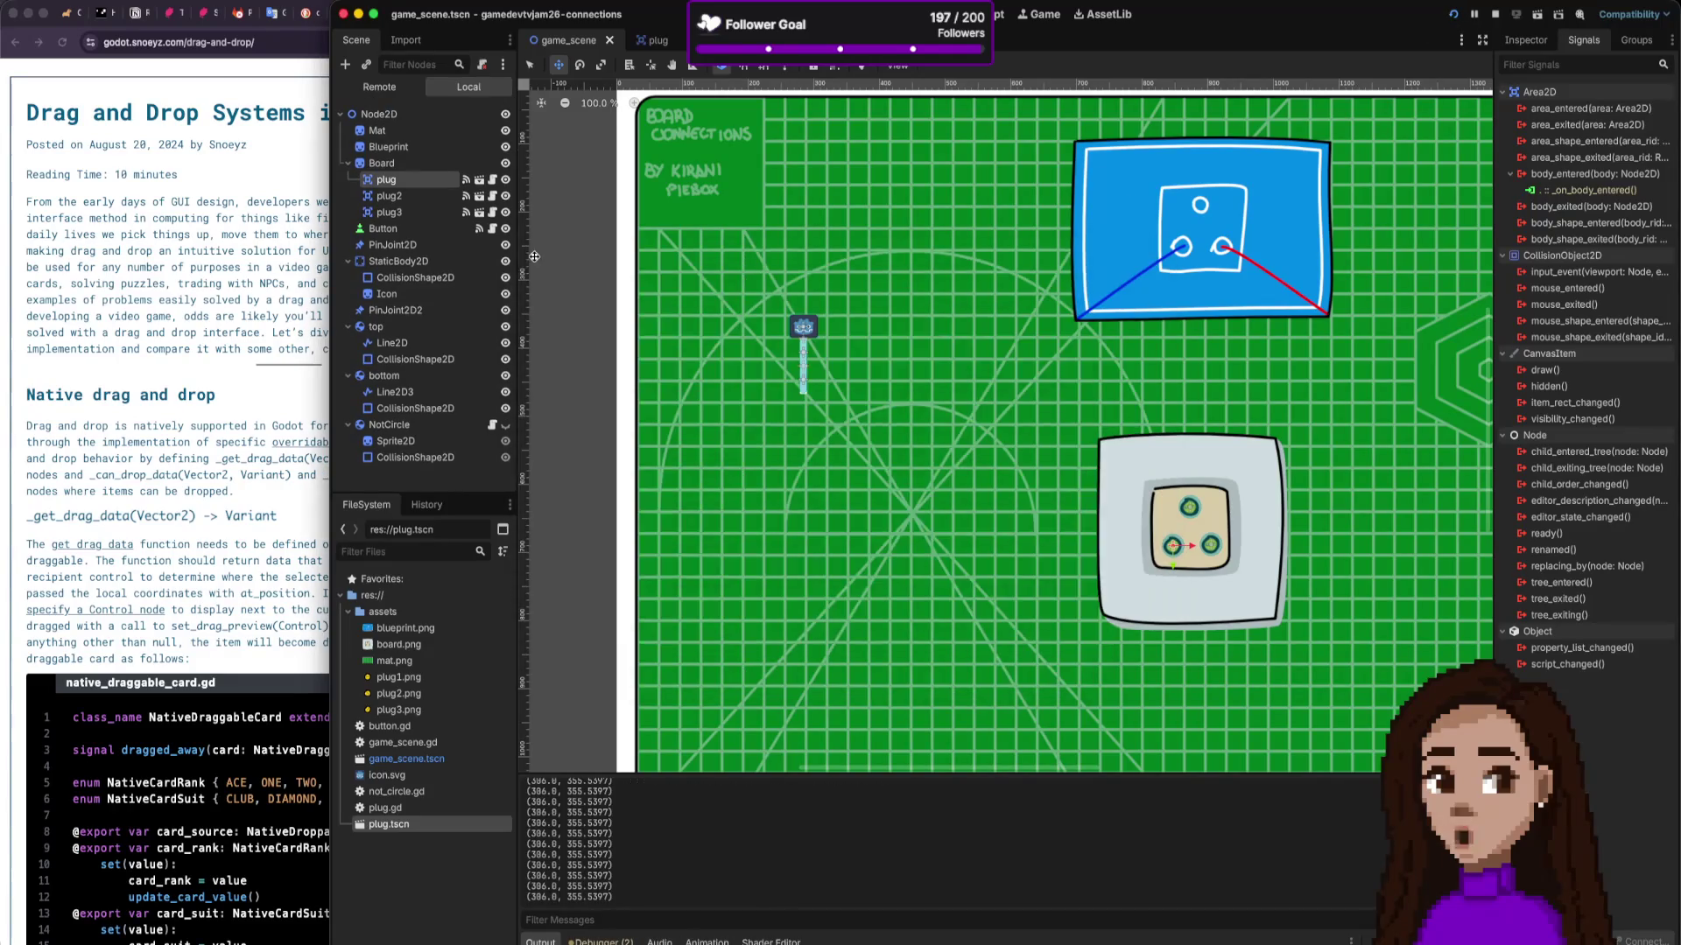
# Step: Make the NotCircle node visible again, then save and run the scene
pyautogui.click(505, 403)
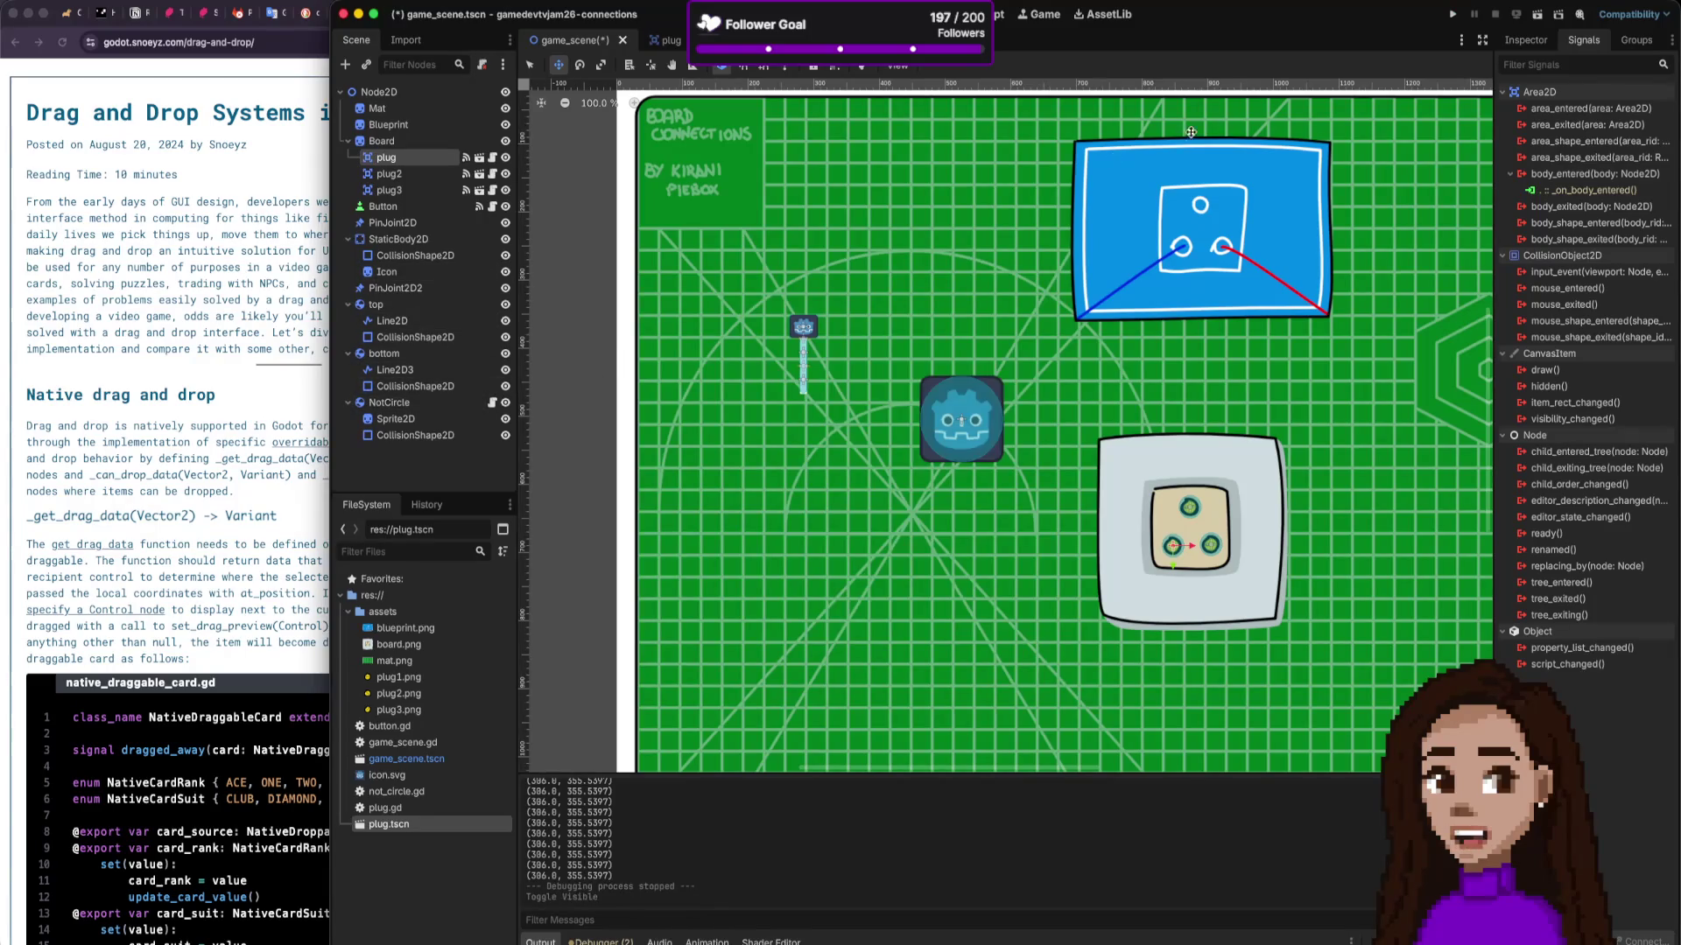
pyautogui.click(1452, 15)
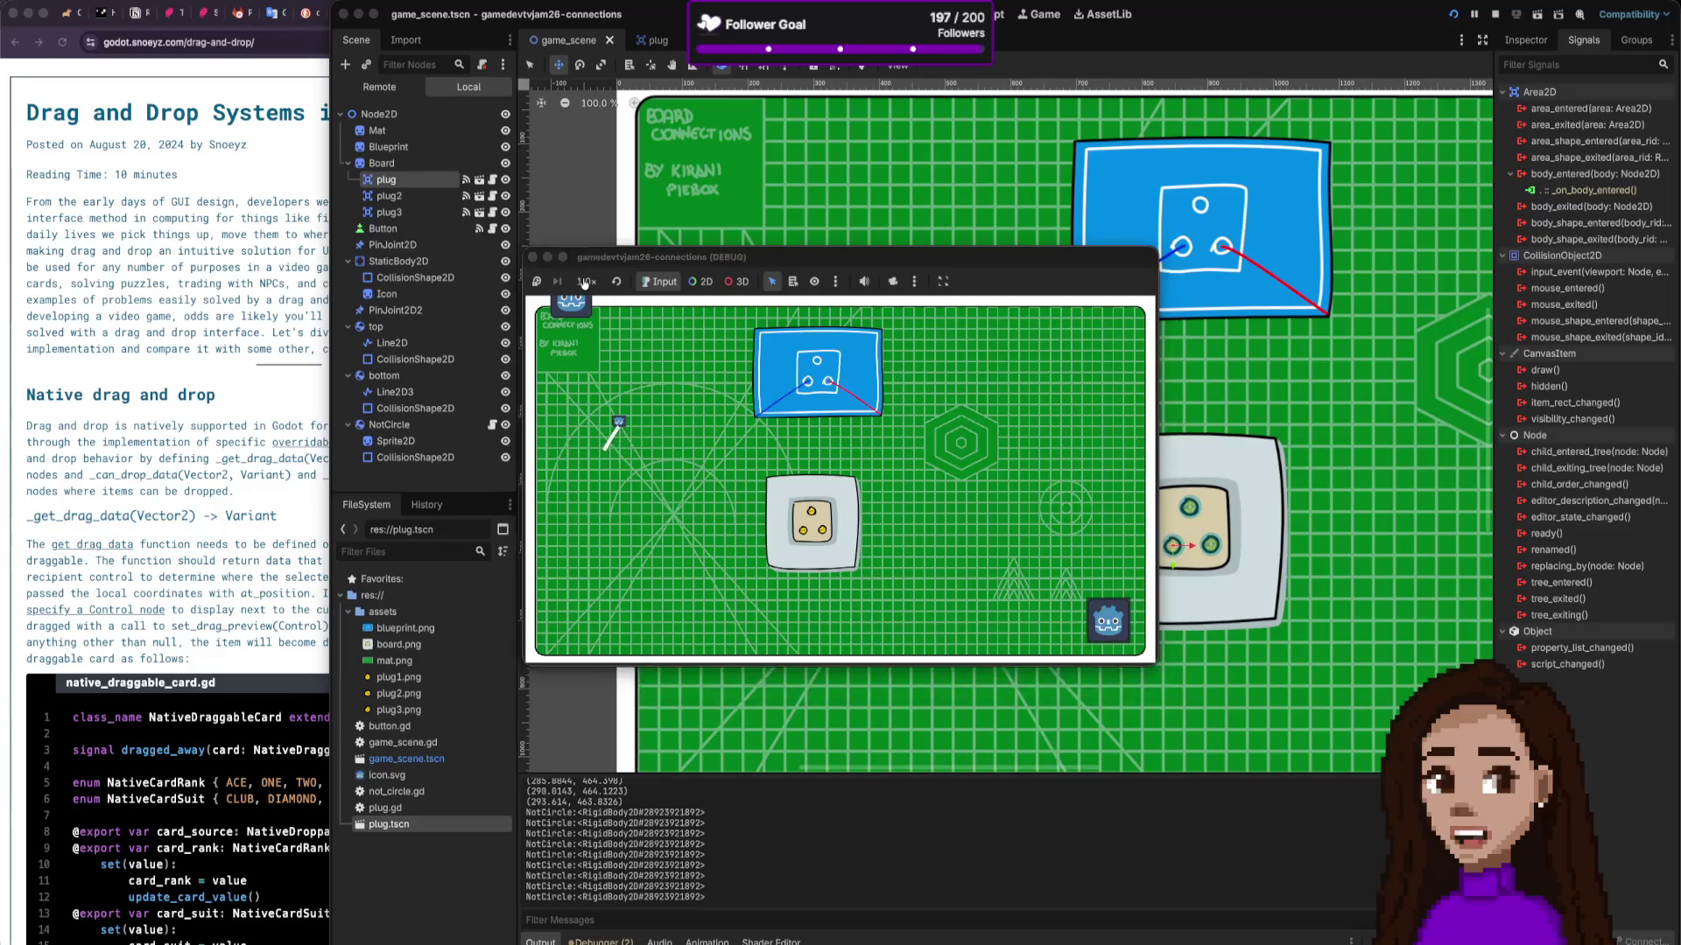
pyautogui.press('super+Tab')
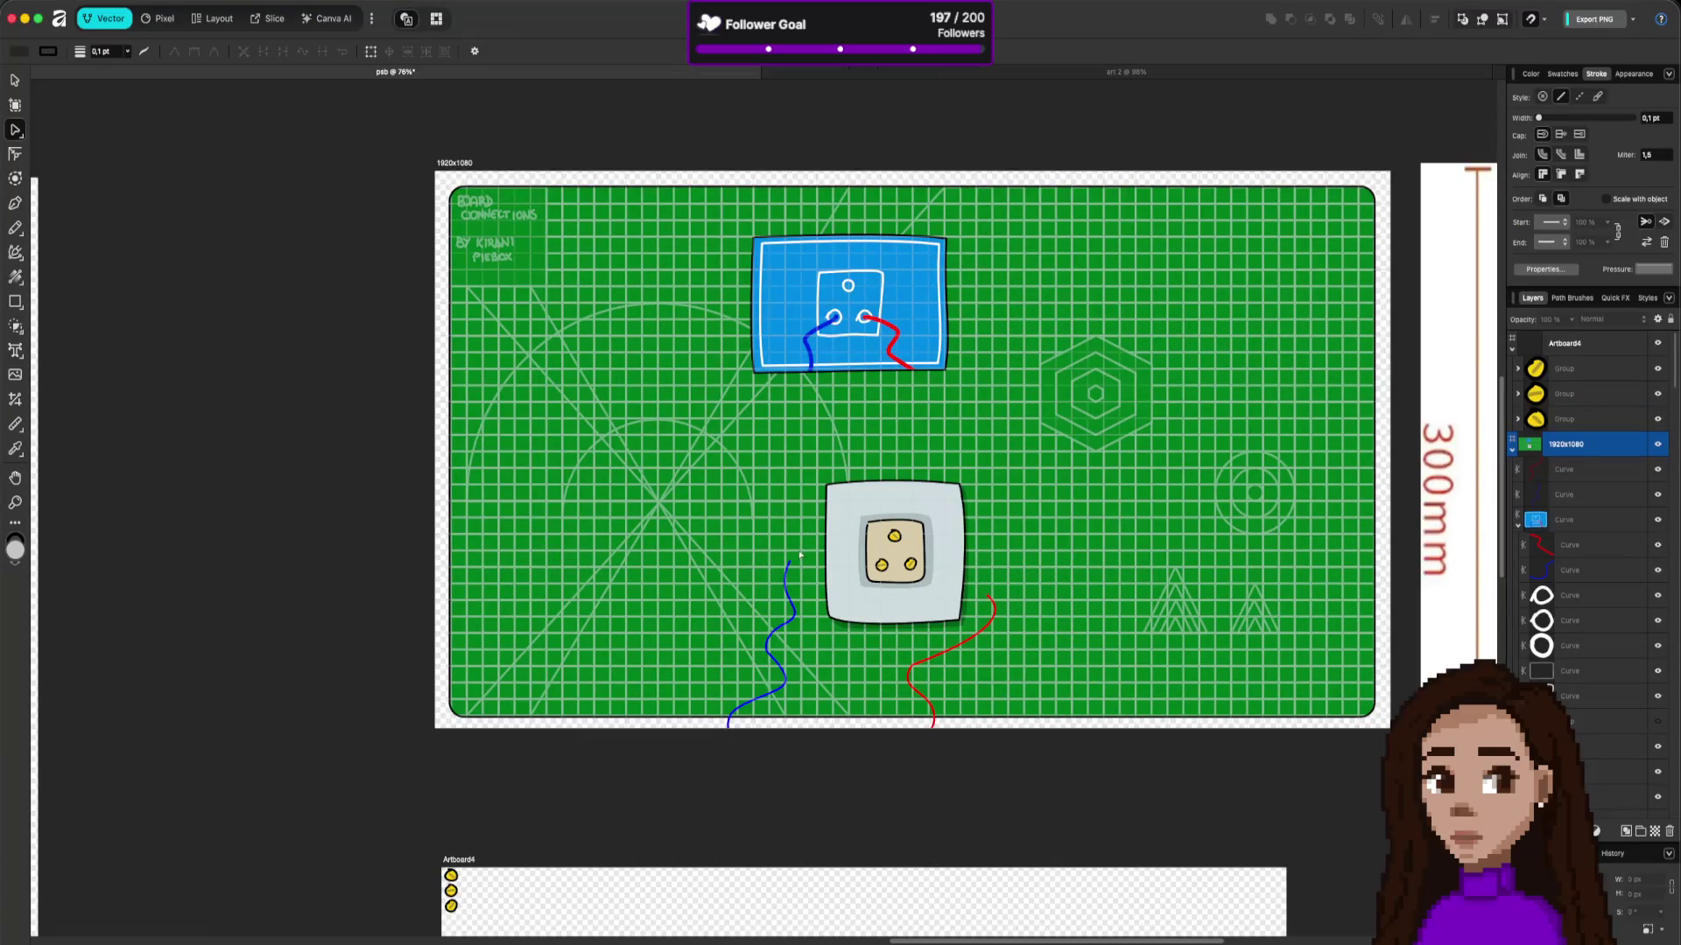
# Step: Drag the top nodes of the blue and red wire curves onto the socket pin
pyautogui.click(788, 565)
pyautogui.moveTo(789, 561)
pyautogui.mouseDown()
pyautogui.moveTo(803, 584)
pyautogui.moveTo(893, 568)
pyautogui.moveTo(880, 582)
pyautogui.moveTo(801, 567)
pyautogui.mouseUp()
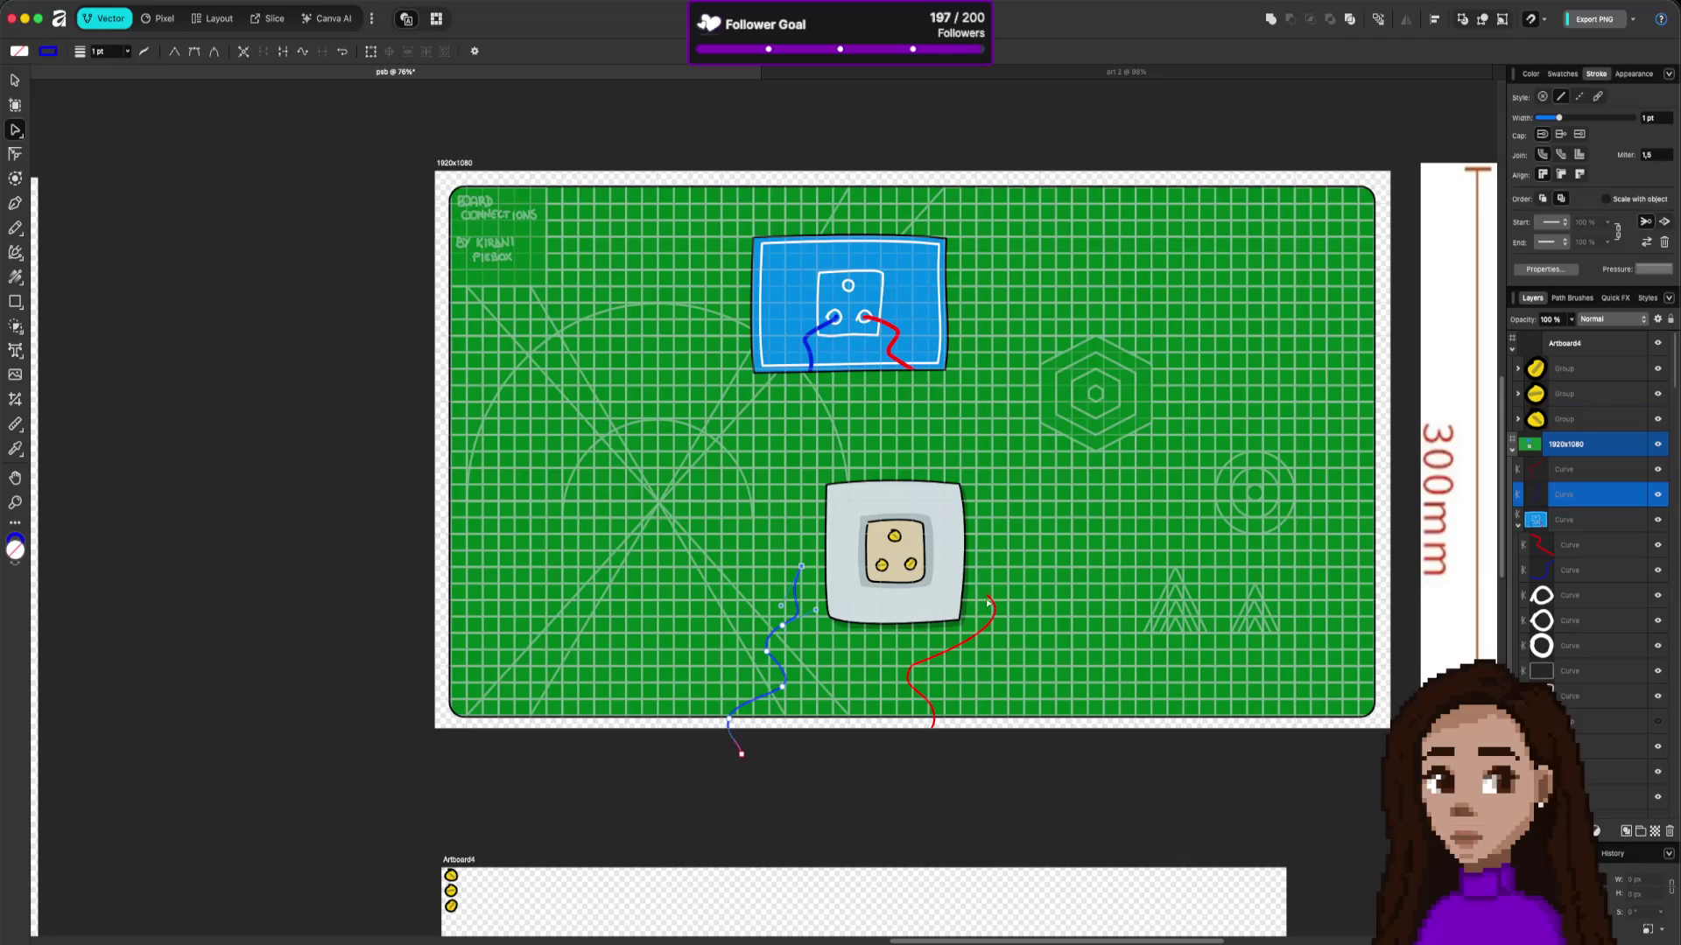
pyautogui.click(990, 602)
pyautogui.moveTo(989, 598)
pyautogui.mouseDown()
pyautogui.moveTo(915, 578)
pyautogui.moveTo(1004, 589)
pyautogui.mouseUp()
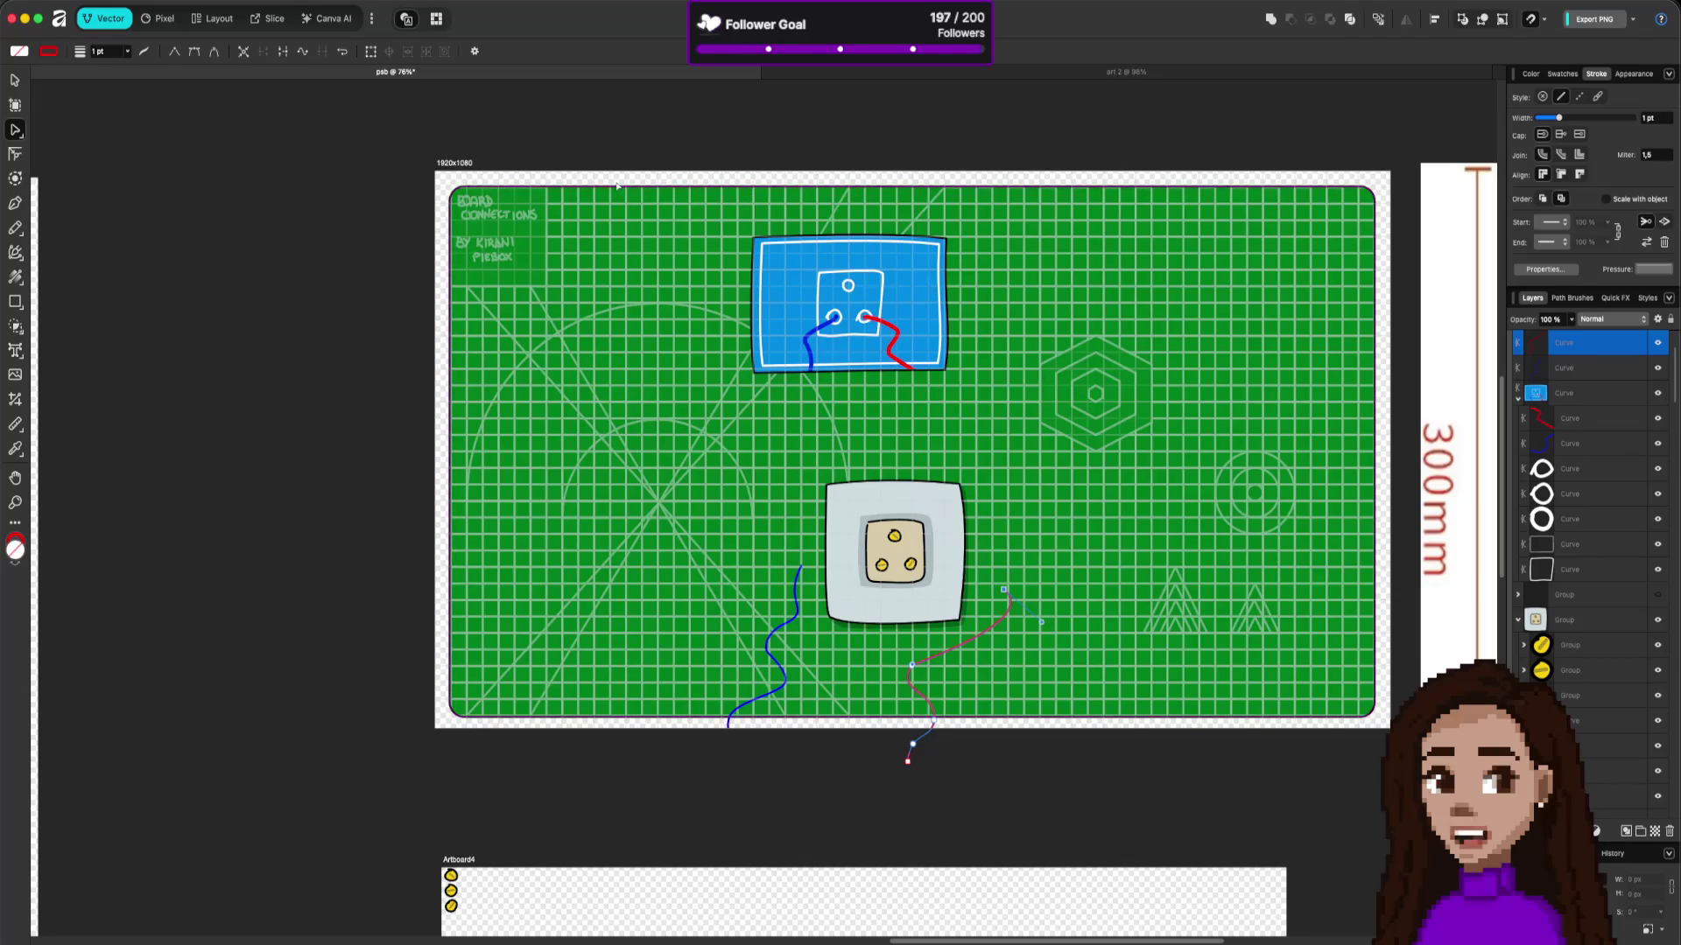
pyautogui.press('super+Tab')
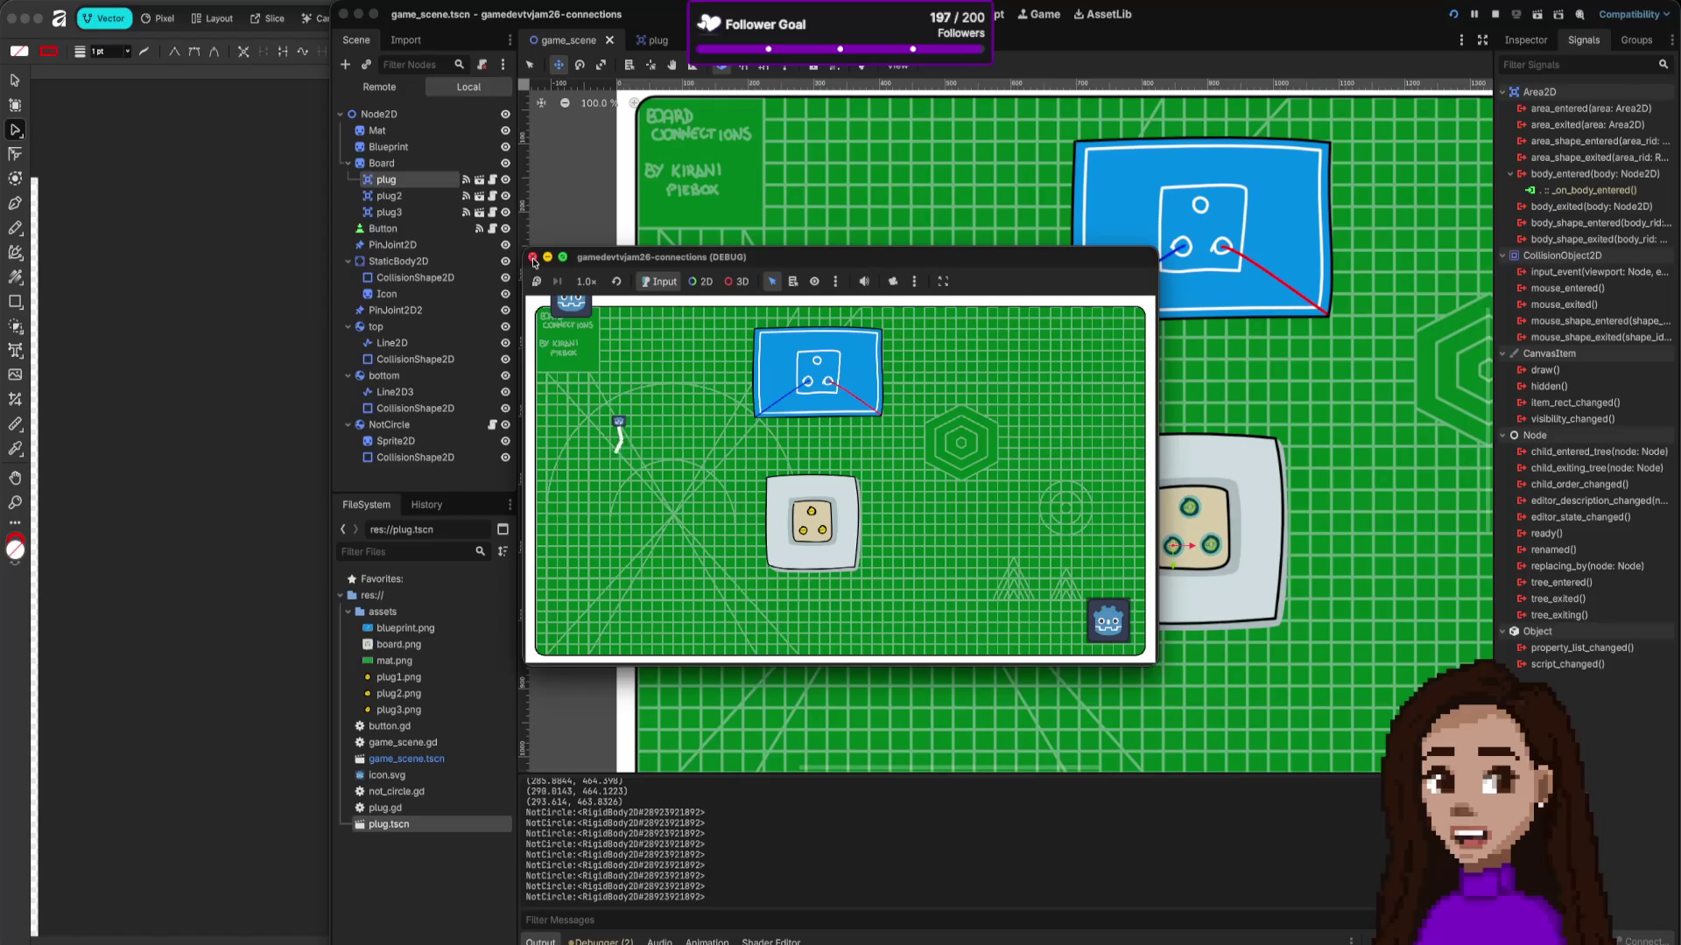
# Step: Close the debug game window to stop the test run, then switch to the browser
pyautogui.click(533, 261)
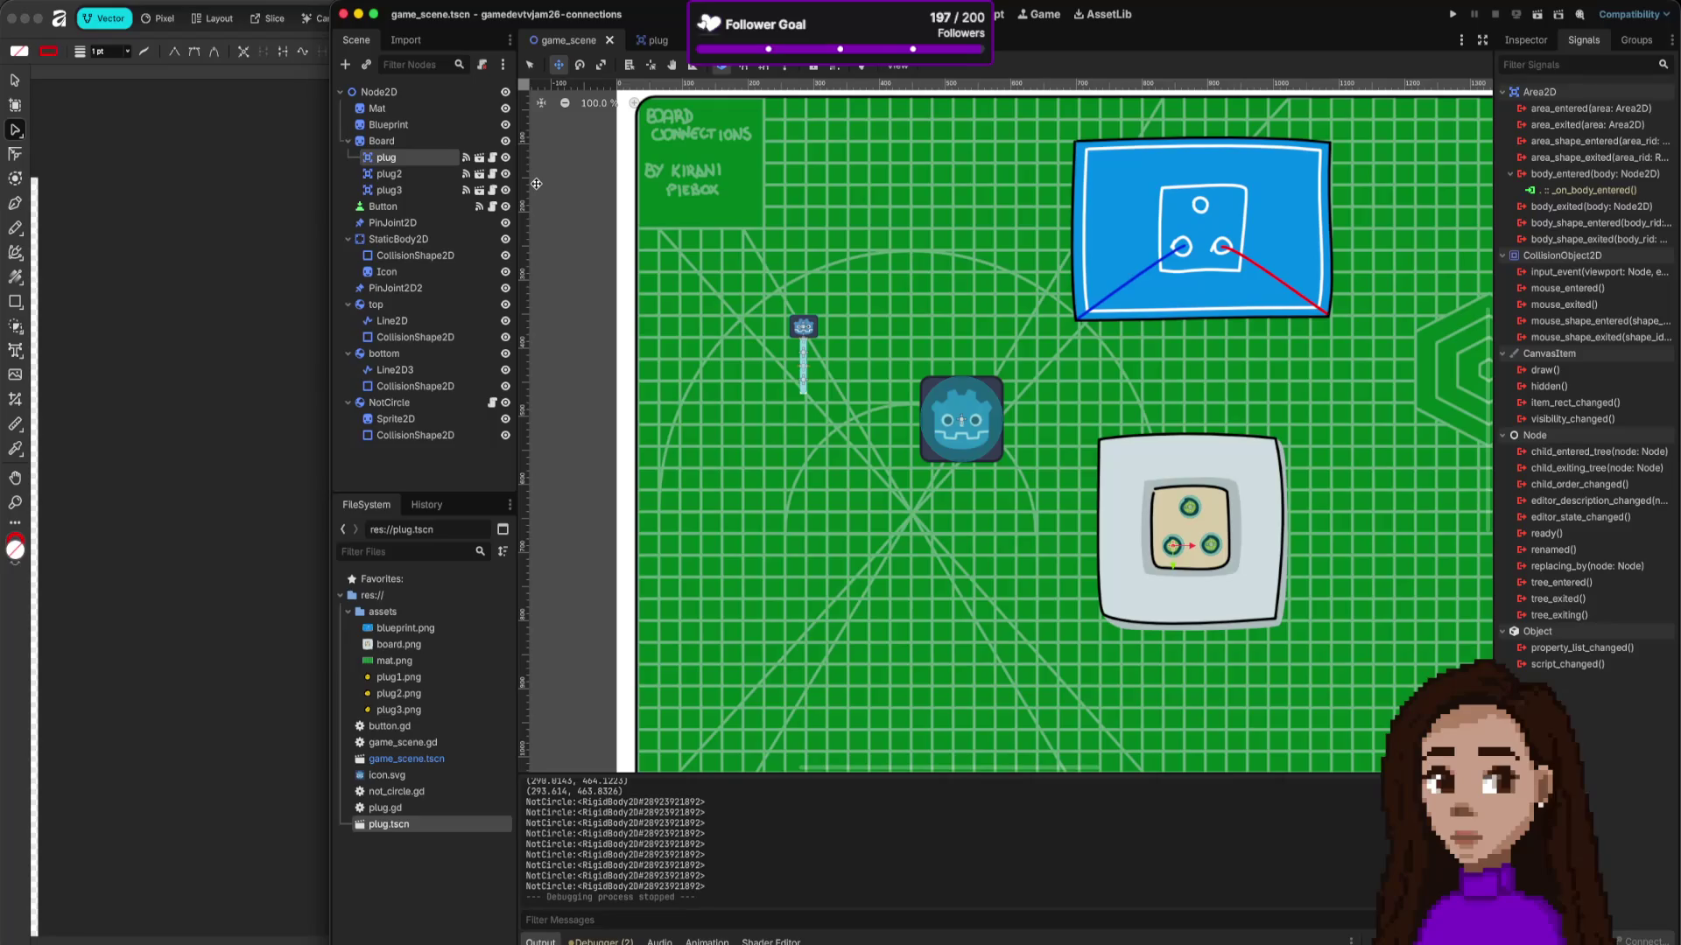
pyautogui.press('super+Tab')
pyautogui.press('super+Tab')
pyautogui.press('super+Tab')
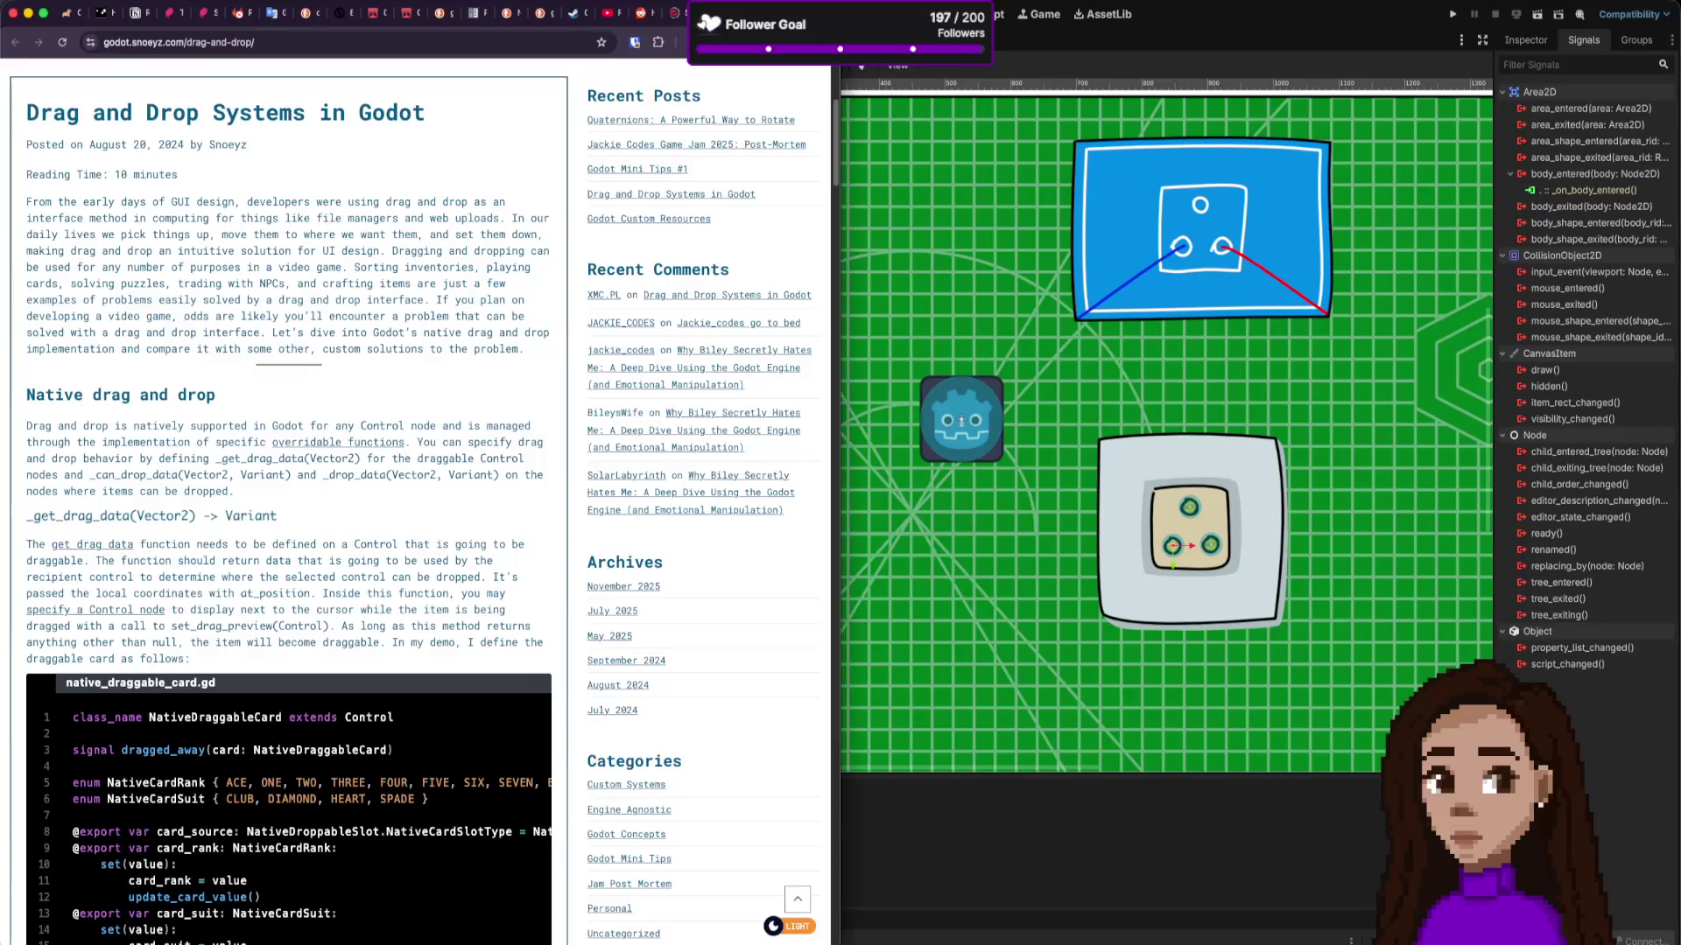
pyautogui.click(961, 421)
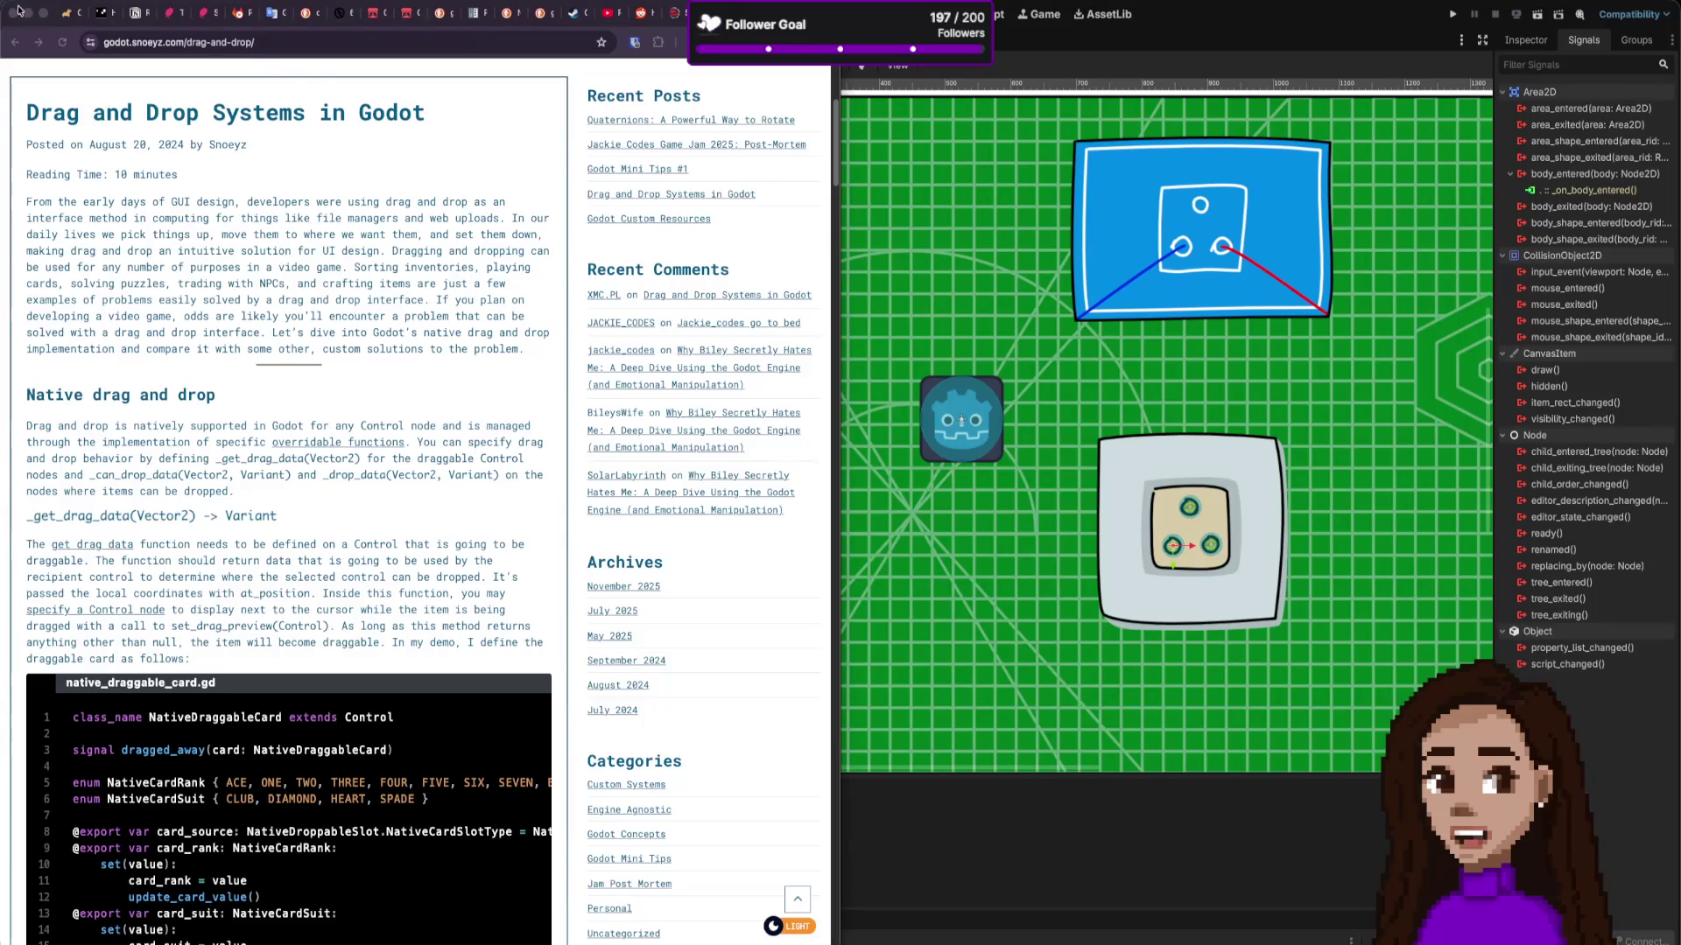
pyautogui.click(575, 16)
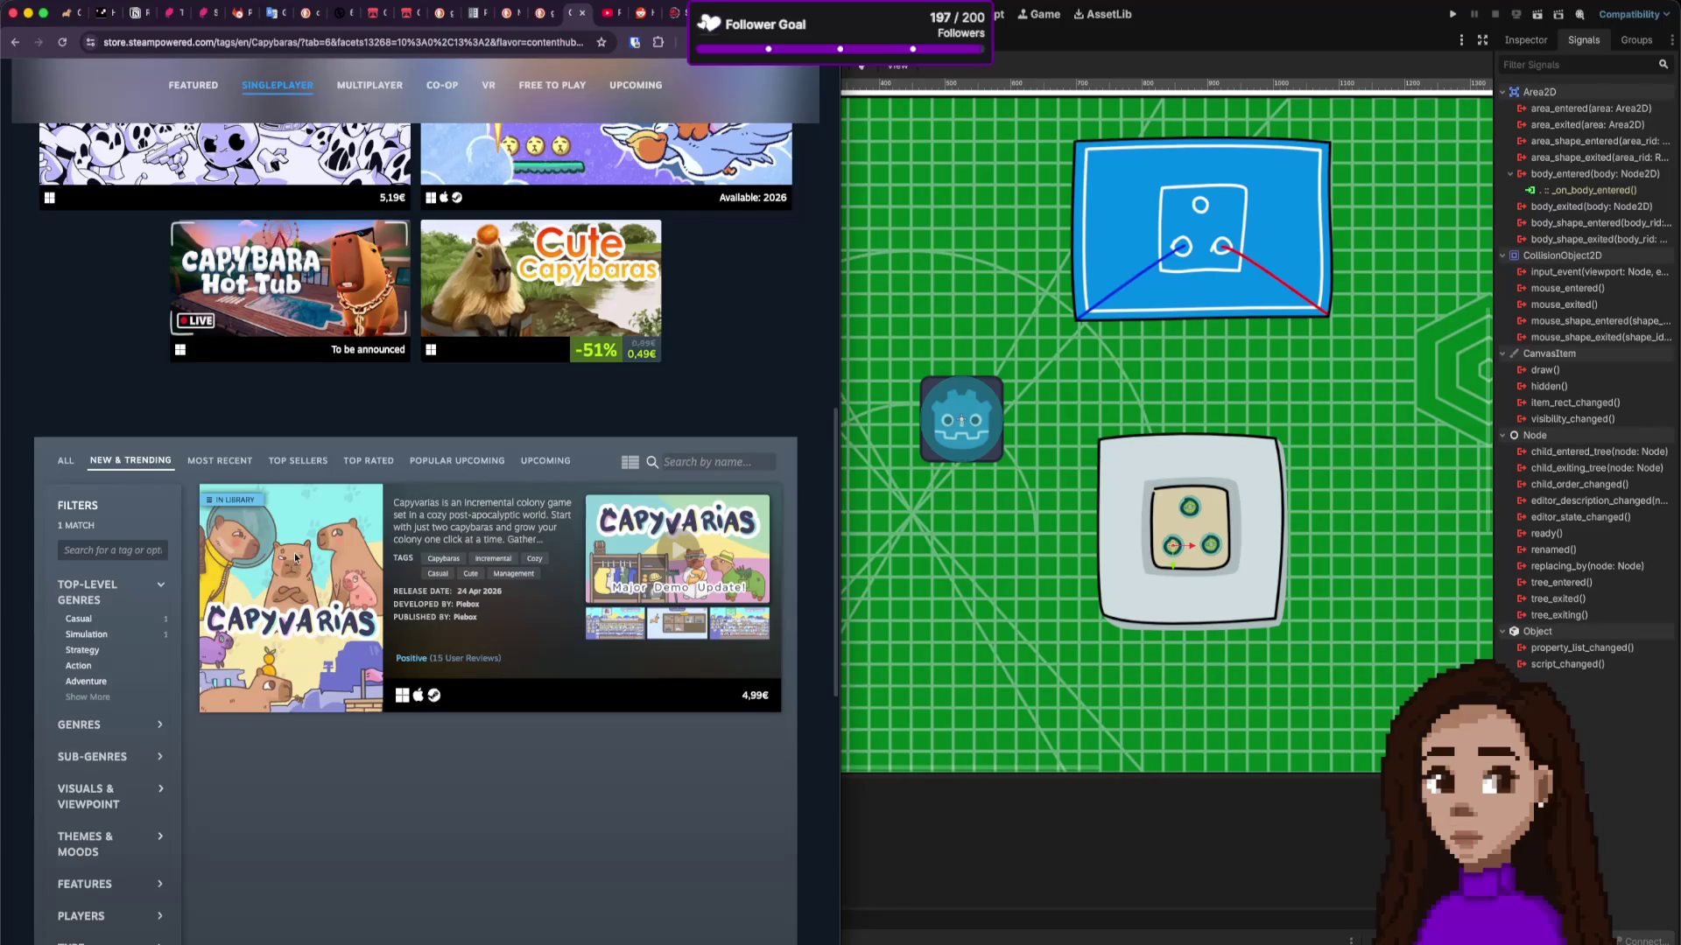
pyautogui.scroll(15, 439, 423)
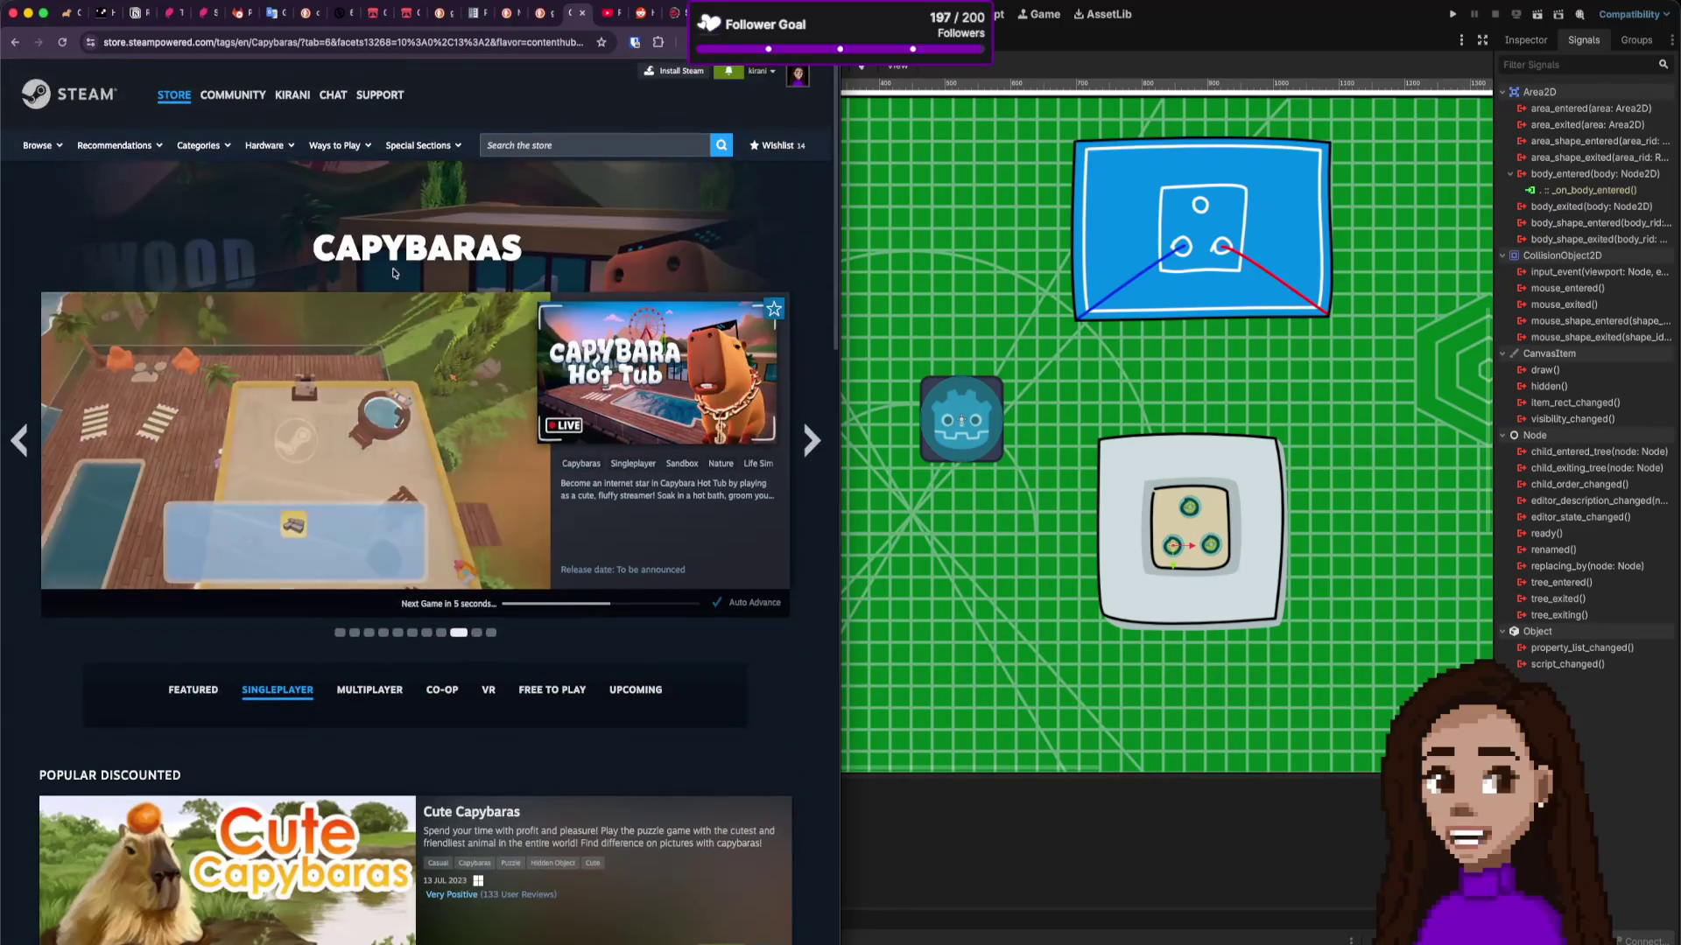
pyautogui.moveTo(316, 248); pyautogui.dragTo(549, 237)
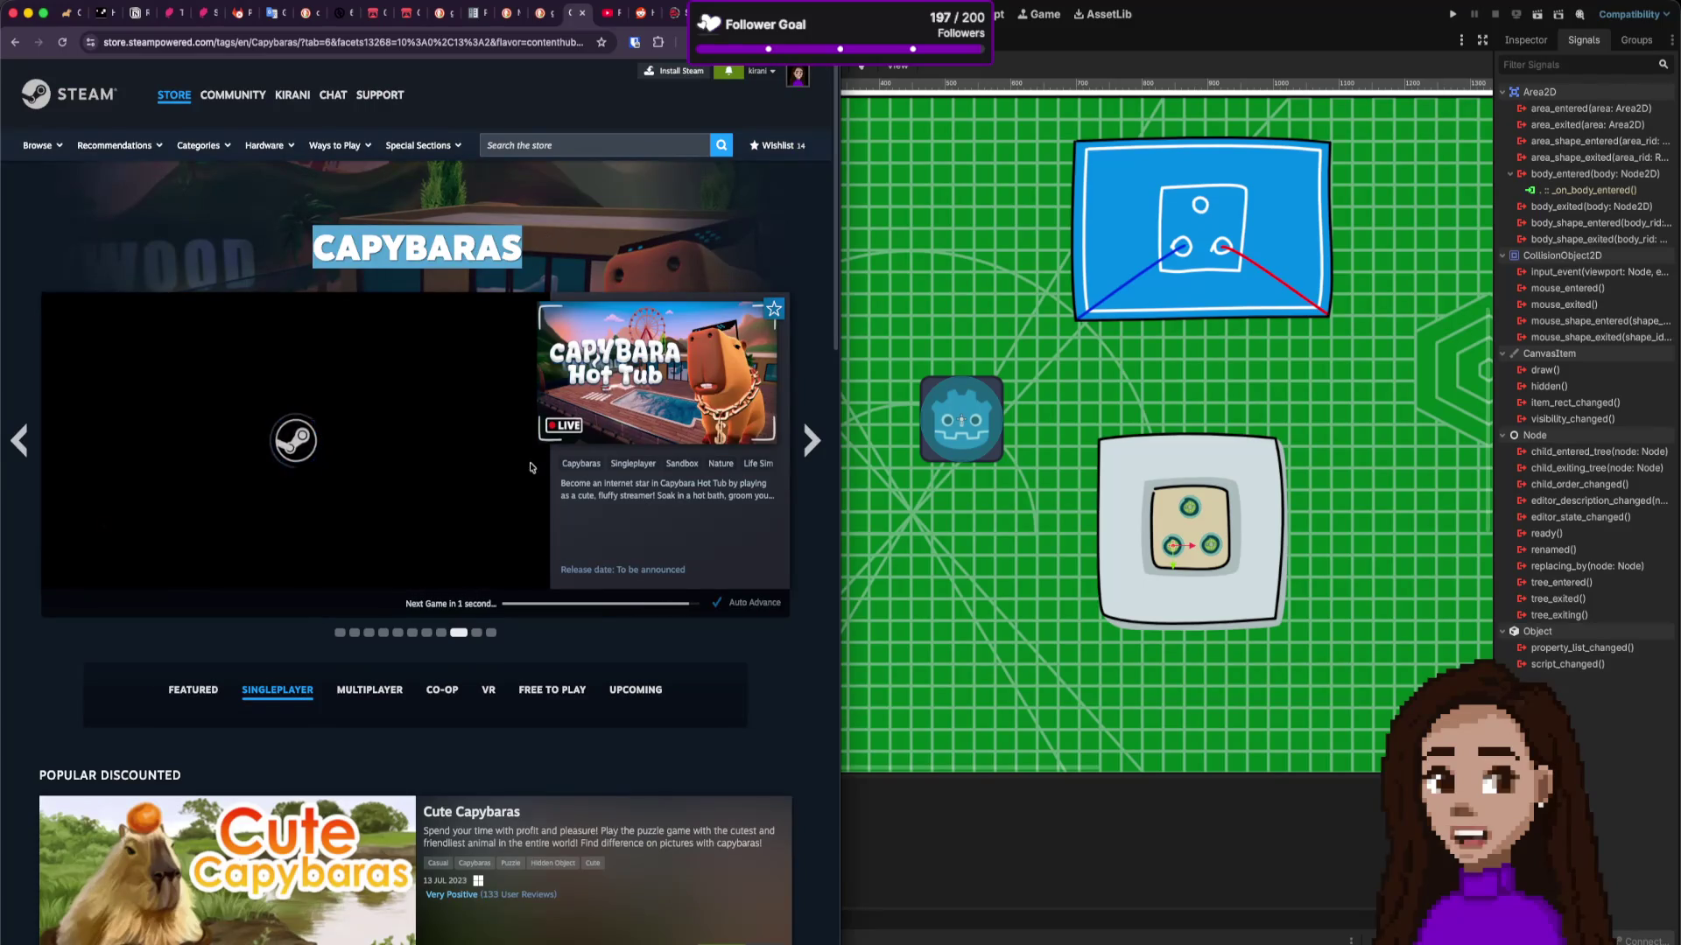
pyautogui.scroll(-2, 523, 514)
pyautogui.scroll(-10, 524, 513)
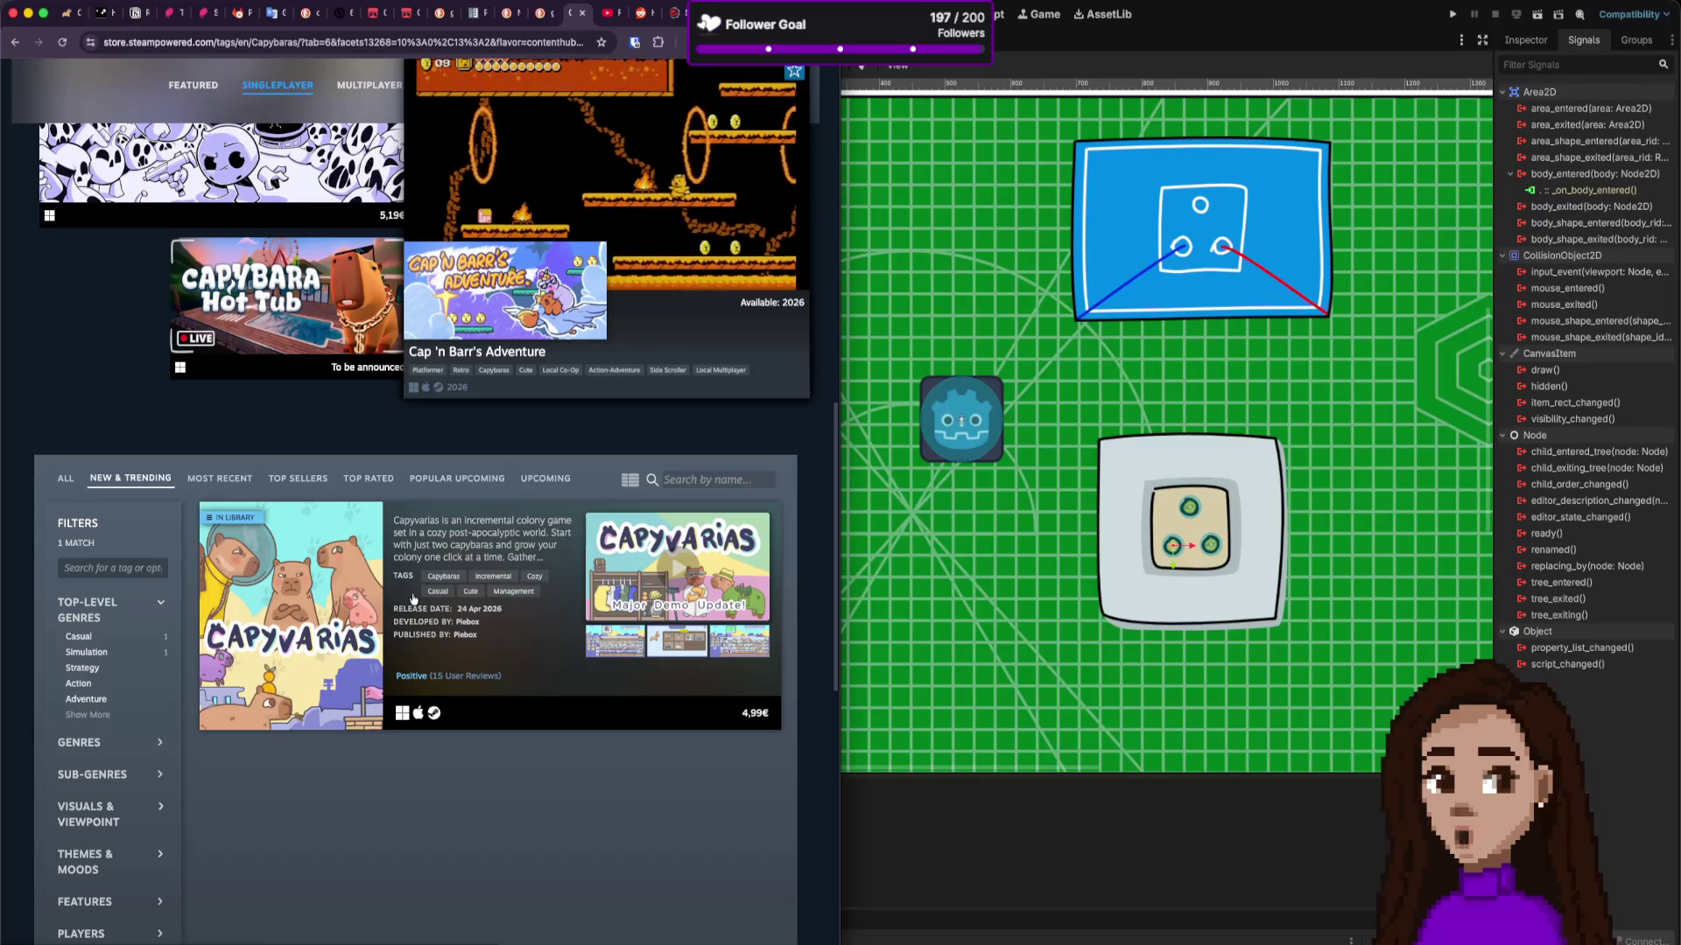
pyautogui.click(66, 479)
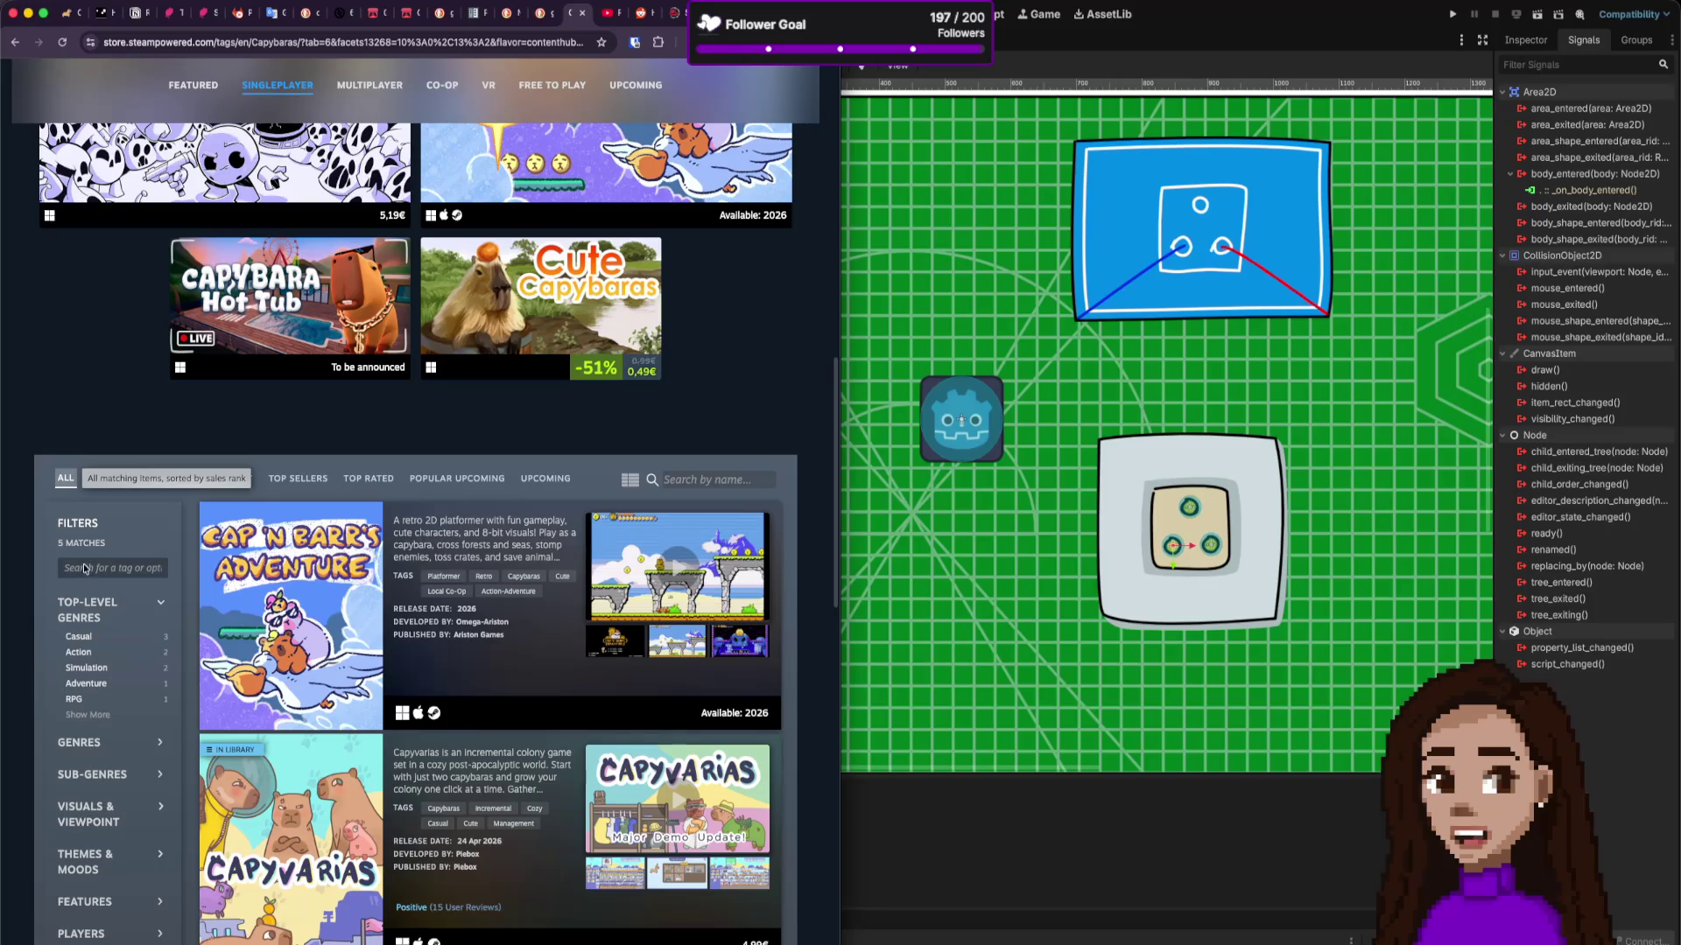
pyautogui.moveTo(44, 543); pyautogui.dragTo(144, 543)
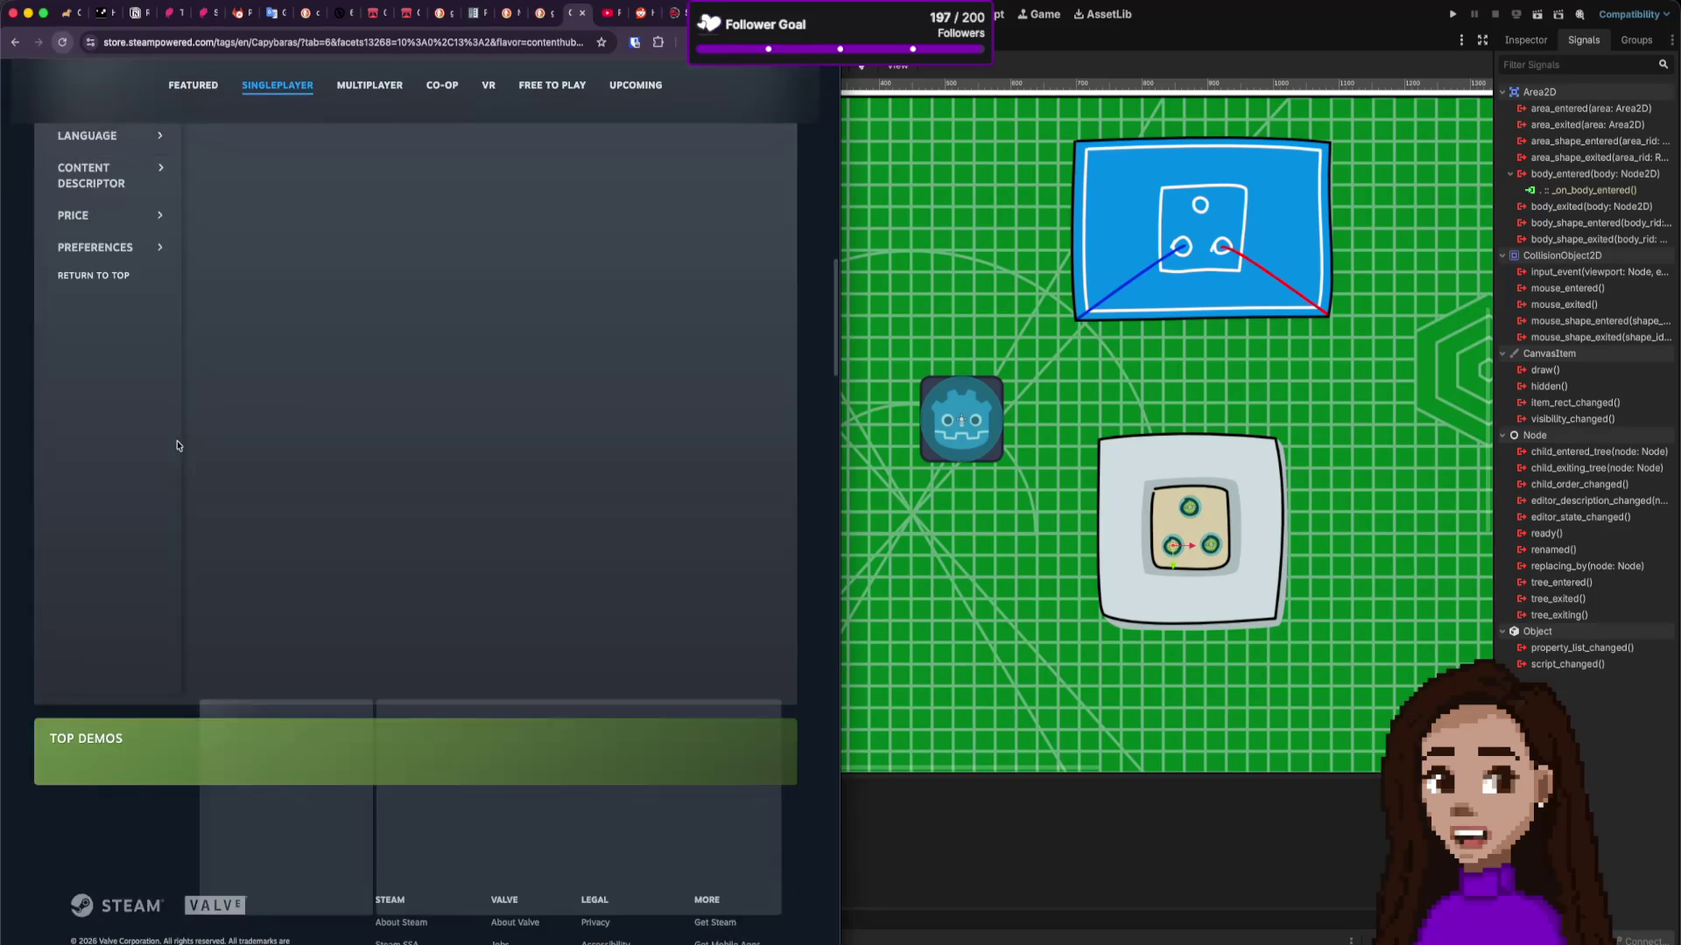
pyautogui.scroll(3, 177, 440)
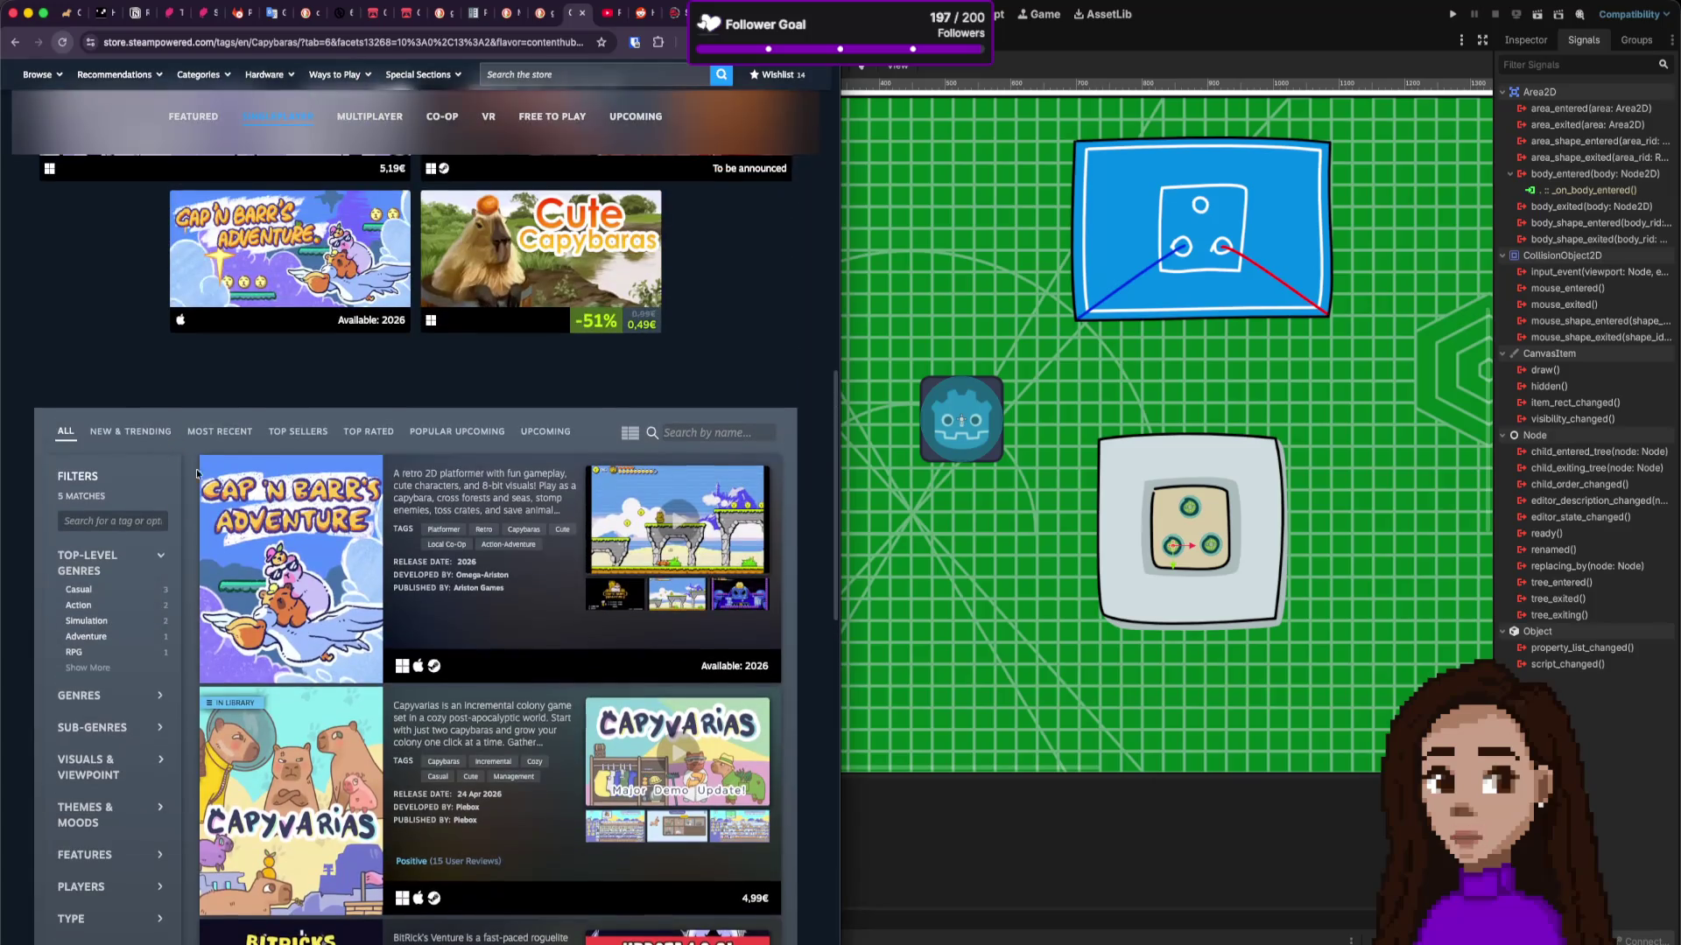
pyautogui.scroll(-3, 198, 474)
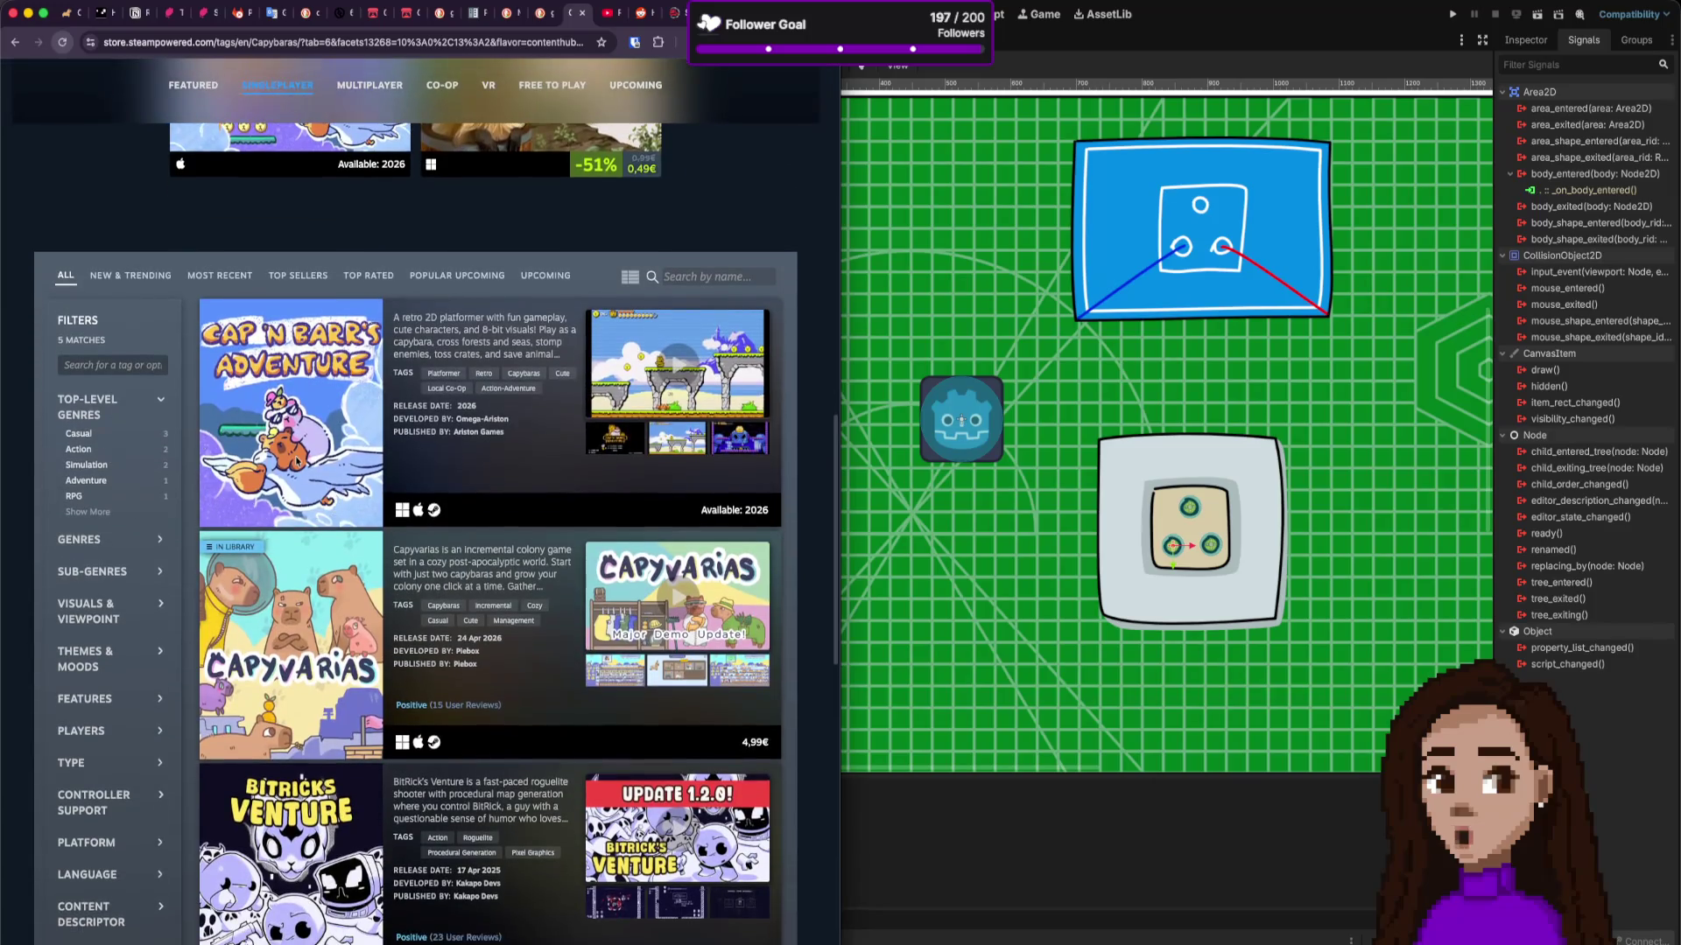
pyautogui.click(132, 276)
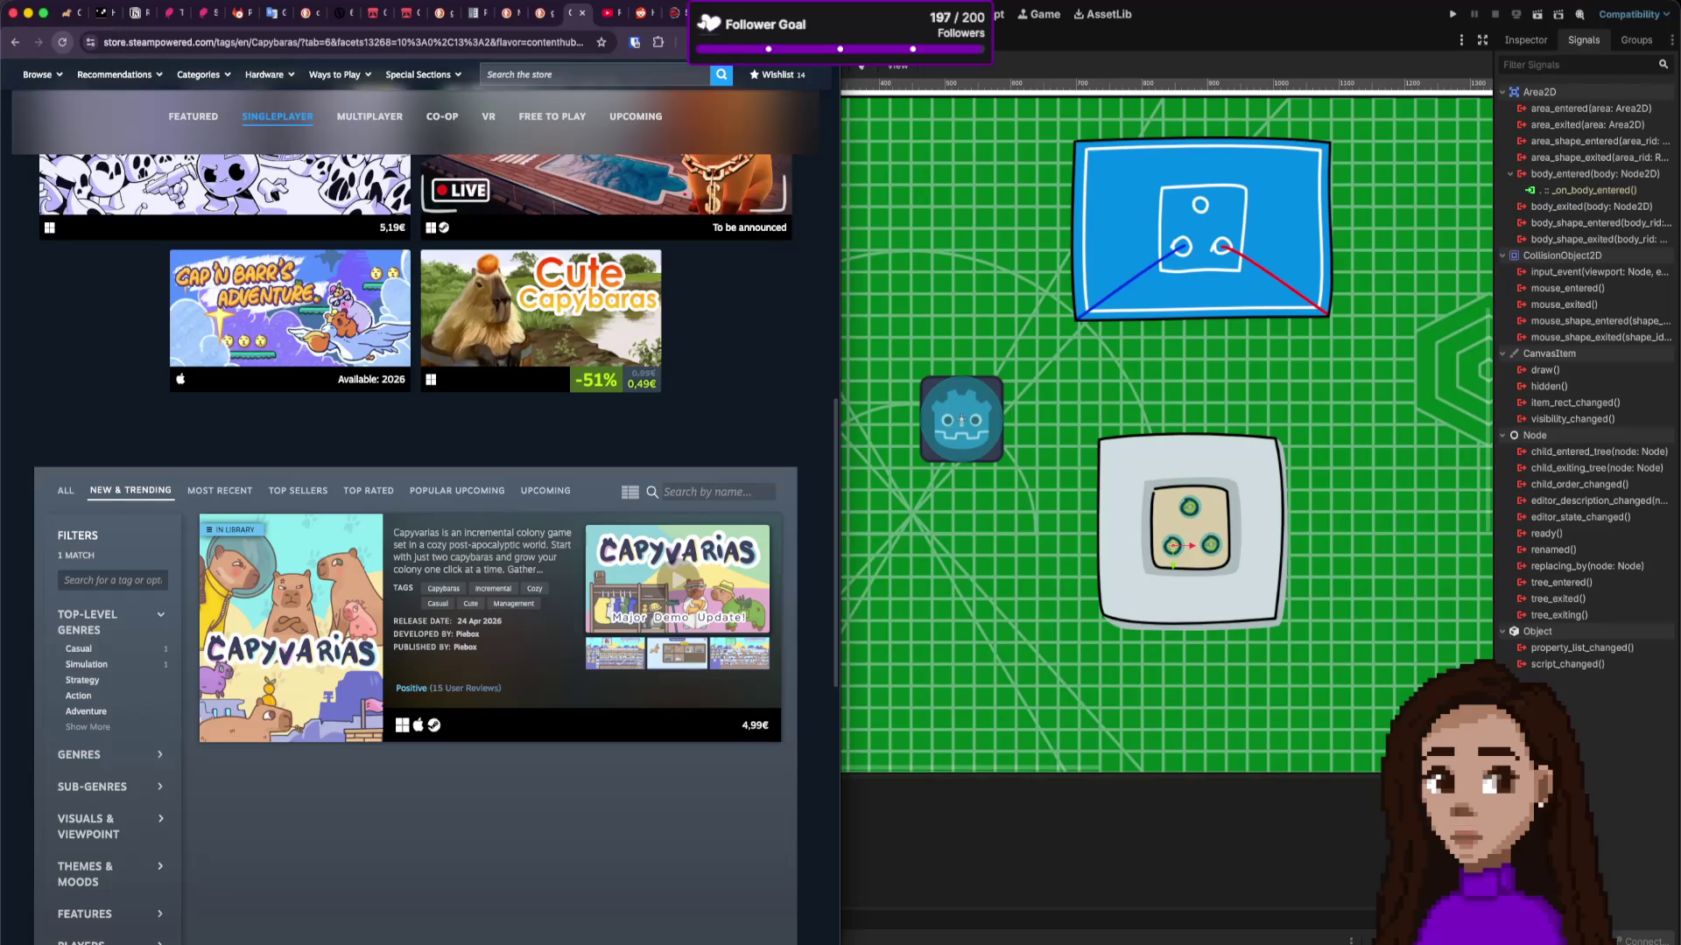
pyautogui.hotkey('alt', 'Left')
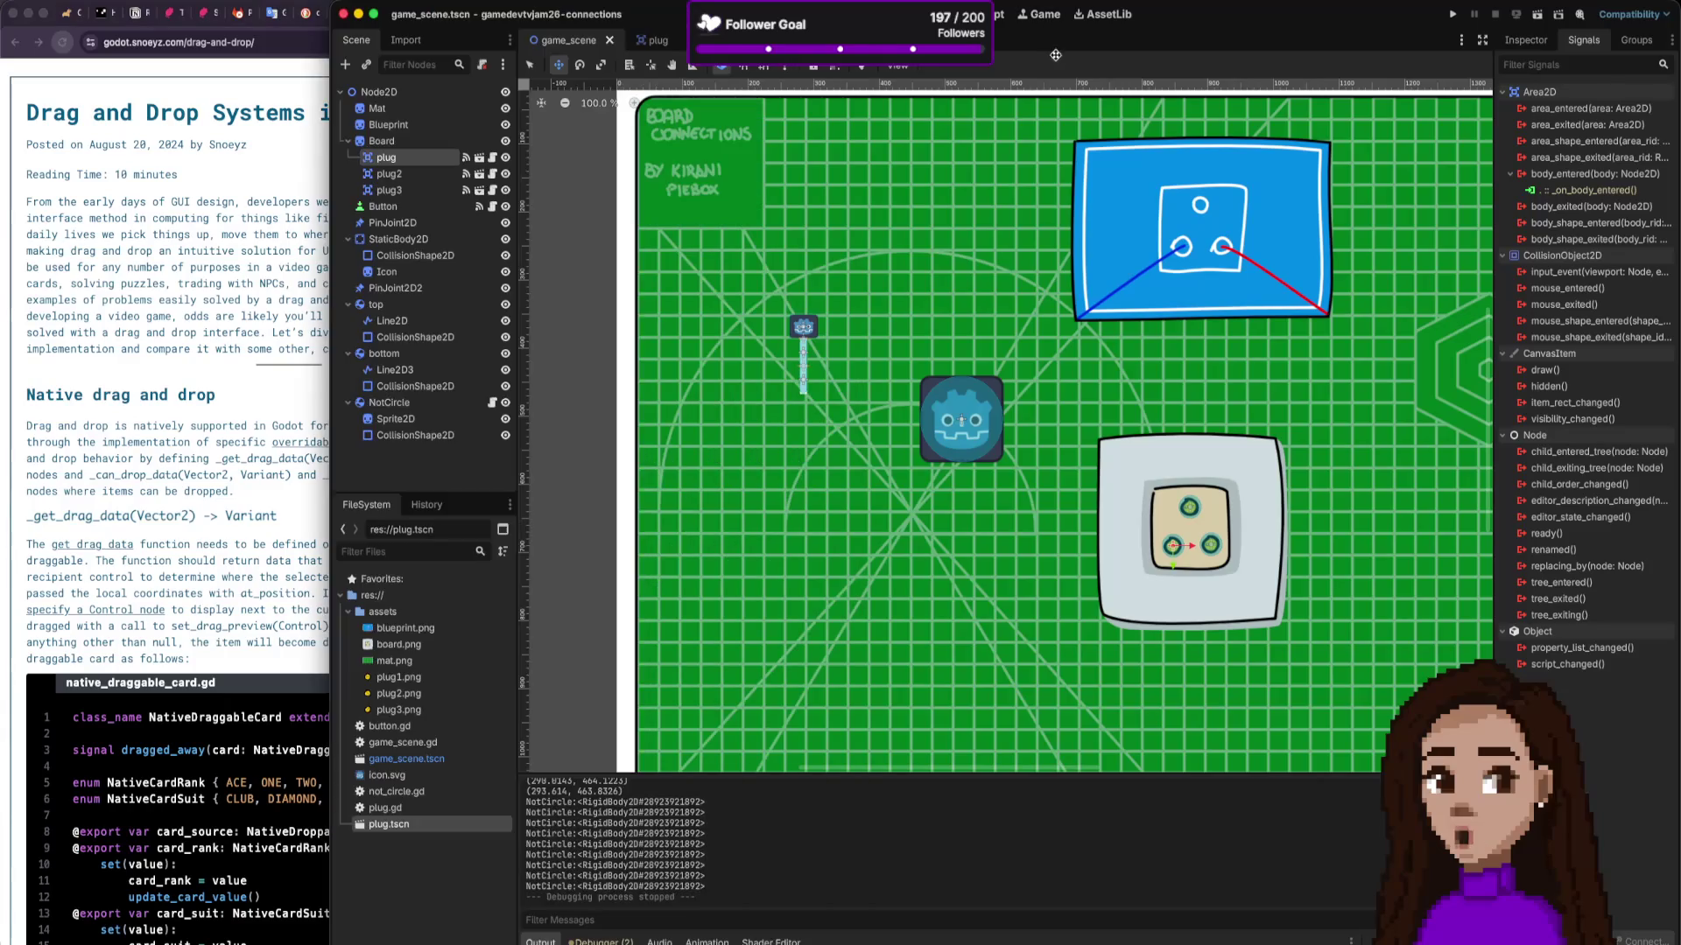
# Step: Hide the NotCircle node in Godot, then return to the drag-and-drop article
pyautogui.click(1055, 54)
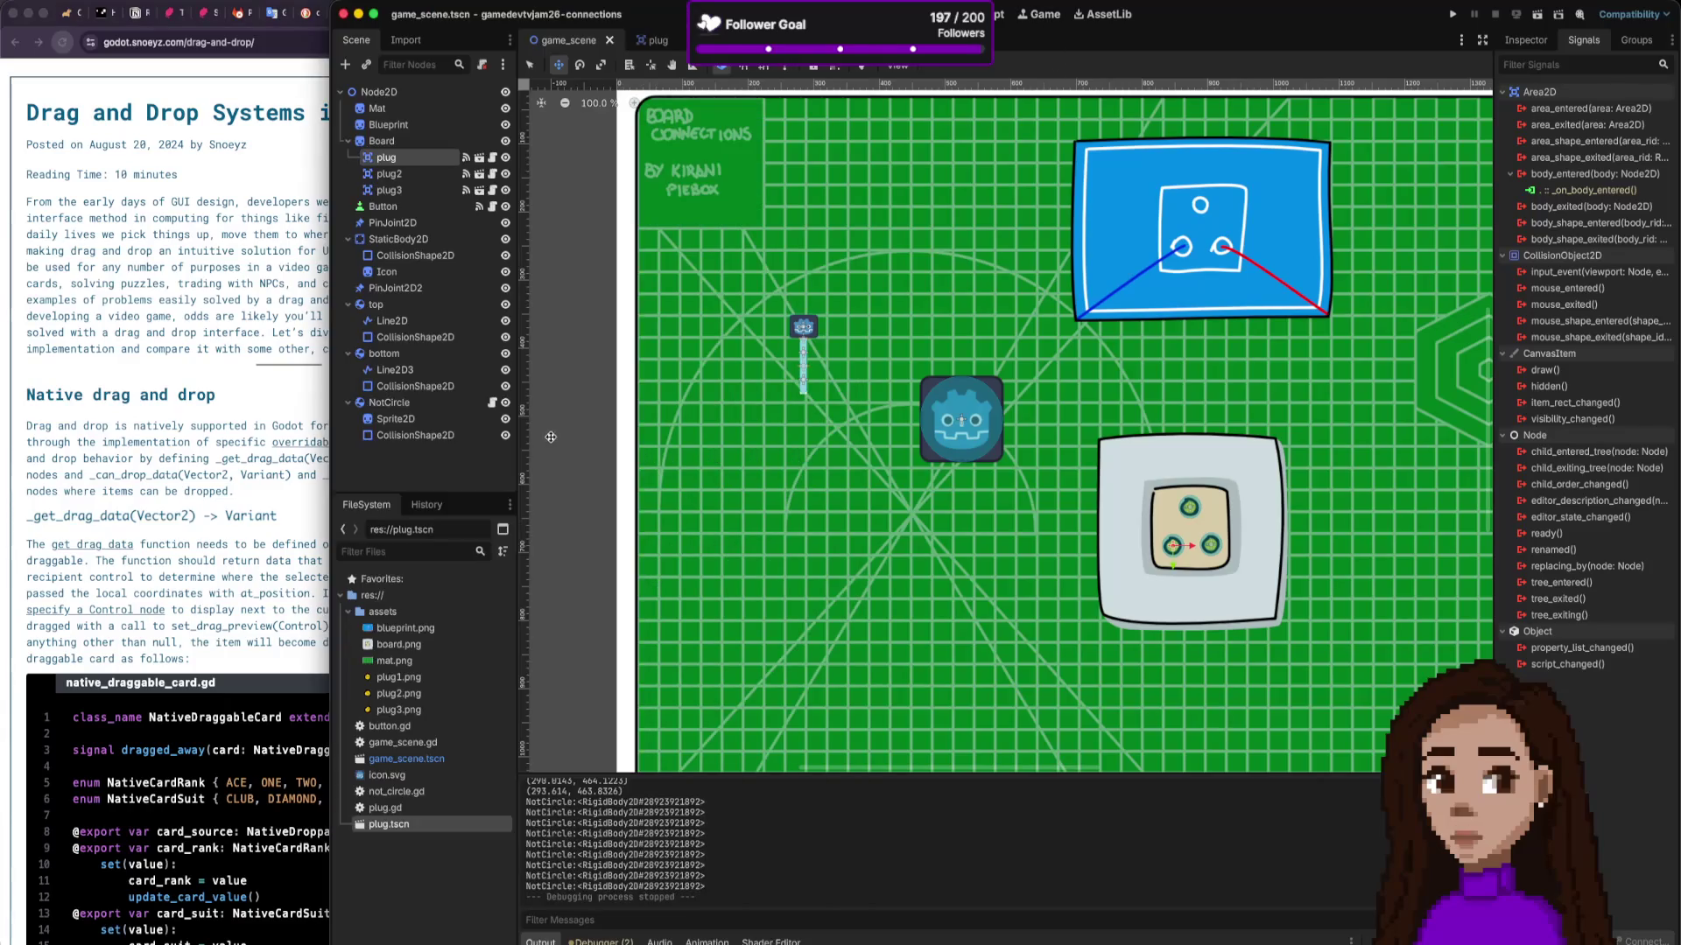
pyautogui.click(505, 403)
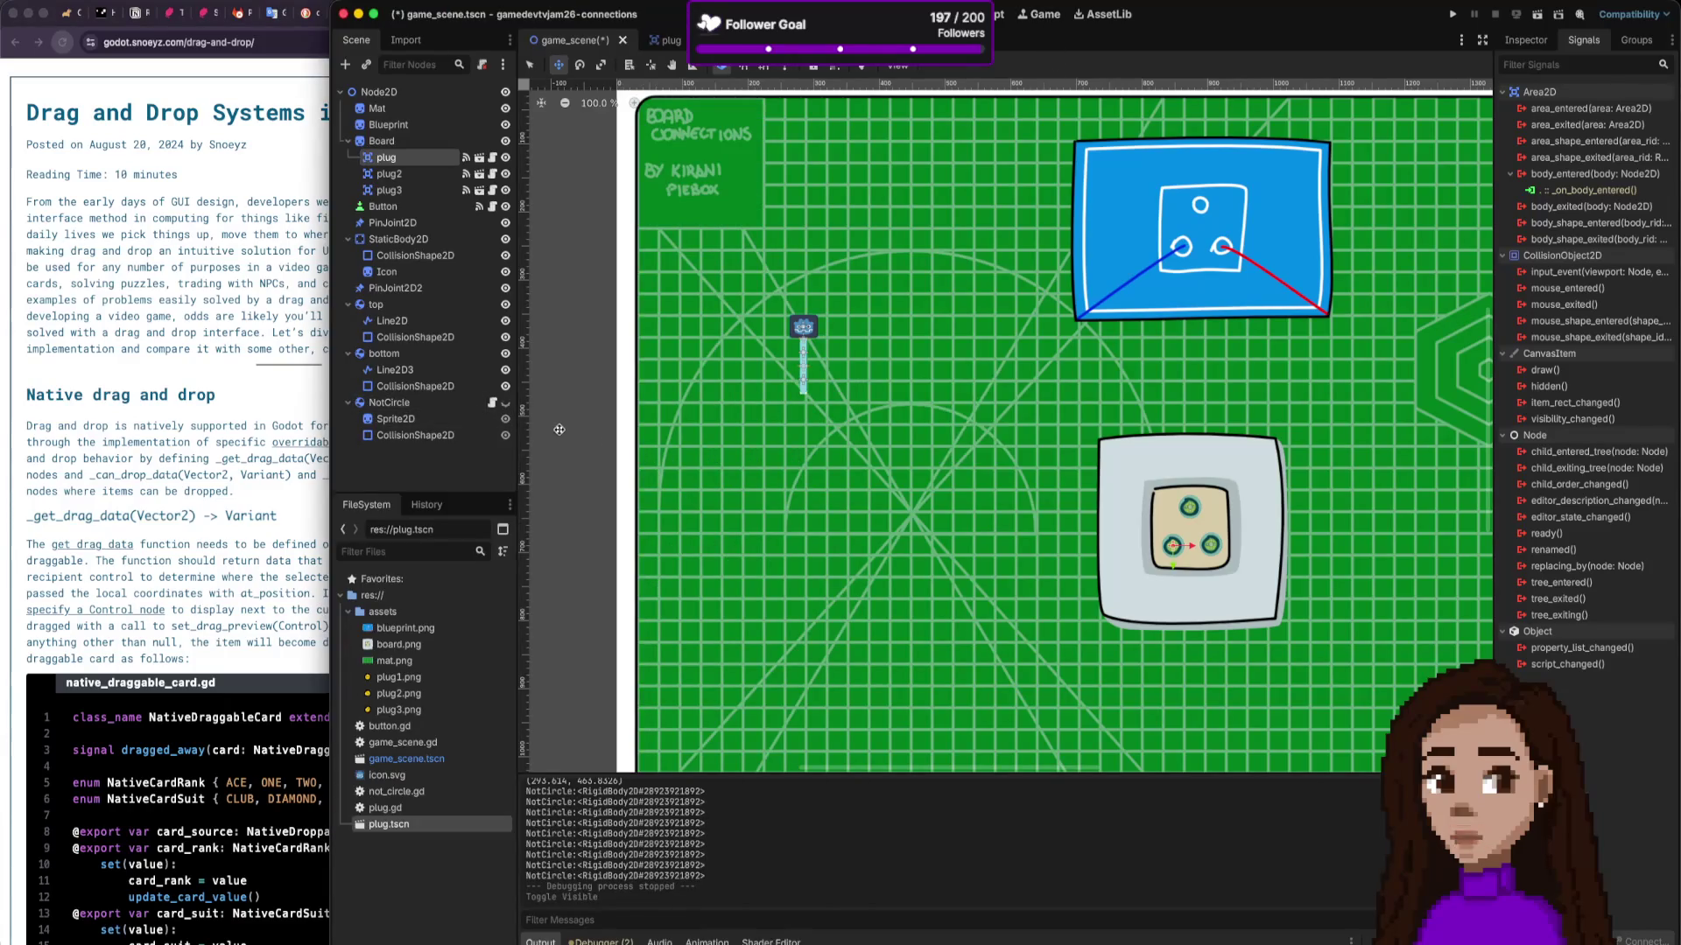
pyautogui.click(219, 459)
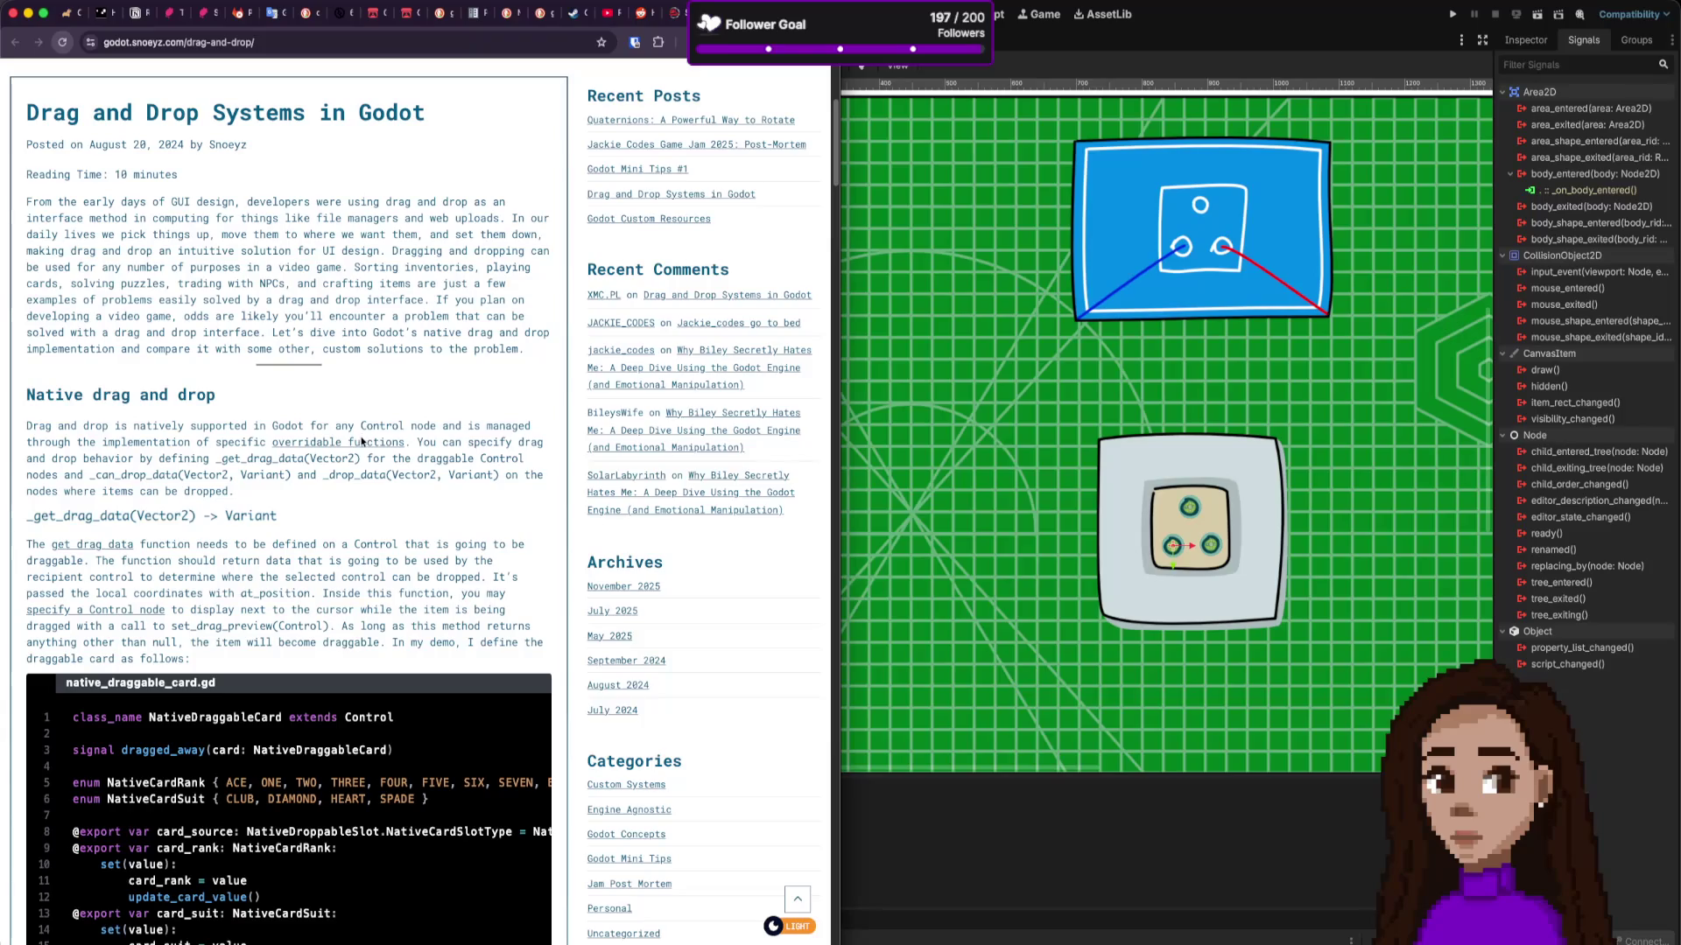
# Step: Read the Native drag and drop section, highlighting the Control node, _can_drop_data and drop-function passages
pyautogui.scroll(-1, 360, 441)
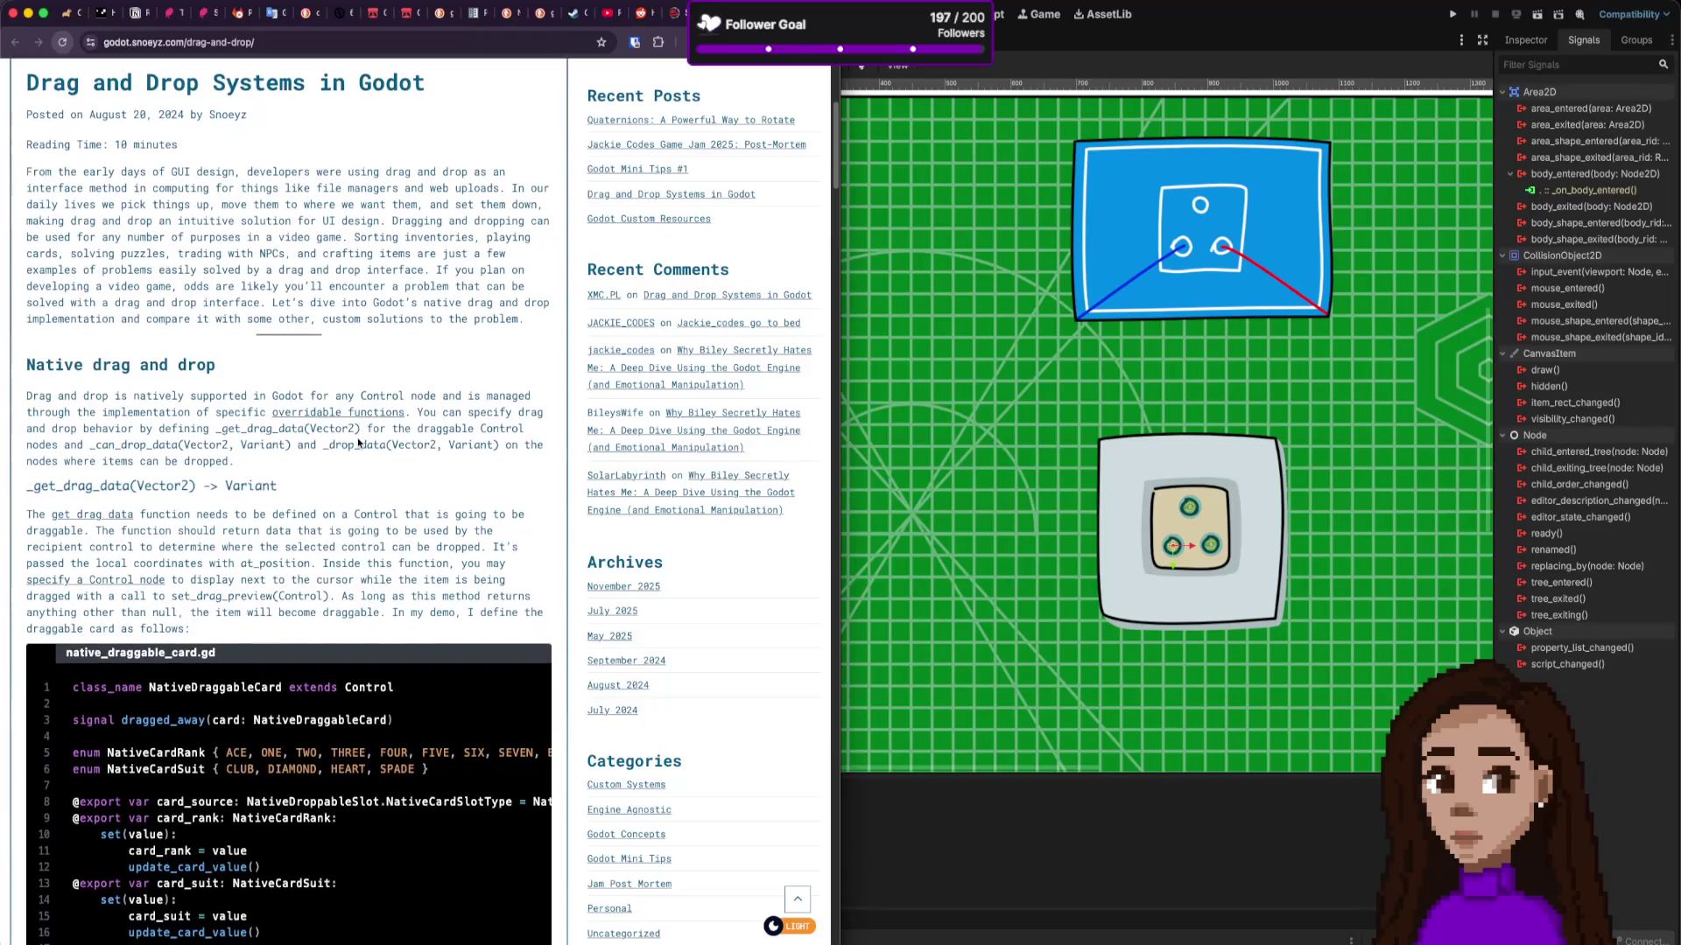
pyautogui.scroll(-1, 358, 443)
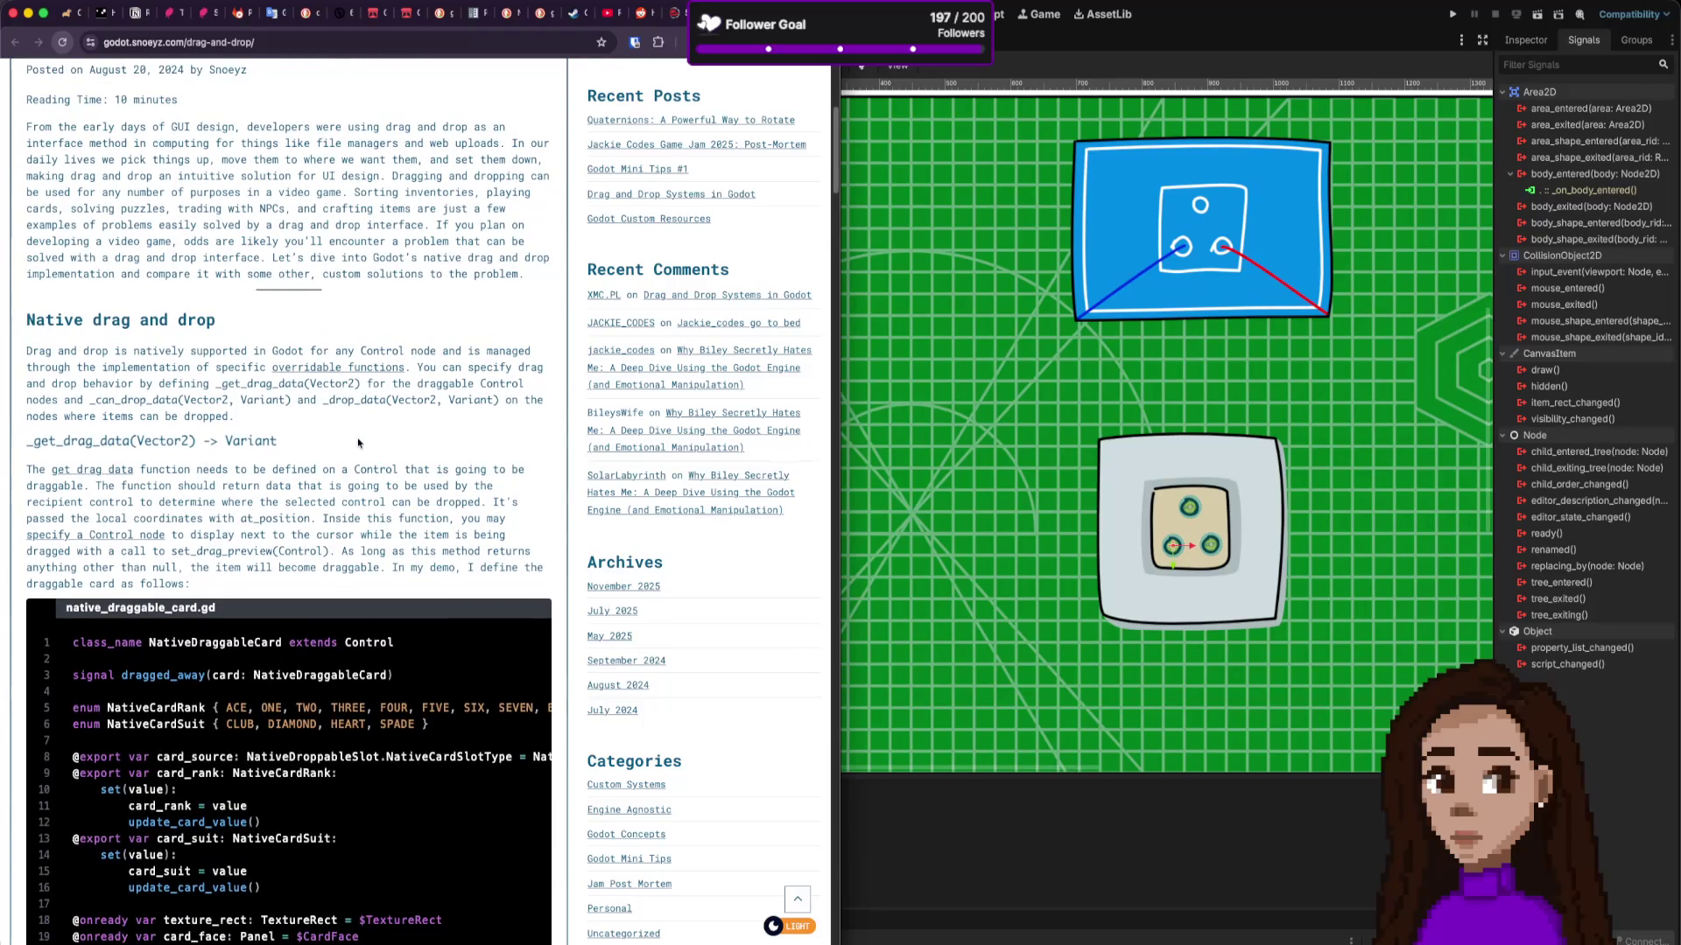
pyautogui.scroll(-1, 358, 443)
pyautogui.scroll(-1, 363, 424)
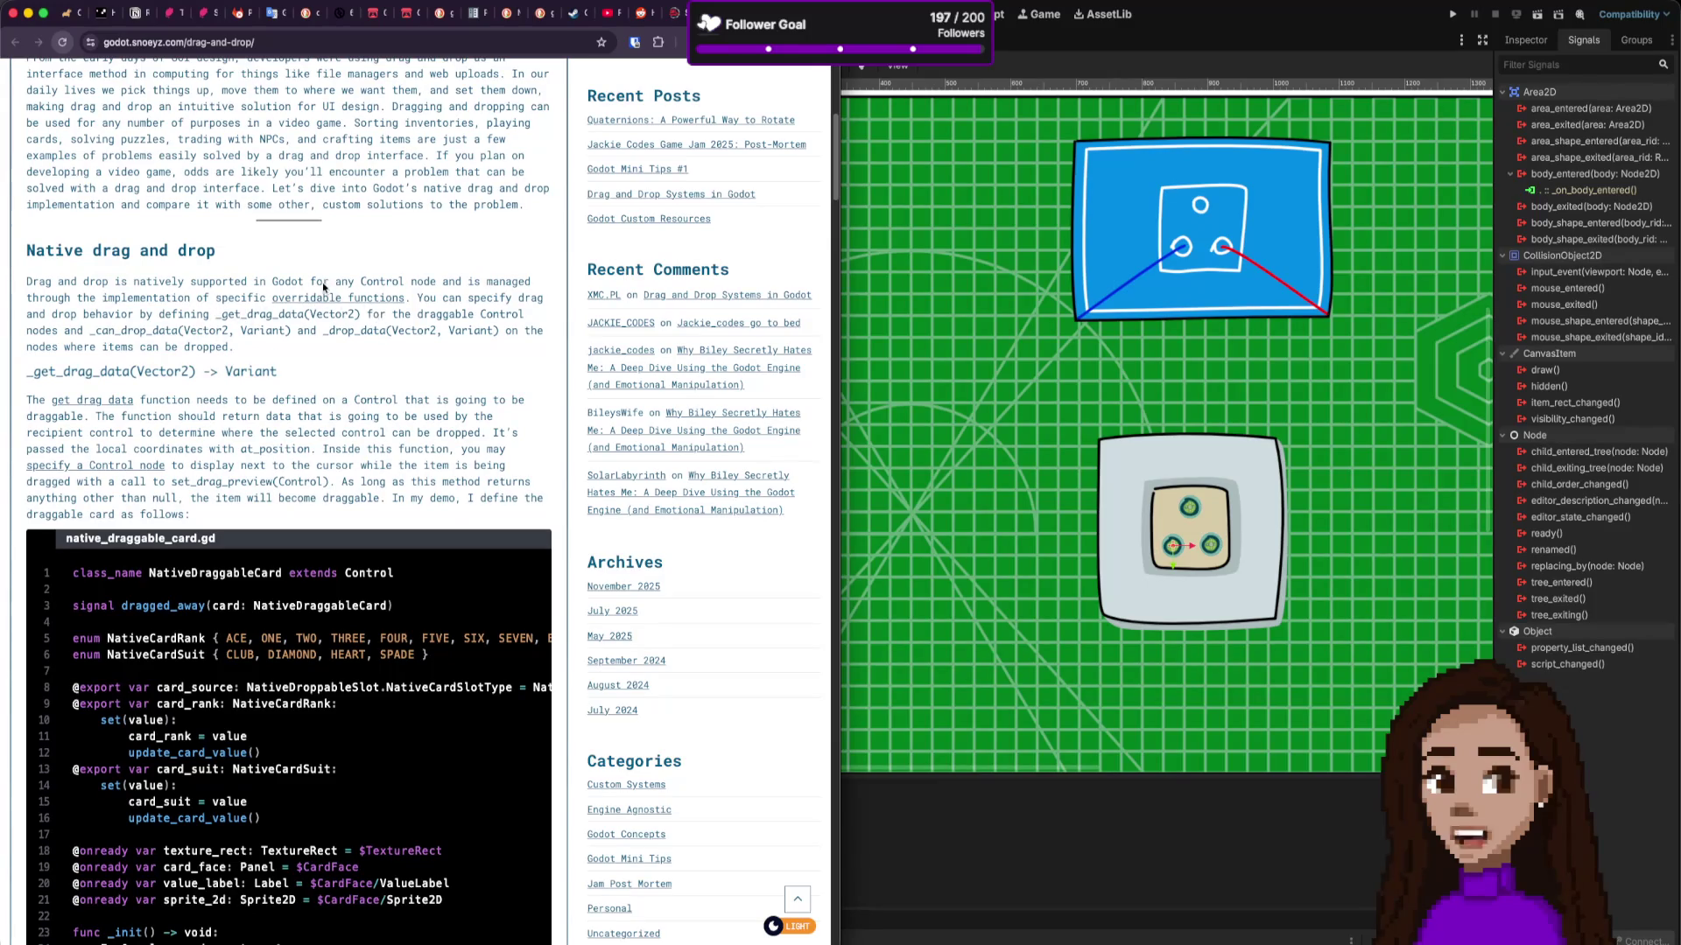
pyautogui.moveTo(28, 281)
pyautogui.mouseDown()
pyautogui.moveTo(404, 281)
pyautogui.moveTo(293, 281)
pyautogui.mouseUp()
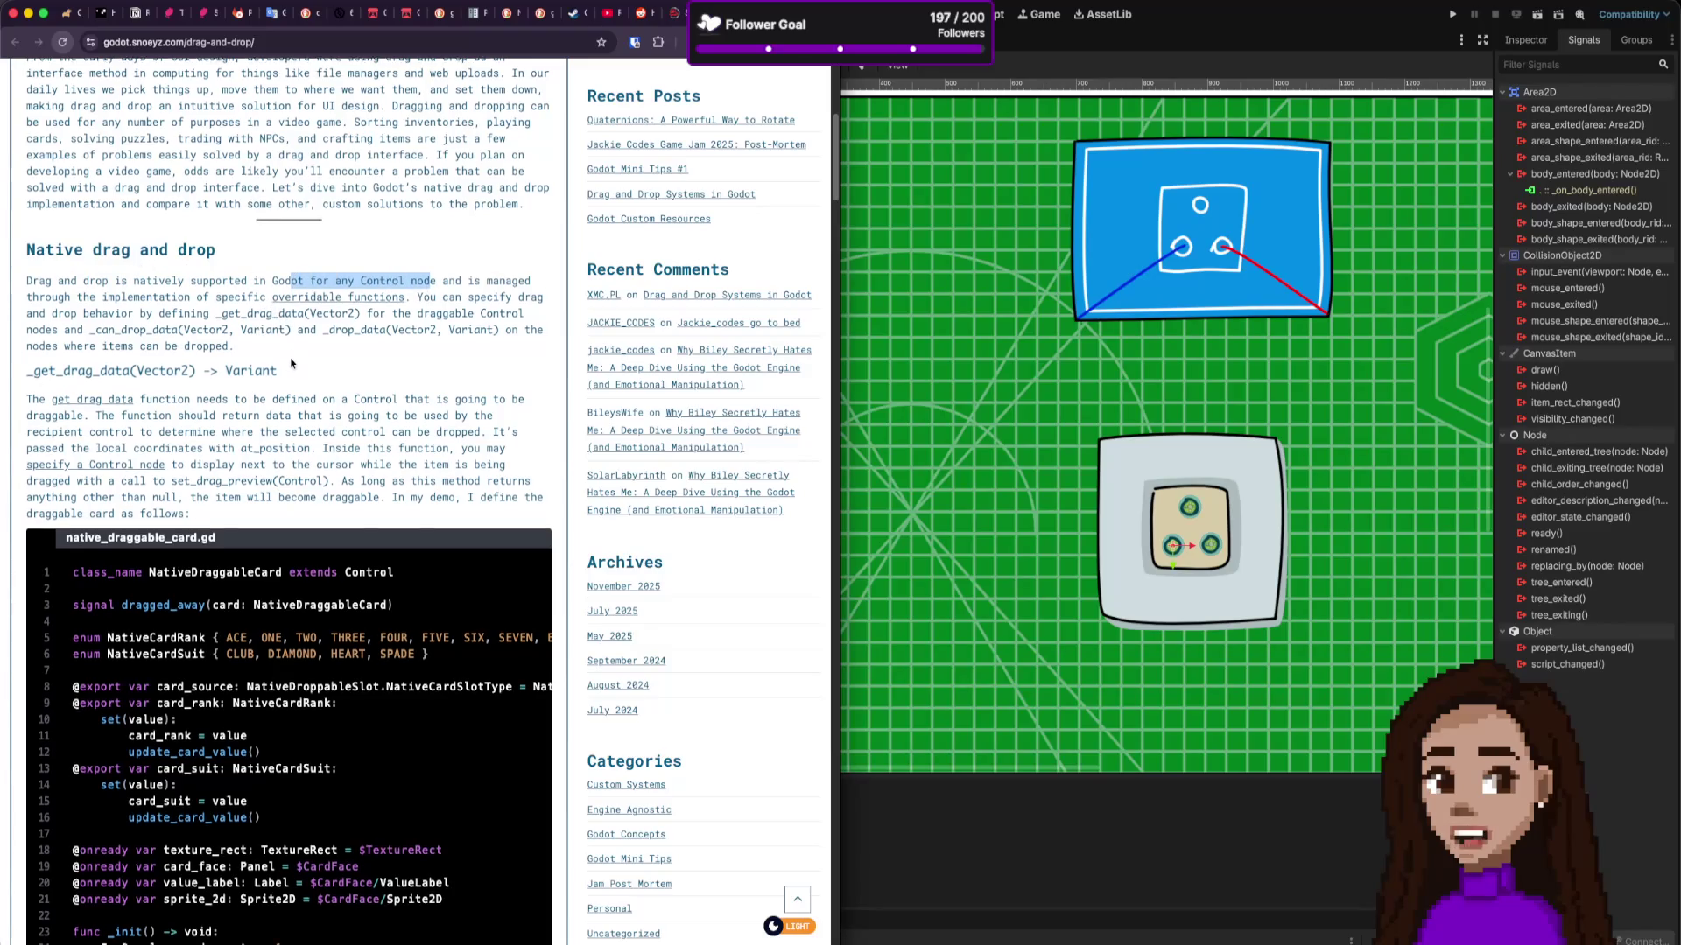
pyautogui.scroll(-1, 292, 362)
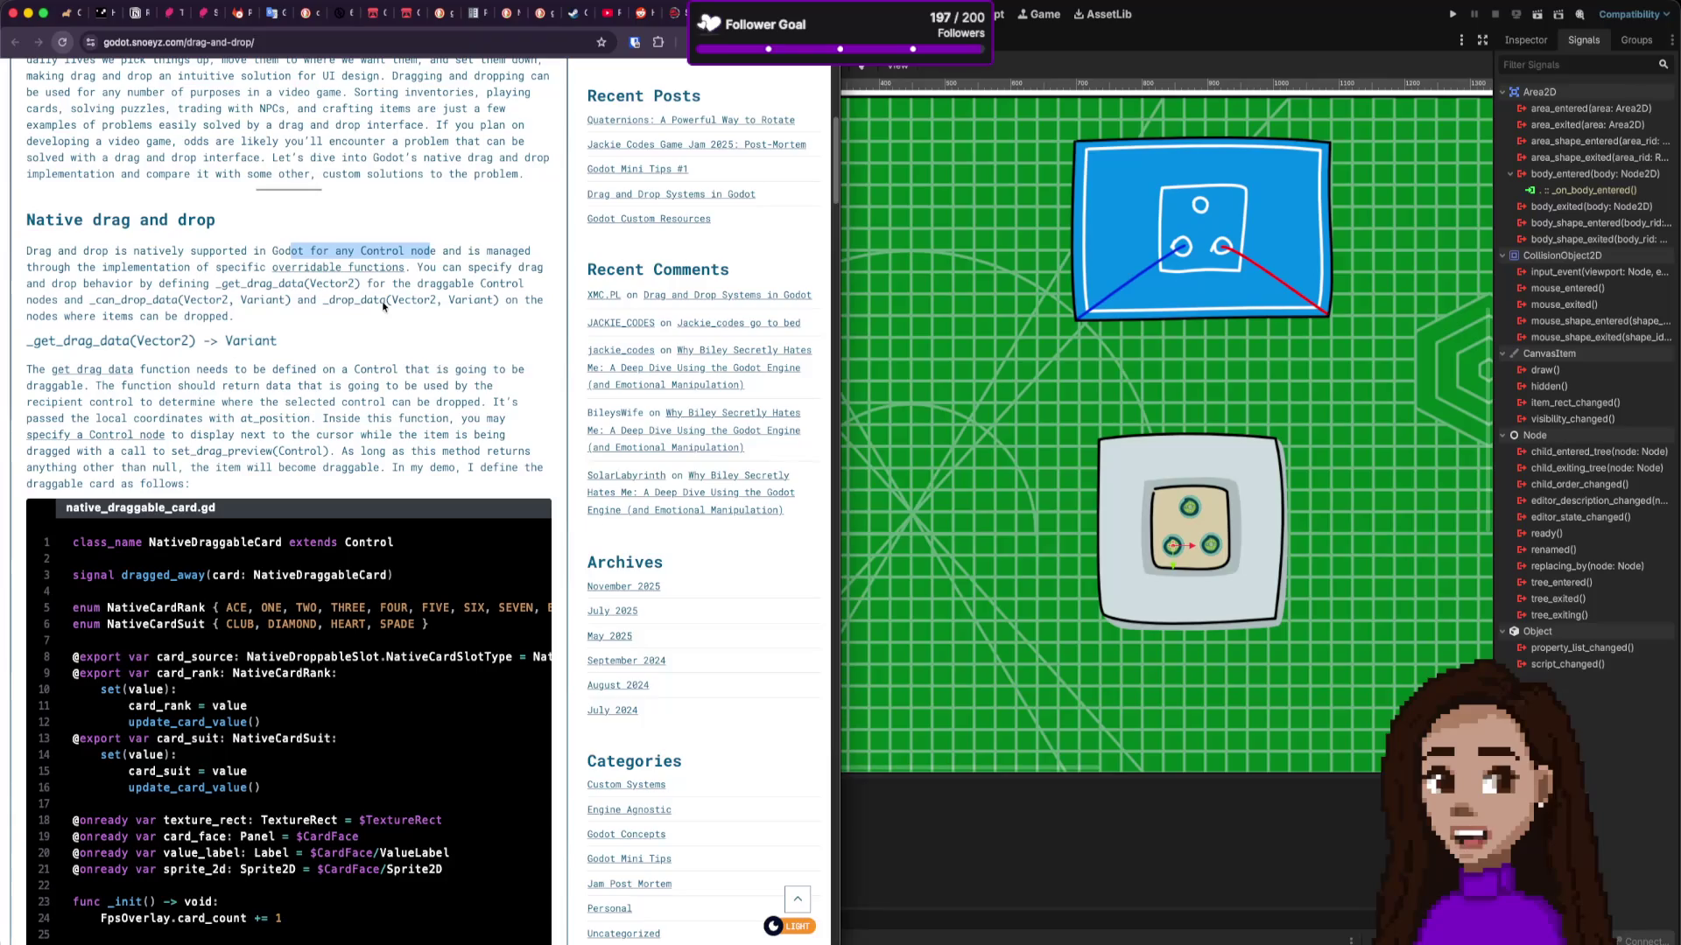
pyautogui.moveTo(285, 301); pyautogui.dragTo(90, 302)
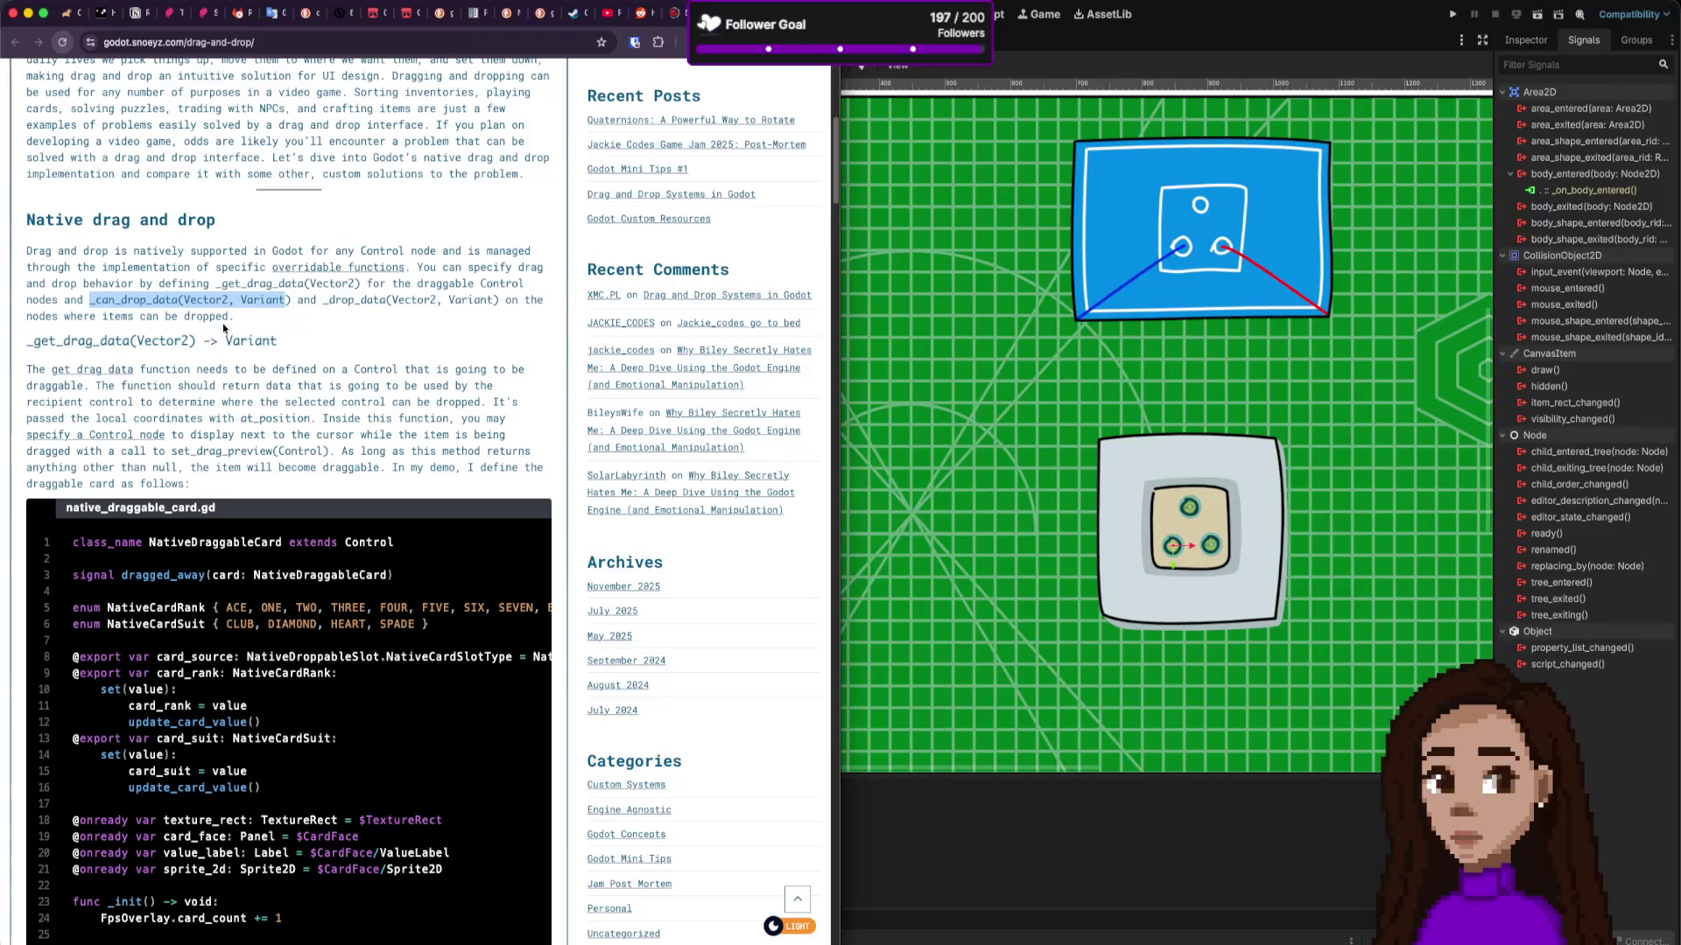
pyautogui.moveTo(495, 300); pyautogui.dragTo(487, 320)
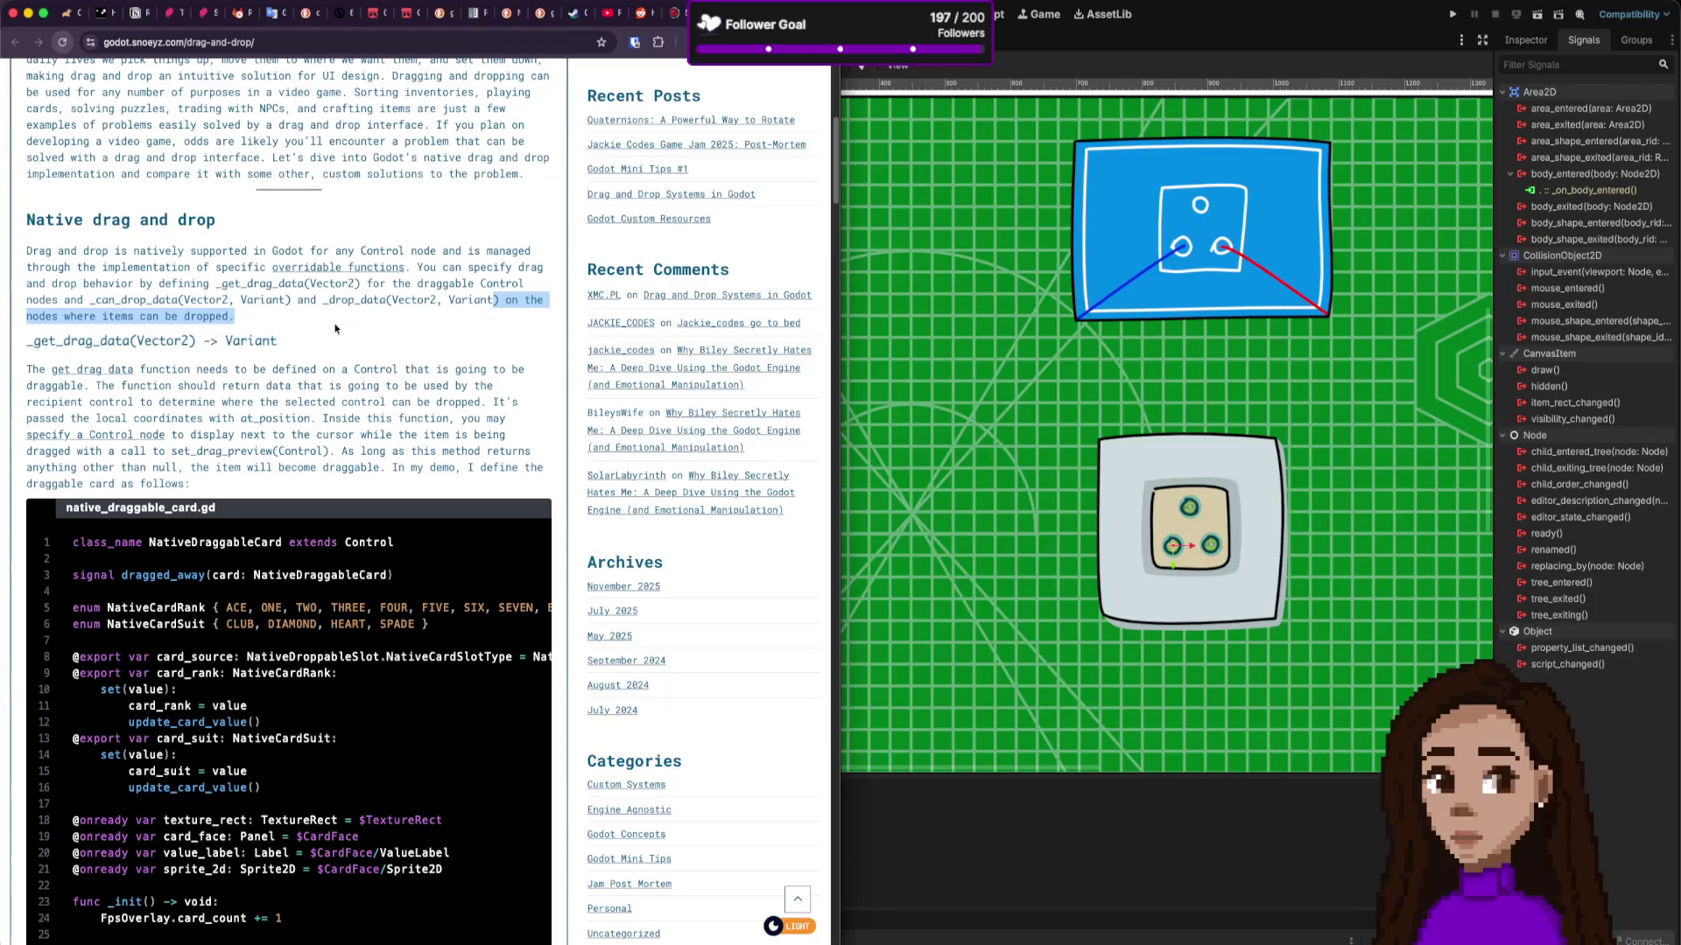
pyautogui.scroll(-2, 337, 325)
pyautogui.scroll(-3, 309, 339)
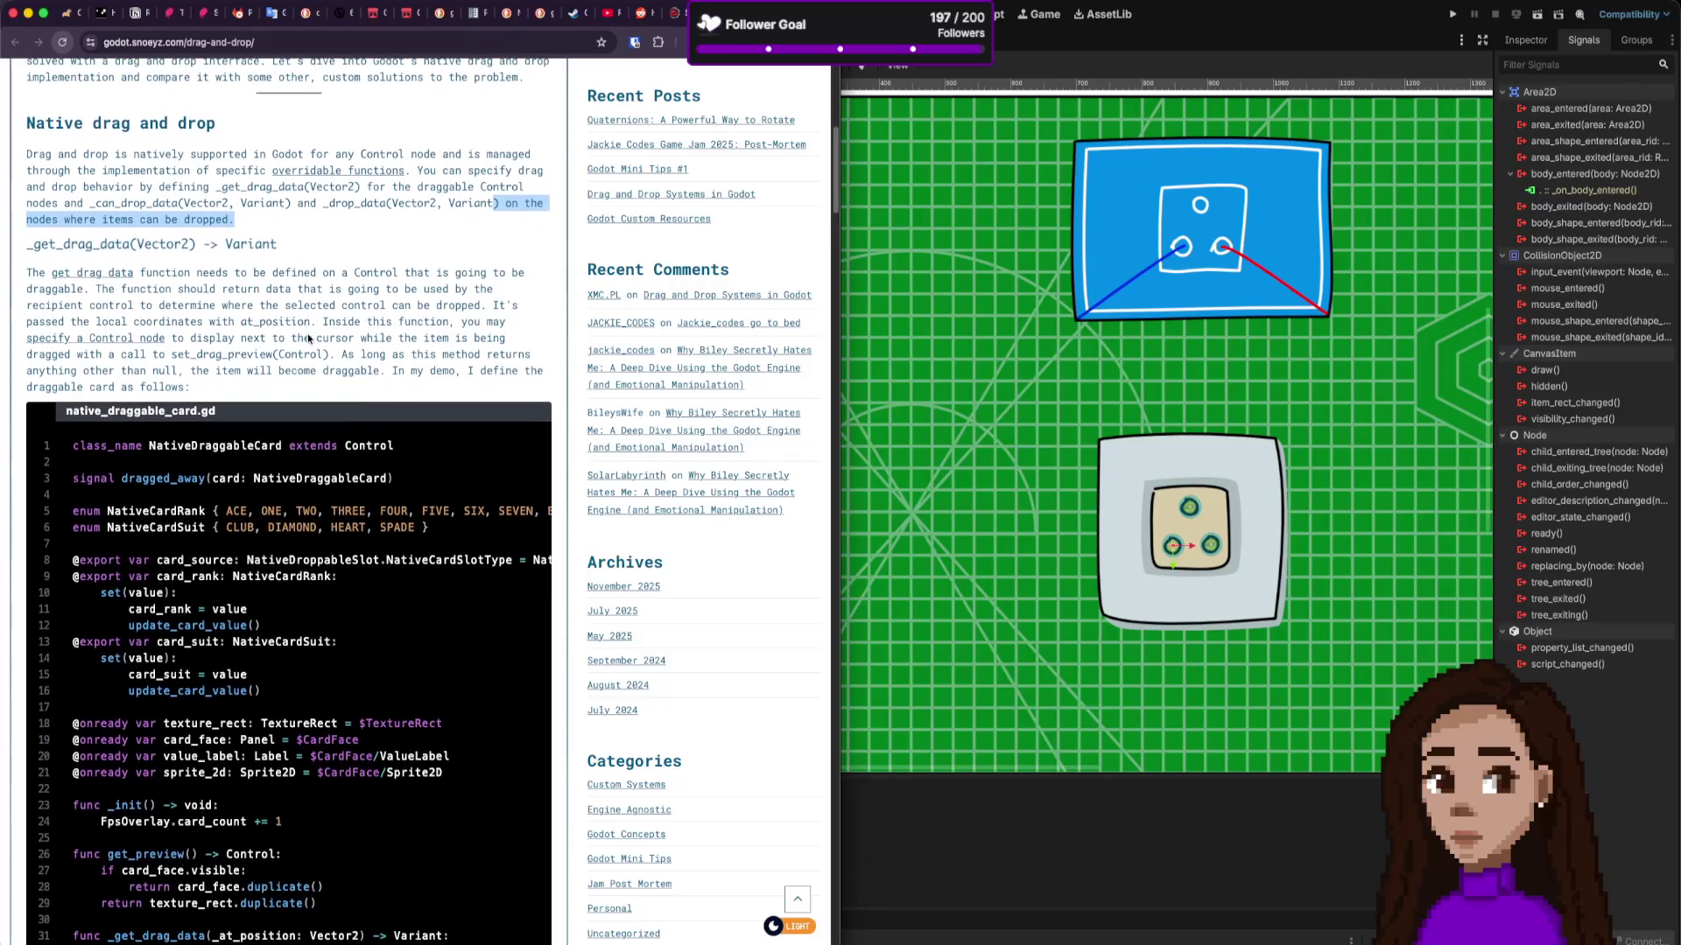
pyautogui.scroll(1, 307, 337)
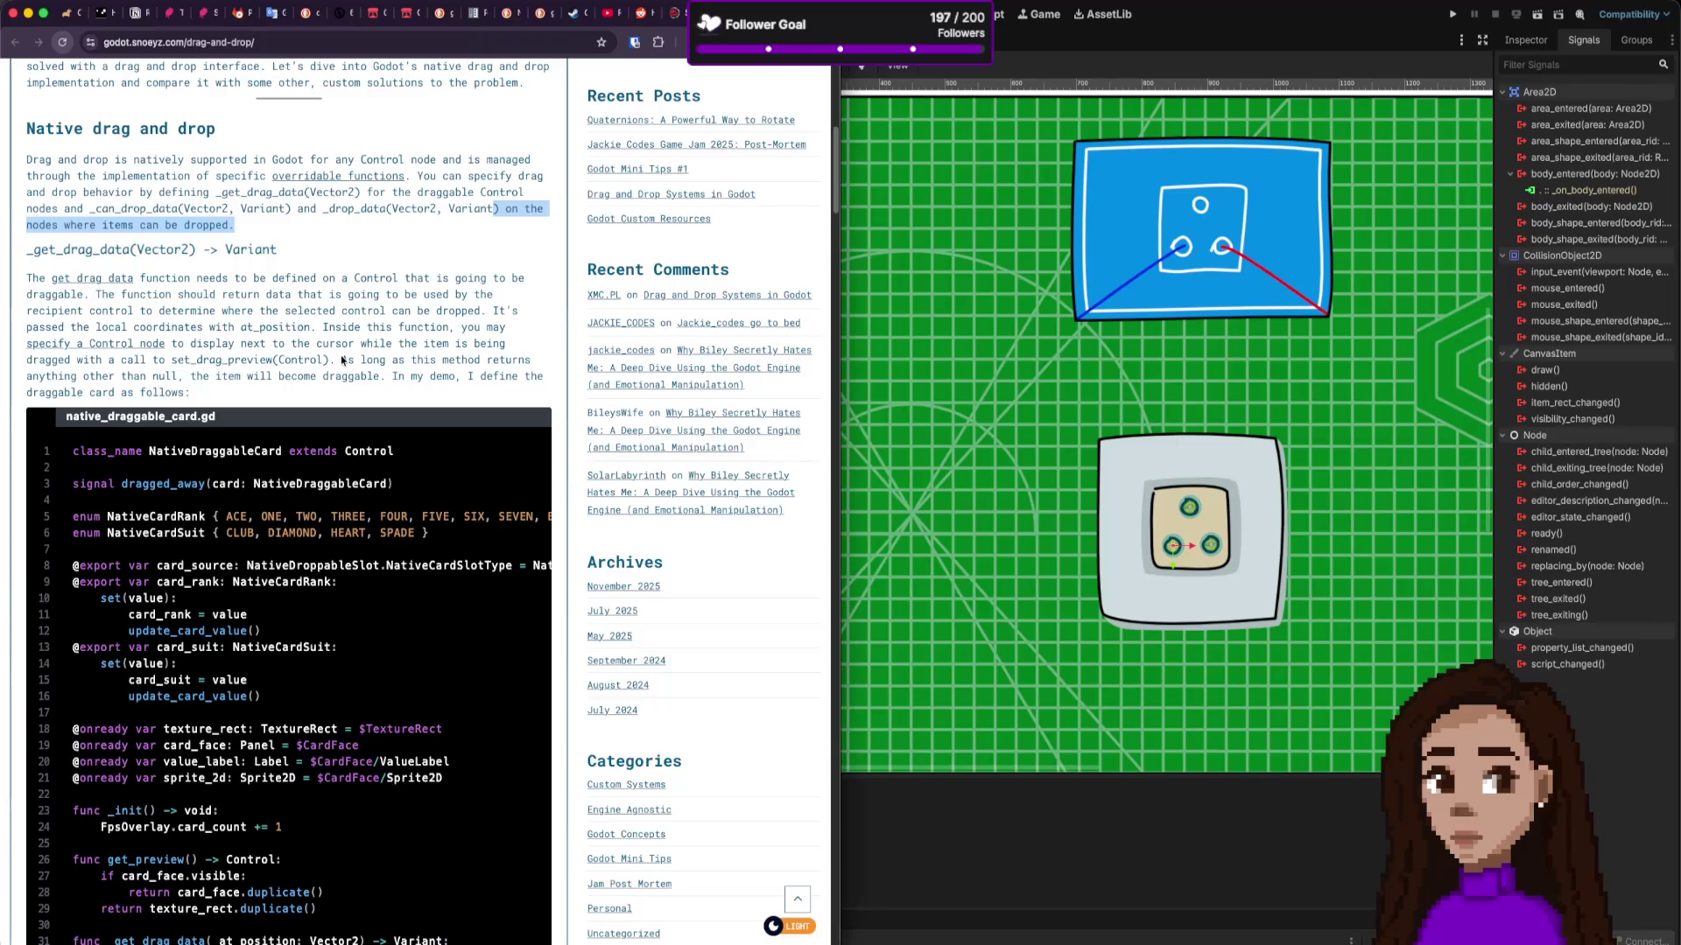
# Step: Read the drag-and-drop article, selecting the note that returning non-null makes a node draggable and the _get_drag_data heading
pyautogui.scroll(-2, 343, 360)
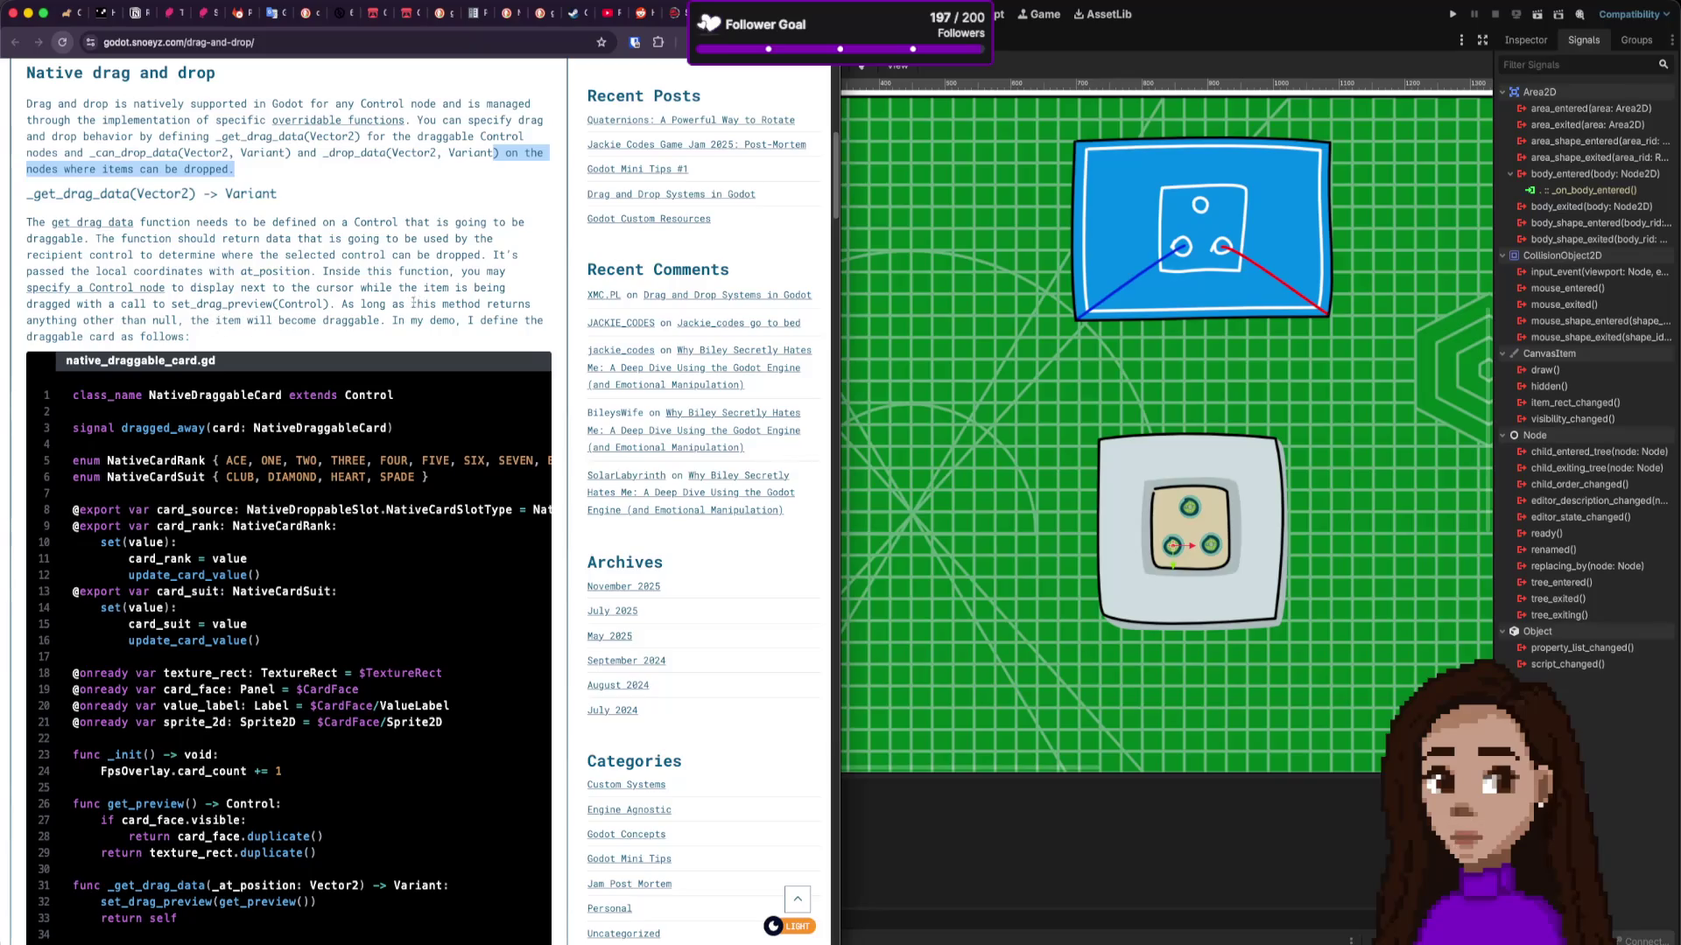
pyautogui.moveTo(342, 305); pyautogui.dragTo(379, 322)
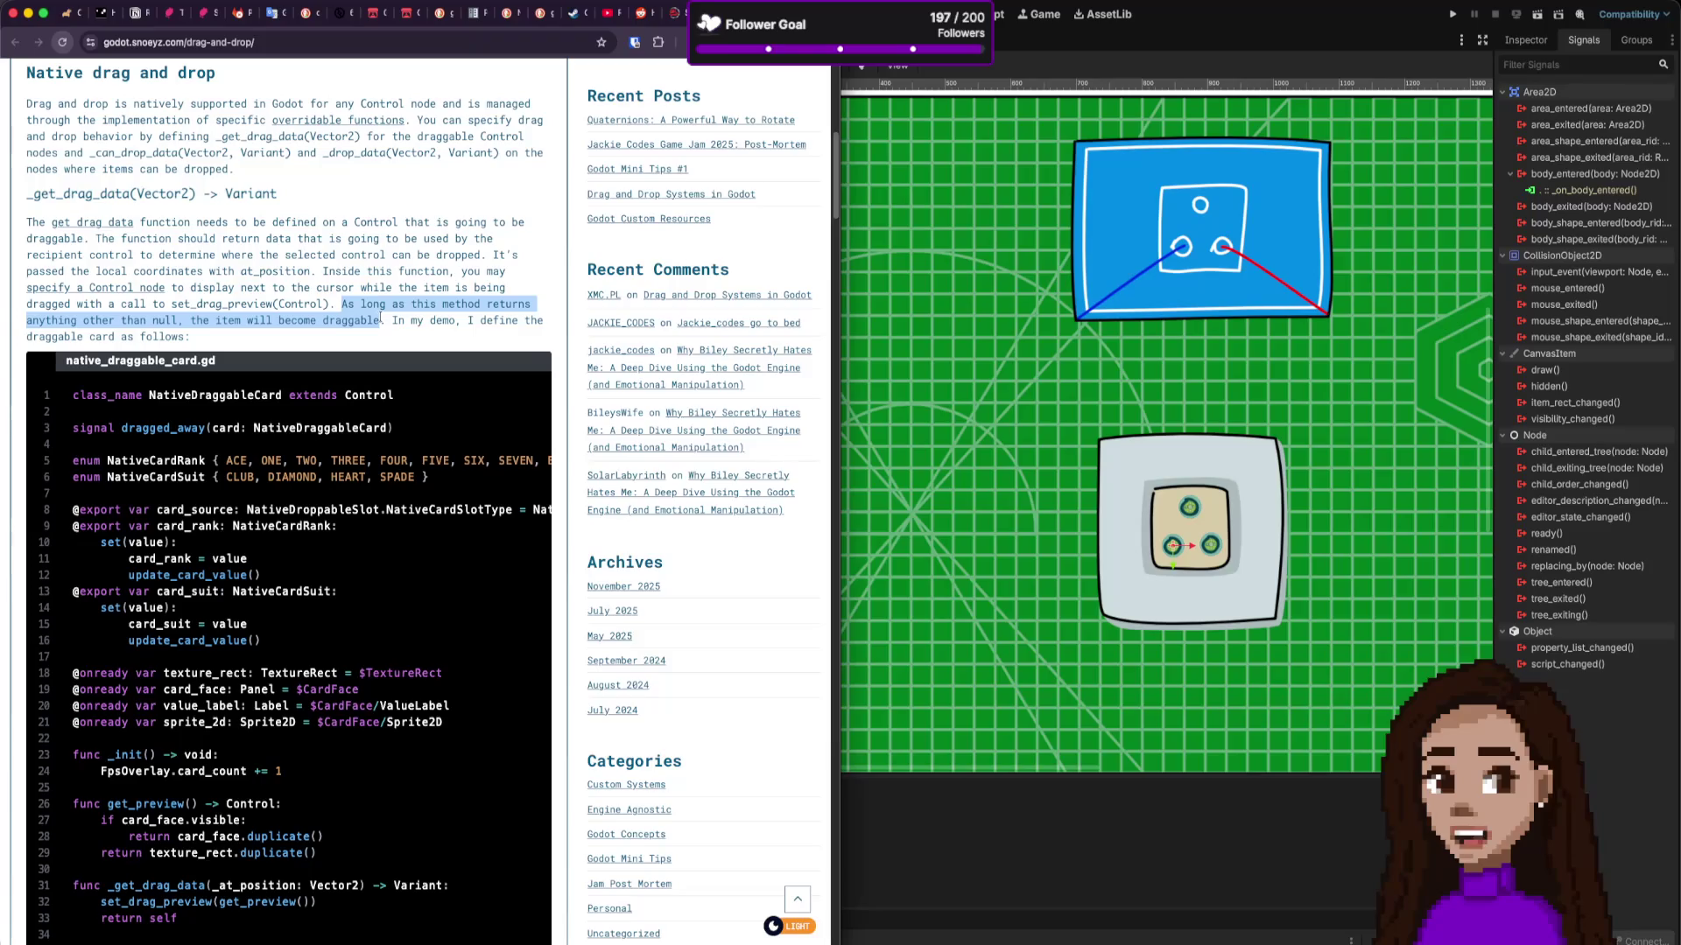
pyautogui.moveTo(377, 320)
pyautogui.mouseDown()
pyautogui.moveTo(377, 338)
pyautogui.moveTo(383, 323)
pyautogui.mouseUp()
pyautogui.scroll(-1, 268, 329)
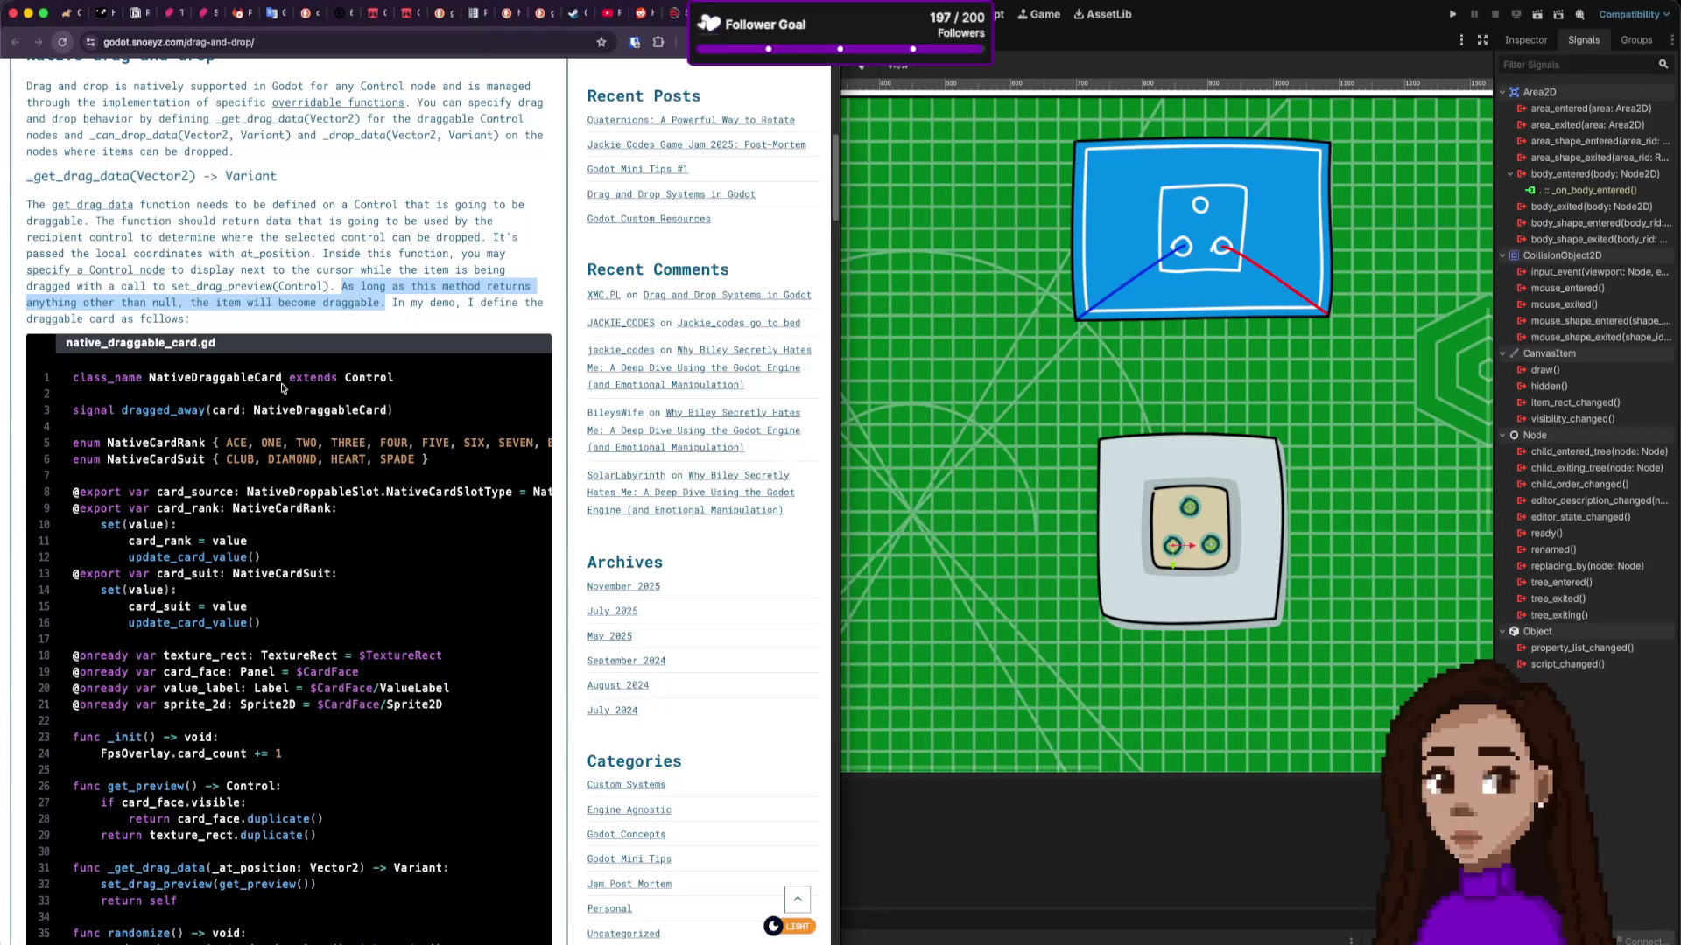
pyautogui.scroll(-2, 283, 388)
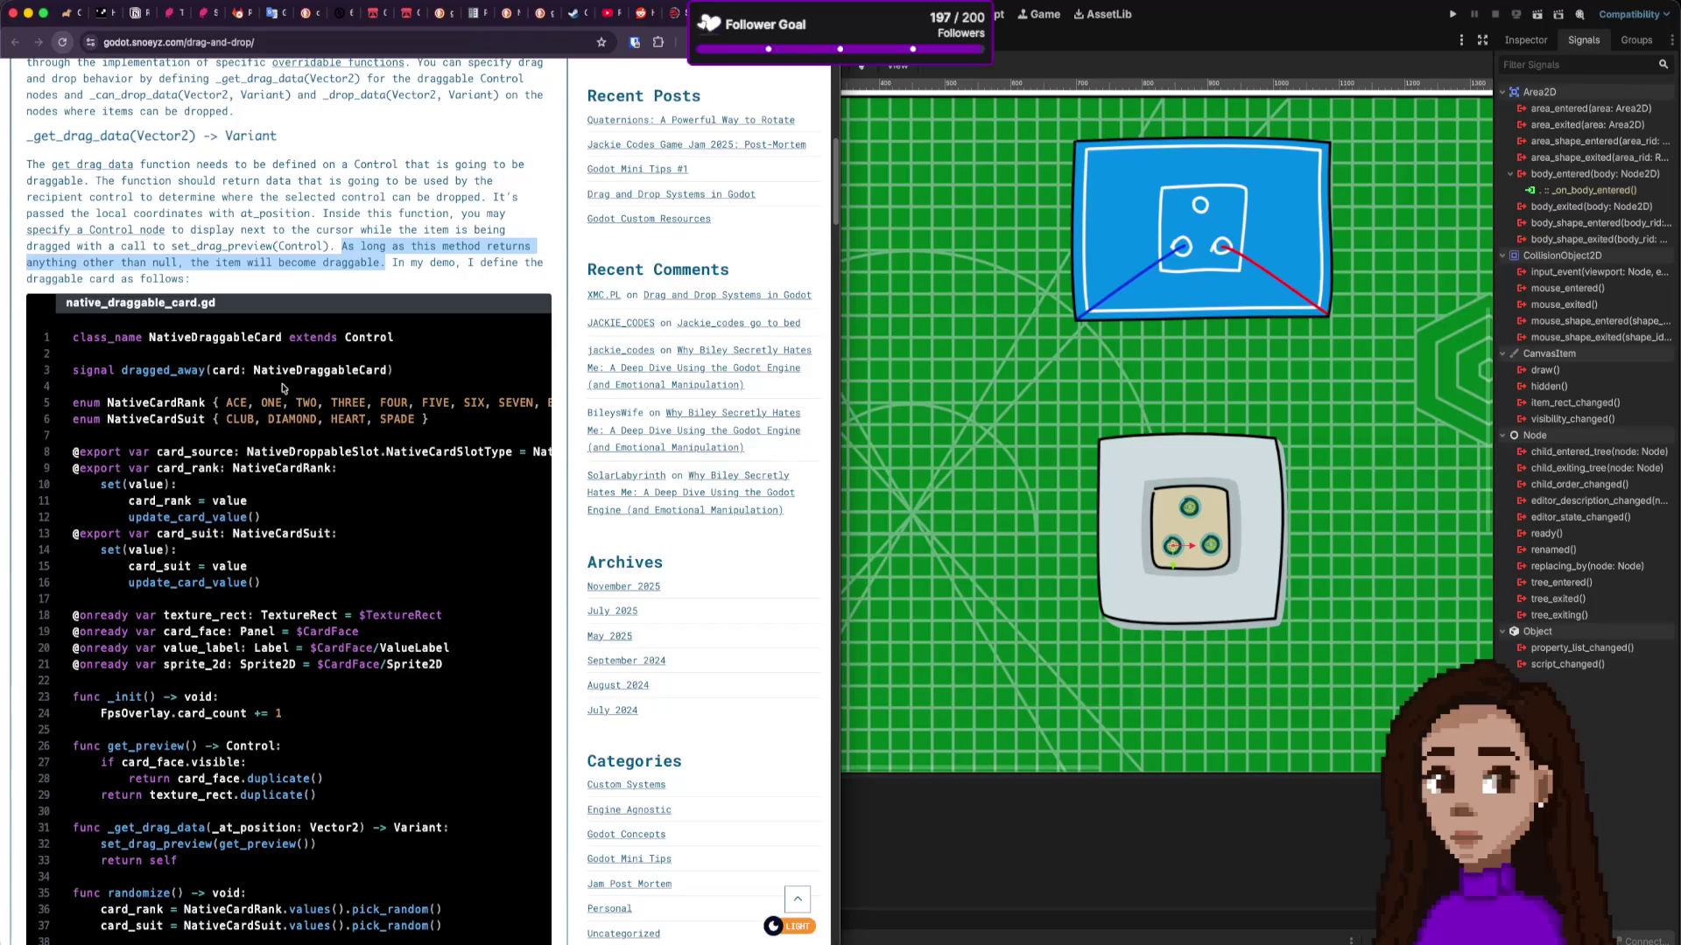
pyautogui.scroll(-2, 283, 387)
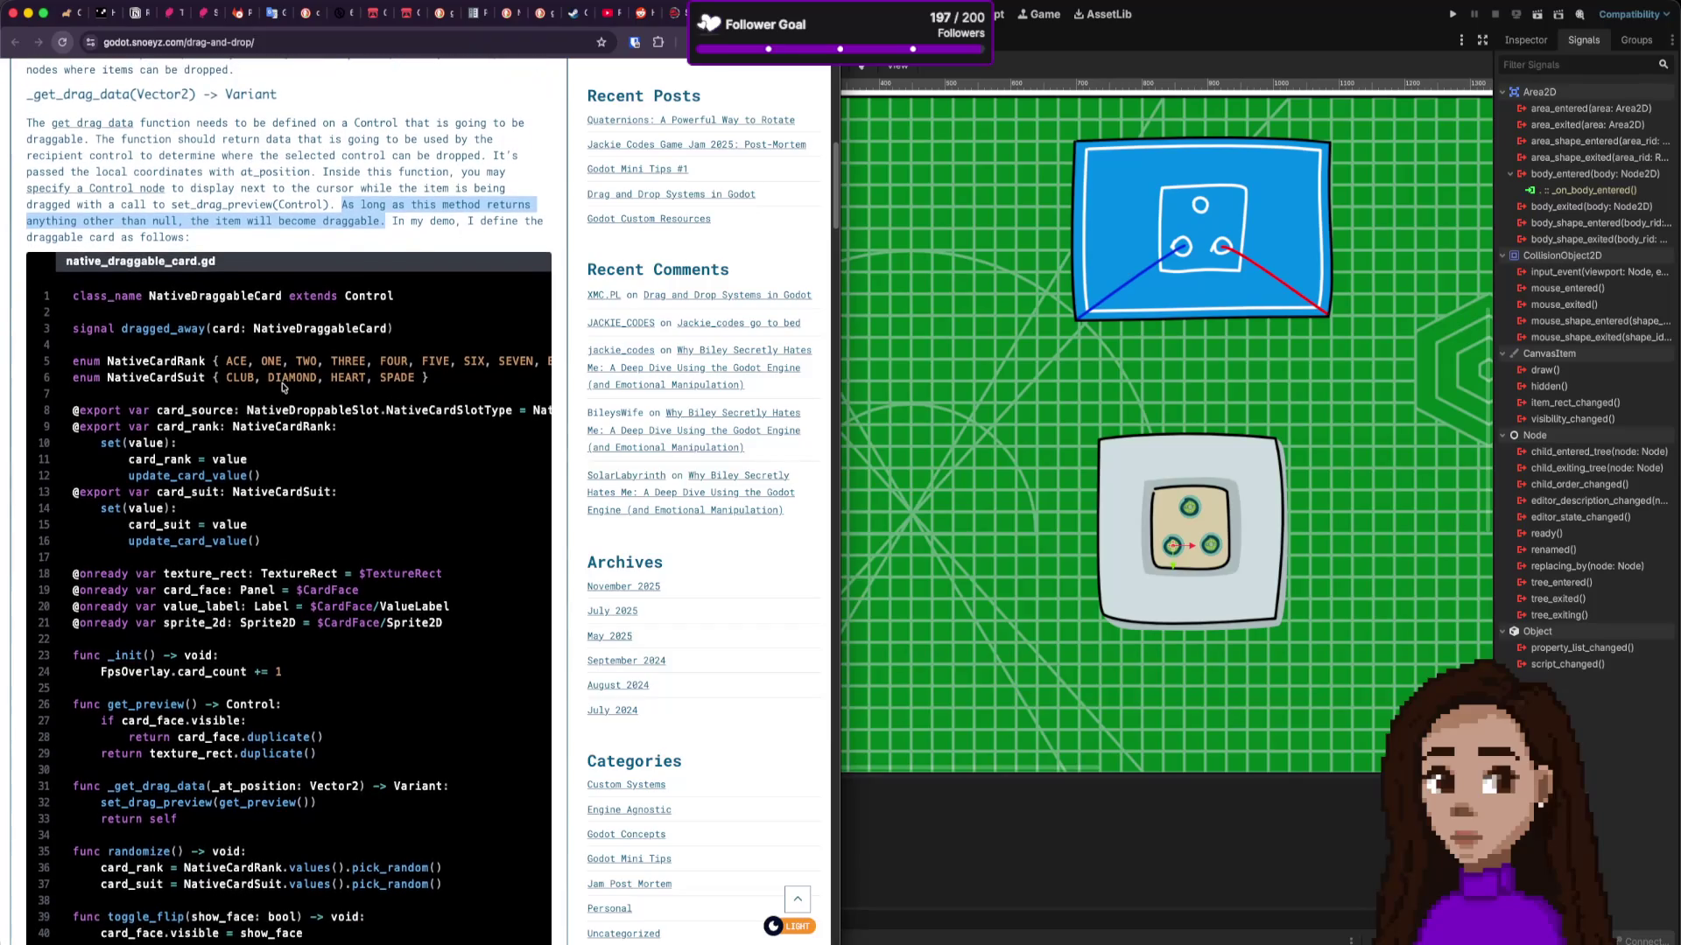
pyautogui.scroll(-2, 283, 388)
pyautogui.scroll(10, 282, 387)
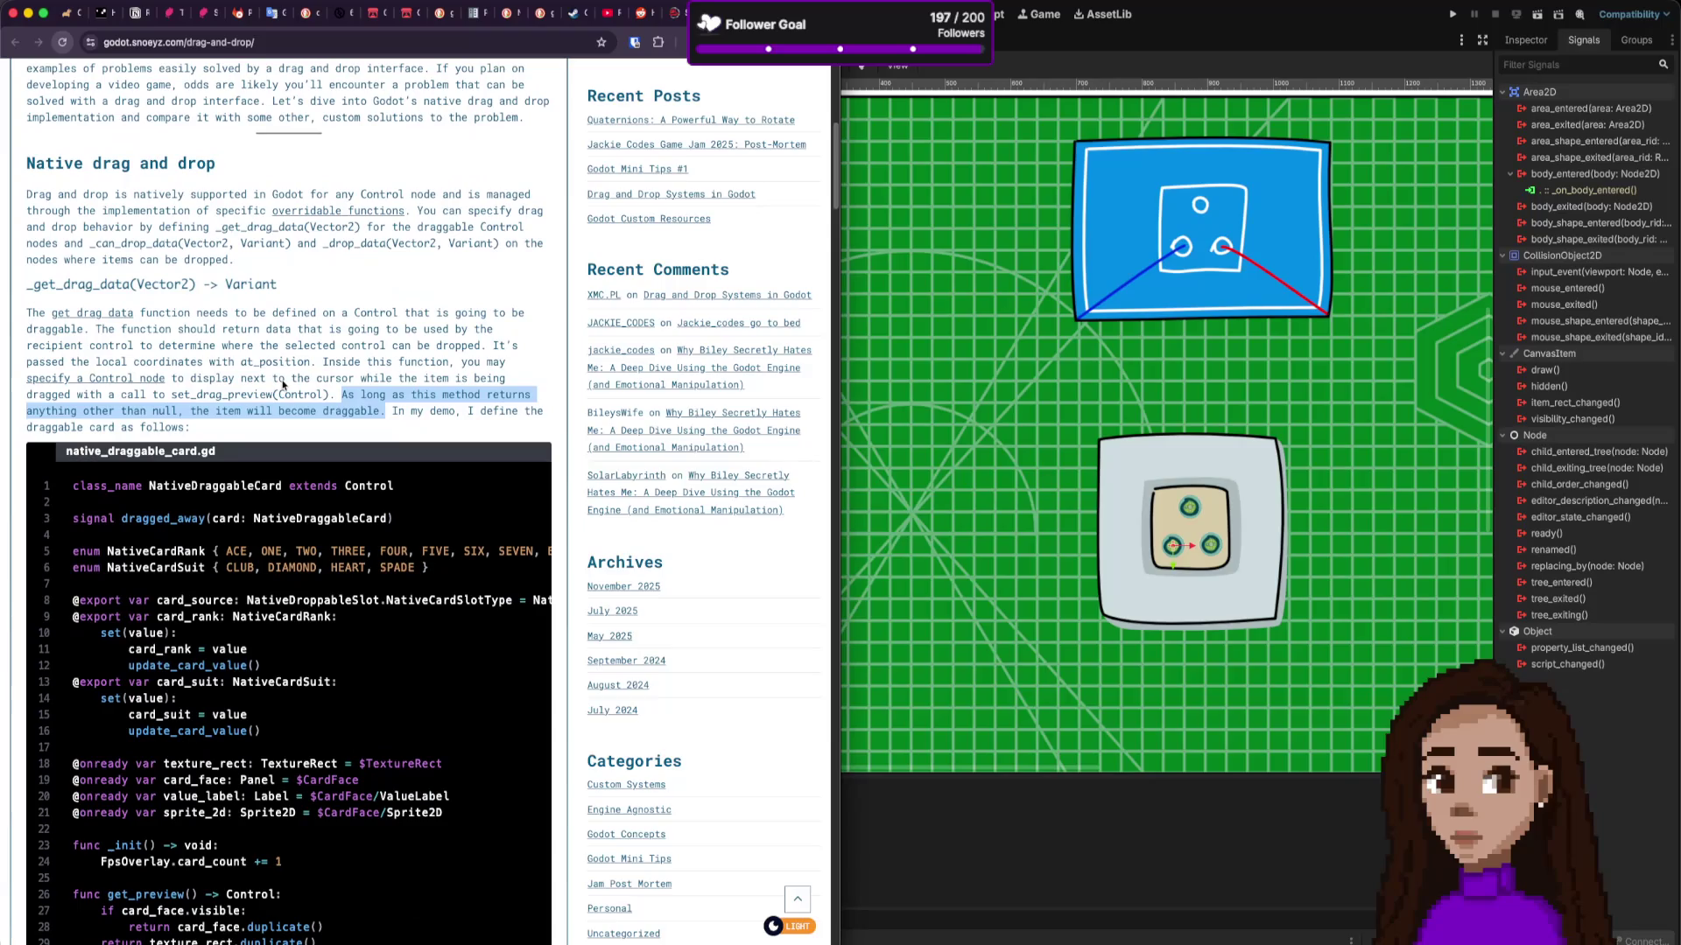
pyautogui.doubleClick(112, 284)
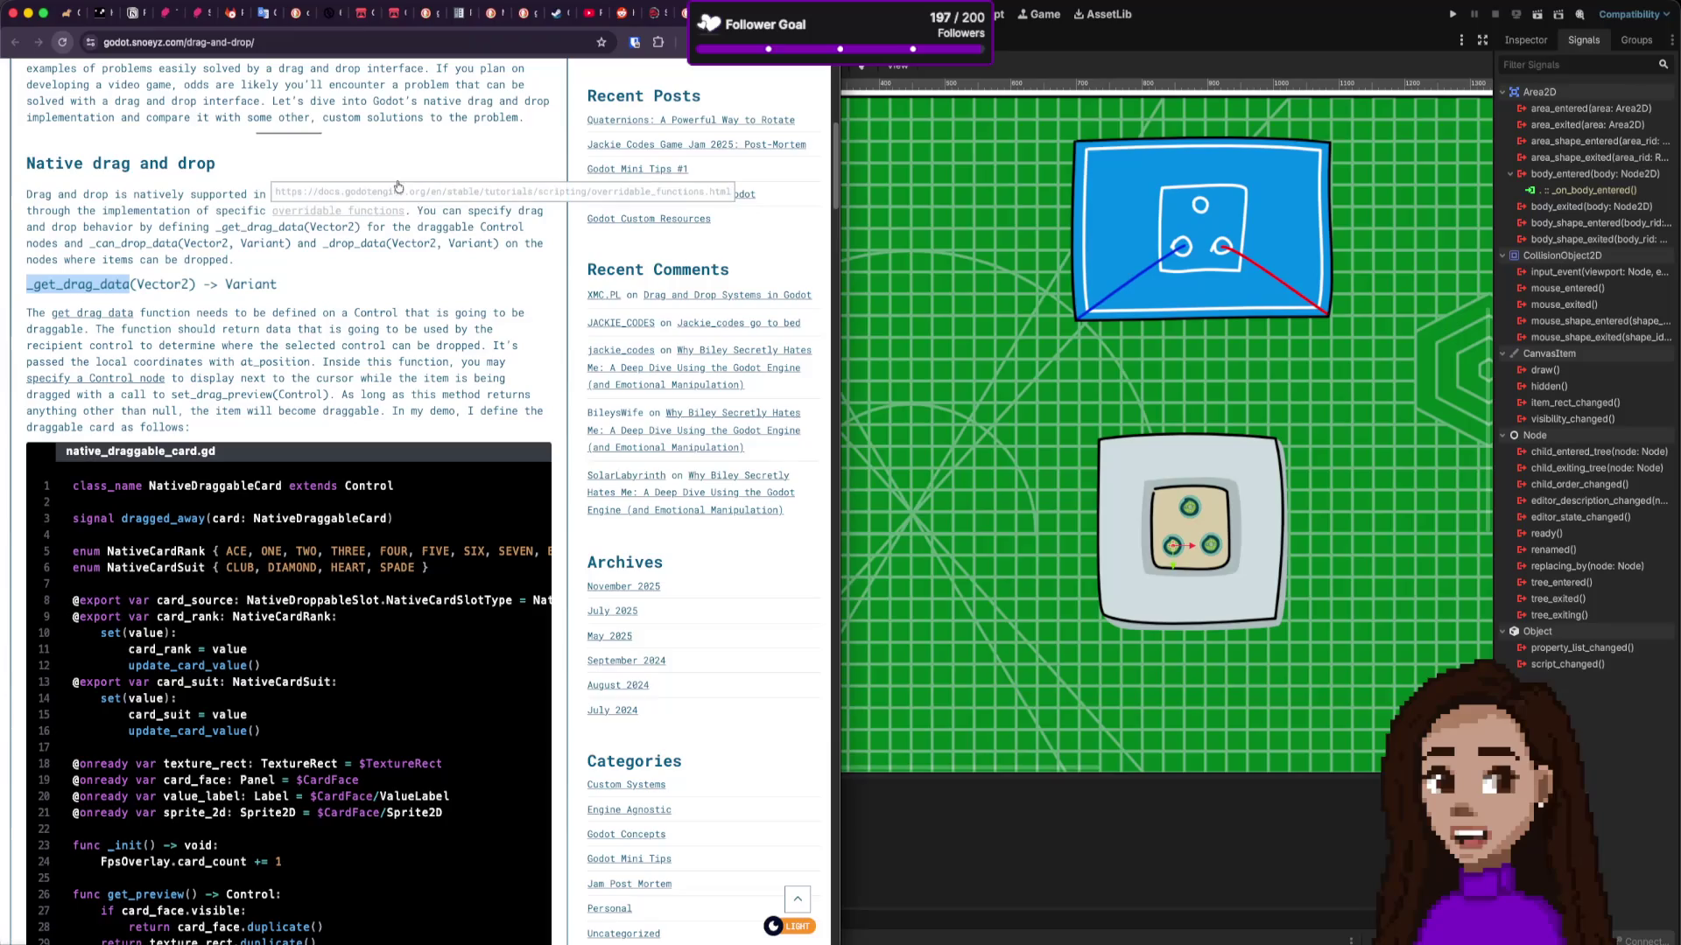
# Step: Check the overridable functions docs, then read the Control reference for _get_drag_data before returning to the Godot editor
pyautogui.click(338, 211)
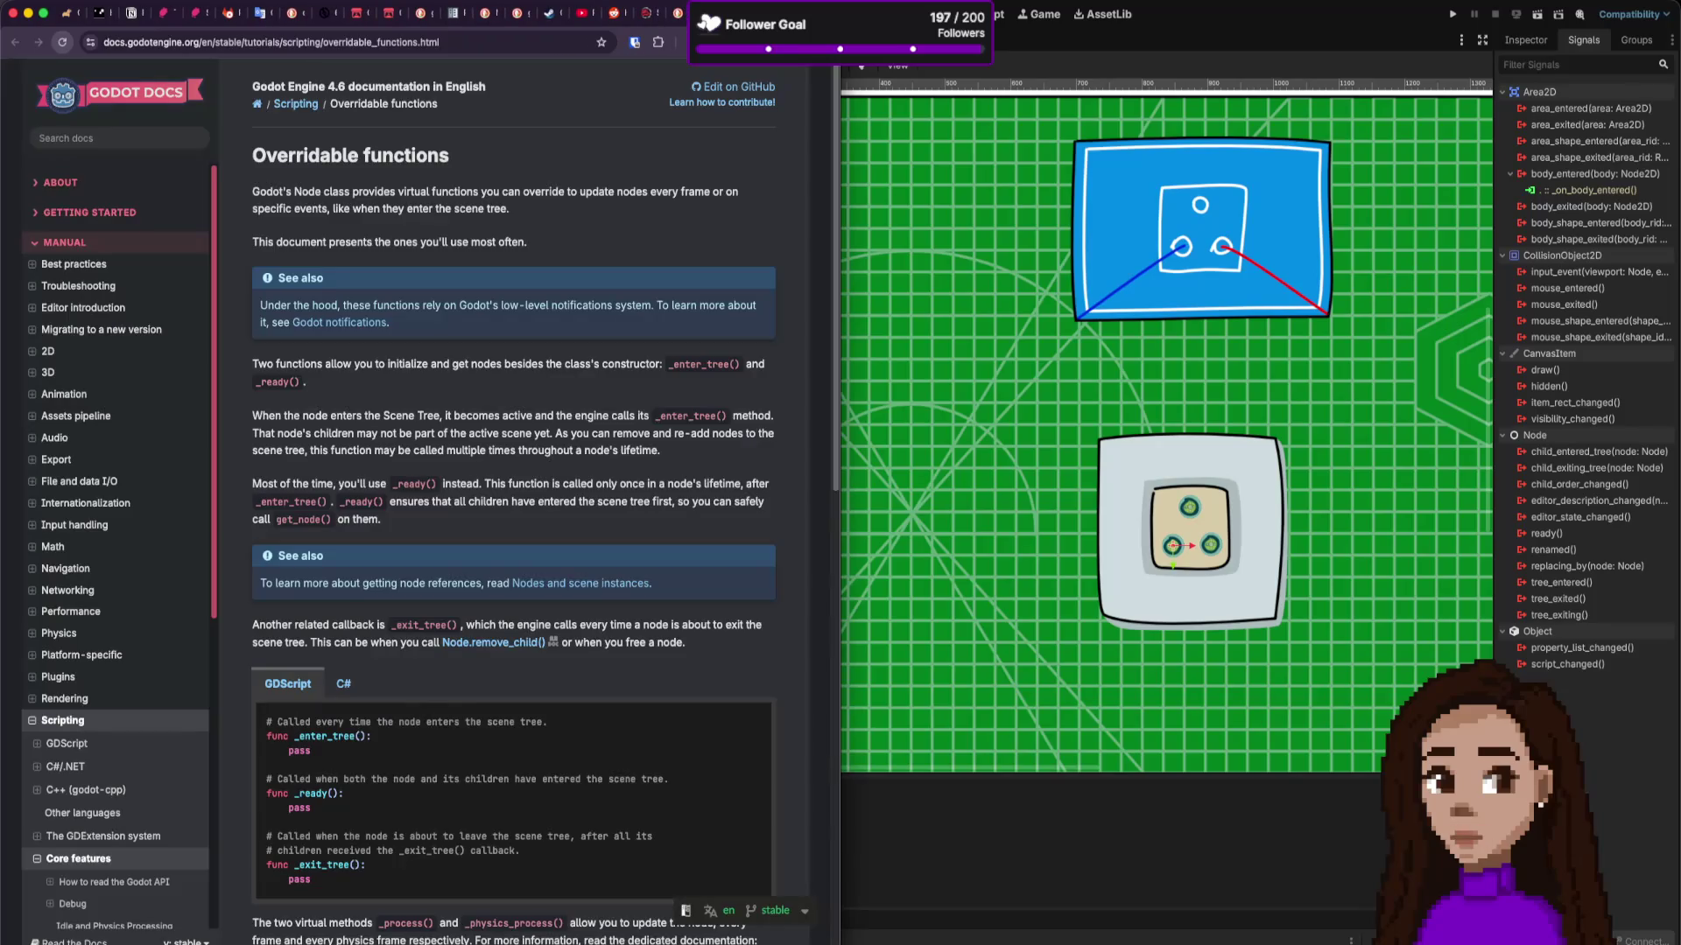
pyautogui.press('super+bracketleft')
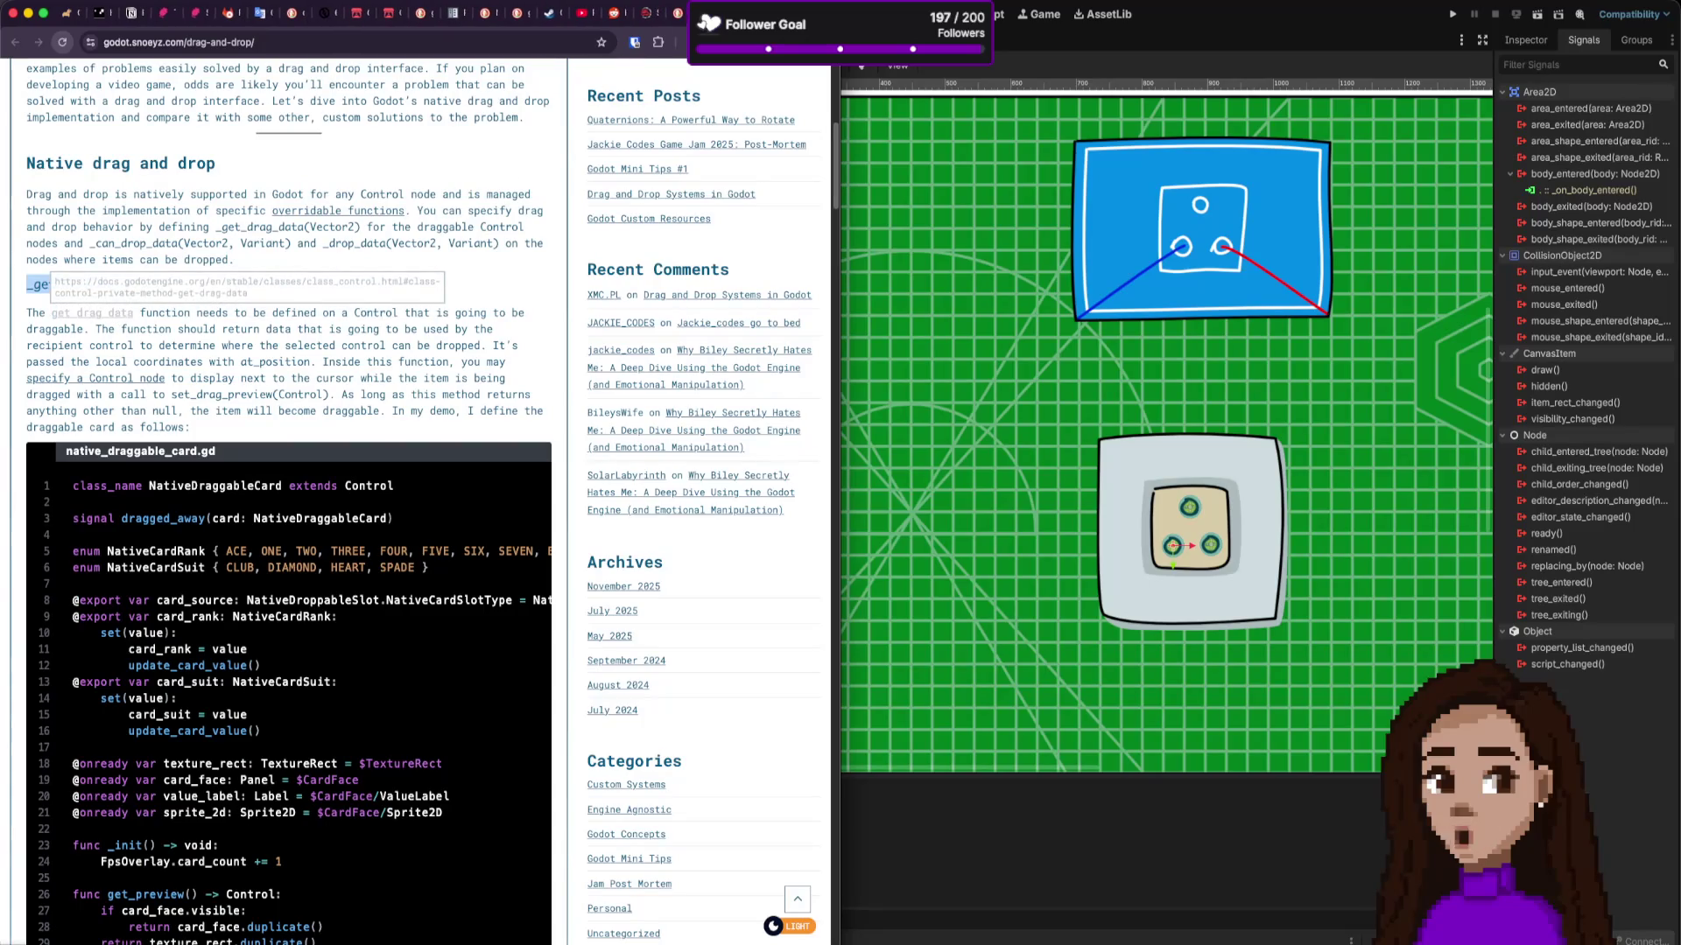
pyautogui.click(39, 285)
pyautogui.scroll(3, 577, 425)
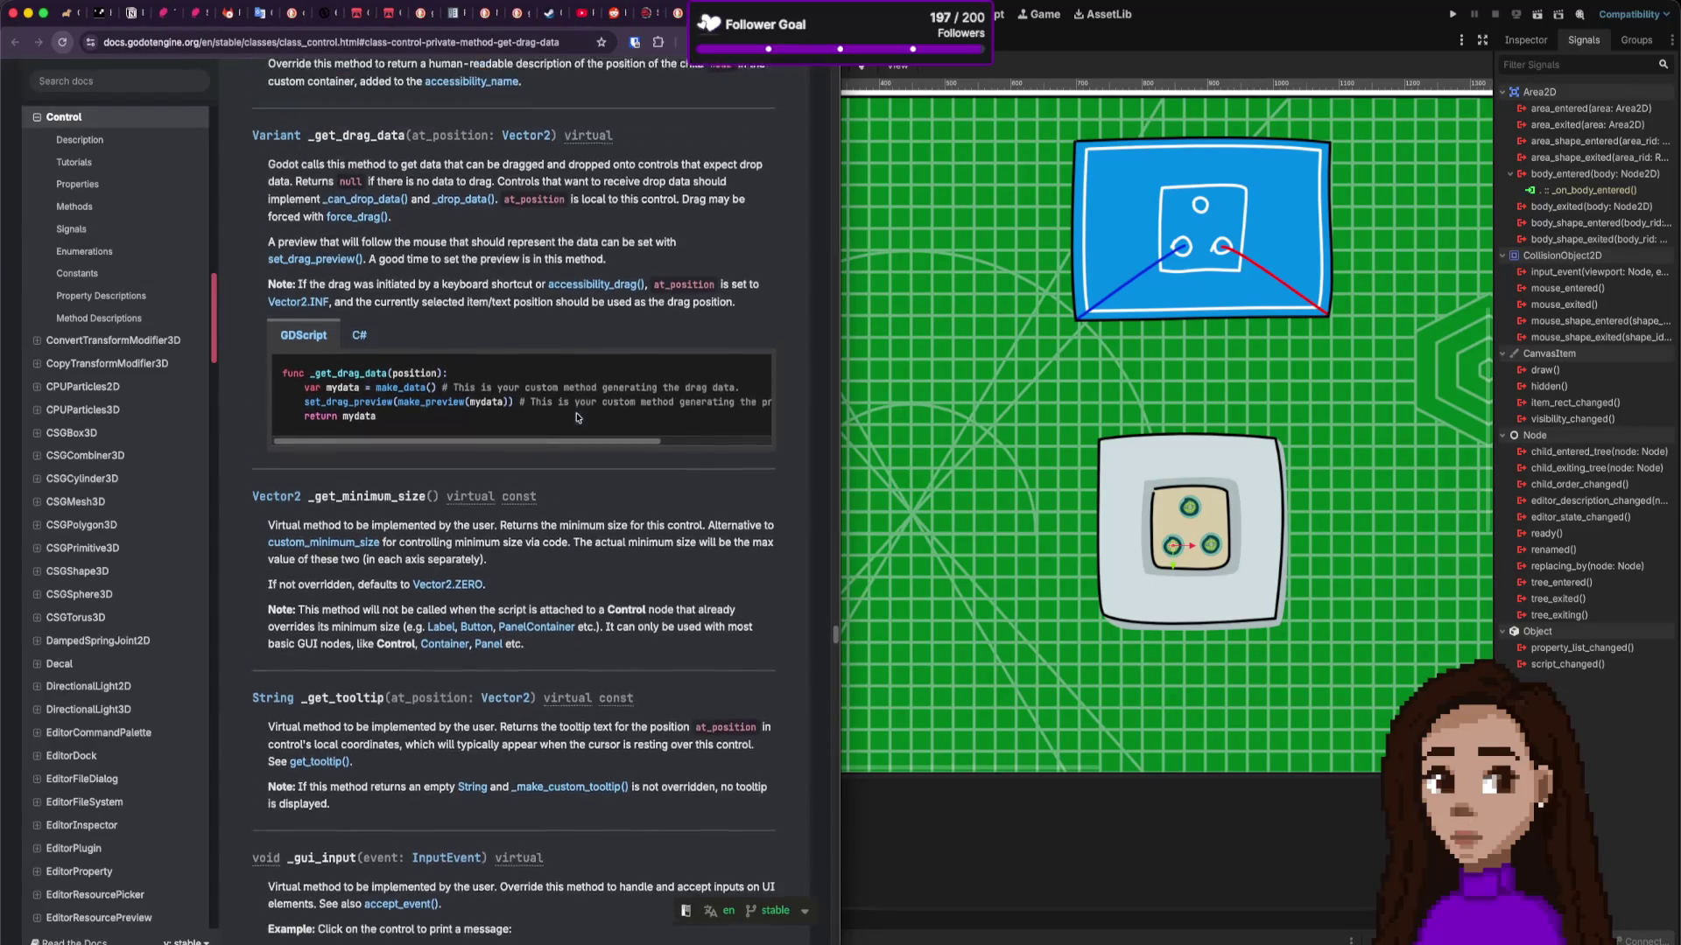
pyautogui.scroll(2, 577, 418)
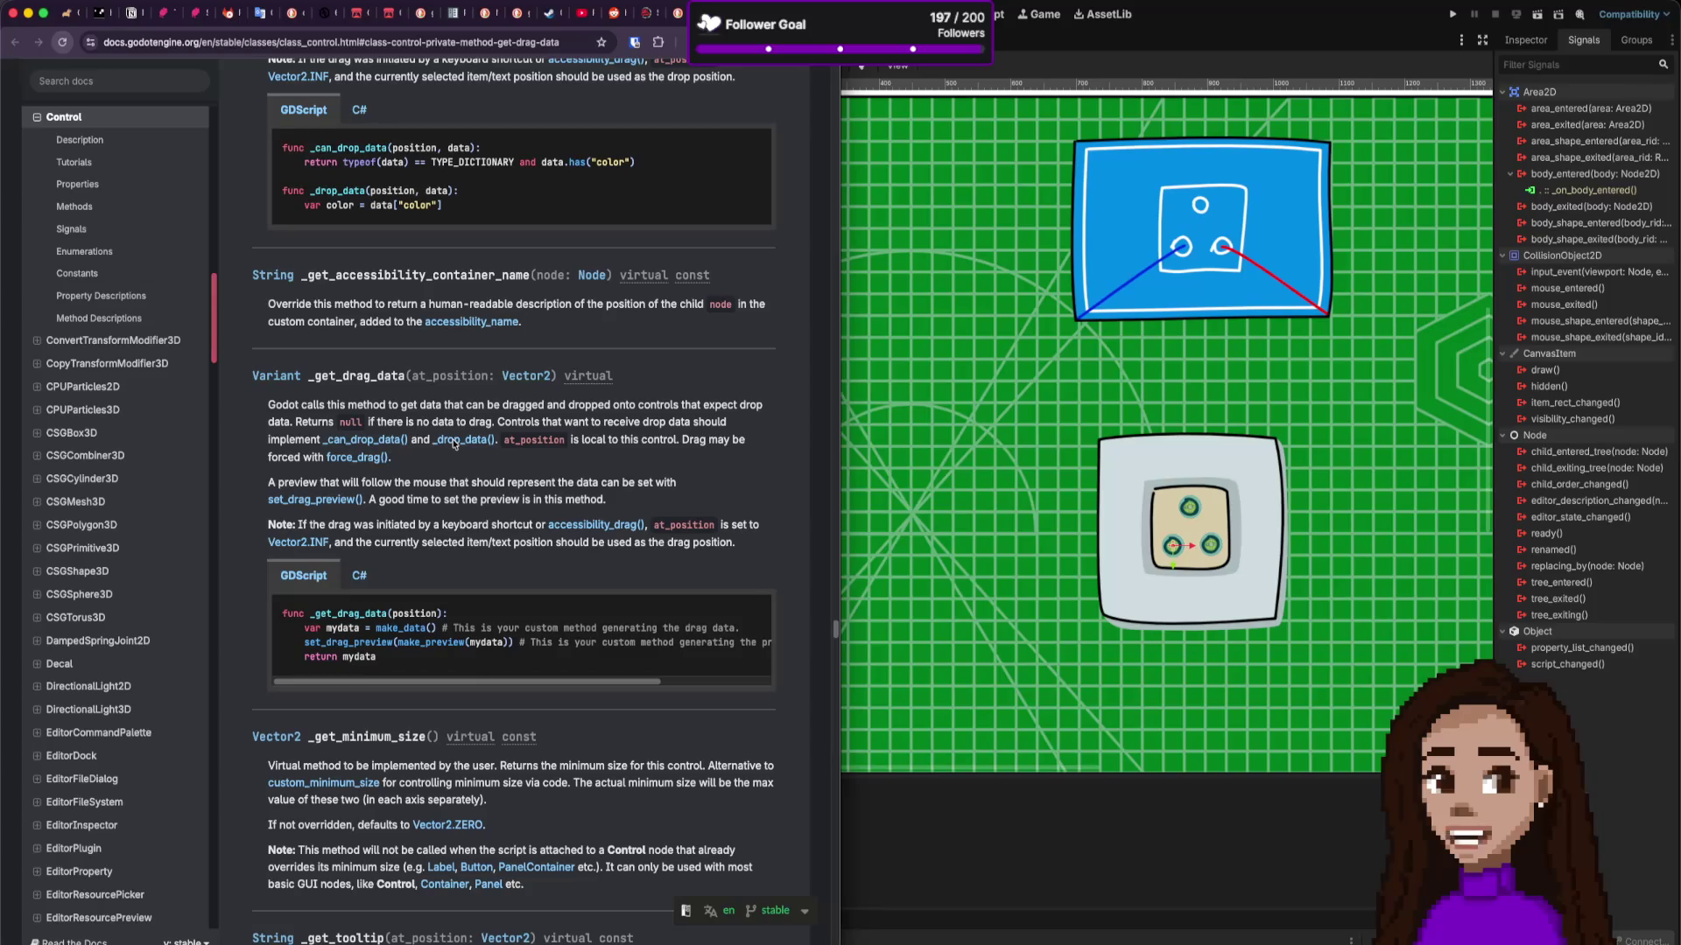
pyautogui.doubleClick(515, 422)
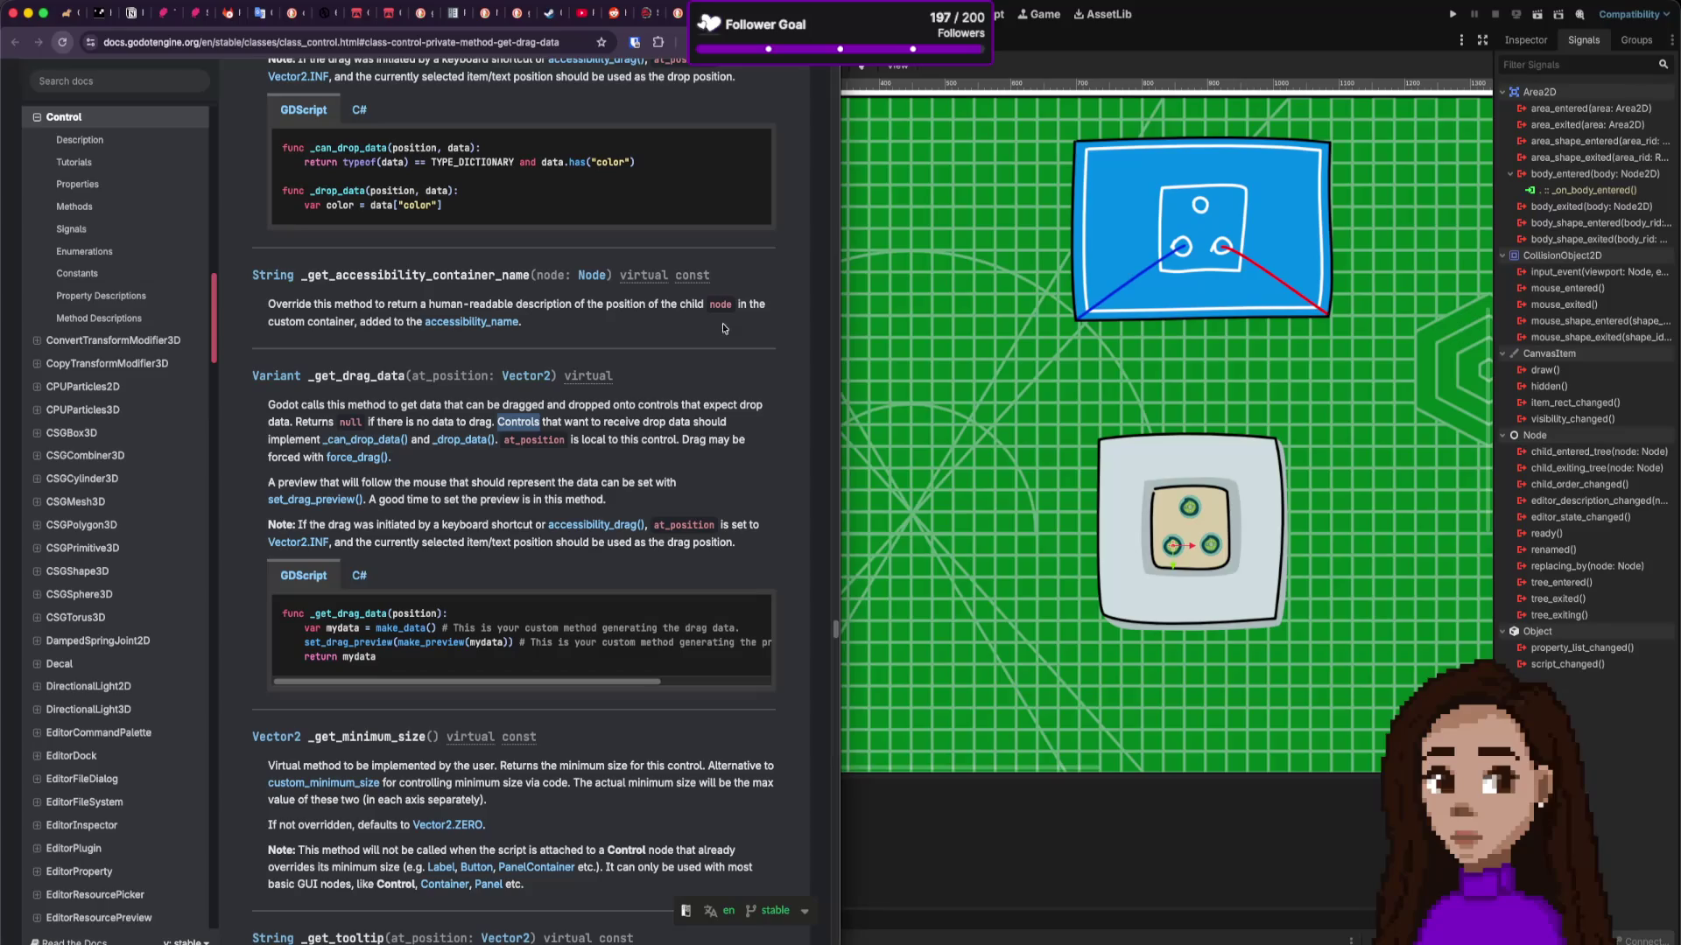
pyautogui.click(1010, 49)
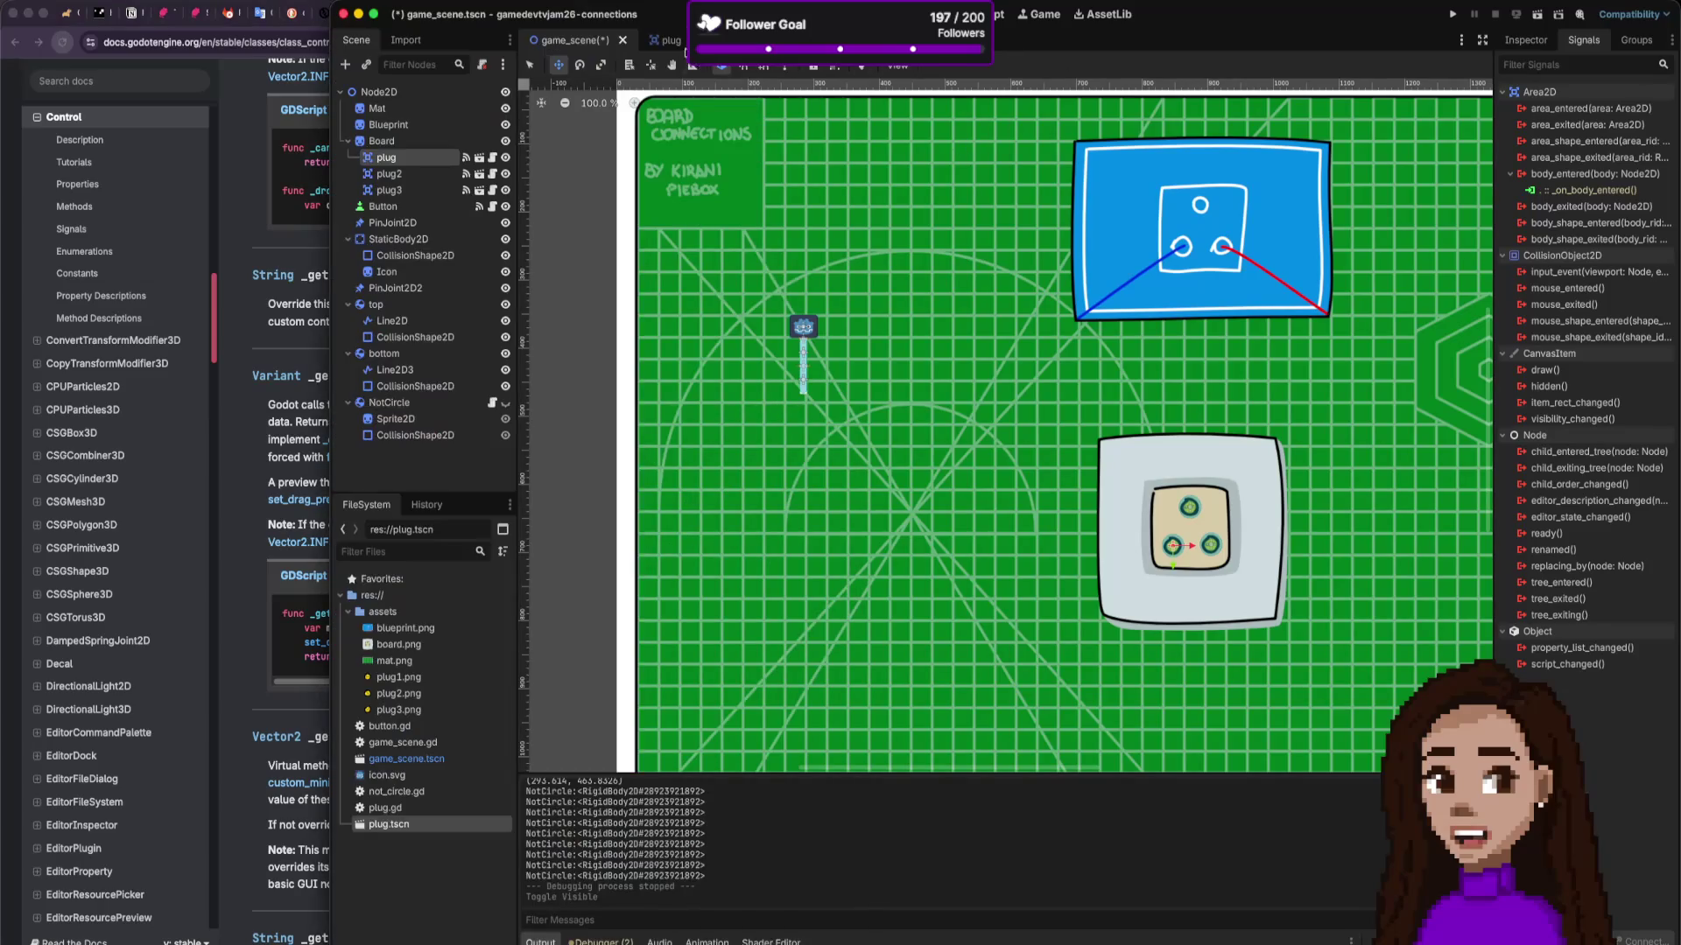
# Step: Switch to the plug scene and start adding a child node, searching 'con' then clearing it
pyautogui.click(672, 41)
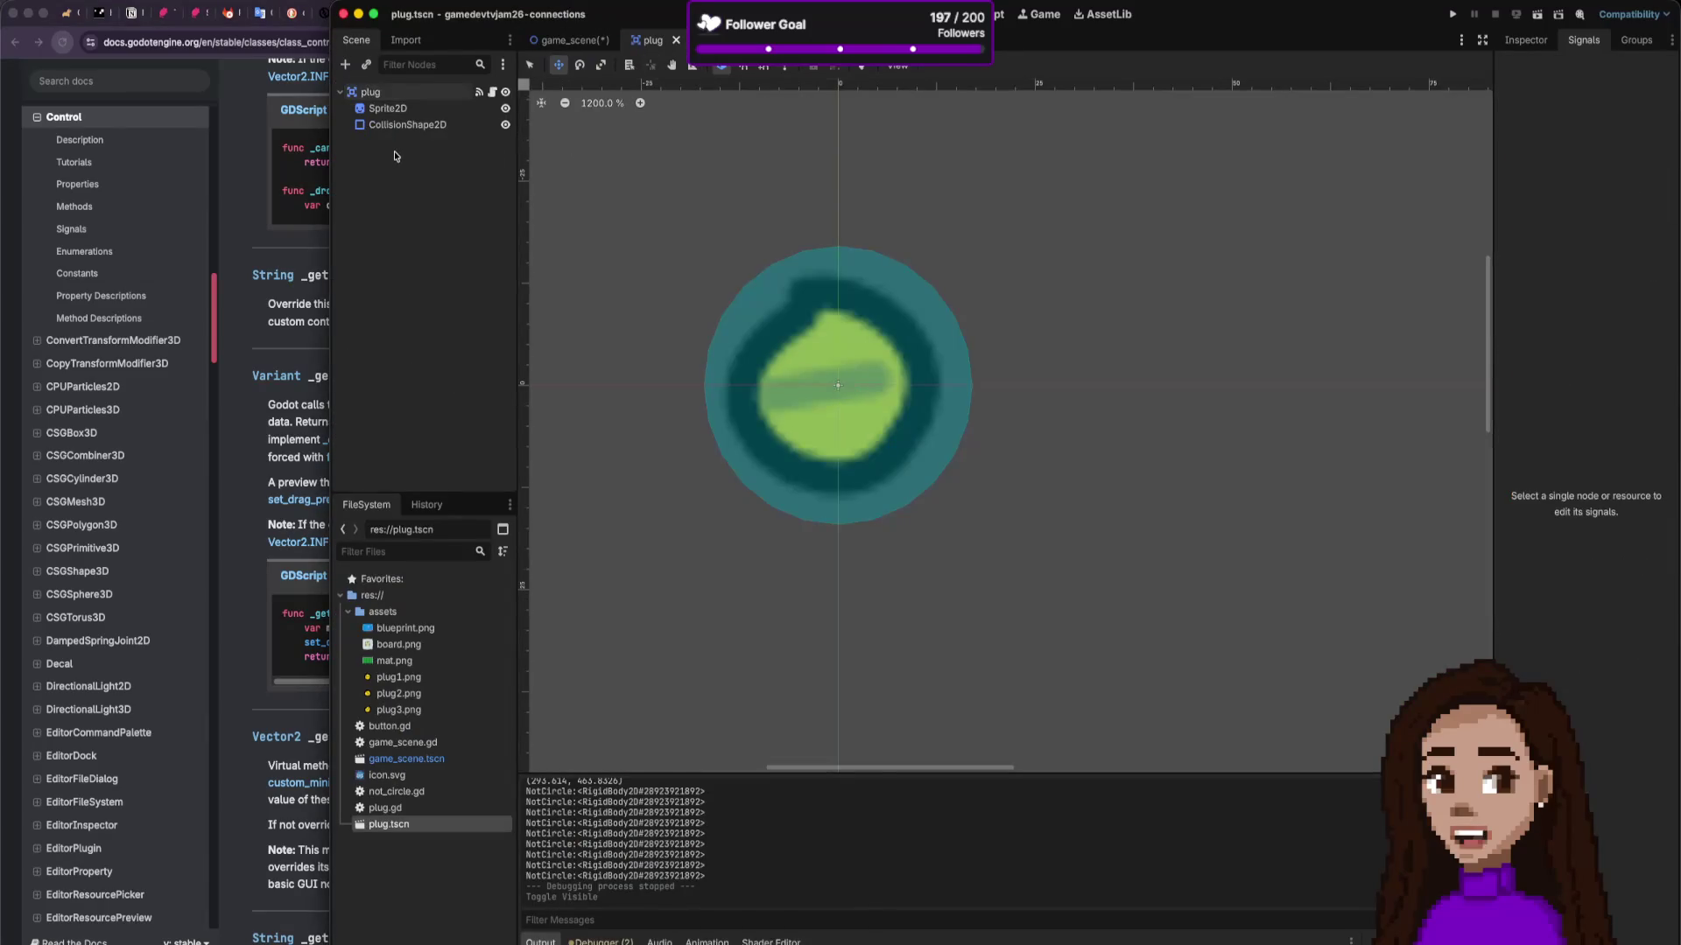
pyautogui.hotkey('ctrl', 'a')
pyautogui.write('con')
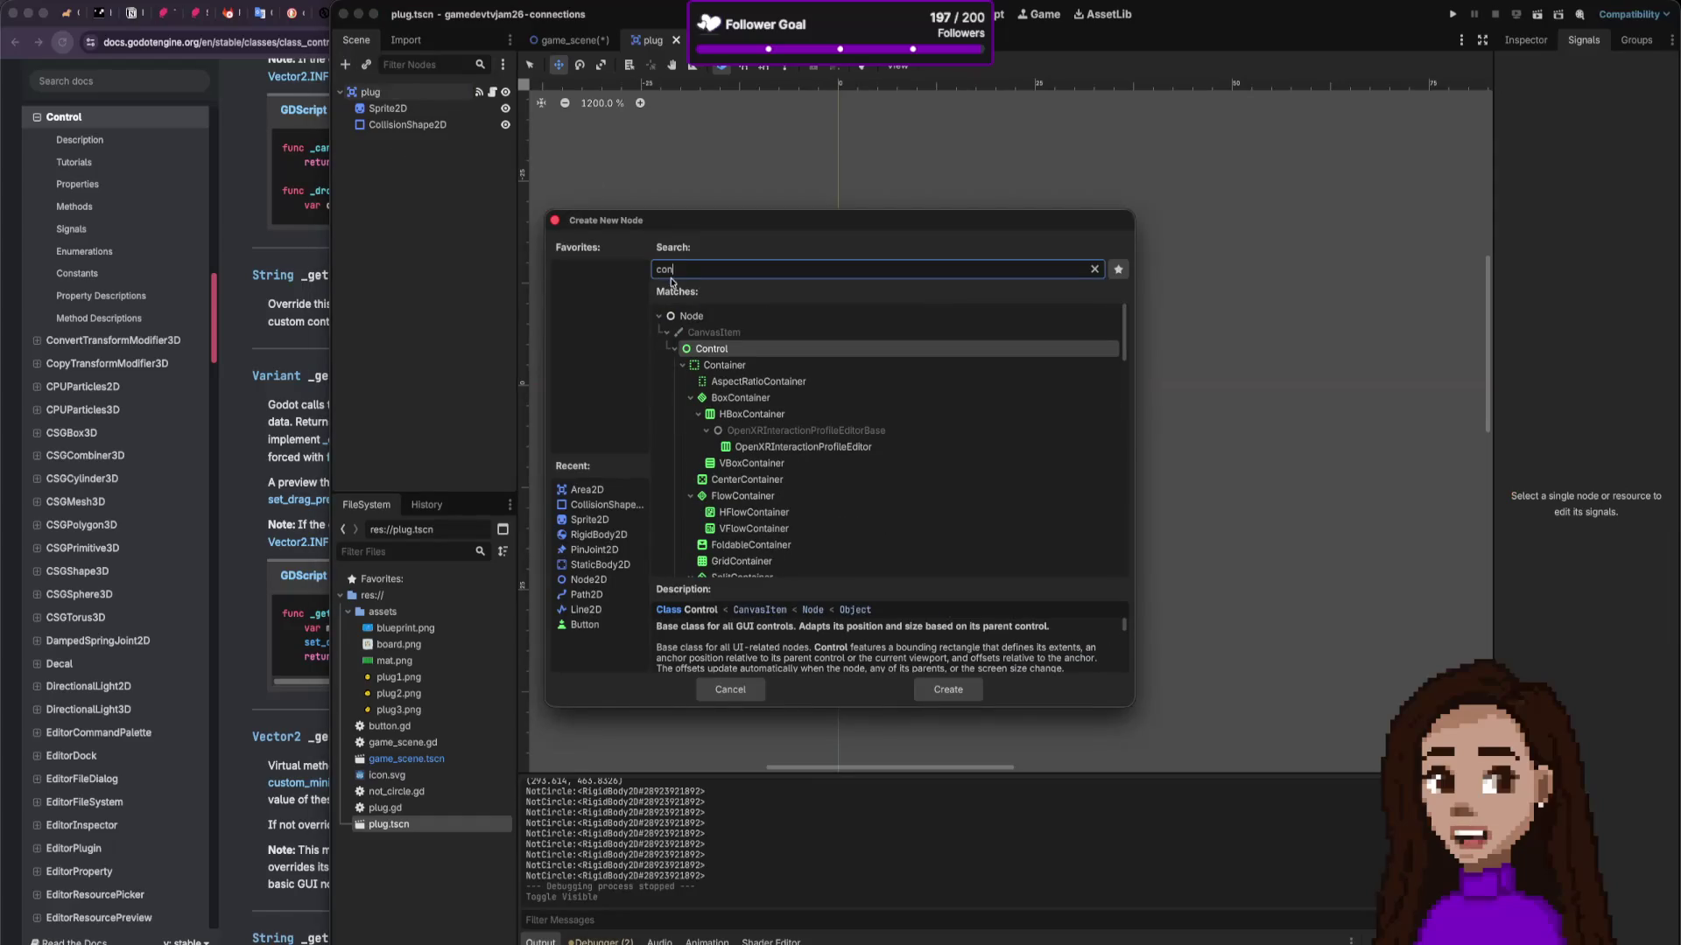
pyautogui.press('BackSpace')
pyautogui.press('BackSpace')
pyautogui.press('BackSpace')
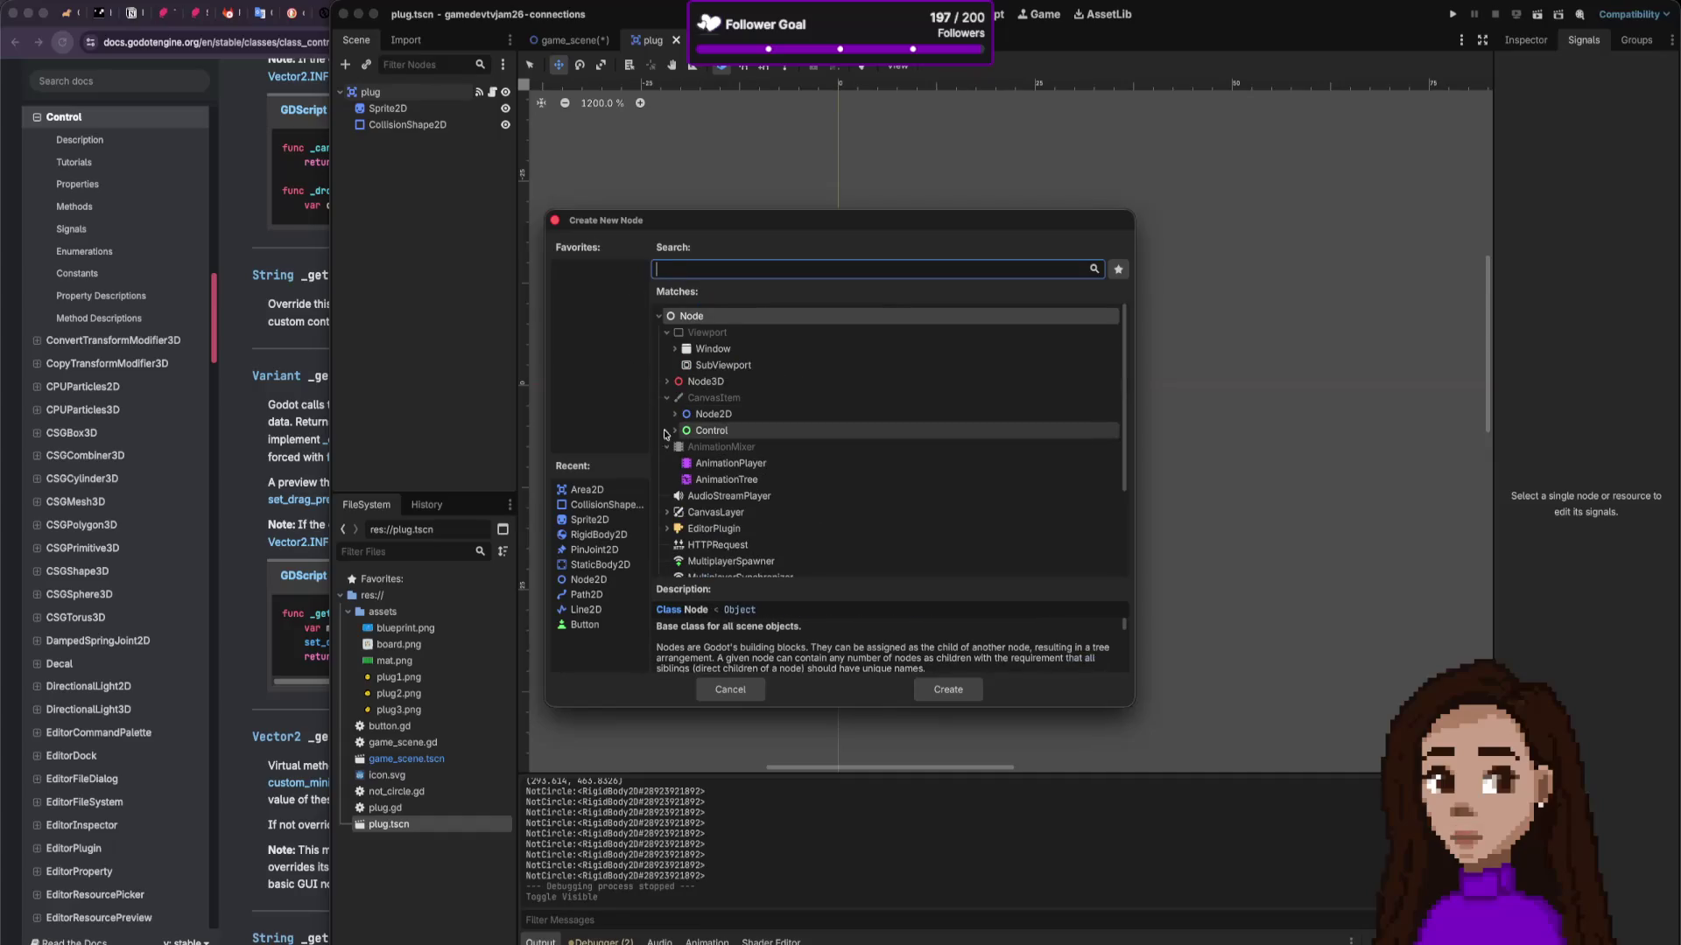
# Step: Browse the Control hierarchy and its Container subtypes, then settle on plain Control as the node type
pyautogui.click(675, 430)
pyautogui.scroll(-5, 727, 444)
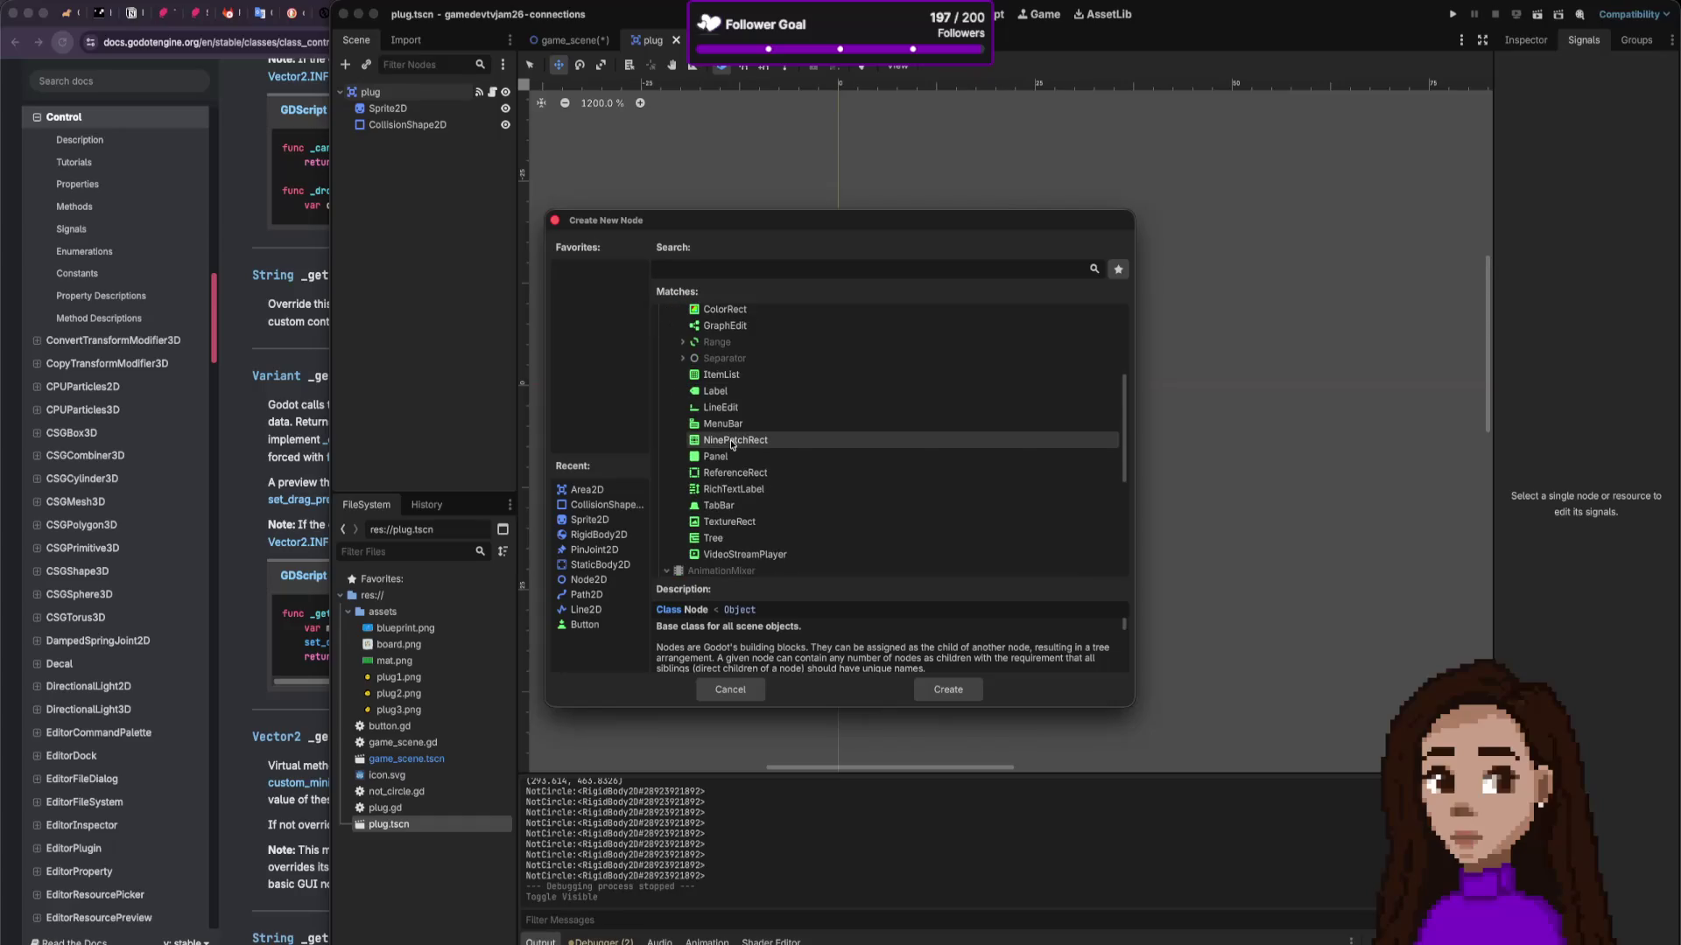
pyautogui.scroll(4, 733, 438)
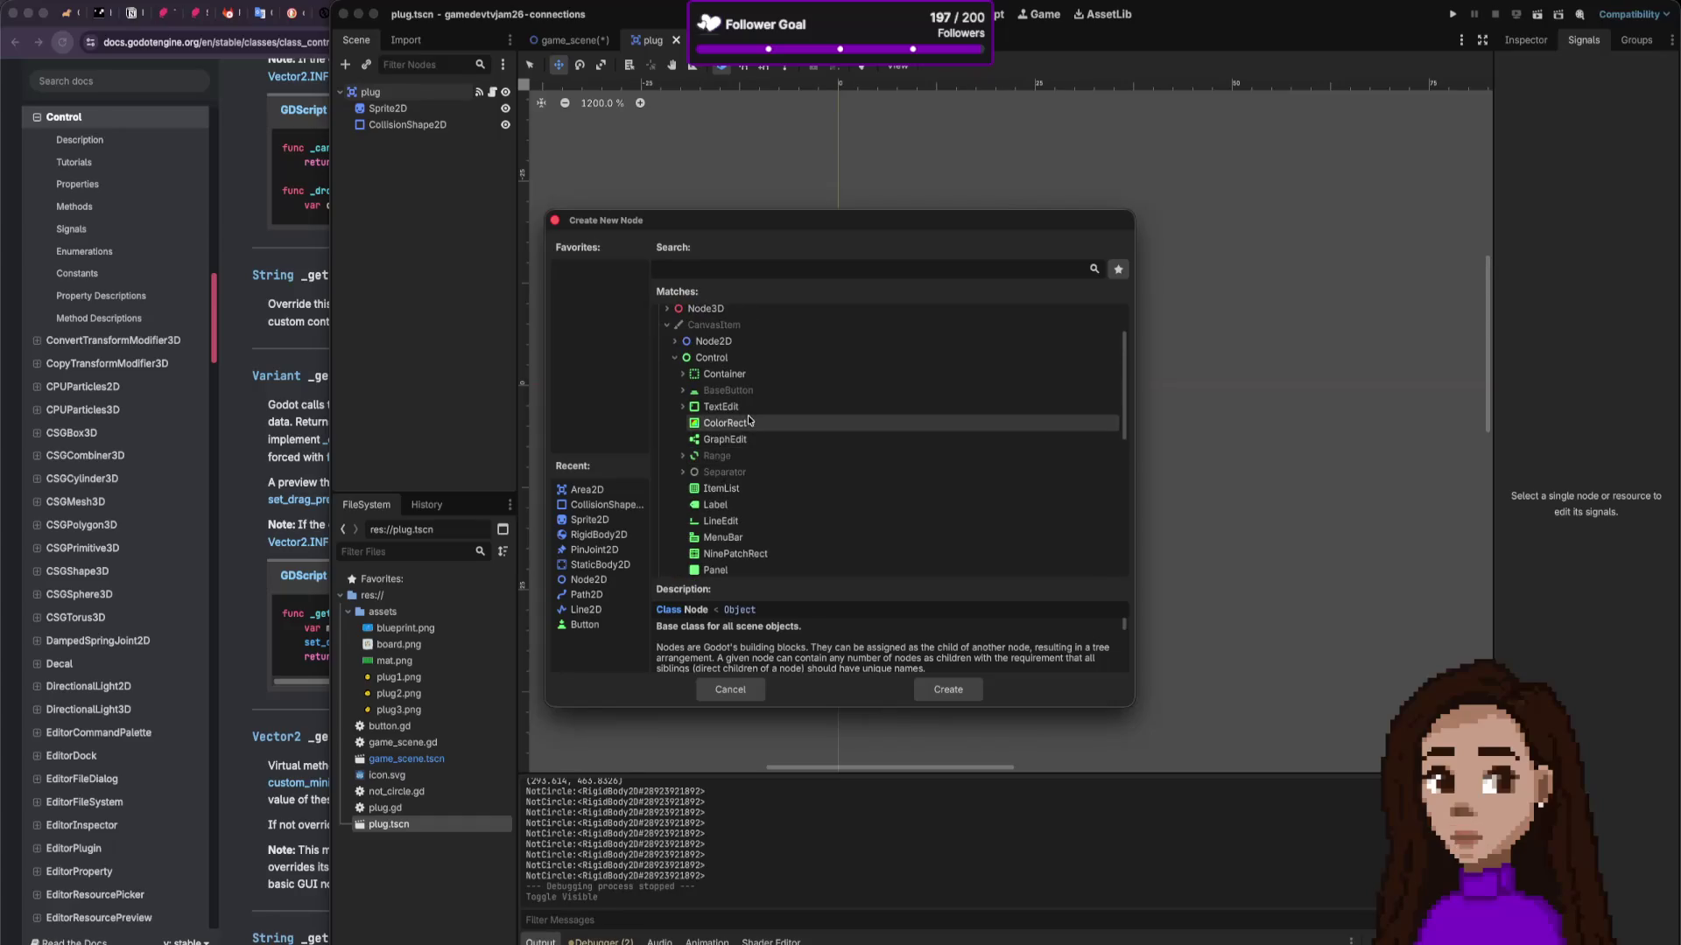
pyautogui.click(726, 375)
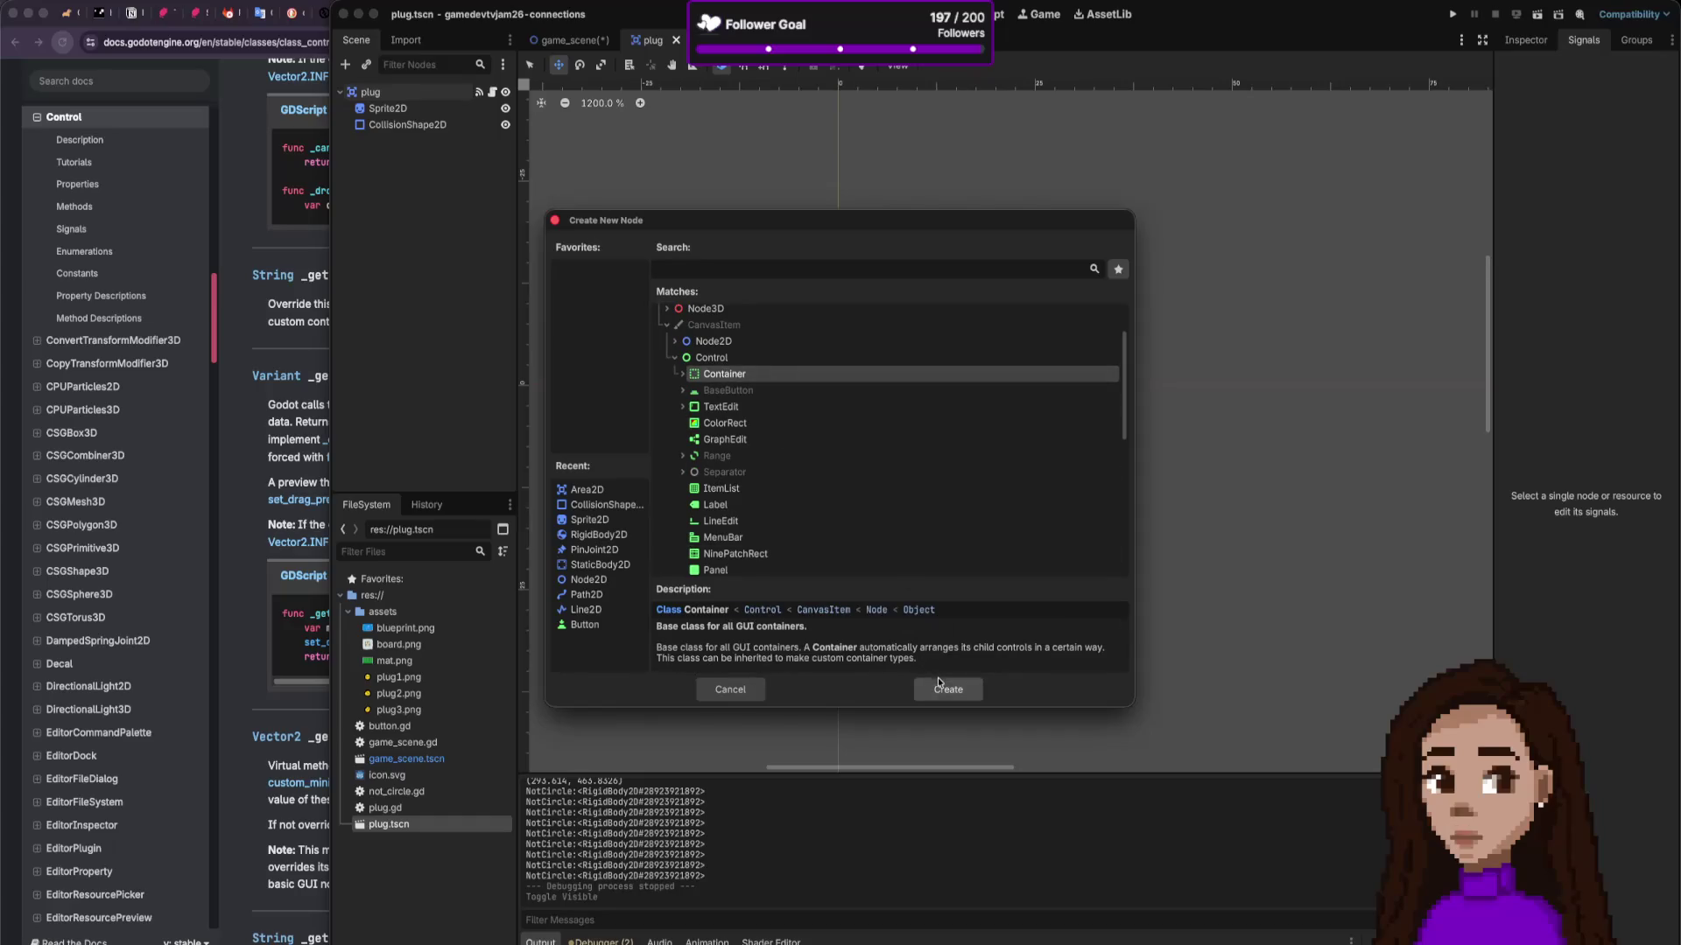
pyautogui.click(734, 363)
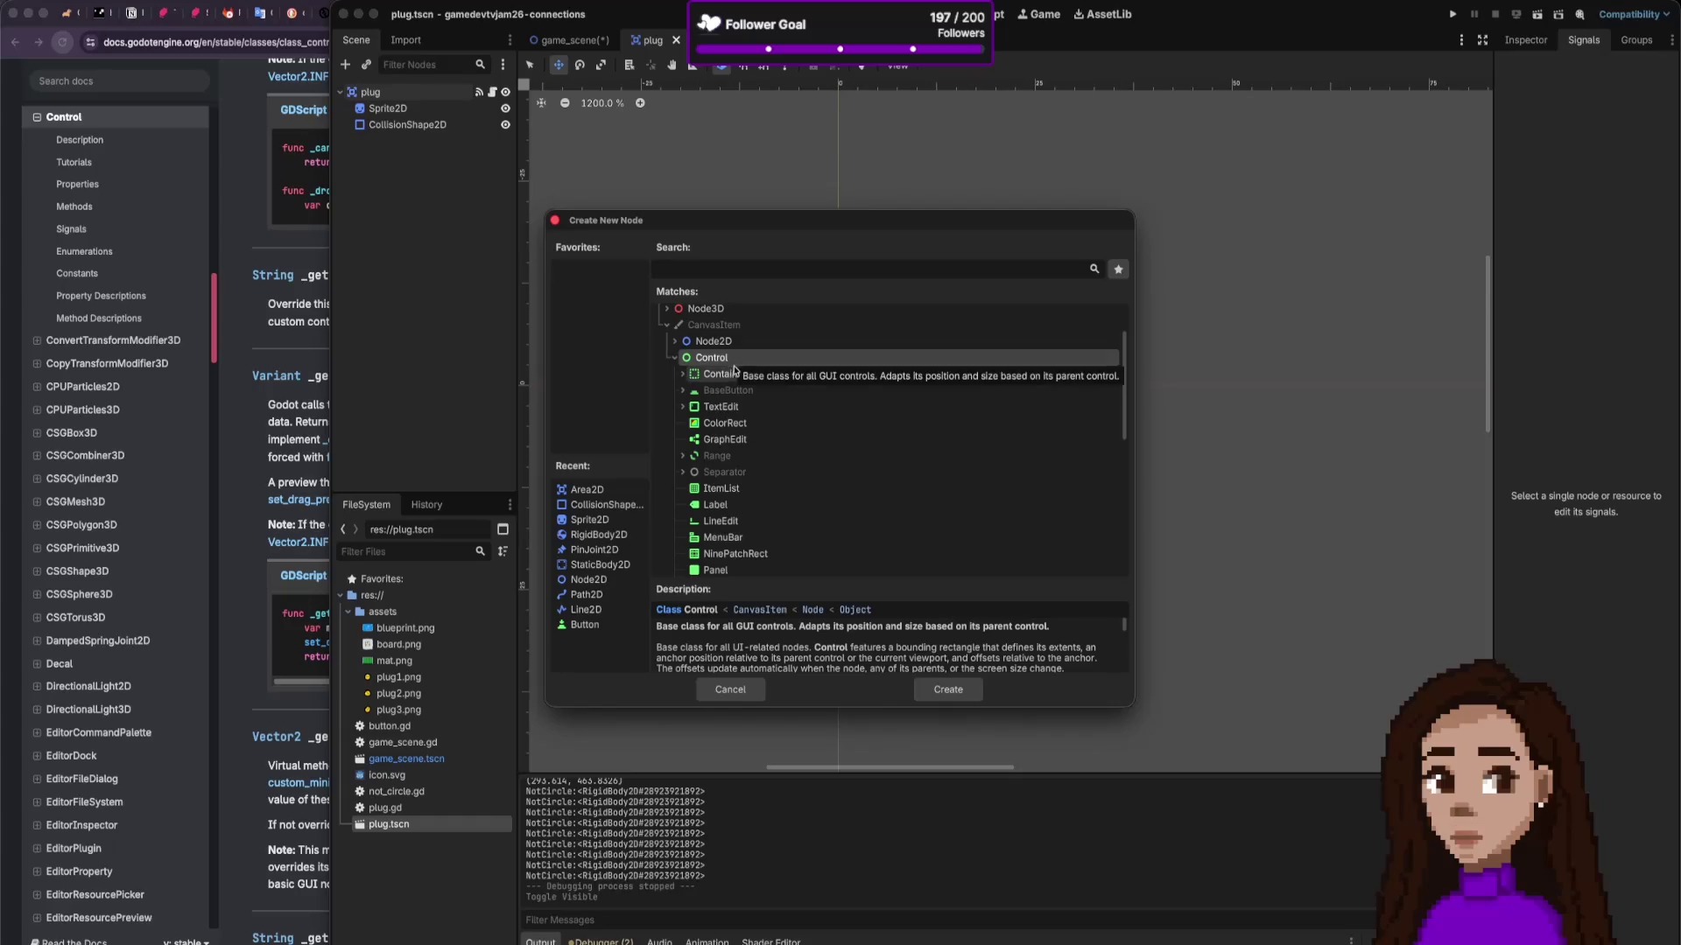
pyautogui.scroll(-1, 740, 412)
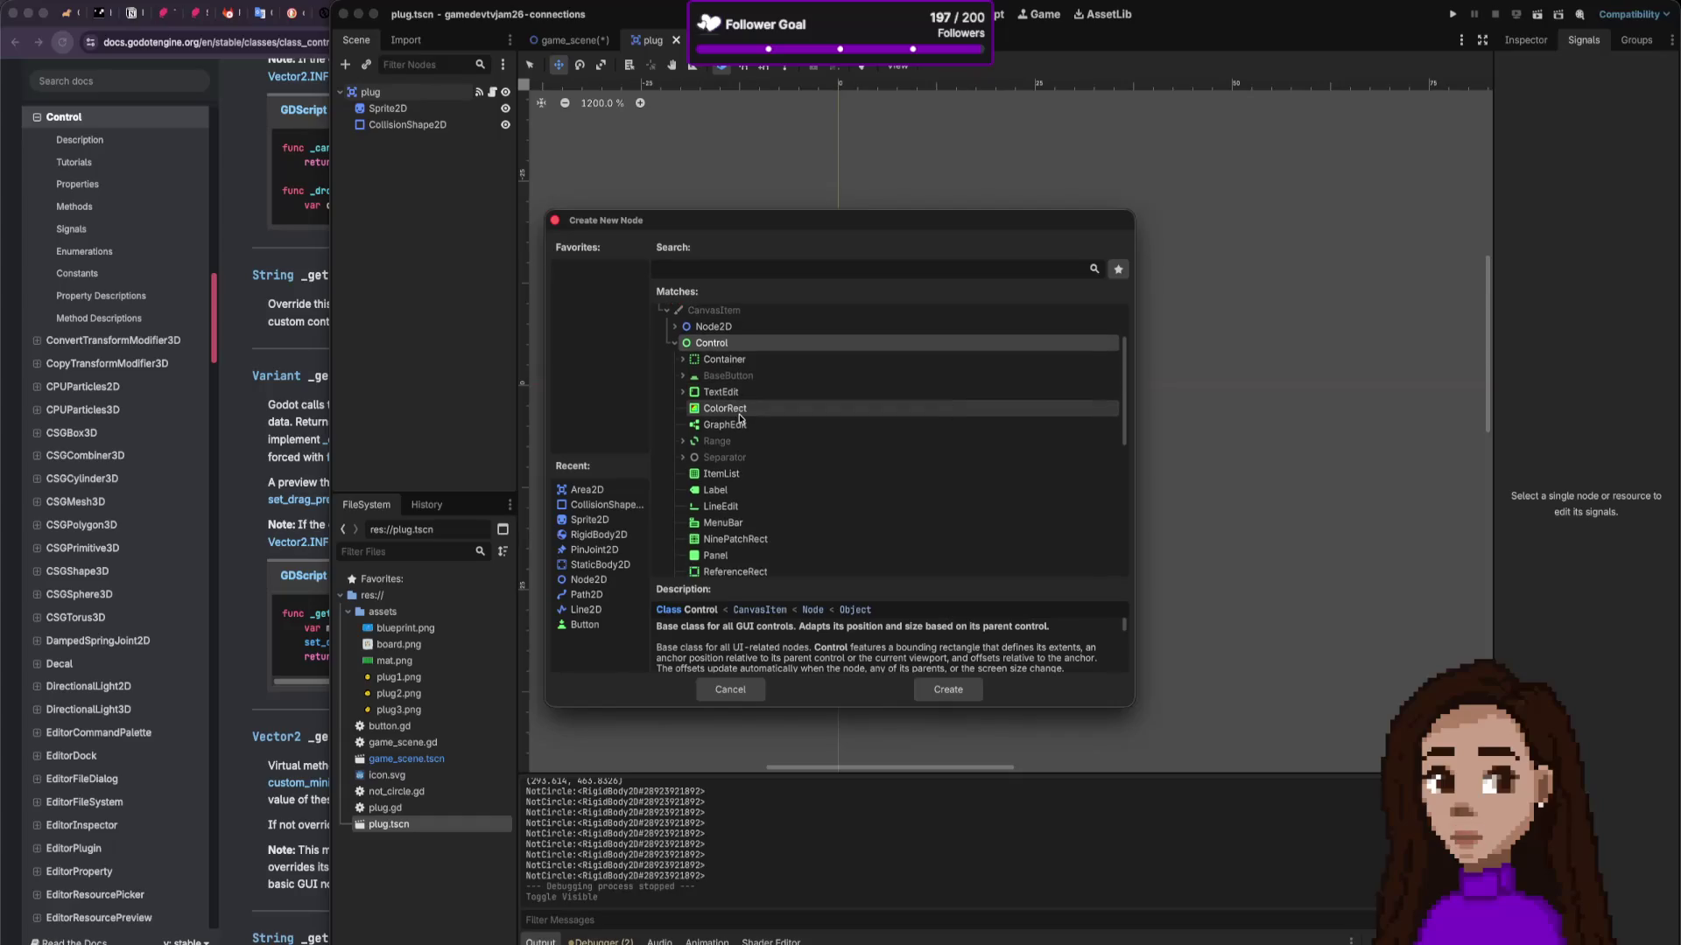
pyautogui.click(731, 369)
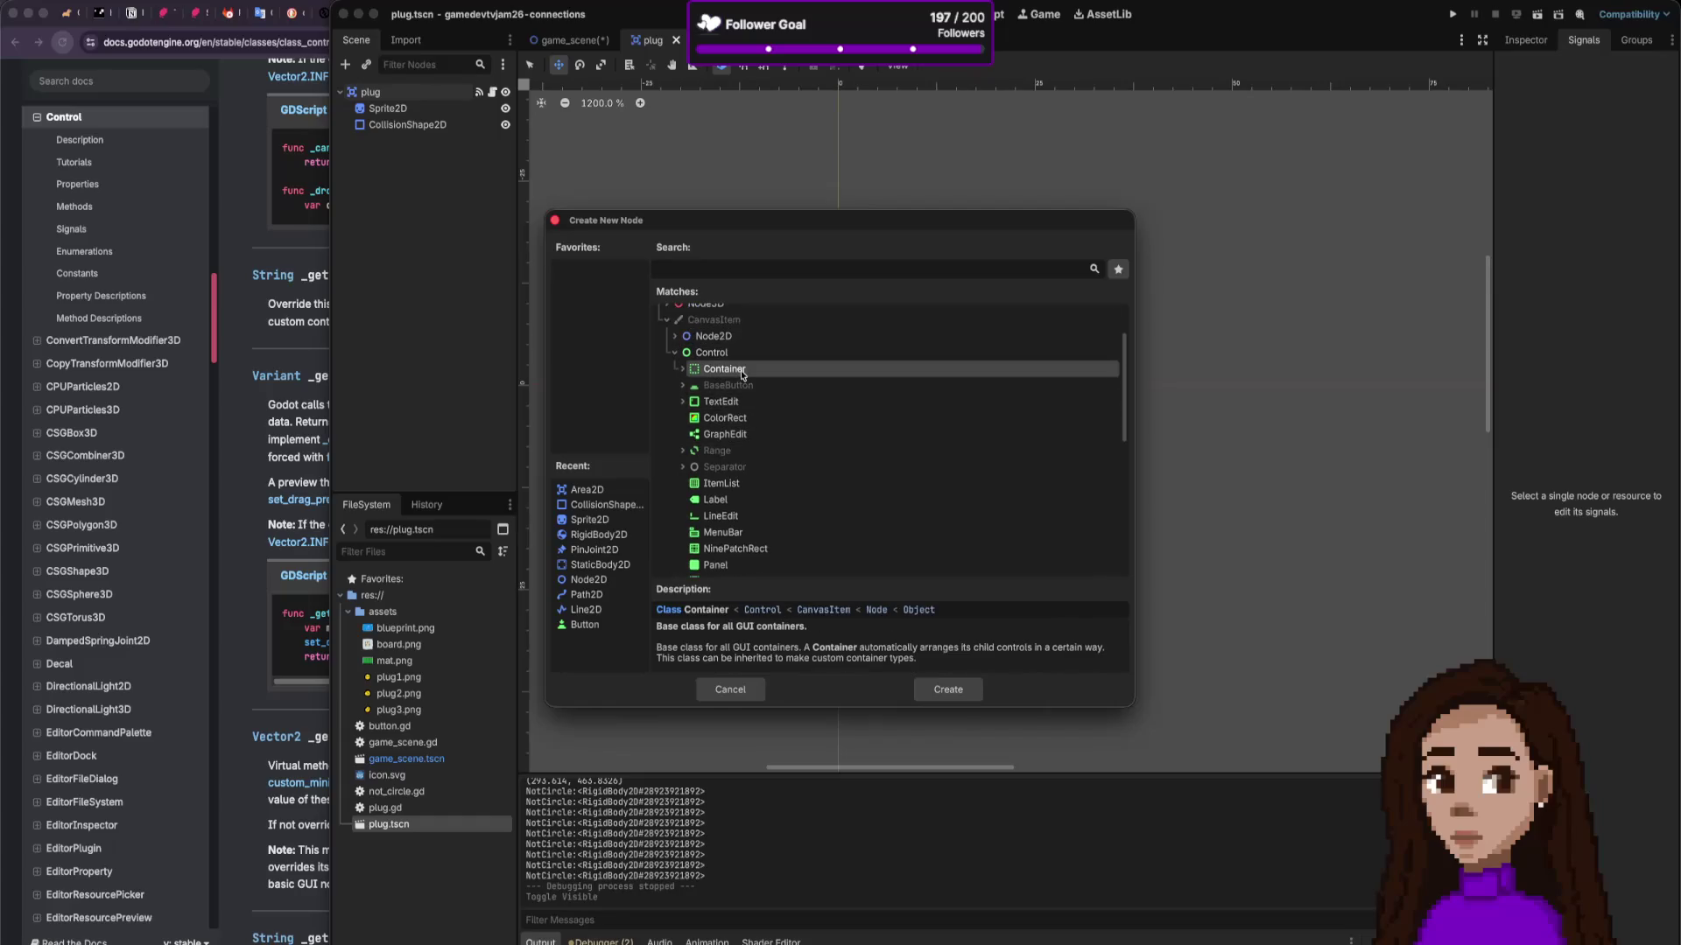
pyautogui.click(682, 367)
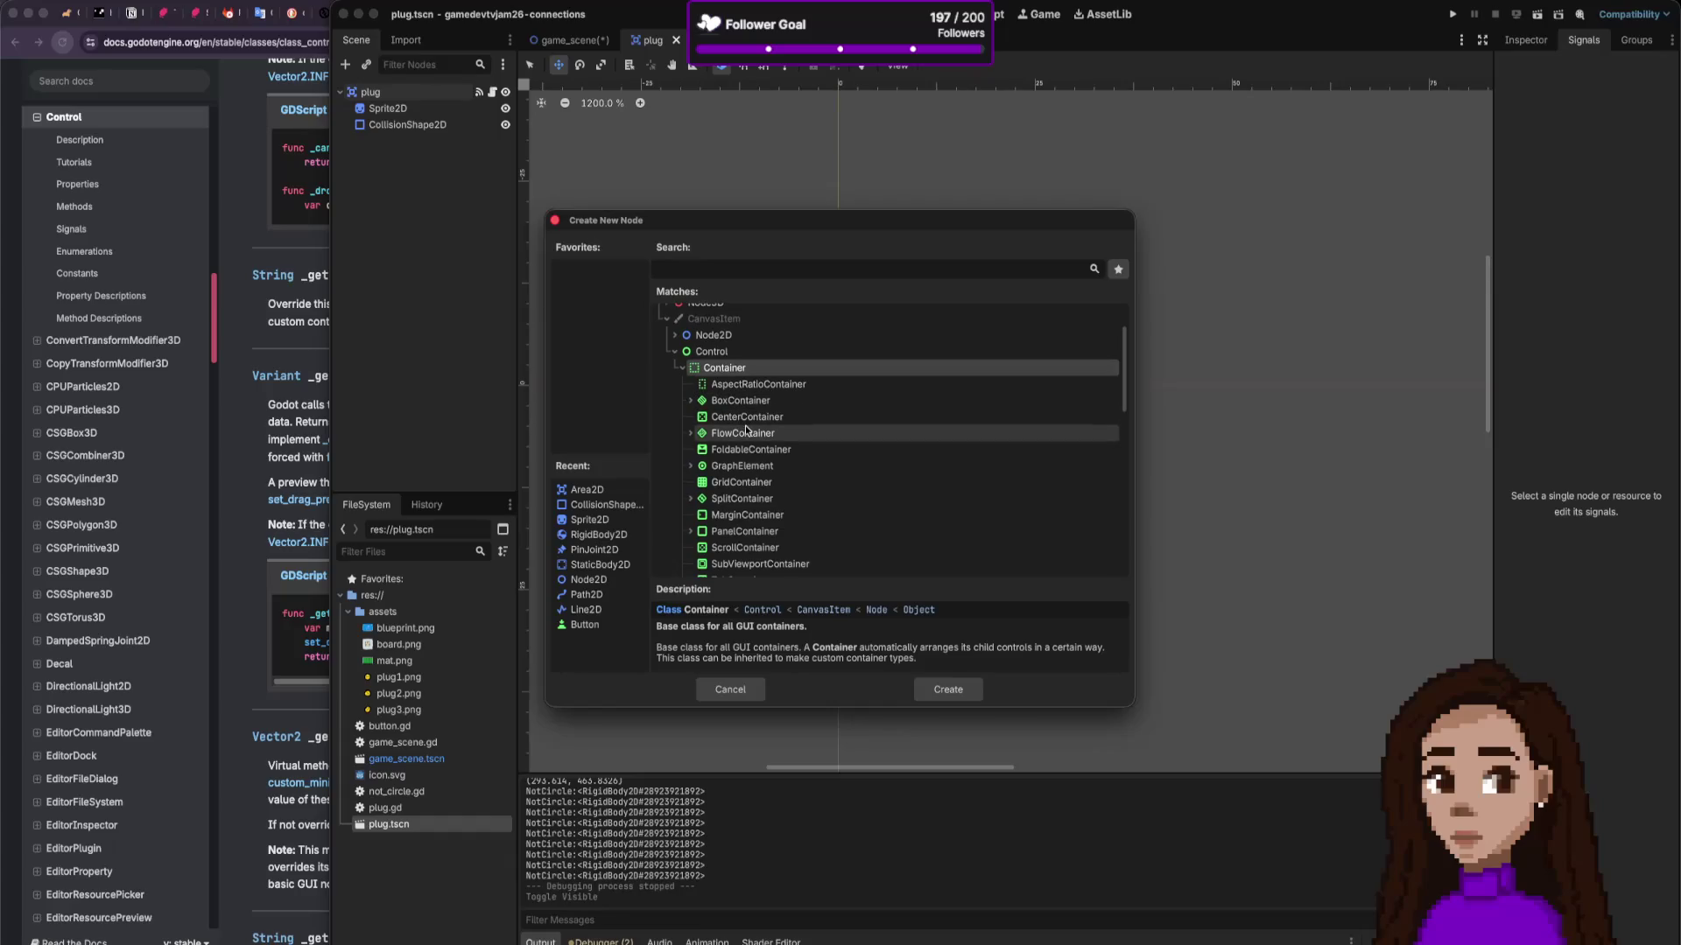
pyautogui.scroll(-1, 744, 425)
pyautogui.scroll(-3, 746, 429)
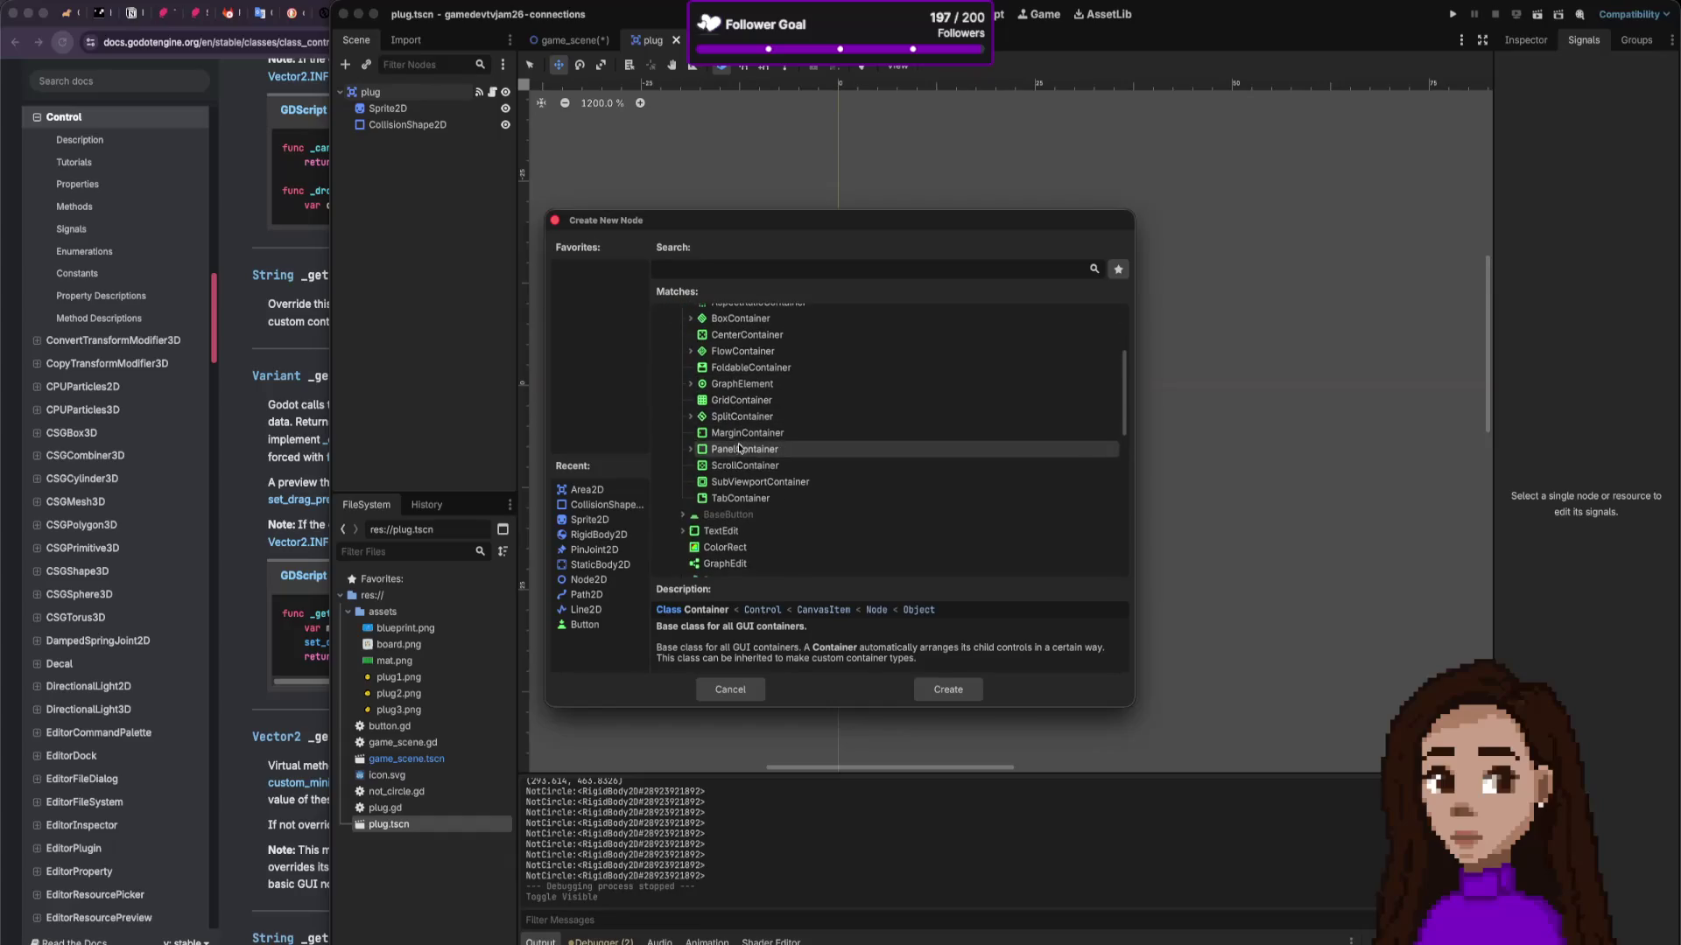
pyautogui.scroll(-2, 716, 462)
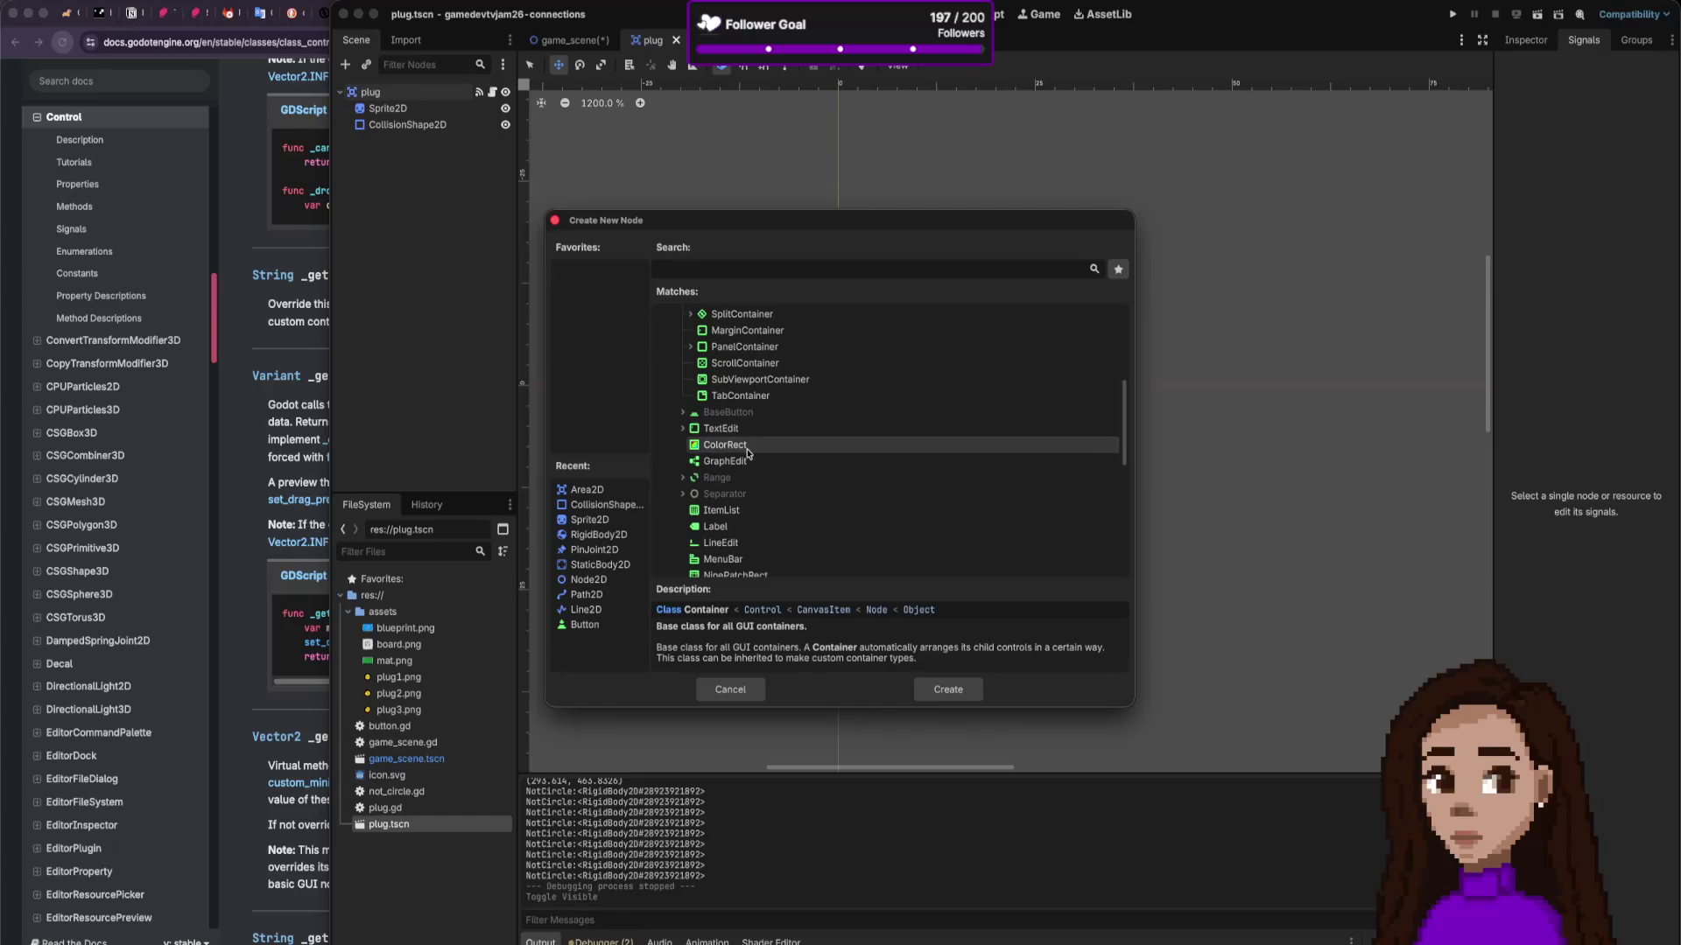
pyautogui.scroll(5, 748, 453)
pyautogui.click(711, 321)
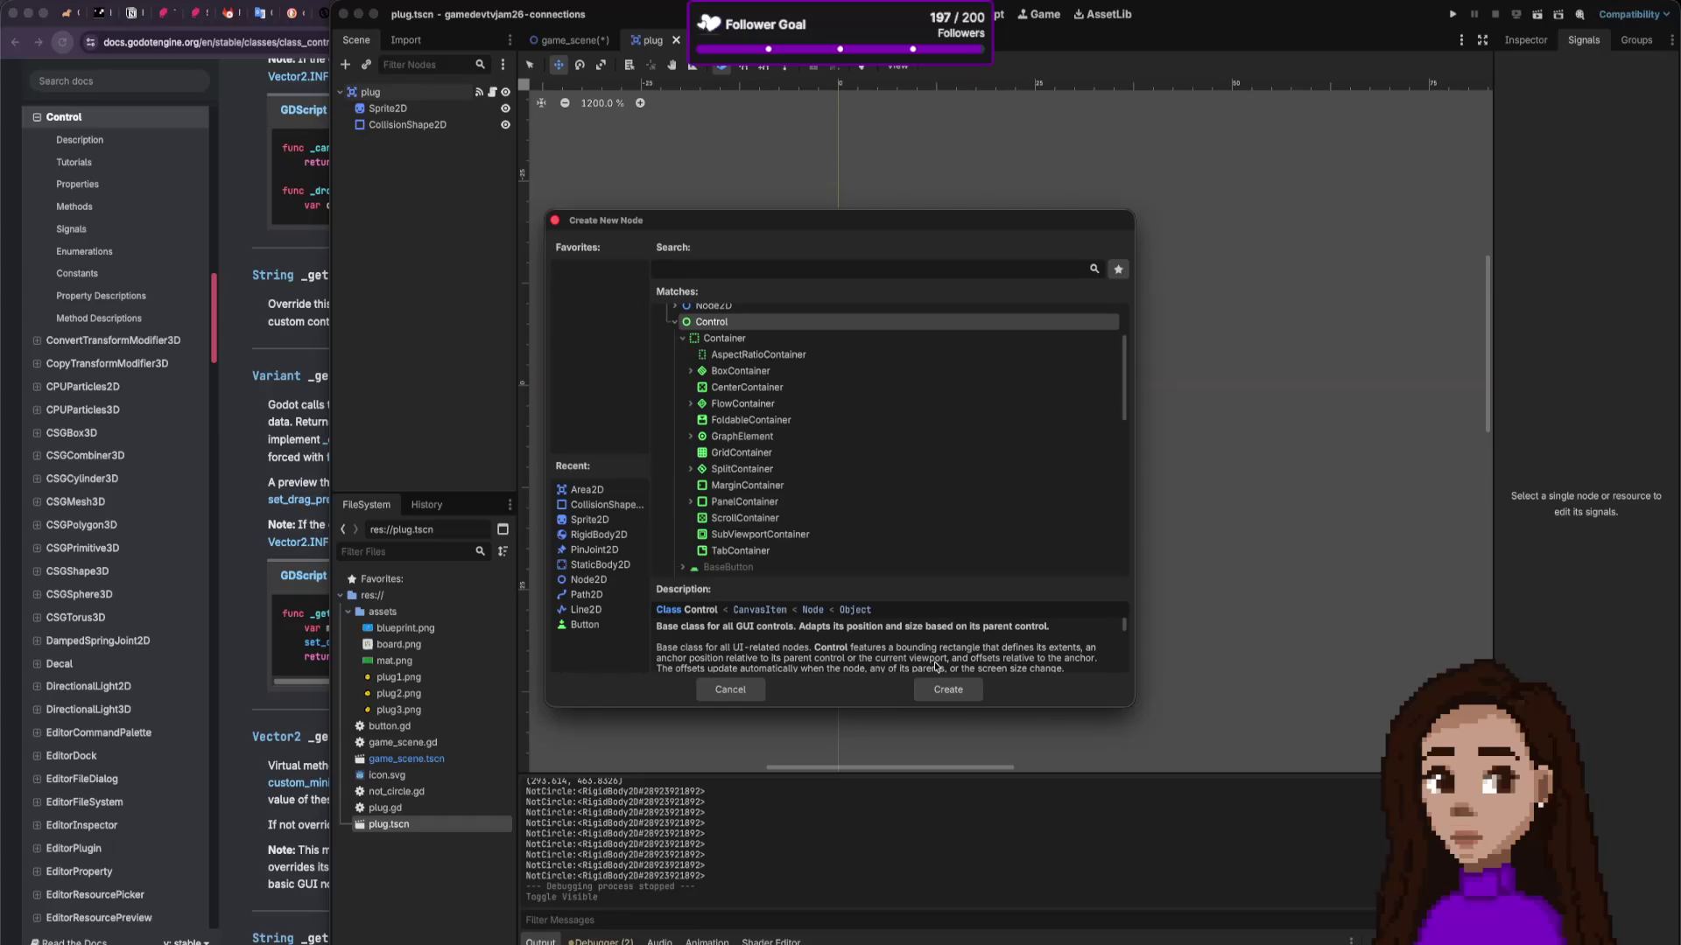
# Step: Create the Control node under plug and move its box onto the plug sprite
pyautogui.click(945, 692)
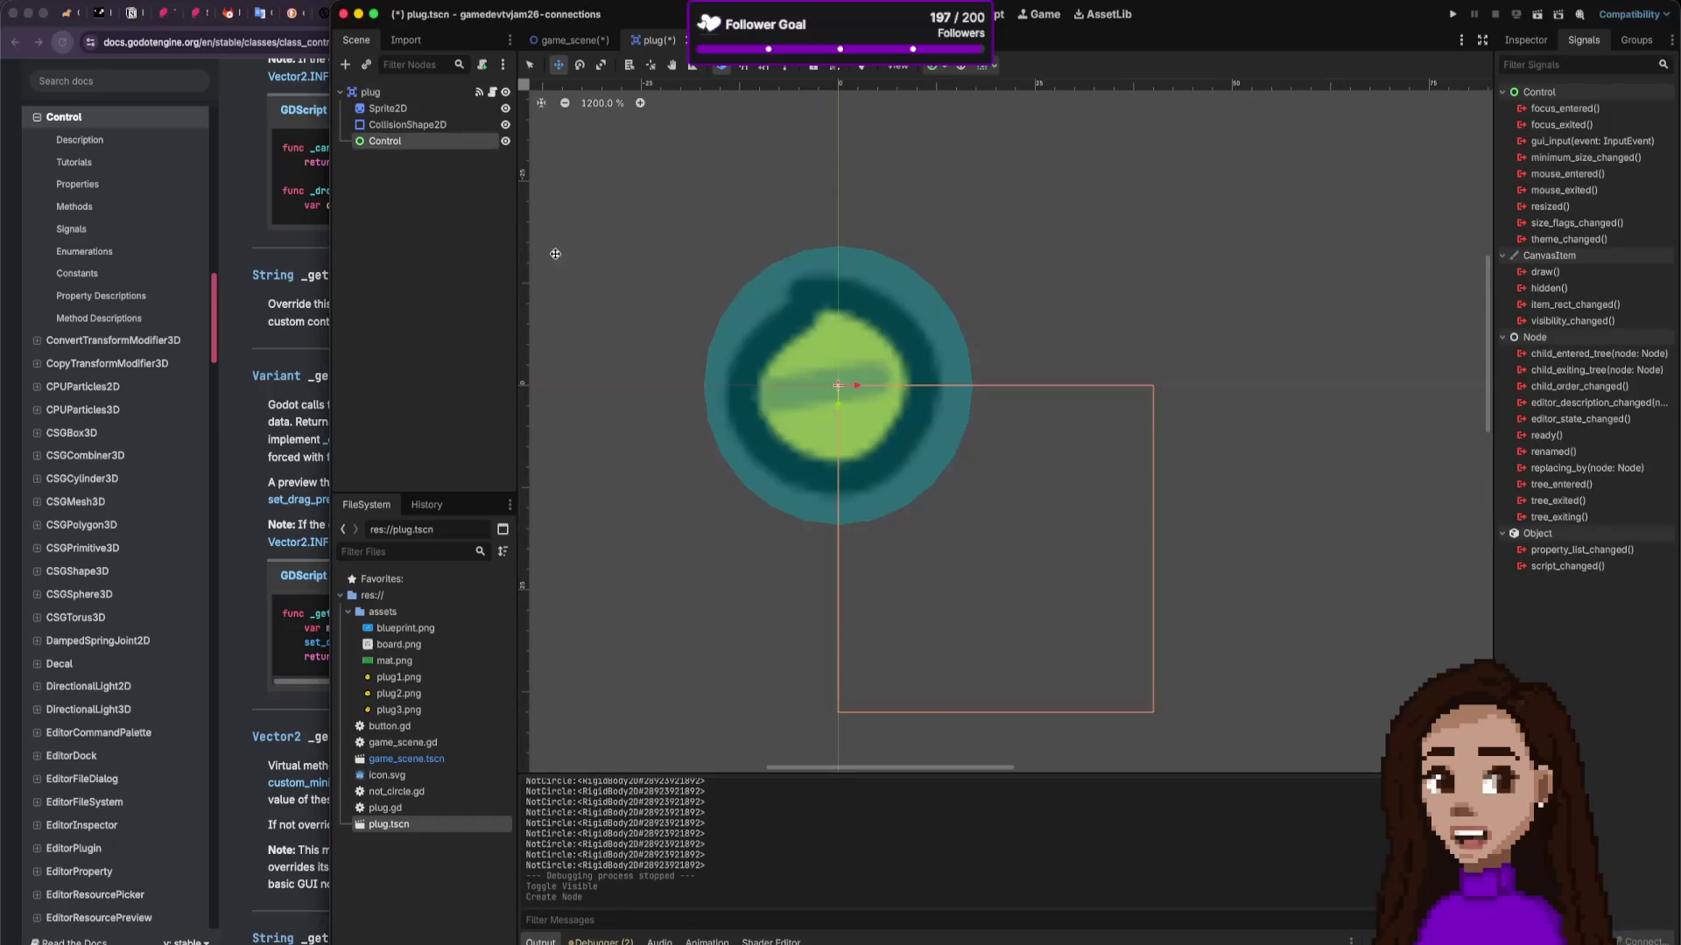
pyautogui.moveTo(843, 386)
pyautogui.mouseDown()
pyautogui.moveTo(686, 239)
pyautogui.moveTo(710, 247)
pyautogui.mouseUp()
pyautogui.moveTo(1012, 569); pyautogui.dragTo(969, 516)
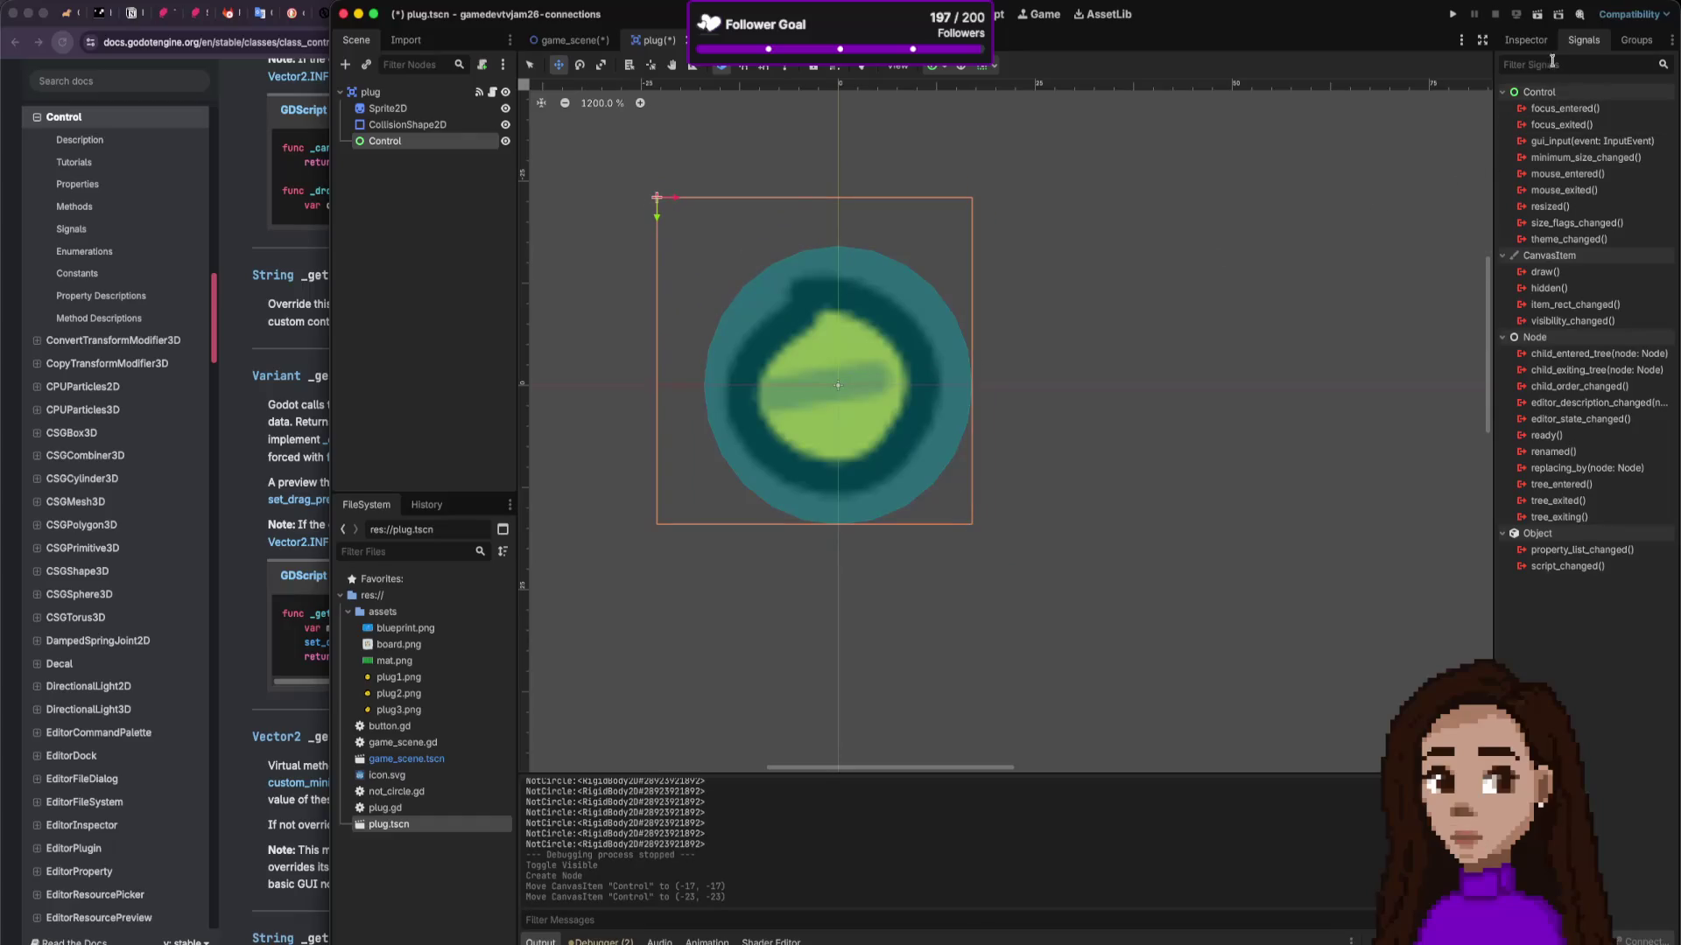
# Step: Resize the Control to 34×34 over the sprite, open plug.gd, and return to the _get_drag_data docs
pyautogui.click(1526, 39)
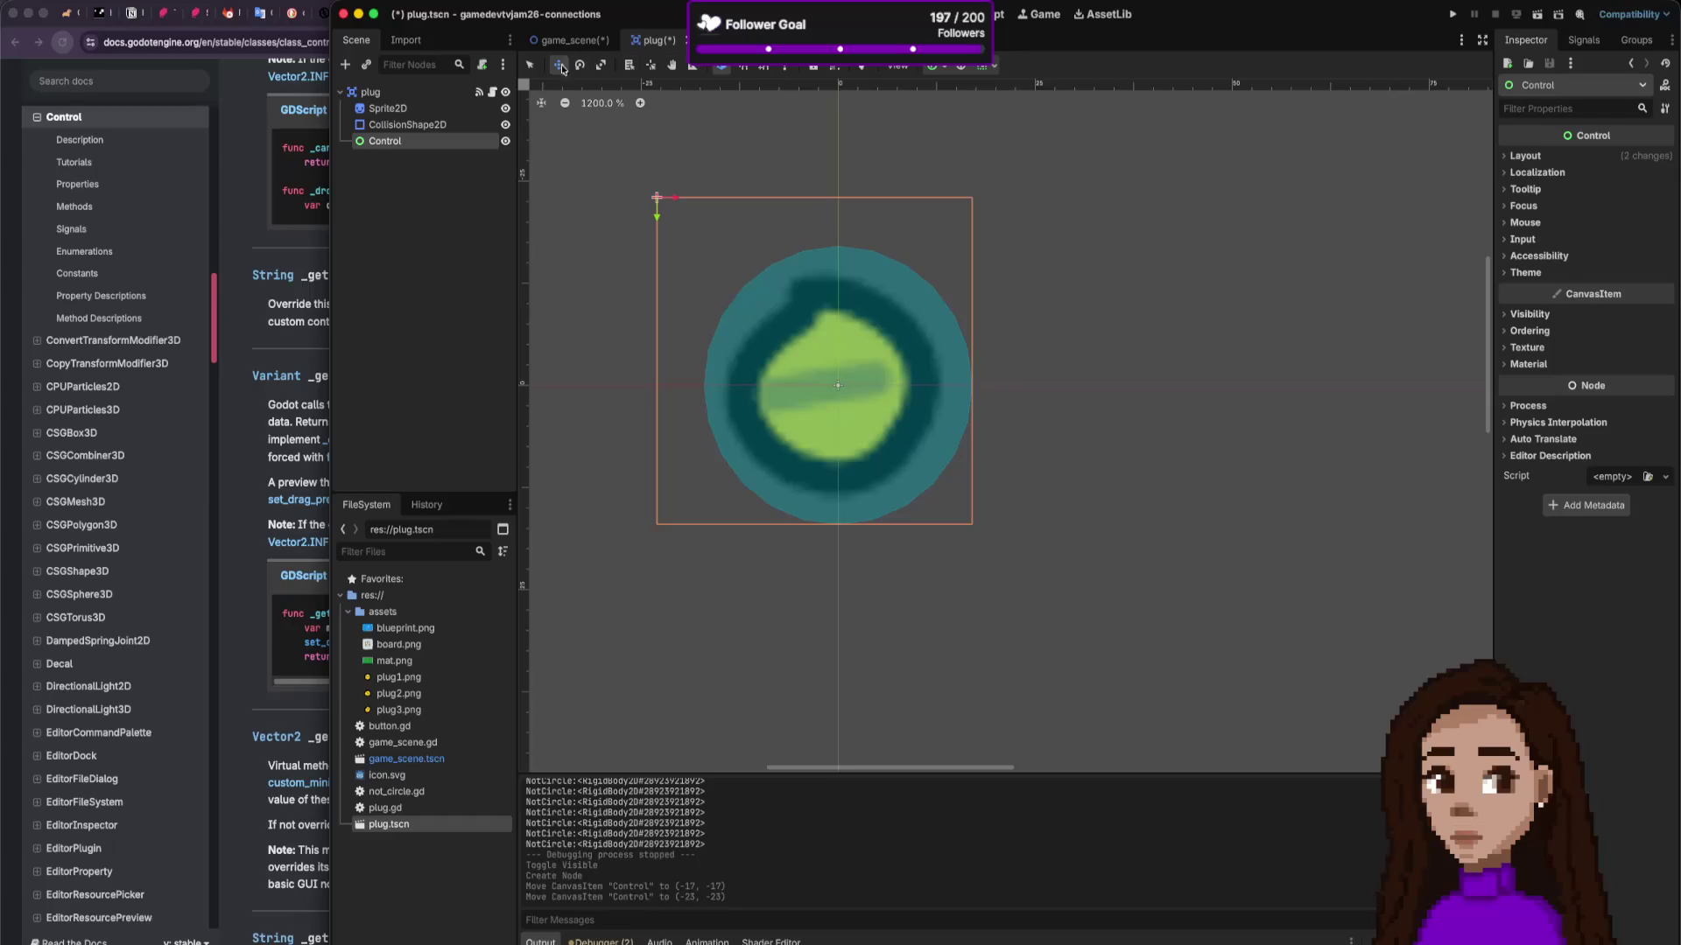
pyautogui.click(530, 66)
pyautogui.moveTo(655, 196)
pyautogui.mouseDown()
pyautogui.moveTo(719, 246)
pyautogui.moveTo(703, 246)
pyautogui.mouseUp()
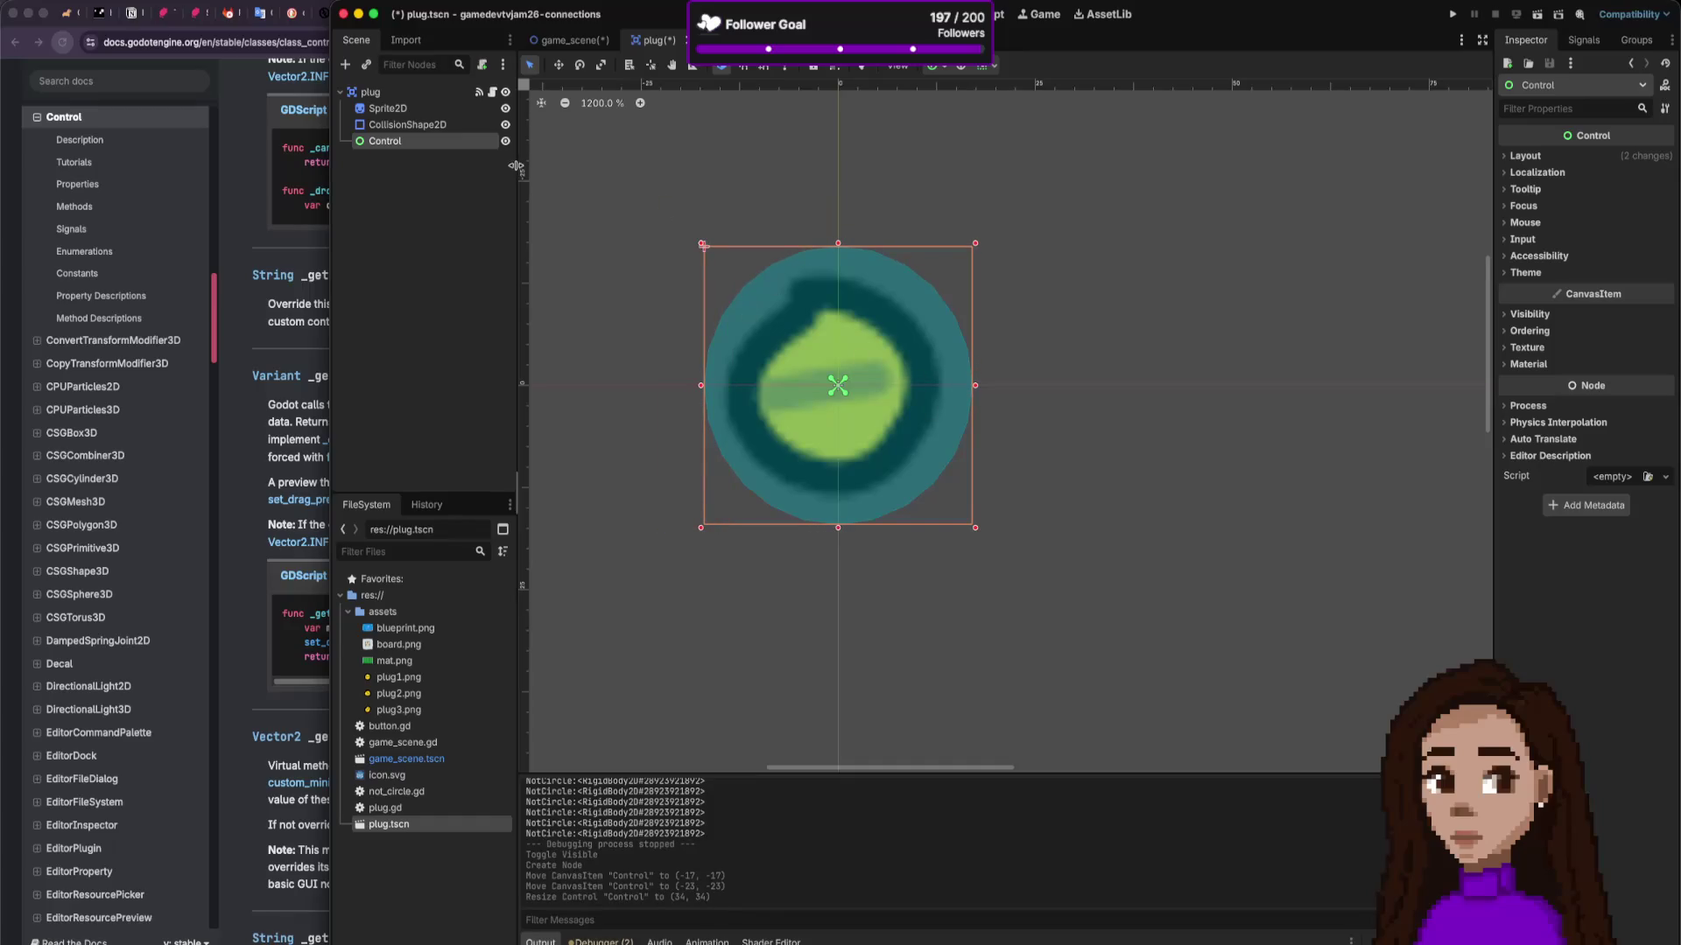
pyautogui.click(492, 95)
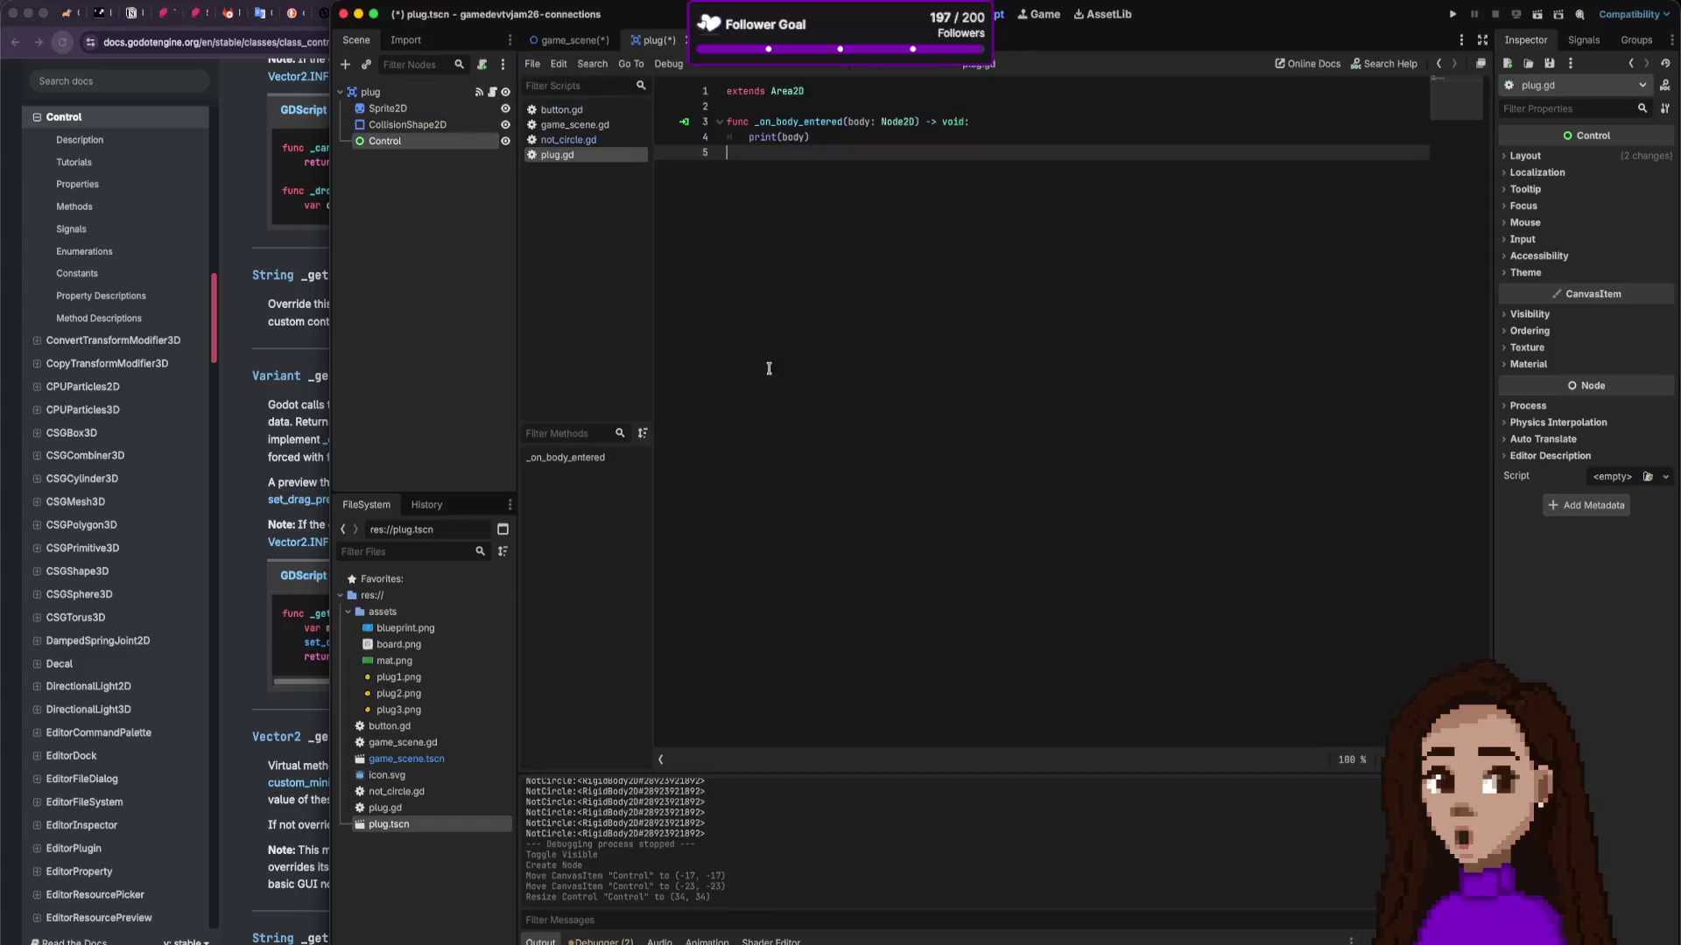
pyautogui.click(290, 486)
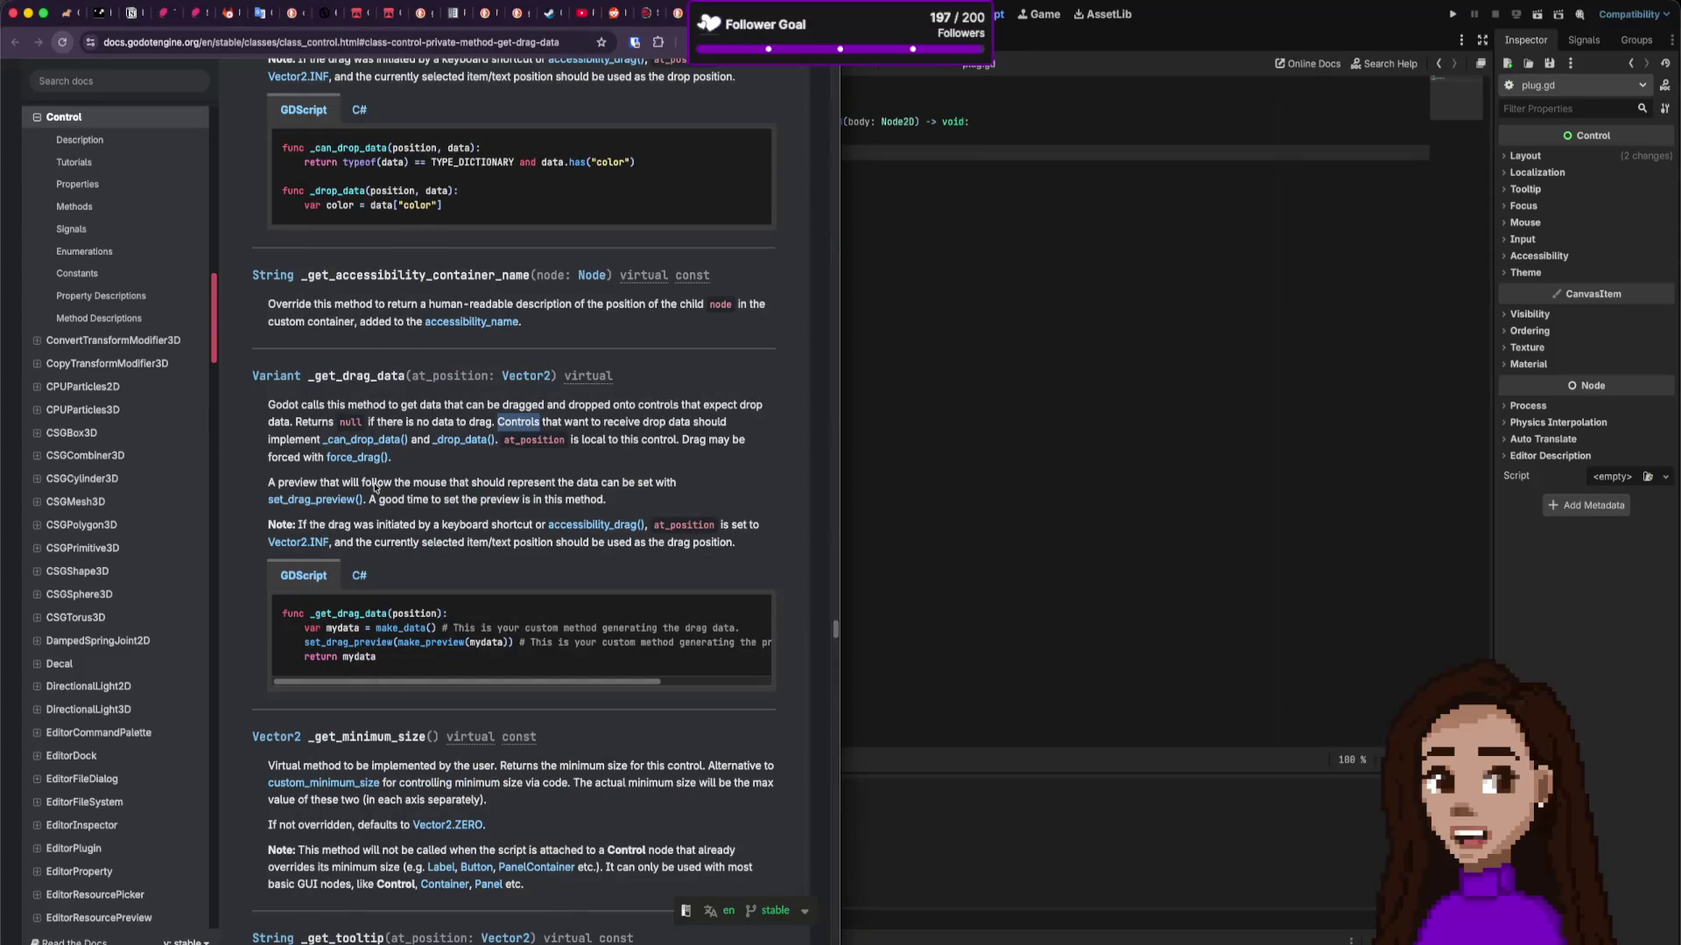